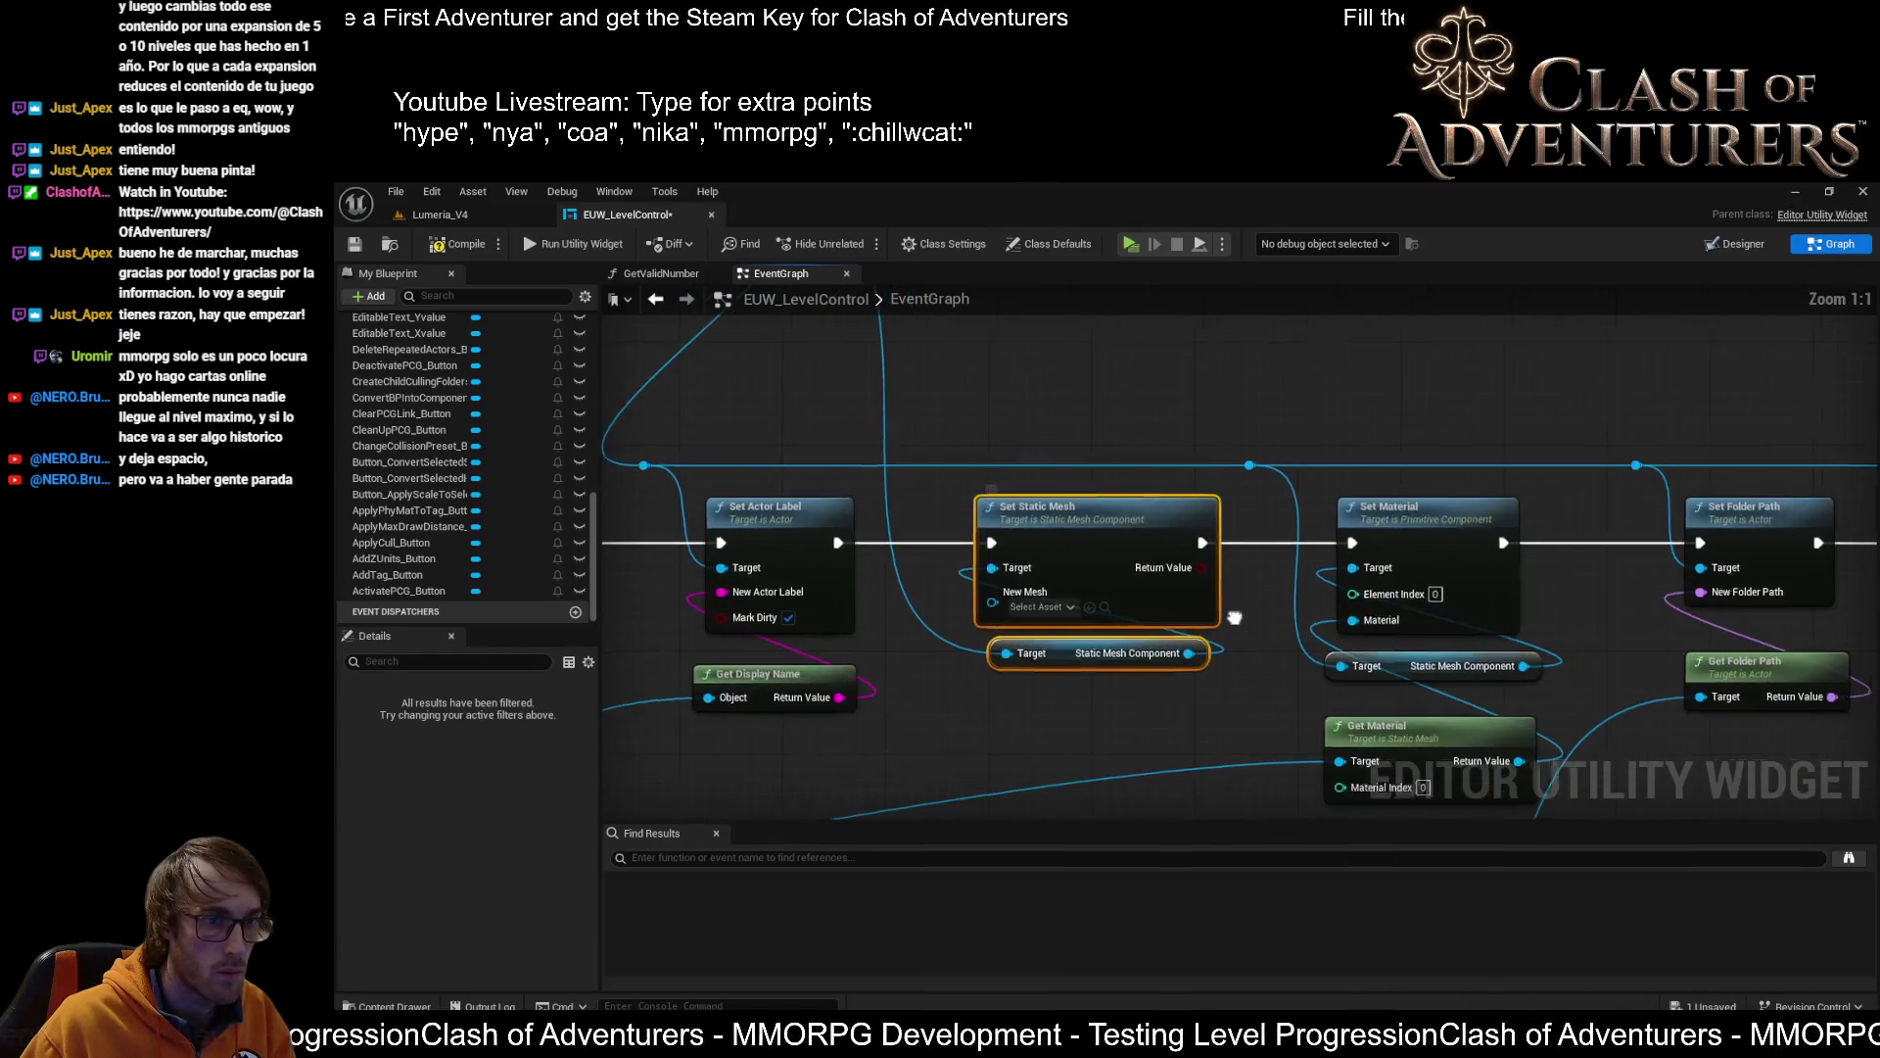
# Delete the duplicate Static Mesh Component getter from the EUW_LevelControl event graph
pyautogui.scroll(1, 1090, 617)
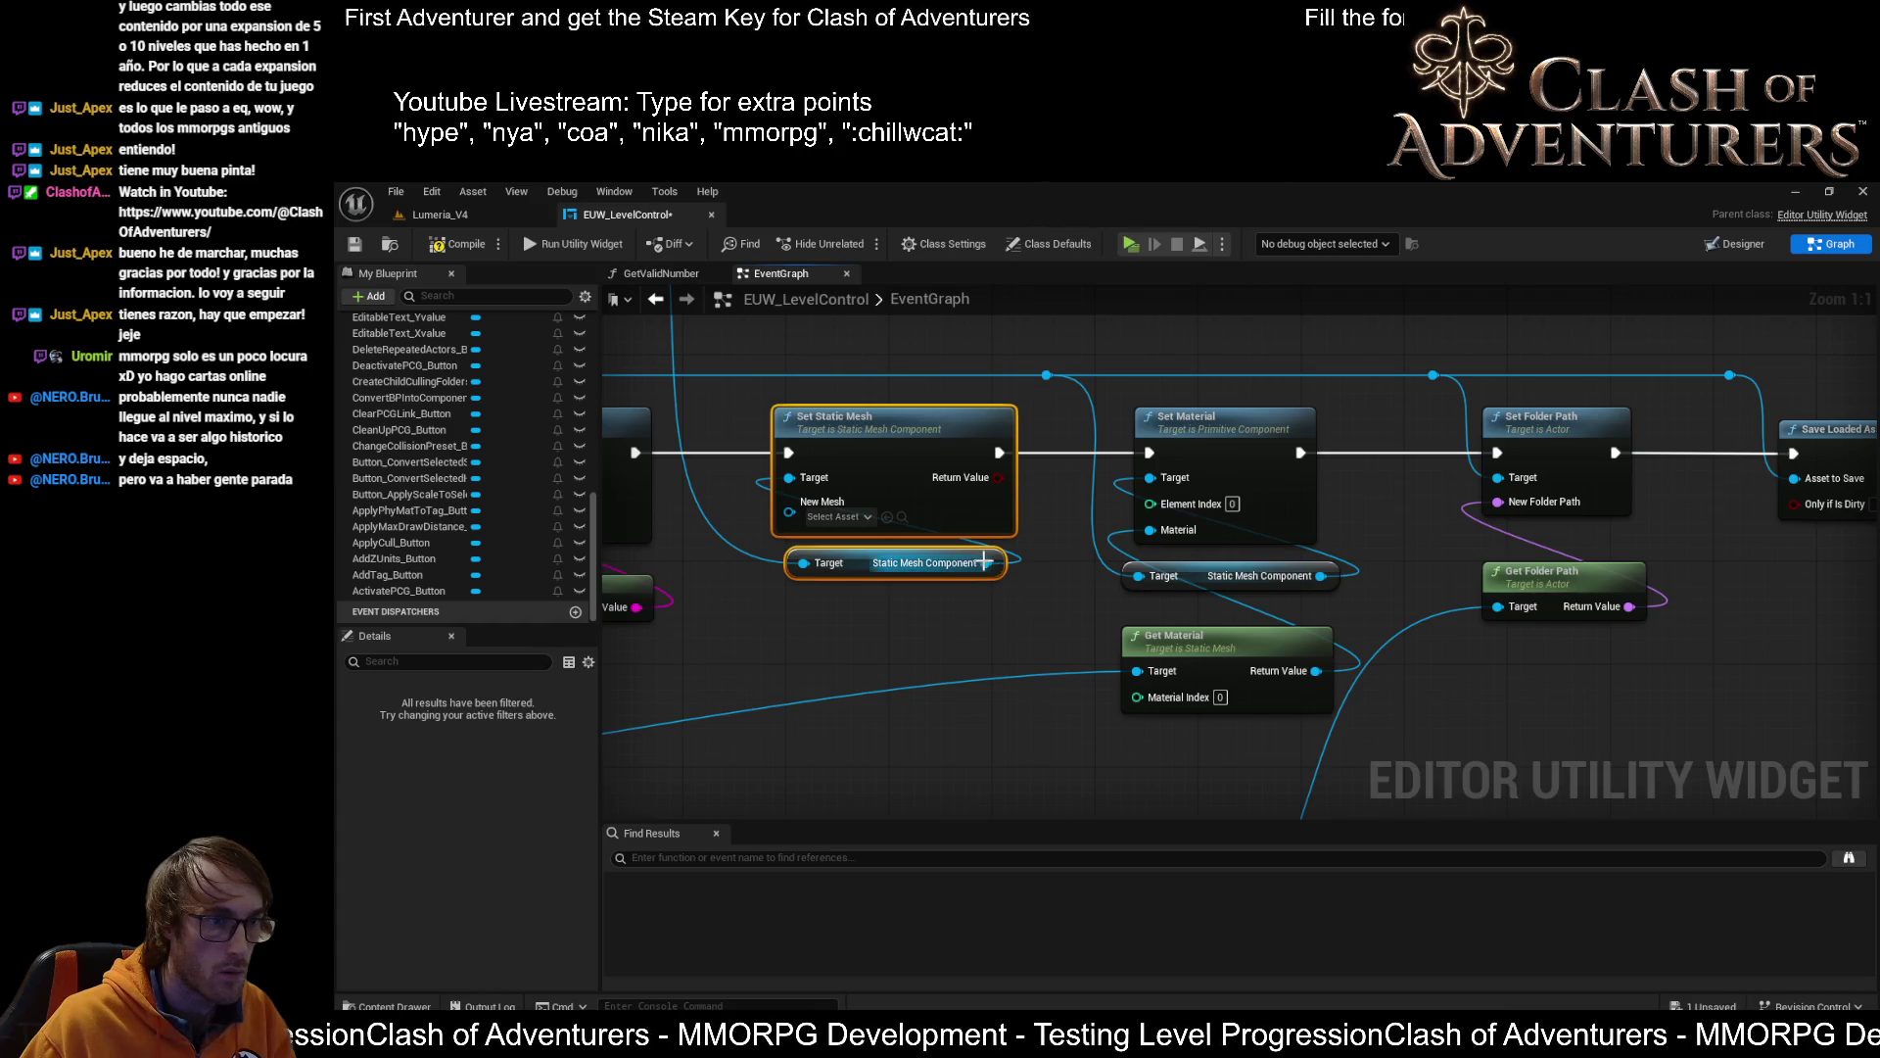
pyautogui.moveTo(986, 563)
pyautogui.mouseDown()
pyautogui.moveTo(1124, 492)
pyautogui.moveTo(1077, 548)
pyautogui.moveTo(1094, 580)
pyautogui.moveTo(1154, 532)
pyautogui.moveTo(1152, 478)
pyautogui.mouseUp()
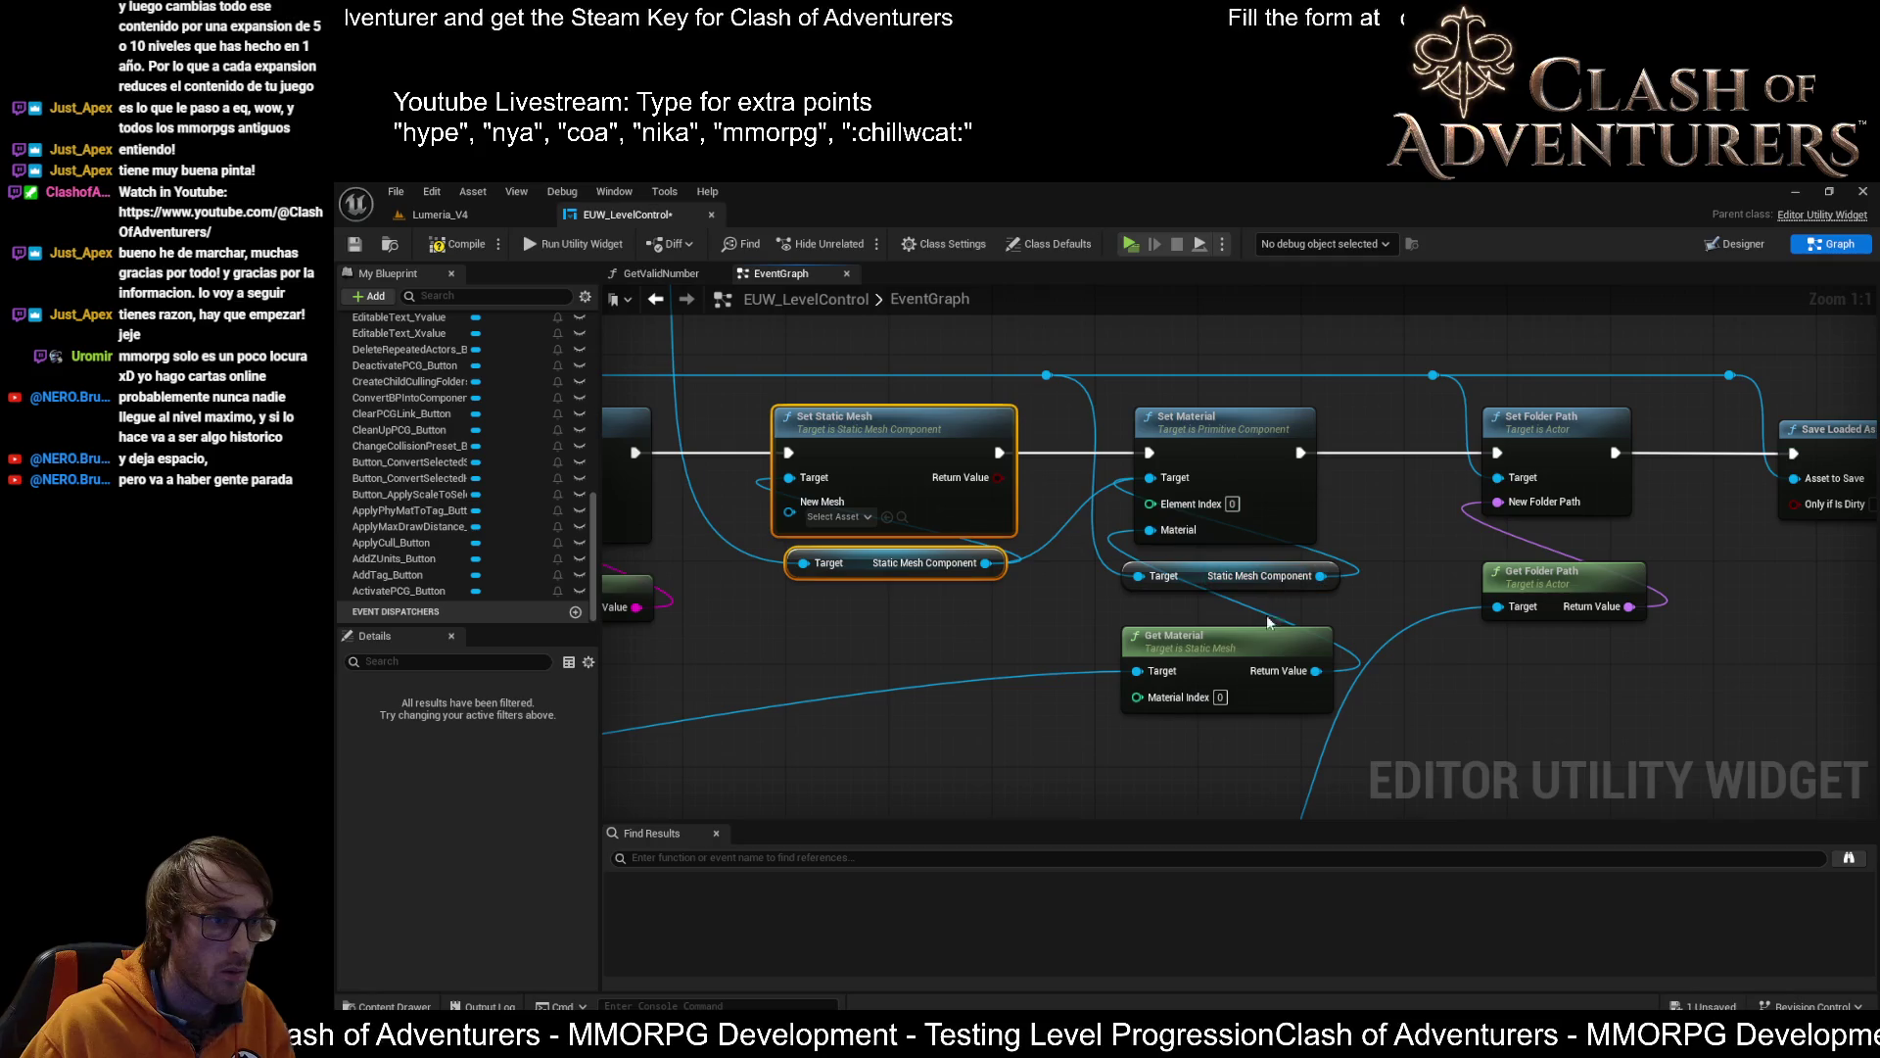
pyautogui.moveTo(1191, 574); pyautogui.dragTo(1164, 575)
pyautogui.press('Delete')
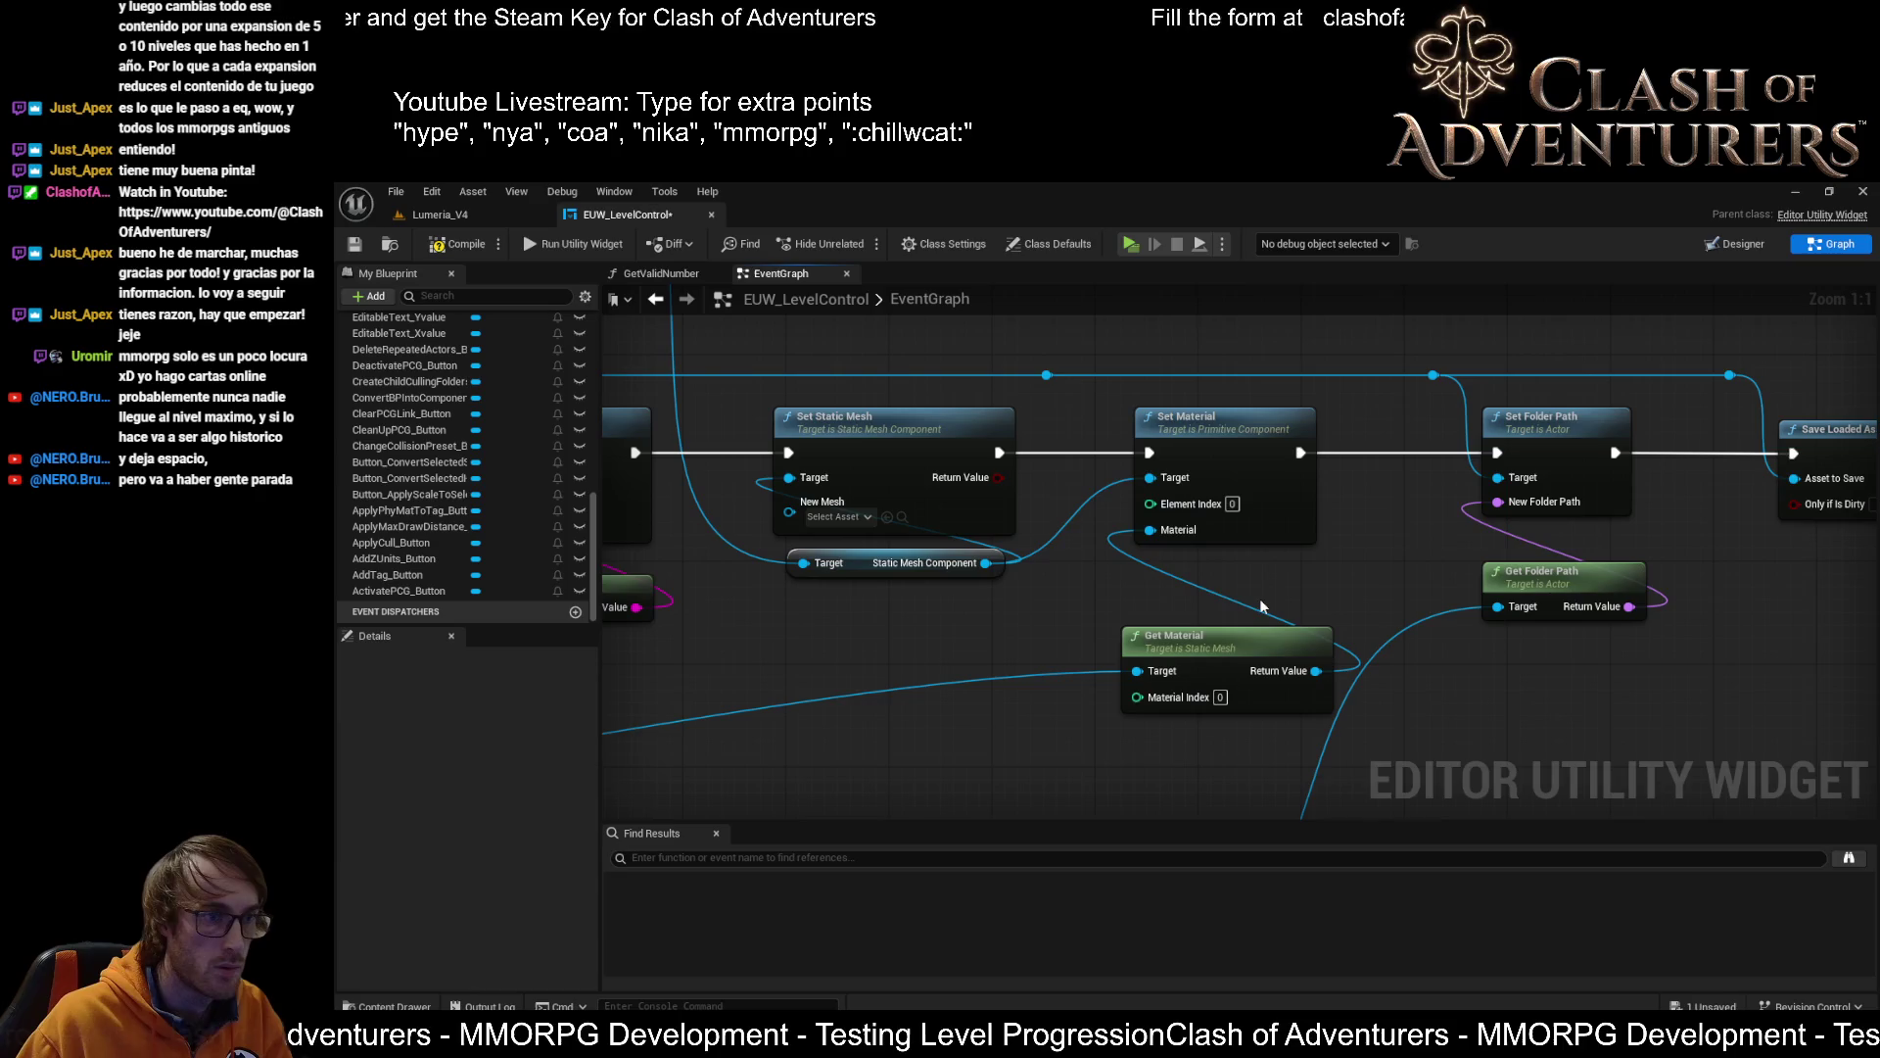
# Remove the looping wire by deleting its top reroute point
pyautogui.click(1046, 375)
pyautogui.moveTo(894, 589)
pyautogui.mouseDown()
pyautogui.moveTo(1005, 624)
pyautogui.moveTo(1107, 801)
pyautogui.mouseUp()
pyautogui.click(991, 610)
pyautogui.moveTo(973, 530)
pyautogui.mouseDown()
pyautogui.moveTo(1018, 443)
pyautogui.moveTo(1042, 523)
pyautogui.moveTo(1190, 562)
pyautogui.moveTo(1262, 555)
pyautogui.moveTo(1020, 685)
pyautogui.mouseUp()
pyautogui.click(1179, 401)
pyautogui.press('Delete')
# Add a reroute point on the actor wire and realign the Set Static Mesh and Get Material nodes
pyautogui.moveTo(1326, 670)
pyautogui.mouseDown()
pyautogui.moveTo(1215, 431)
pyautogui.moveTo(1136, 482)
pyautogui.mouseUp()
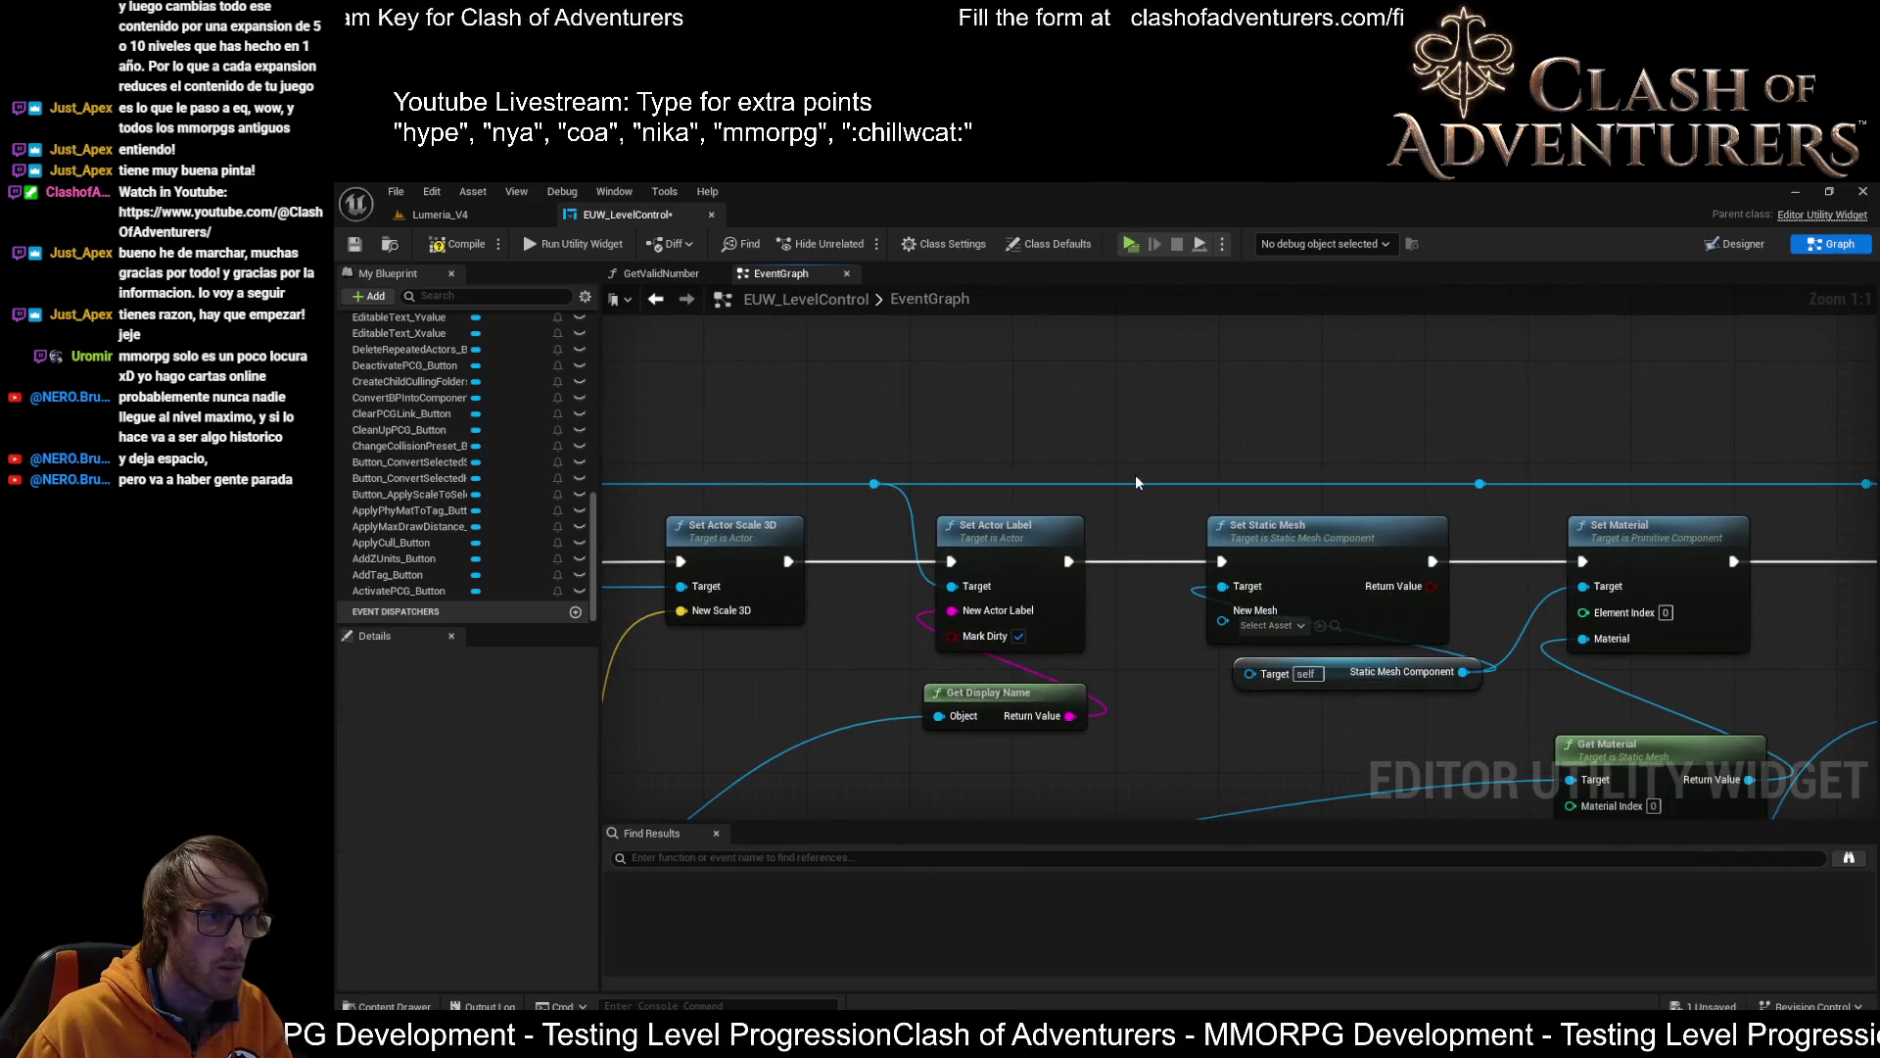
pyautogui.doubleClick(1140, 480)
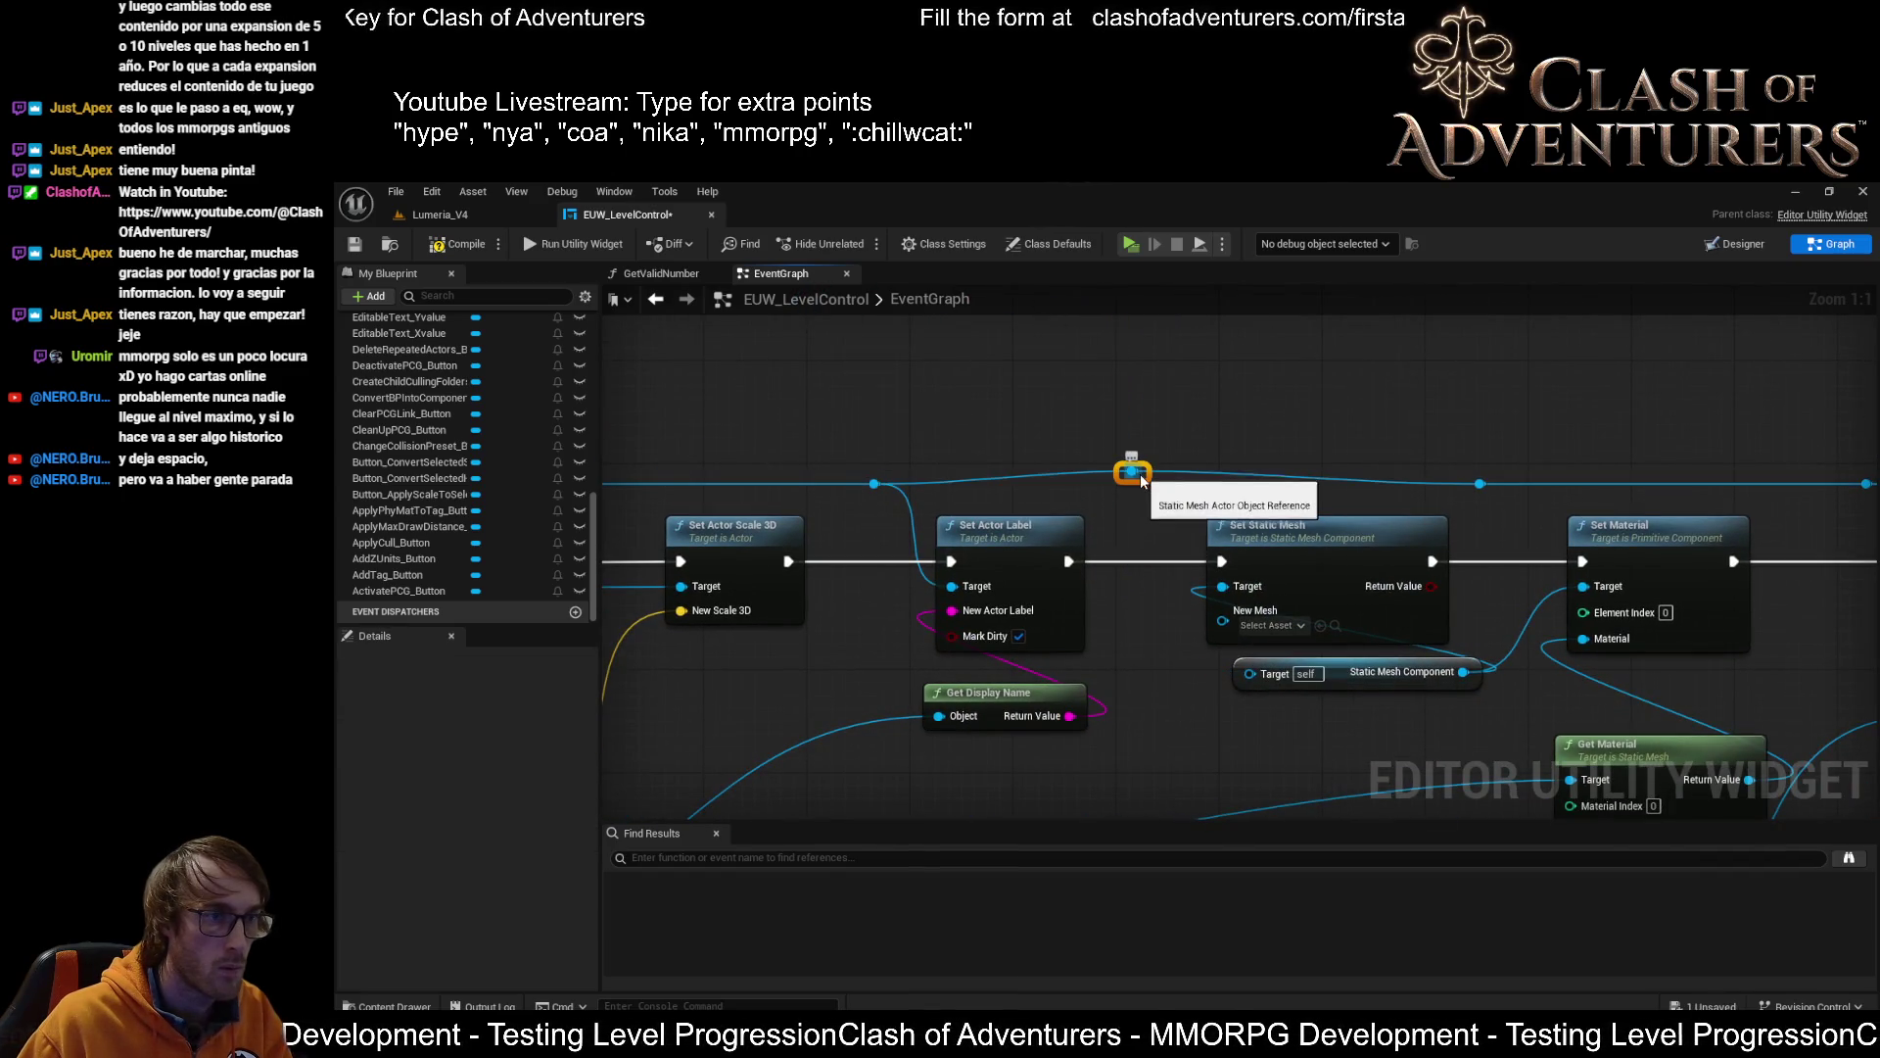
pyautogui.moveTo(1142, 479); pyautogui.dragTo(1249, 673)
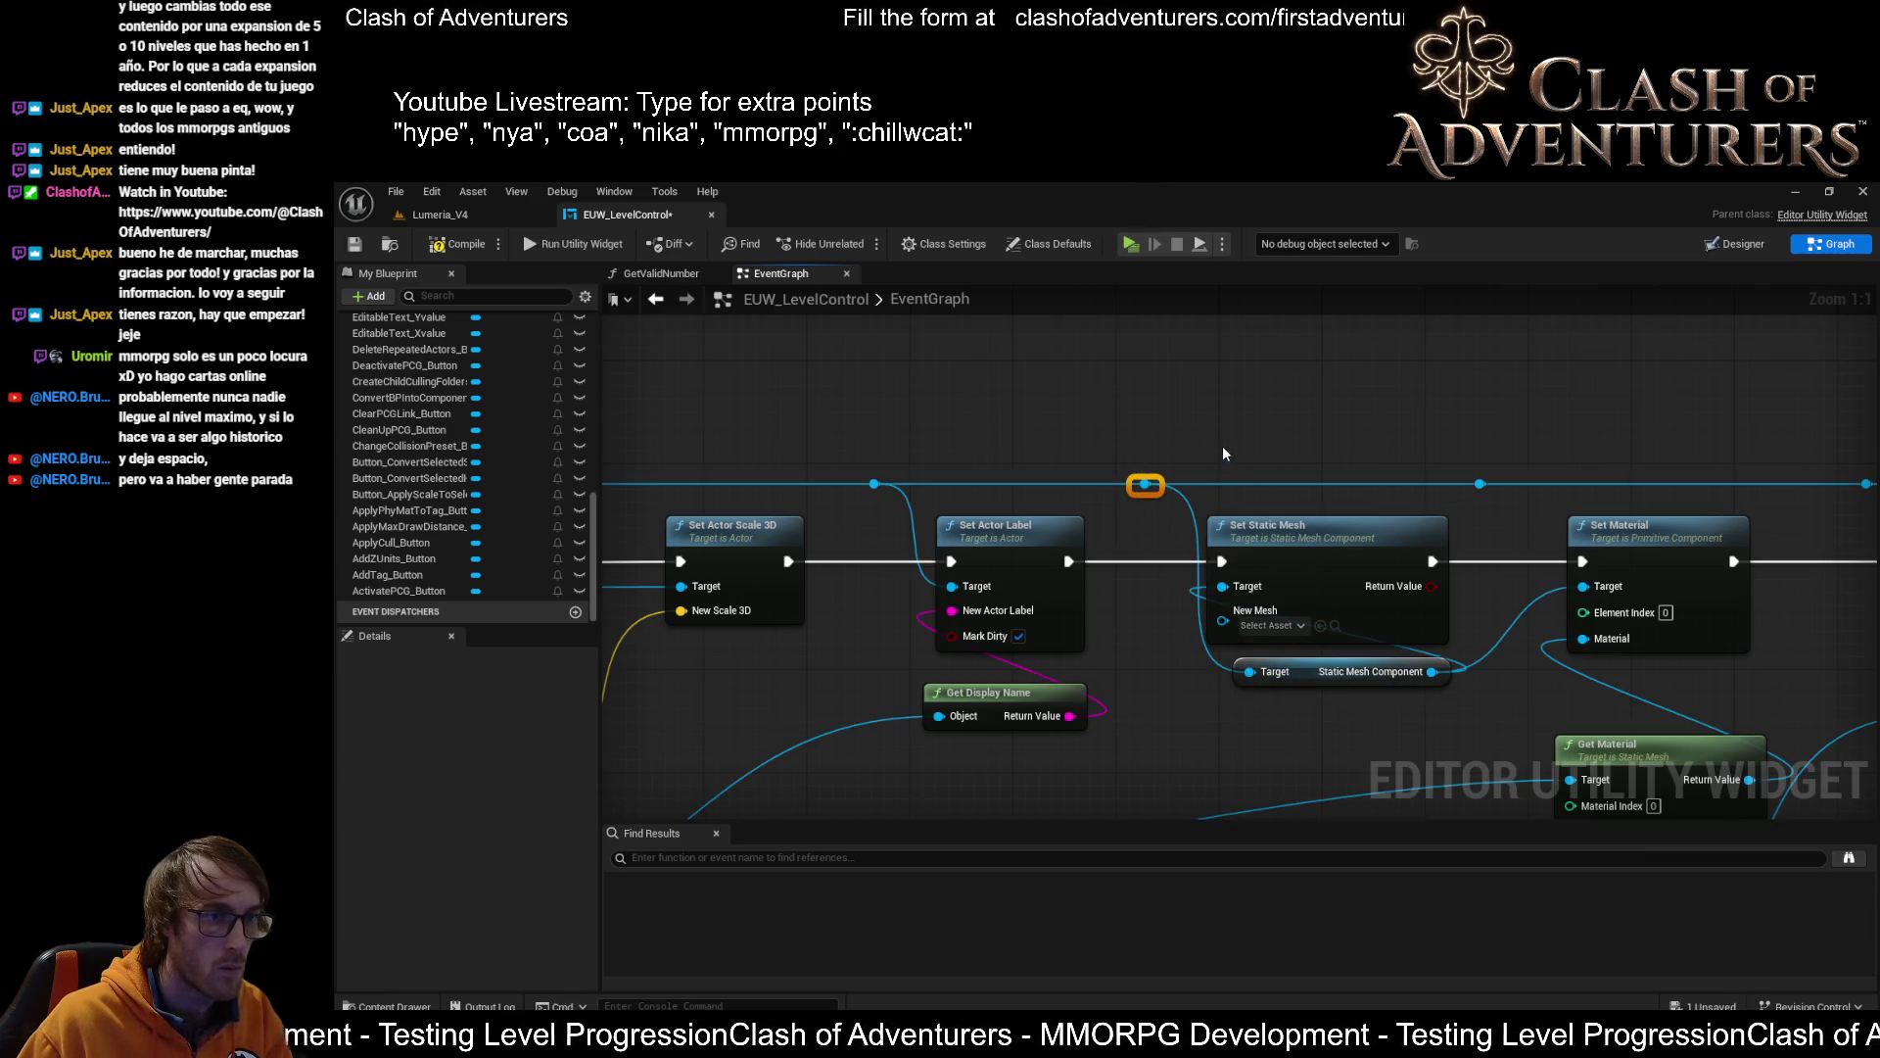
pyautogui.moveTo(1158, 486); pyautogui.dragTo(1136, 484)
pyautogui.moveTo(1381, 539)
pyautogui.mouseDown()
pyautogui.moveTo(1364, 630)
pyautogui.moveTo(1160, 406)
pyautogui.moveTo(1203, 428)
pyautogui.mouseUp()
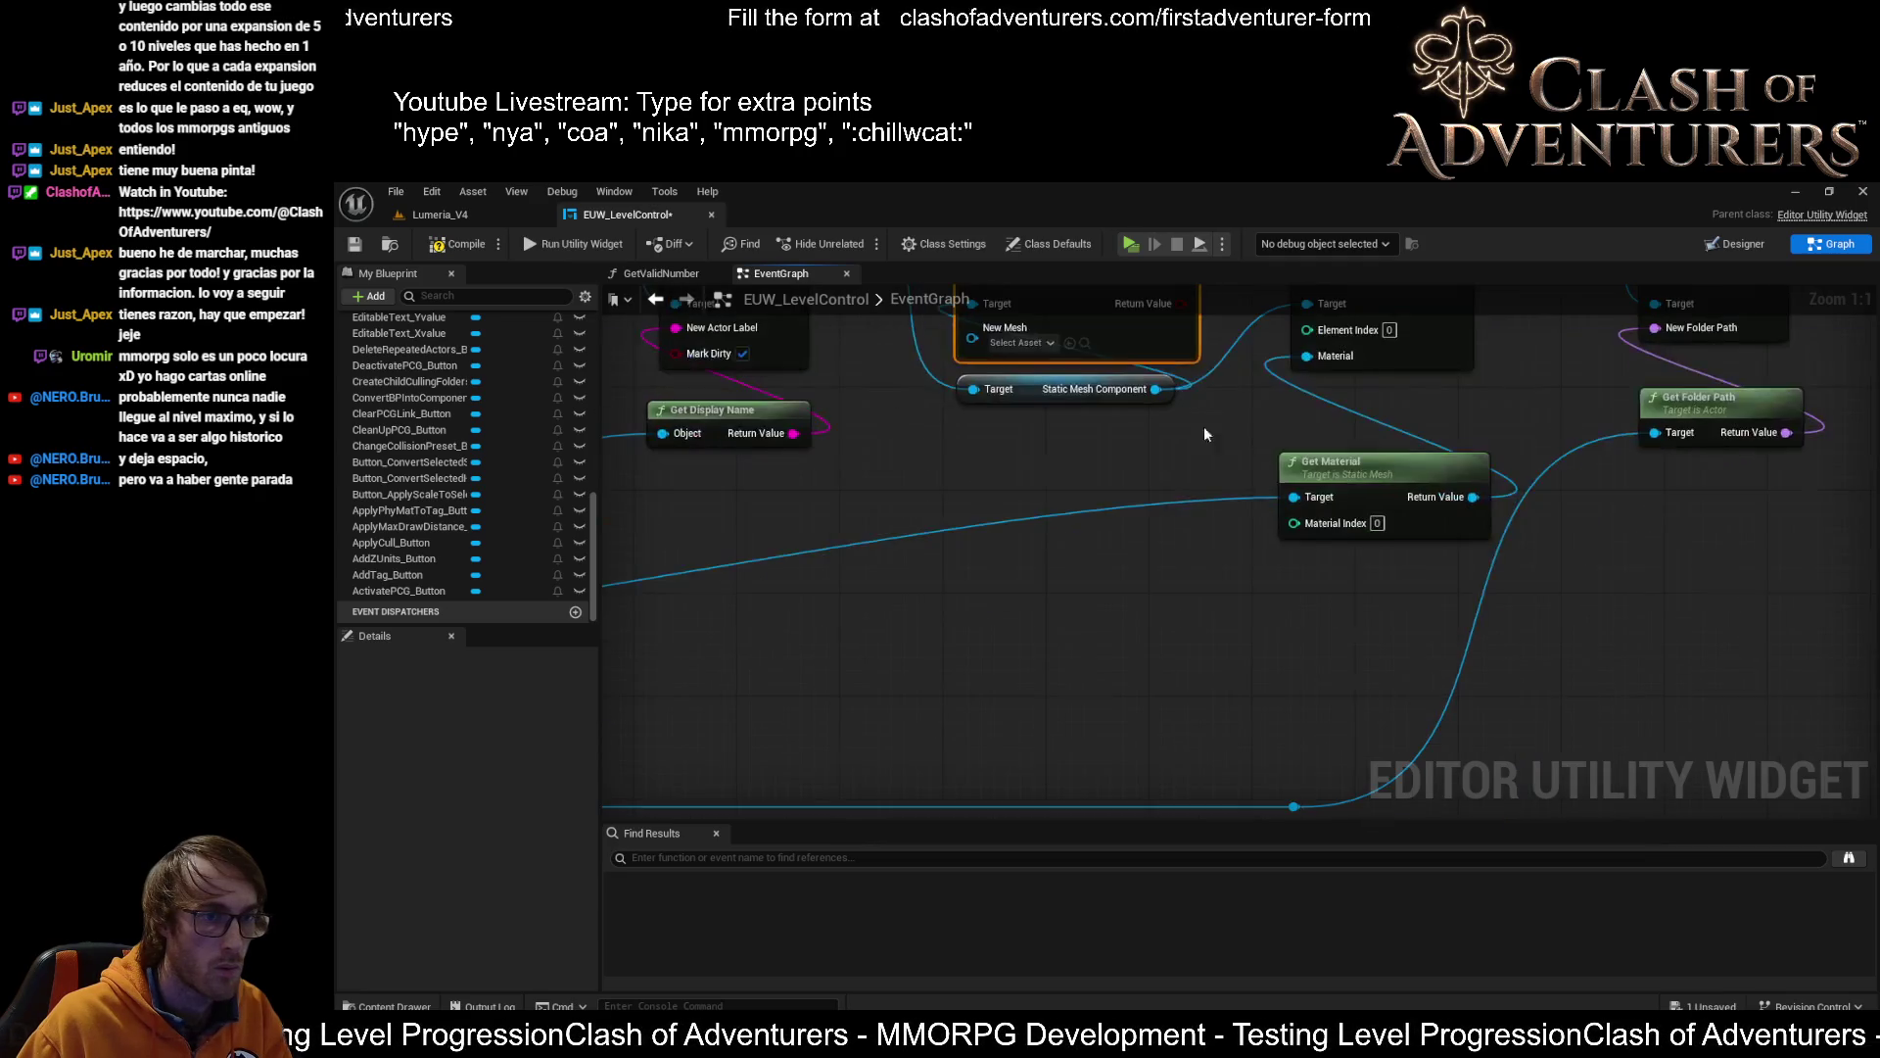
pyautogui.moveTo(1396, 487); pyautogui.dragTo(1396, 432)
pyautogui.scroll(-2, 1395, 432)
pyautogui.moveTo(1038, 570)
pyautogui.mouseDown()
pyautogui.moveTo(1143, 646)
pyautogui.moveTo(1260, 679)
pyautogui.mouseUp()
pyautogui.scroll(1, 1220, 578)
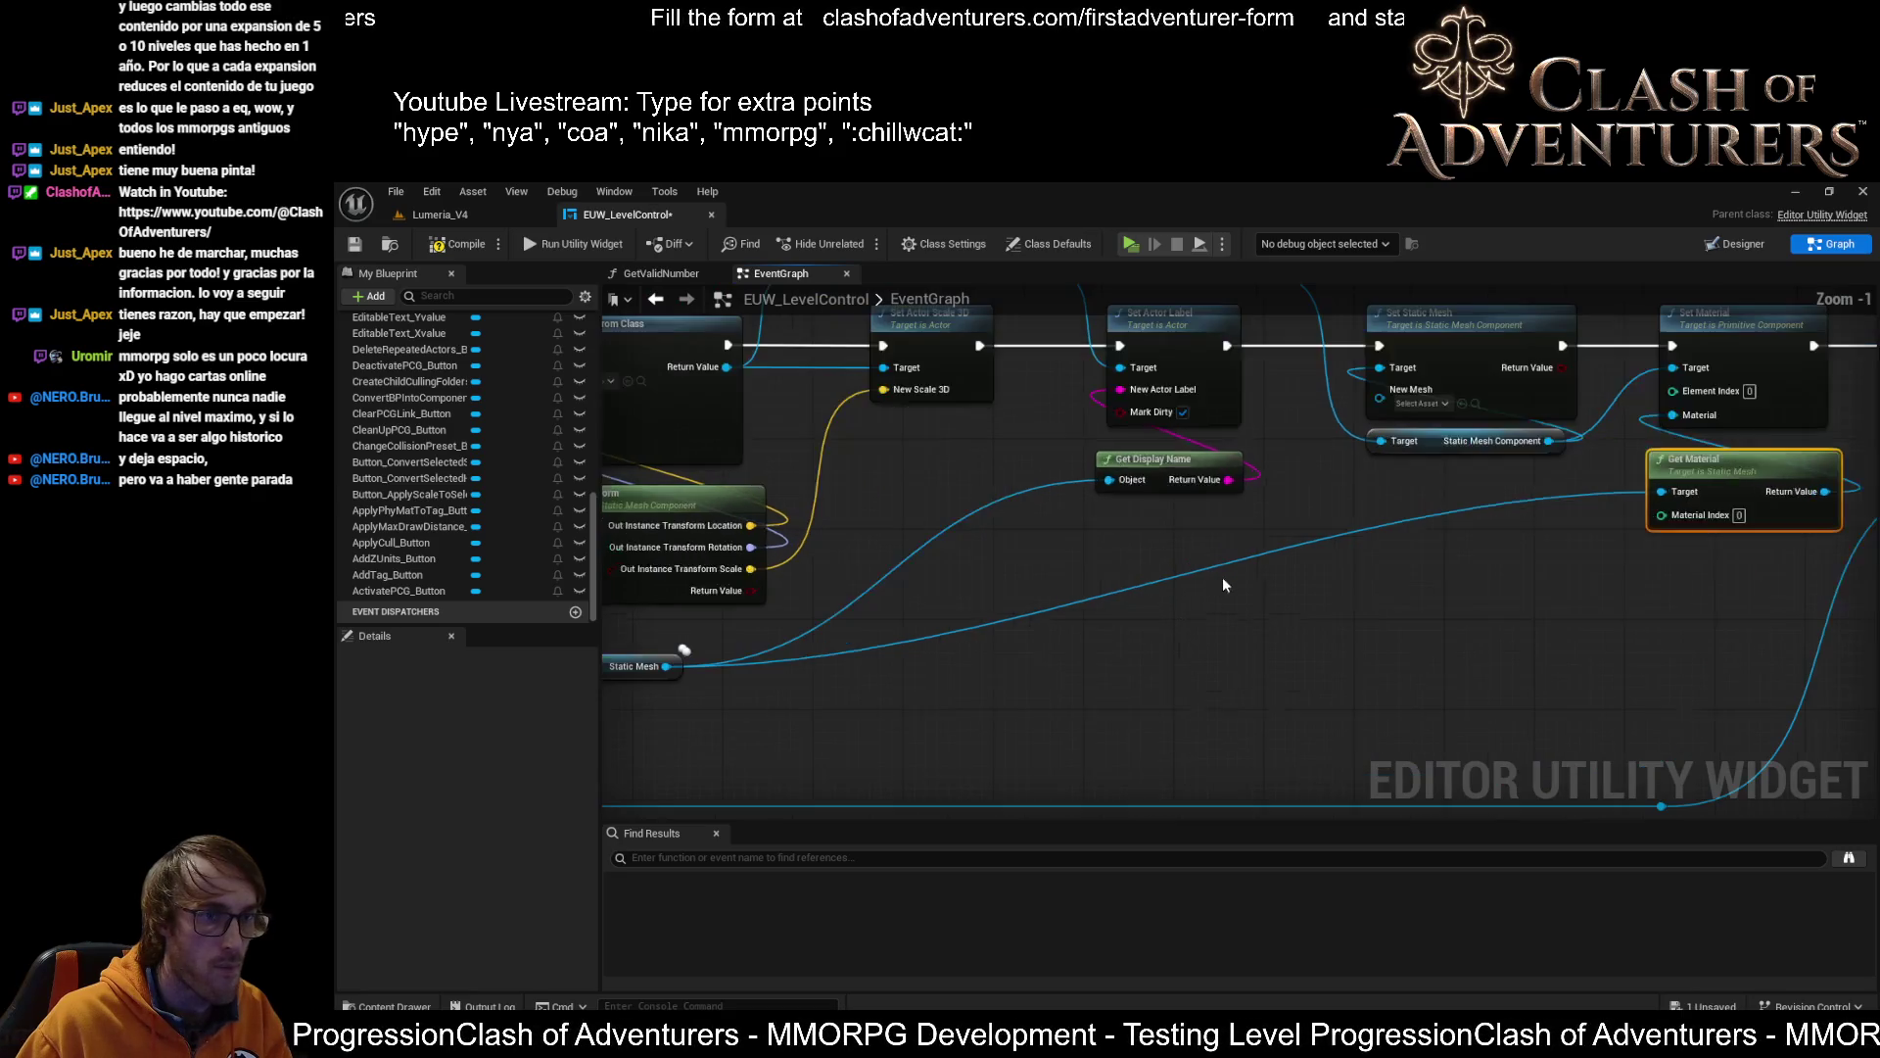
pyautogui.moveTo(1300, 553); pyautogui.dragTo(1387, 564)
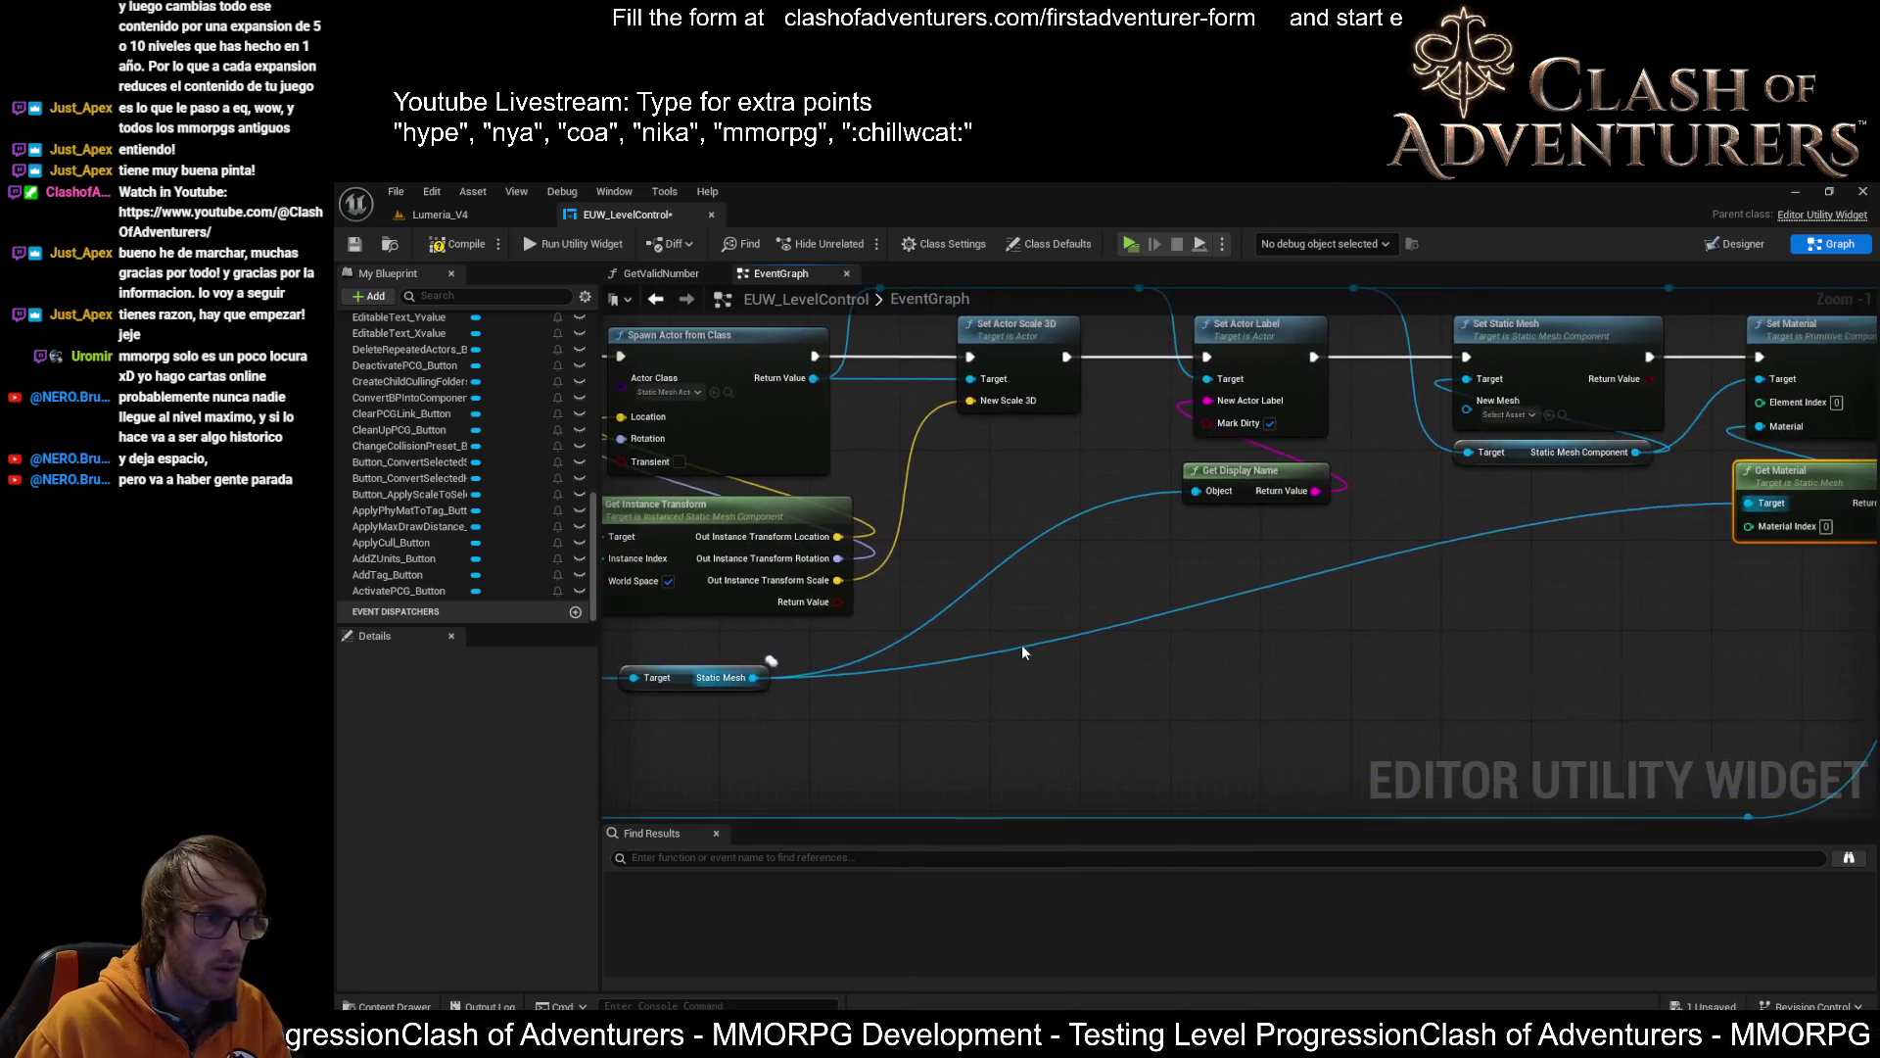
pyautogui.moveTo(760, 696)
pyautogui.mouseDown()
pyautogui.moveTo(1057, 699)
pyautogui.moveTo(985, 727)
pyautogui.moveTo(1430, 642)
pyautogui.moveTo(1812, 601)
pyautogui.mouseUp()
pyautogui.moveTo(940, 651)
pyautogui.mouseDown()
pyautogui.moveTo(1167, 646)
pyautogui.moveTo(1383, 691)
pyautogui.mouseUp()
# Add a Get StaticMesh node and wire its Static Mesh into Set Static Mesh's New Mesh
pyautogui.write('g')
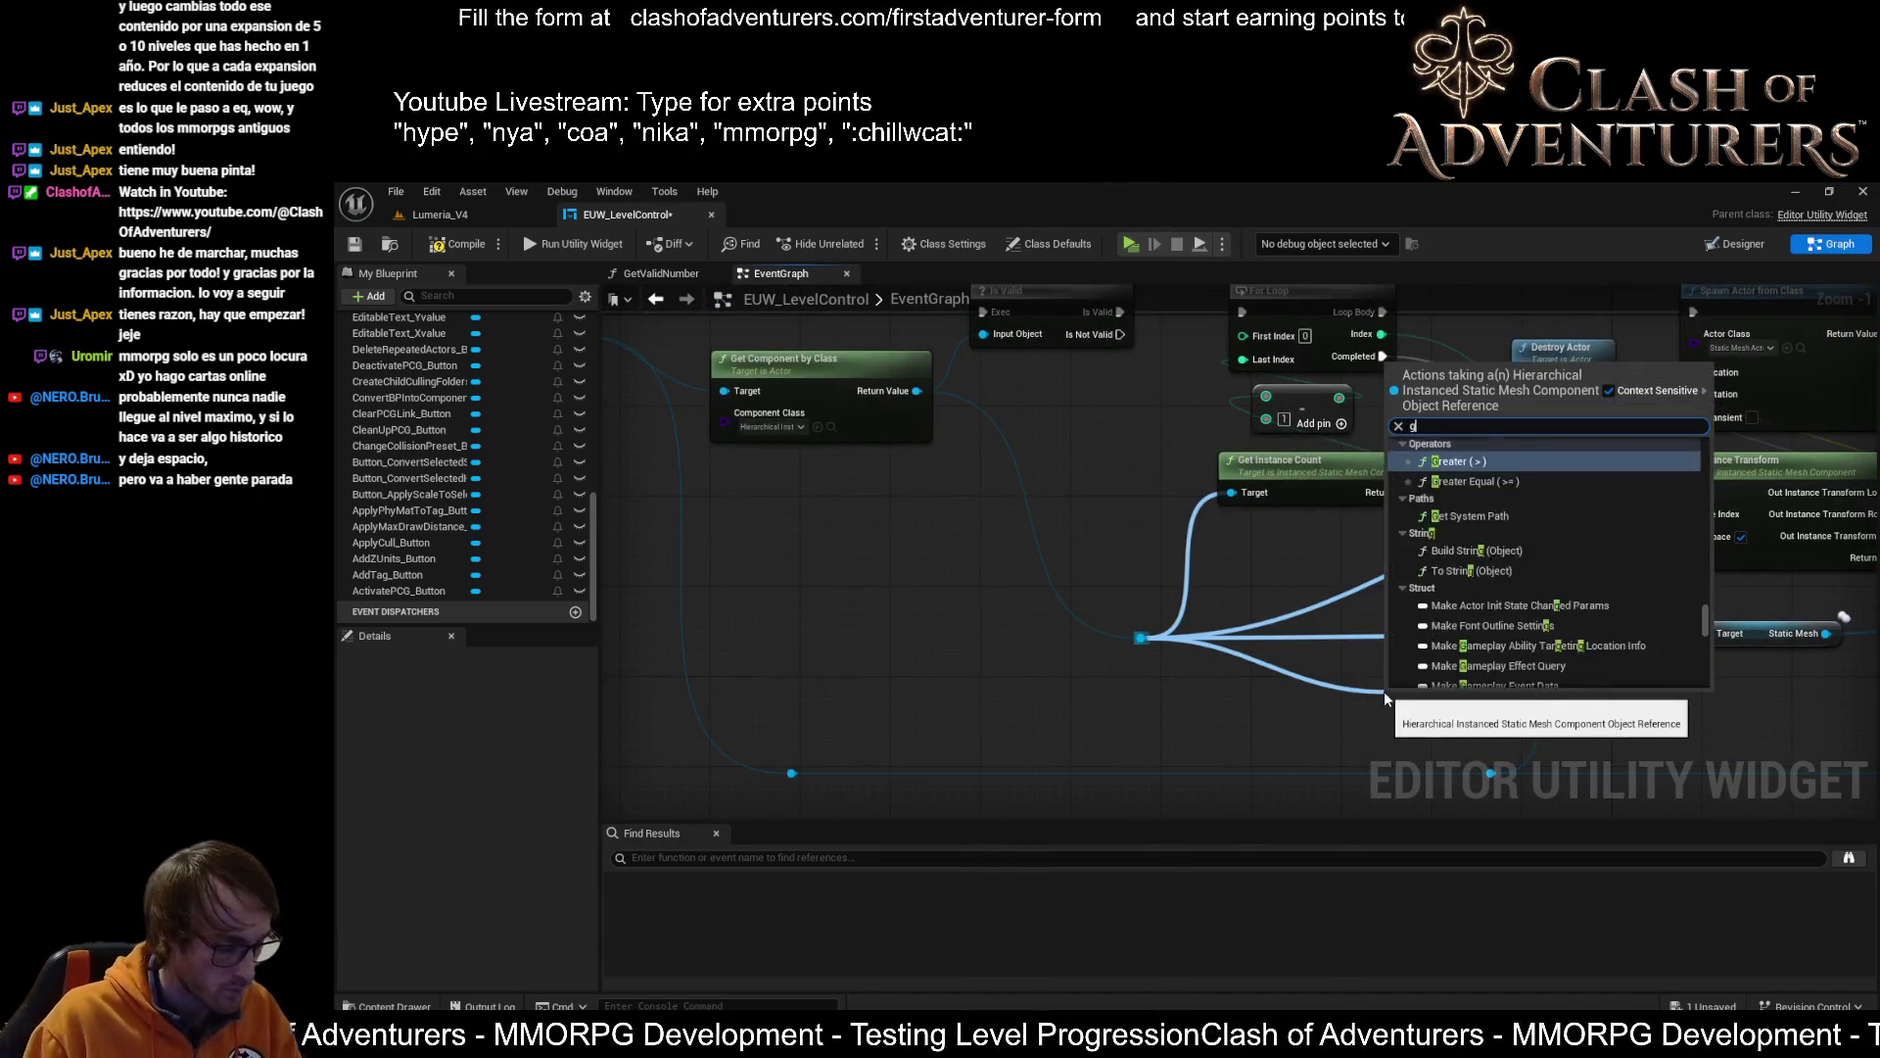
pyautogui.write('et static')
pyautogui.press('Return')
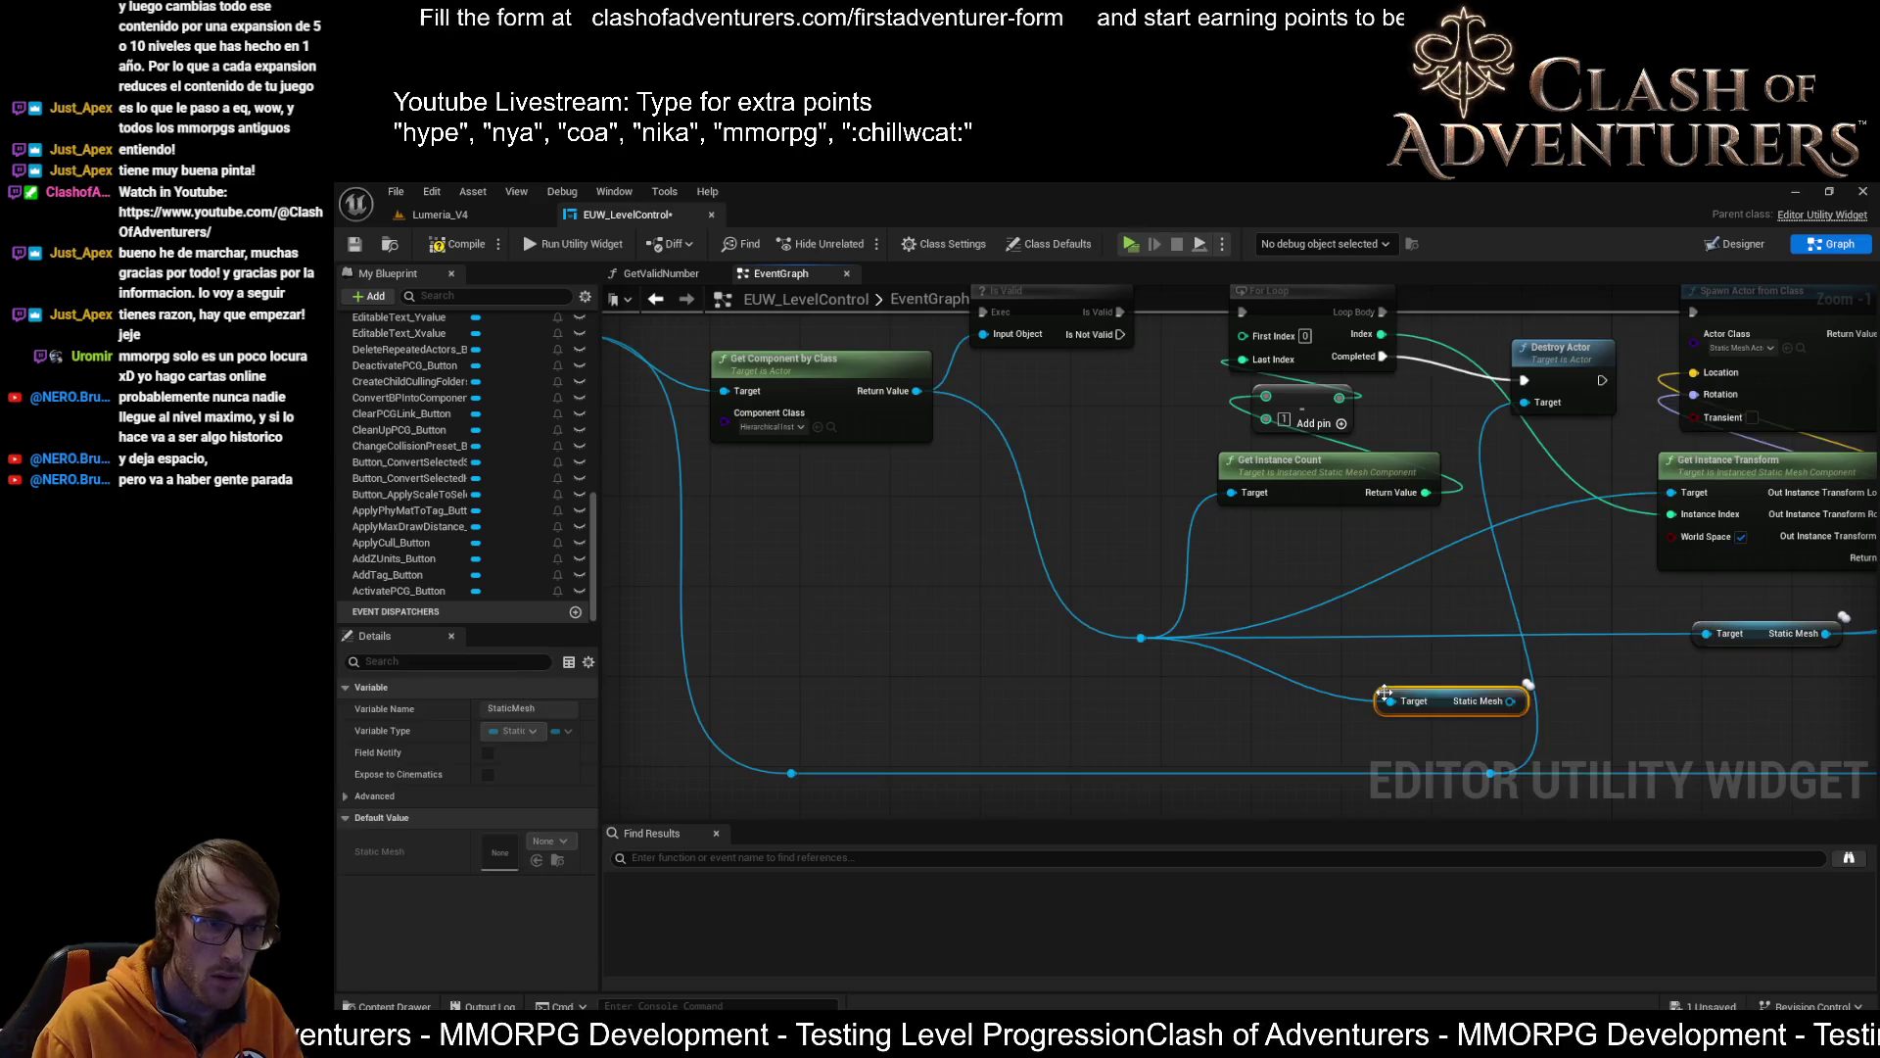
pyautogui.moveTo(1384, 690)
pyautogui.mouseDown()
pyautogui.moveTo(1052, 702)
pyautogui.moveTo(780, 633)
pyautogui.mouseUp()
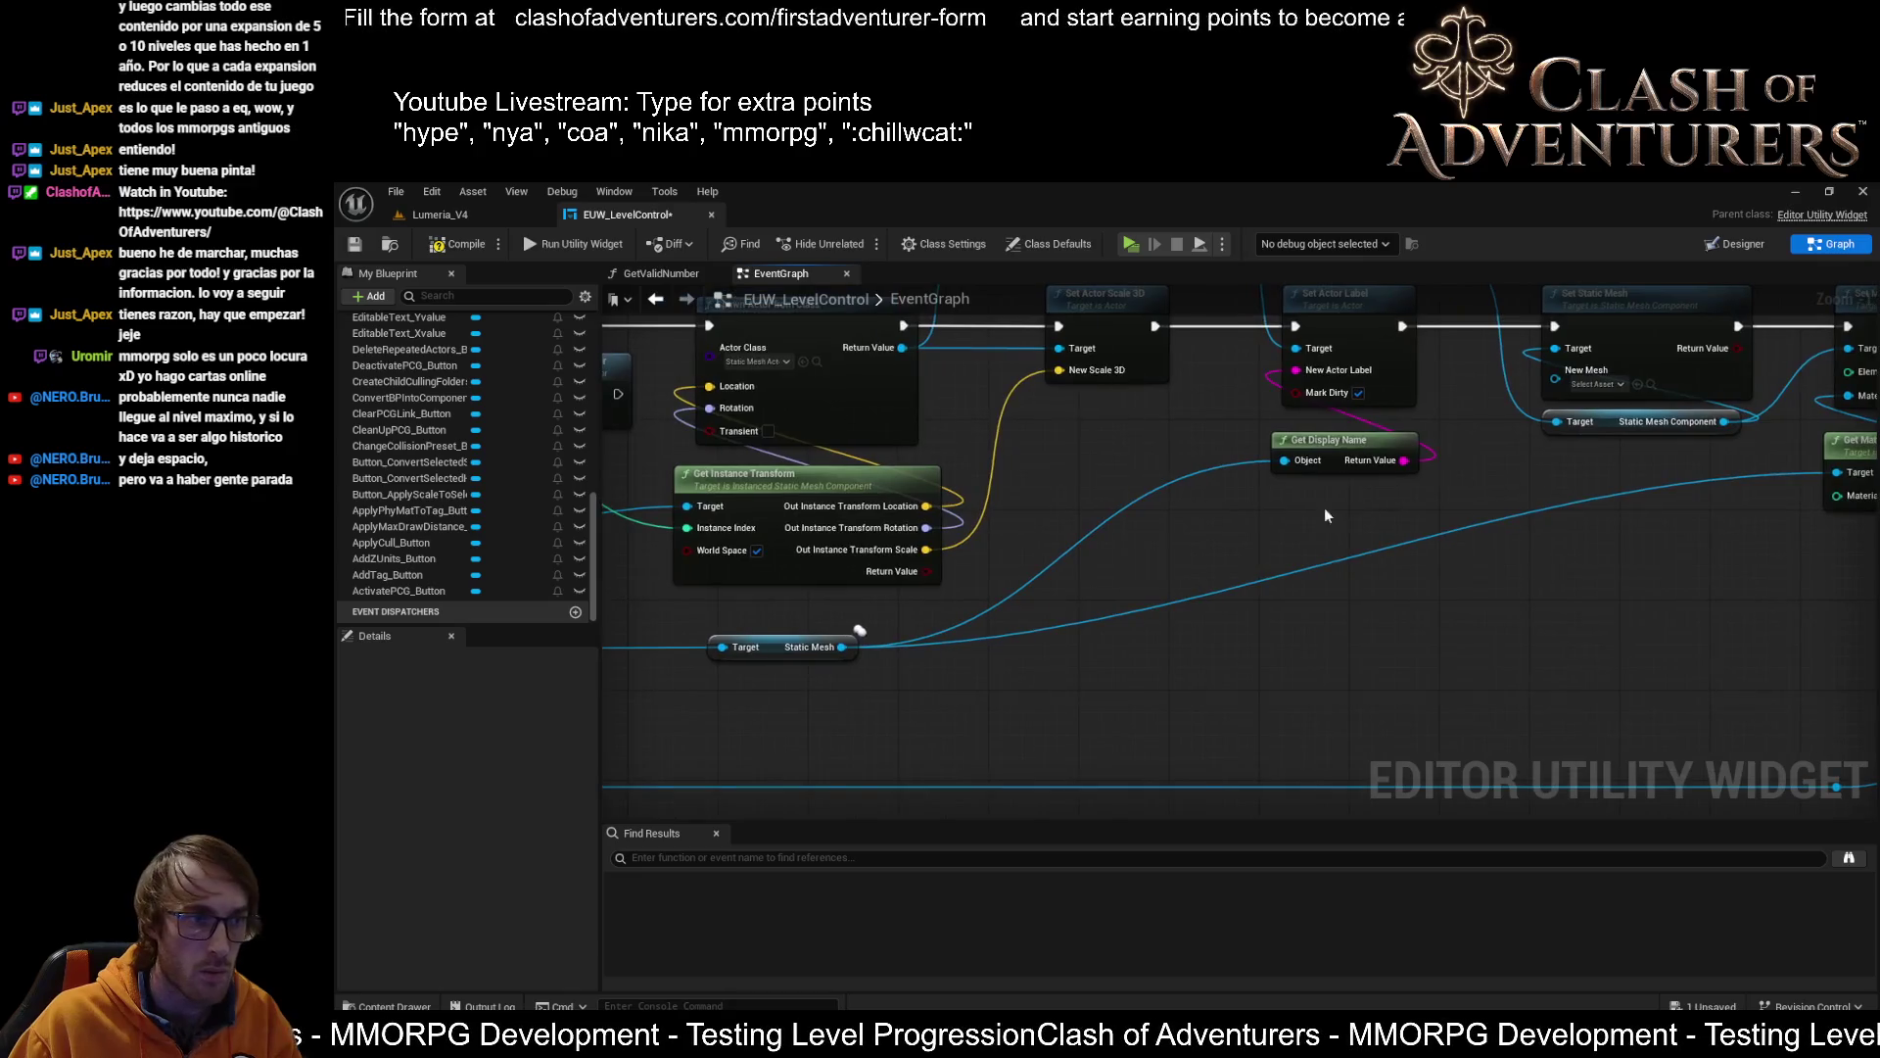
pyautogui.moveTo(843, 646)
pyautogui.mouseDown()
pyautogui.moveTo(1614, 474)
pyautogui.moveTo(1526, 614)
pyautogui.mouseUp()
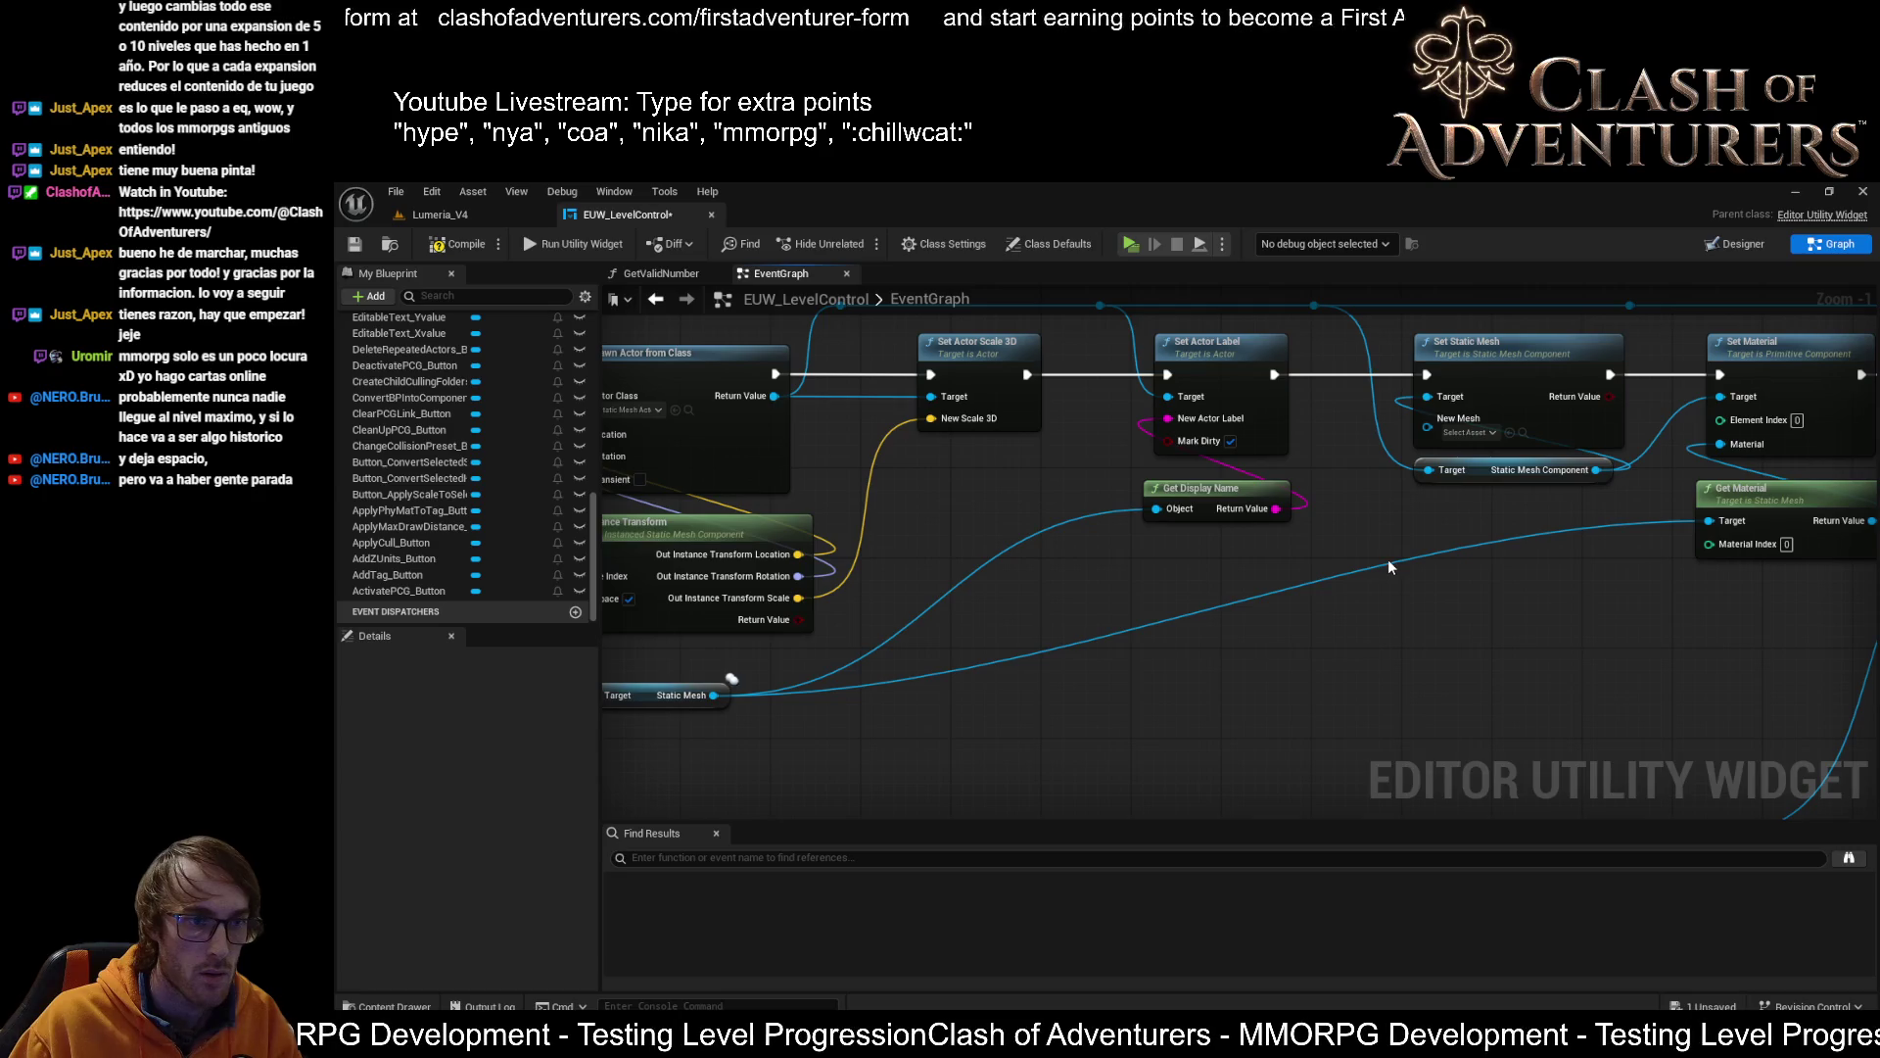
pyautogui.doubleClick(1395, 555)
pyautogui.moveTo(1395, 555); pyautogui.dragTo(1428, 418)
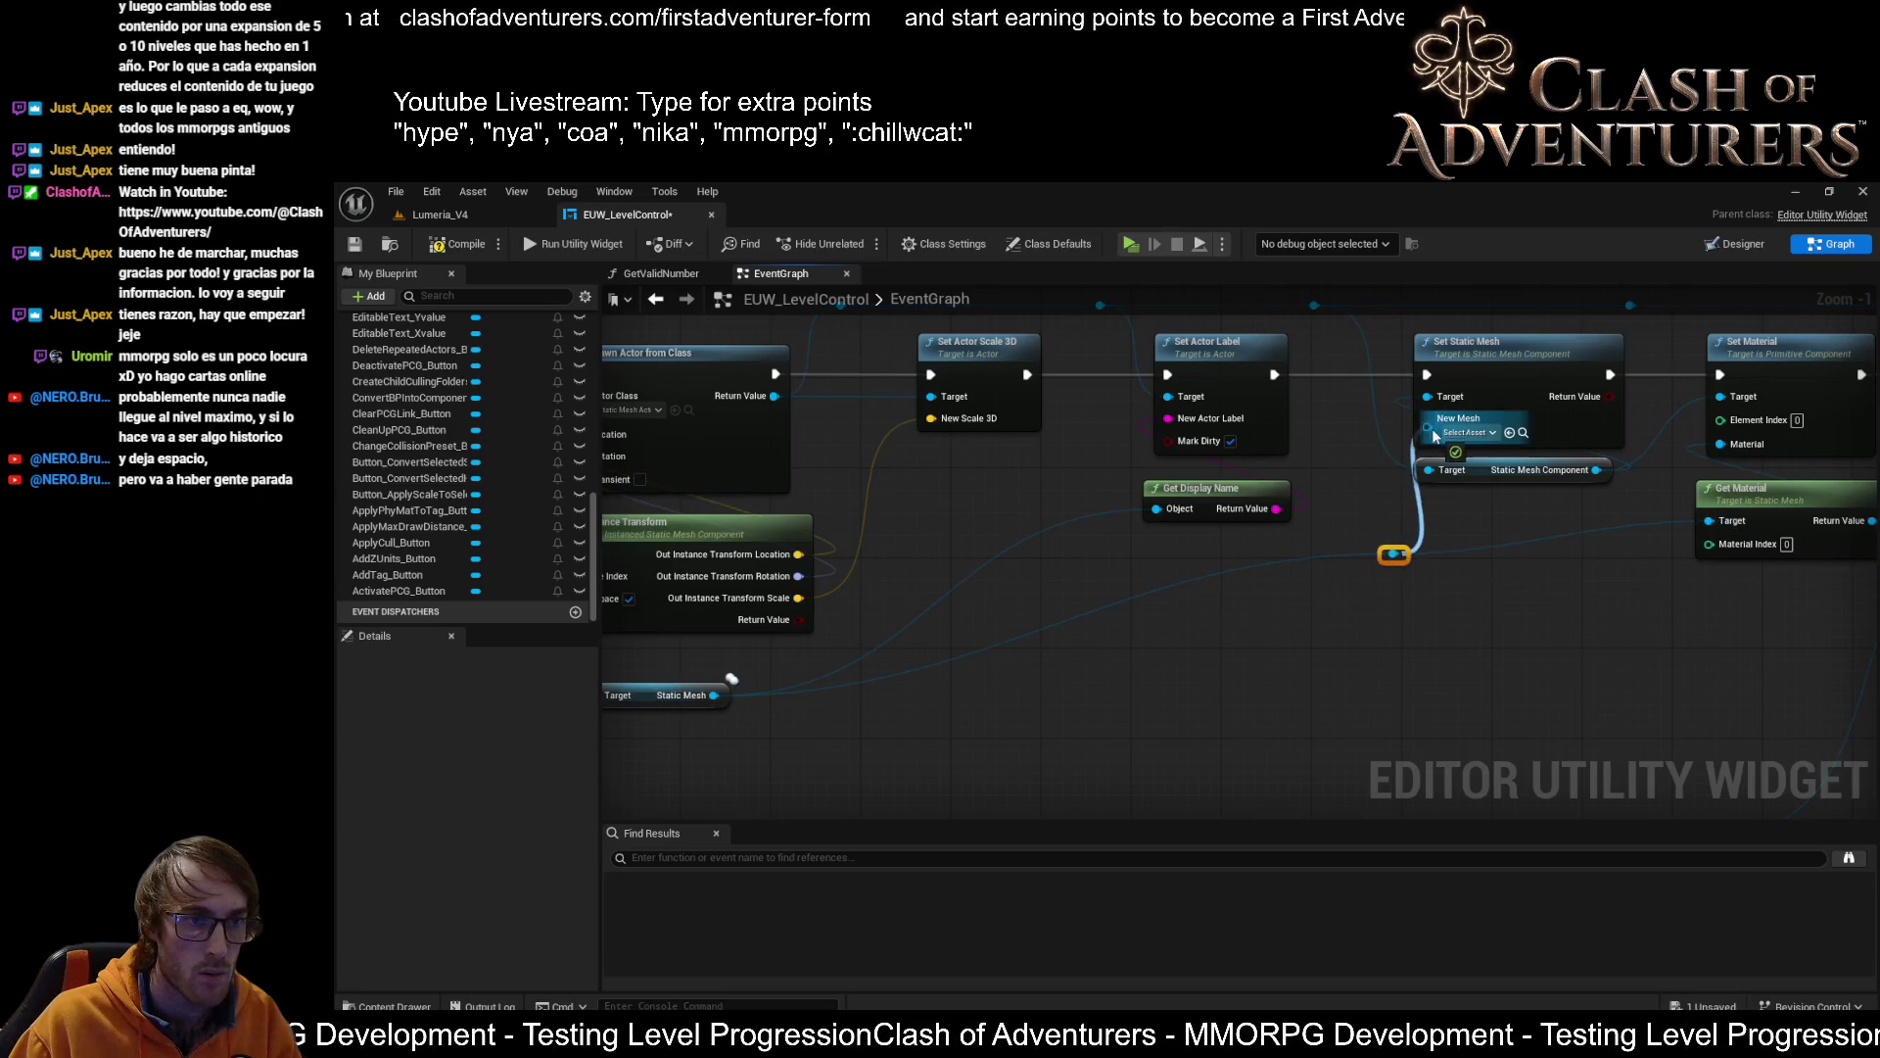
pyautogui.moveTo(1410, 559)
pyautogui.mouseDown()
pyautogui.moveTo(1469, 583)
pyautogui.moveTo(1411, 588)
pyautogui.moveTo(1375, 526)
pyautogui.mouseUp()
pyautogui.press('Escape')
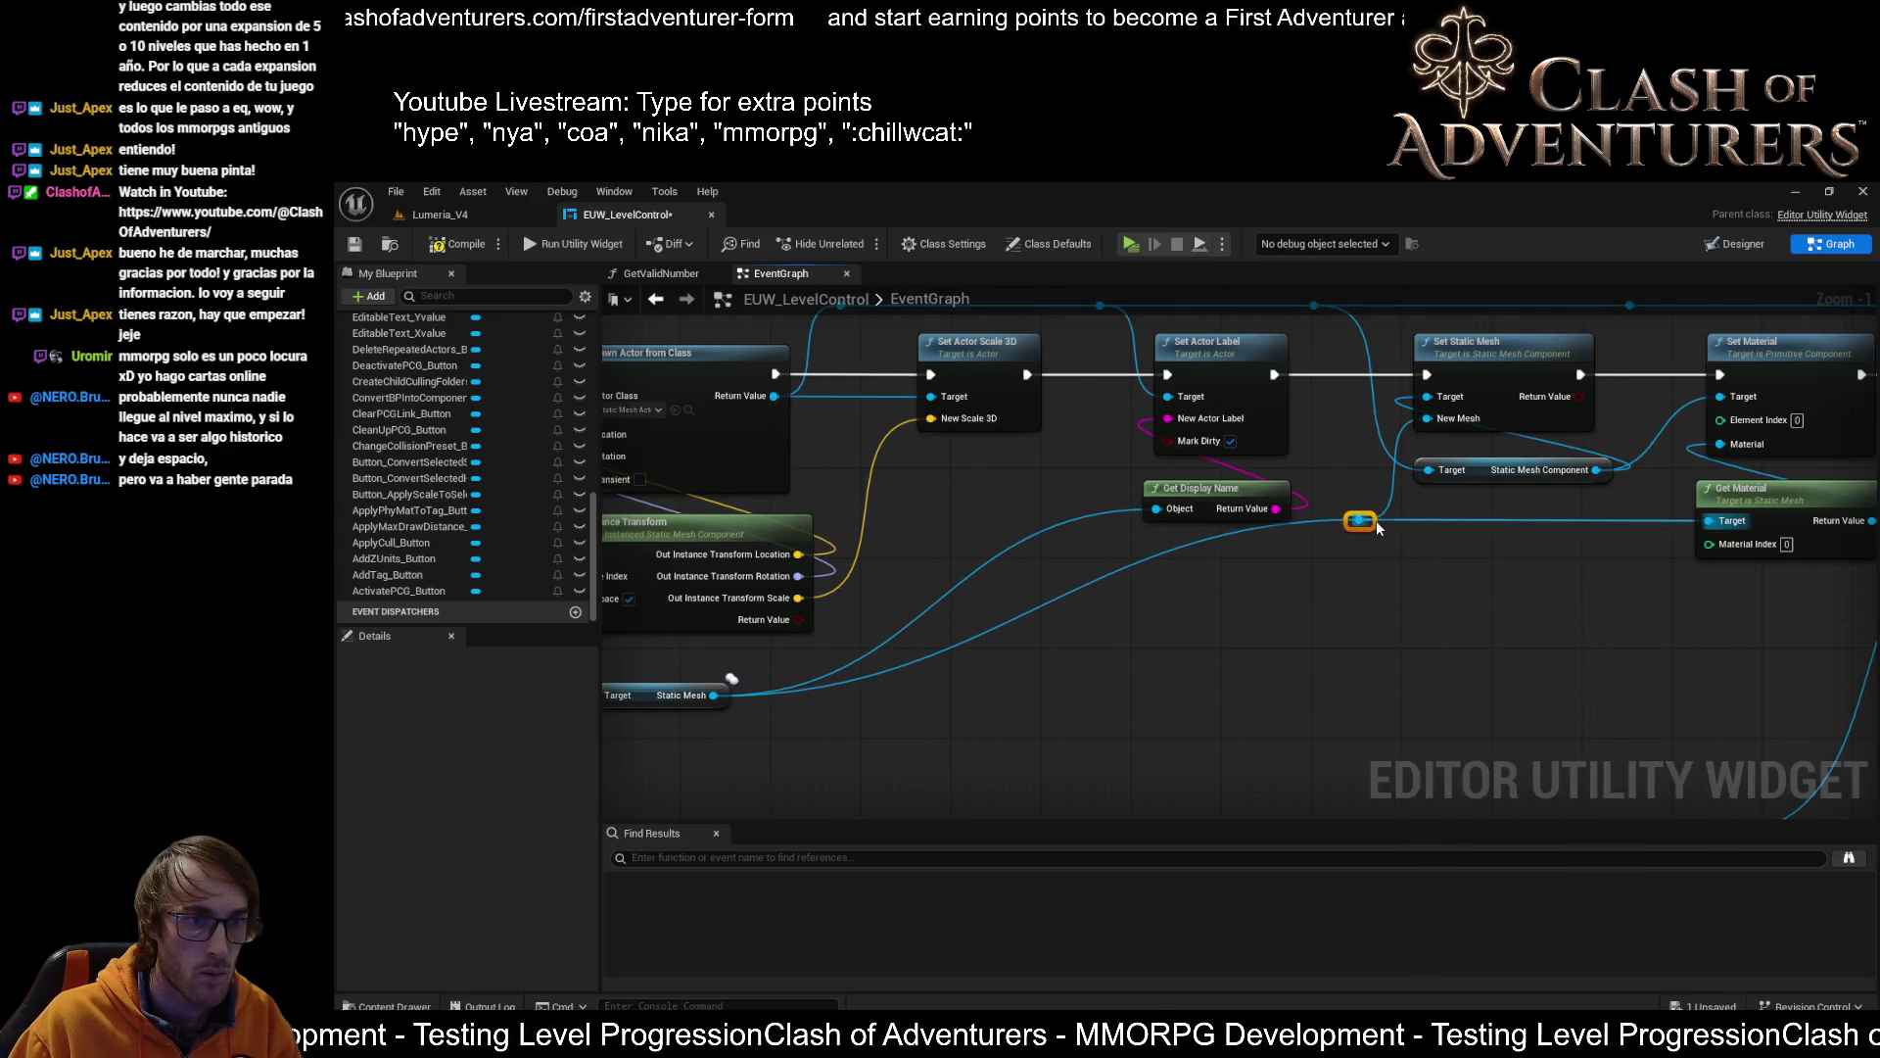
# Reposition Get Display Name and the Static Mesh node, and replace the redundant reroute with a direct wire
pyautogui.moveTo(1245, 494)
pyautogui.mouseDown()
pyautogui.moveTo(1244, 468)
pyautogui.moveTo(1230, 478)
pyautogui.mouseUp()
pyautogui.moveTo(980, 597); pyautogui.dragTo(1254, 600)
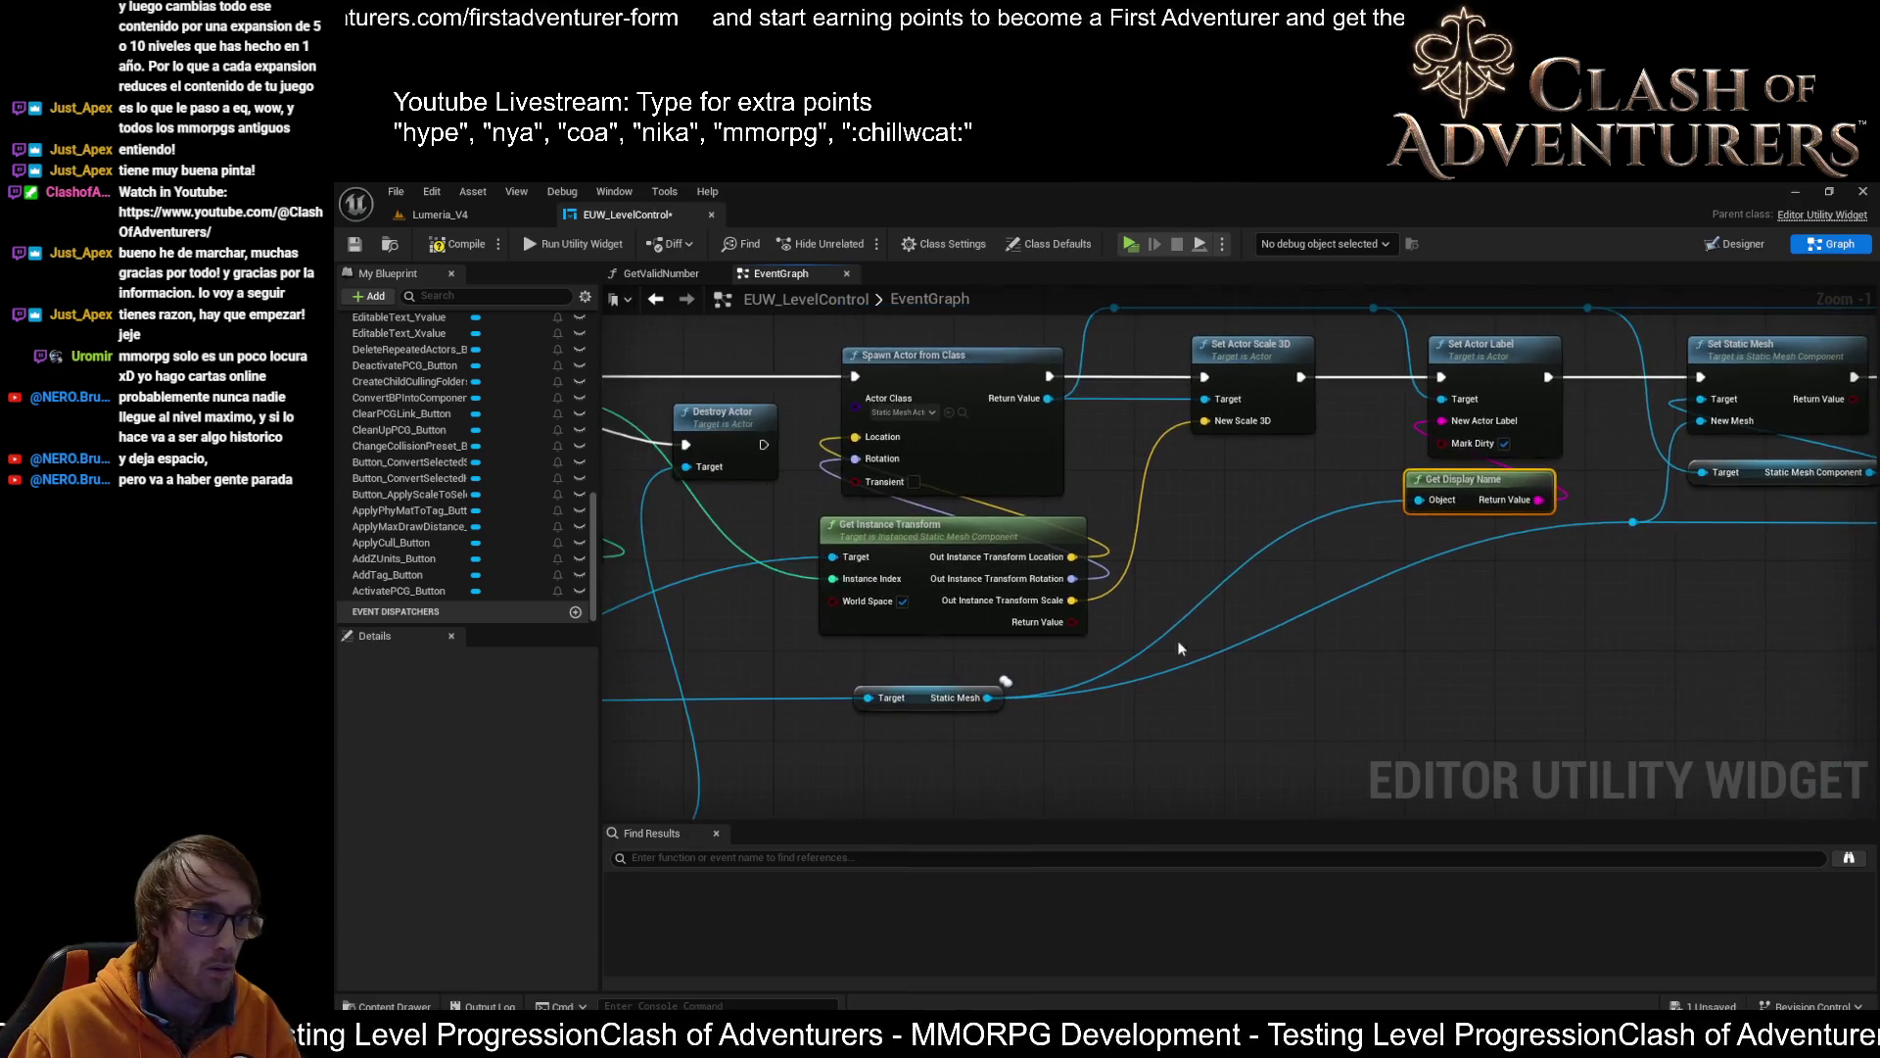
pyautogui.moveTo(930, 697)
pyautogui.mouseDown()
pyautogui.moveTo(1485, 650)
pyautogui.moveTo(895, 732)
pyautogui.mouseUp()
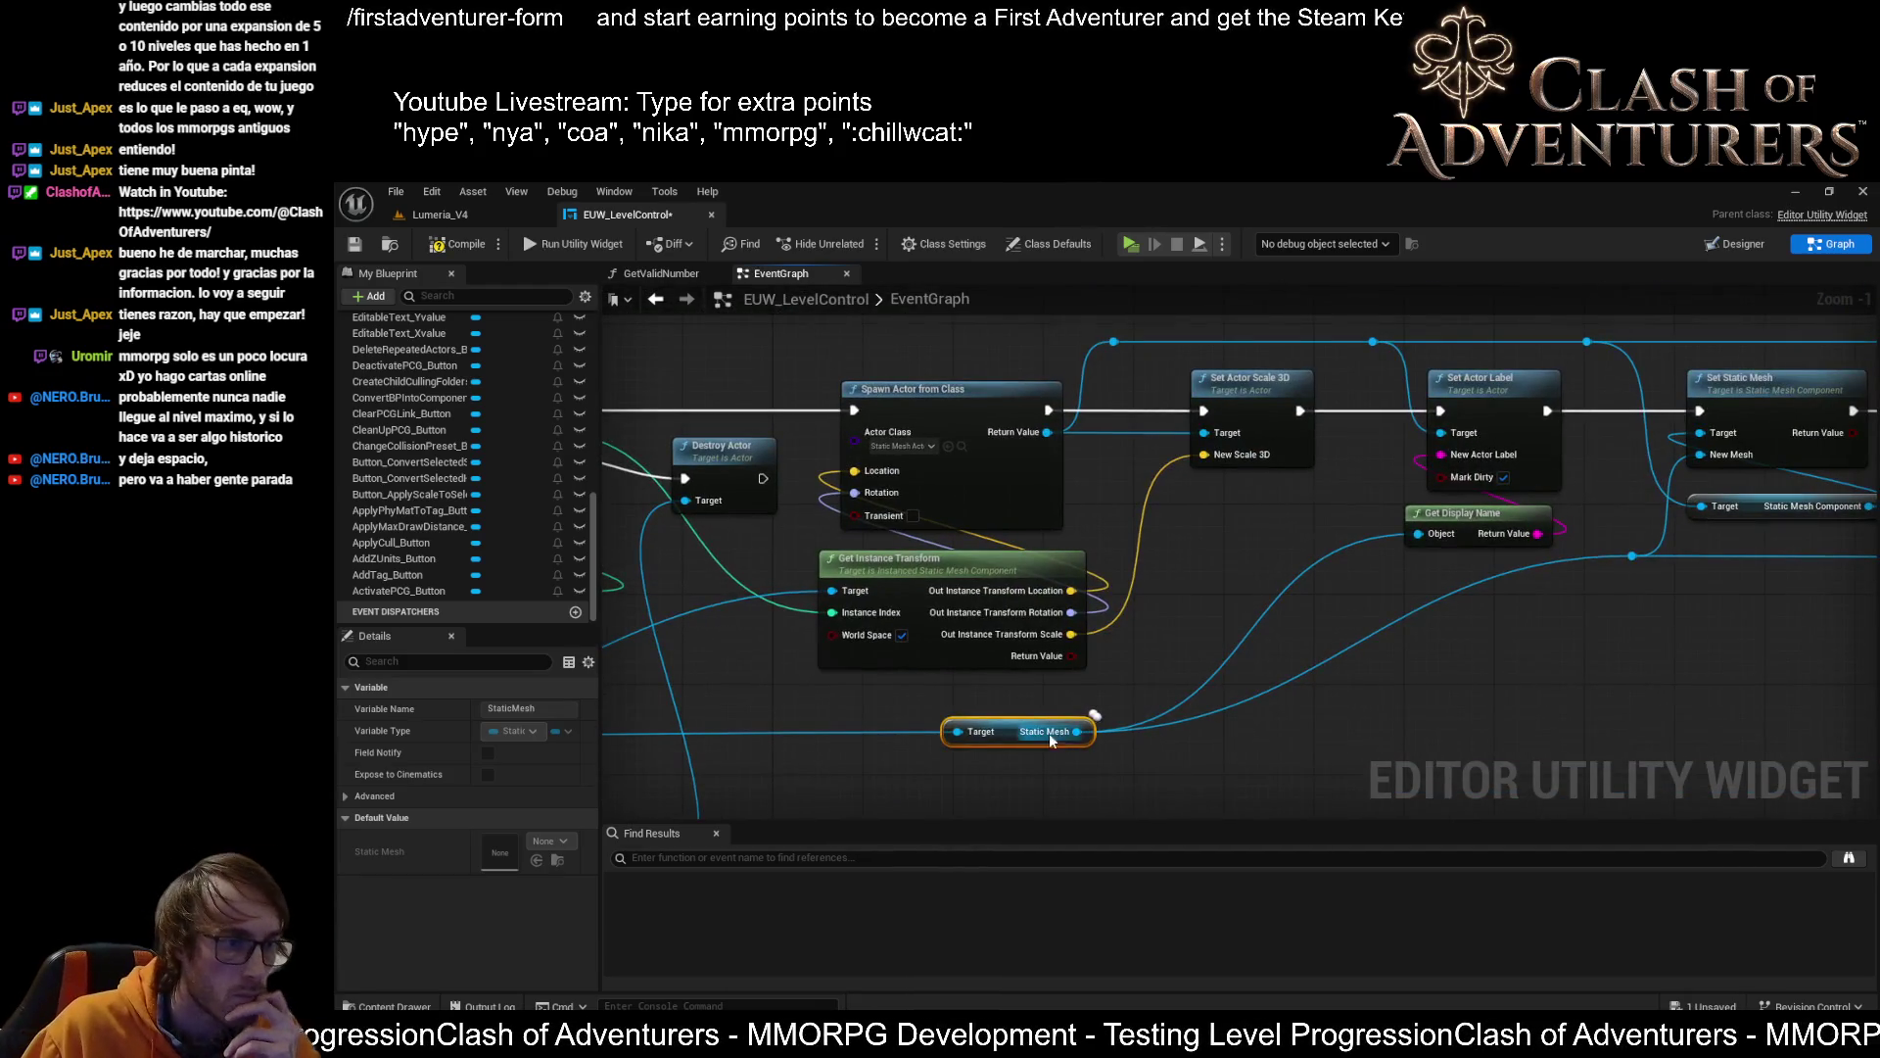
pyautogui.moveTo(1011, 732)
pyautogui.mouseDown()
pyautogui.moveTo(1289, 731)
pyautogui.moveTo(1166, 666)
pyautogui.mouseUp()
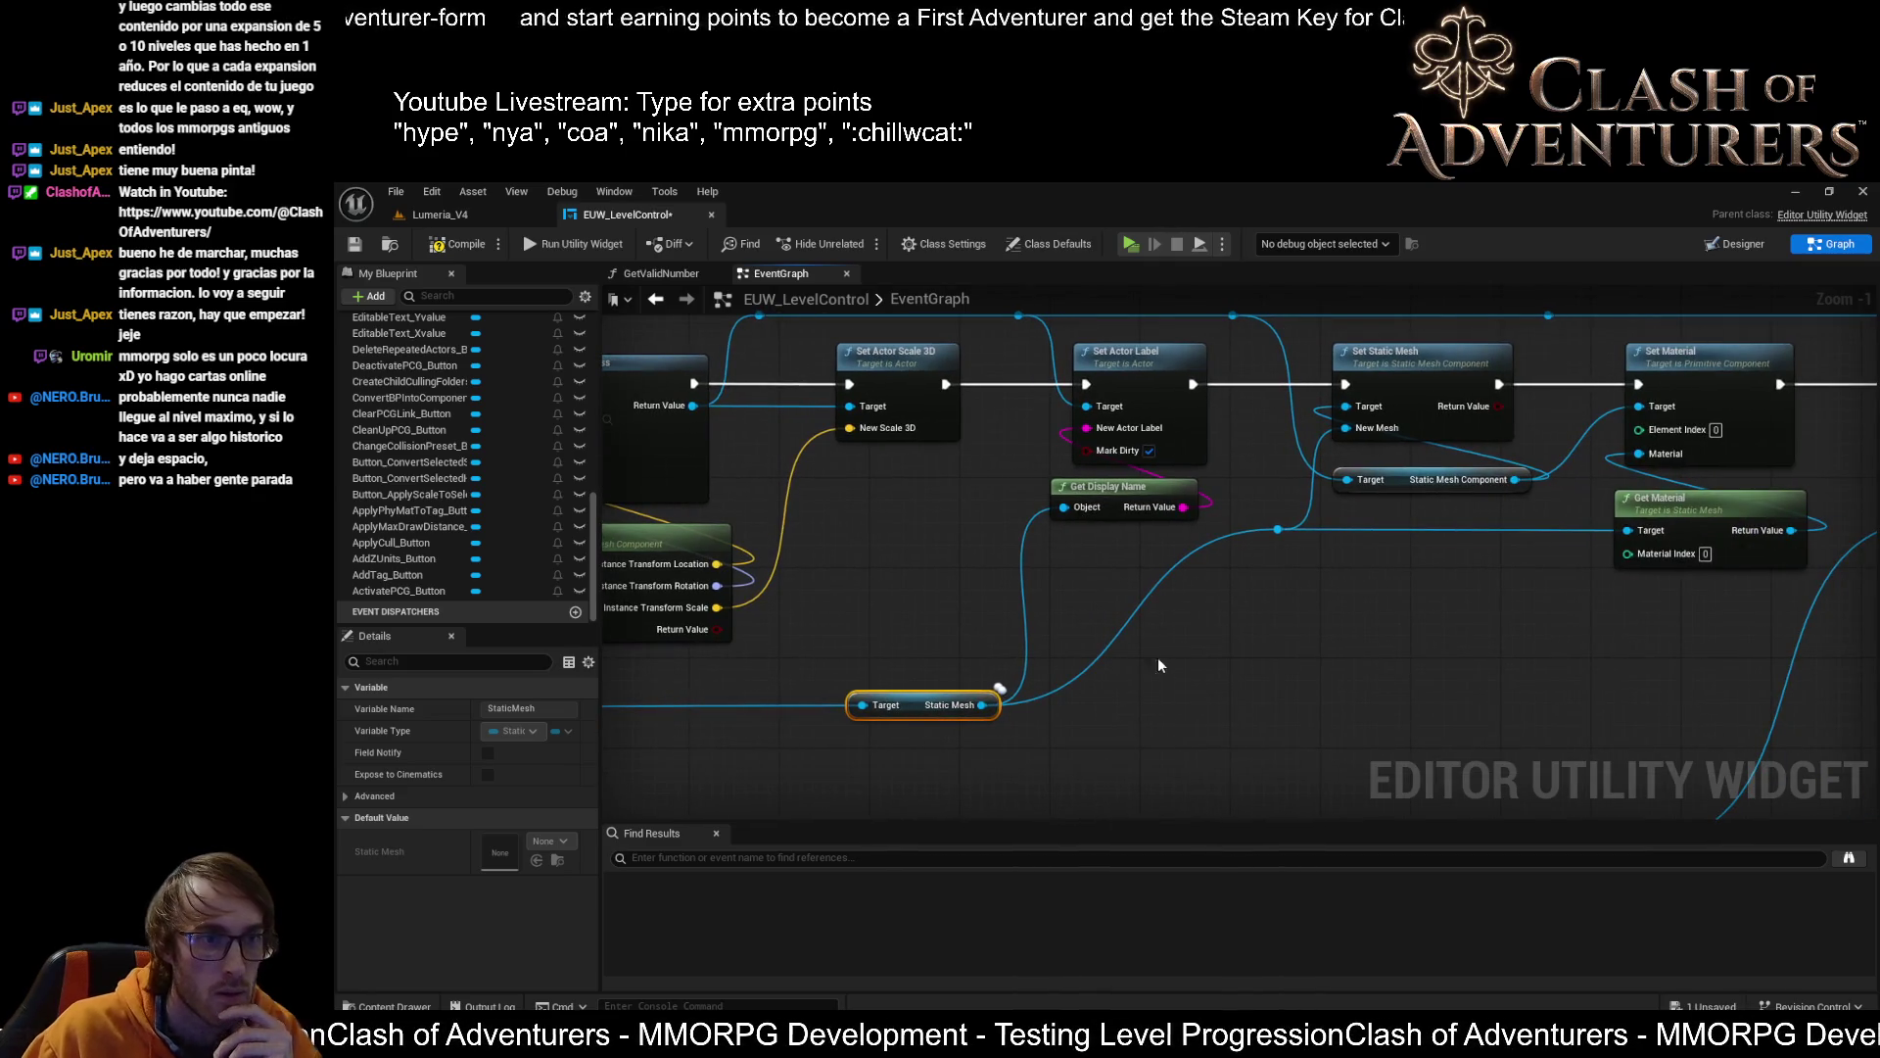
pyautogui.moveTo(1345, 660); pyautogui.dragTo(1208, 770)
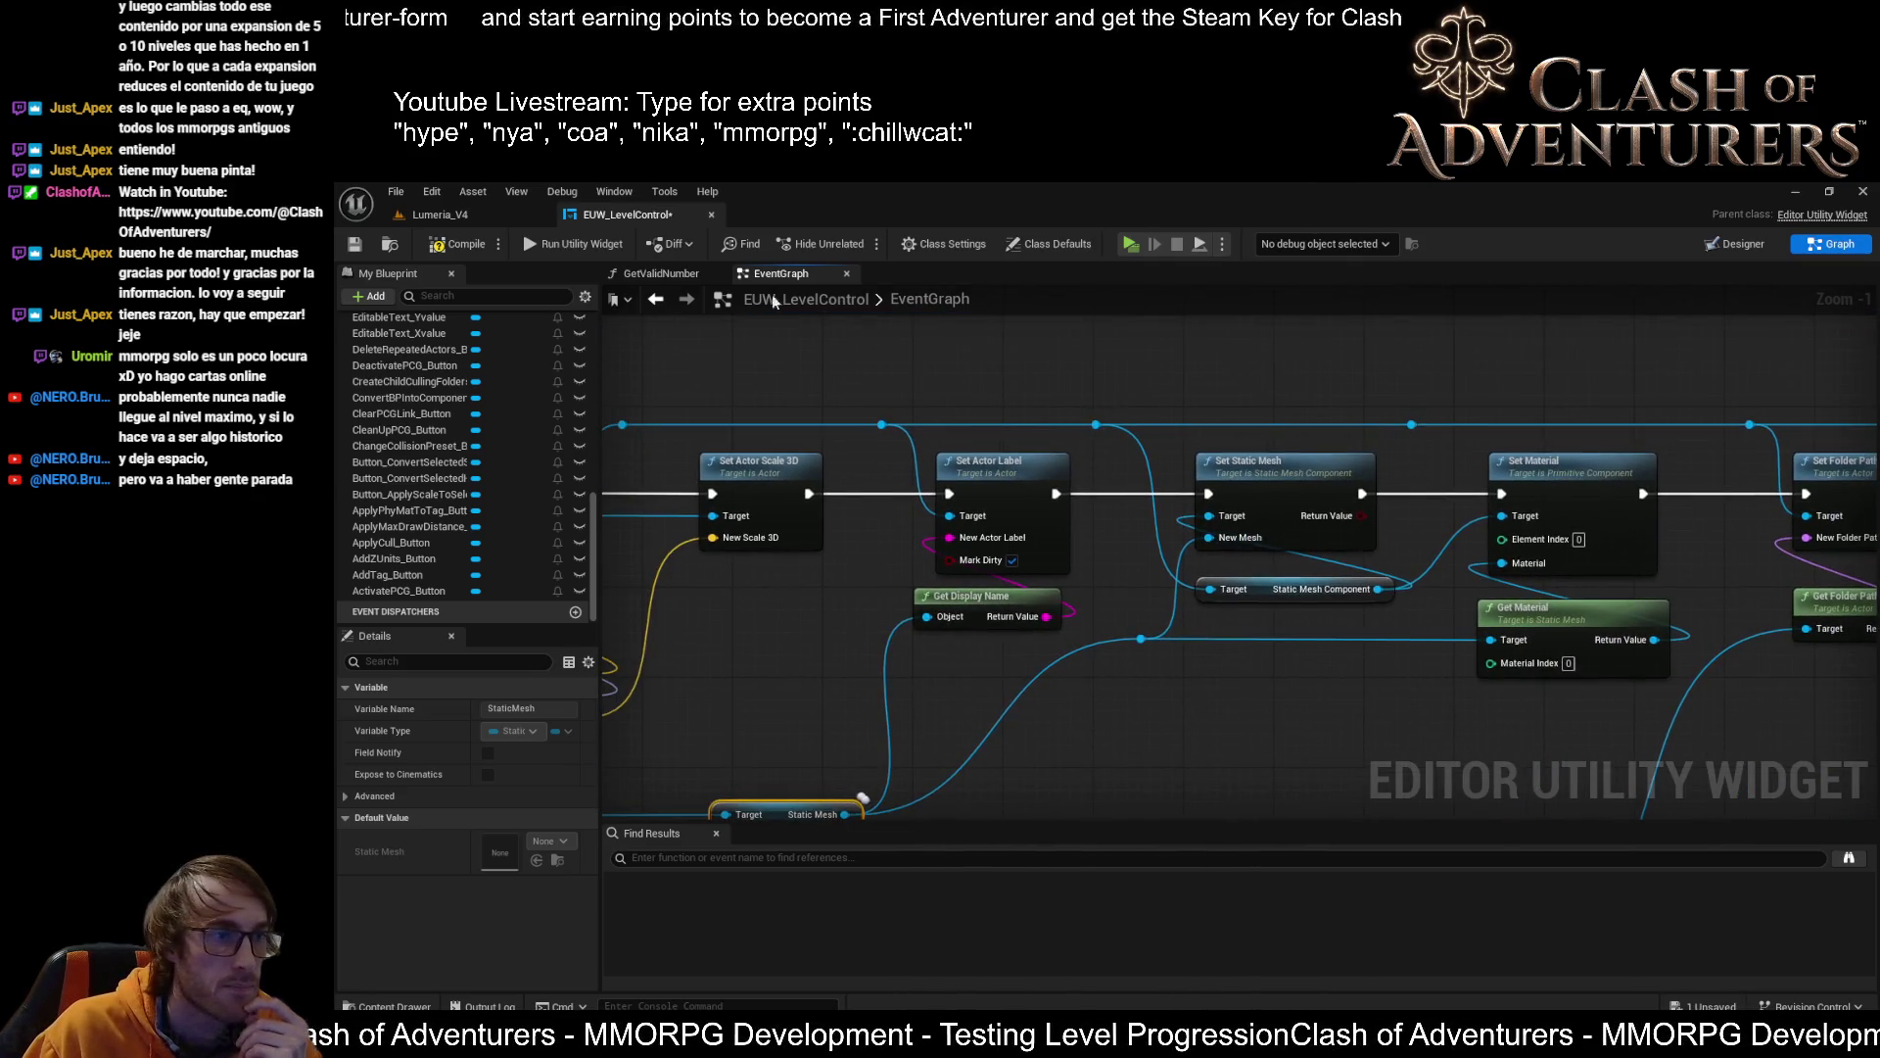
pyautogui.click(1411, 424)
pyautogui.press('Delete')
pyautogui.moveTo(1098, 424); pyautogui.dragTo(1751, 424)
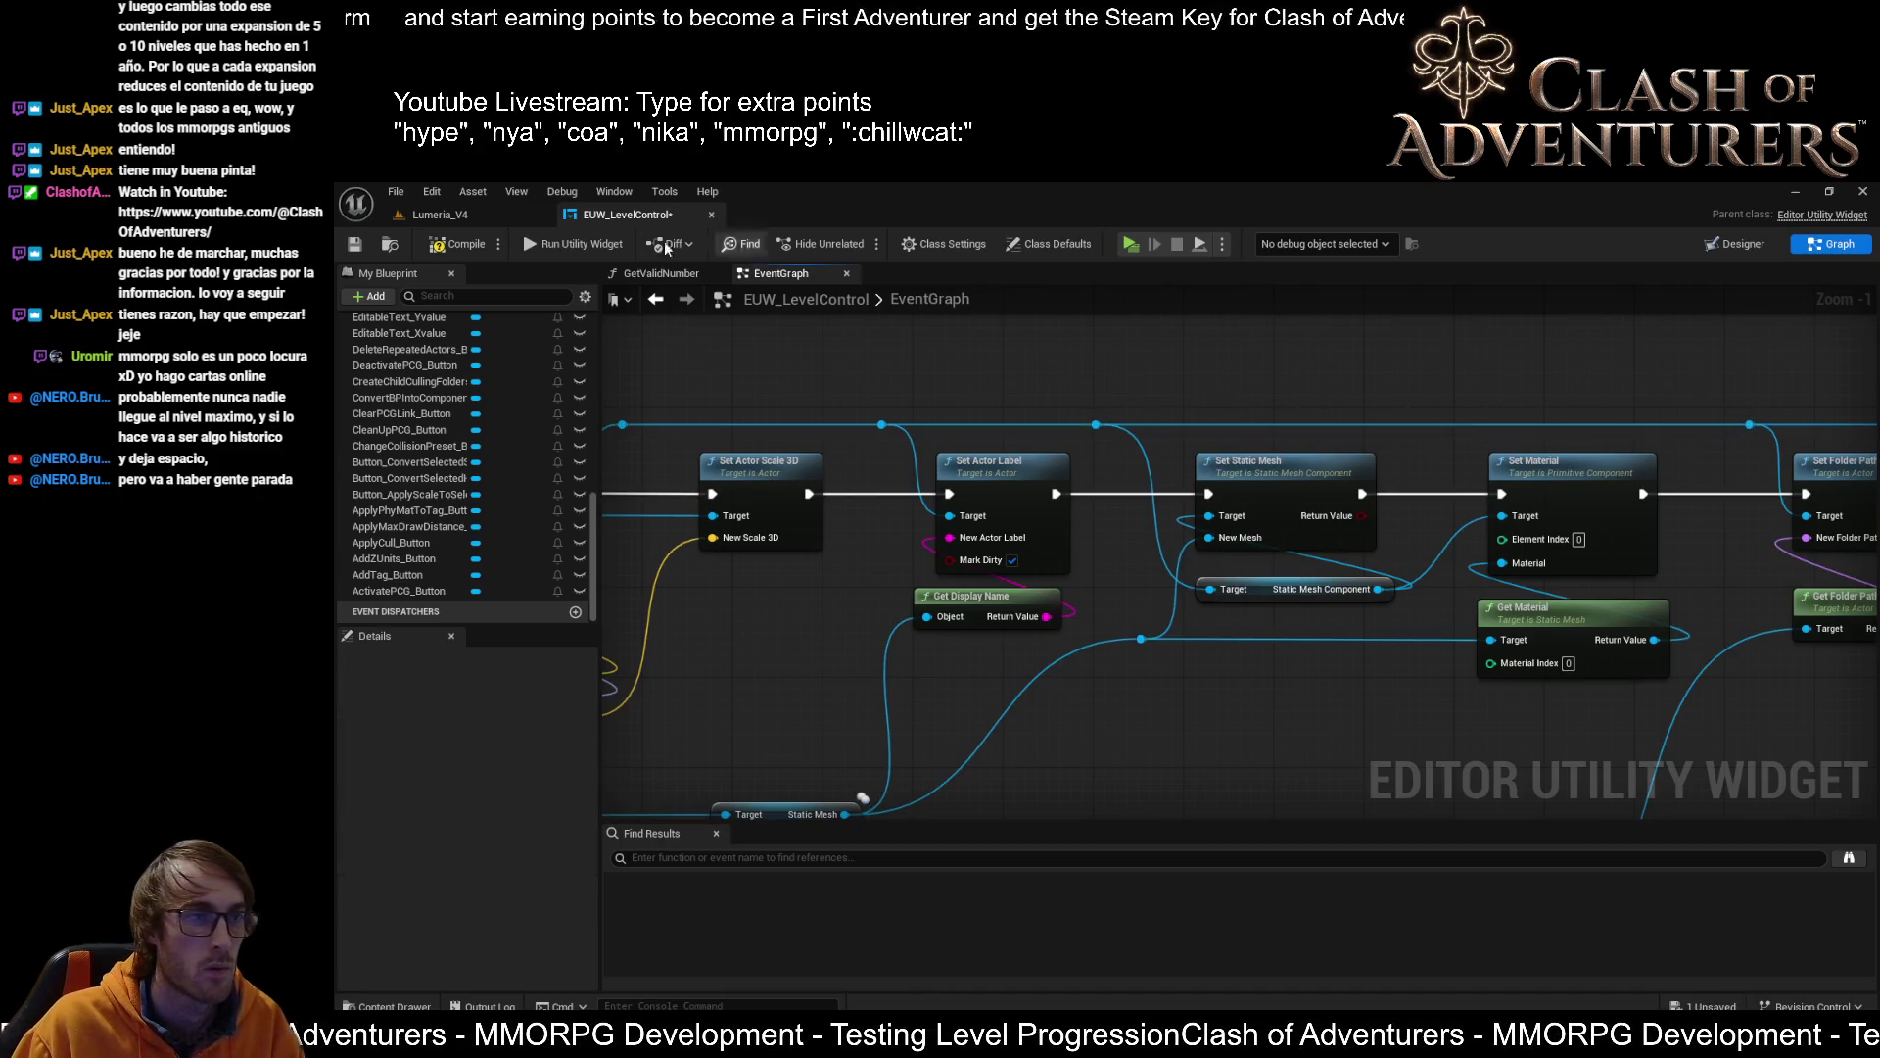
# Save the widget blueprint and return to the Lumeria_V4 level viewport
pyautogui.click(362, 246)
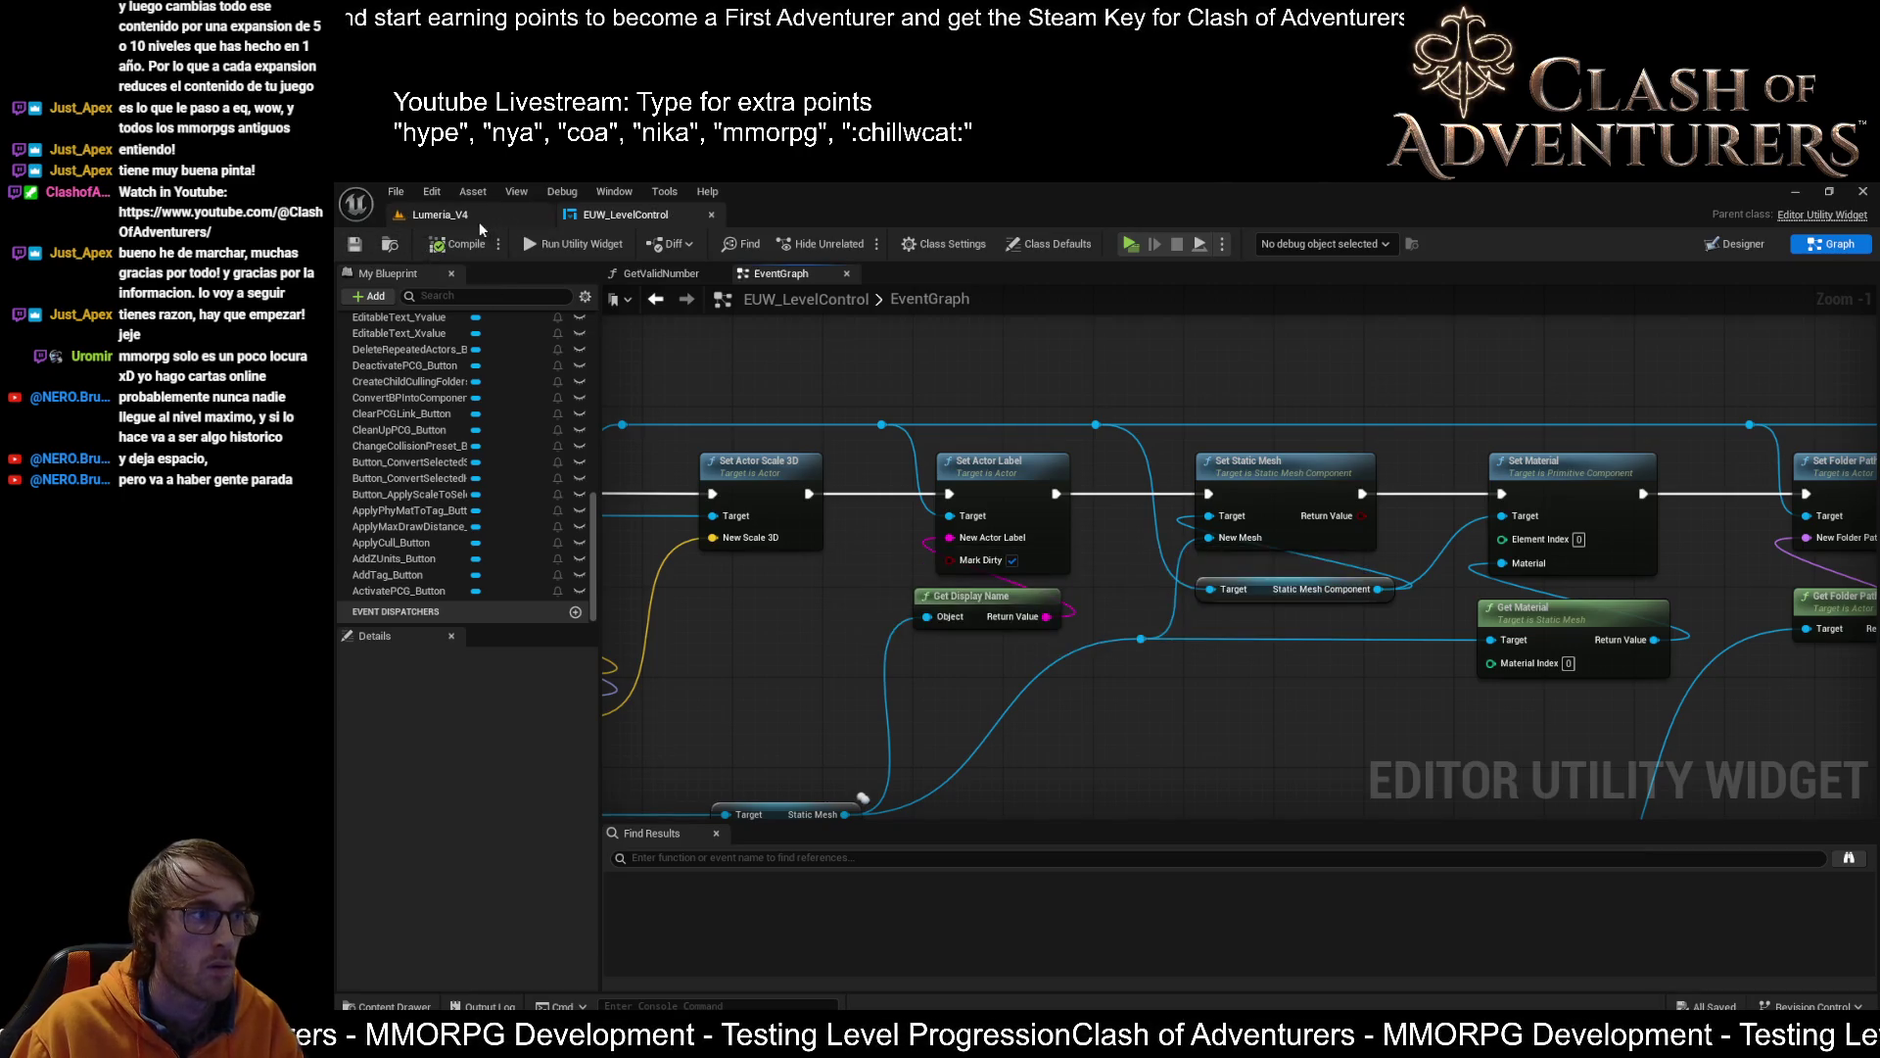
pyautogui.click(460, 215)
pyautogui.moveTo(1017, 458); pyautogui.dragTo(833, 485)
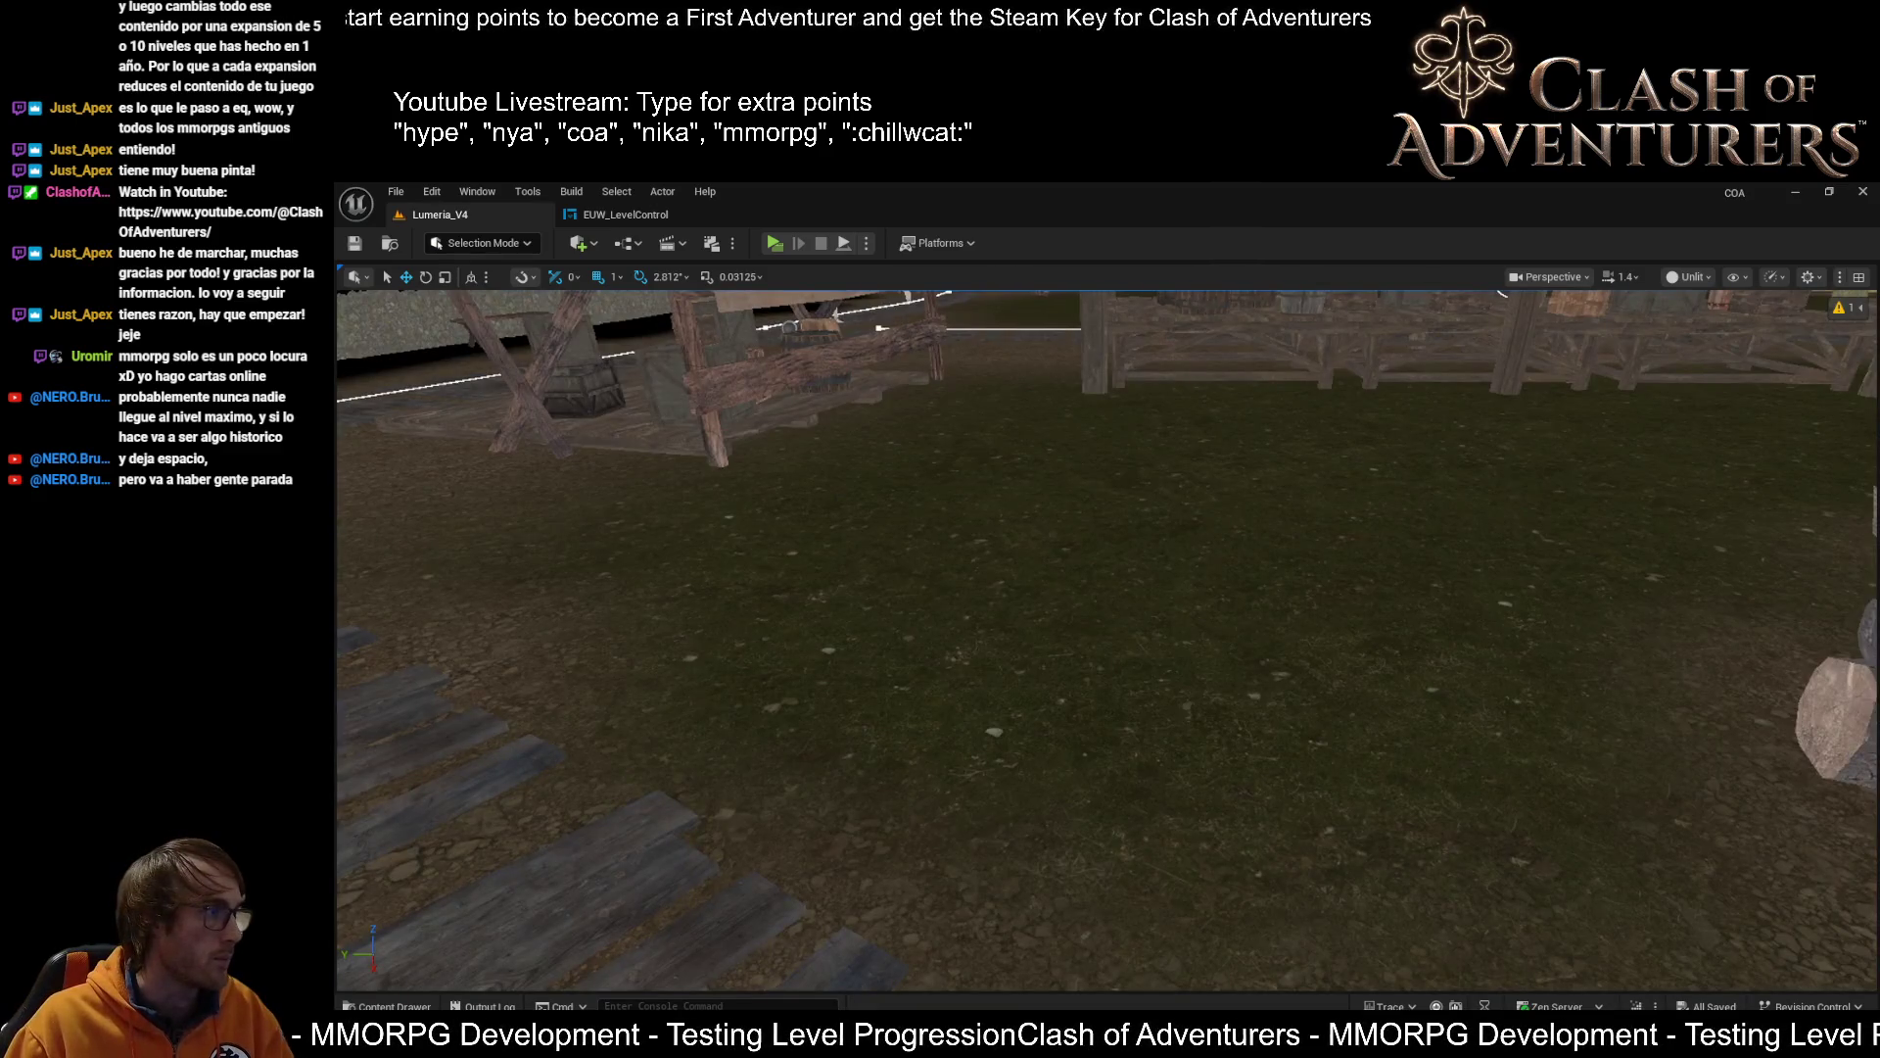
# Select all four log benches and save the level
pyautogui.click(810, 533)
pyautogui.moveTo(784, 559)
pyautogui.mouseDown()
pyautogui.moveTo(789, 586)
pyautogui.moveTo(1058, 617)
pyautogui.moveTo(1395, 595)
pyautogui.moveTo(1362, 488)
pyautogui.moveTo(1269, 478)
pyautogui.moveTo(960, 510)
pyautogui.mouseUp()
pyautogui.click(961, 511)
pyautogui.keyDown('ctrl'); pyautogui.click(1053, 450); pyautogui.keyUp('ctrl')
pyautogui.keyDown('ctrl'); pyautogui.click(1209, 588); pyautogui.keyUp('ctrl')
pyautogui.keyDown('ctrl'); pyautogui.click(1377, 435); pyautogui.keyUp('ctrl')
pyautogui.hotkey('ctrl', 's')
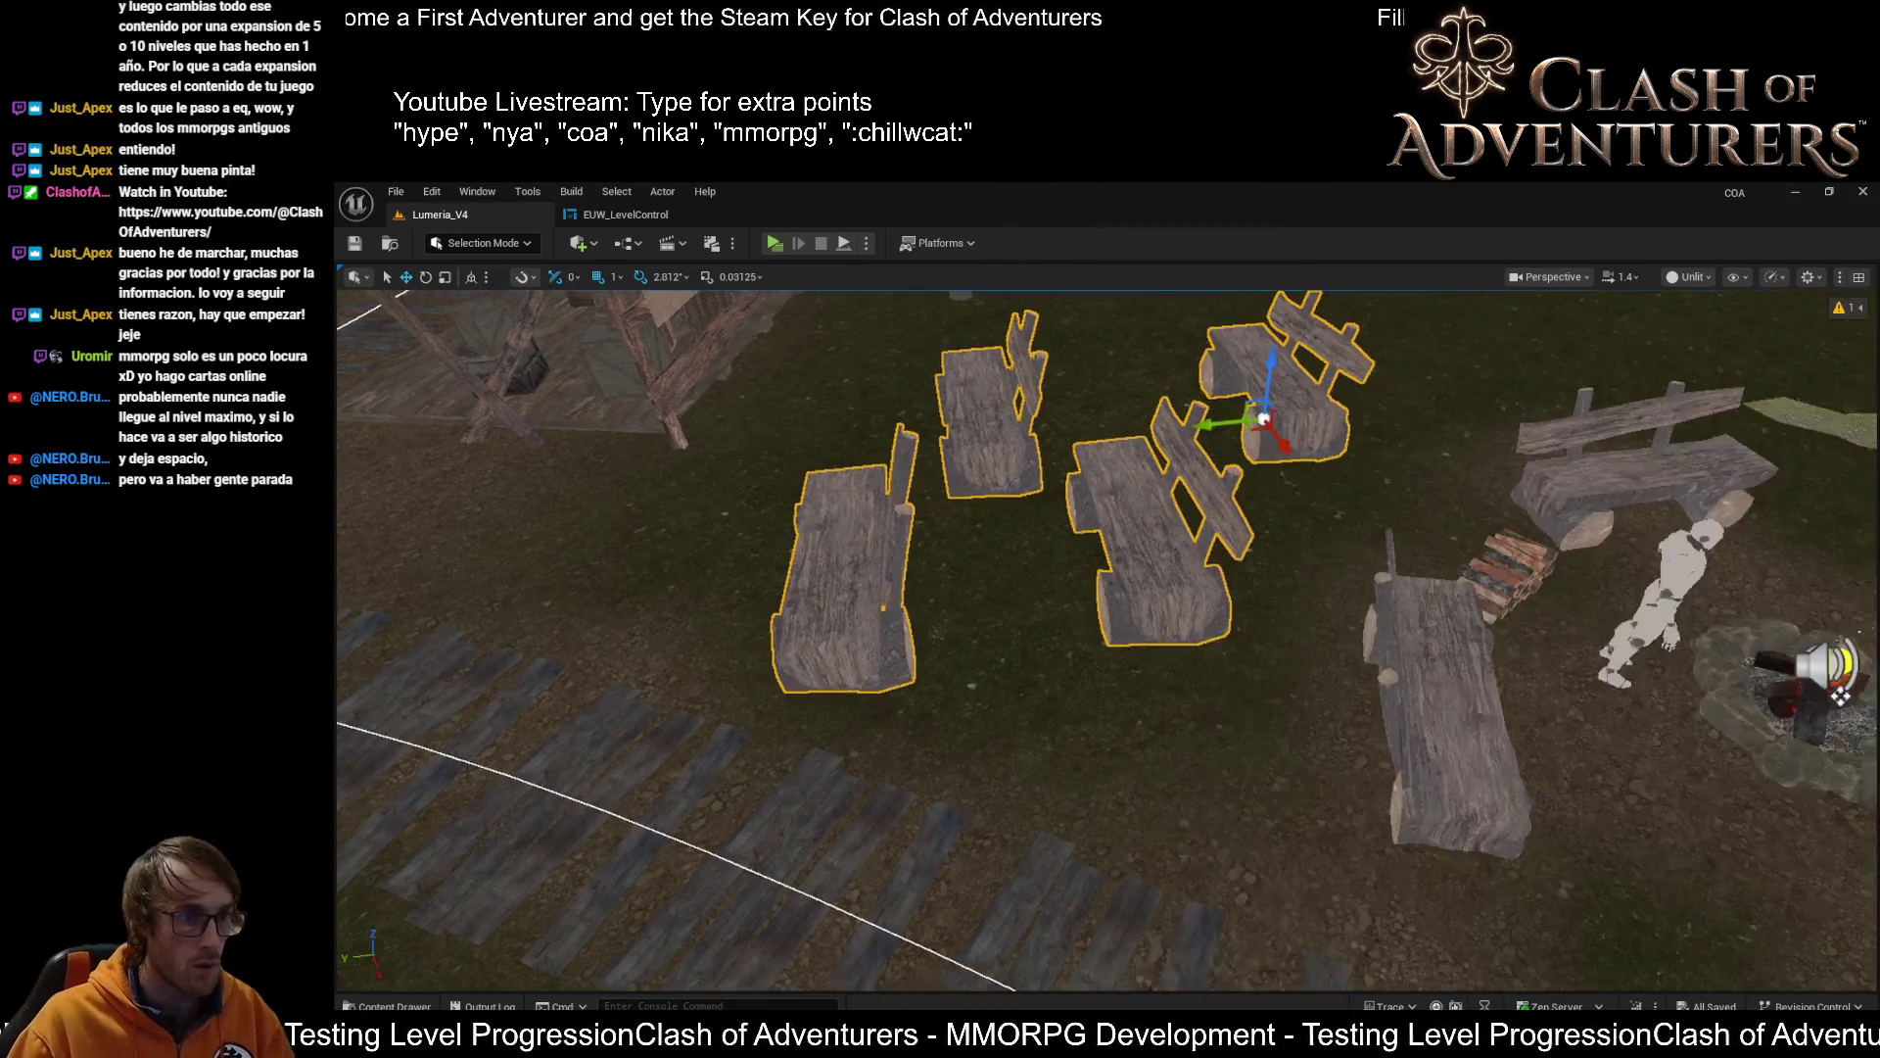
# Convert the four benches into one instanced actor, then go back to the EUW_LevelControl graph
pyautogui.moveTo(1279, 534); pyautogui.dragTo(1244, 489)
pyautogui.hotkey('shift', '3')
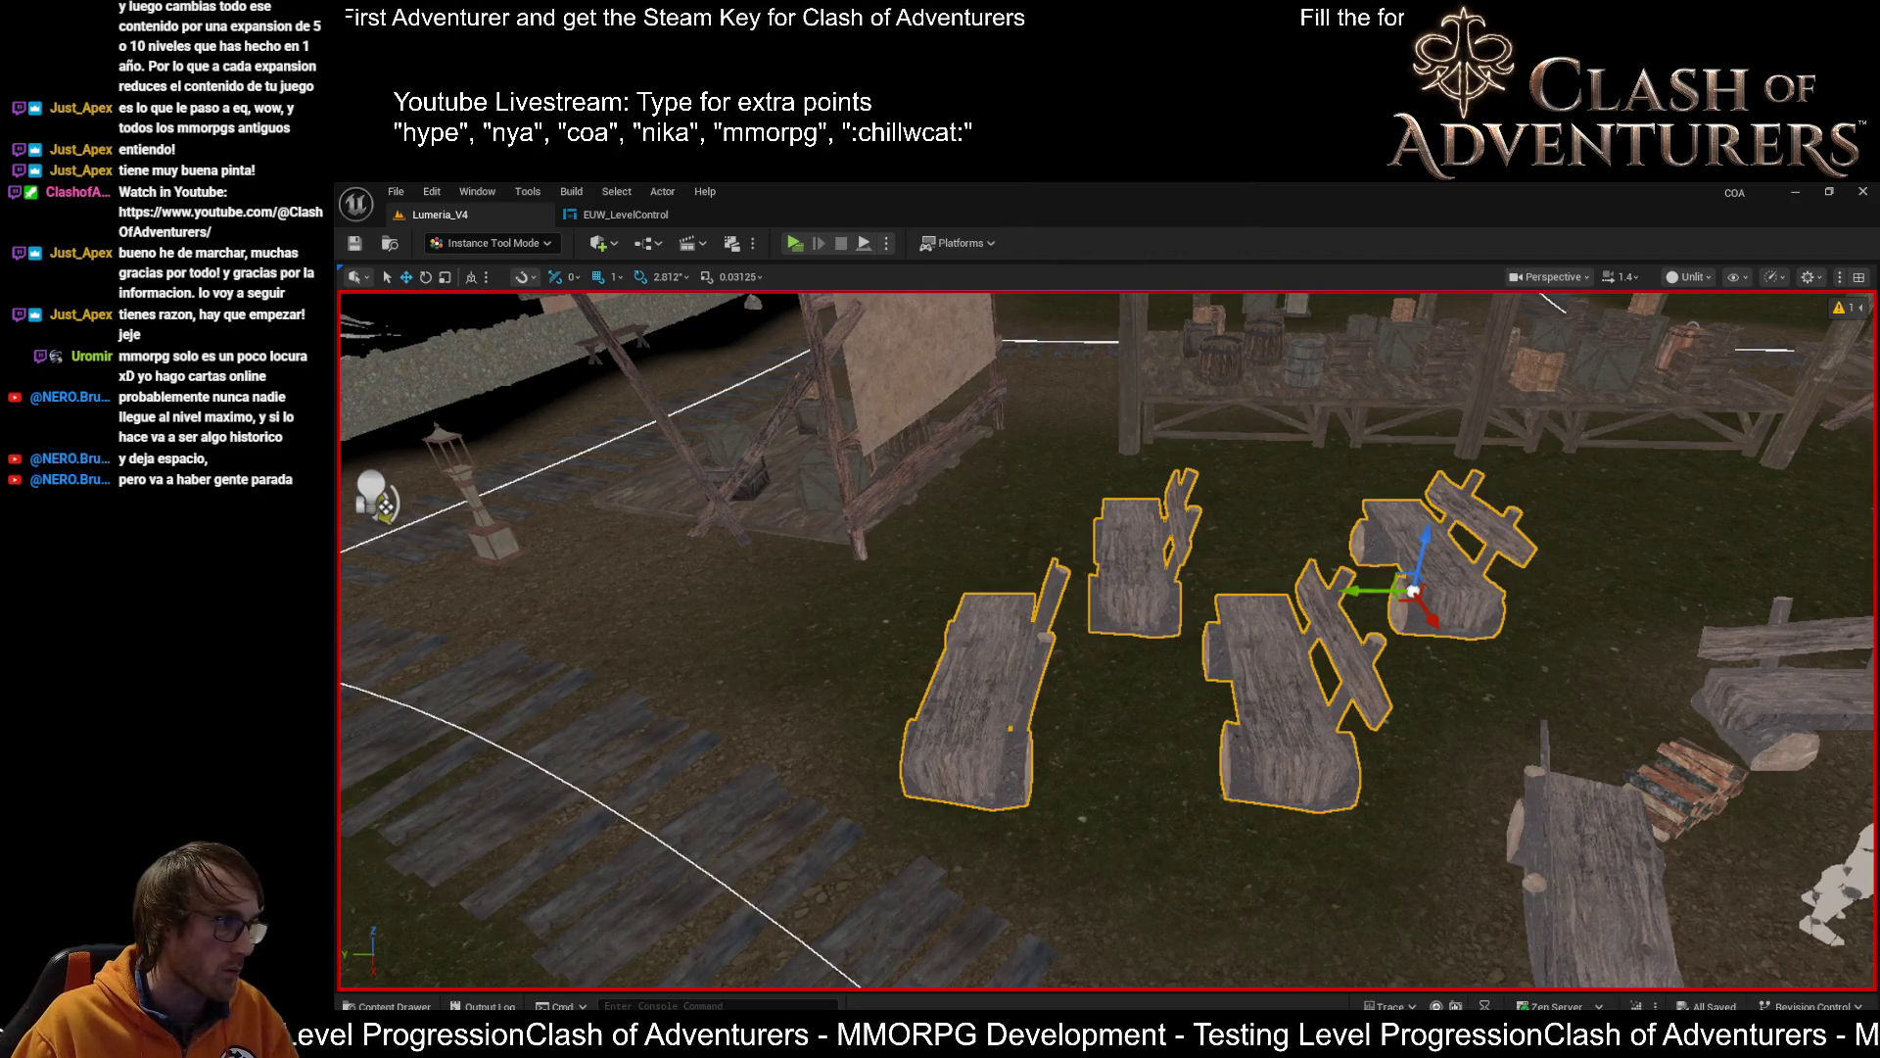
pyautogui.press('Return')
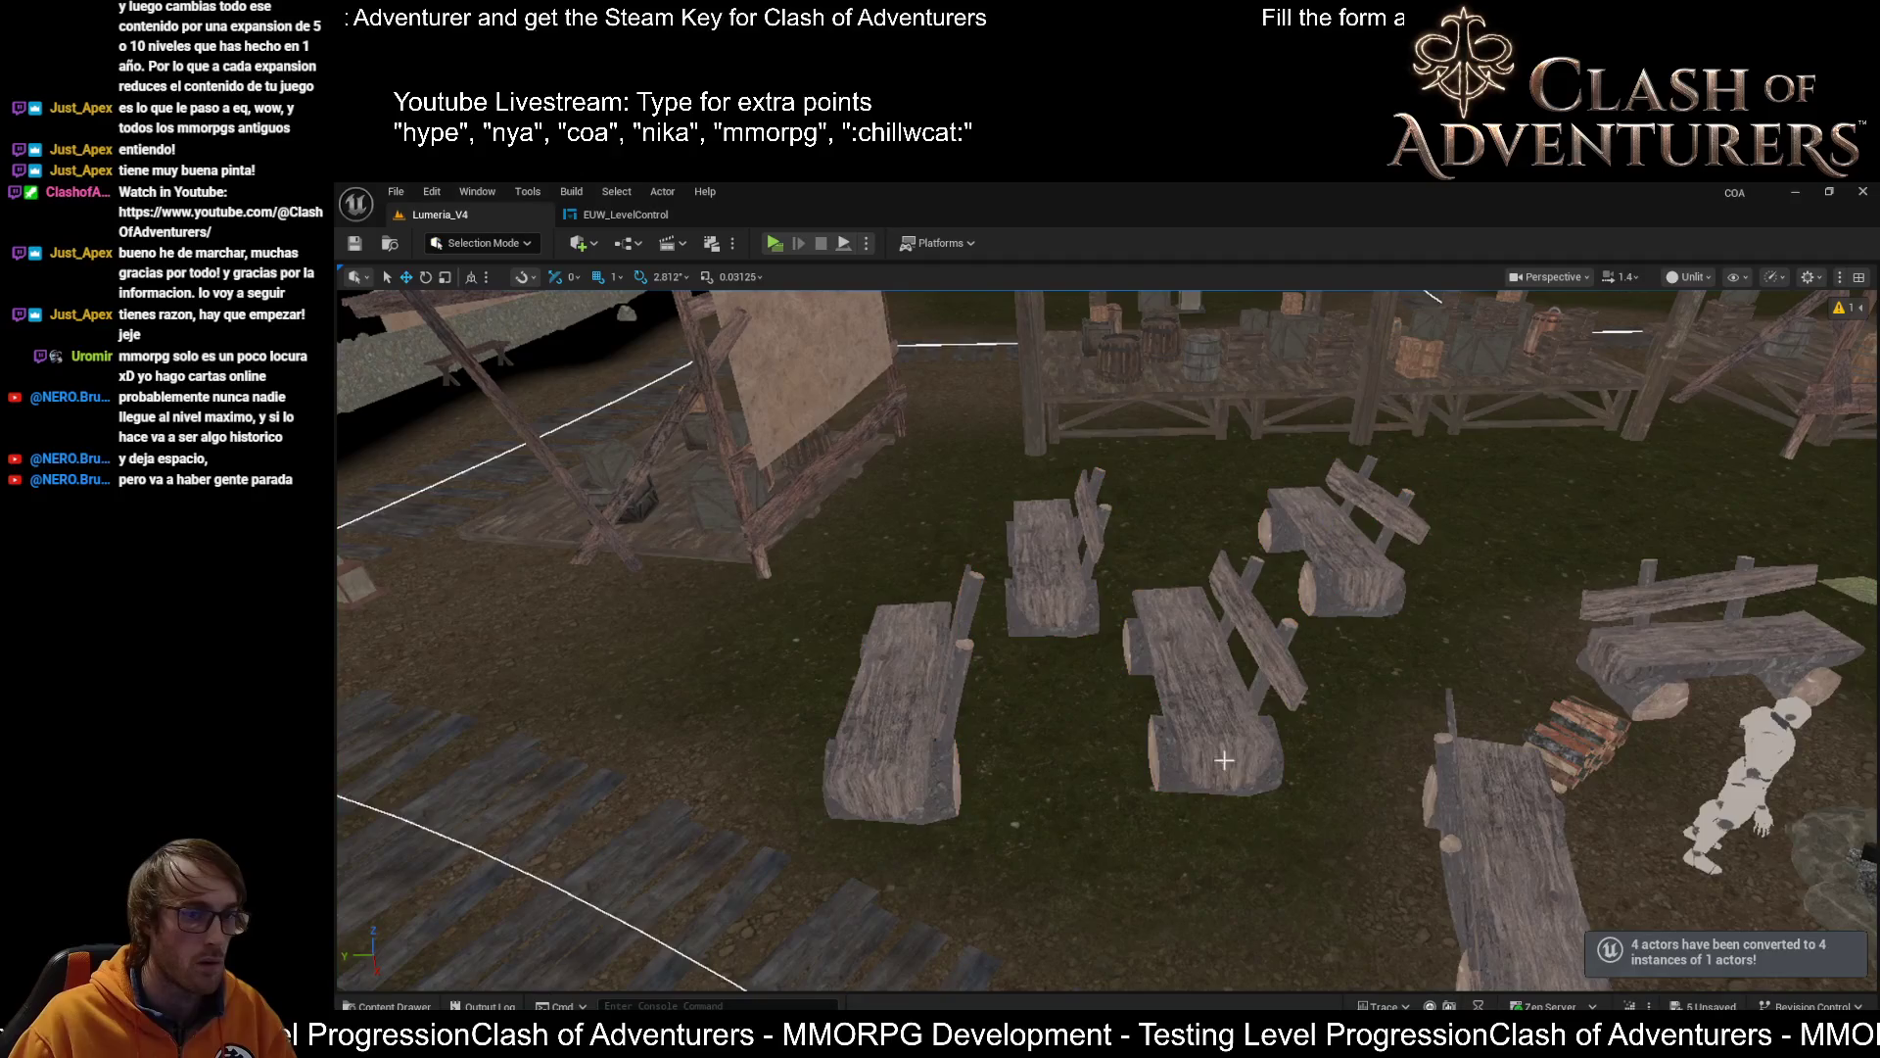
pyautogui.click(1218, 722)
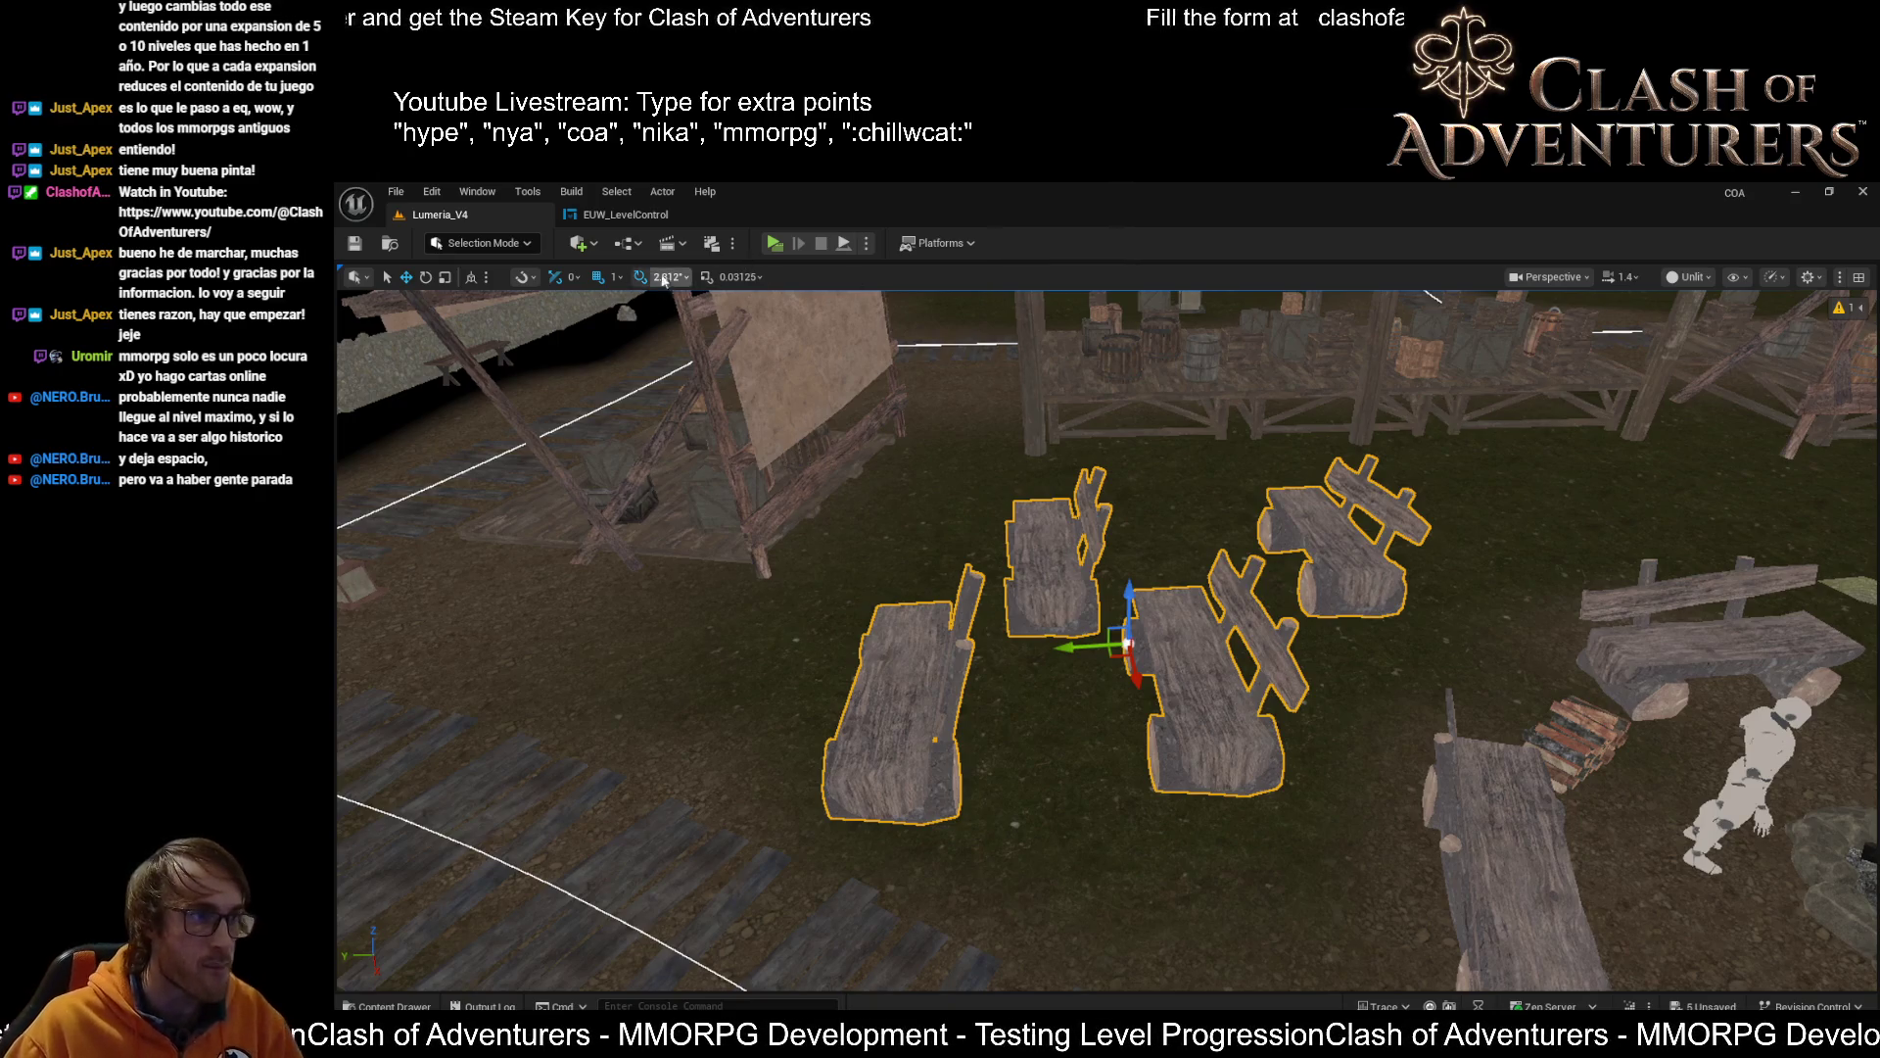
pyautogui.click(626, 213)
pyautogui.moveTo(1276, 411)
pyautogui.mouseDown()
pyautogui.moveTo(1228, 519)
pyautogui.moveTo(953, 531)
pyautogui.moveTo(1099, 547)
pyautogui.mouseUp()
# Add an Append node off Get Display Name with '_' as its B input
pyautogui.write('str')
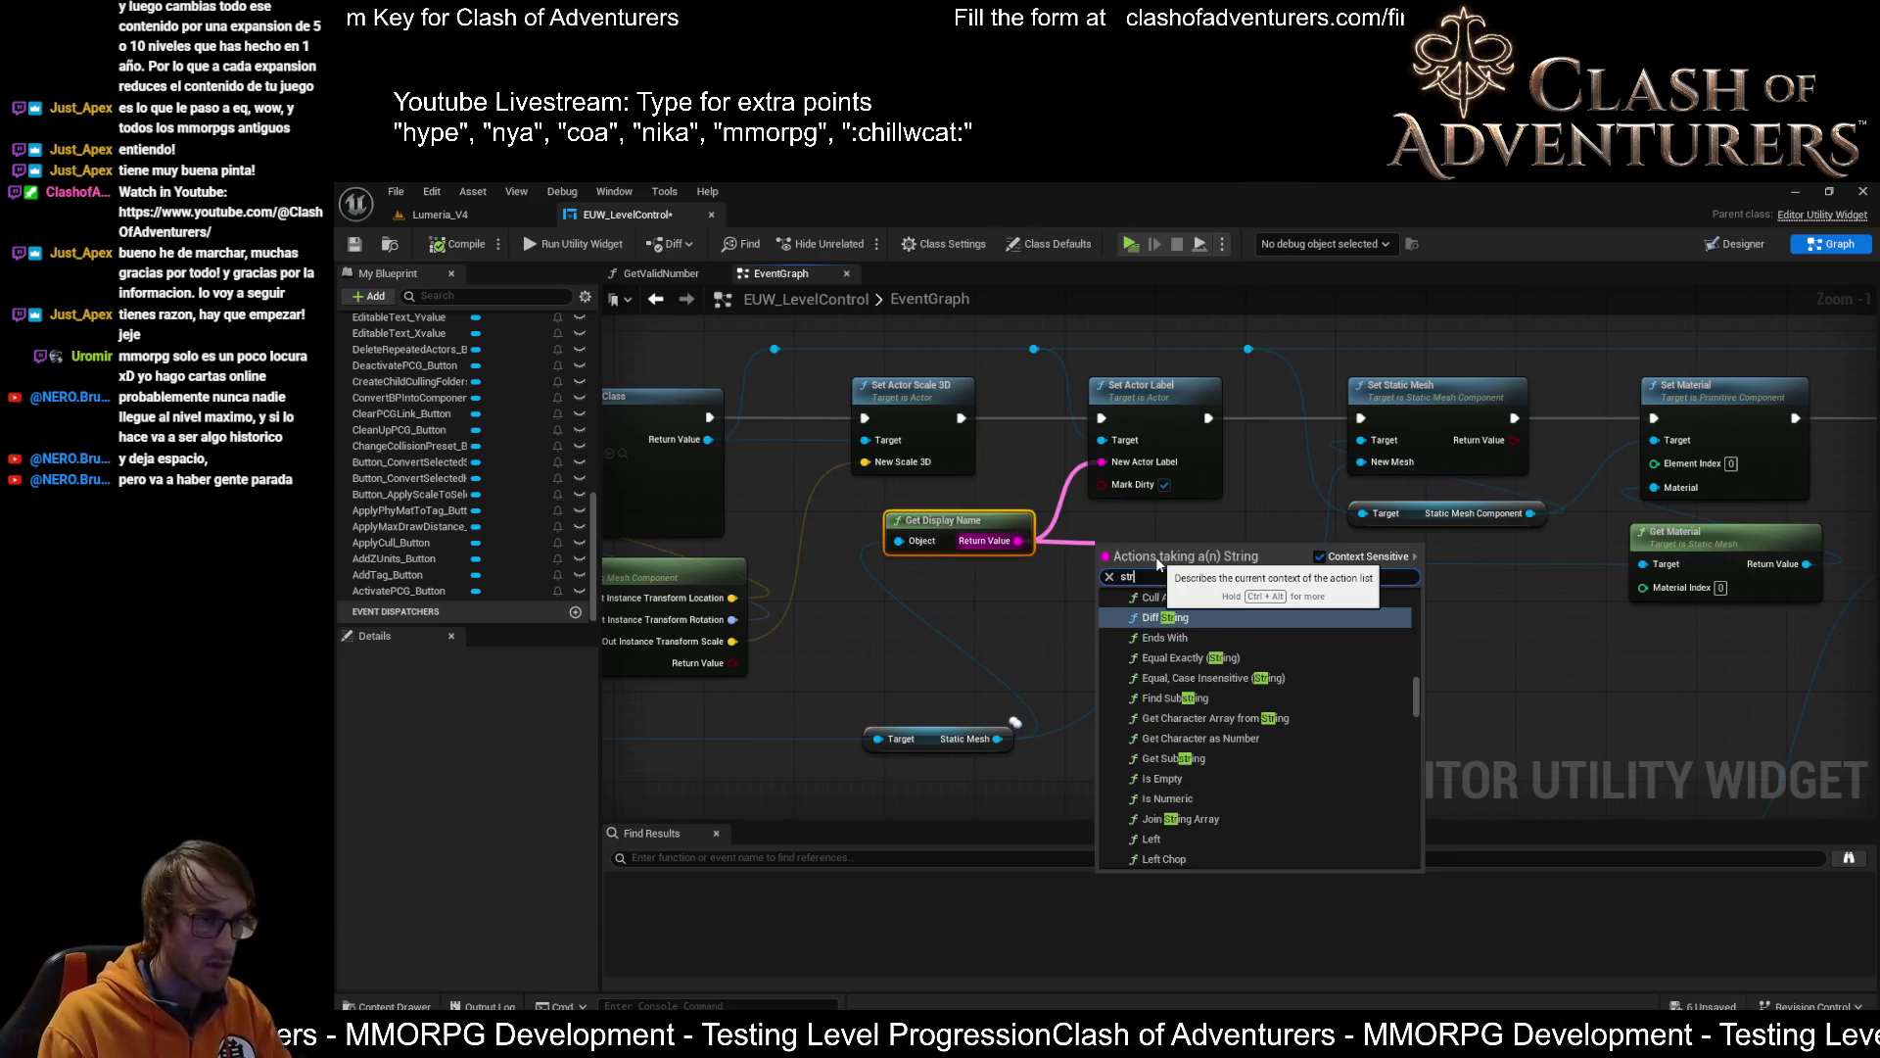
pyautogui.press('BackSpace')
pyautogui.press('BackSpace')
pyautogui.press('BackSpace')
pyautogui.write('appen')
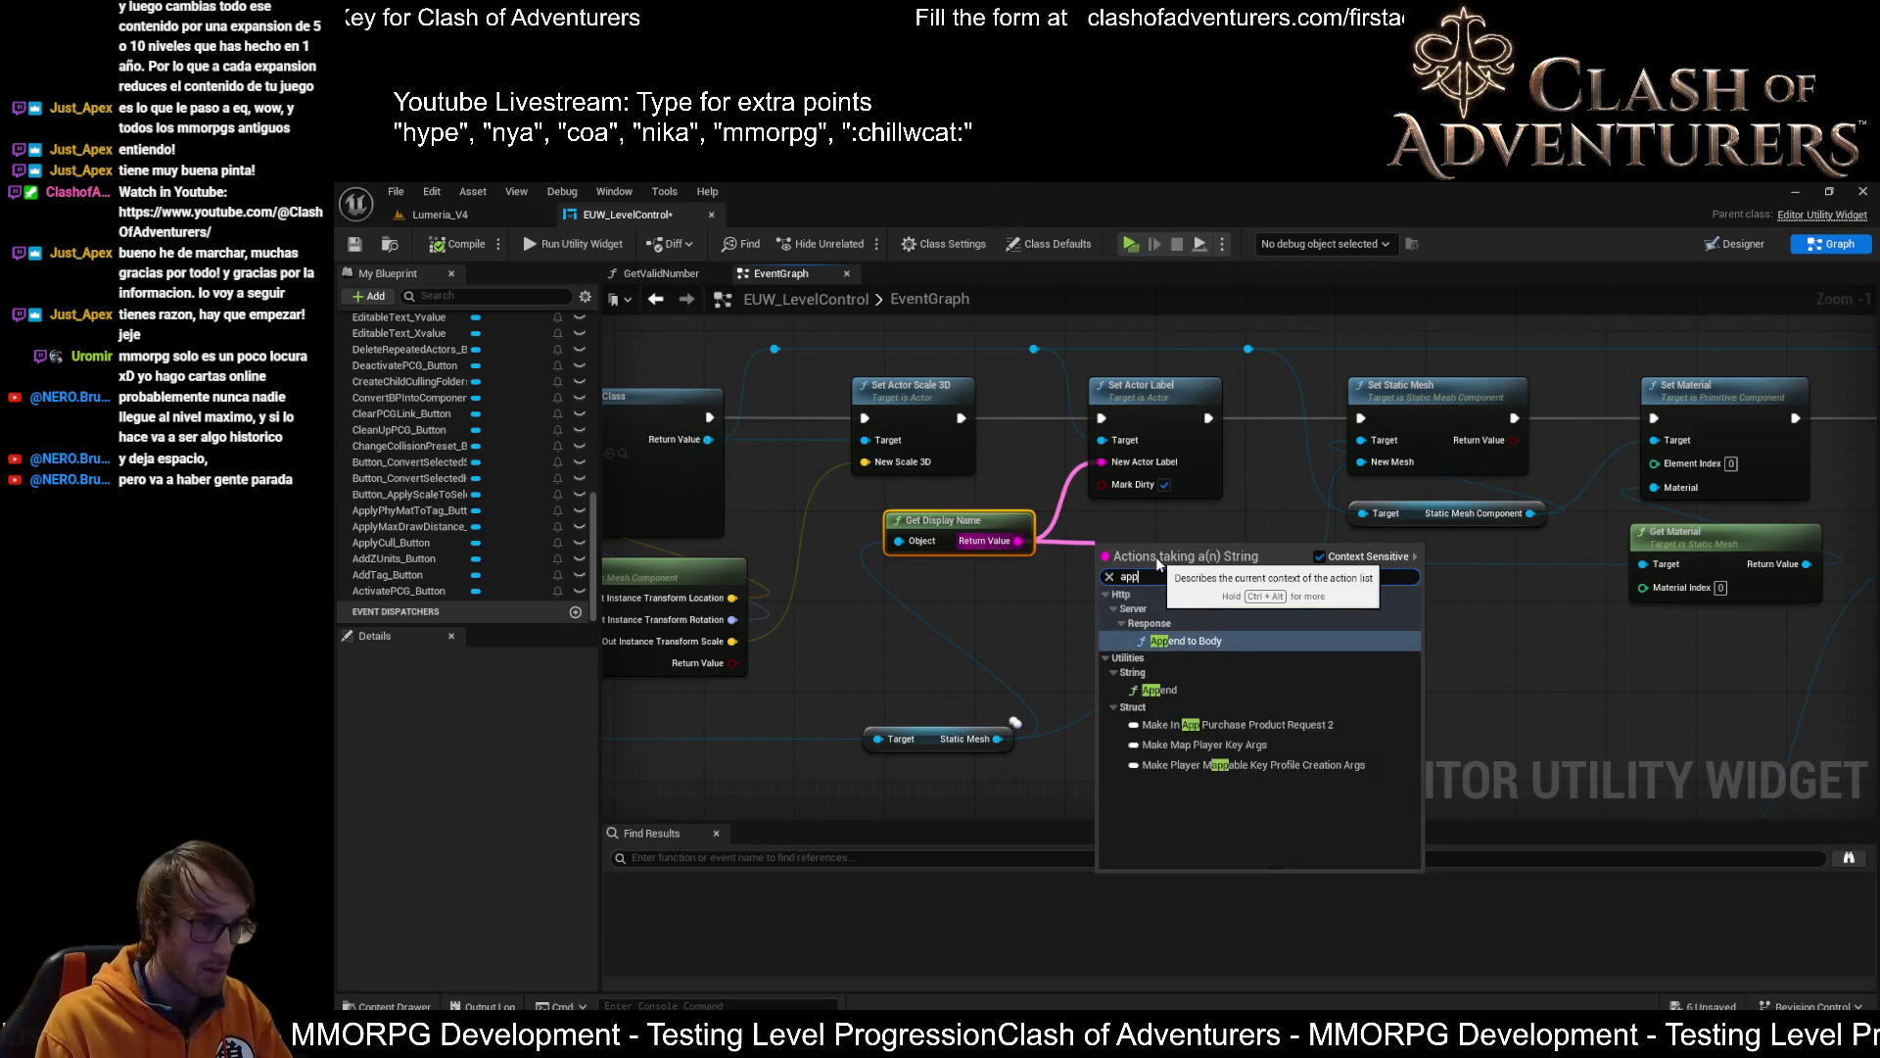
pyautogui.press('Down')
pyautogui.press('Return')
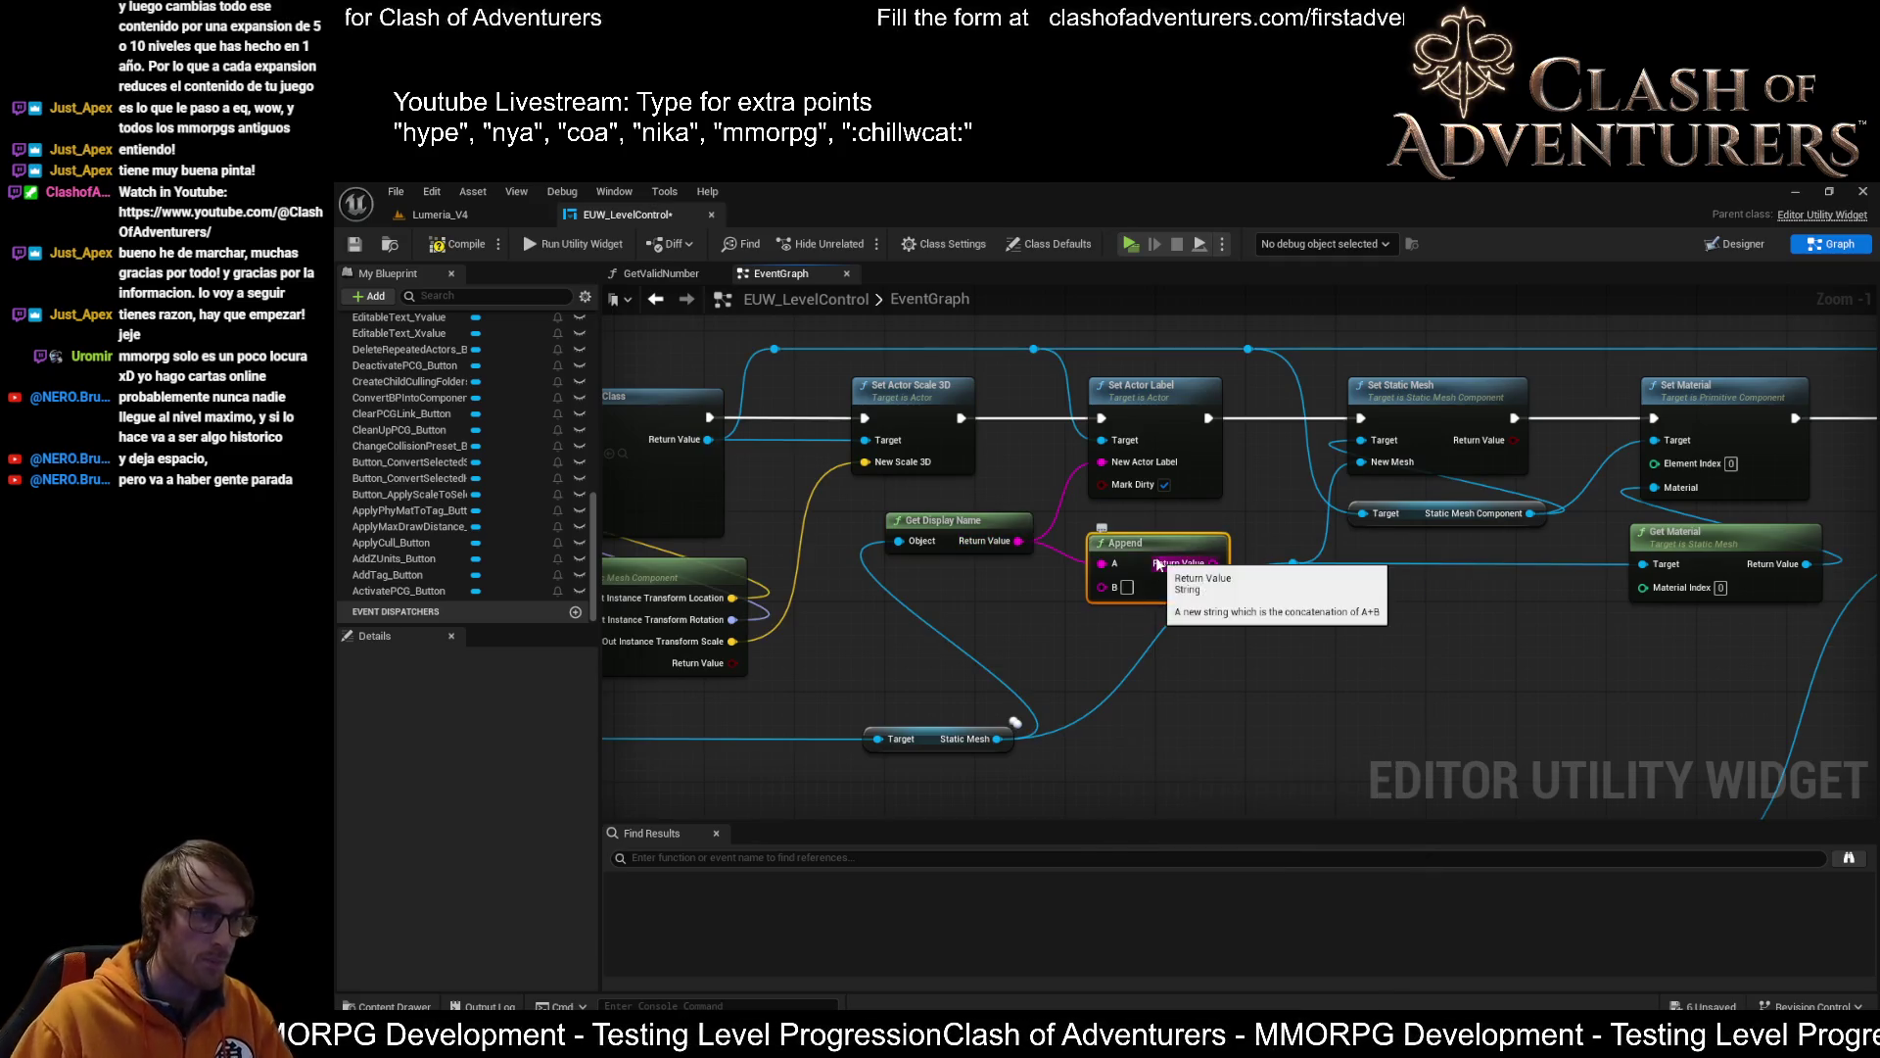
pyautogui.click(1127, 587)
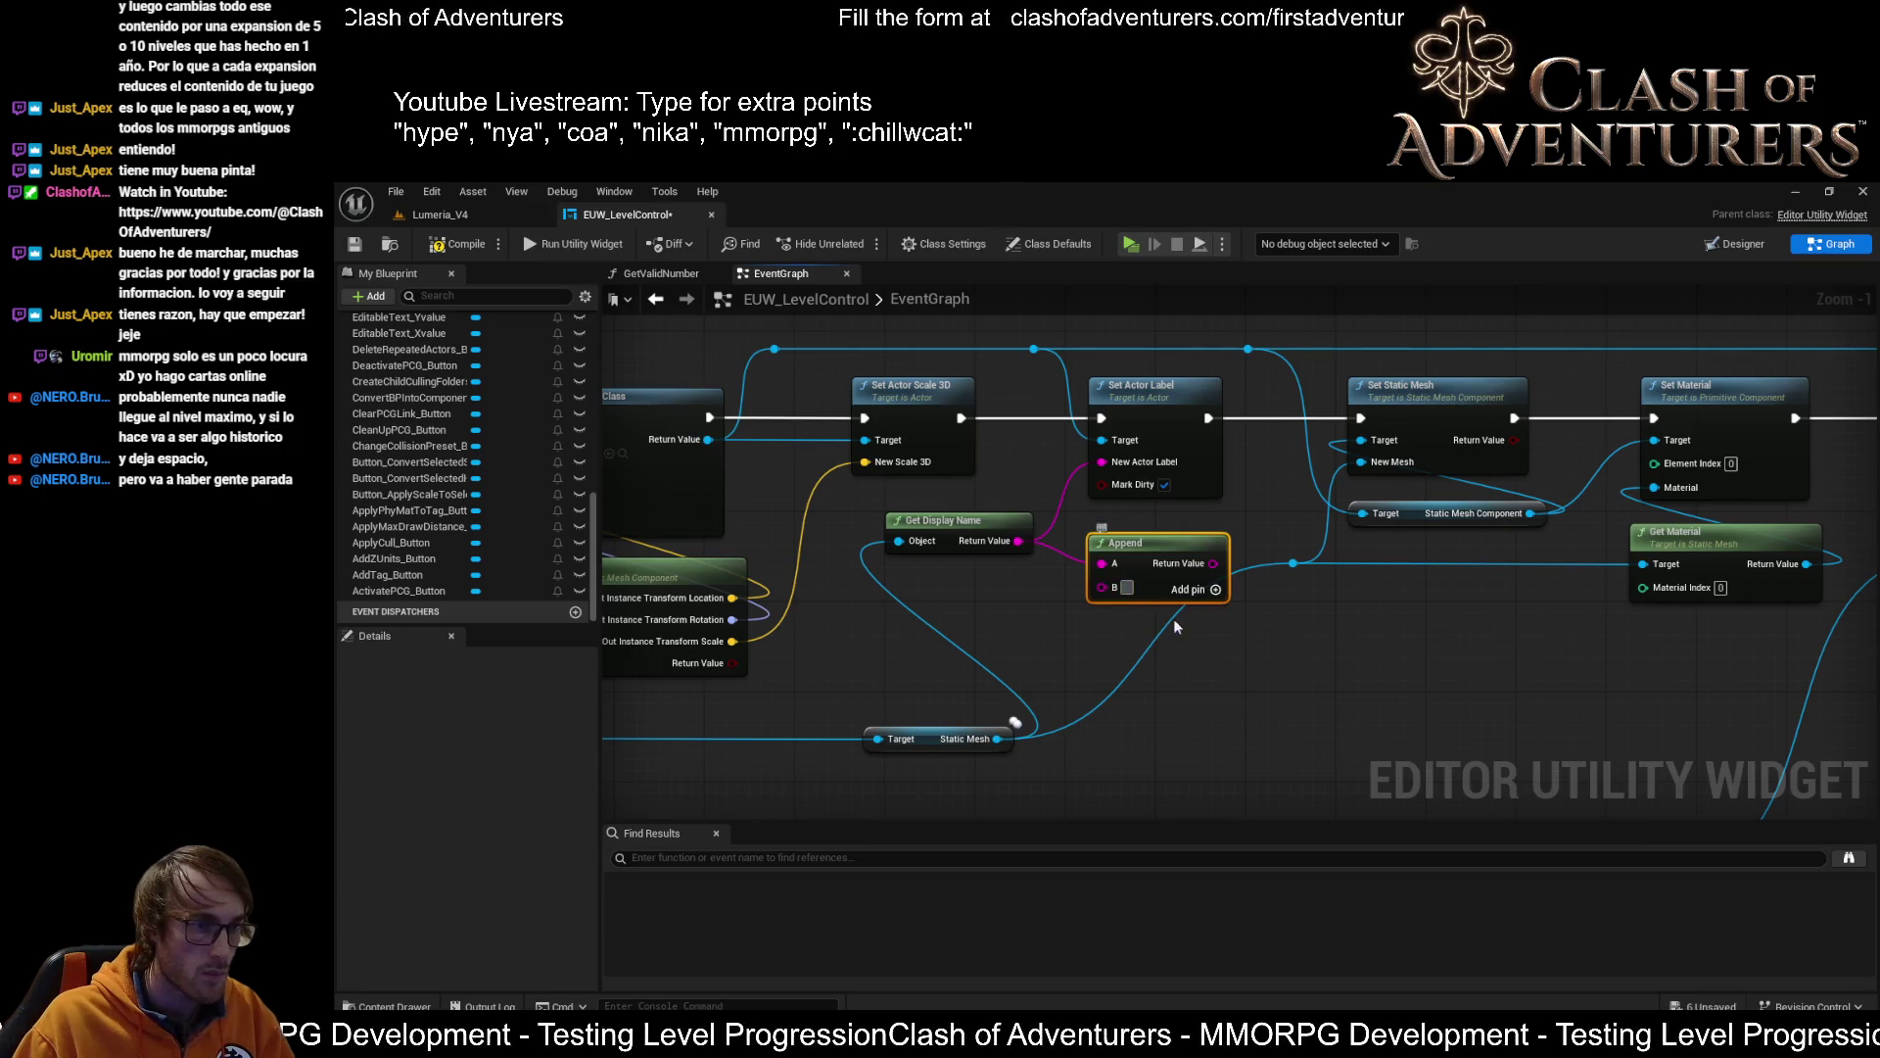
pyautogui.write('_')
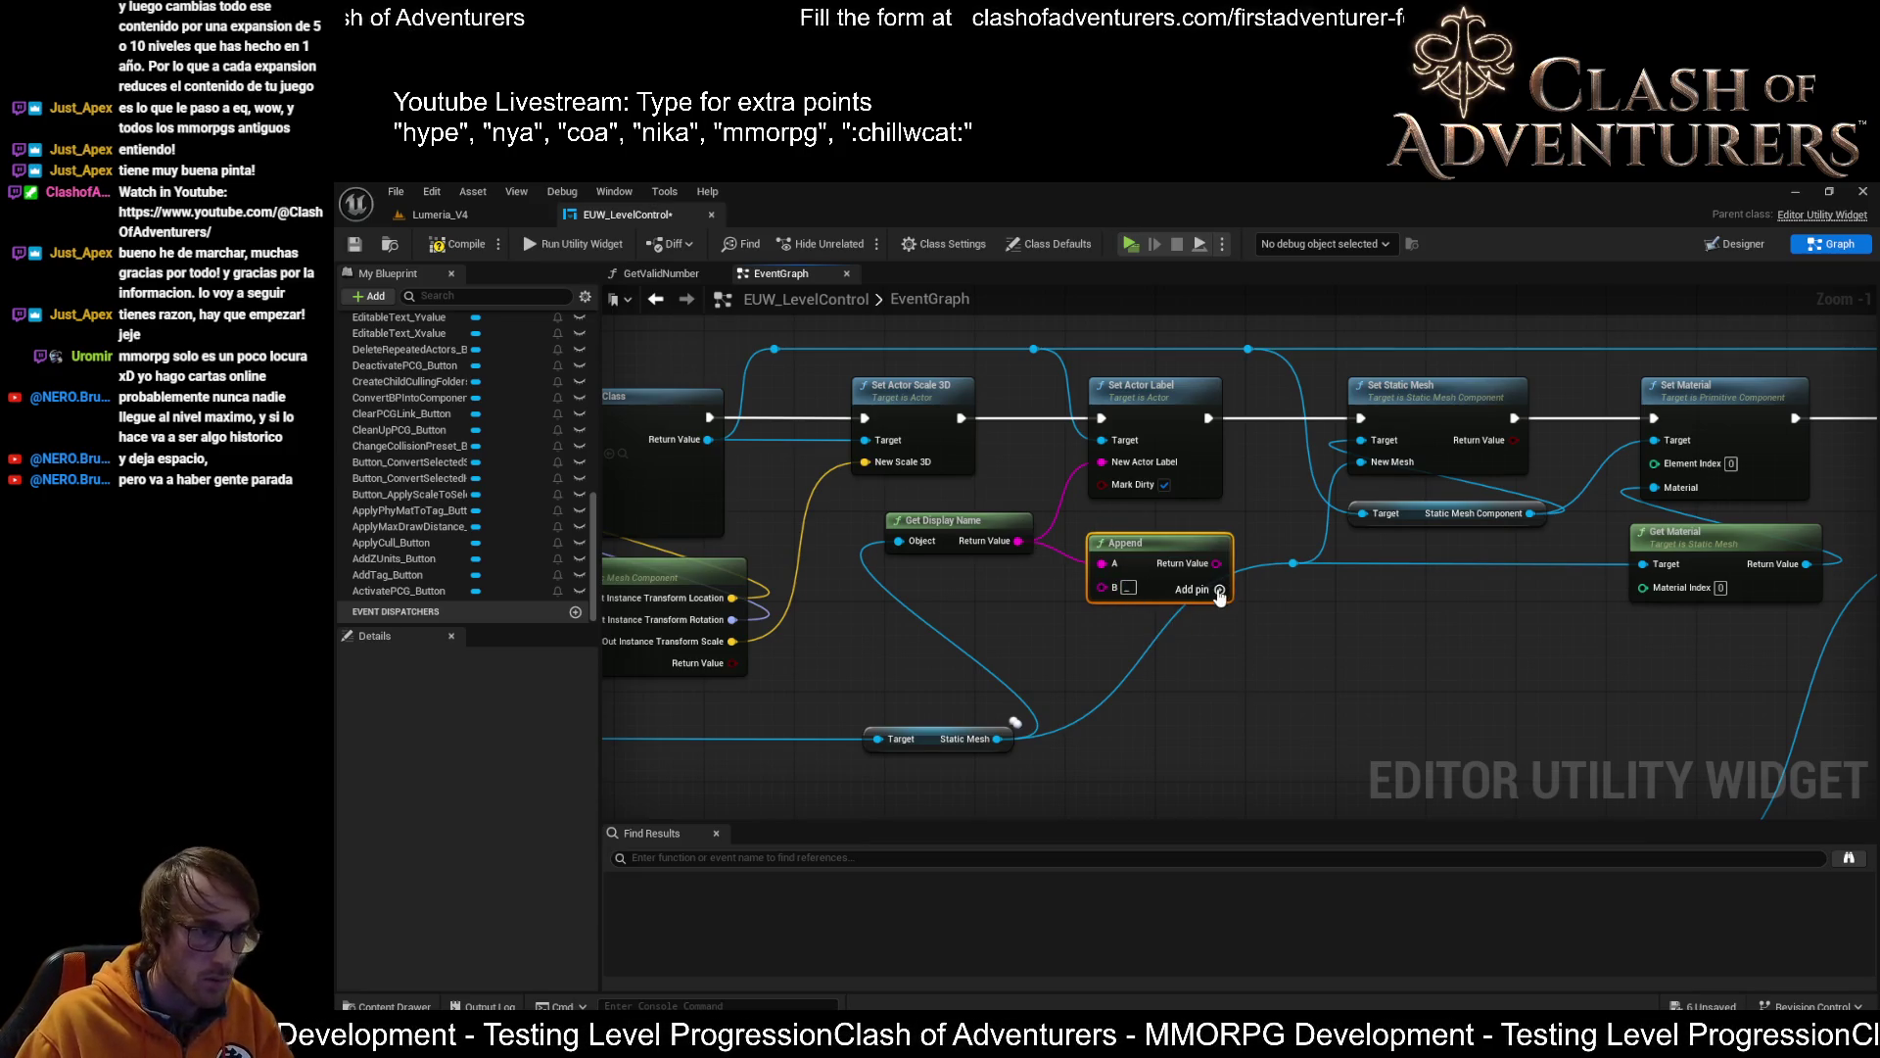
# Reroute the For Loop Index wire through a new knot and lower the conversion node
pyautogui.scroll(-1, 1231, 631)
pyautogui.moveTo(1231, 631)
pyautogui.mouseDown()
pyautogui.moveTo(1217, 575)
pyautogui.moveTo(1119, 599)
pyautogui.mouseUp()
pyautogui.scroll(1, 879, 526)
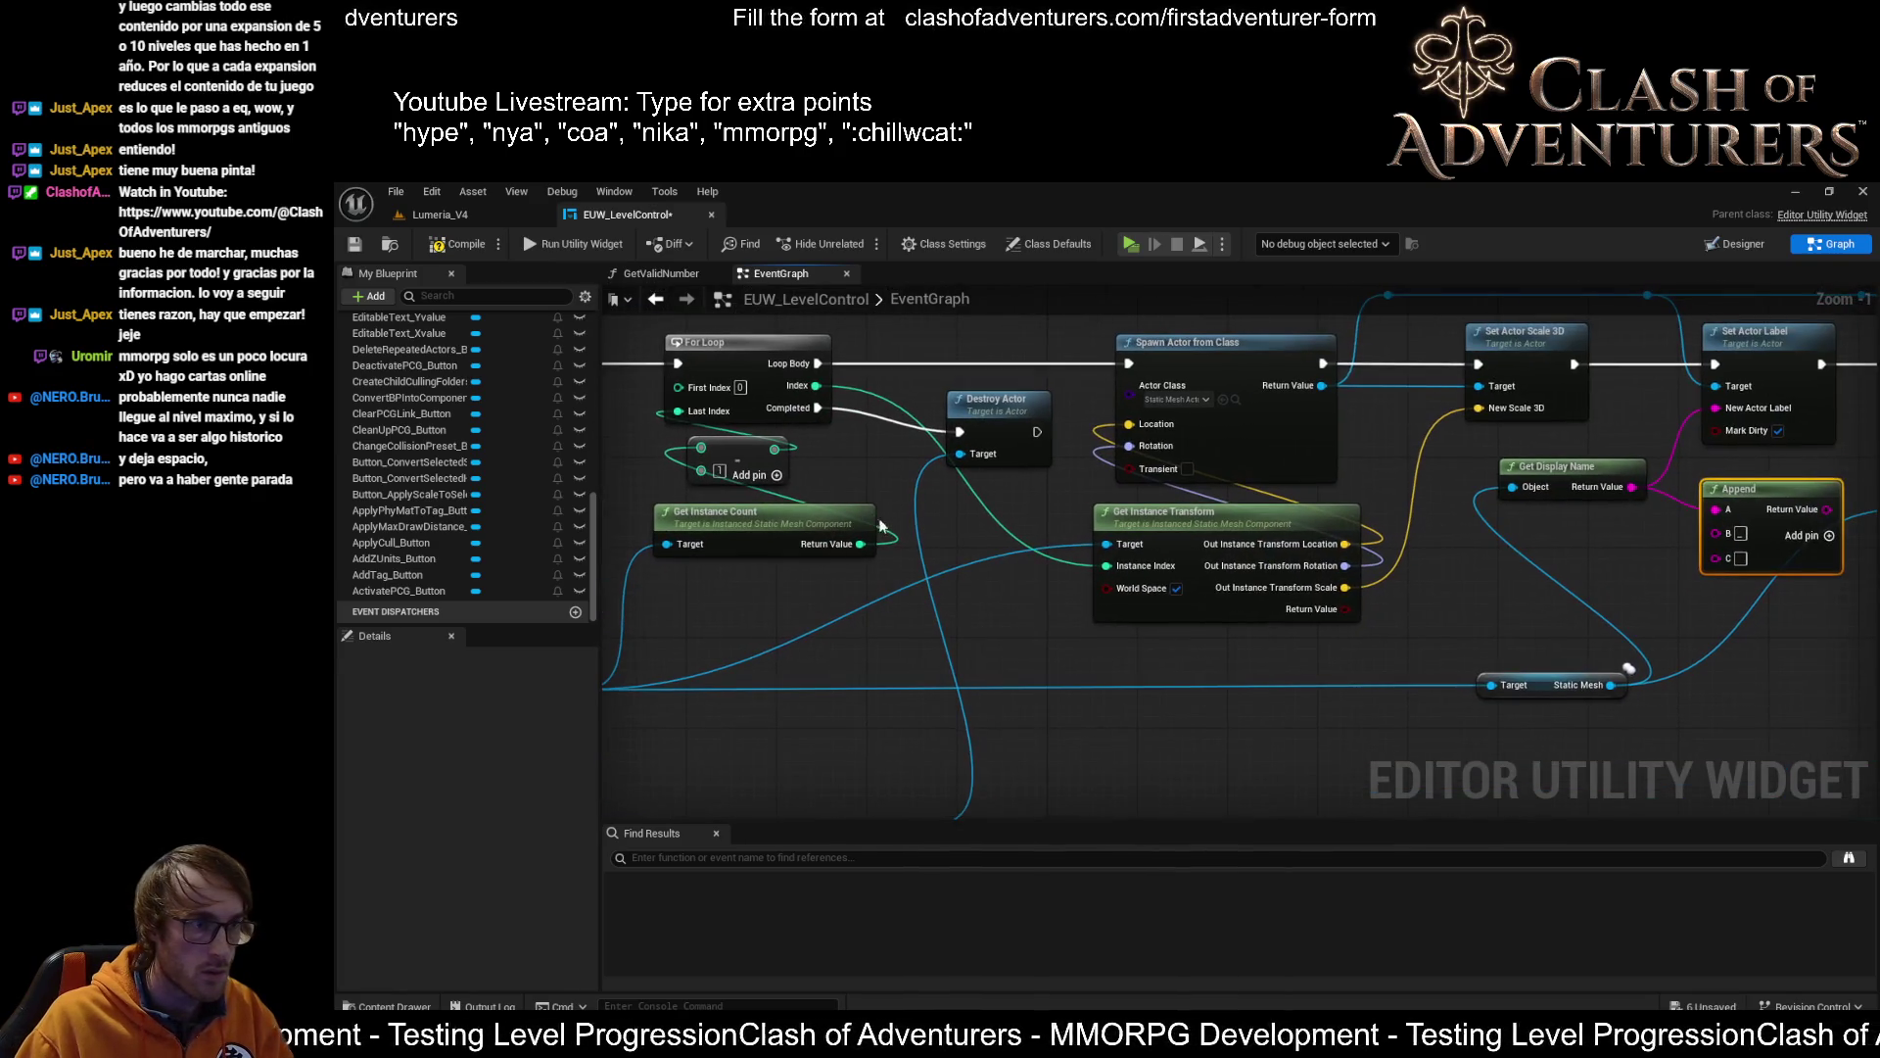
pyautogui.doubleClick(1019, 554)
pyautogui.moveTo(1025, 567)
pyautogui.mouseDown()
pyautogui.moveTo(900, 603)
pyautogui.moveTo(1035, 662)
pyautogui.moveTo(1449, 668)
pyautogui.moveTo(1737, 562)
pyautogui.mouseUp()
pyautogui.moveTo(1415, 580)
pyautogui.mouseDown()
pyautogui.moveTo(1450, 637)
pyautogui.moveTo(1408, 660)
pyautogui.moveTo(1560, 663)
pyautogui.mouseUp()
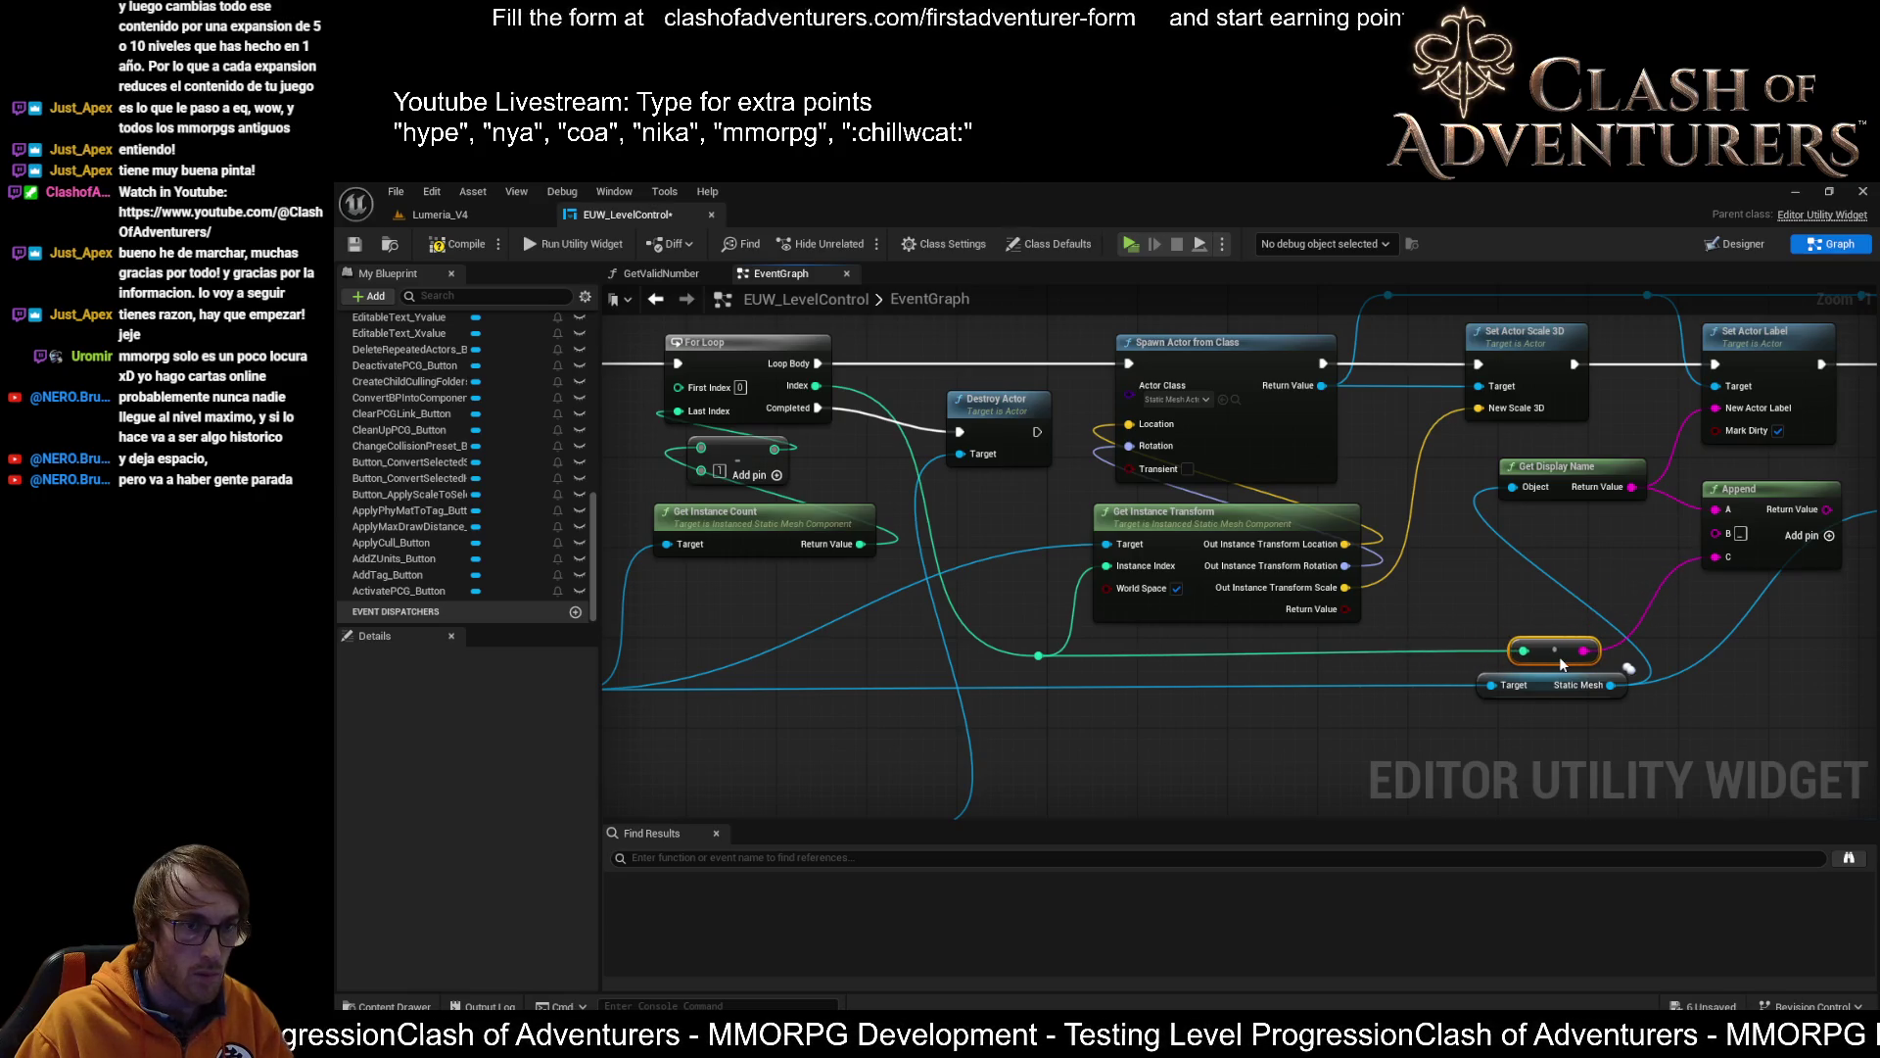
# Add a reroute knot on the green wire and shift the For Loop group left
pyautogui.moveTo(1502, 690)
pyautogui.mouseDown()
pyautogui.moveTo(1310, 664)
pyautogui.moveTo(1412, 606)
pyautogui.moveTo(1428, 537)
pyautogui.mouseUp()
pyautogui.doubleClick(1320, 529)
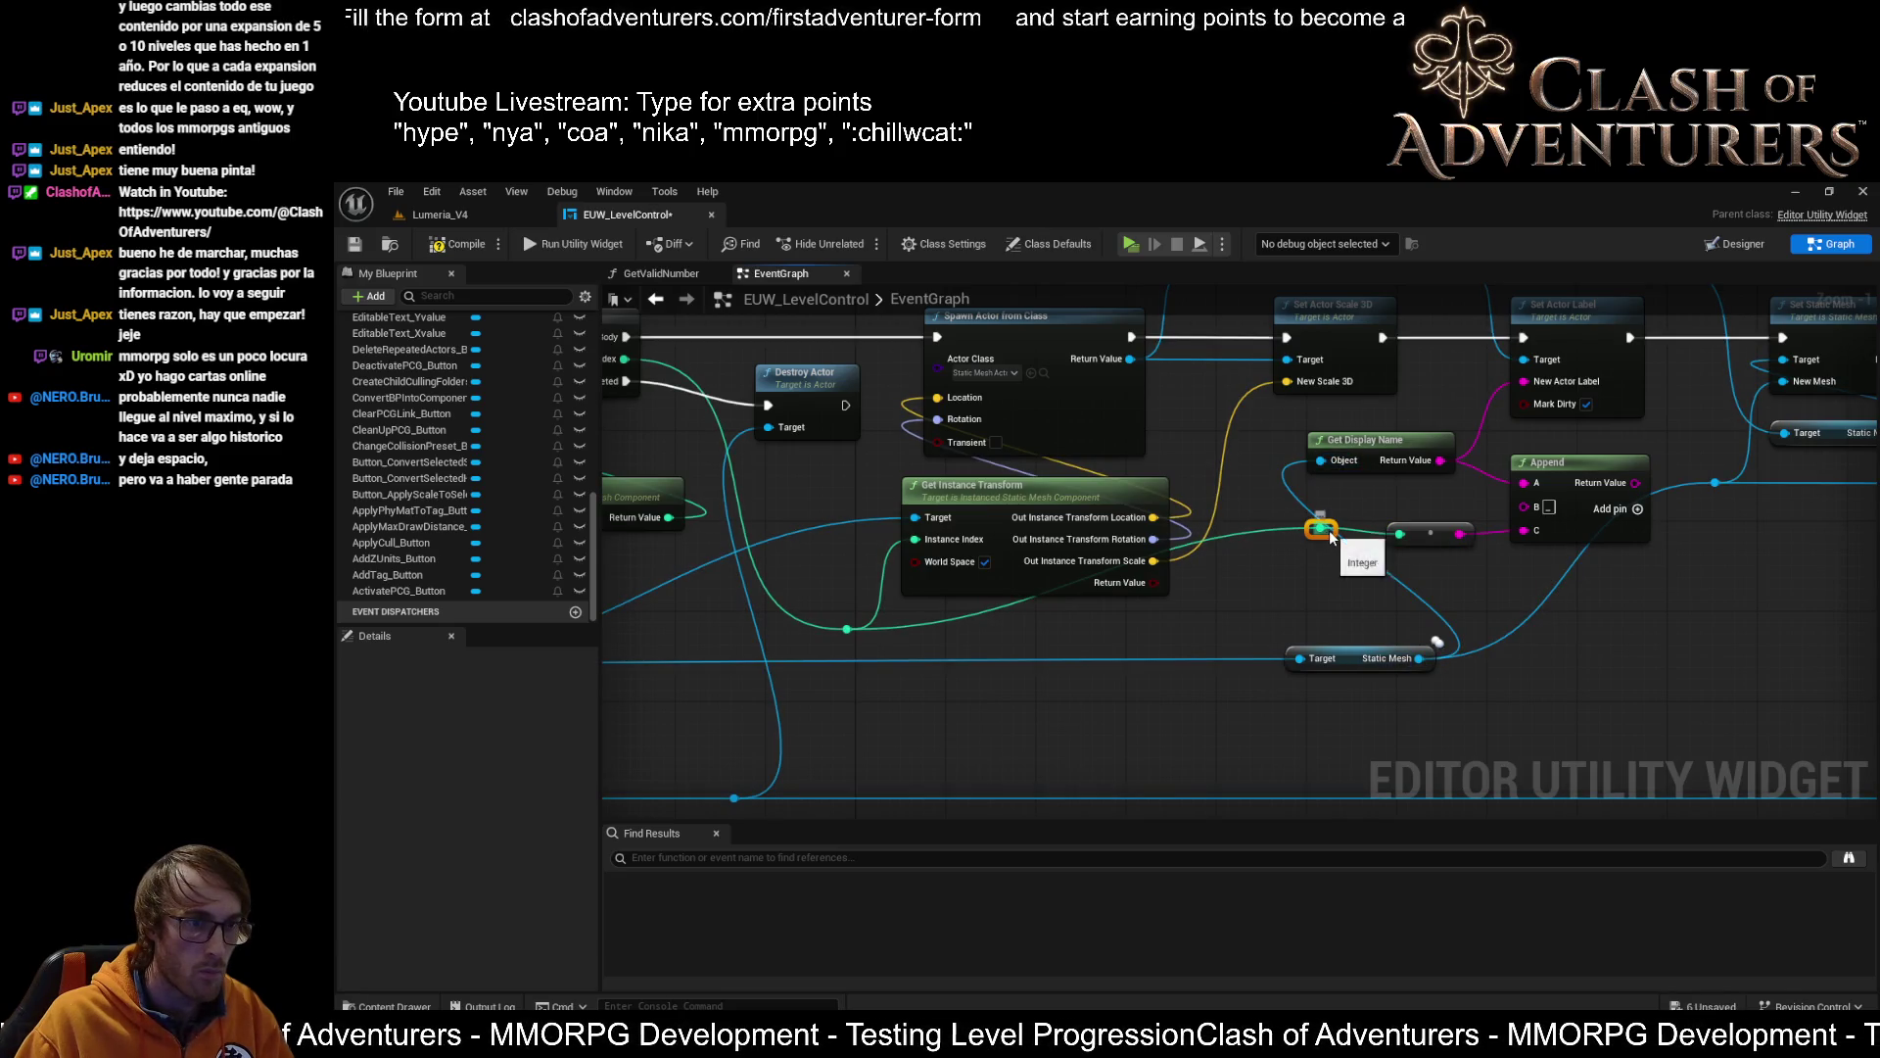
pyautogui.moveTo(1325, 538); pyautogui.dragTo(1240, 623)
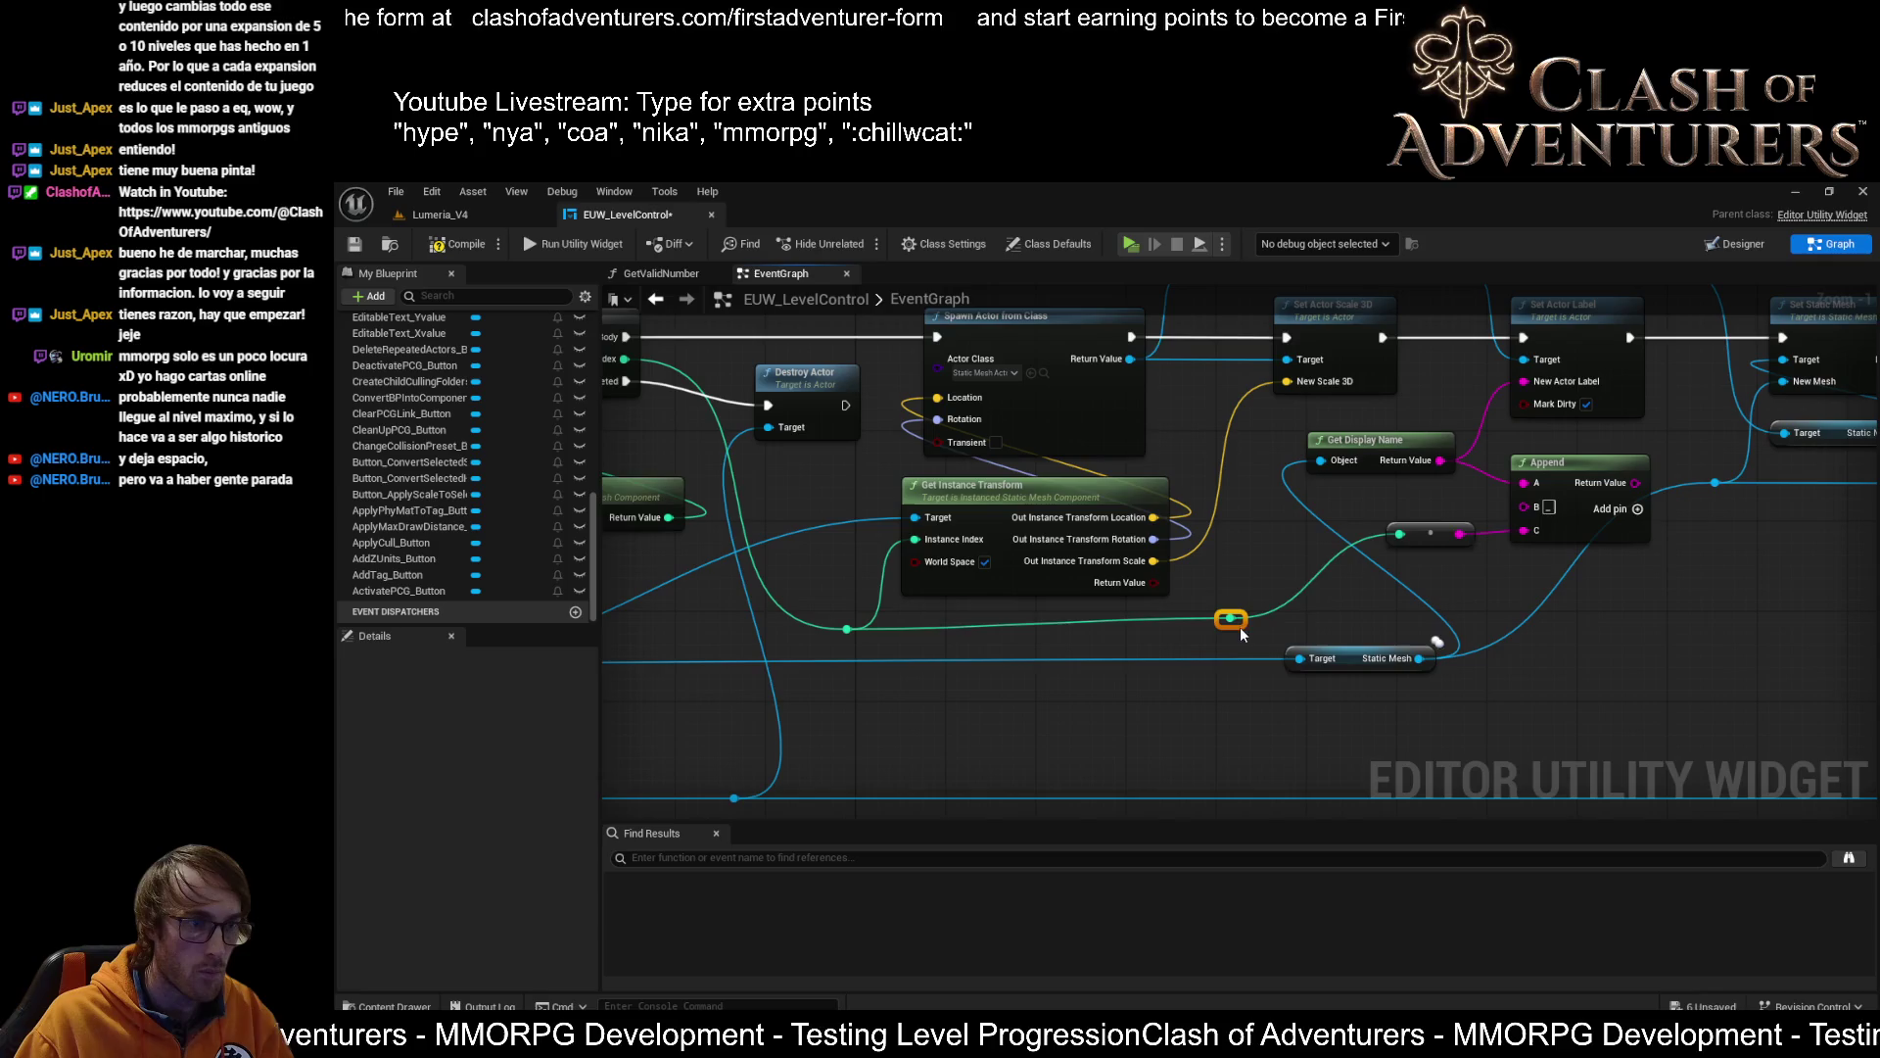
pyautogui.scroll(-2, 1240, 625)
pyautogui.scroll(1, 1240, 625)
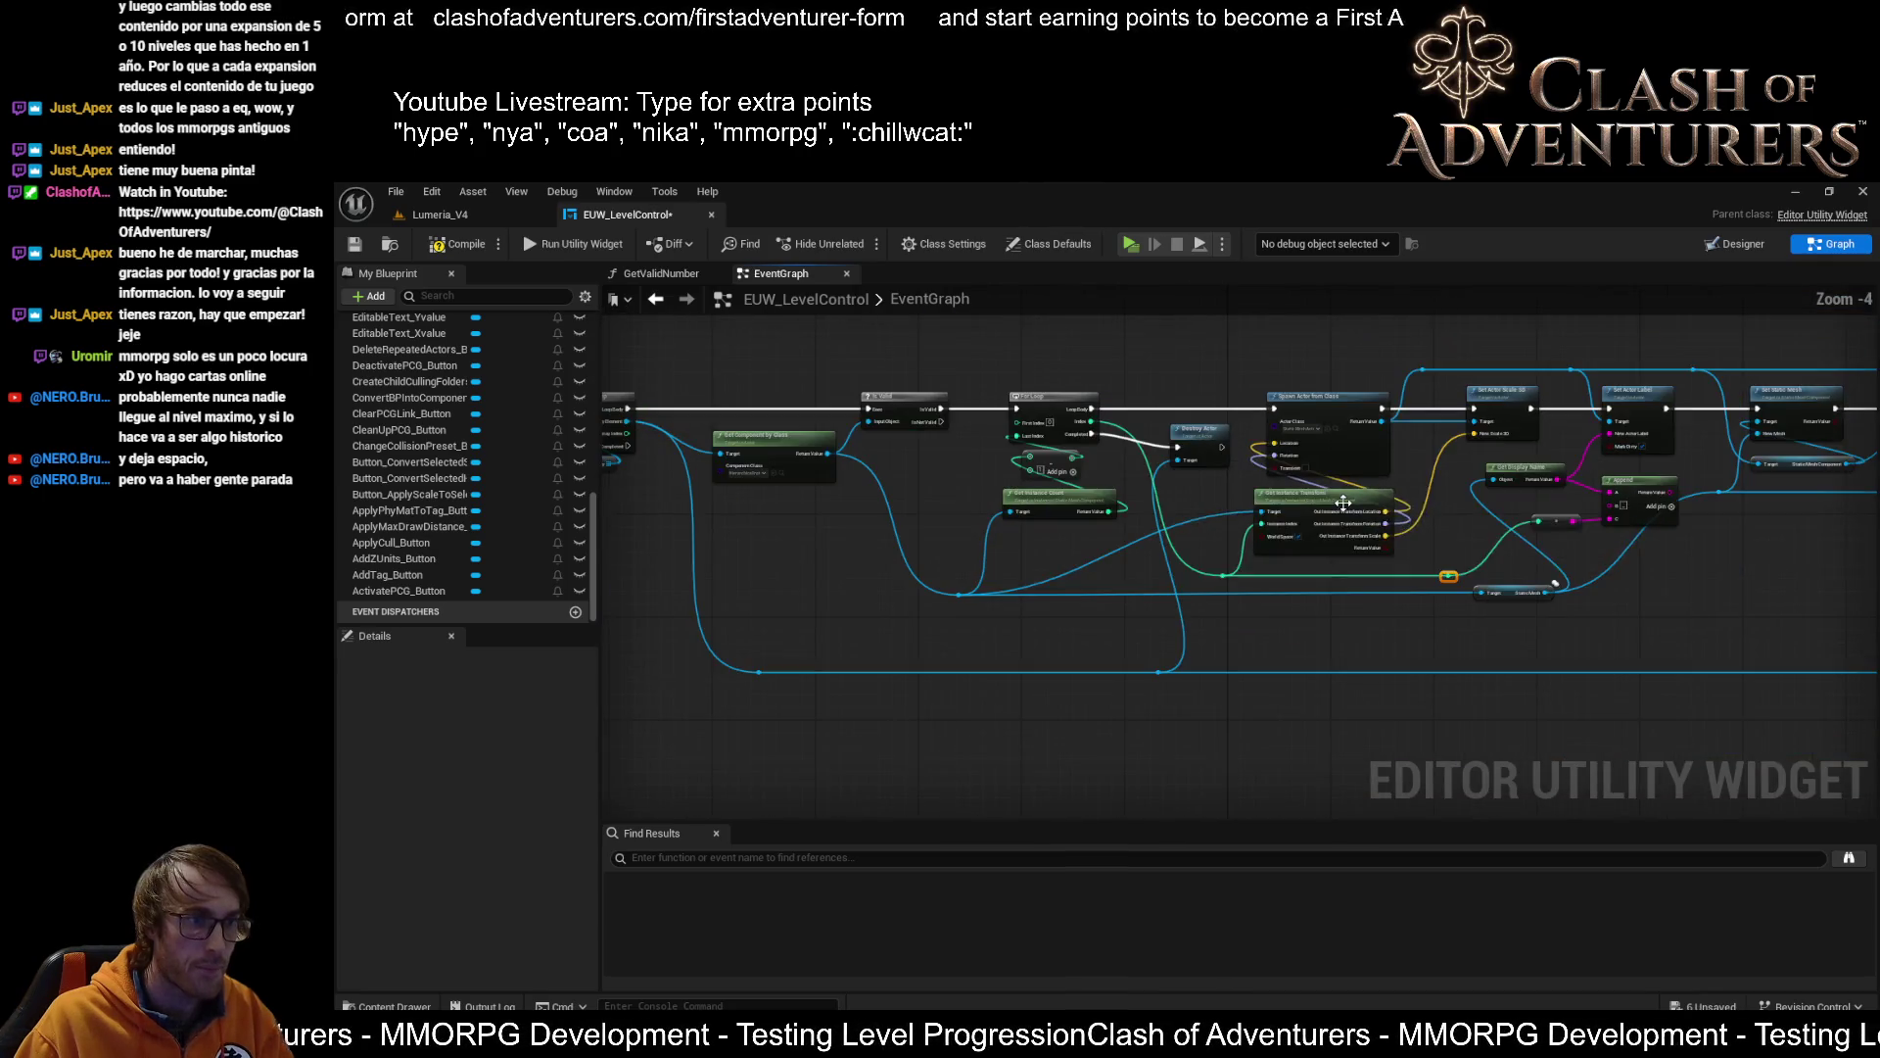
pyautogui.moveTo(852, 772)
pyautogui.mouseDown()
pyautogui.moveTo(1275, 761)
pyautogui.moveTo(1150, 776)
pyautogui.moveTo(1058, 749)
pyautogui.mouseUp()
pyautogui.moveTo(1058, 749); pyautogui.dragTo(1236, 760)
pyautogui.moveTo(1151, 547)
pyautogui.mouseDown()
pyautogui.moveTo(1095, 343)
pyautogui.moveTo(1072, 370)
pyautogui.mouseUp()
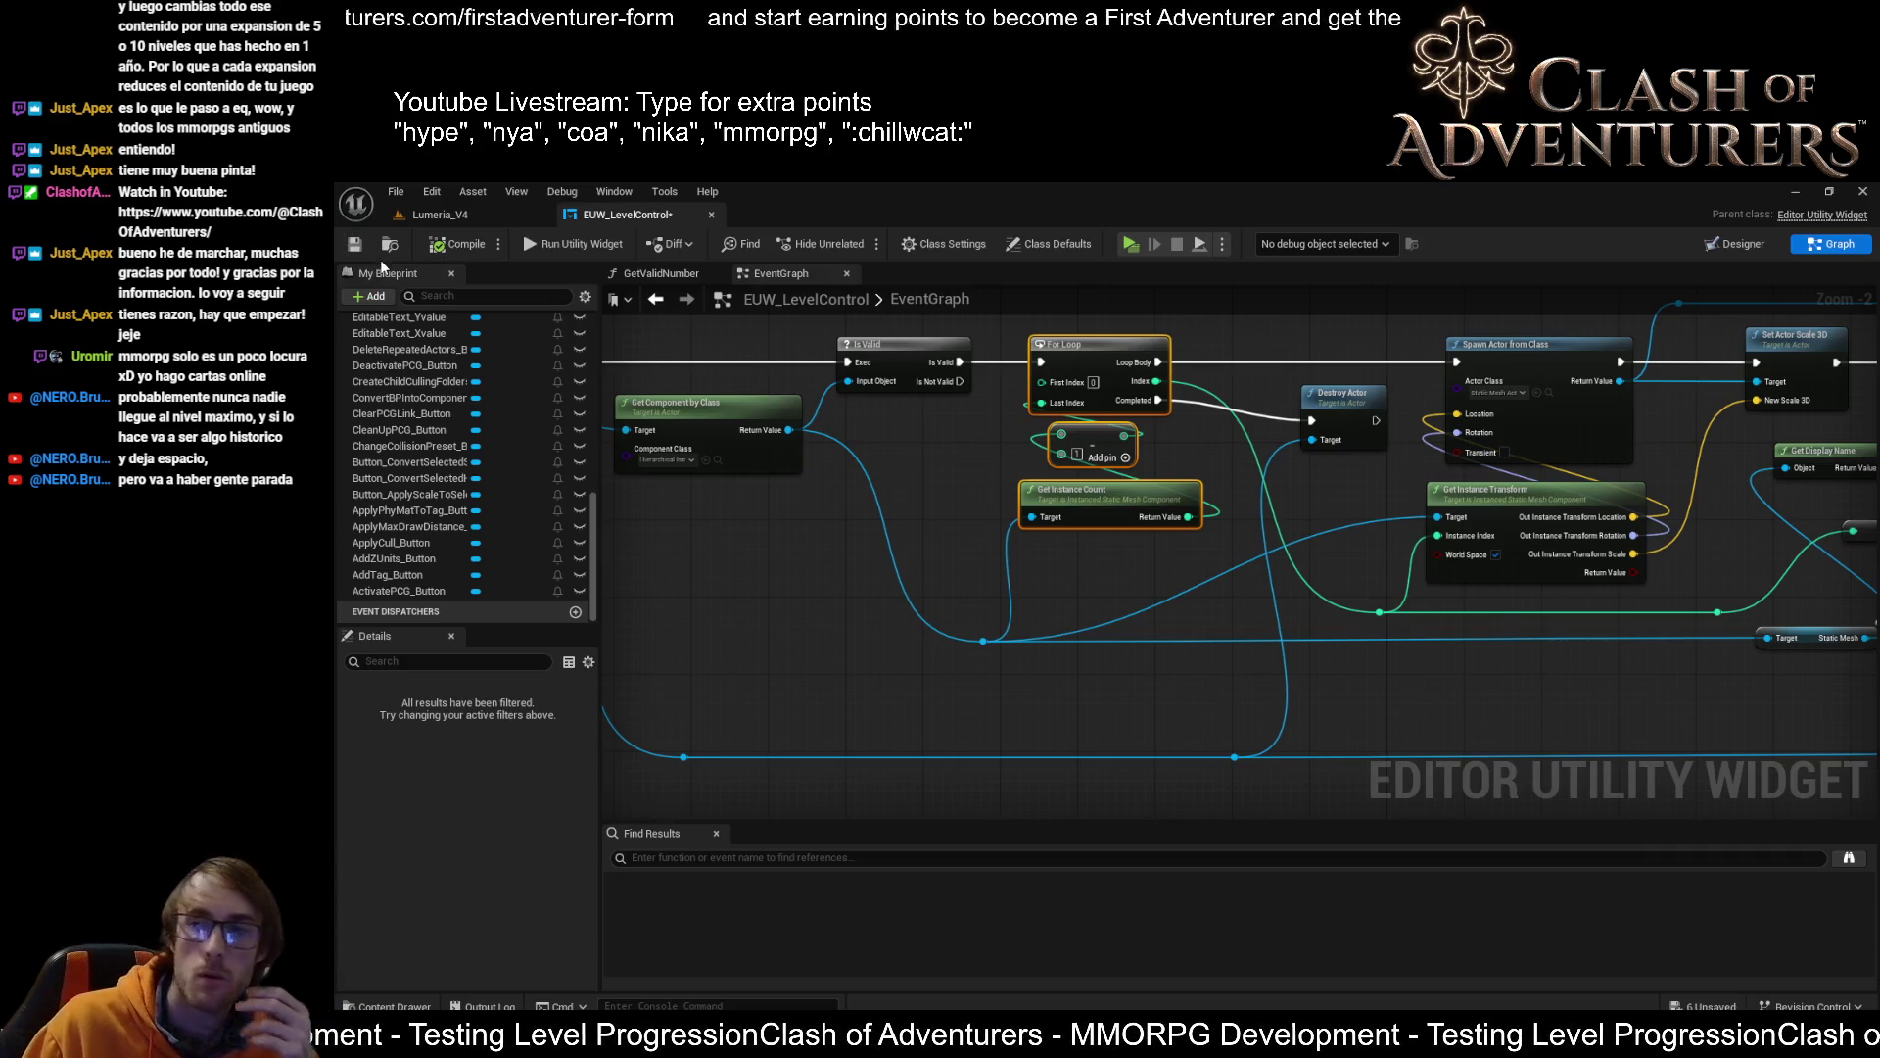
# Save the EUW_LevelControl blueprint and return to the Lumeria_V4 level
pyautogui.click(355, 243)
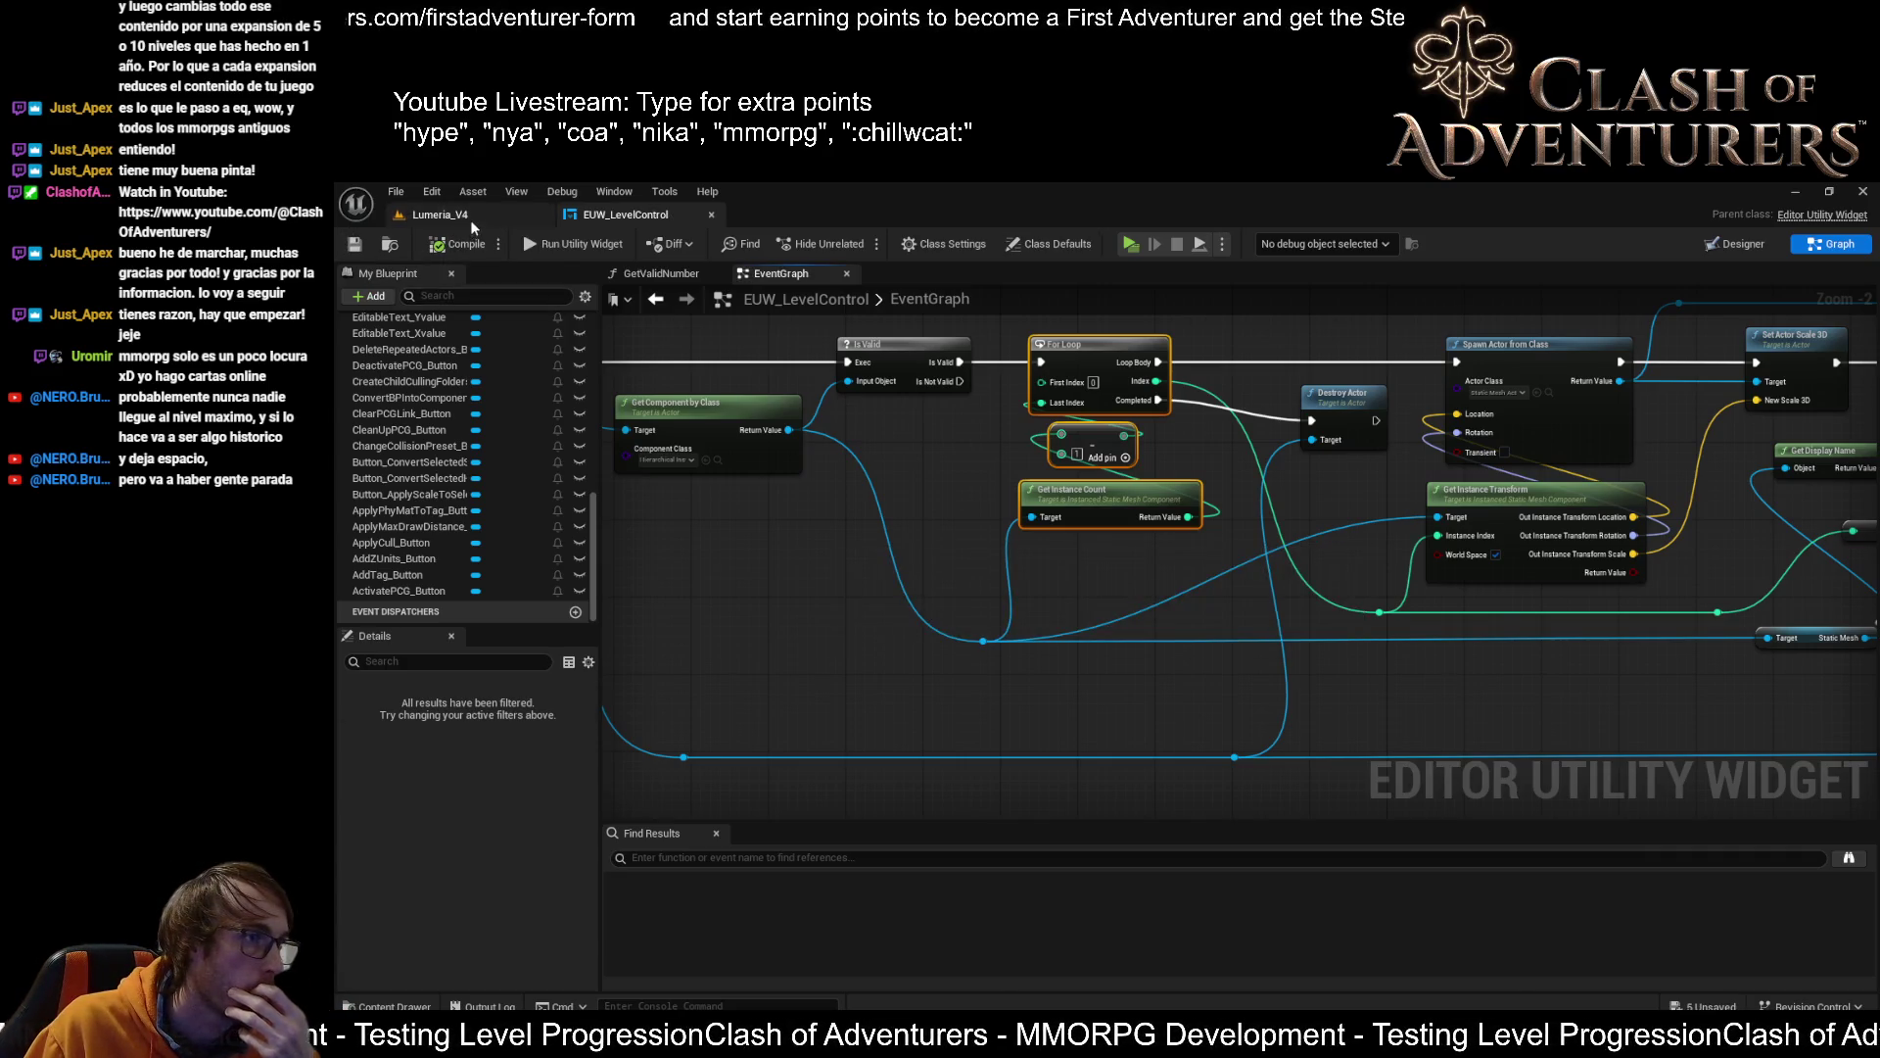
pyautogui.click(440, 215)
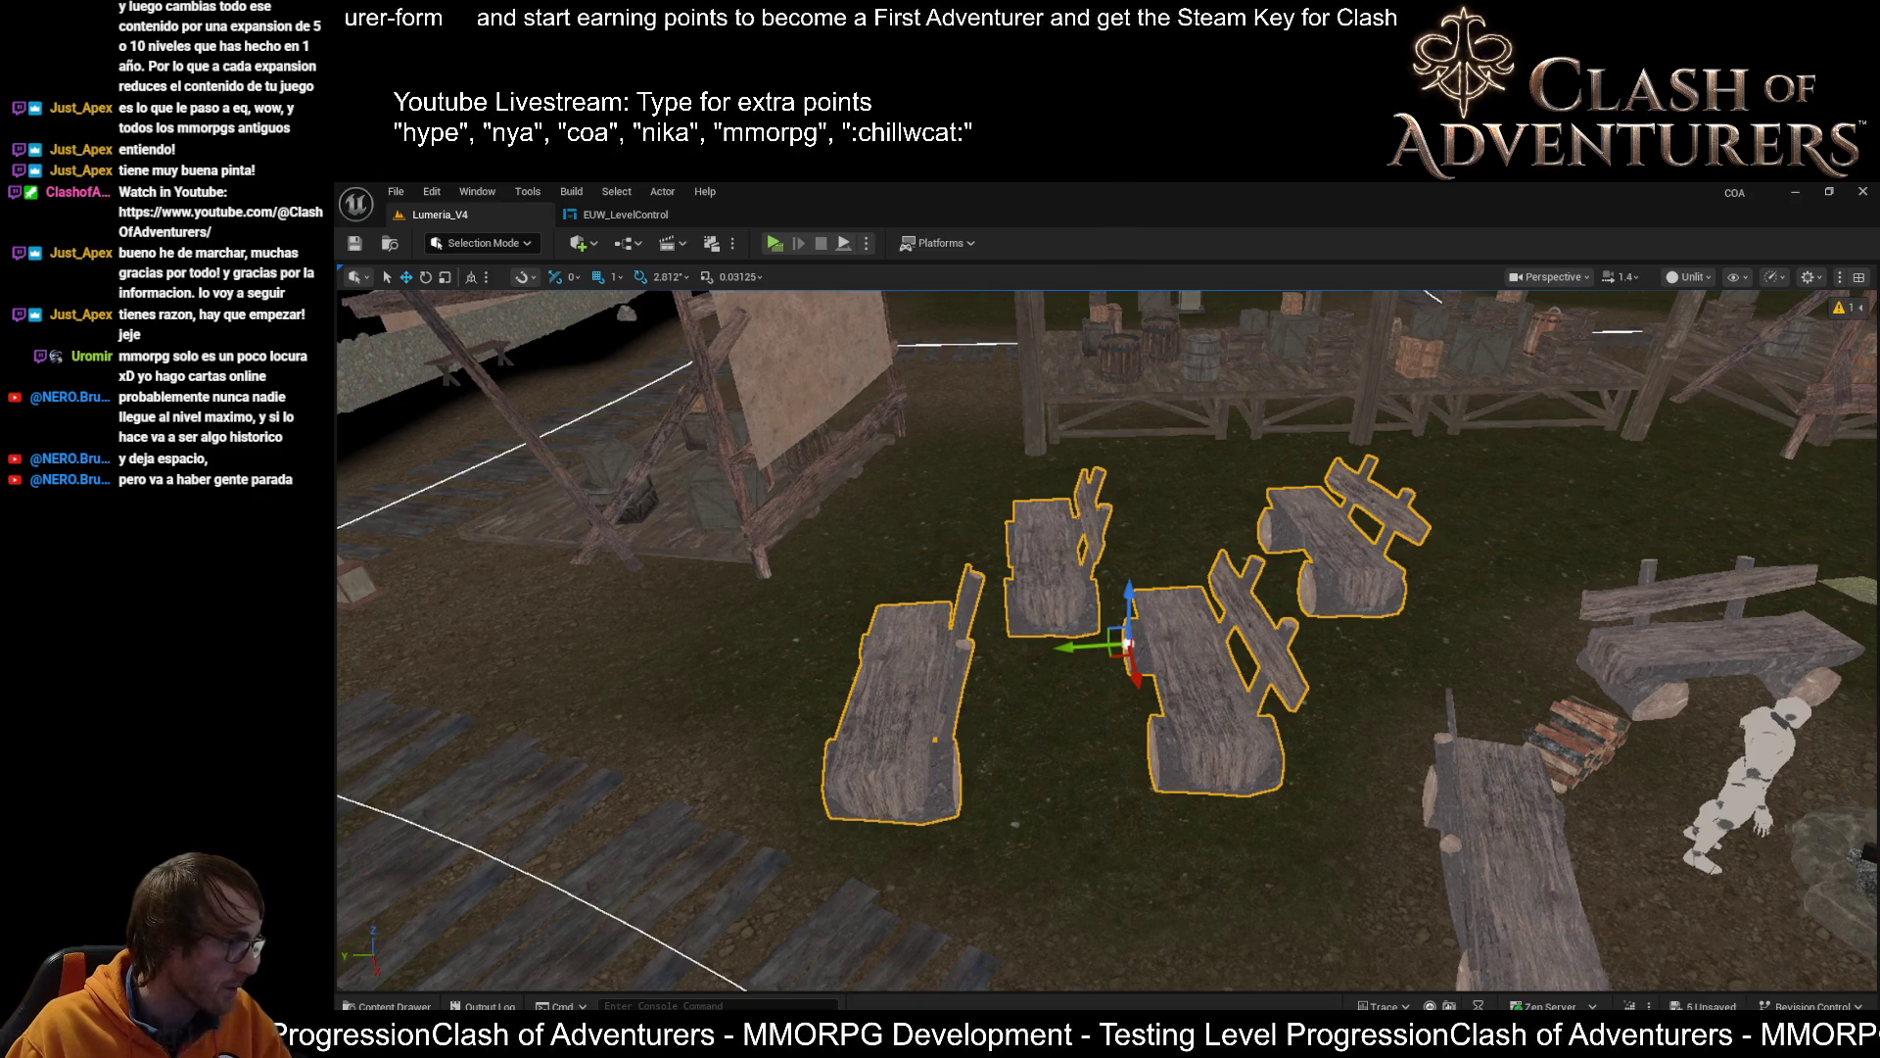
pyautogui.hotkey('ctrl', 's')
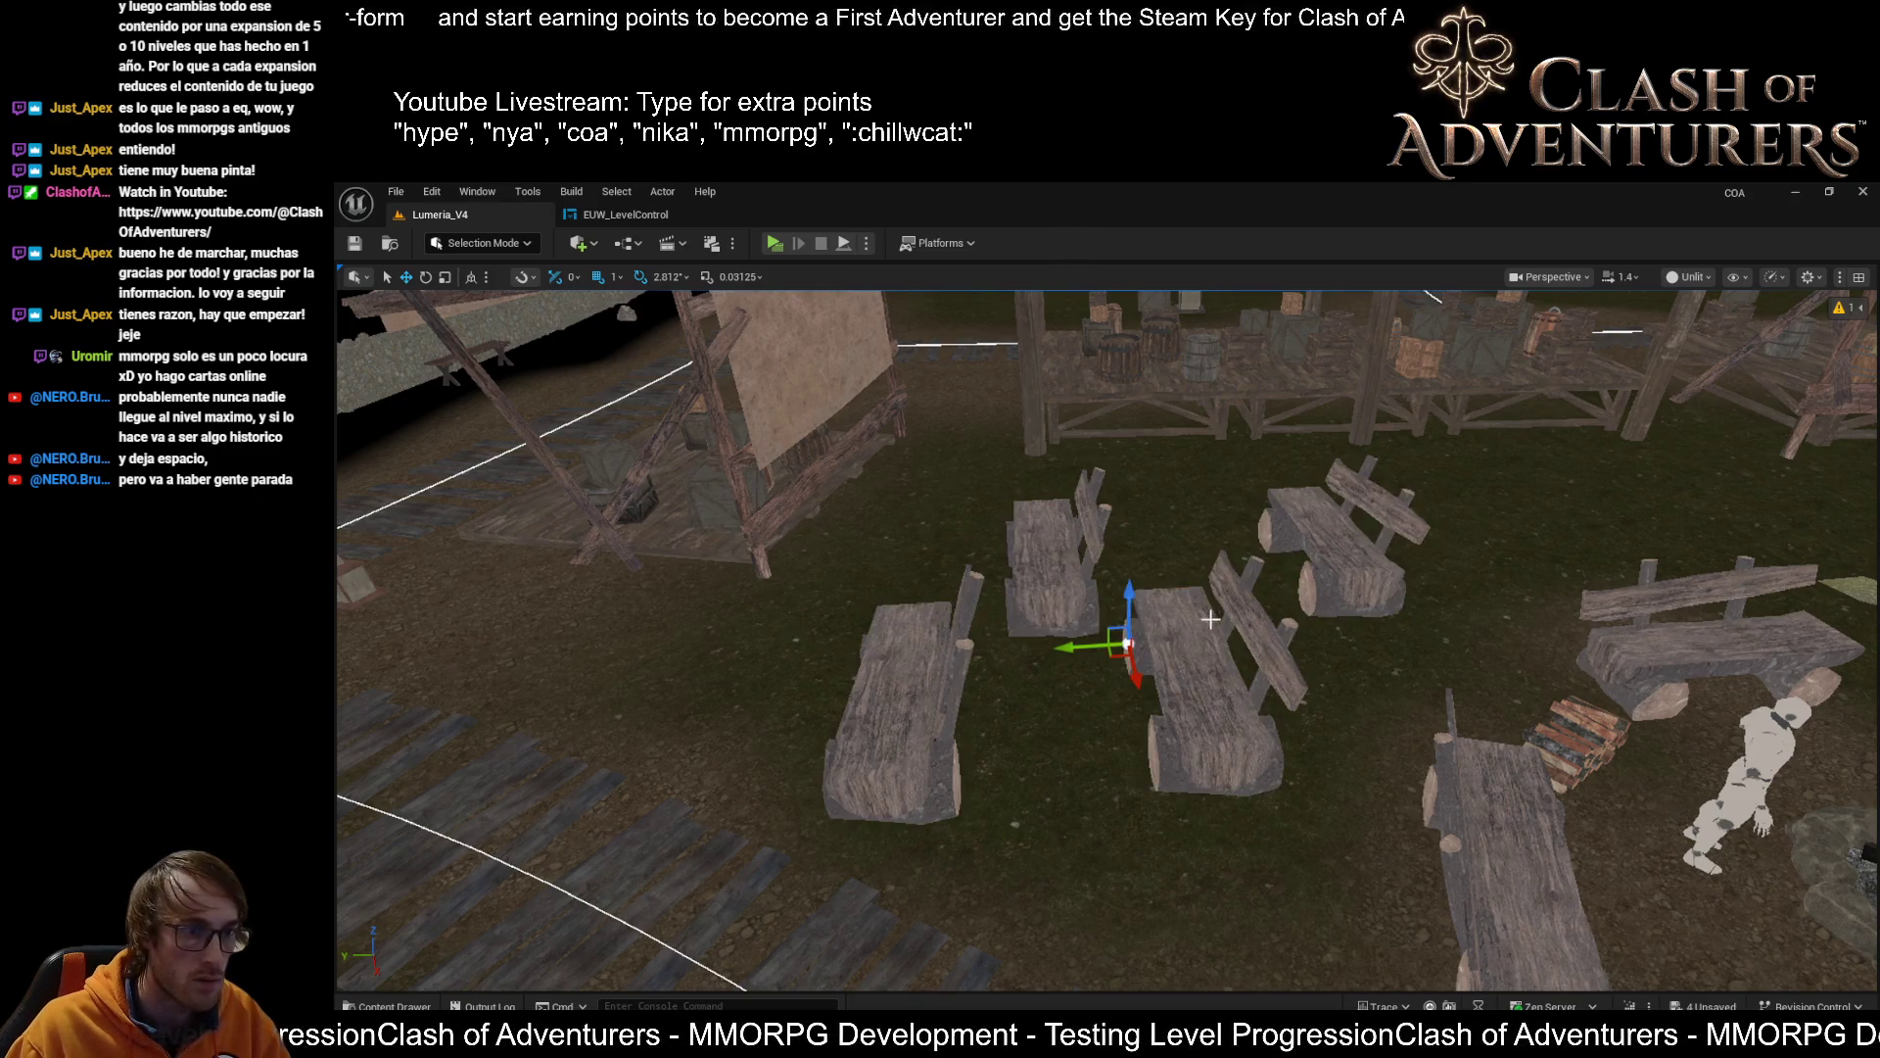
# Select each log bench individually to check they are separate actors, then clear the selection
pyautogui.click(1178, 655)
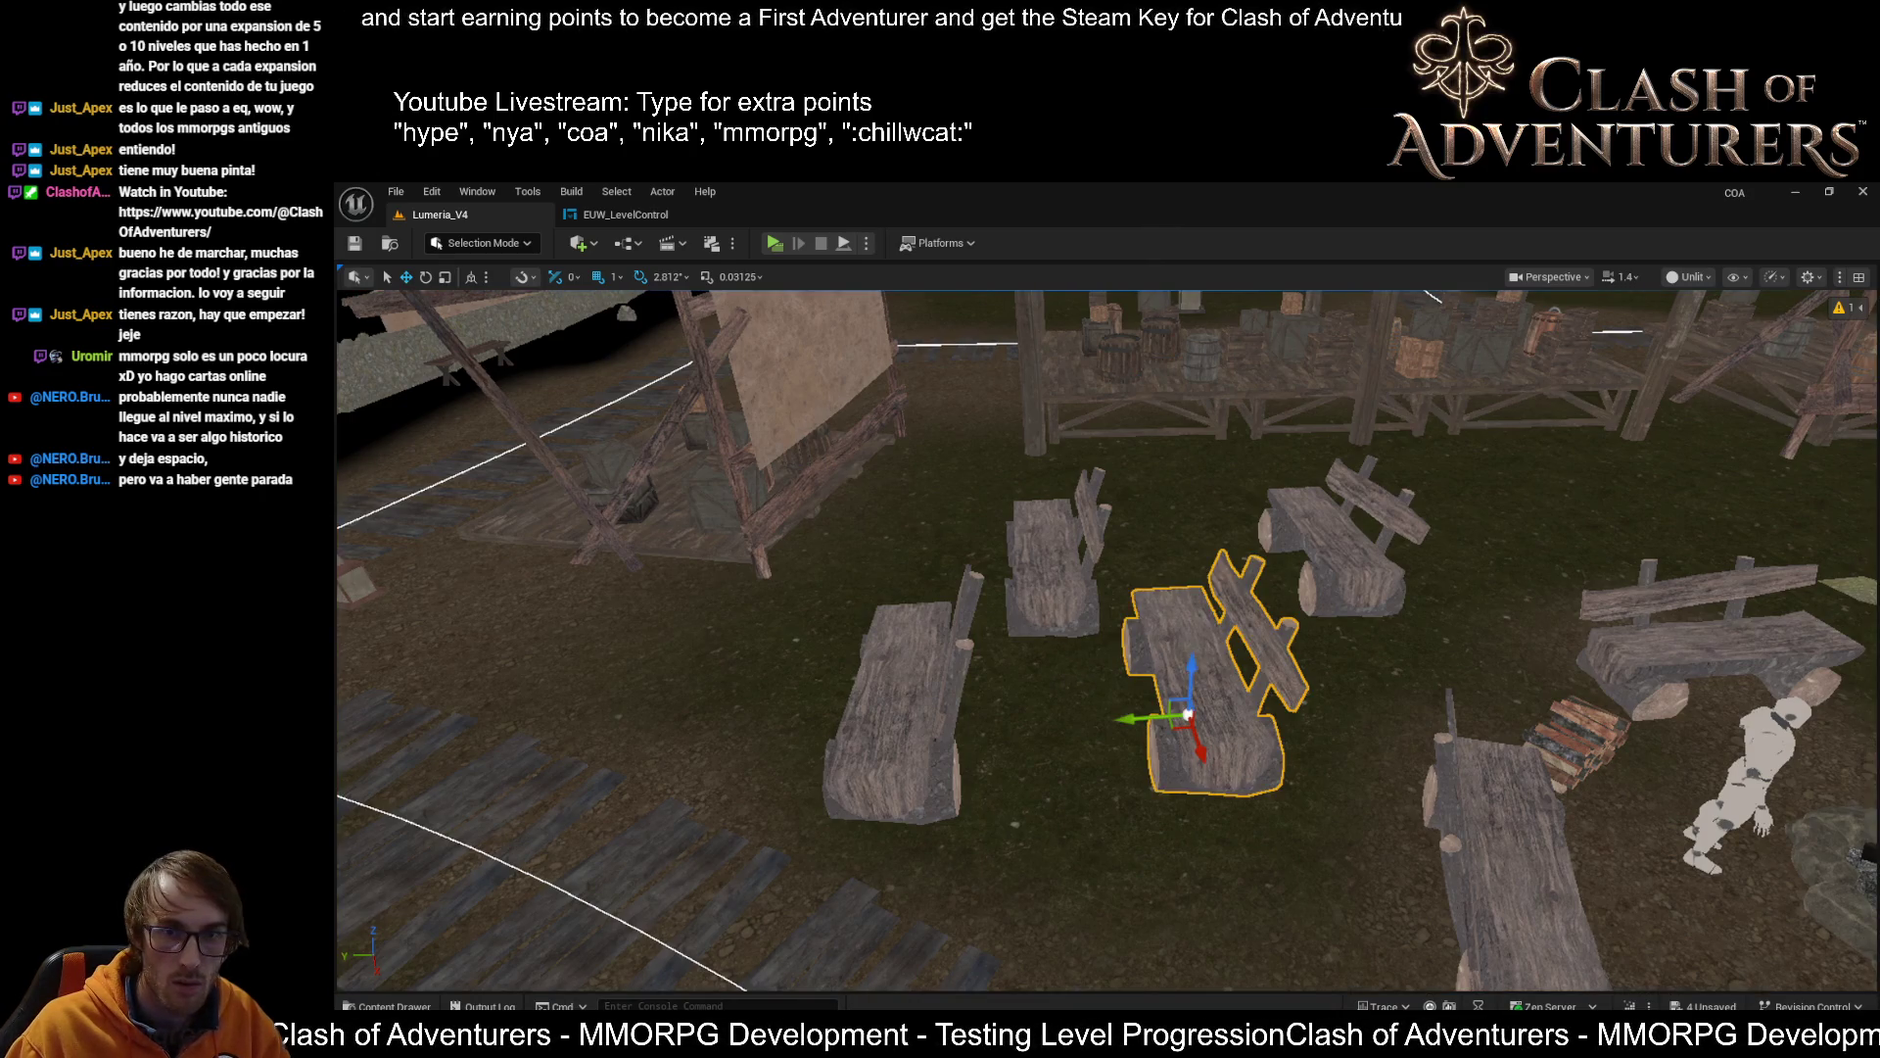
pyautogui.click(1053, 563)
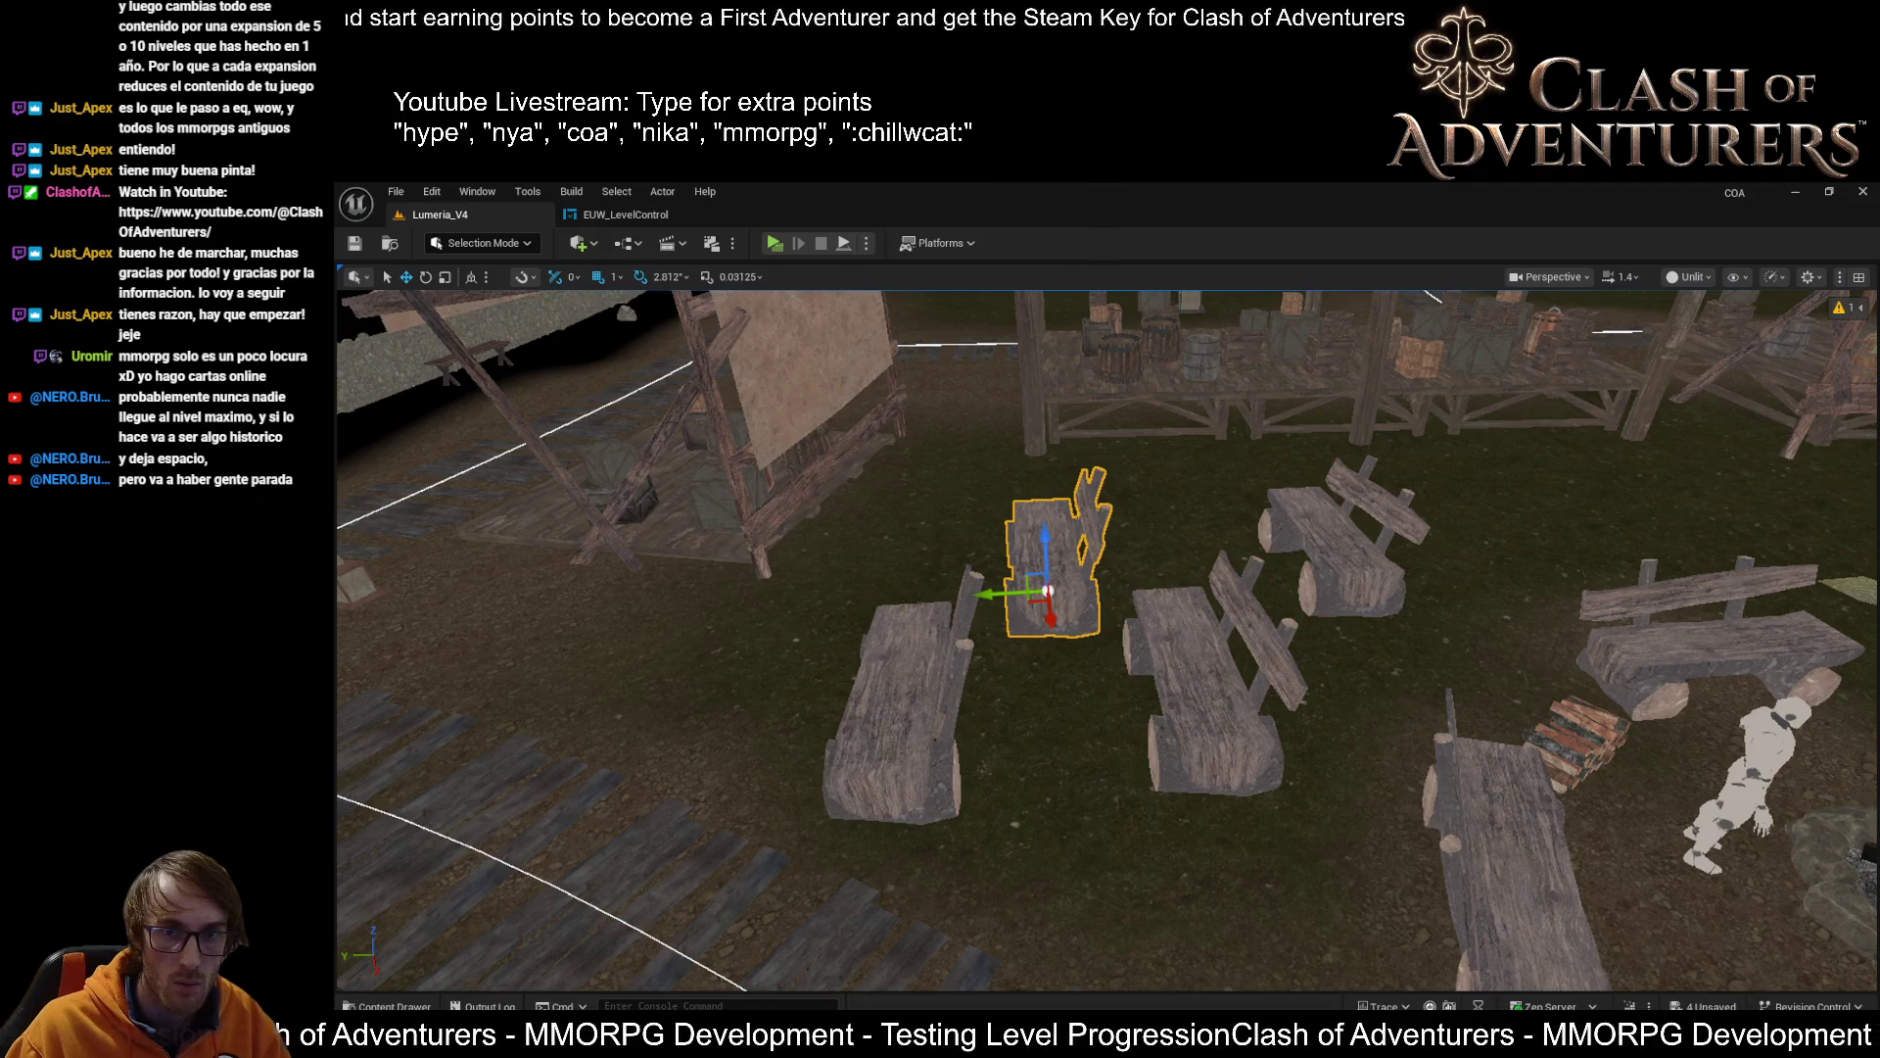
pyautogui.click(910, 736)
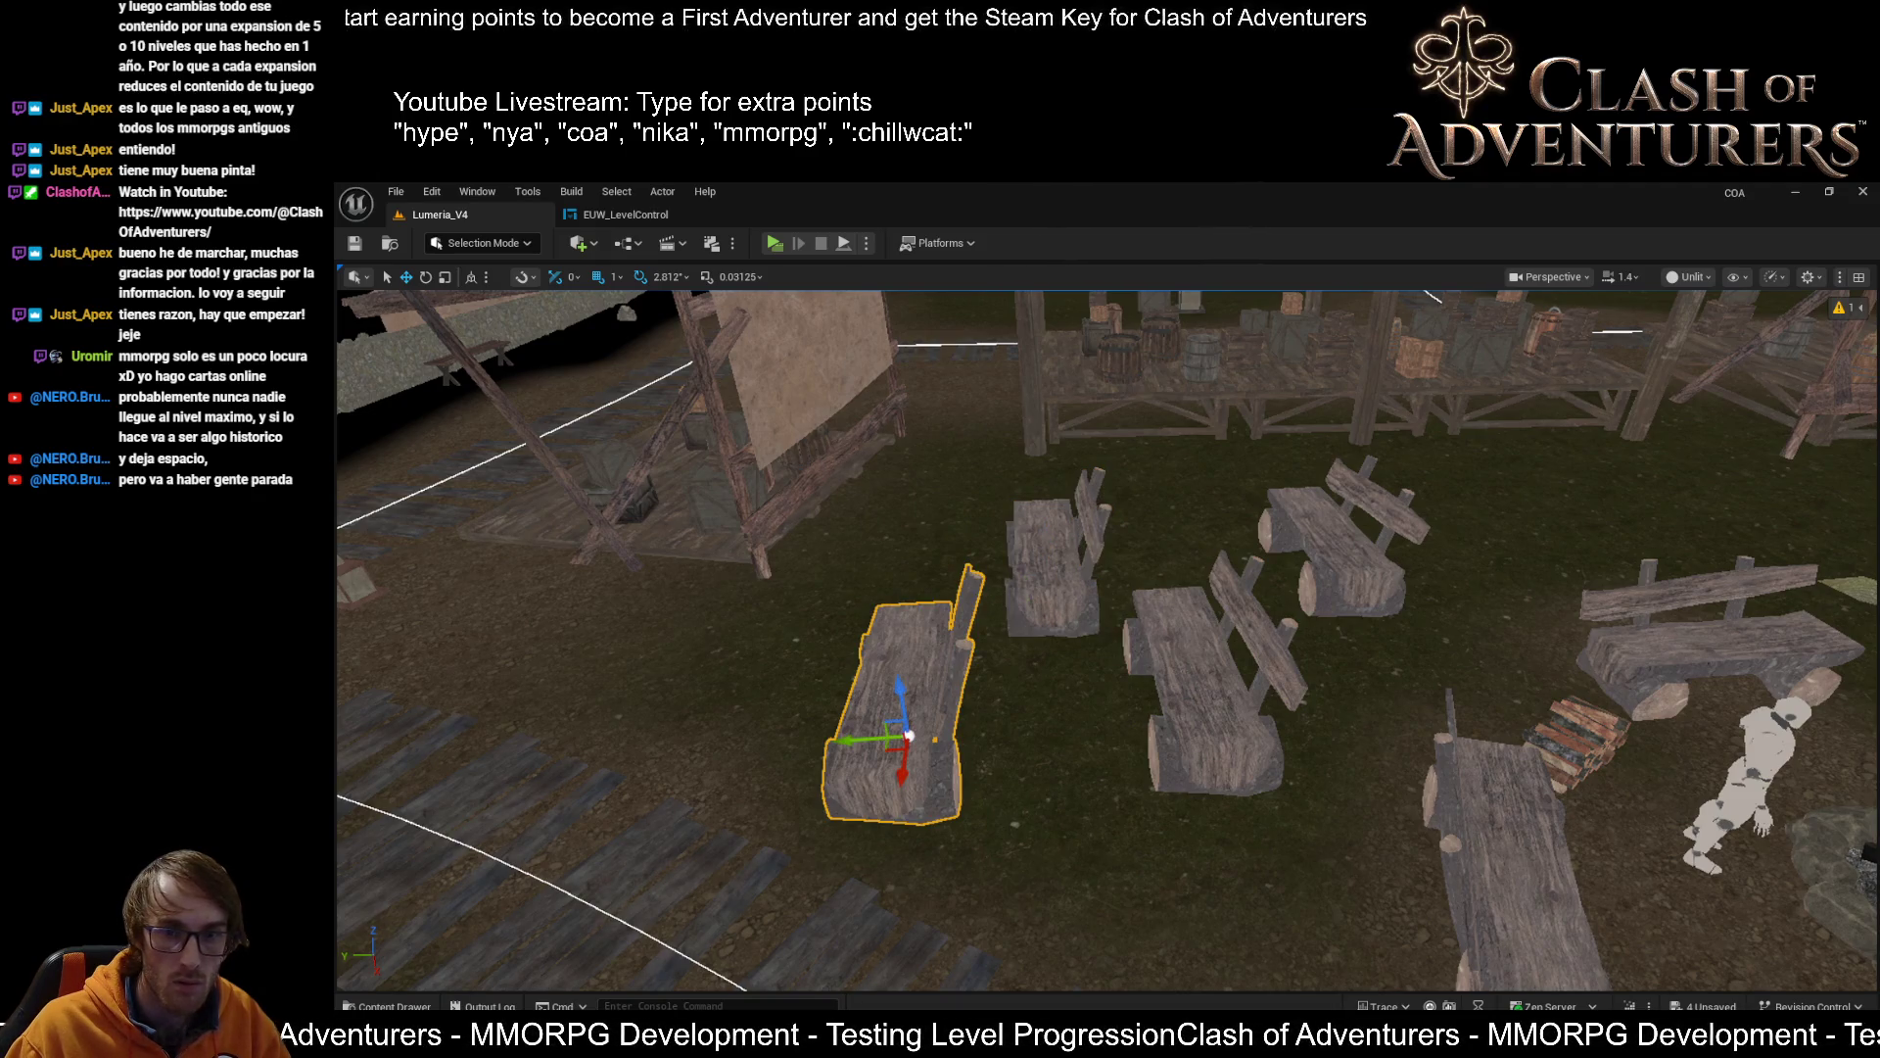
pyautogui.click(891, 715)
pyautogui.click(1209, 686)
pyautogui.click(1053, 568)
pyautogui.click(1204, 686)
pyautogui.click(892, 715)
pyautogui.click(1352, 549)
pyautogui.click(892, 715)
pyautogui.click(1209, 686)
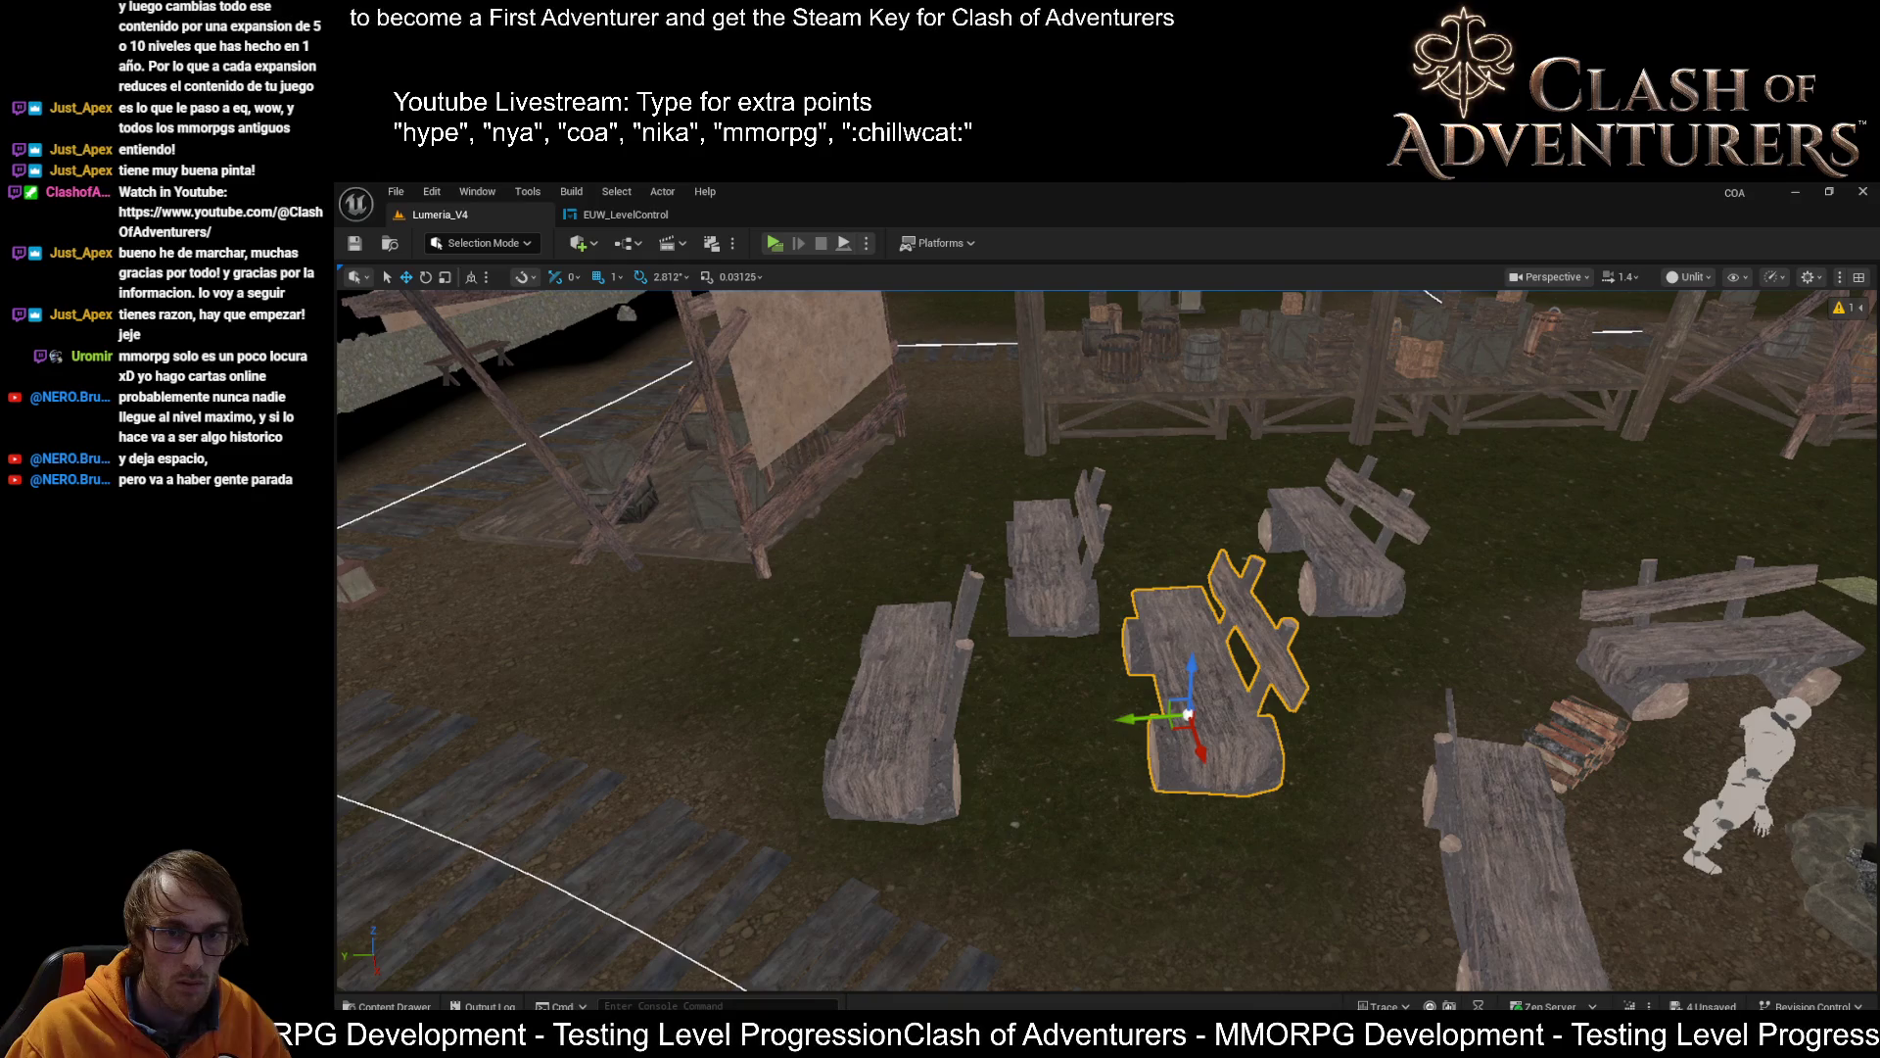
pyautogui.click(1352, 549)
pyautogui.press('Escape')
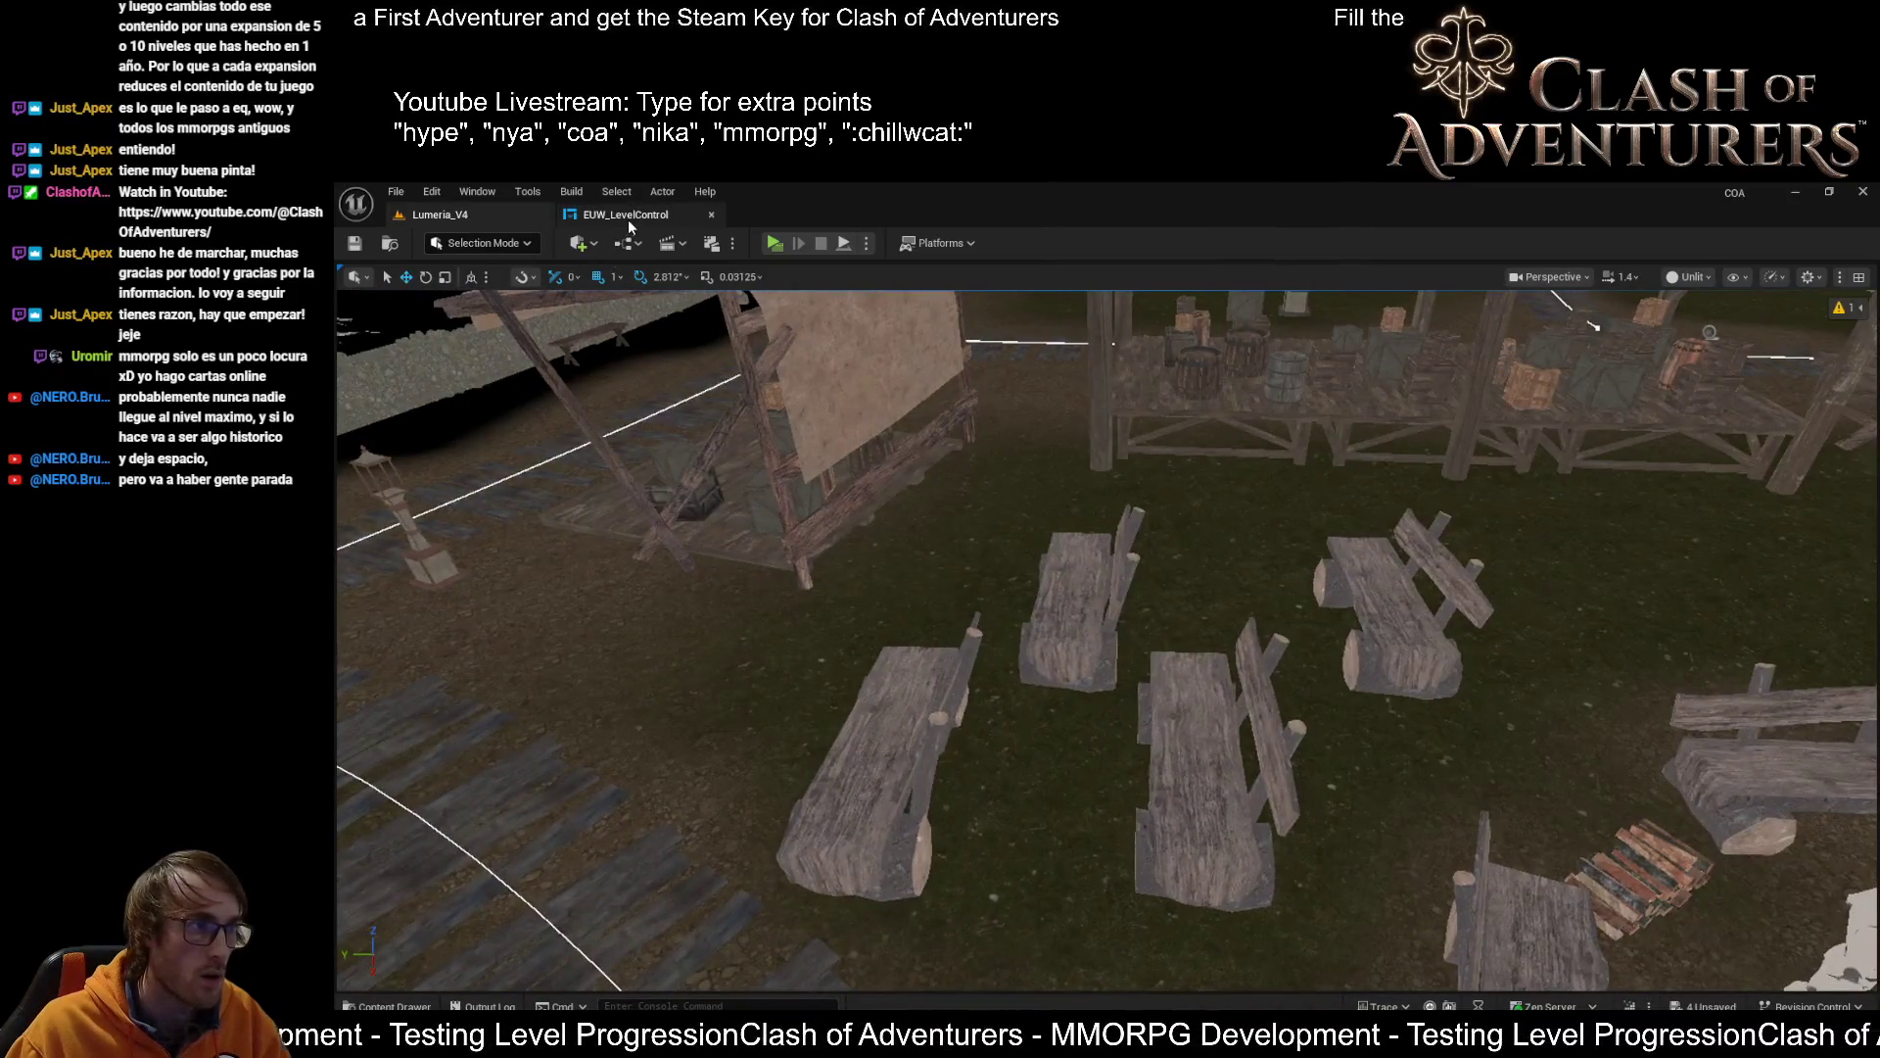
# Connect Append's Return Value to Set Actor Label's New Actor Label in the EUW_LevelControl graph
pyautogui.click(630, 218)
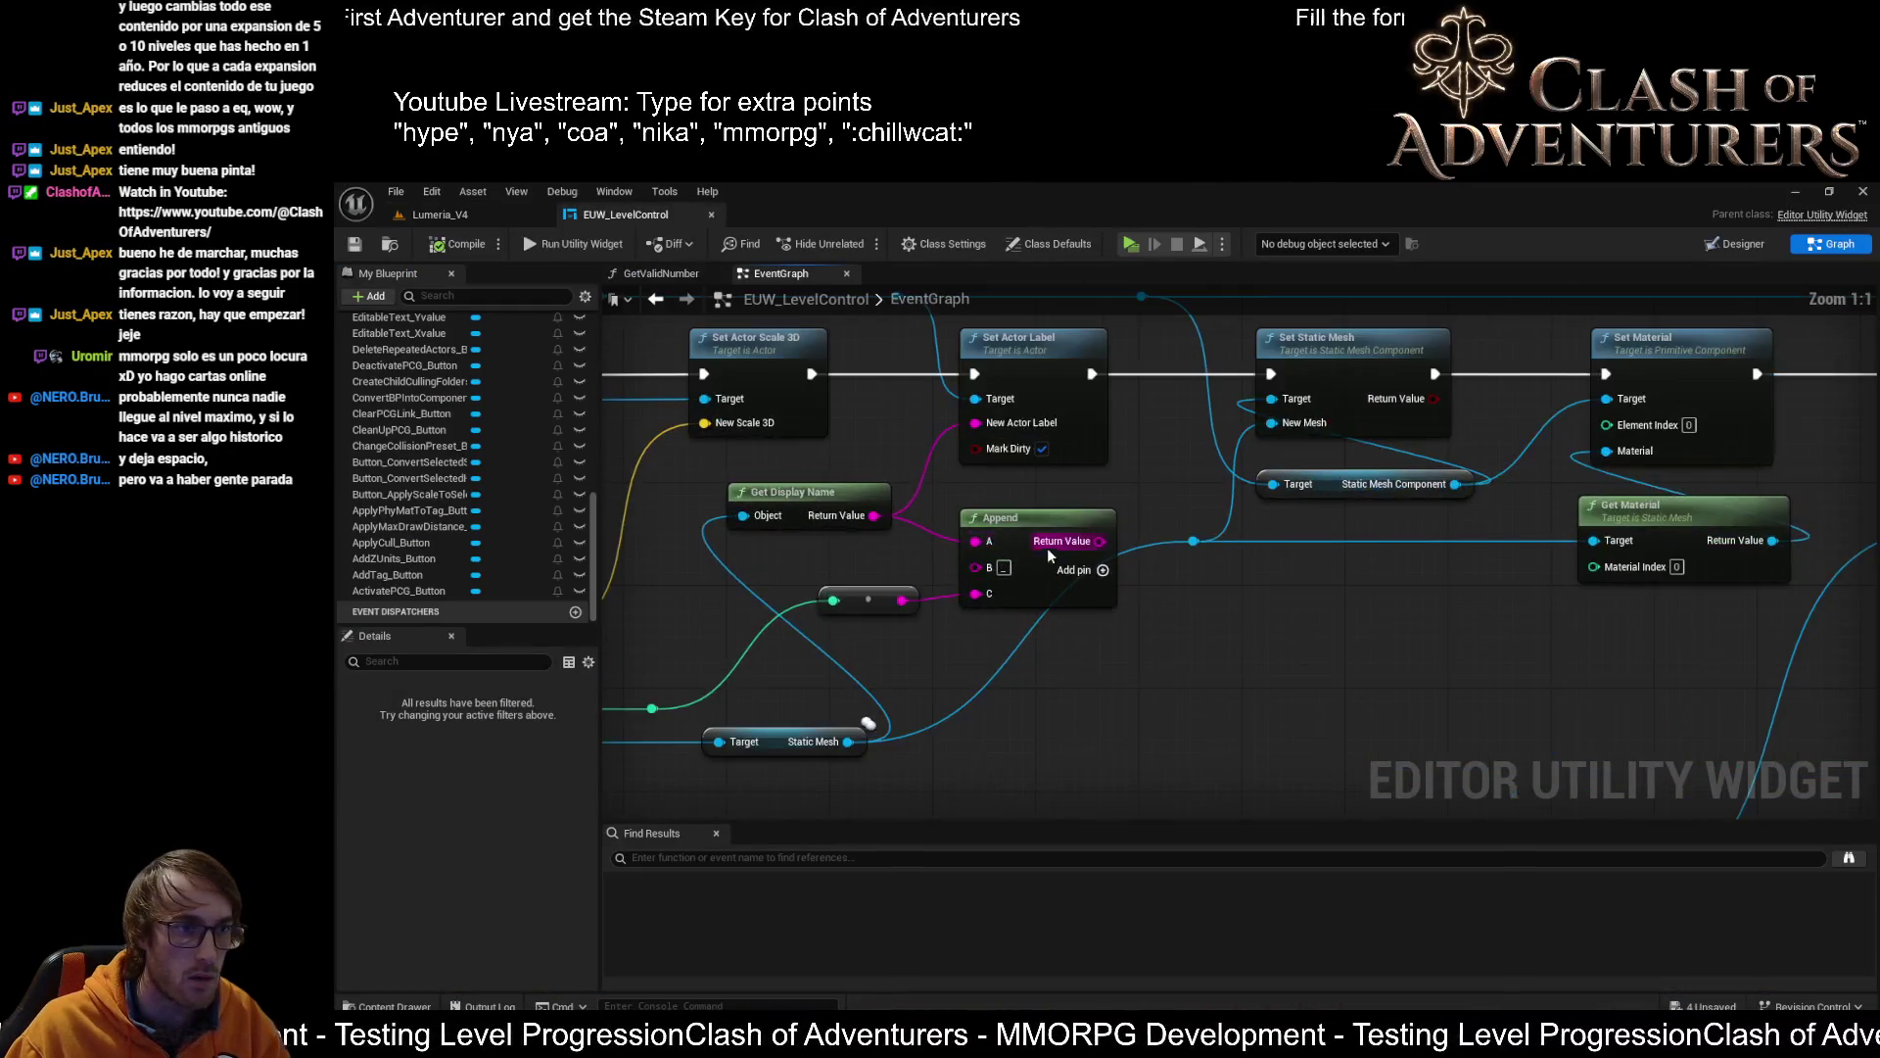
pyautogui.moveTo(1104, 541); pyautogui.dragTo(976, 422)
pyautogui.moveTo(1044, 543); pyautogui.dragTo(1031, 511)
# Tidy the graph by shifting Get Display Name, conversion and Static Mesh nodes and adding a knot on the blue wire
pyautogui.moveTo(1168, 580); pyautogui.dragTo(1340, 531)
pyautogui.moveTo(1019, 692); pyautogui.dragTo(970, 699)
pyautogui.click(970, 634)
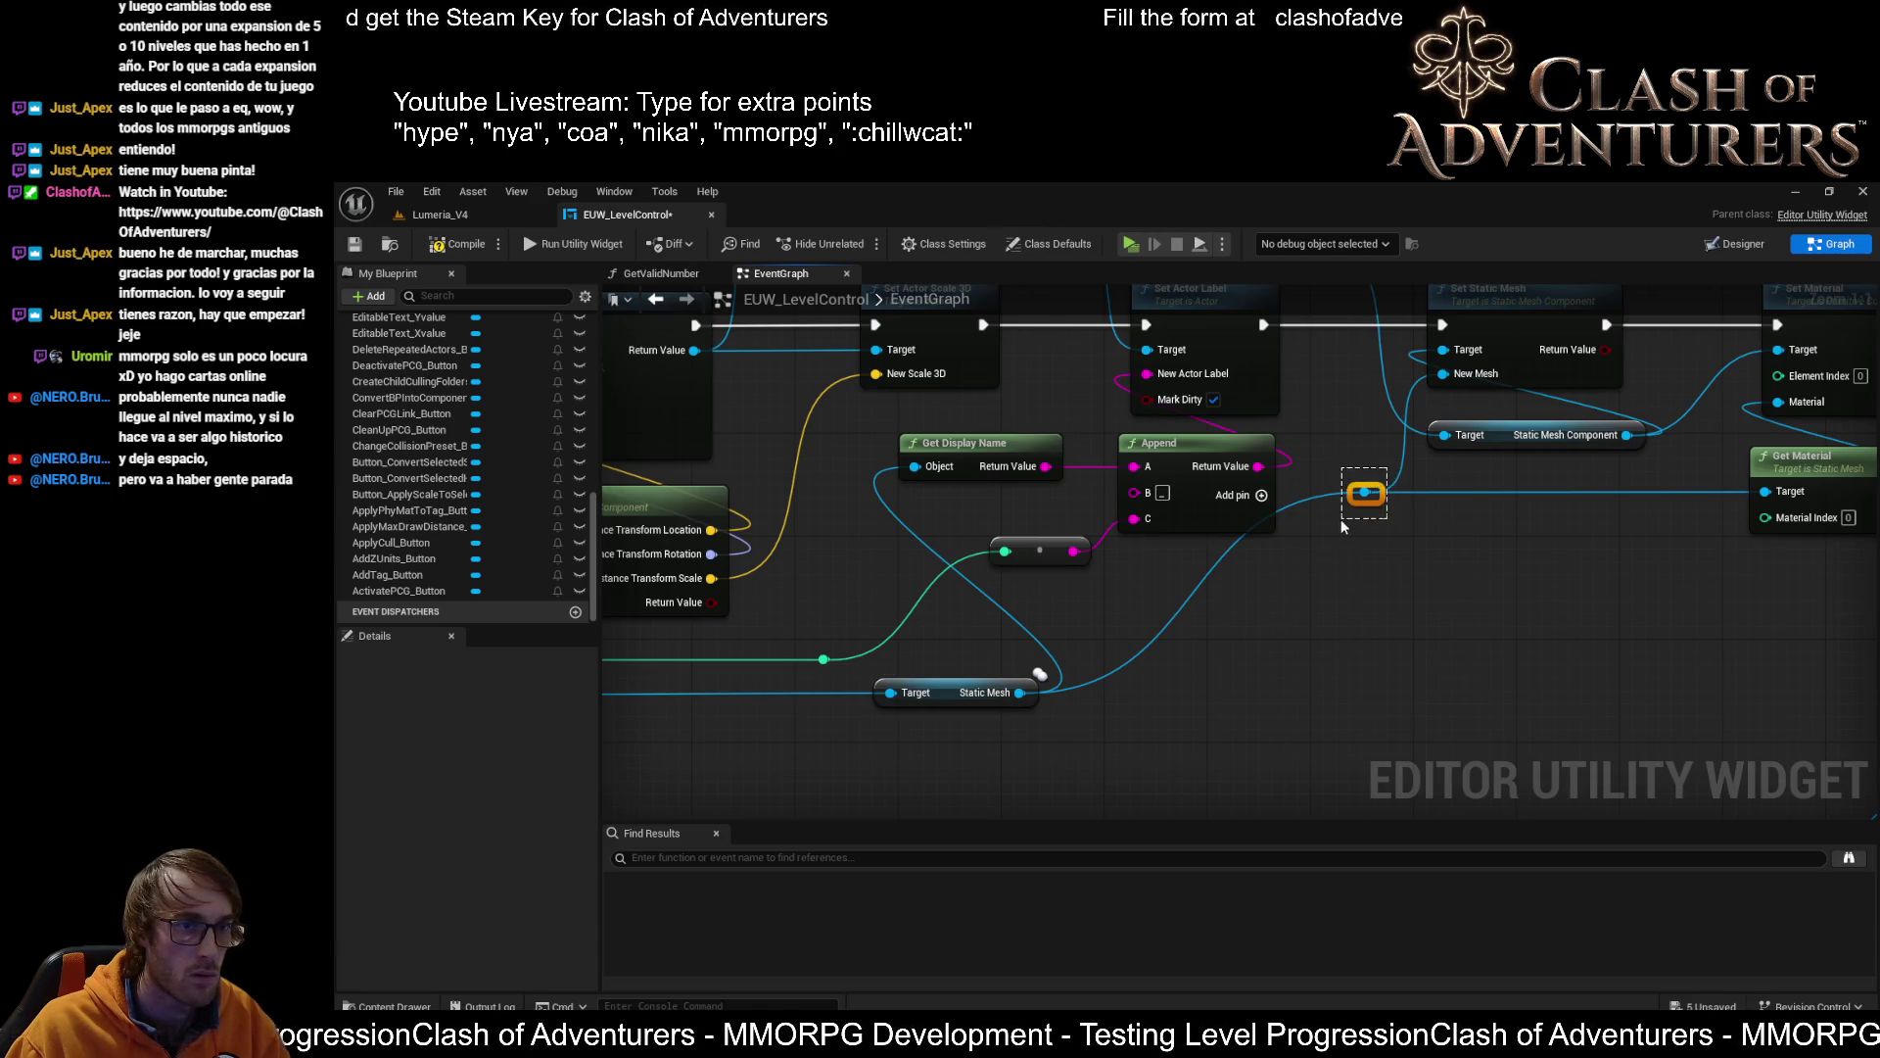
pyautogui.moveTo(1371, 512)
pyautogui.mouseDown()
pyautogui.moveTo(1335, 592)
pyautogui.moveTo(1342, 534)
pyautogui.moveTo(1371, 548)
pyautogui.moveTo(1411, 509)
pyautogui.mouseUp()
pyautogui.scroll(-4, 1402, 510)
pyautogui.scroll(4, 1256, 473)
pyautogui.moveTo(1163, 497); pyautogui.dragTo(1151, 498)
pyautogui.moveTo(1213, 587); pyautogui.dragTo(1176, 561)
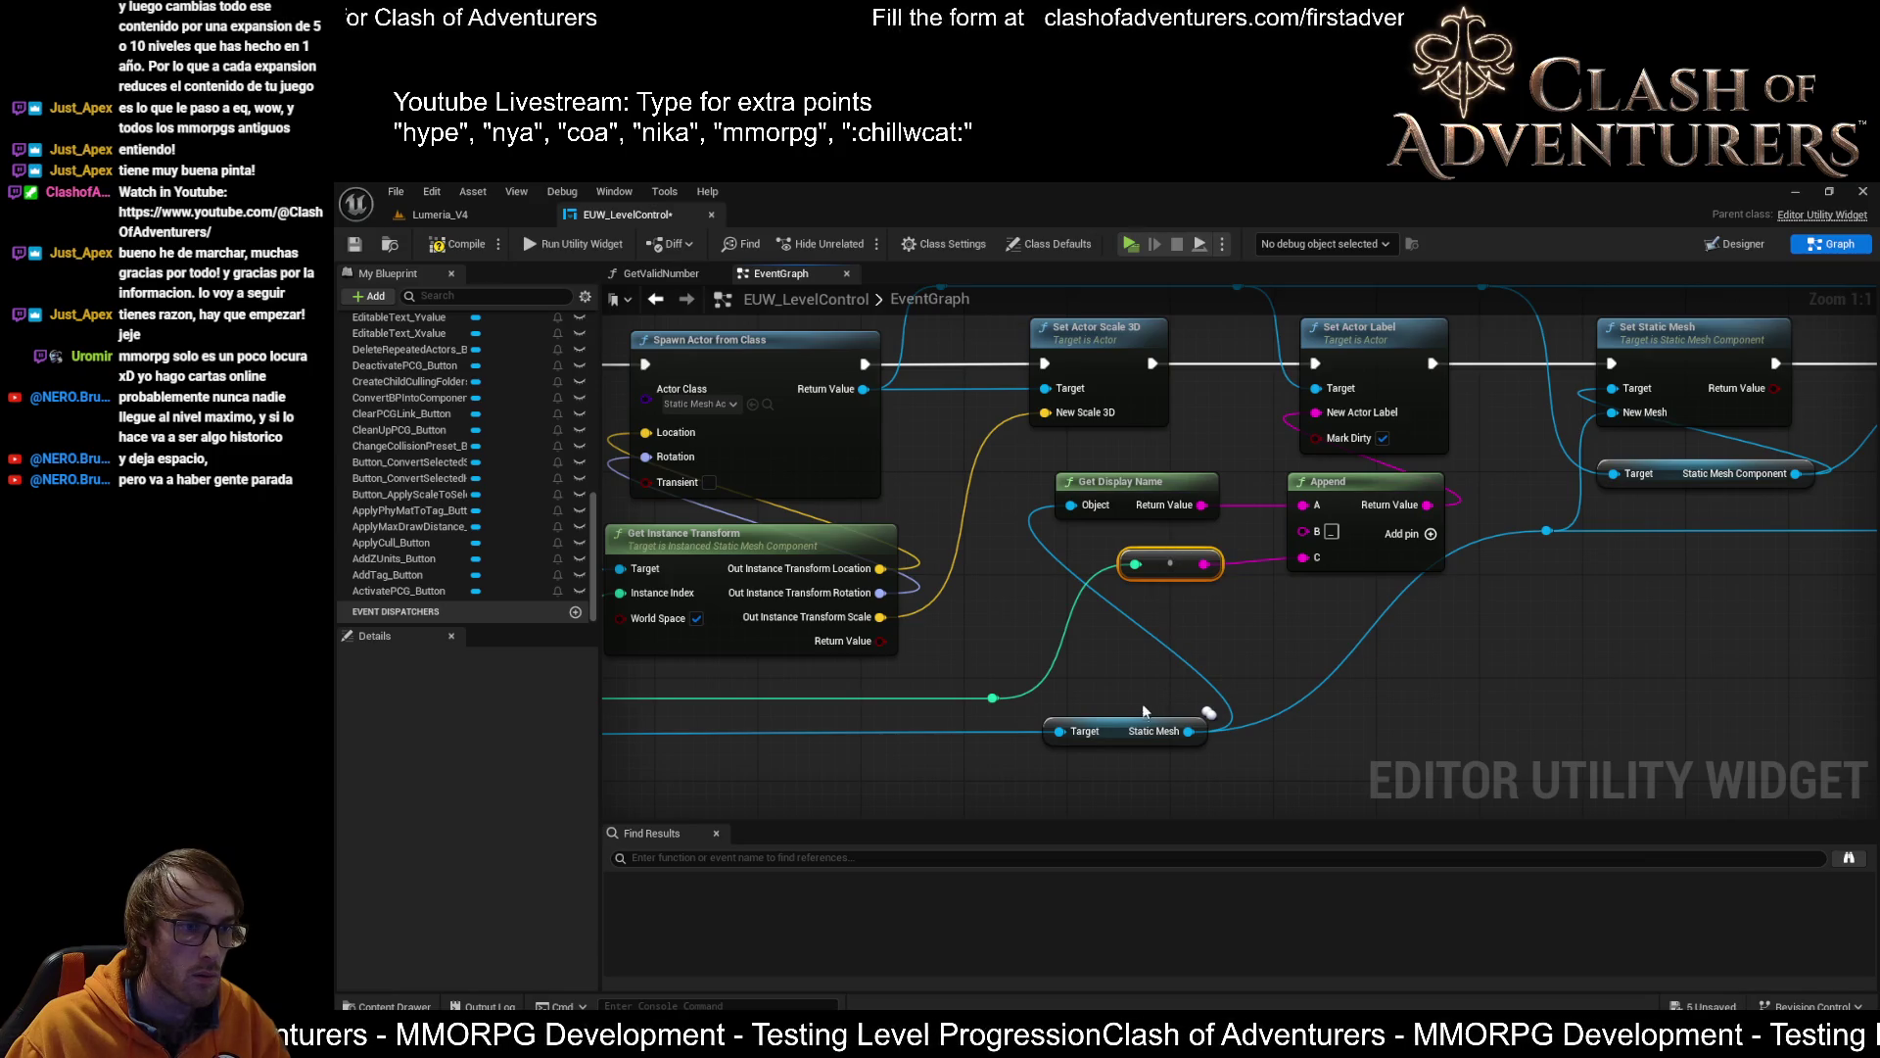
pyautogui.moveTo(1127, 741); pyautogui.dragTo(1113, 742)
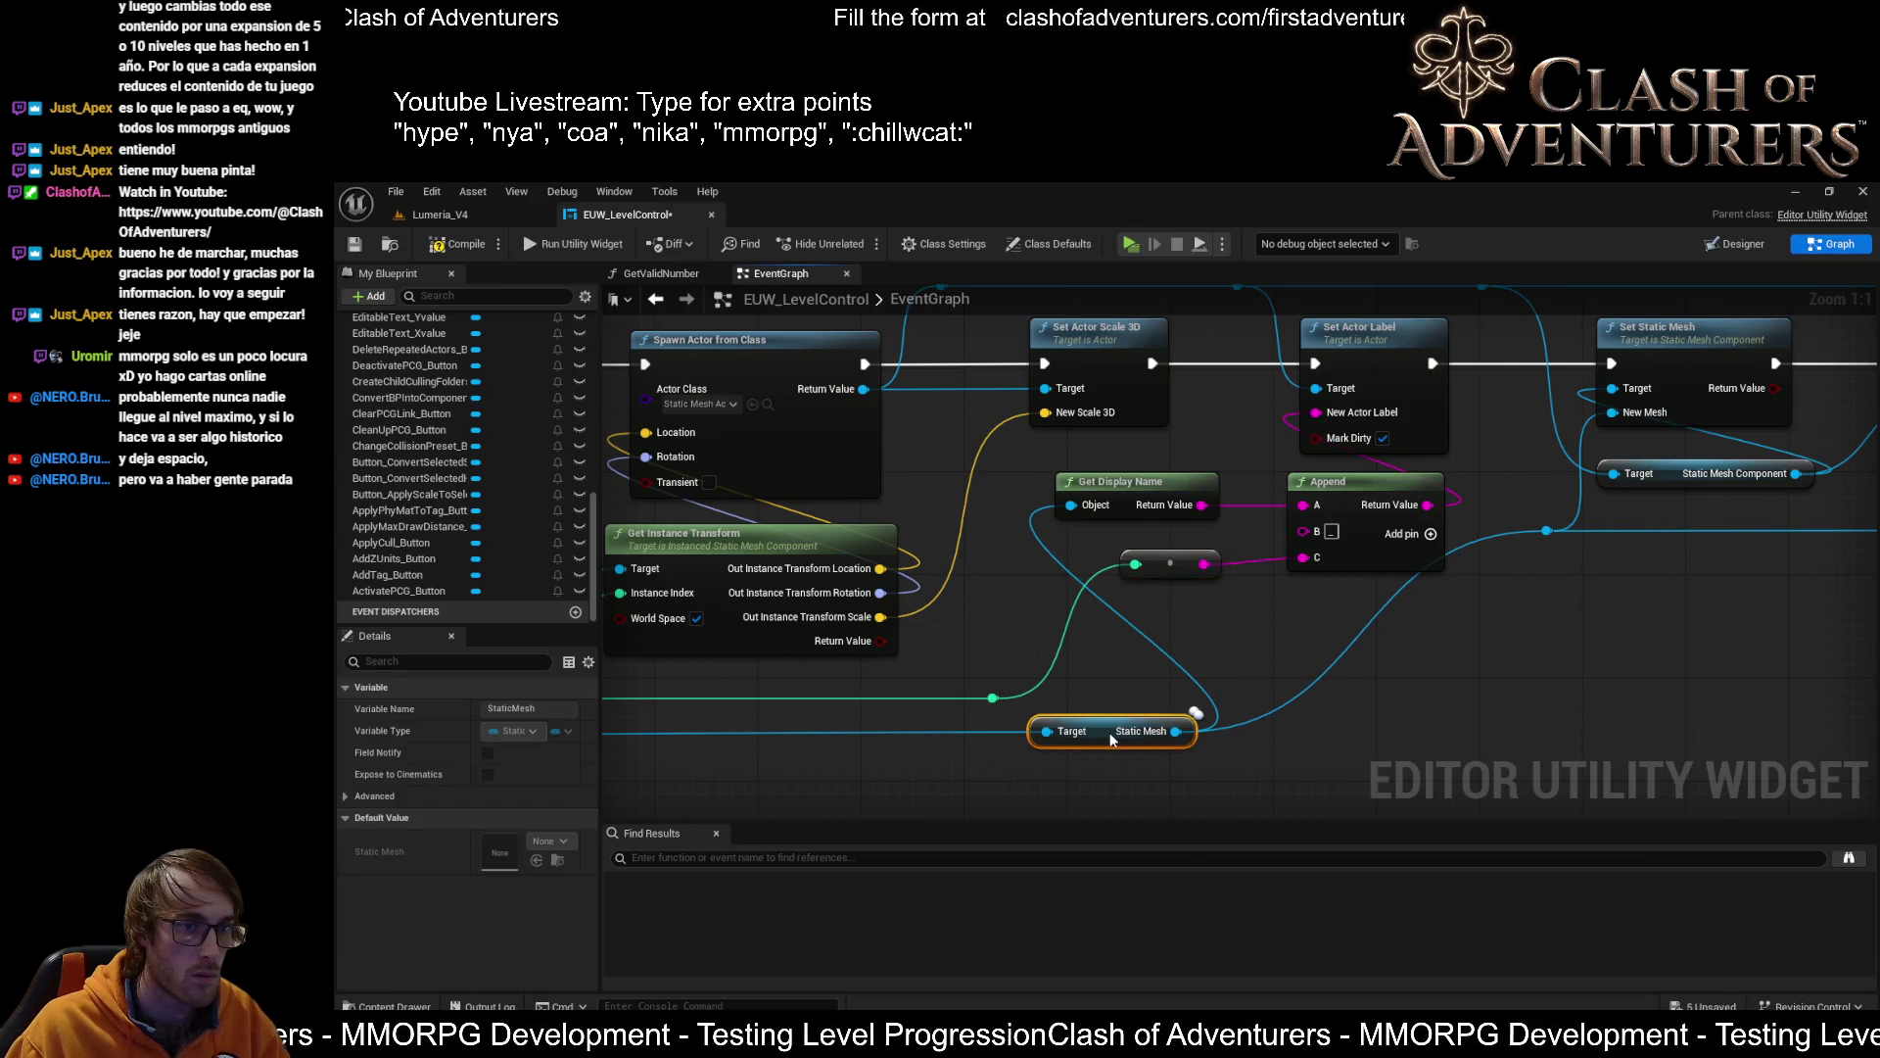
pyautogui.doubleClick(1384, 615)
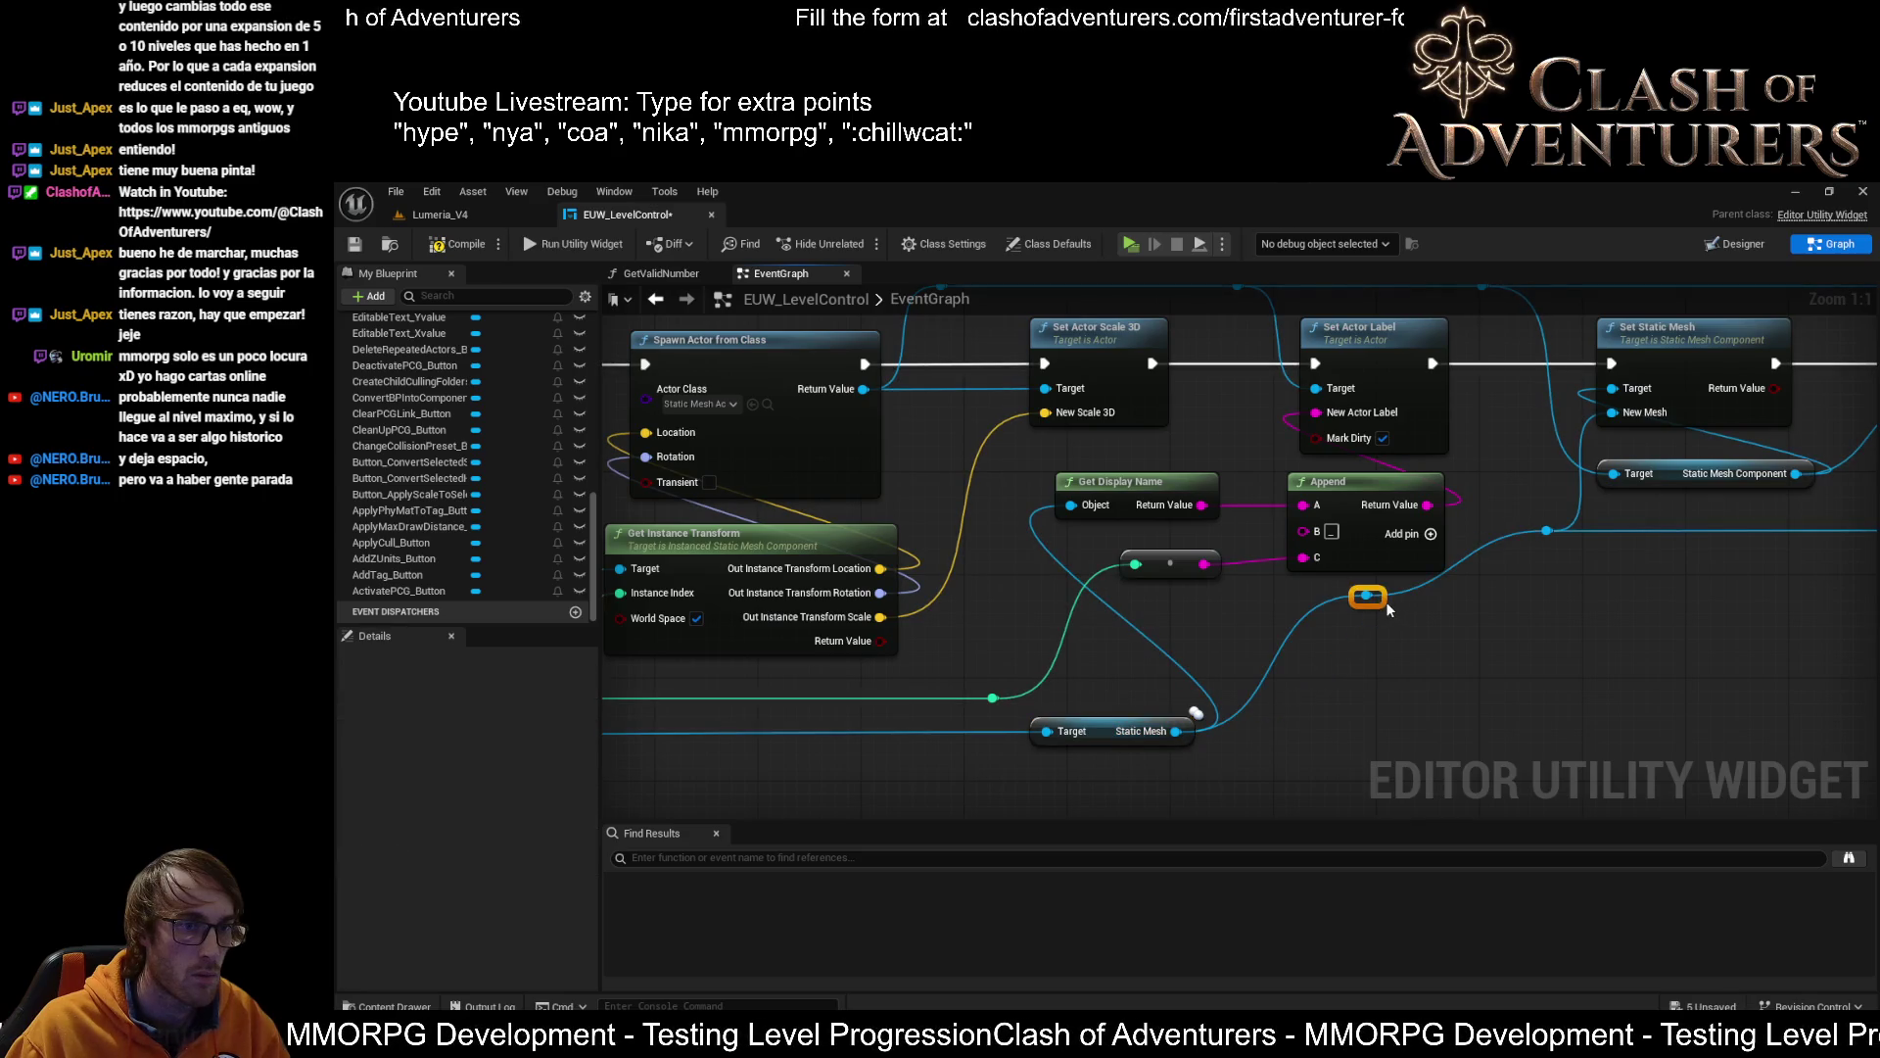
pyautogui.moveTo(1390, 611); pyautogui.dragTo(1517, 751)
pyautogui.moveTo(1283, 626); pyautogui.dragTo(1371, 632)
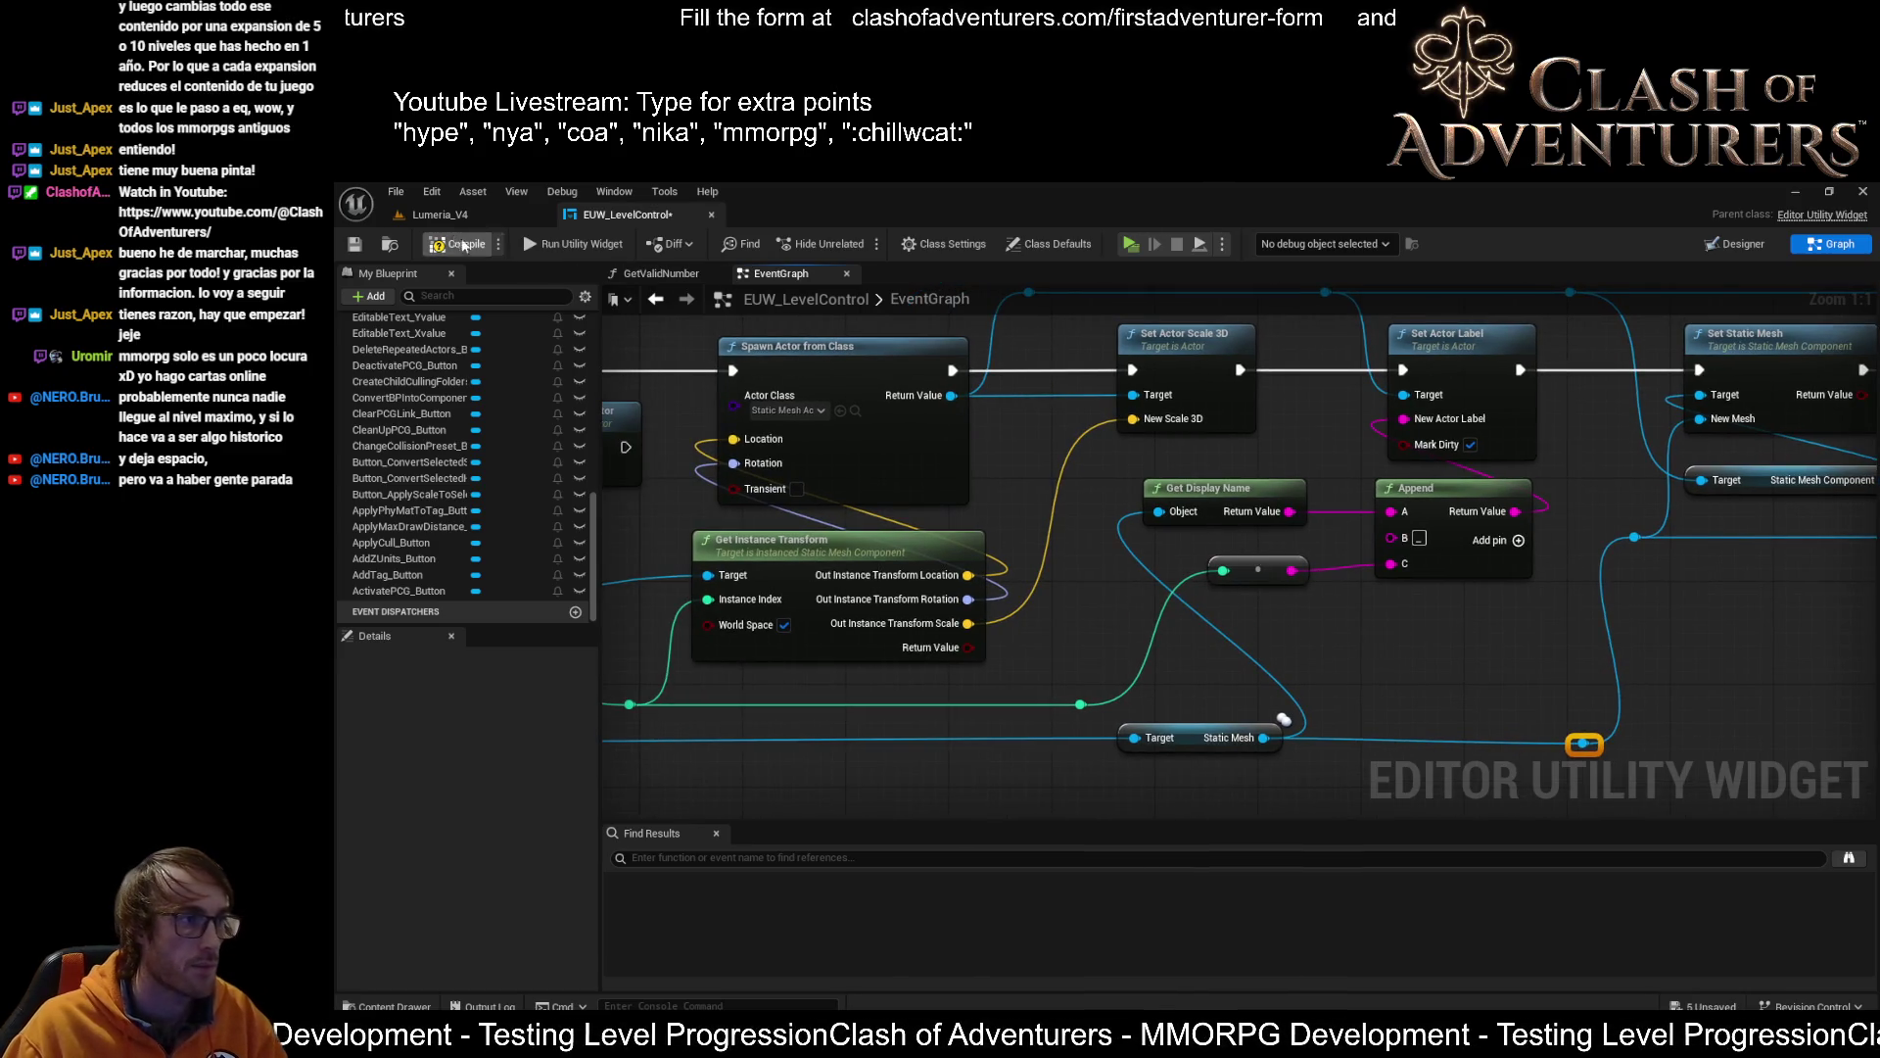
# Save the blueprint, return to Lumeria_V4, and select all four benches in the instancing tool
pyautogui.click(355, 246)
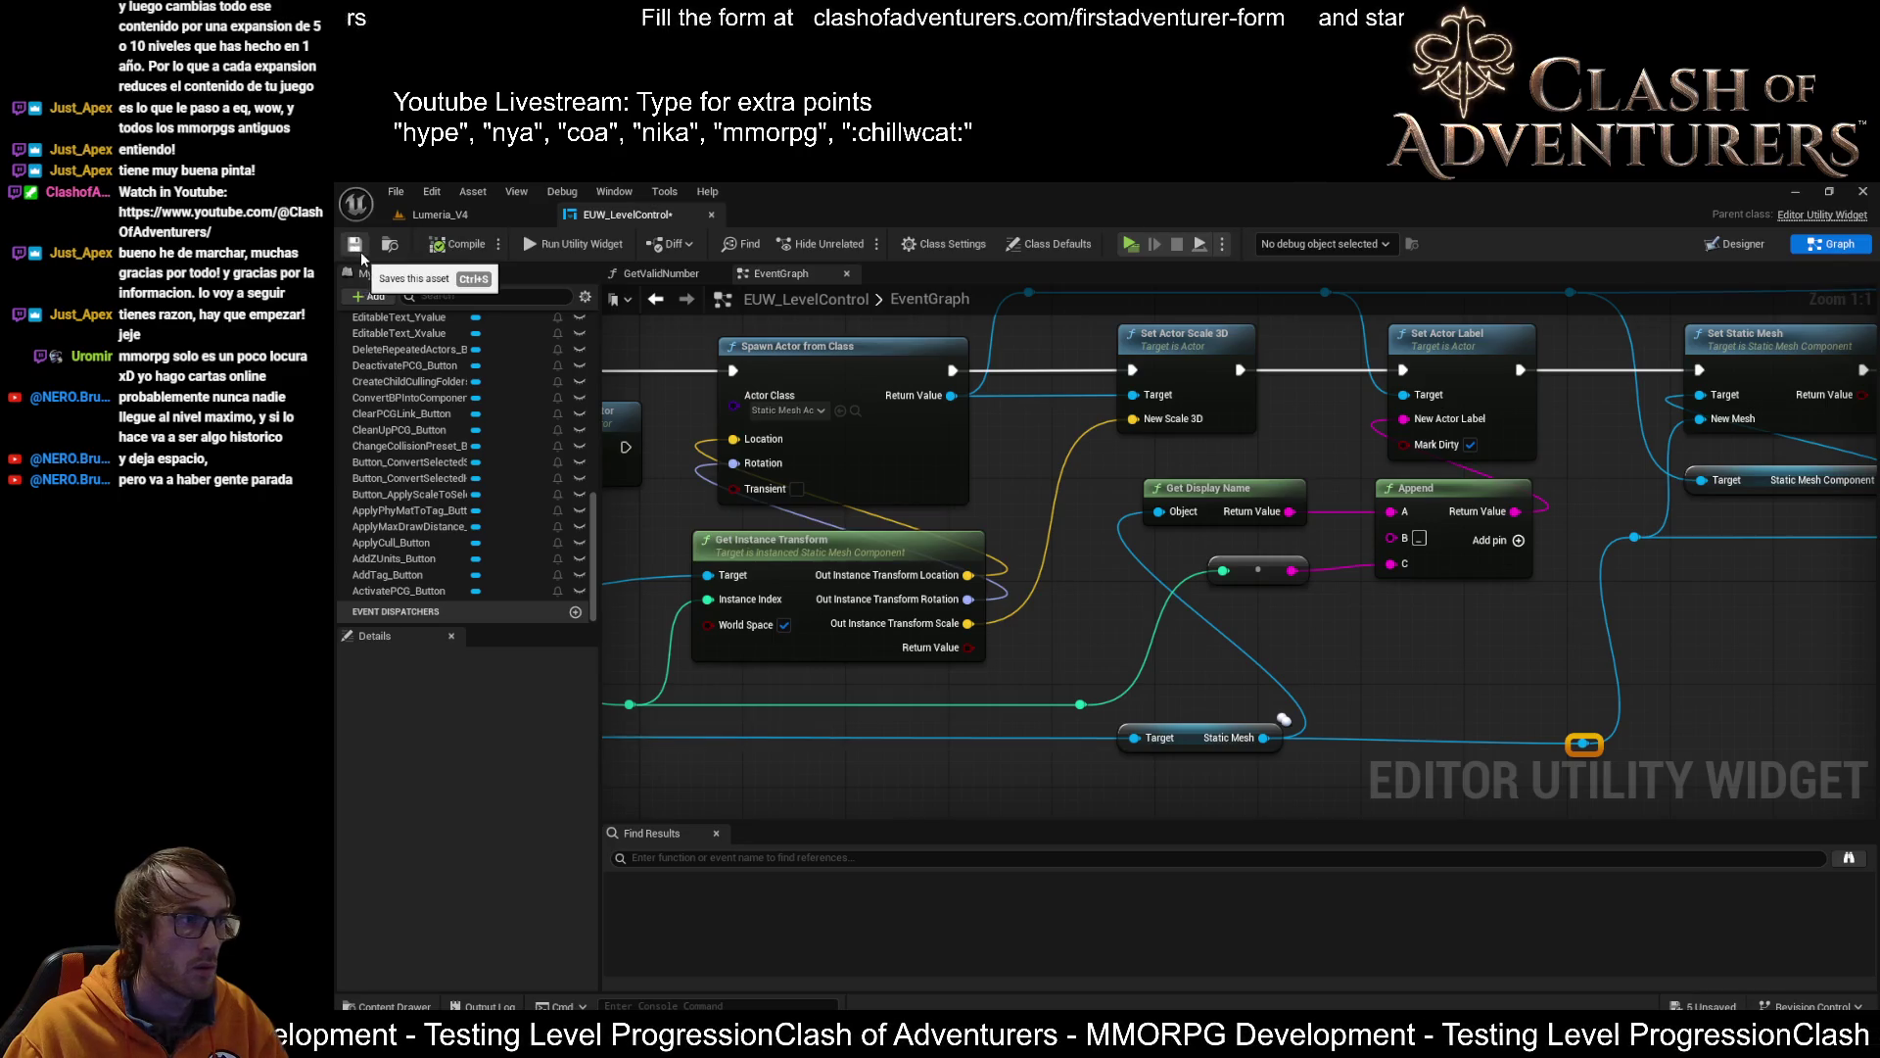
pyautogui.click(490, 212)
pyautogui.click(1077, 607)
pyautogui.keyDown('ctrl'); pyautogui.click(896, 705); pyautogui.keyUp('ctrl')
pyautogui.keyDown('ctrl'); pyautogui.click(1283, 697); pyautogui.keyUp('ctrl')
pyautogui.keyDown('ctrl'); pyautogui.click(1410, 637); pyautogui.keyUp('ctrl')
pyautogui.hotkey('shift', '8')
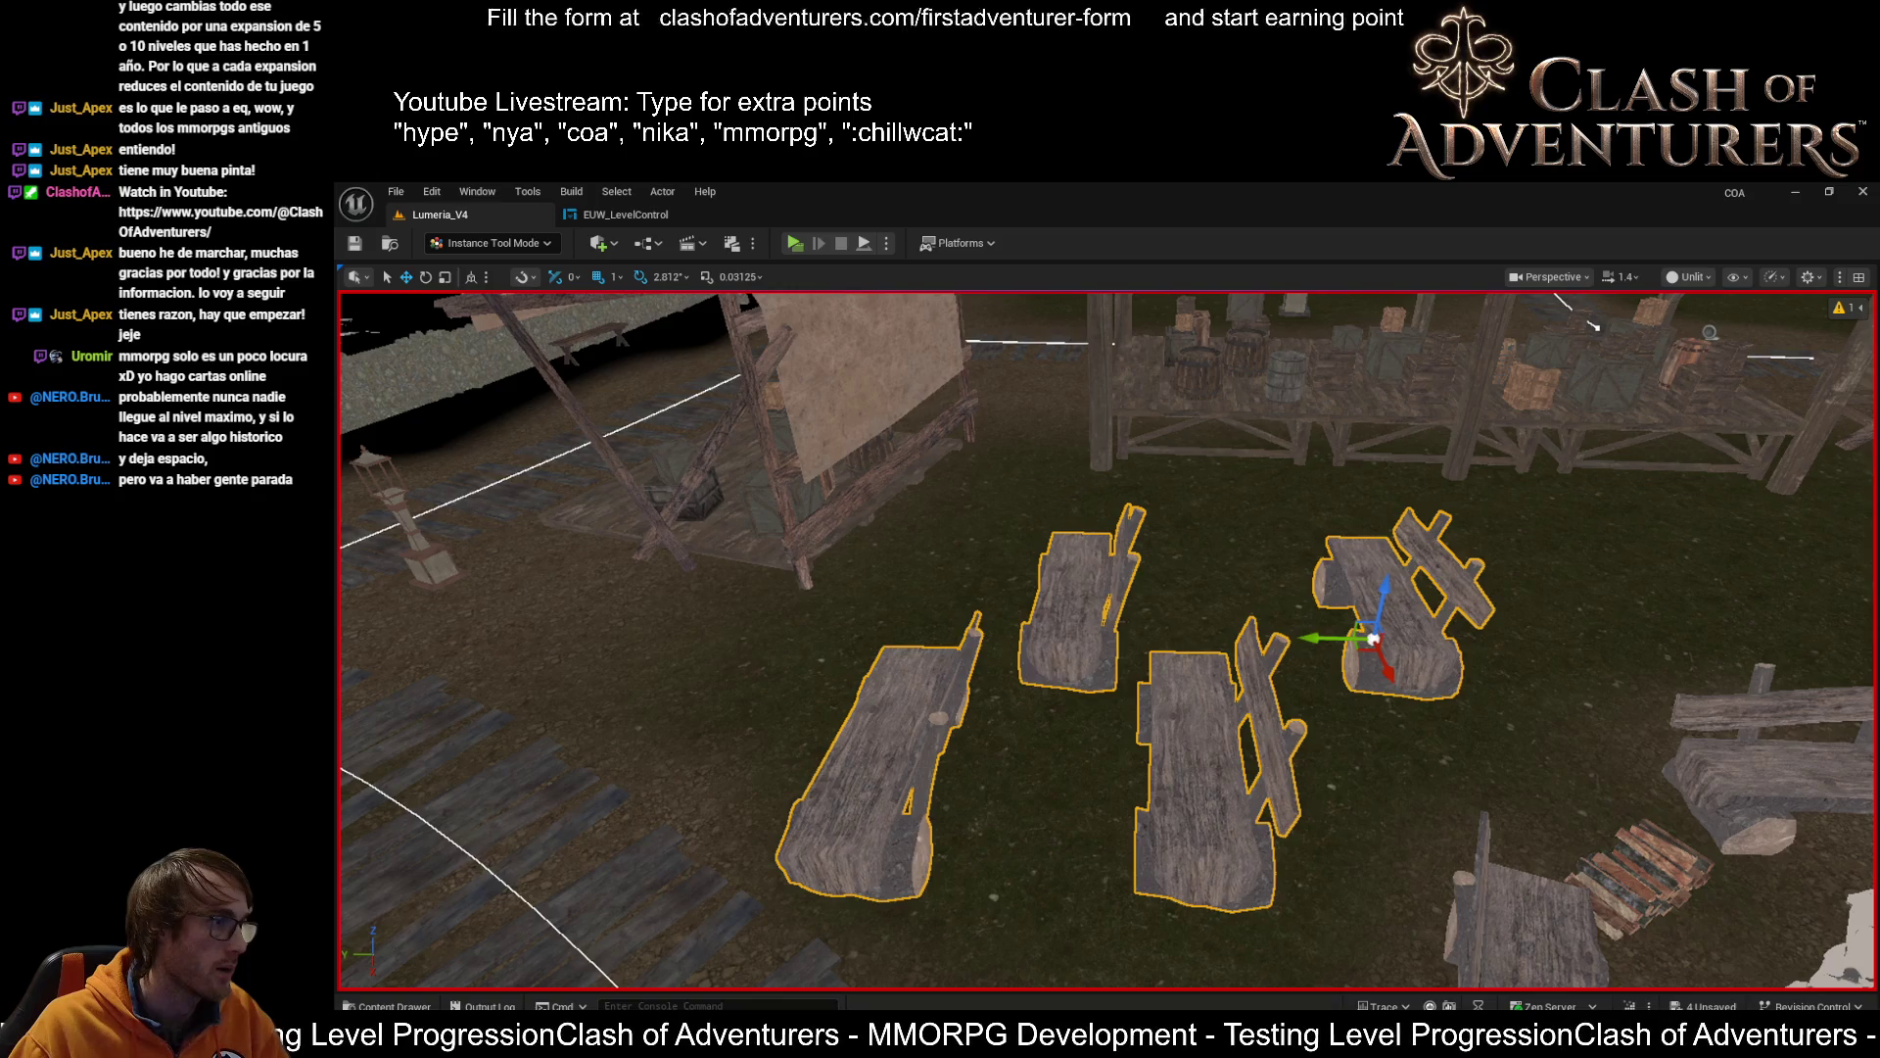
# Convert the benches to instances, then back to static meshes with Convert Selected HISM to SM
pyautogui.press('Return')
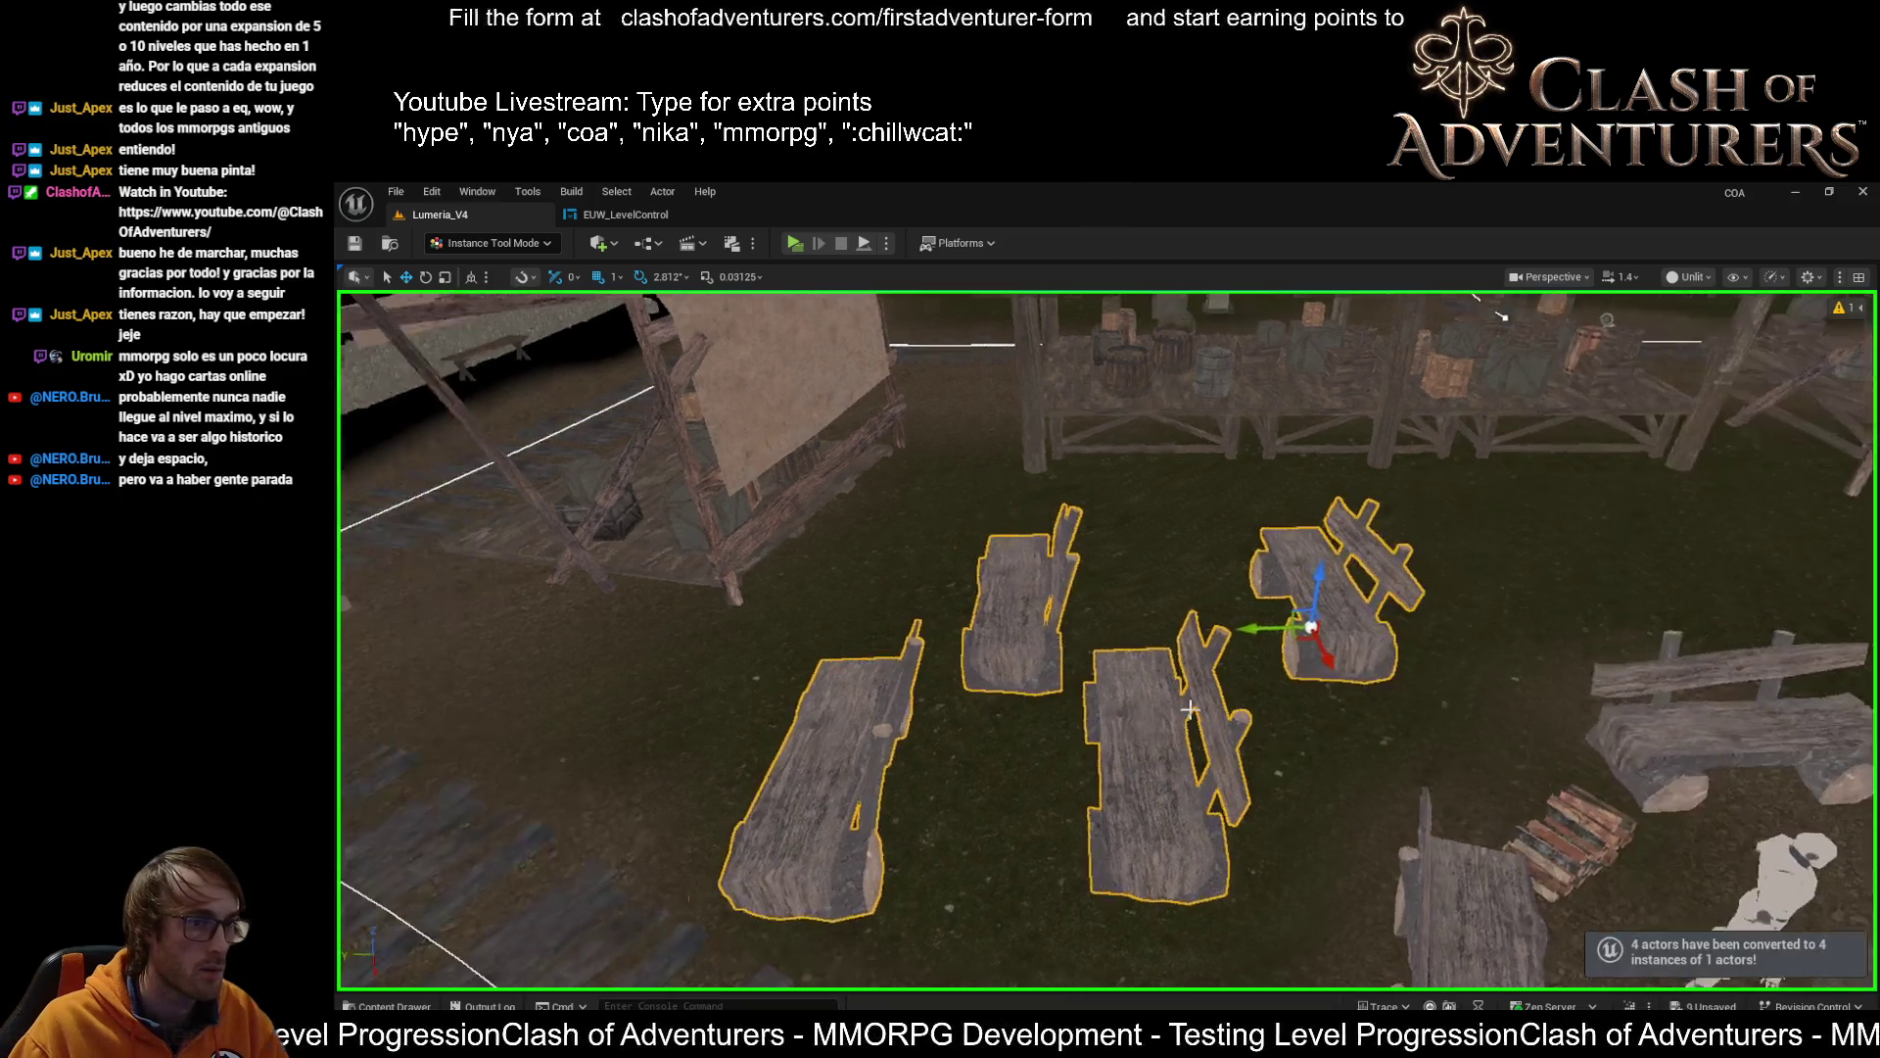
pyautogui.click(1155, 727)
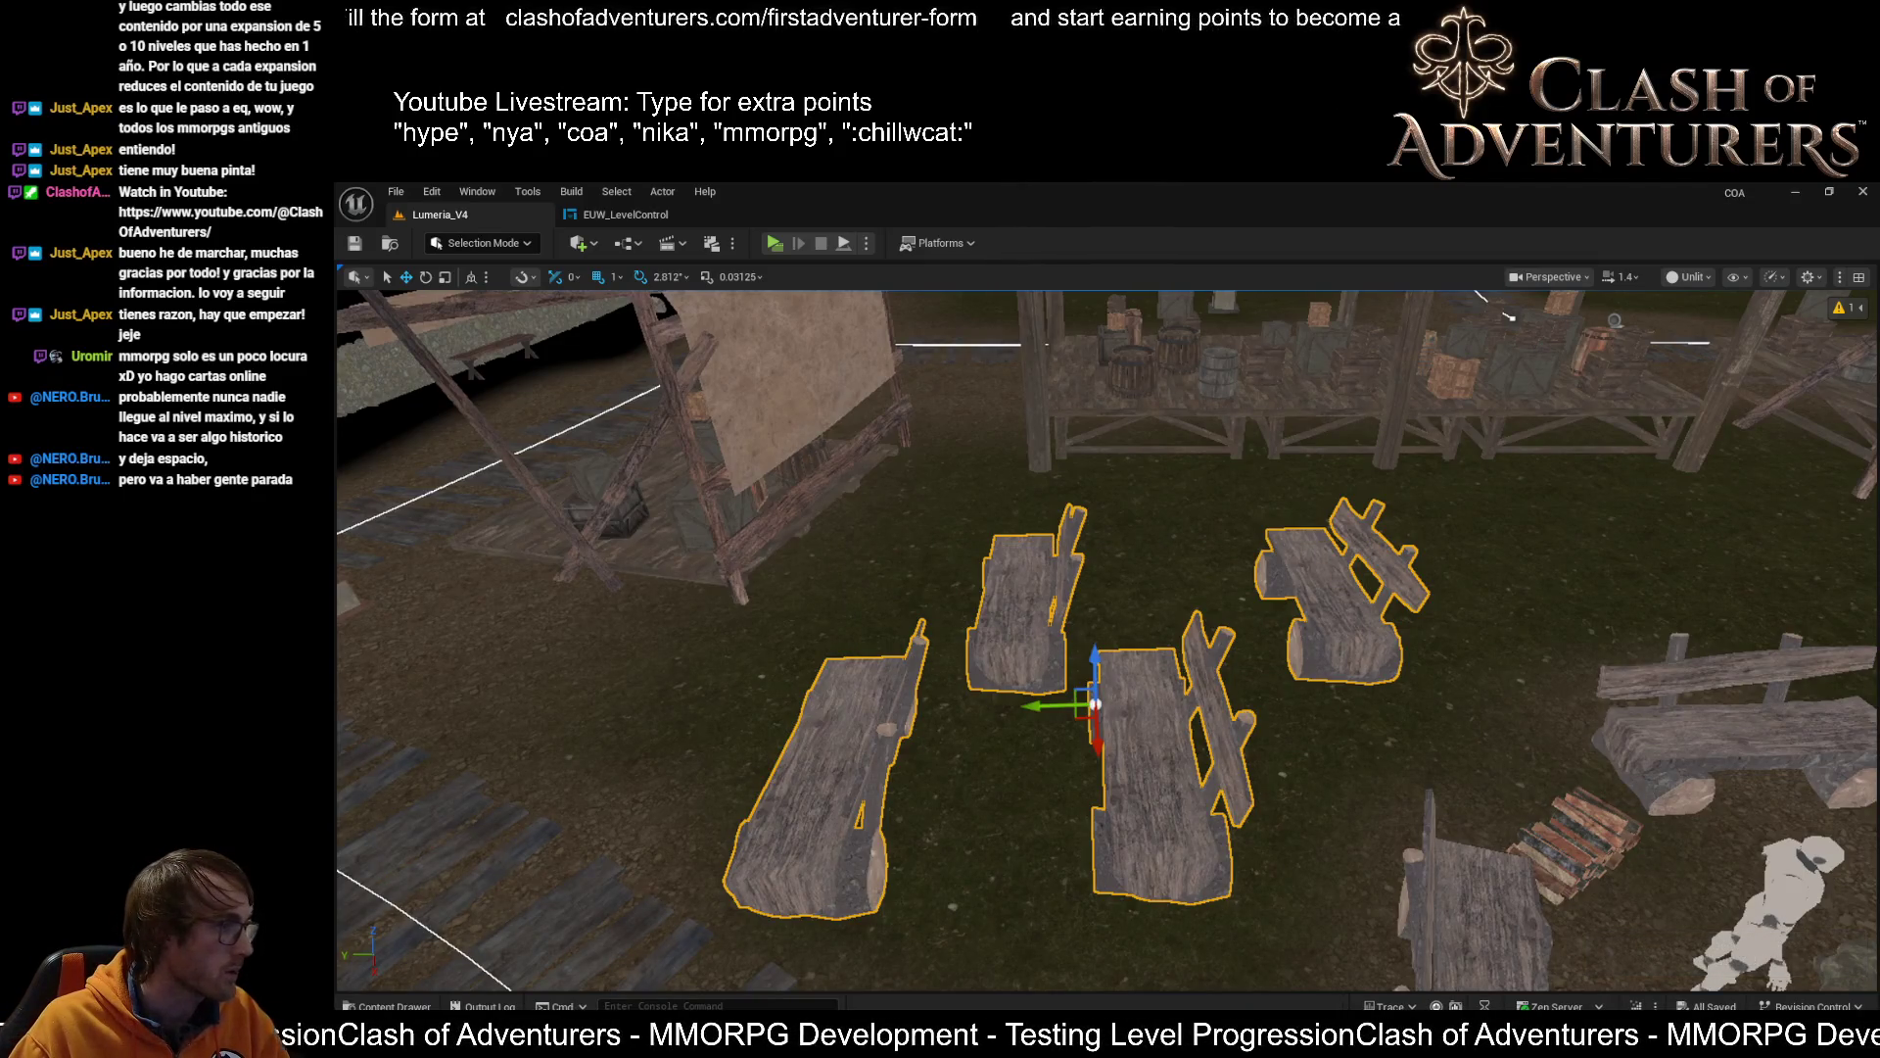
pyautogui.click(625, 215)
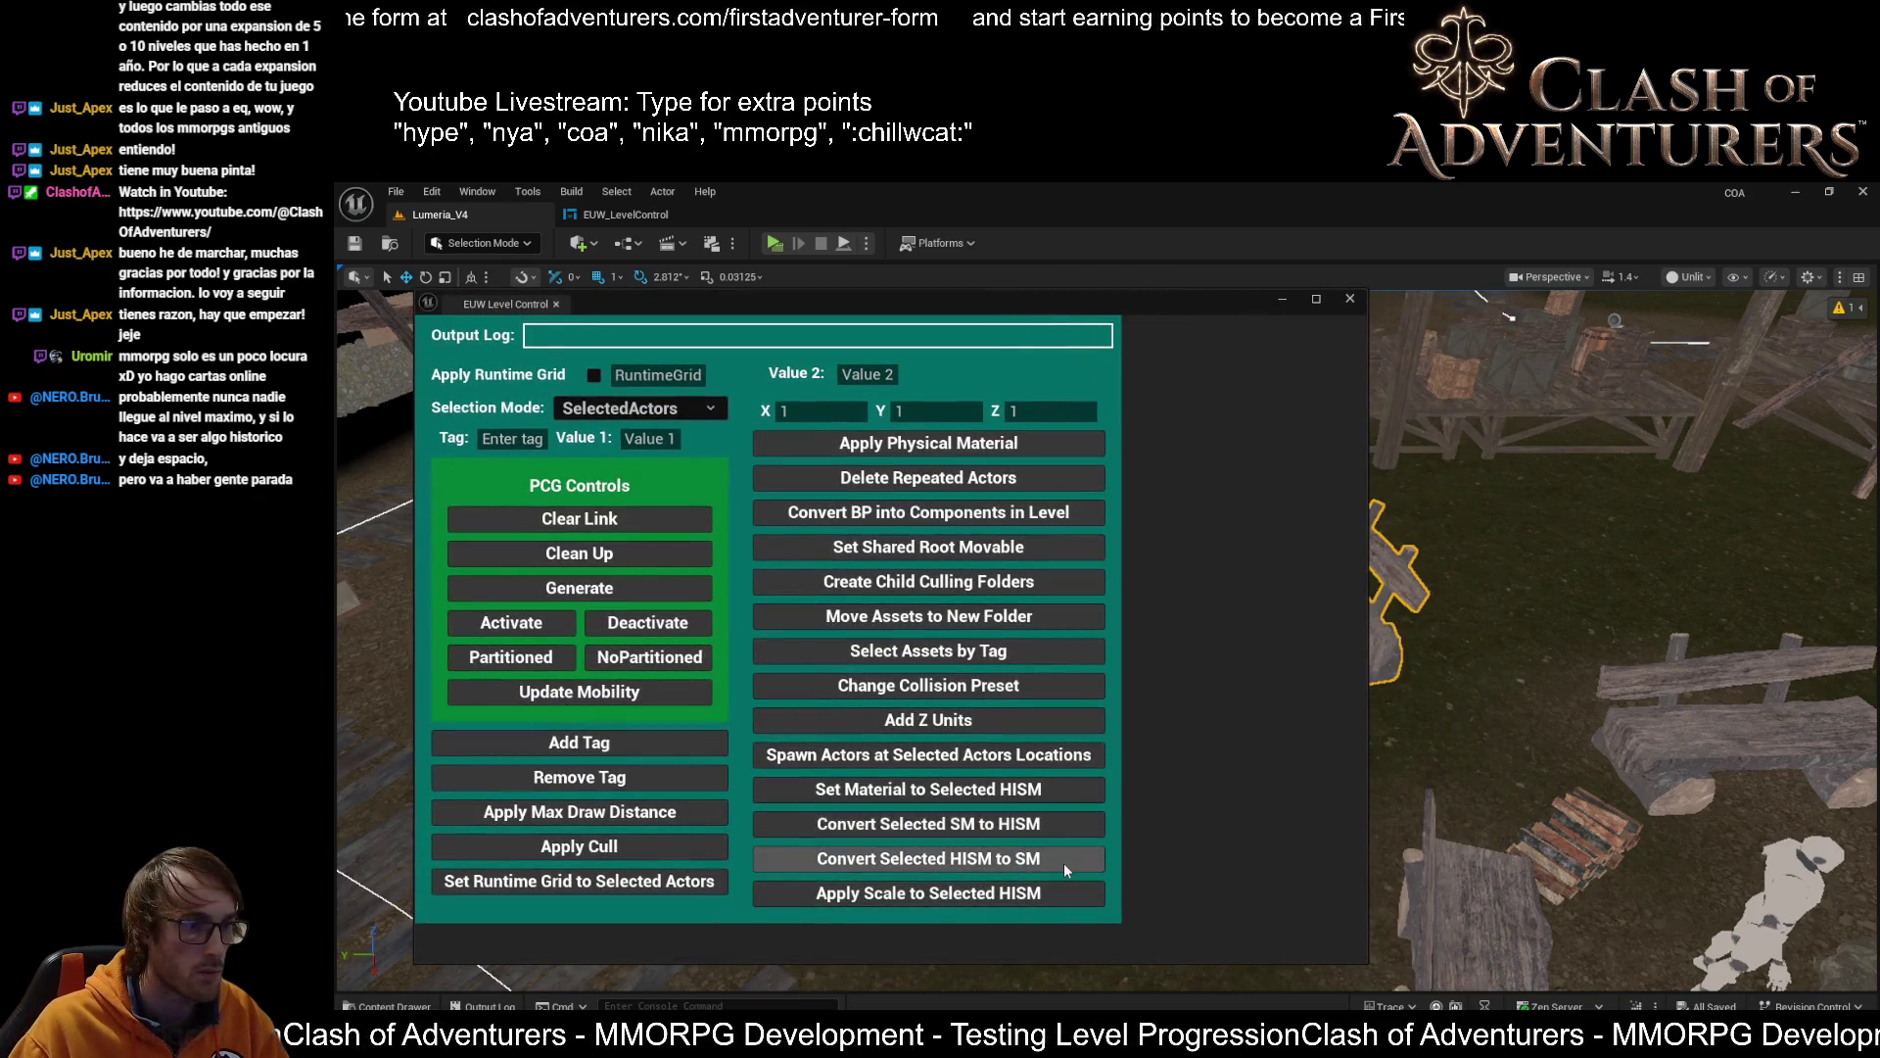
pyautogui.click(1090, 857)
pyautogui.click(1350, 298)
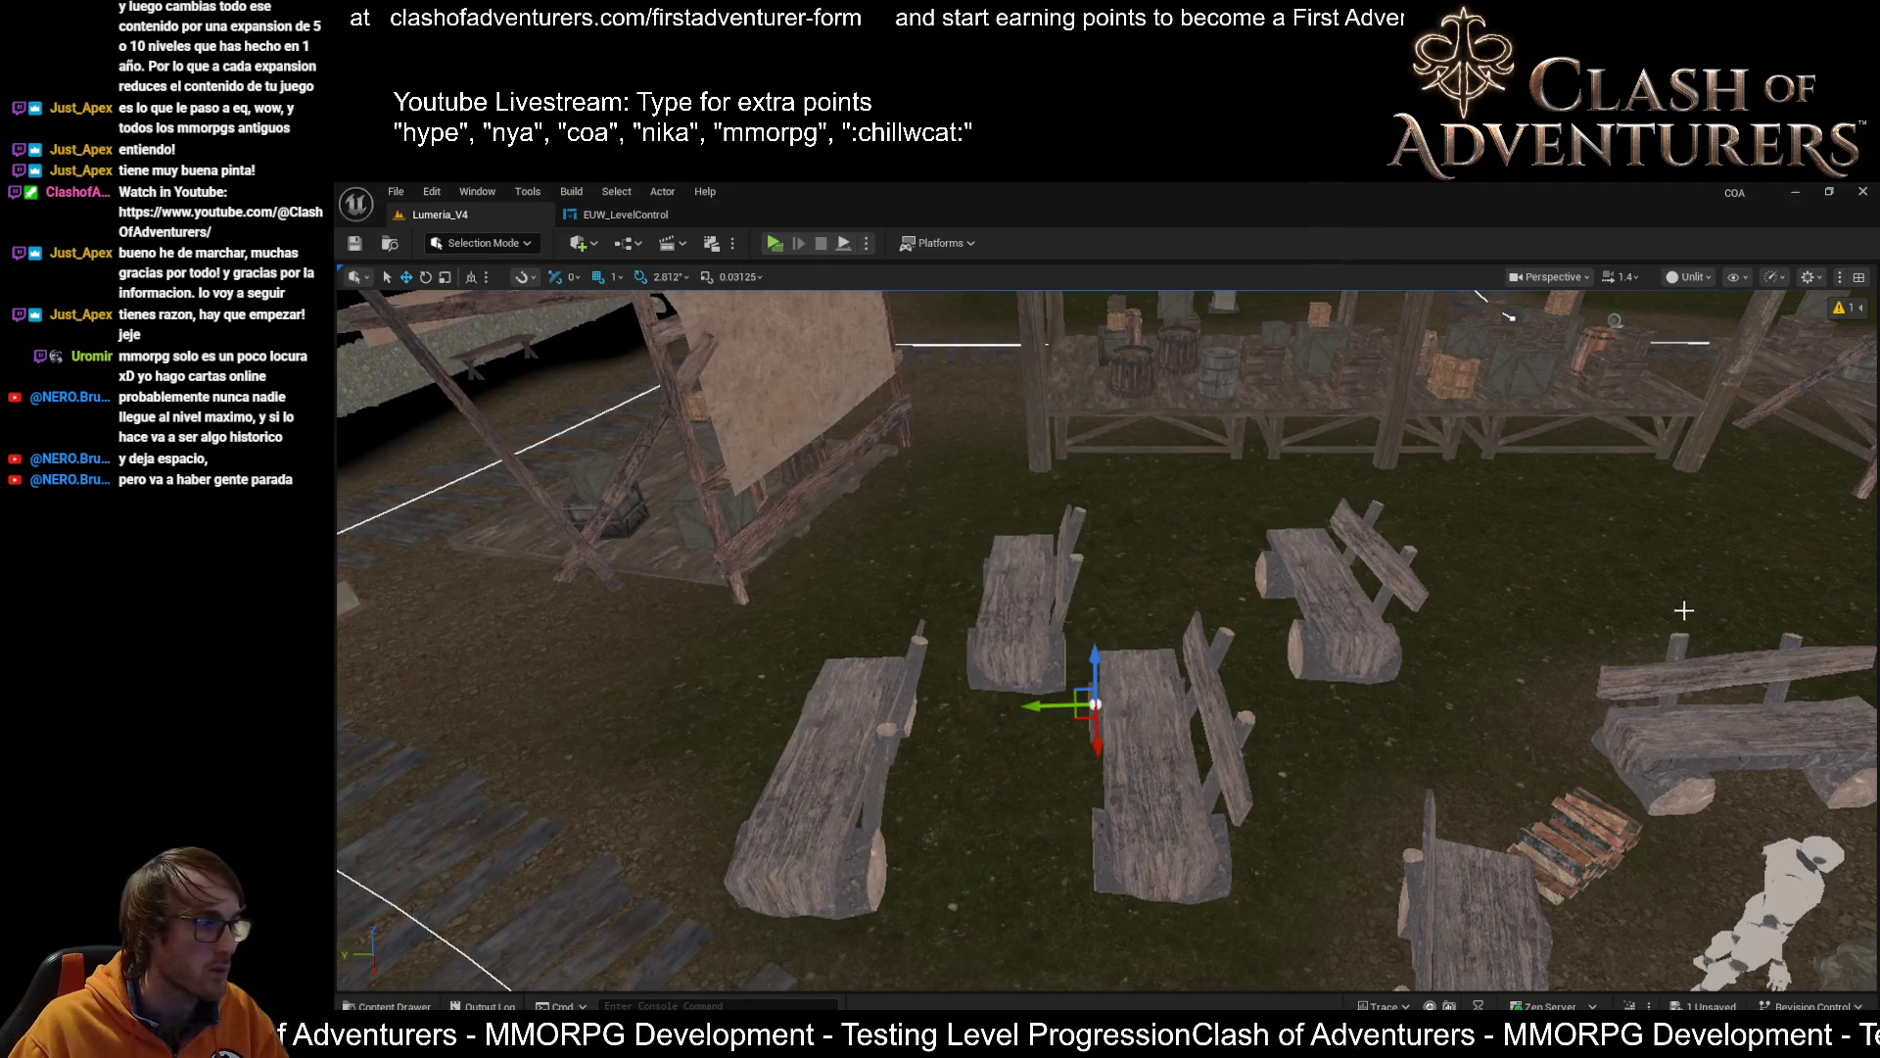
# Delete two of the log benches near the stalls
pyautogui.click(996, 585)
pyautogui.click(1253, 726)
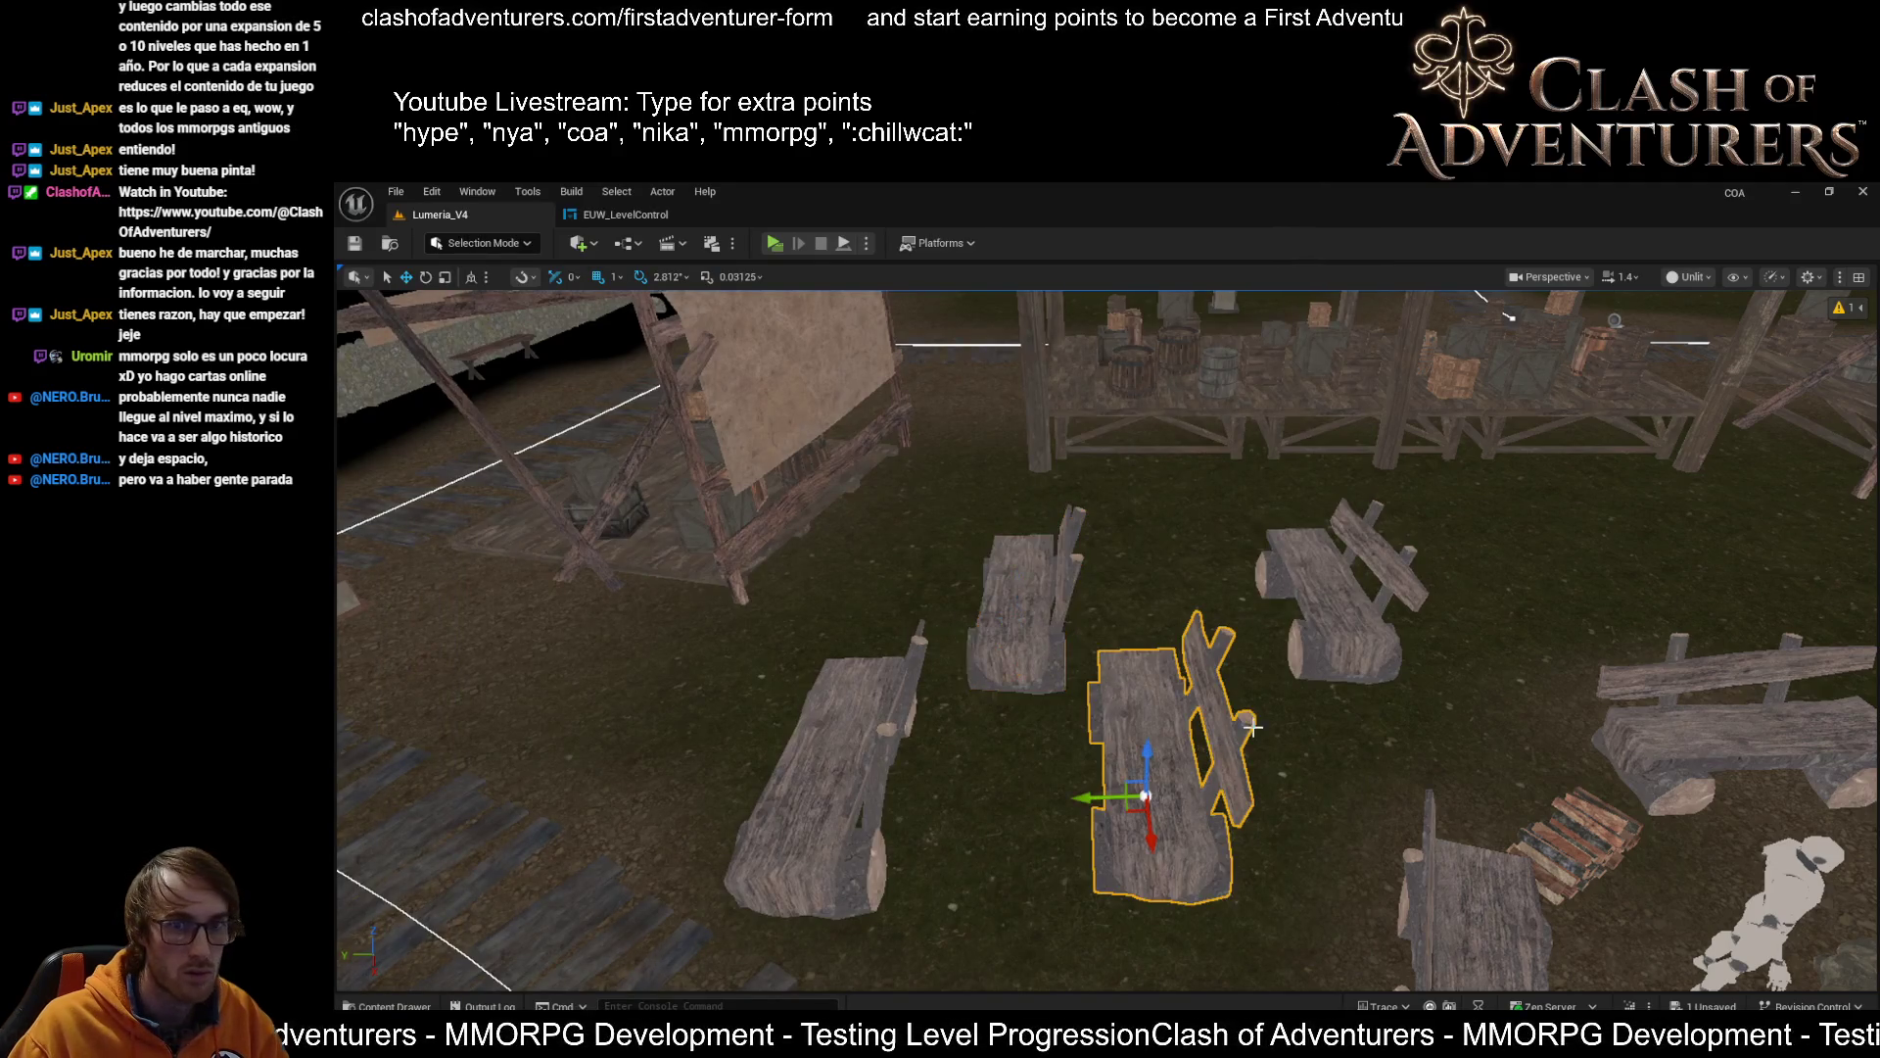
pyautogui.click(1394, 617)
pyautogui.click(833, 754)
pyautogui.press('f')
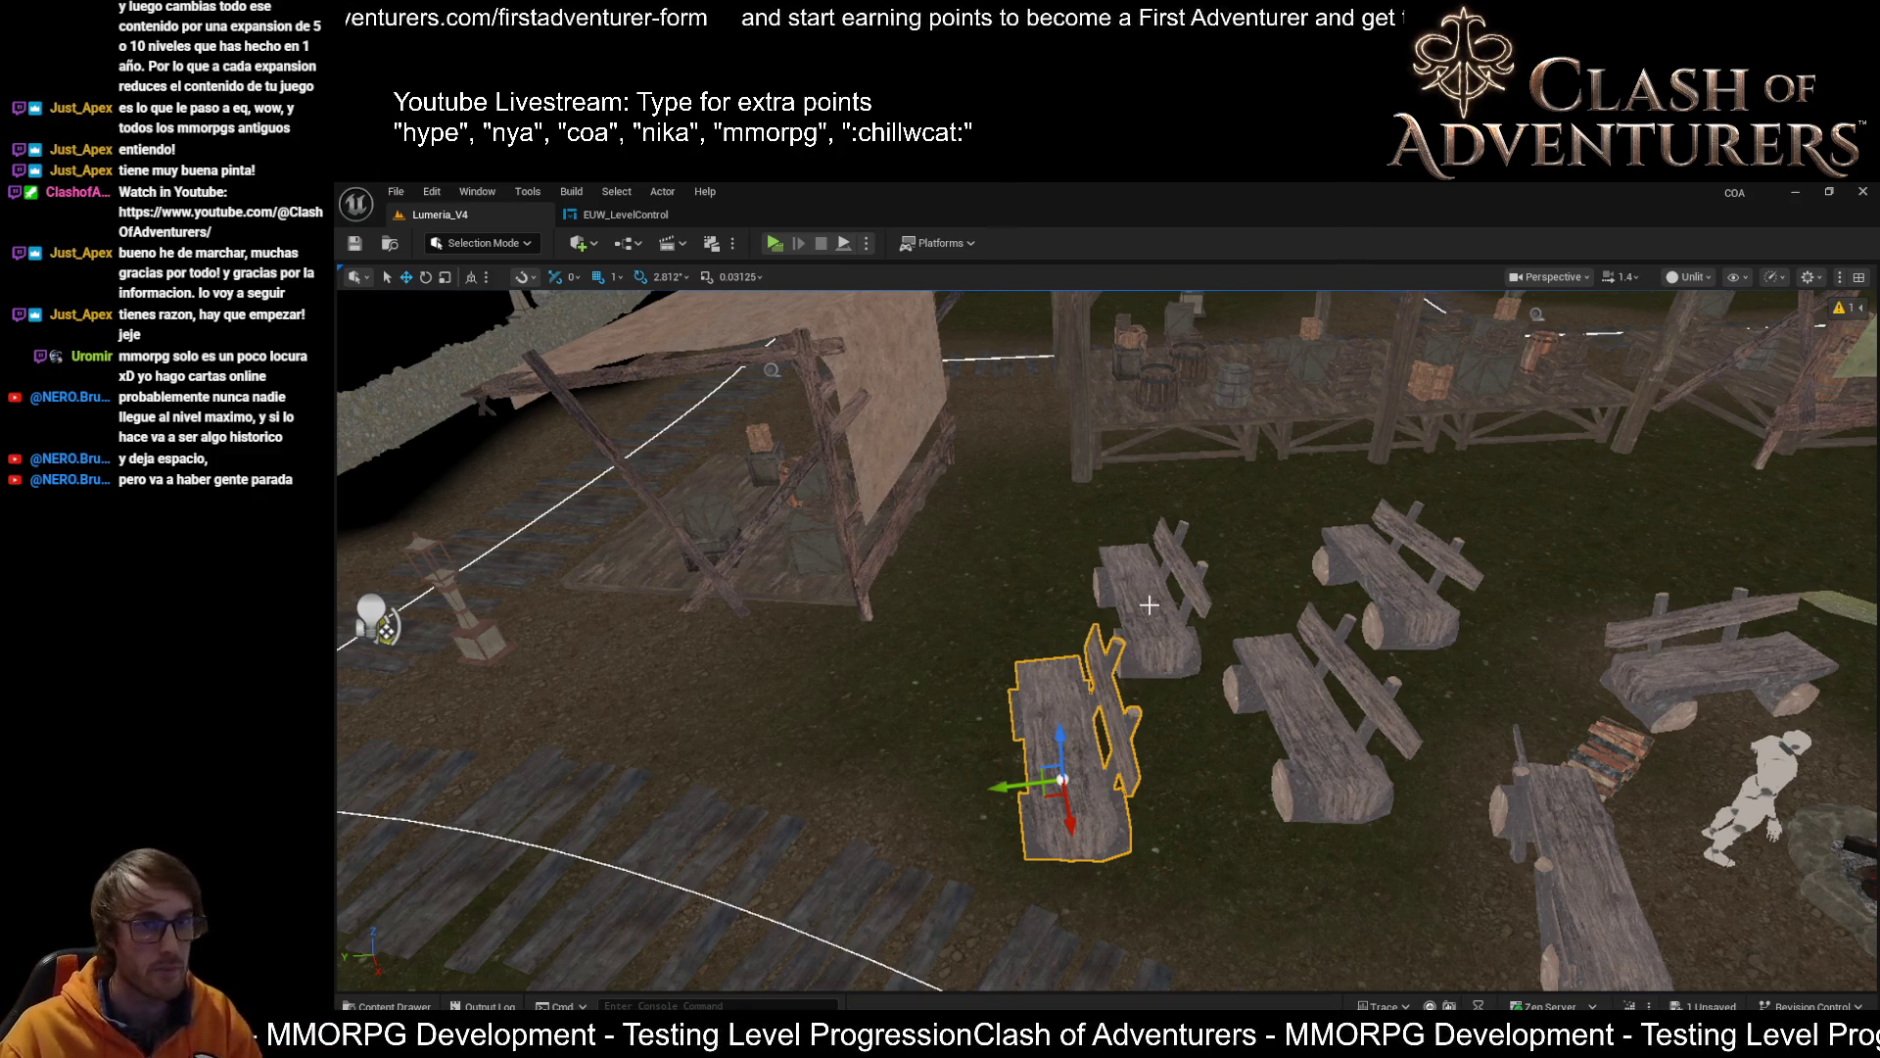
pyautogui.press('Delete')
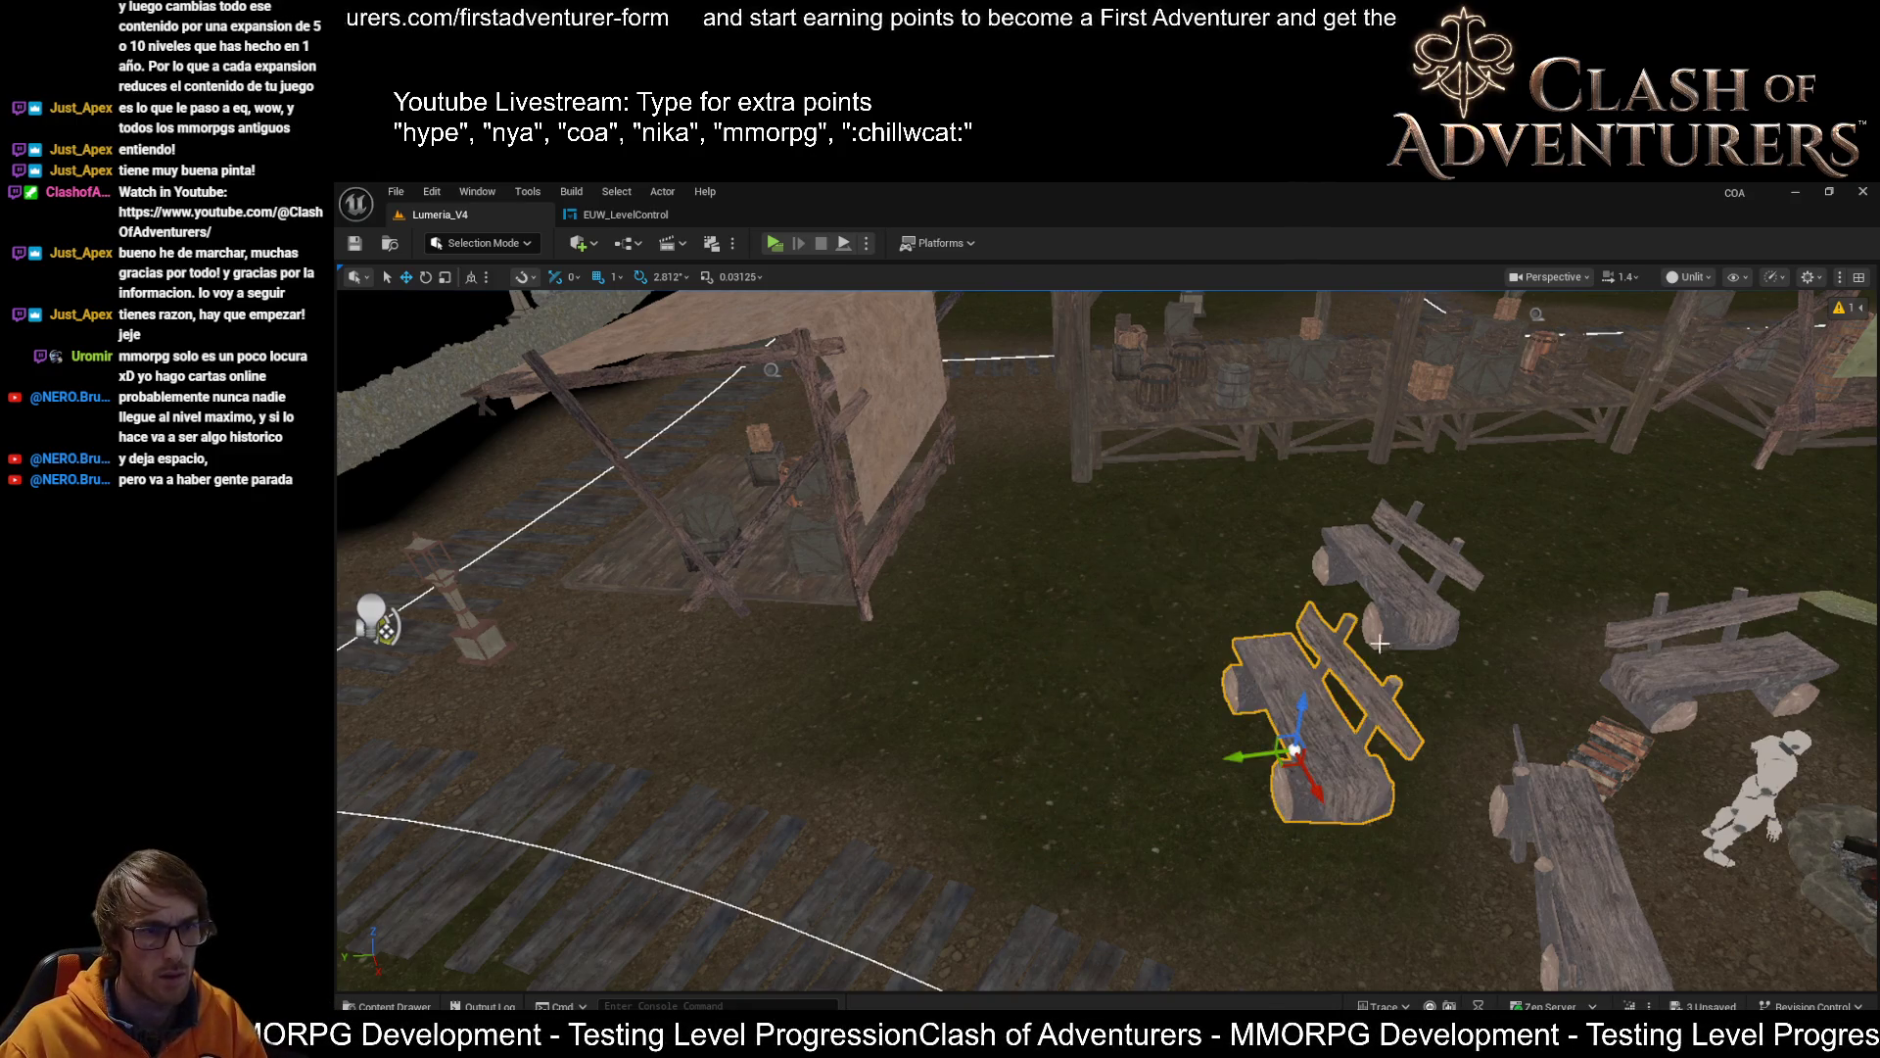
pyautogui.press('Delete')
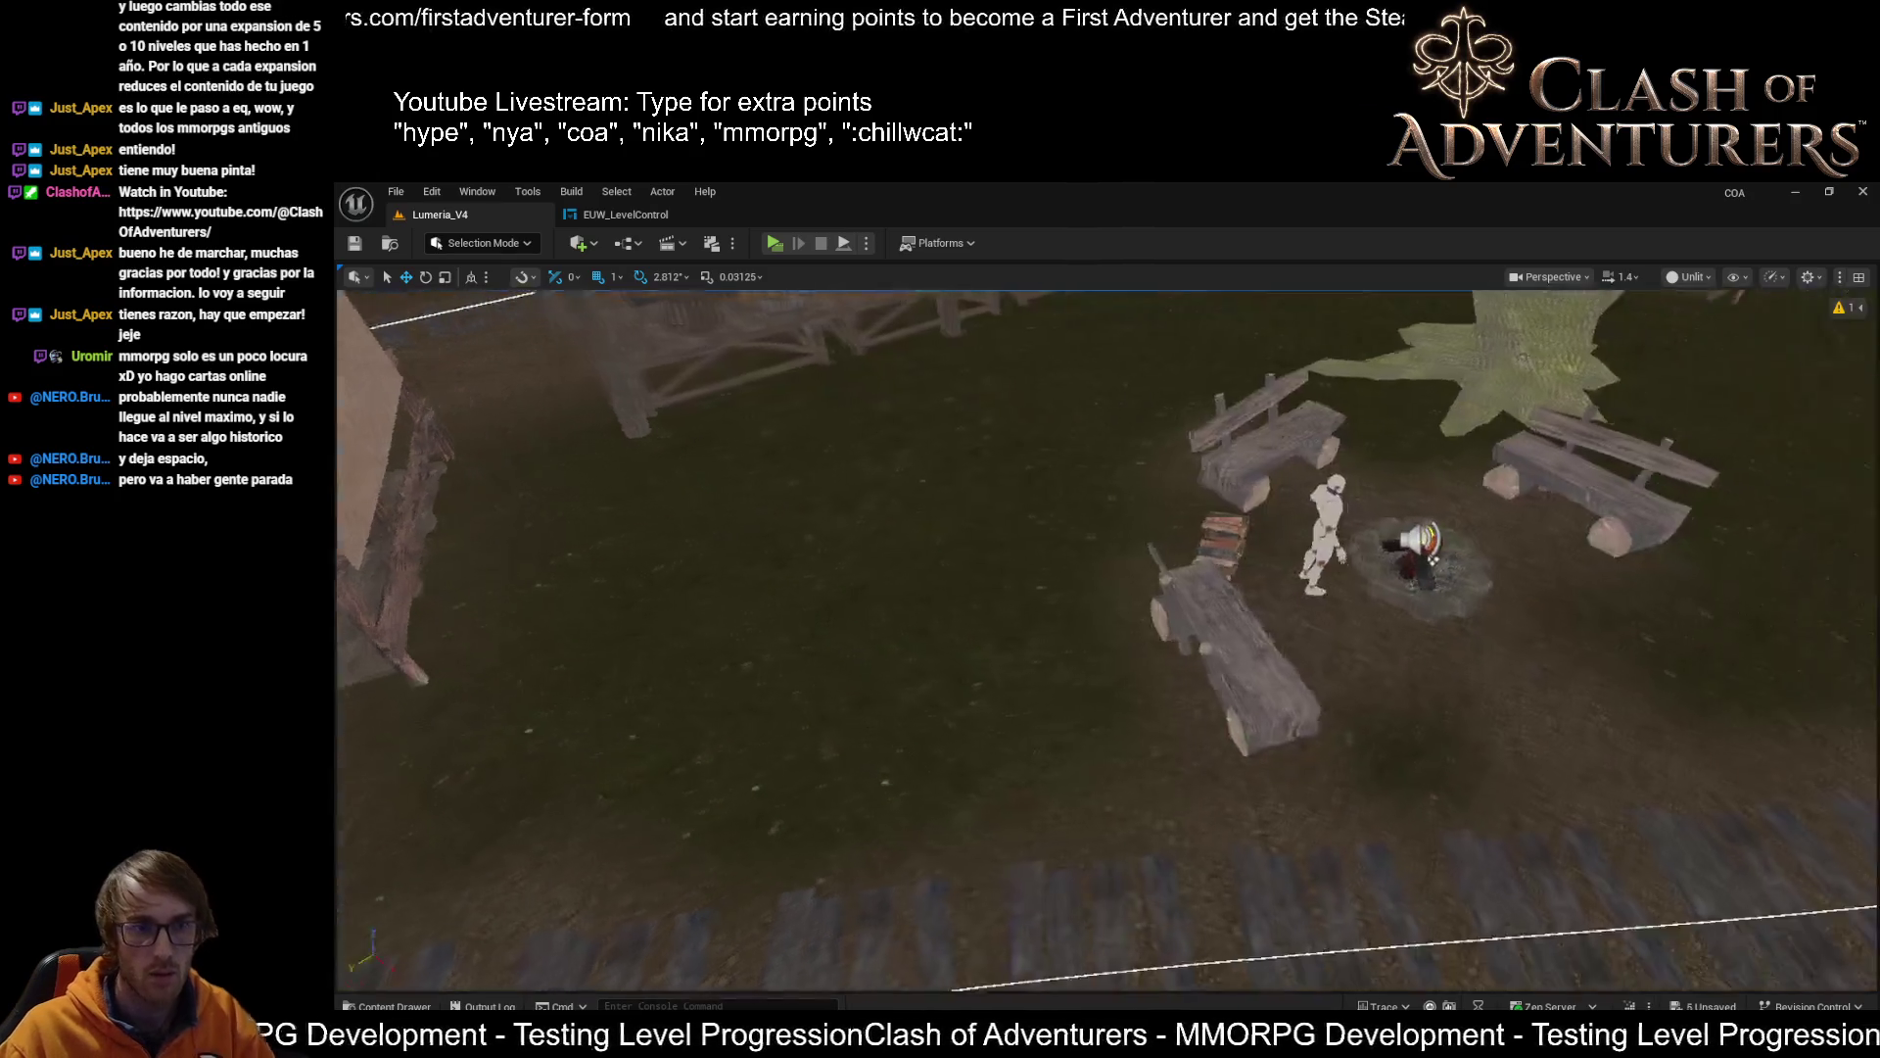
# Delete the three campfire benches, restore them with undo, and save the level
pyautogui.moveTo(1406, 617); pyautogui.dragTo(1274, 627)
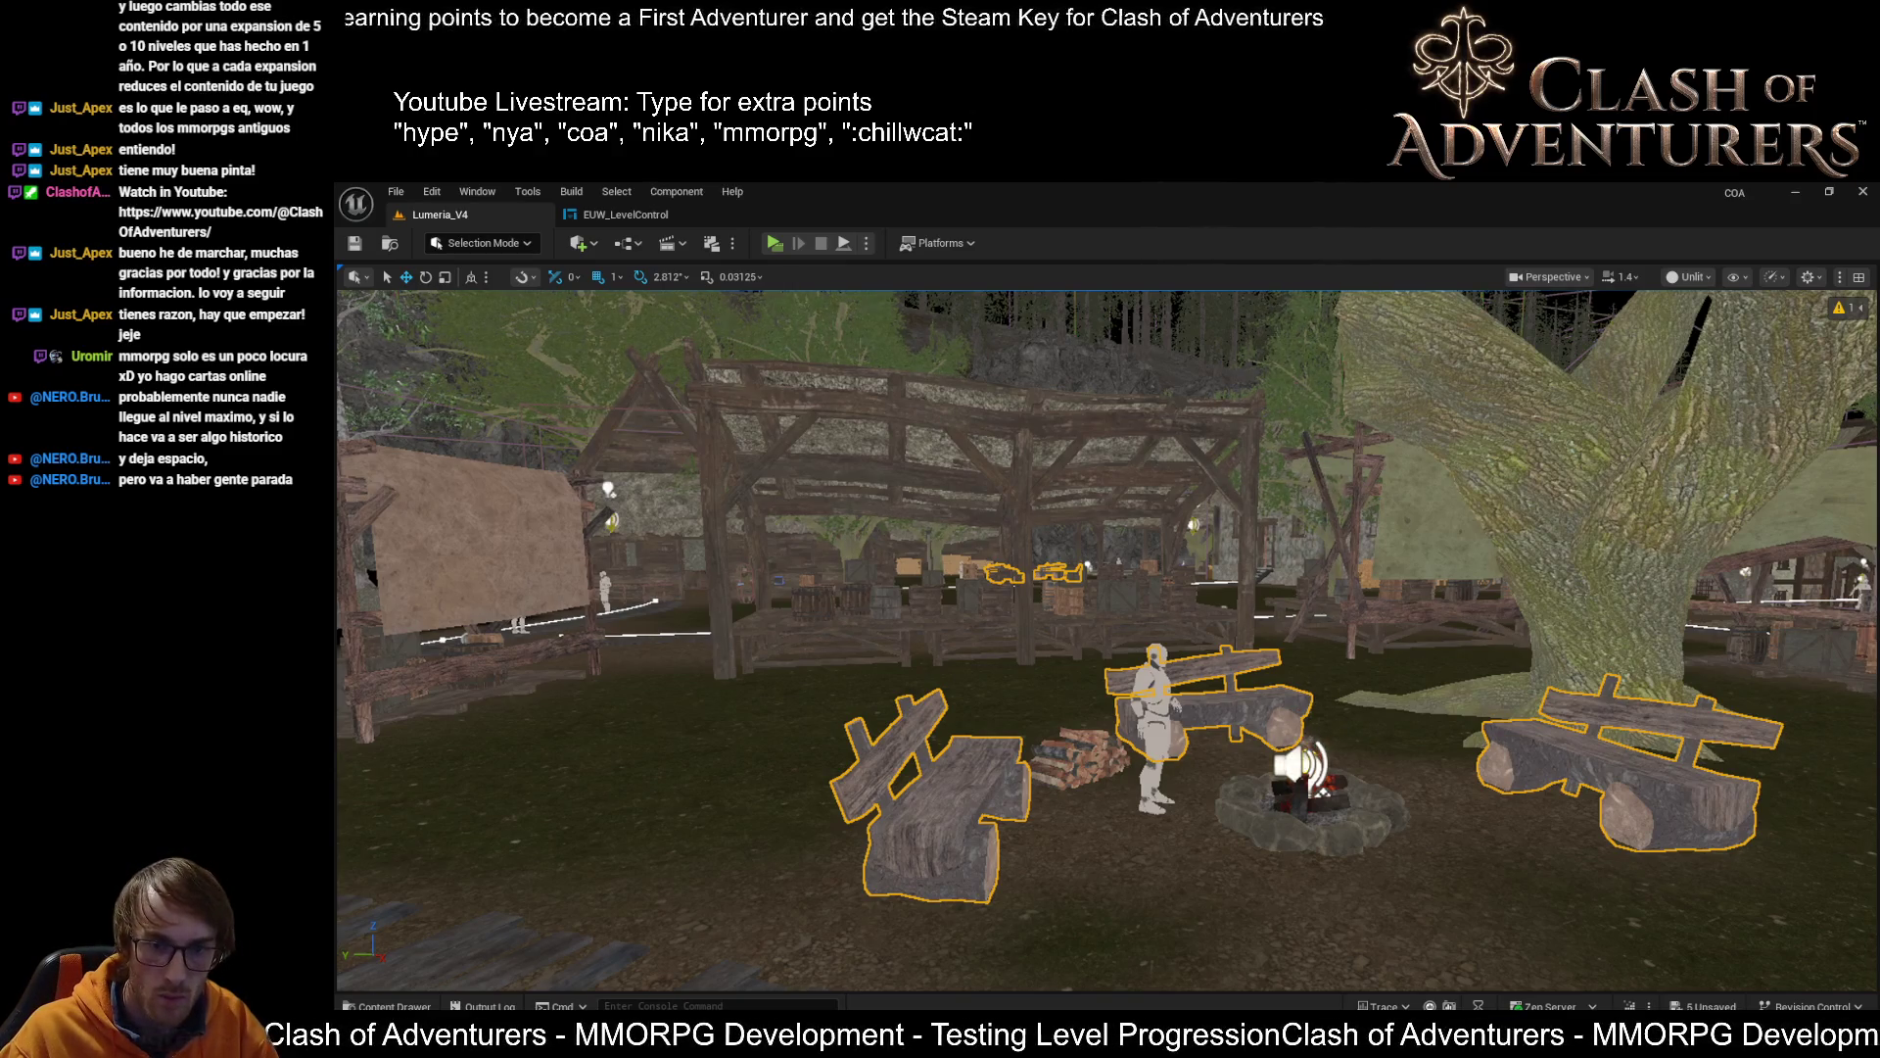
pyautogui.press('Delete')
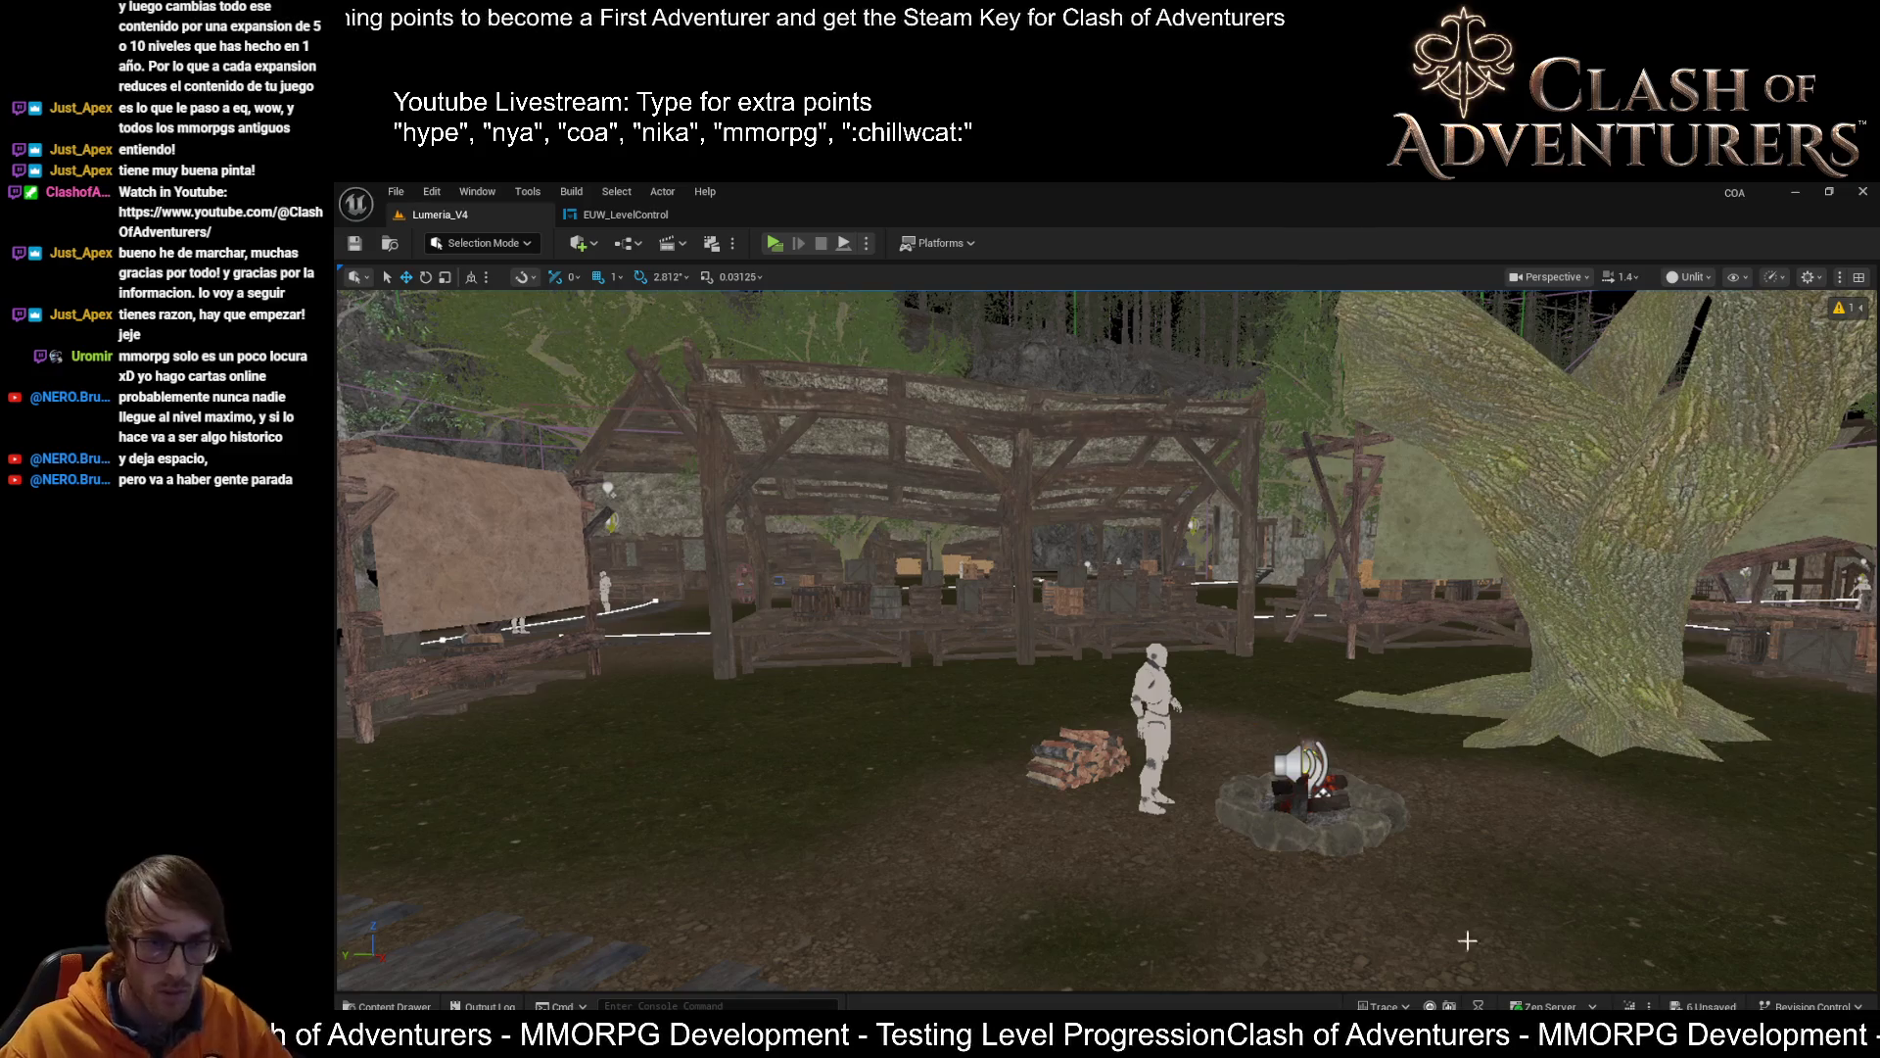
pyautogui.hotkey('ctrl', 'z')
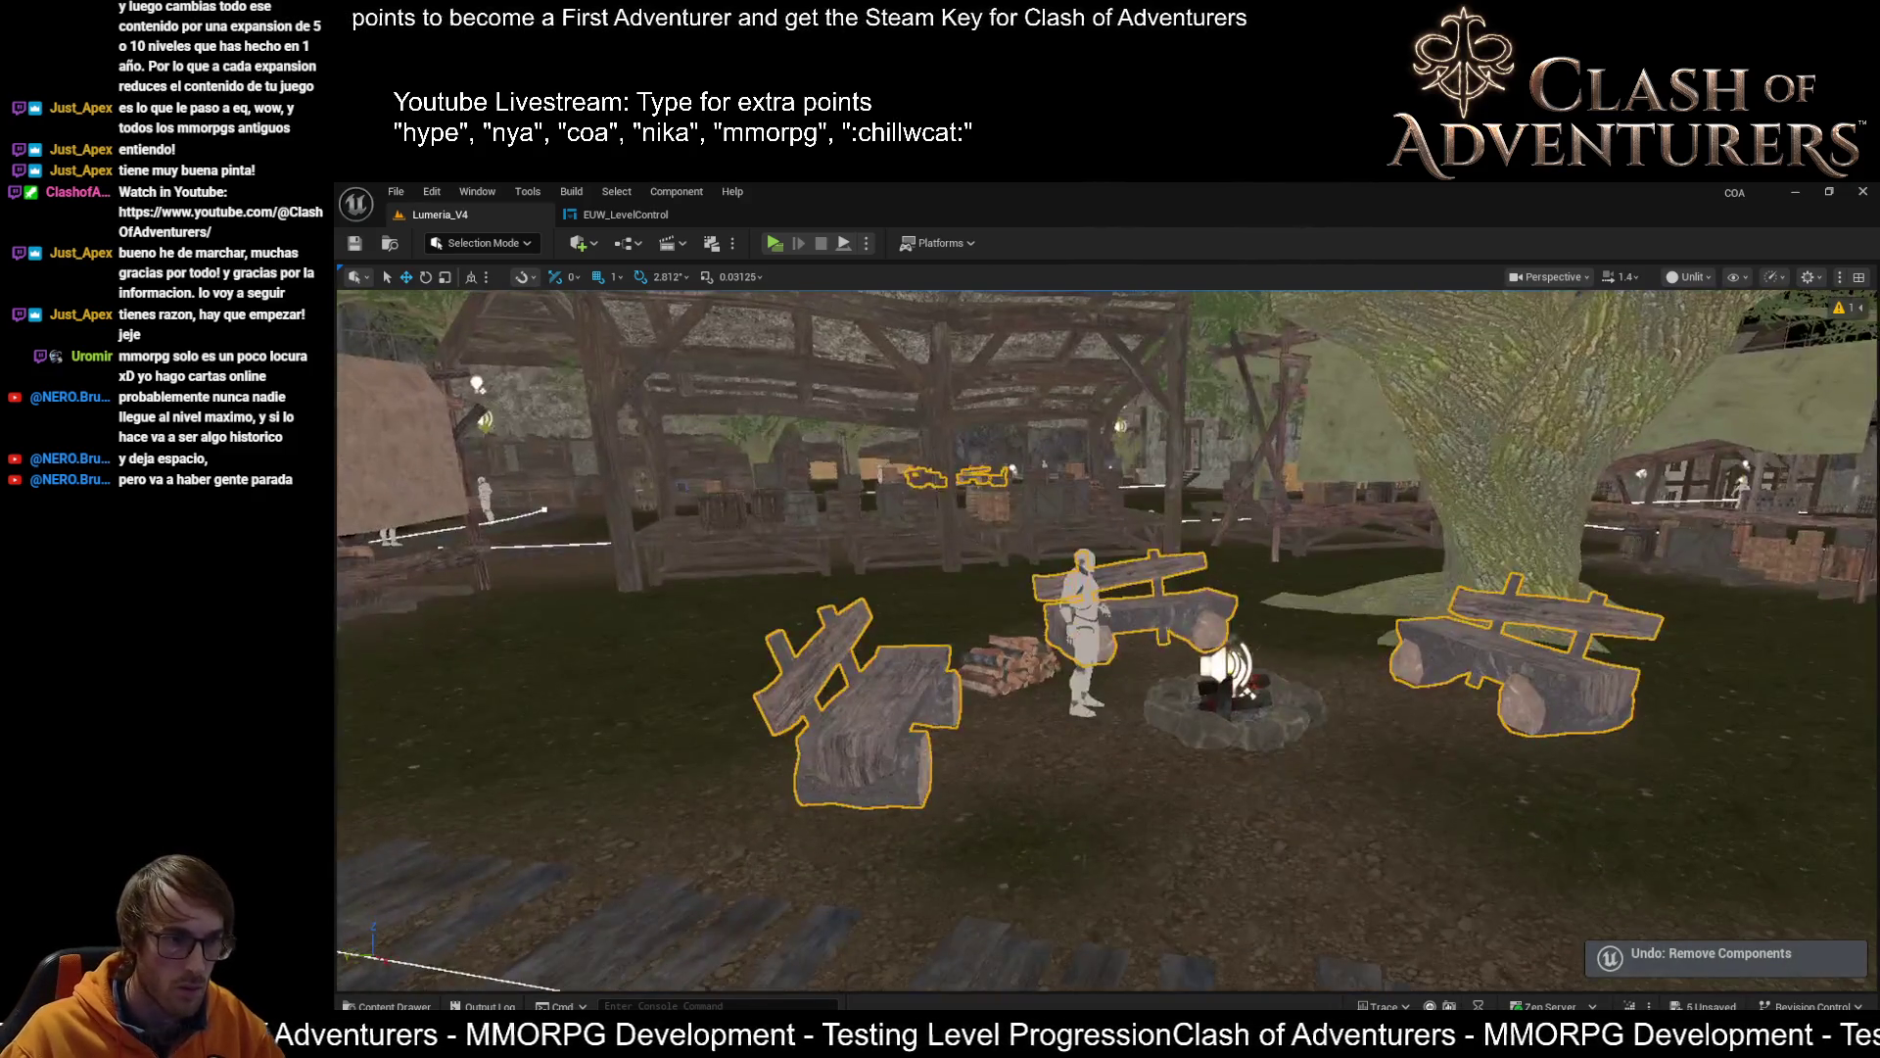
pyautogui.hotkey('ctrl', 's')
# Reselect the front, back and right benches around the campfire and frame them
pyautogui.moveTo(1381, 1053)
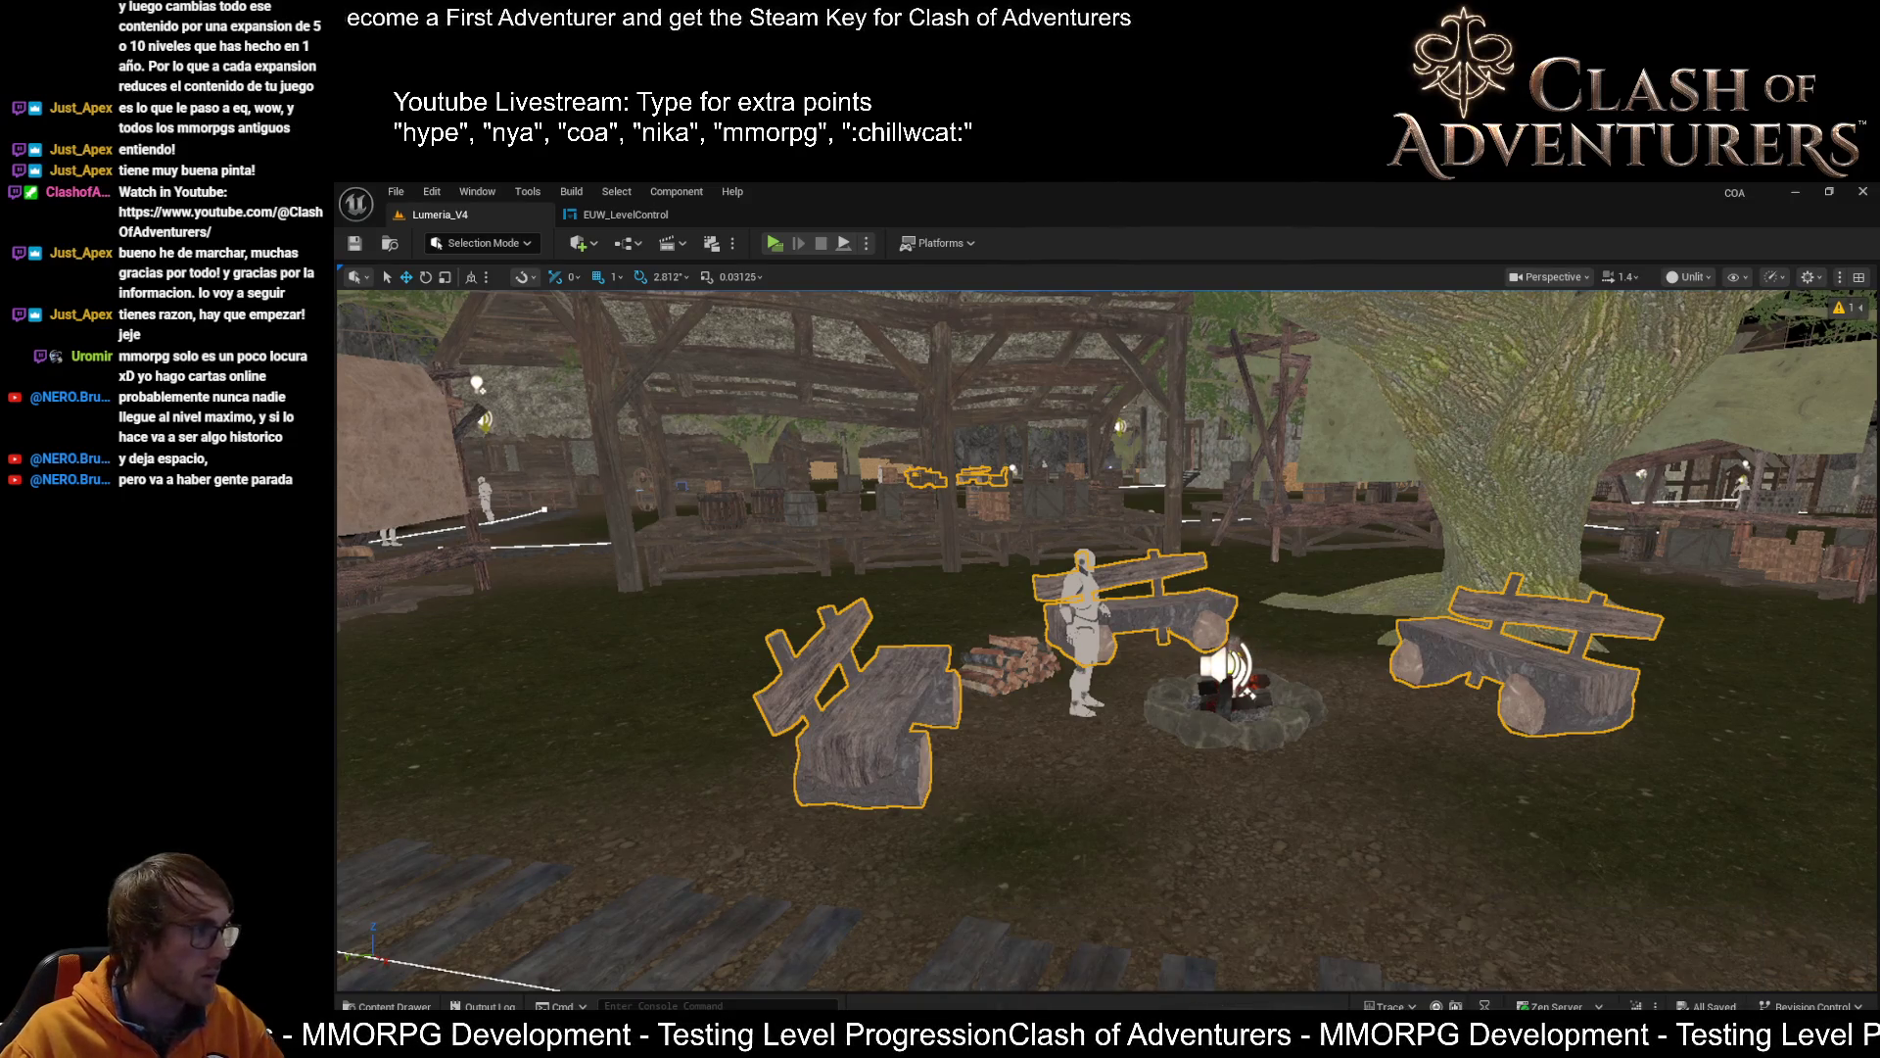
pyautogui.click(970, 742)
pyautogui.hotkey('ctrl', 'z')
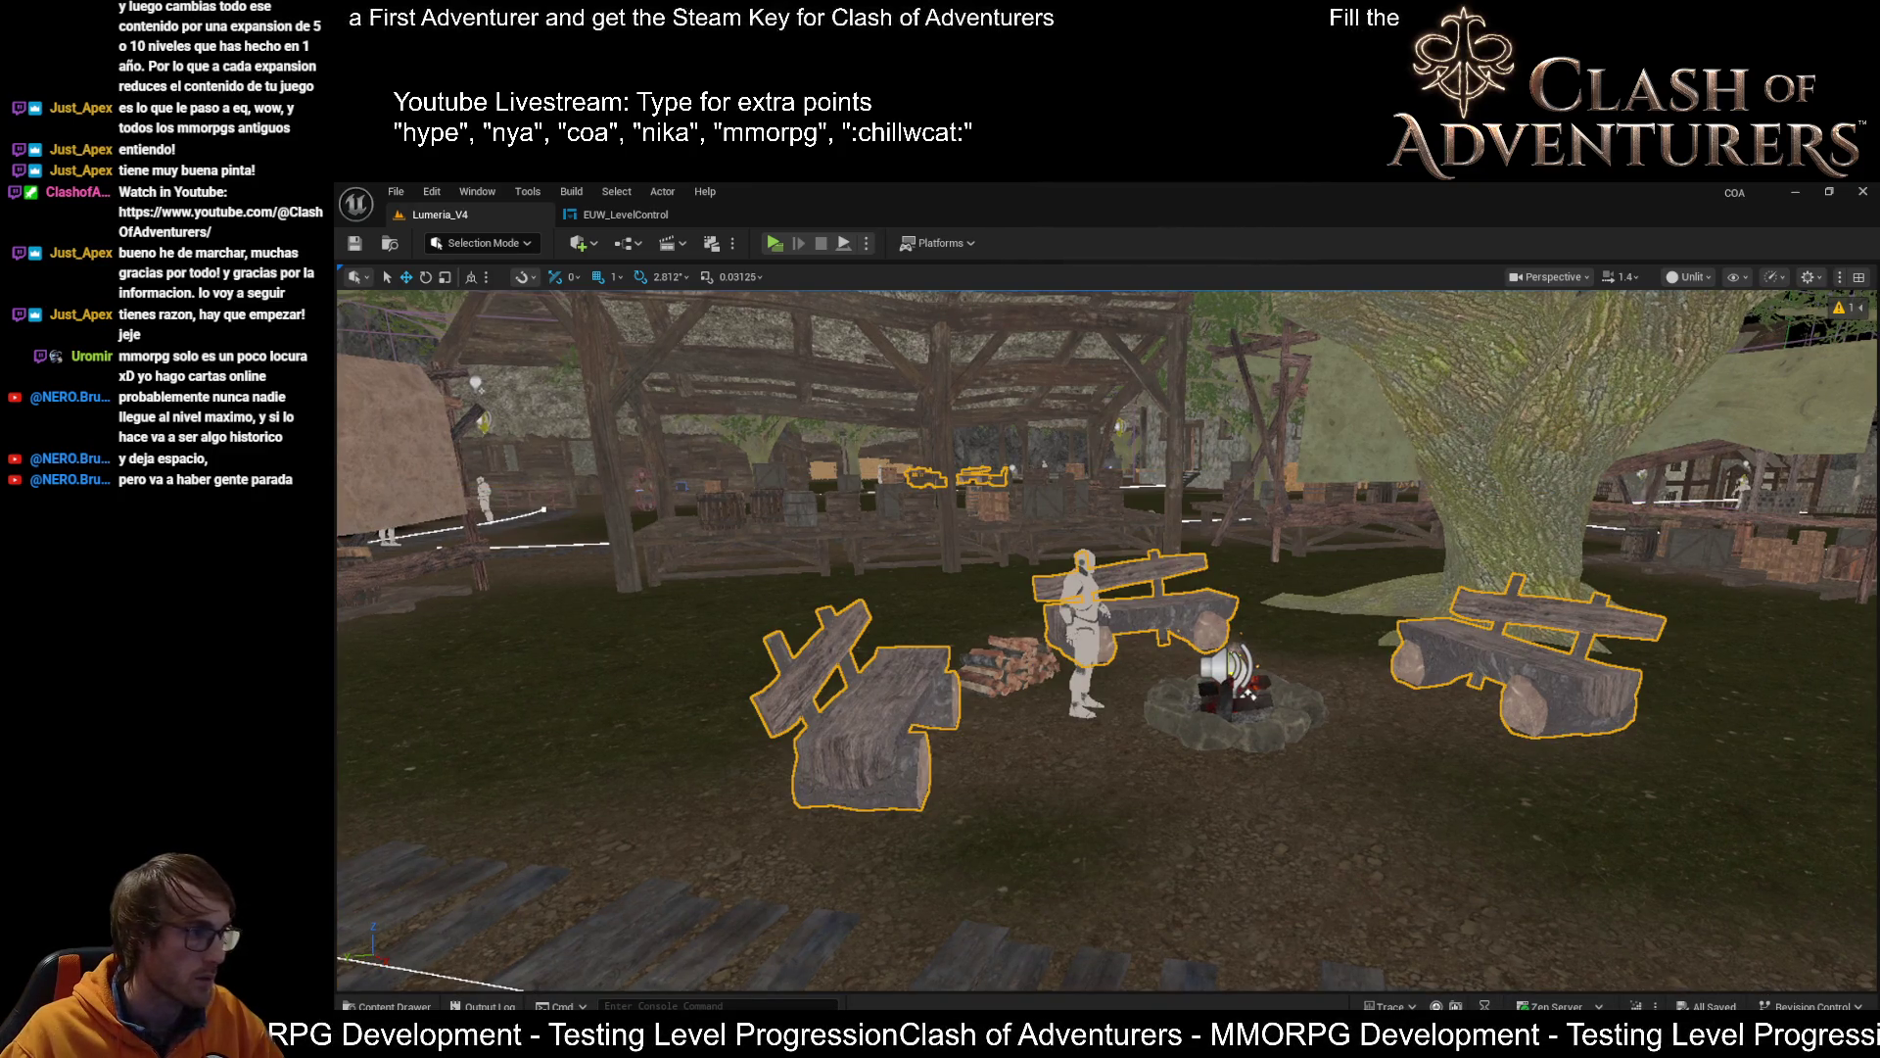
pyautogui.press('Escape')
pyautogui.moveTo(1205, 775); pyautogui.dragTo(932, 755)
pyautogui.click(923, 730)
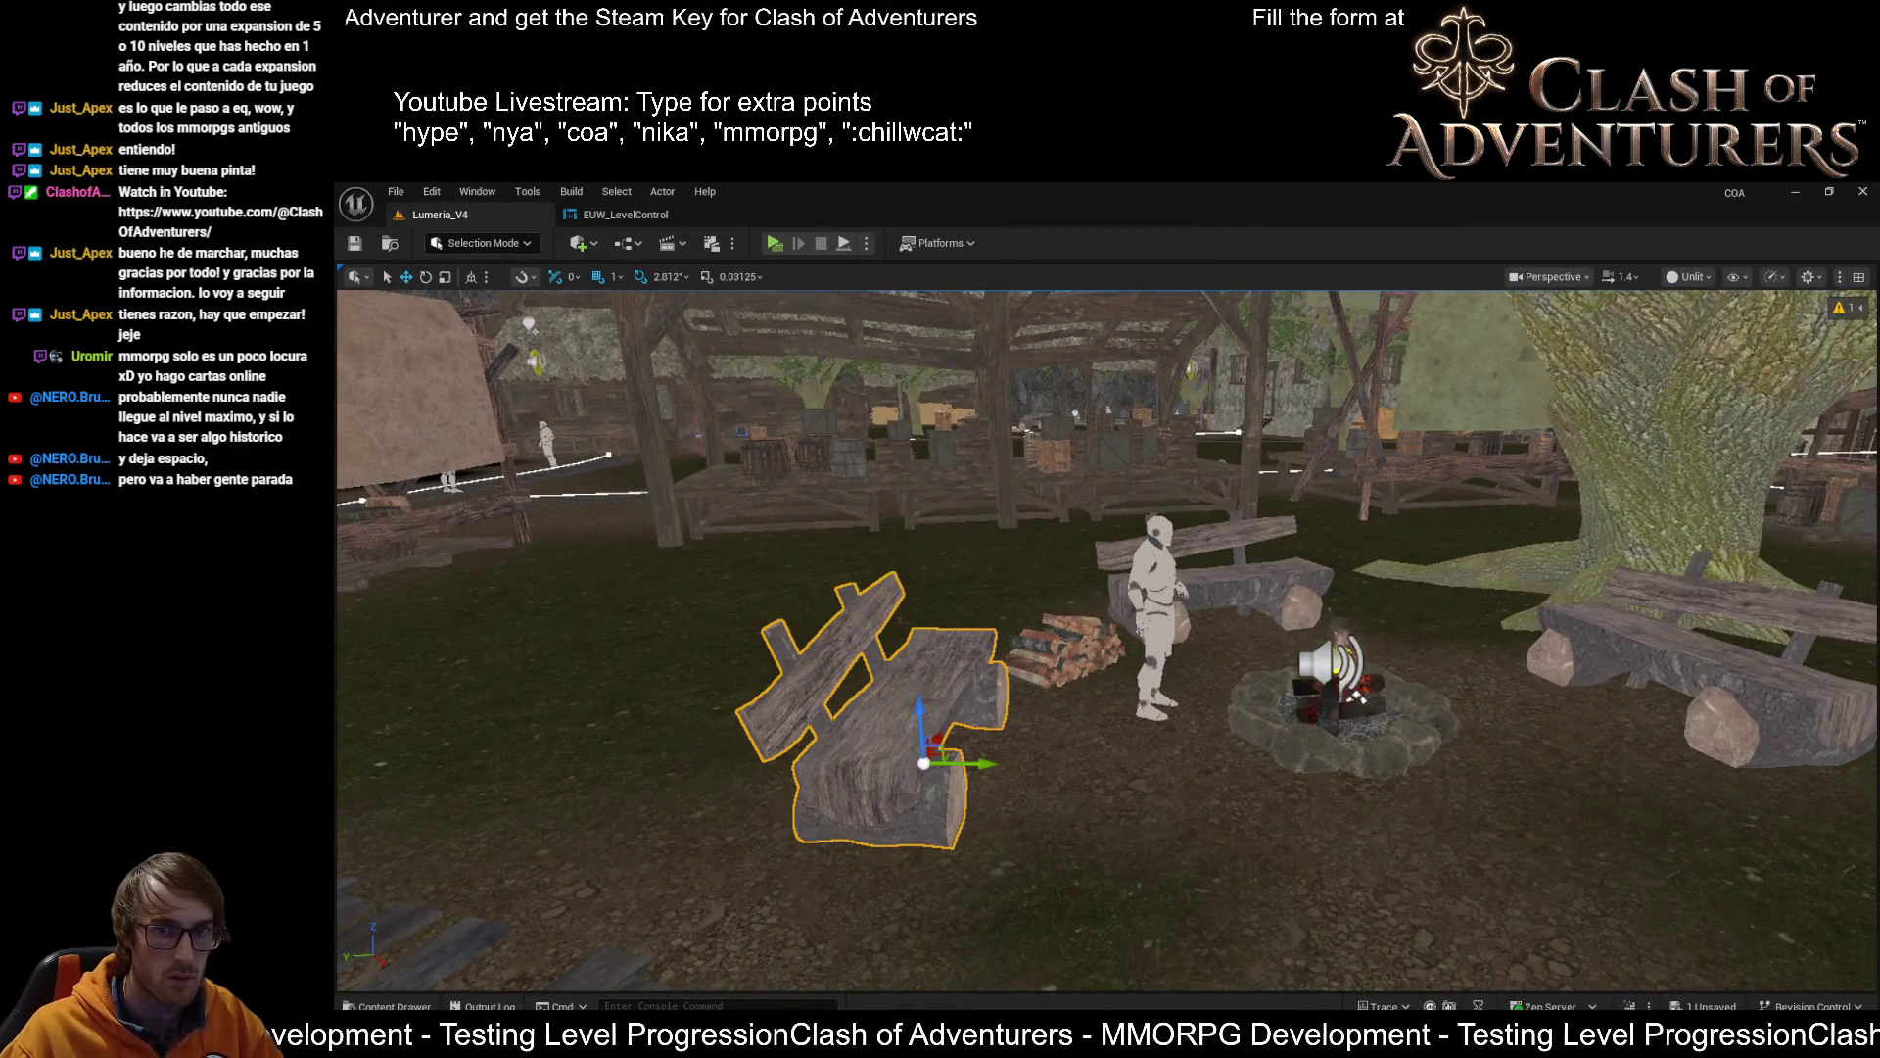
pyautogui.keyDown('ctrl'); pyautogui.click(1206, 546); pyautogui.keyUp('ctrl')
pyautogui.keyDown('ctrl'); pyautogui.click(1704, 636); pyautogui.keyUp('ctrl')
pyautogui.press('f')
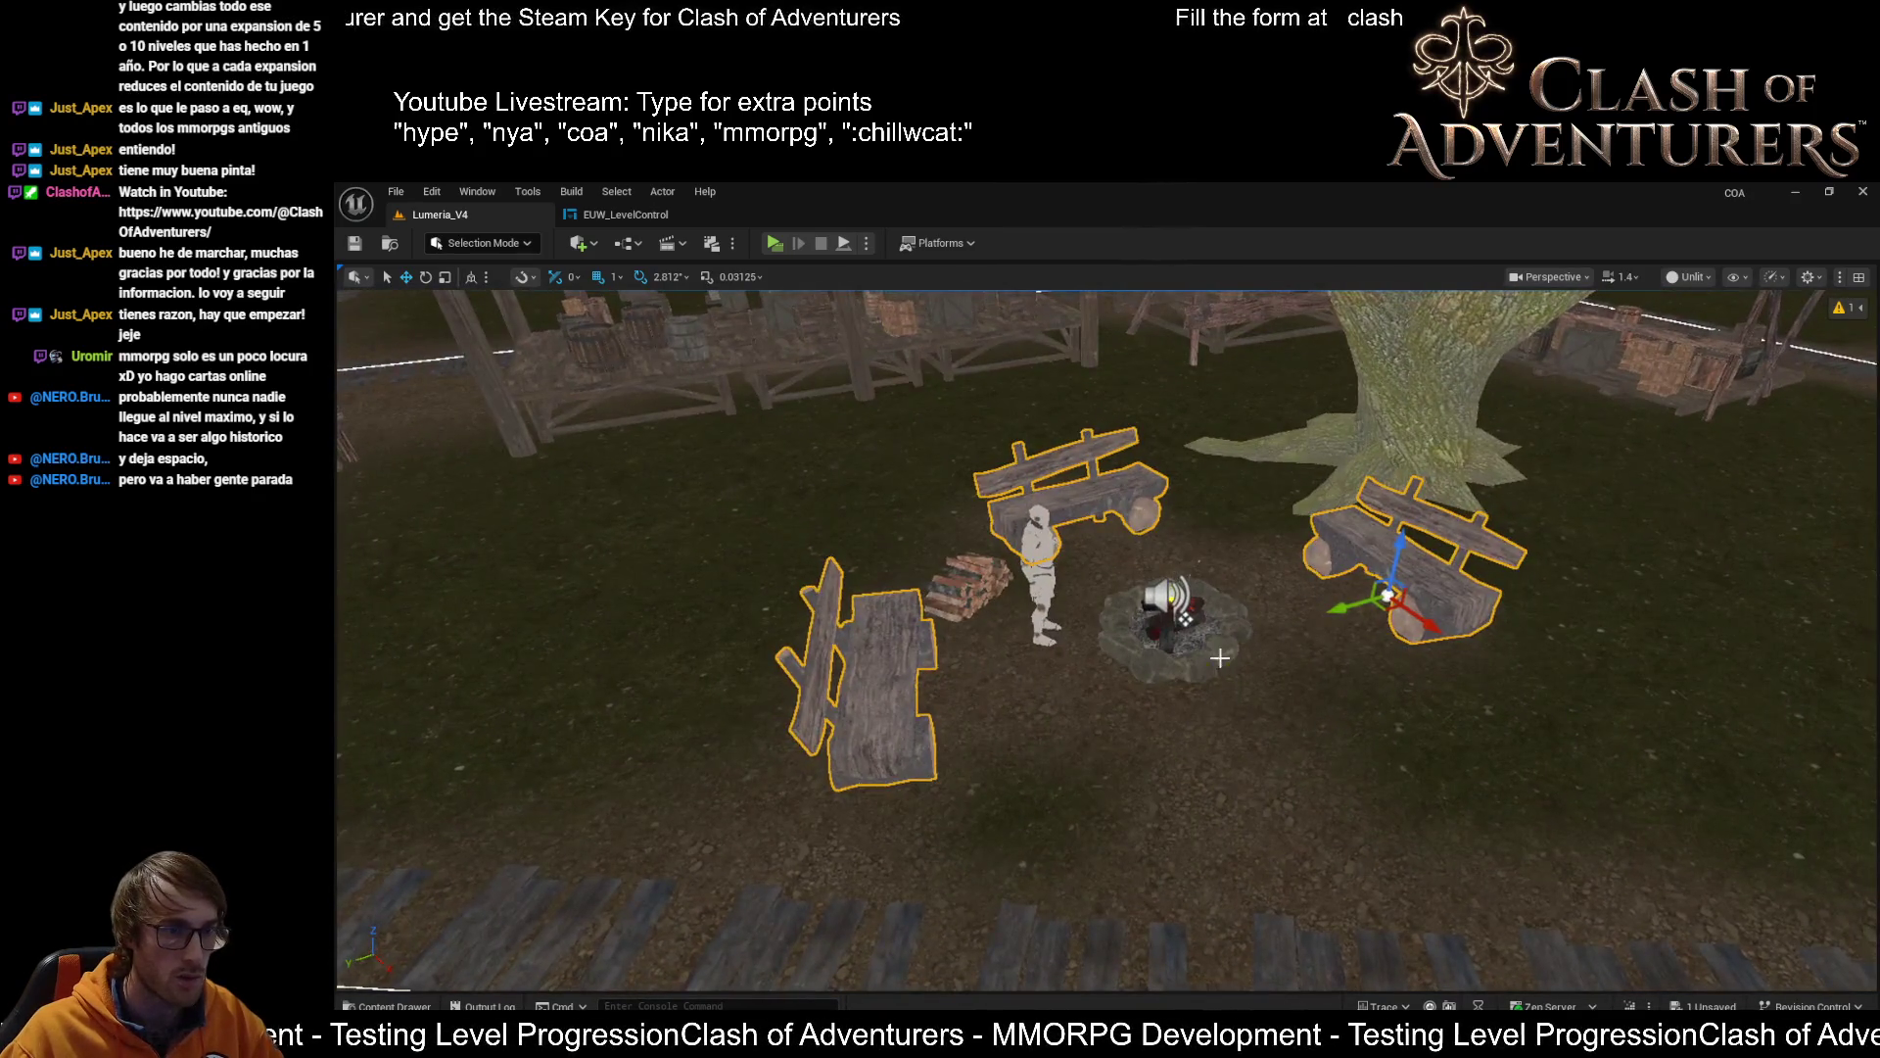
# Frame the campfire, then select just the front, back and right benches again
pyautogui.click(1116, 628)
pyautogui.press('f')
pyautogui.scroll(-5, 1083, 583)
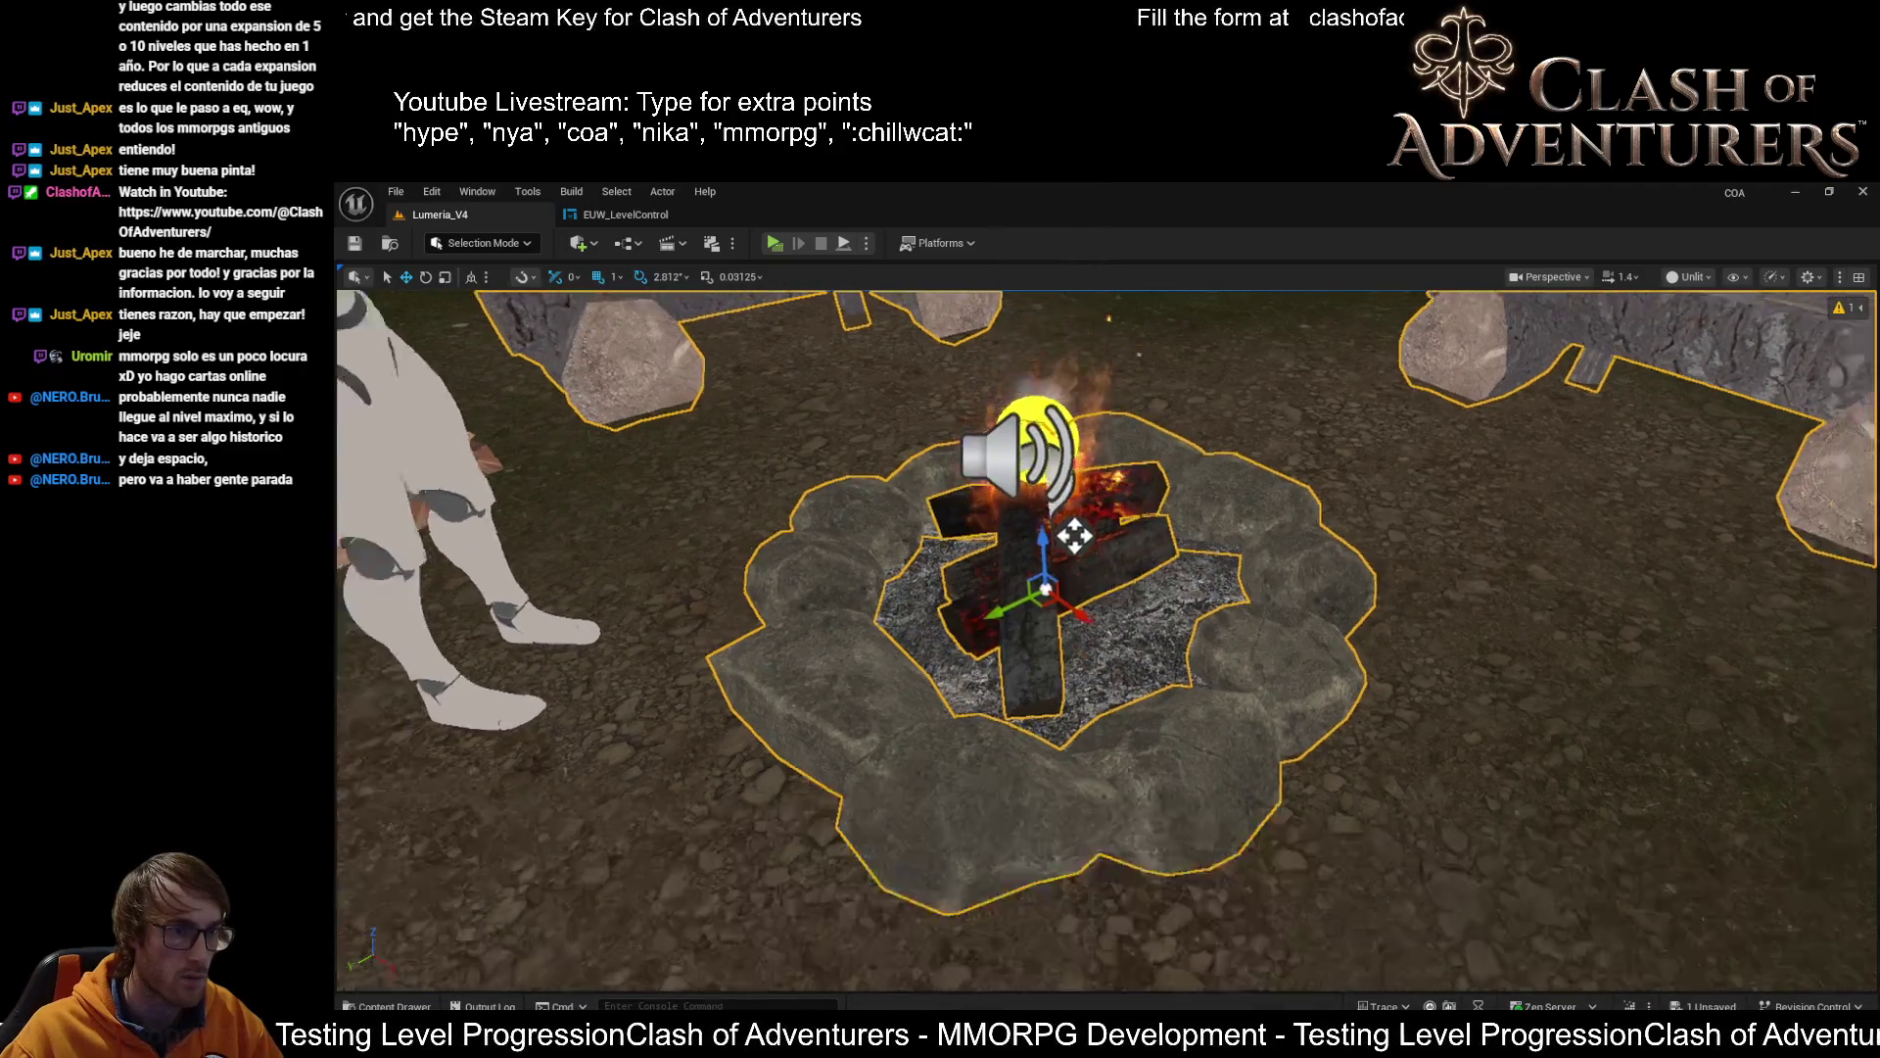
pyautogui.click(723, 803)
pyautogui.keyDown('ctrl'); pyautogui.click(998, 441); pyautogui.keyUp('ctrl')
pyautogui.keyDown('ctrl'); pyautogui.click(1587, 450); pyautogui.keyUp('ctrl')
# Select the right, back and left benches around the campfire
pyautogui.press('f')
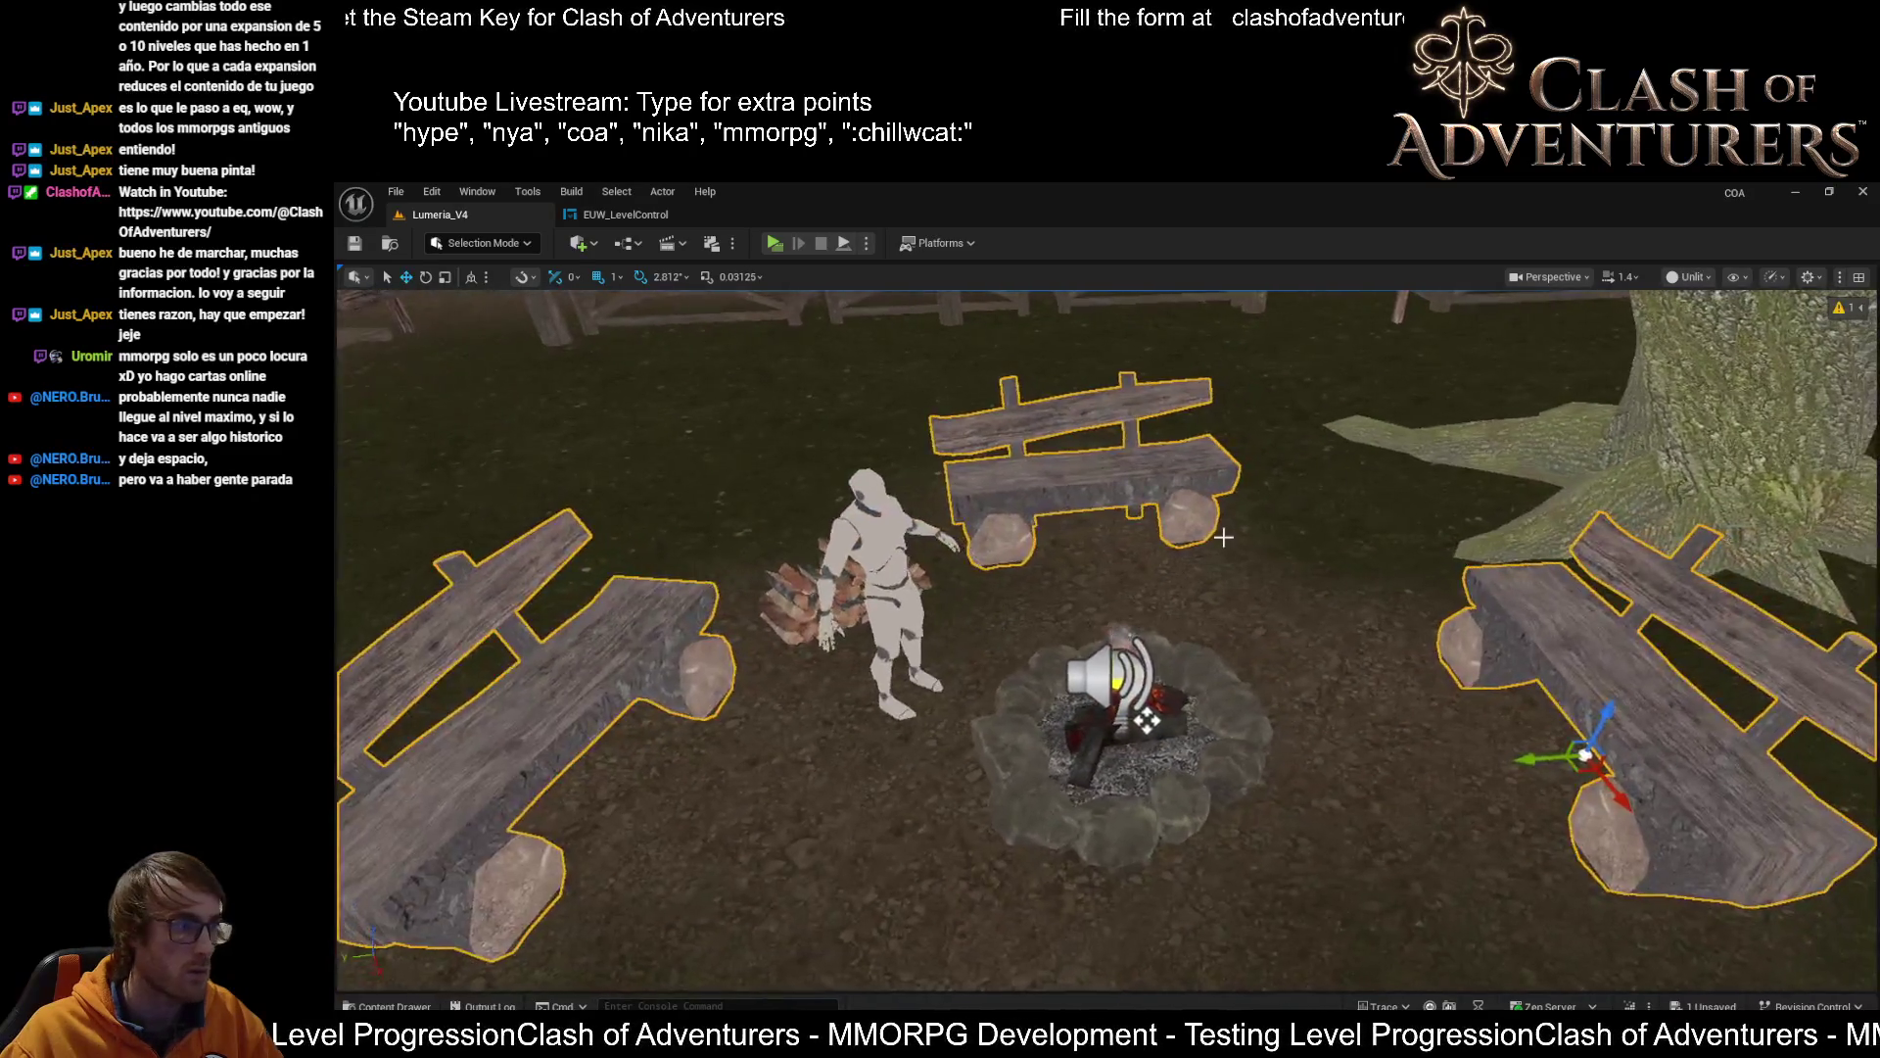
pyautogui.rightClick(1214, 537)
pyautogui.write(')')
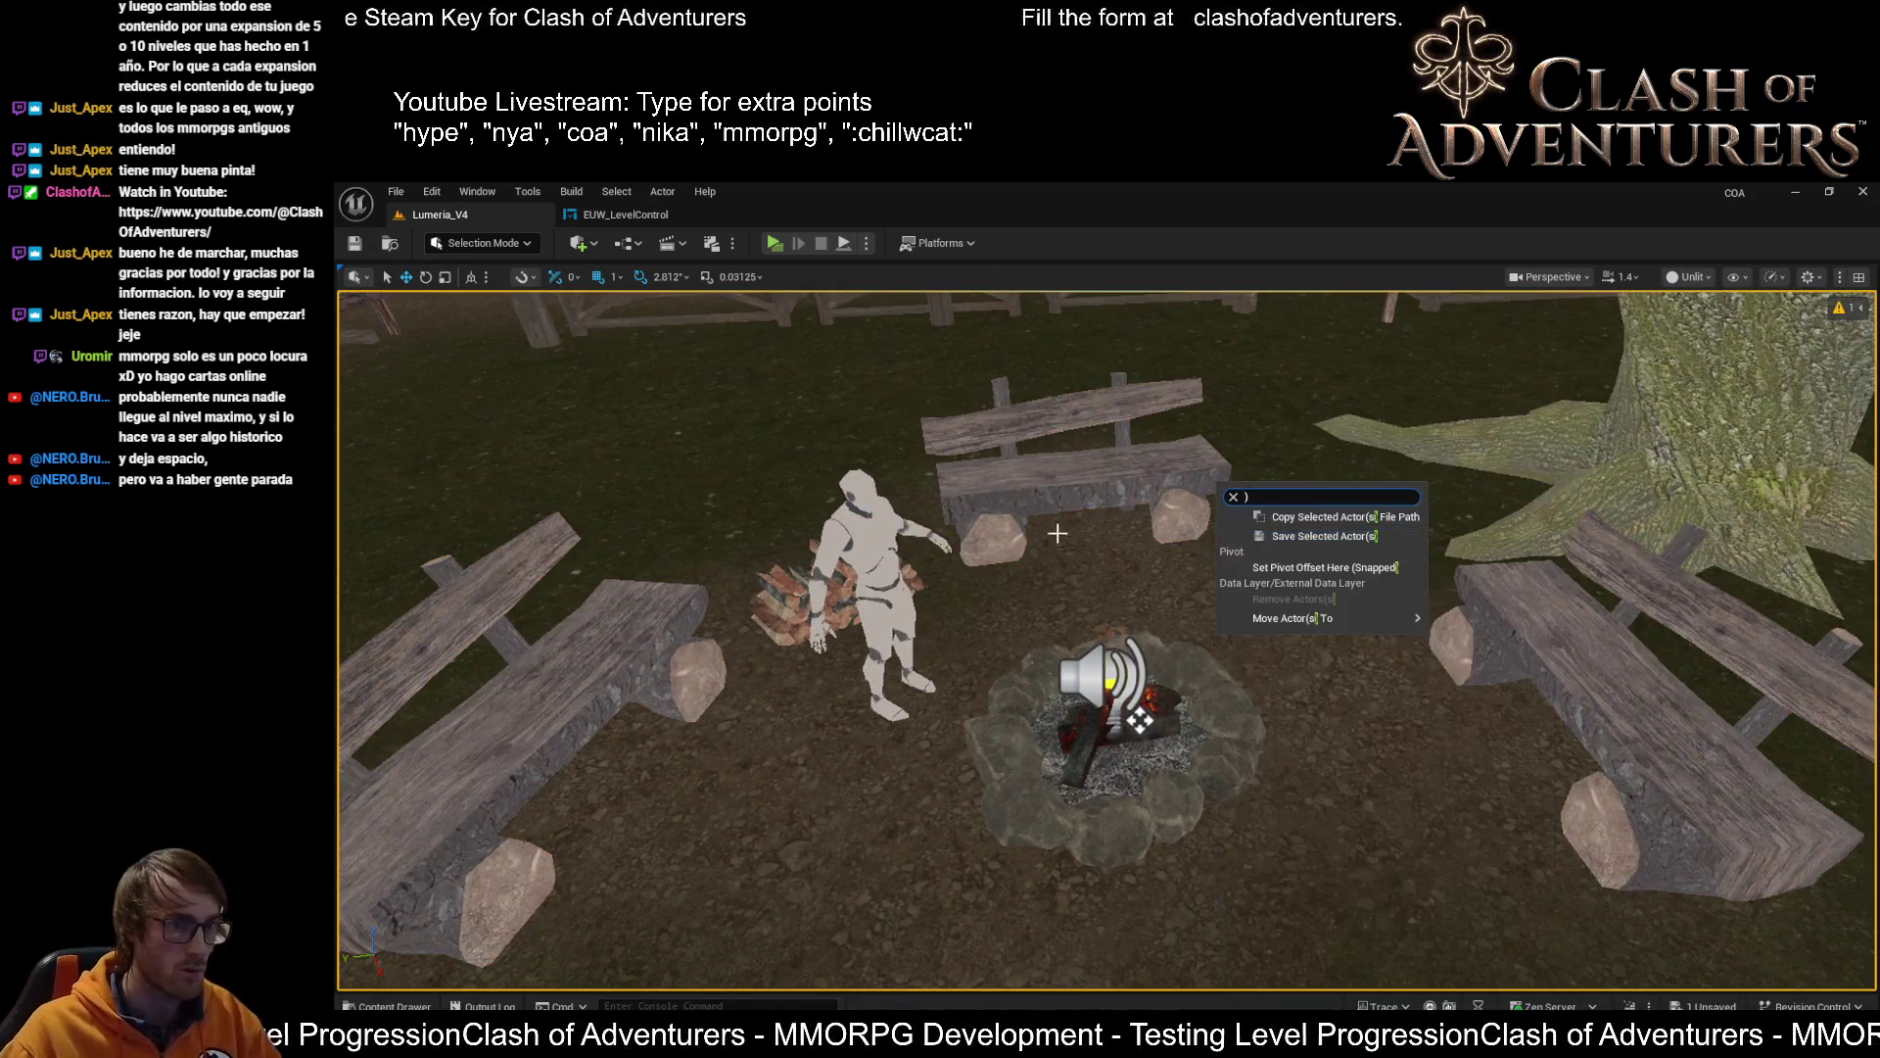
pyautogui.moveTo(1057, 533); pyautogui.dragTo(1057, 520)
pyautogui.keyDown('ctrl'); pyautogui.click(1587, 685); pyautogui.keyUp('ctrl')
pyautogui.keyDown('ctrl'); pyautogui.click(1008, 491); pyautogui.keyUp('ctrl')
pyautogui.keyDown('ctrl'); pyautogui.click(519, 689); pyautogui.keyUp('ctrl')
# Convert the three benches into instances of one actor, then return to Selection Mode on the campfire
pyautogui.hotkey('shift', '3')
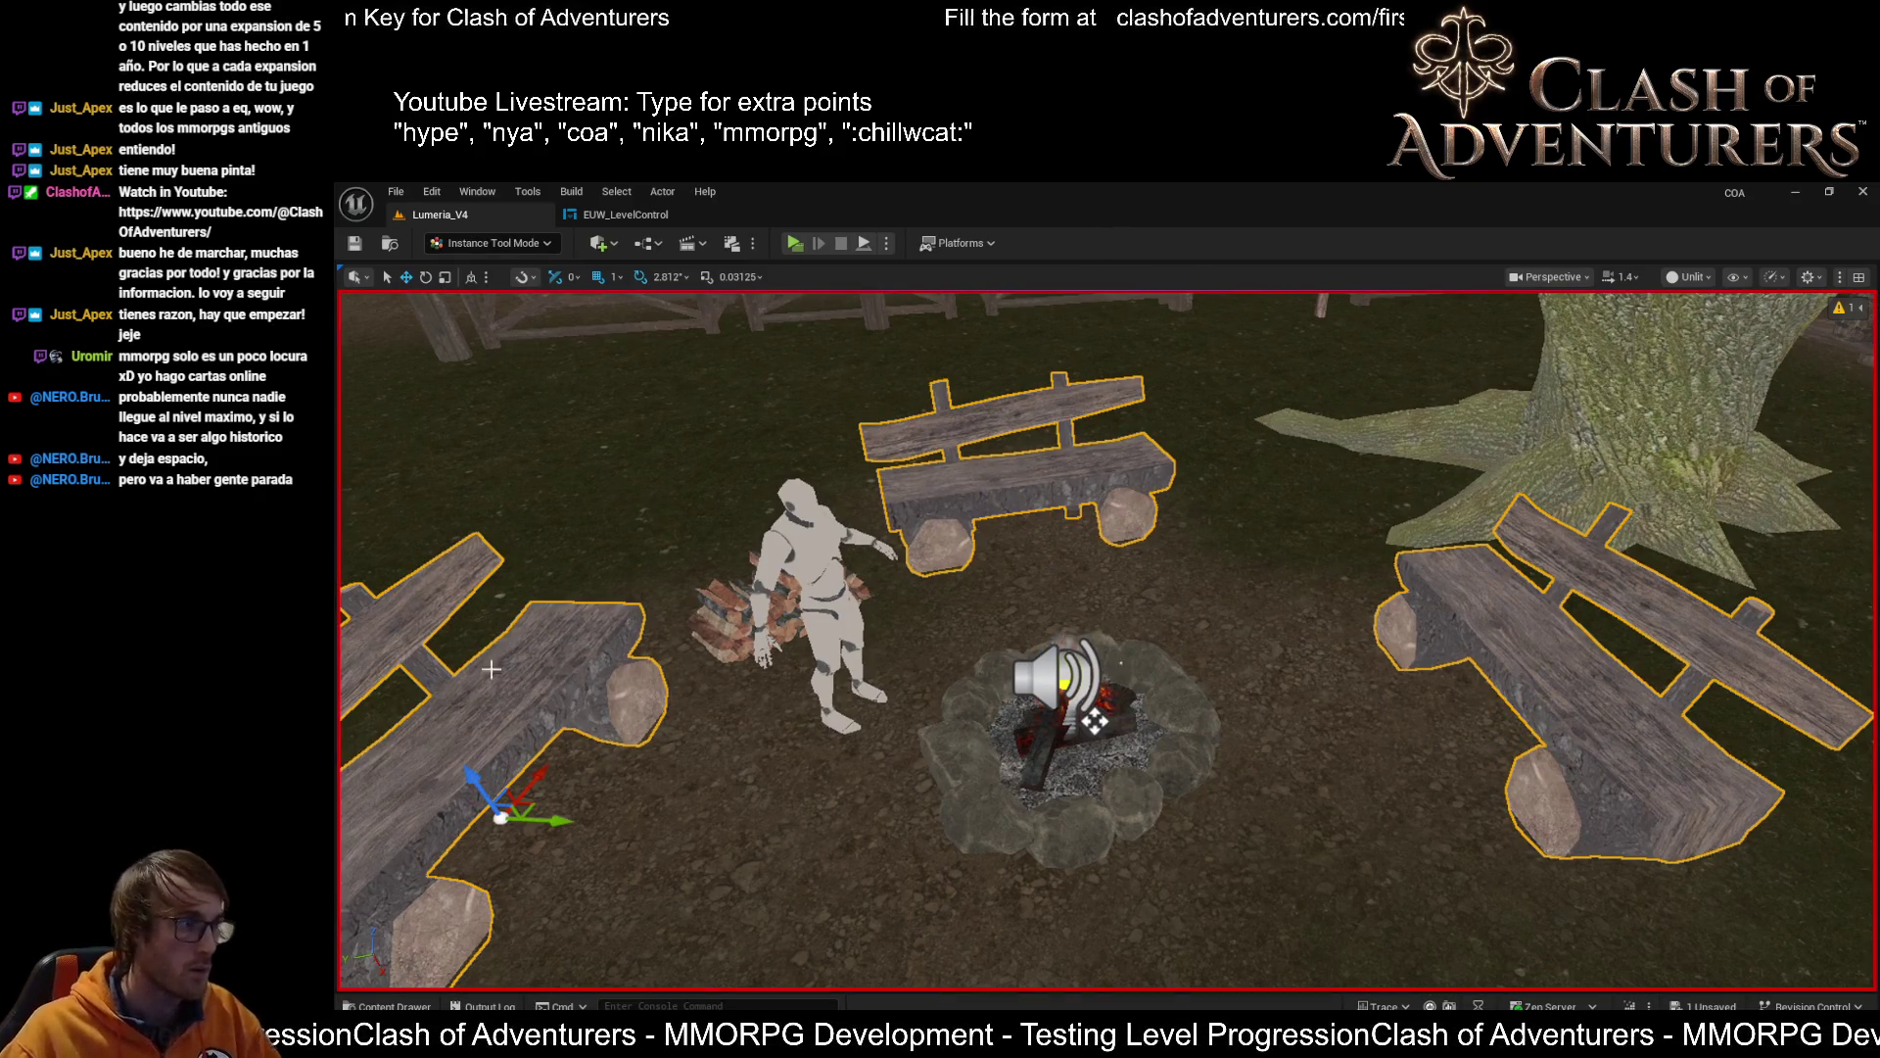
pyautogui.press('Return')
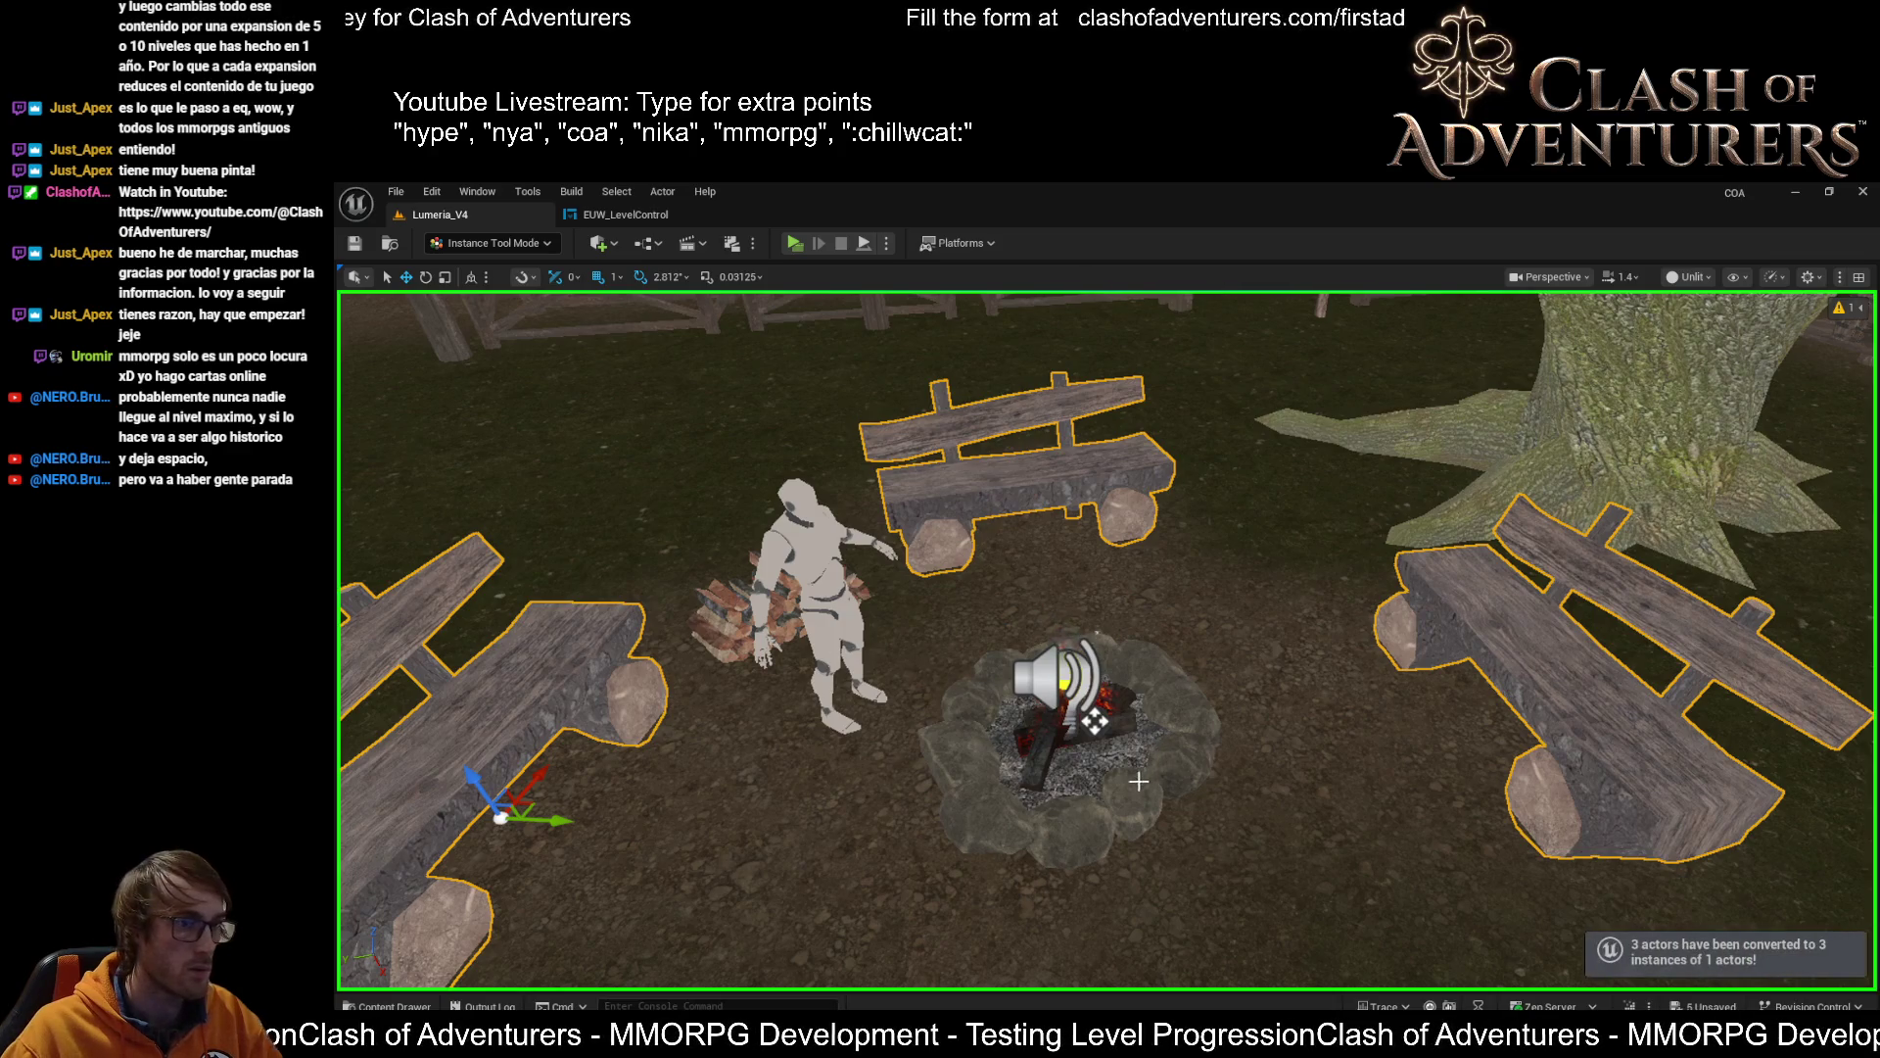
pyautogui.click(1484, 637)
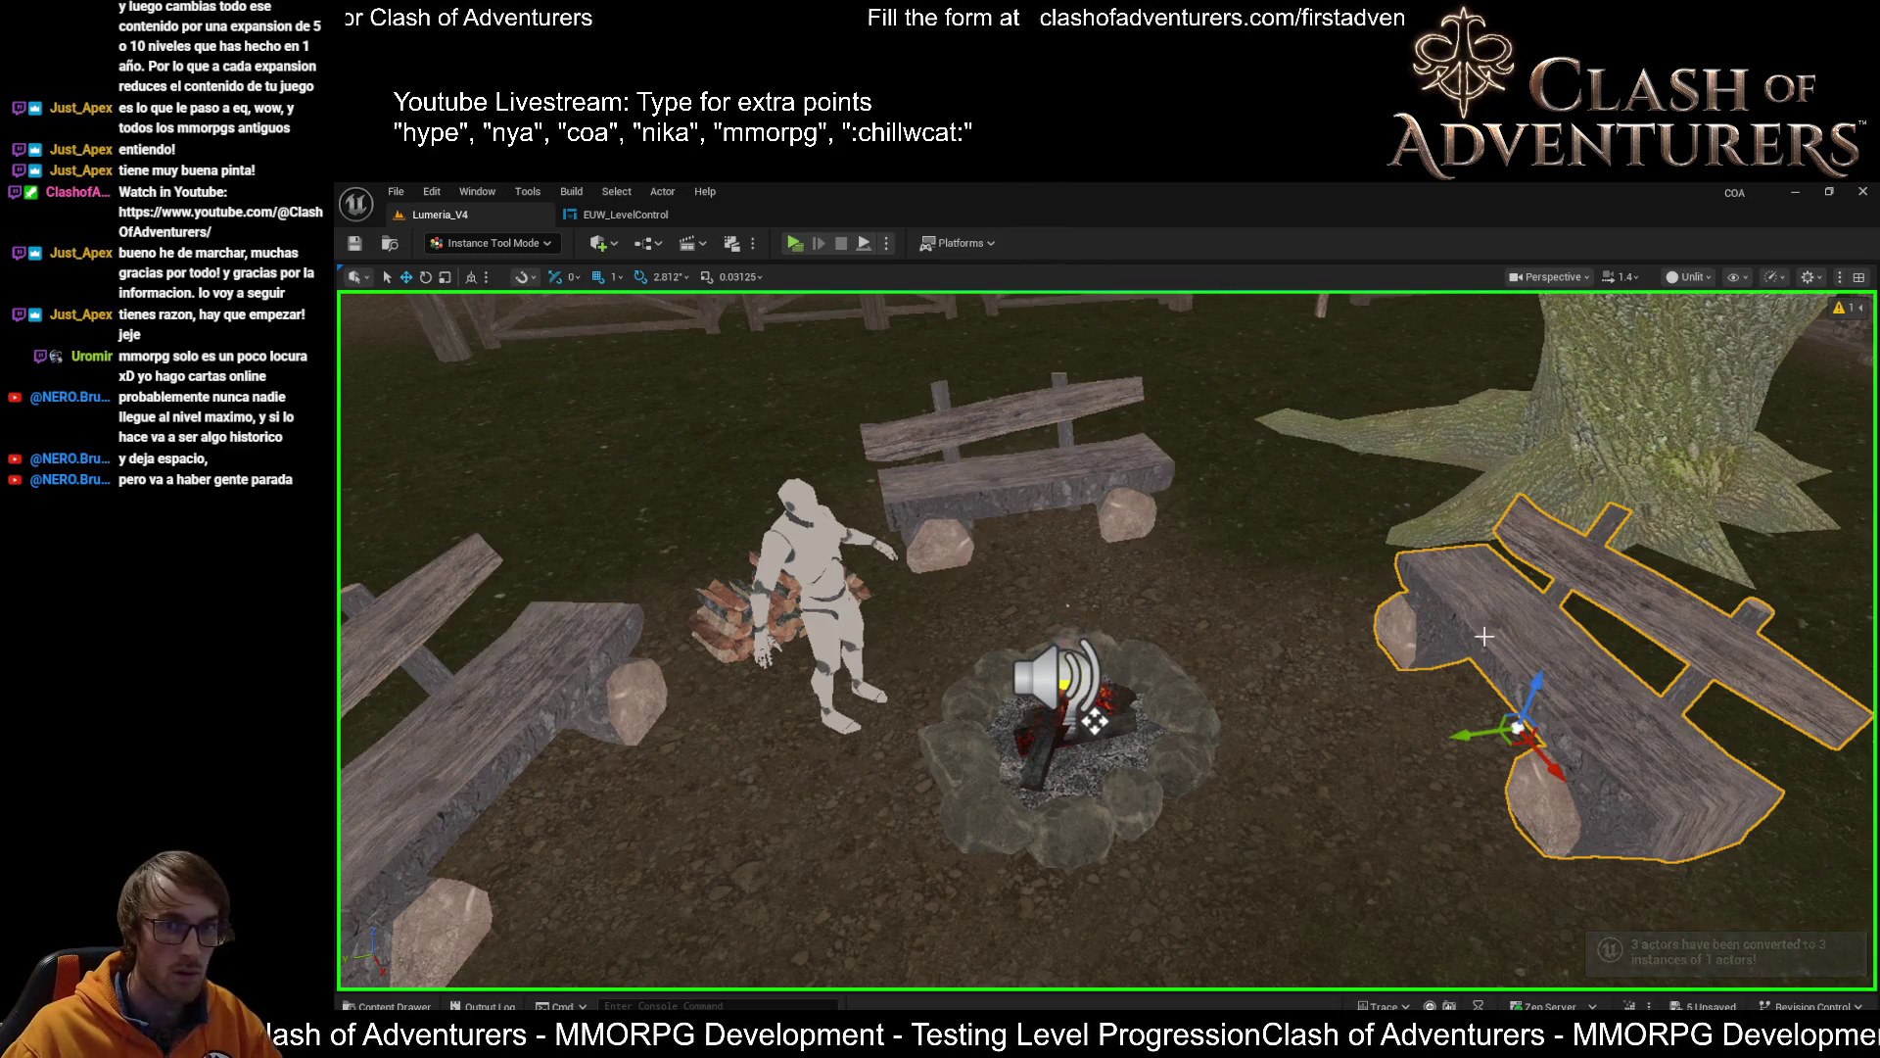
pyautogui.moveTo(1484, 636); pyautogui.dragTo(1484, 647)
pyautogui.press('Escape')
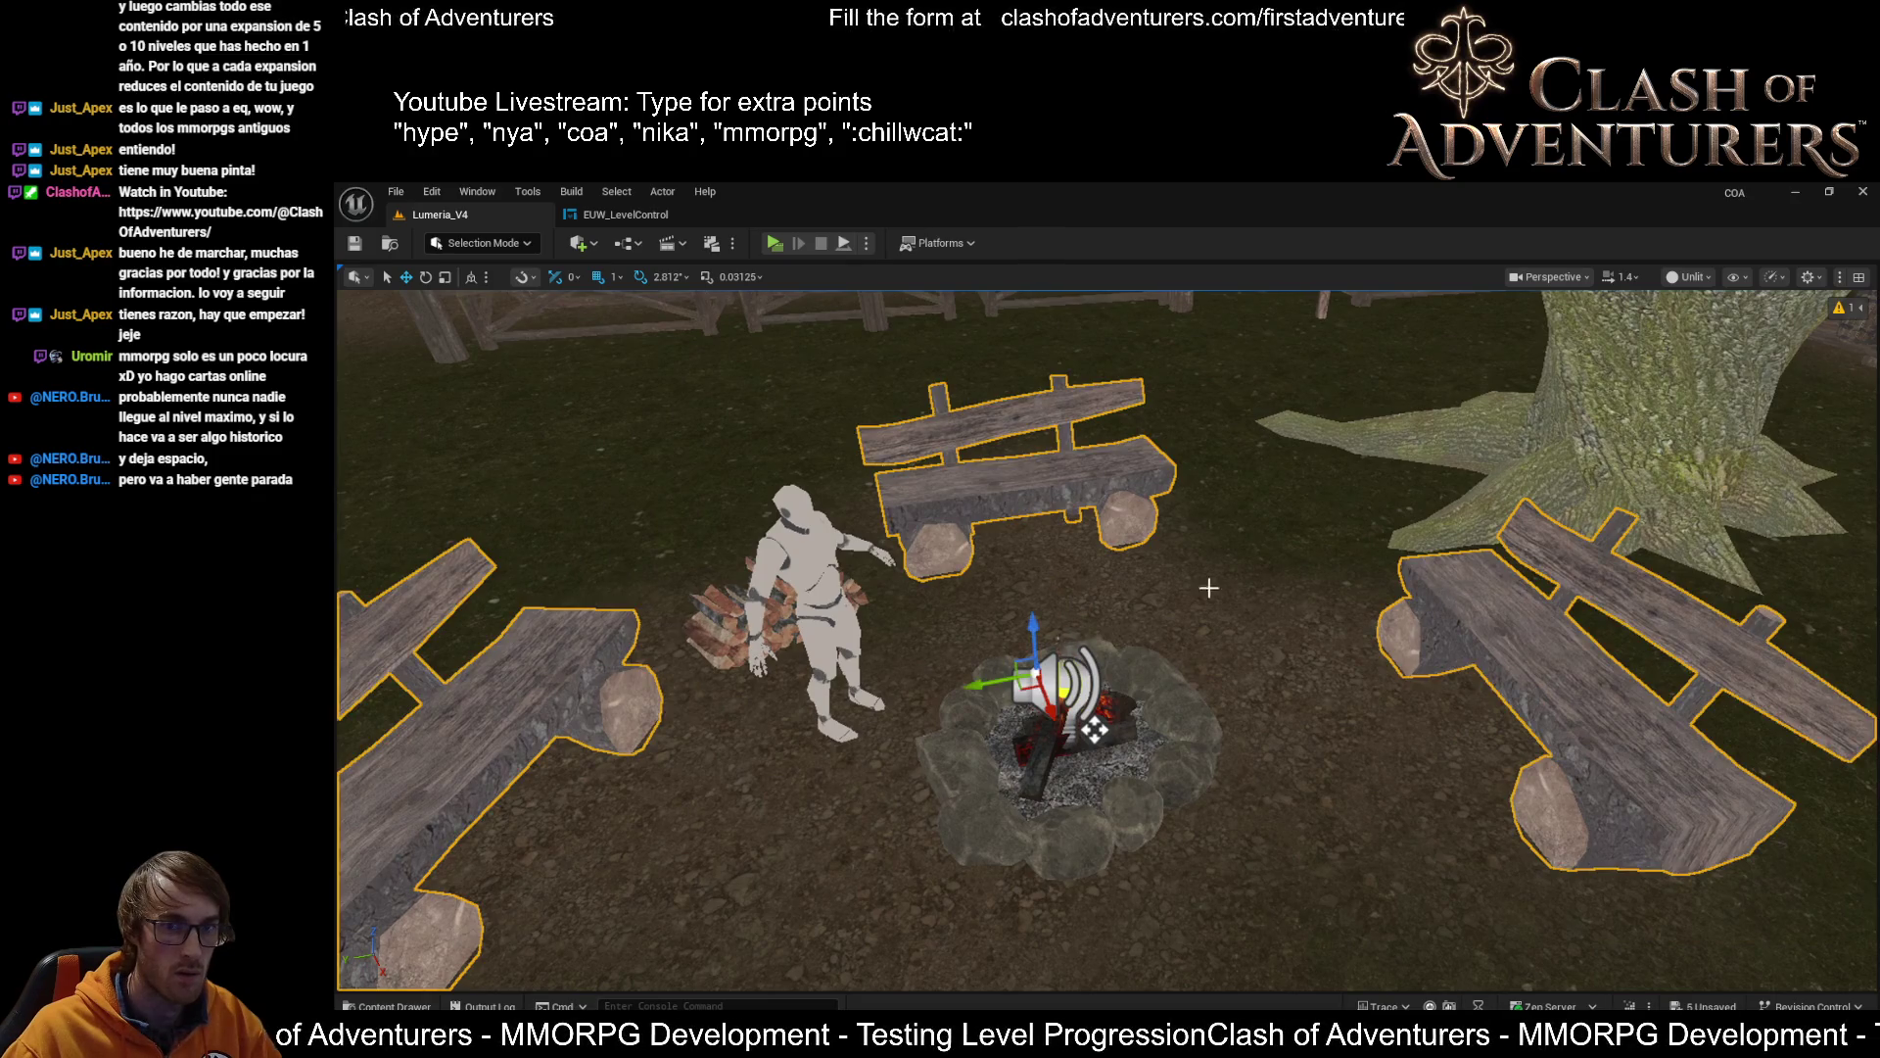
pyautogui.press('f')
pyautogui.click(1104, 654)
pyautogui.scroll(4, 1113, 637)
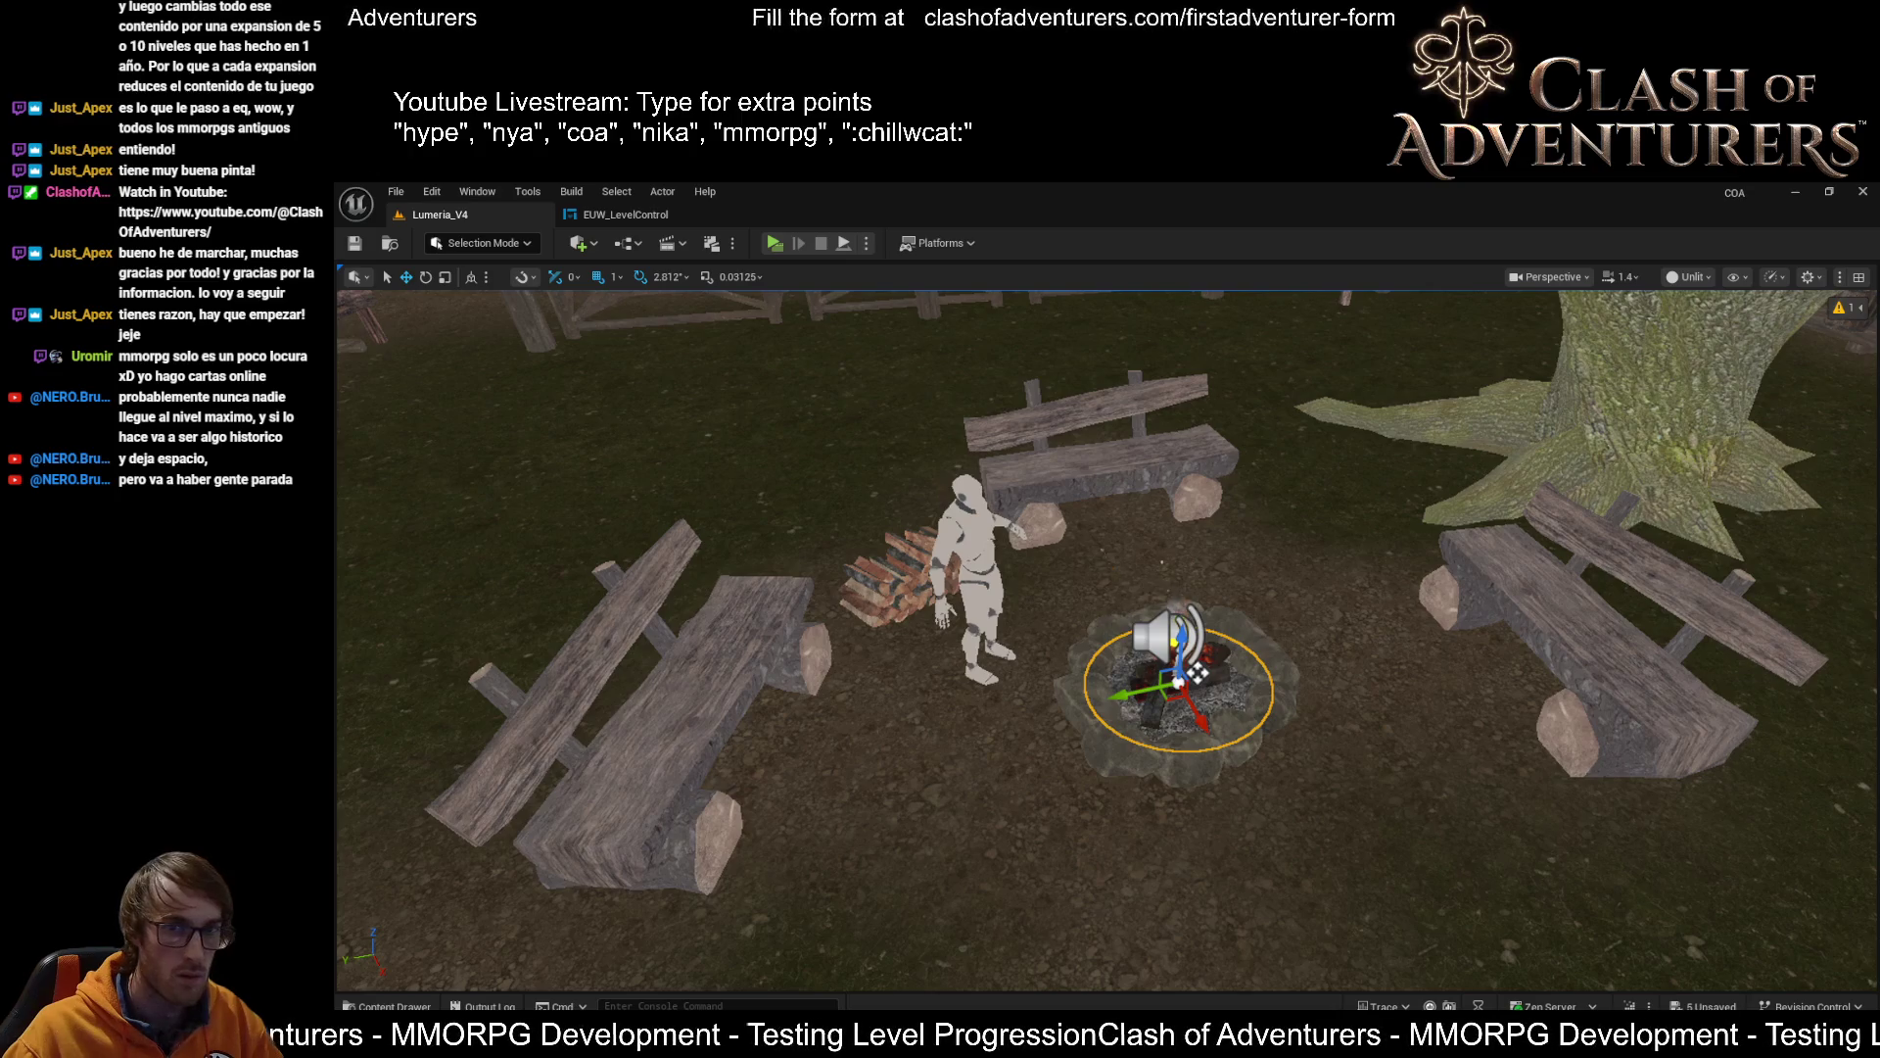
# Reselect the campfire and benches, and undo a misplaced move onto a market stall
pyautogui.press('Escape')
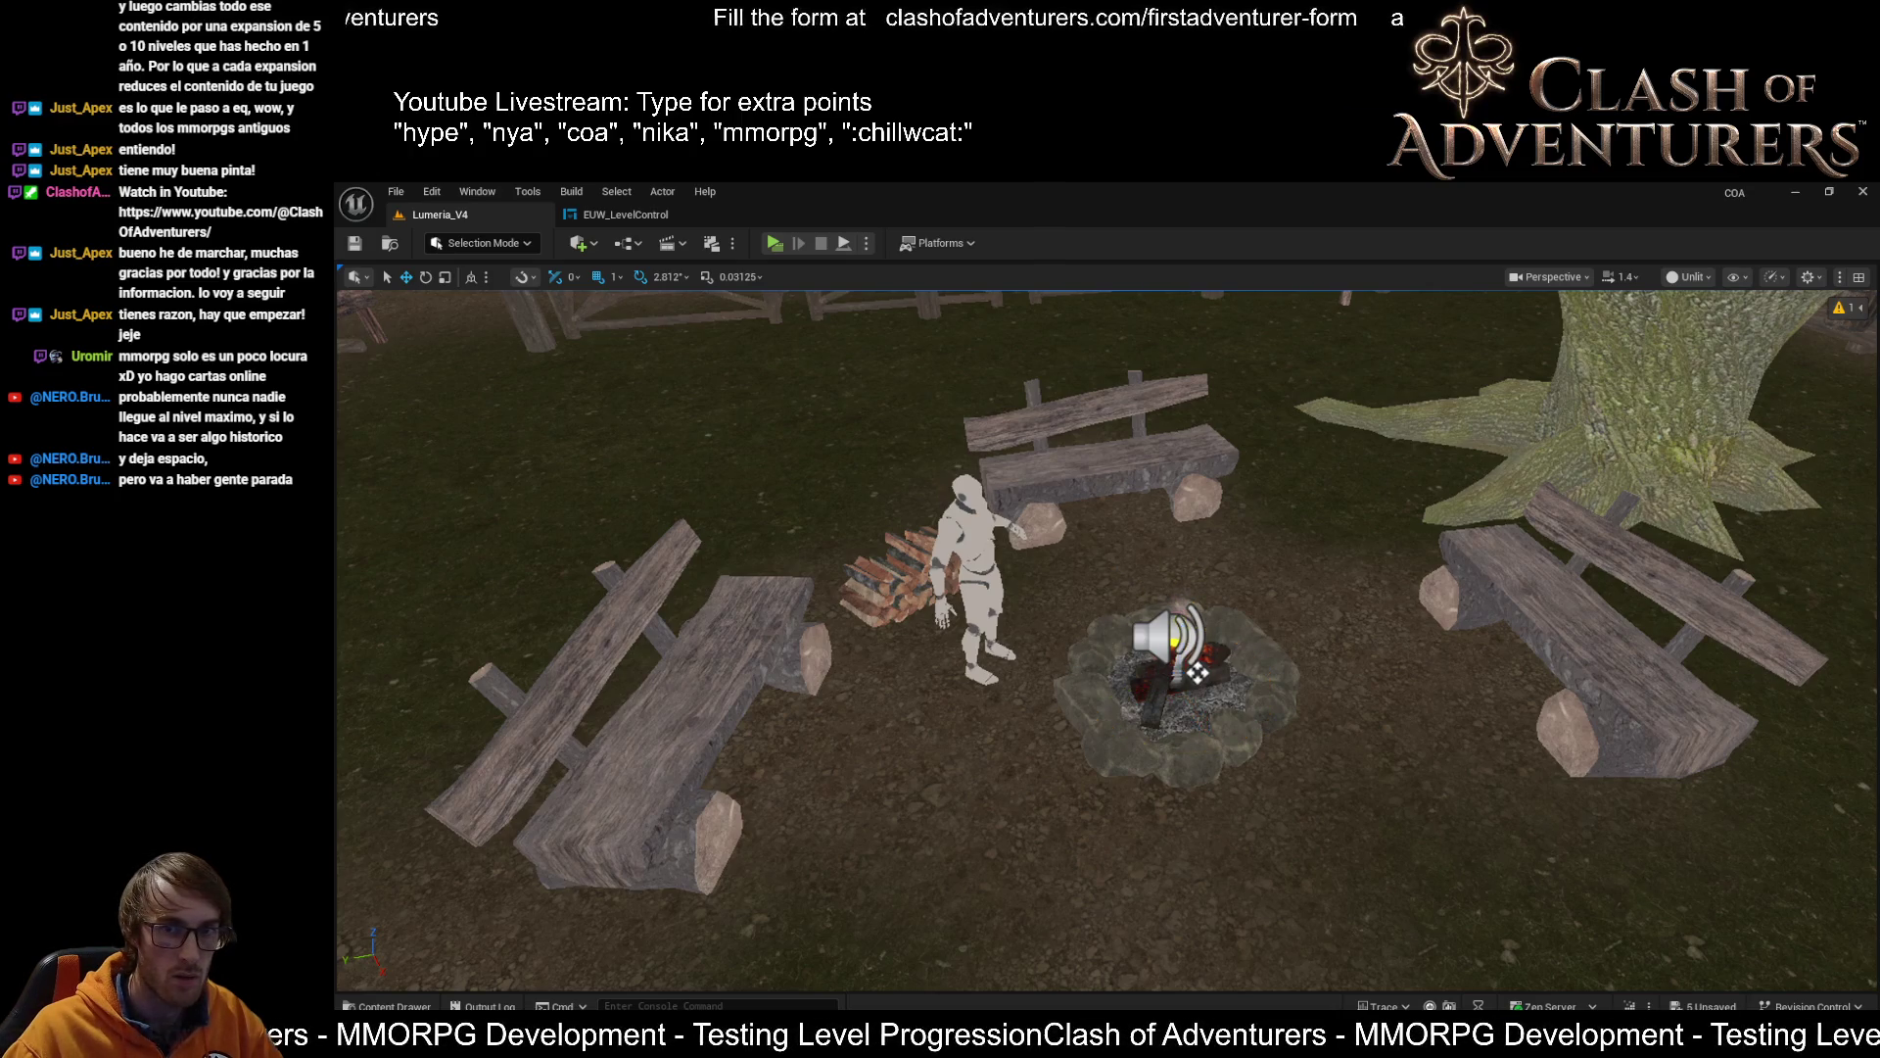
pyautogui.hotkey('ctrl', 'z')
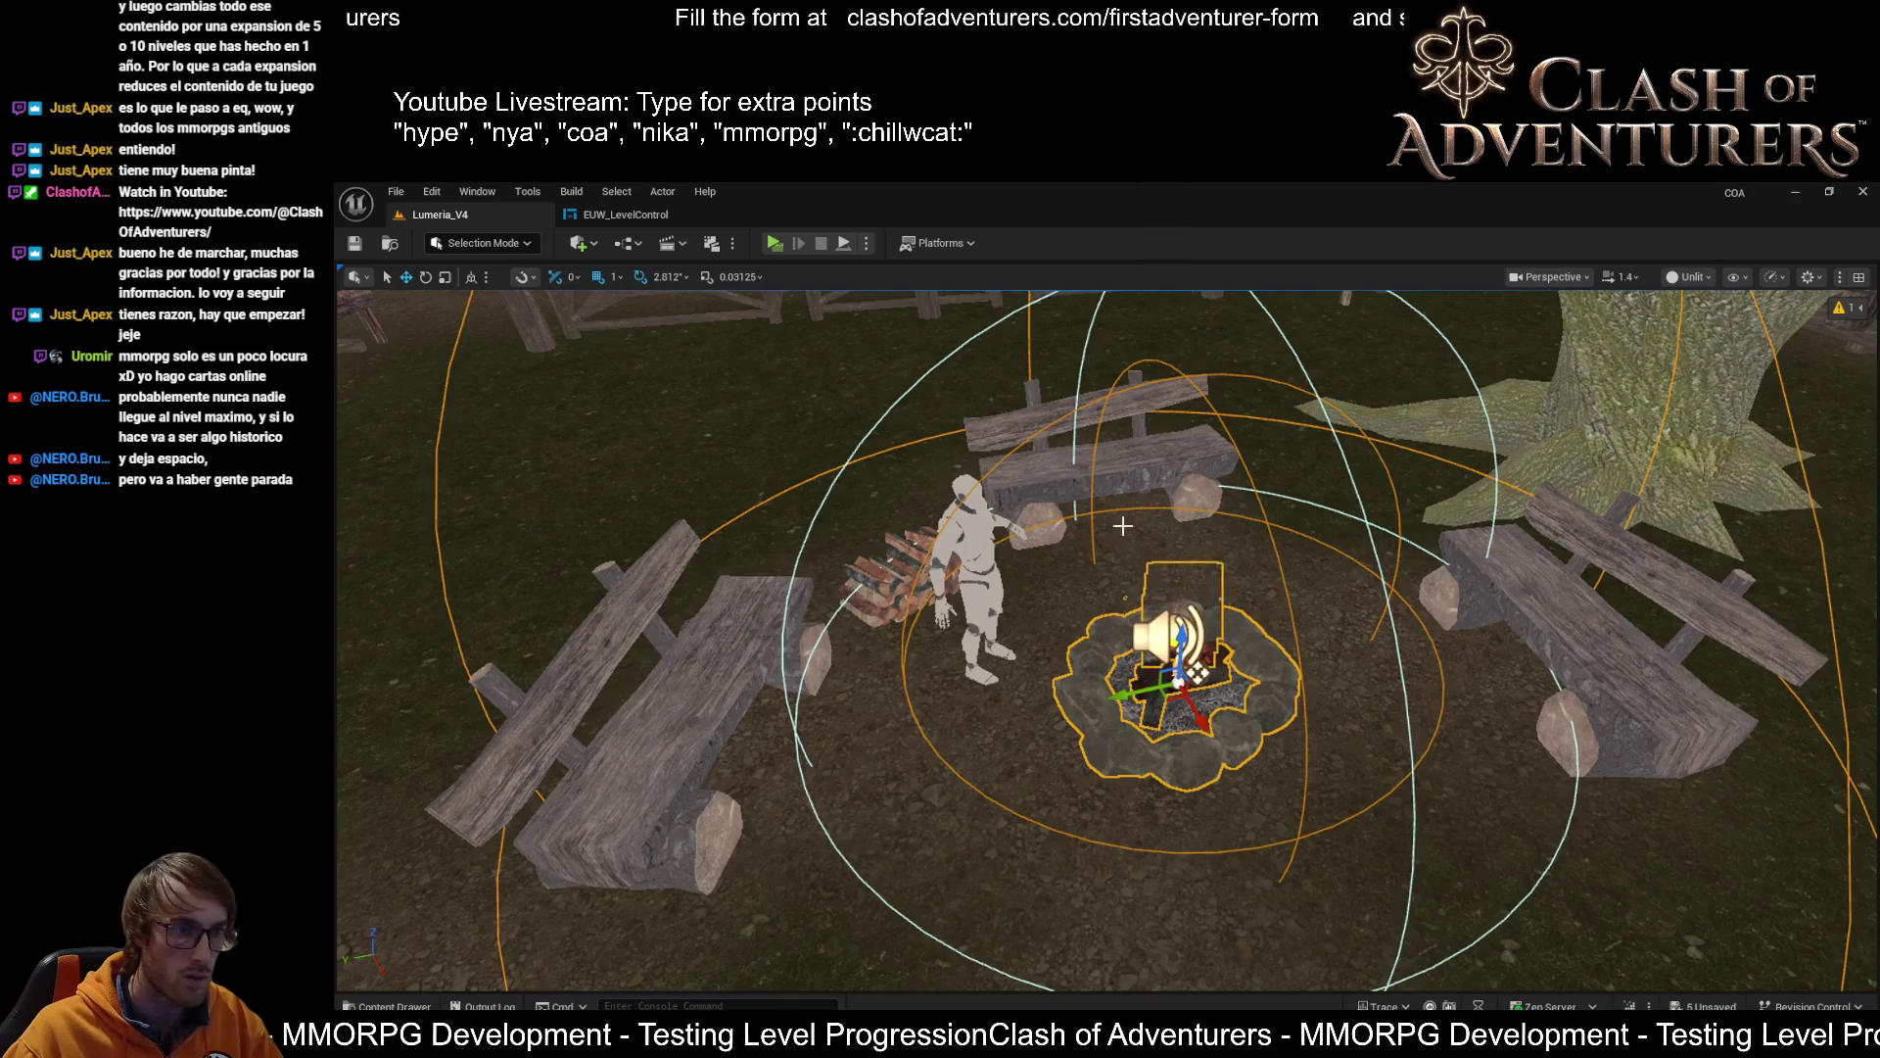
pyautogui.hotkey('ctrl', 'z')
pyautogui.press('f')
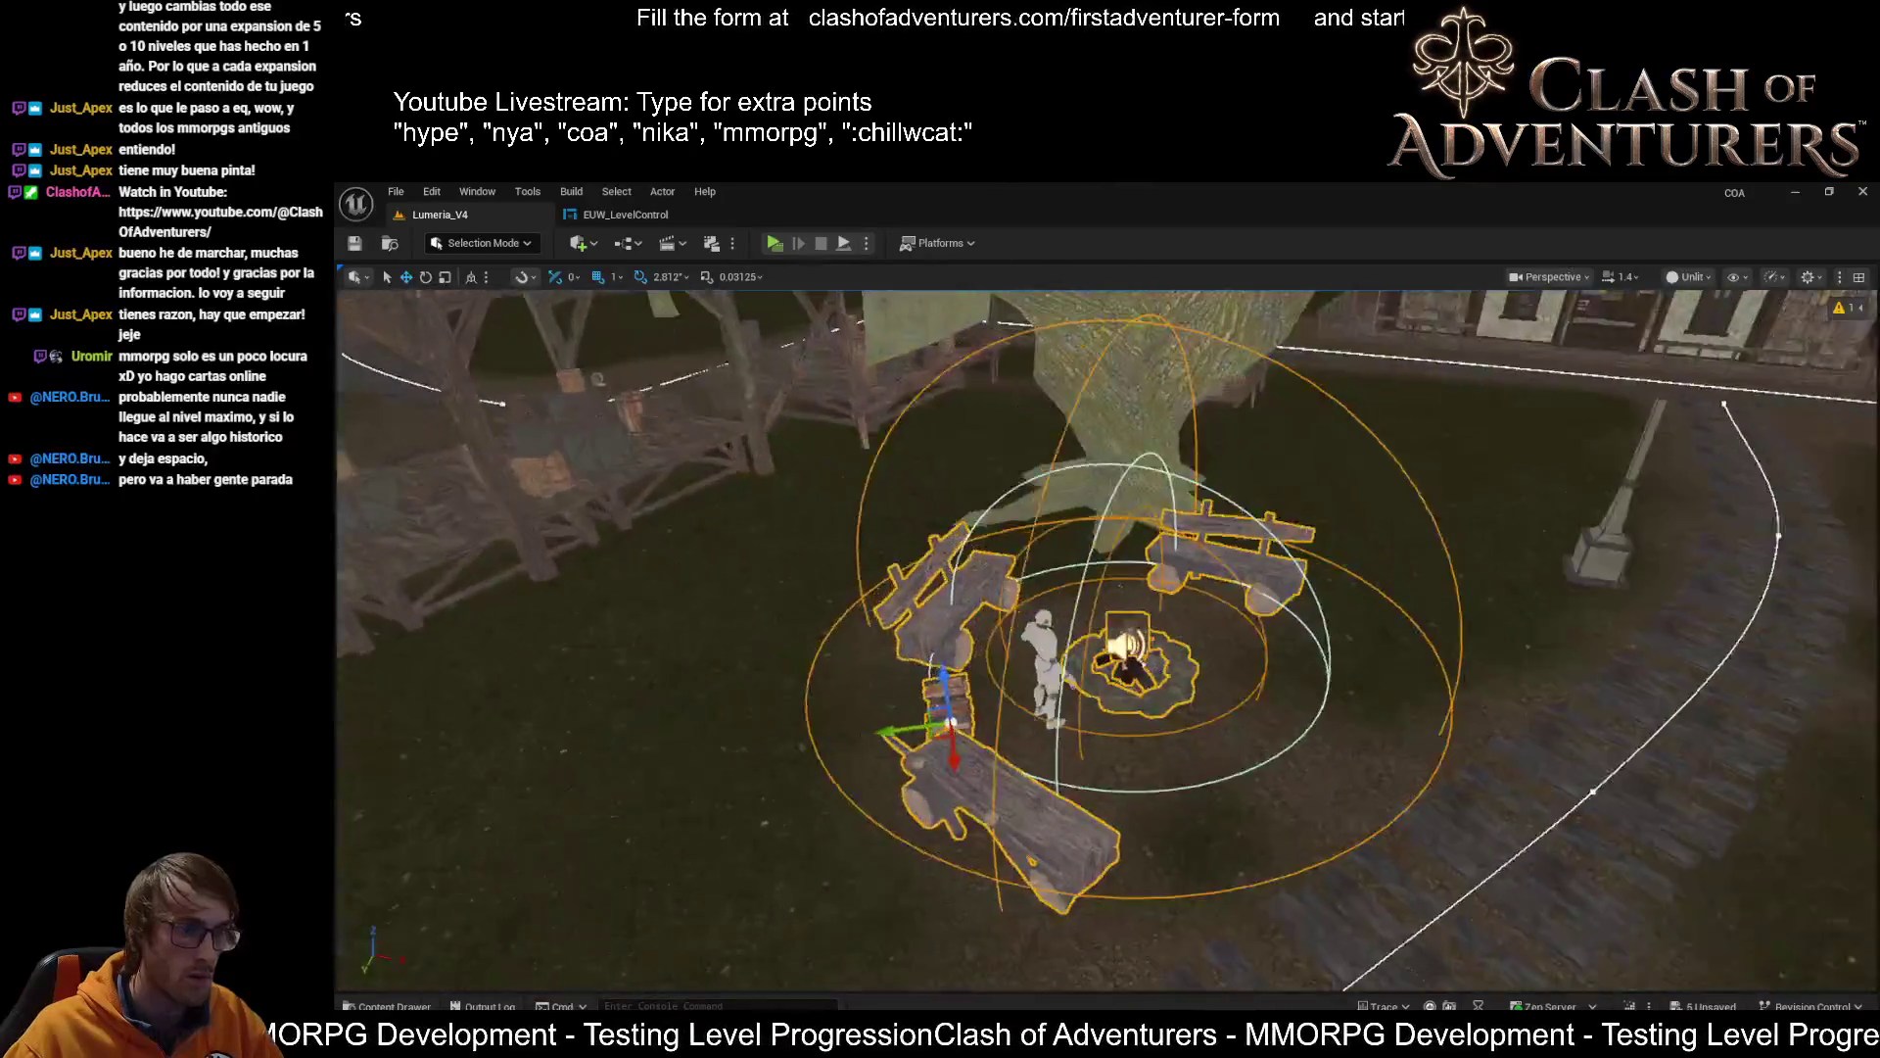
pyautogui.moveTo(1106, 636)
pyautogui.mouseDown()
pyautogui.moveTo(1048, 656)
pyautogui.moveTo(989, 637)
pyautogui.mouseUp()
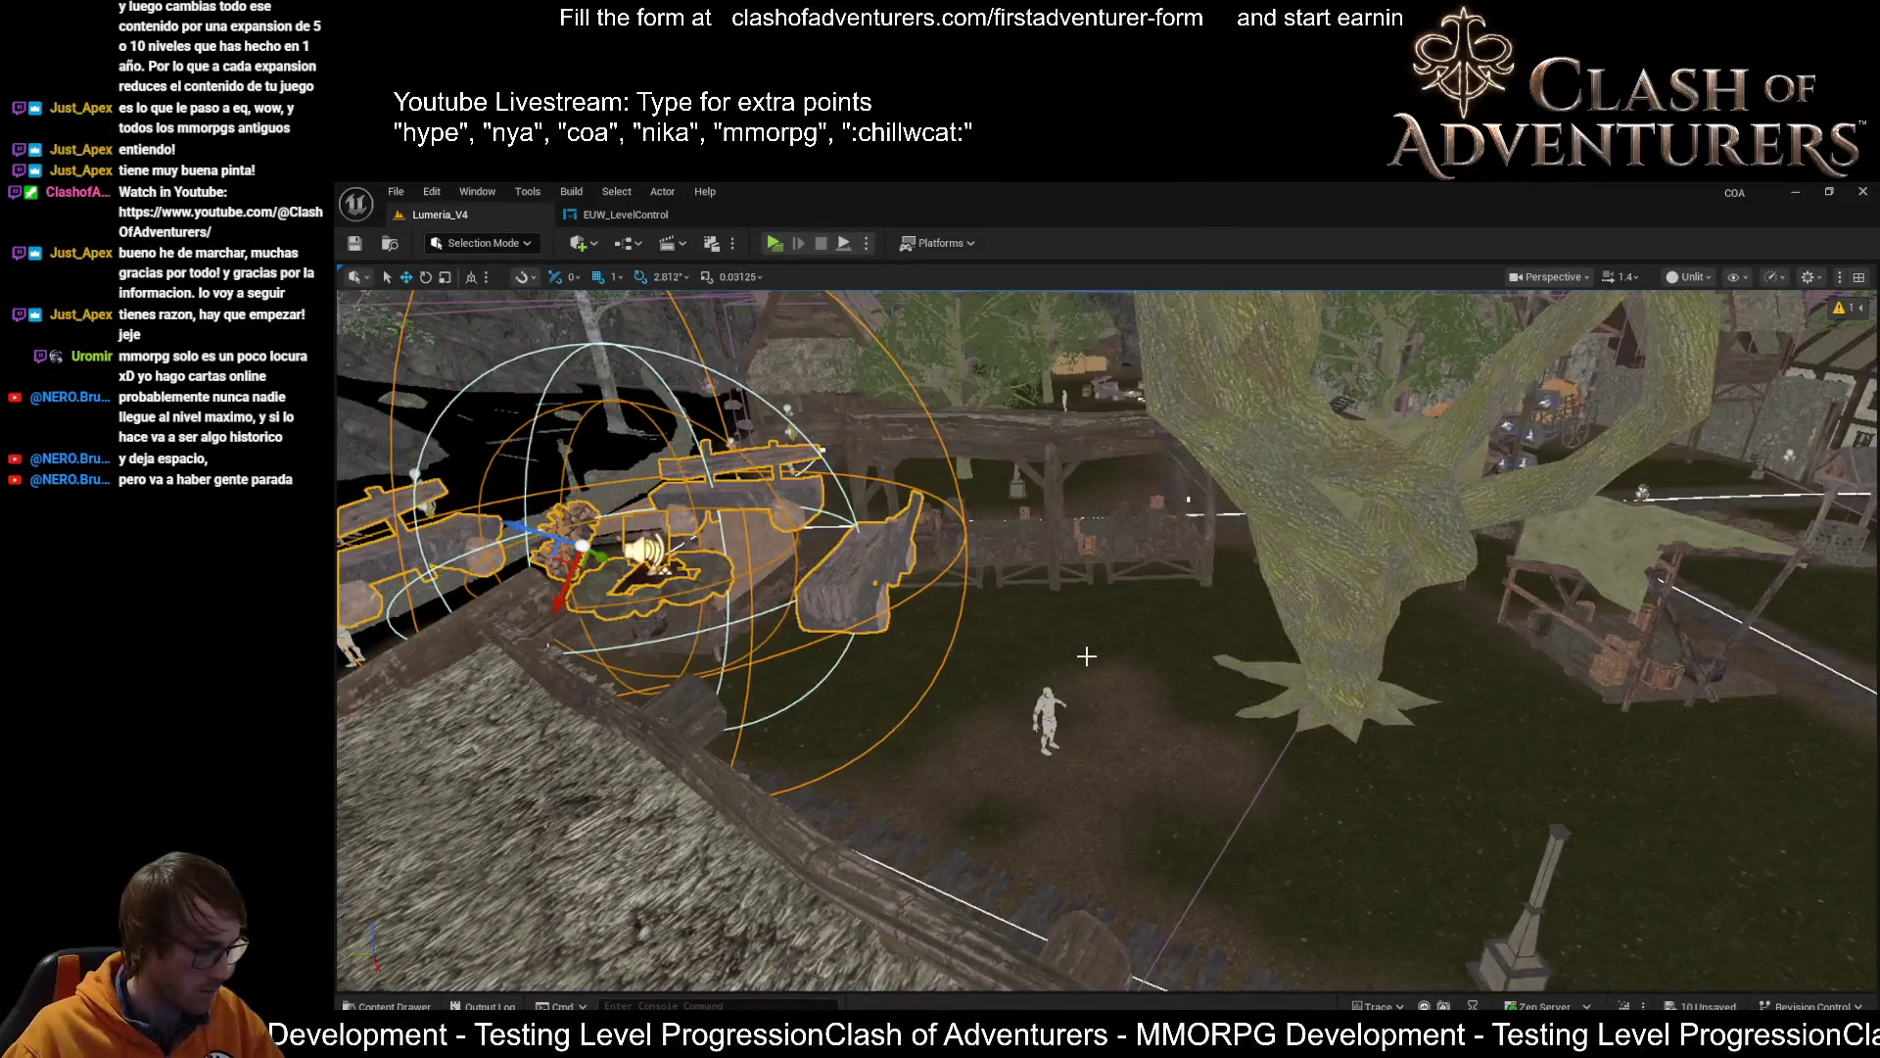
pyautogui.hotkey('ctrl', 'z')
# Check Surface snapping and drag the campfire group to a new ground spot
pyautogui.moveTo(626, 305)
pyautogui.mouseDown()
pyautogui.moveTo(607, 309)
pyautogui.moveTo(626, 304)
pyautogui.mouseUp()
pyautogui.click(523, 284)
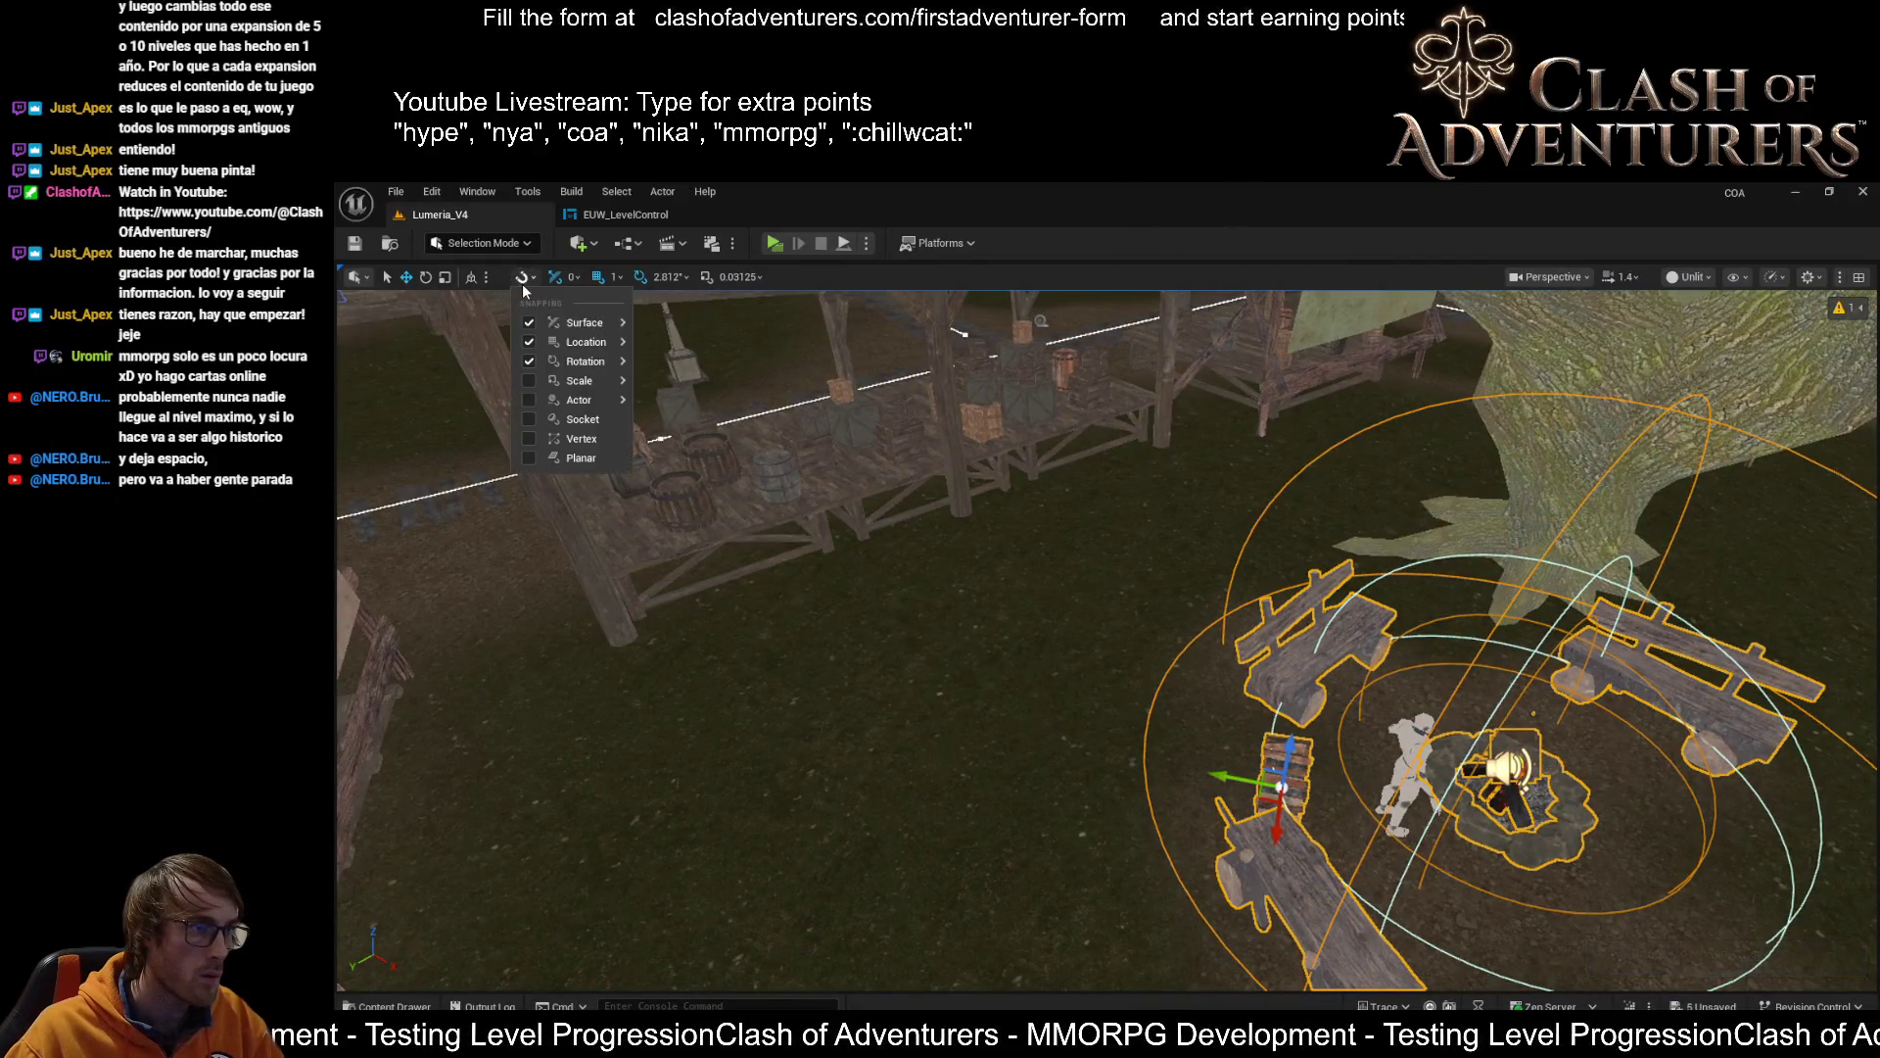
pyautogui.moveTo(534, 326)
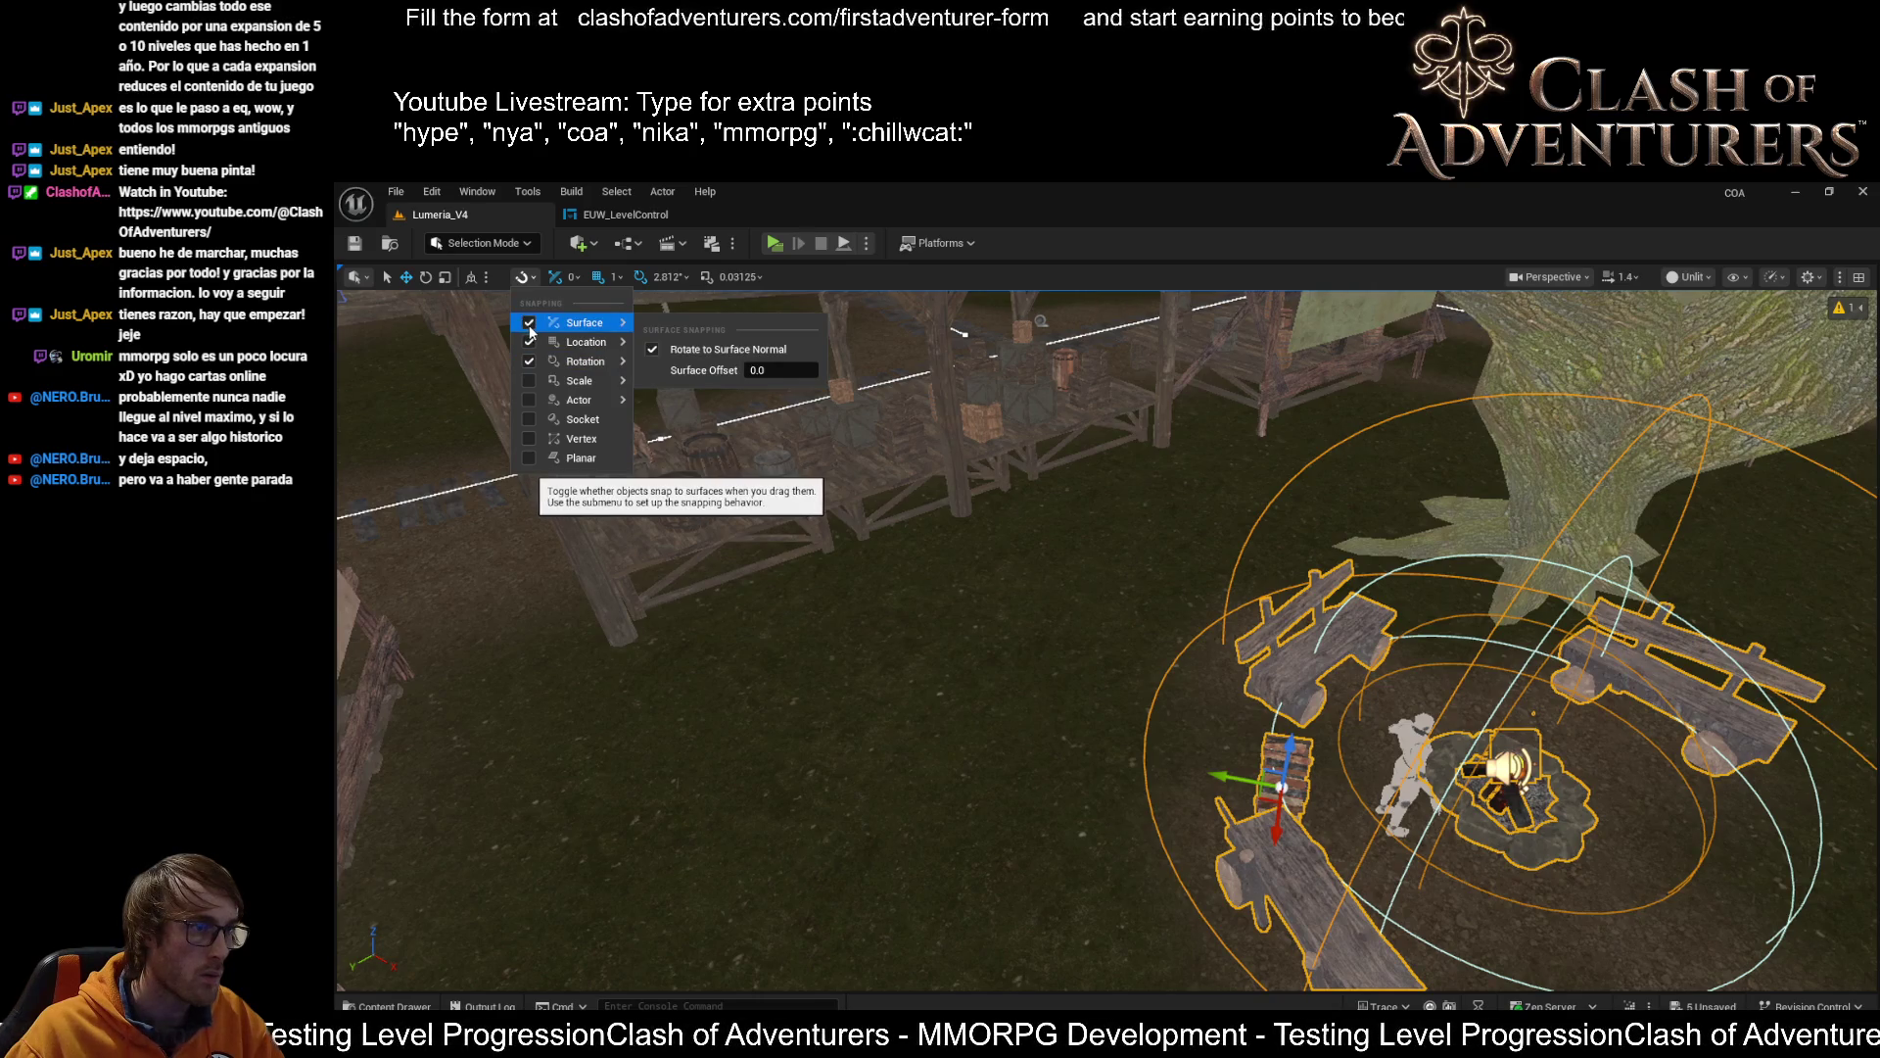
pyautogui.press('f')
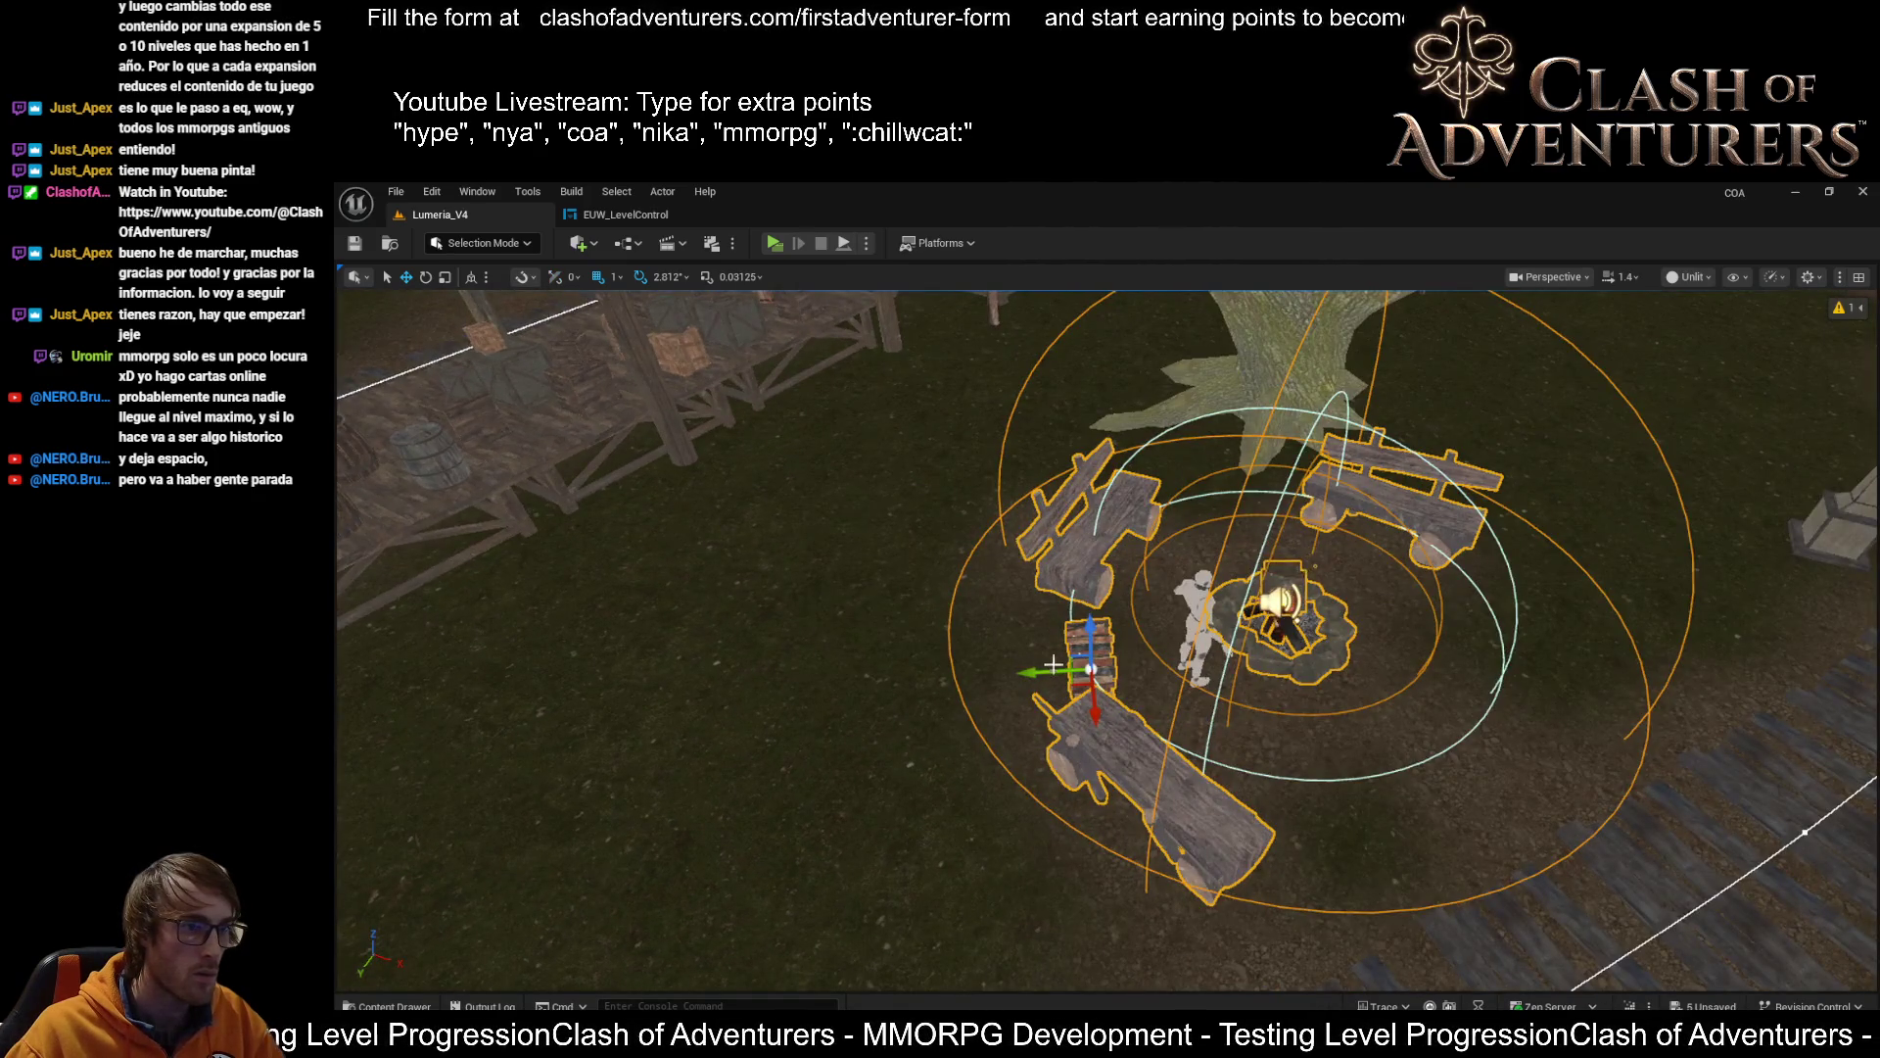
pyautogui.moveTo(1051, 663)
pyautogui.mouseDown()
pyautogui.moveTo(999, 647)
pyautogui.moveTo(1078, 636)
pyautogui.moveTo(960, 641)
pyautogui.moveTo(1057, 646)
pyautogui.moveTo(1042, 801)
pyautogui.moveTo(1097, 849)
pyautogui.mouseUp()
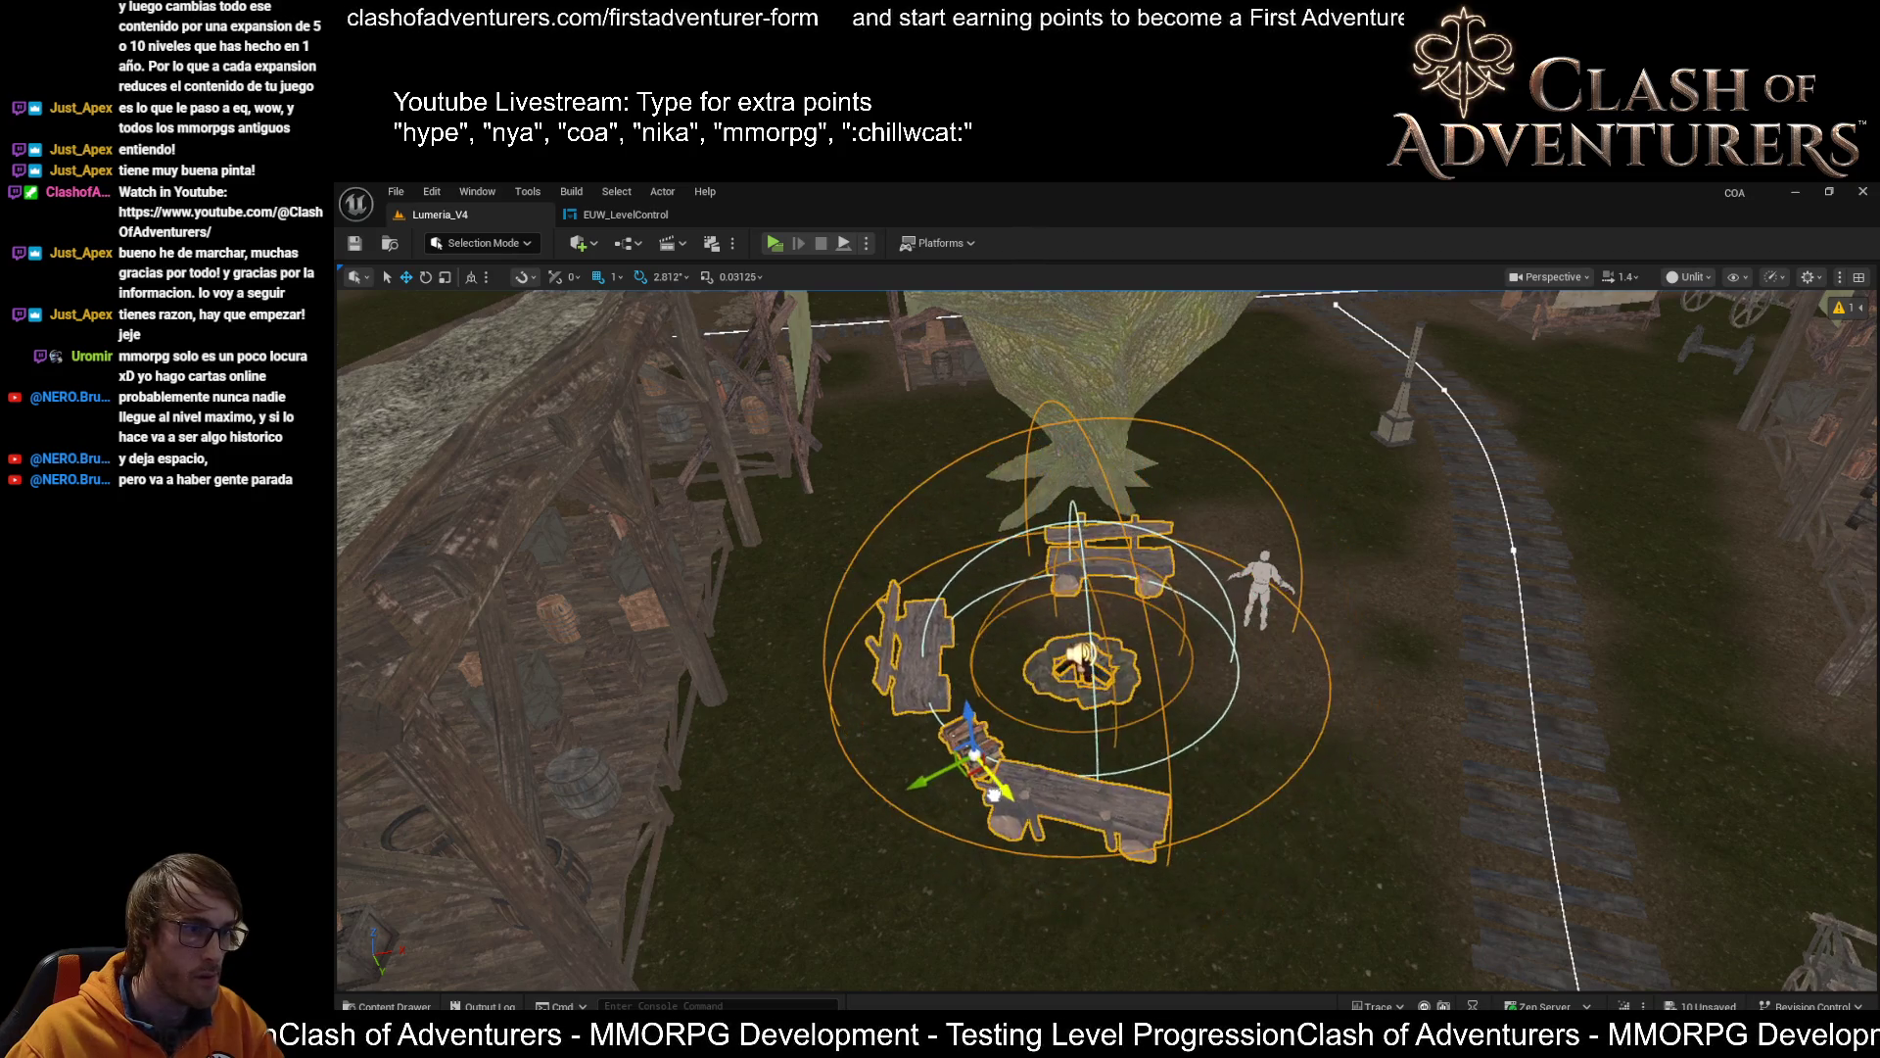
# Inspect the moved group beside the large tree and pick the tree in Instance Tool Mode
pyautogui.moveTo(1042, 637)
pyautogui.mouseDown()
pyautogui.moveTo(989, 642)
pyautogui.moveTo(970, 675)
pyautogui.mouseUp()
pyautogui.moveTo(706, 646); pyautogui.dragTo(733, 643)
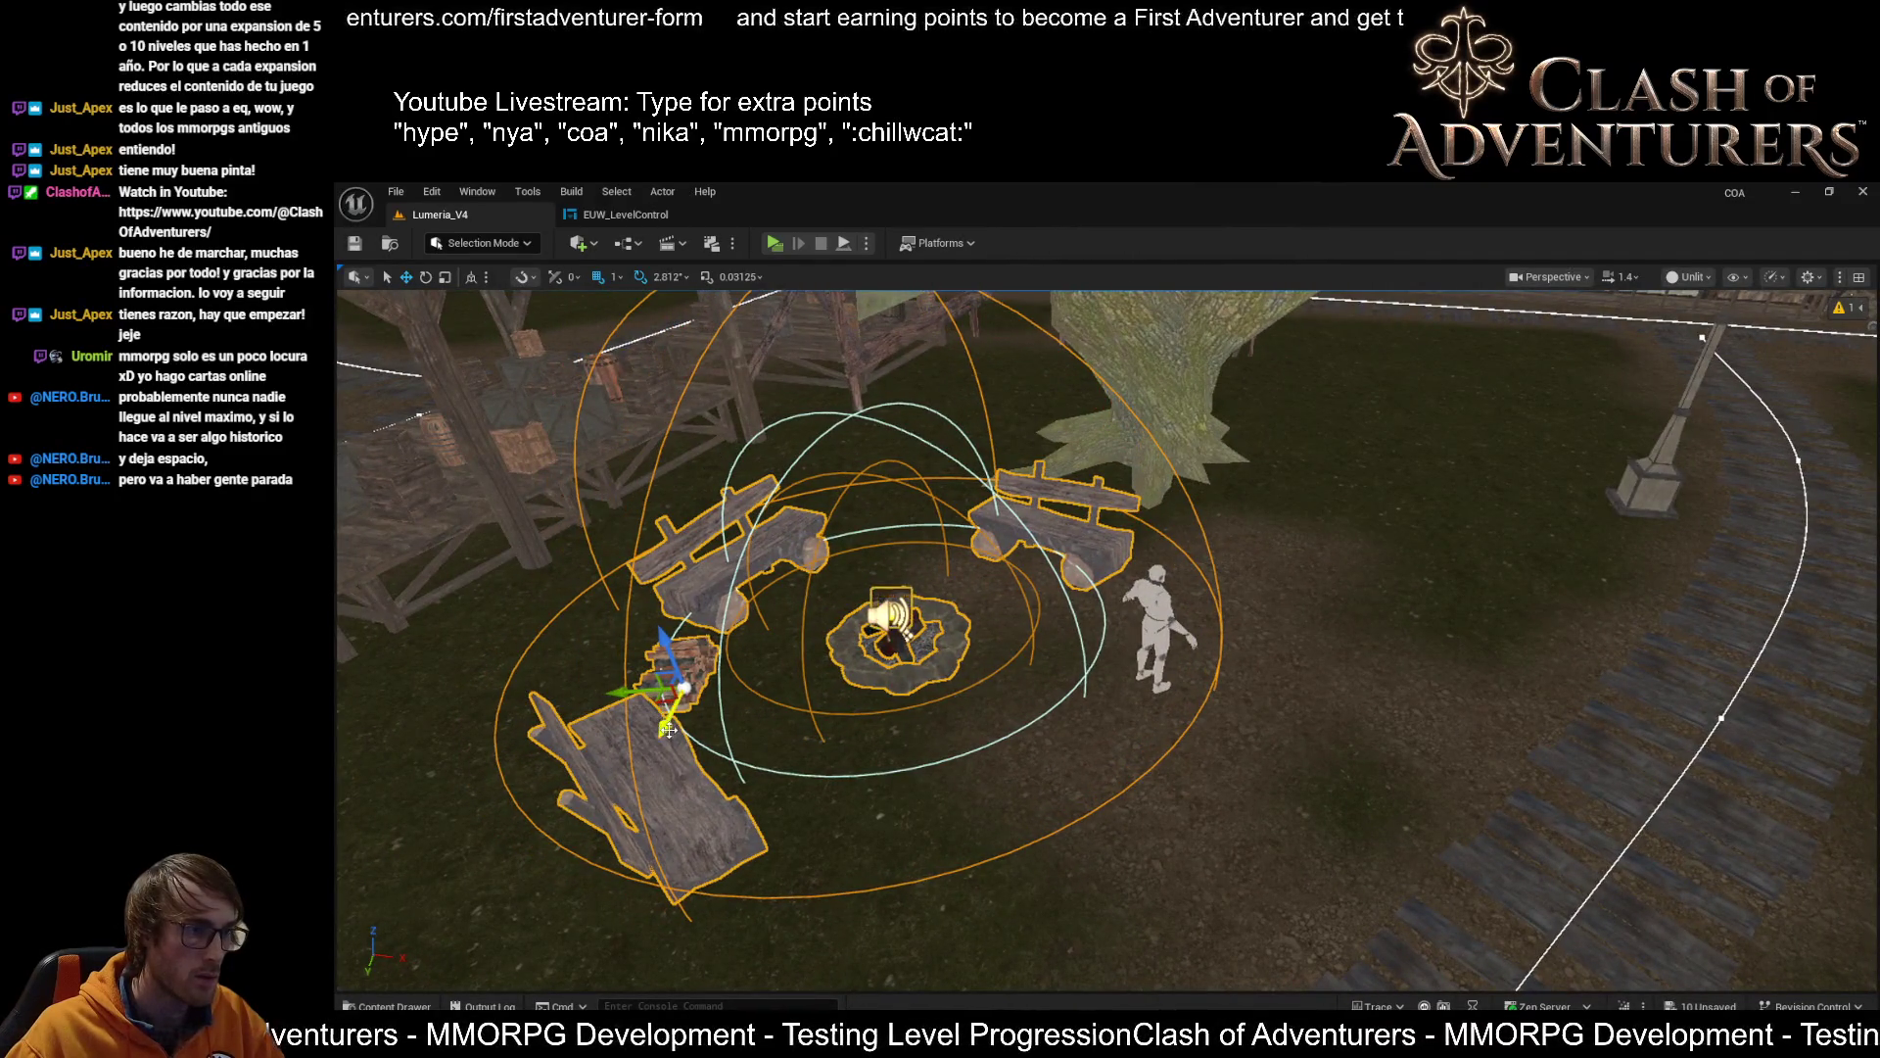
pyautogui.moveTo(705, 685)
pyautogui.mouseDown()
pyautogui.moveTo(940, 764)
pyautogui.moveTo(1264, 802)
pyautogui.moveTo(1489, 759)
pyautogui.moveTo(902, 648)
pyautogui.mouseUp()
pyautogui.hotkey('shift', '3')
pyautogui.click(1069, 599)
pyautogui.scroll(3, 1007, 691)
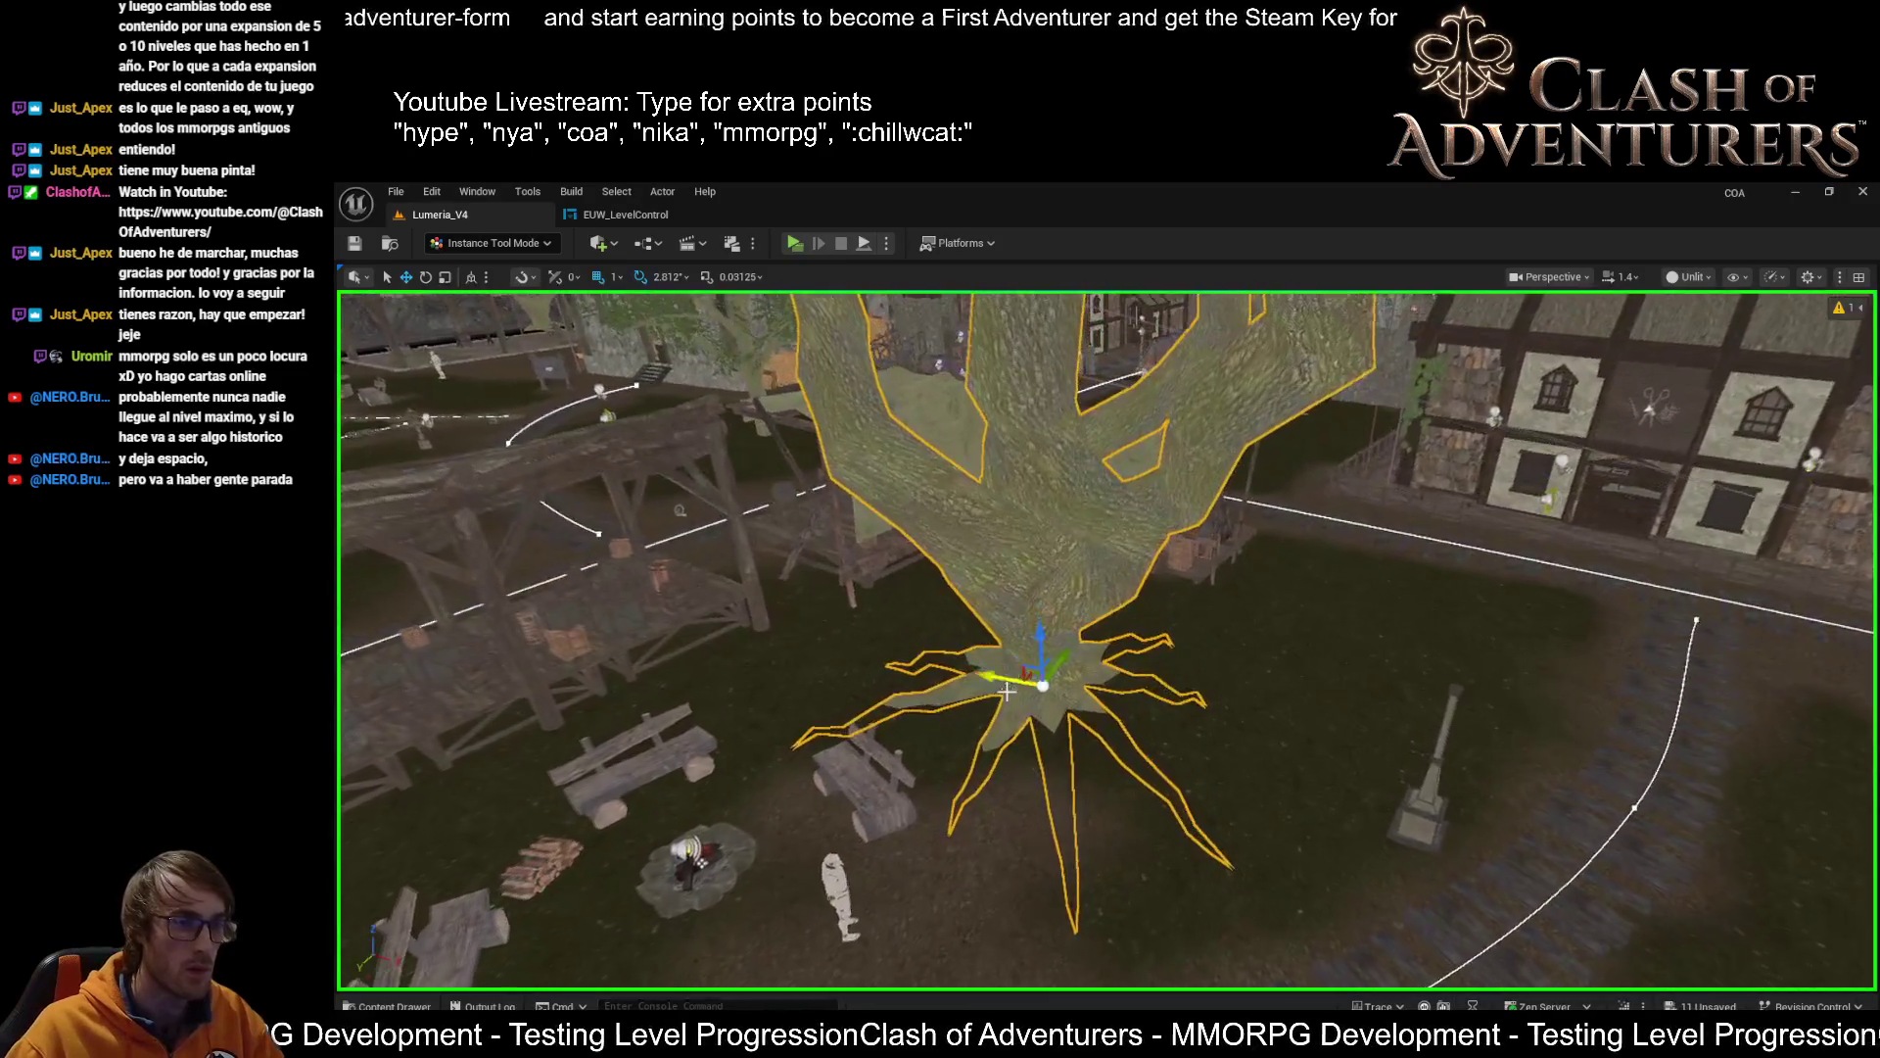
# Orbit the big tree, toggle Lit and Unlit shading, and enter Landscape Mode above the campfire
pyautogui.moveTo(1160, 659); pyautogui.dragTo(1148, 657)
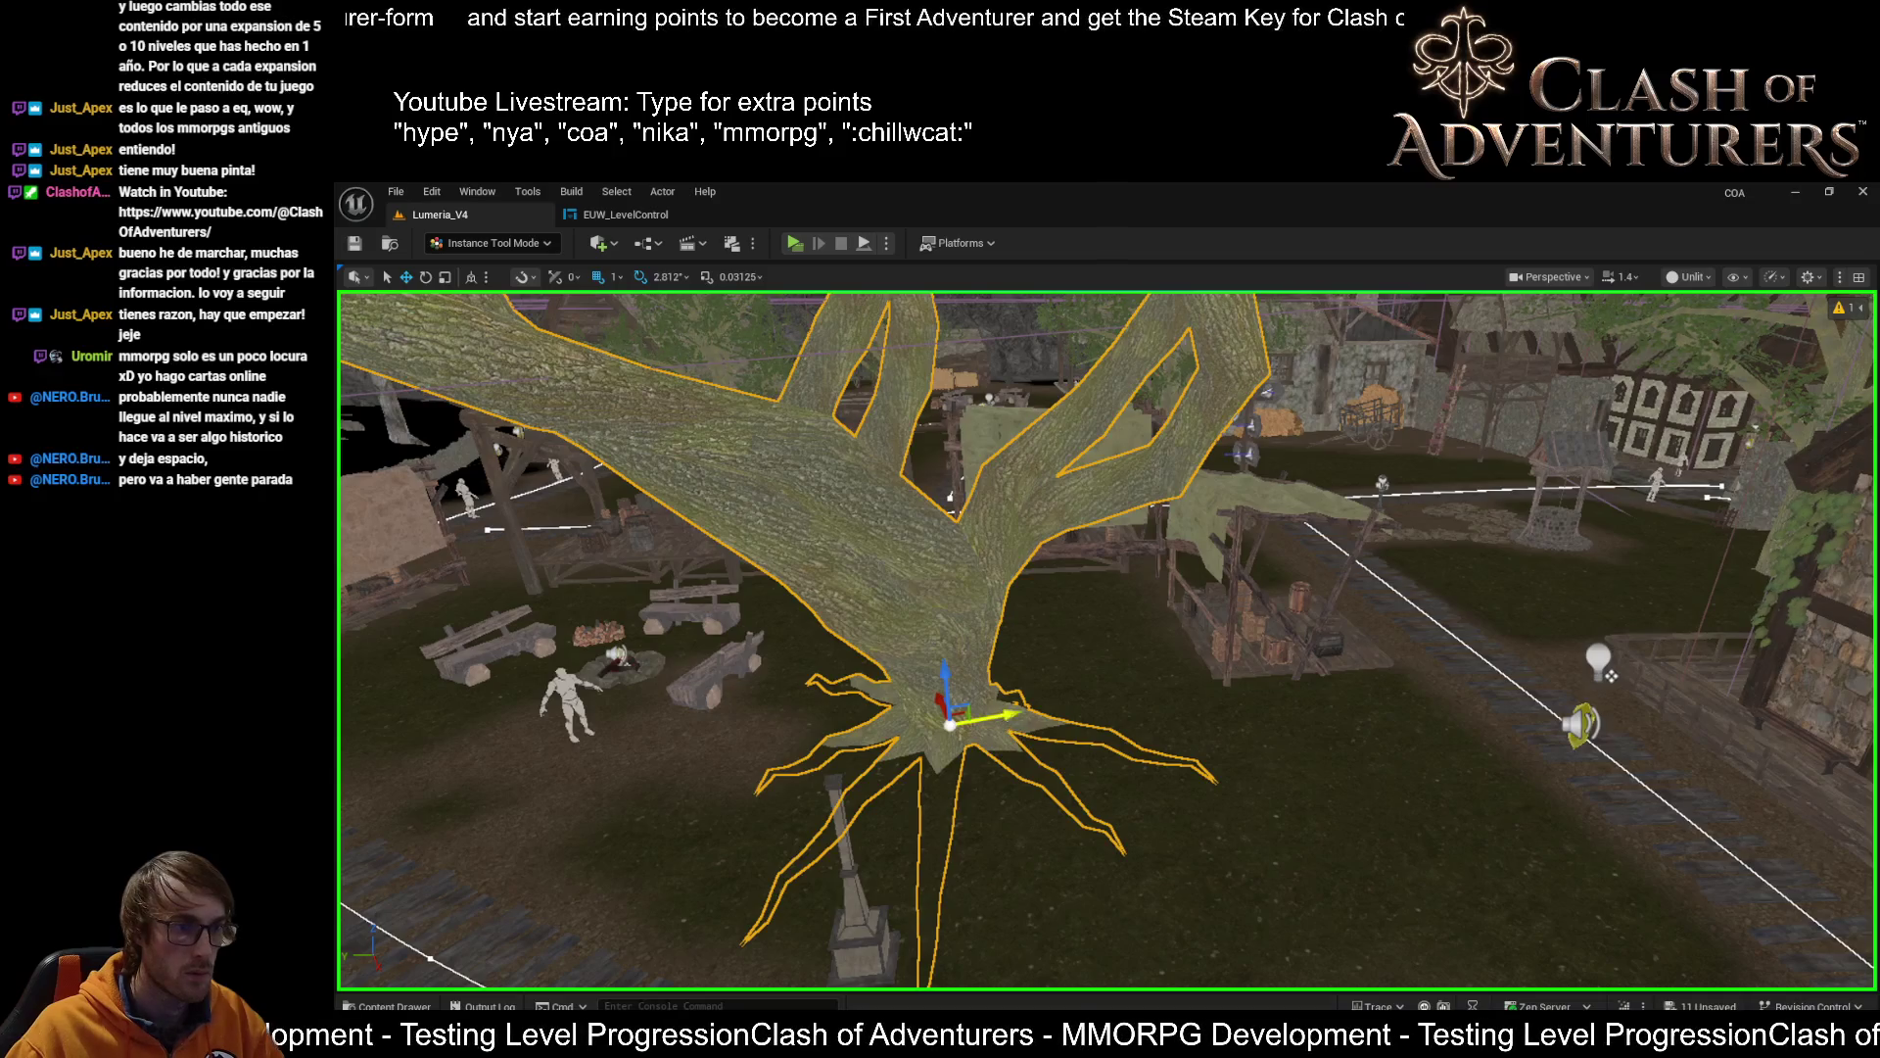
pyautogui.scroll(-5, 1008, 712)
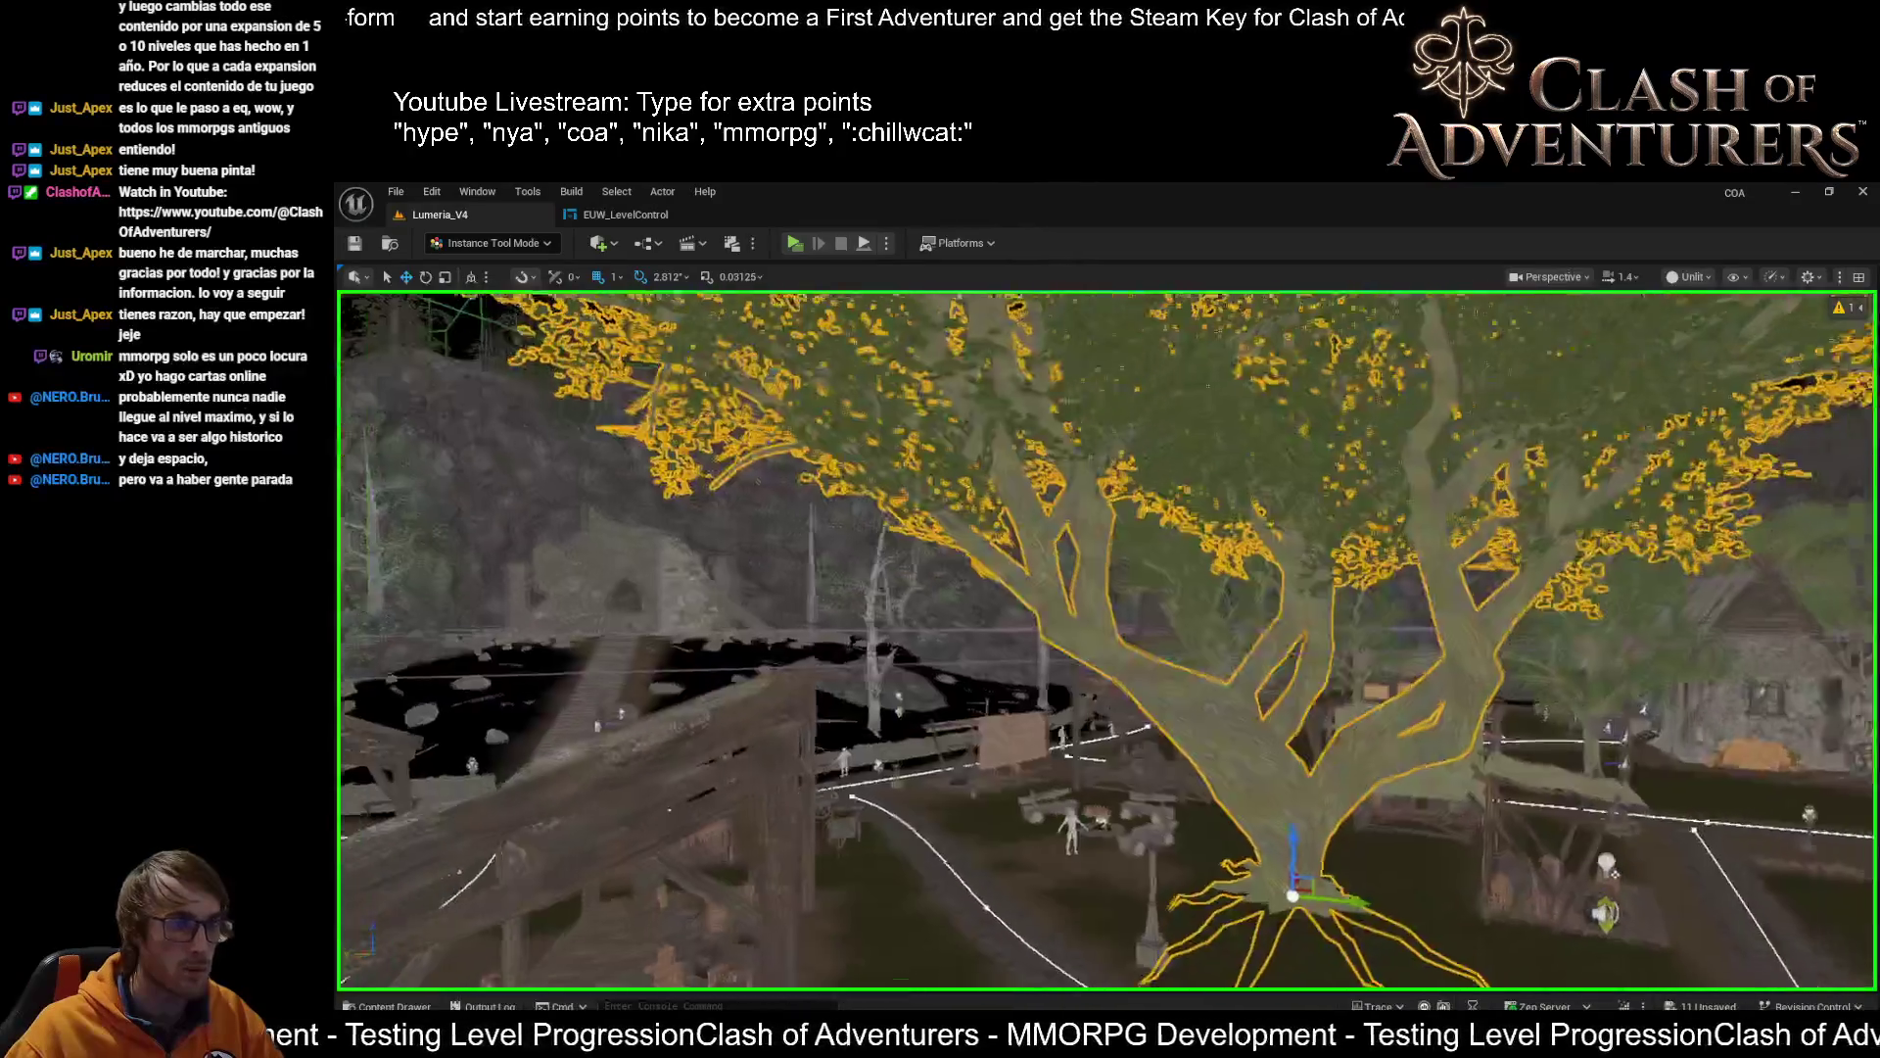
pyautogui.scroll(5, 1107, 636)
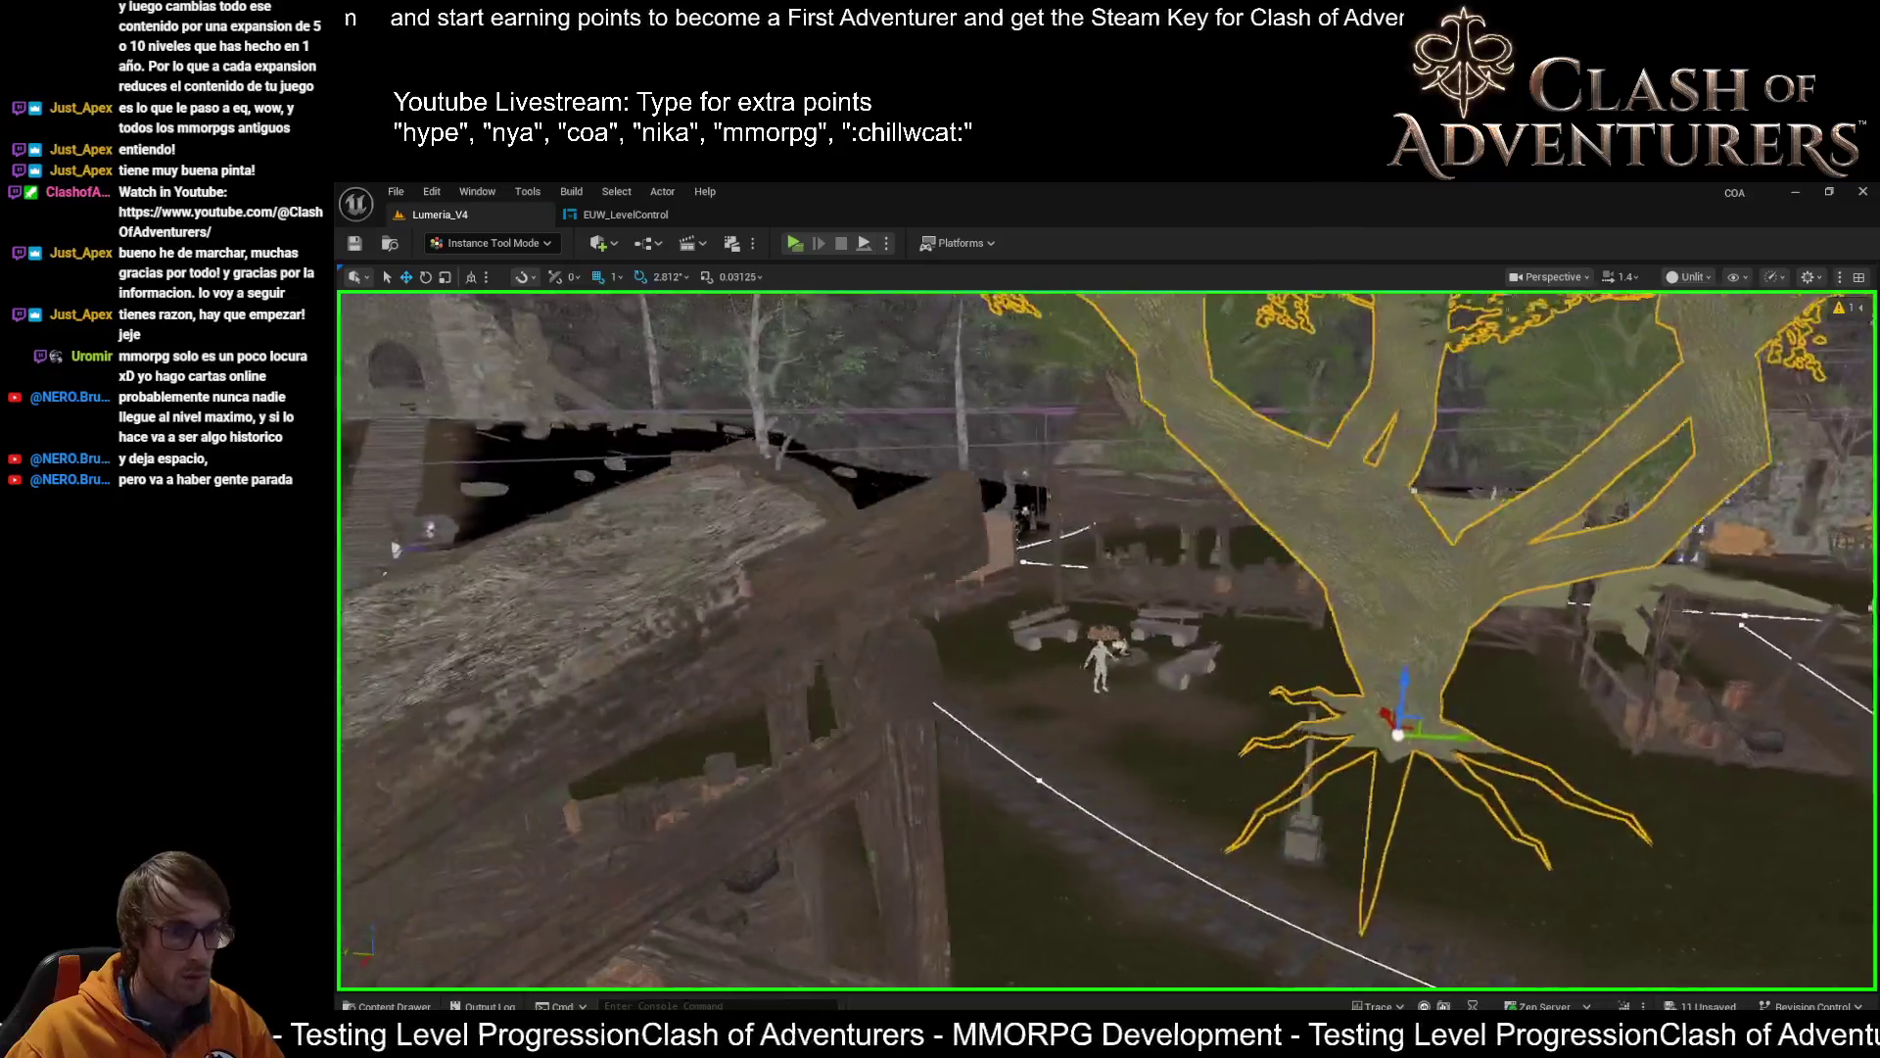
pyautogui.scroll(-5, 1147, 688)
pyautogui.hotkey('alt', '4')
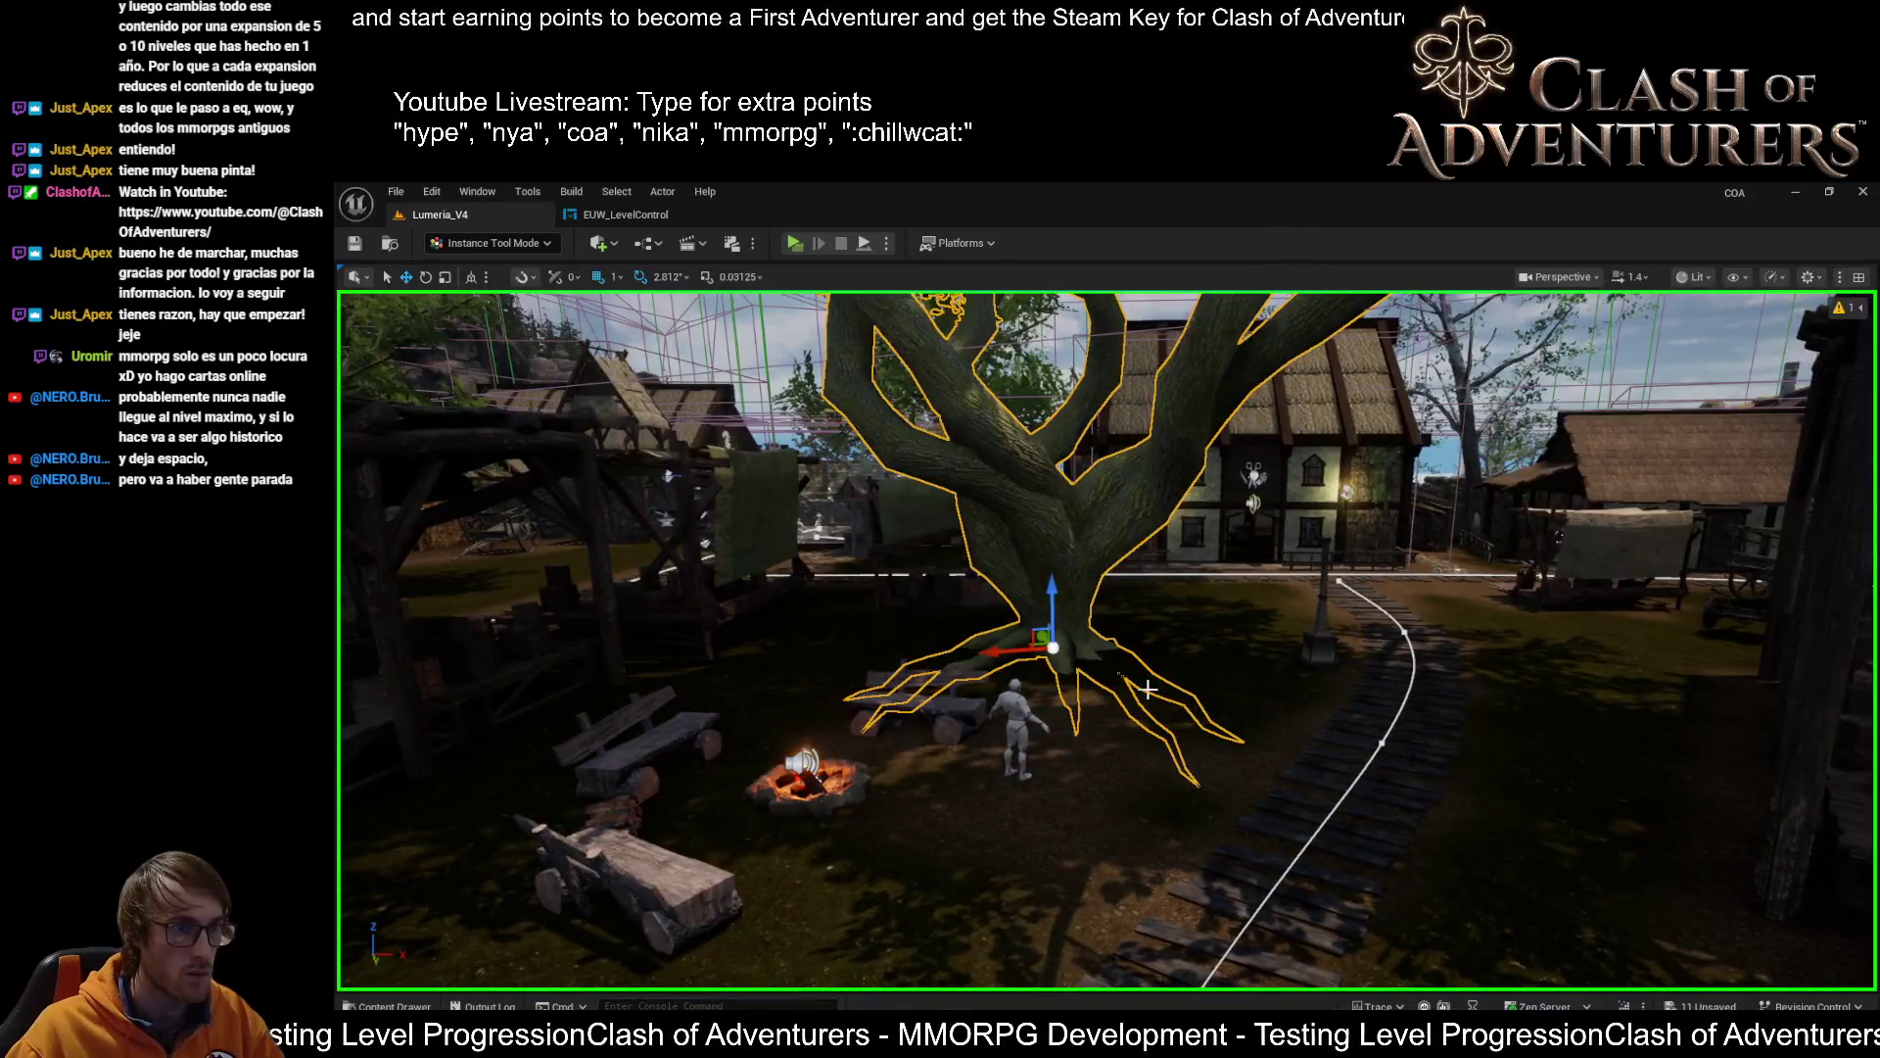
pyautogui.scroll(6, 1120, 674)
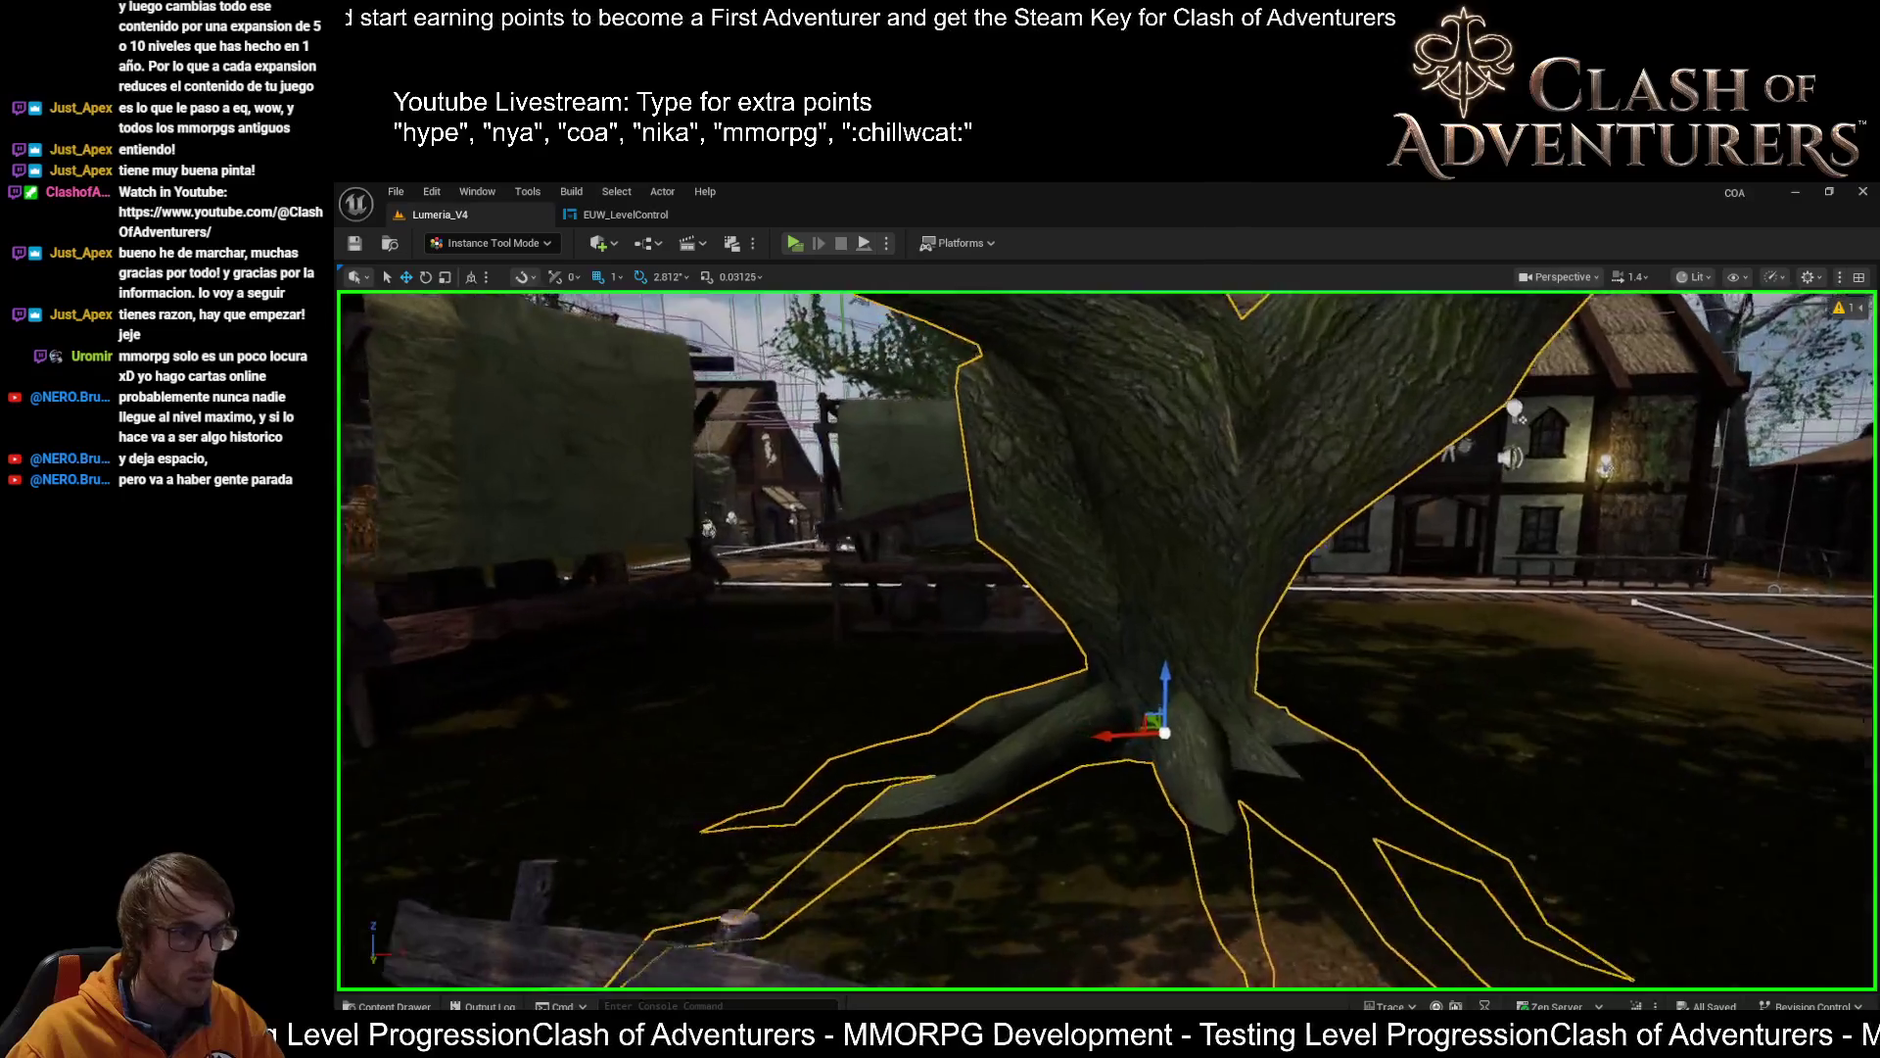
pyautogui.moveTo(1146, 681); pyautogui.dragTo(1156, 684)
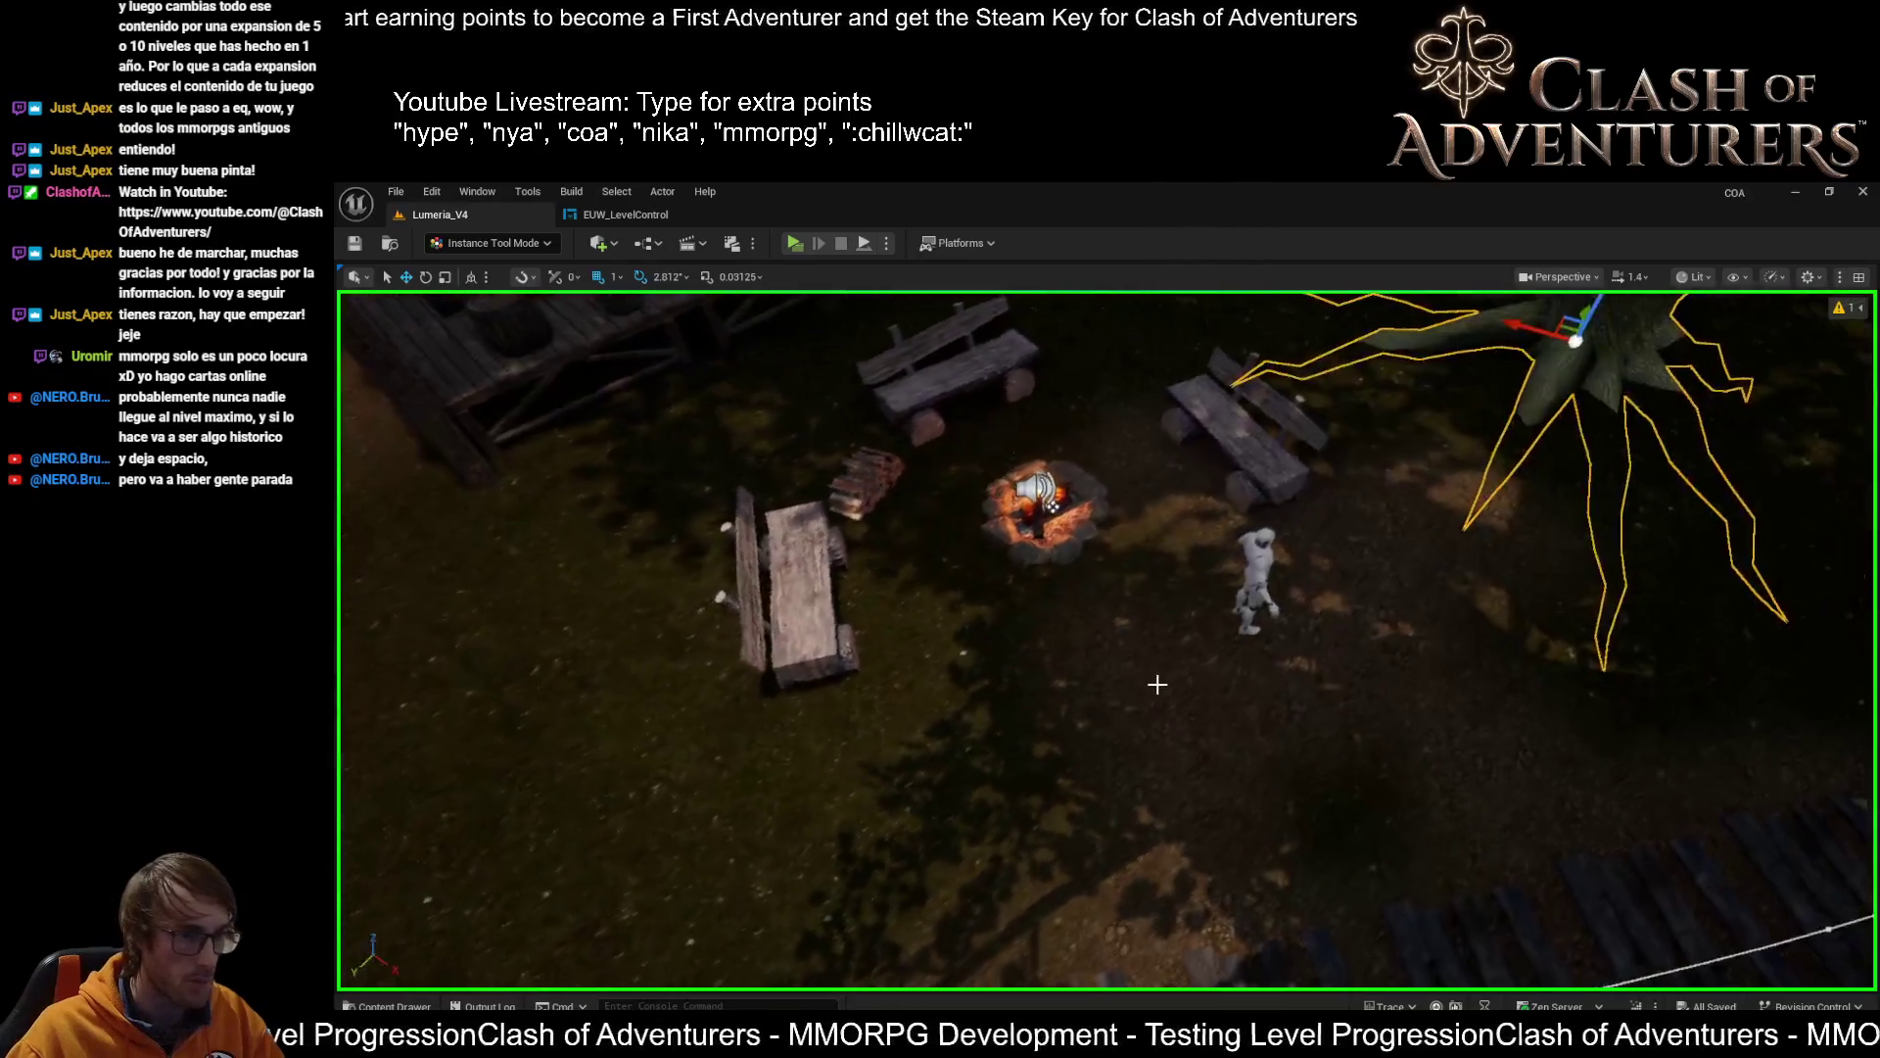
pyautogui.hotkey('alt', '3')
pyautogui.hotkey('shift', '2')
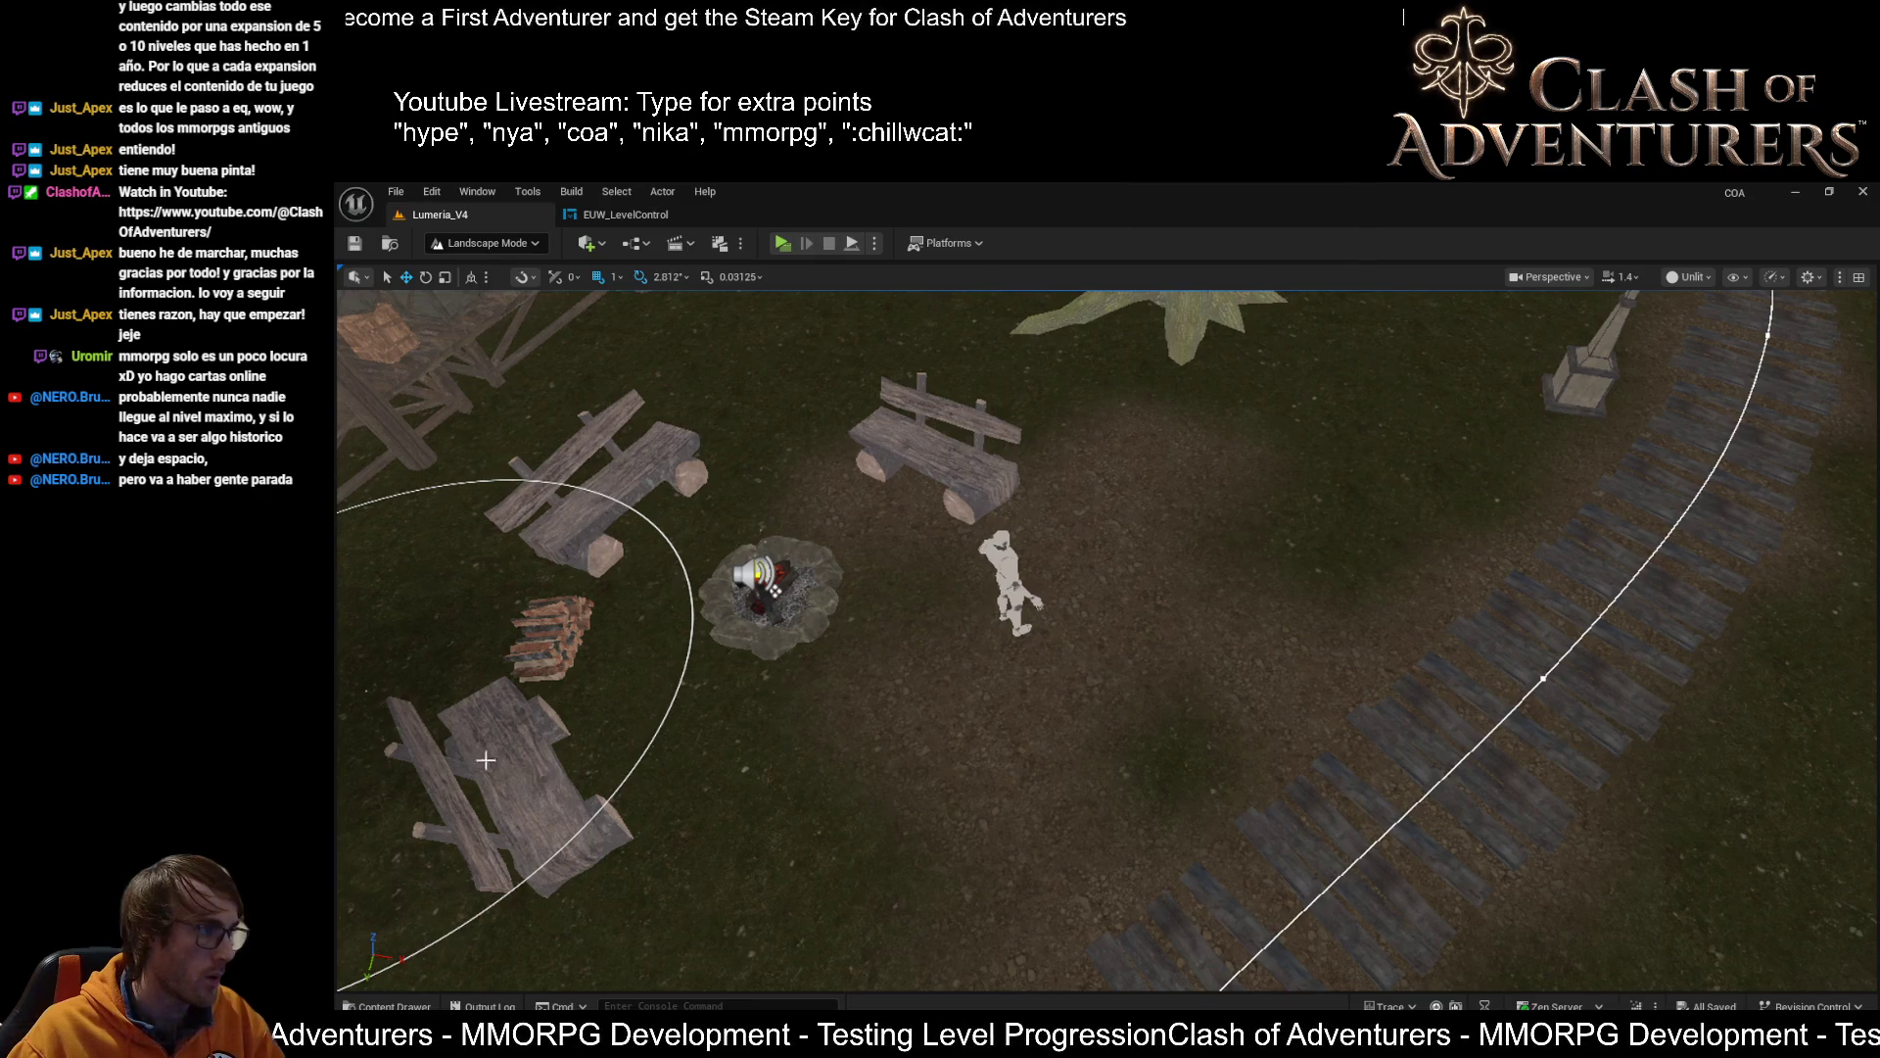
# Paint the ground beside the campfire and save the level
pyautogui.moveTo(380, 767); pyautogui.dragTo(1125, 558)
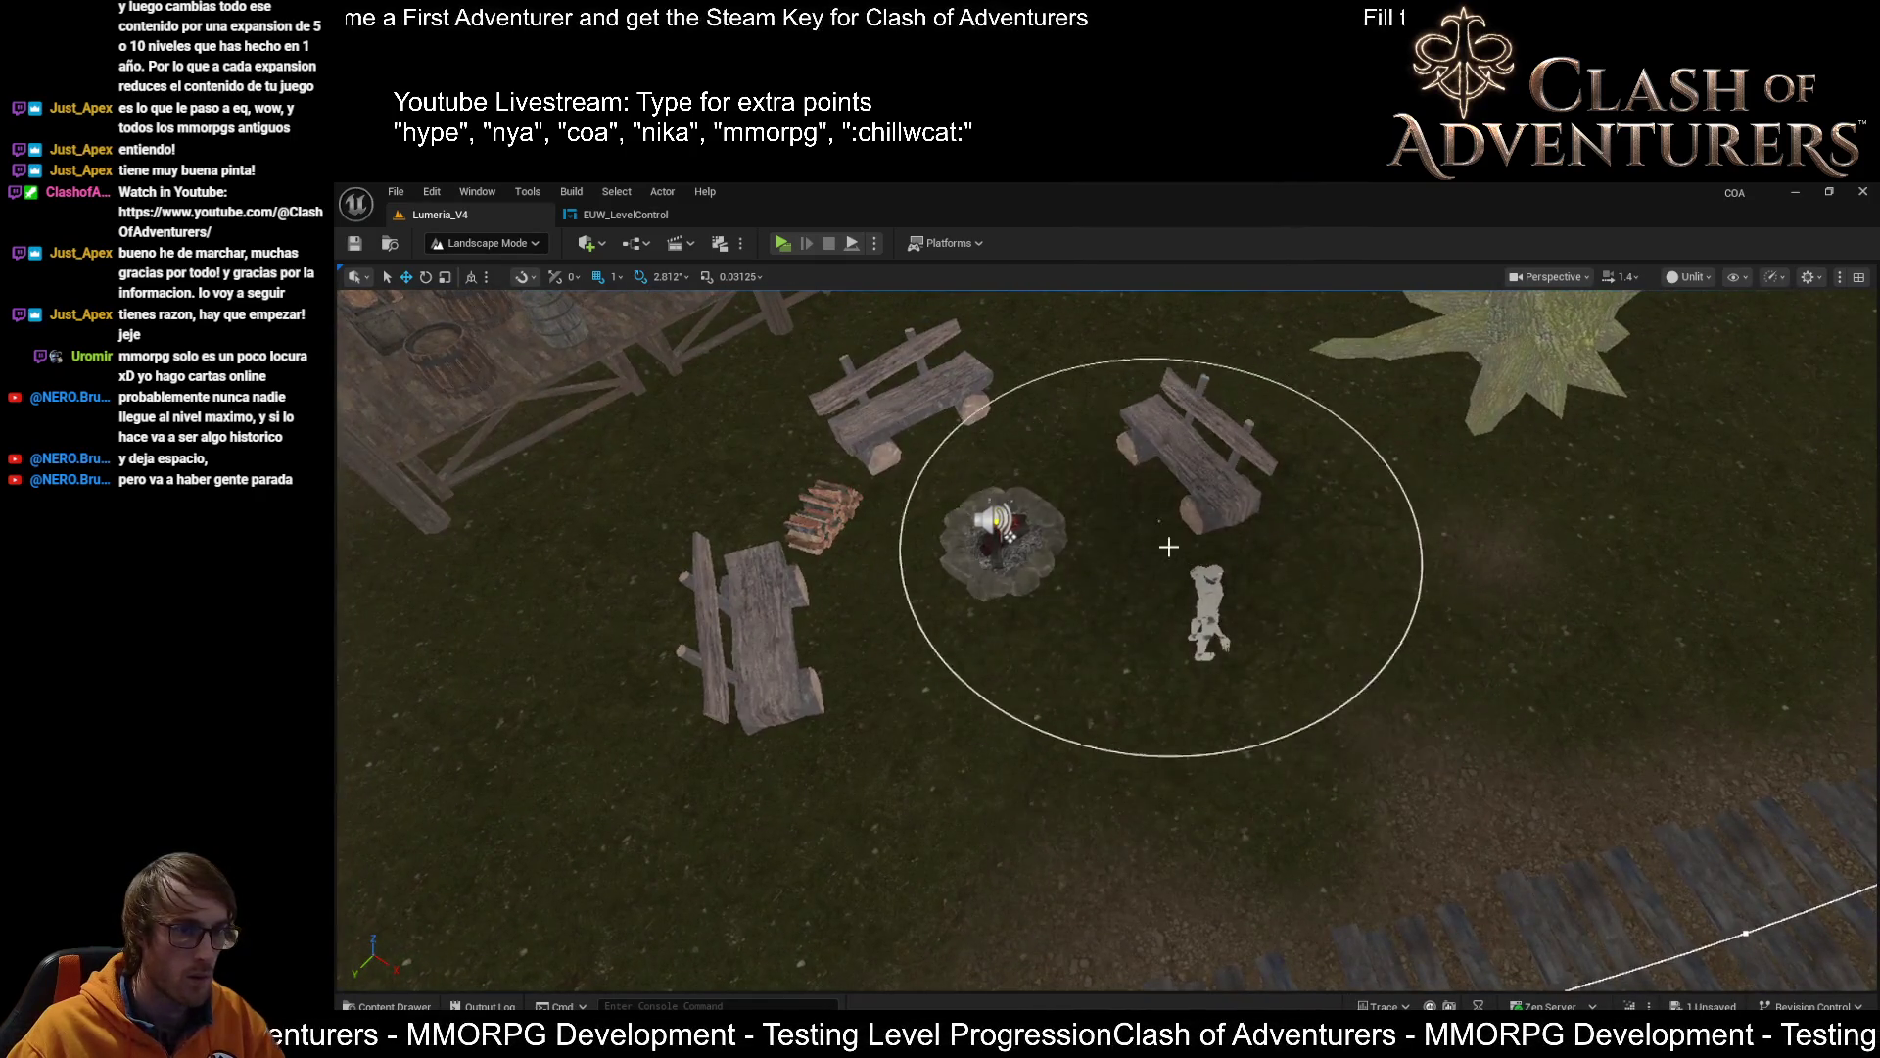
pyautogui.moveTo(909, 568)
pyautogui.mouseDown()
pyautogui.moveTo(1075, 483)
pyautogui.moveTo(1122, 524)
pyautogui.mouseUp()
pyautogui.hotkey('ctrl', 's')
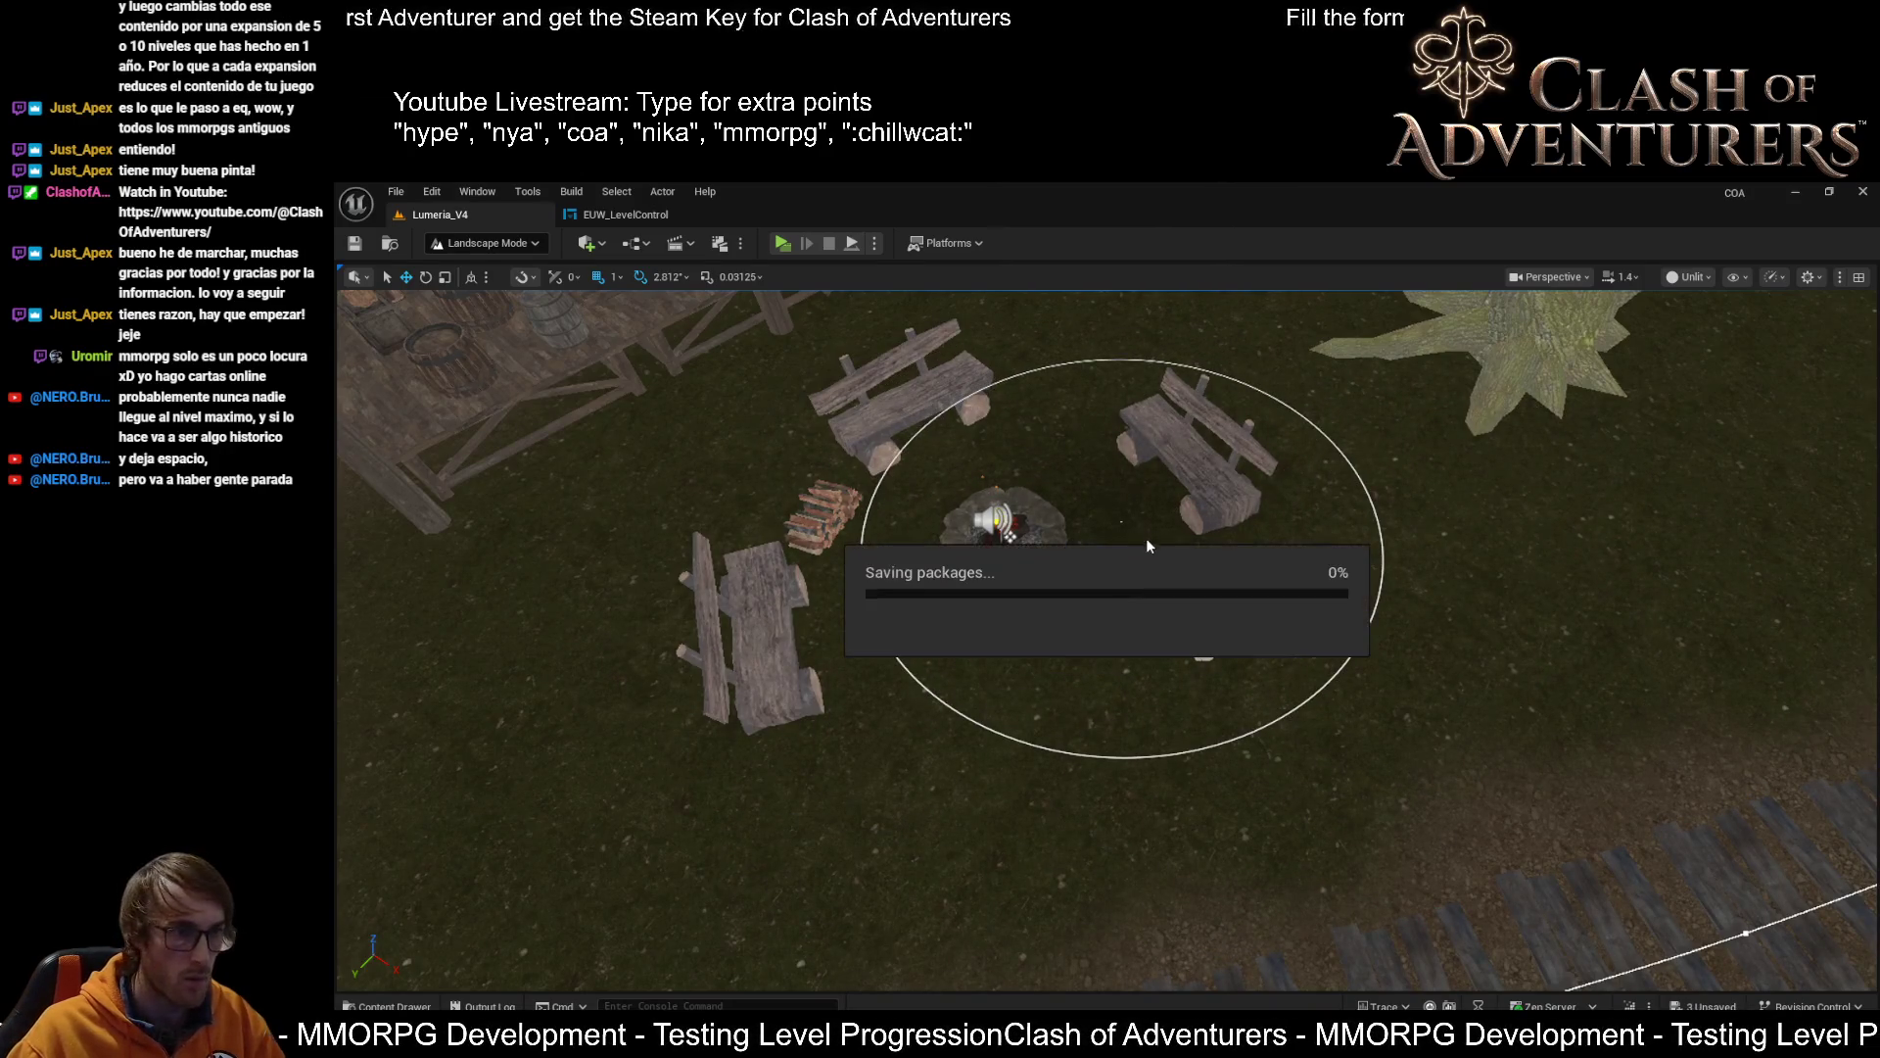
# Shrink the landscape brush and paint a dirt patch around the campfire from above
pyautogui.press('[')
pyautogui.press('[')
pyautogui.press('[')
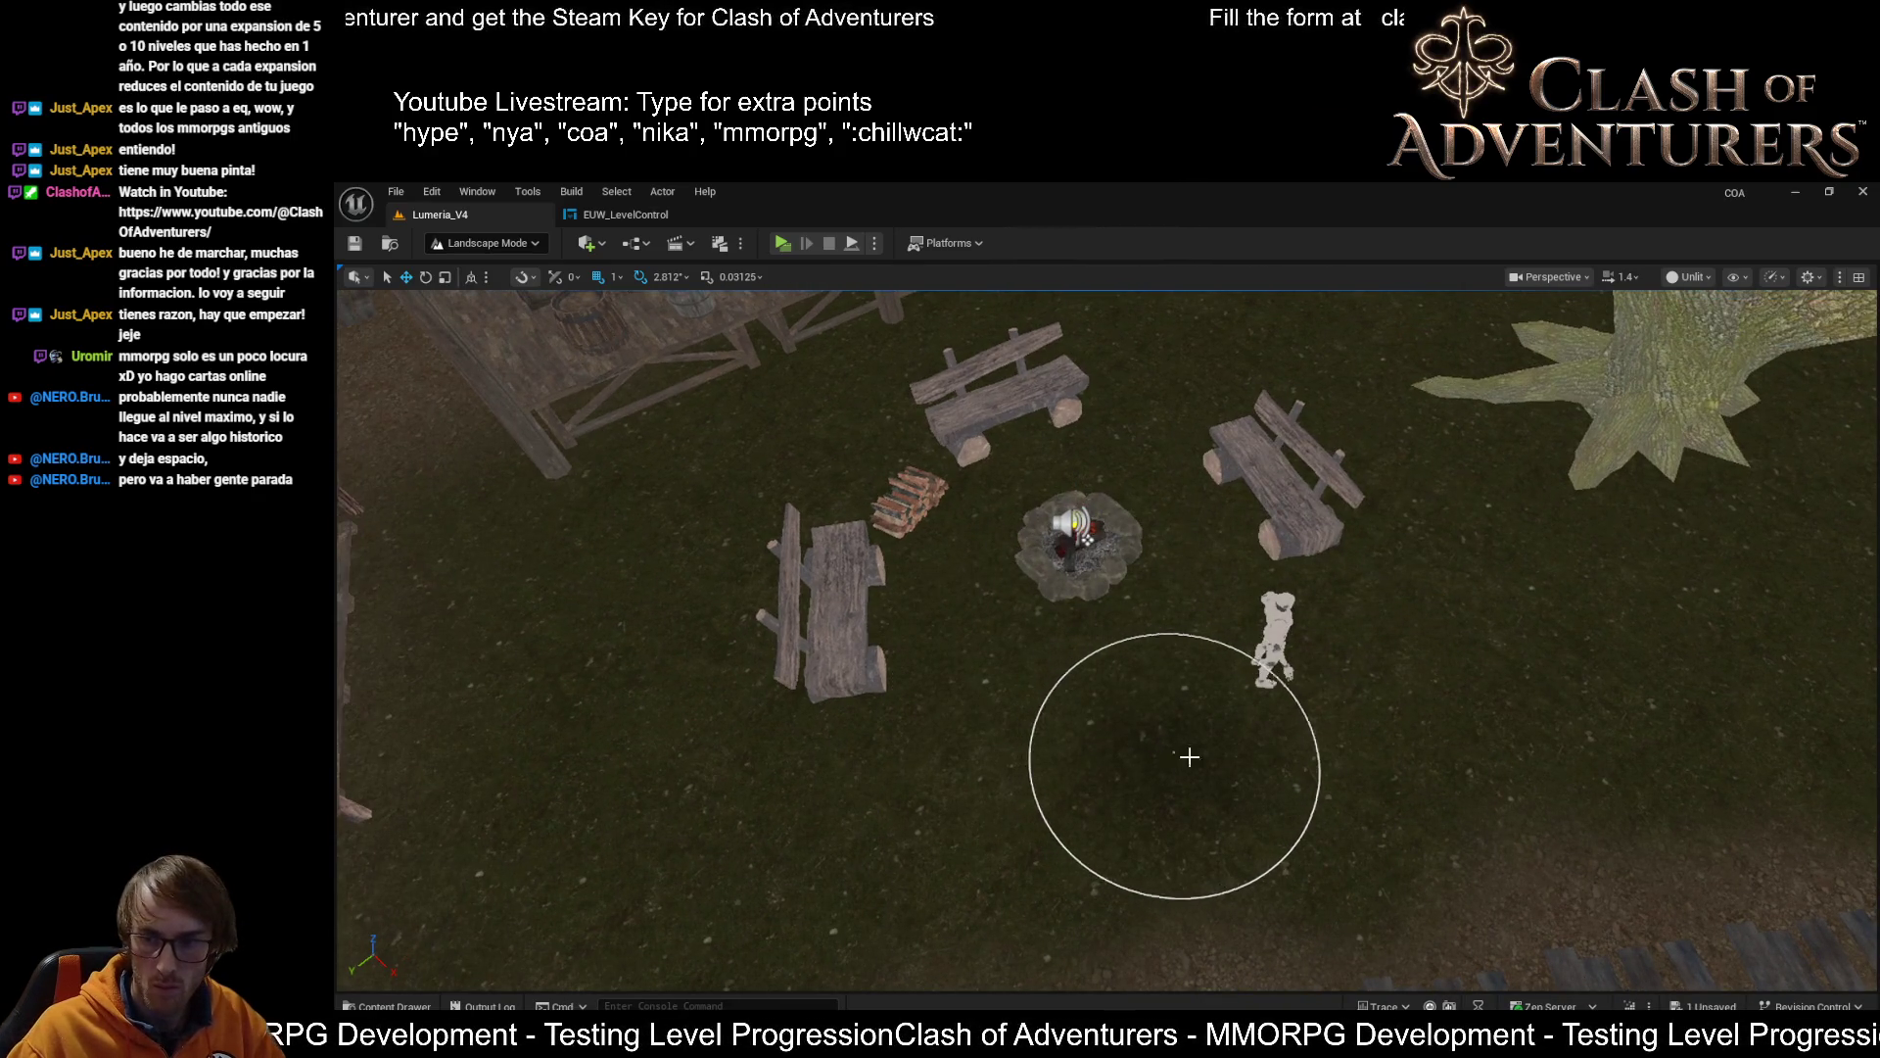
pyautogui.scroll(5, 1184, 747)
pyautogui.scroll(-2, 1200, 794)
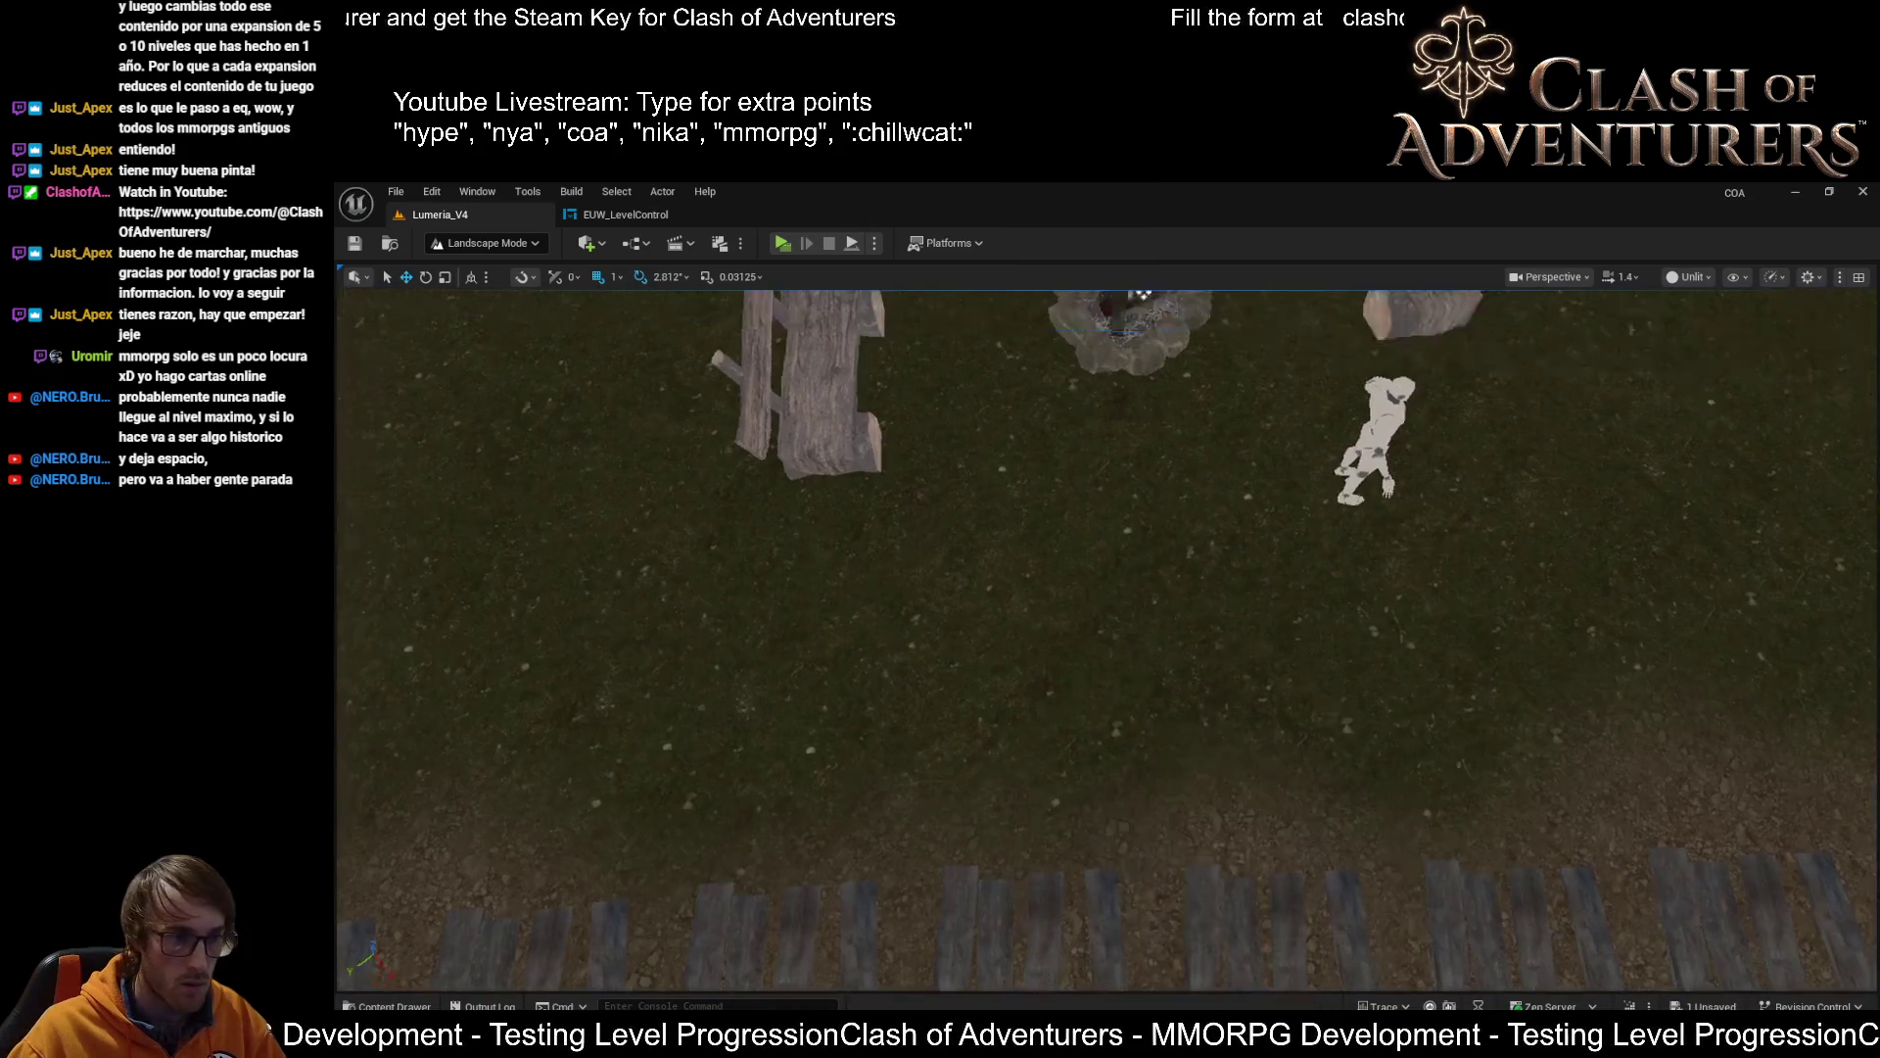
pyautogui.scroll(2, 1199, 794)
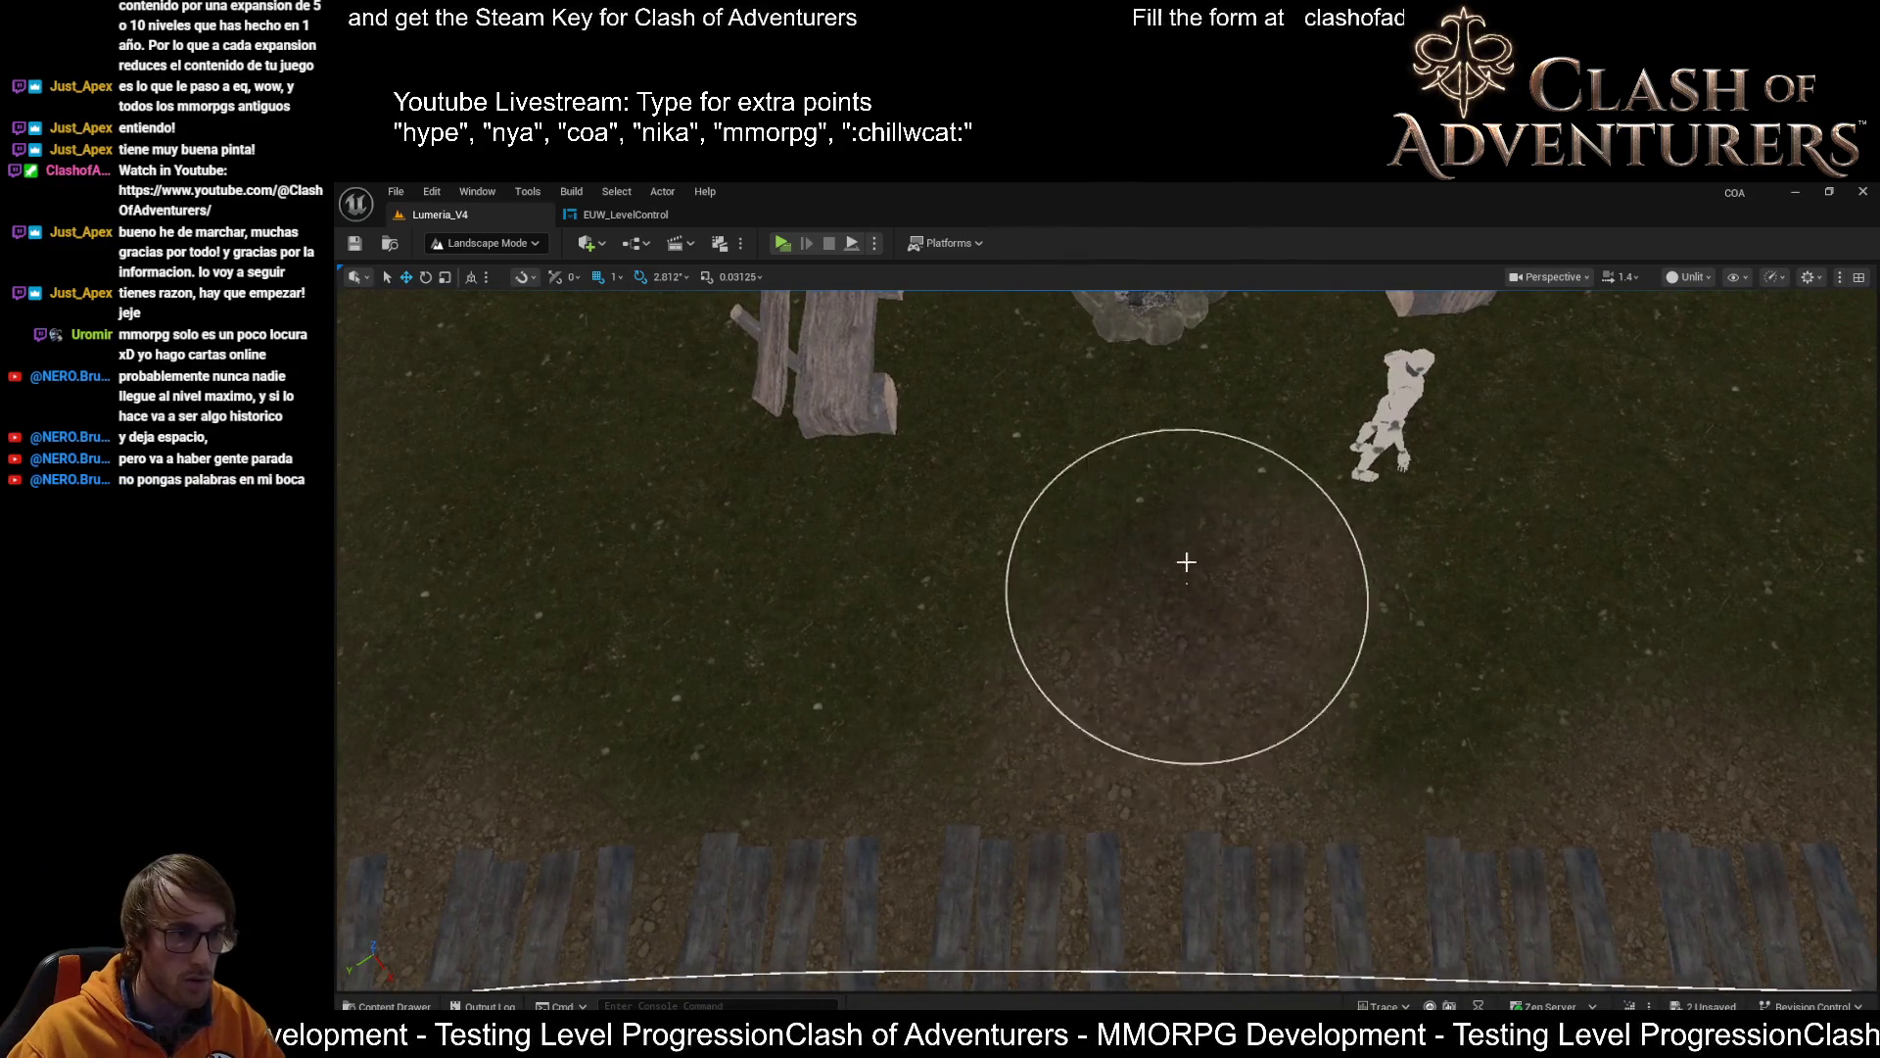
pyautogui.scroll(-3, 1183, 529)
pyautogui.scroll(2, 1207, 583)
pyautogui.scroll(-3, 1207, 584)
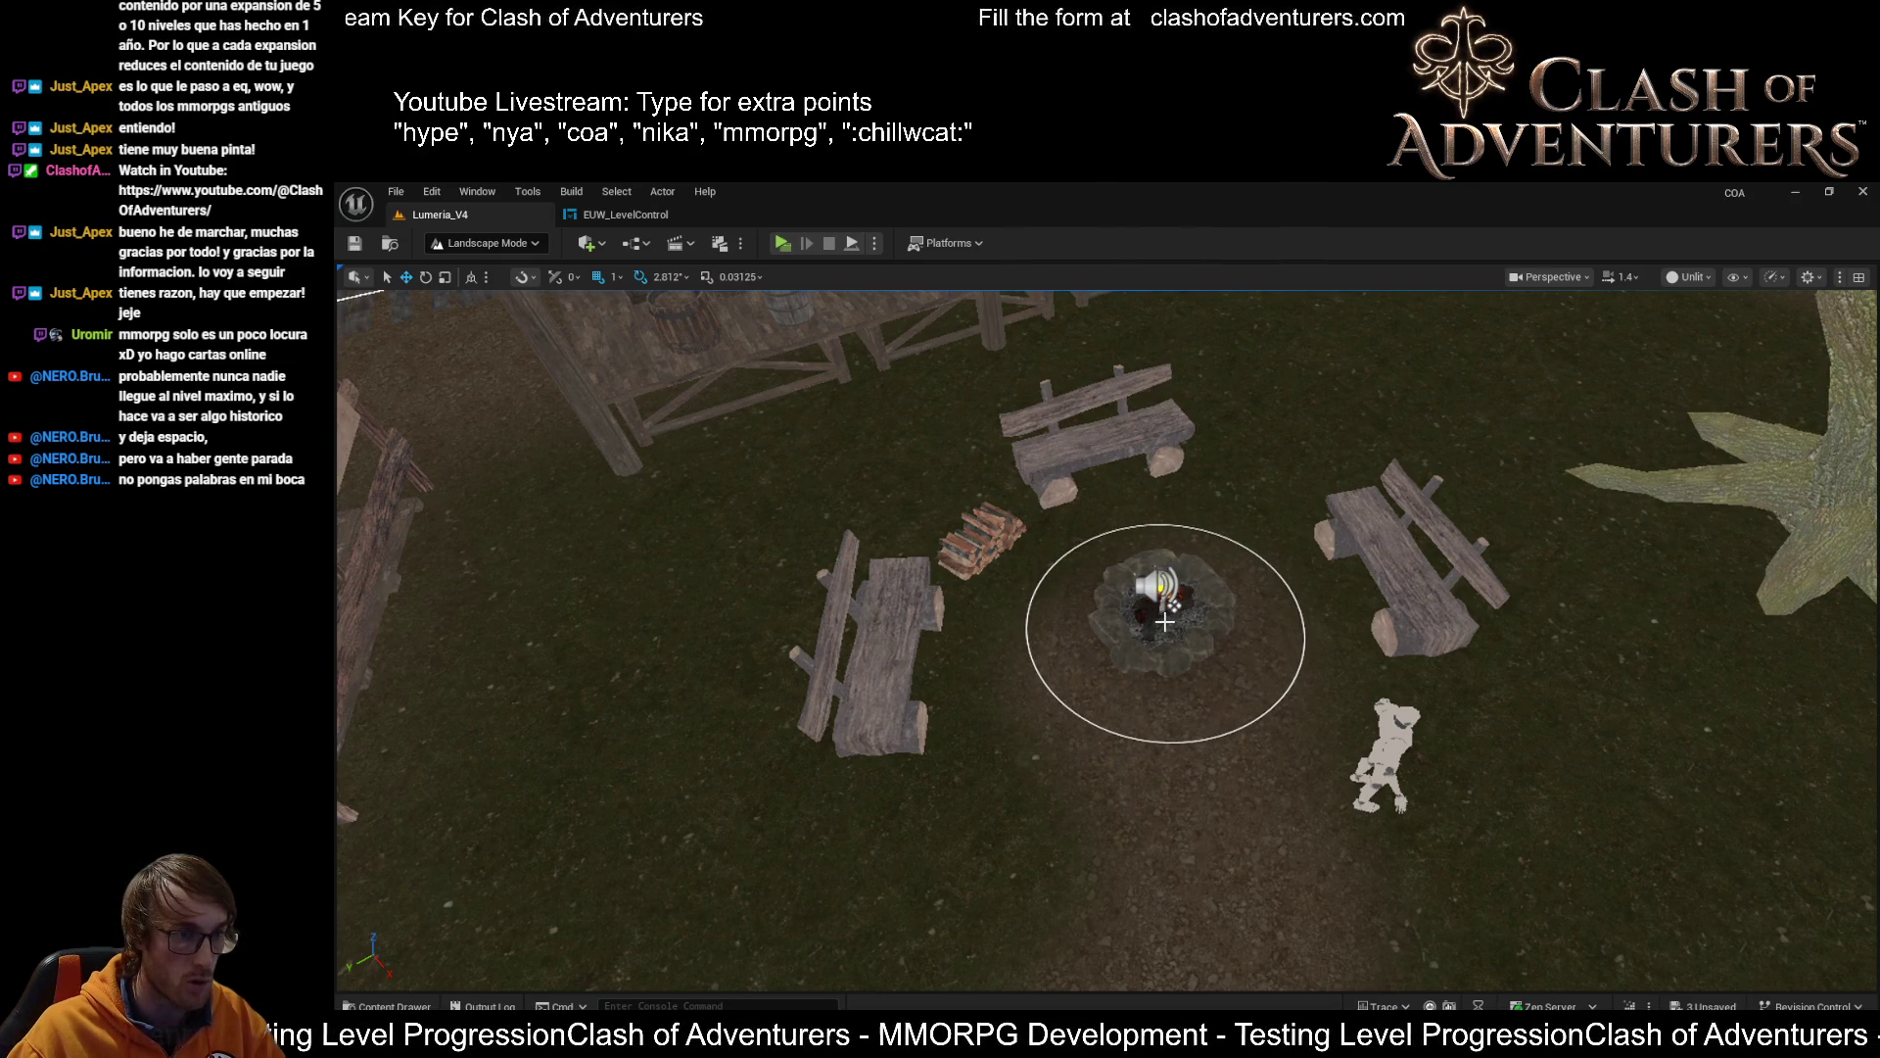
pyautogui.moveTo(1173, 604); pyautogui.dragTo(1173, 490)
pyautogui.moveTo(984, 490); pyautogui.dragTo(991, 575)
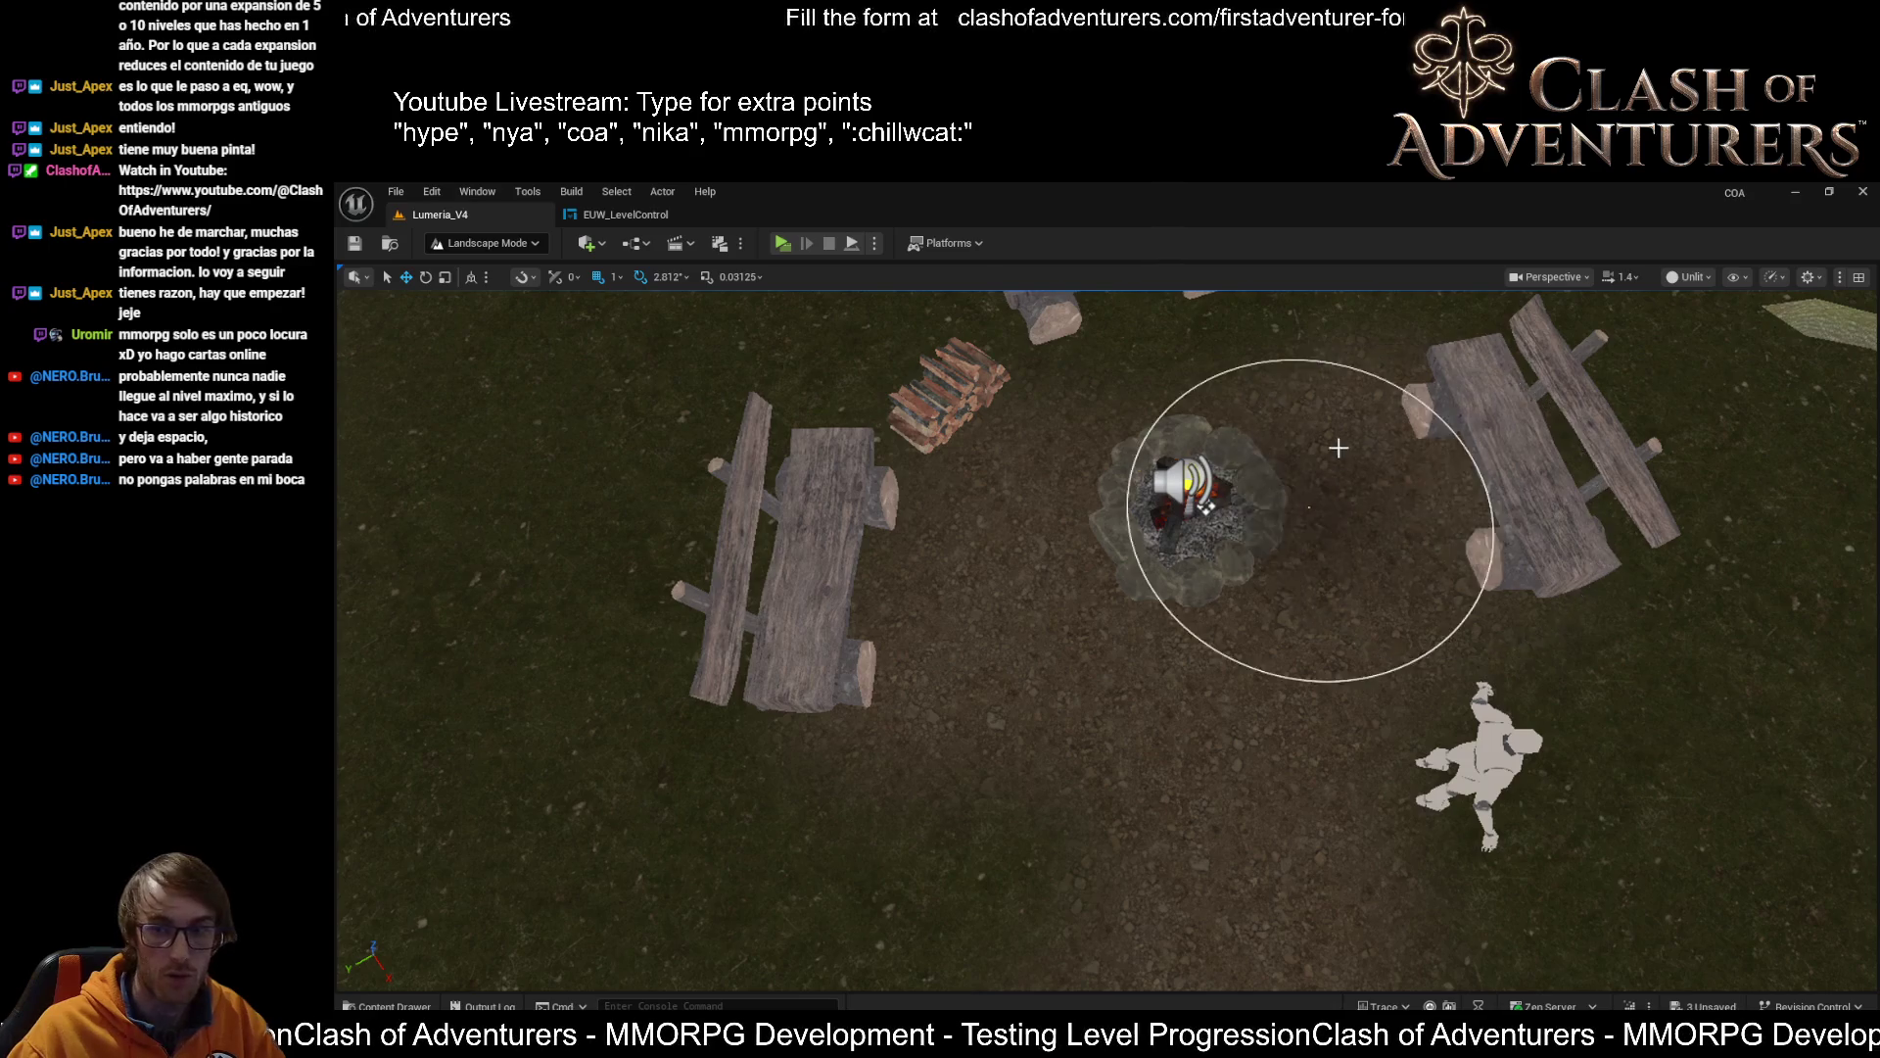
pyautogui.moveTo(1260, 546); pyautogui.dragTo(1259, 470)
pyautogui.moveTo(1173, 549); pyautogui.dragTo(1172, 595)
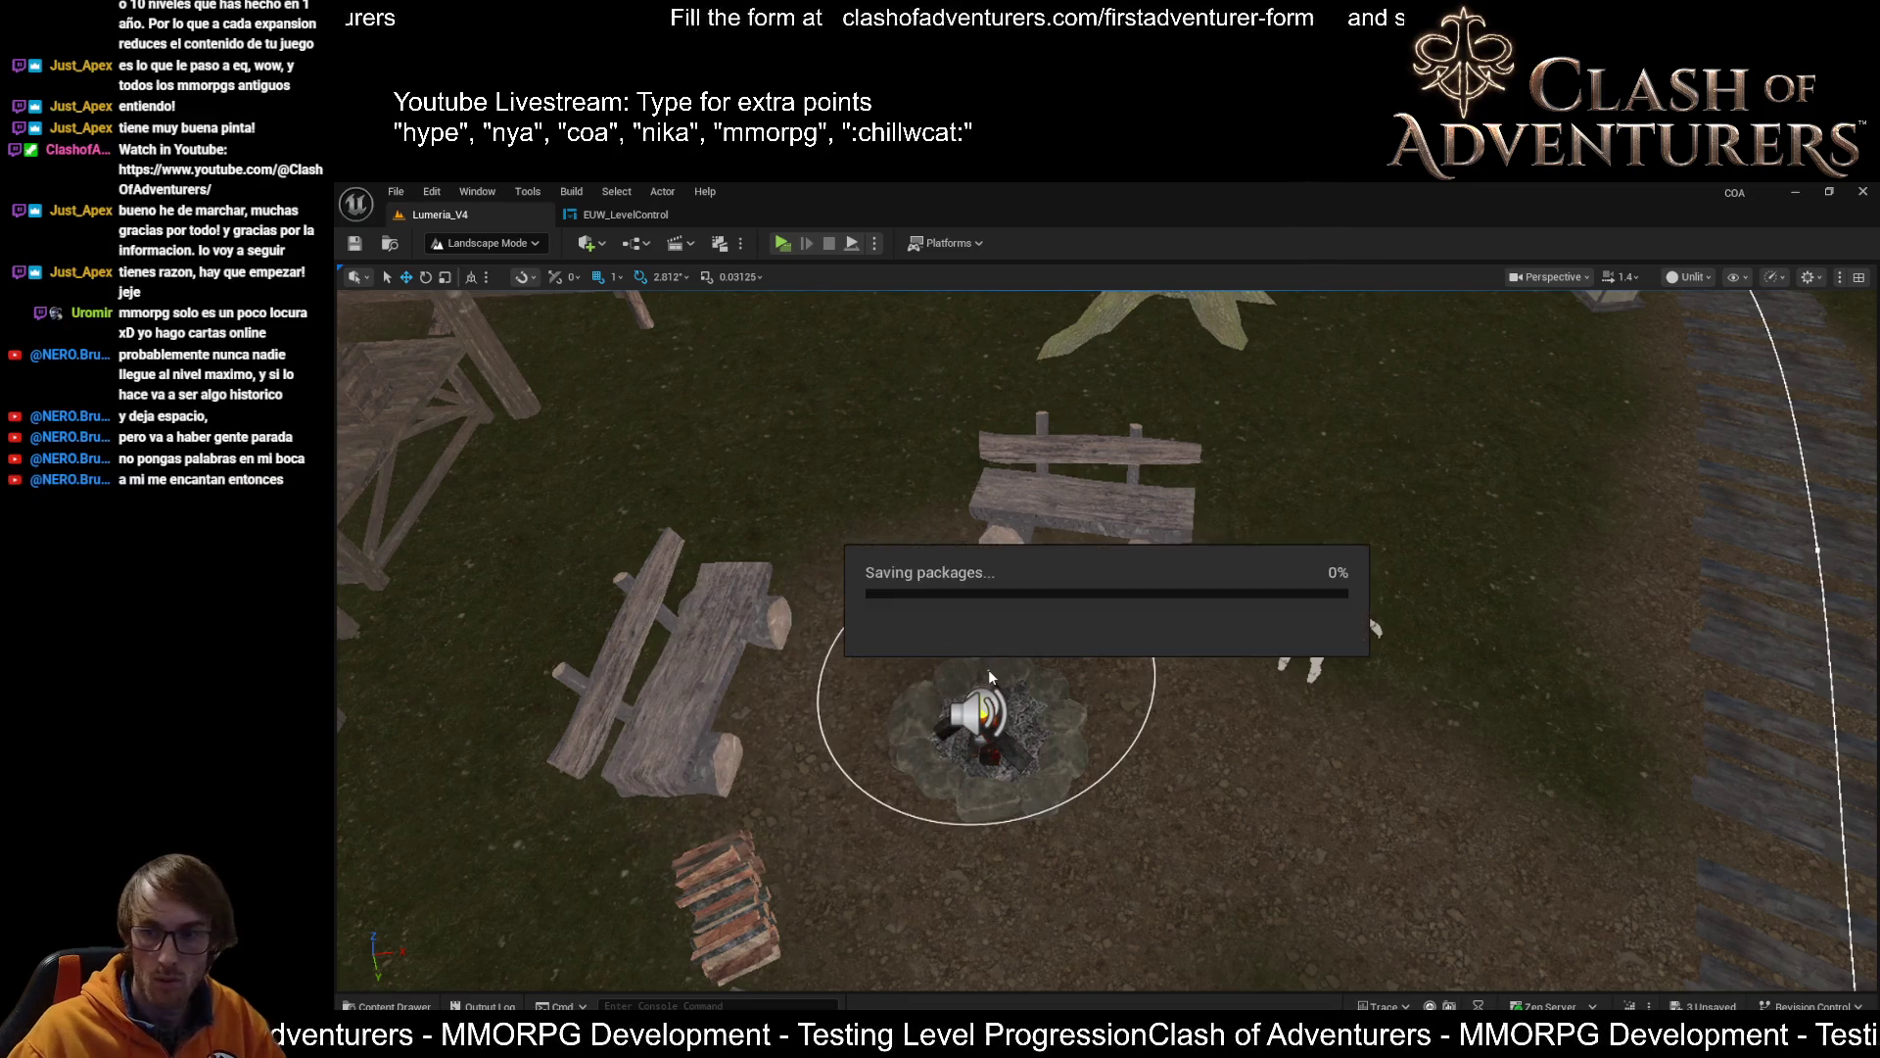
# Switch to Lit view at ground level and select the crates on the market stall
pyautogui.moveTo(1213, 609)
pyautogui.mouseDown()
pyautogui.moveTo(1276, 571)
pyautogui.moveTo(1196, 608)
pyautogui.moveTo(1160, 599)
pyautogui.moveTo(1208, 718)
pyautogui.mouseUp()
pyautogui.hotkey('alt', '4')
pyautogui.click(1231, 713)
pyautogui.moveTo(599, 556); pyautogui.dragTo(598, 555)
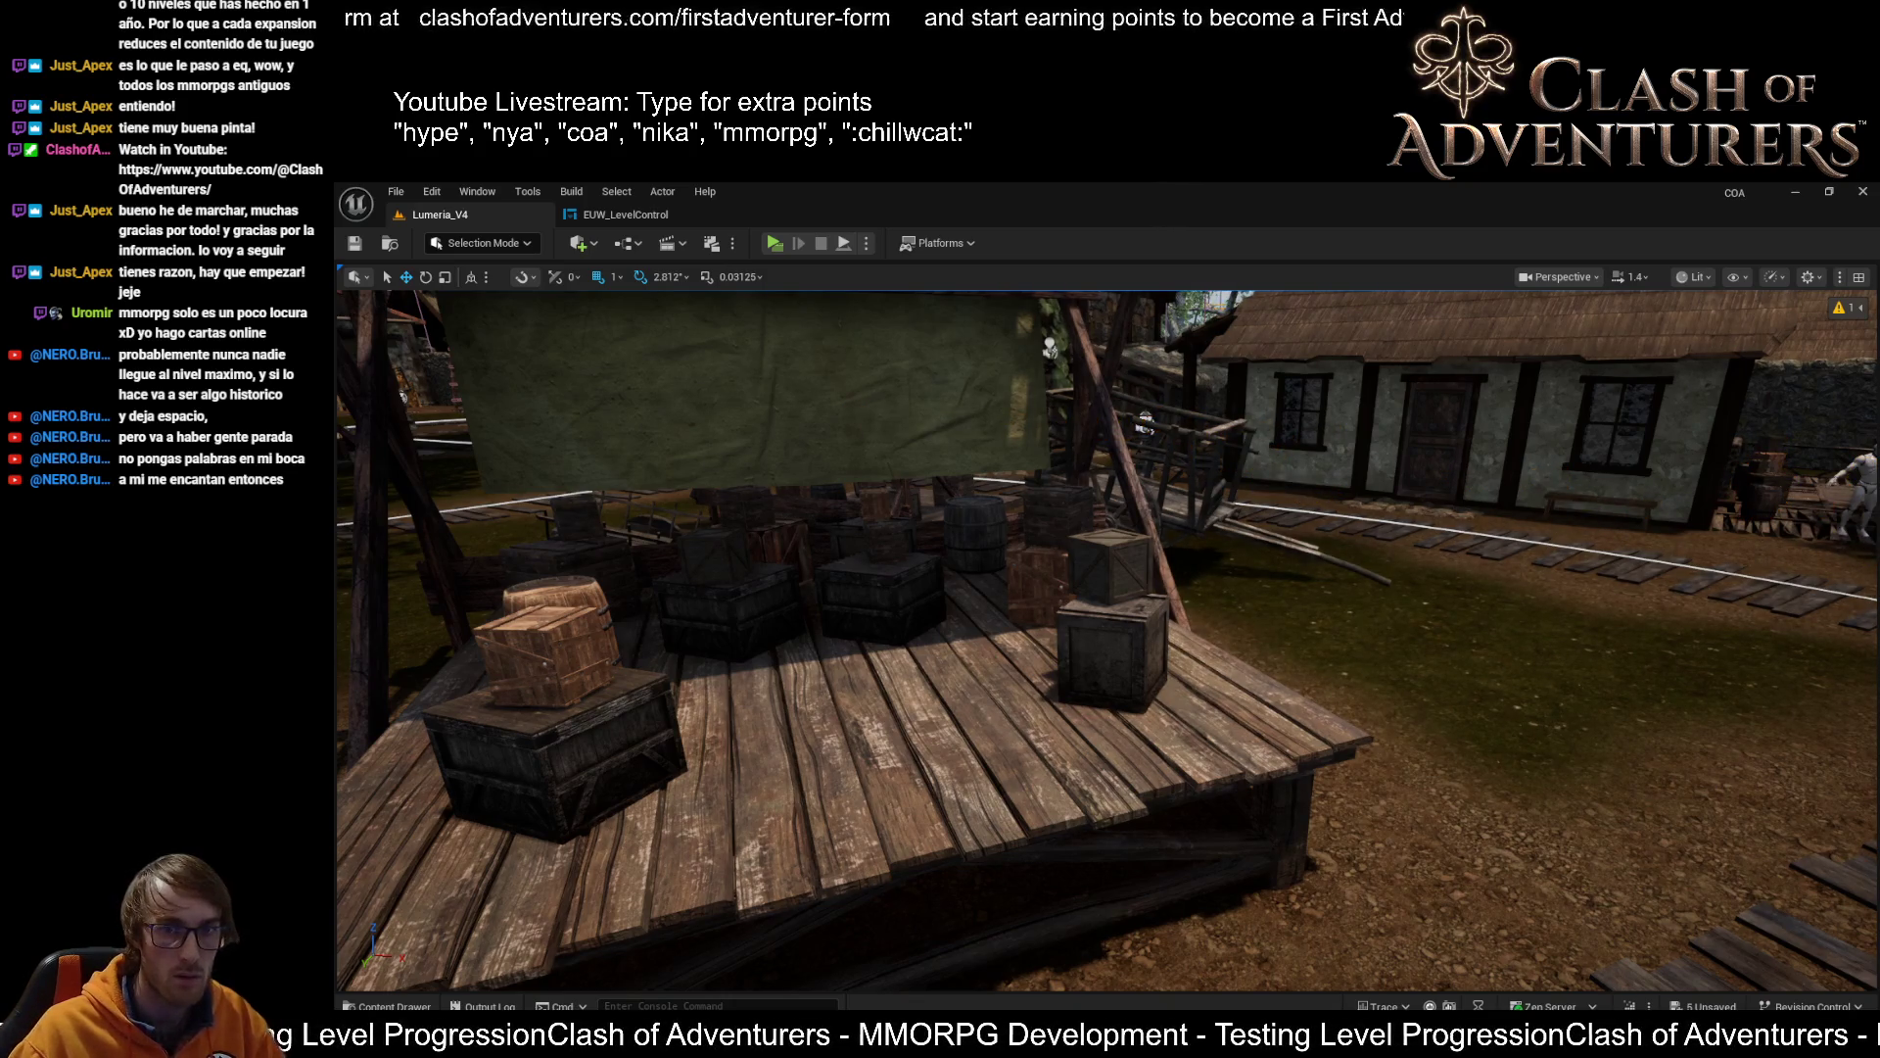
# Fly to the campfire by the large tree and attempt an instance conversion
pyautogui.moveTo(1264, 568)
pyautogui.mouseDown()
pyautogui.moveTo(1260, 685)
pyautogui.moveTo(1239, 642)
pyautogui.moveTo(1045, 659)
pyautogui.moveTo(1045, 627)
pyautogui.moveTo(1159, 710)
pyautogui.mouseUp()
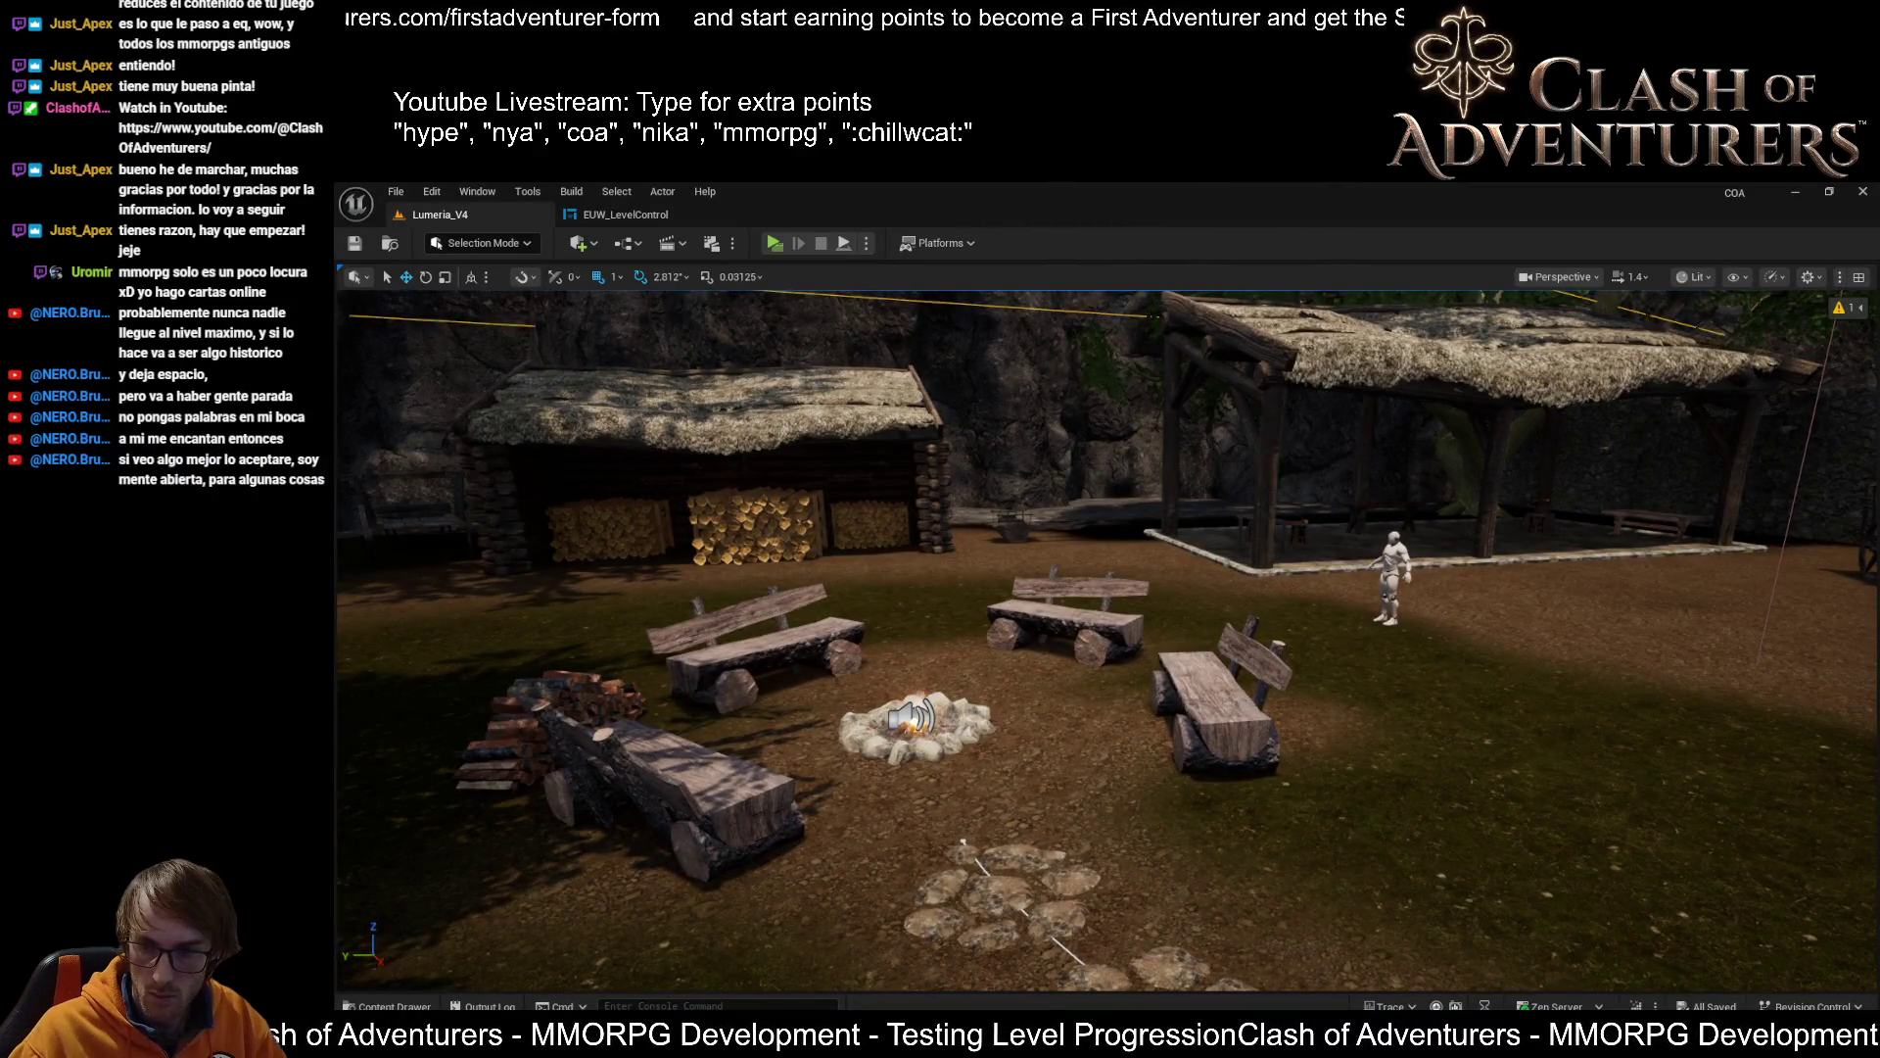
pyautogui.moveTo(595, 687); pyautogui.dragTo(578, 636)
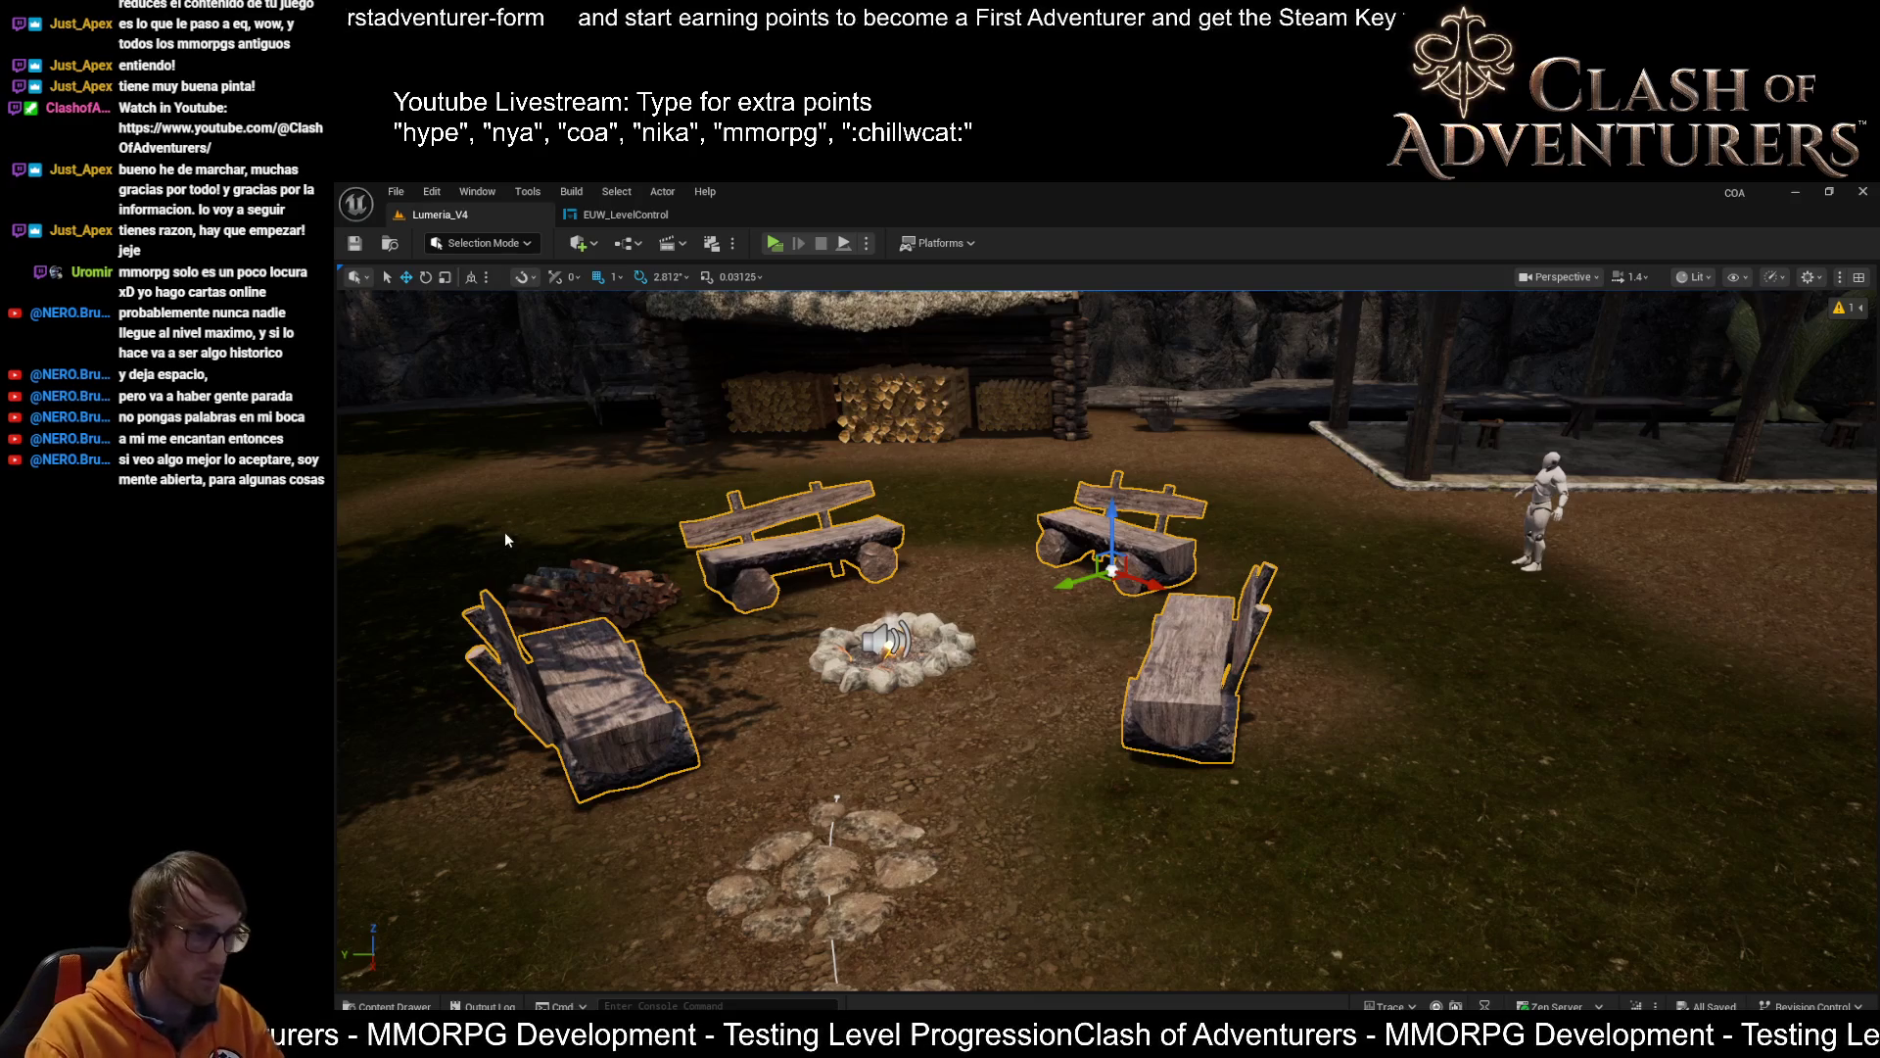
pyautogui.hotkey('shift', '9')
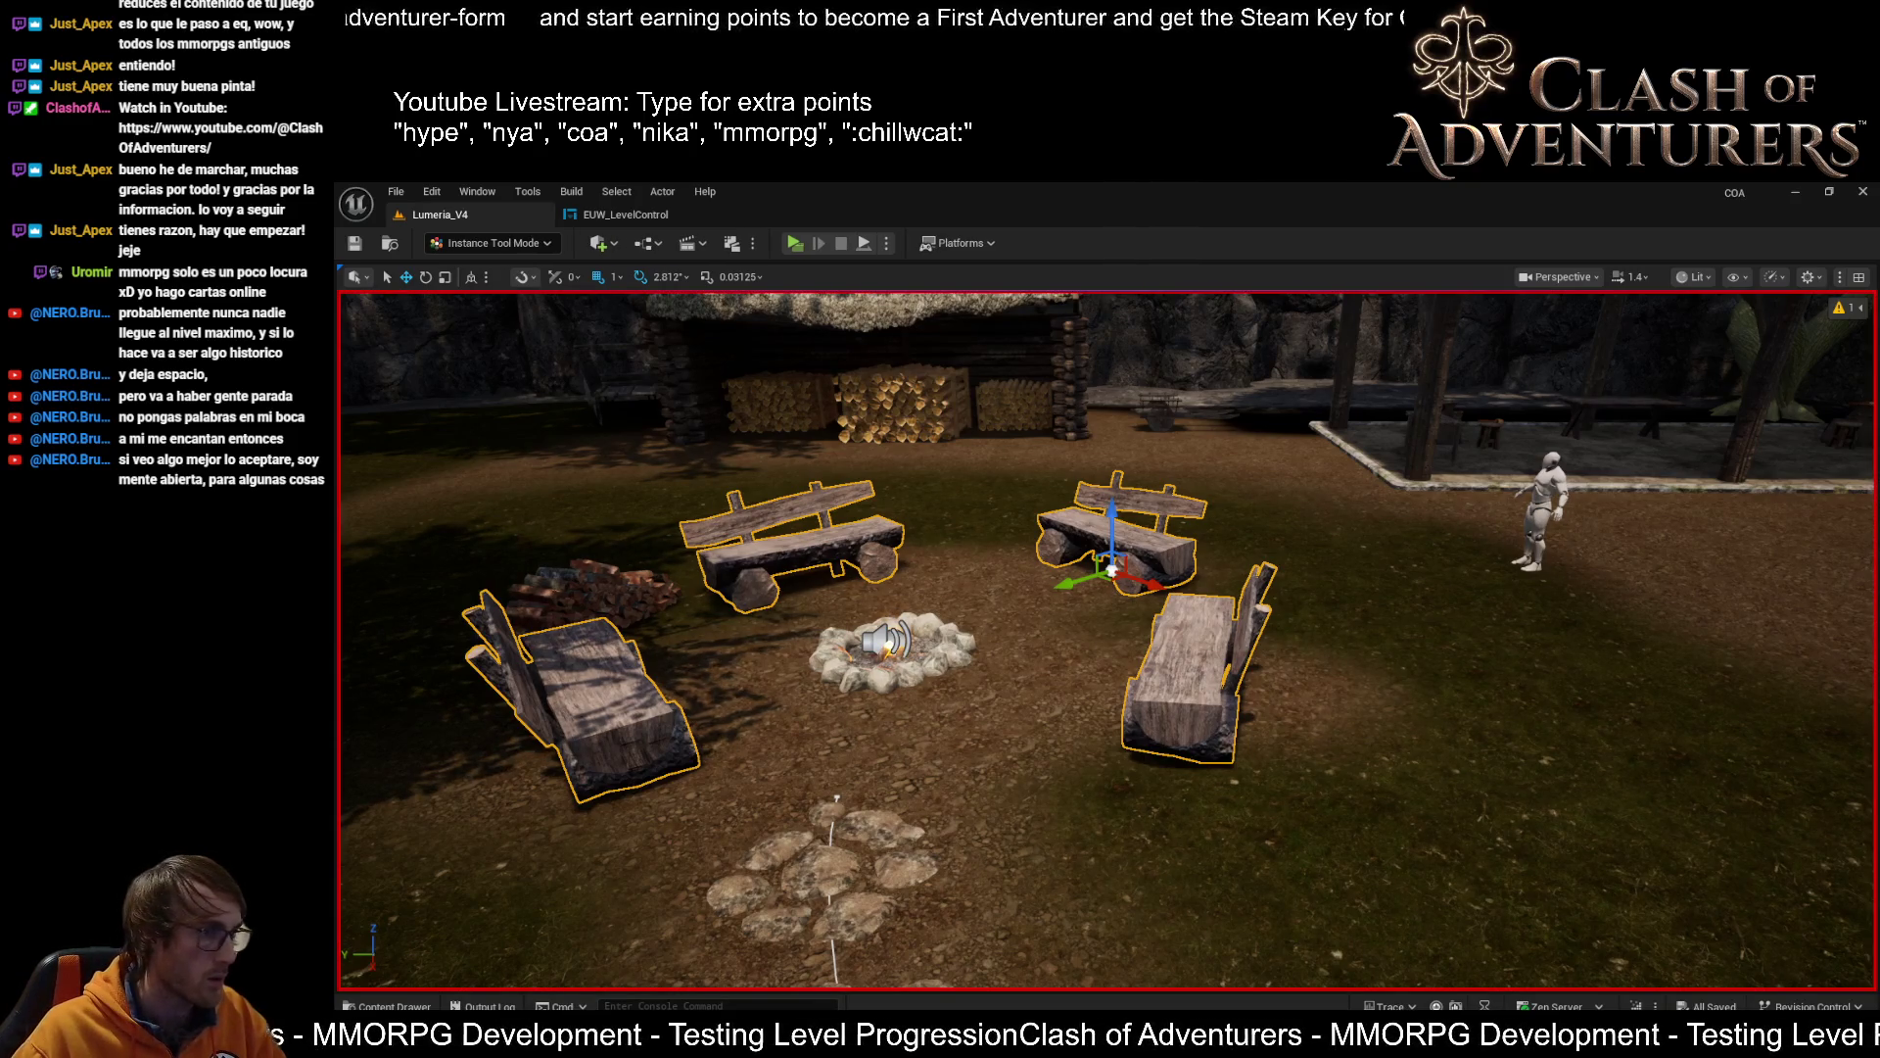
pyautogui.press('Return')
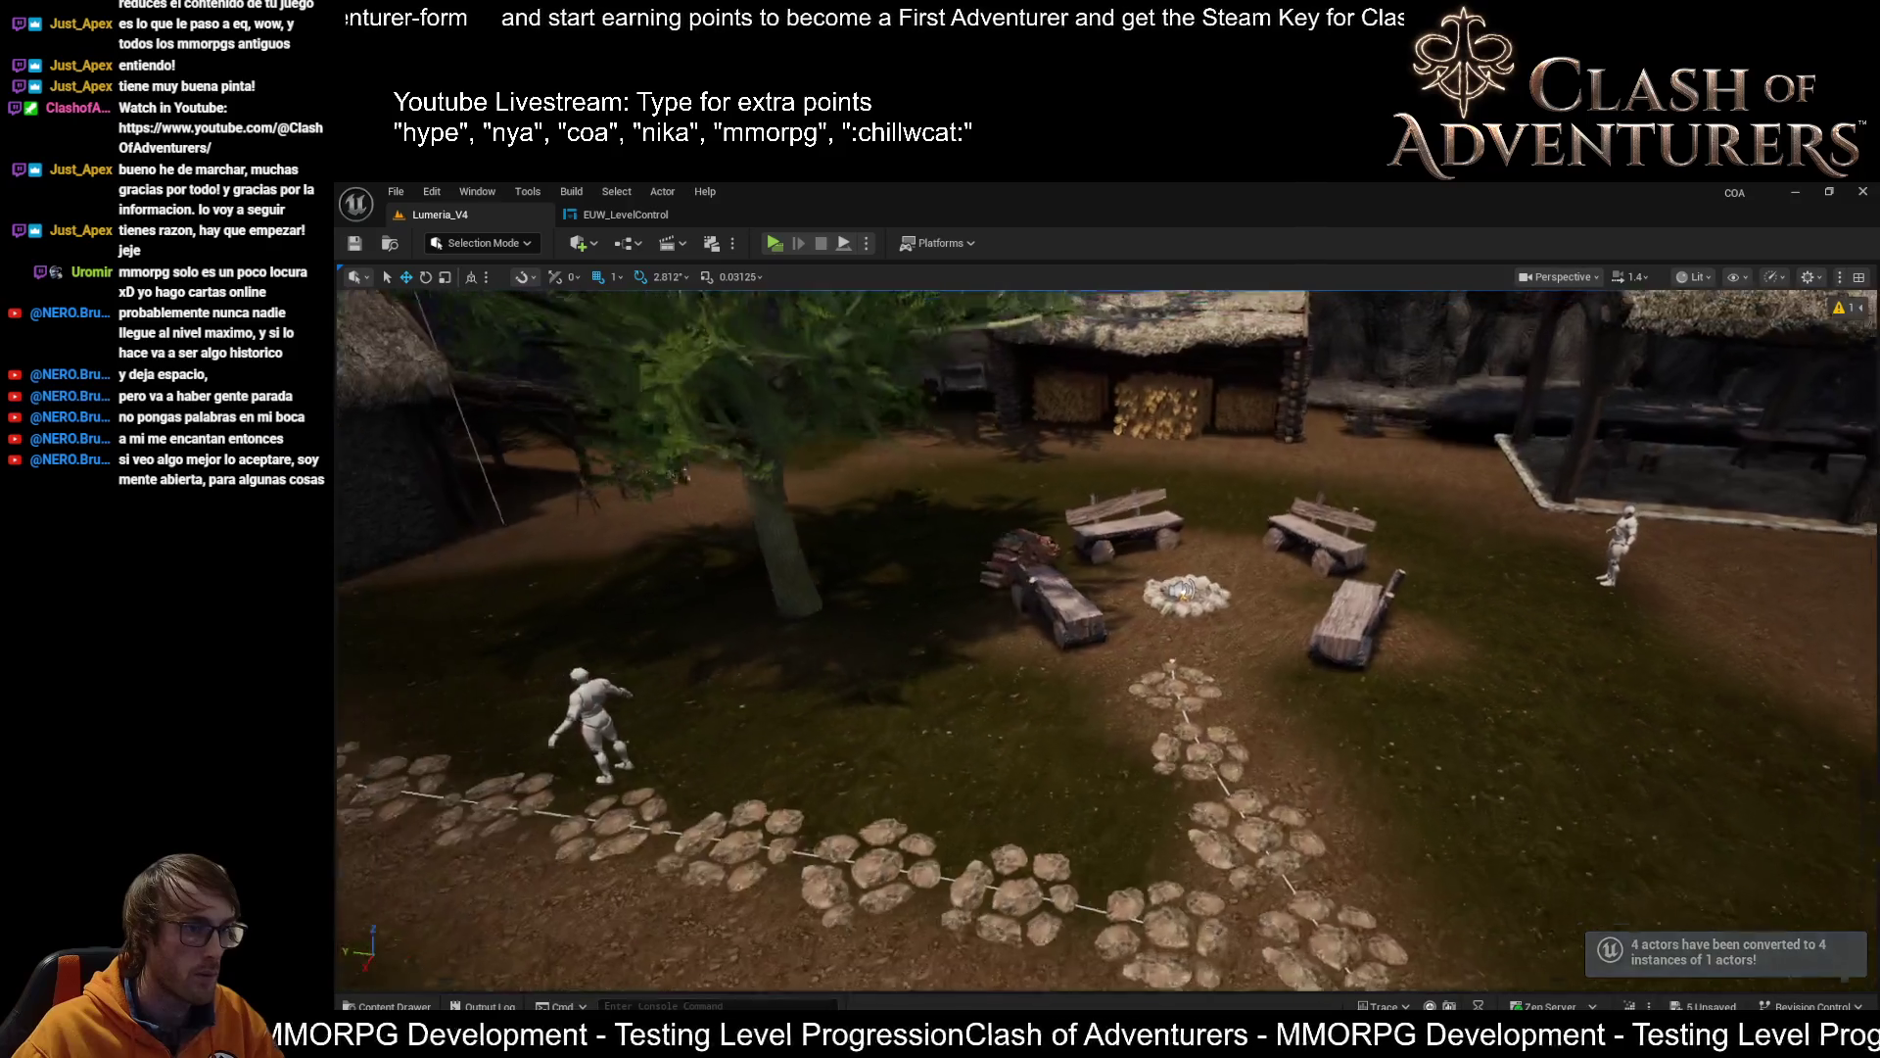
pyautogui.moveTo(1235, 632)
pyautogui.mouseDown()
pyautogui.moveTo(1234, 572)
pyautogui.moveTo(1151, 460)
pyautogui.mouseUp()
# Convert the right, back and left log benches into instances of one actor and save
pyautogui.click(1498, 558)
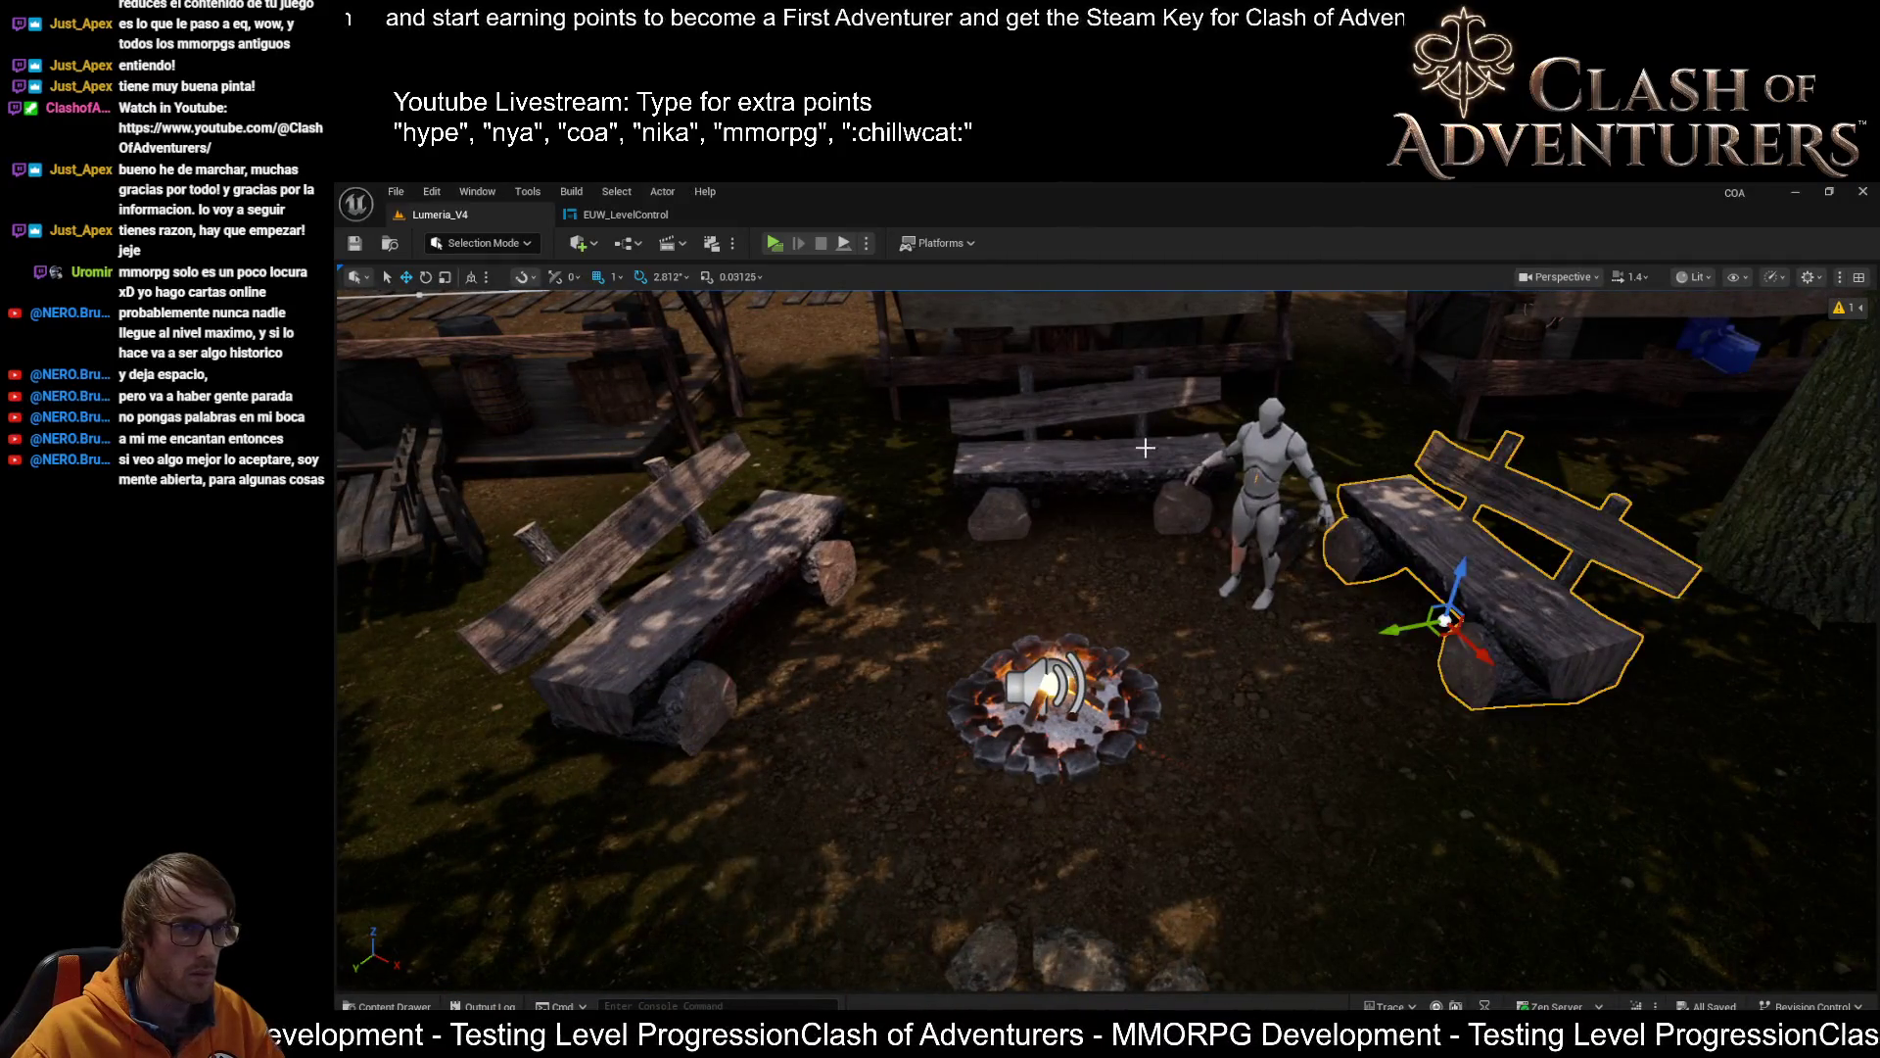
pyautogui.keyDown('ctrl'); pyautogui.click(1022, 482); pyautogui.keyUp('ctrl')
pyautogui.keyDown('ctrl'); pyautogui.click(712, 593); pyautogui.keyUp('ctrl')
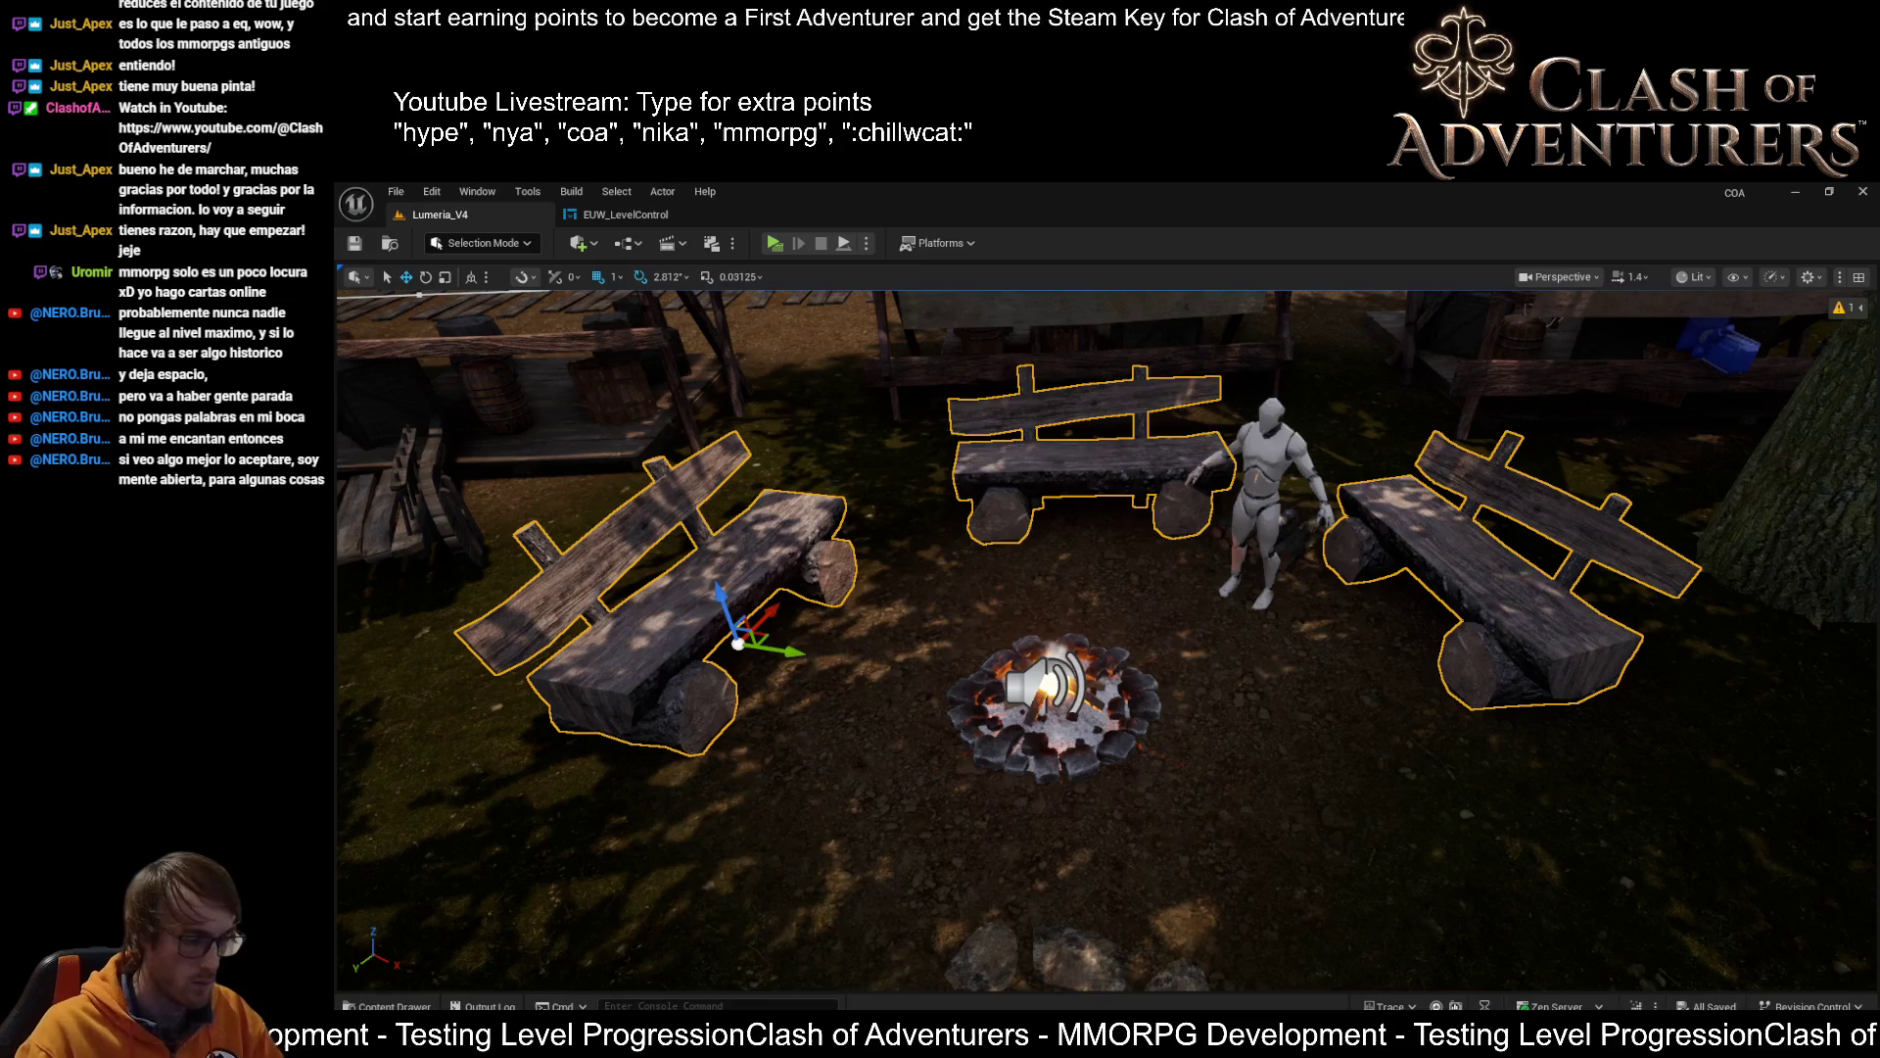
pyautogui.hotkey('shift', '8')
pyautogui.press('Return')
pyautogui.hotkey('shift', '1')
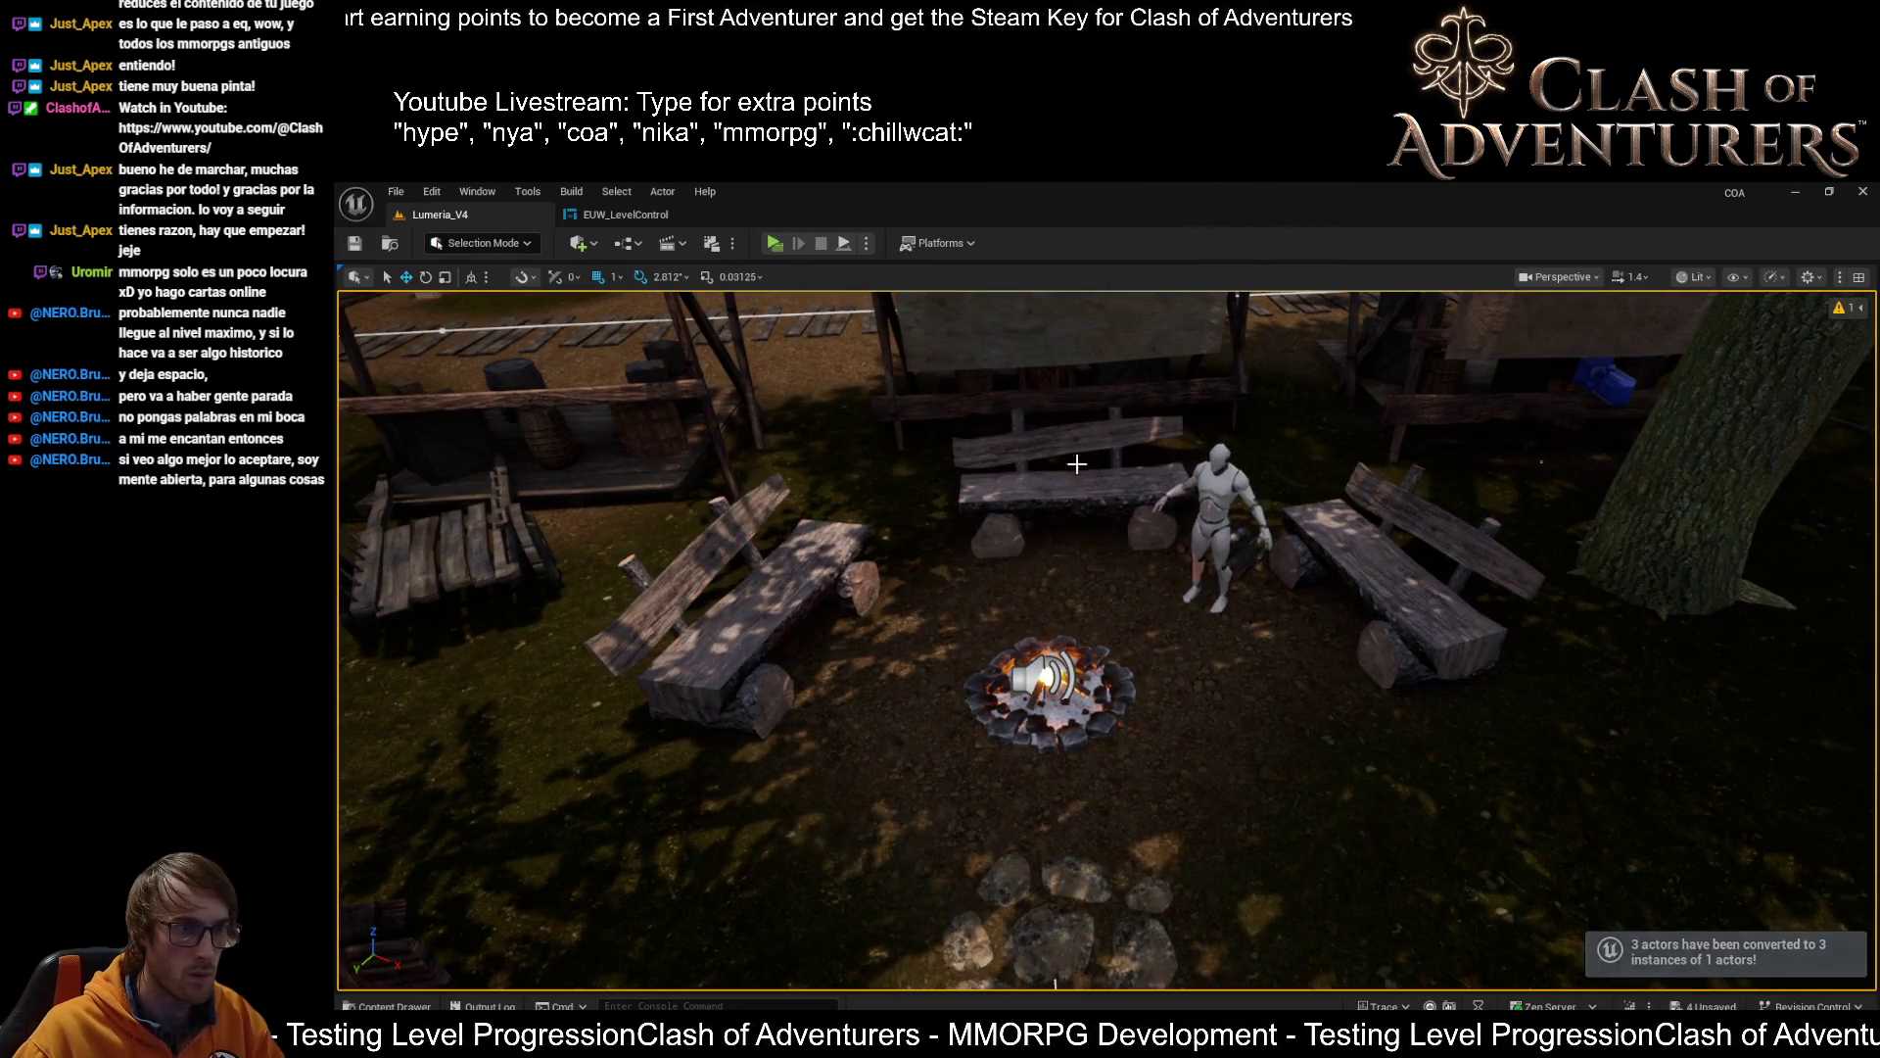
pyautogui.click(1116, 505)
pyautogui.hotkey('ctrl', 's')
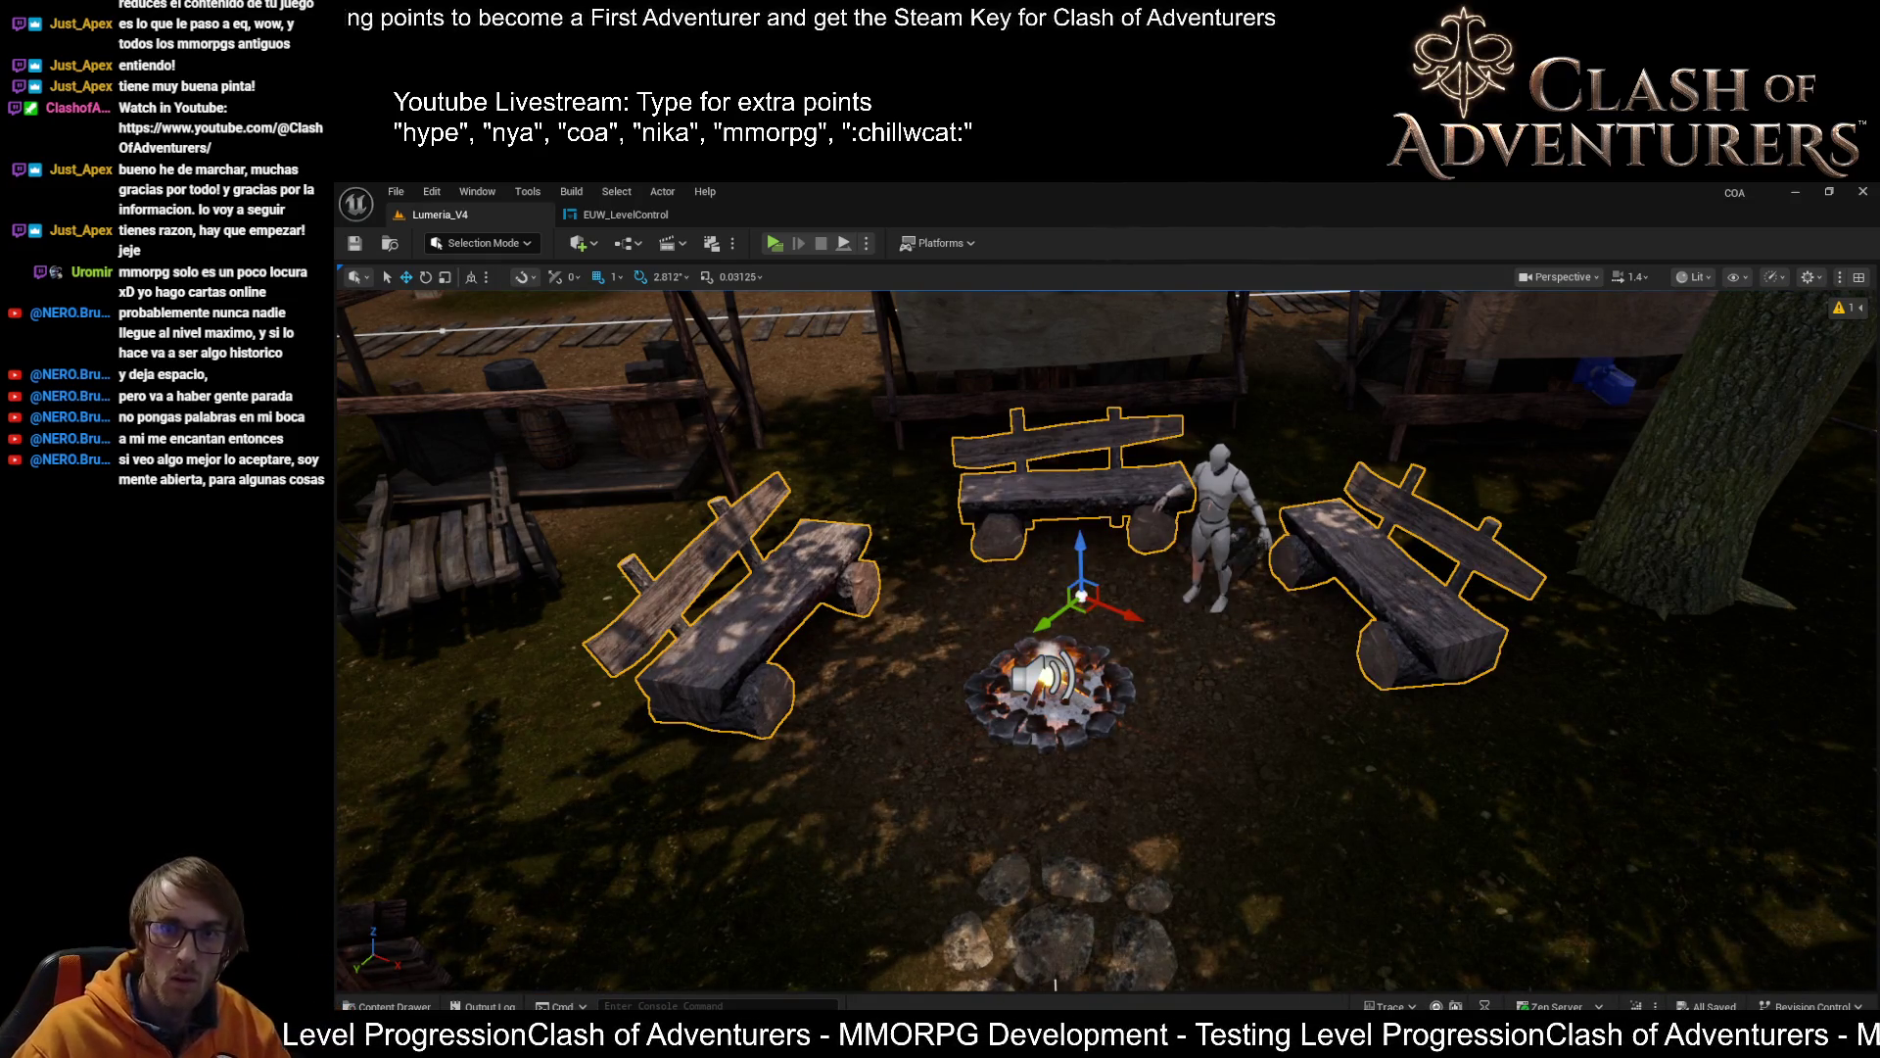
pyautogui.press('Escape')
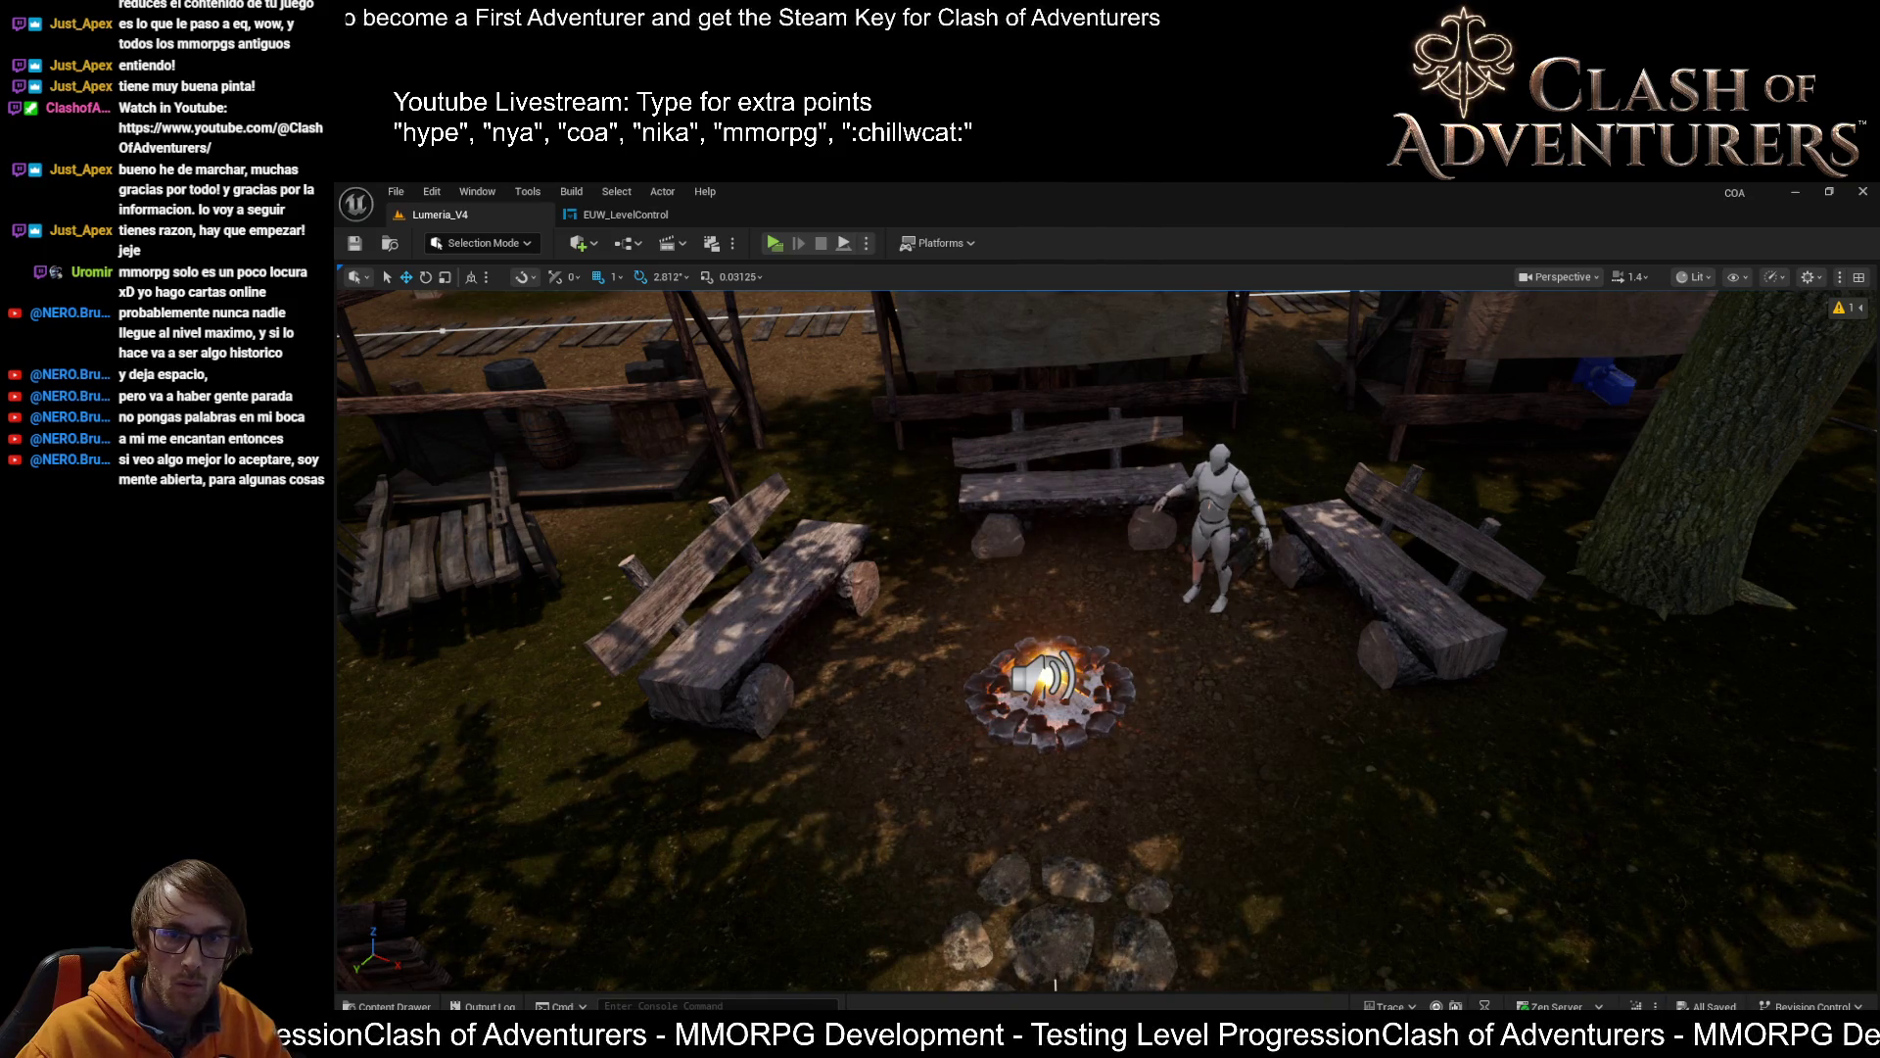
pyautogui.press('f')
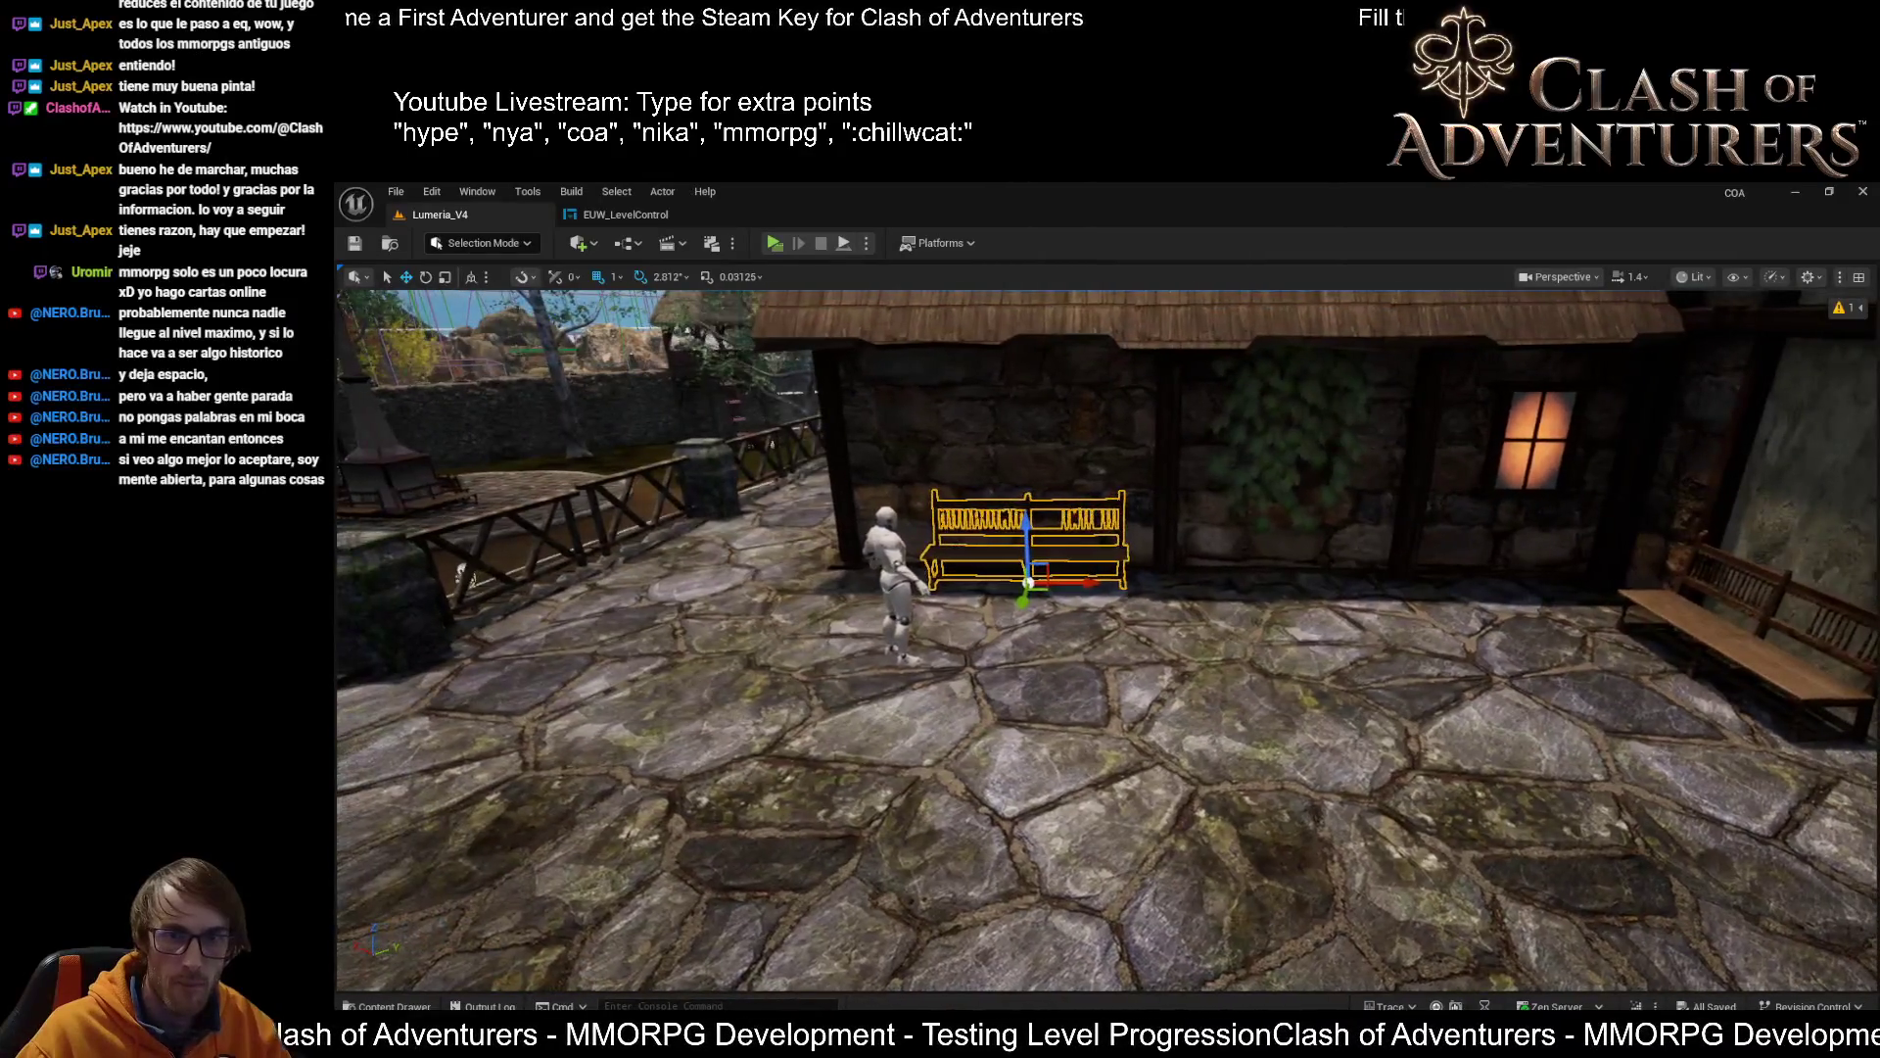
# Select the three wooden benches along the house wall, including the one beside the character
pyautogui.keyDown('ctrl'); pyautogui.click(1753, 636); pyautogui.keyUp('ctrl')
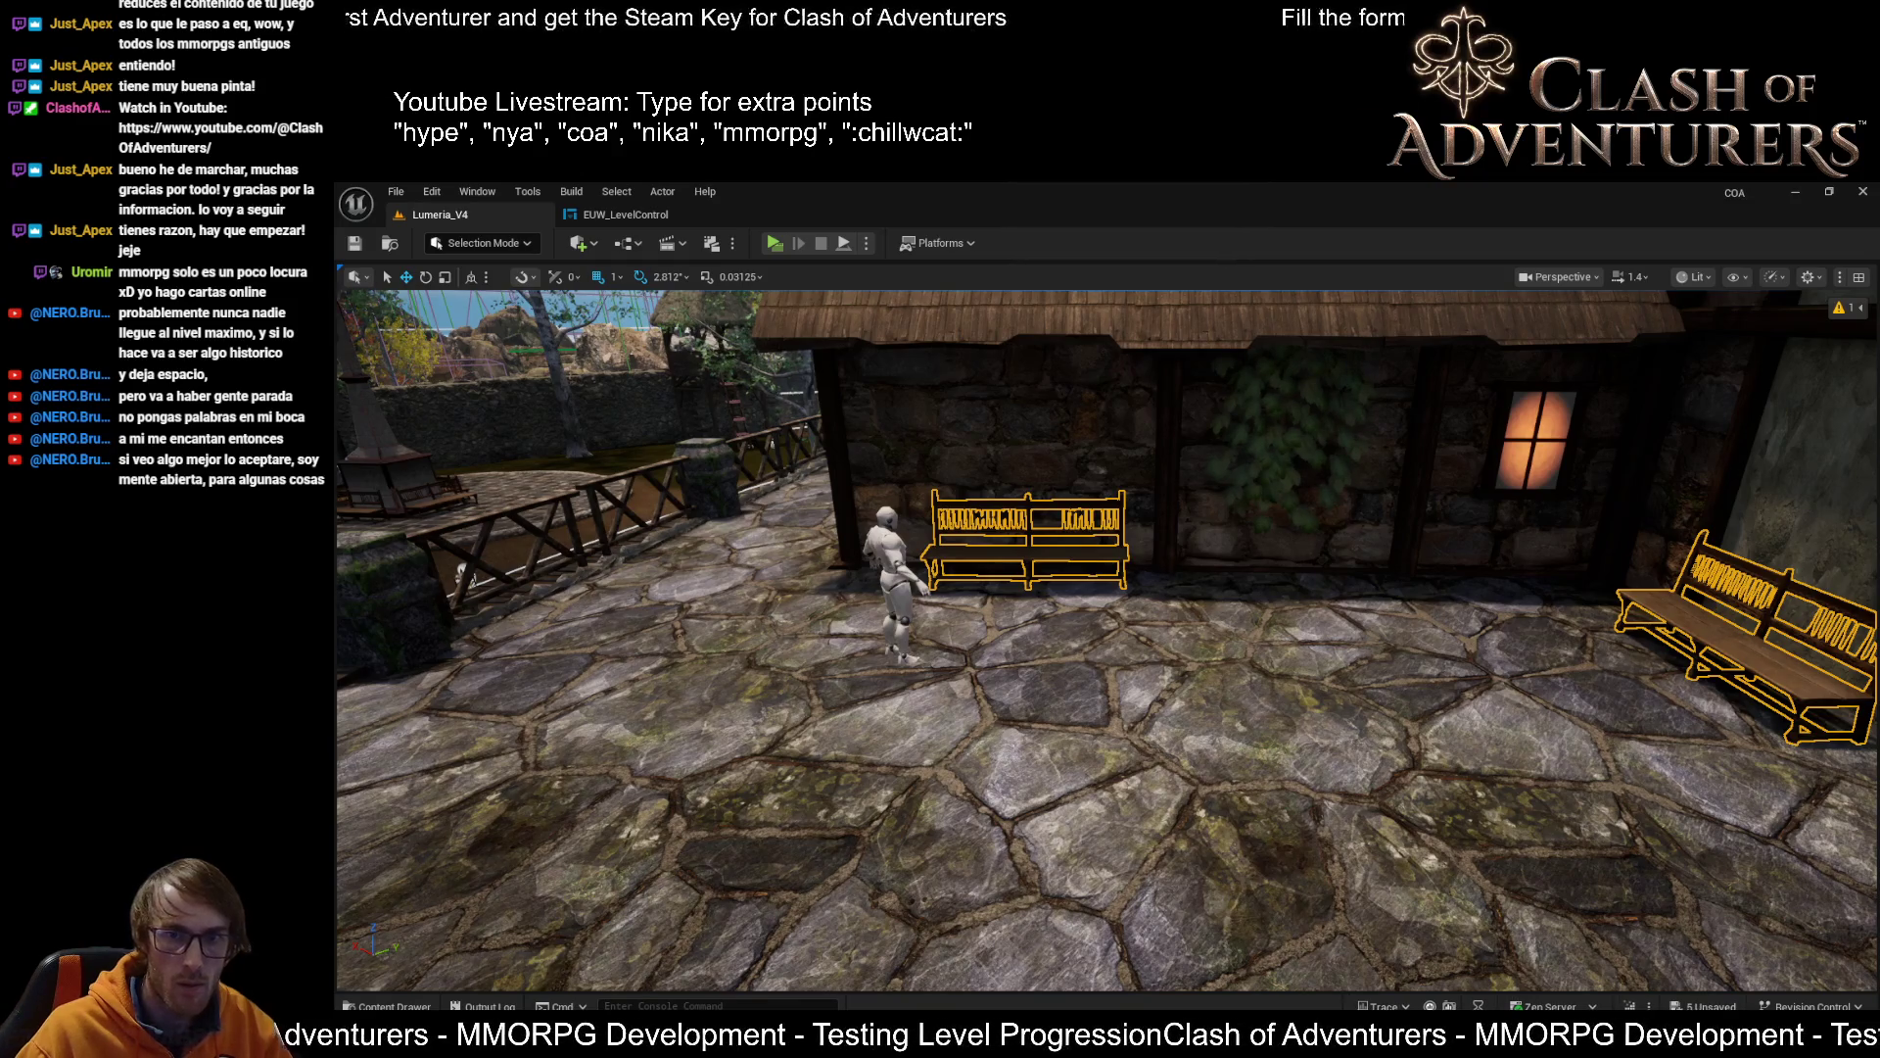
pyautogui.press('f')
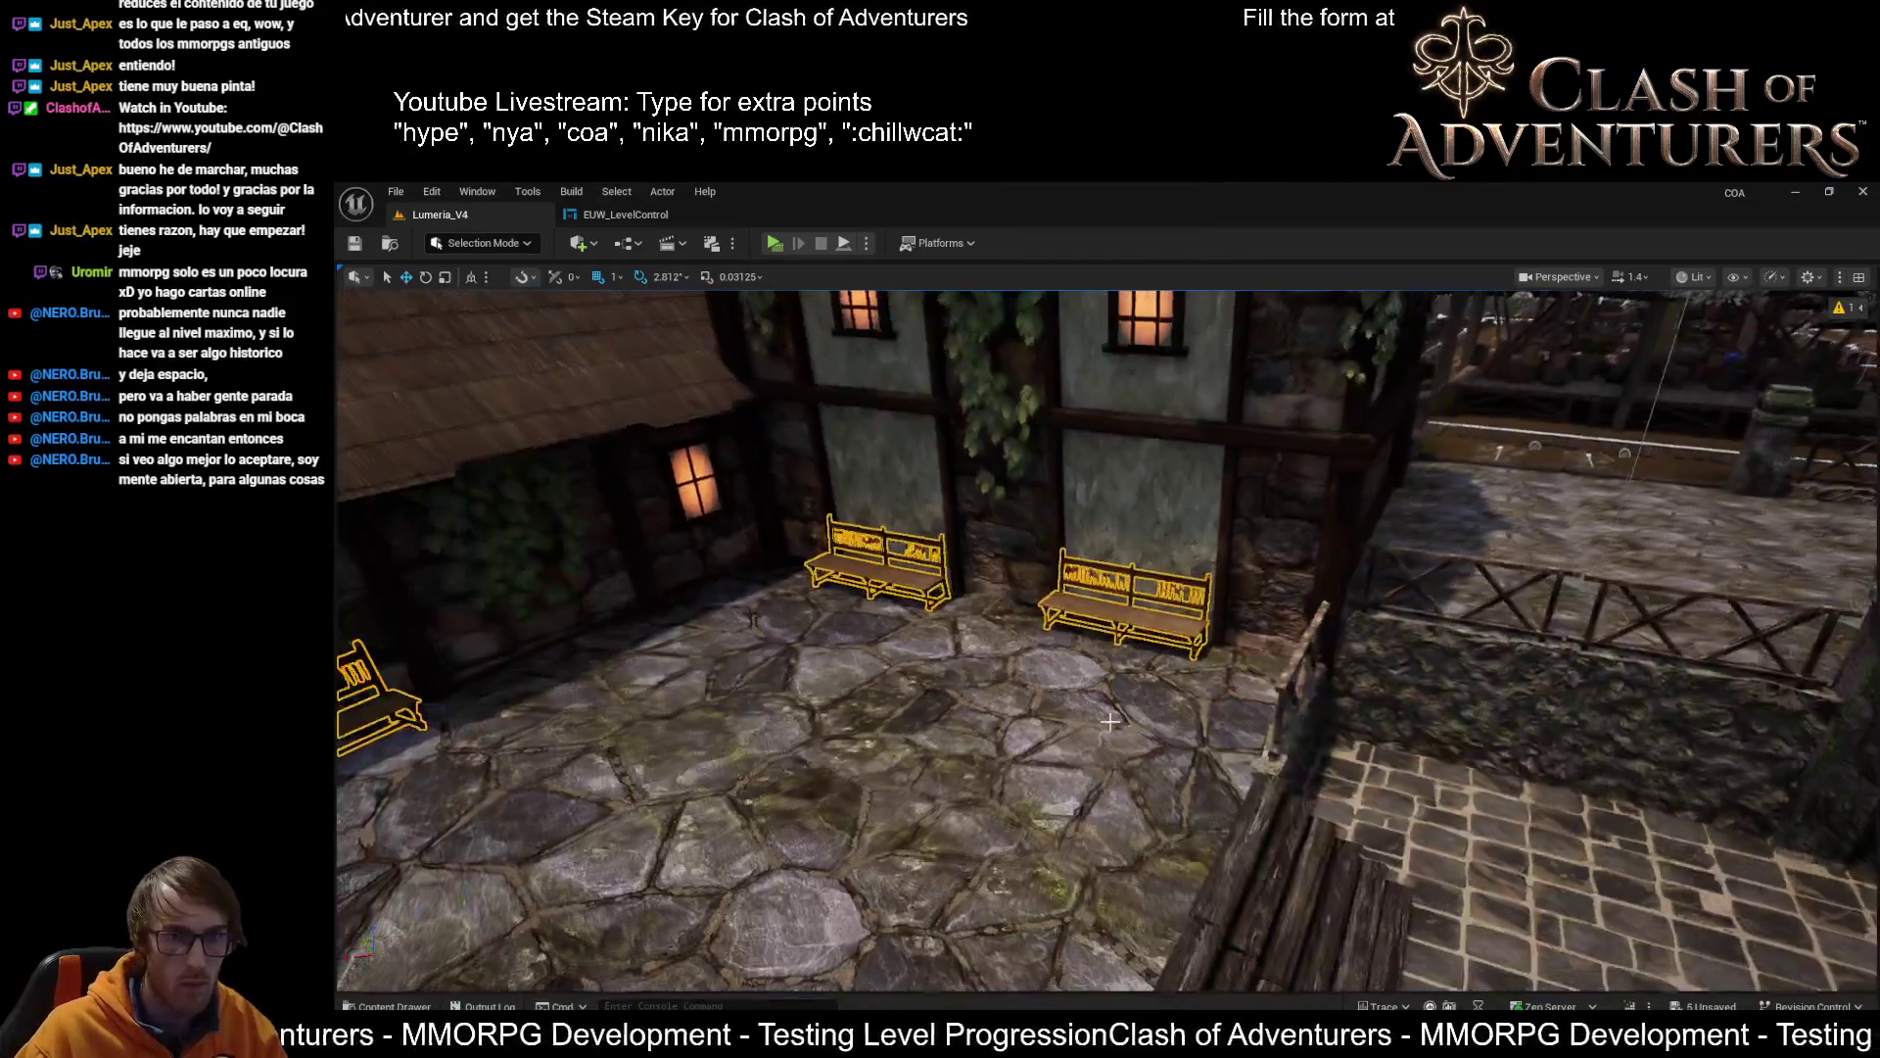
pyautogui.click(1162, 610)
pyautogui.hotkey('ctrl', 'z')
pyautogui.hotkey('ctrl', 'z')
pyautogui.hotkey('ctrl', 'z')
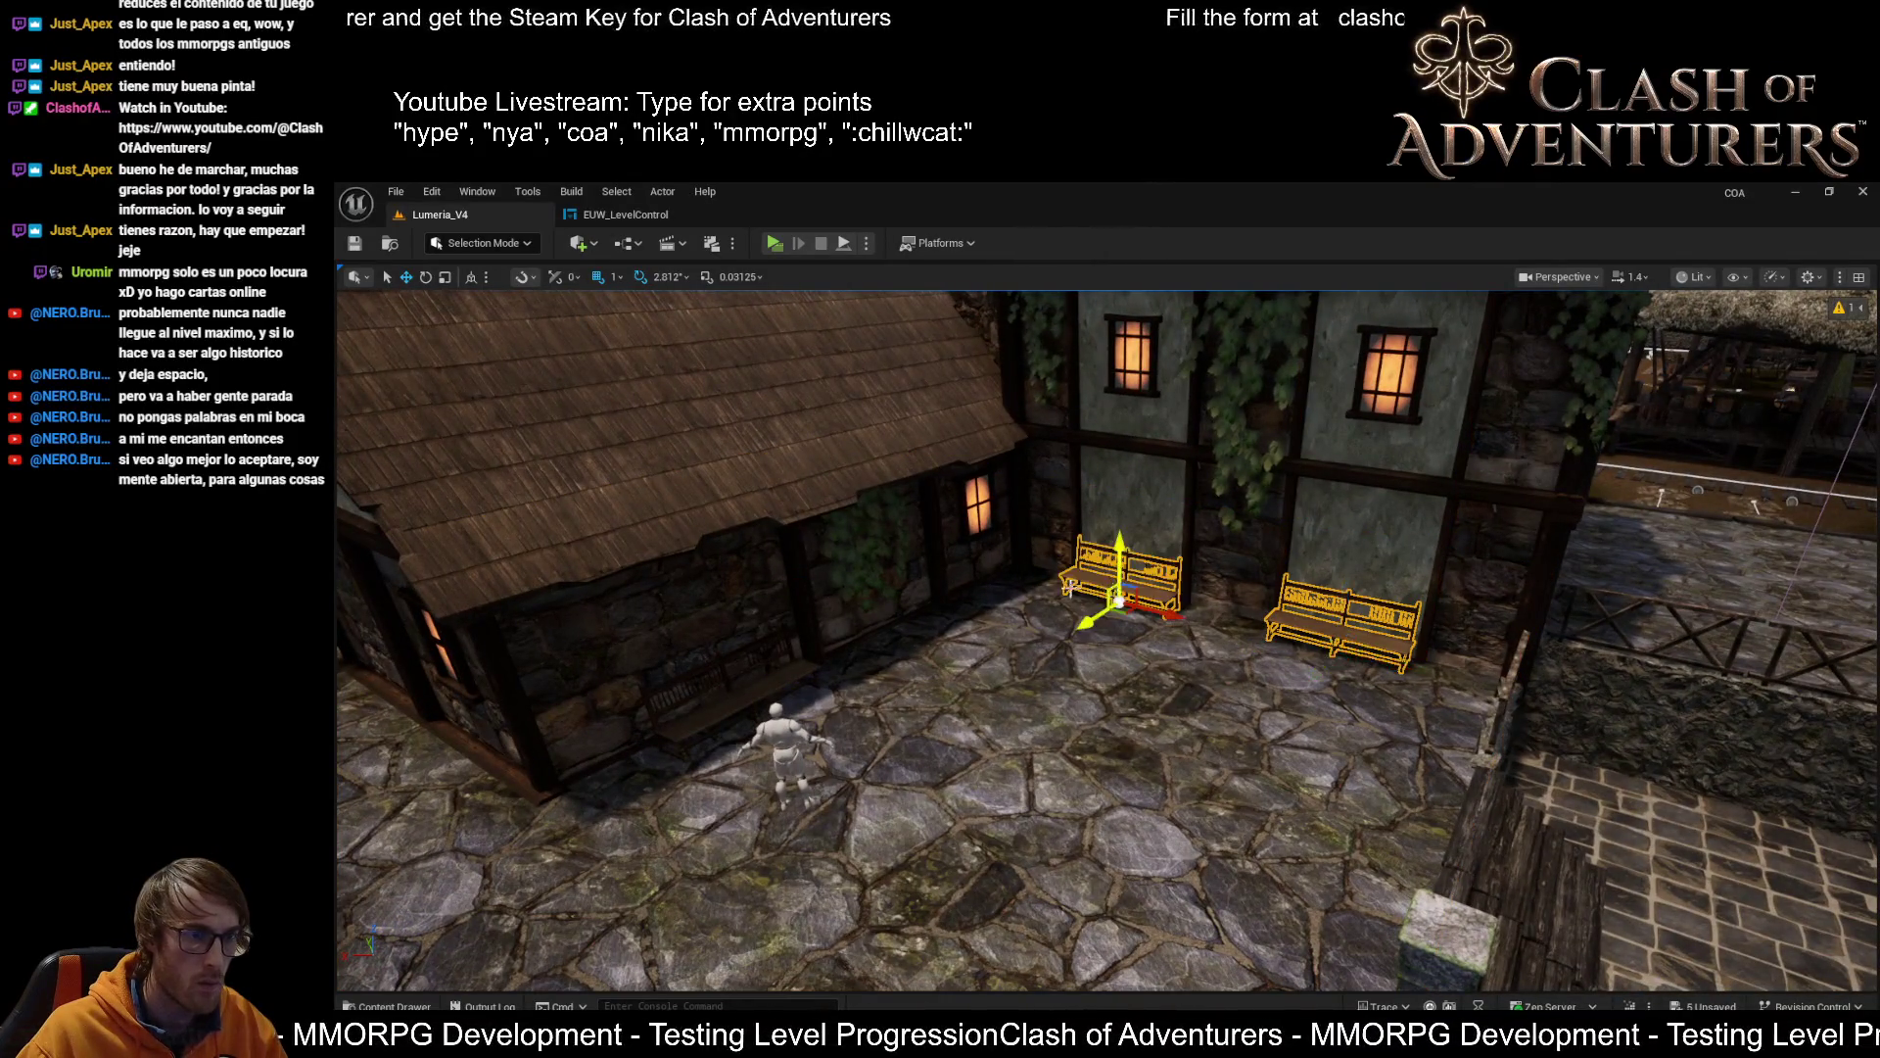
pyautogui.keyDown('ctrl'); pyautogui.click(753, 699); pyautogui.keyUp('ctrl')
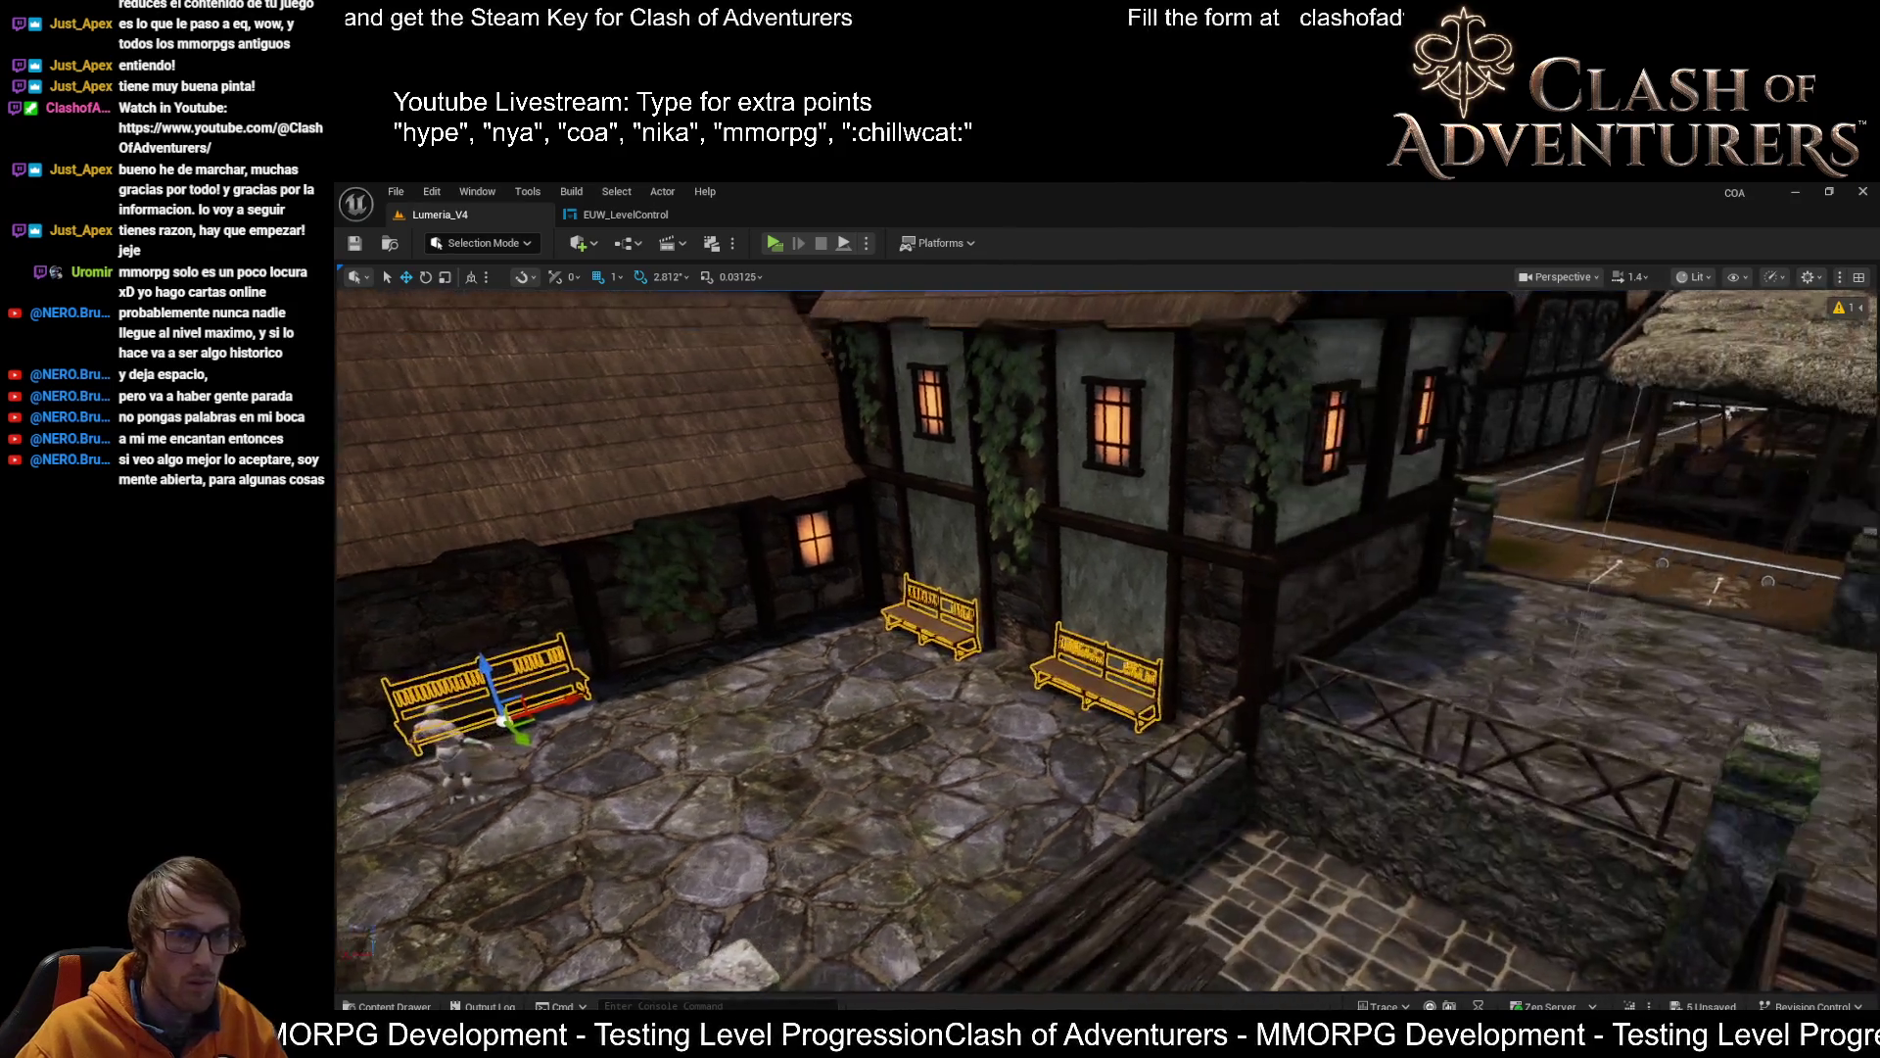
pyautogui.press('f')
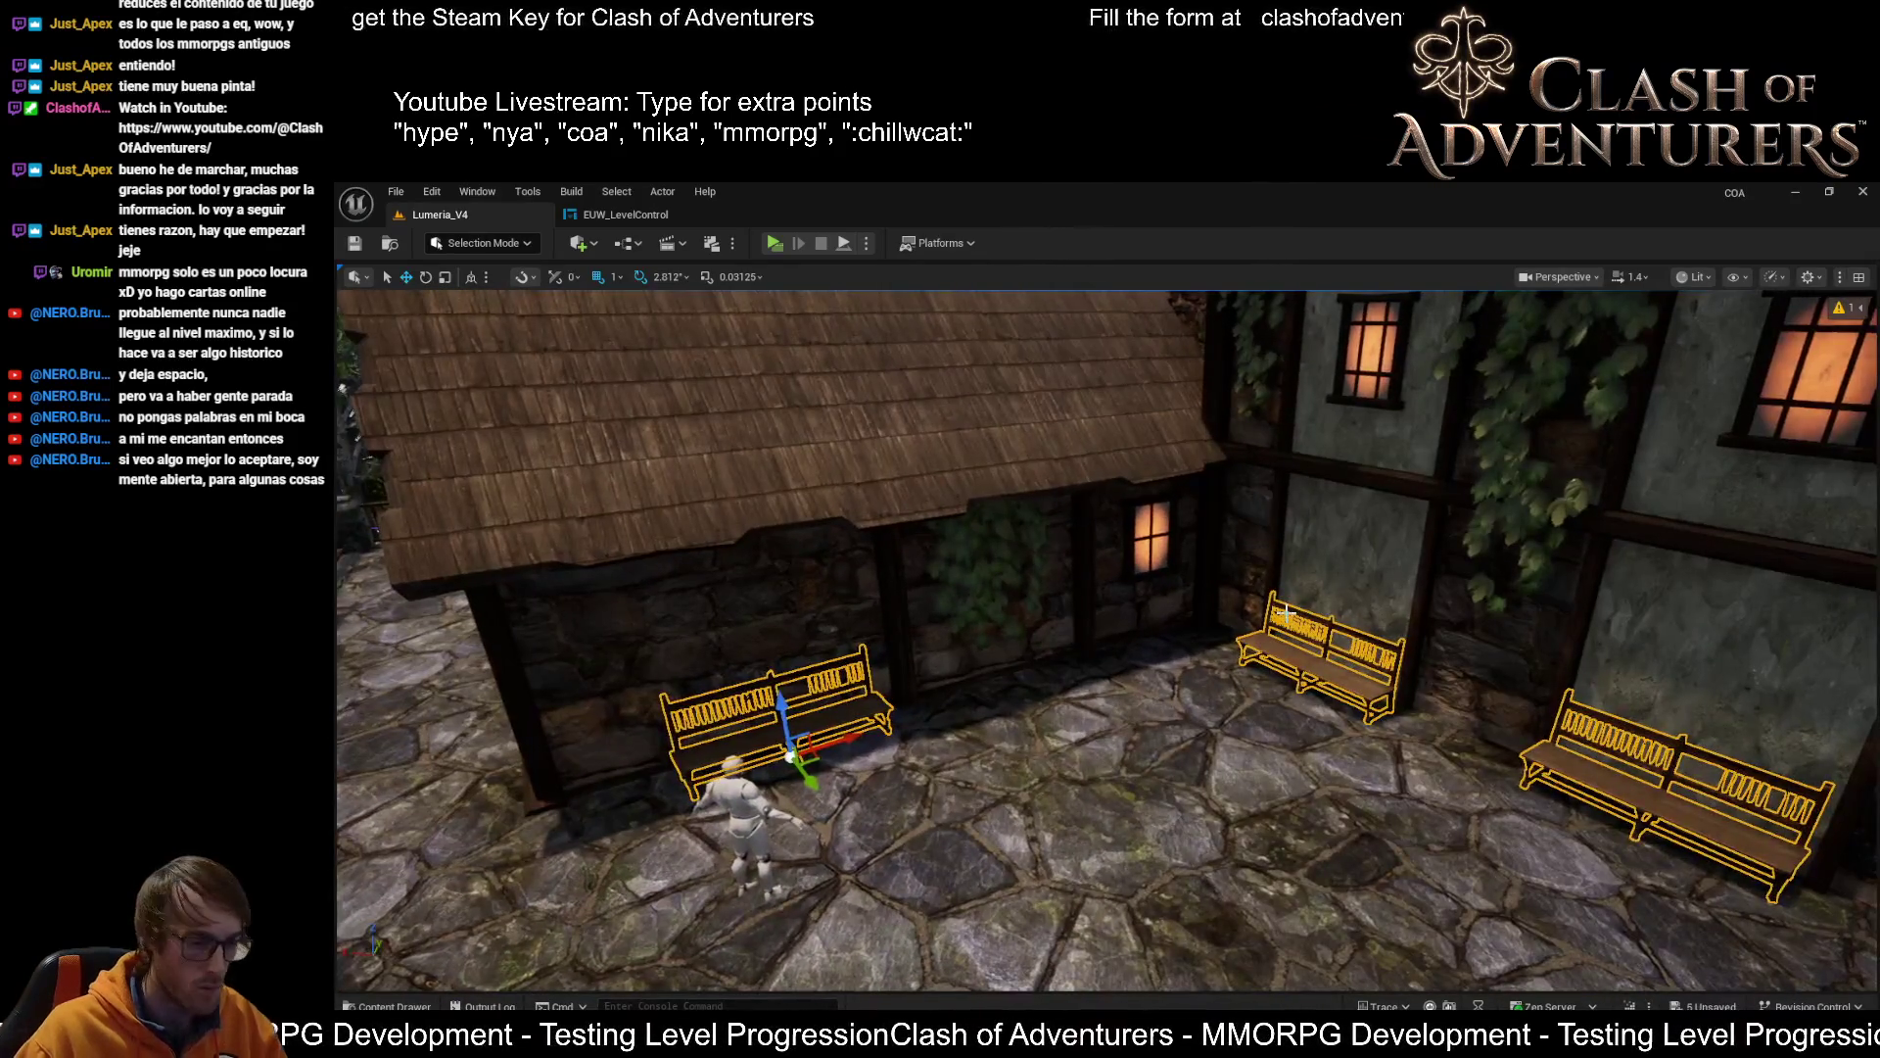
# Convert the selected wall benches into instances with Instance Tool Mode
pyautogui.hotkey('shift', '3')
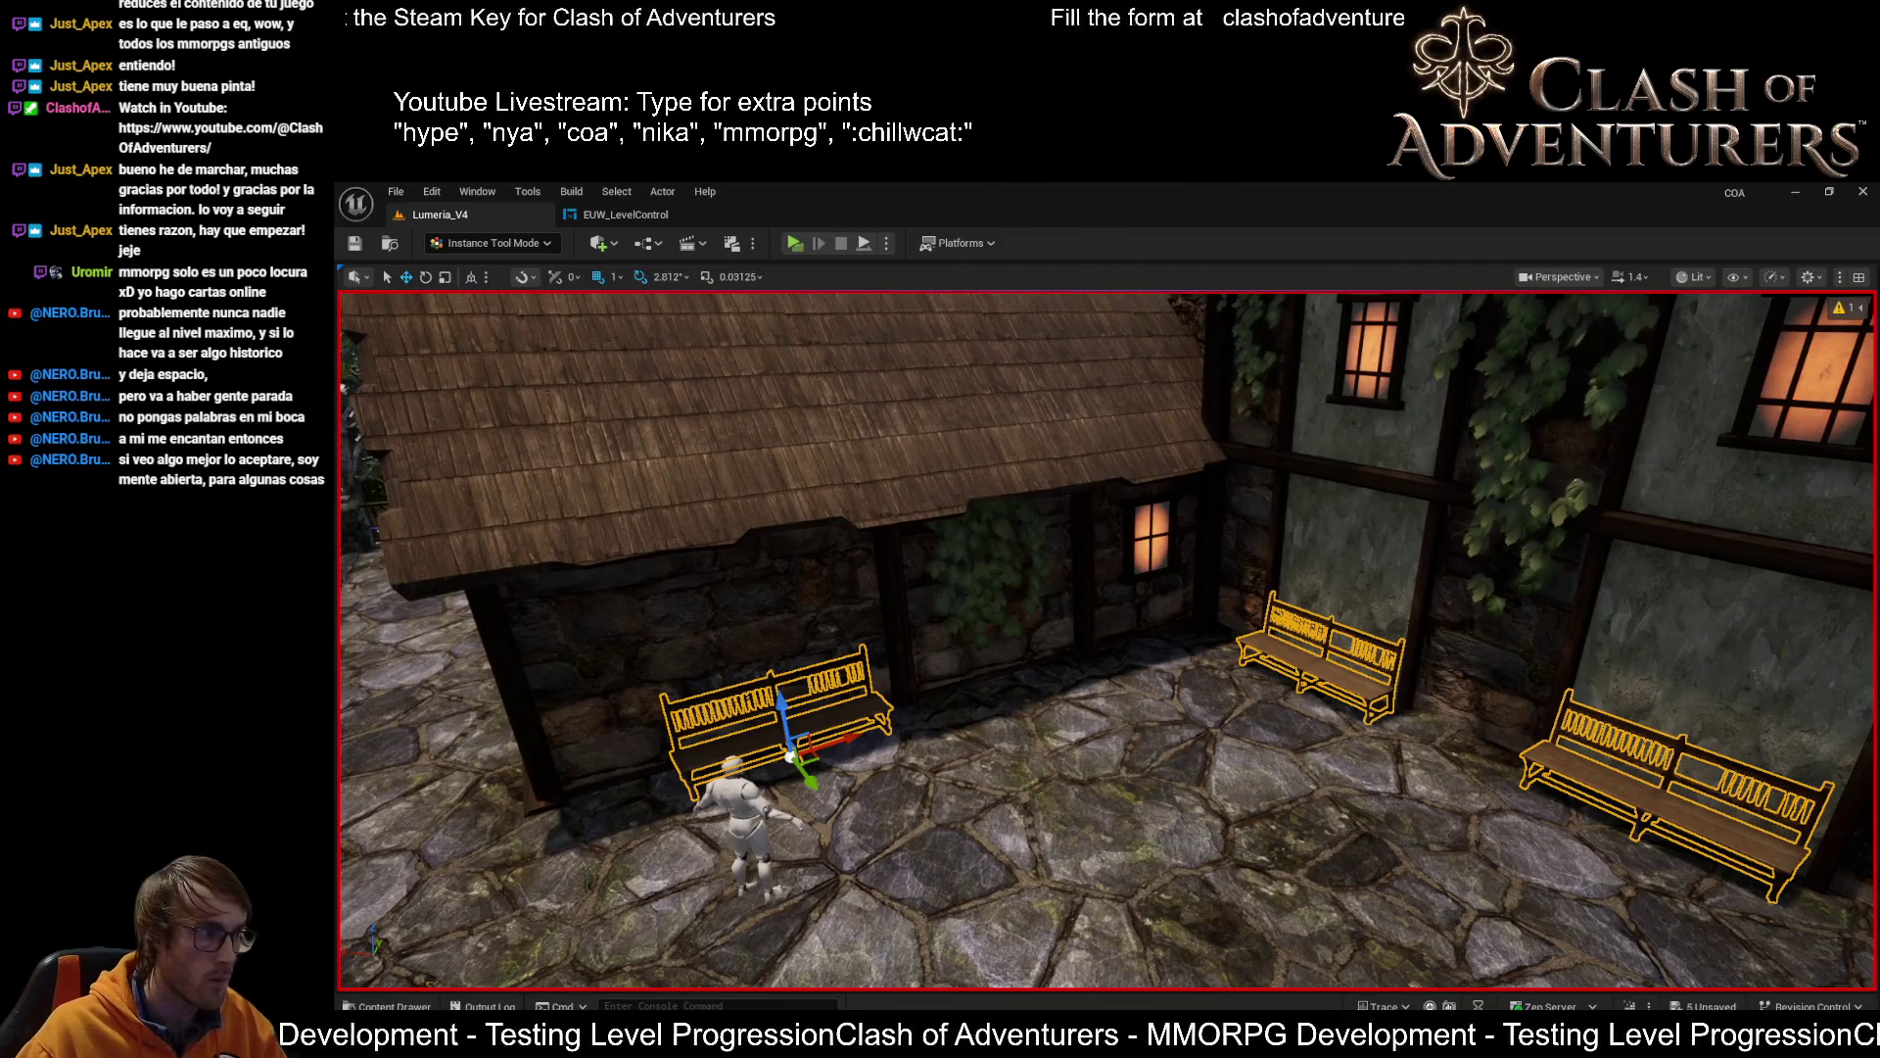
pyautogui.click(870, 716)
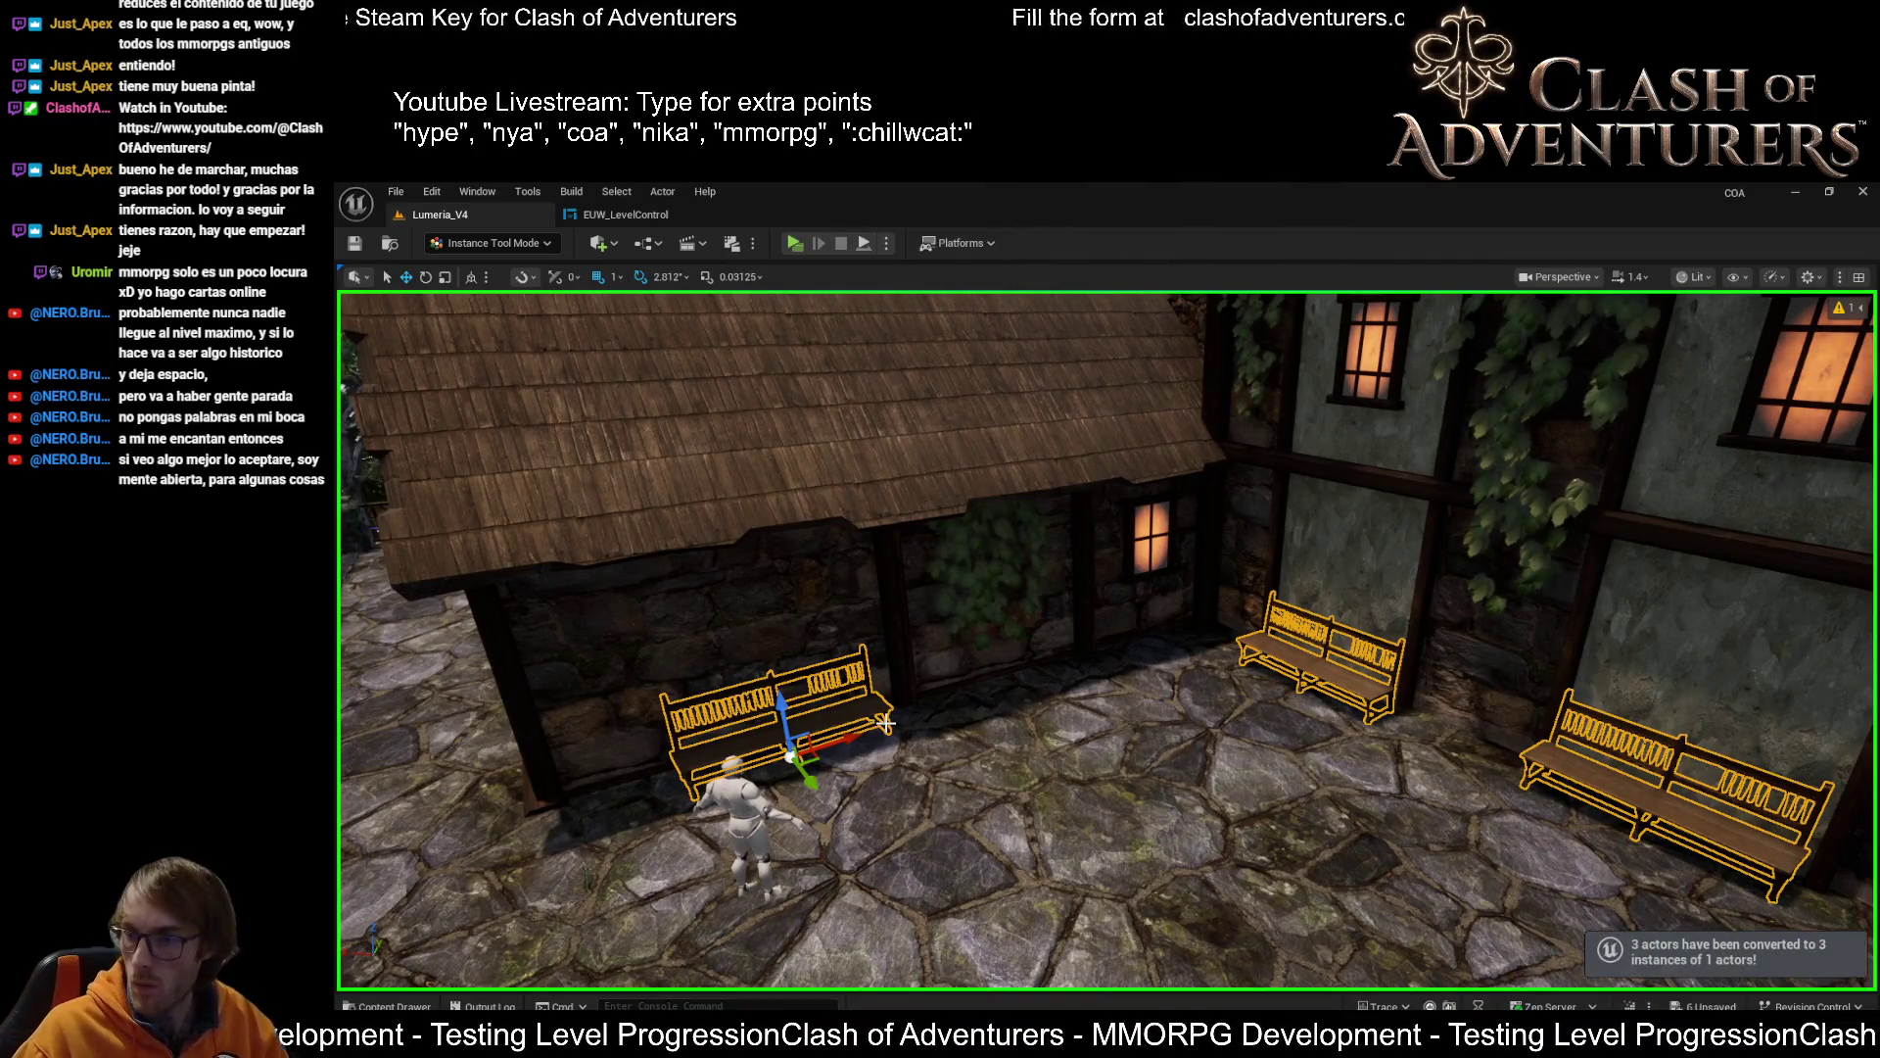
pyautogui.moveTo(982, 766)
pyautogui.mouseDown()
pyautogui.moveTo(803, 766)
pyautogui.moveTo(1776, 555)
pyautogui.mouseUp()
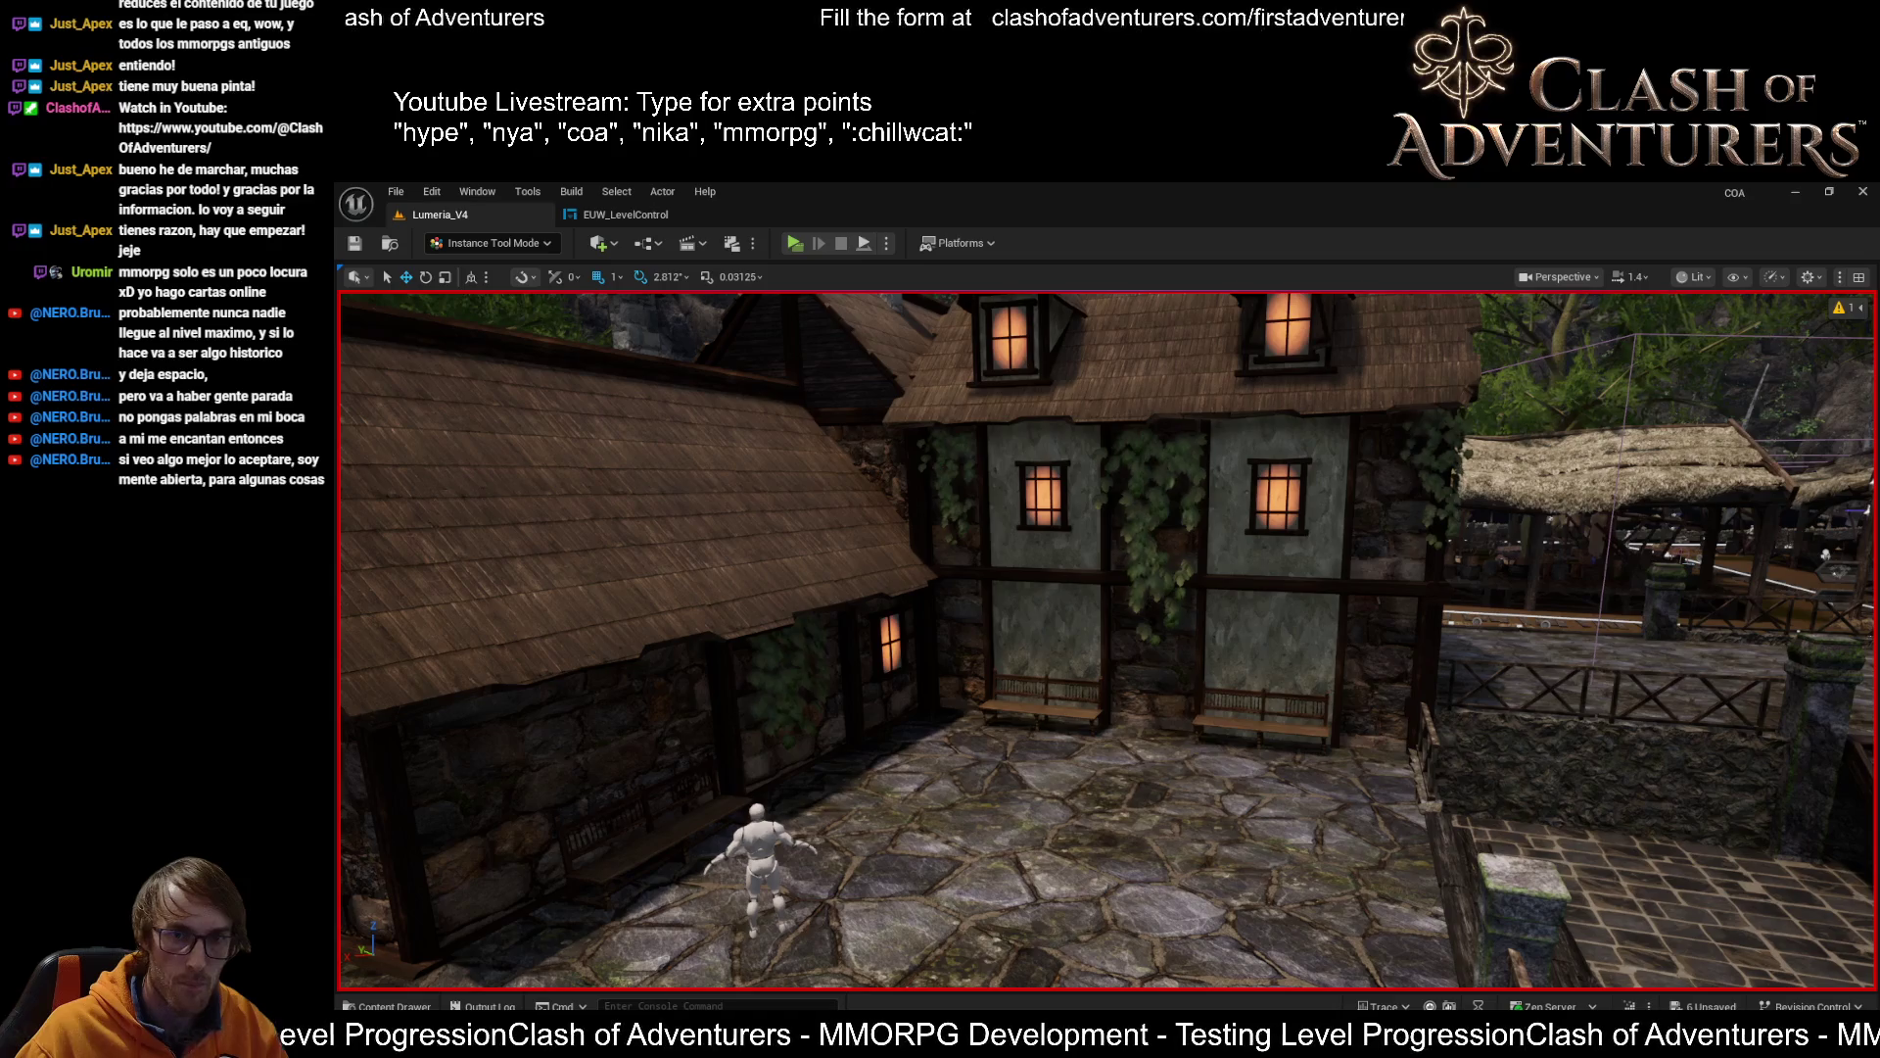
pyautogui.moveTo(1776, 554); pyautogui.dragTo(1655, 554)
# Save the level, then paint the ground beside the market stall in Landscape Mode
pyautogui.moveTo(1153, 763)
pyautogui.mouseDown()
pyautogui.moveTo(1140, 736)
pyautogui.moveTo(1164, 822)
pyautogui.moveTo(1152, 756)
pyautogui.moveTo(1160, 784)
pyautogui.moveTo(1167, 754)
pyautogui.moveTo(1313, 748)
pyautogui.moveTo(1295, 730)
pyautogui.moveTo(990, 738)
pyautogui.mouseUp()
pyautogui.hotkey('ctrl', 's')
pyautogui.hotkey('shift', '2')
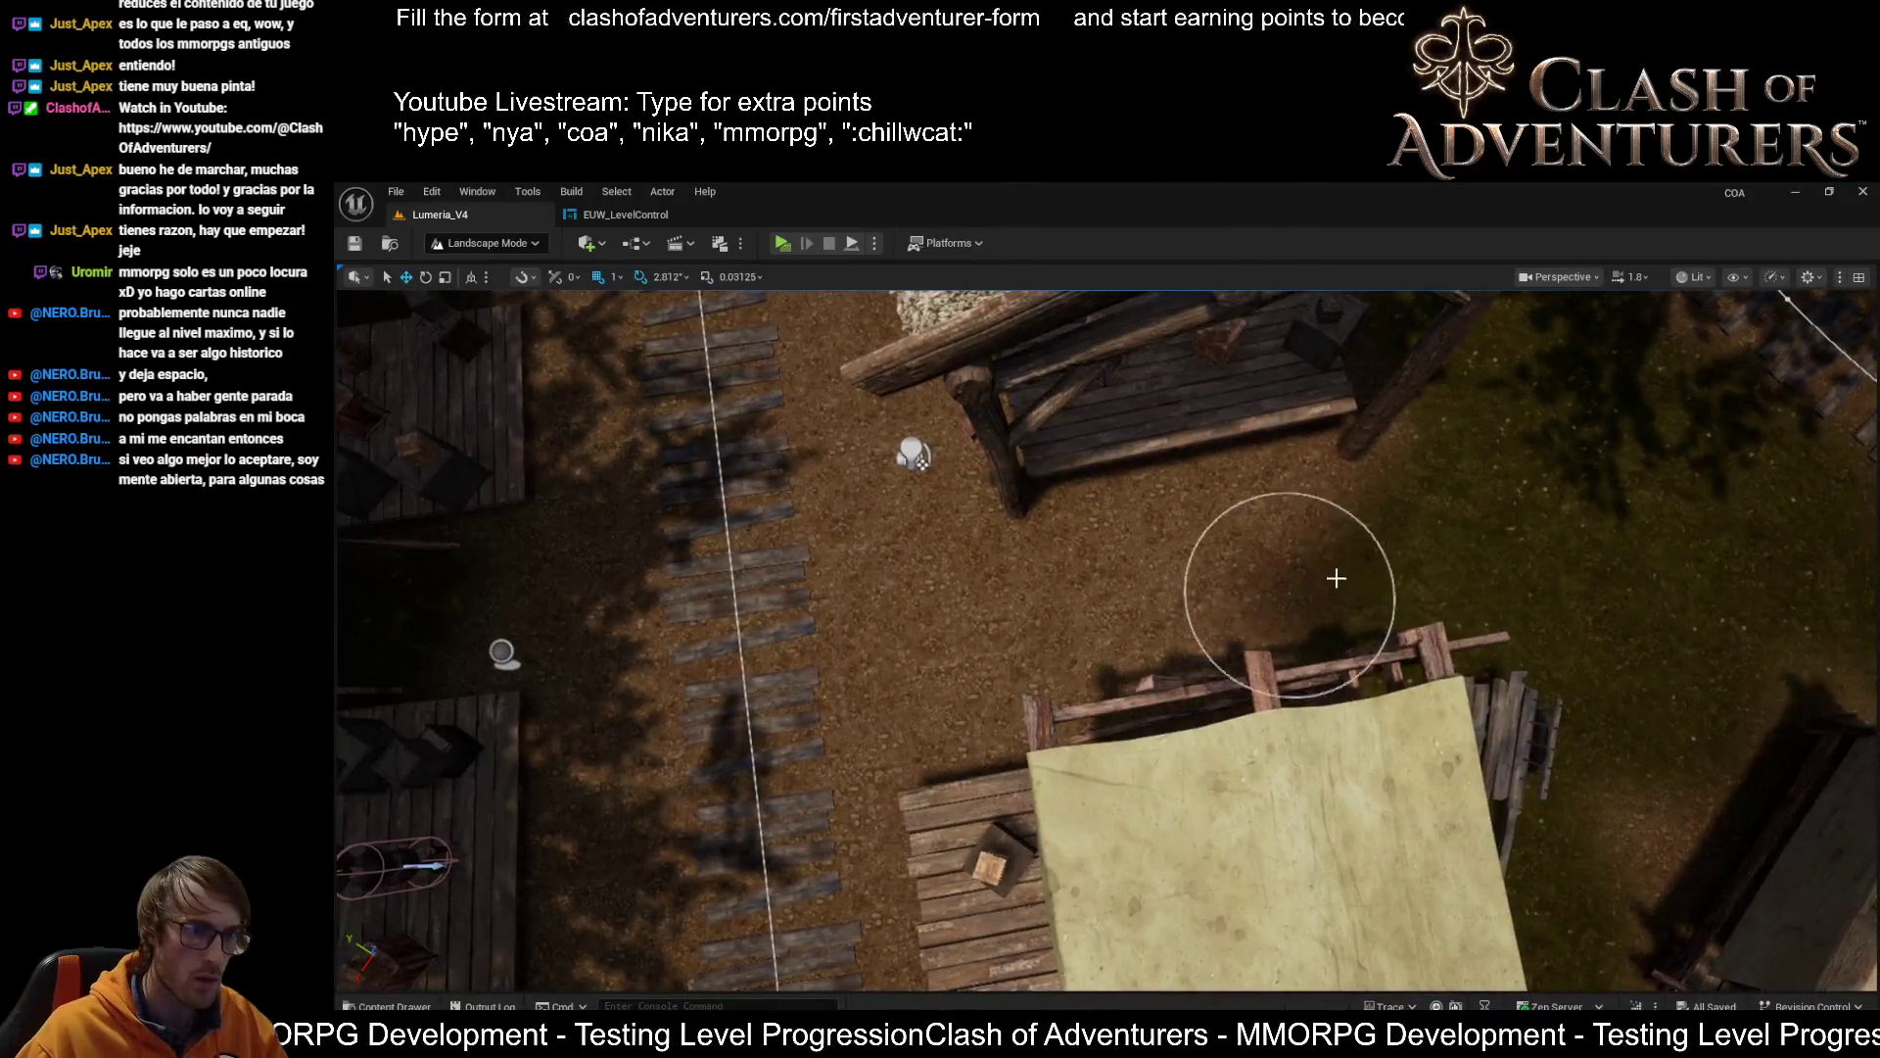
pyautogui.moveTo(1094, 600)
pyautogui.mouseDown()
pyautogui.moveTo(961, 617)
pyautogui.moveTo(1363, 581)
pyautogui.mouseUp()
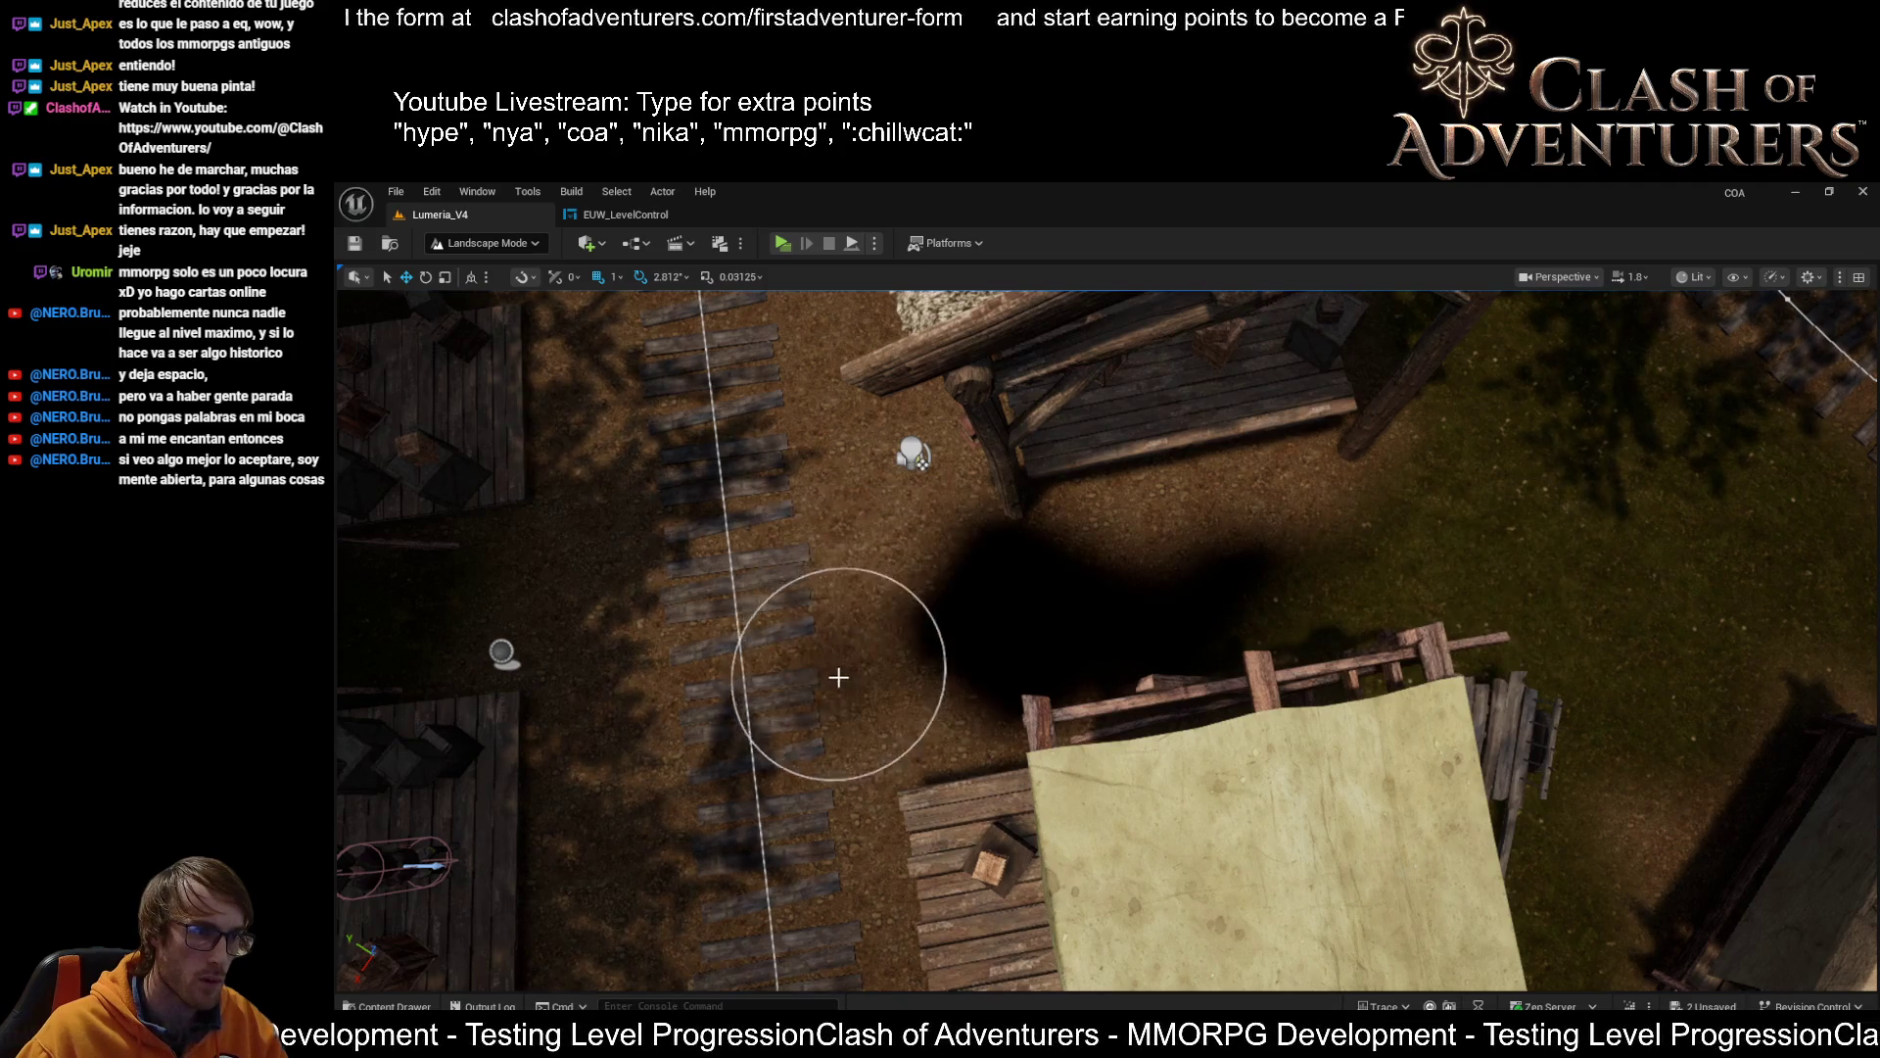
# Save again and paint over the dark ground patch near the stall
pyautogui.moveTo(867, 666)
pyautogui.mouseDown()
pyautogui.moveTo(755, 587)
pyautogui.moveTo(834, 605)
pyautogui.moveTo(764, 578)
pyautogui.moveTo(402, 524)
pyautogui.mouseUp()
pyautogui.hotkey('ctrl', 's')
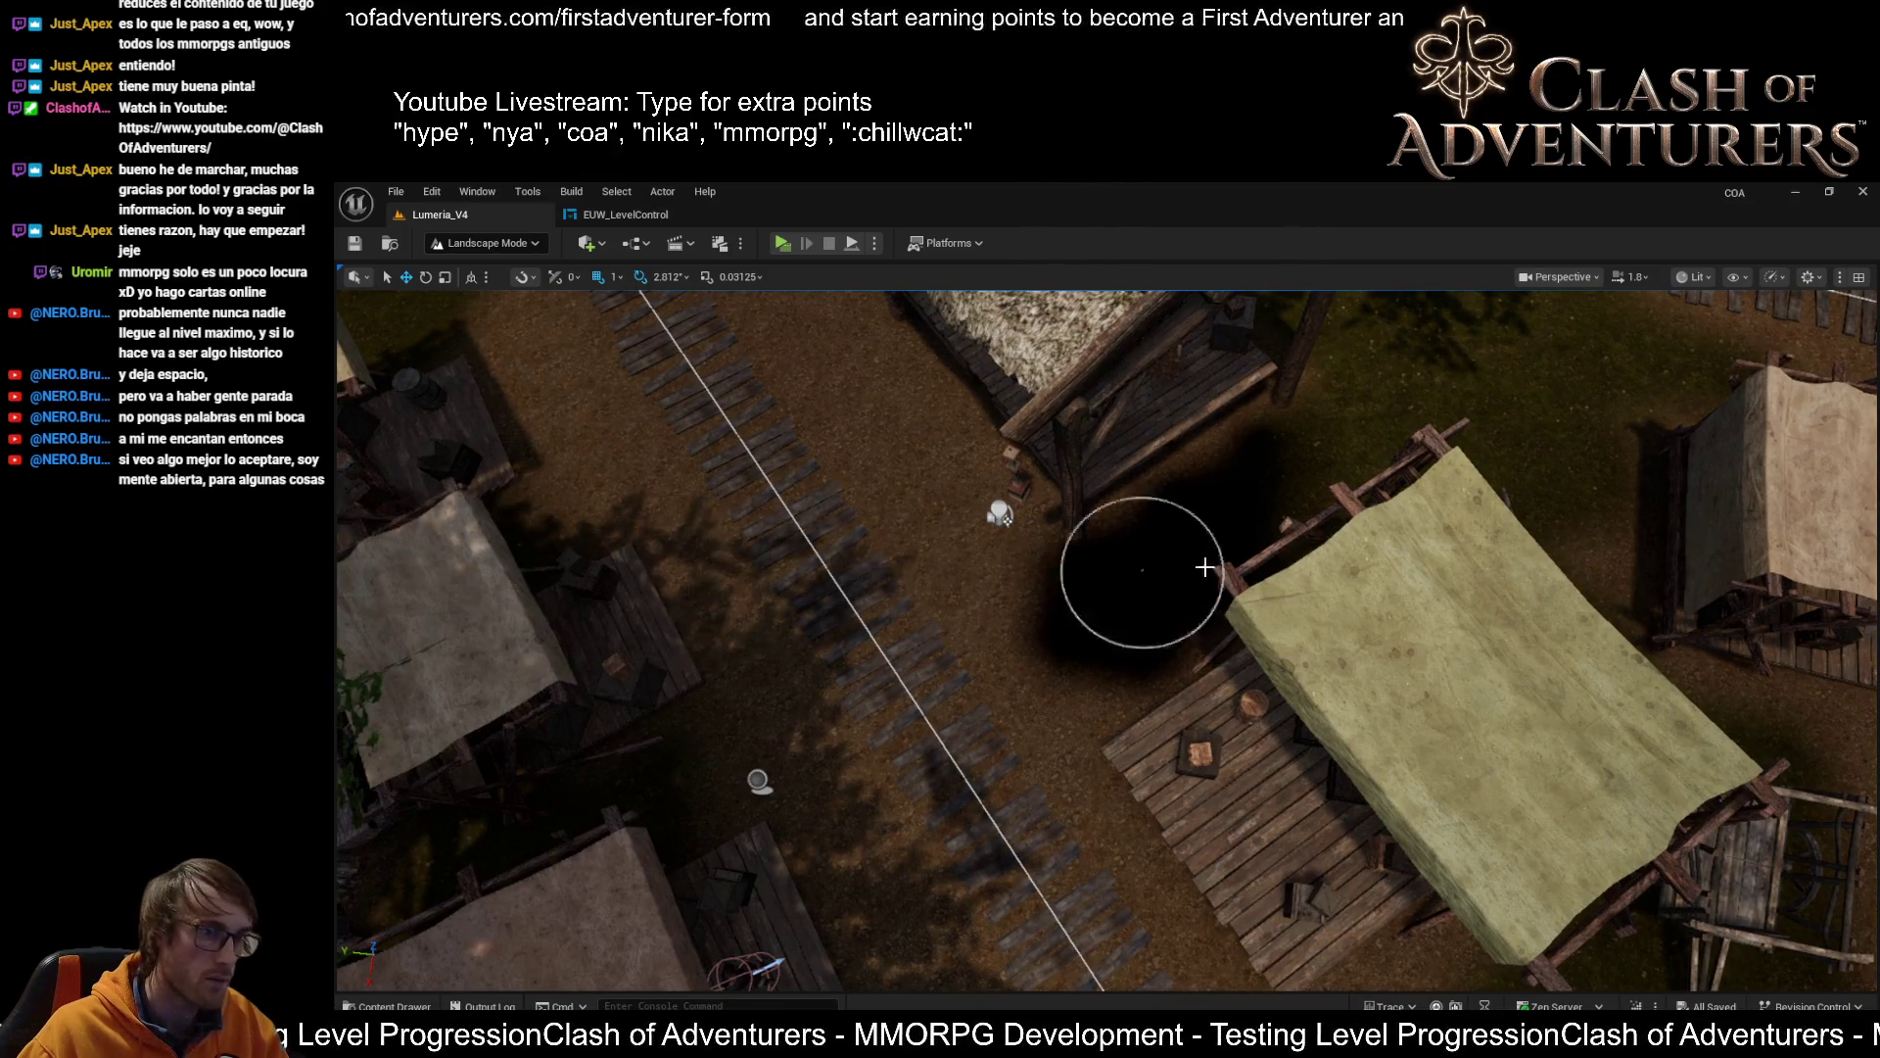
pyautogui.moveTo(1222, 558)
pyautogui.mouseDown()
pyautogui.moveTo(1166, 583)
pyautogui.moveTo(1335, 444)
pyautogui.moveTo(1070, 596)
pyautogui.moveTo(1420, 439)
pyautogui.moveTo(1095, 621)
pyautogui.moveTo(1340, 433)
pyautogui.moveTo(1078, 588)
pyautogui.mouseUp()
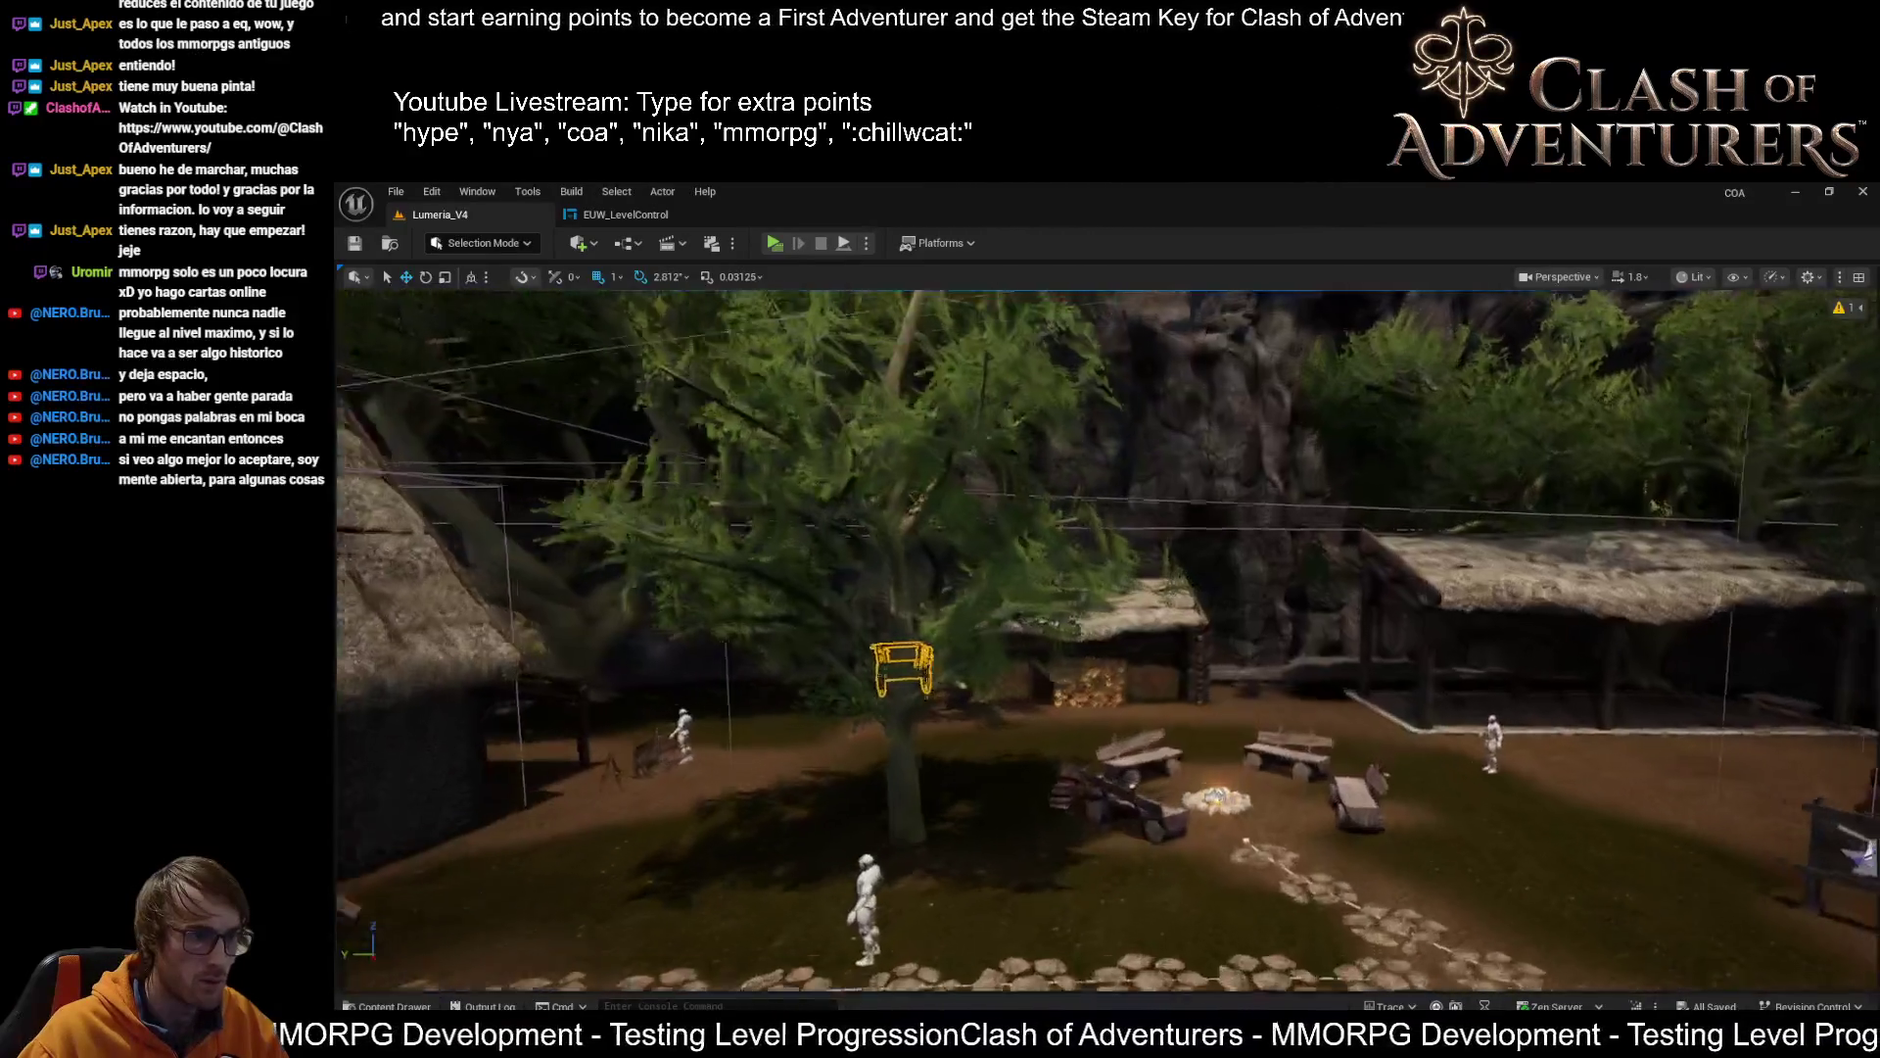
# Rotate the wooden cart about 28 degrees to sit along the plank walkway
pyautogui.press('w')
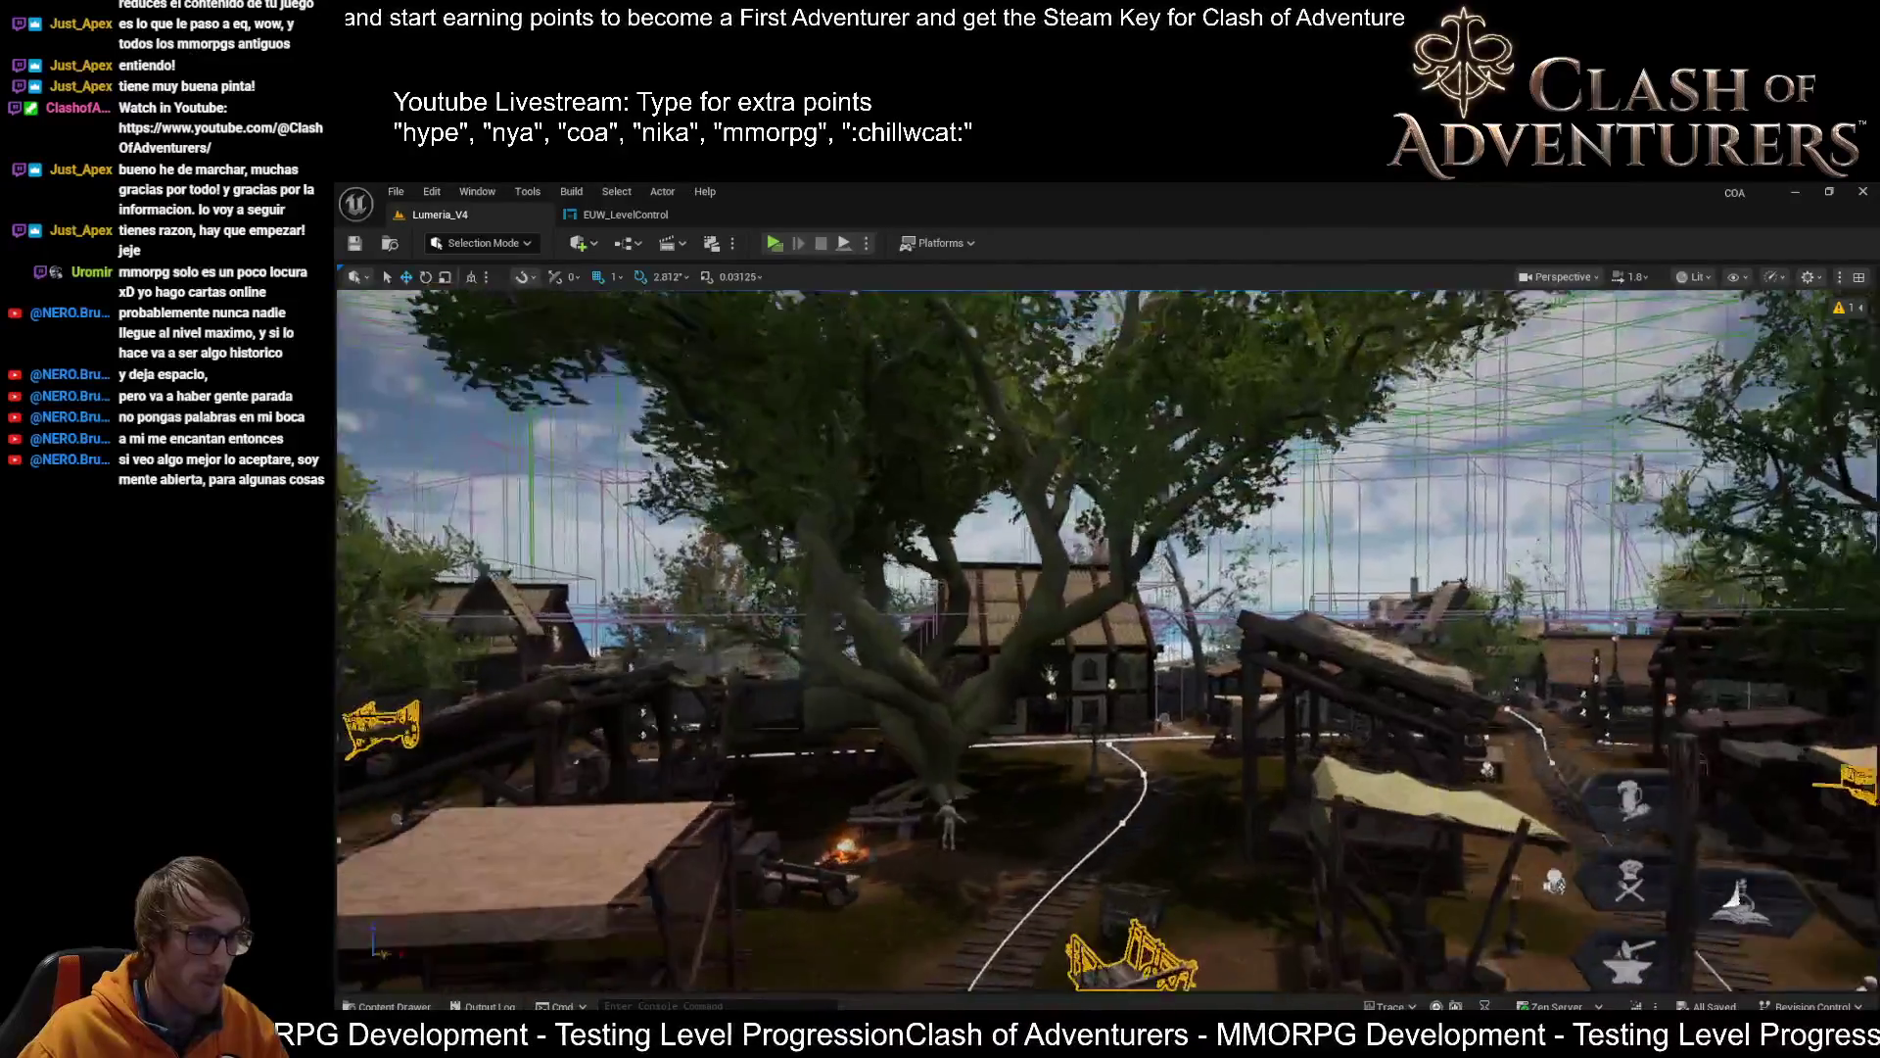
pyautogui.hotkey('shift', '3')
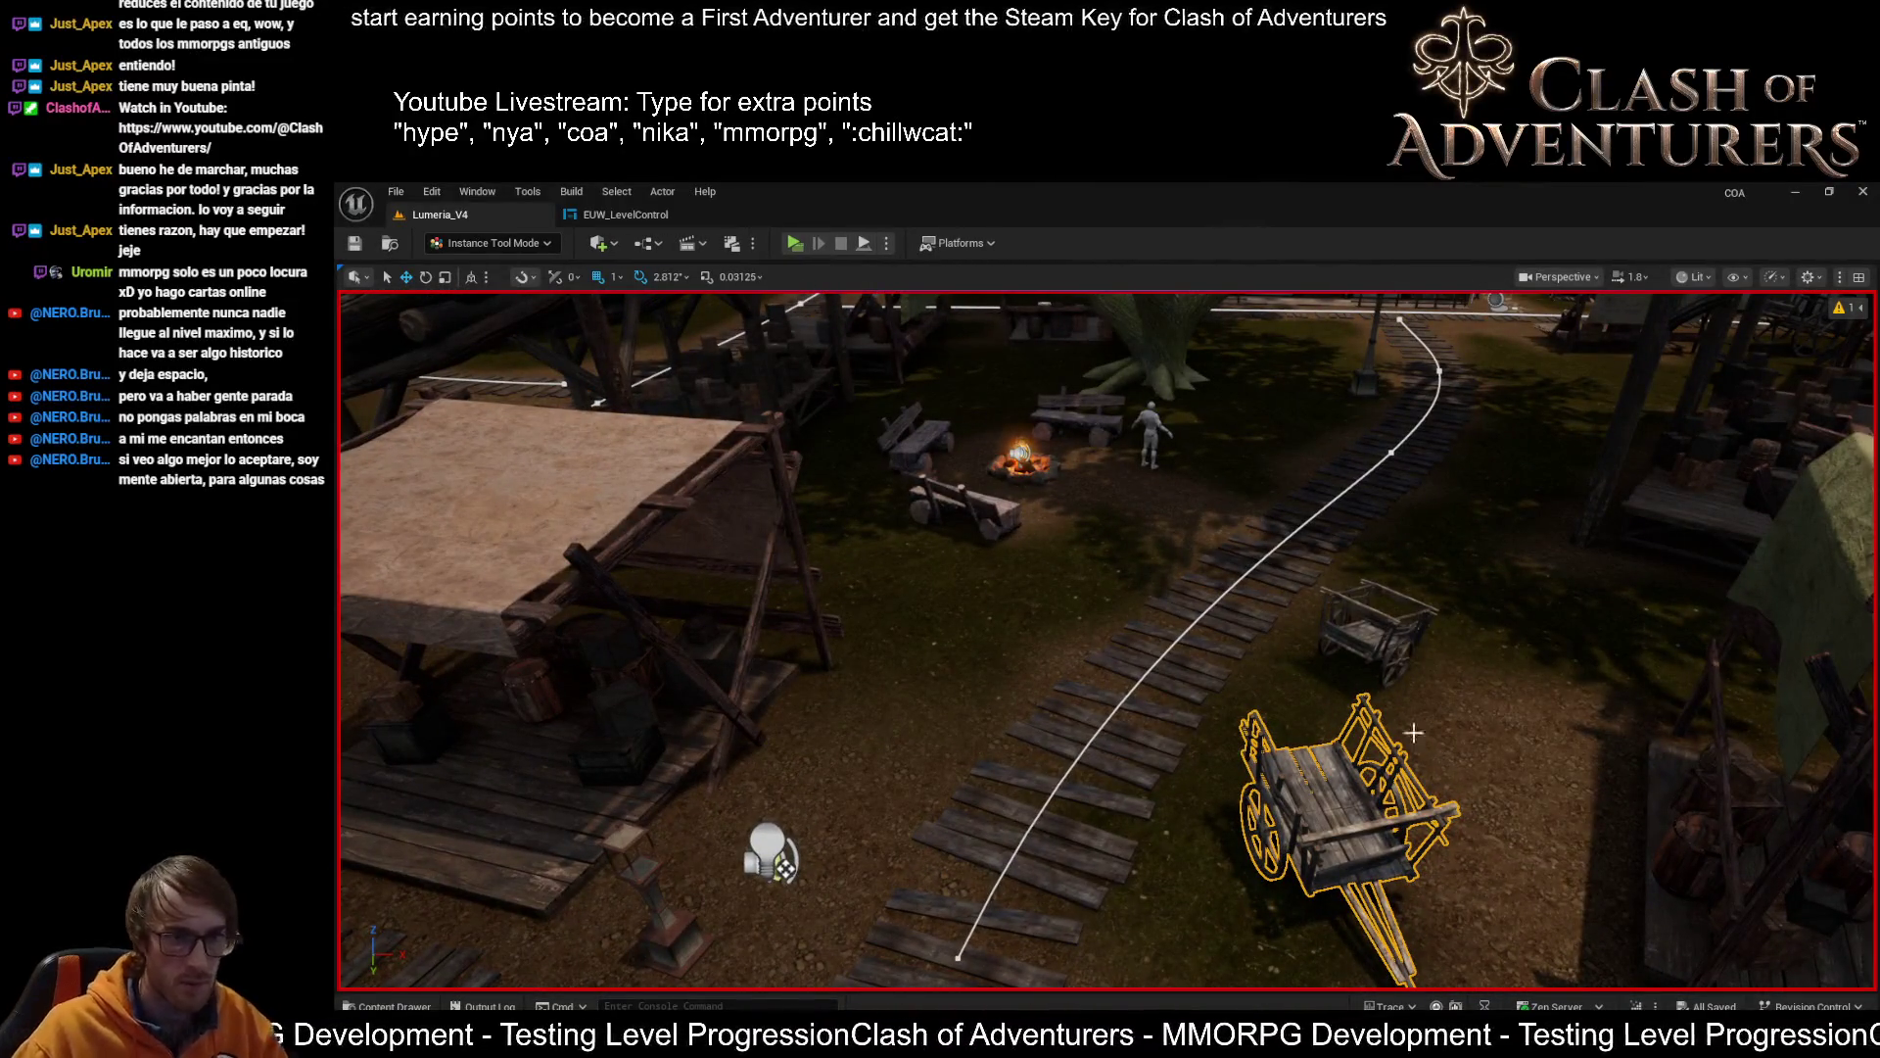
pyautogui.press('f')
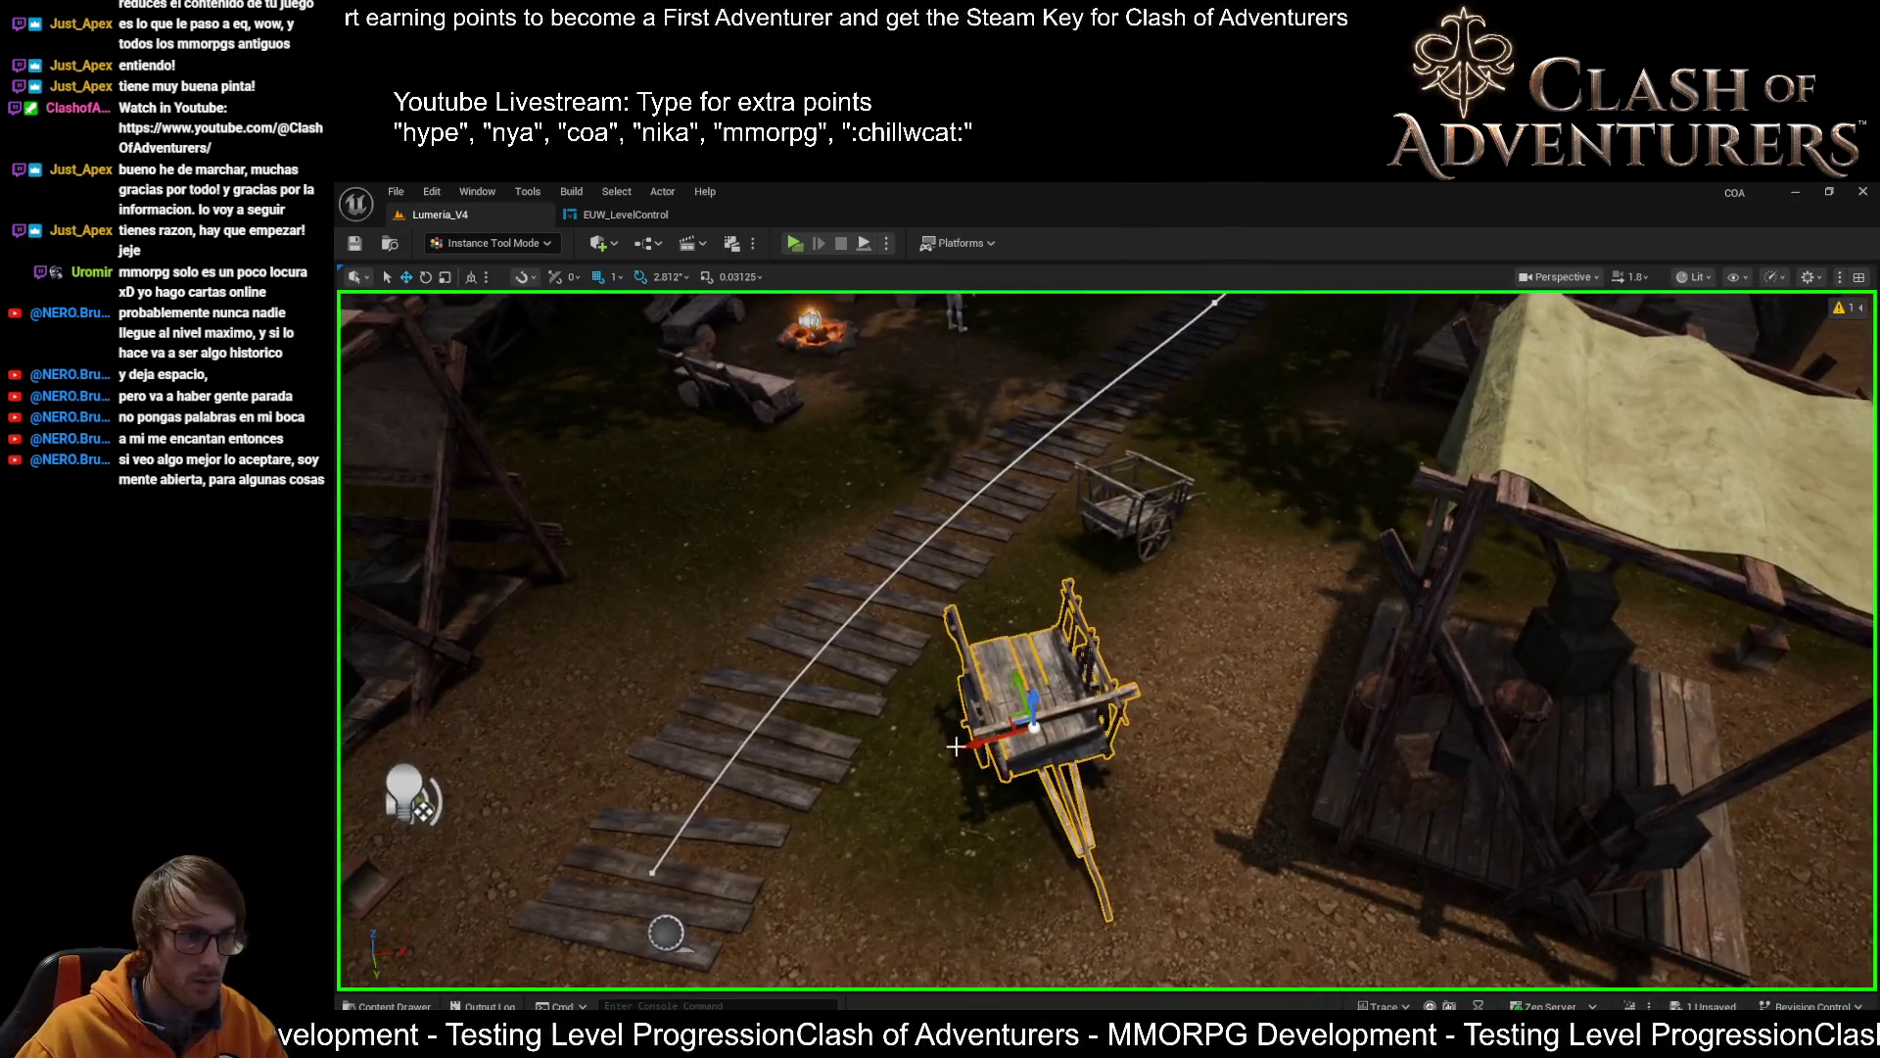
pyautogui.moveTo(1023, 729)
pyautogui.mouseDown()
pyautogui.moveTo(1185, 685)
pyautogui.moveTo(1102, 725)
pyautogui.moveTo(1122, 833)
pyautogui.moveTo(1216, 741)
pyautogui.moveTo(1165, 774)
pyautogui.mouseUp()
pyautogui.press('e')
pyautogui.press('w')
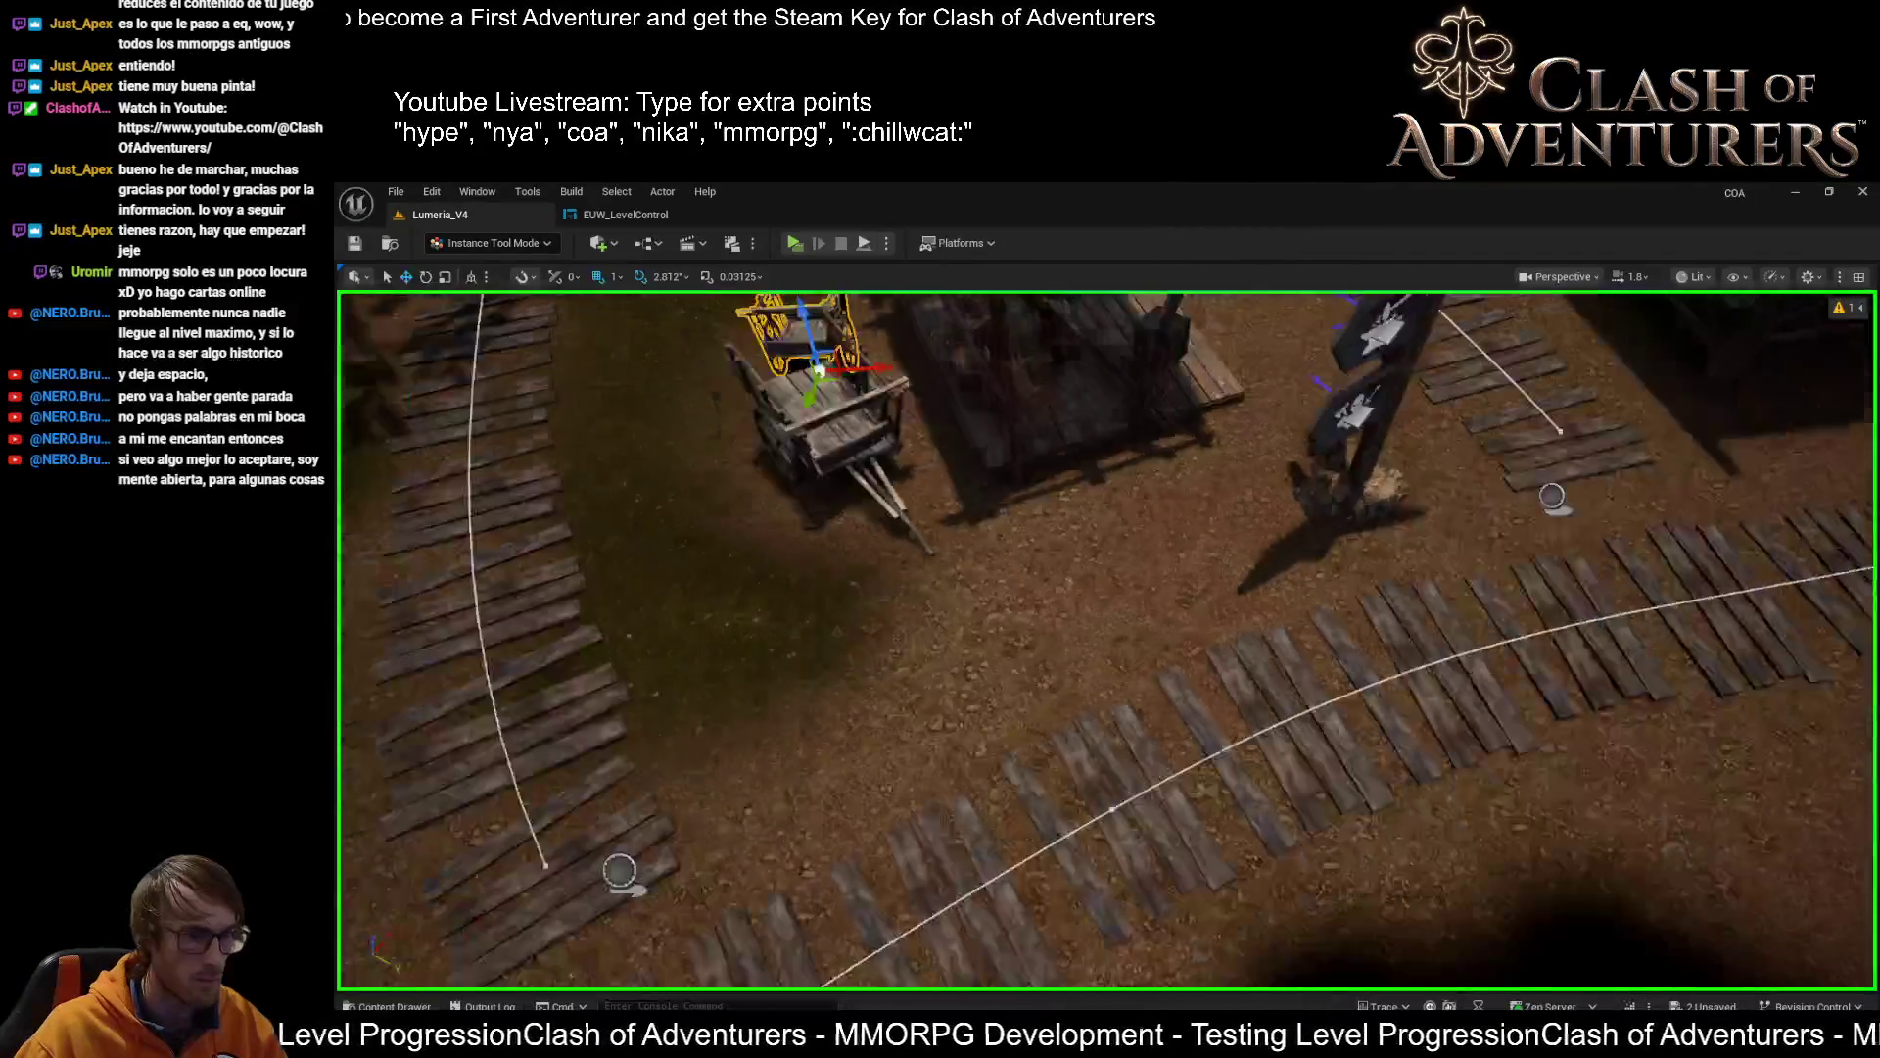
# Paint darker ground by the wagon and near the stall, saving after each stroke
pyautogui.hotkey('shift', '2')
pyautogui.scroll(3, 1101, 592)
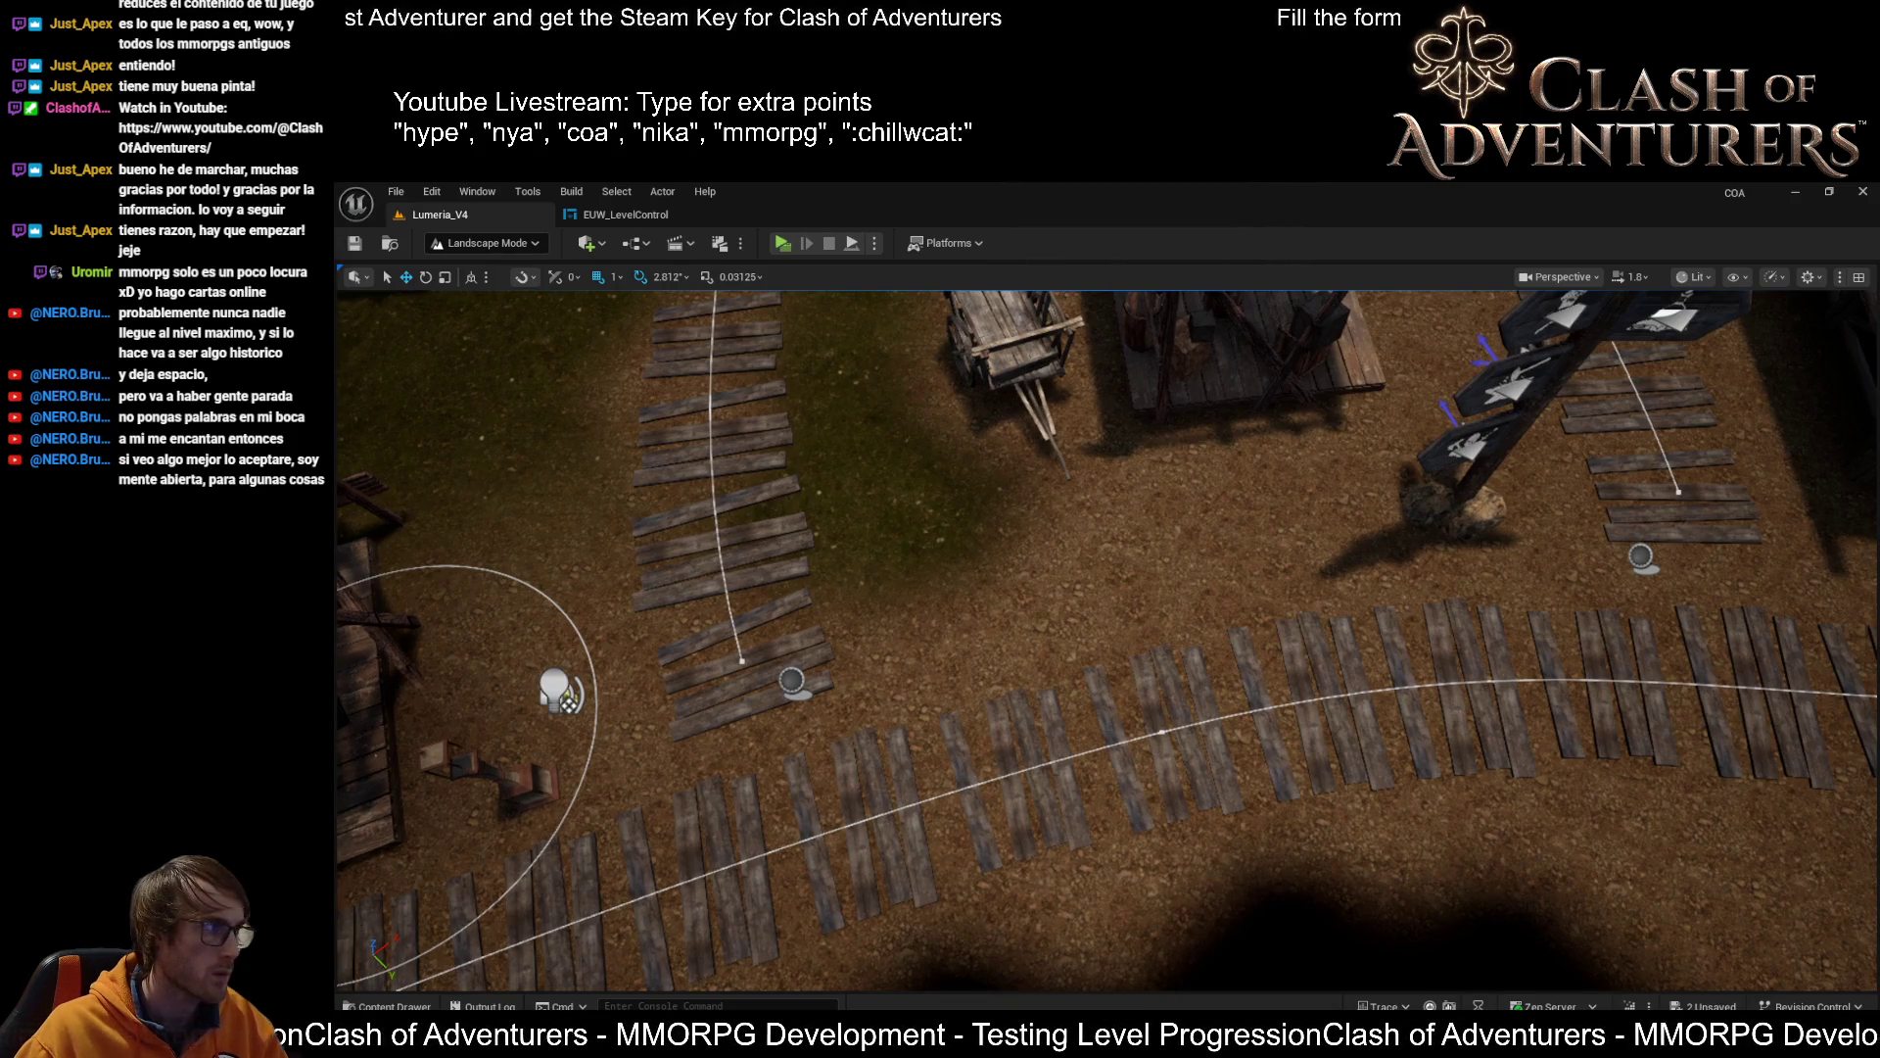
pyautogui.scroll(3, 1257, 504)
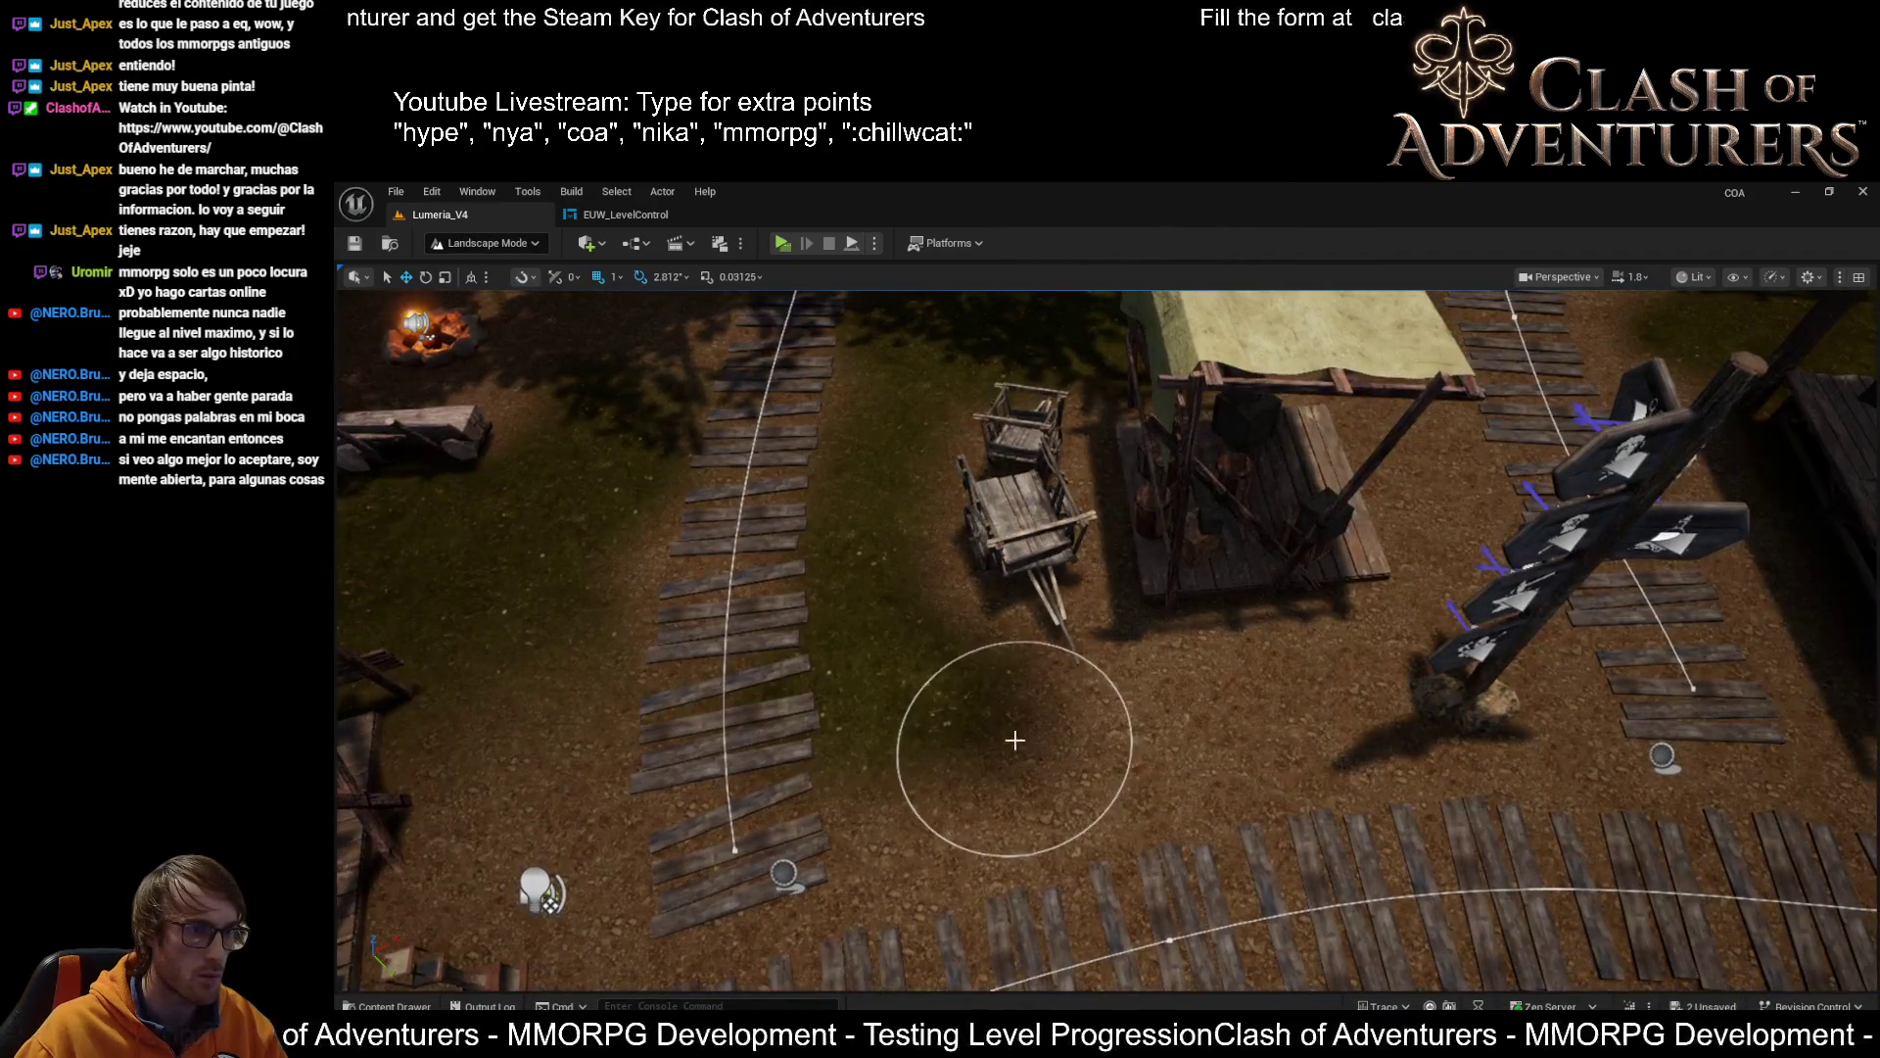
pyautogui.moveTo(1011, 739)
pyautogui.mouseDown()
pyautogui.moveTo(1336, 699)
pyautogui.moveTo(964, 691)
pyautogui.mouseUp()
pyautogui.hotkey('ctrl', 's')
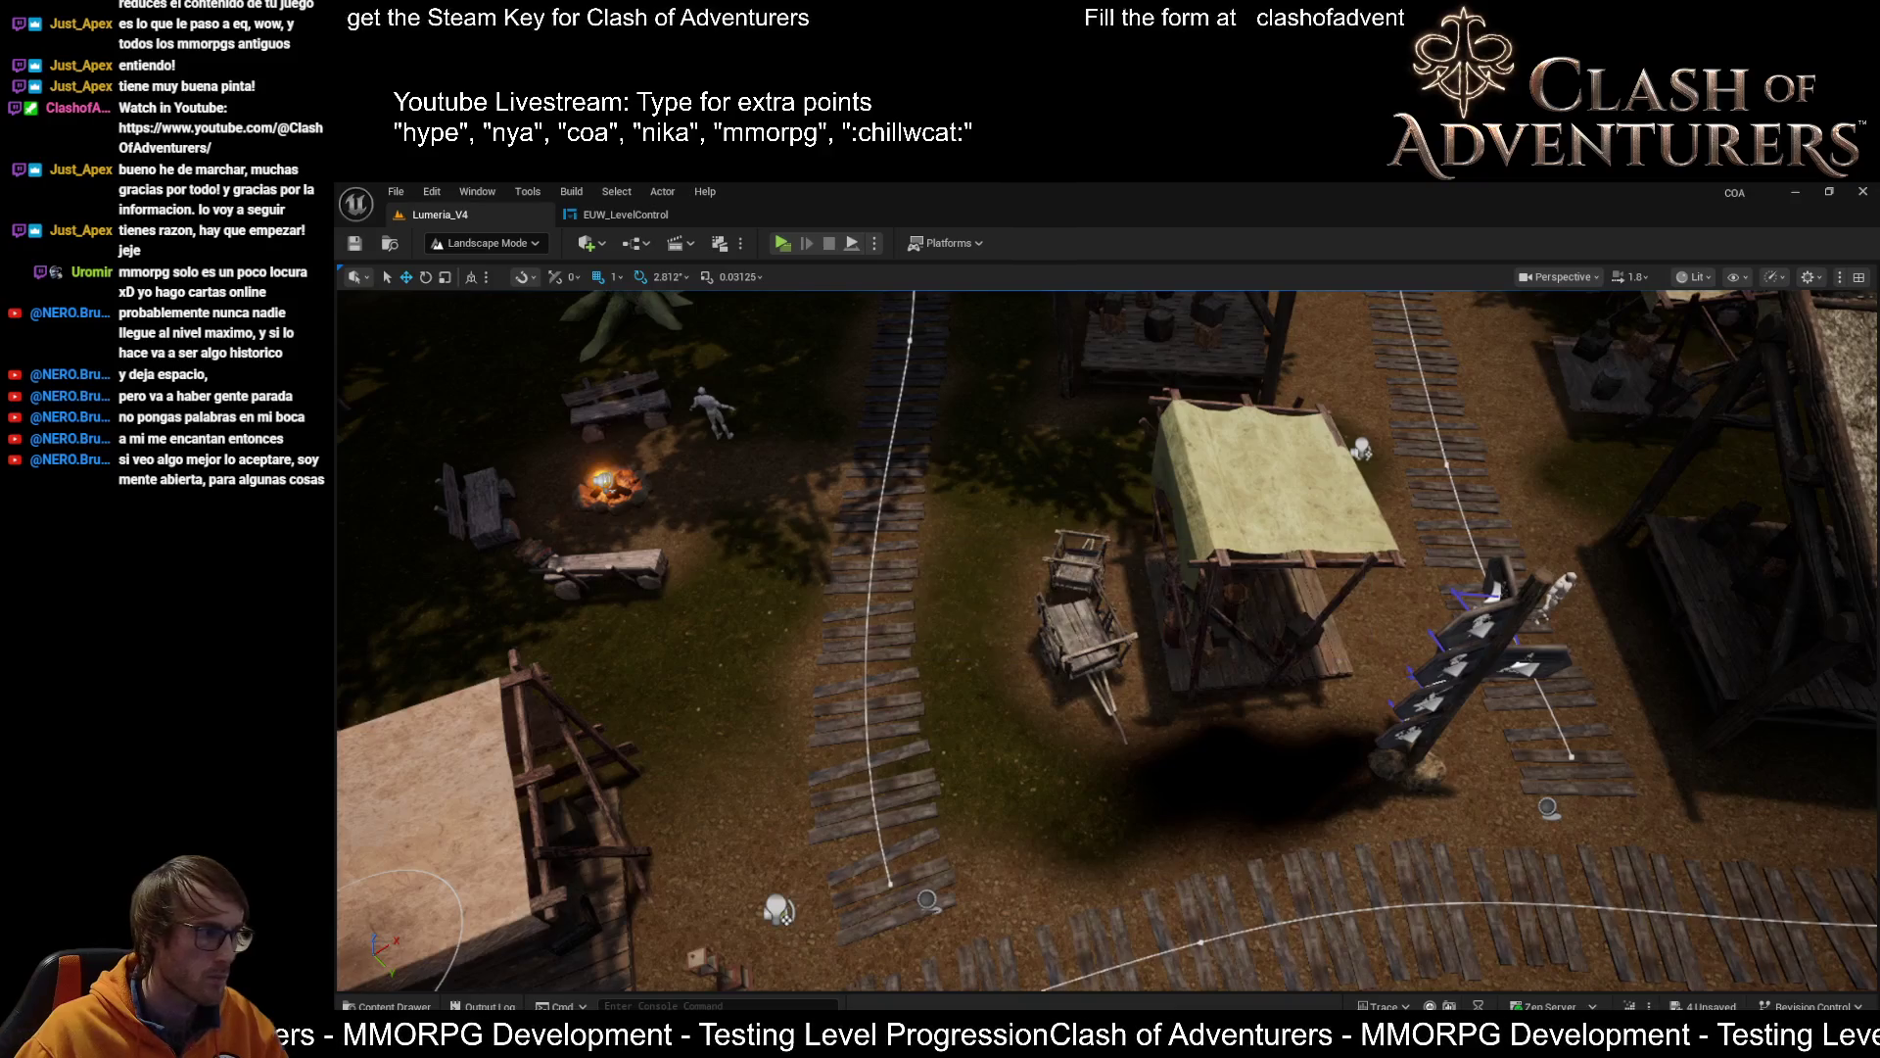
pyautogui.moveTo(1137, 865)
pyautogui.mouseDown()
pyautogui.moveTo(1058, 823)
pyautogui.moveTo(1179, 794)
pyautogui.moveTo(1219, 736)
pyautogui.moveTo(1343, 776)
pyautogui.moveTo(1032, 823)
pyautogui.moveTo(1243, 768)
pyautogui.moveTo(1077, 767)
pyautogui.mouseUp()
pyautogui.hotkey('ctrl', 's')
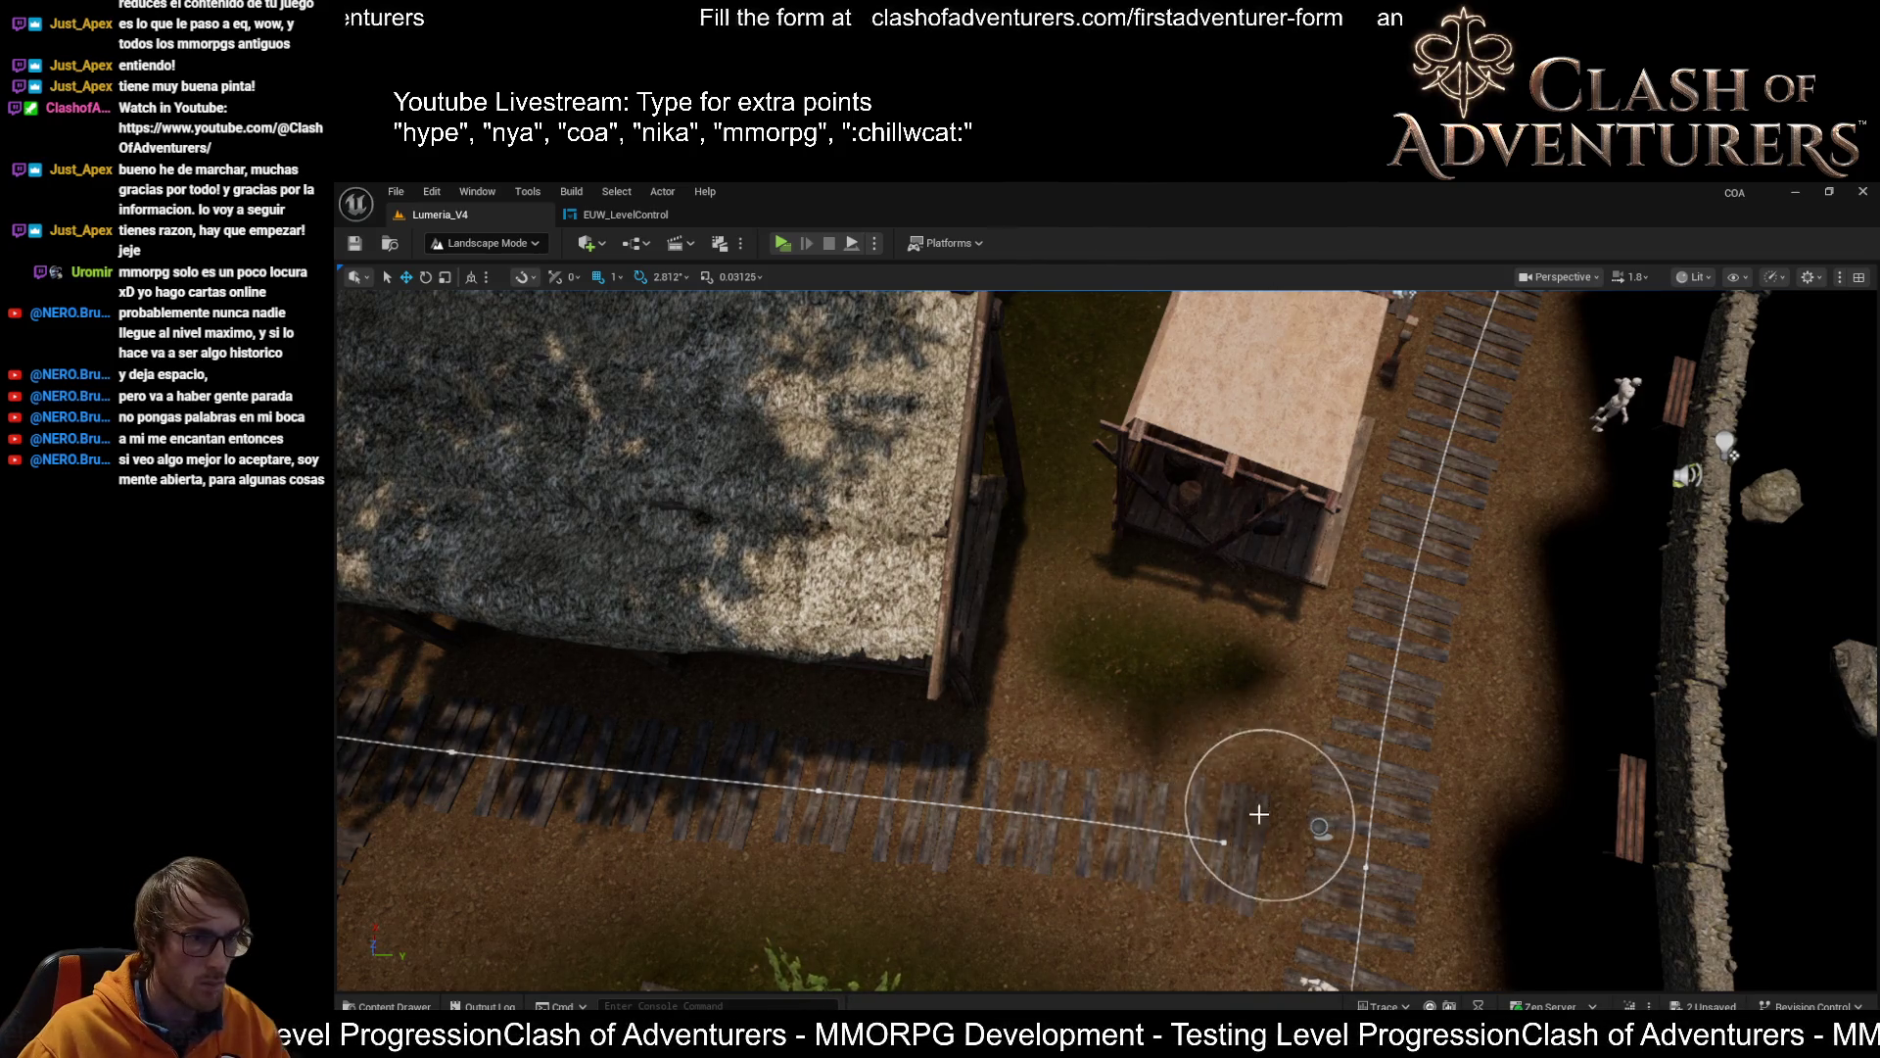
# Return to Selection Mode and select the stall from above
pyautogui.moveTo(1220, 690); pyautogui.dragTo(1192, 617)
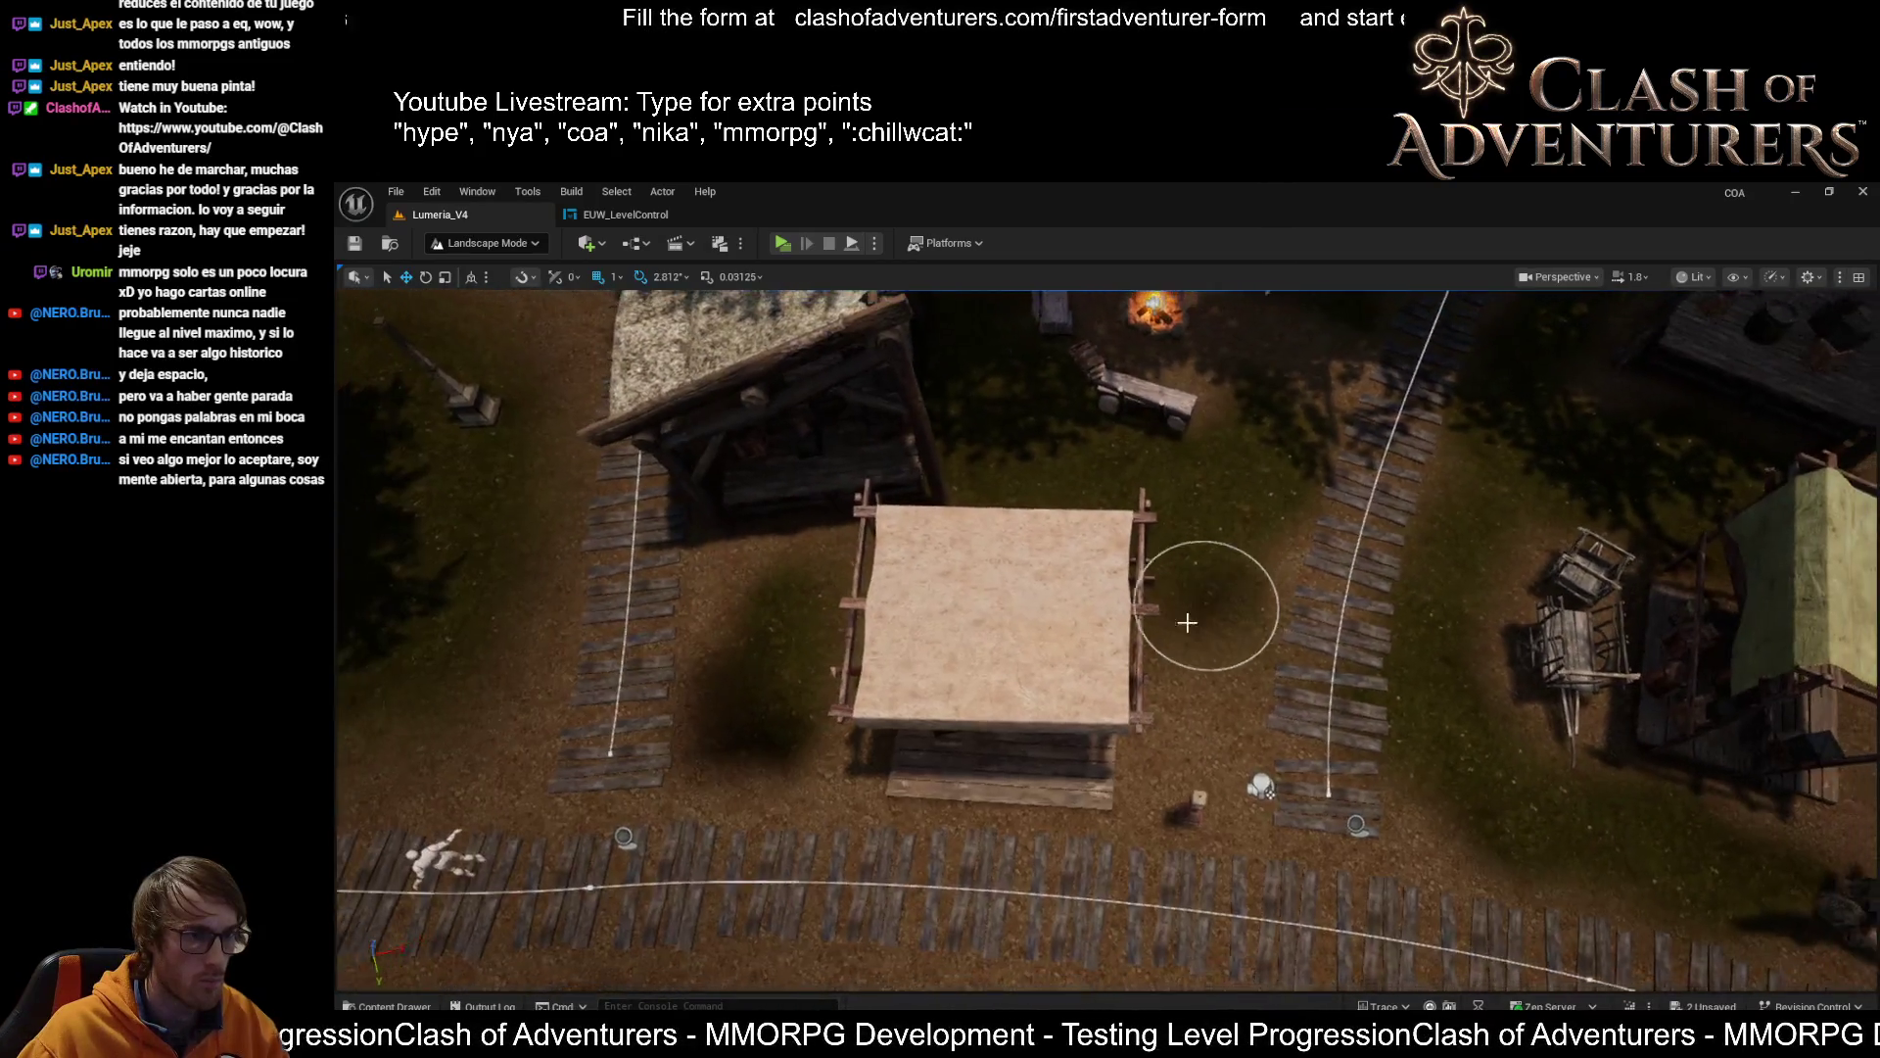
pyautogui.hotkey('shift', '1')
pyautogui.click(1106, 627)
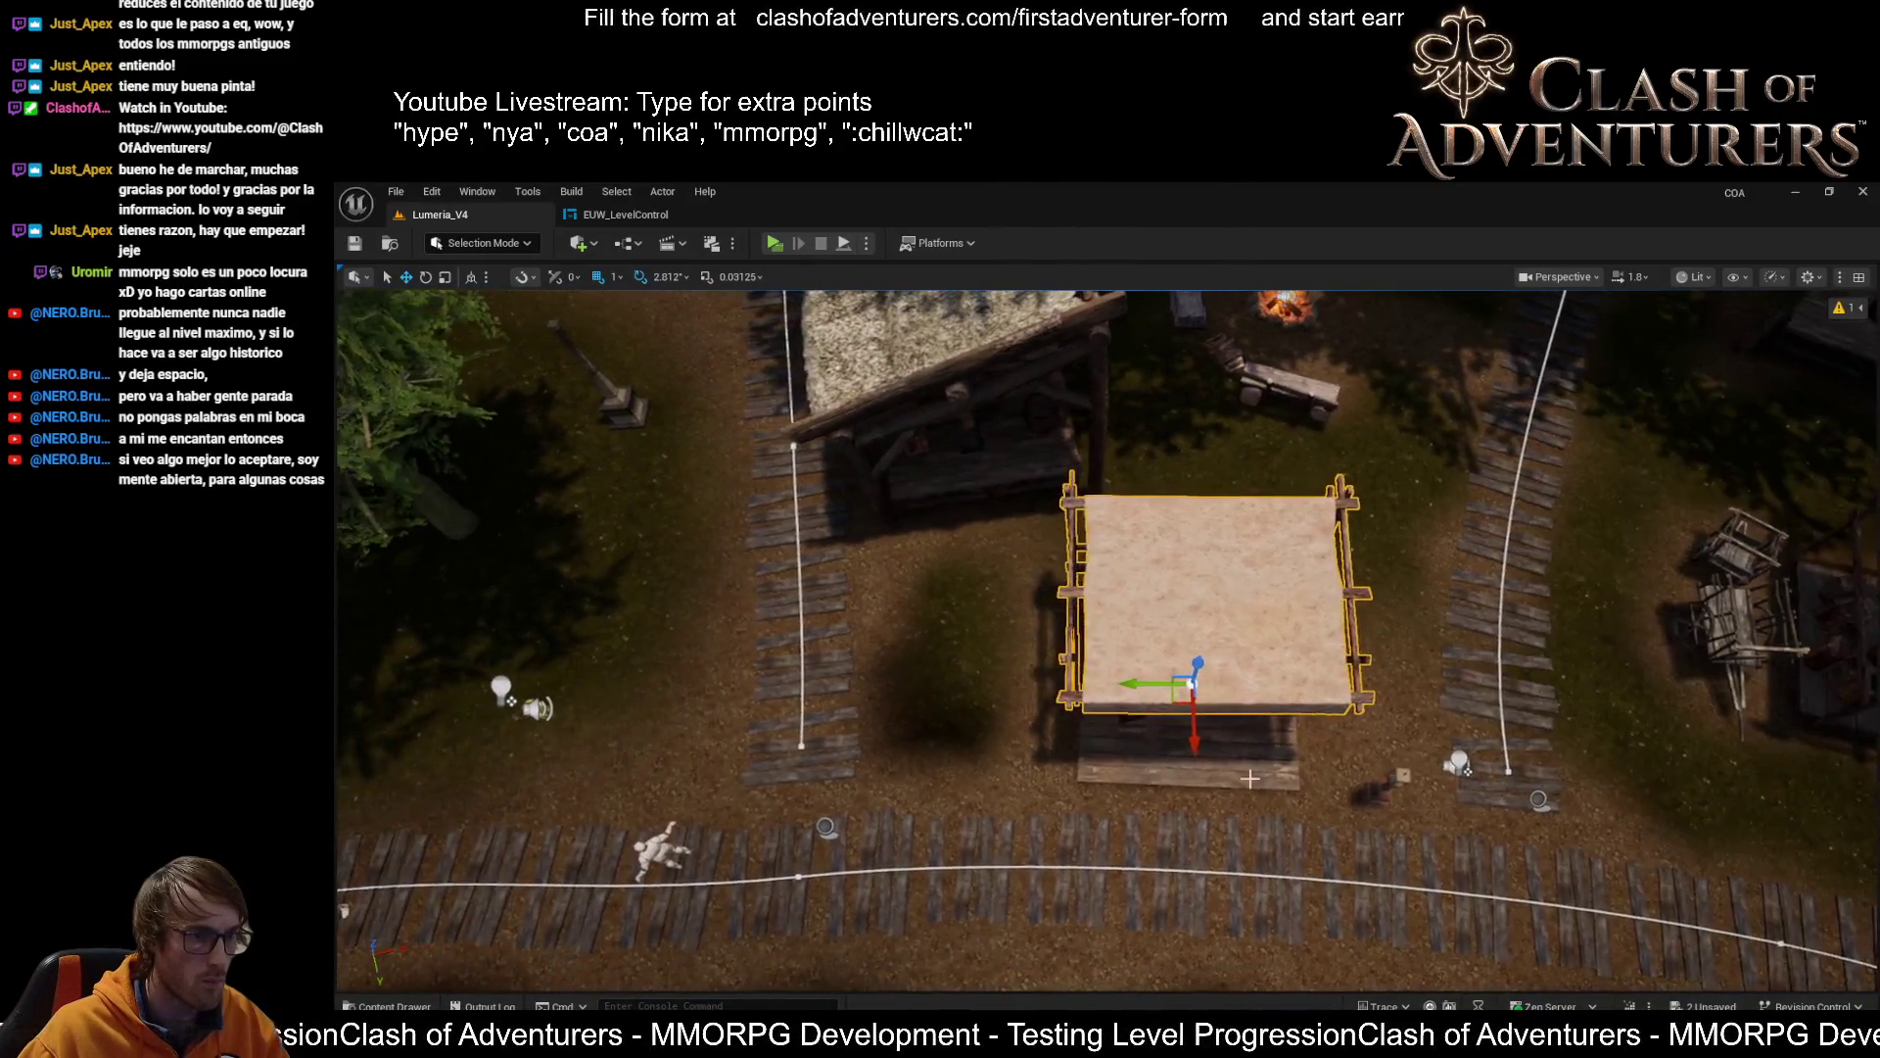
# Look at the covered stall up close and pick its roof frame
pyautogui.moveTo(1240, 780)
pyautogui.mouseDown()
pyautogui.moveTo(1279, 667)
pyautogui.moveTo(1048, 693)
pyautogui.mouseUp()
pyautogui.click(1150, 506)
pyautogui.moveTo(1053, 770)
pyautogui.mouseDown()
pyautogui.moveTo(1009, 759)
pyautogui.moveTo(1038, 744)
pyautogui.moveTo(1033, 764)
pyautogui.moveTo(1046, 740)
pyautogui.moveTo(1028, 744)
pyautogui.moveTo(1258, 790)
pyautogui.mouseUp()
pyautogui.hotkey('shift', '2')
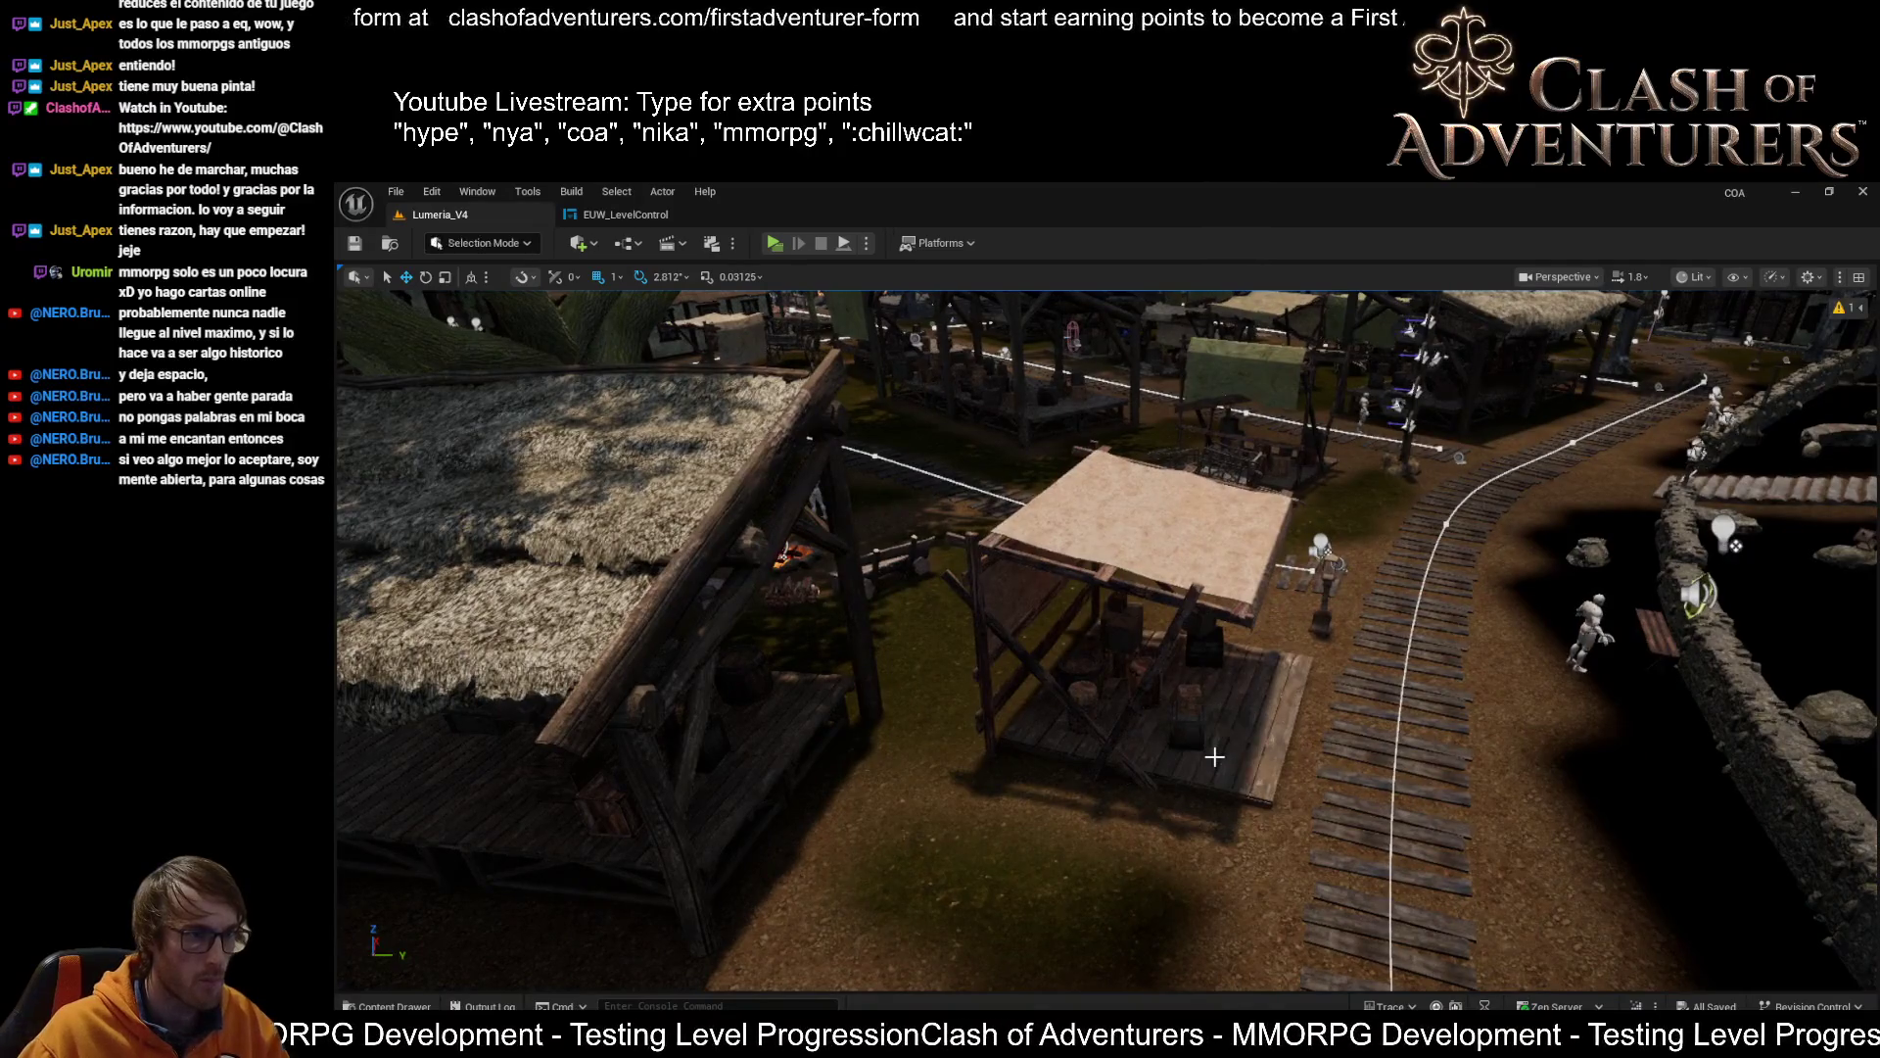
# Select the stall floor, frame and roof together, slide them up-left along the walkway, and save
pyautogui.click(1238, 744)
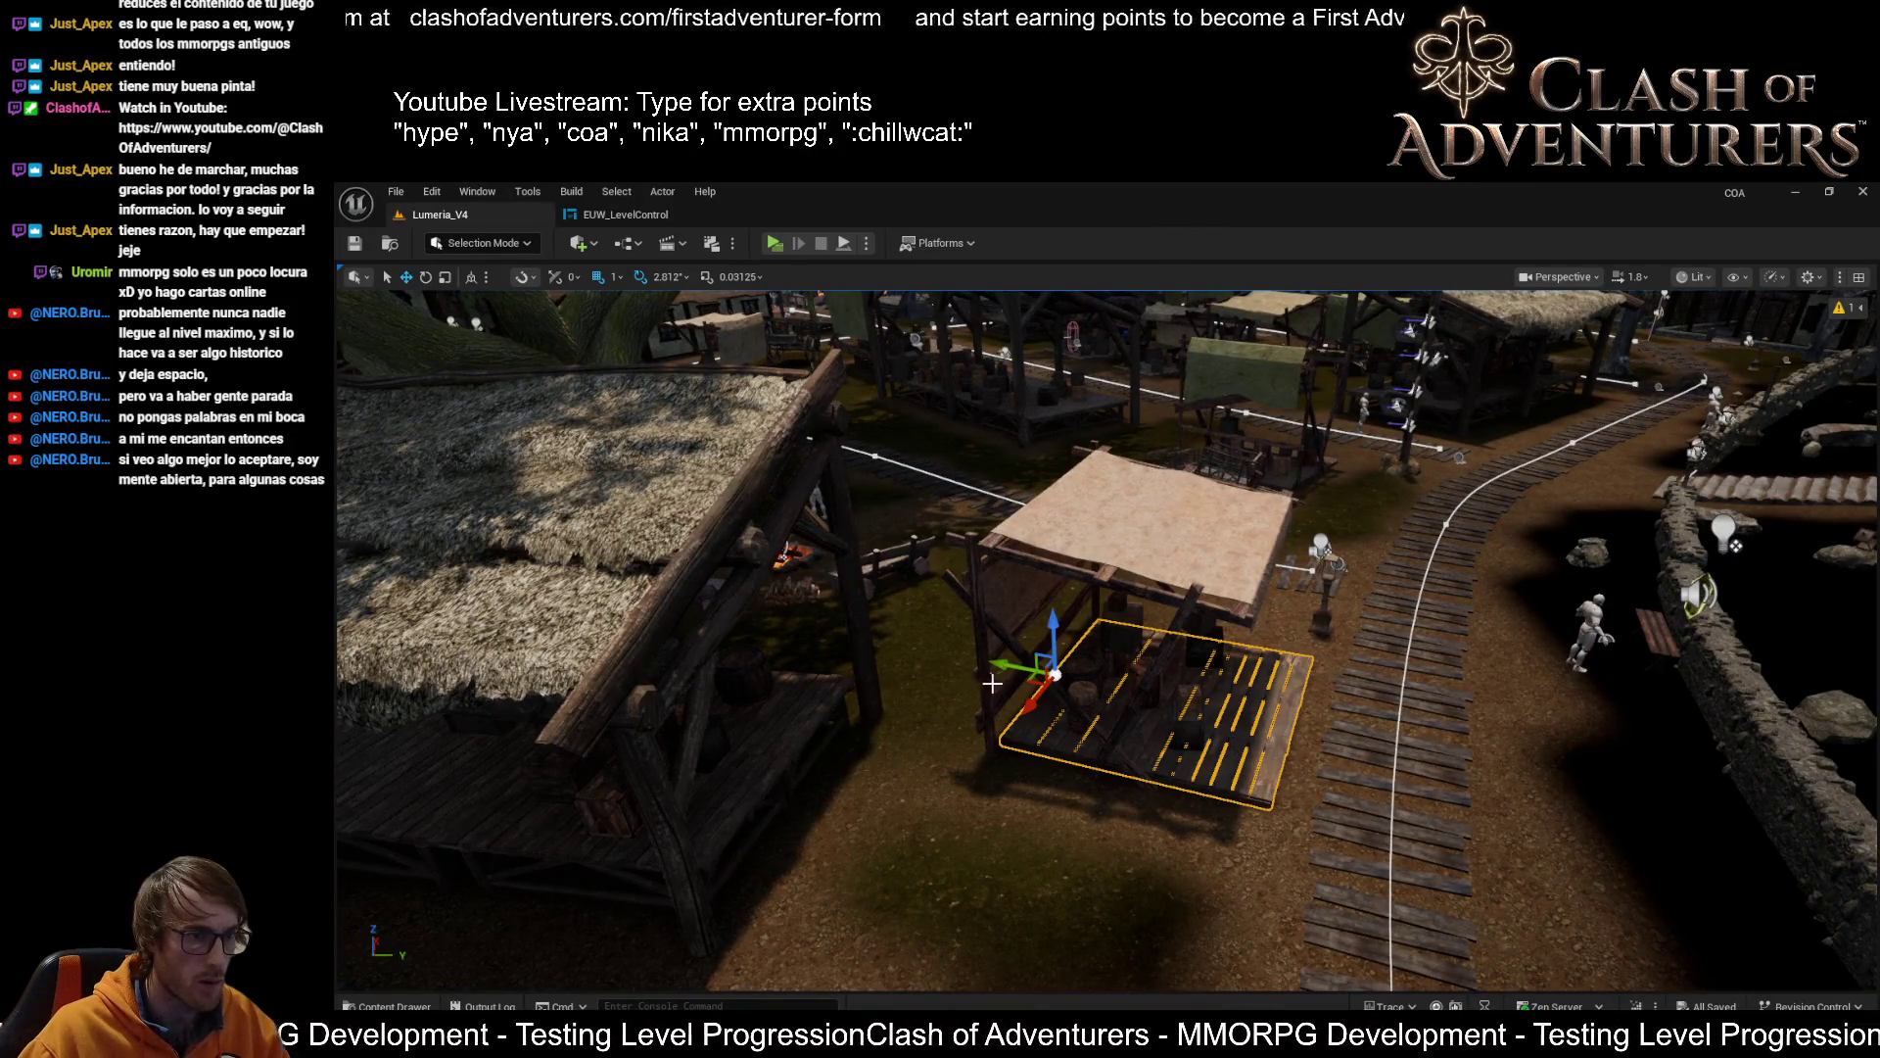
pyautogui.keyDown('ctrl'); pyautogui.click(986, 681); pyautogui.keyUp('ctrl')
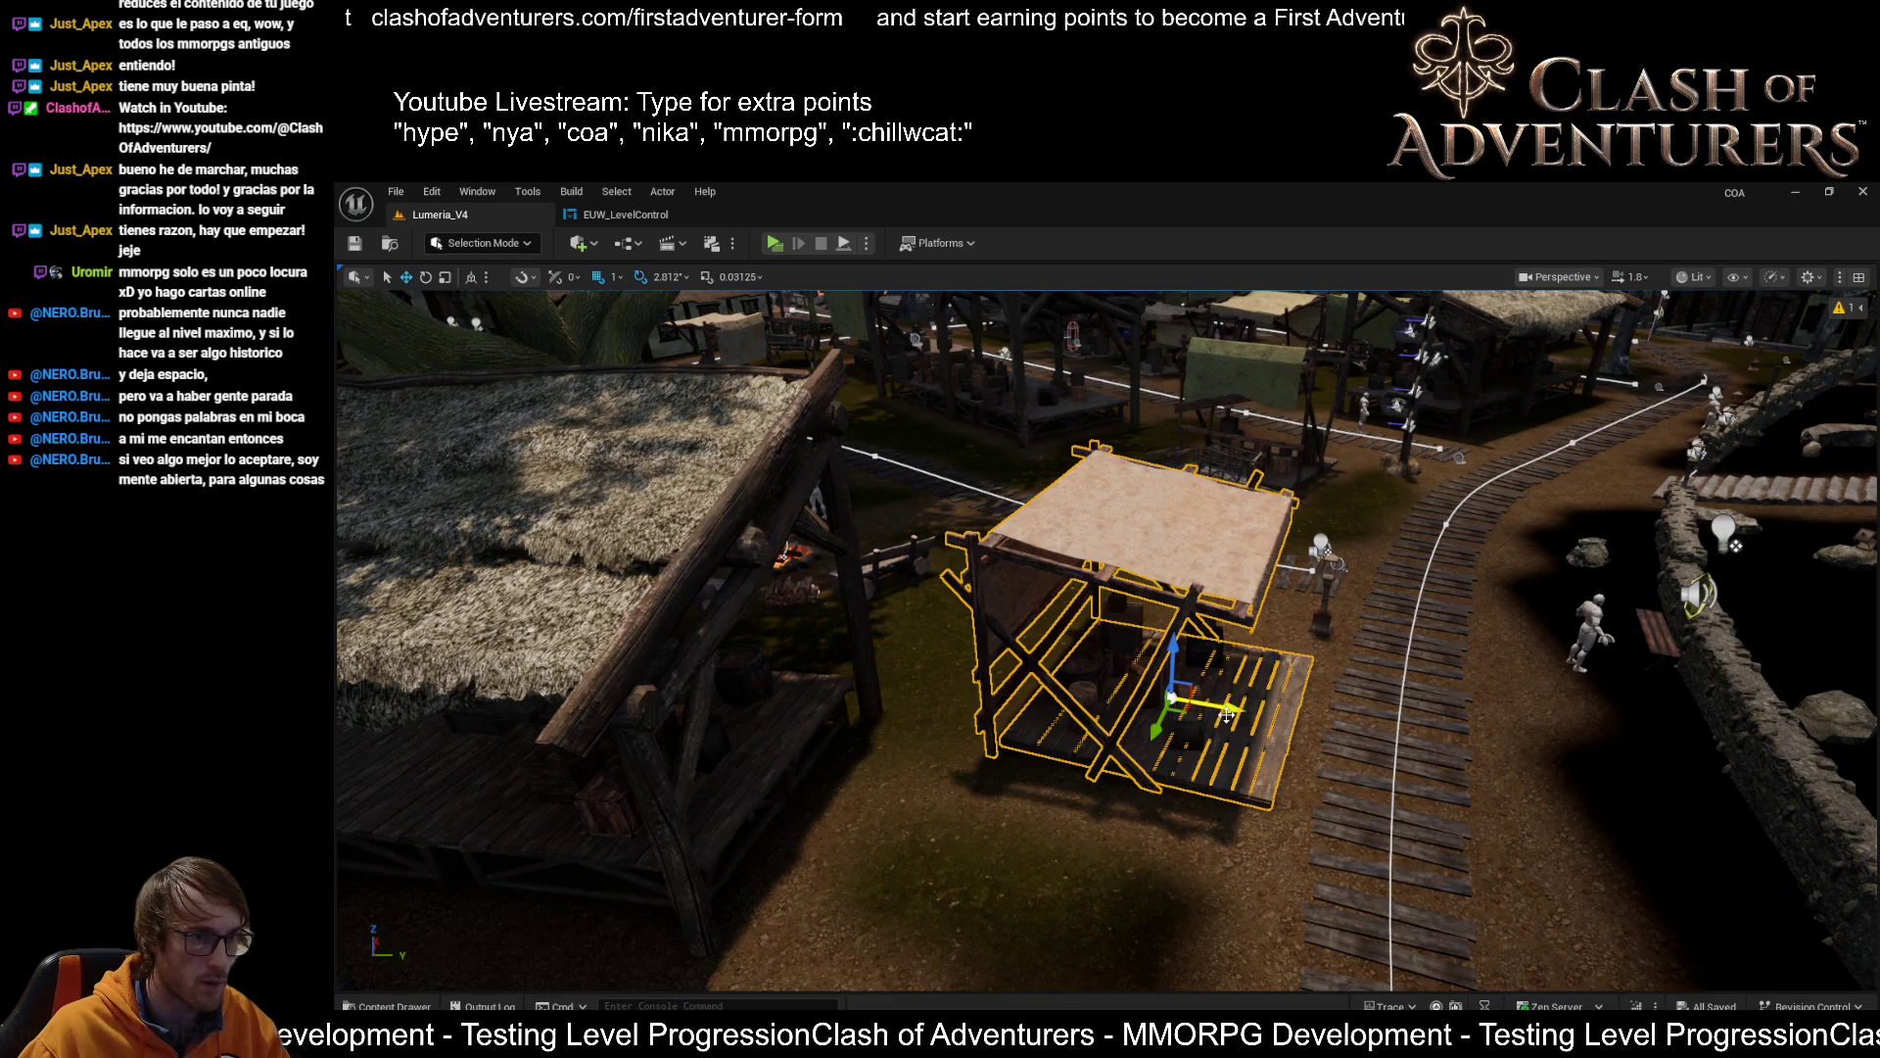
pyautogui.moveTo(1227, 716); pyautogui.dragTo(1184, 698)
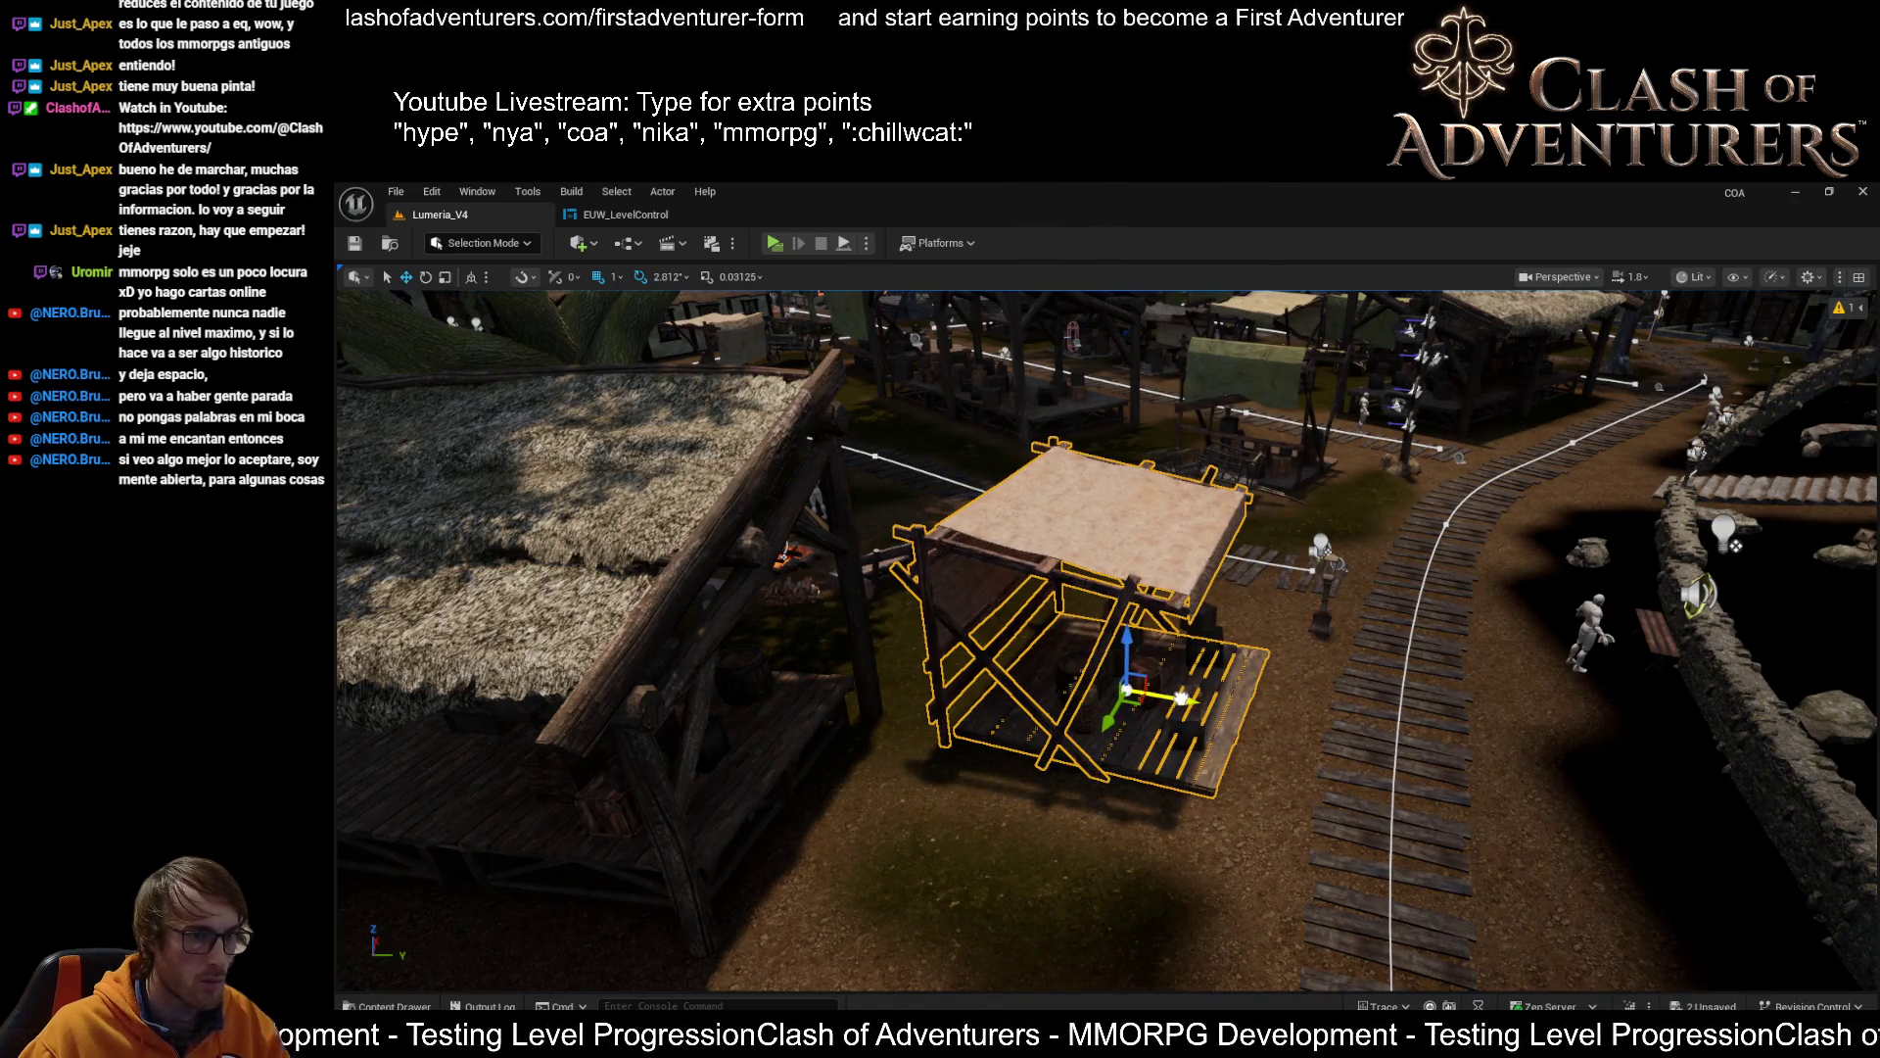
pyautogui.press('f')
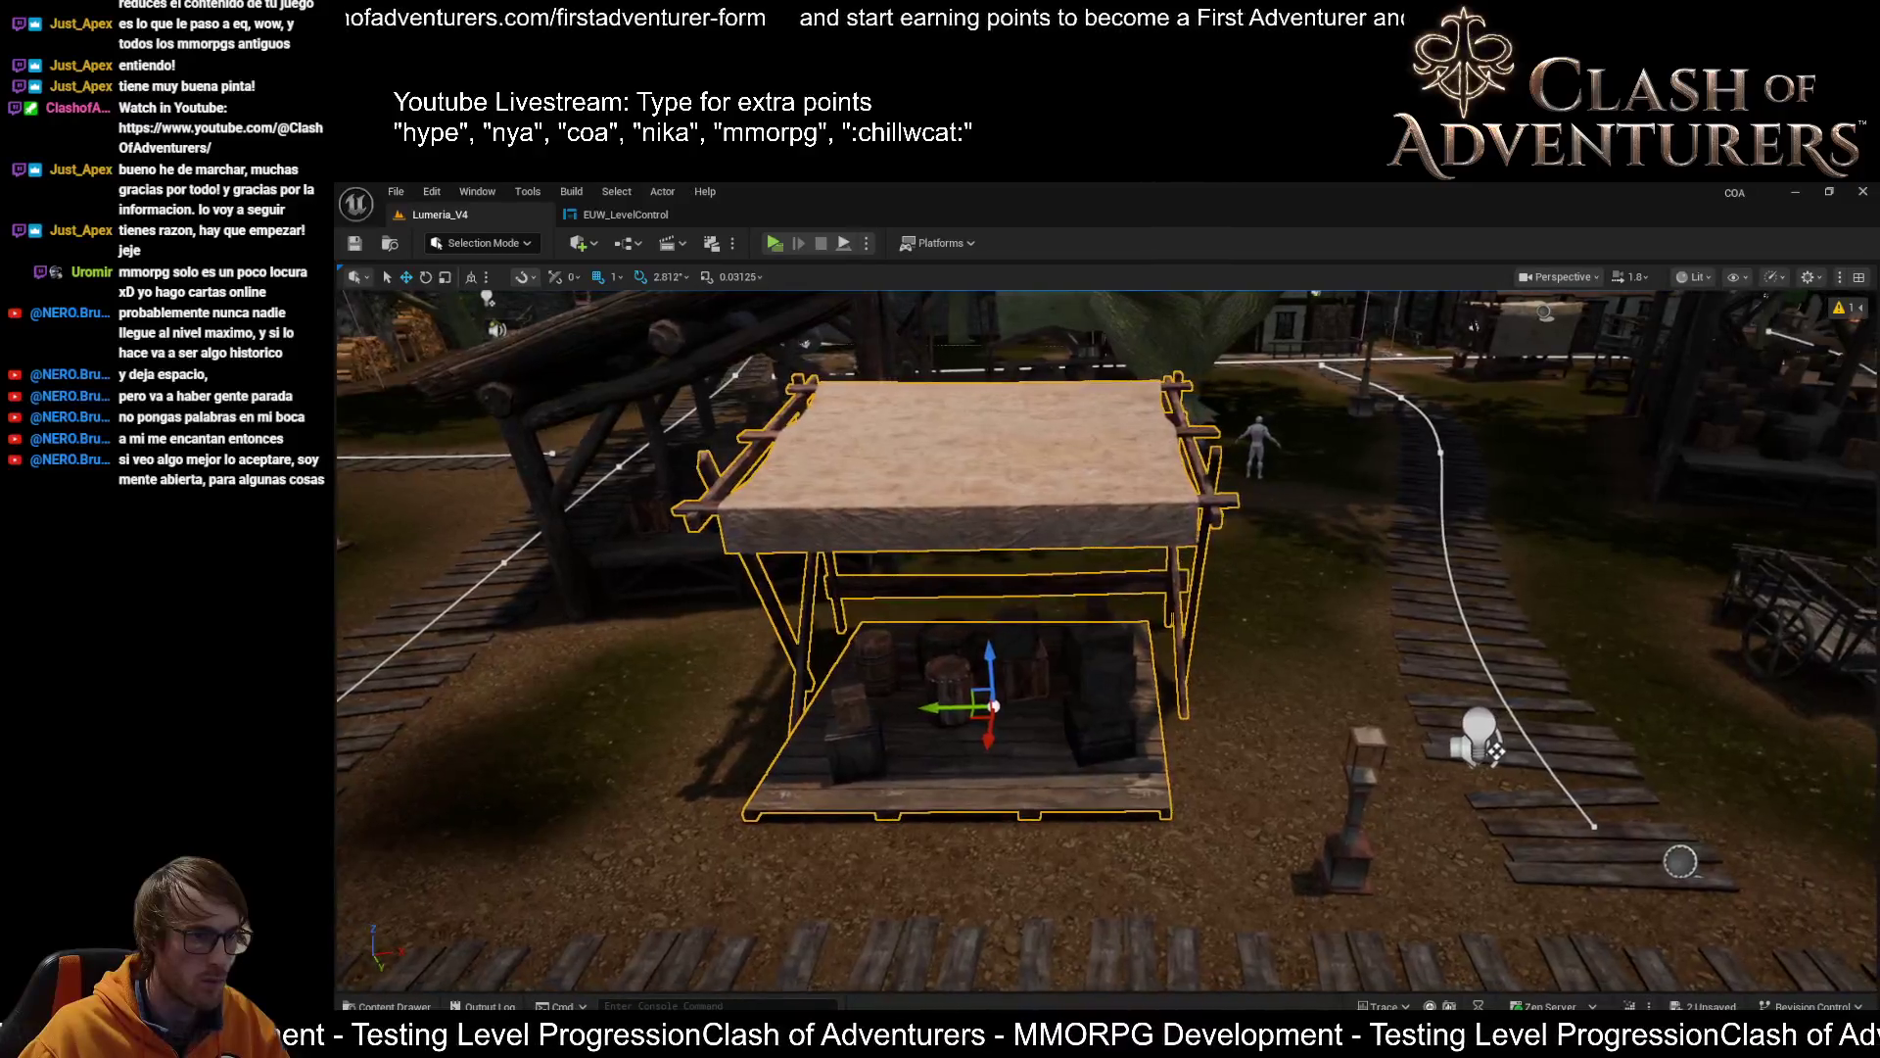
pyautogui.moveTo(1153, 688); pyautogui.dragTo(979, 686)
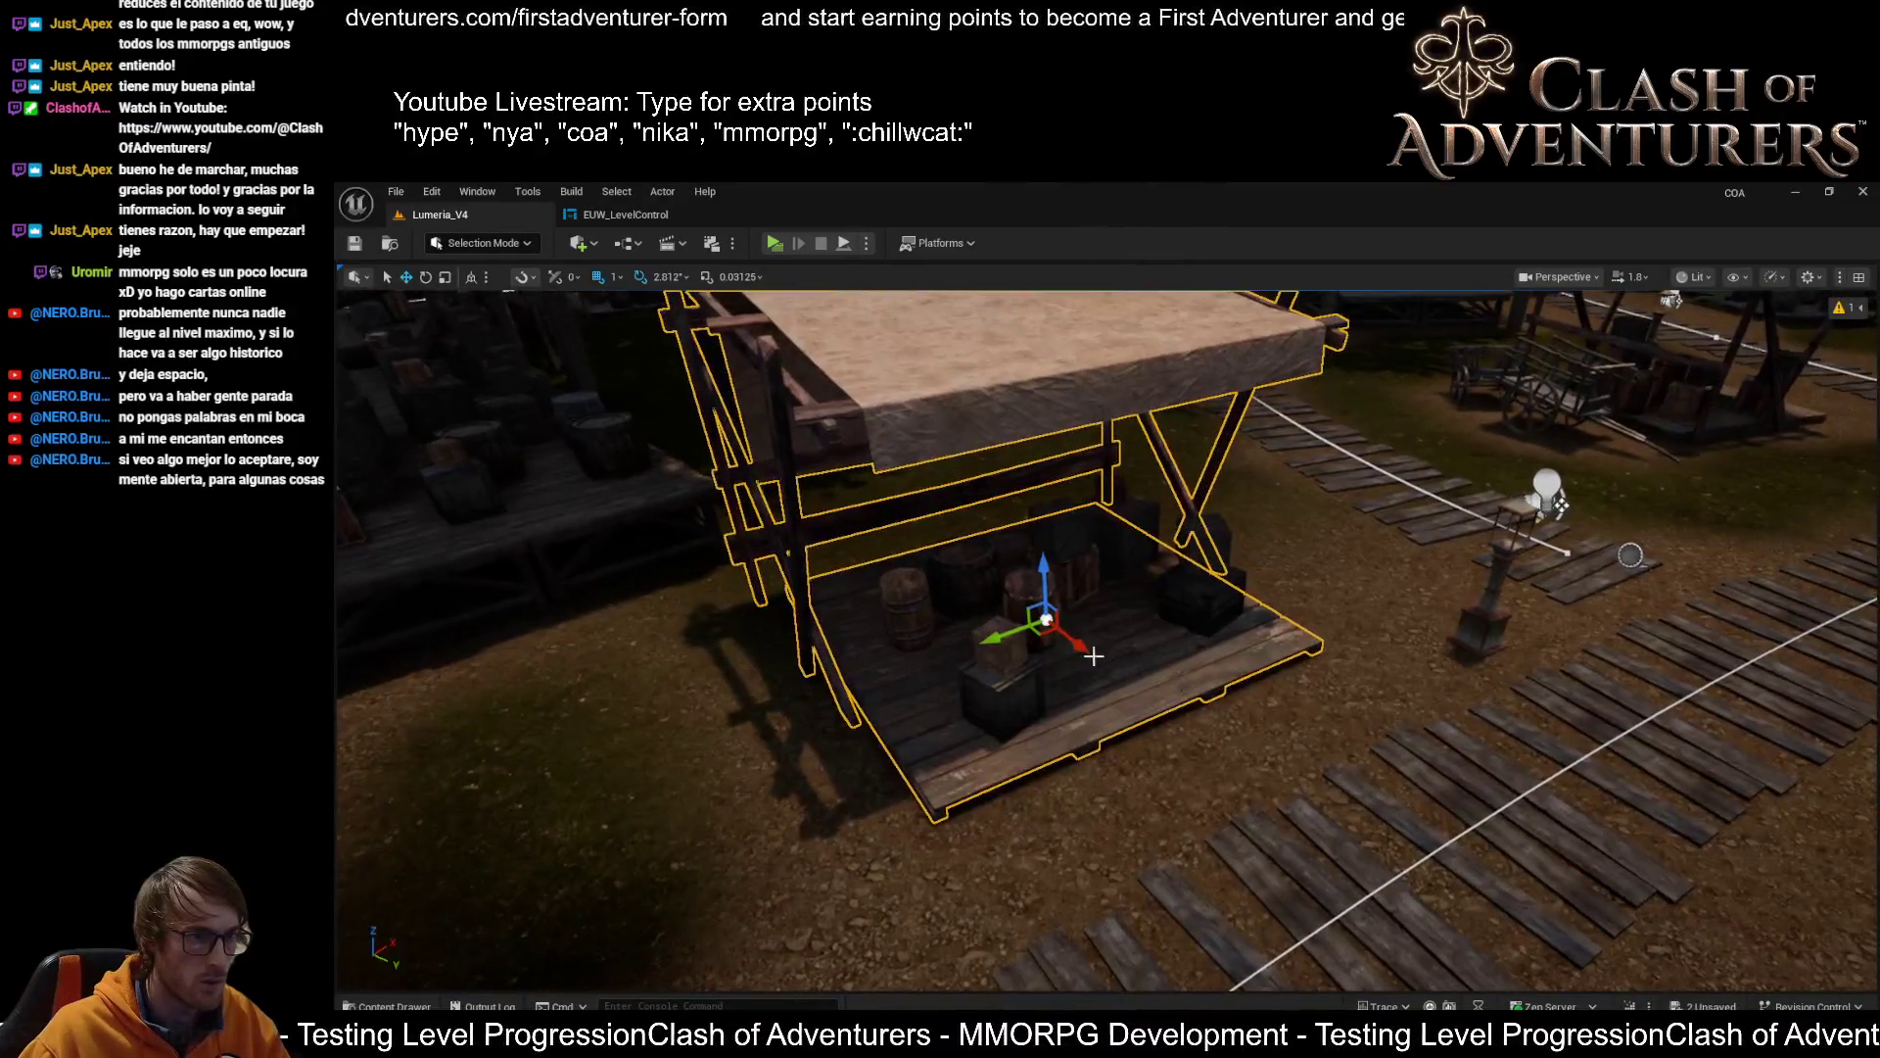
pyautogui.moveTo(1154, 687)
pyautogui.mouseDown()
pyautogui.moveTo(1127, 660)
pyautogui.moveTo(881, 676)
pyautogui.moveTo(1126, 659)
pyautogui.moveTo(1028, 663)
pyautogui.moveTo(1187, 714)
pyautogui.mouseUp()
pyautogui.hotkey('ctrl', 's')
pyautogui.moveTo(934, 714); pyautogui.dragTo(935, 676)
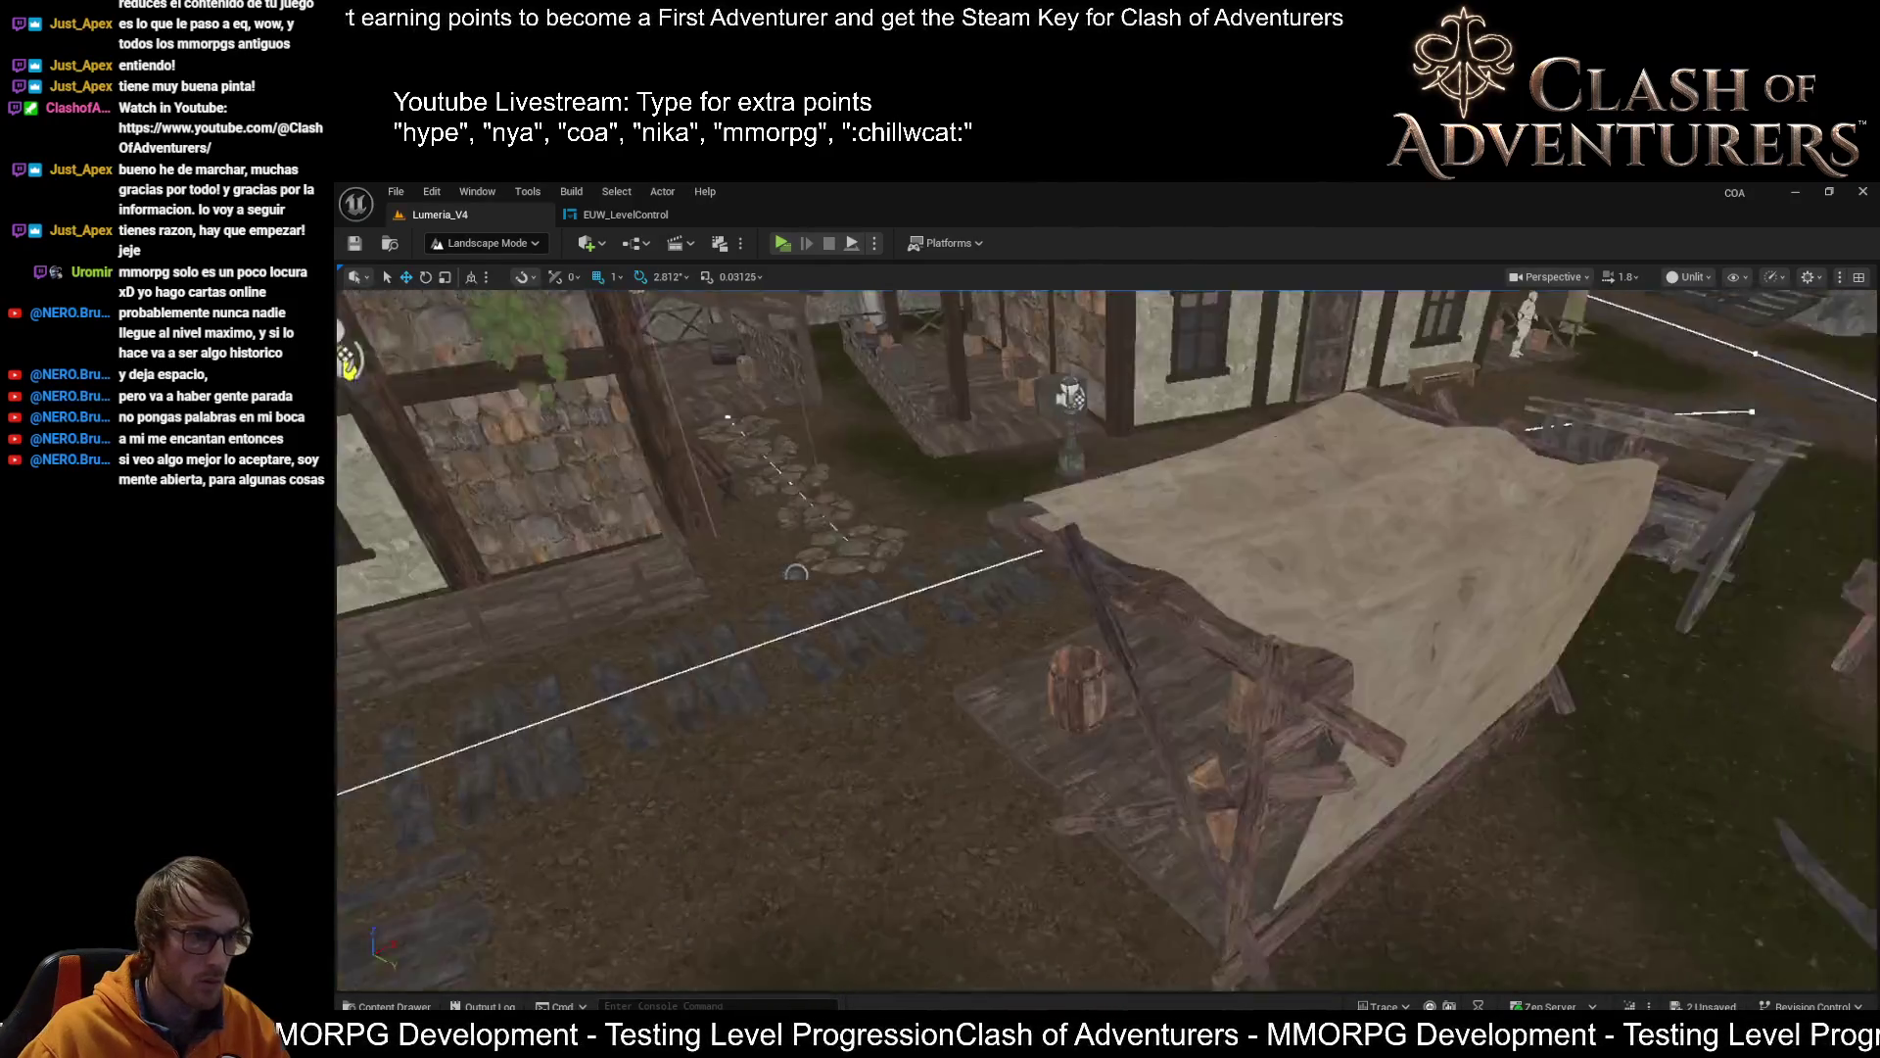
# Save the Lumeria_V4 level with Ctrl+S after flying among the buildings
pyautogui.scroll(3, 1404, 691)
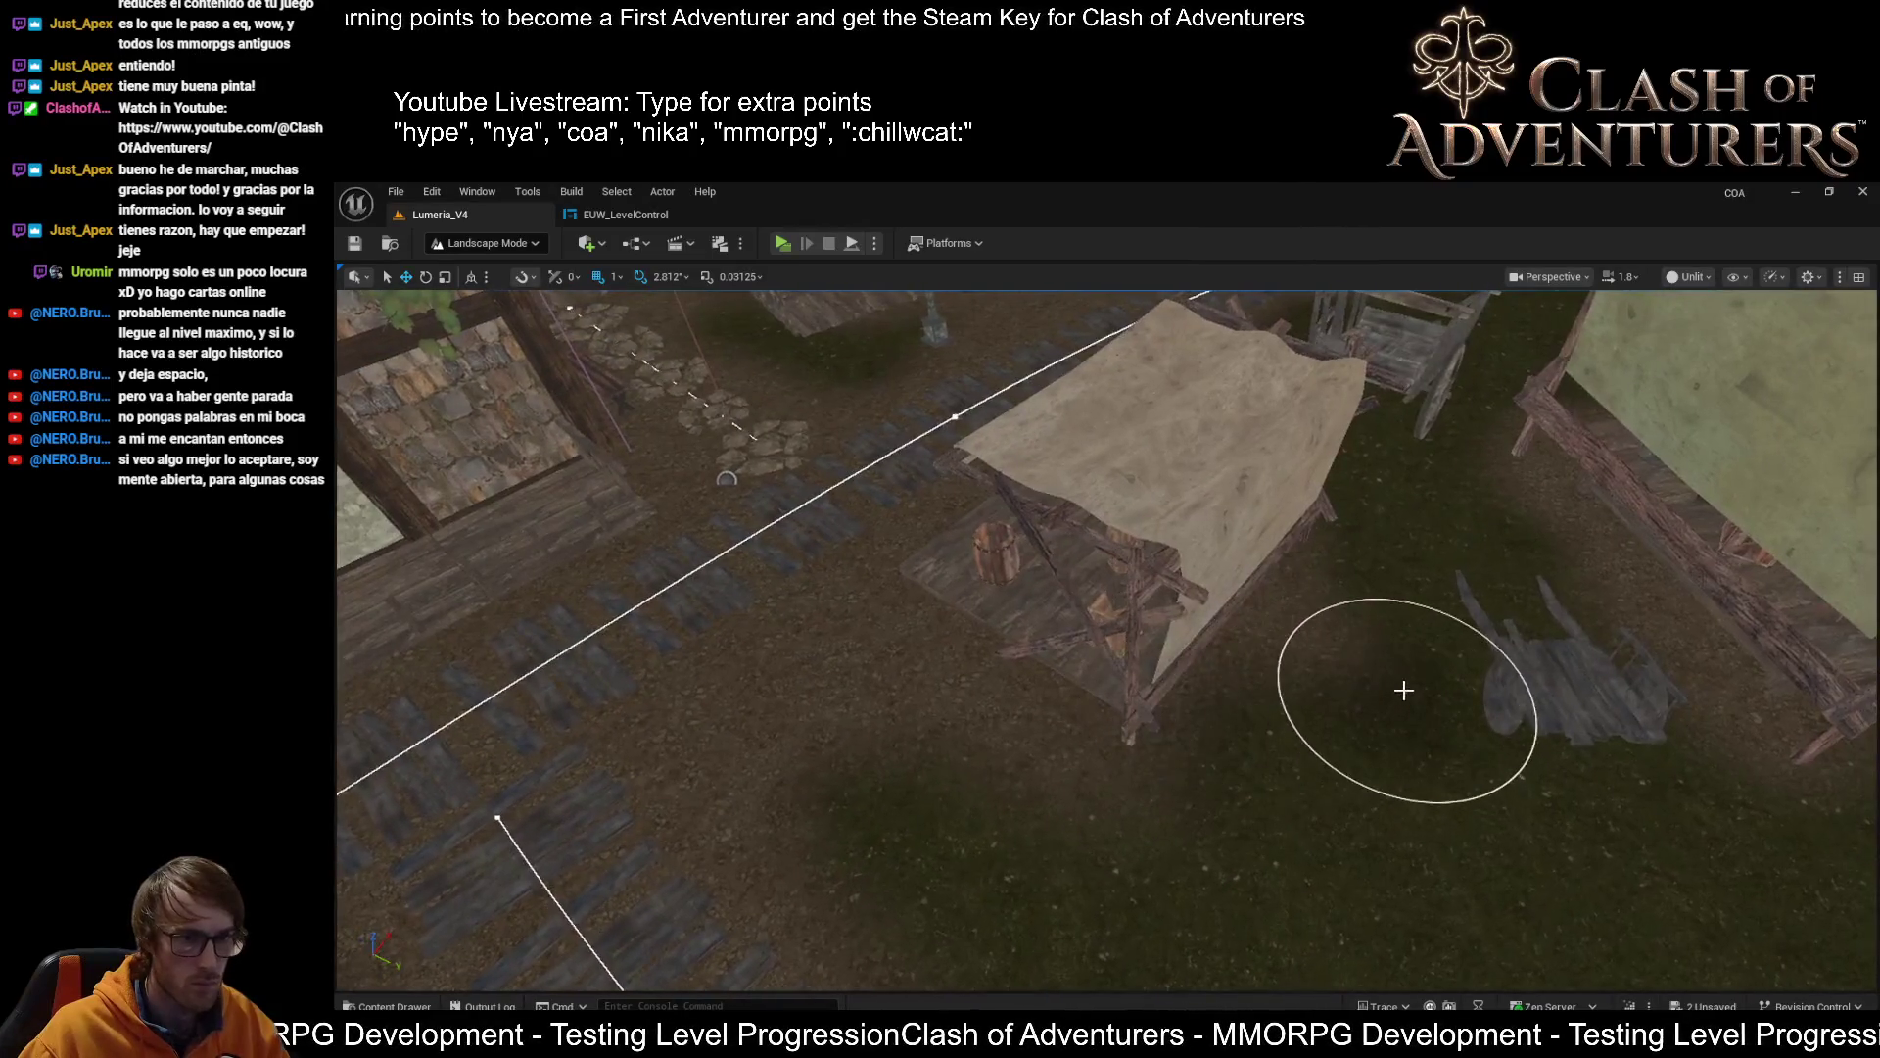
pyautogui.moveTo(1379, 706); pyautogui.dragTo(1264, 602)
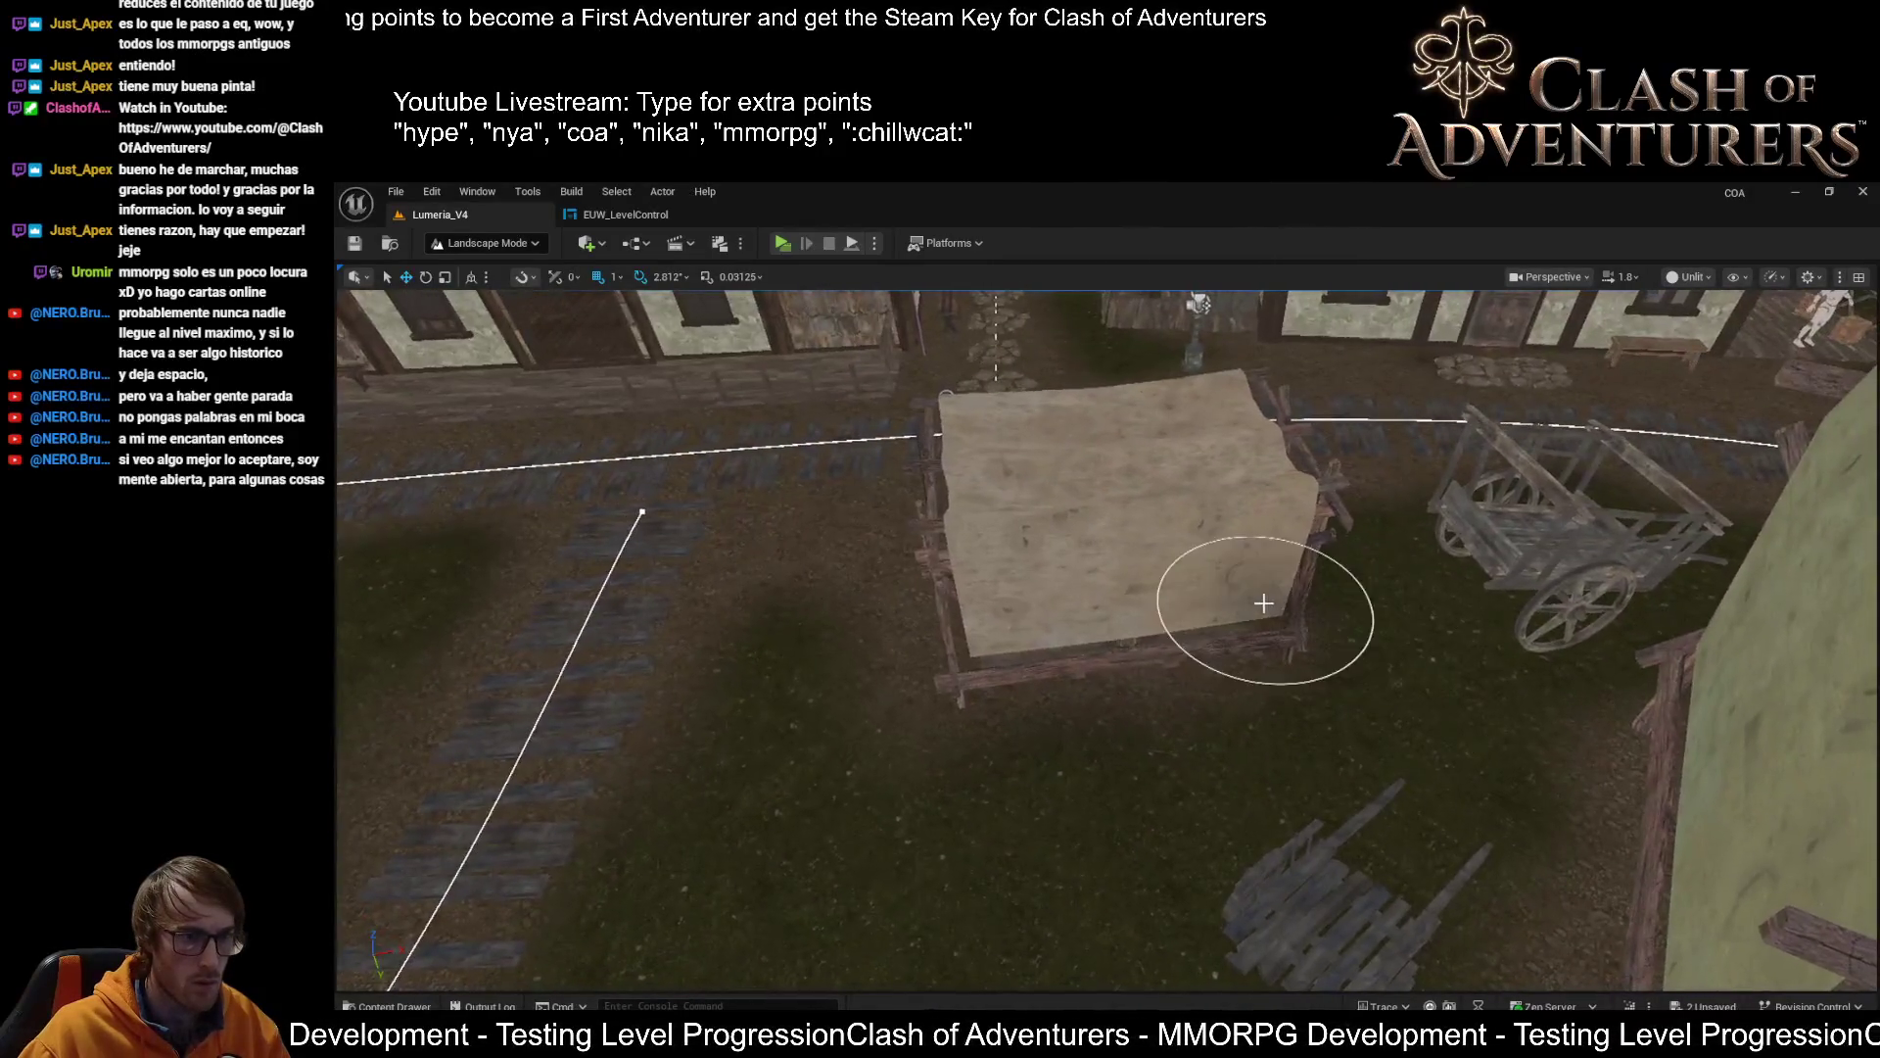
pyautogui.moveTo(1056, 628)
pyautogui.mouseDown()
pyautogui.moveTo(1019, 548)
pyautogui.moveTo(1038, 587)
pyautogui.moveTo(1018, 568)
pyautogui.moveTo(1028, 607)
pyautogui.moveTo(1009, 588)
pyautogui.moveTo(1028, 617)
pyautogui.moveTo(860, 613)
pyautogui.moveTo(931, 680)
pyautogui.mouseUp()
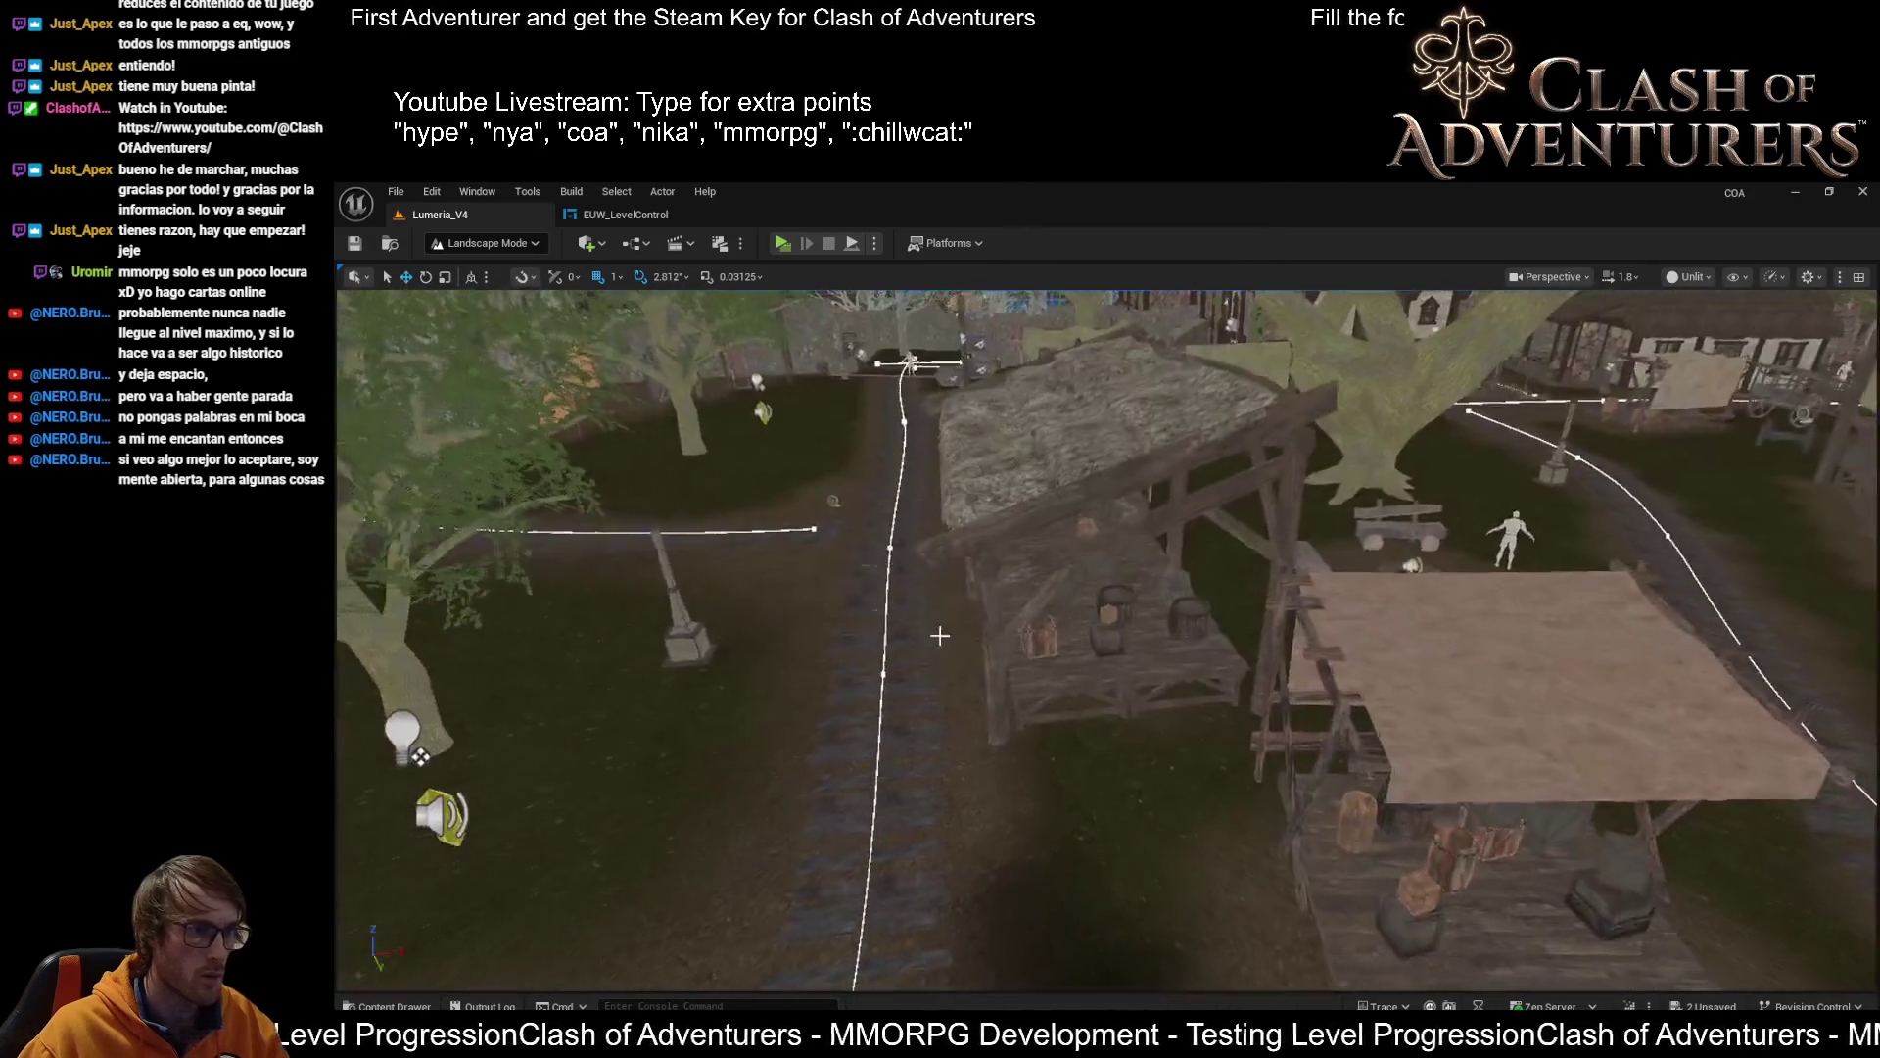
pyautogui.hotkey('ctrl', 's')
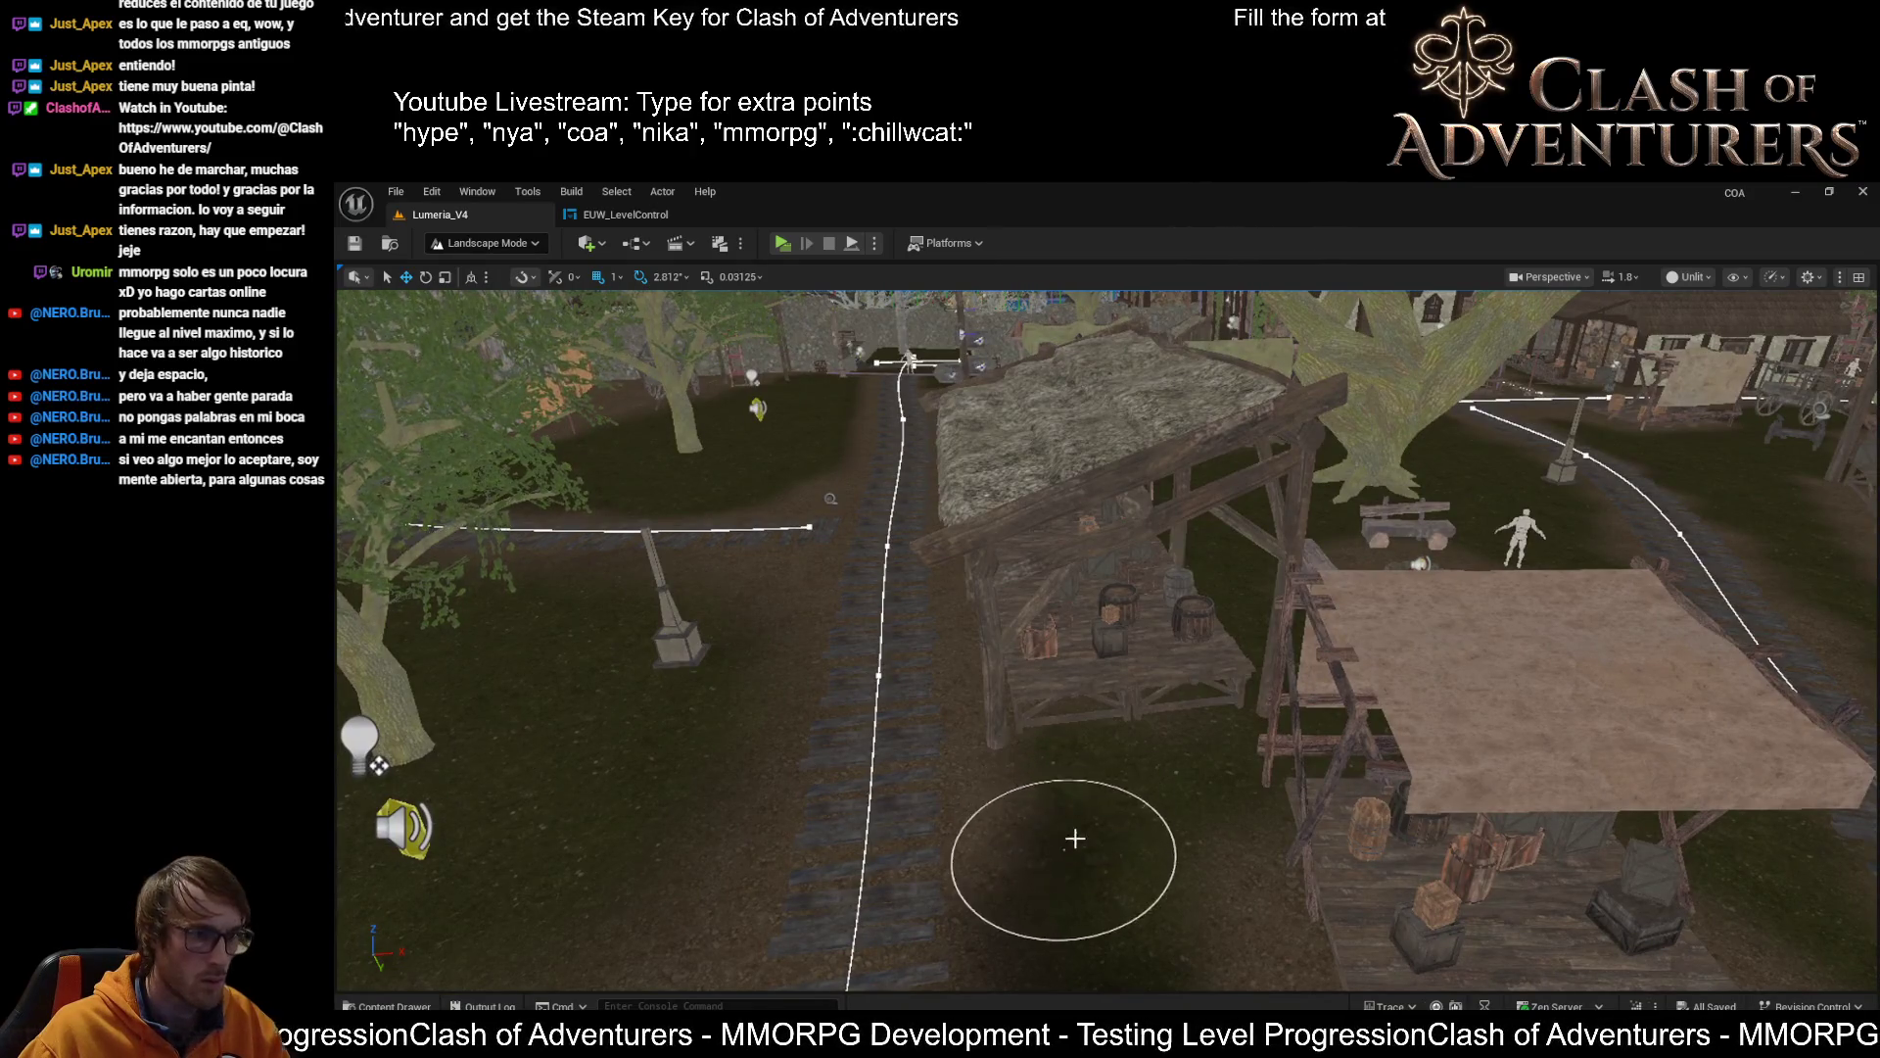
# Return to Selection Mode and switch the viewport from Unlit to Lit shading
pyautogui.moveTo(1125, 797); pyautogui.dragTo(1314, 676)
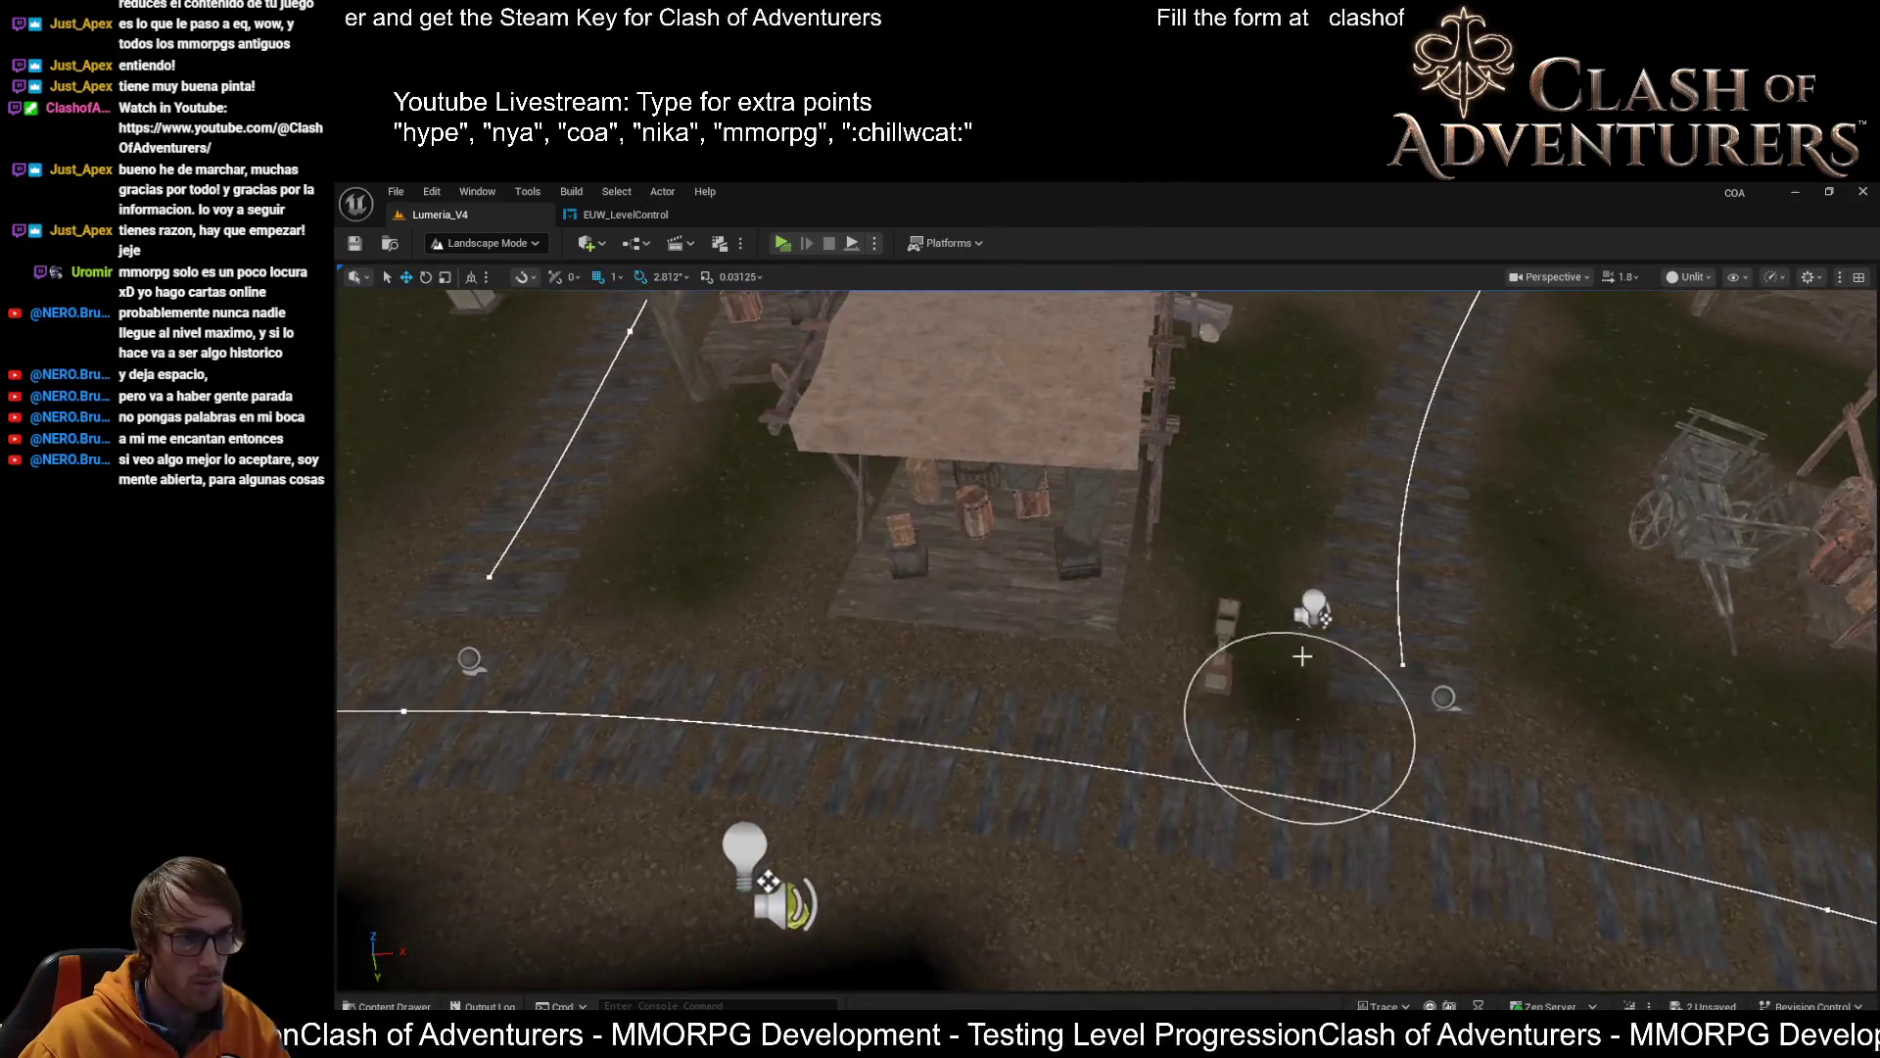
pyautogui.hotkey('shift', '1')
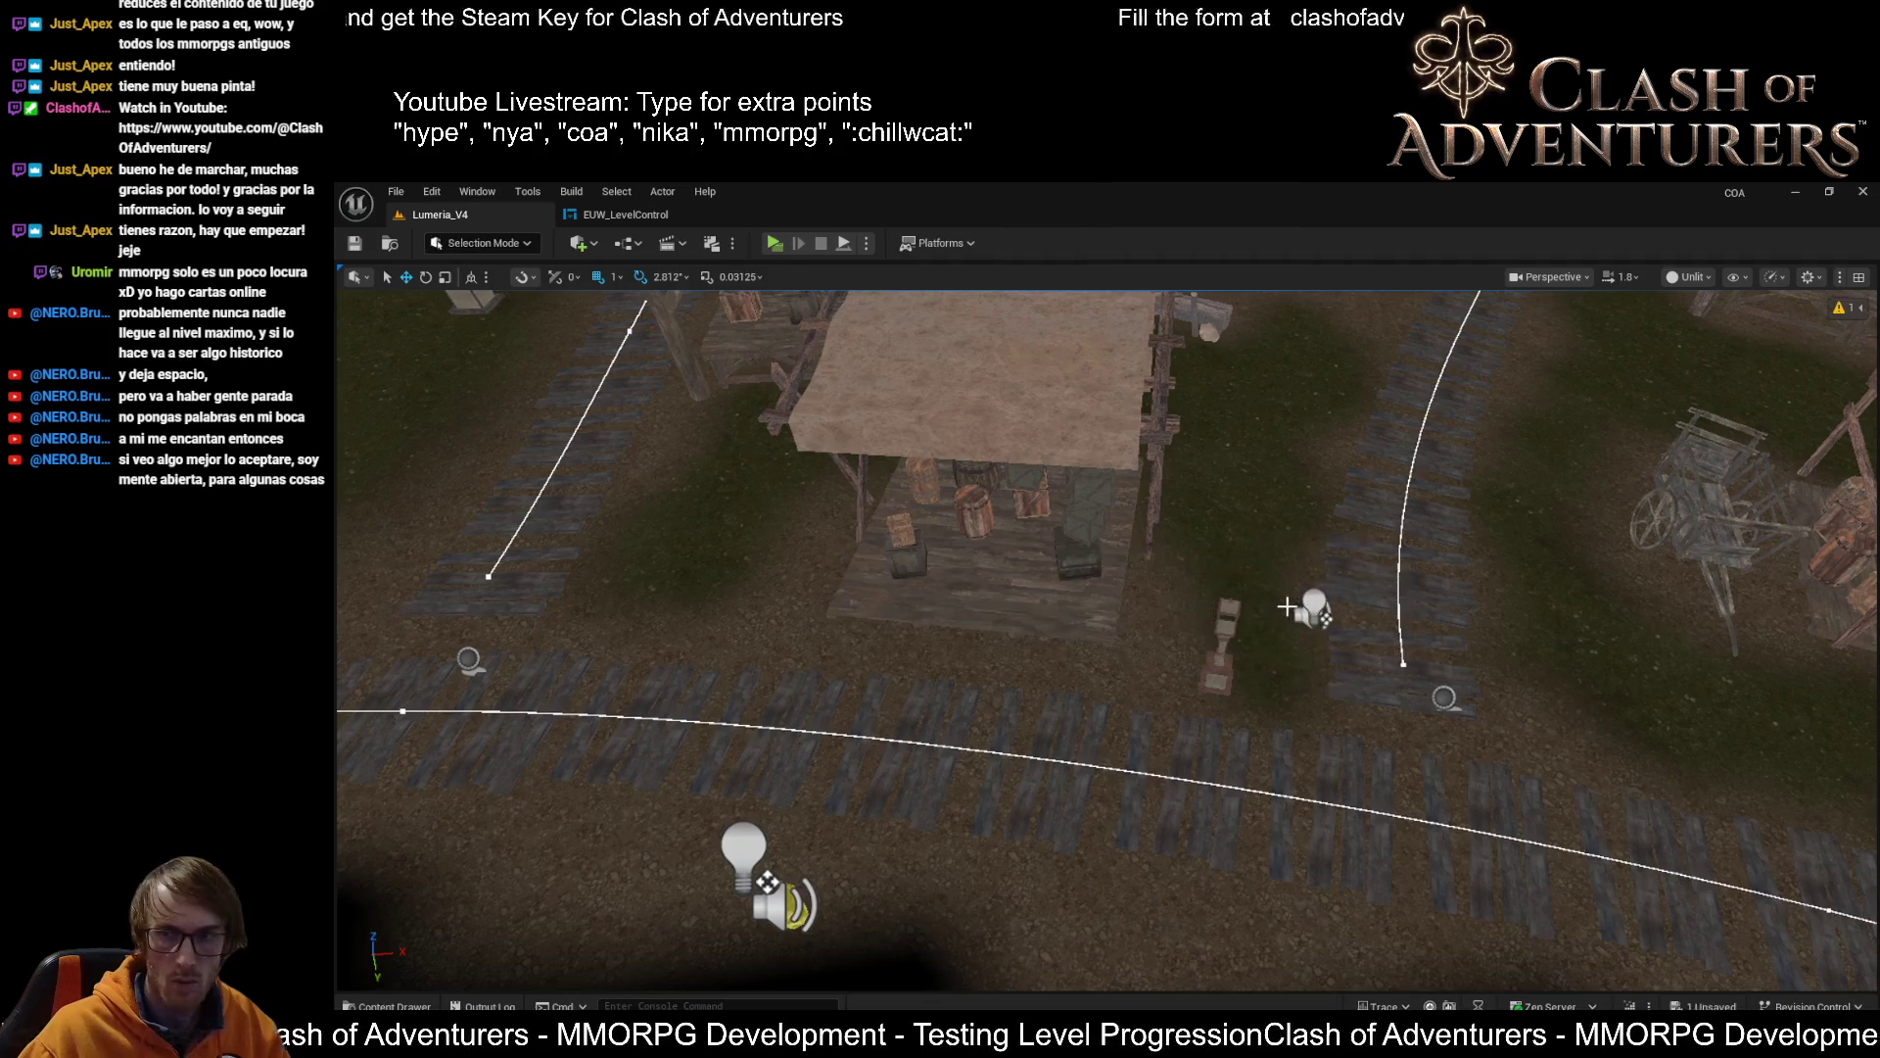
pyautogui.moveTo(1288, 589); pyautogui.dragTo(1191, 601)
pyautogui.hotkey('alt', '4')
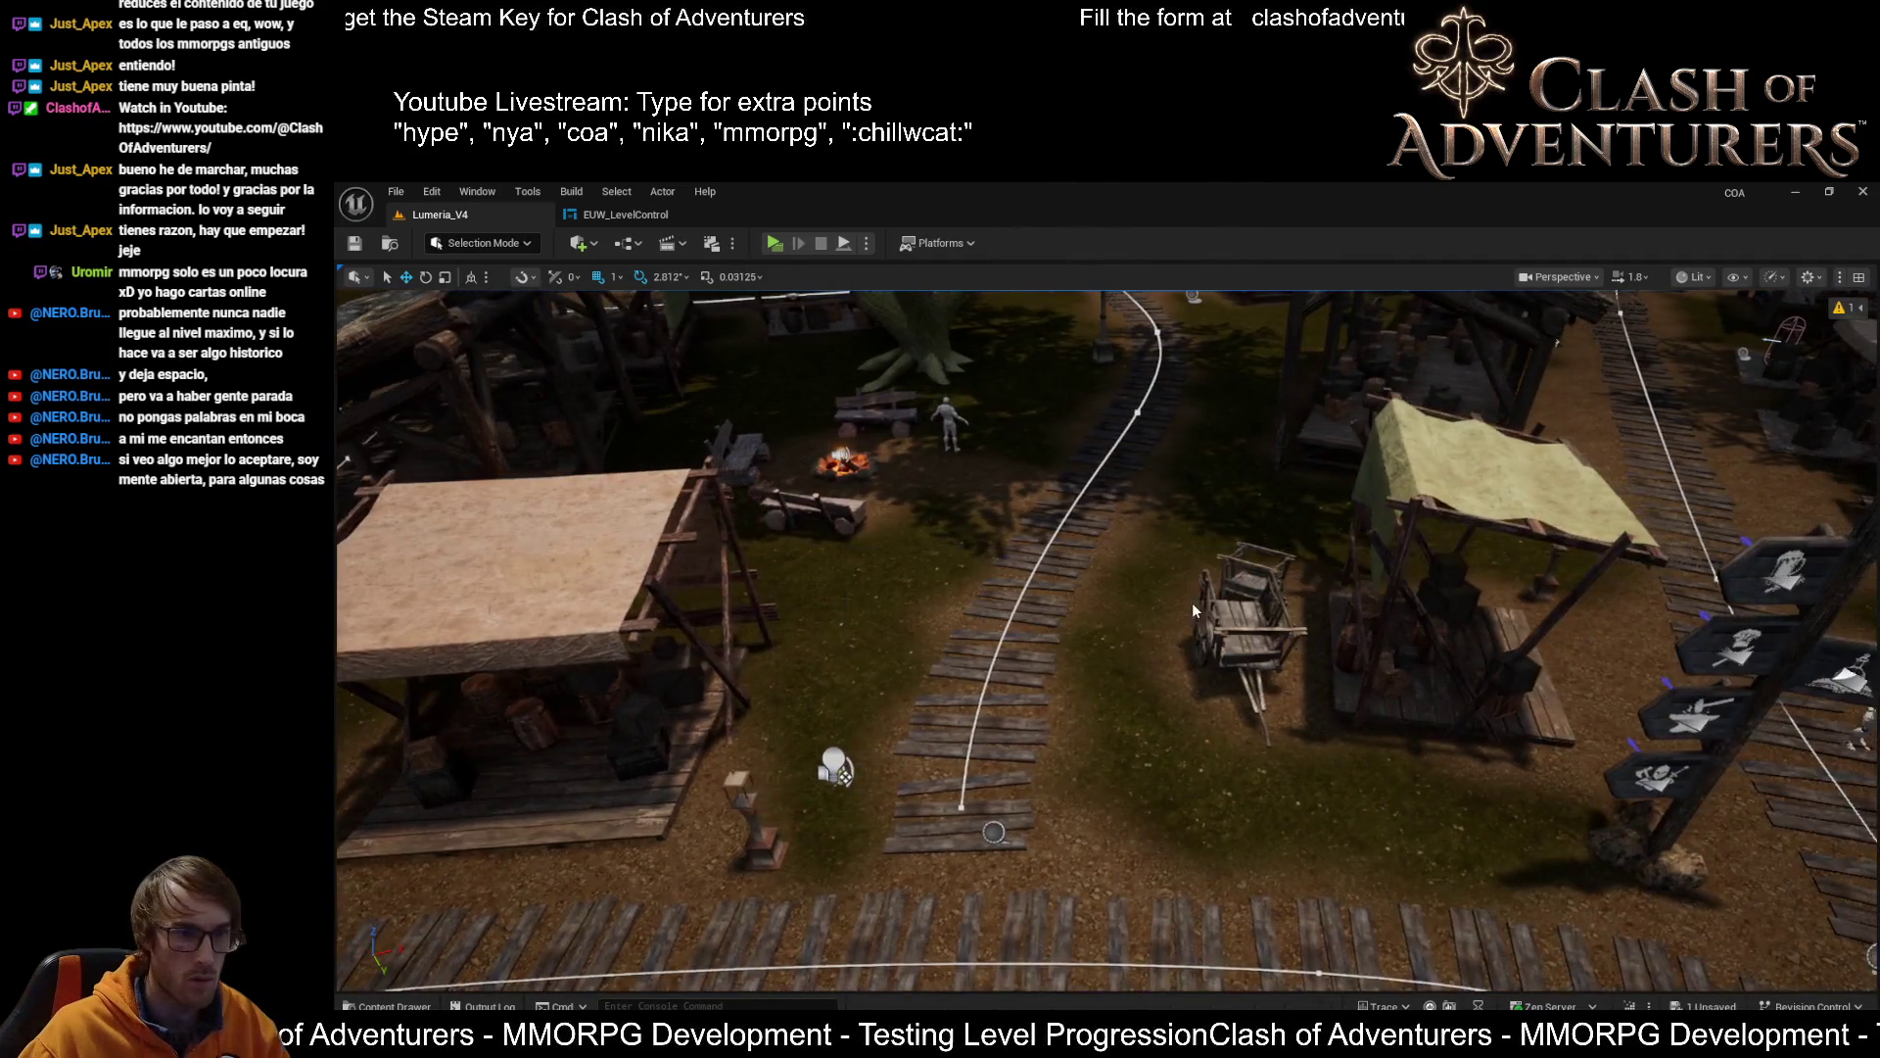
pyautogui.moveTo(1077, 694); pyautogui.dragTo(1177, 662)
pyautogui.moveTo(1109, 890); pyautogui.dragTo(1110, 891)
pyautogui.hotkey('shift', '2')
pyautogui.scroll(-5, 1136, 850)
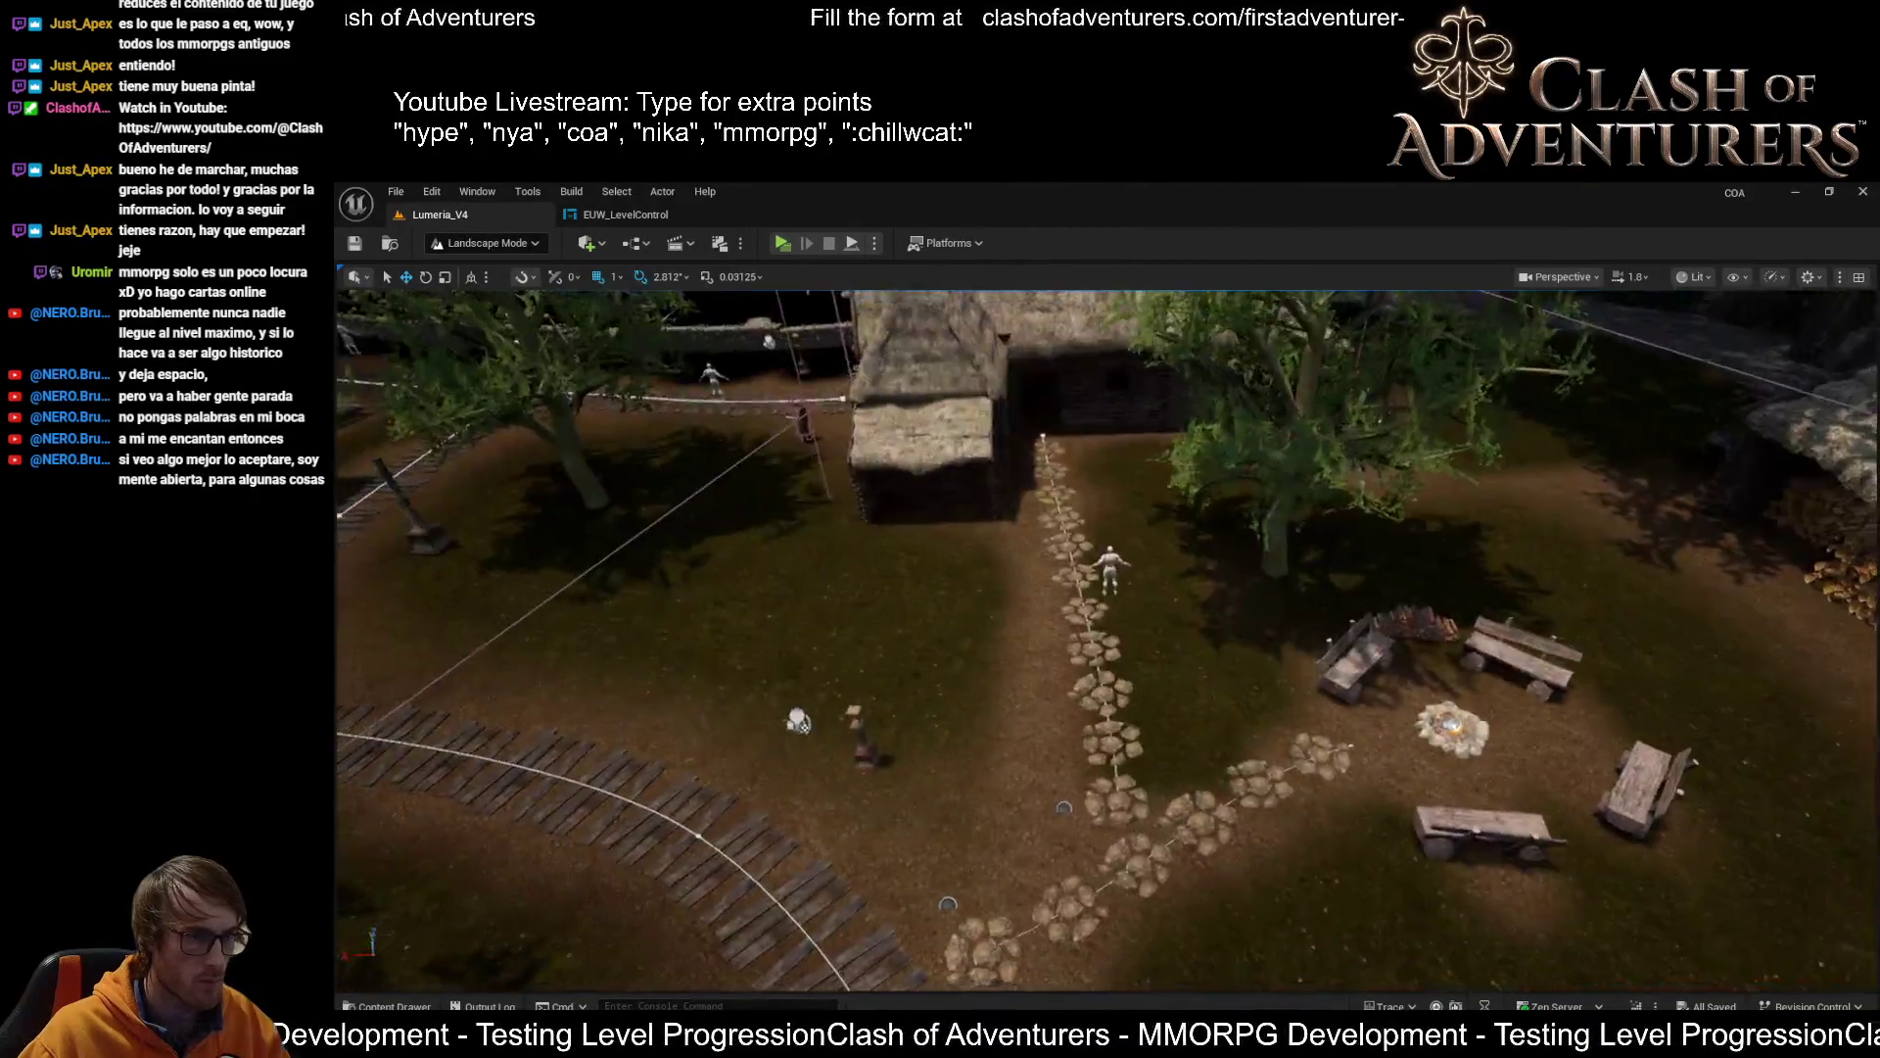
# Select the stepping-stone path spline and slide it slightly to the left
pyautogui.hotkey('shift', '1')
pyautogui.click(1115, 811)
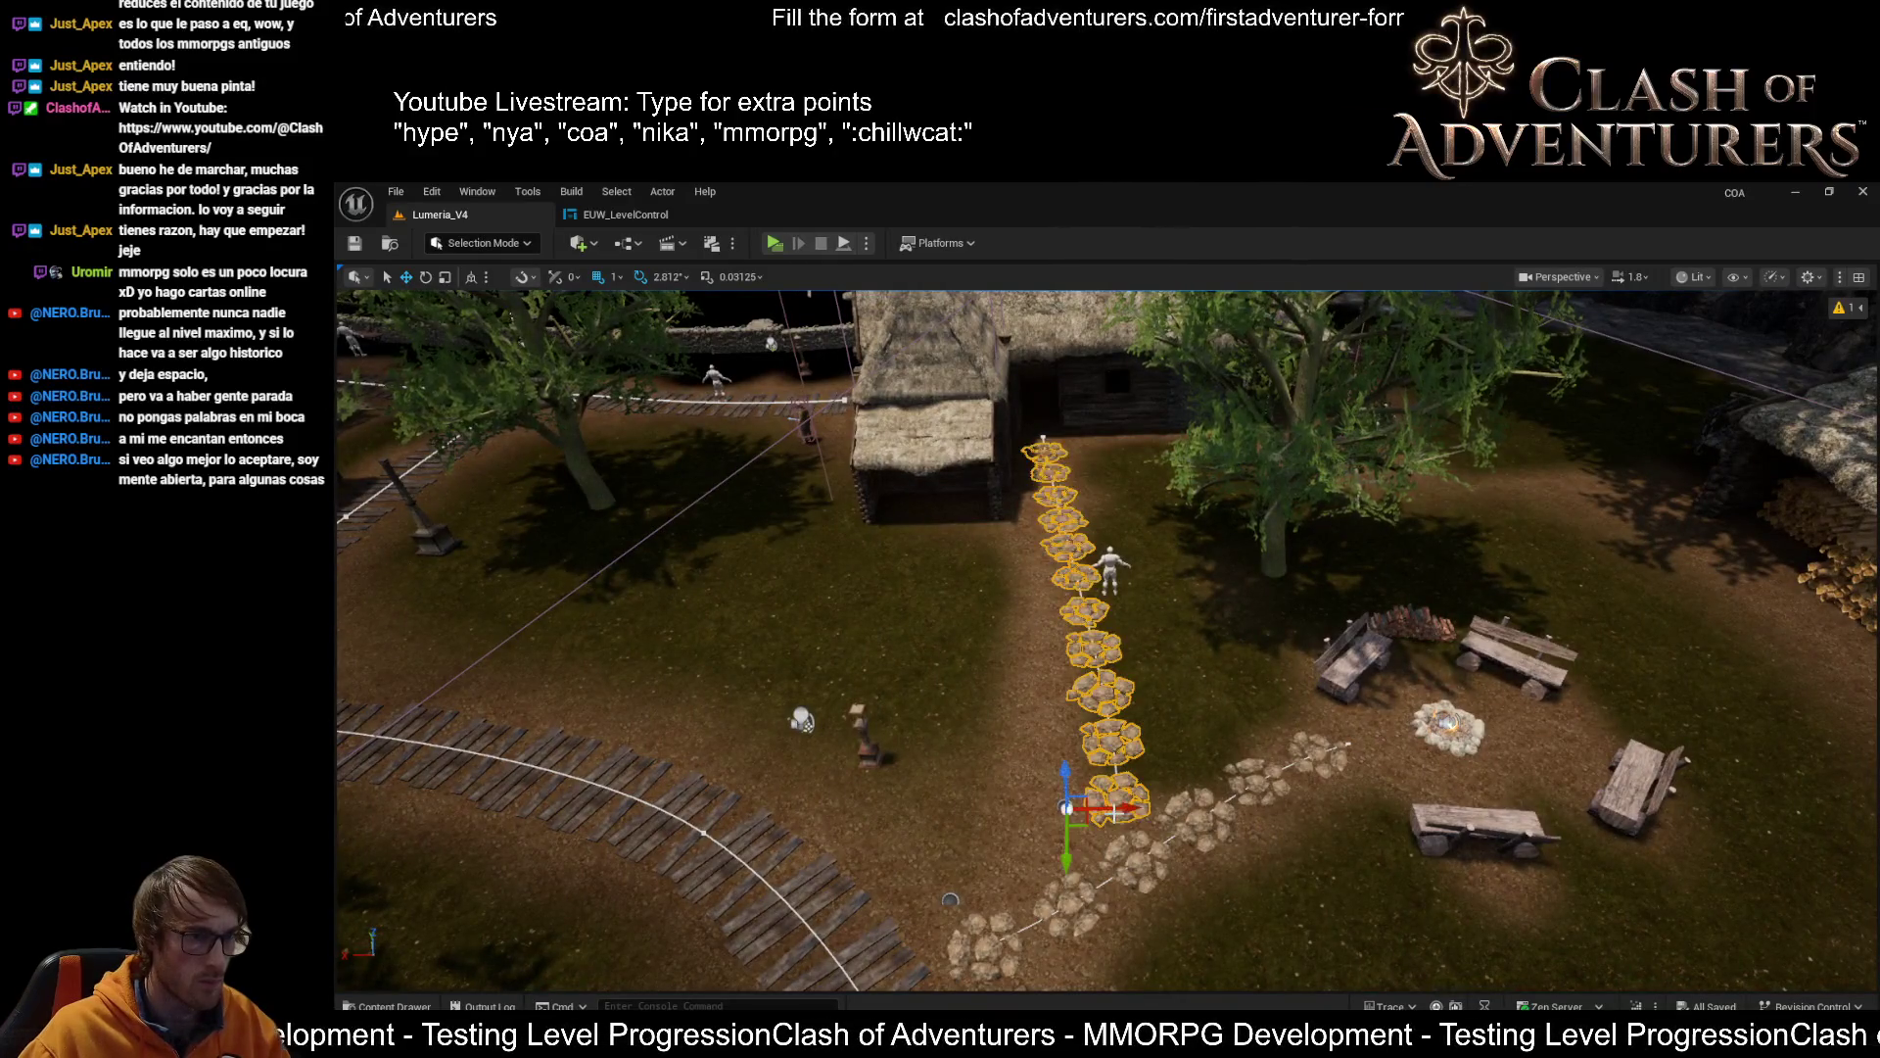
pyautogui.moveTo(1122, 809); pyautogui.dragTo(1089, 821)
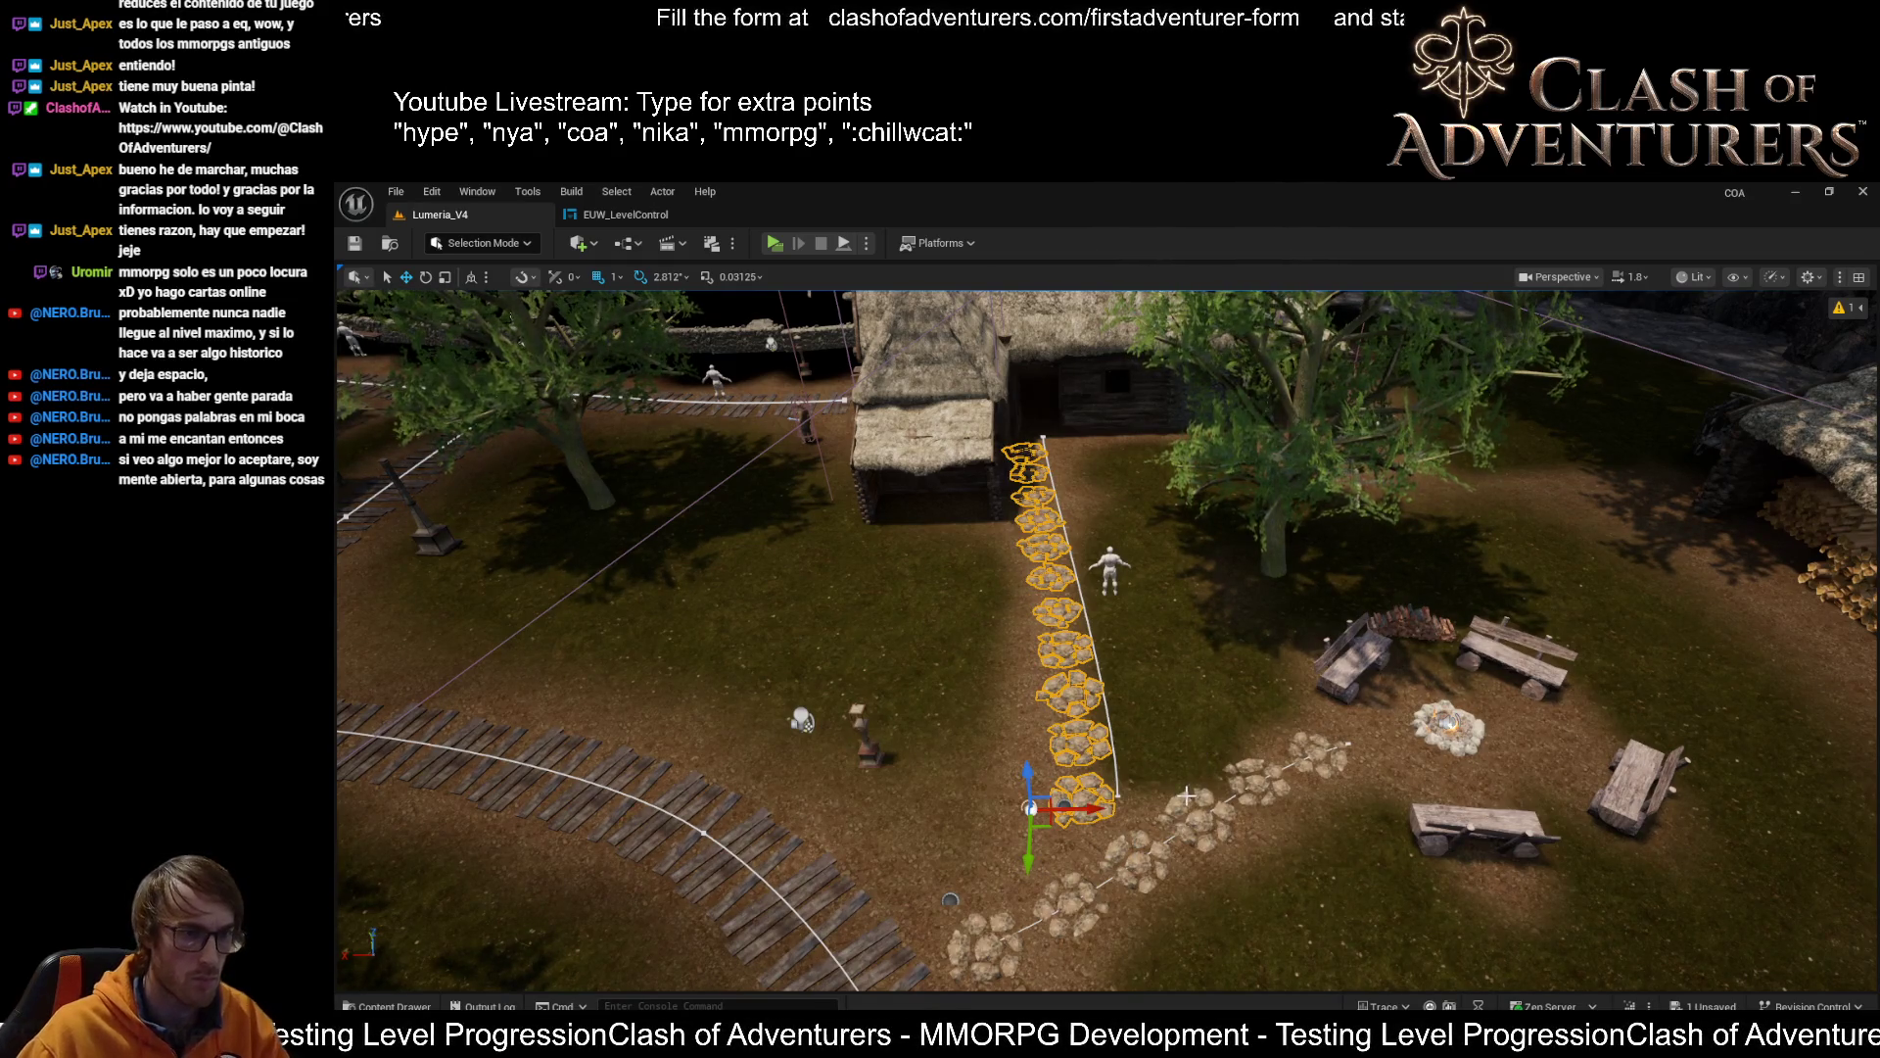
pyautogui.press('Delete')
pyautogui.click(1118, 799)
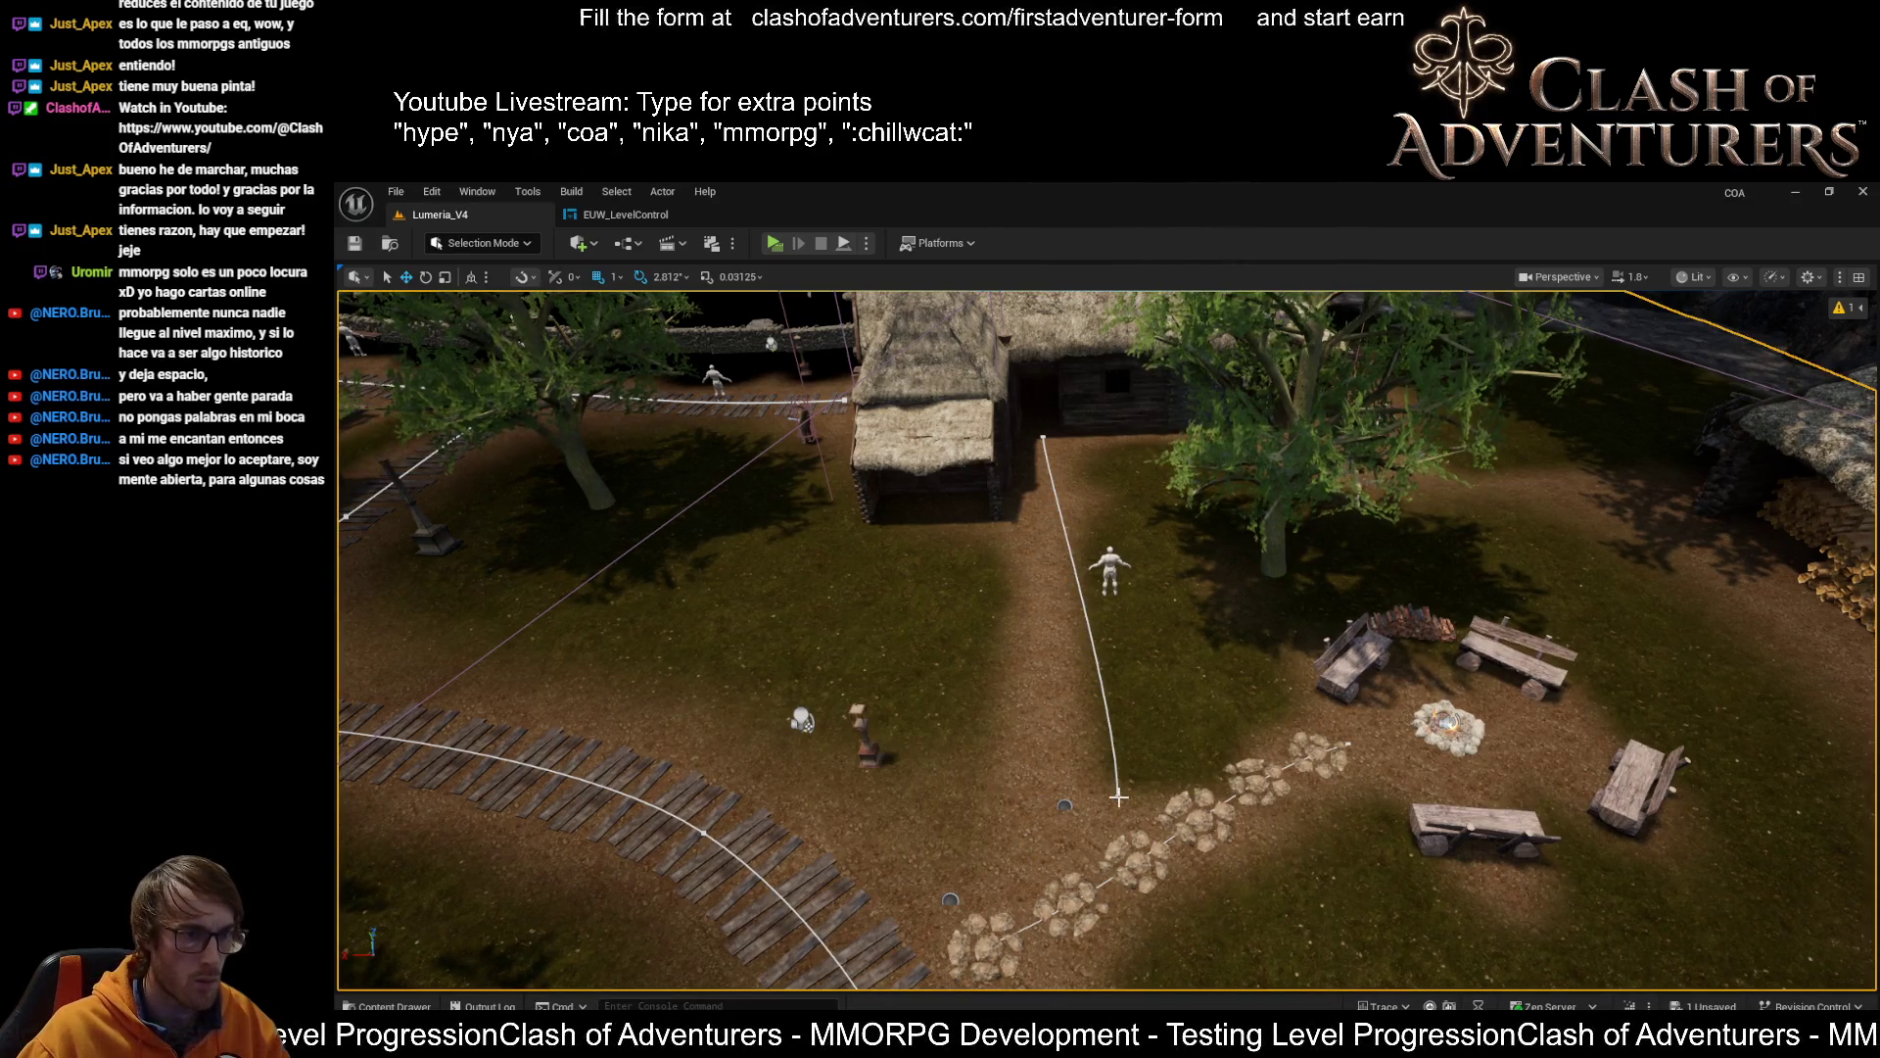
# Rotate the stone path about 5.62 degrees and select its end spline point
pyautogui.click(1062, 807)
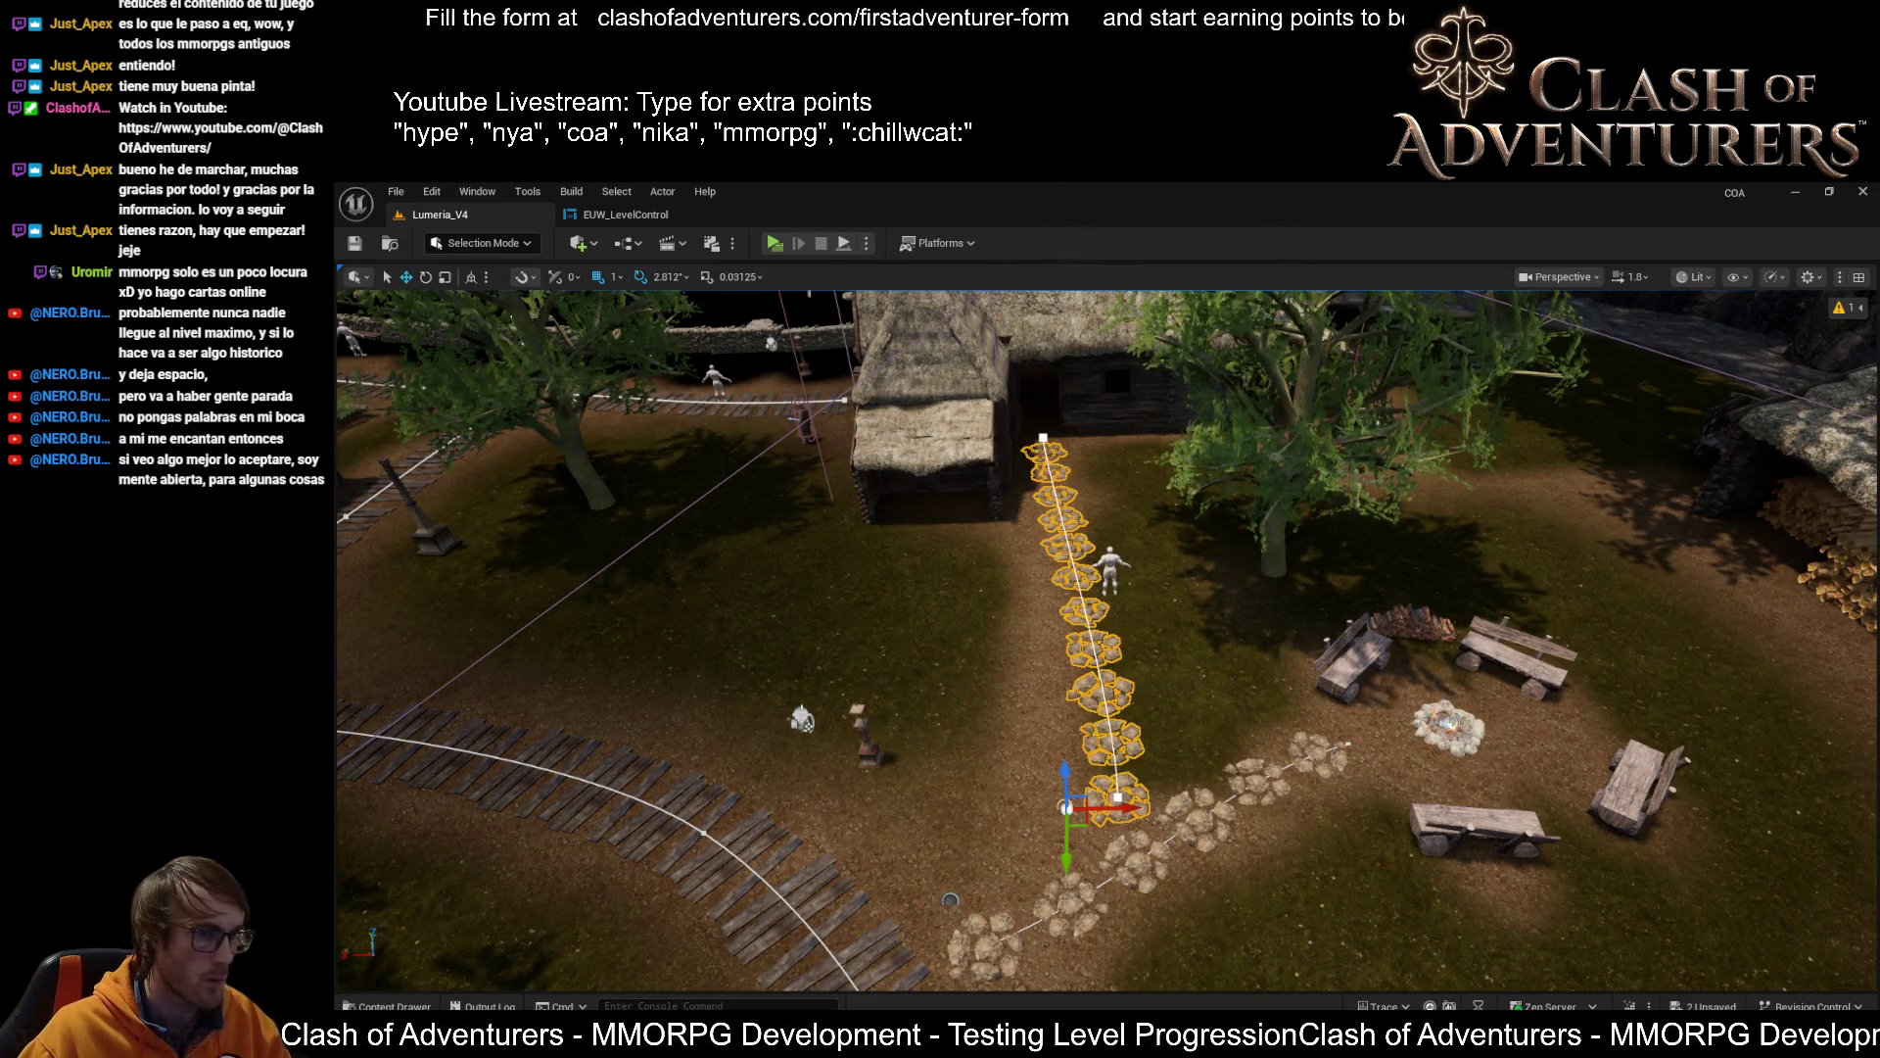
pyautogui.scroll(5, 1065, 807)
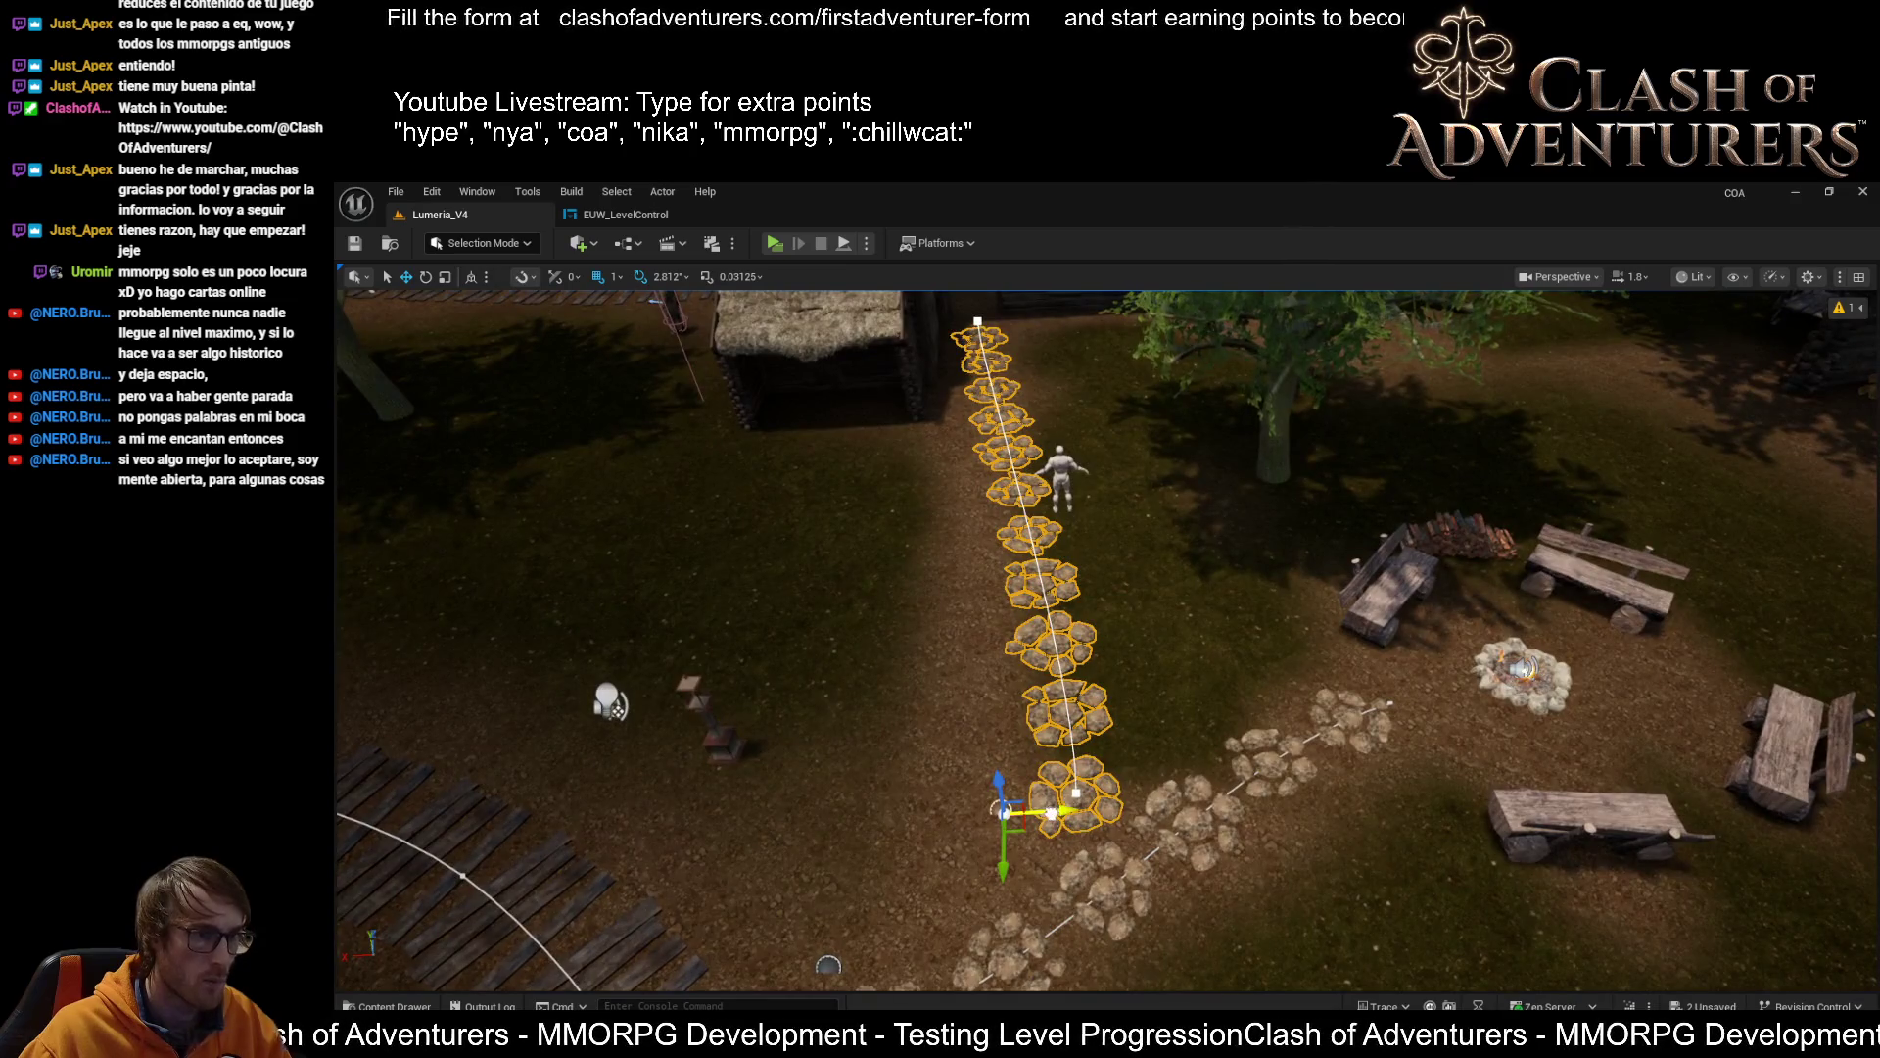
pyautogui.press('e')
pyautogui.moveTo(1056, 812); pyautogui.dragTo(981, 805)
pyautogui.press('w')
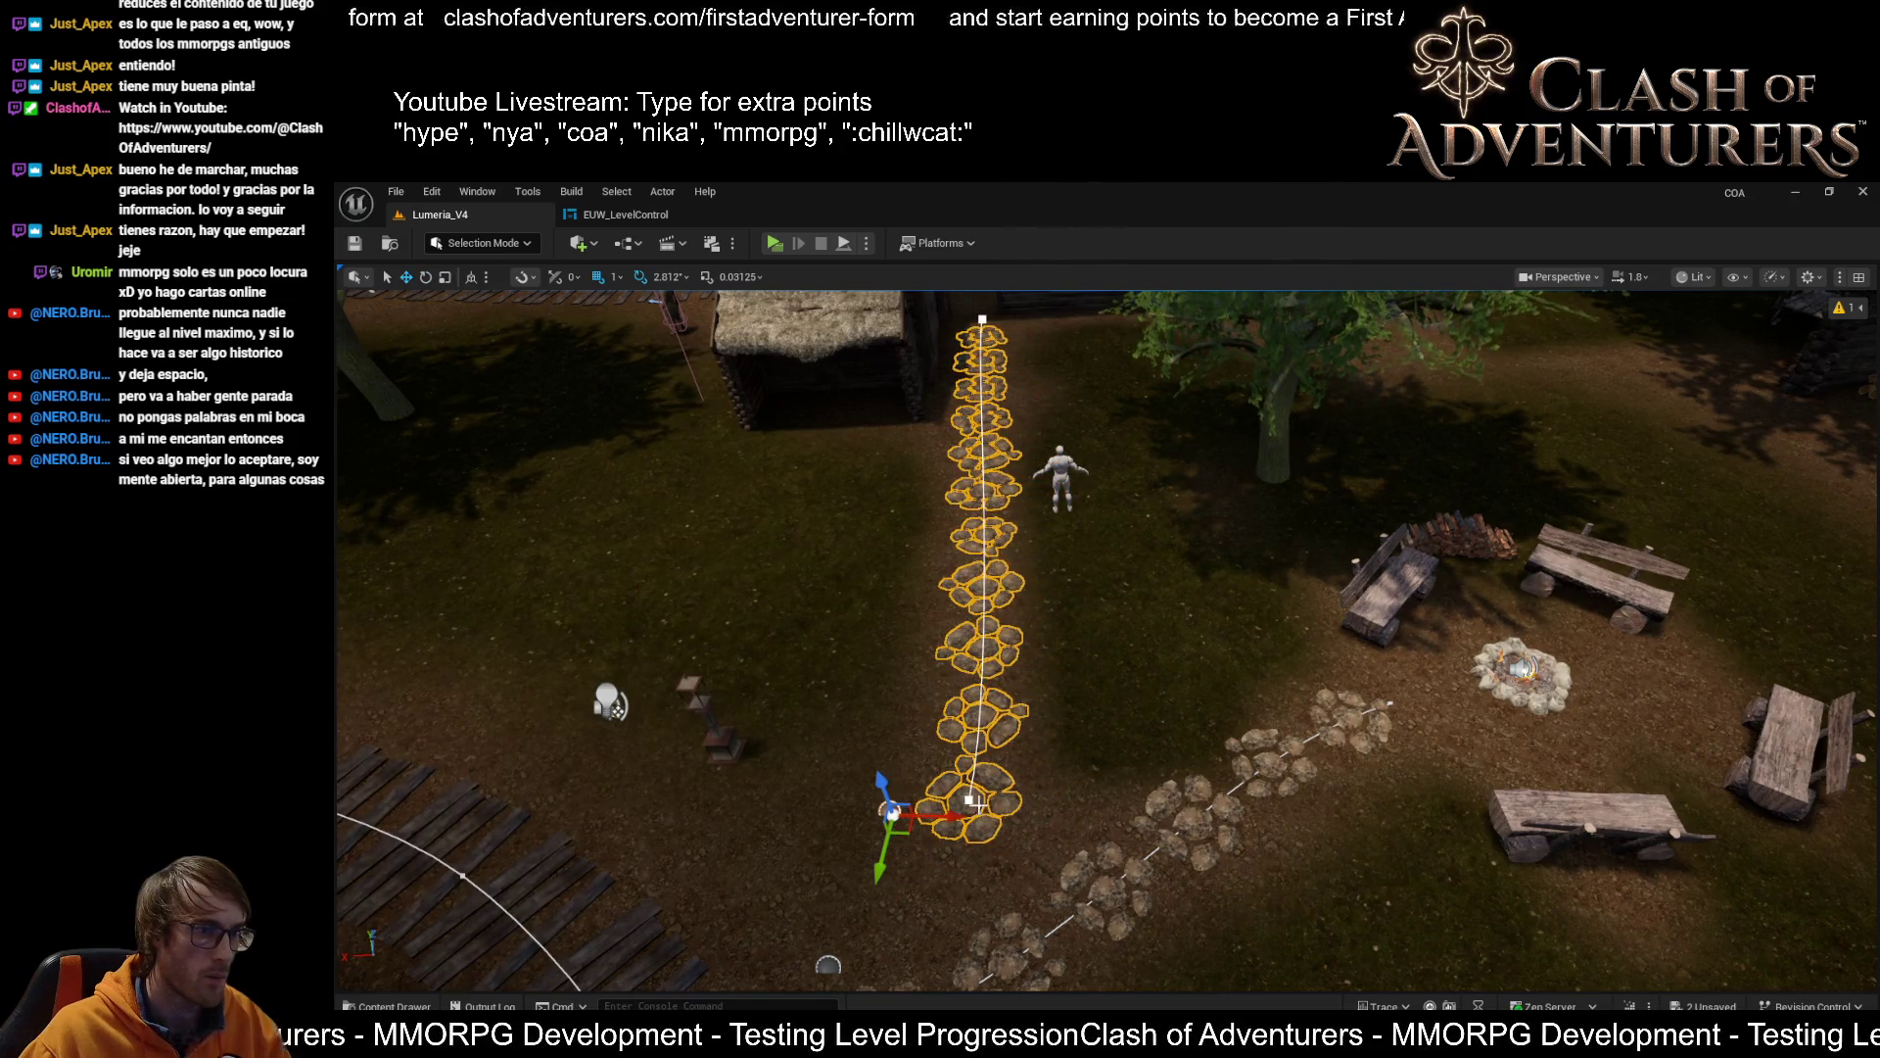
pyautogui.click(967, 798)
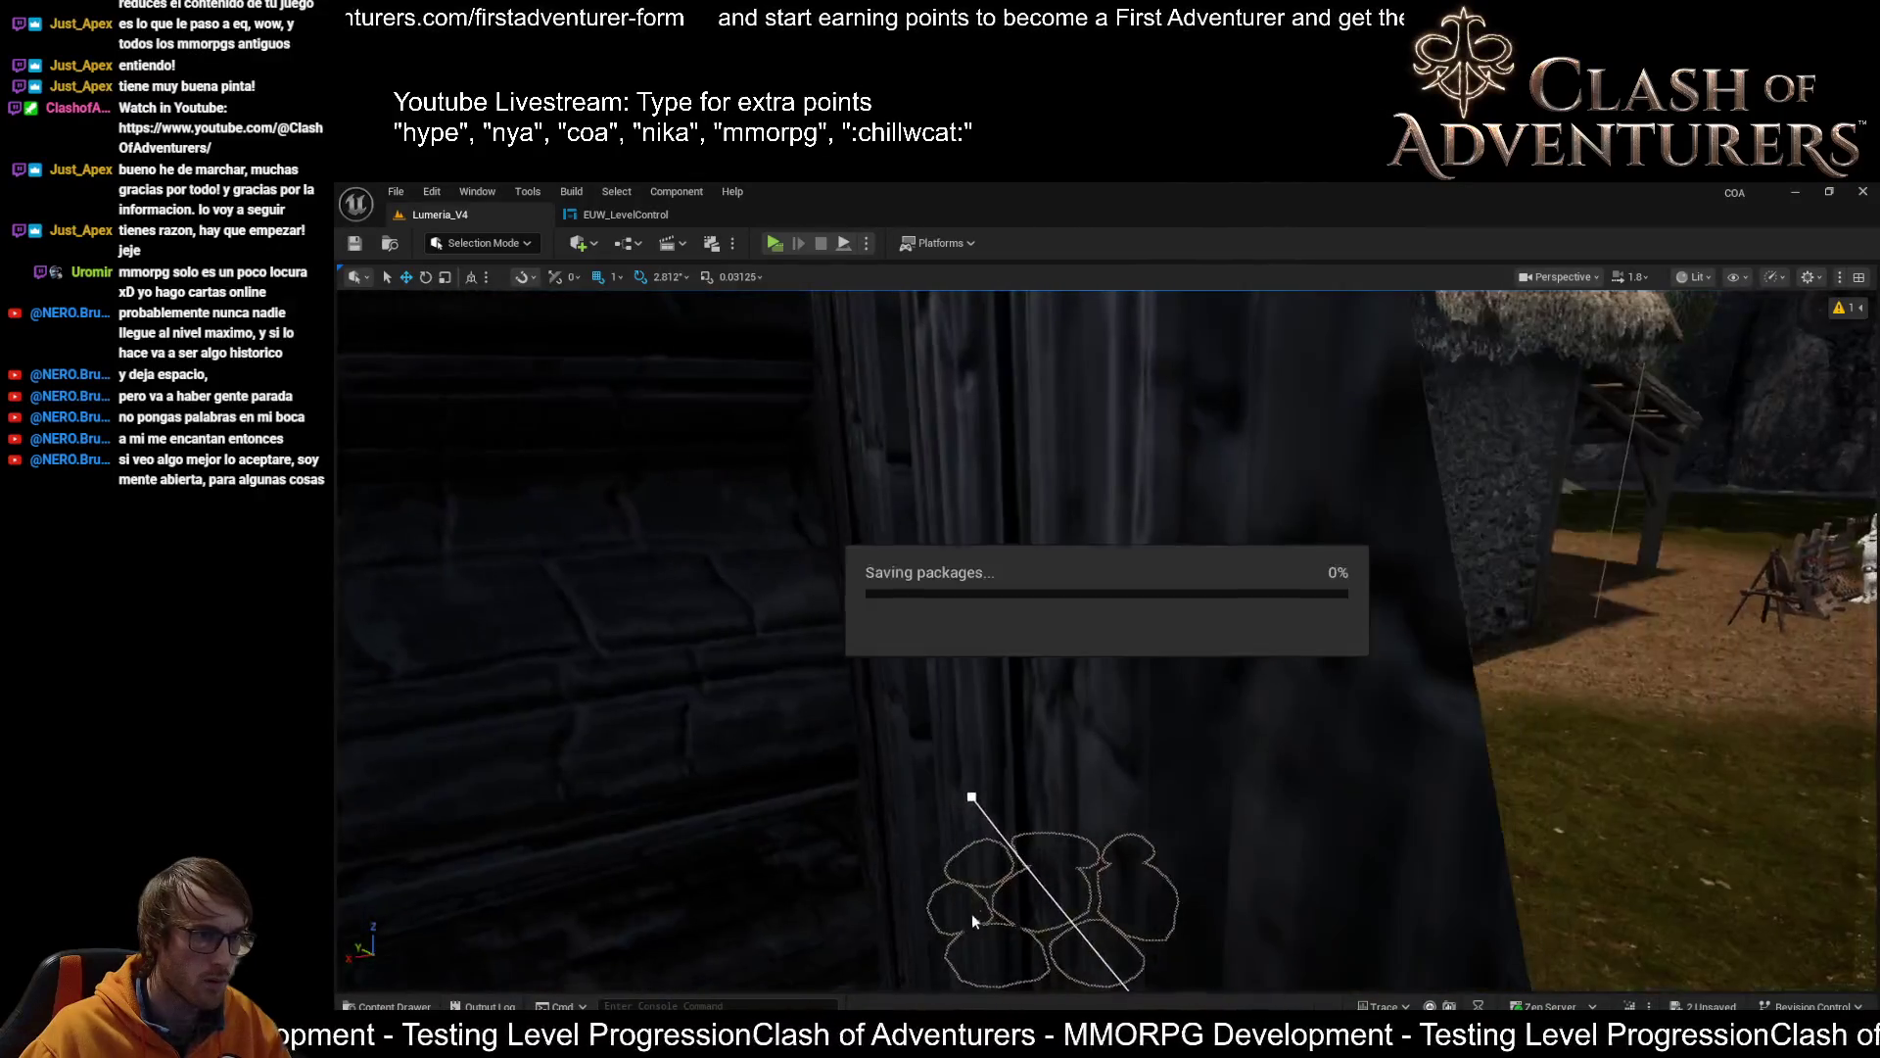
pyautogui.press('f')
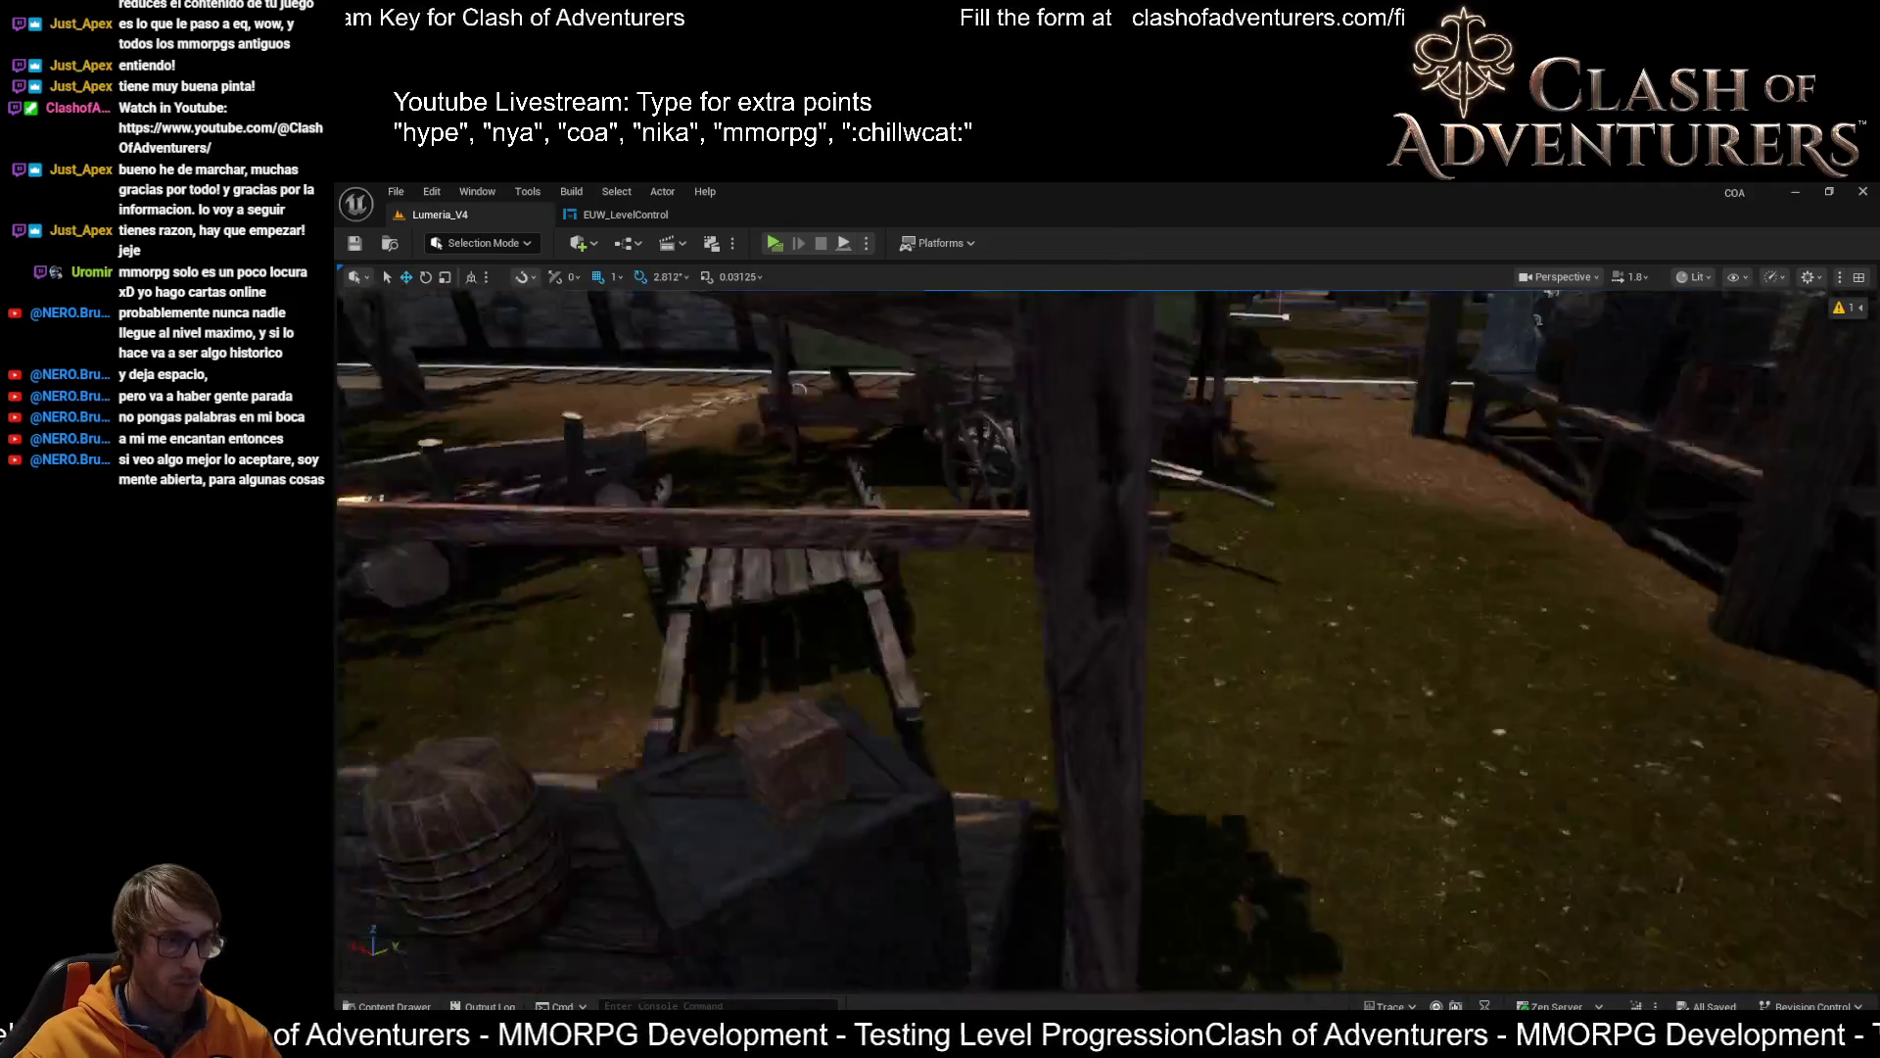
# Fly the camera toward the market stalls for an overhead view of the plank-path splines
pyautogui.press('a')
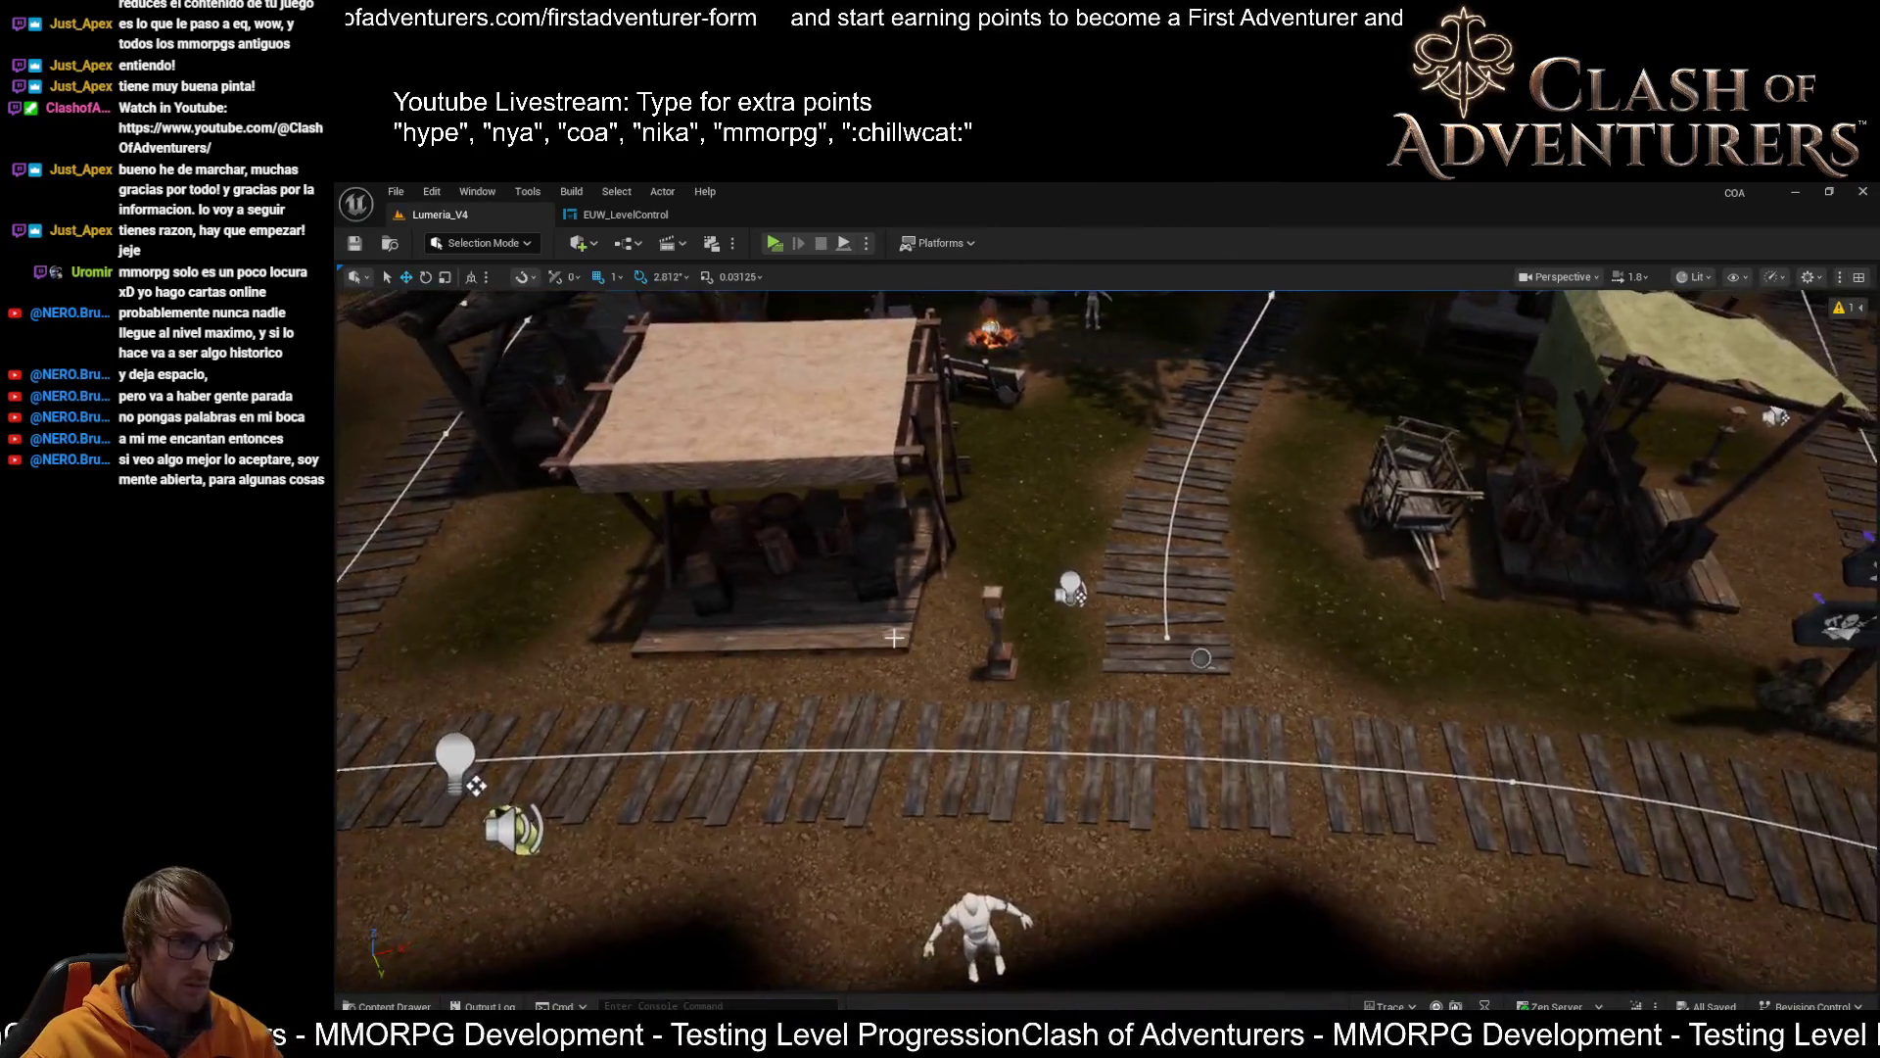
pyautogui.click(1213, 655)
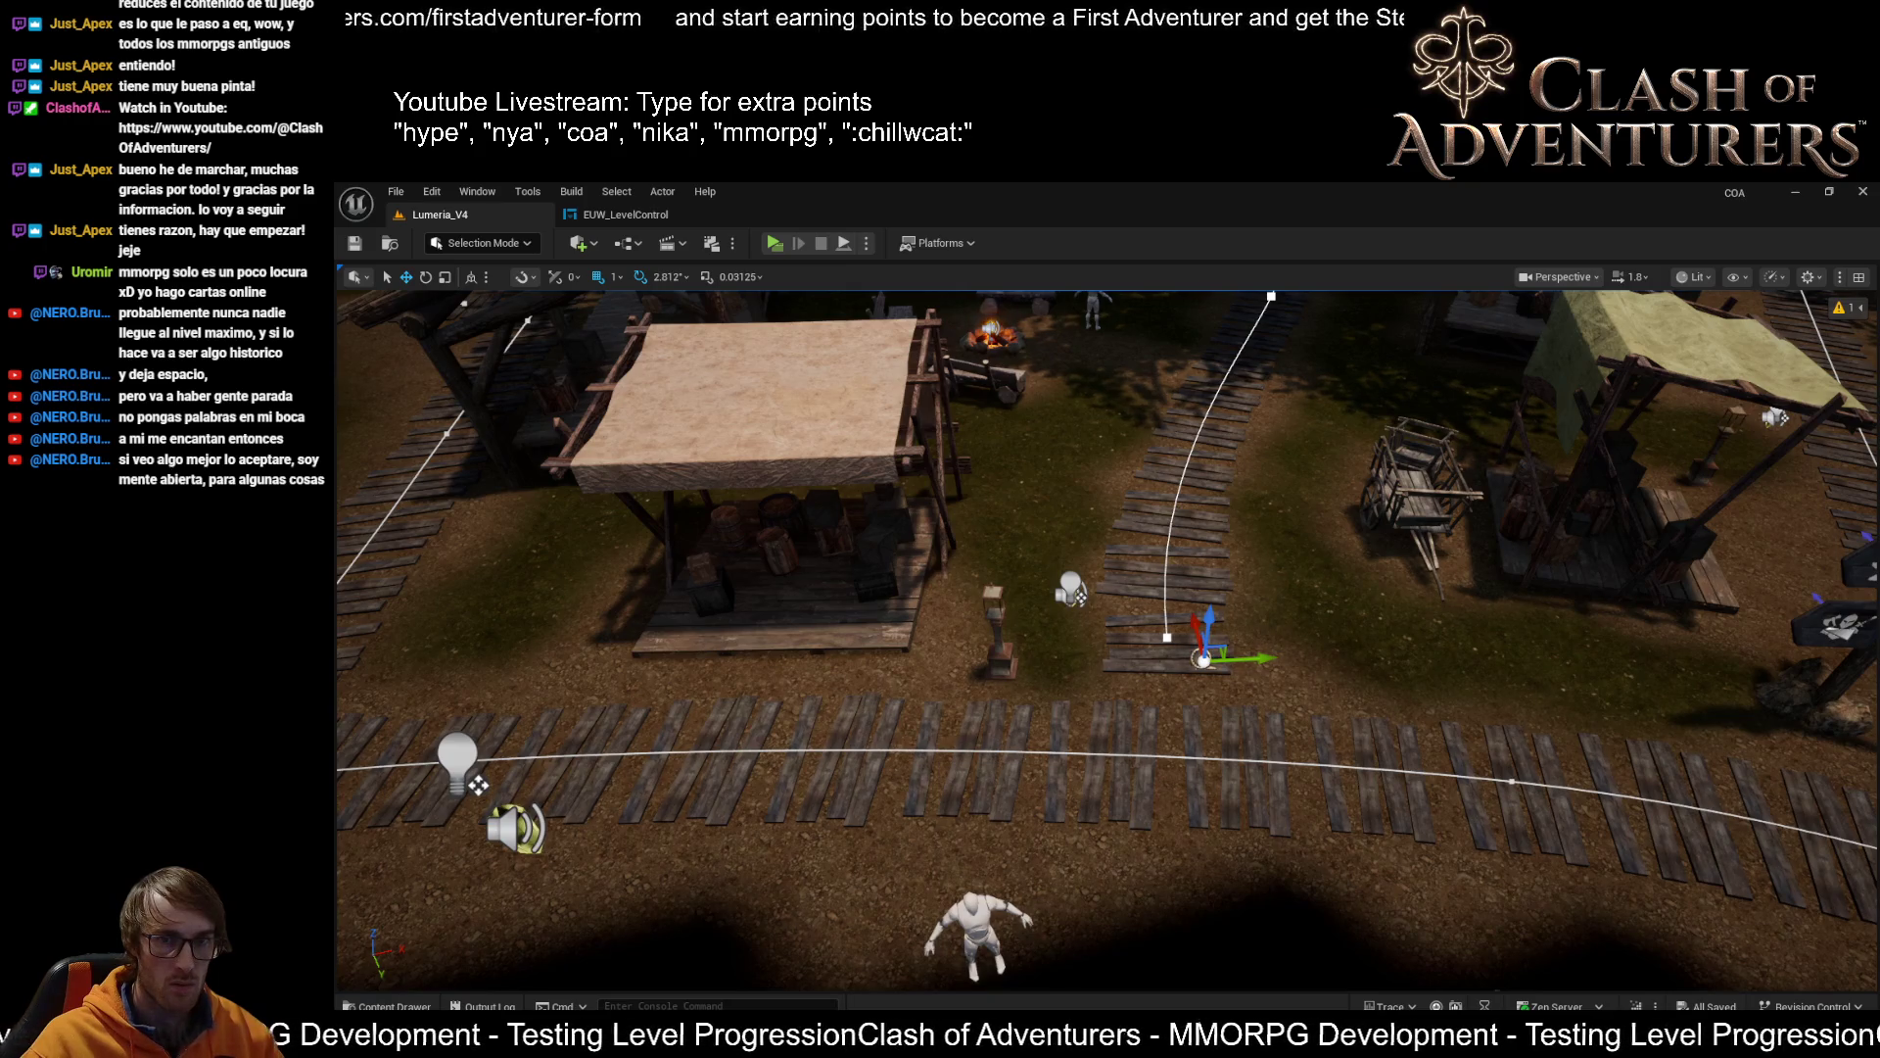
pyautogui.moveTo(1473, 617); pyautogui.dragTo(1299, 571)
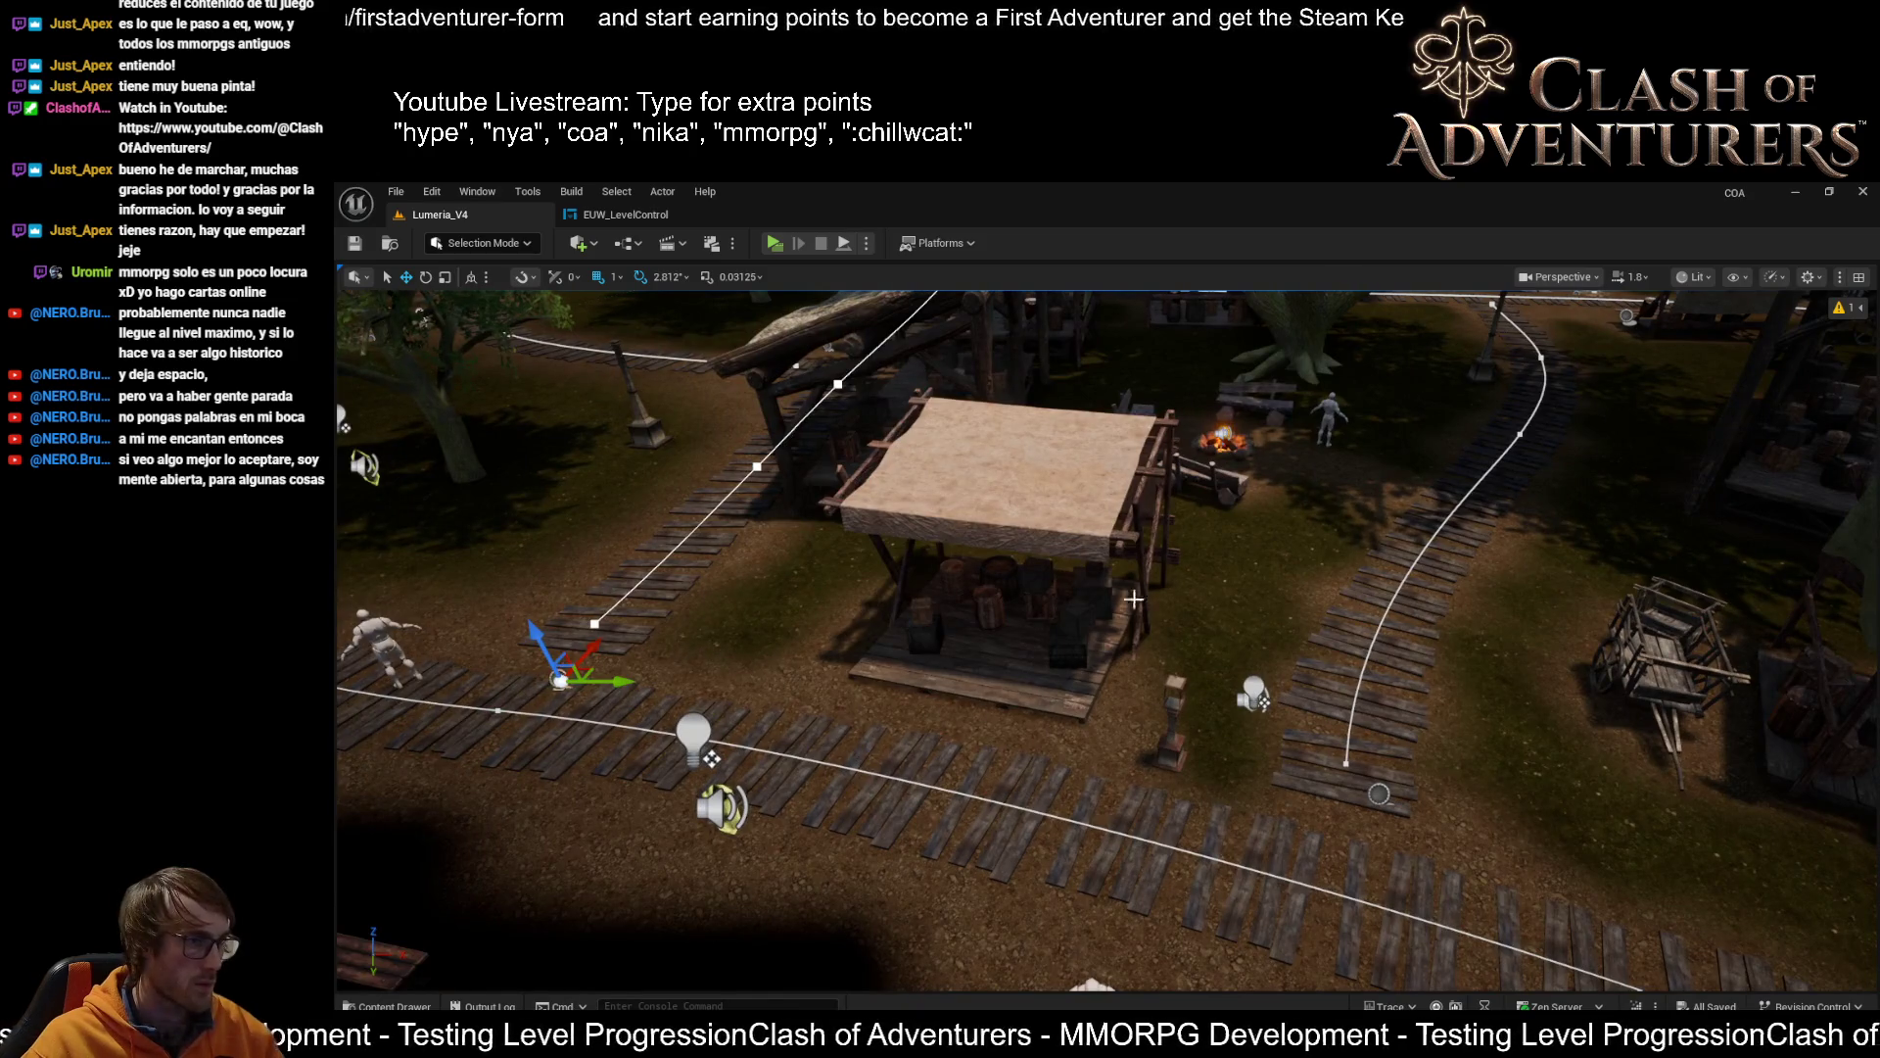
pyautogui.moveTo(1119, 693); pyautogui.dragTo(1114, 675)
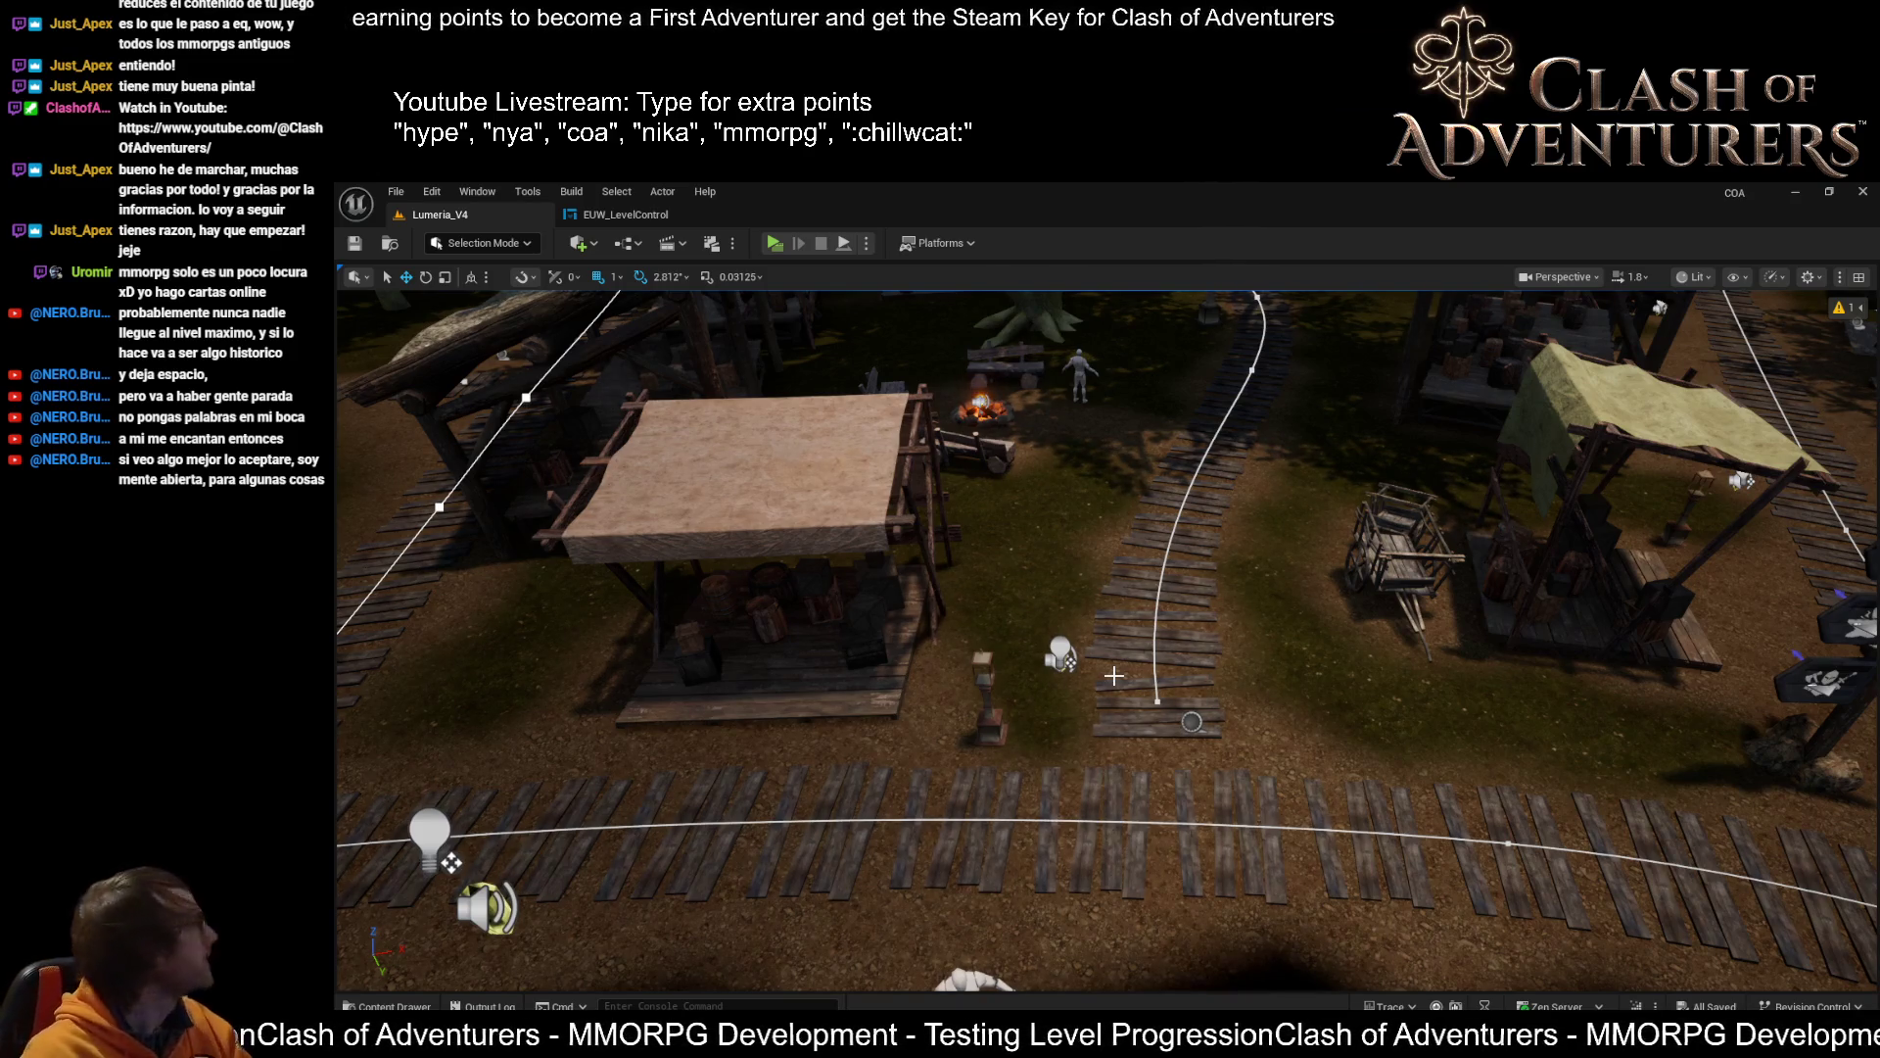
pyautogui.moveTo(1244, 643); pyautogui.dragTo(1014, 484)
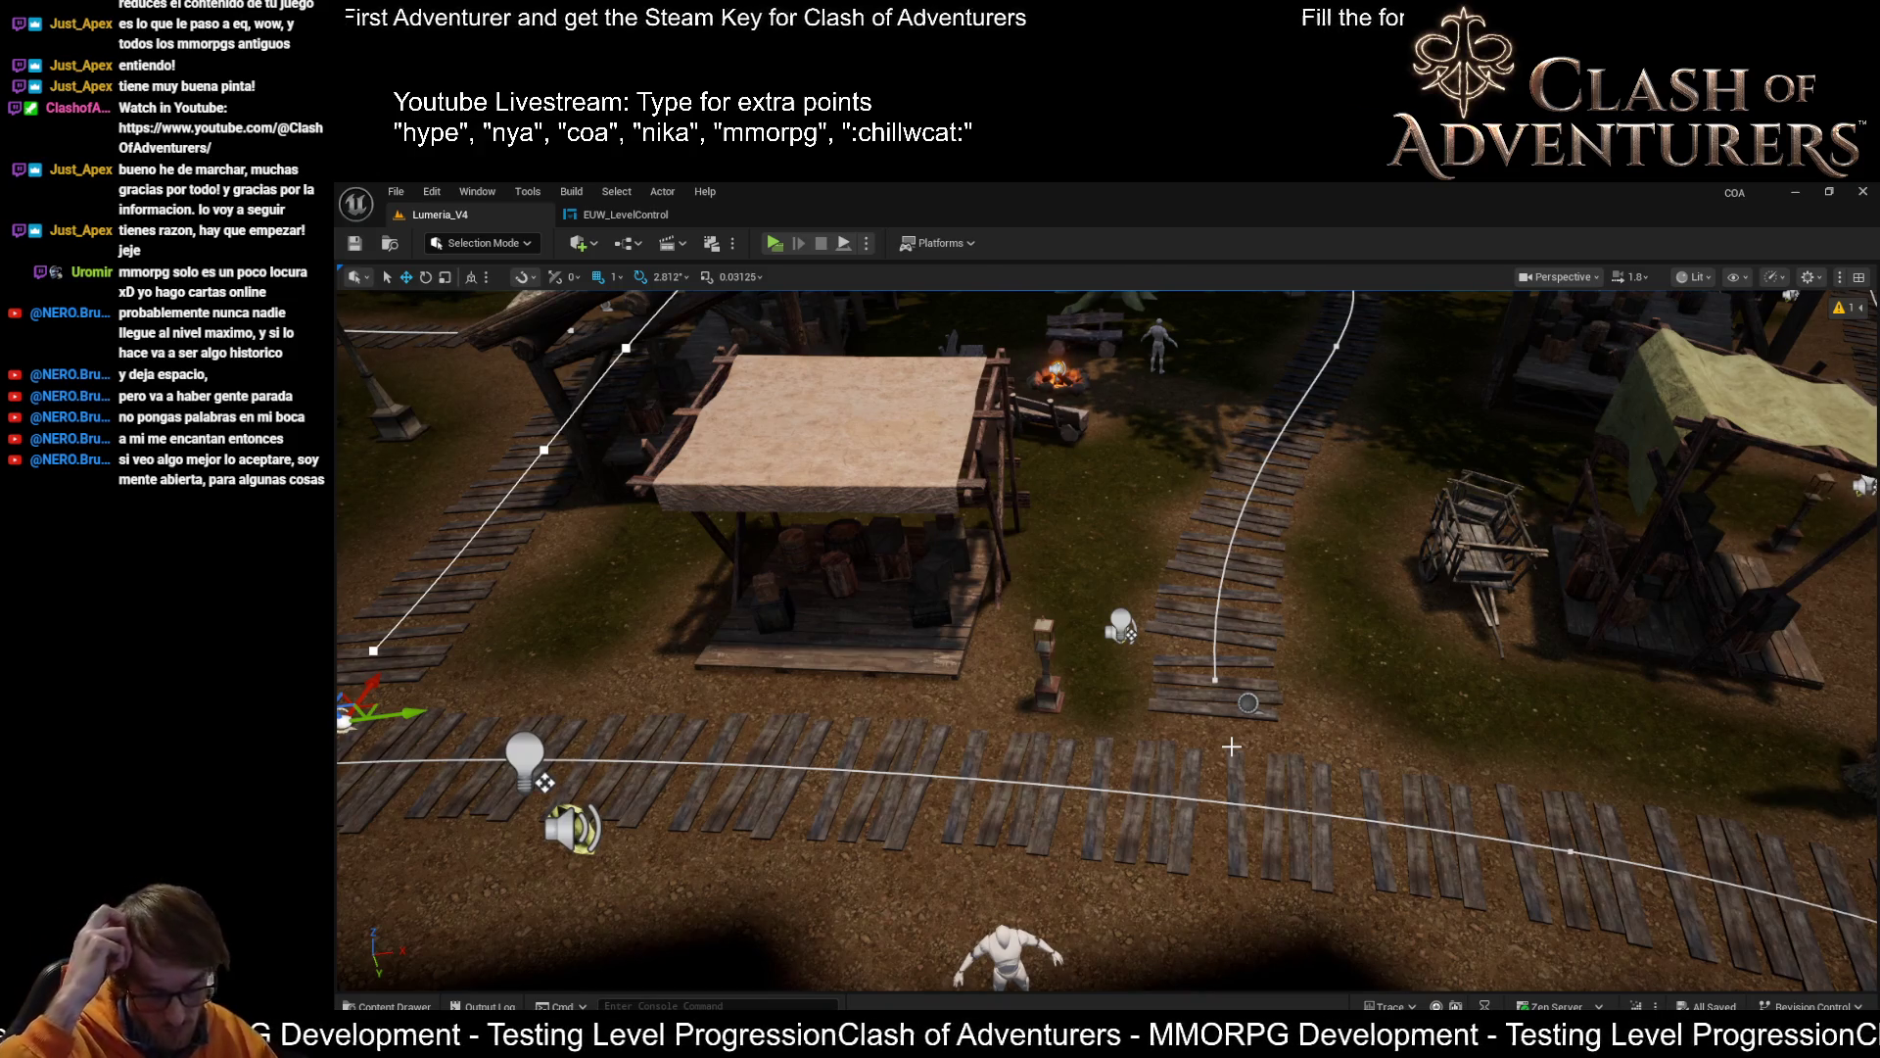
pyautogui.scroll(-5, 1347, 676)
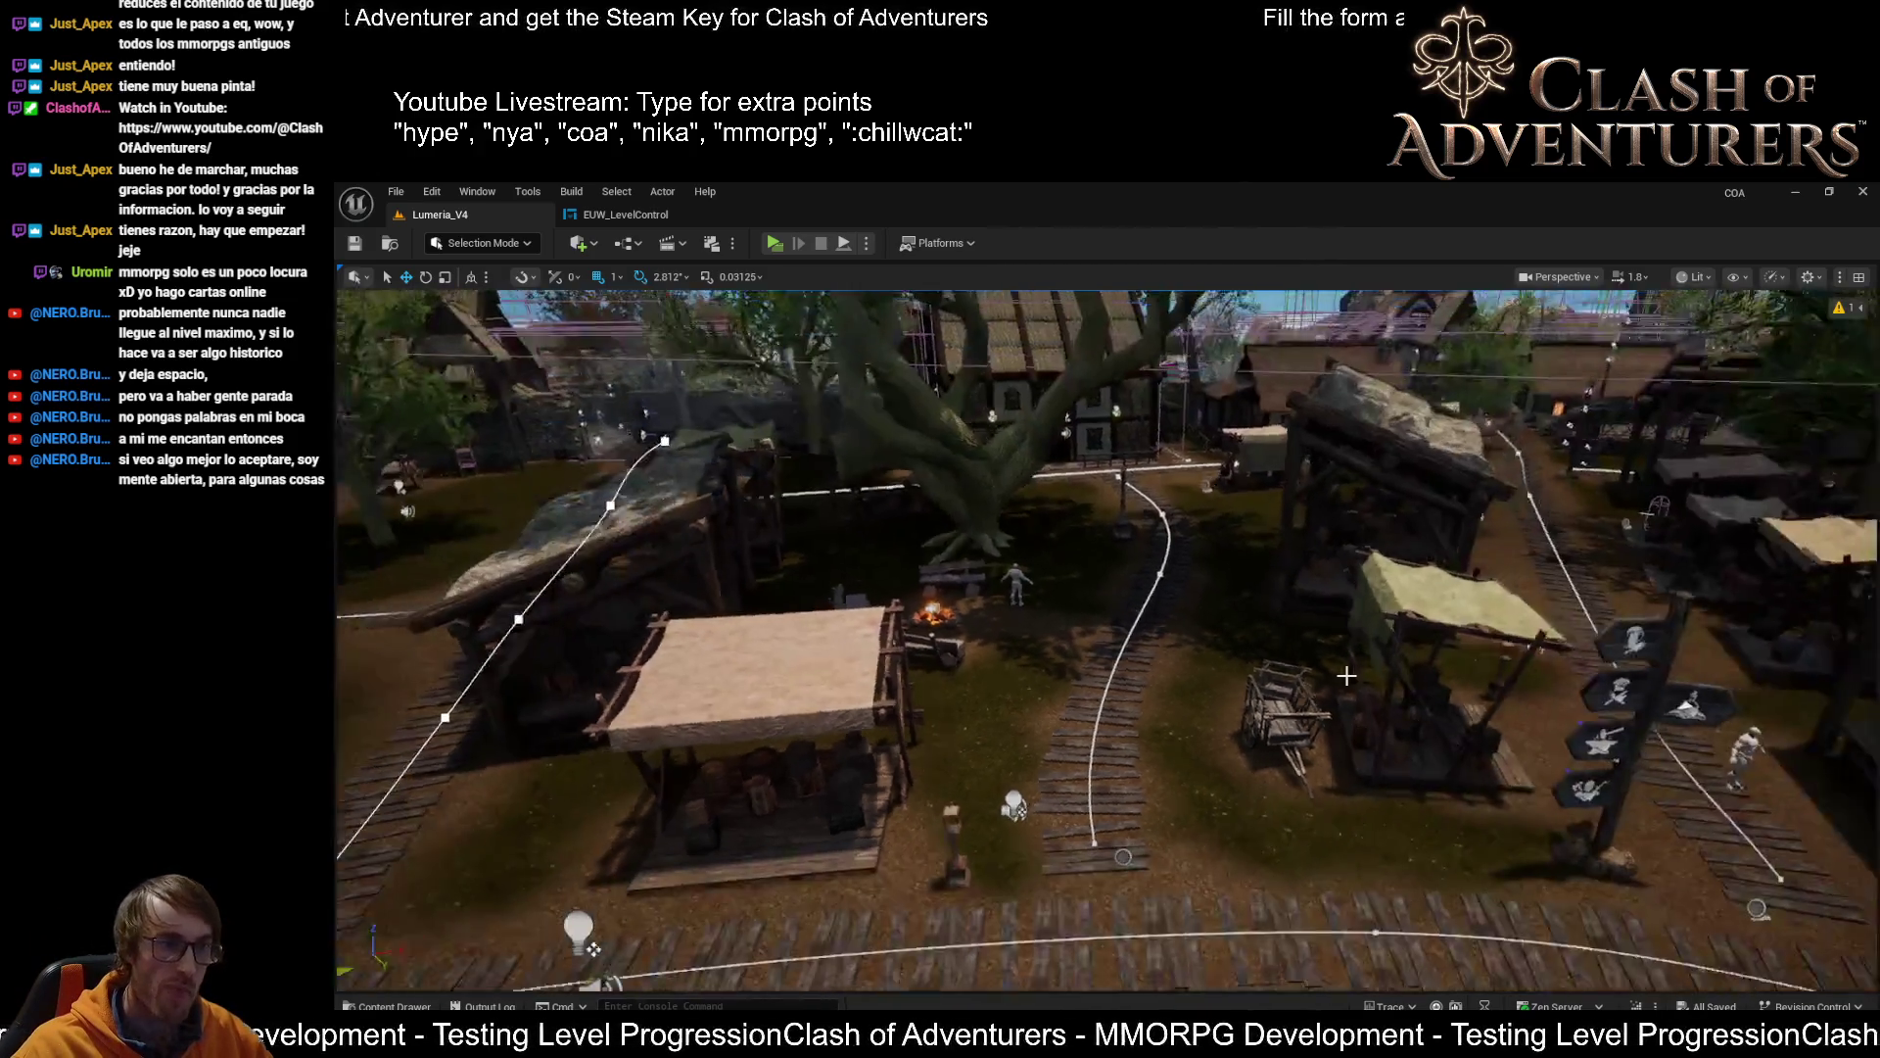
pyautogui.scroll(3, 1356, 982)
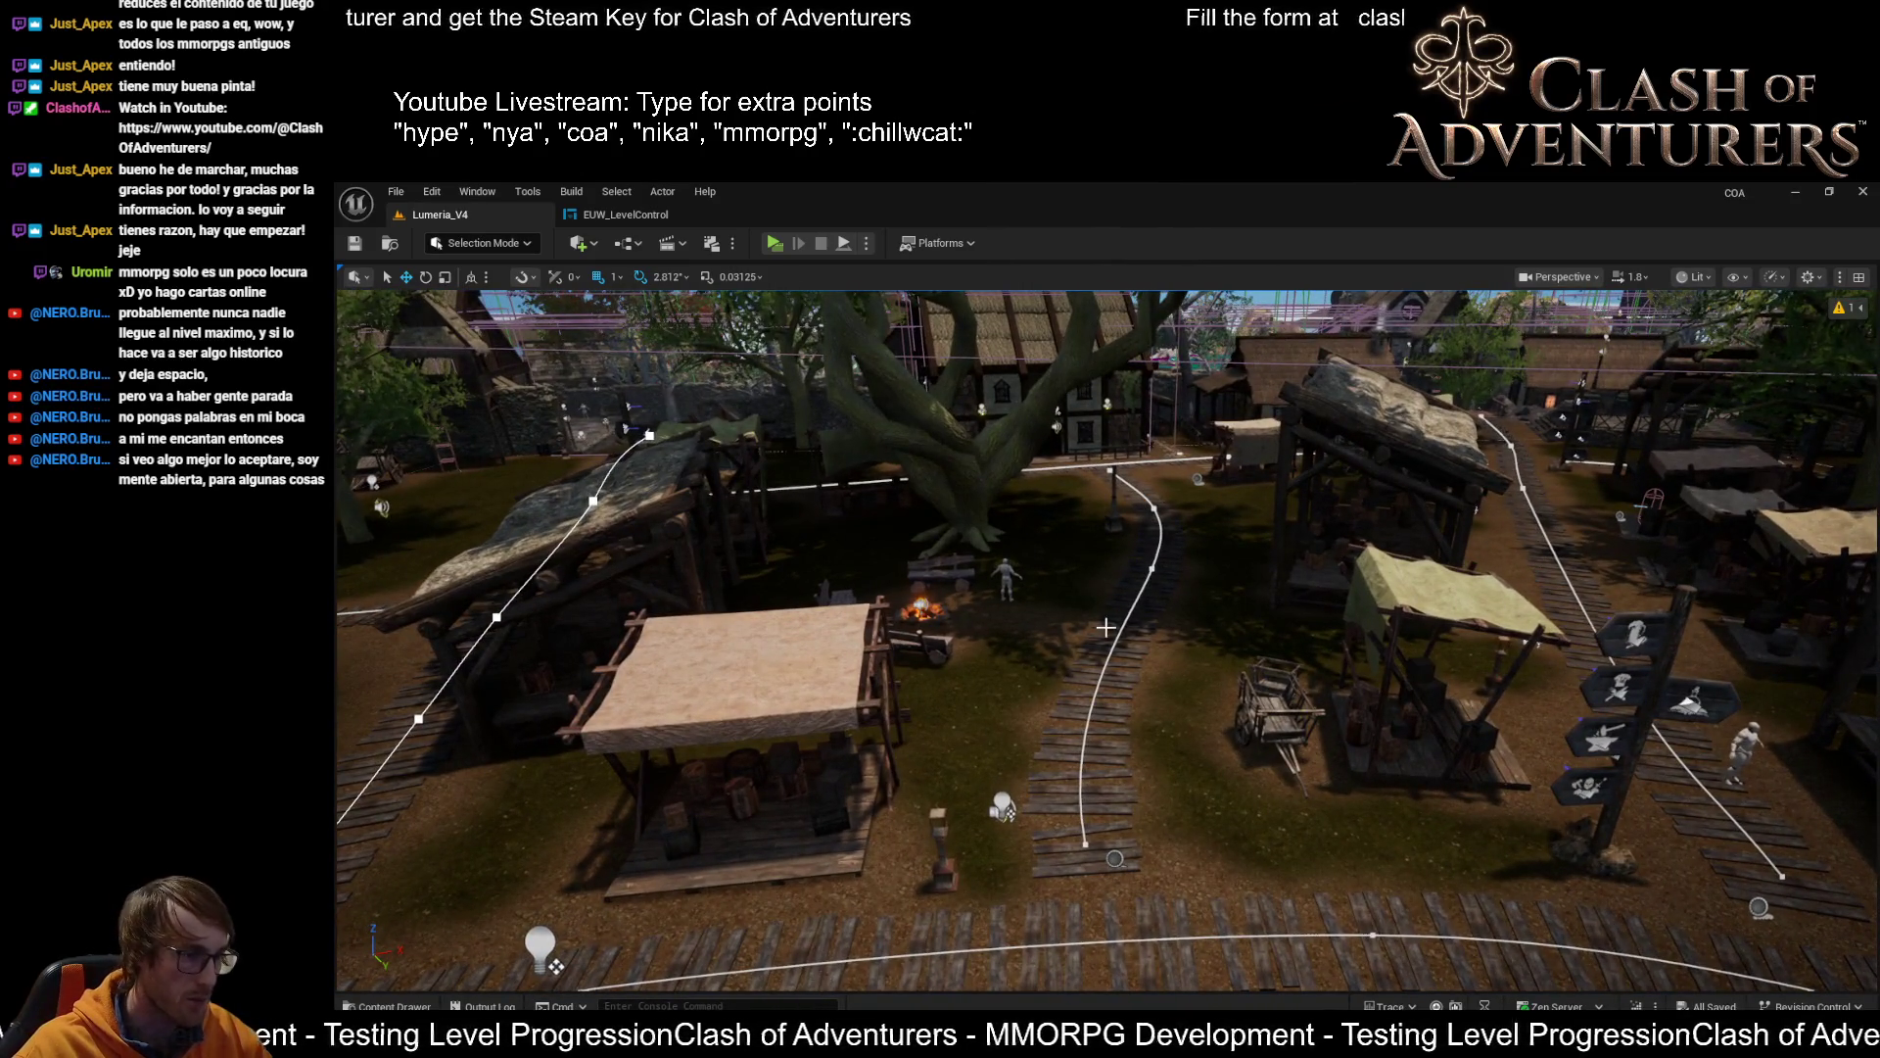
pyautogui.moveTo(821, 978); pyautogui.dragTo(685, 970)
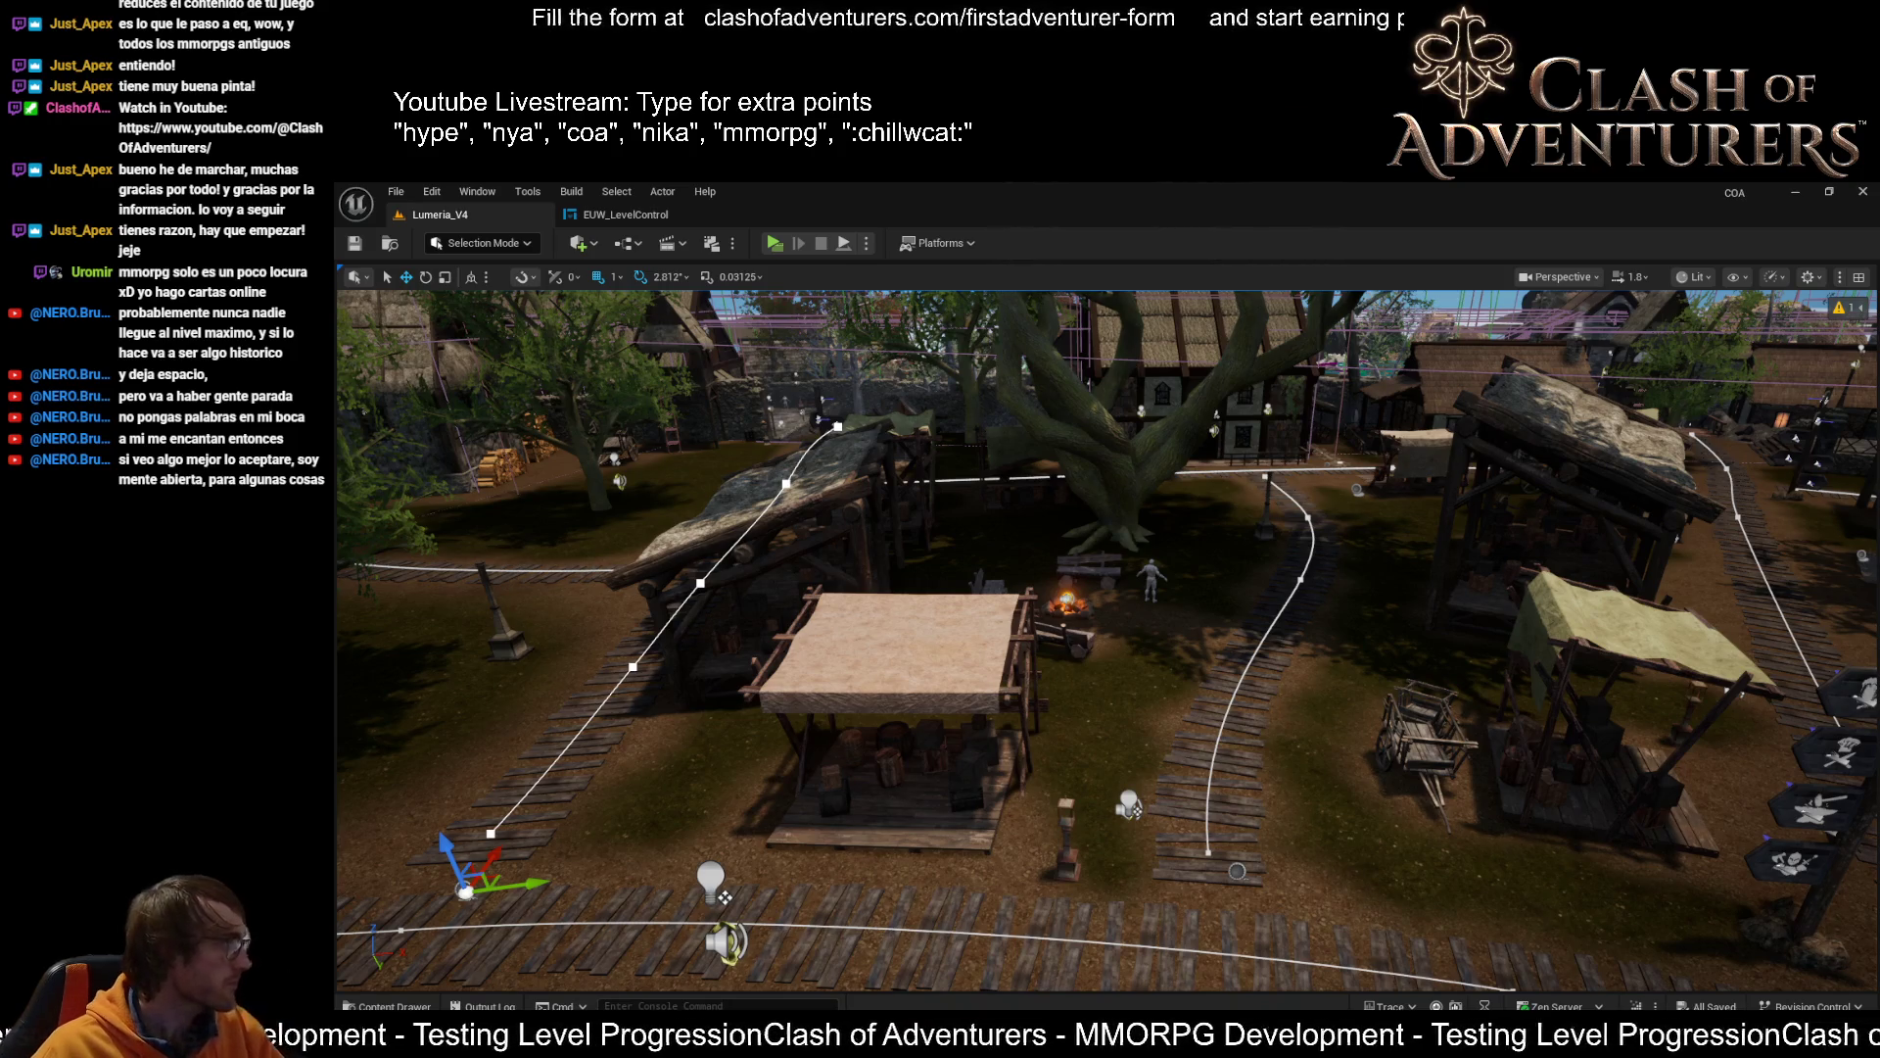
pyautogui.press('d')
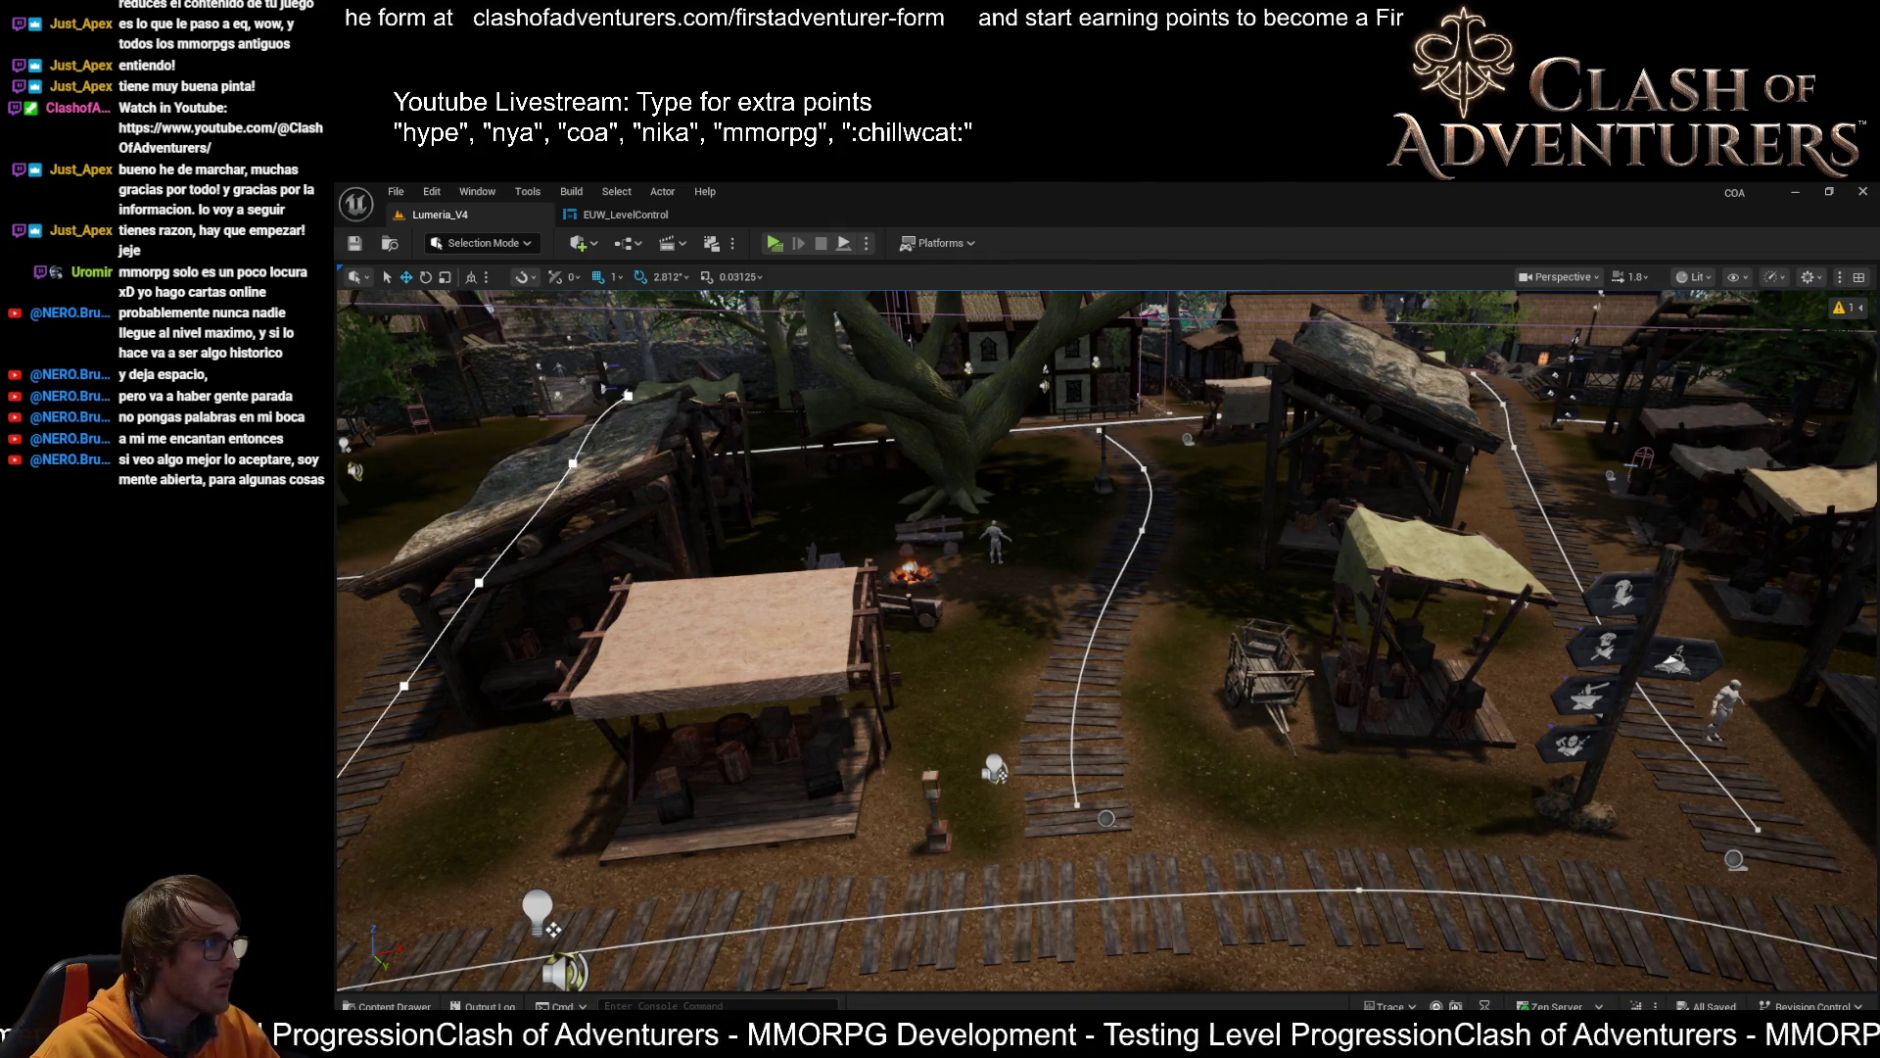
pyautogui.press('1')
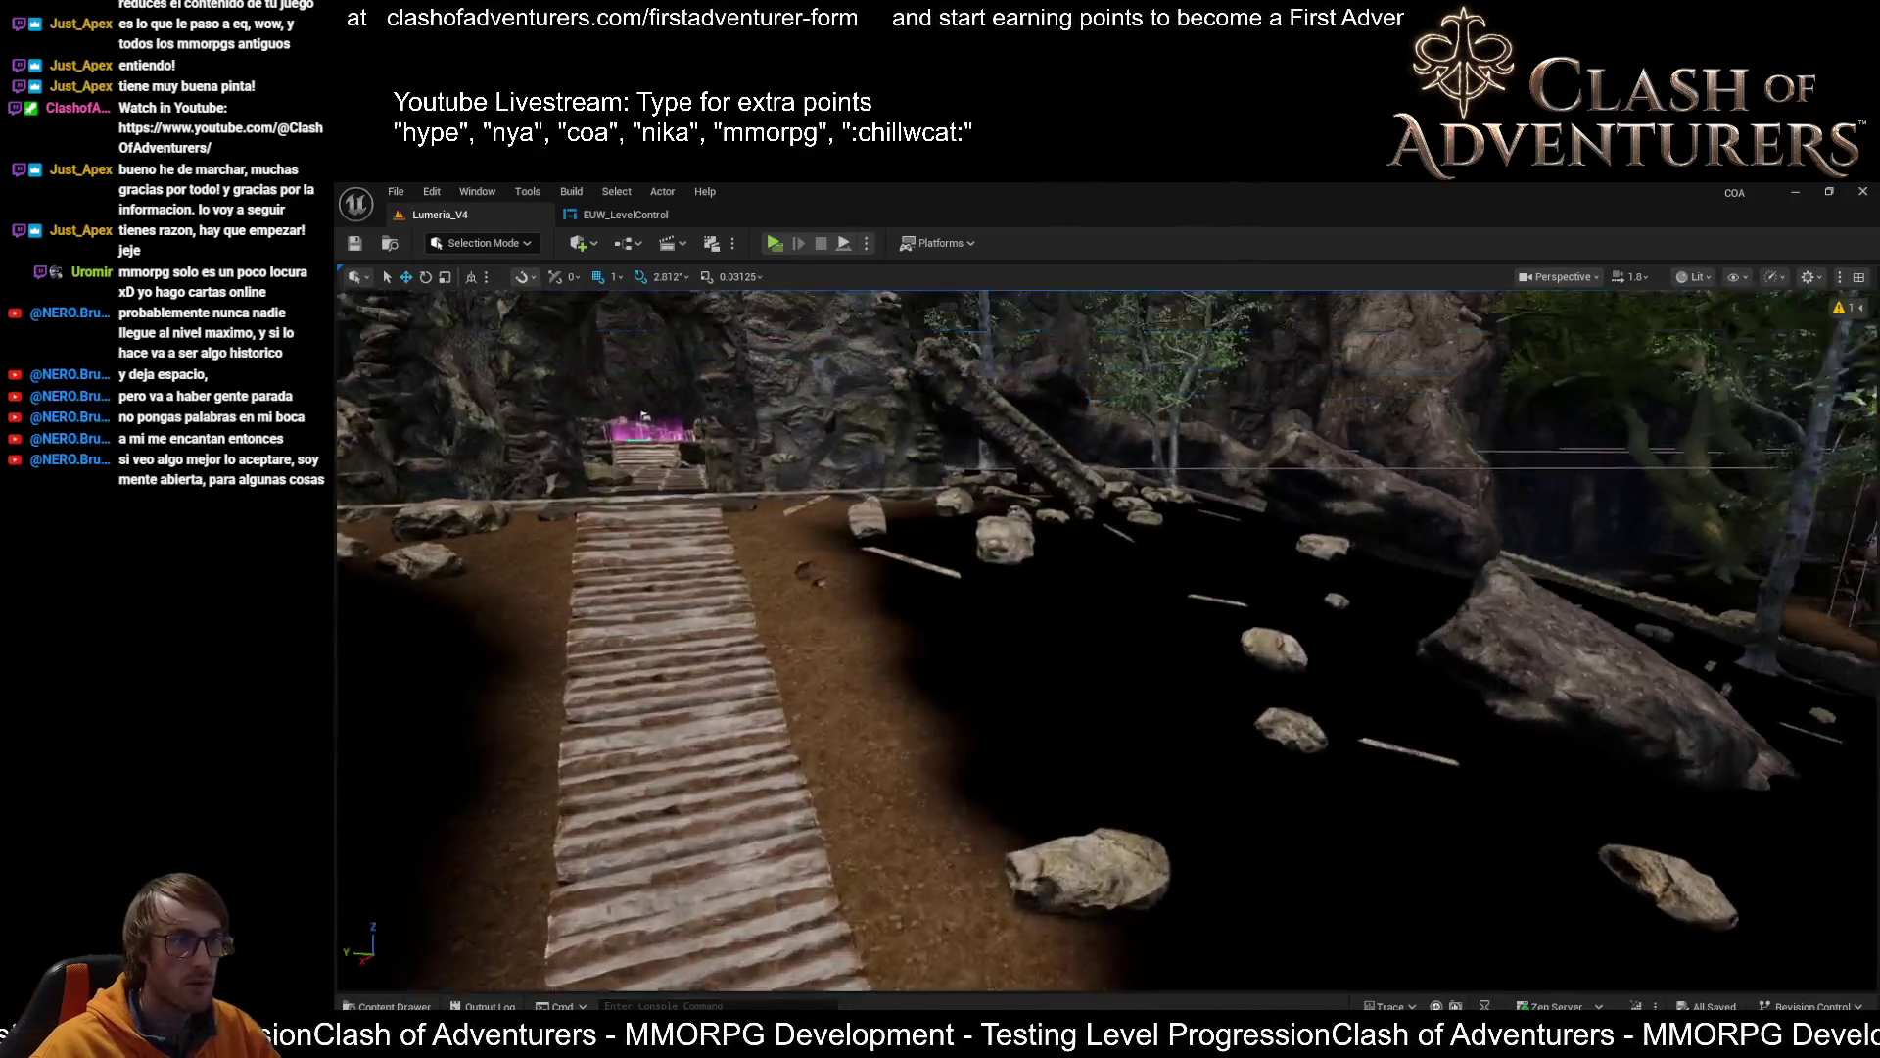
# Drag a bush from the Content Browser onto the dirt beside the plank stairs
pyautogui.moveTo(644, 416); pyautogui.dragTo(783, 416)
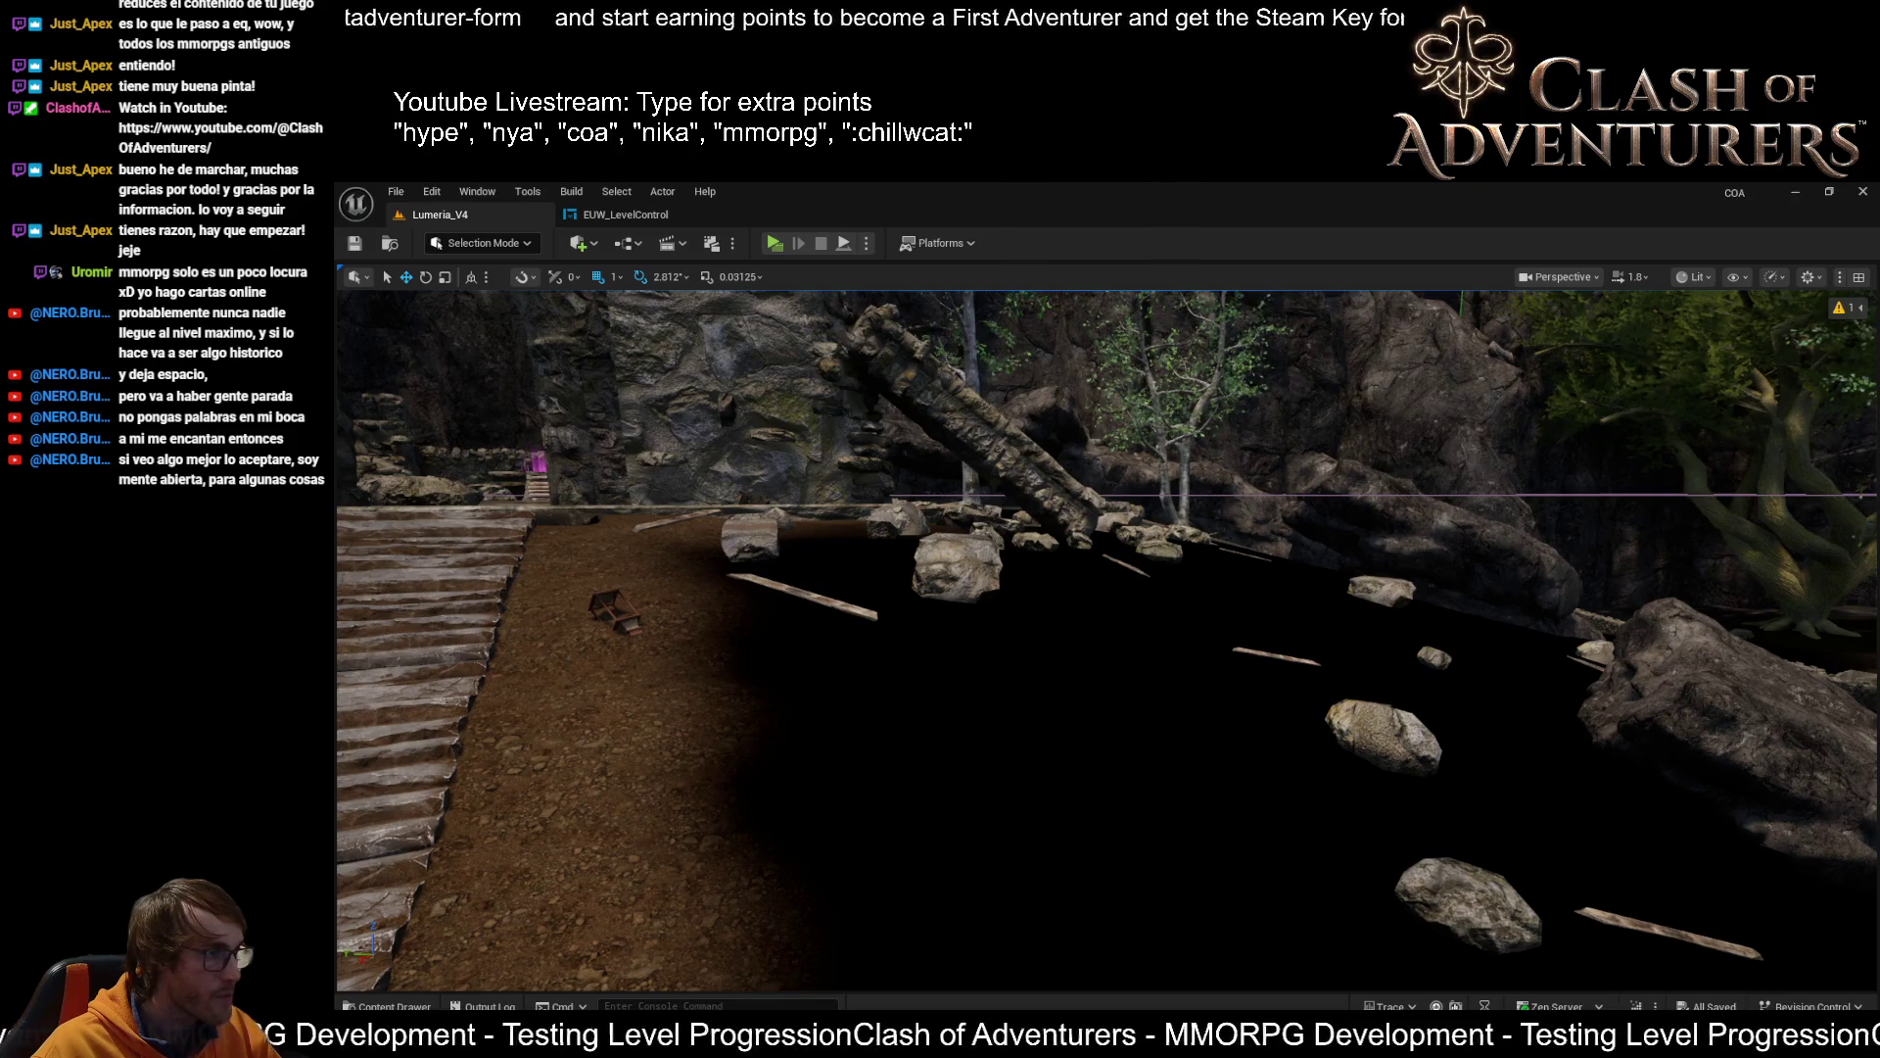
pyautogui.moveTo(338, 715)
pyautogui.mouseDown()
pyautogui.moveTo(886, 784)
pyautogui.moveTo(1019, 823)
pyautogui.moveTo(950, 813)
pyautogui.mouseUp()
pyautogui.scroll(-3, 1107, 636)
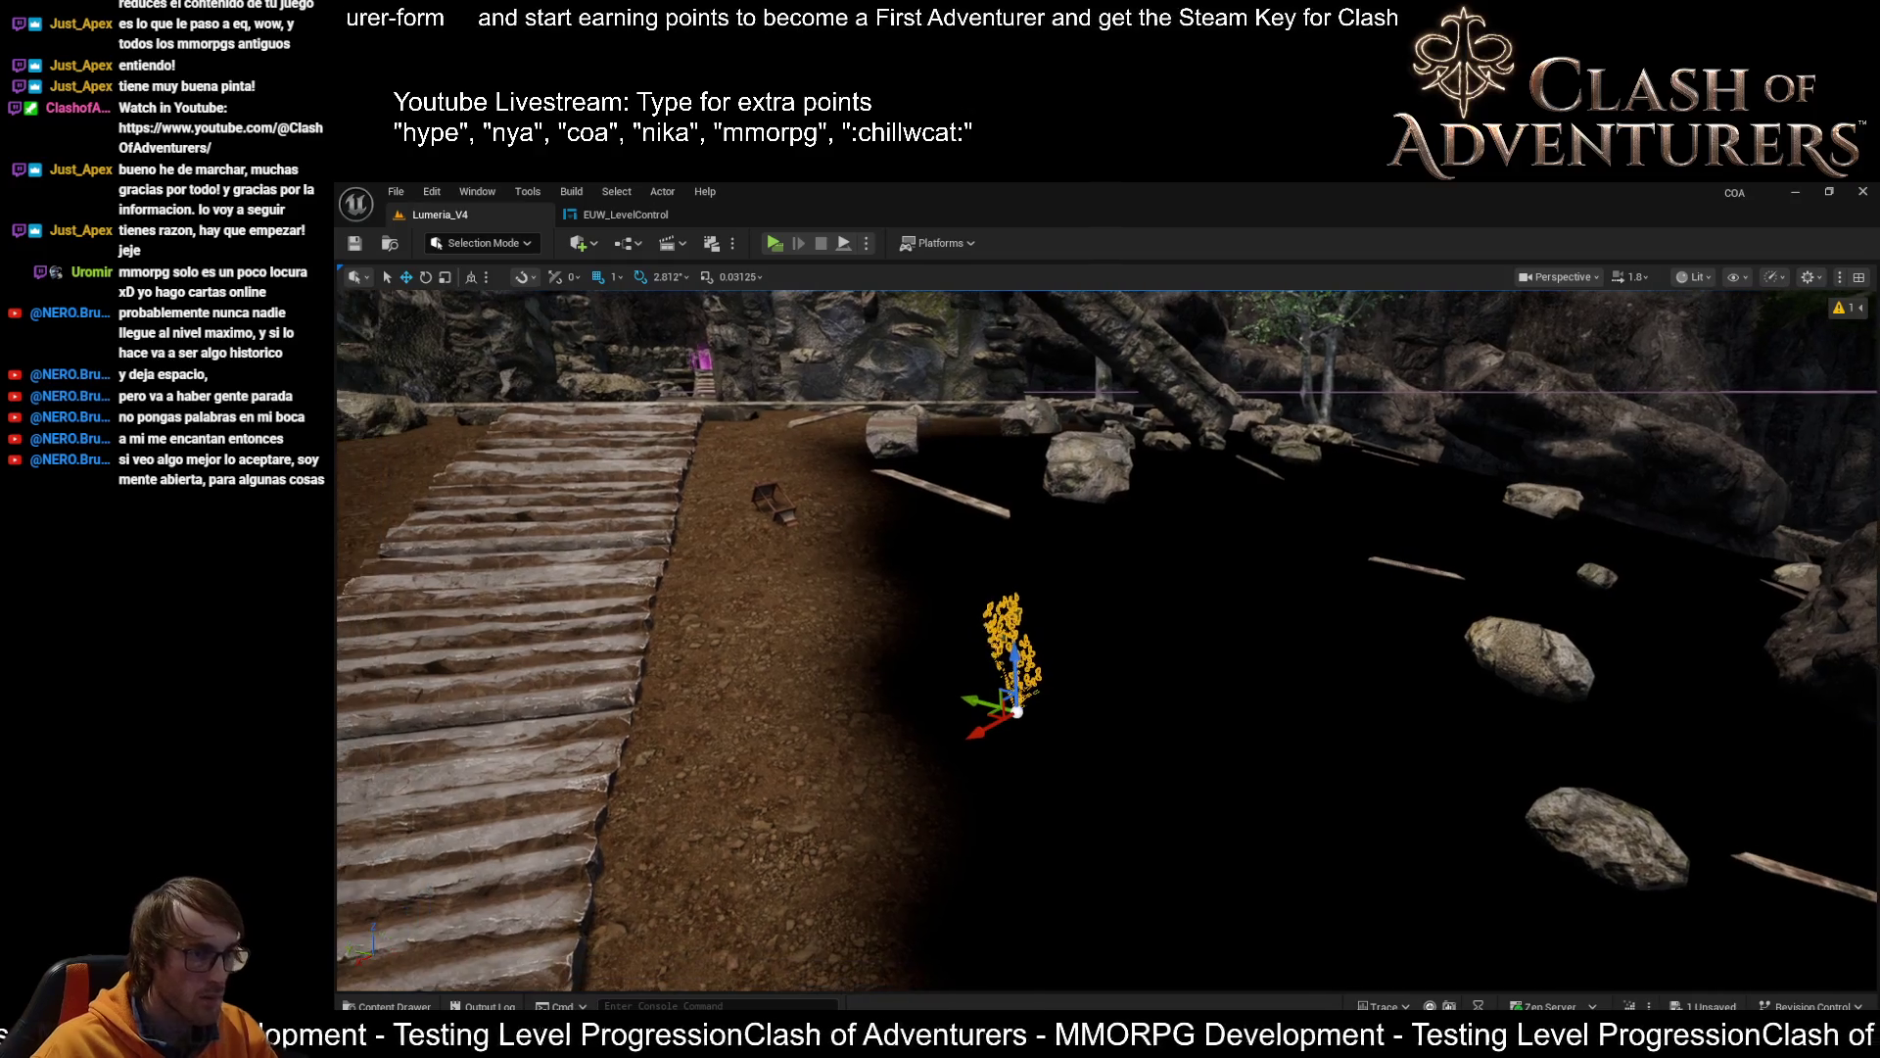
pyautogui.scroll(-3, 1032, 789)
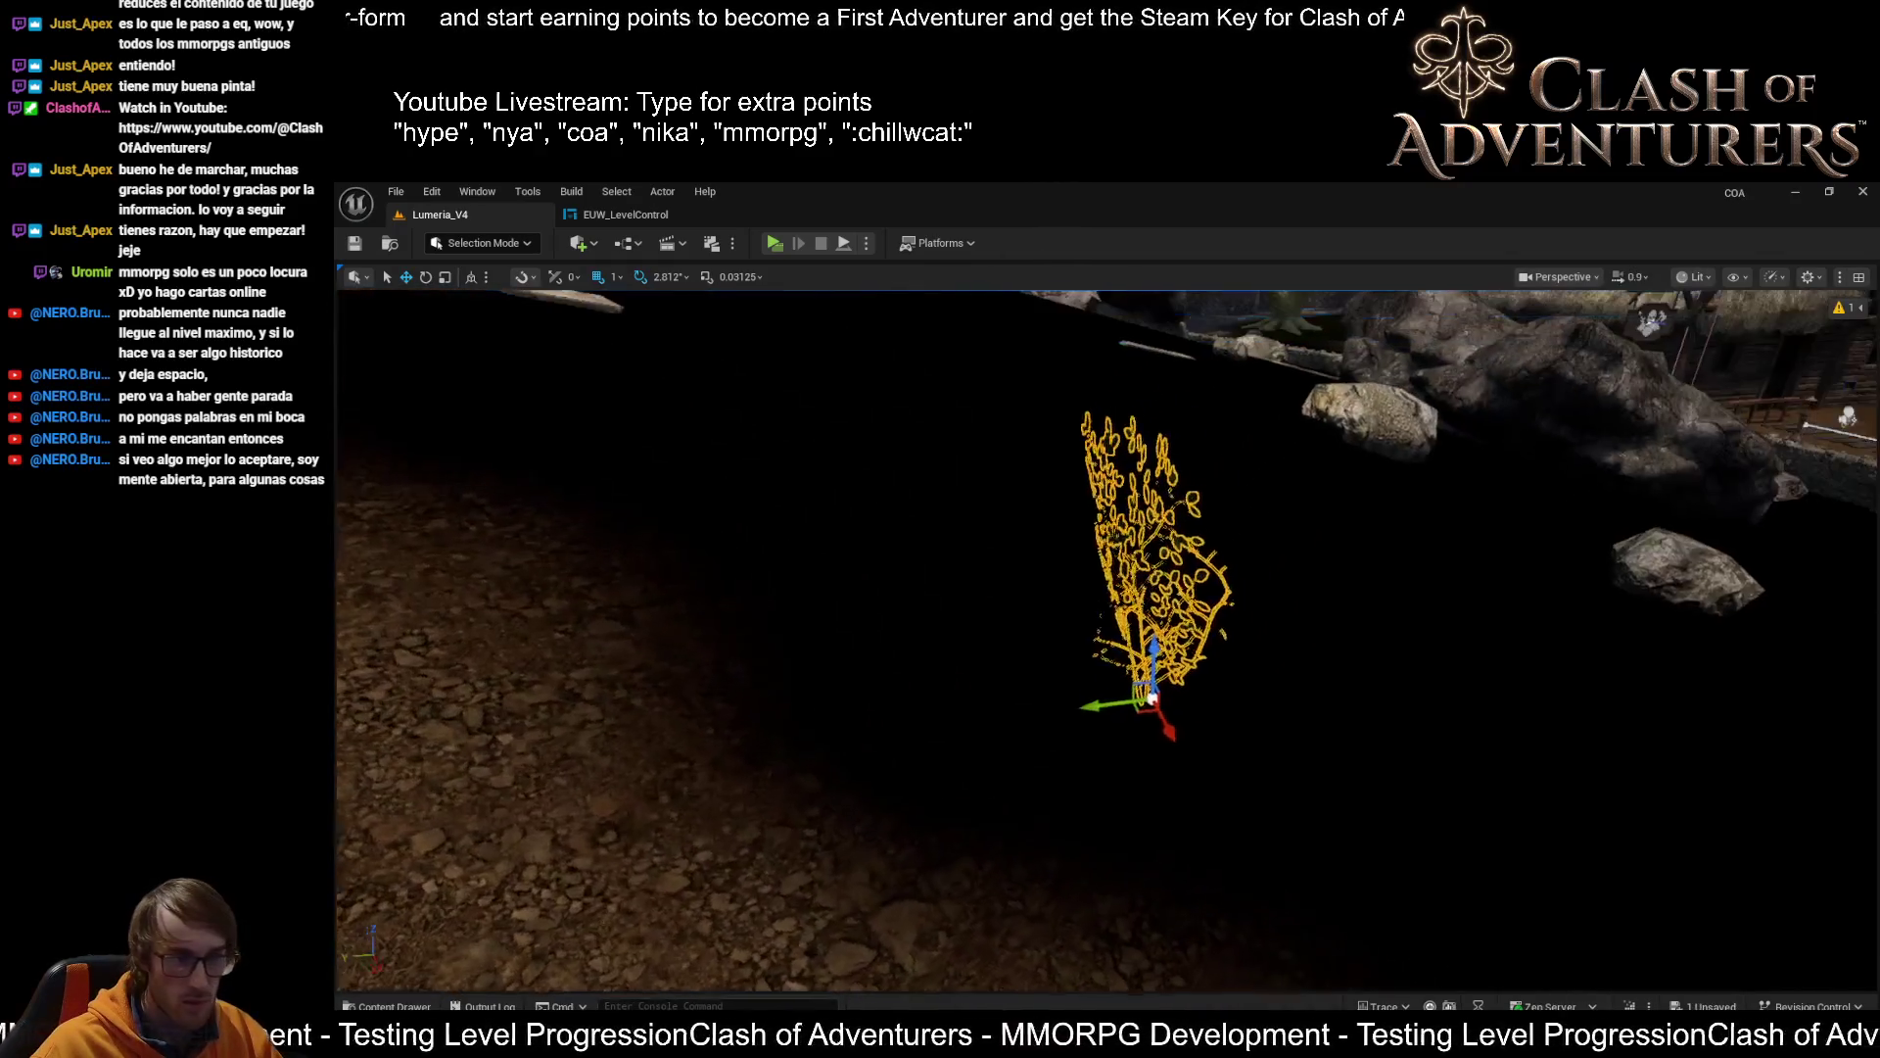
pyautogui.moveTo(1025, 677)
pyautogui.mouseDown()
pyautogui.moveTo(832, 724)
pyautogui.moveTo(1024, 678)
pyautogui.mouseUp()
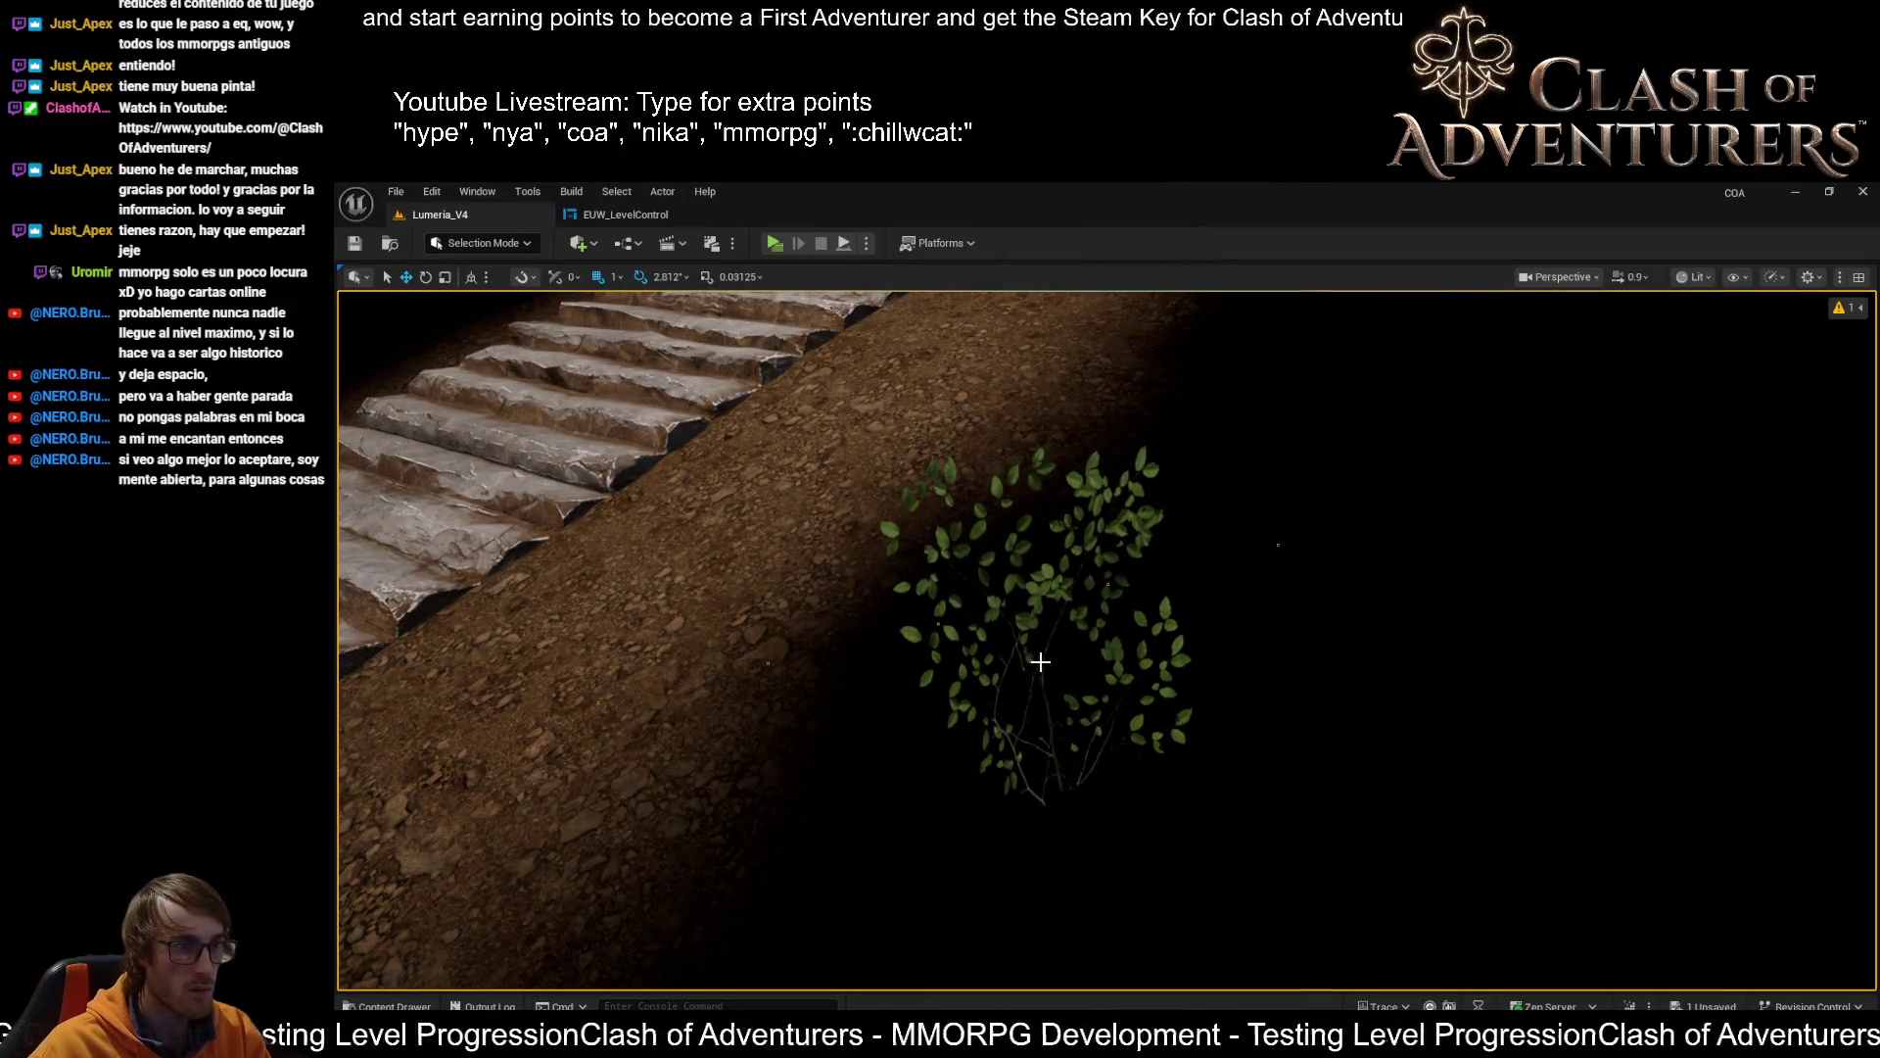
pyautogui.click(1047, 741)
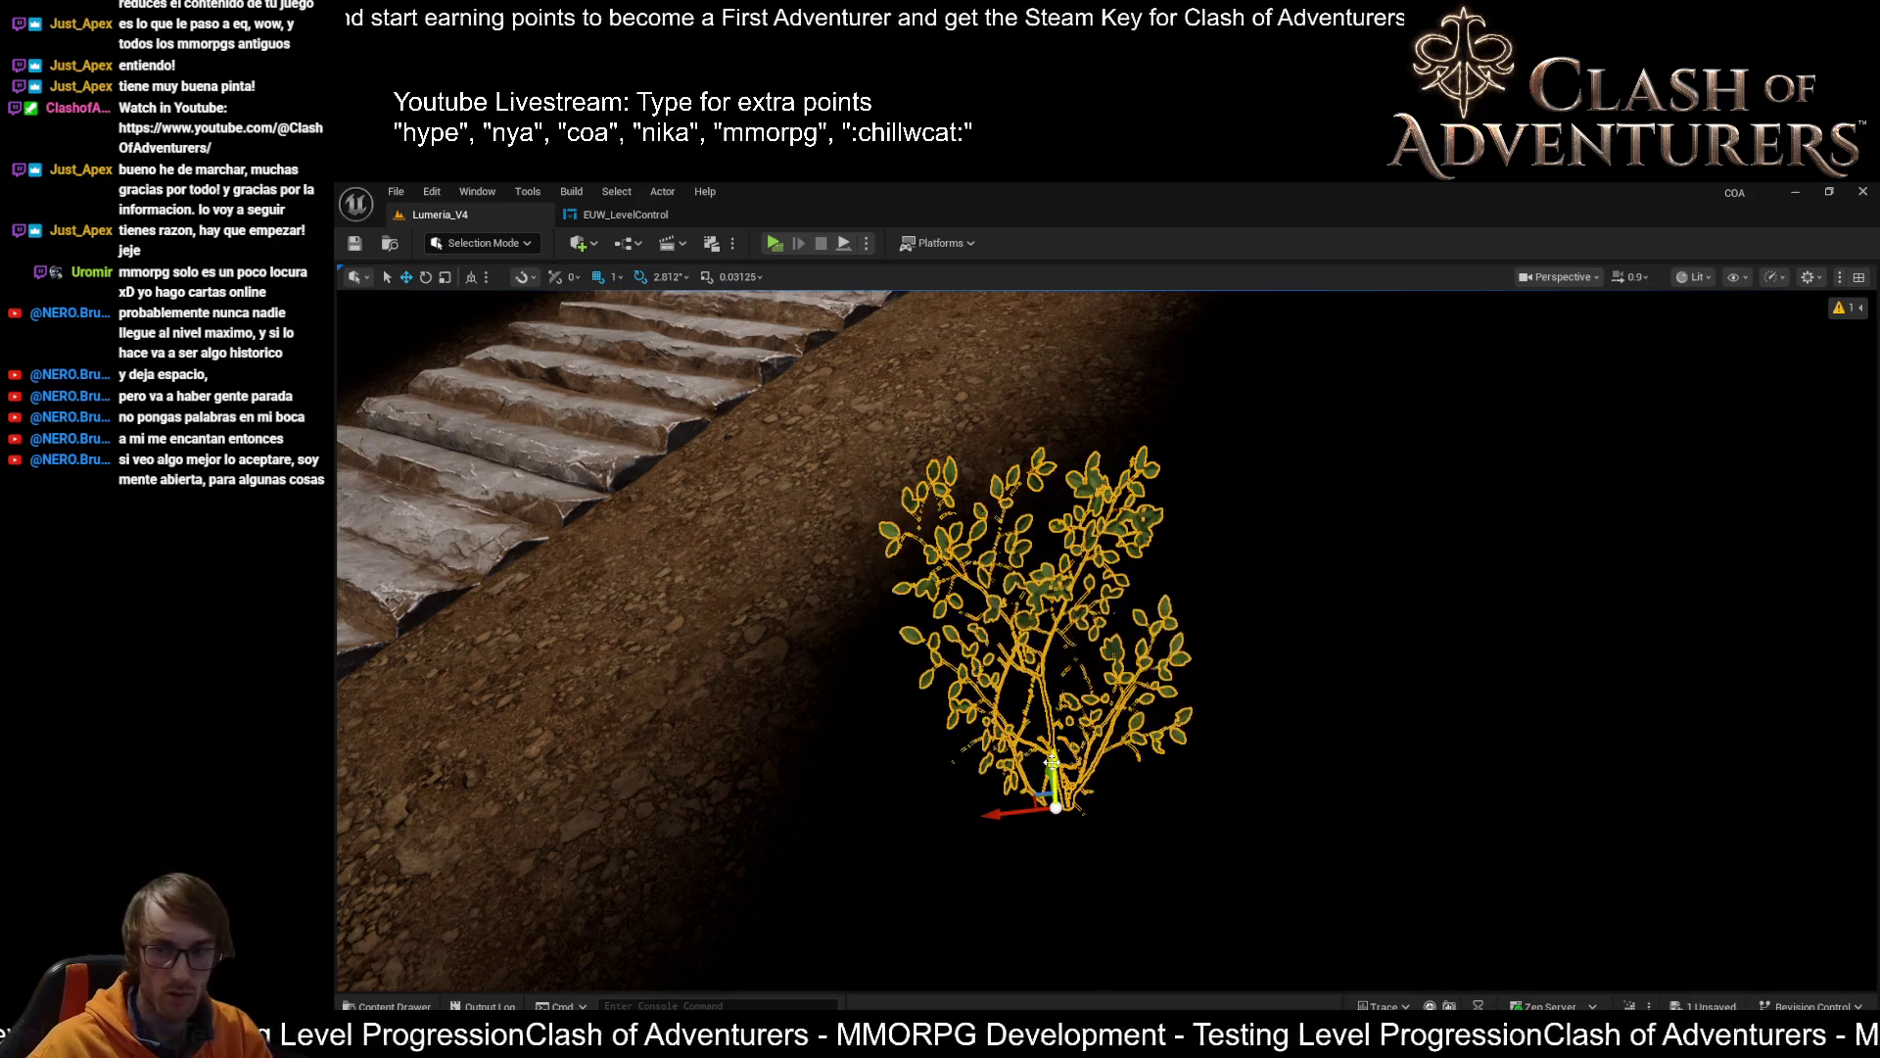
pyautogui.moveTo(1056, 737); pyautogui.dragTo(832, 744)
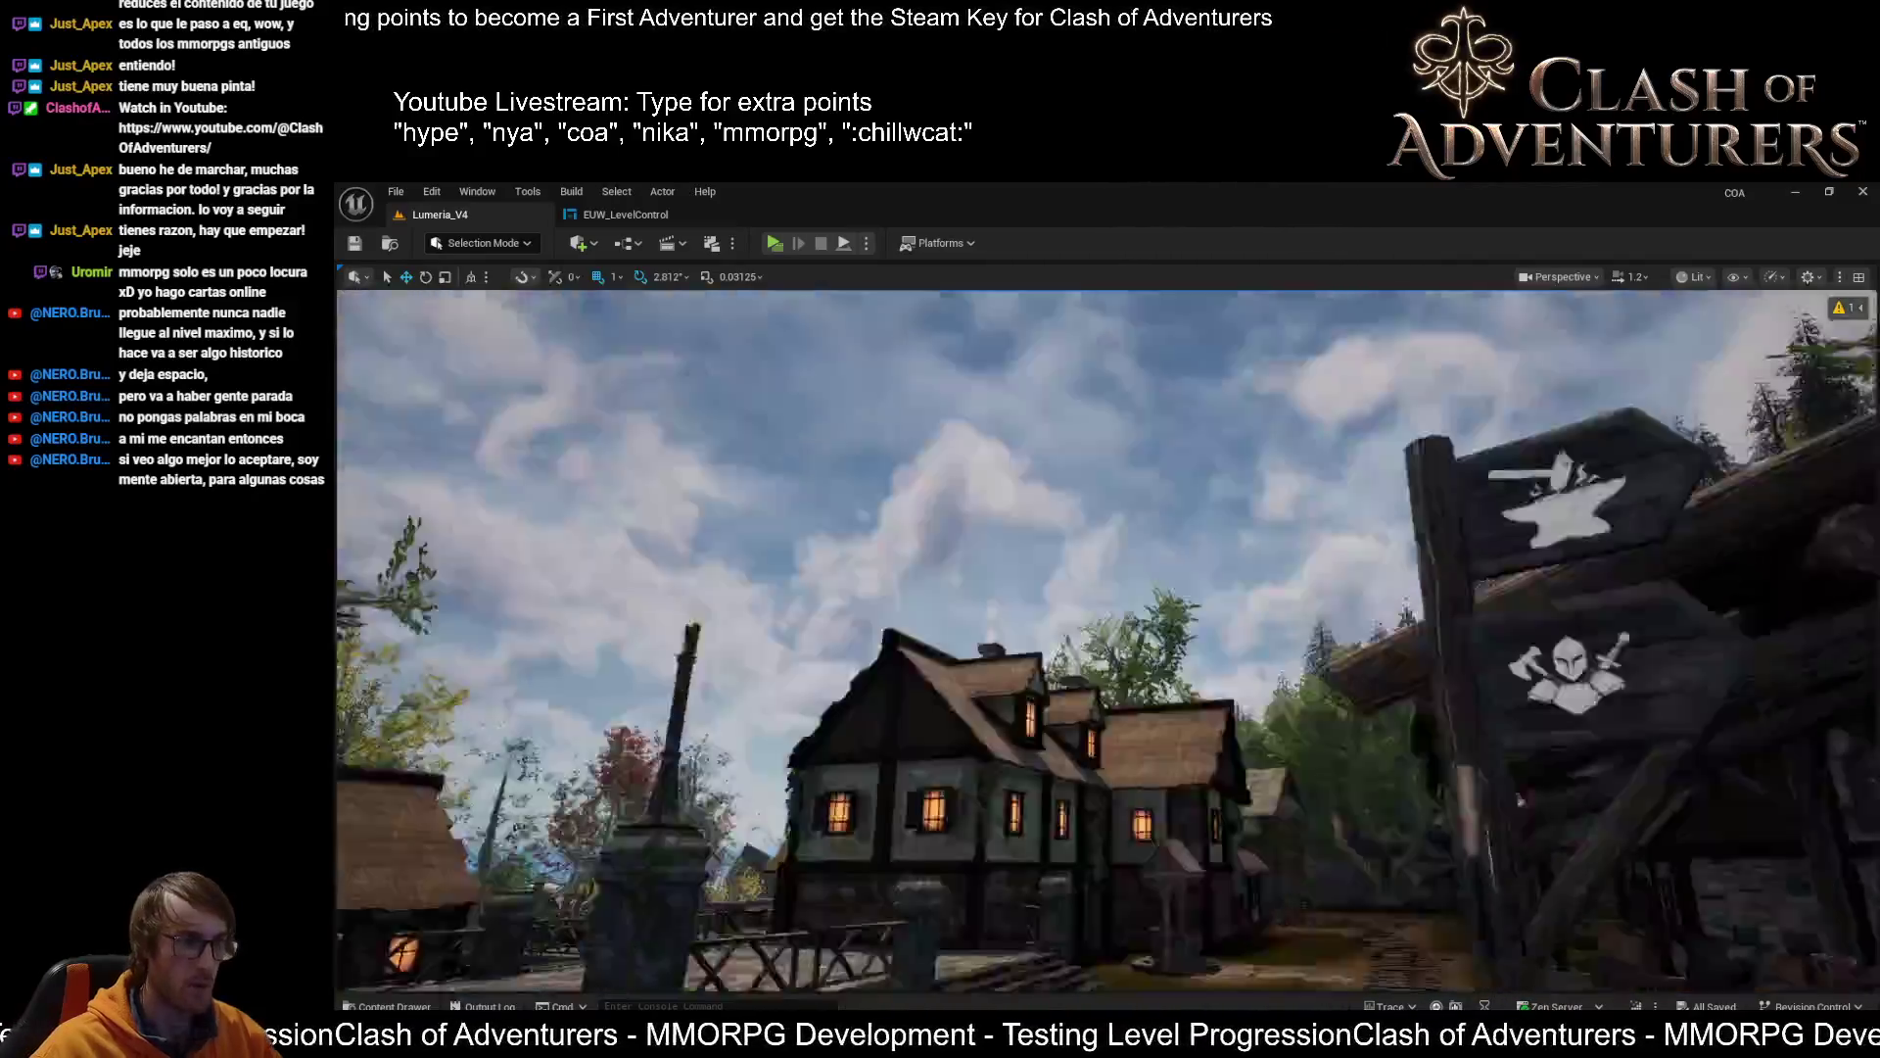
pyautogui.moveTo(833, 744)
pyautogui.mouseDown()
pyautogui.moveTo(798, 744)
pyautogui.moveTo(681, 647)
pyautogui.mouseUp()
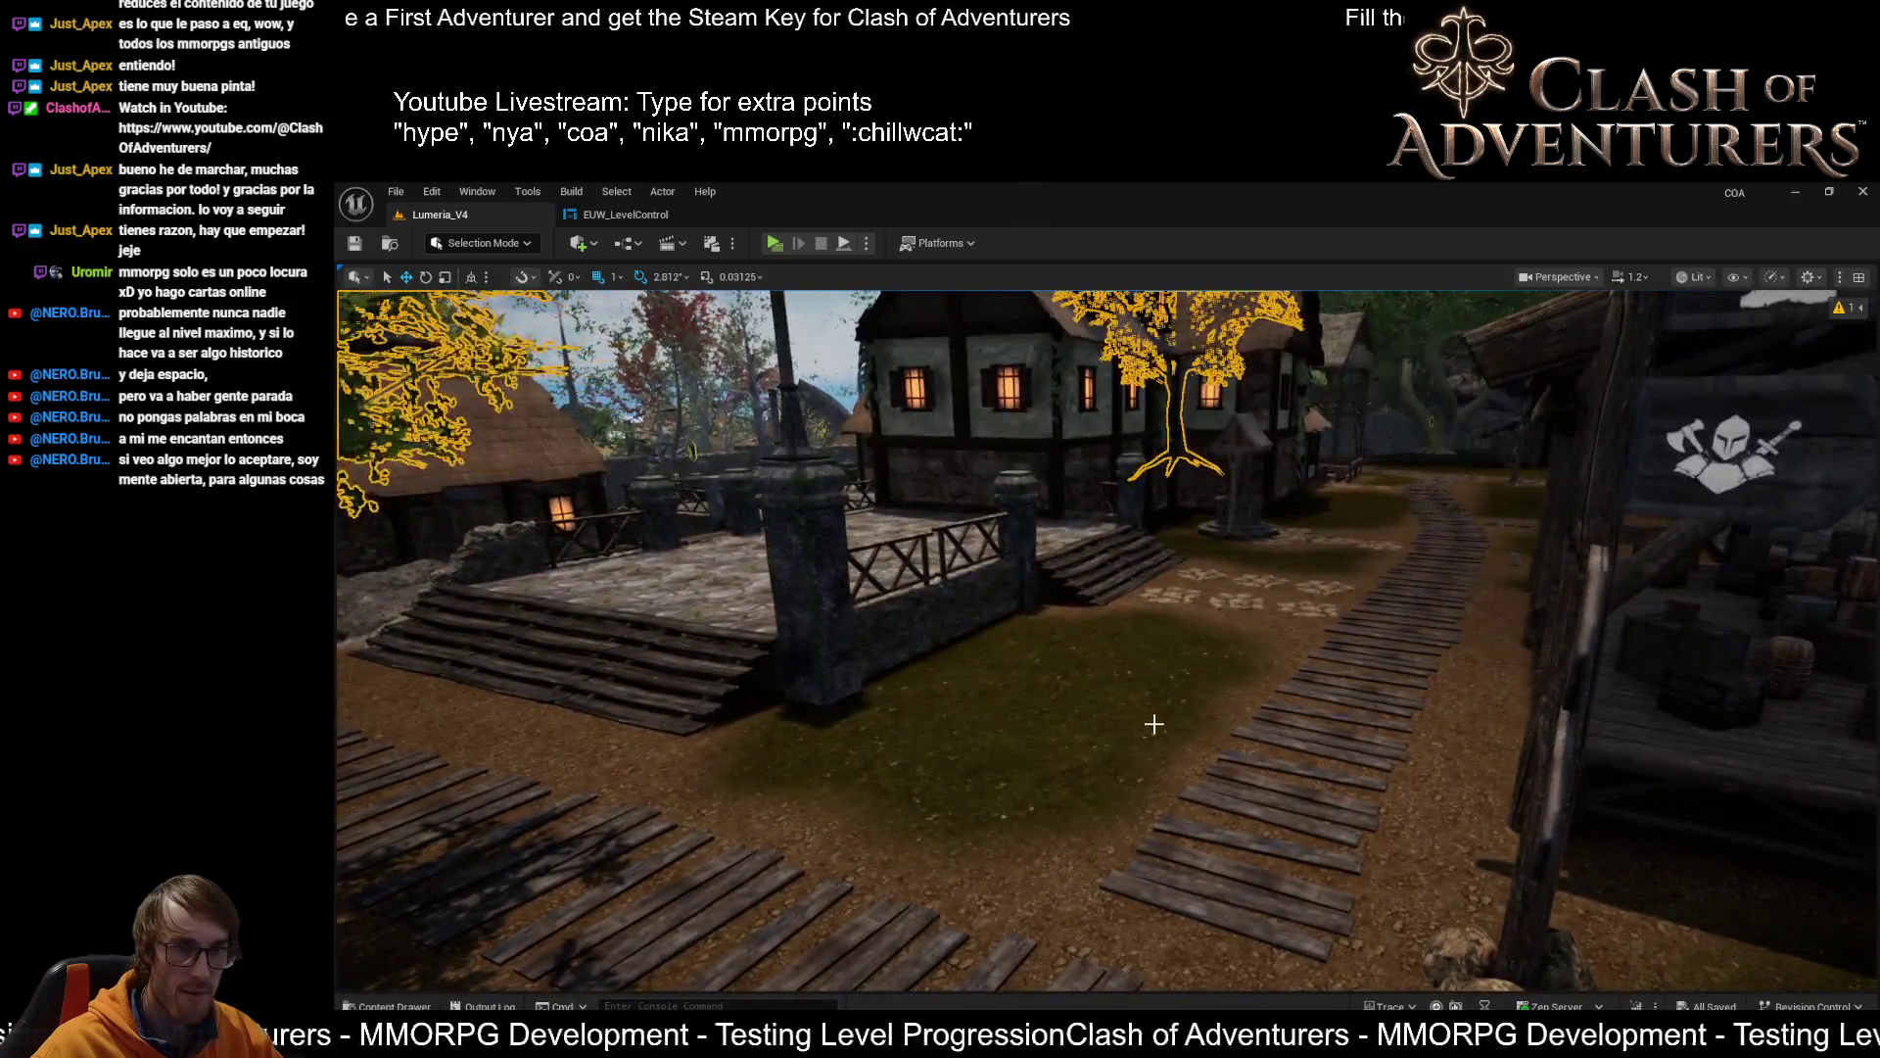
pyautogui.moveTo(1153, 722)
pyautogui.mouseDown()
pyautogui.moveTo(1097, 721)
pyautogui.moveTo(1238, 734)
pyautogui.mouseUp()
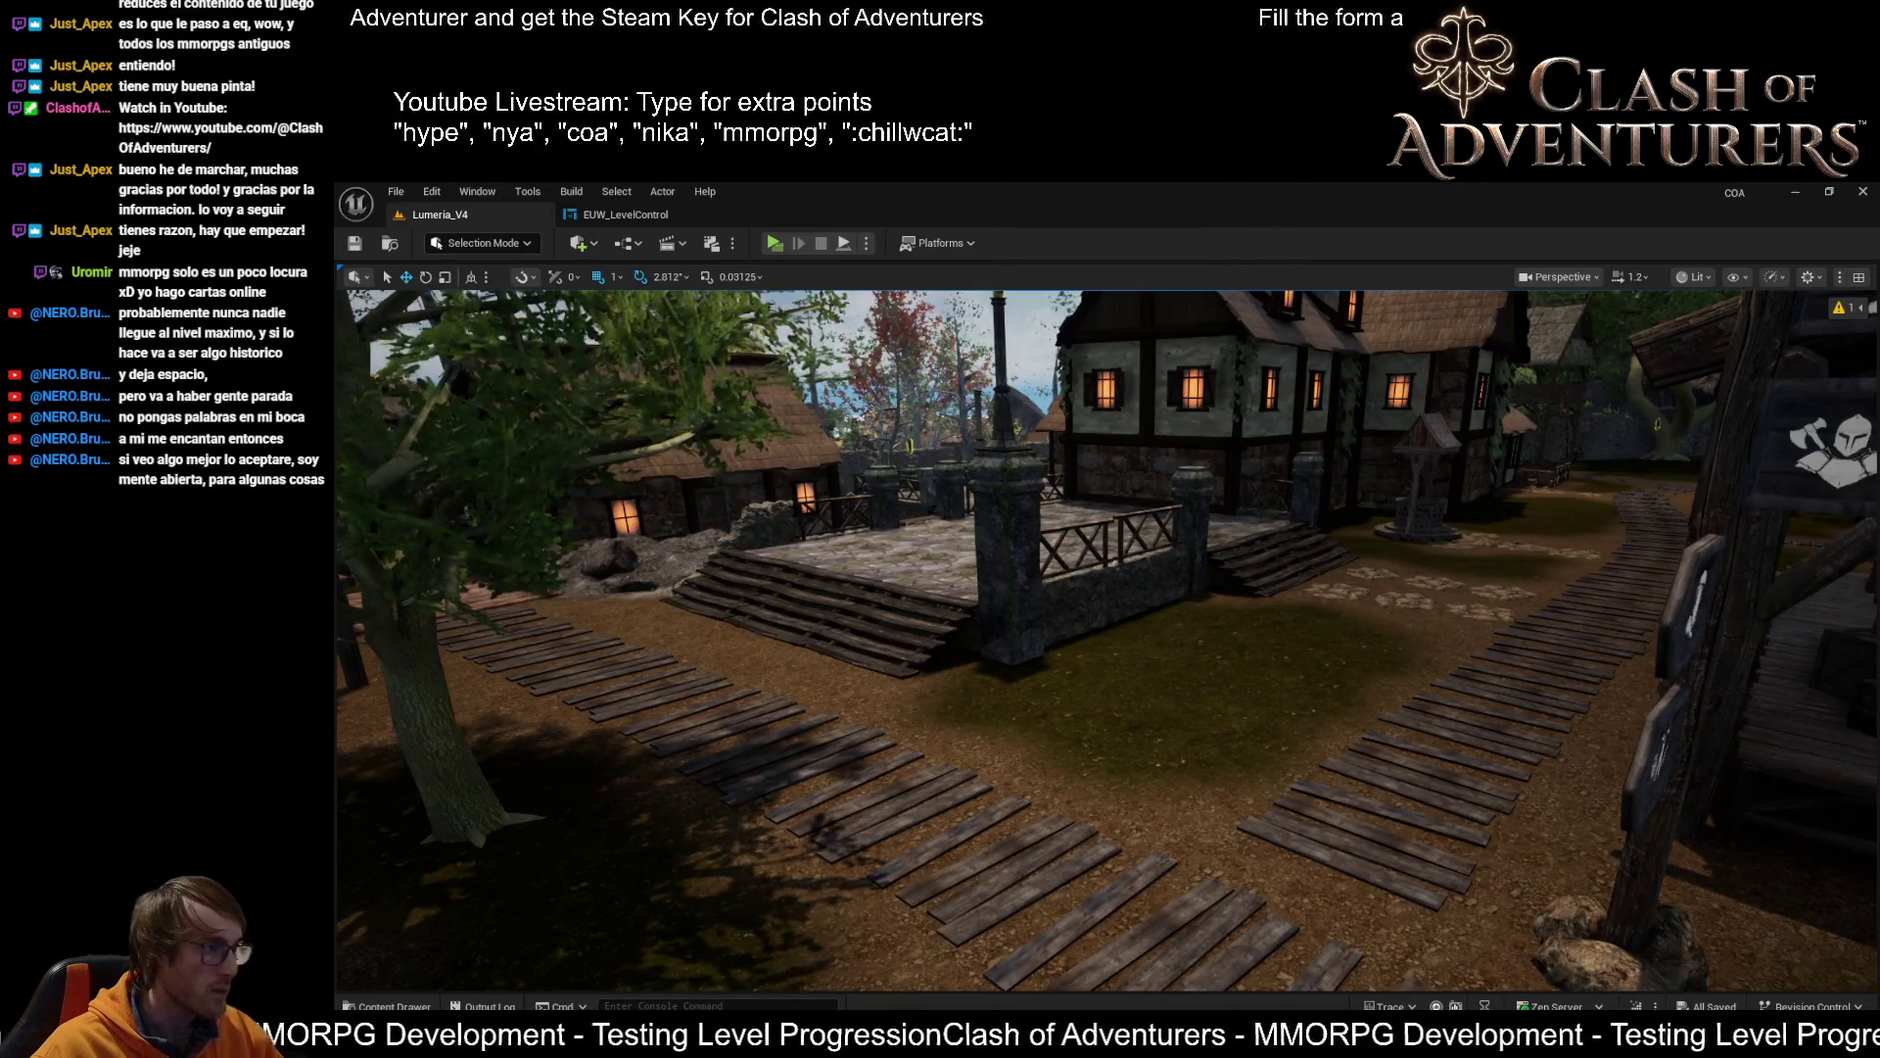
pyautogui.moveTo(1078, 634)
pyautogui.mouseDown()
pyautogui.moveTo(1217, 660)
pyautogui.moveTo(1170, 945)
pyautogui.mouseUp()
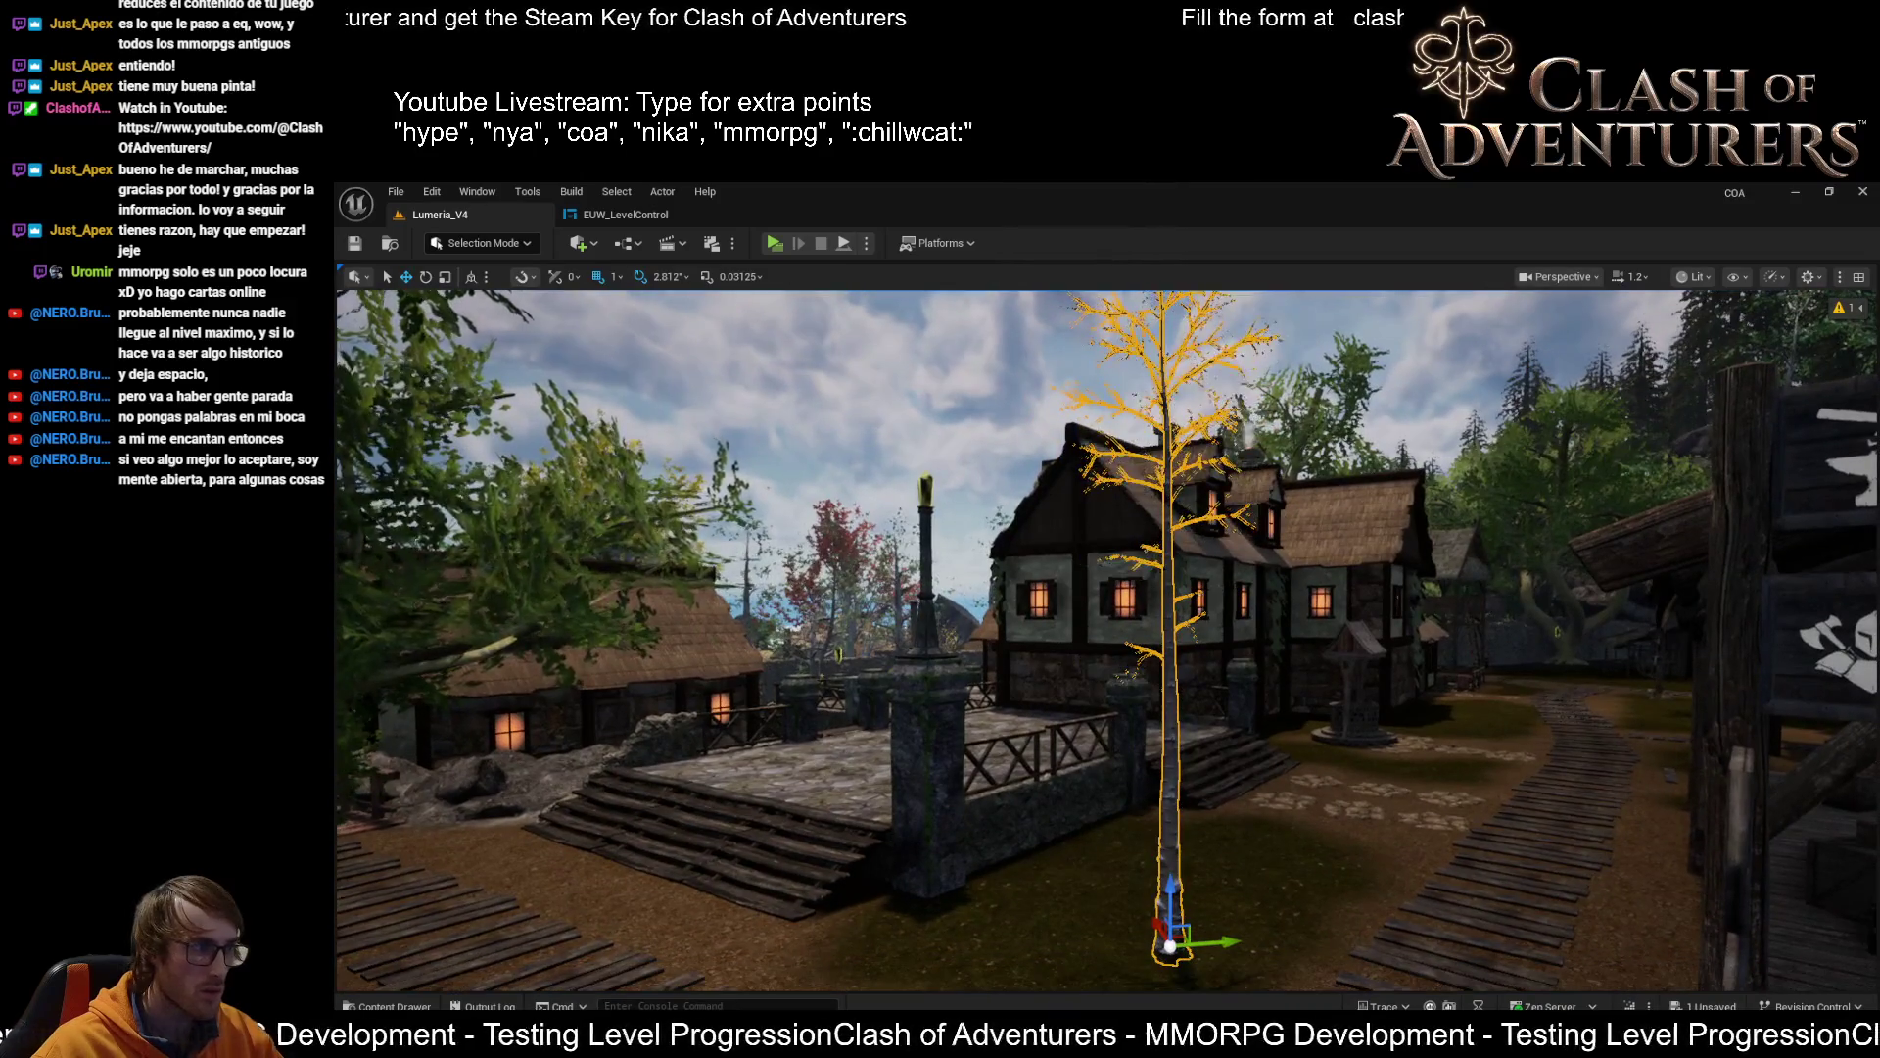
pyautogui.moveTo(1251, 886); pyautogui.dragTo(1251, 899)
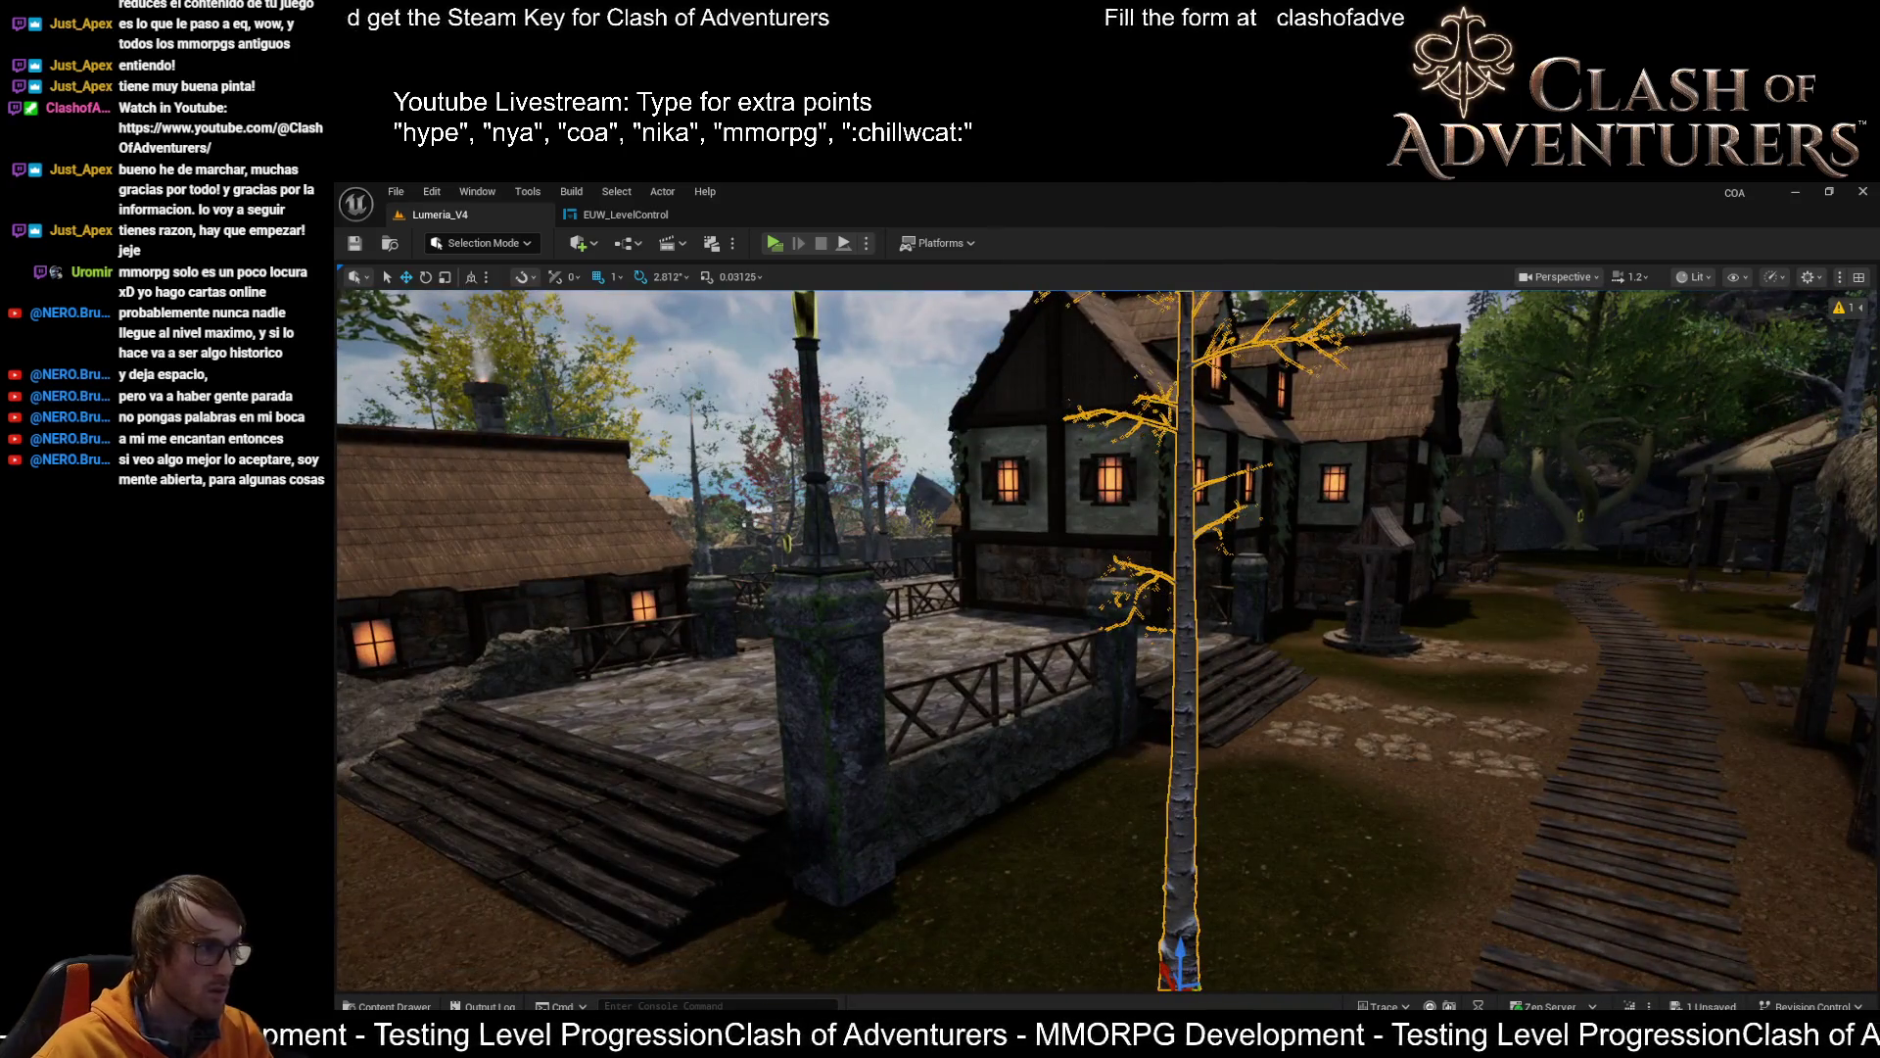
pyautogui.hotkey('ctrl', 'z')
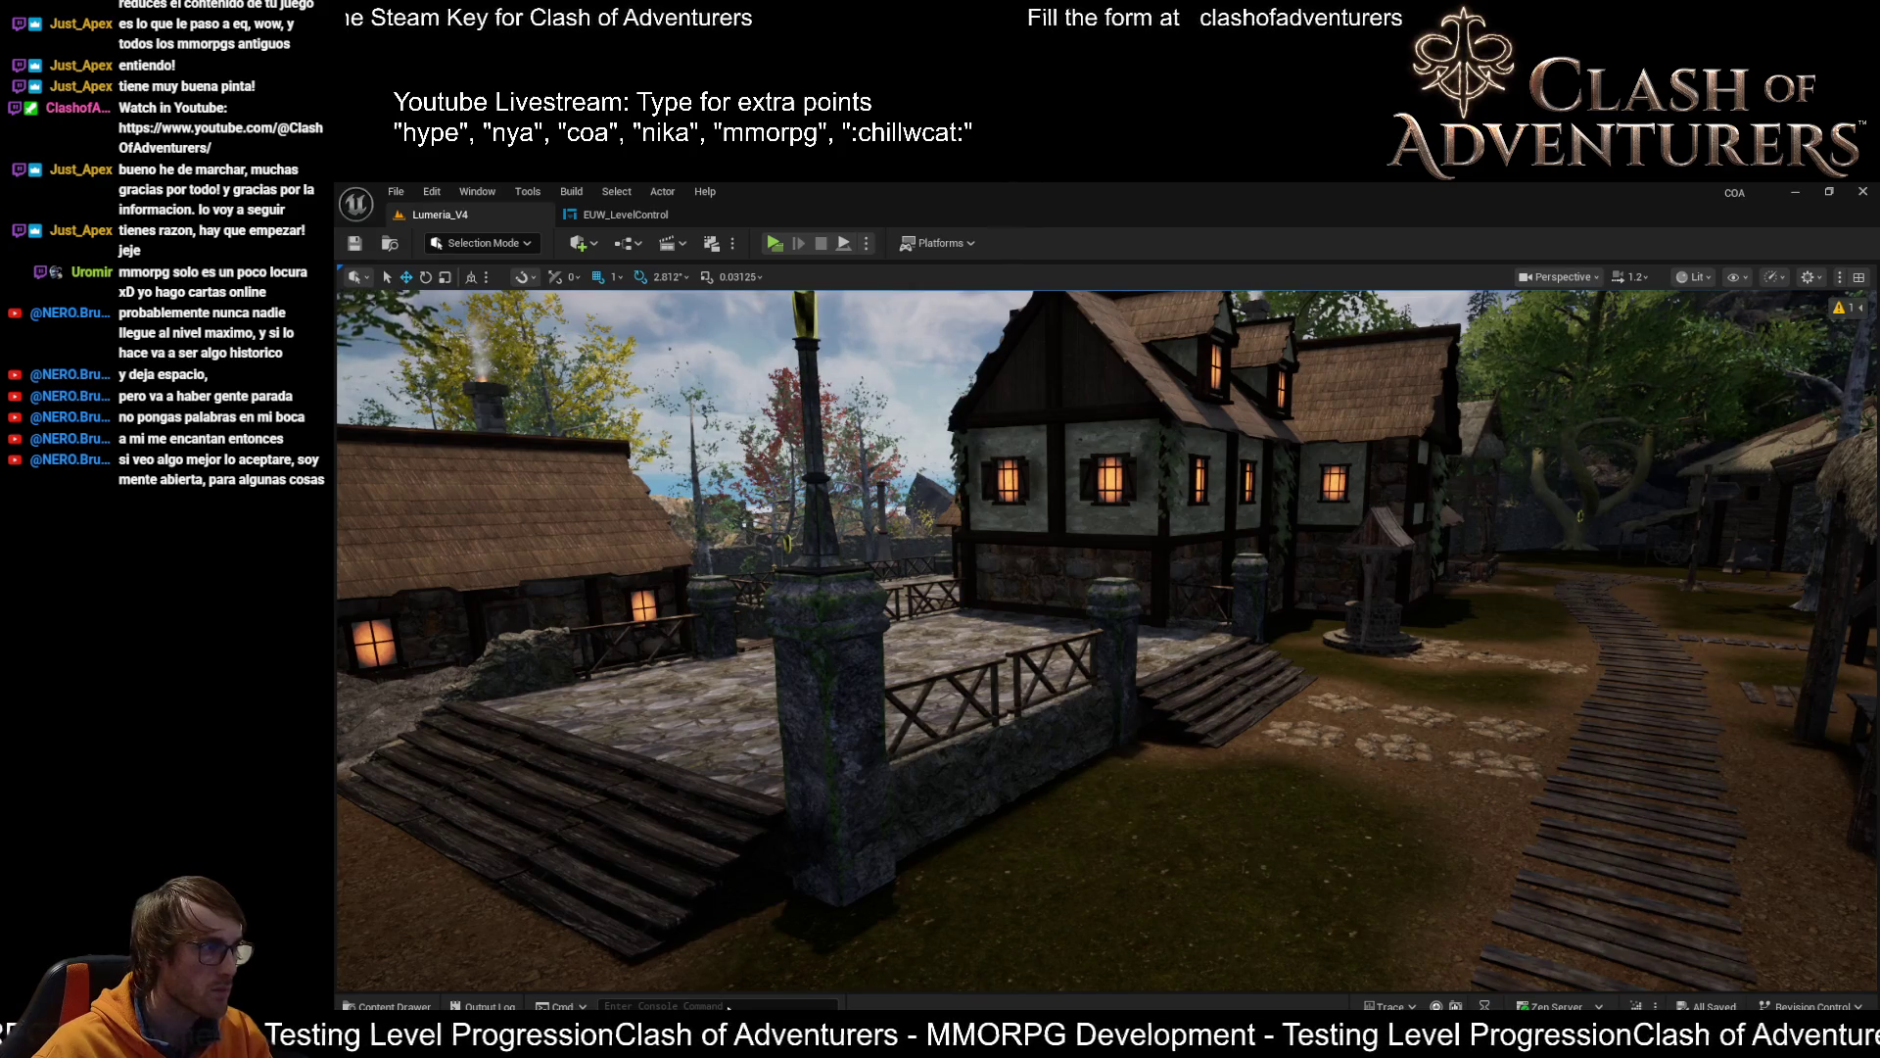
pyautogui.moveTo(823, 806)
pyautogui.mouseDown()
pyautogui.moveTo(823, 882)
pyautogui.moveTo(822, 803)
pyautogui.mouseUp()
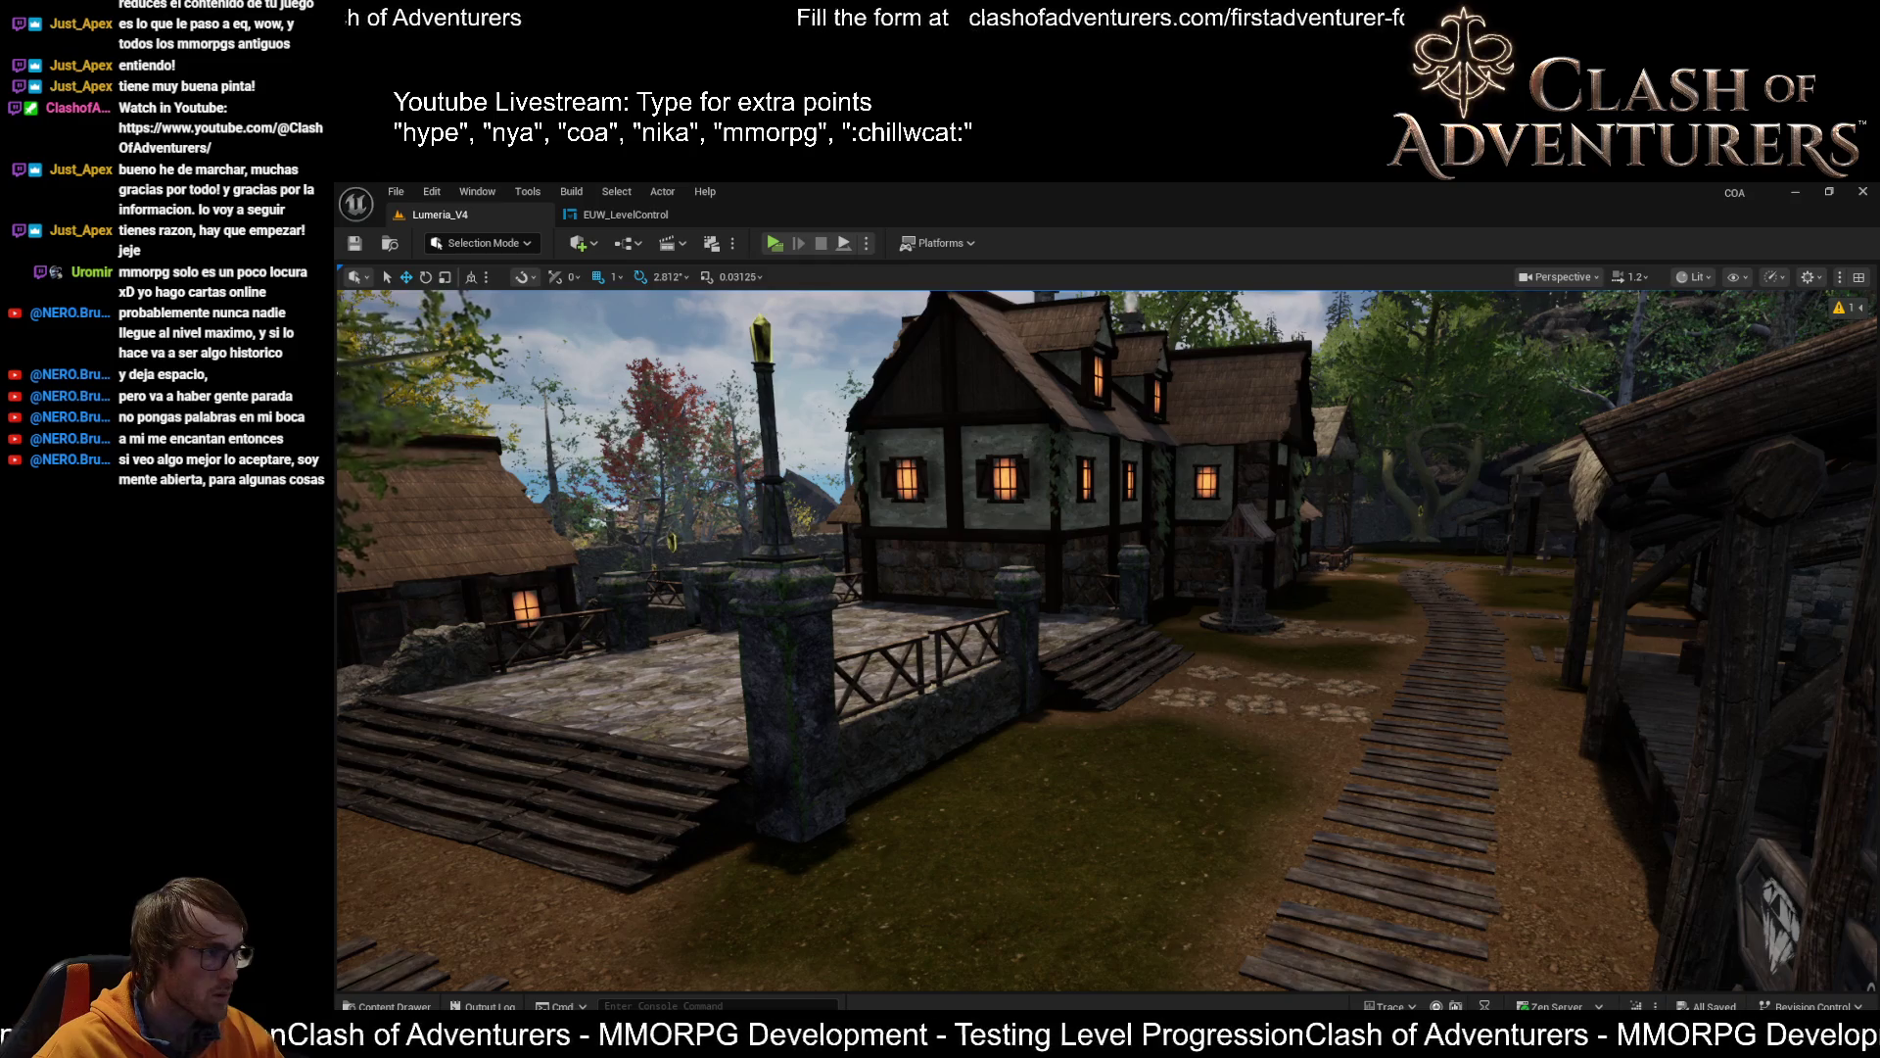
# Place a leafy tree on the grass before the courtyard wall, then select it and fly closer
pyautogui.click(1100, 801)
pyautogui.scroll(-3, 1136, 776)
pyautogui.click(1071, 768)
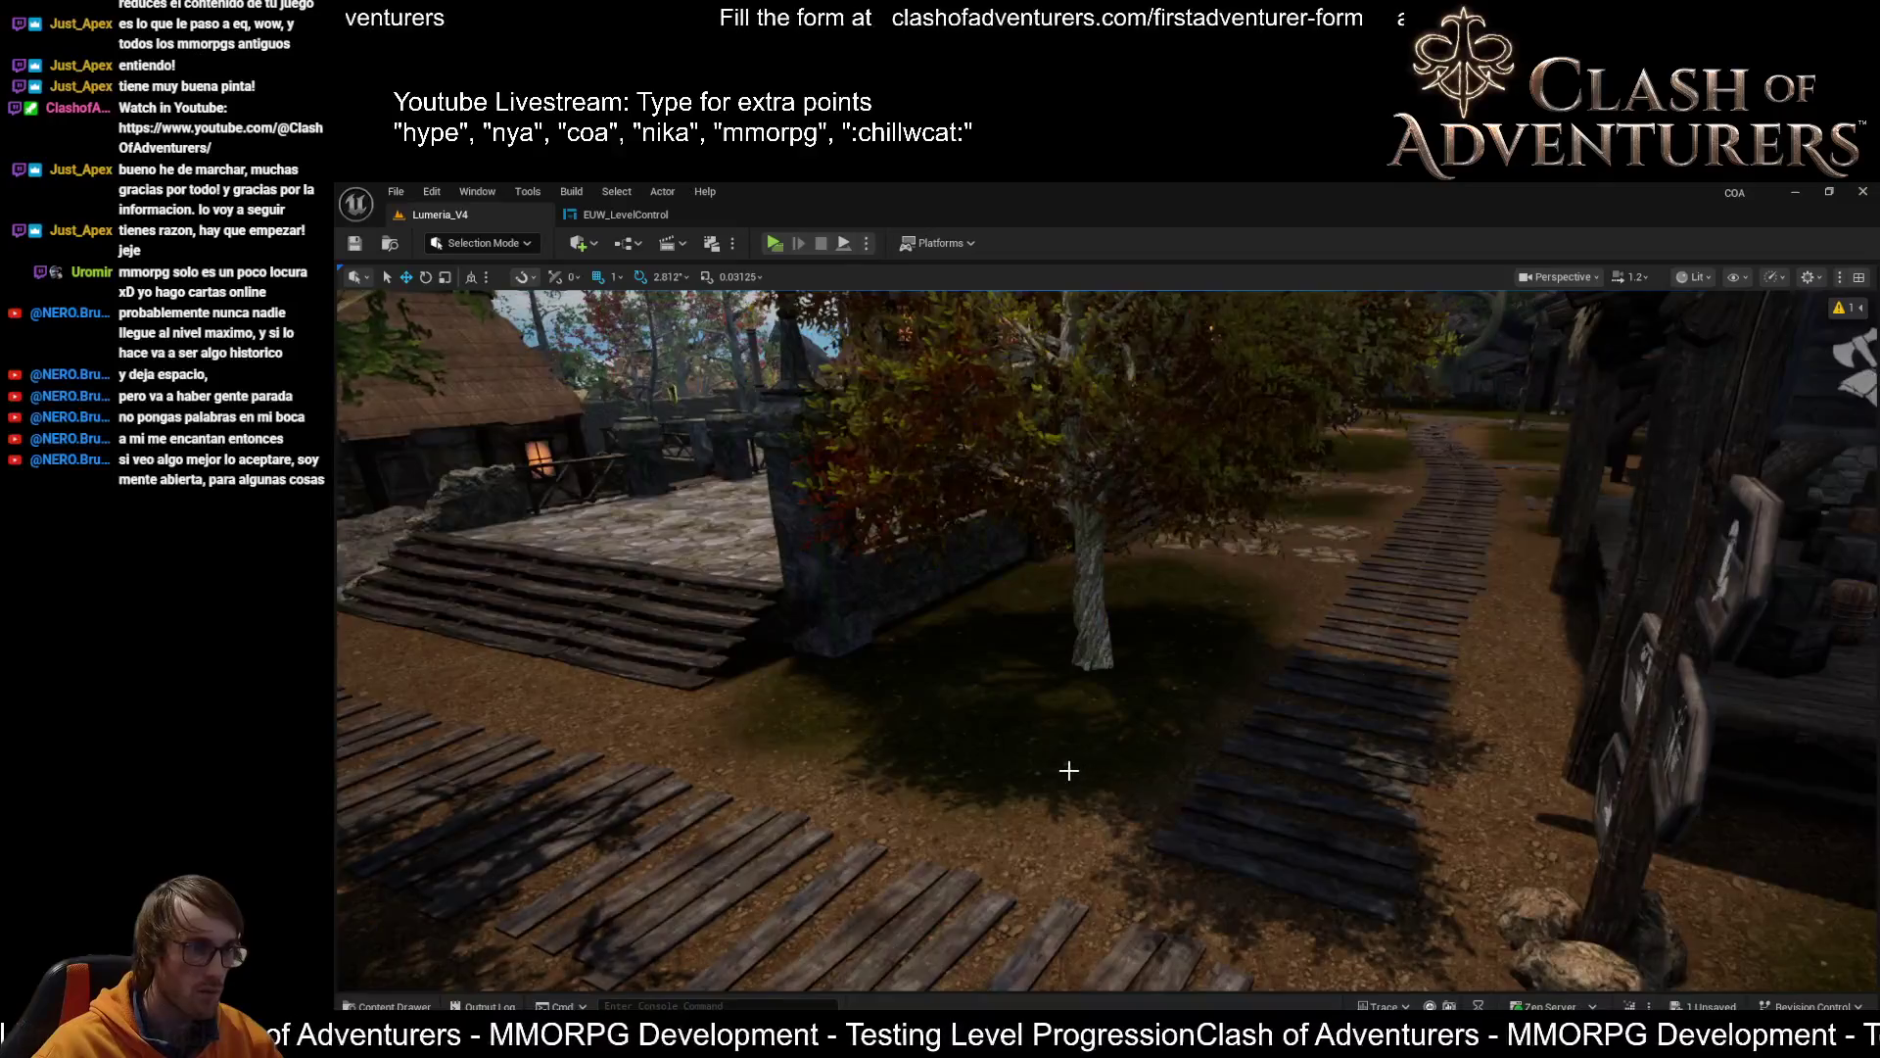
pyautogui.scroll(5, 1070, 768)
pyautogui.scroll(-5, 1107, 641)
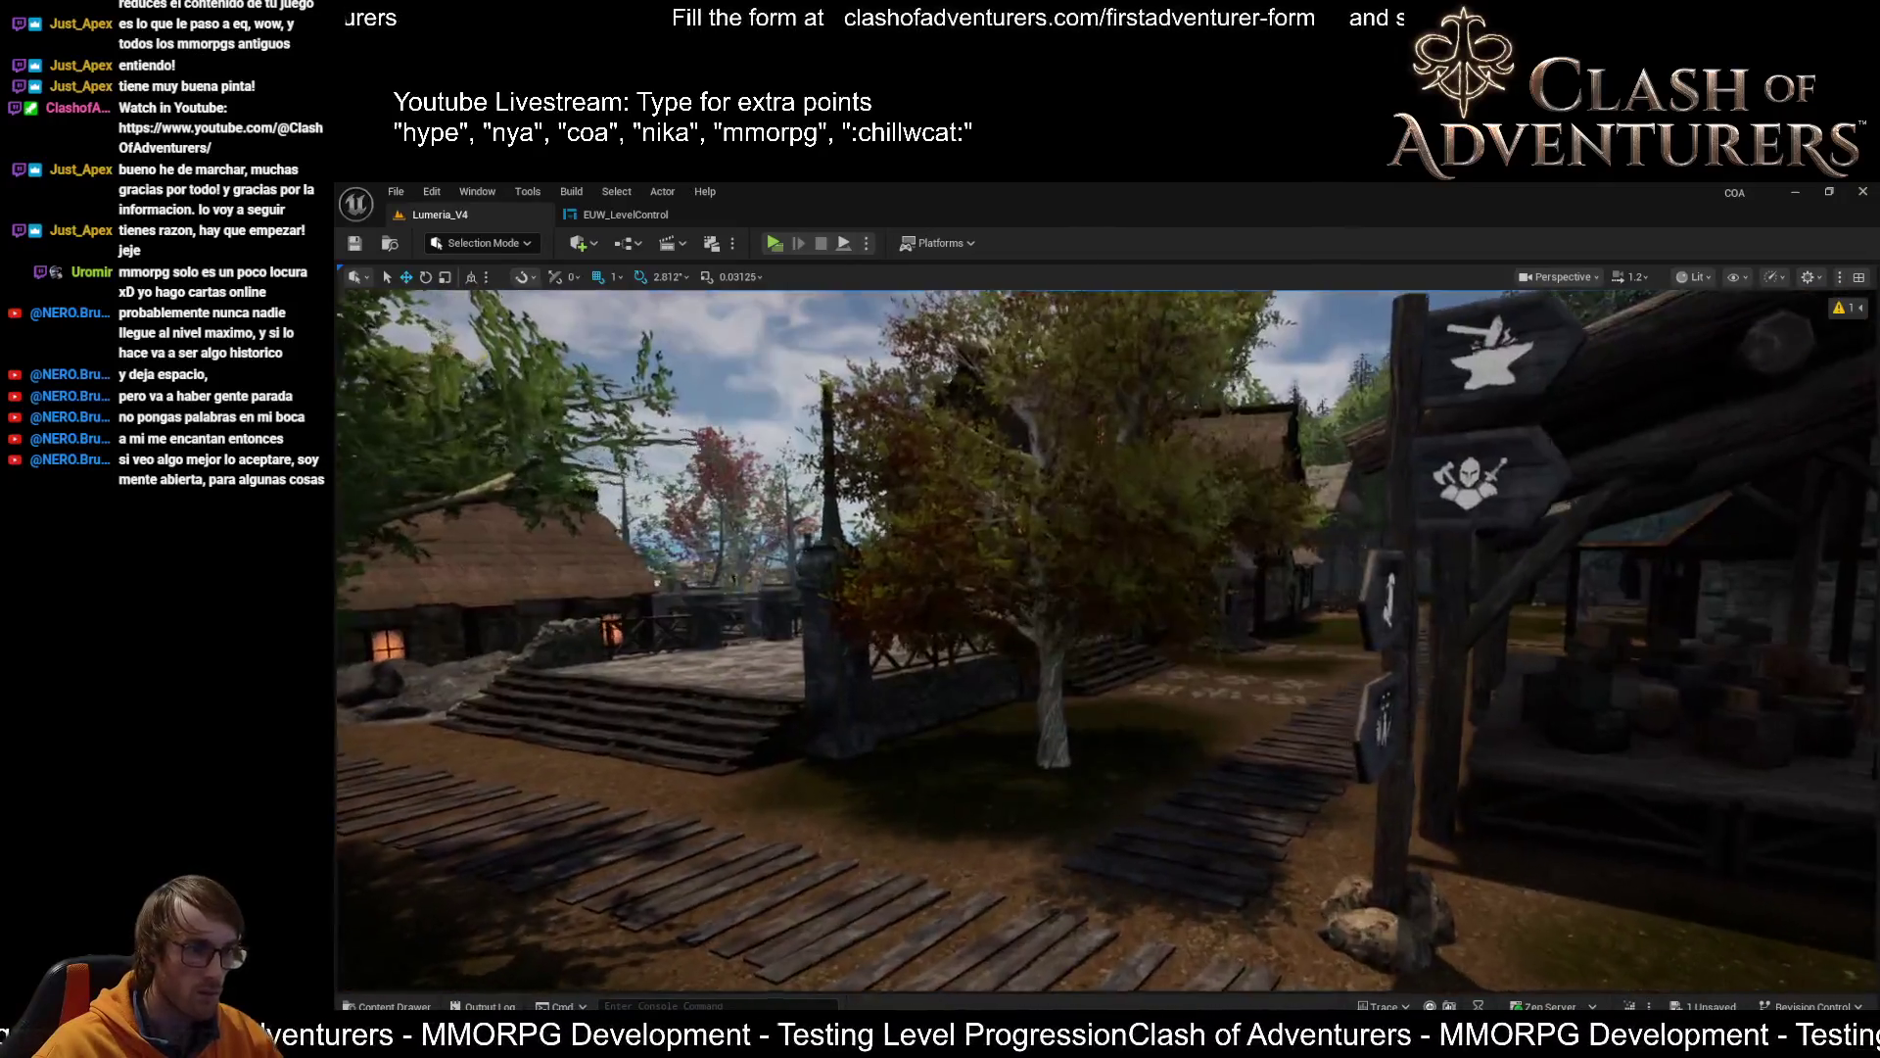
pyautogui.scroll(5, 1023, 777)
pyautogui.click(1029, 773)
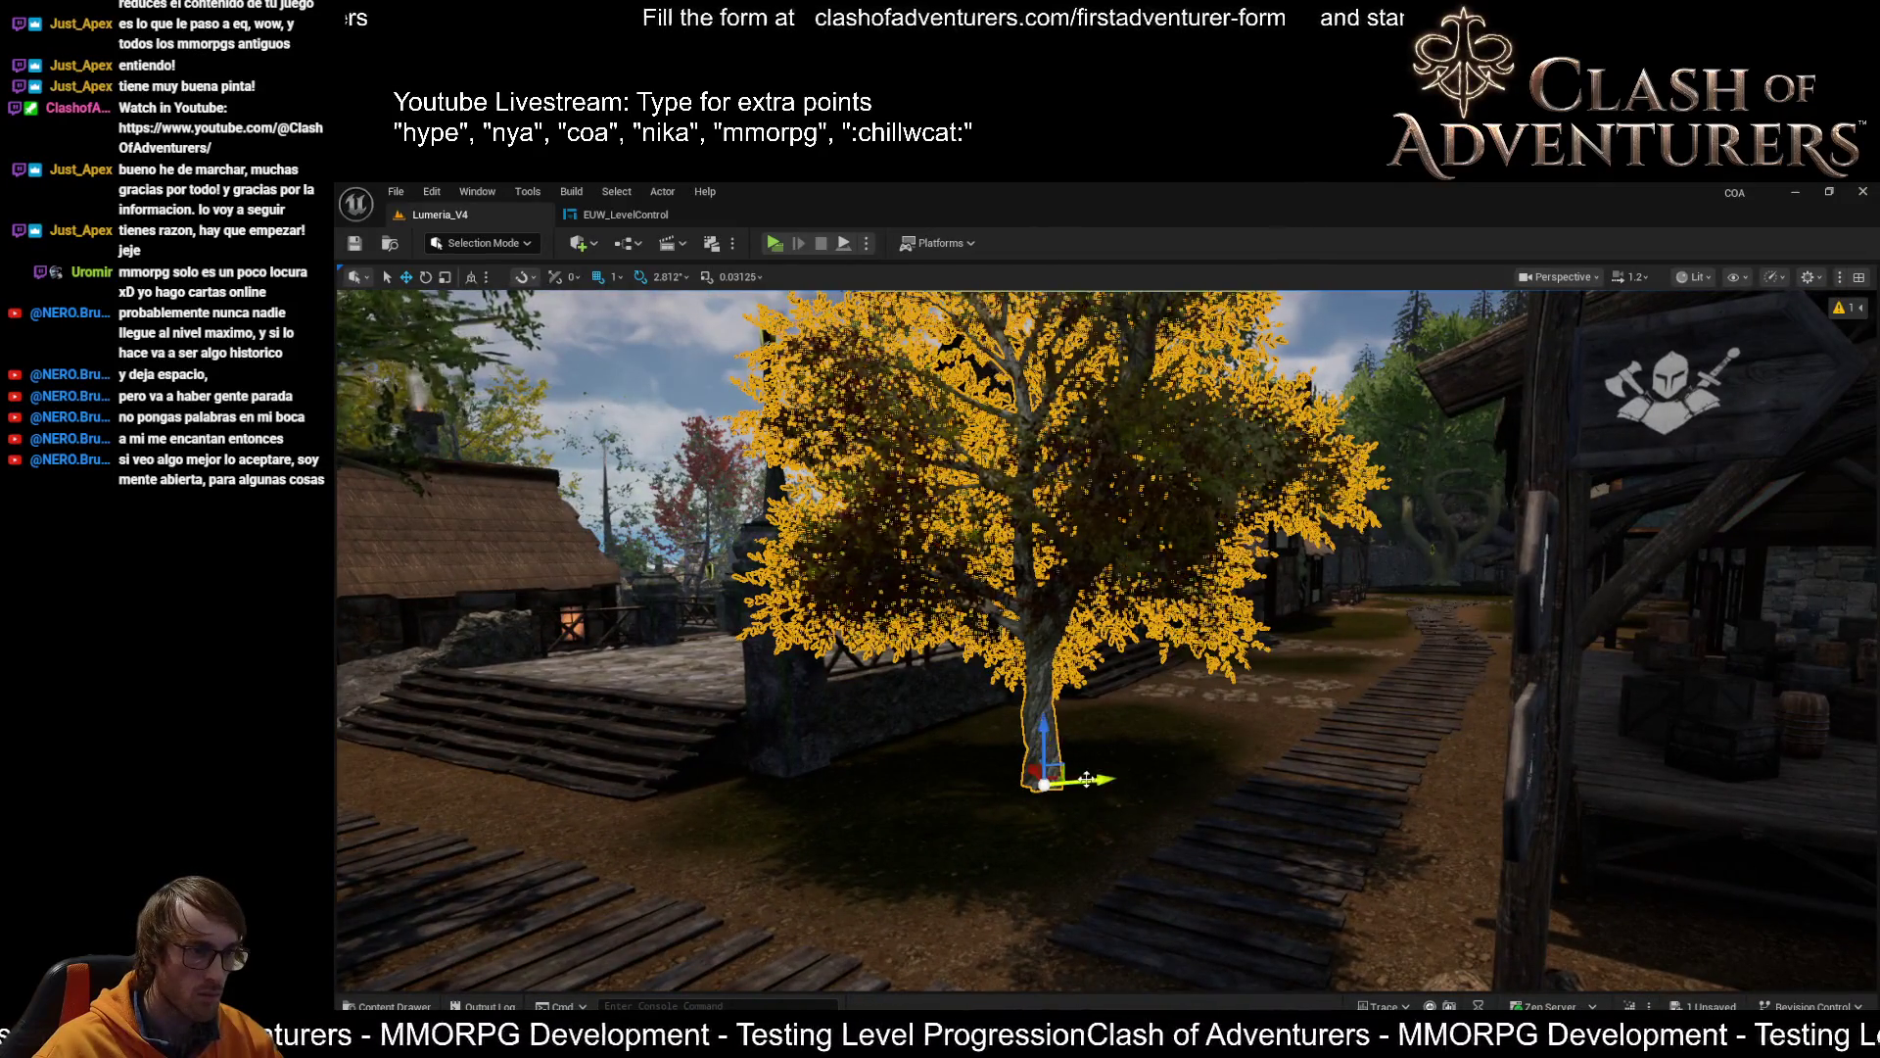
pyautogui.scroll(5, 1705, 651)
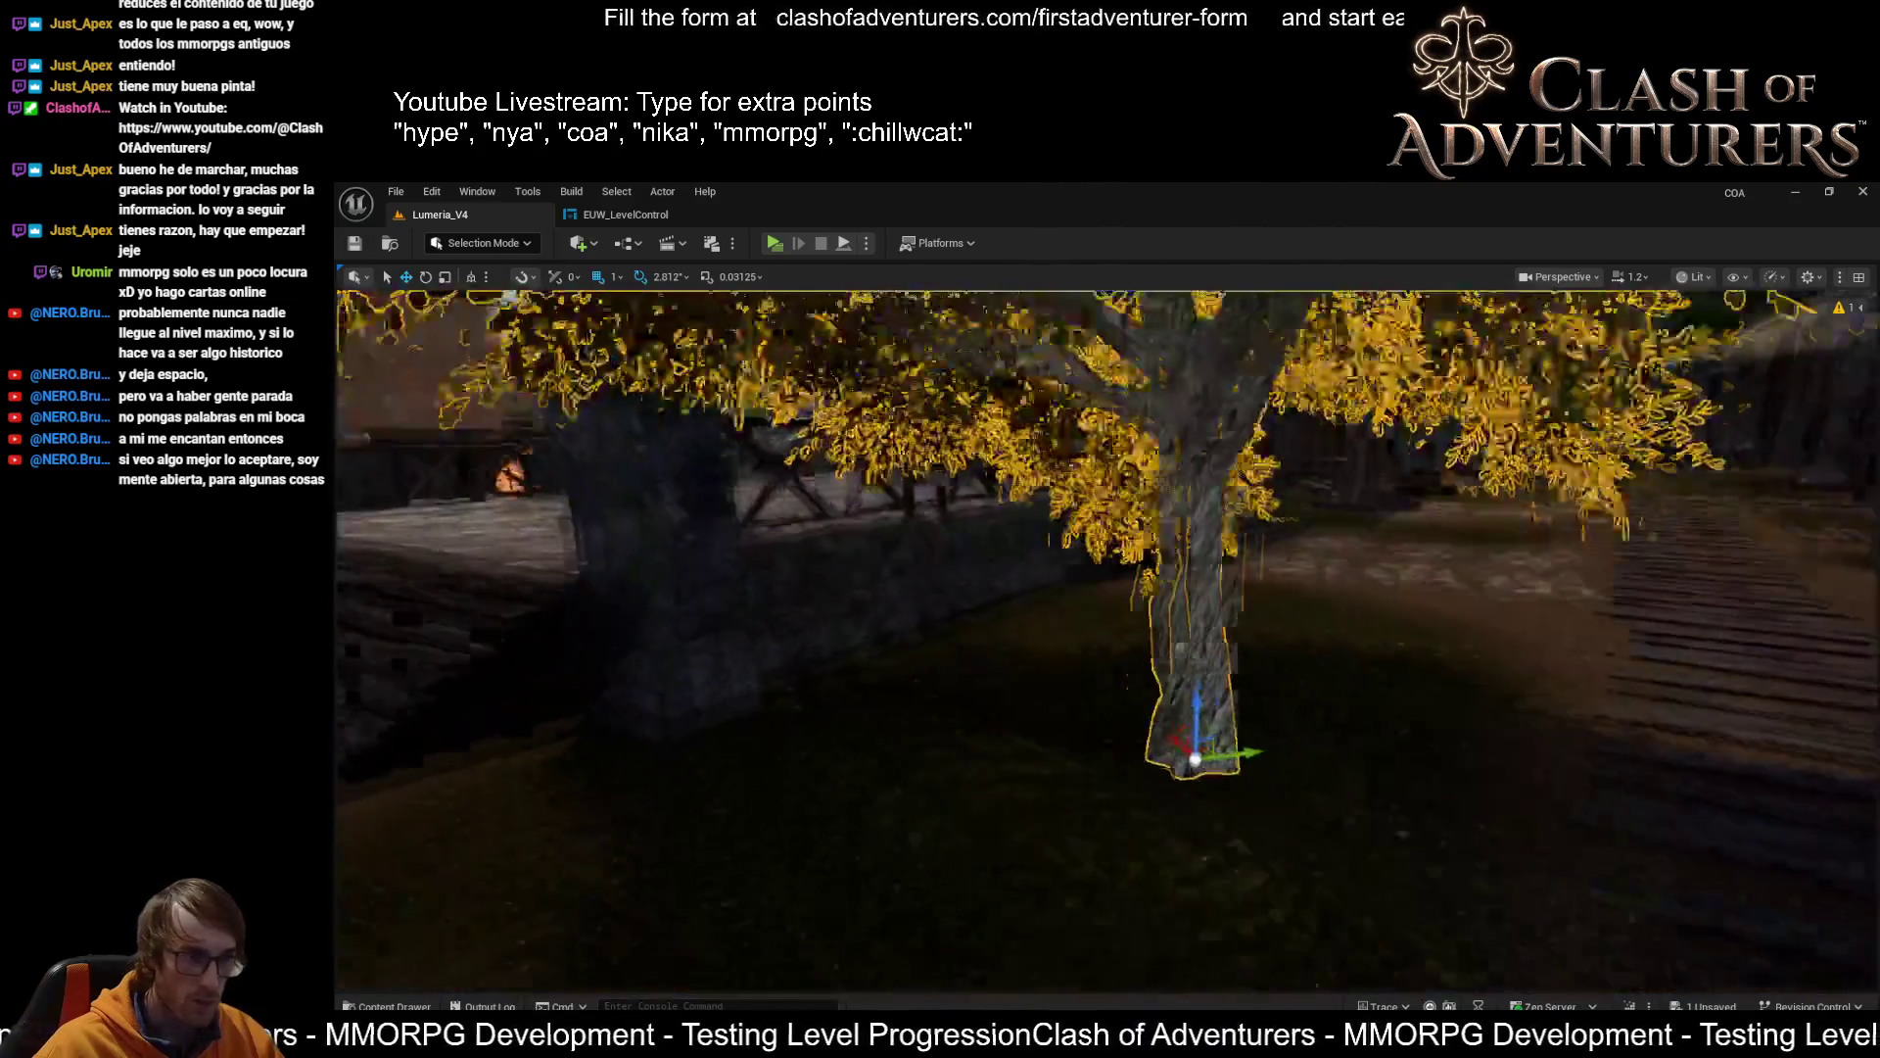
pyautogui.scroll(3, 1108, 641)
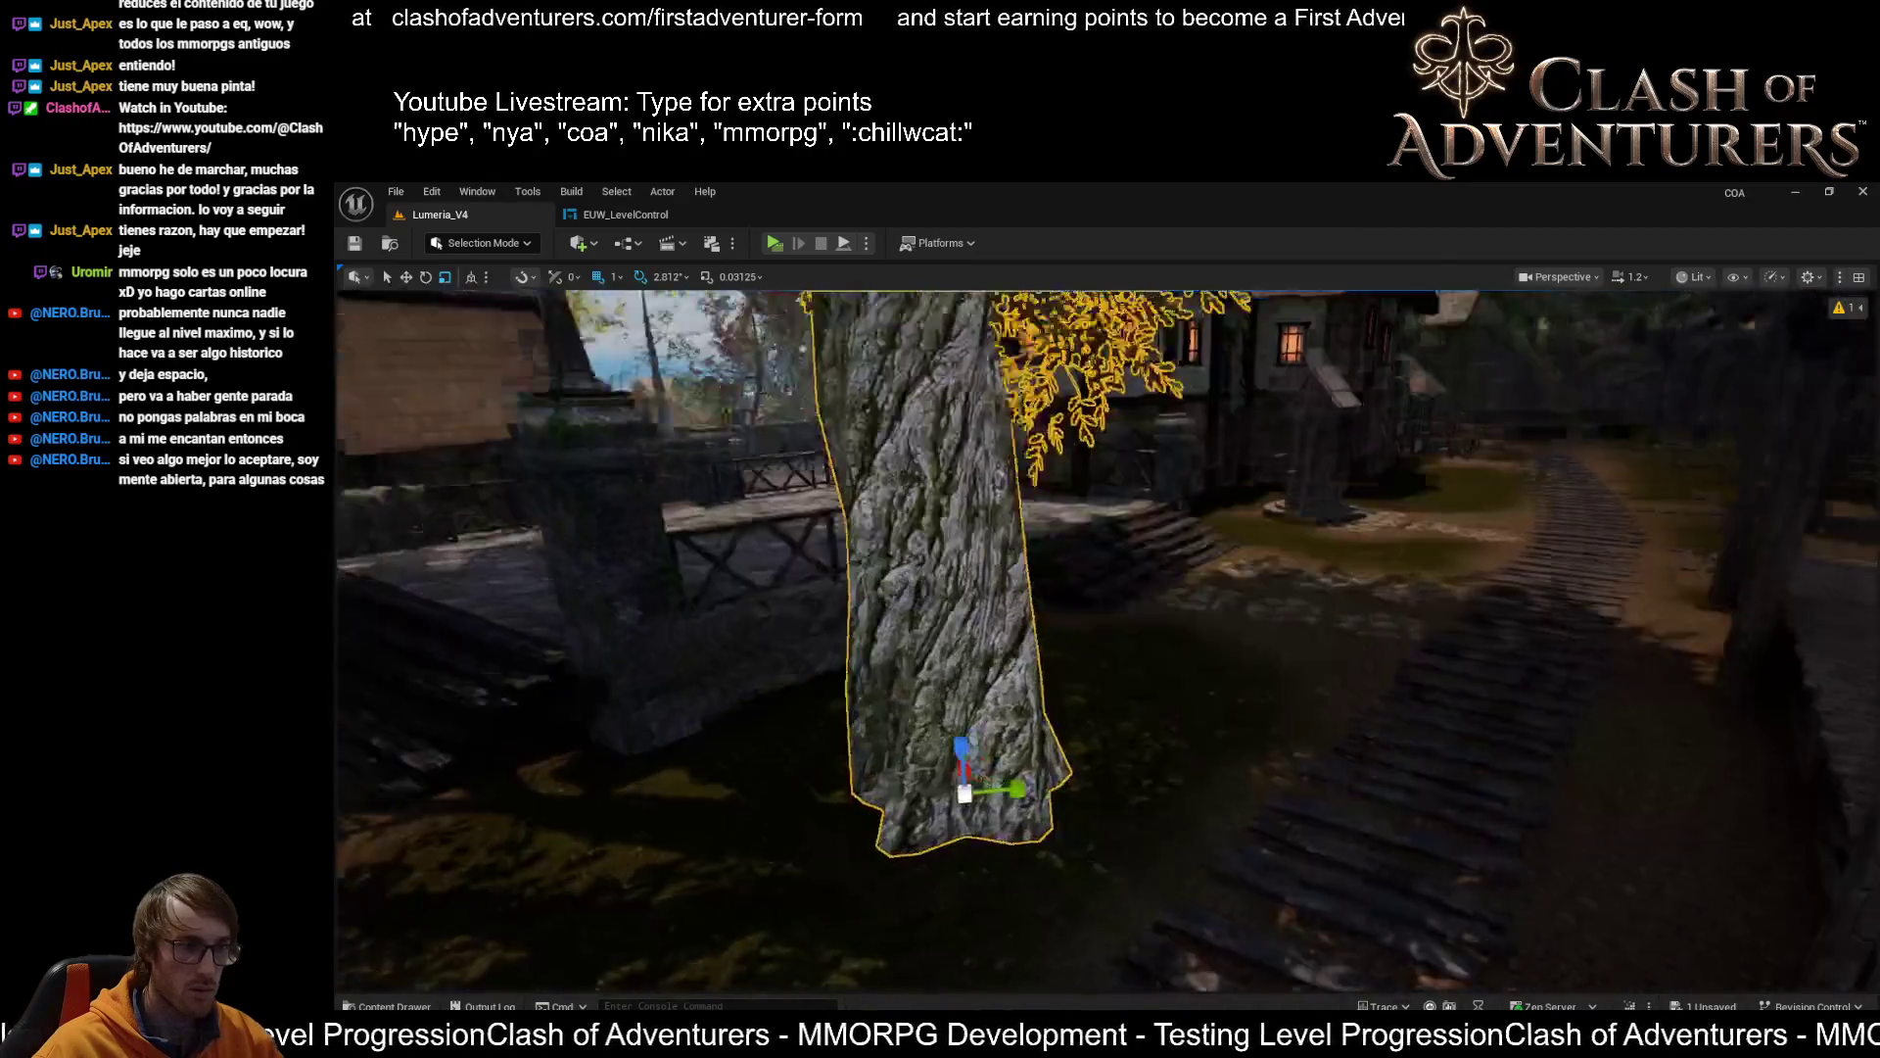
pyautogui.moveTo(1087, 940)
pyautogui.mouseDown()
pyautogui.moveTo(1065, 906)
pyautogui.moveTo(1064, 685)
pyautogui.mouseUp()
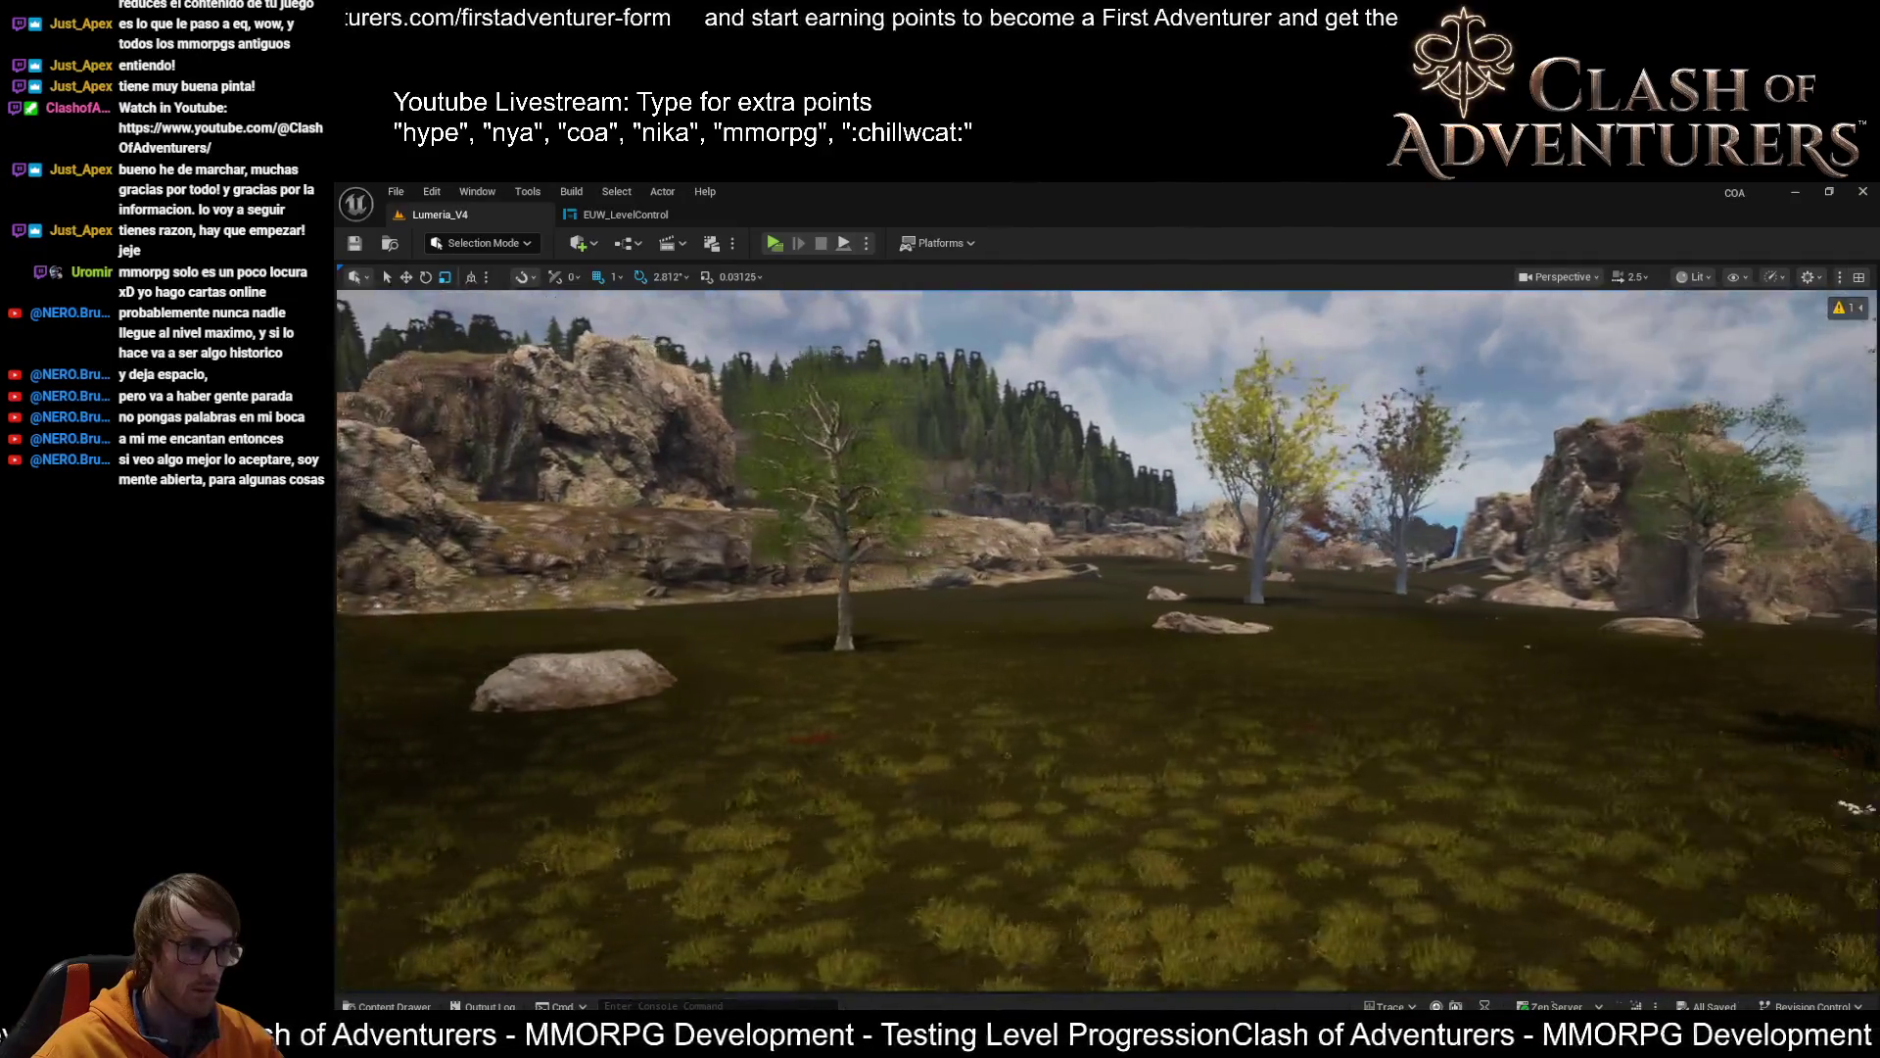
# Select the yellow-leaved tree among the meadow foliage and fly the view up to it
pyautogui.moveTo(1065, 685); pyautogui.dragTo(1018, 685)
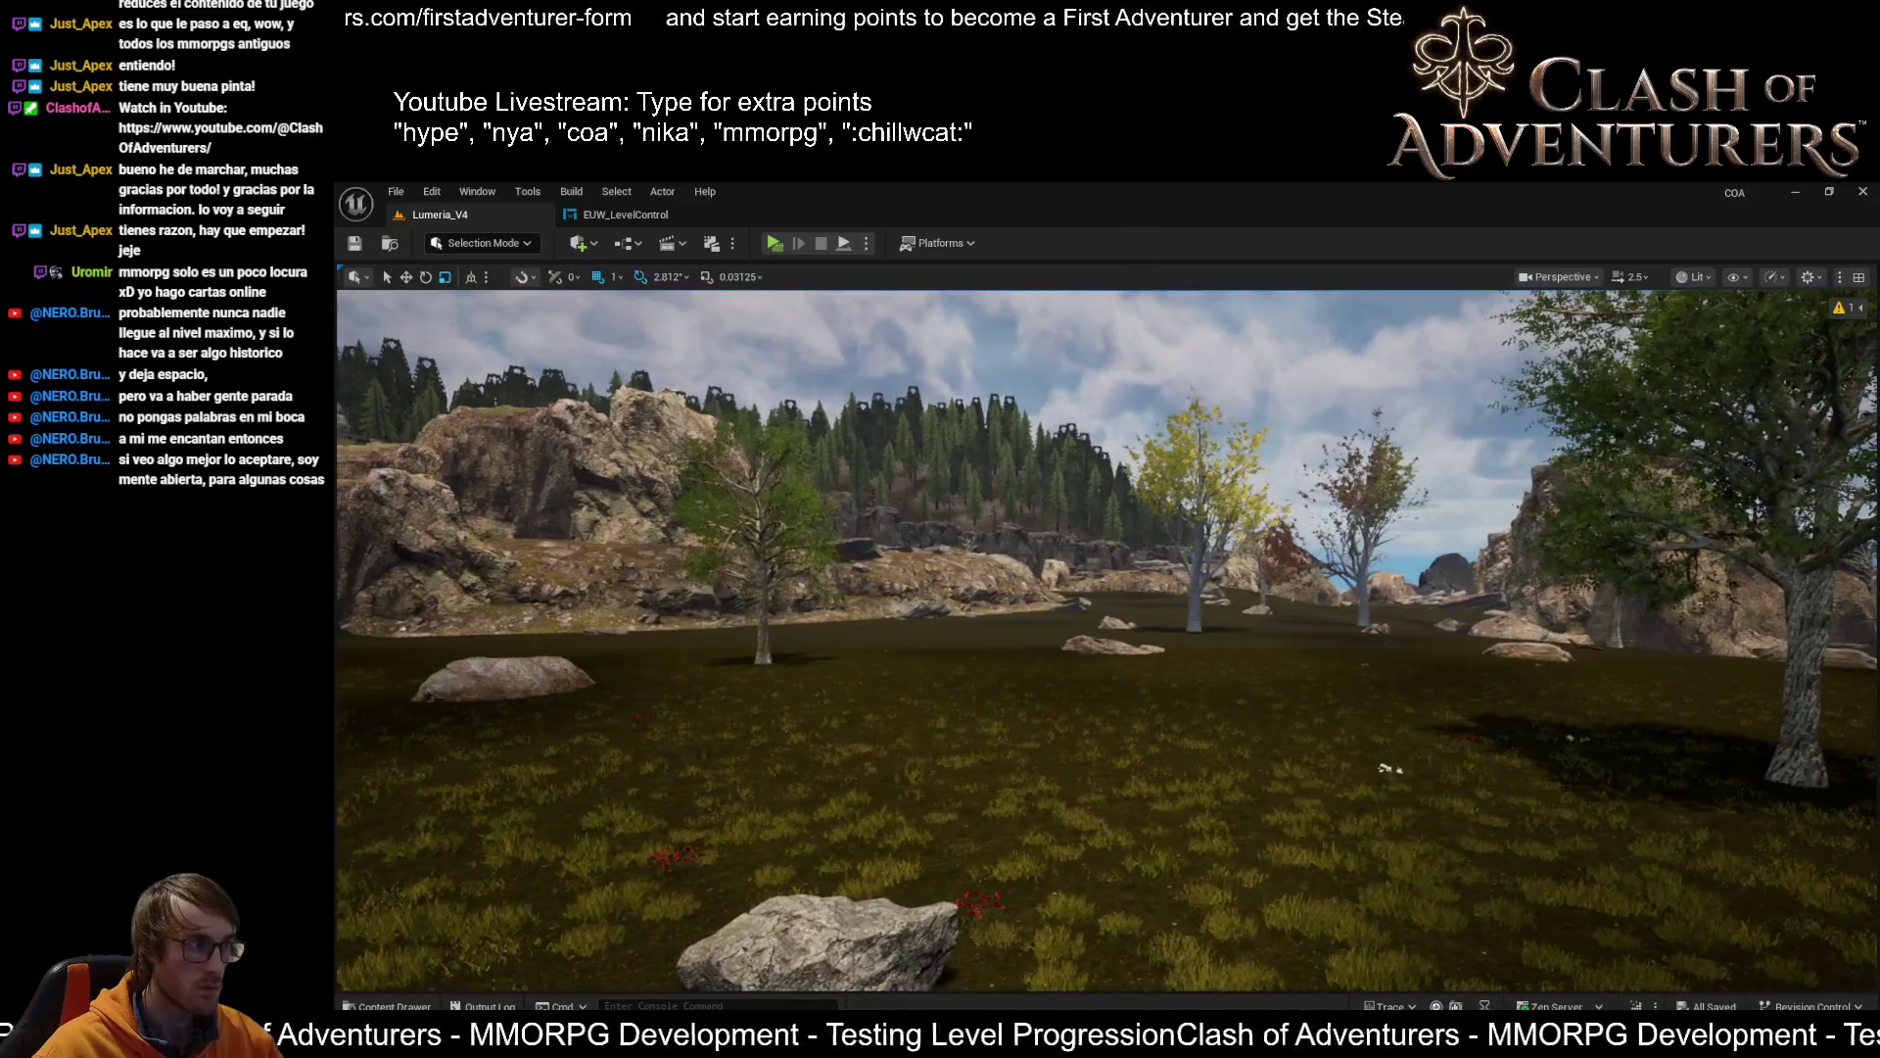
pyautogui.hotkey('ctrl', 'a')
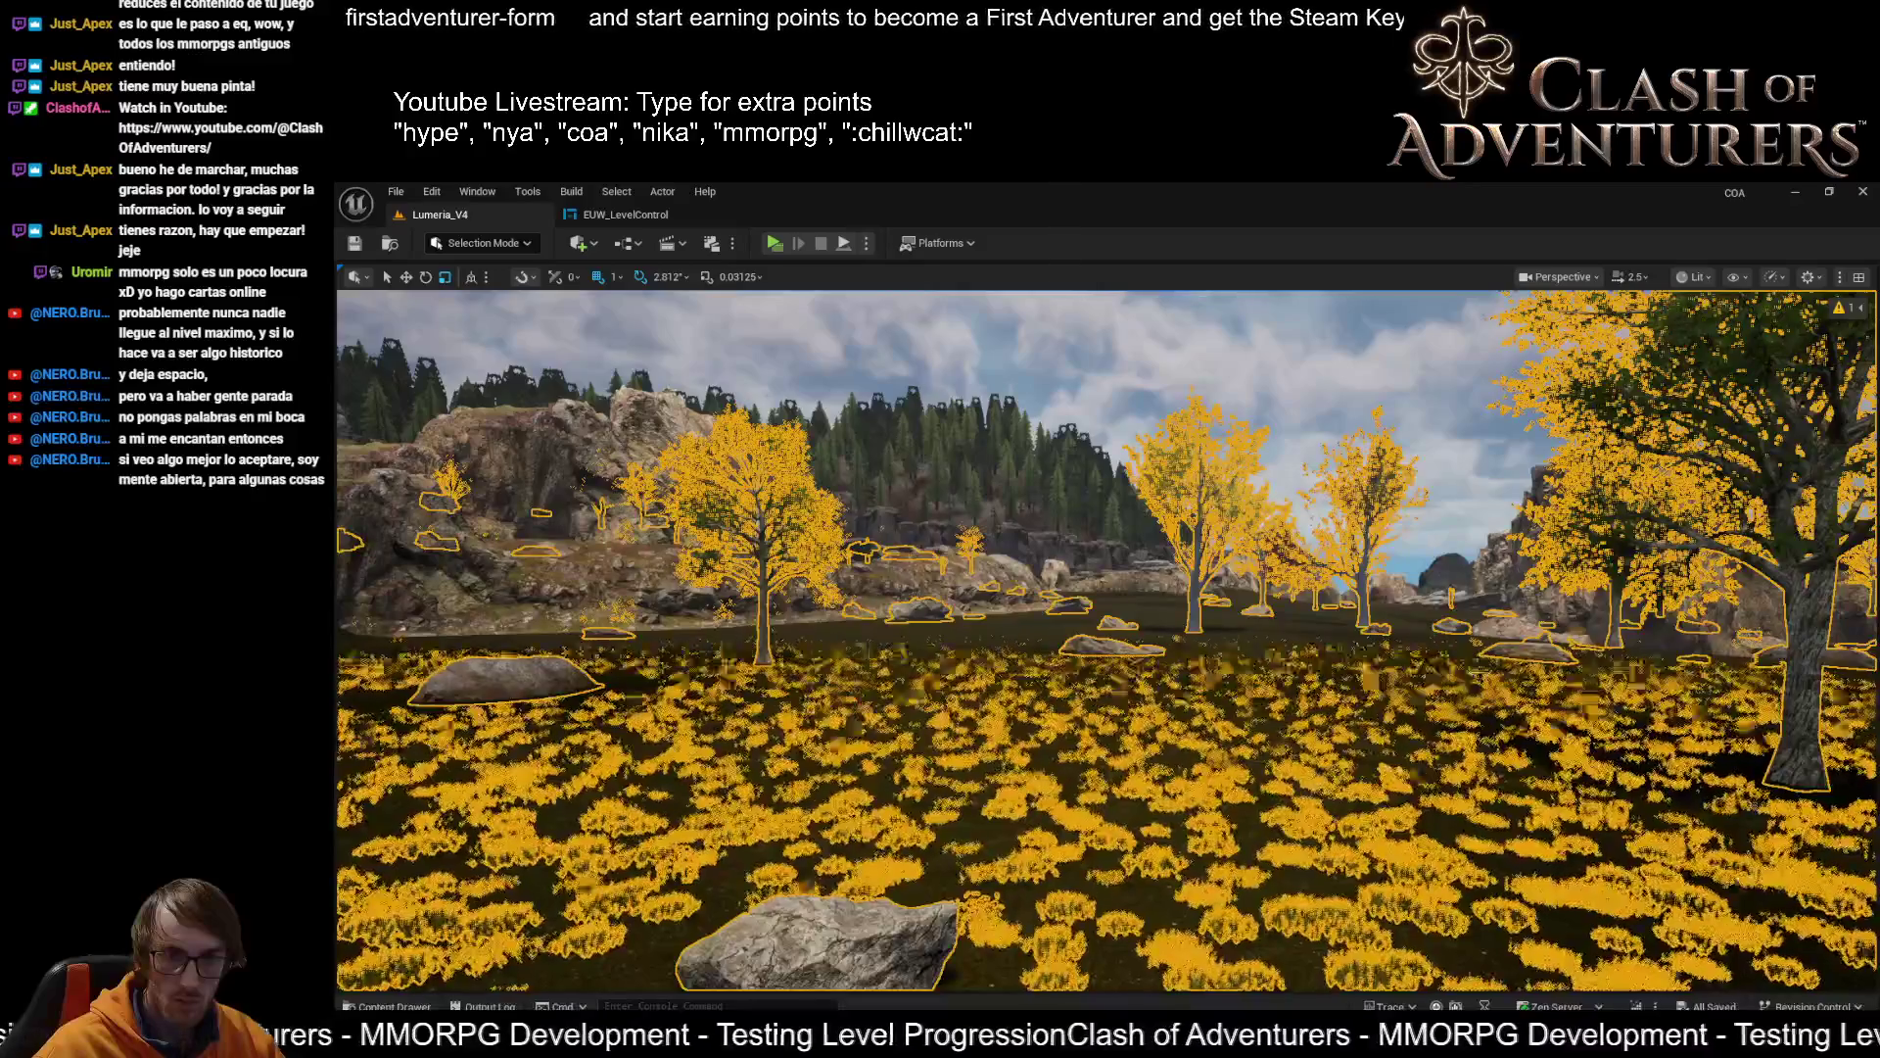
pyautogui.click(1352, 509)
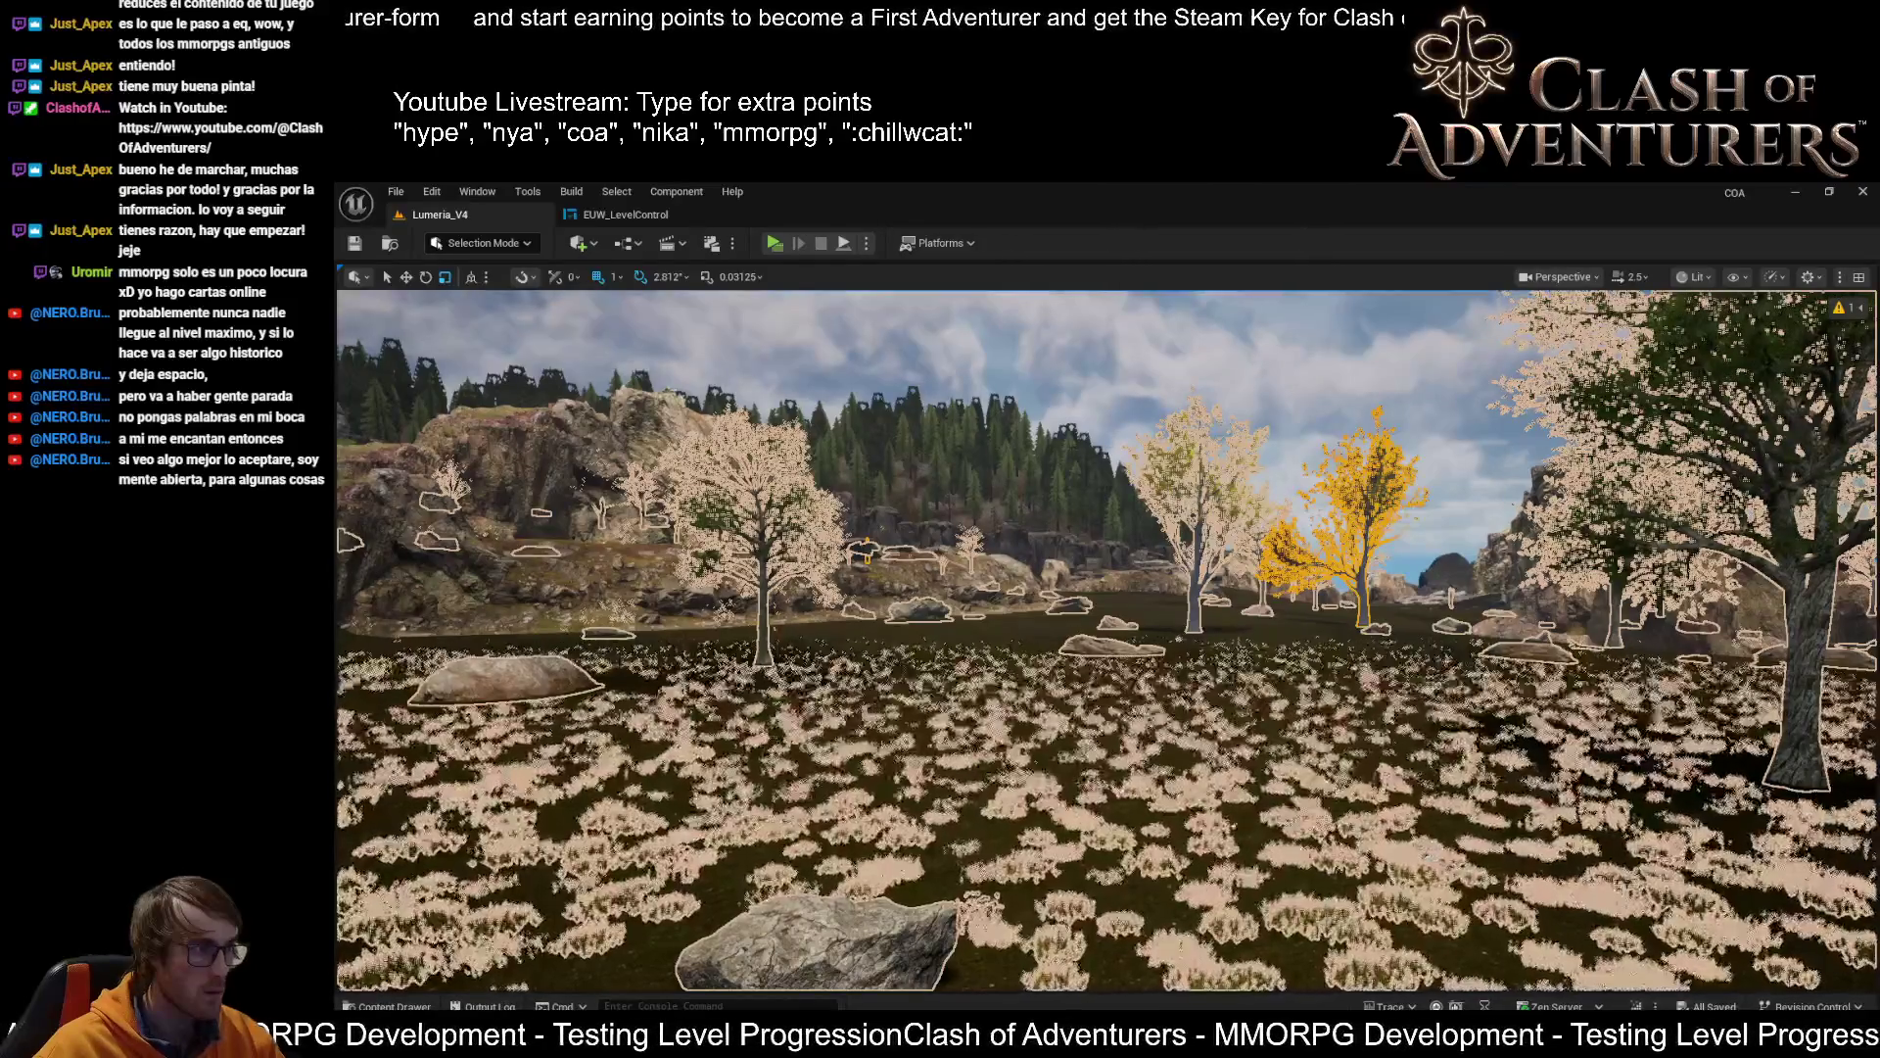
pyautogui.rightClick(1133, 768)
pyautogui.press('Escape')
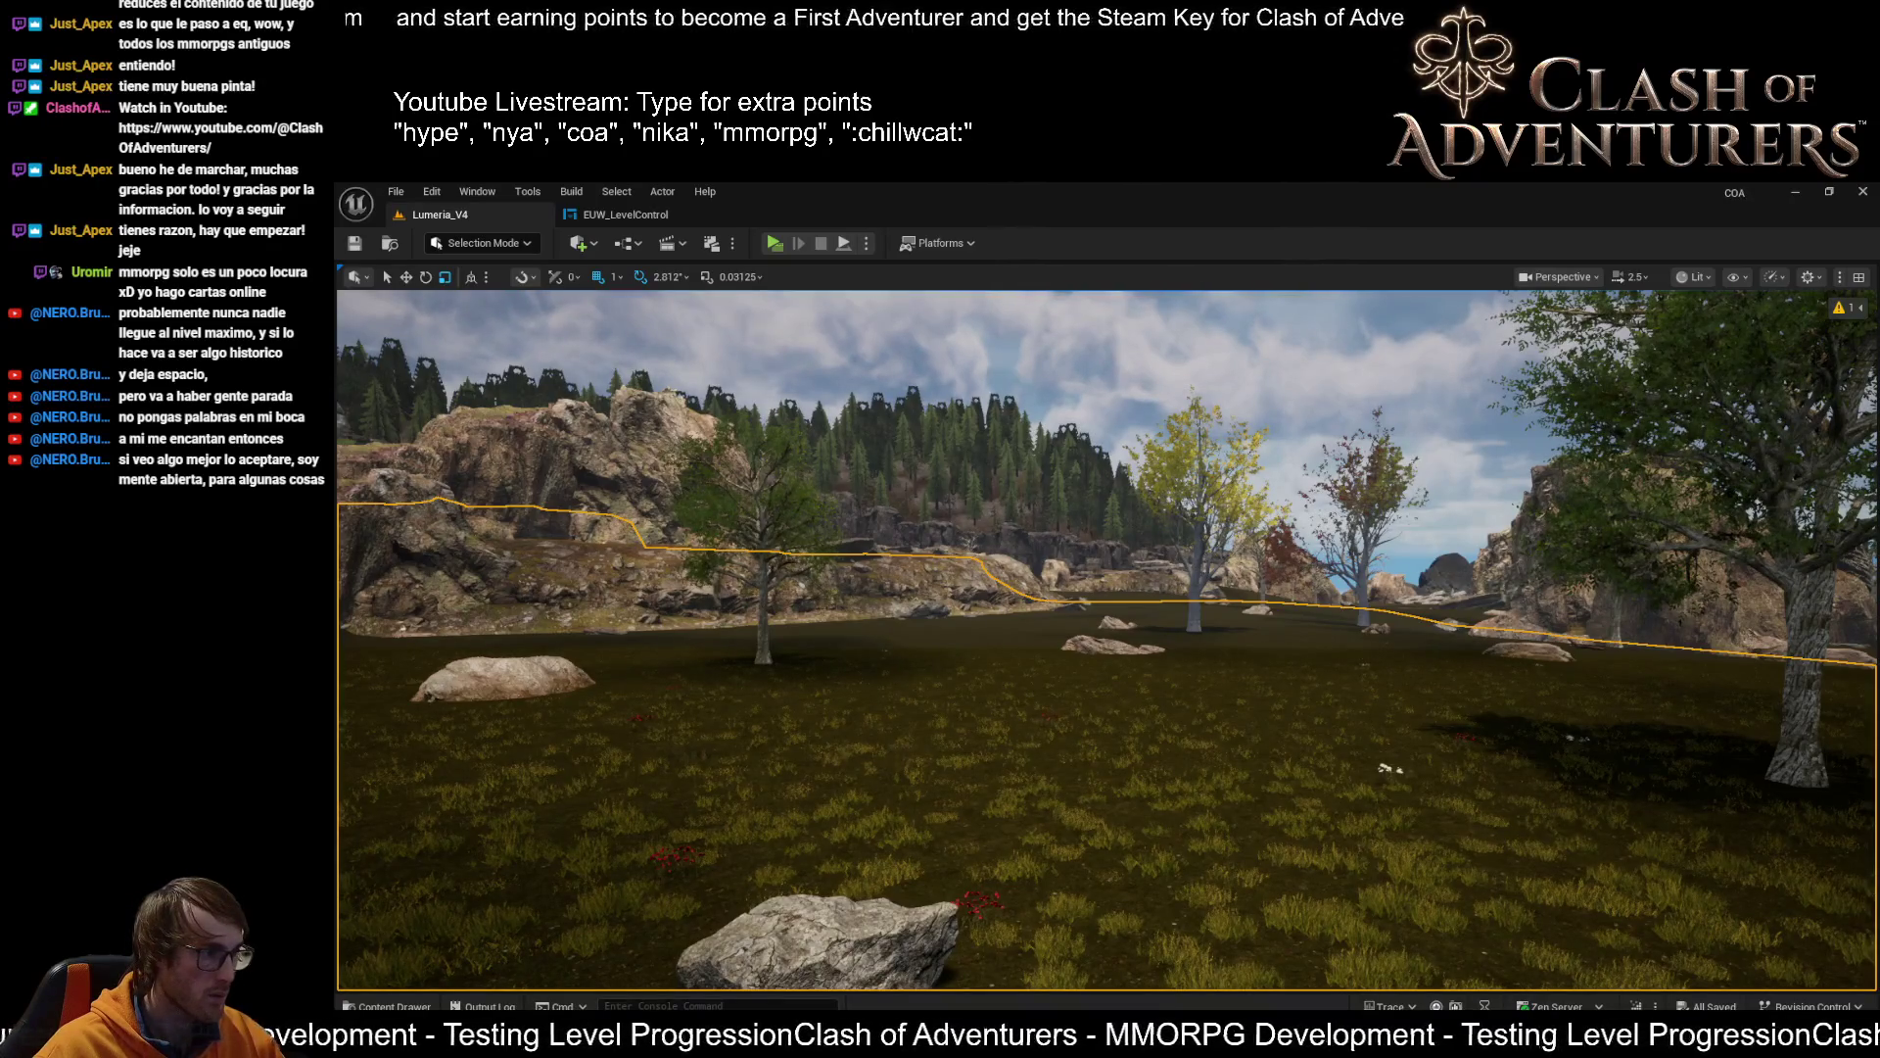
pyautogui.moveTo(1389, 769); pyautogui.dragTo(1011, 826)
pyautogui.click(974, 745)
pyautogui.moveTo(974, 745); pyautogui.dragTo(1136, 696)
# Frame the large foreground tree and toggle its placement with undo and redo
pyautogui.press('f')
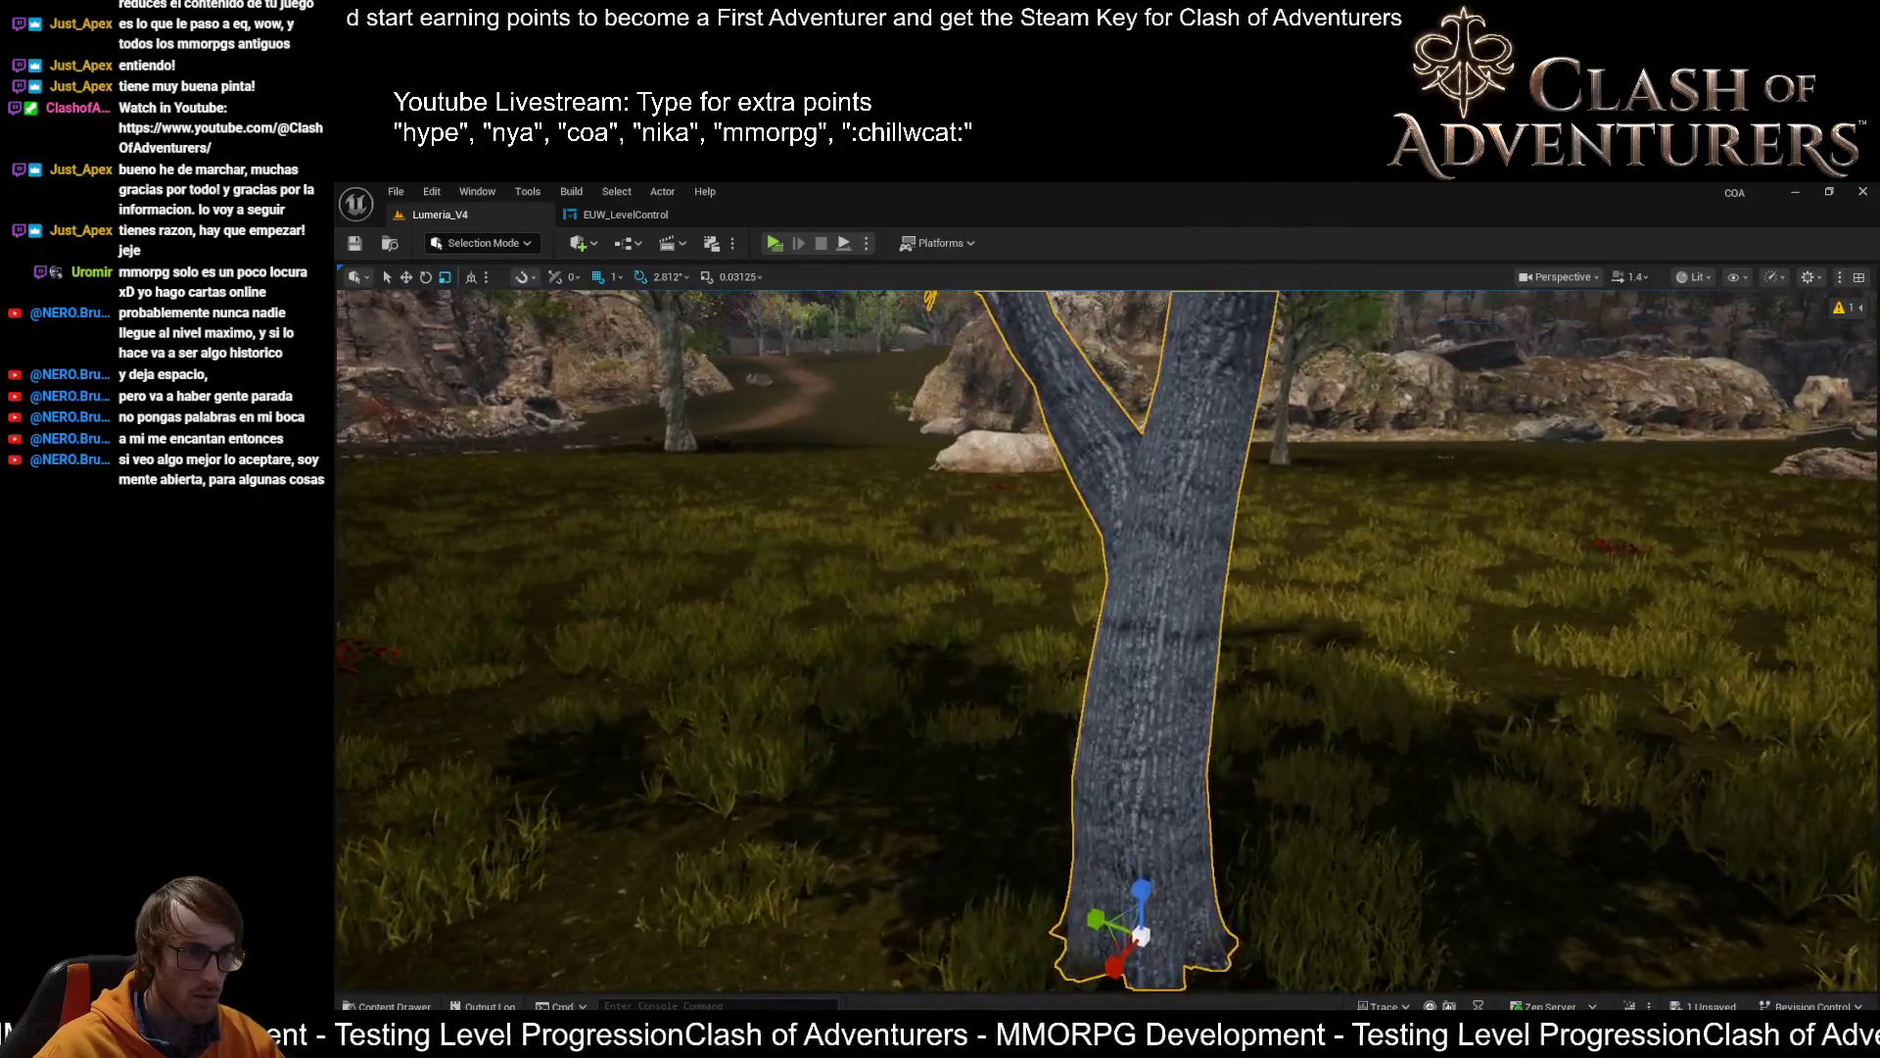
pyautogui.scroll(-5, 1107, 636)
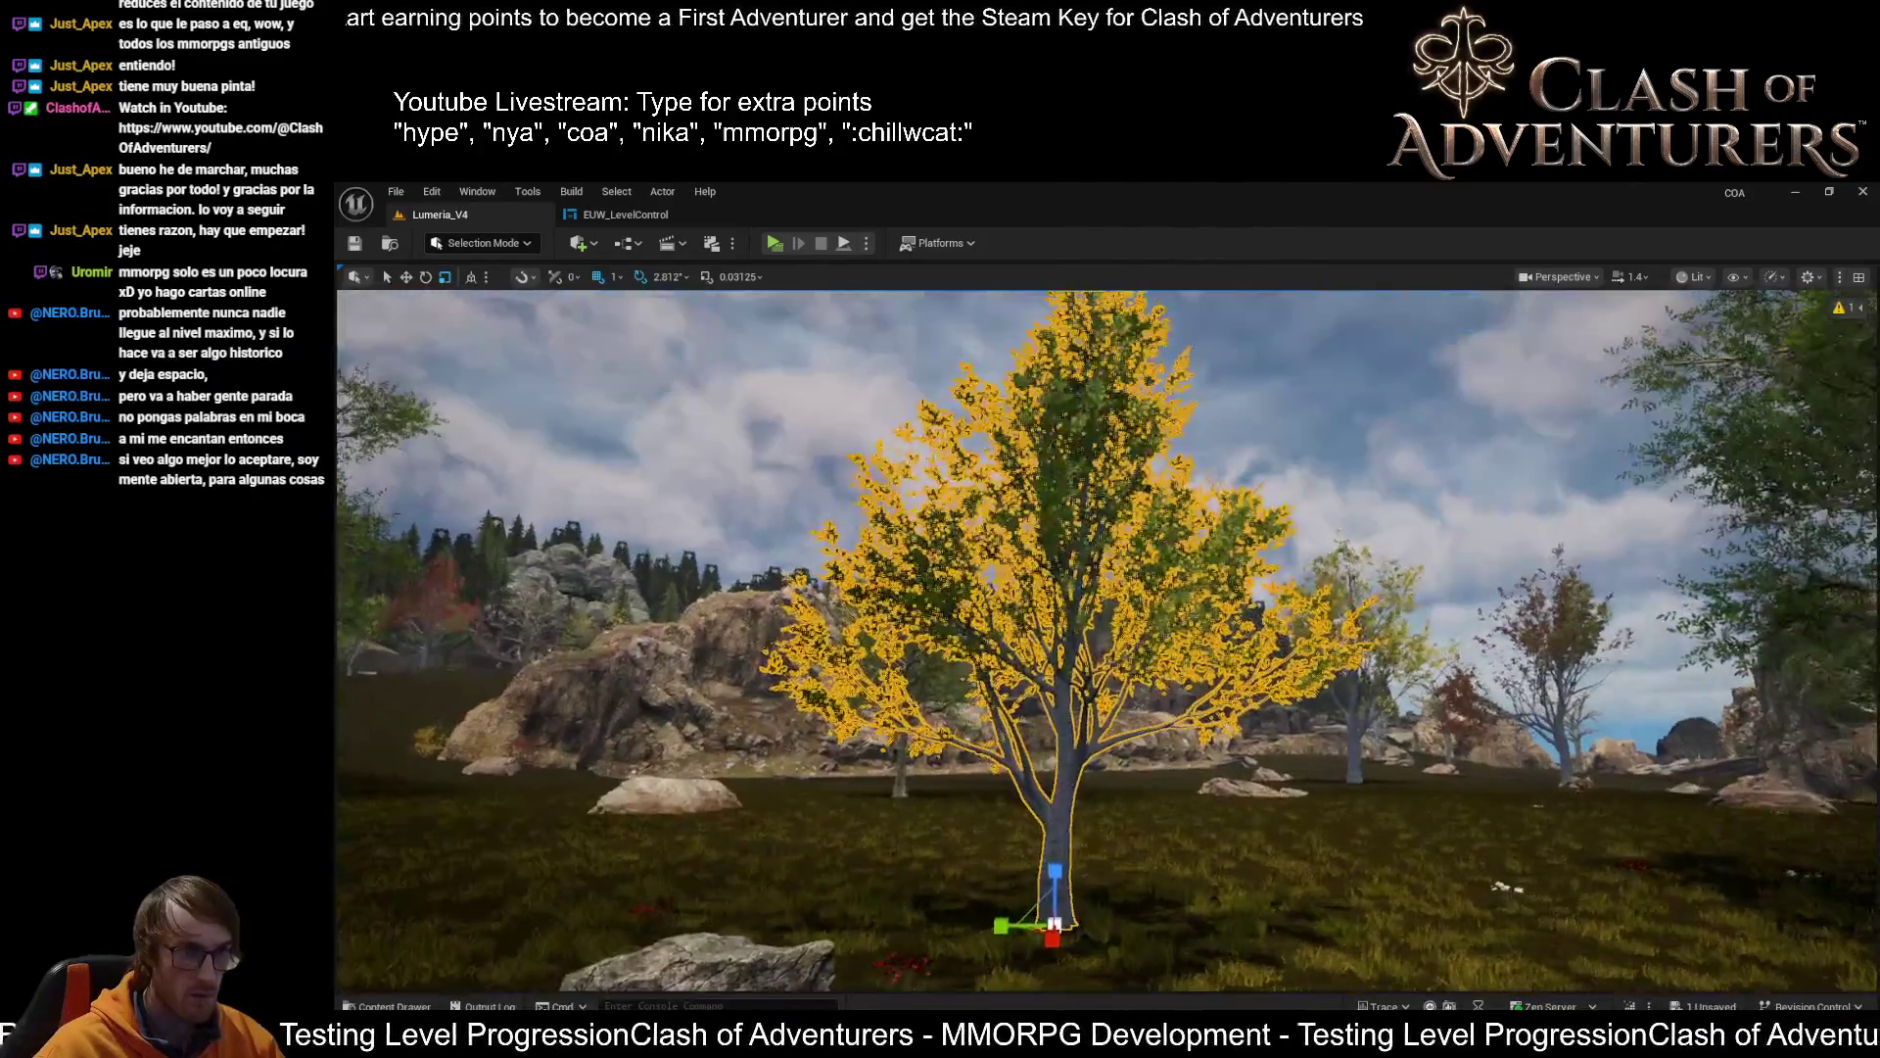
pyautogui.scroll(-3, 958, 896)
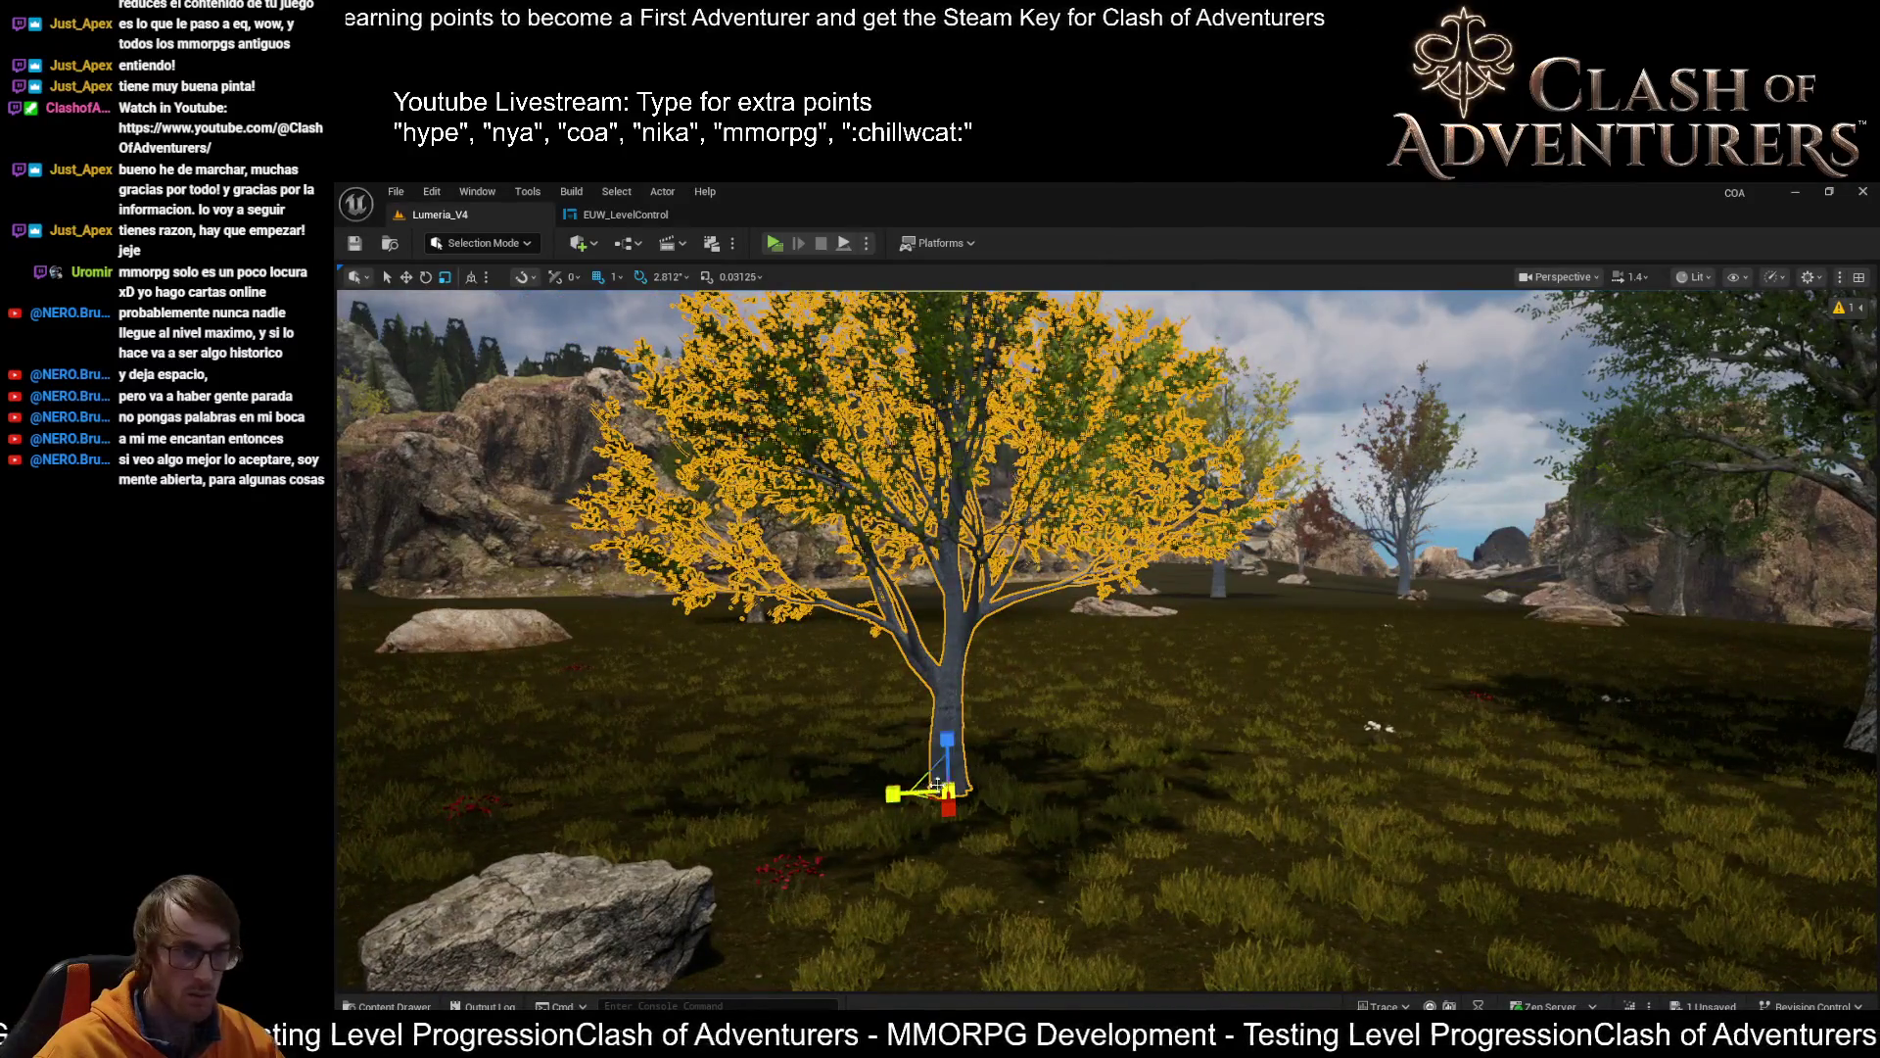
pyautogui.scroll(5, 958, 791)
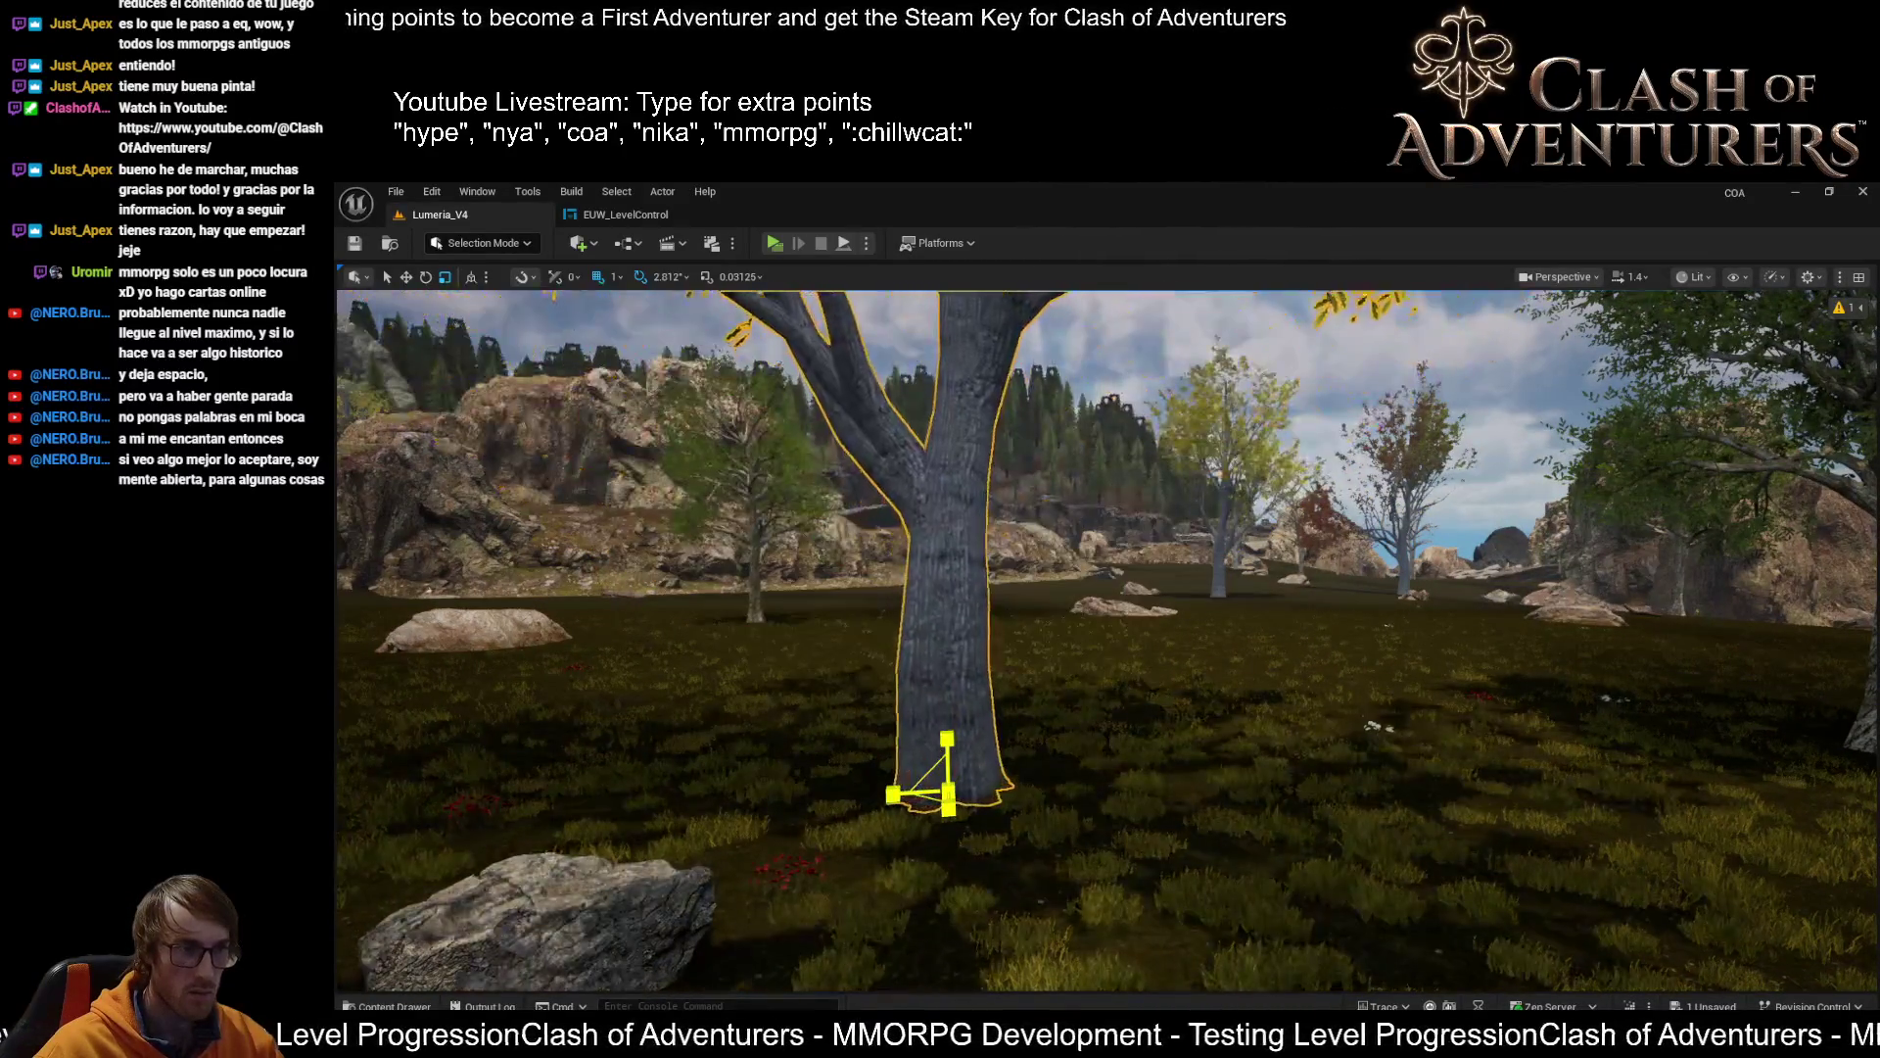
pyautogui.press('Escape')
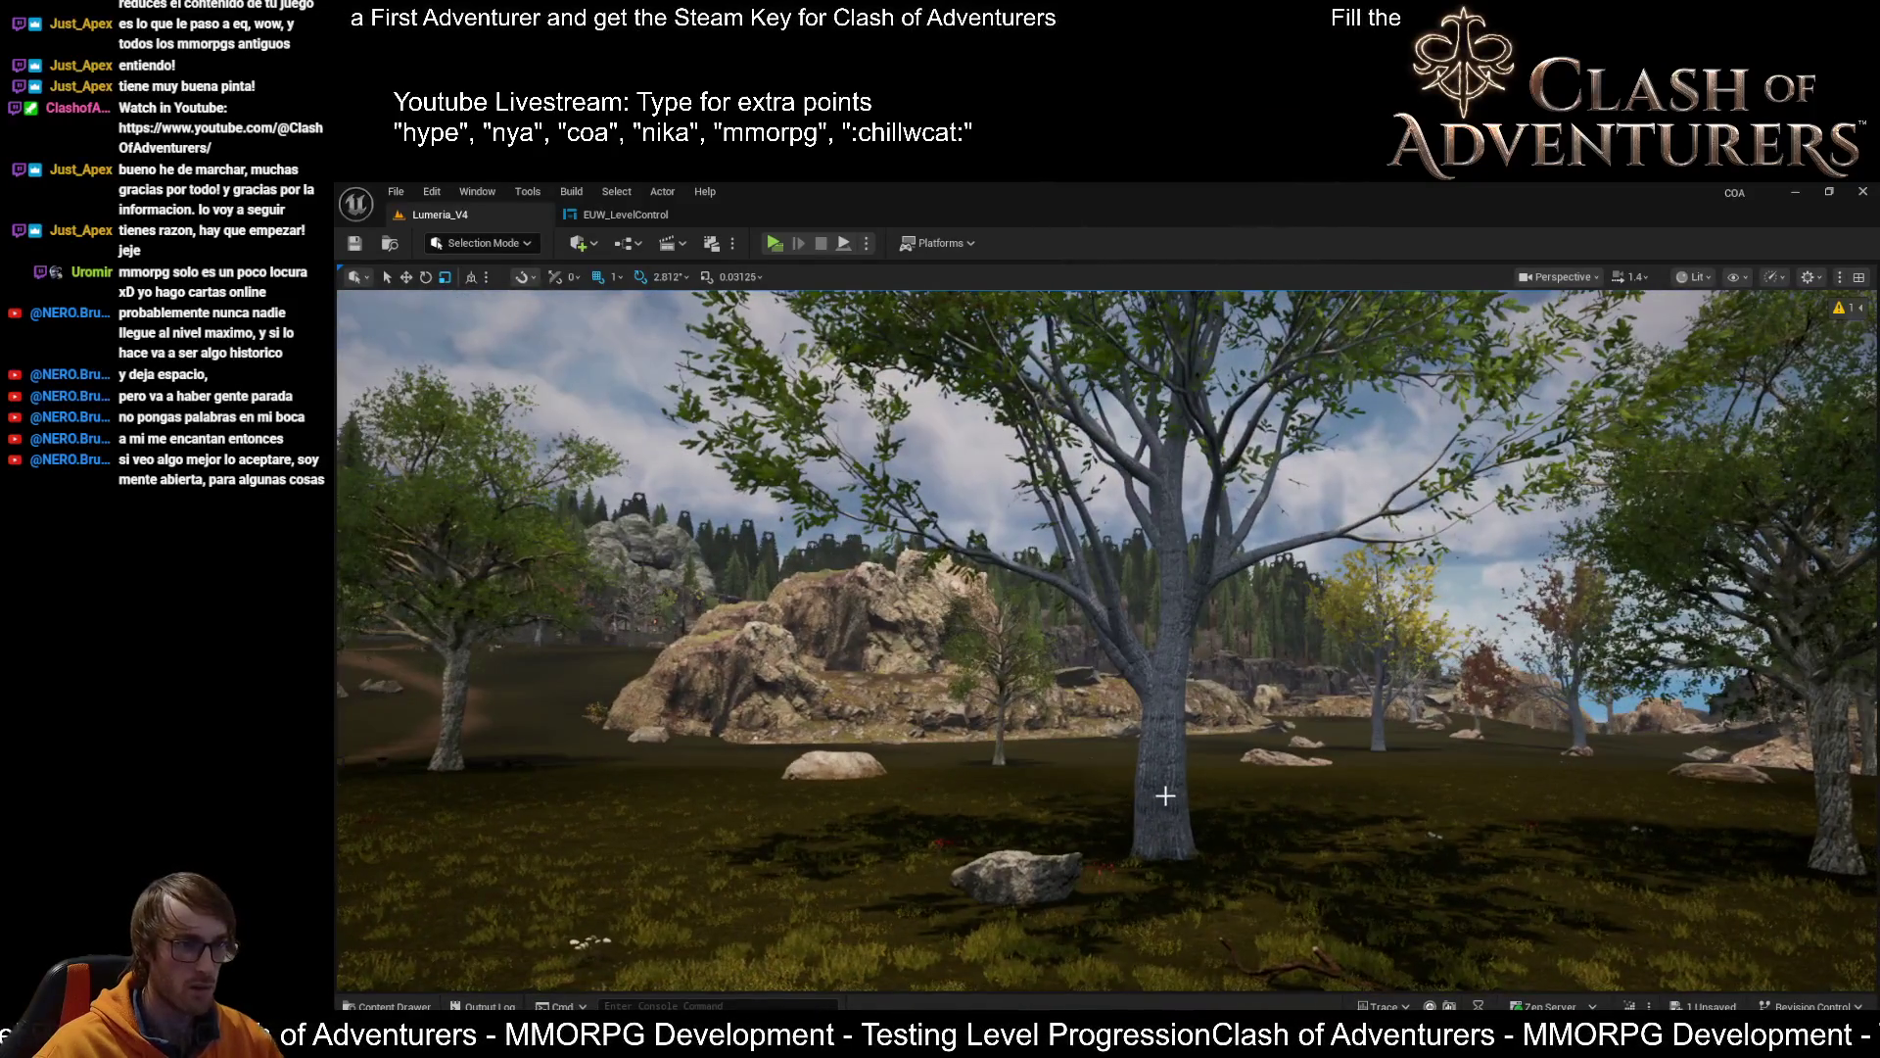
pyautogui.click(1163, 793)
pyautogui.press('f')
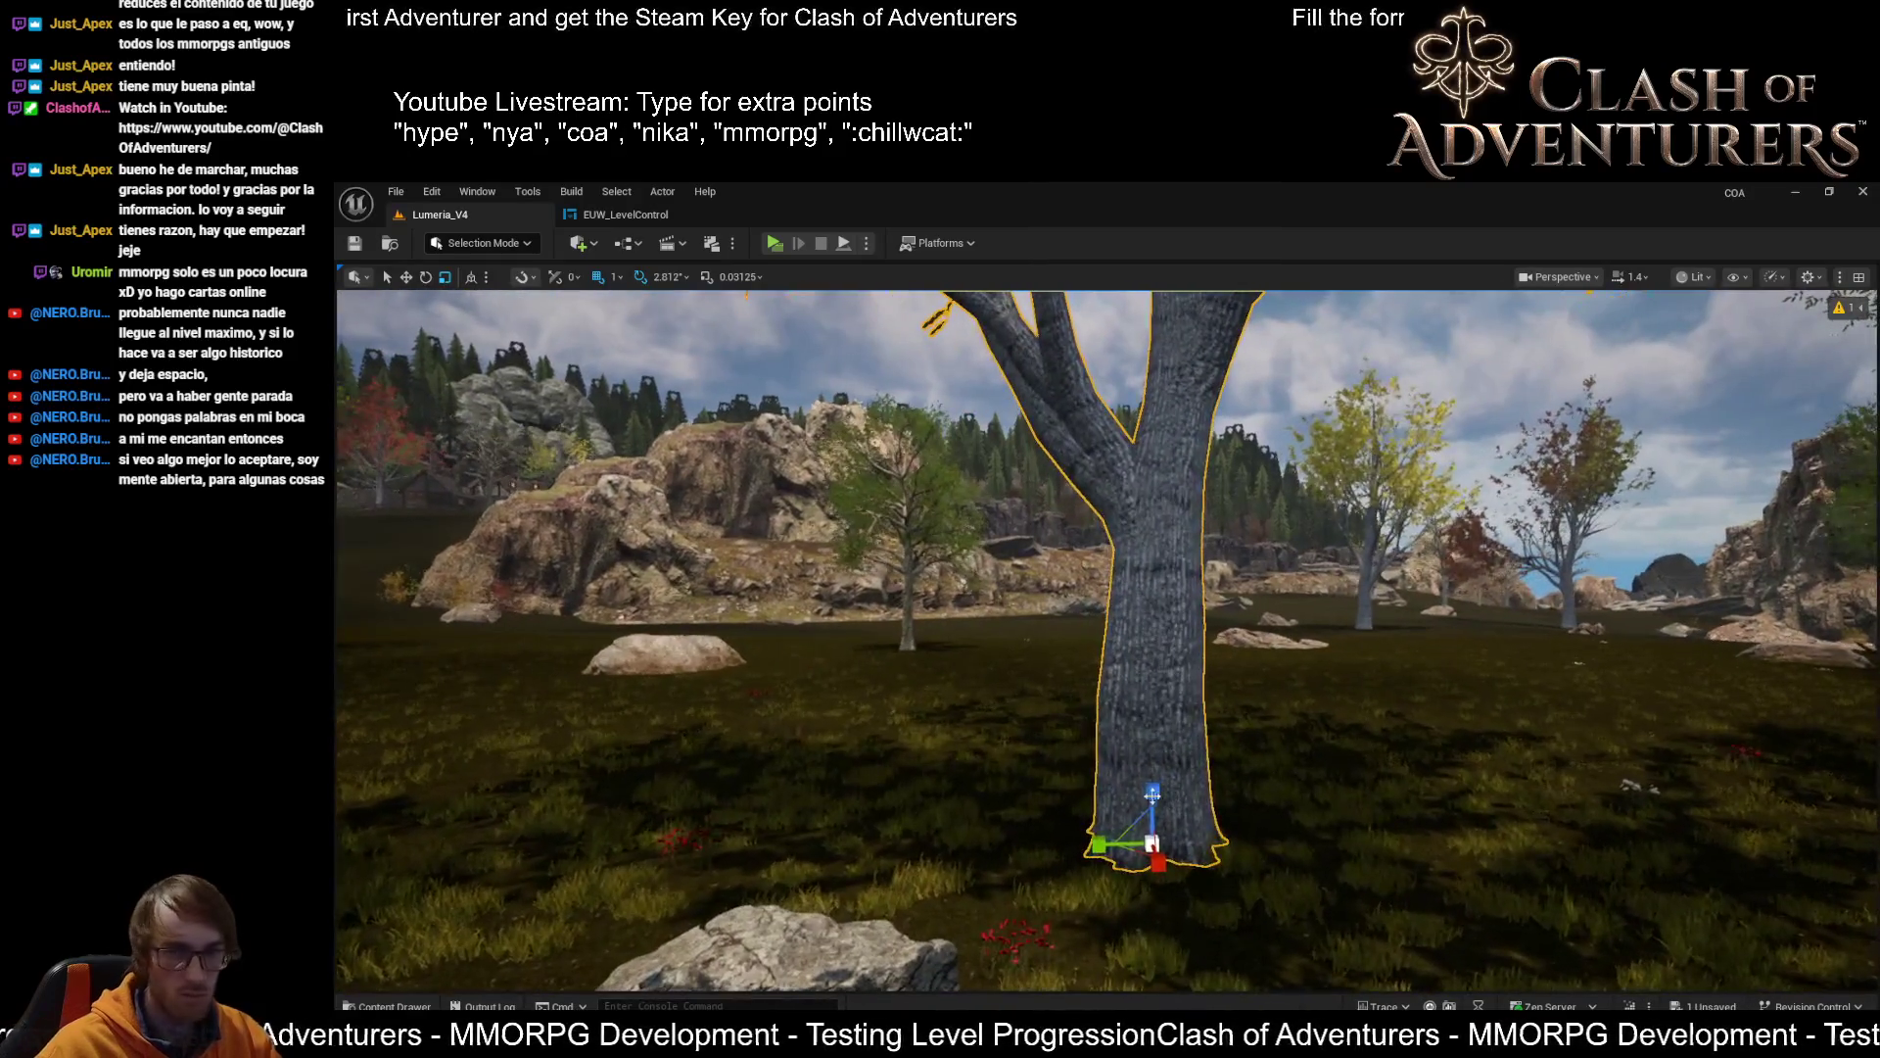
pyautogui.hotkey('ctrl', 'z')
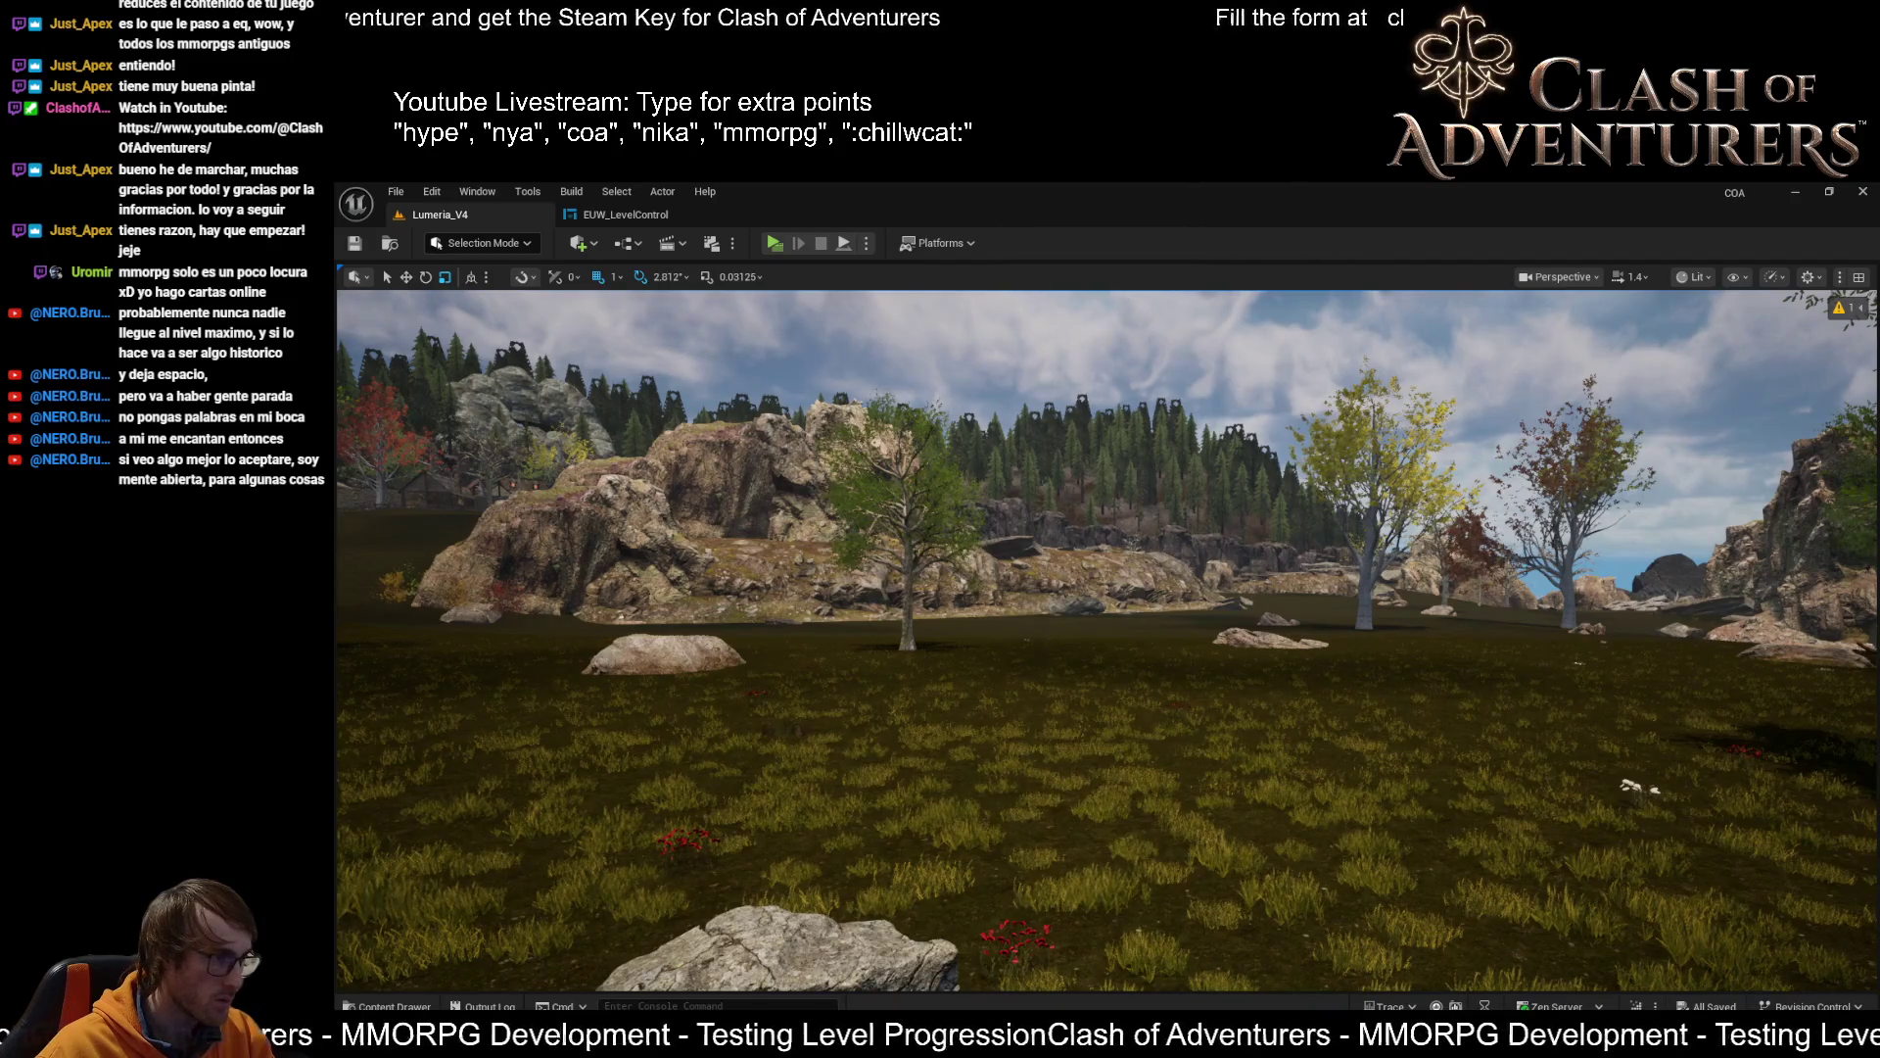
pyautogui.hotkey('ctrl', 'y')
pyautogui.hotkey('ctrl', 'y')
pyautogui.hotkey('ctrl', 'z')
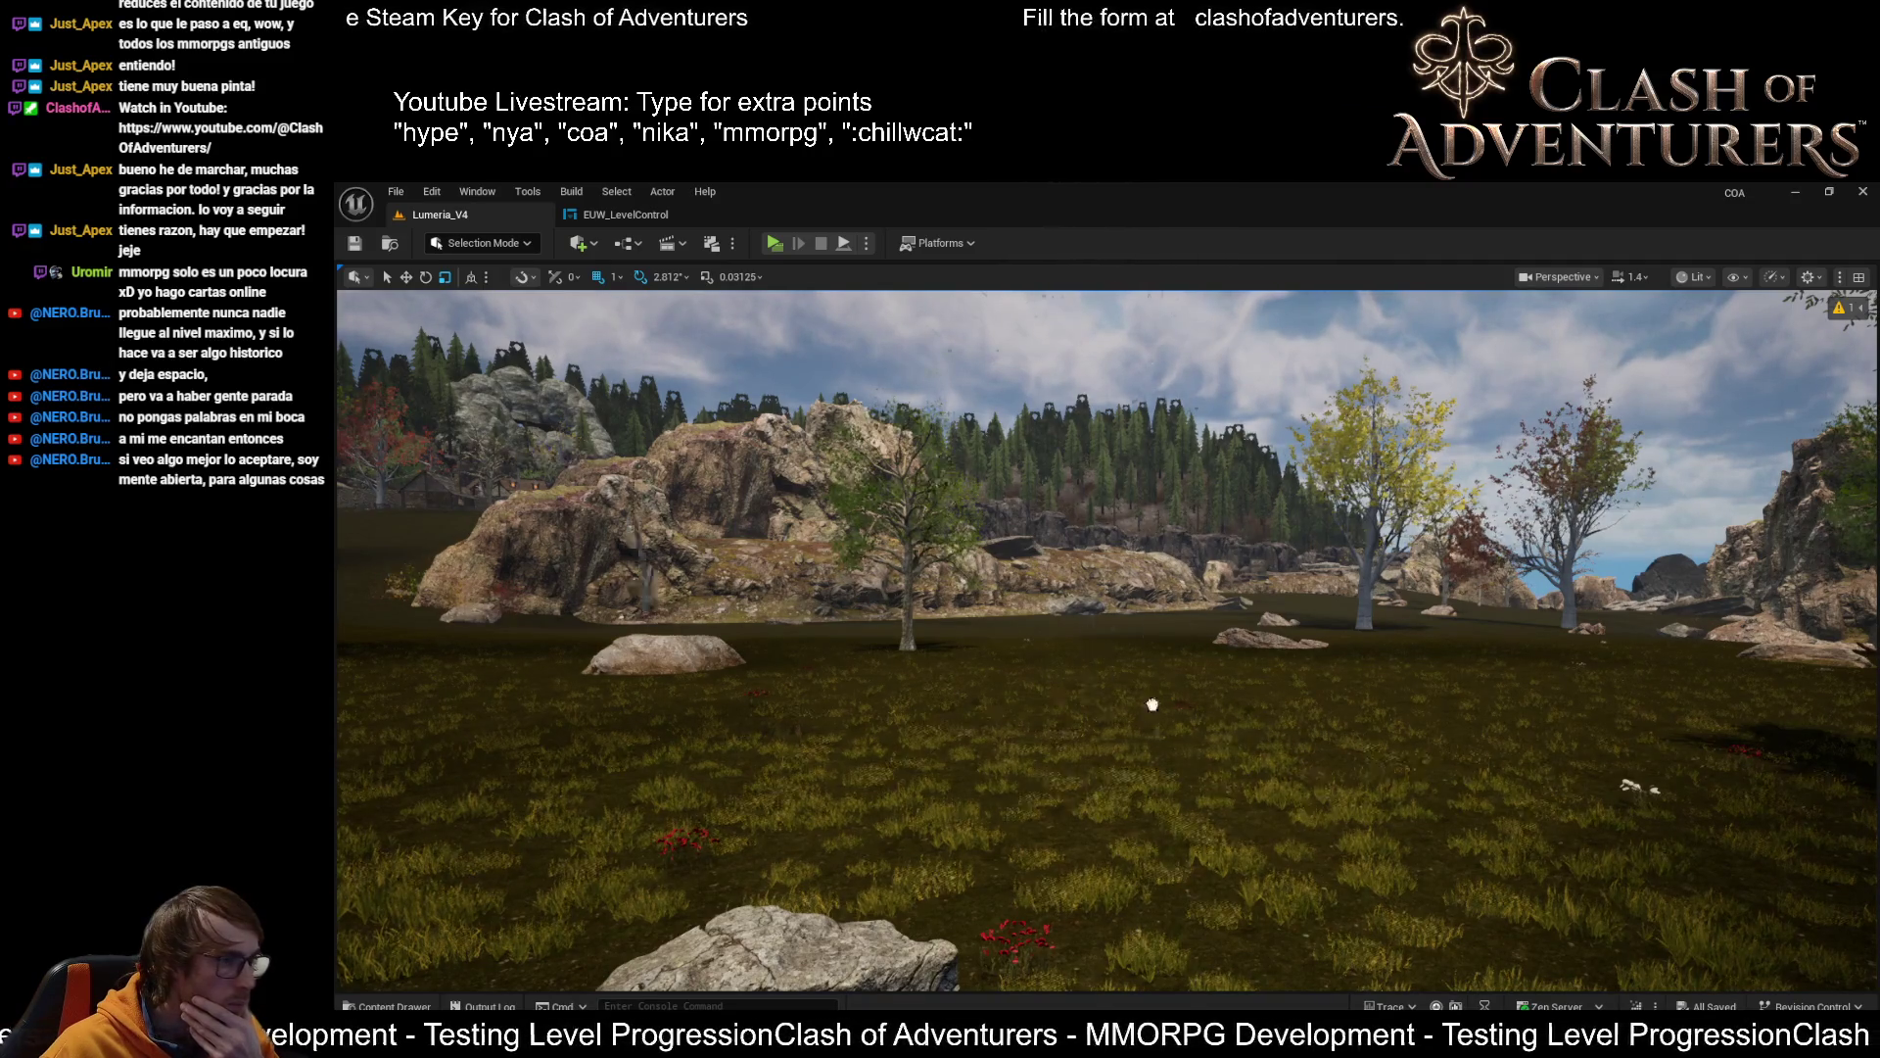
pyautogui.hotkey('ctrl', 'y')
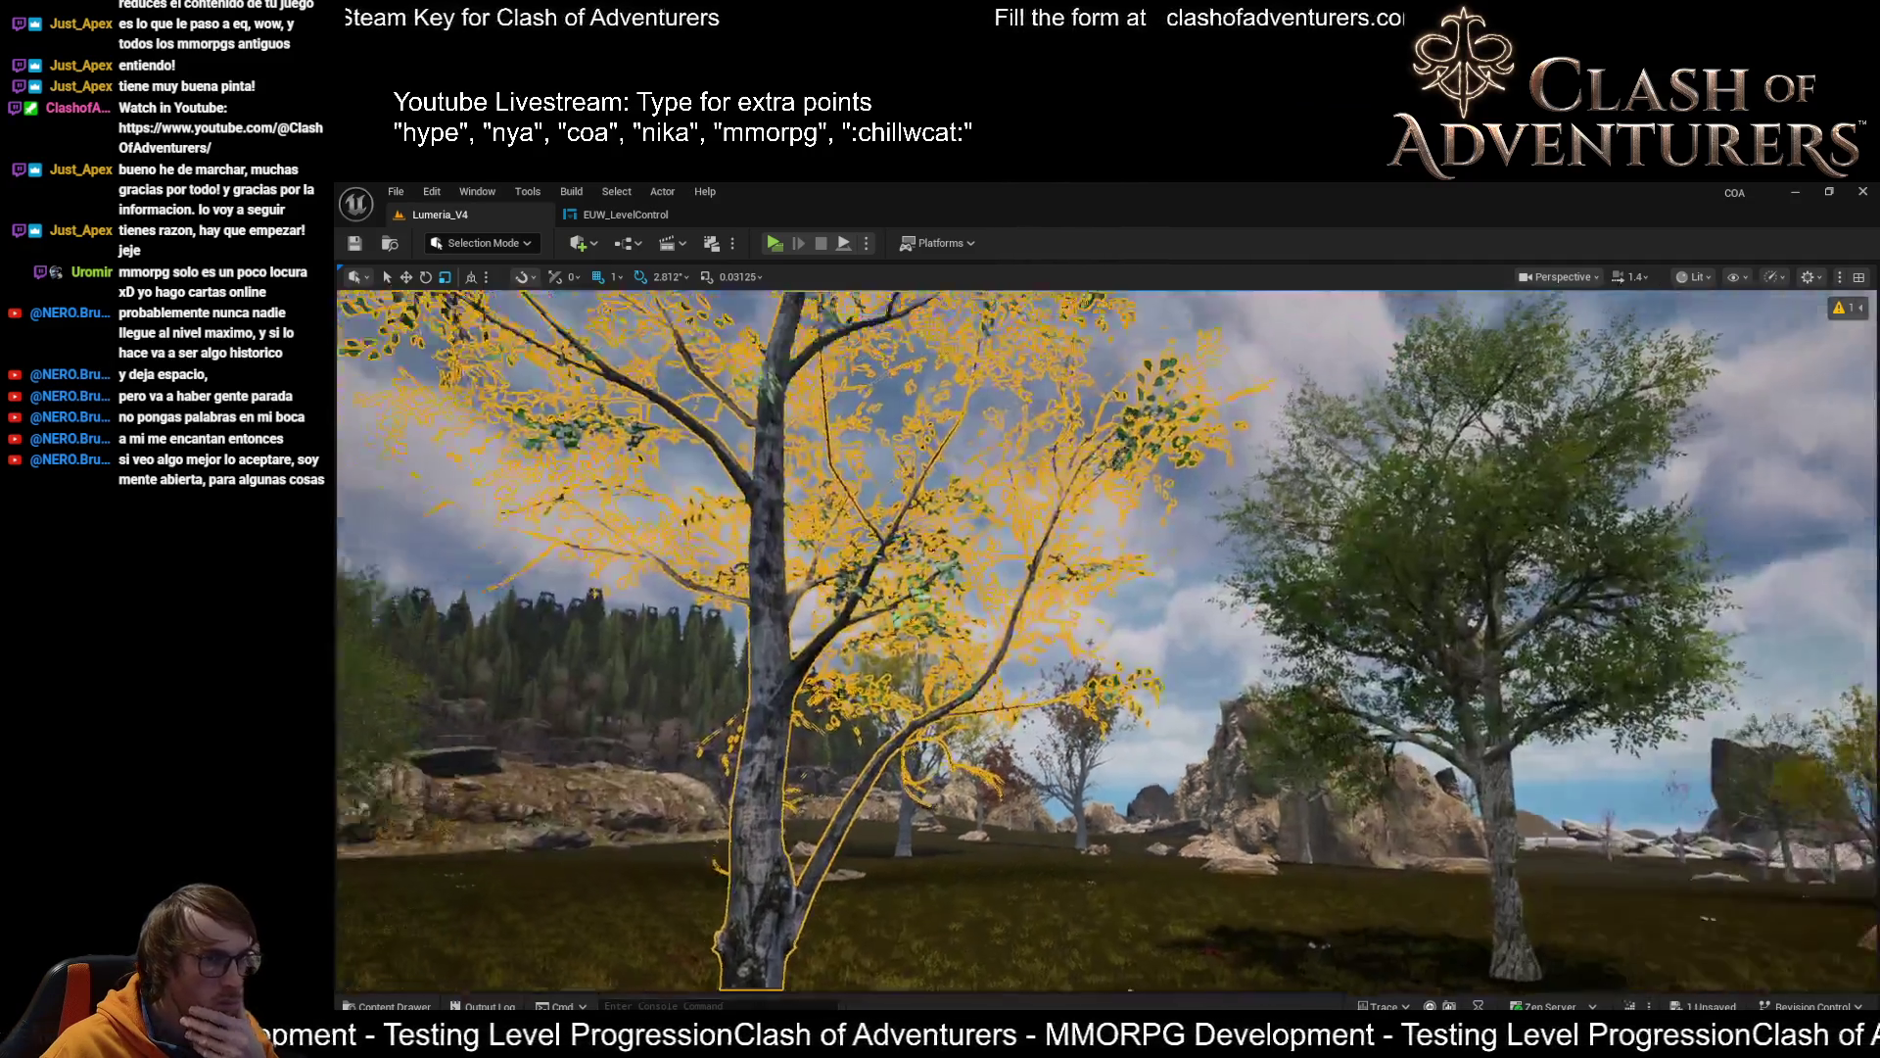
# Select the yellow-leaved tree in the grove and undo its placement
pyautogui.press('f')
pyautogui.scroll(5, 1108, 639)
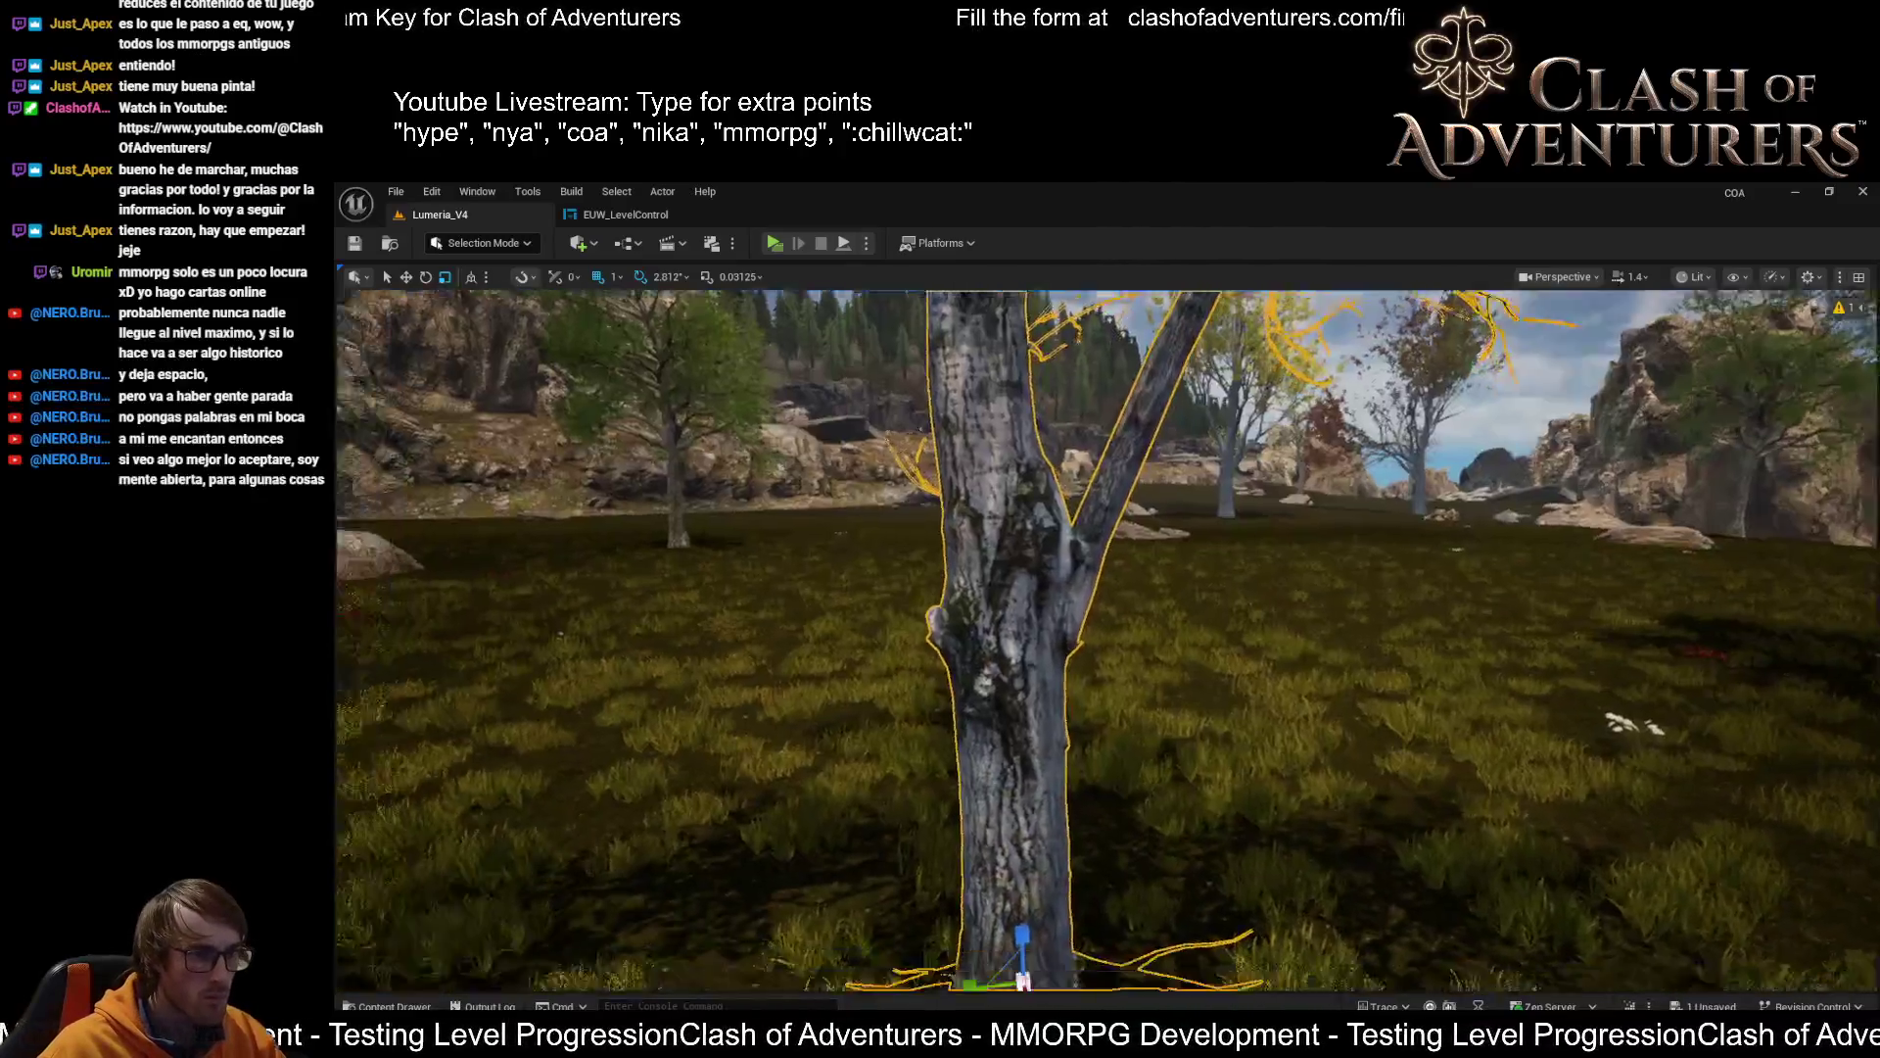
pyautogui.moveTo(1108, 639)
pyautogui.mouseDown()
pyautogui.moveTo(1165, 617)
pyautogui.moveTo(1146, 666)
pyautogui.moveTo(1097, 588)
pyautogui.moveTo(881, 666)
pyautogui.moveTo(747, 685)
pyautogui.moveTo(890, 684)
pyautogui.moveTo(929, 809)
pyautogui.moveTo(1062, 785)
pyautogui.mouseUp()
pyautogui.click(1143, 776)
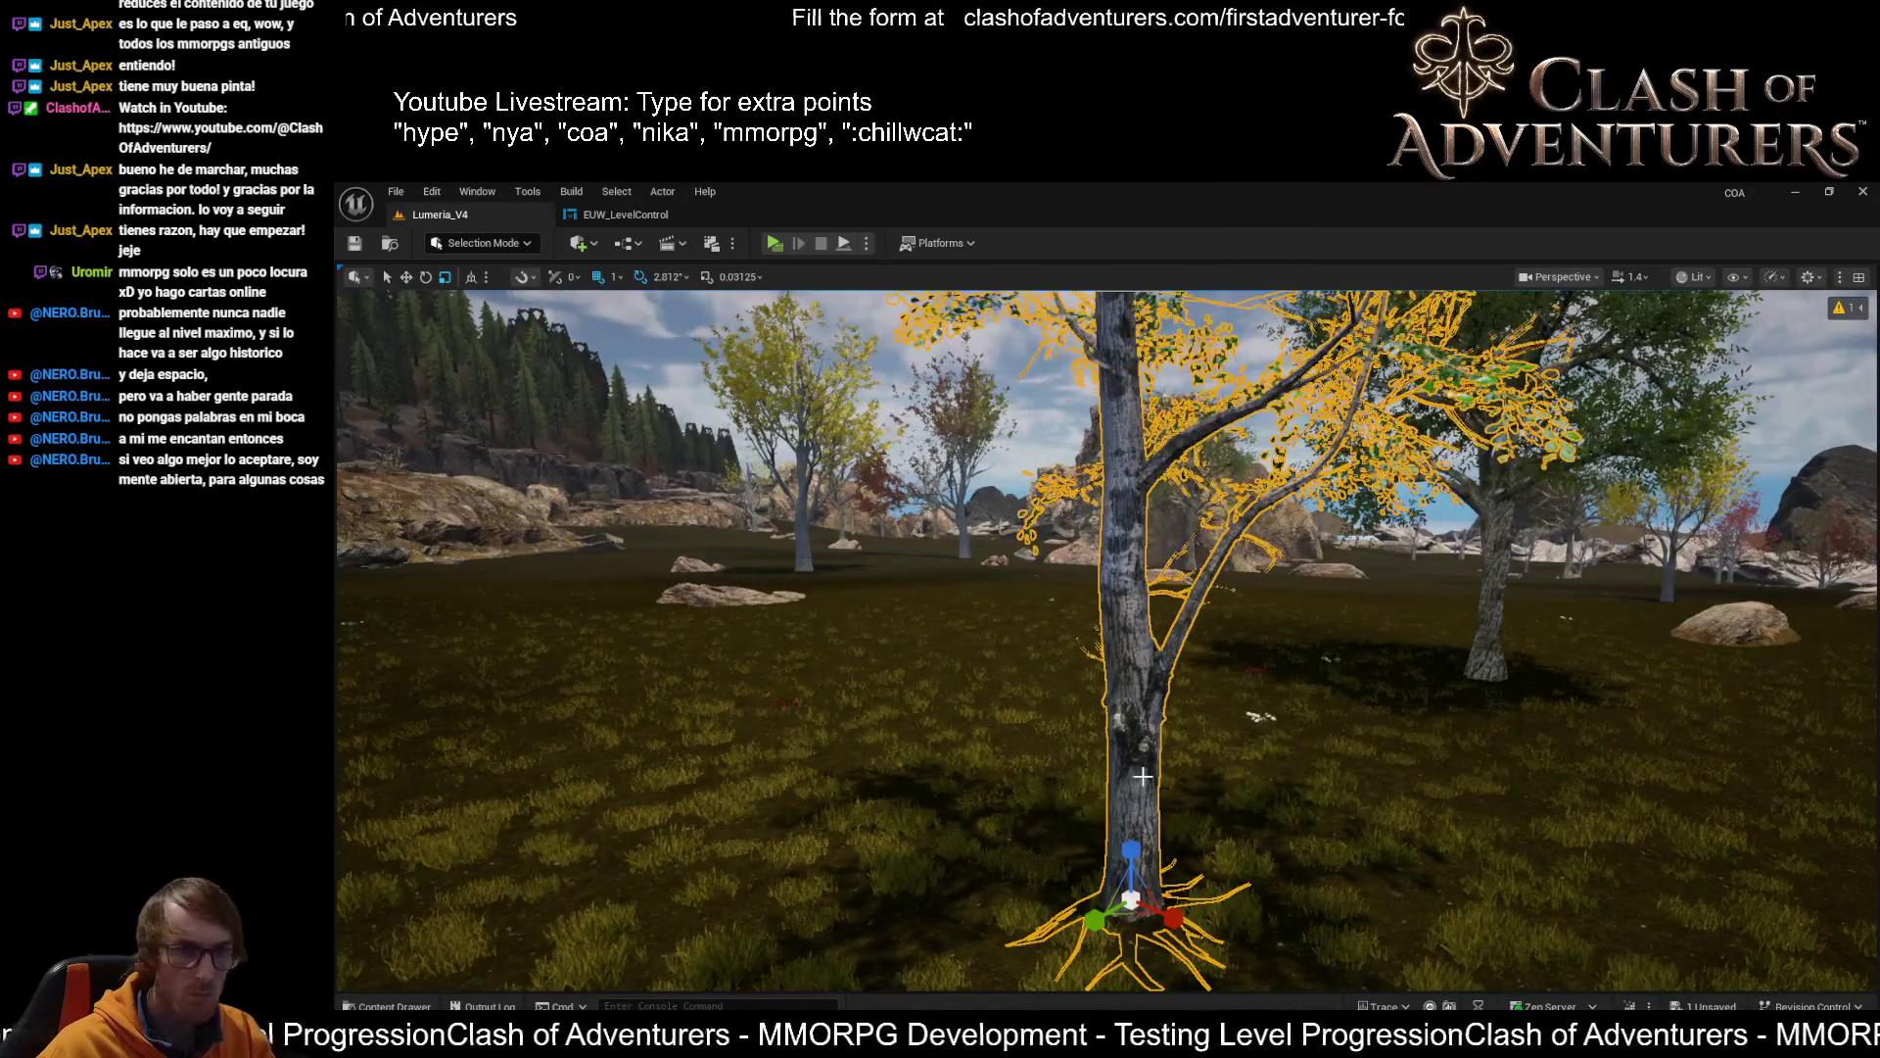
pyautogui.hotkey('ctrl', 'z')
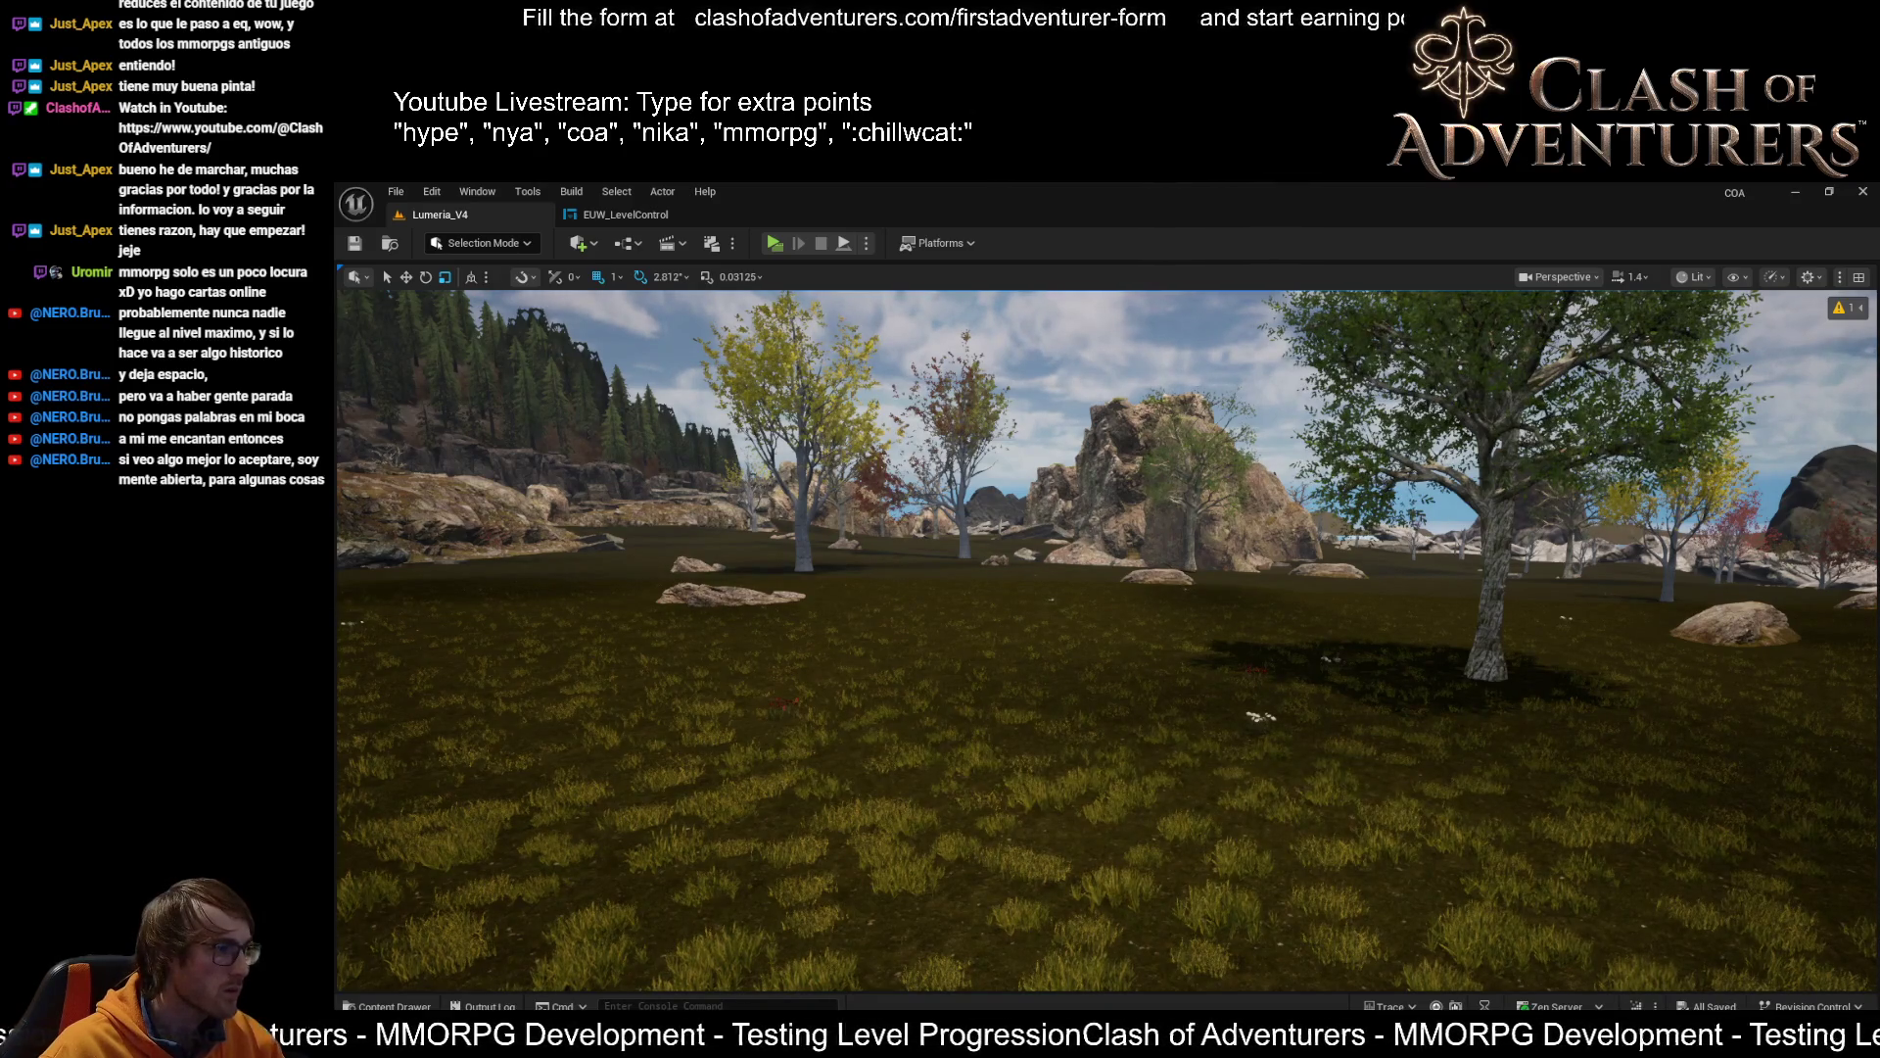
pyautogui.moveTo(884, 668); pyautogui.dragTo(996, 657)
# Launch the Epic Games Launcher by searching 'ep' in the Start menu
pyautogui.press('super')
pyautogui.write('epi')
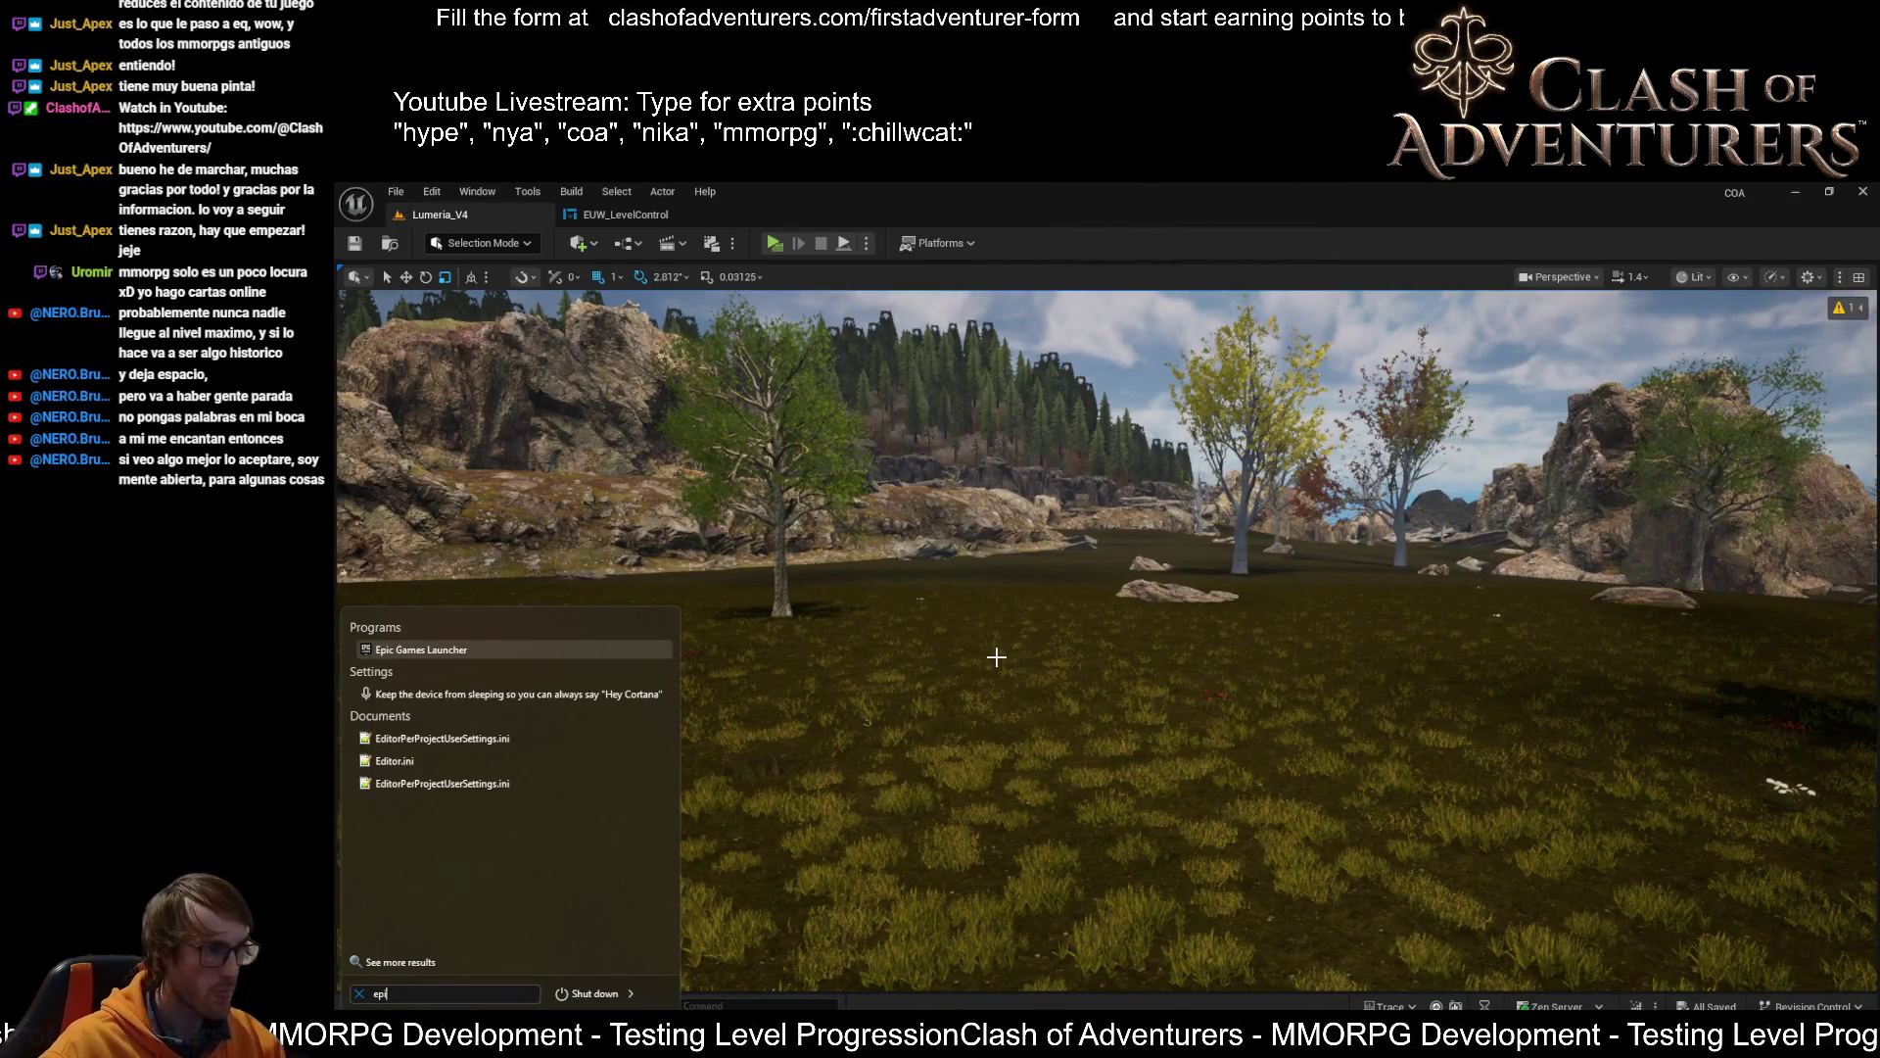
pyautogui.press('Return')
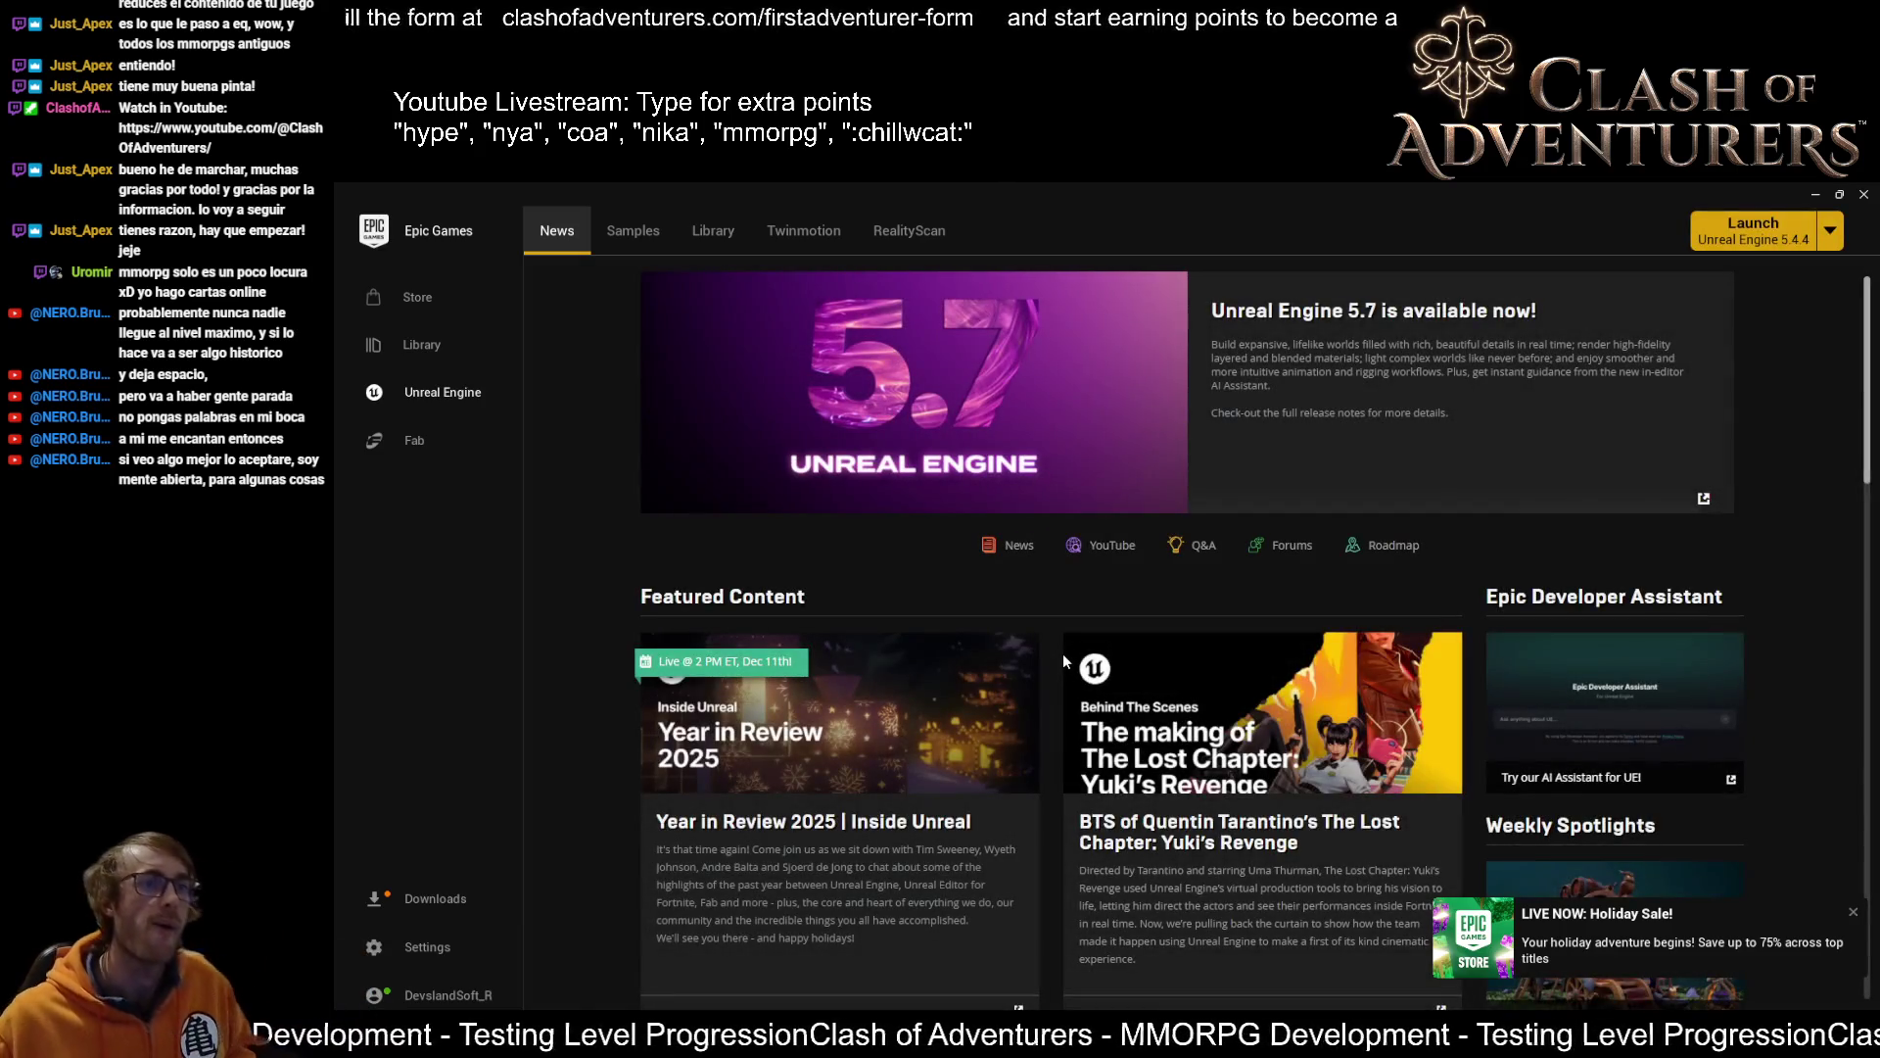
# Open the free Hogwarts Legacy offer from the Epic Store front page
pyautogui.click(466, 300)
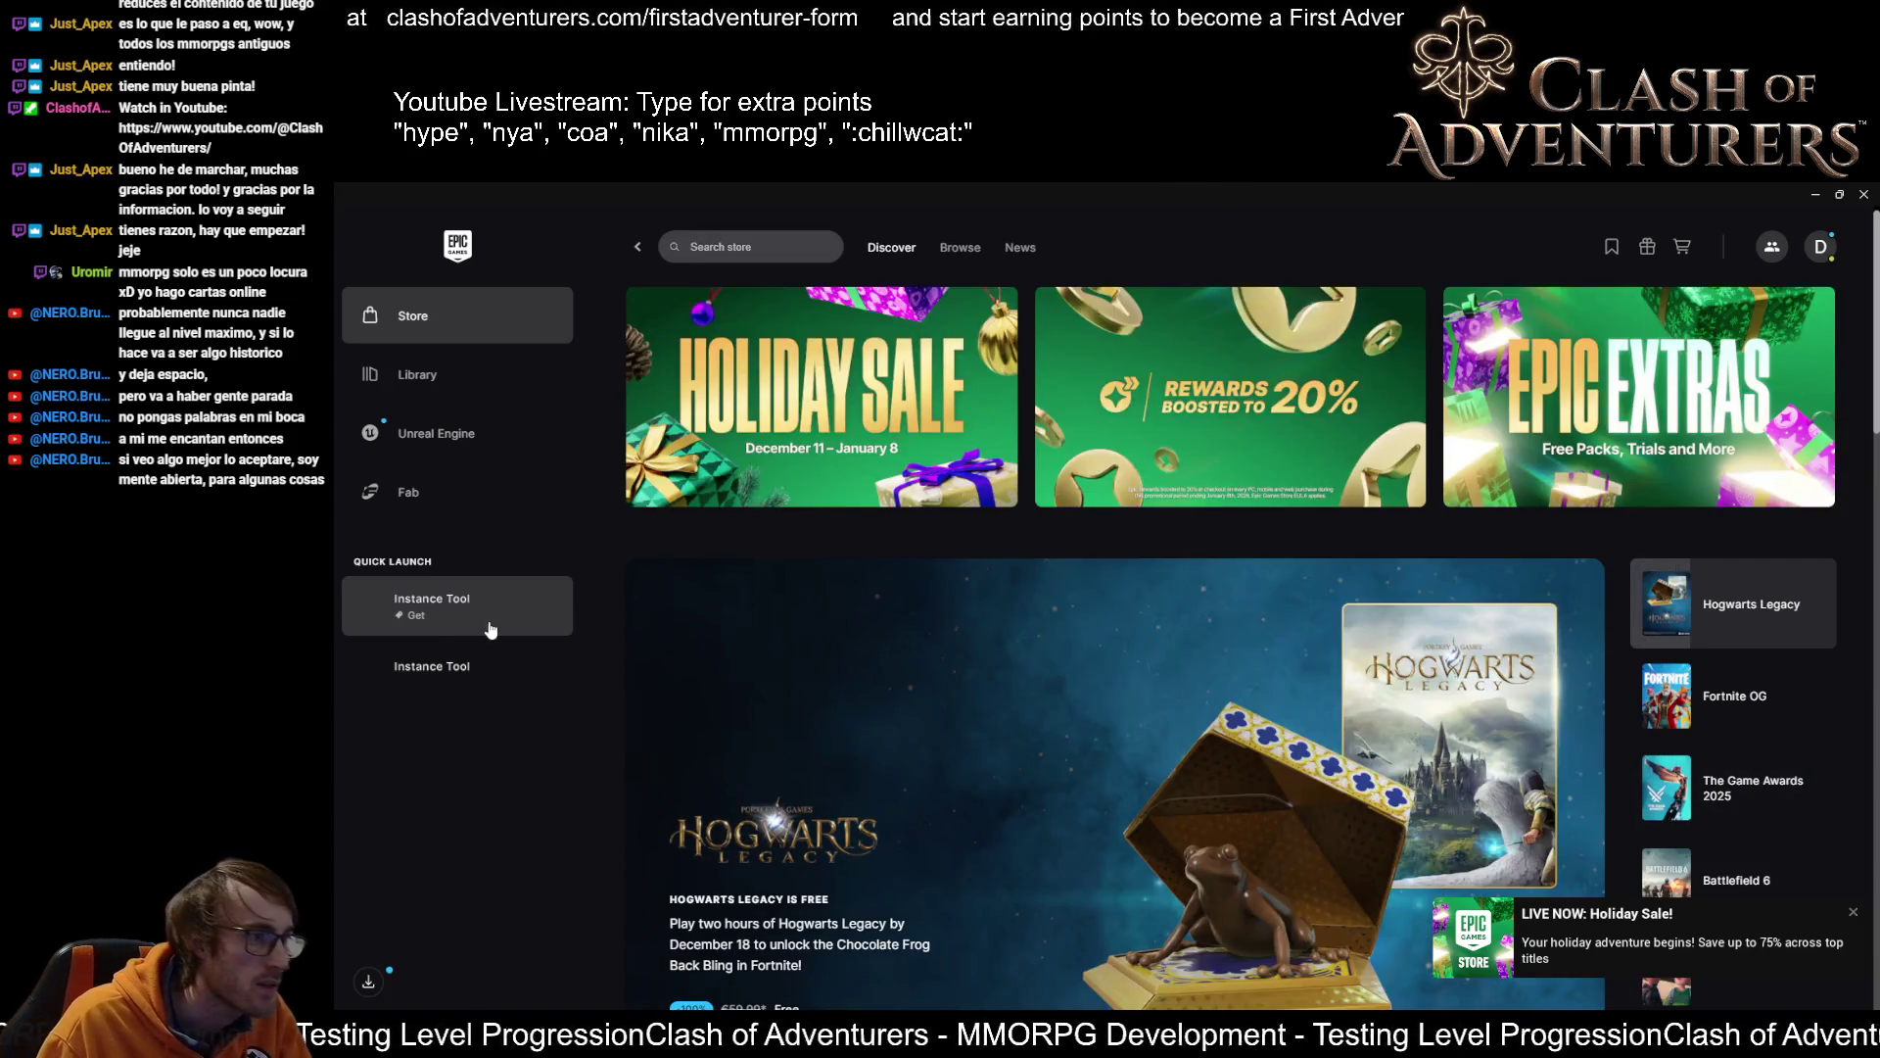
pyautogui.click(488, 370)
pyautogui.click(434, 333)
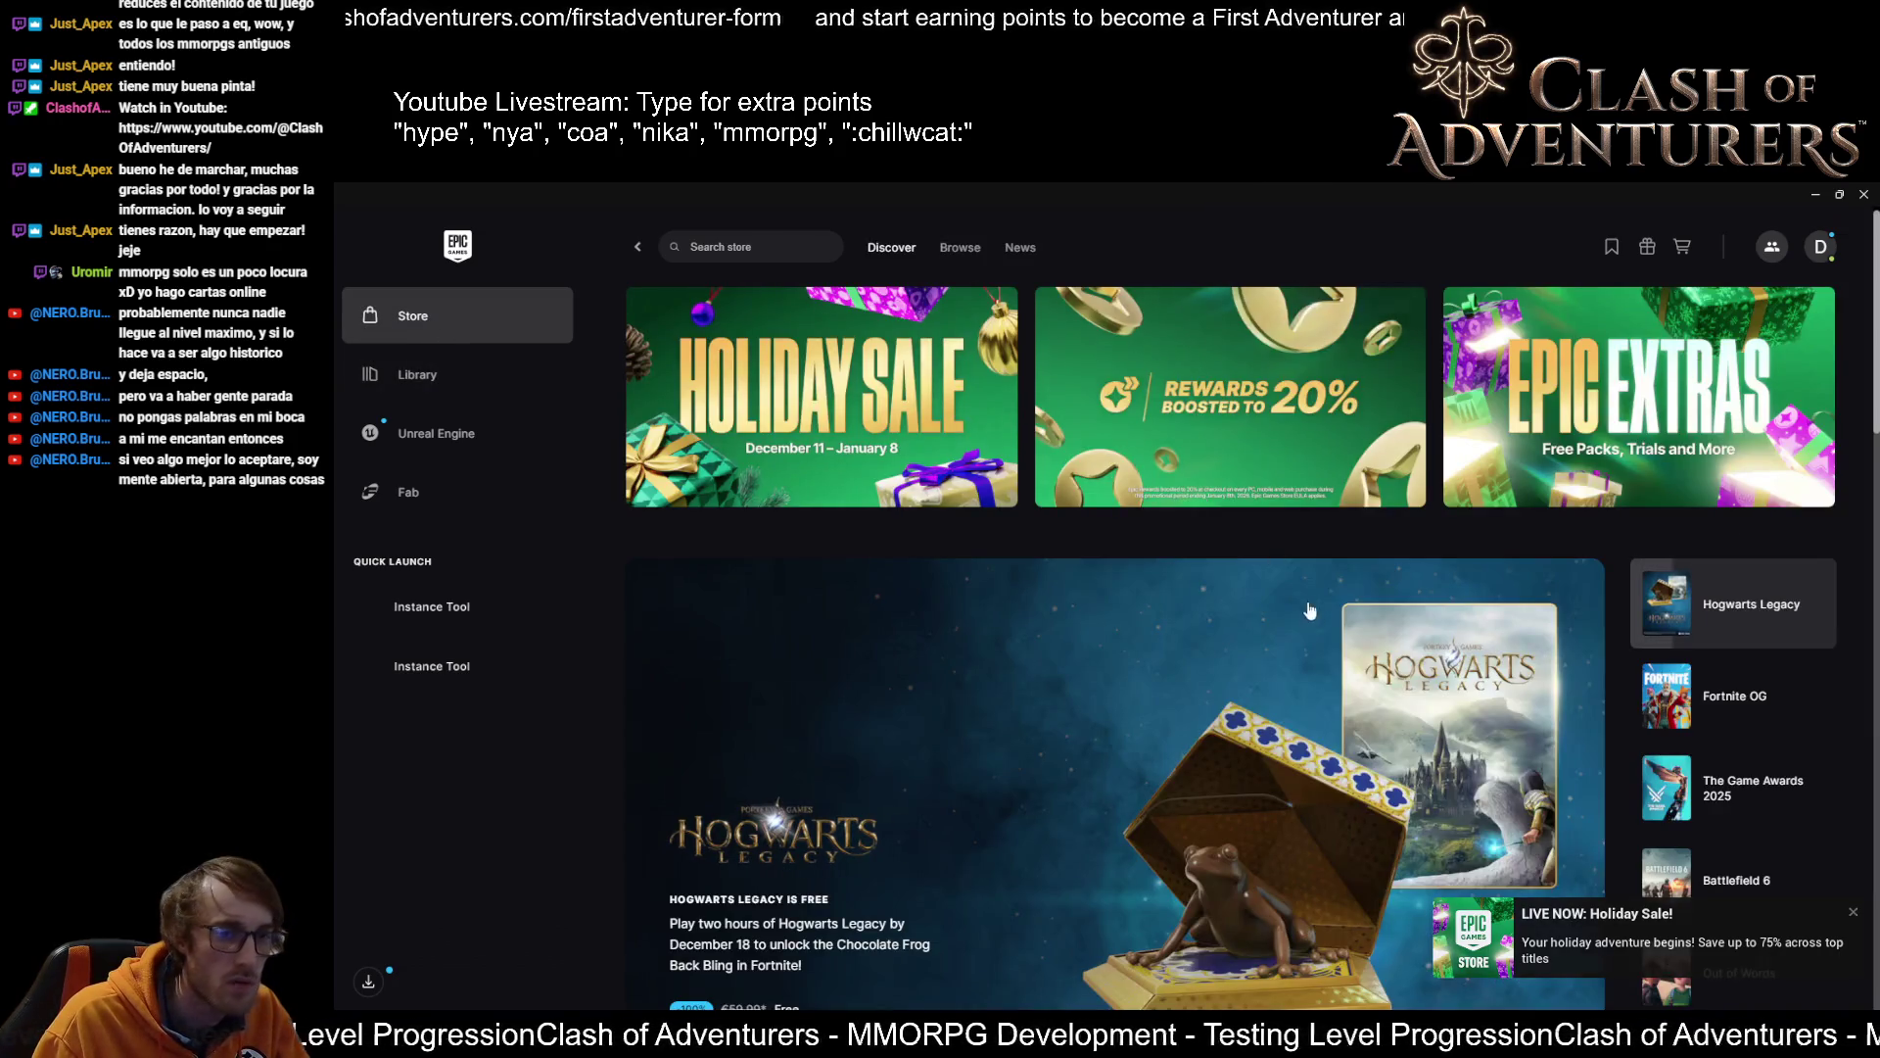
pyautogui.scroll(-2, 754, 881)
pyautogui.click(761, 897)
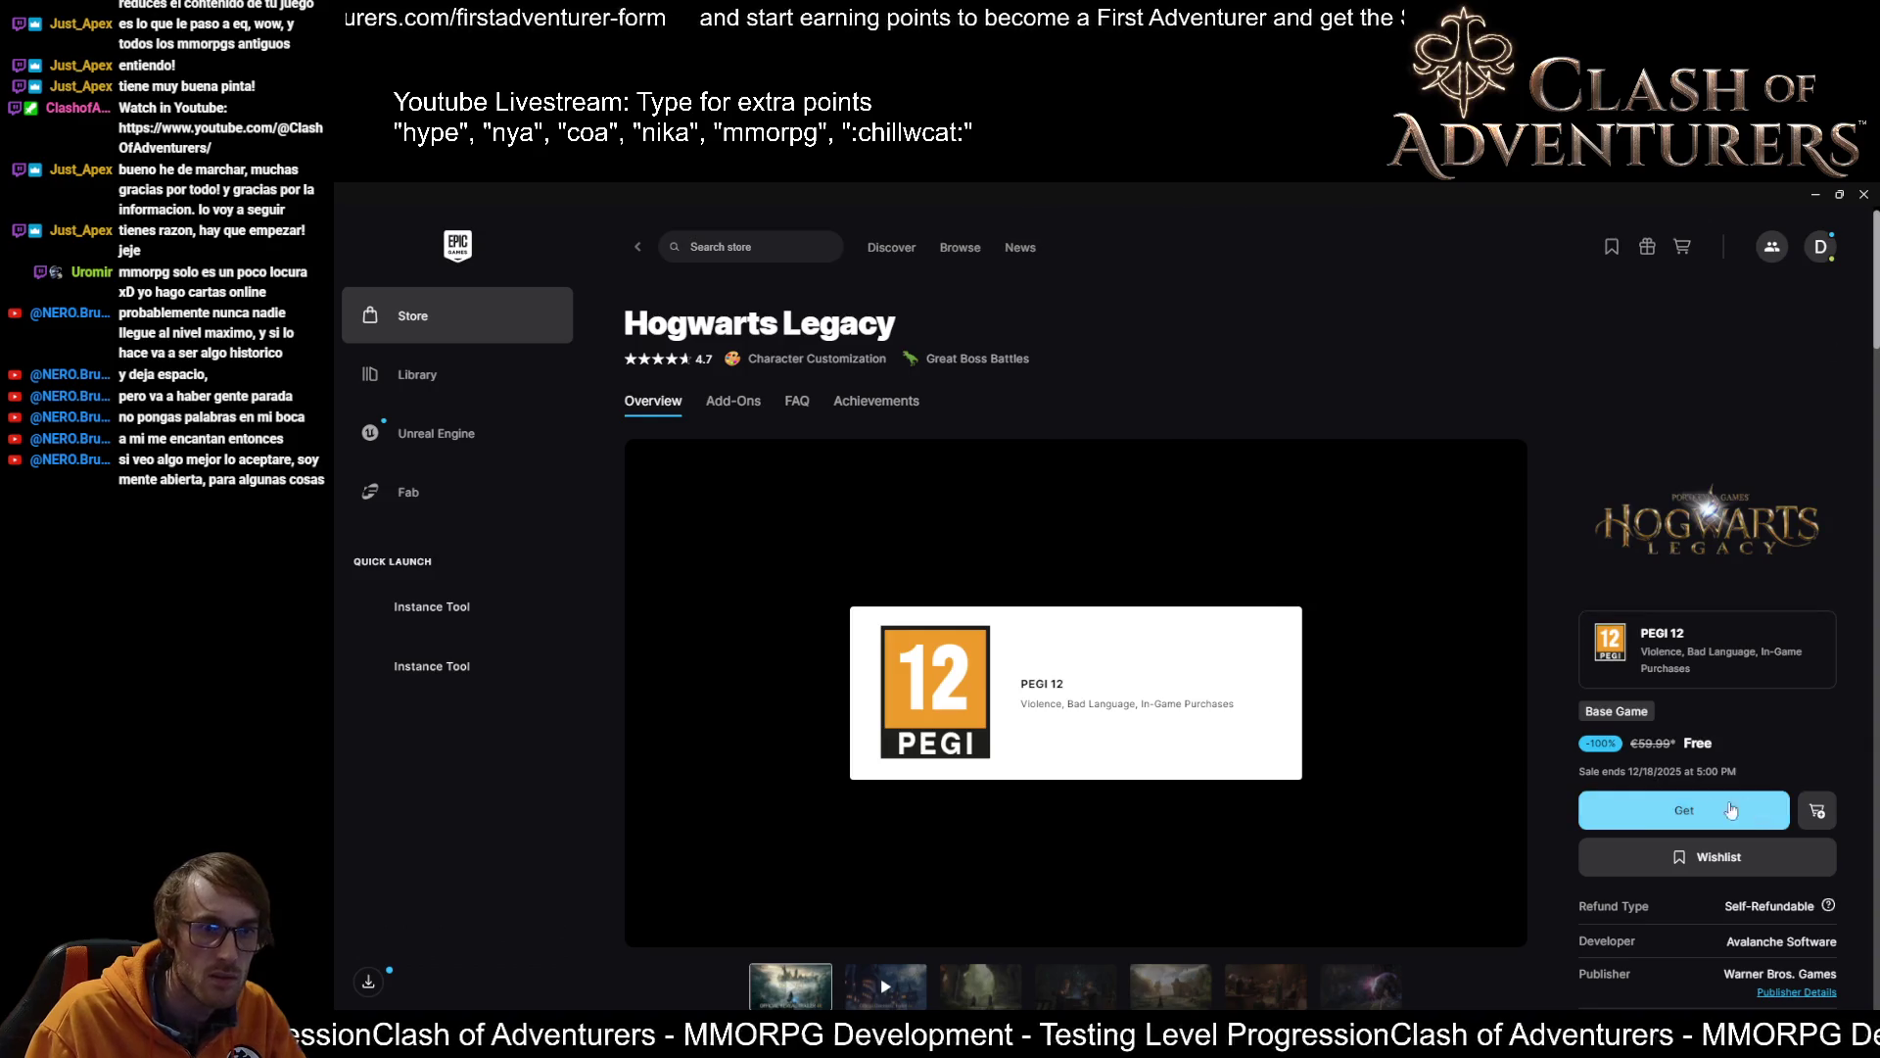
# Get the game, agree to share contact details, place the €0.00 order and accept the terms
pyautogui.click(1680, 813)
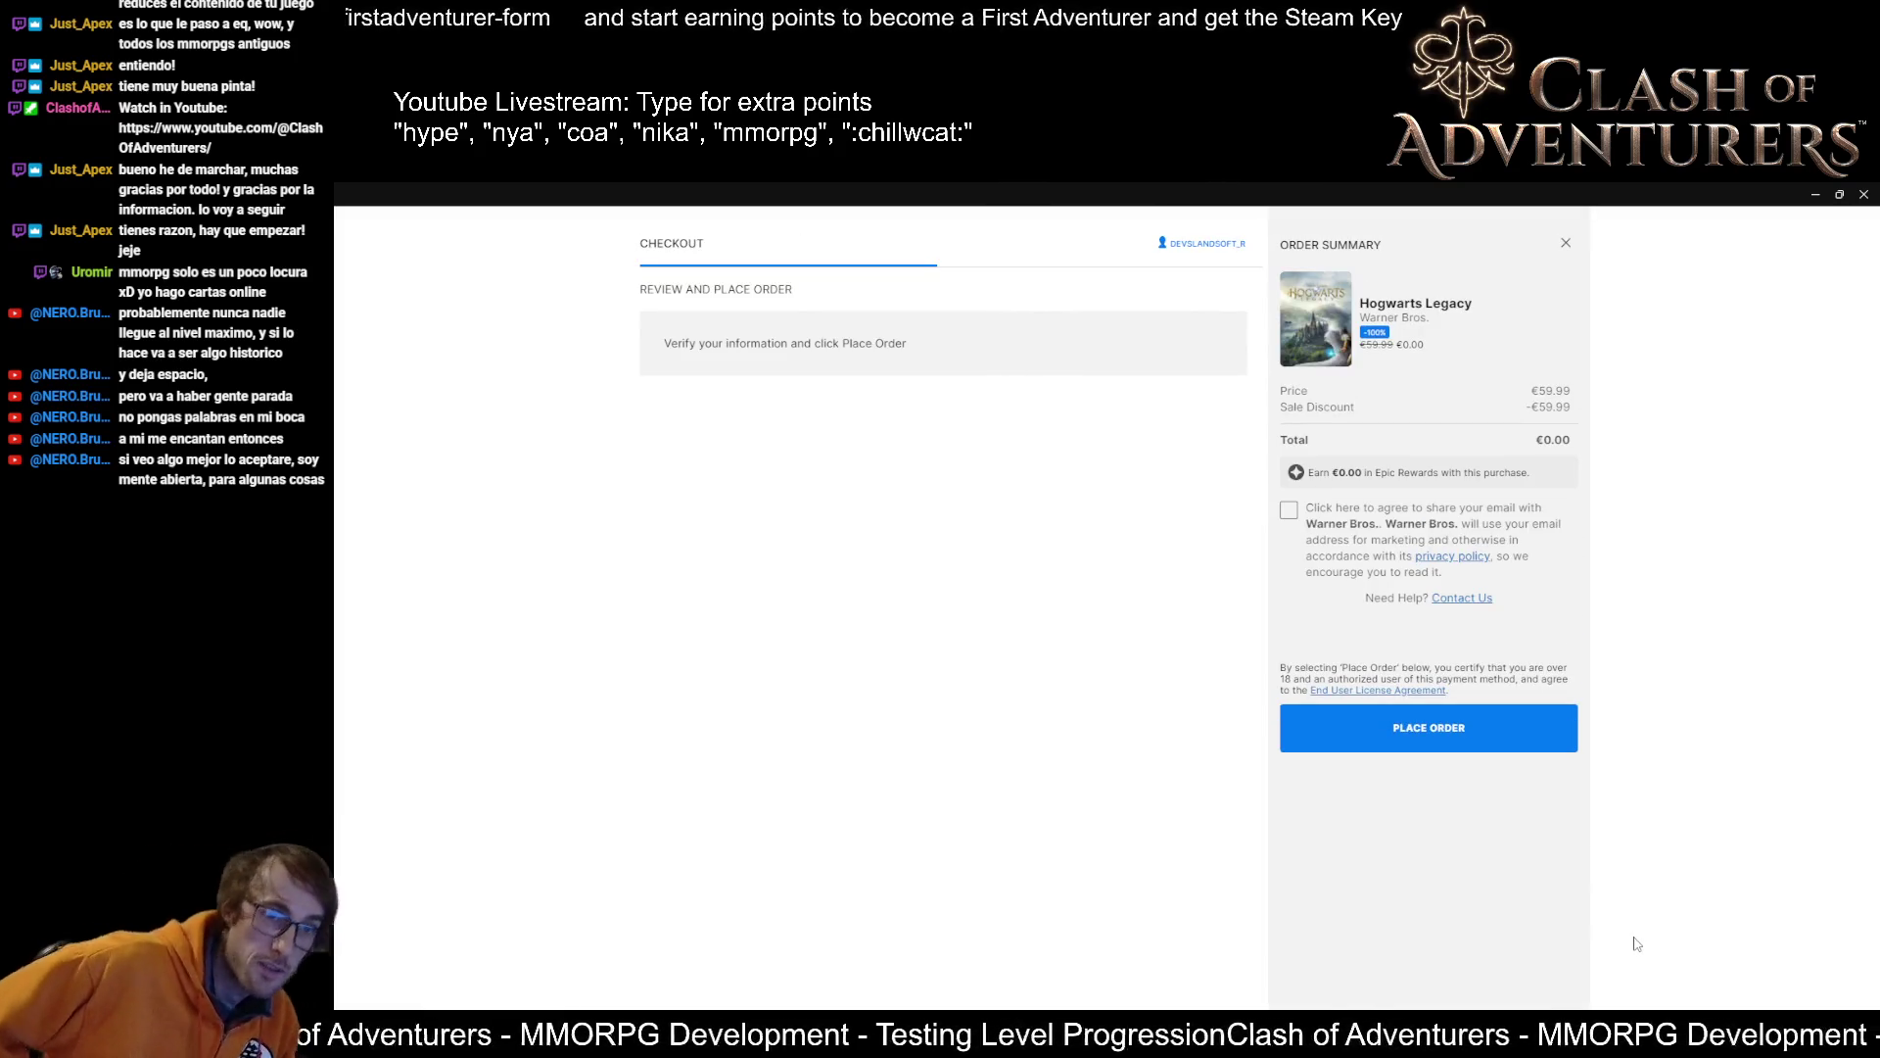
pyautogui.click(1289, 510)
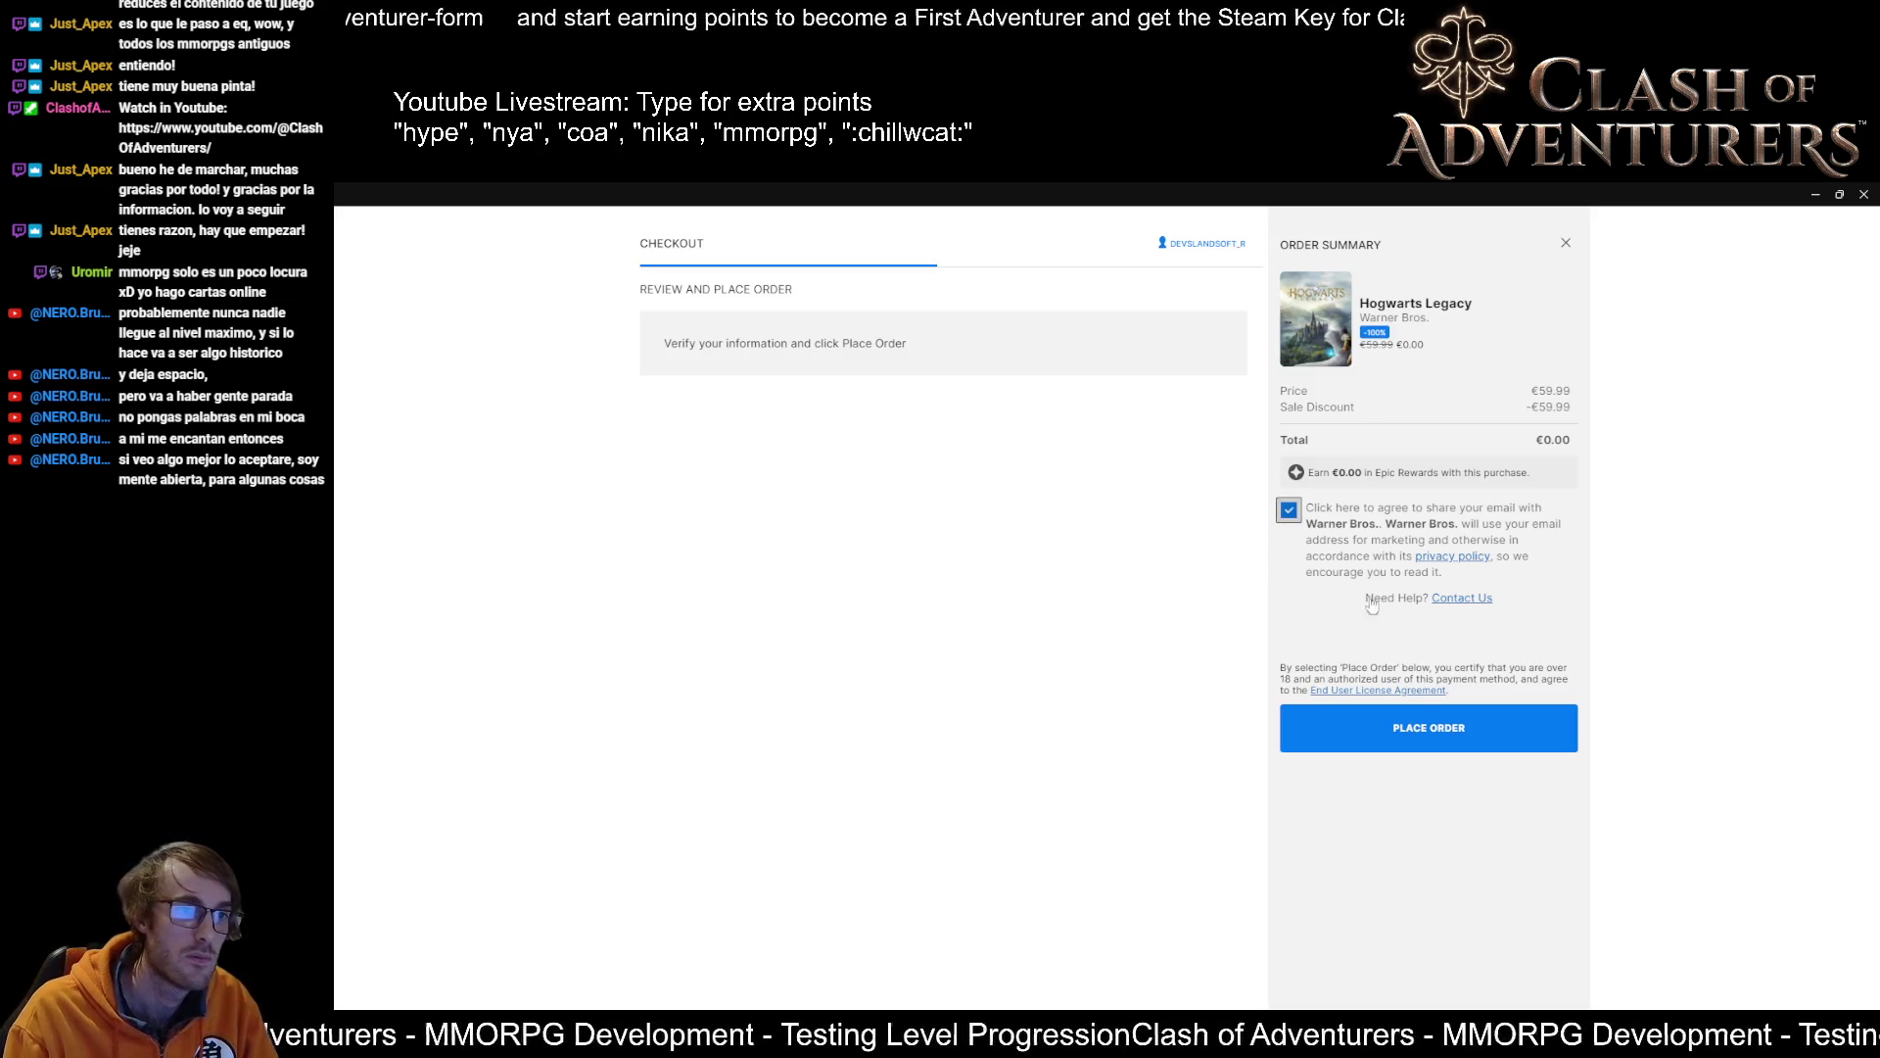
pyautogui.click(1514, 742)
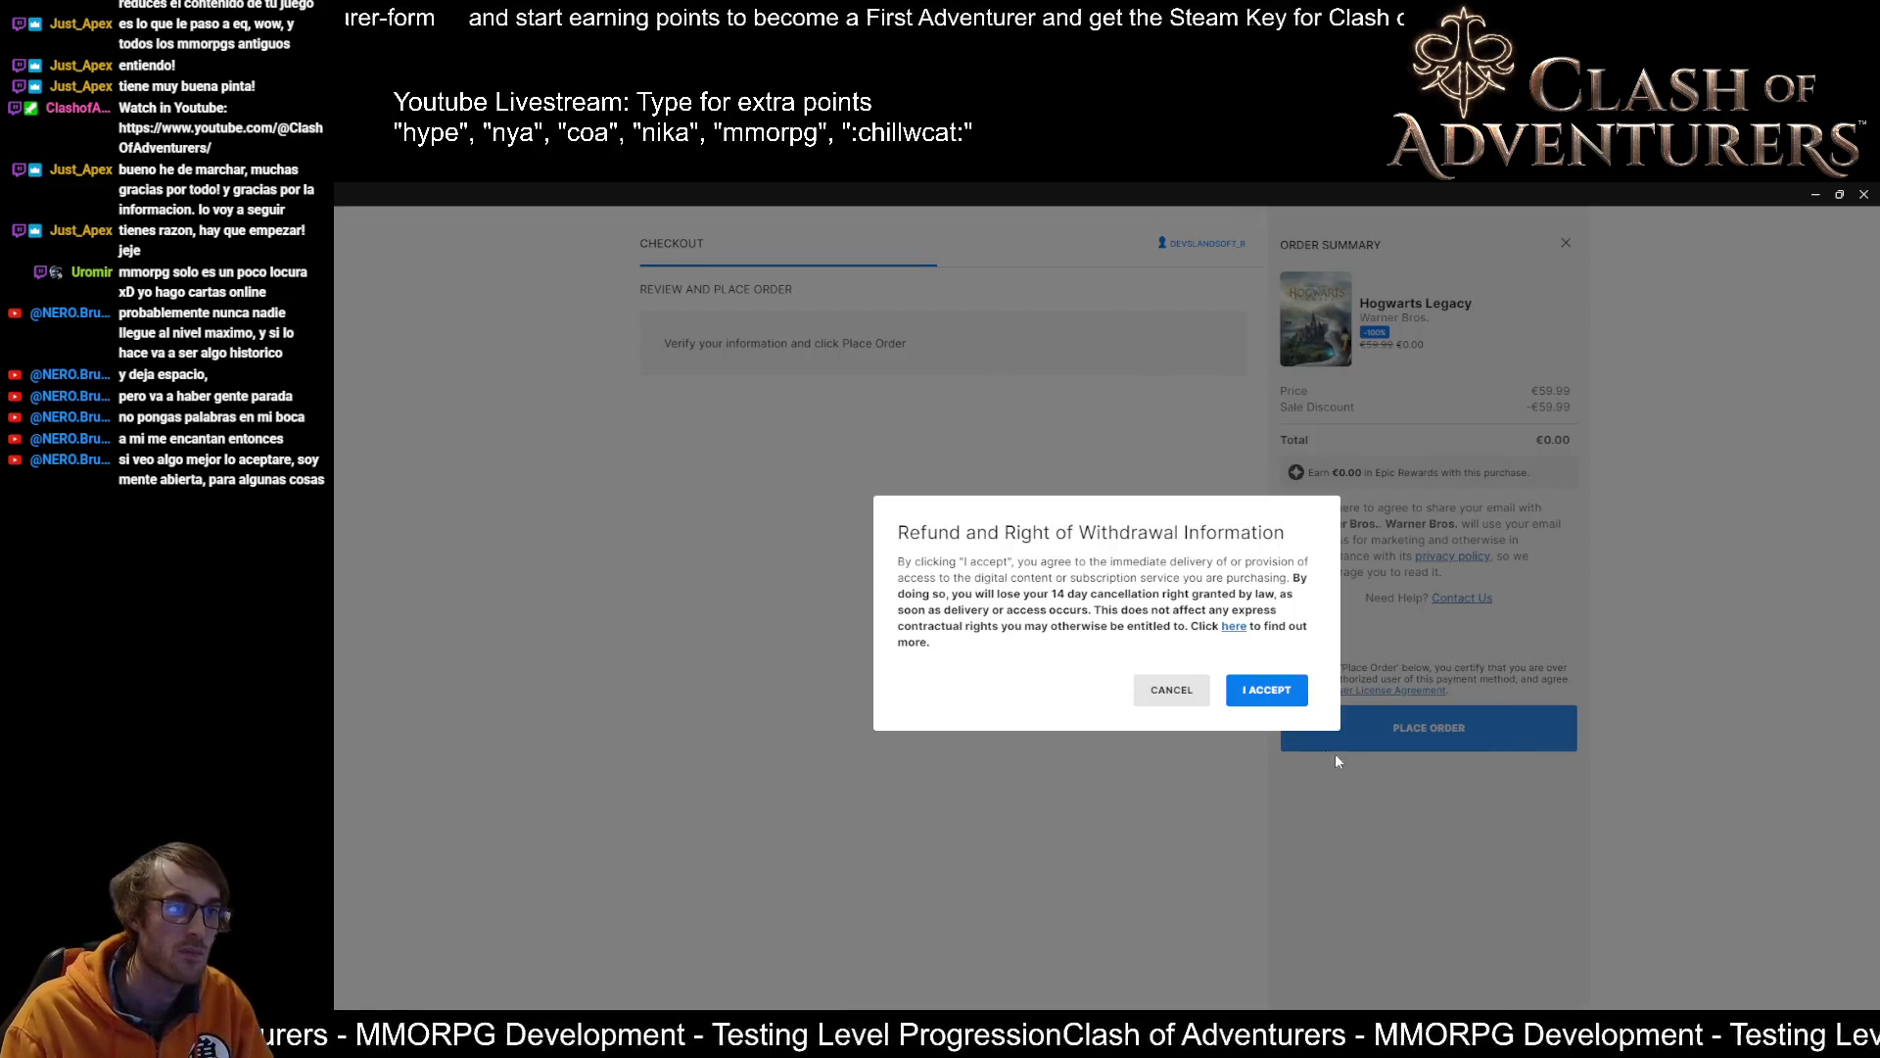
pyautogui.click(1266, 689)
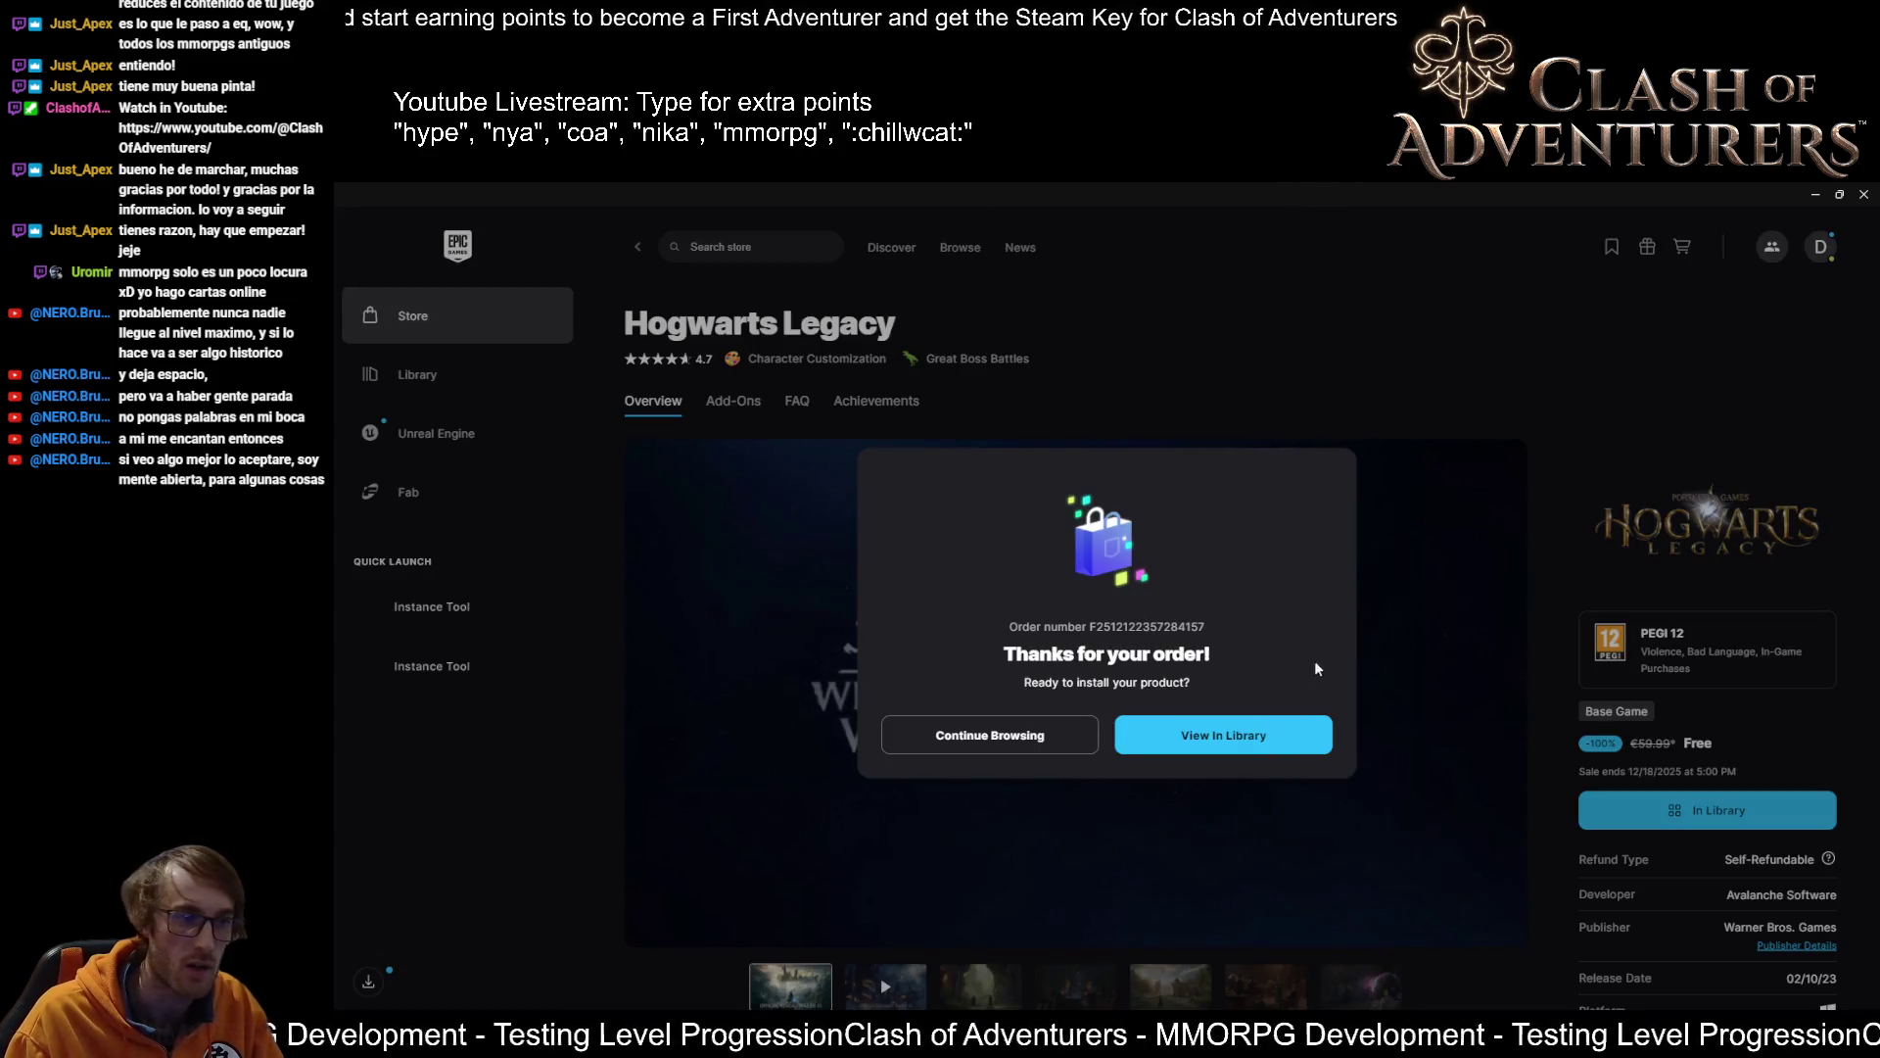
# Close the order confirmation with Continue Browsing and sign out of the Epic account
pyautogui.click(1083, 754)
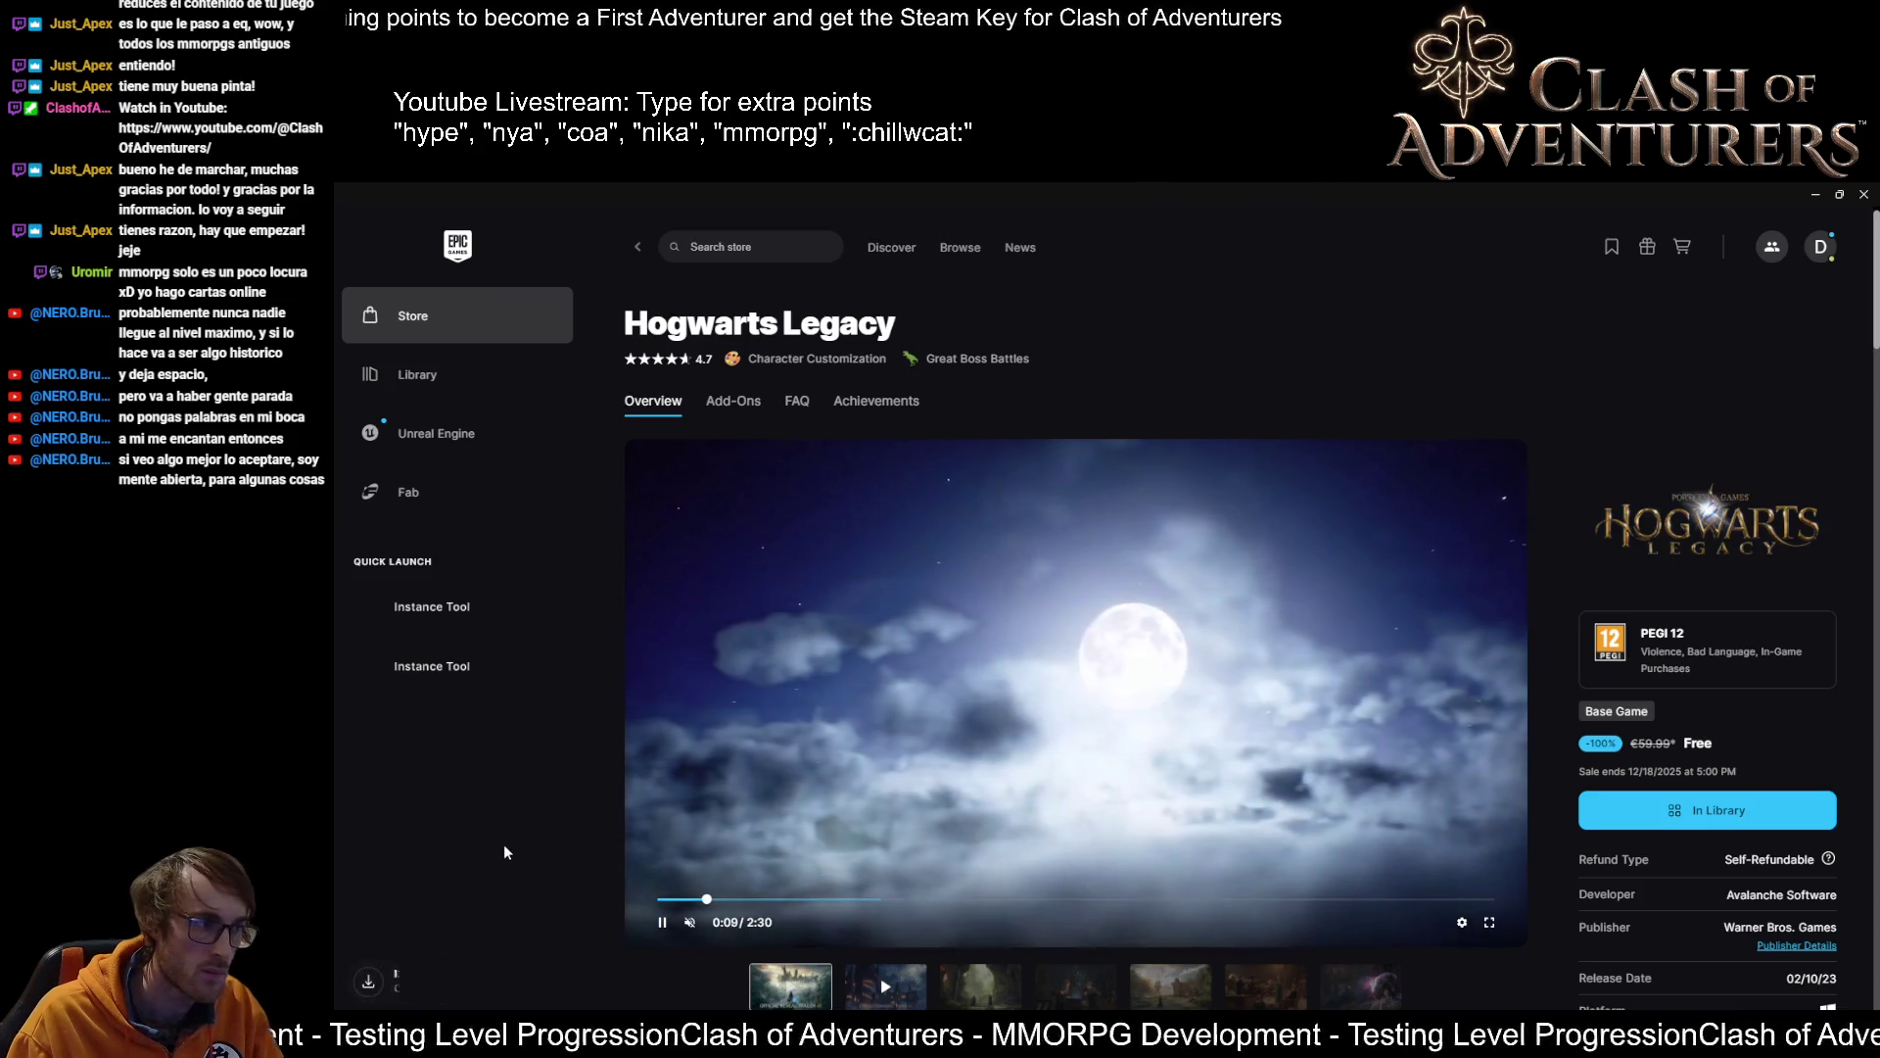
pyautogui.click(1821, 246)
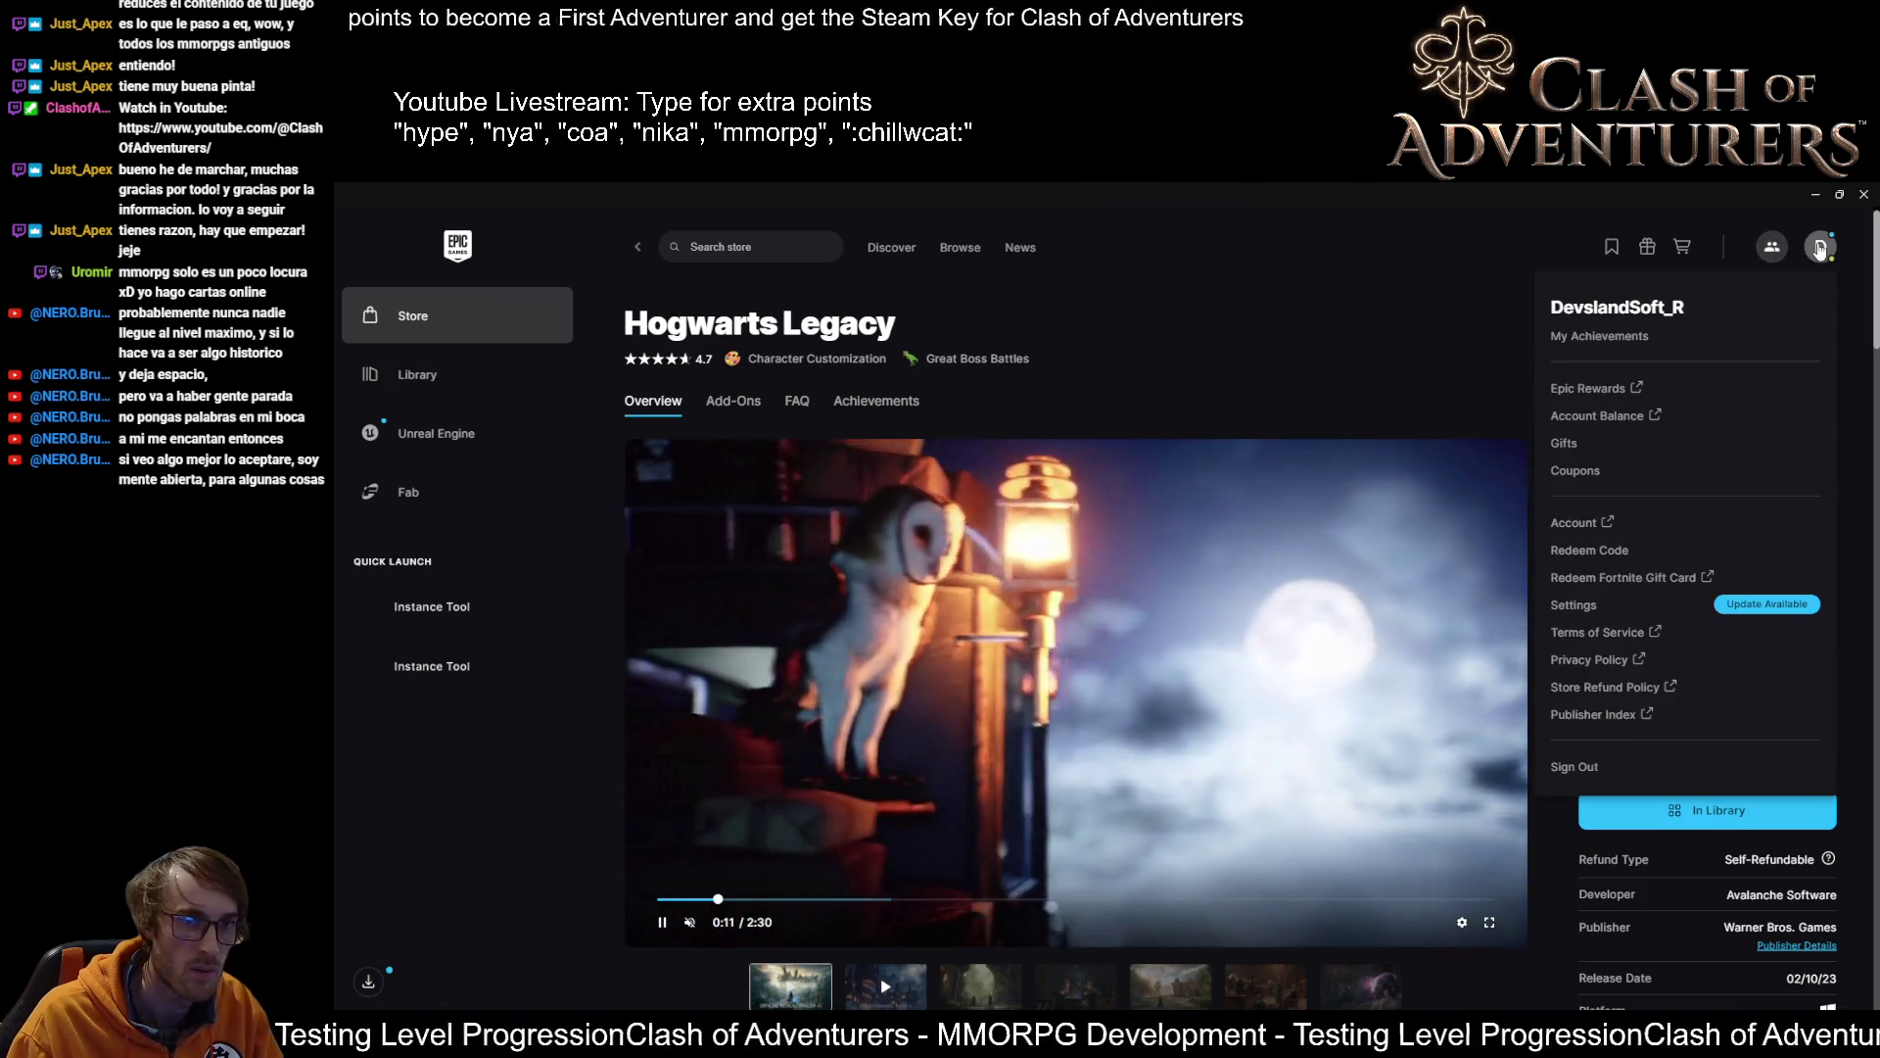
pyautogui.click(1575, 768)
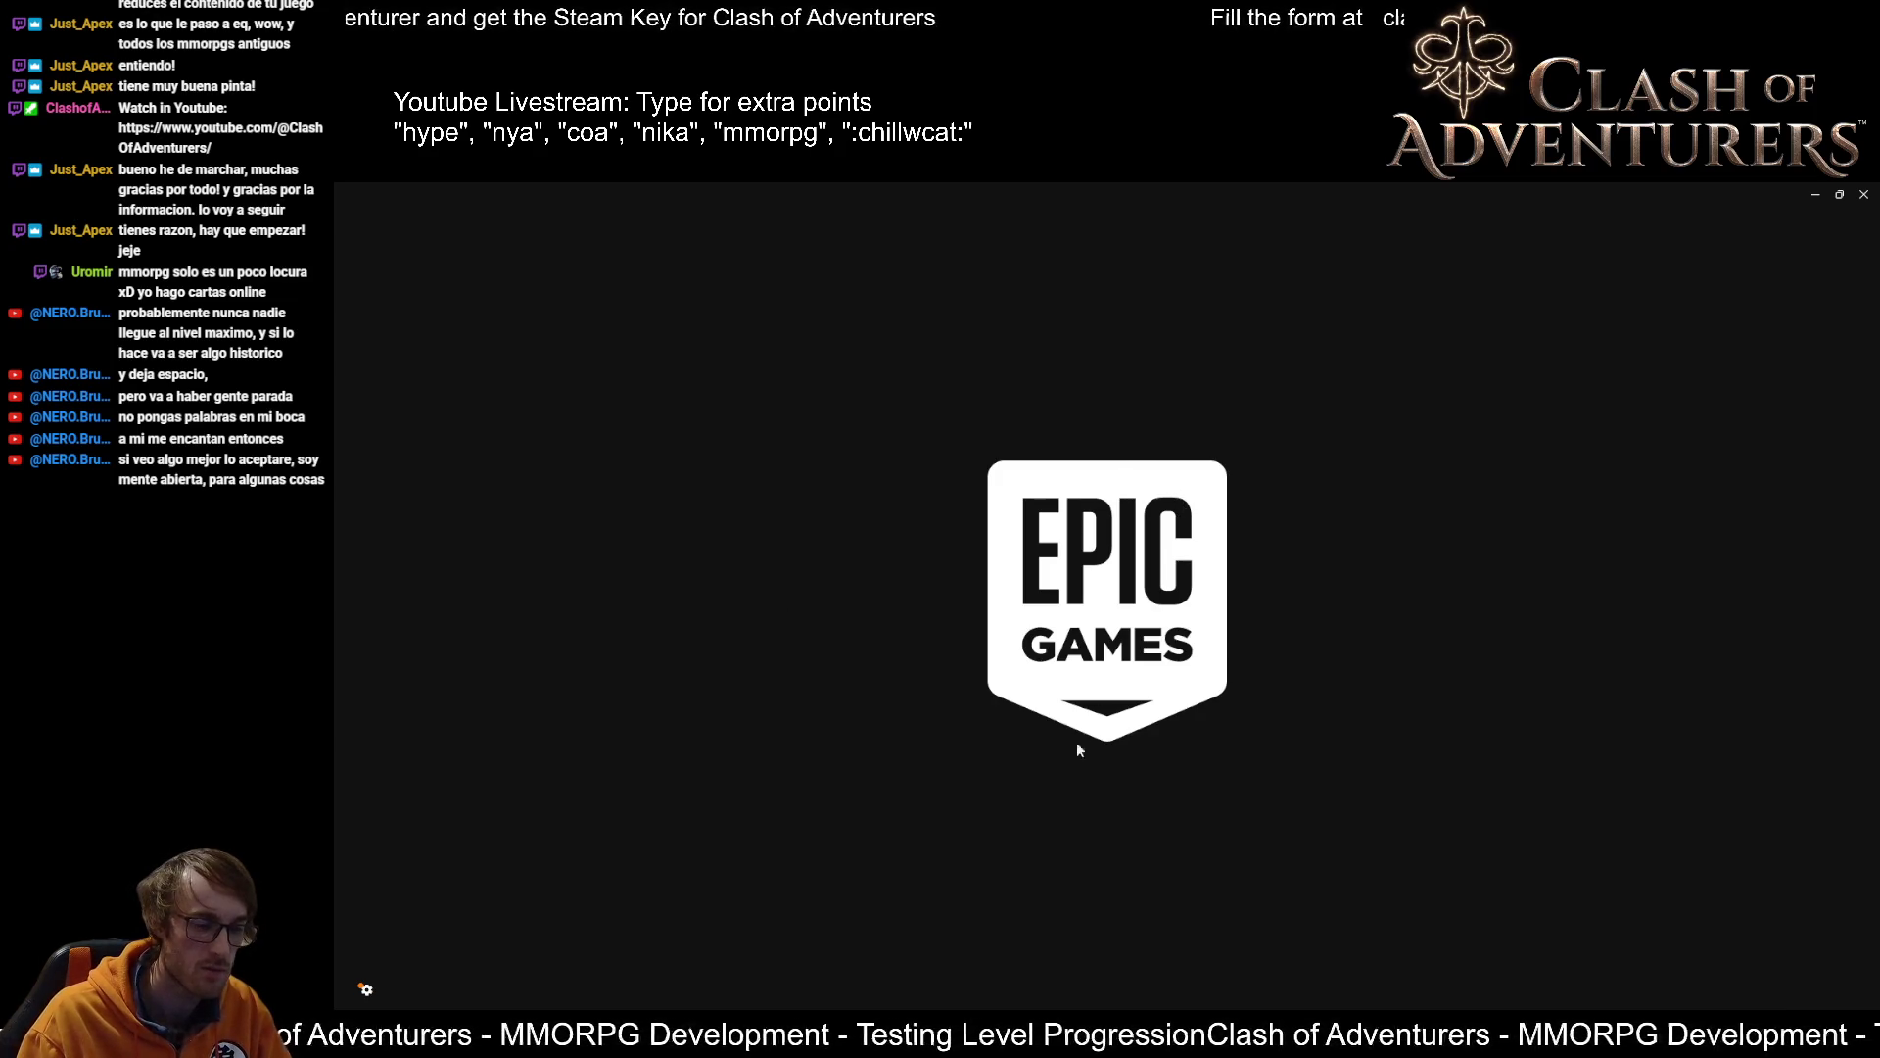
pyautogui.moveTo(629, 1033)
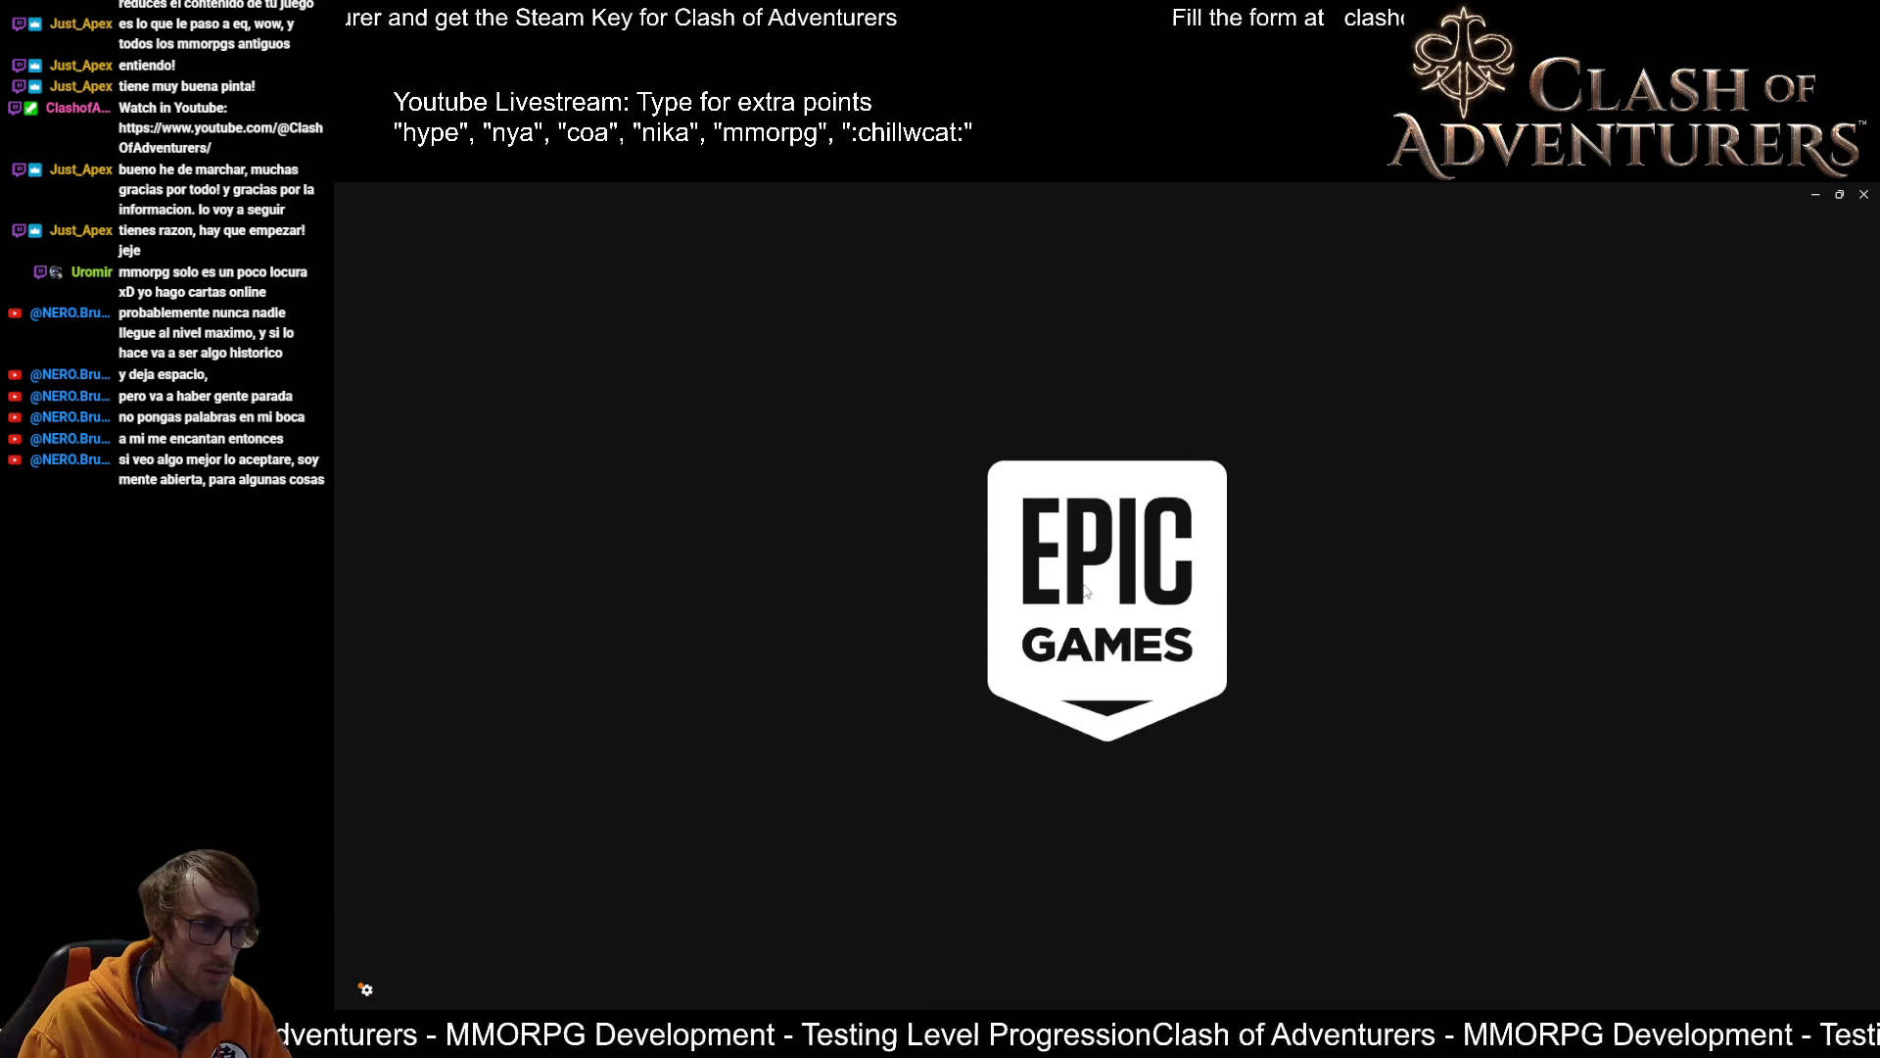
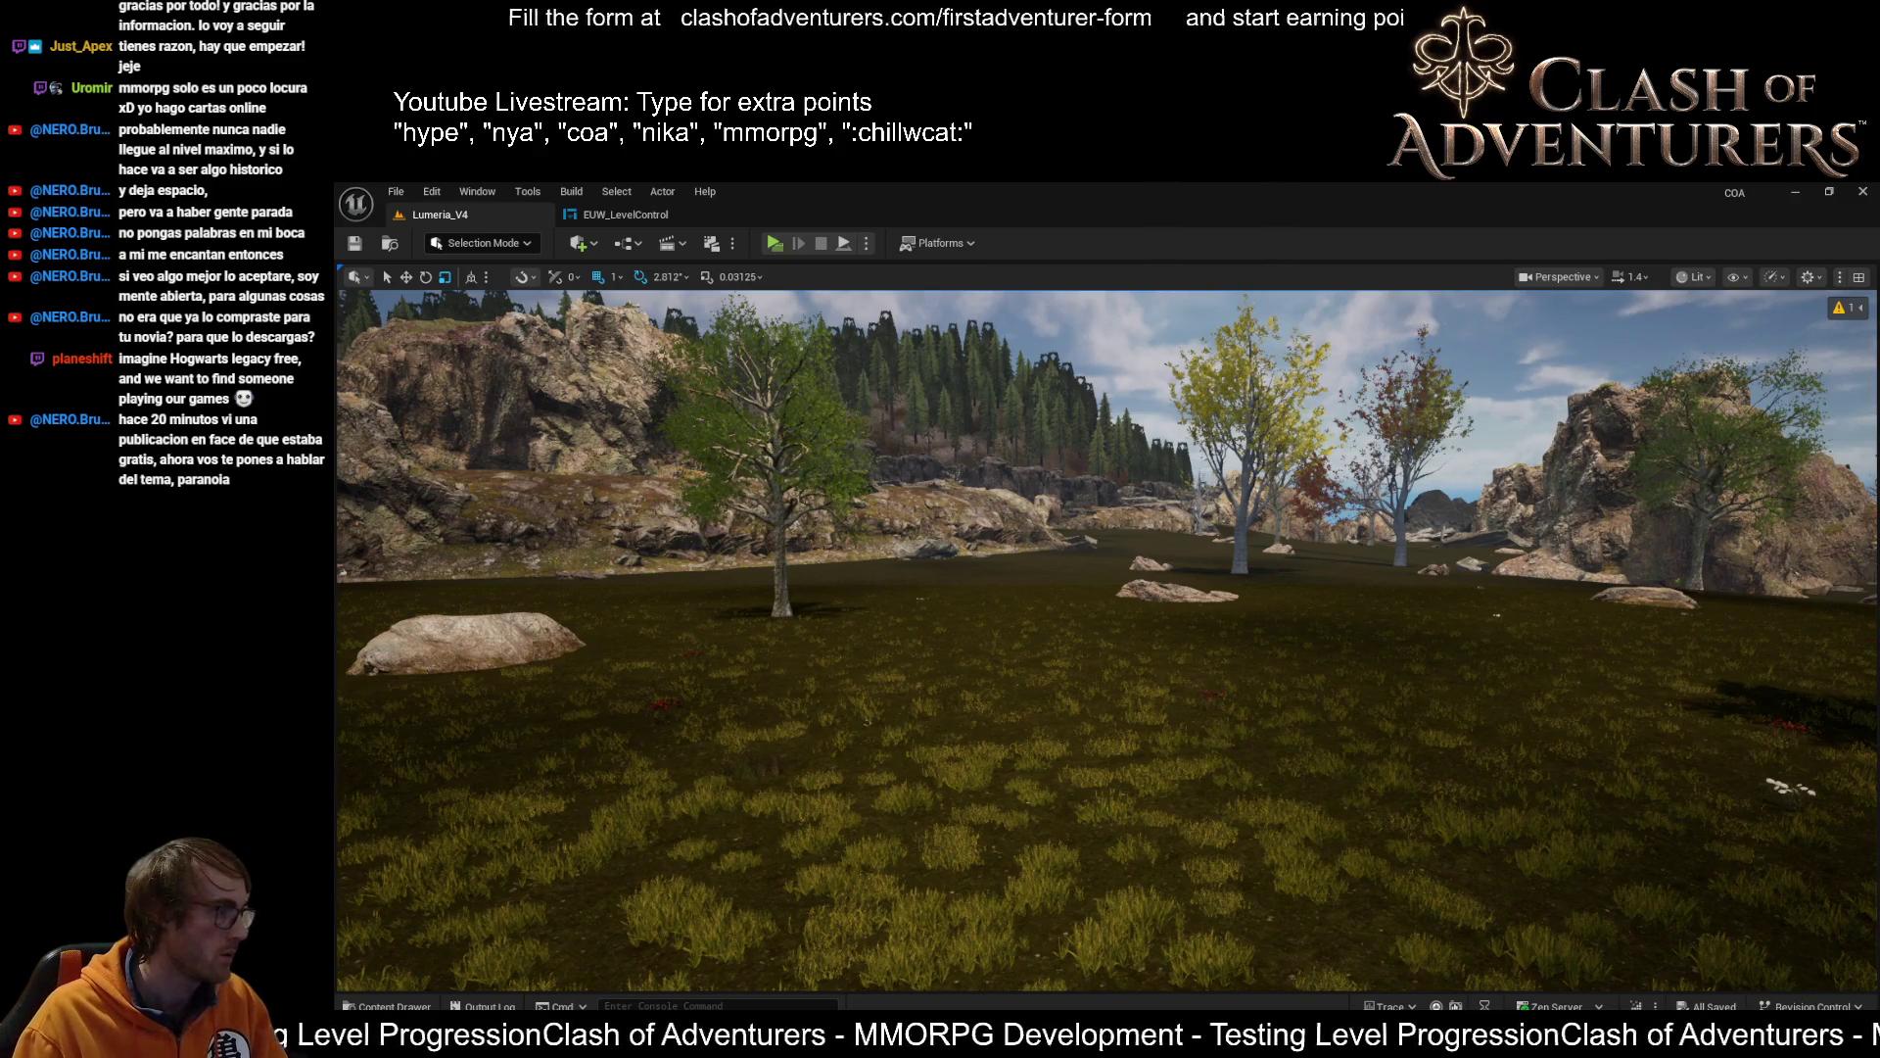
# Switch to the browser, open and close a blank tab, and return to the PCG tutorial
pyautogui.hotkey('alt', 'Tab')
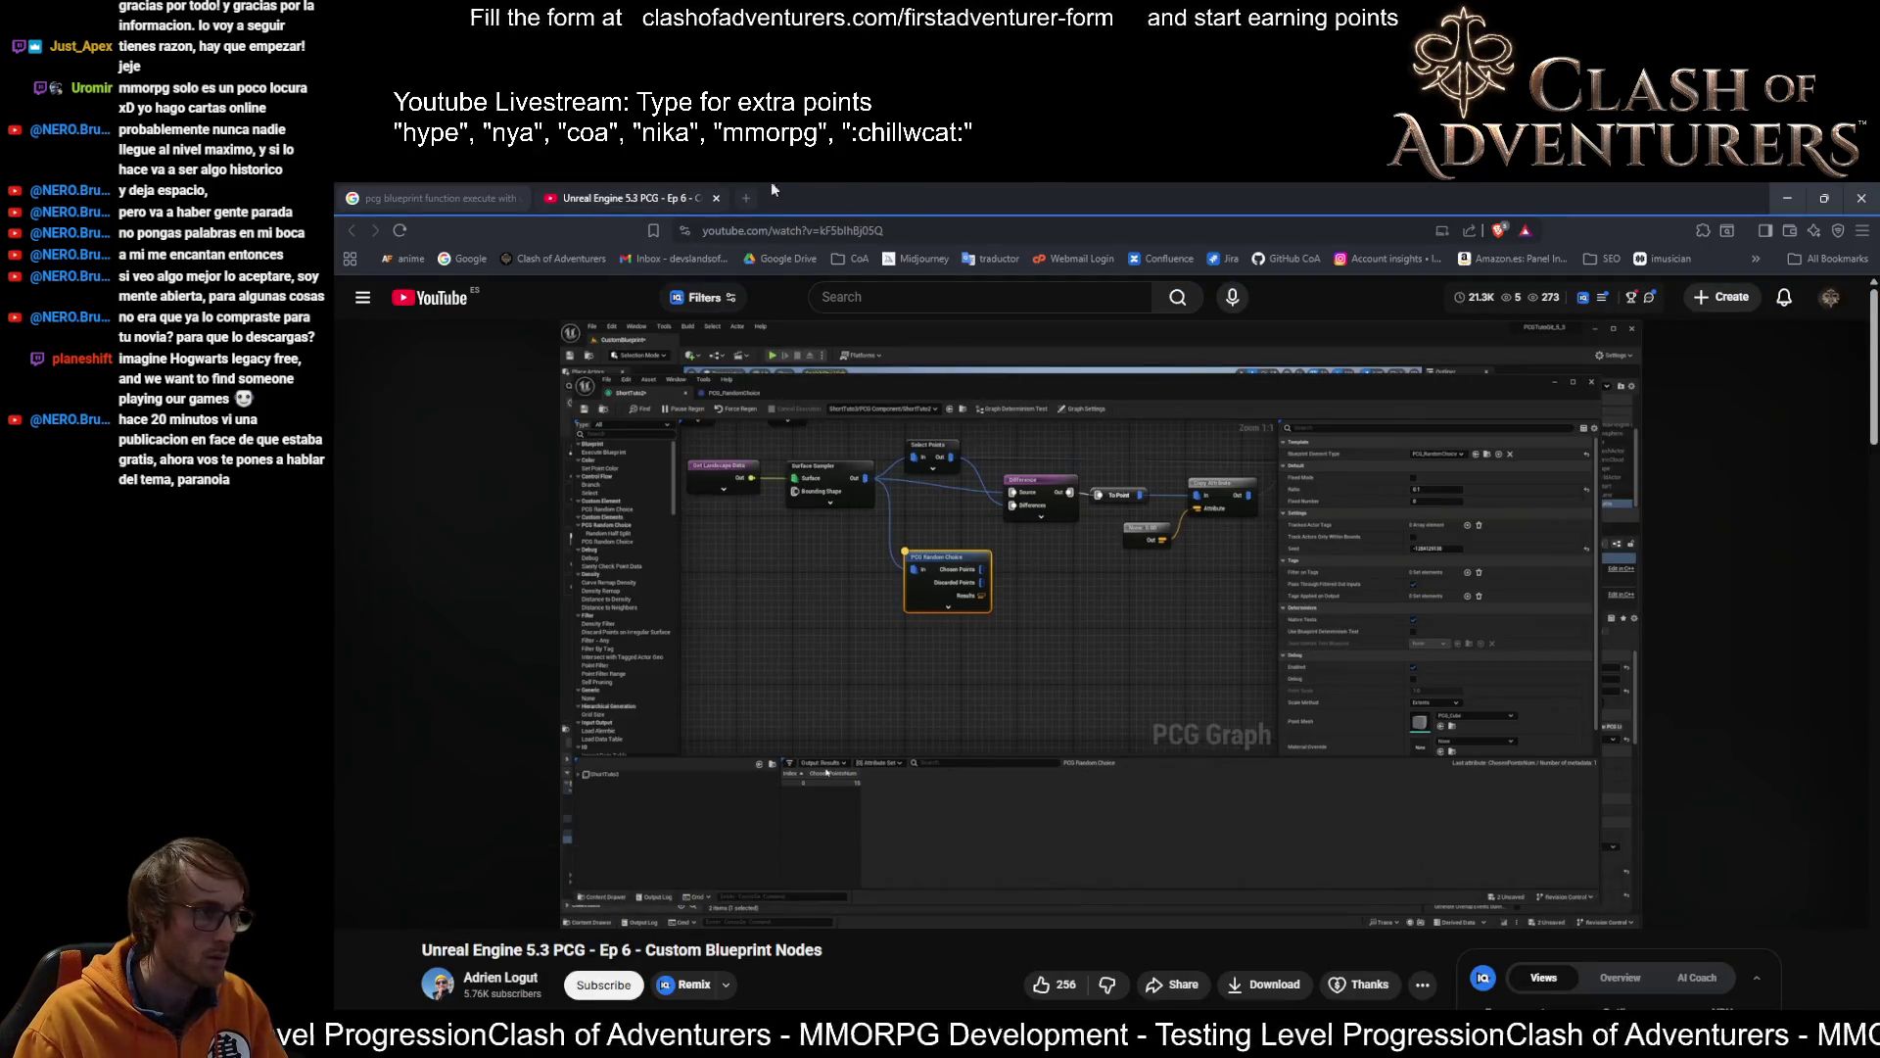
pyautogui.click(744, 199)
pyautogui.hotkey('ctrl', 'w')
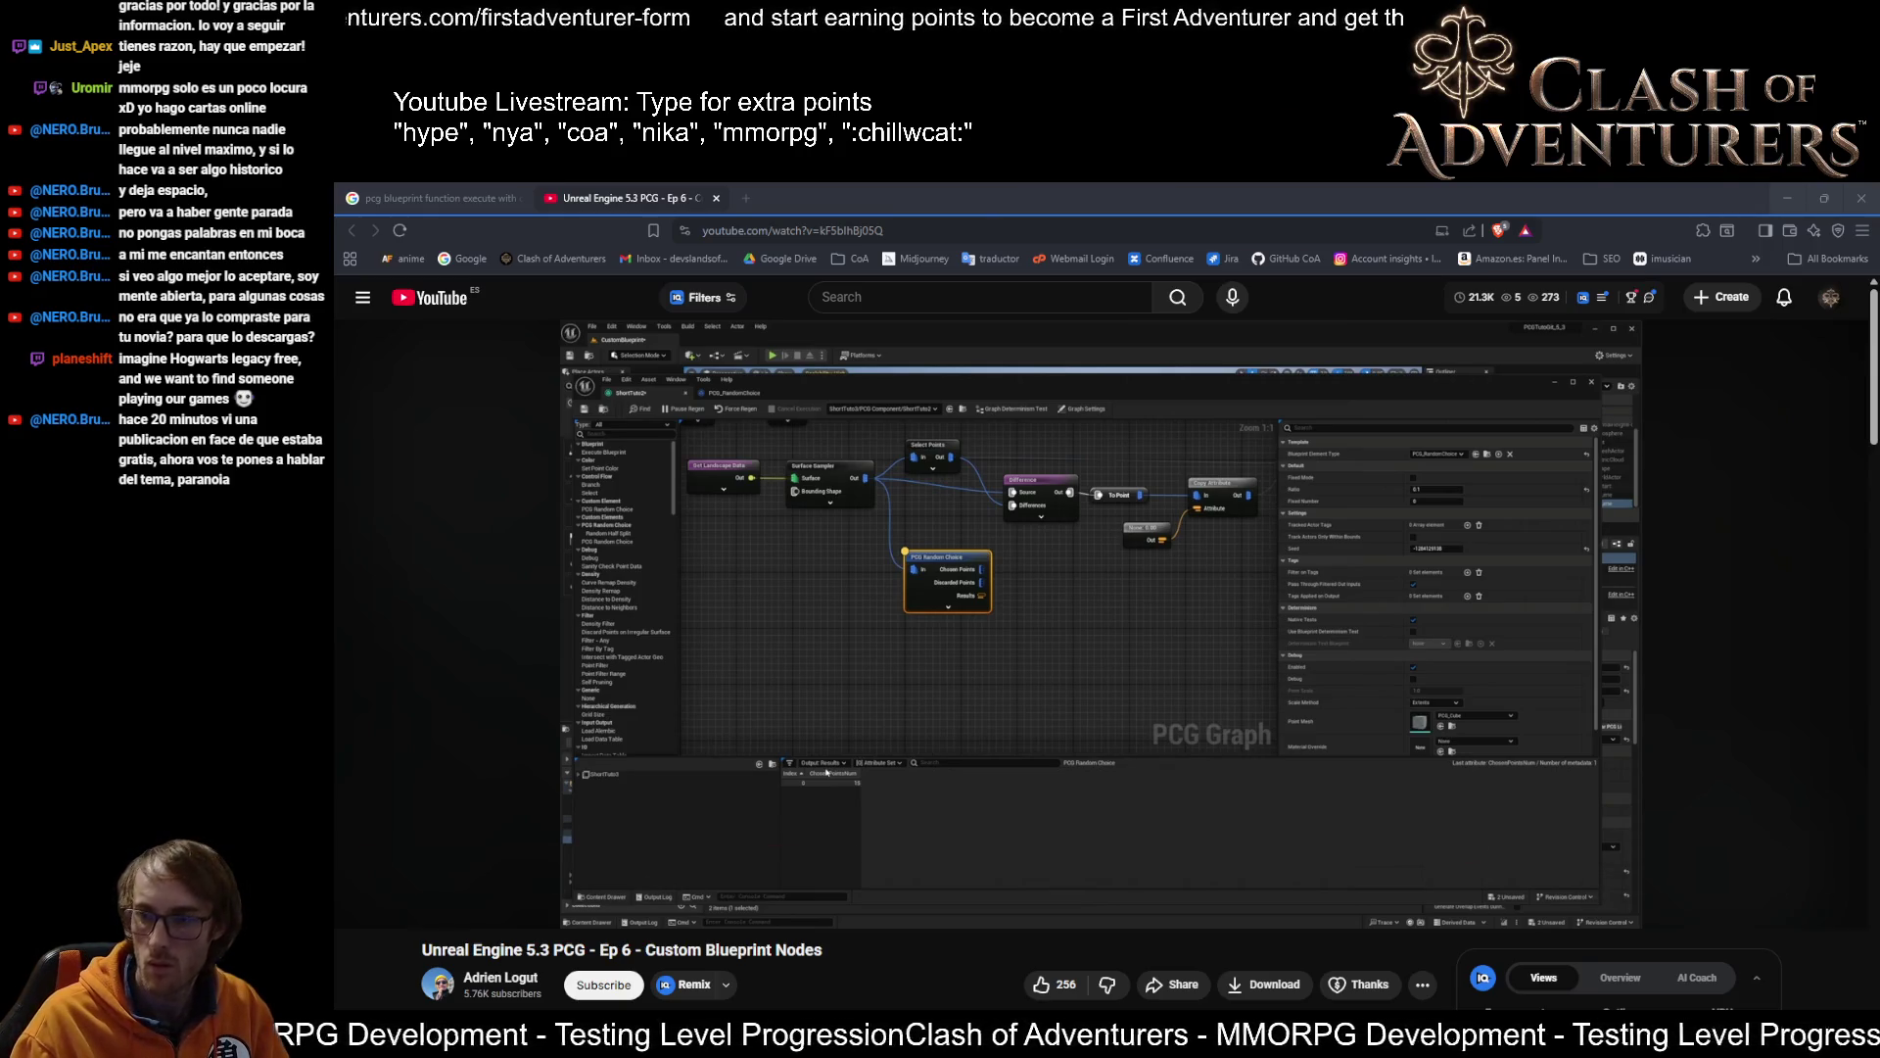
pyautogui.moveTo(968, 704)
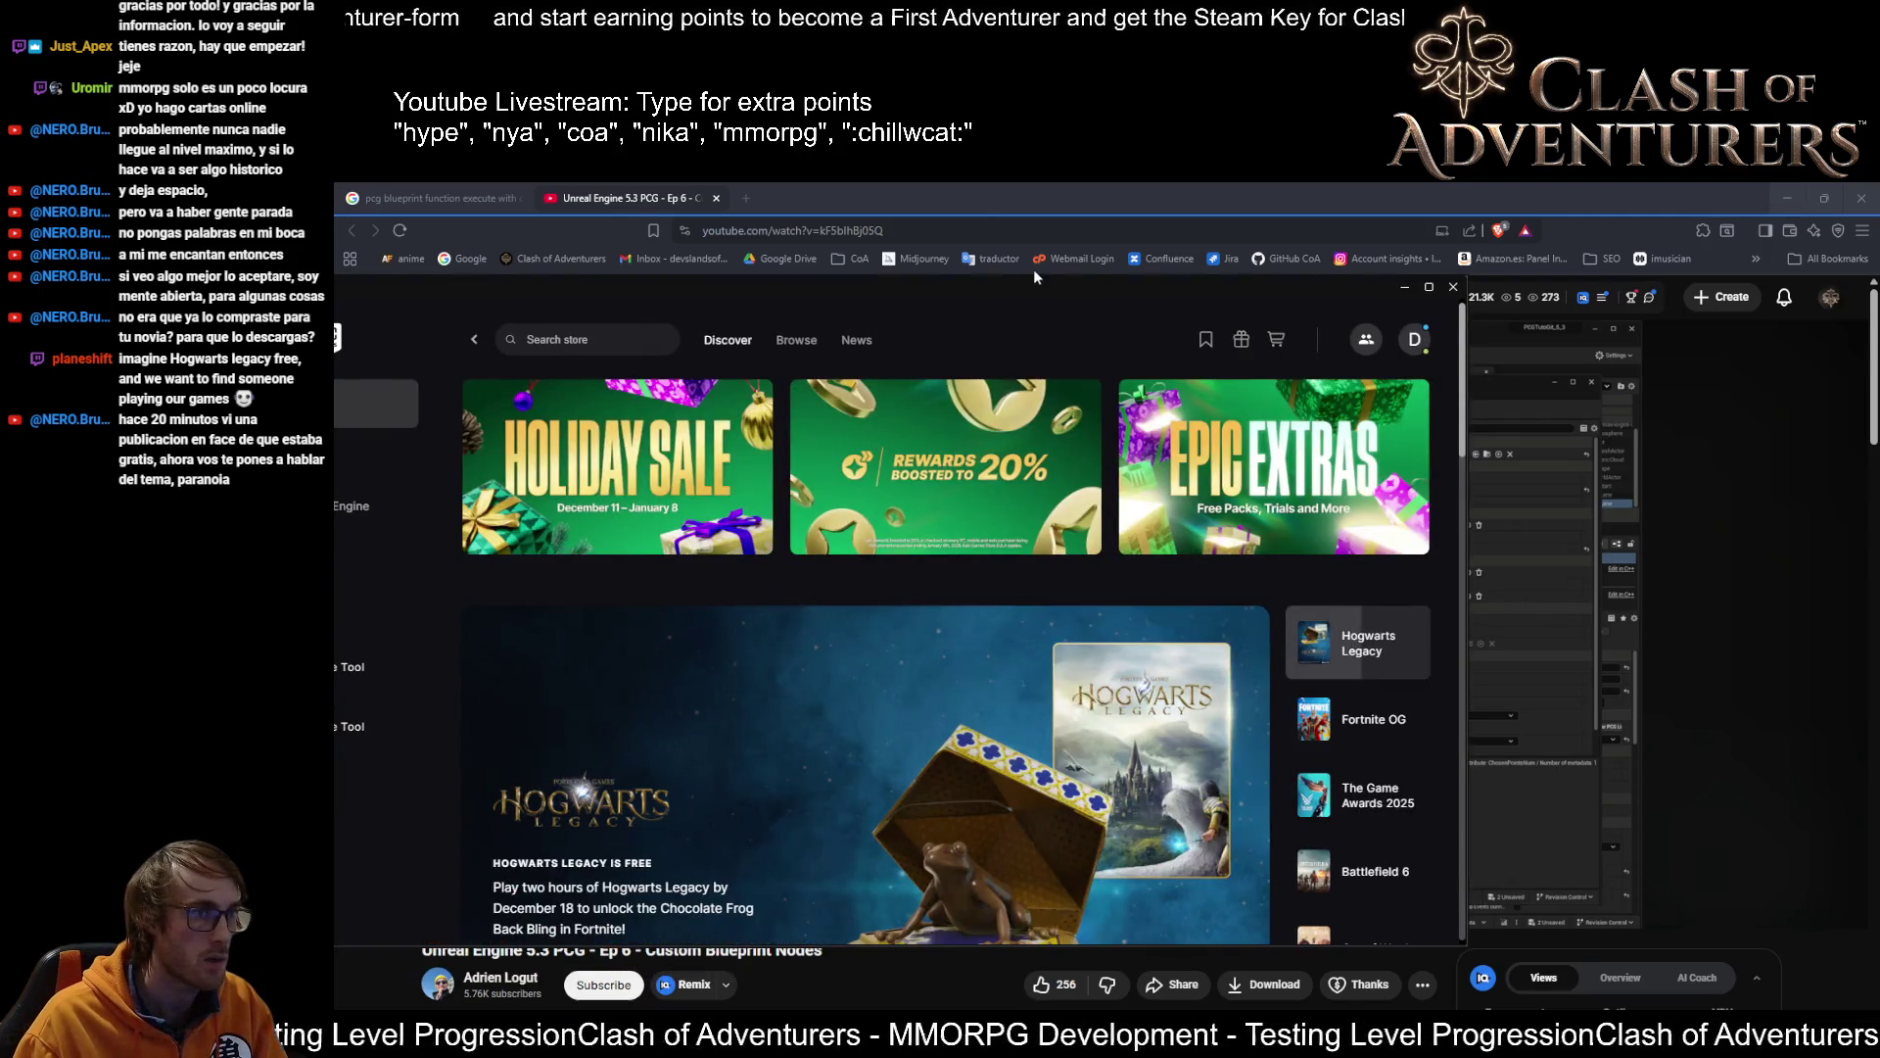
# Maximize the Epic Games Launcher and launch AssetsDefault_561 from the Unreal Engine Library
pyautogui.doubleClick(1040, 288)
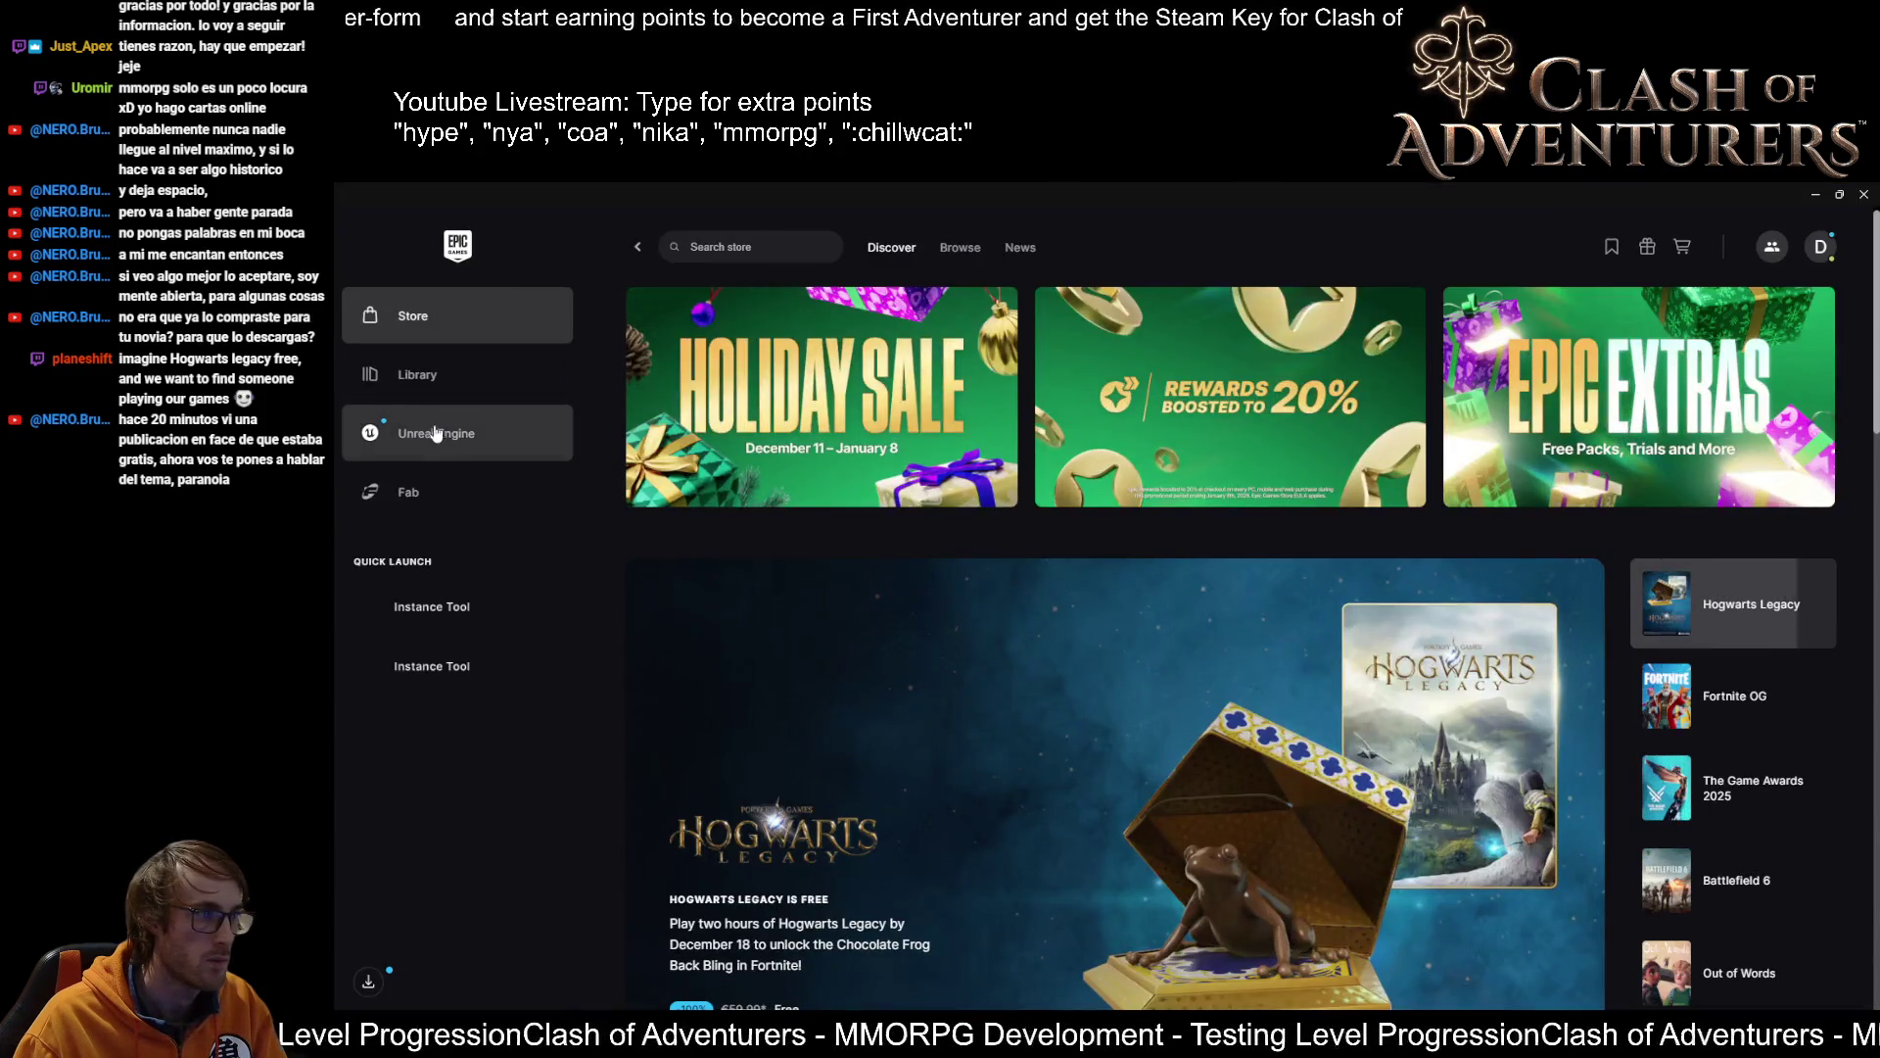
pyautogui.click(437, 433)
pyautogui.click(722, 233)
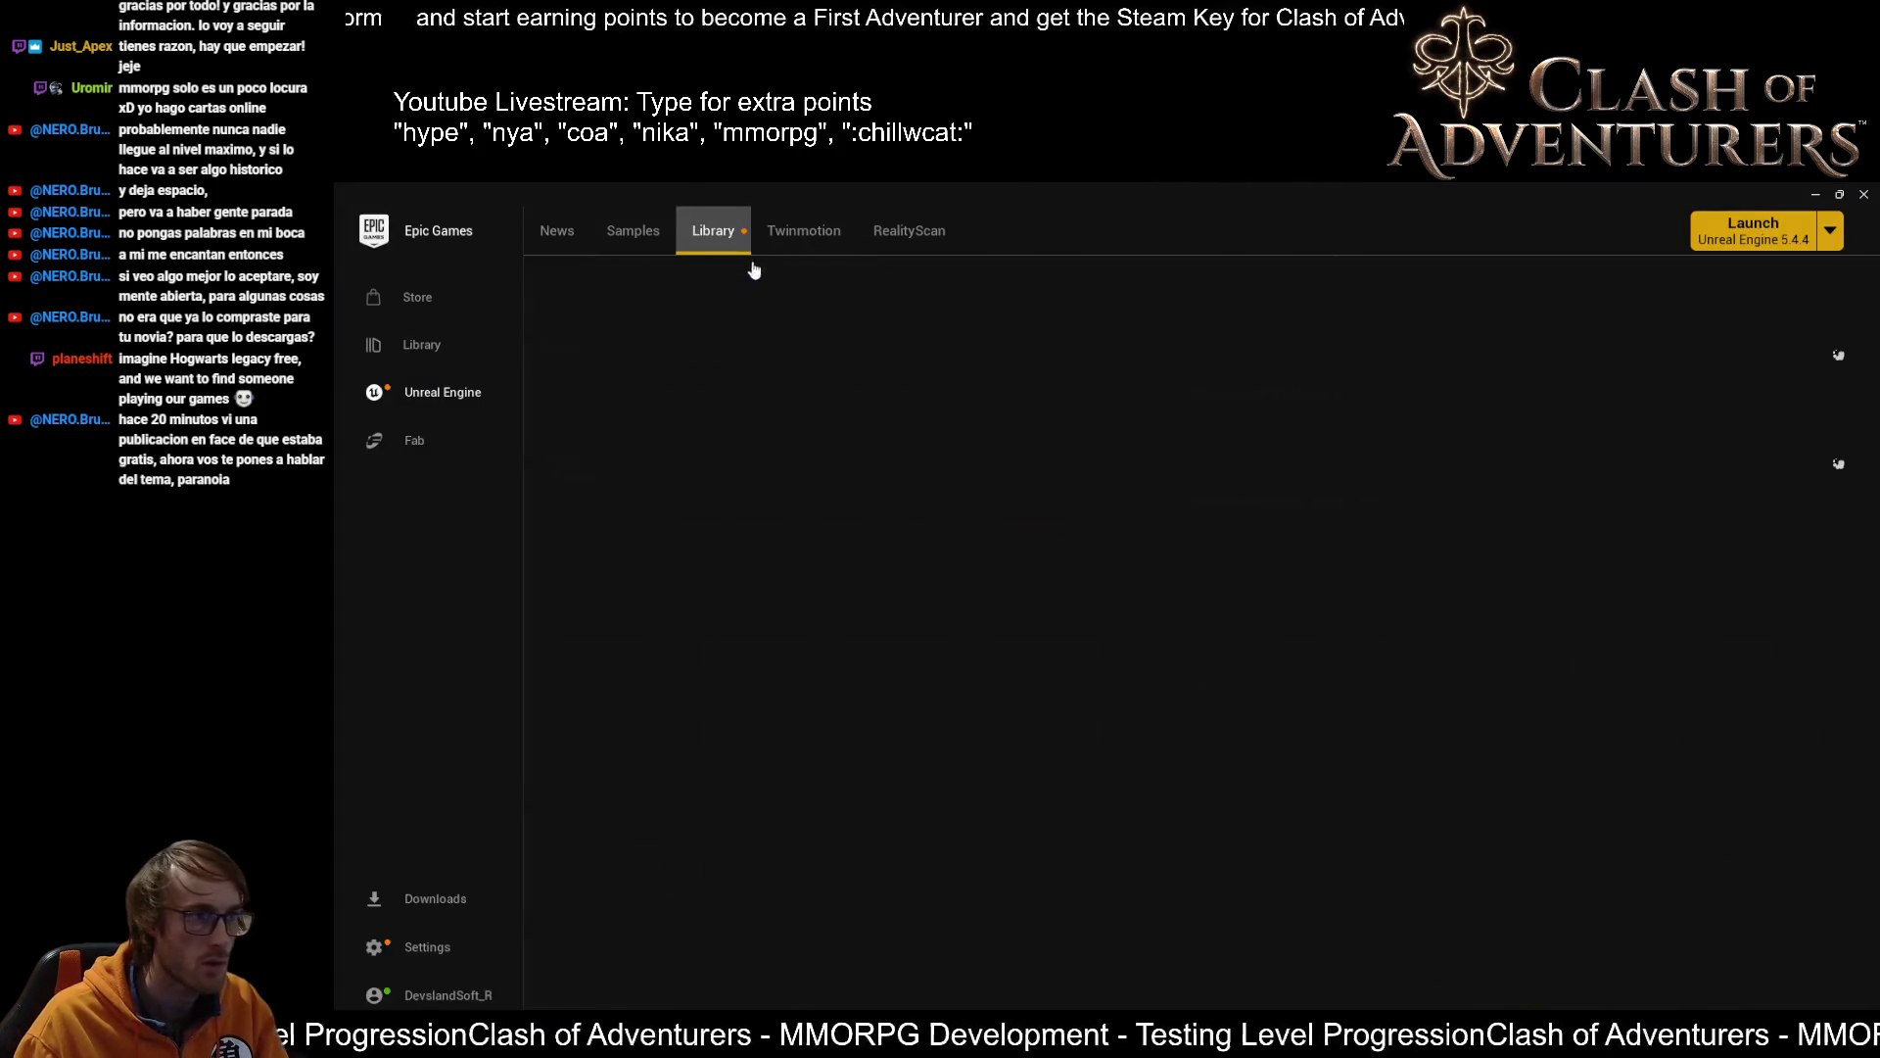
pyautogui.doubleClick(1369, 710)
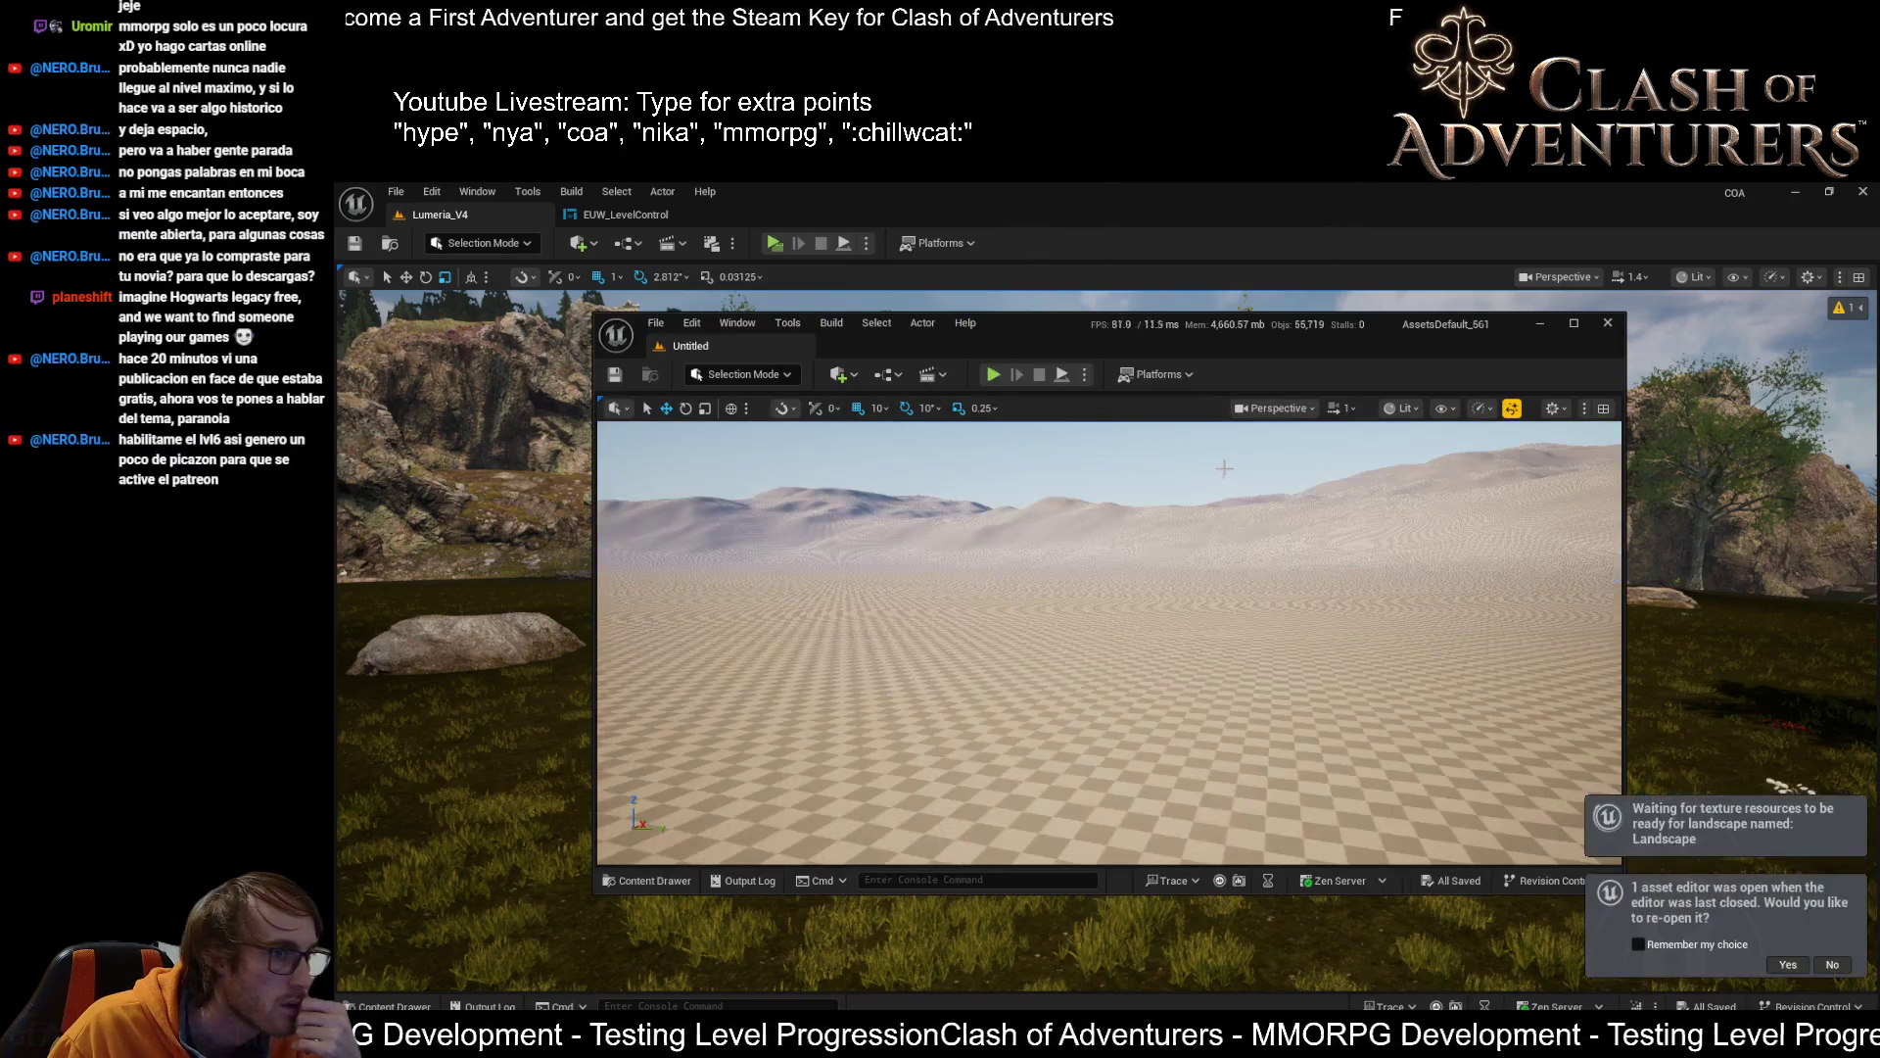
# Maximize the Untitled level's editor window and focus its viewport
pyautogui.doubleClick(1187, 319)
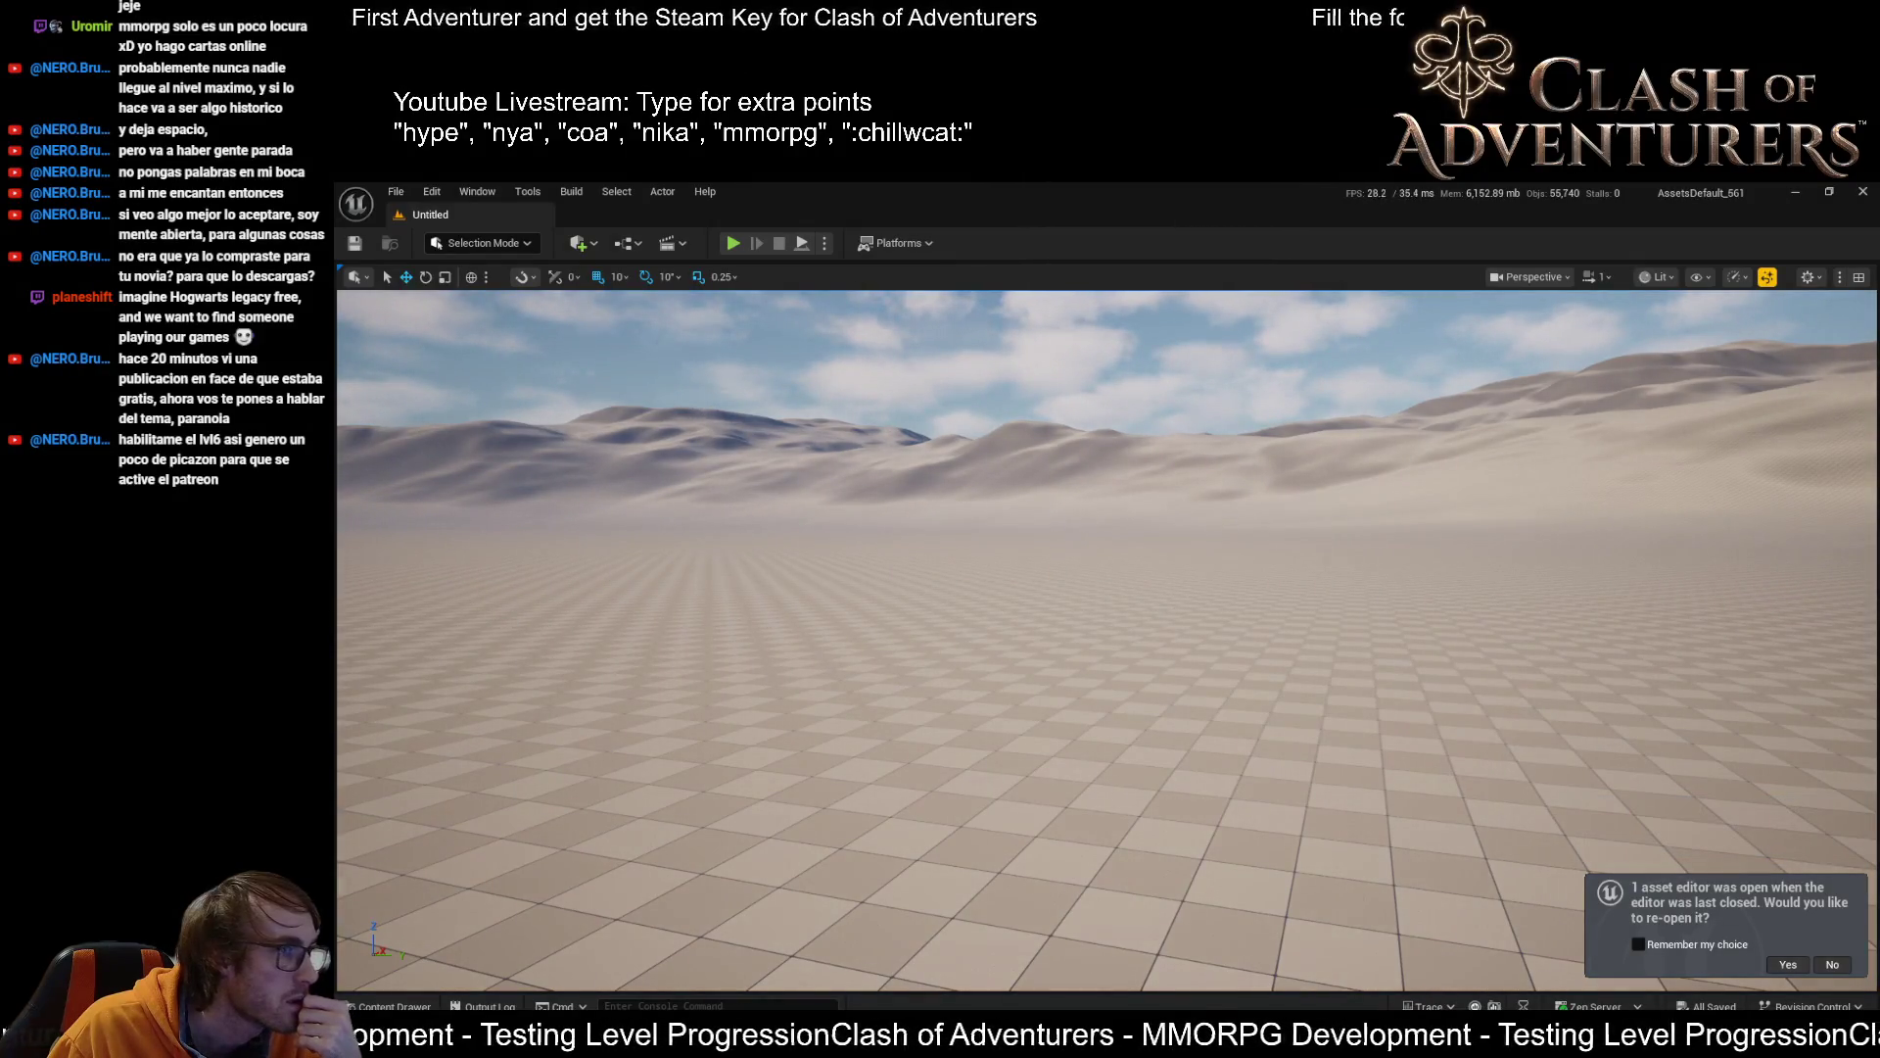
pyautogui.click(718, 392)
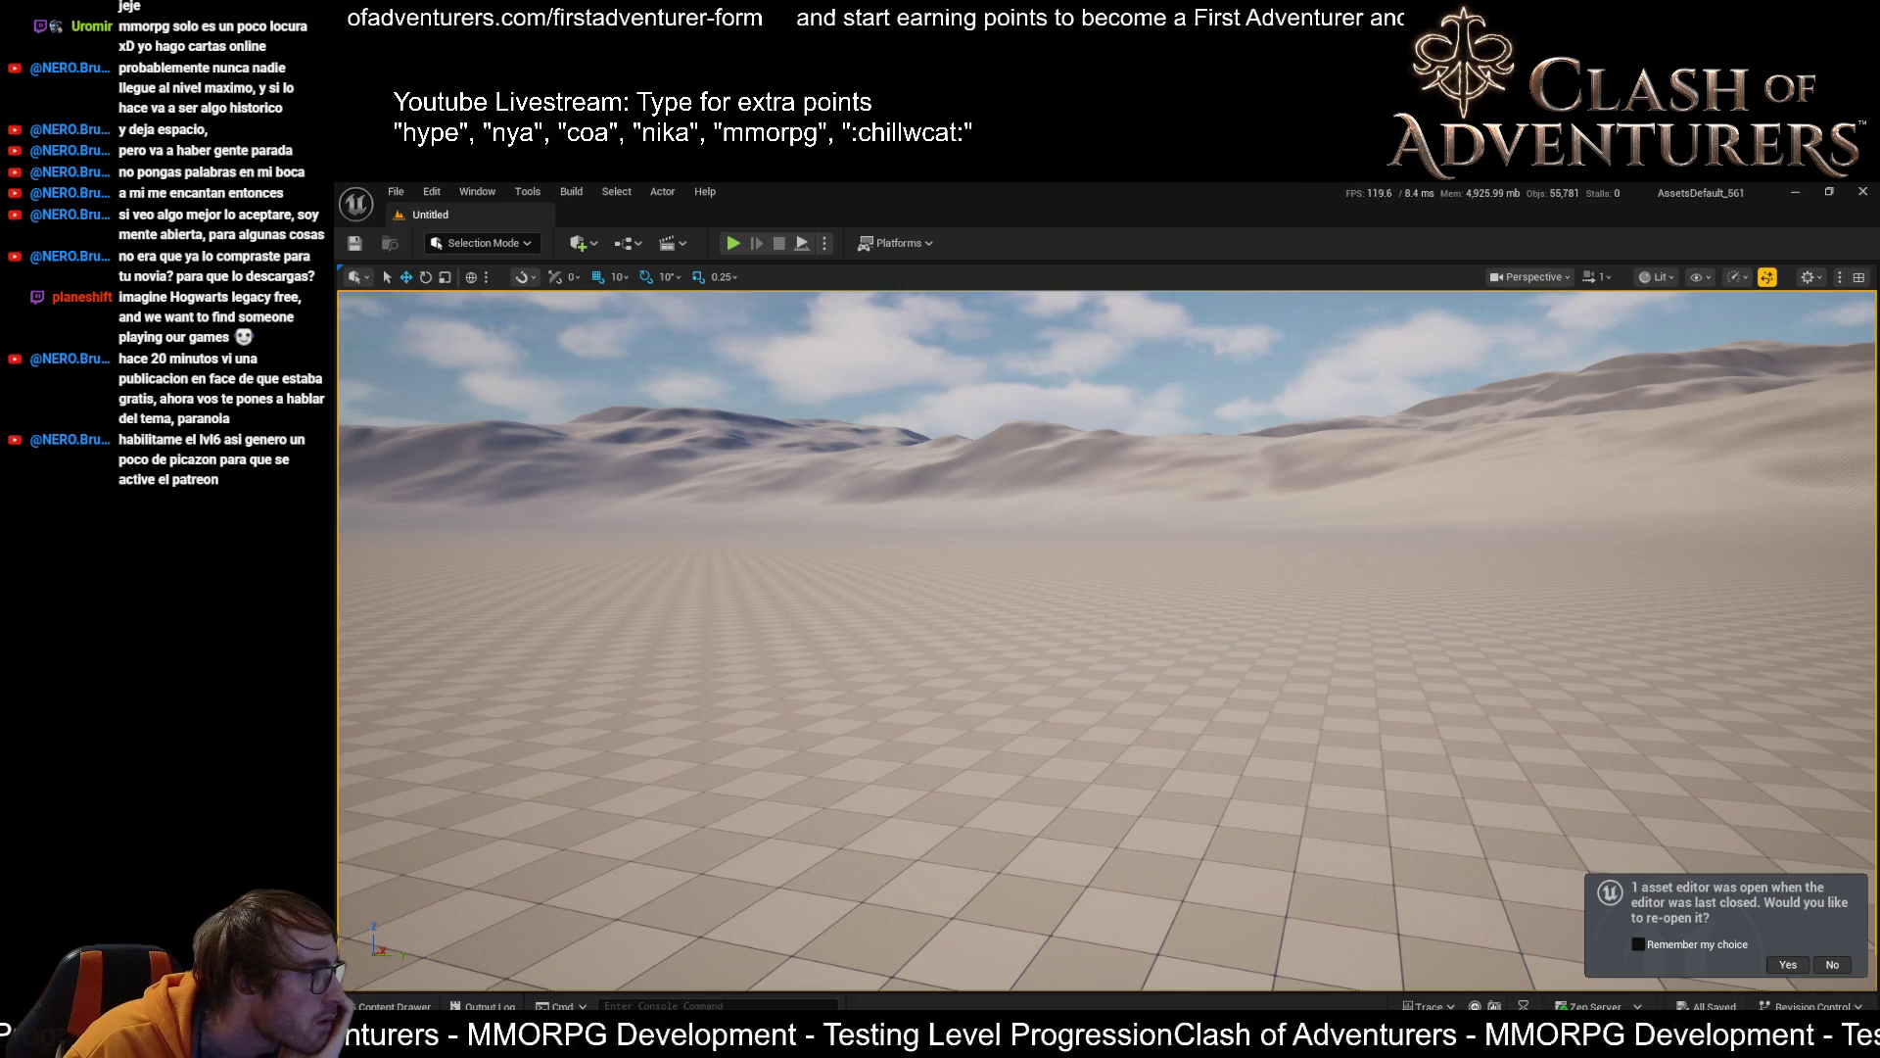
# Paste two trees into the empty level, focusing the view on each
pyautogui.hotkey('ctrl', 'v')
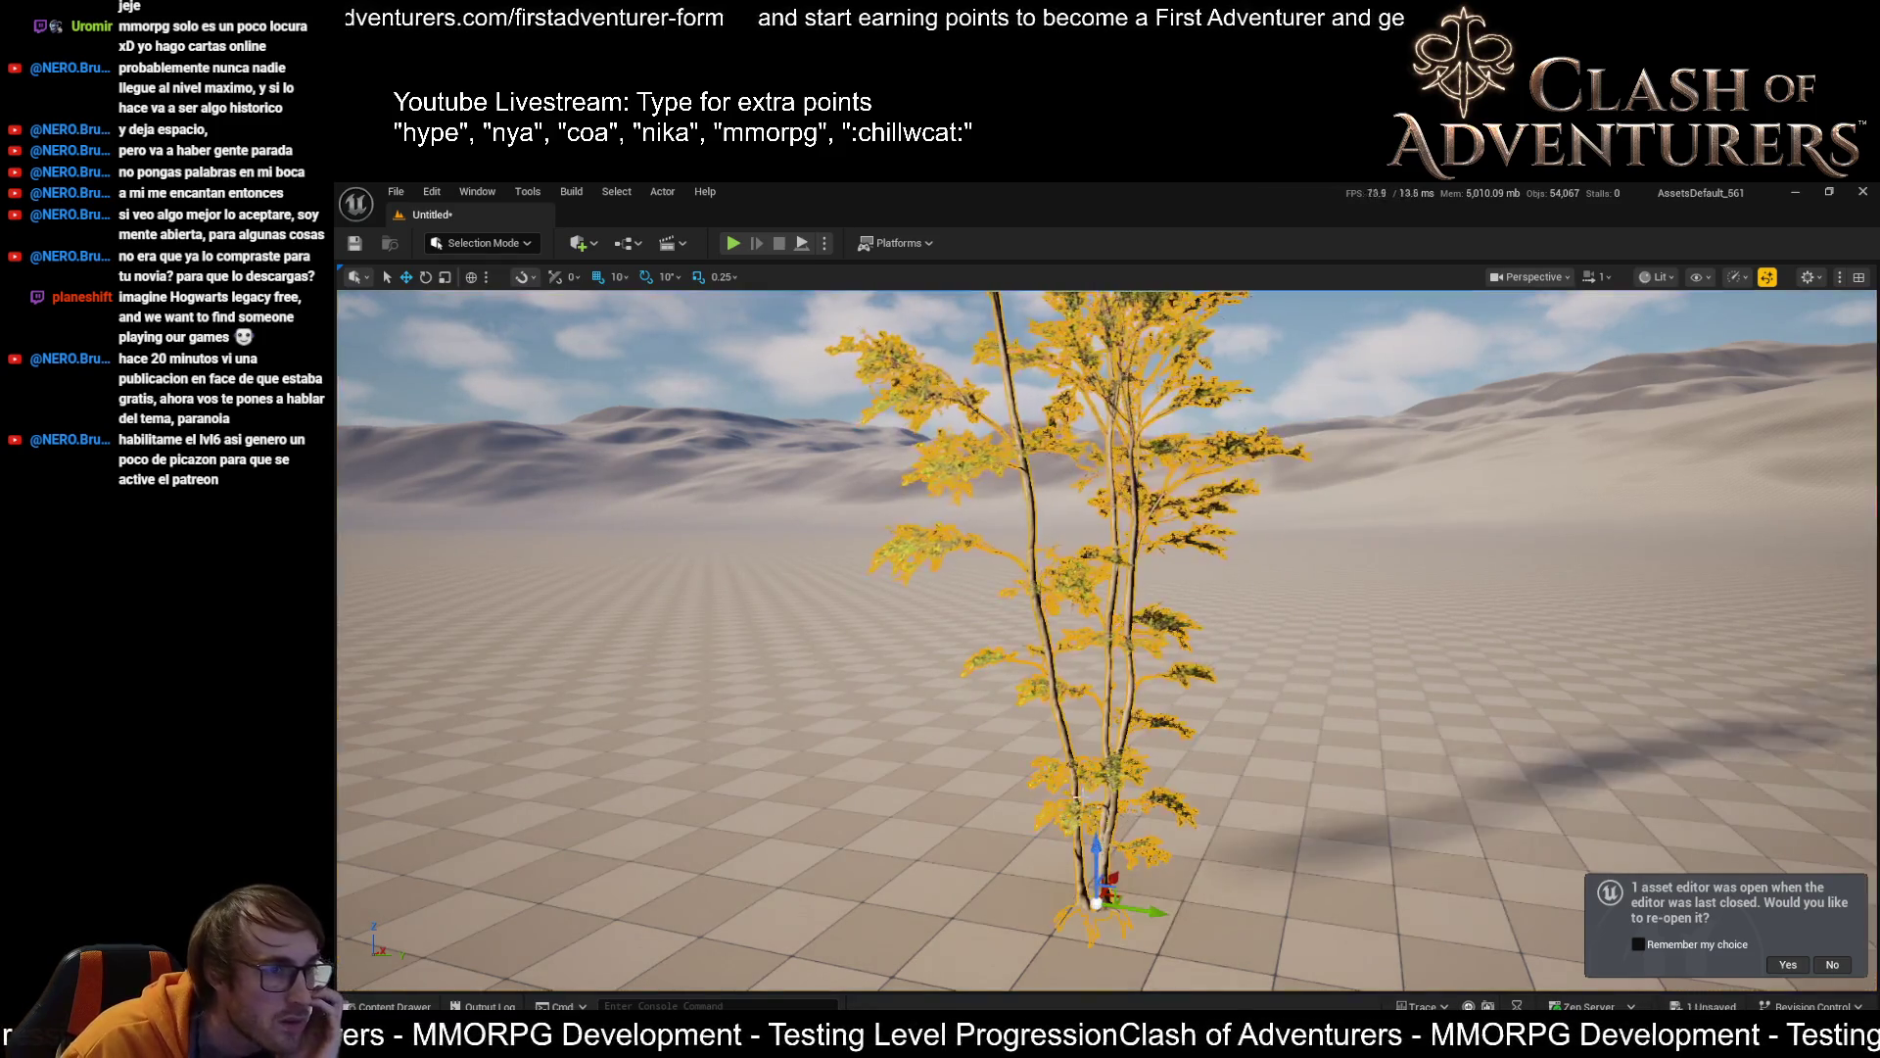
pyautogui.press('f')
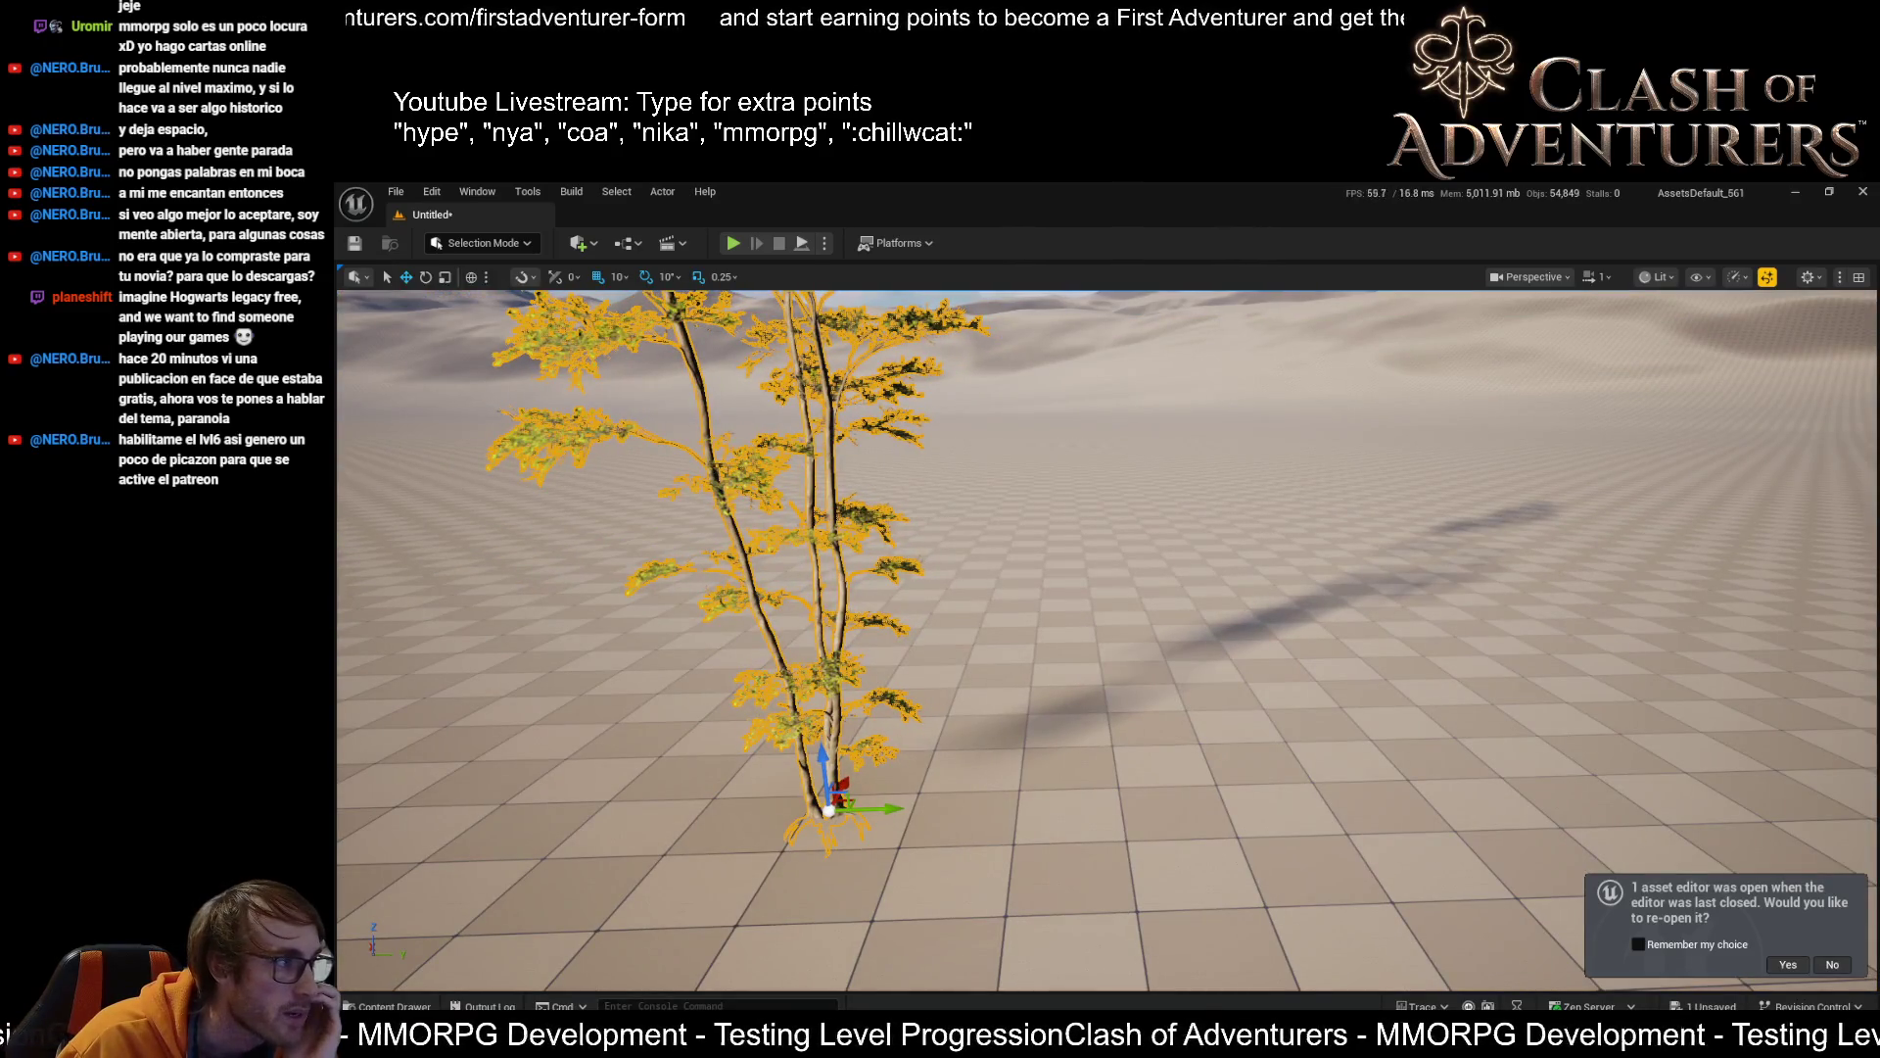
pyautogui.hotkey('ctrl', 'v')
pyautogui.press('f')
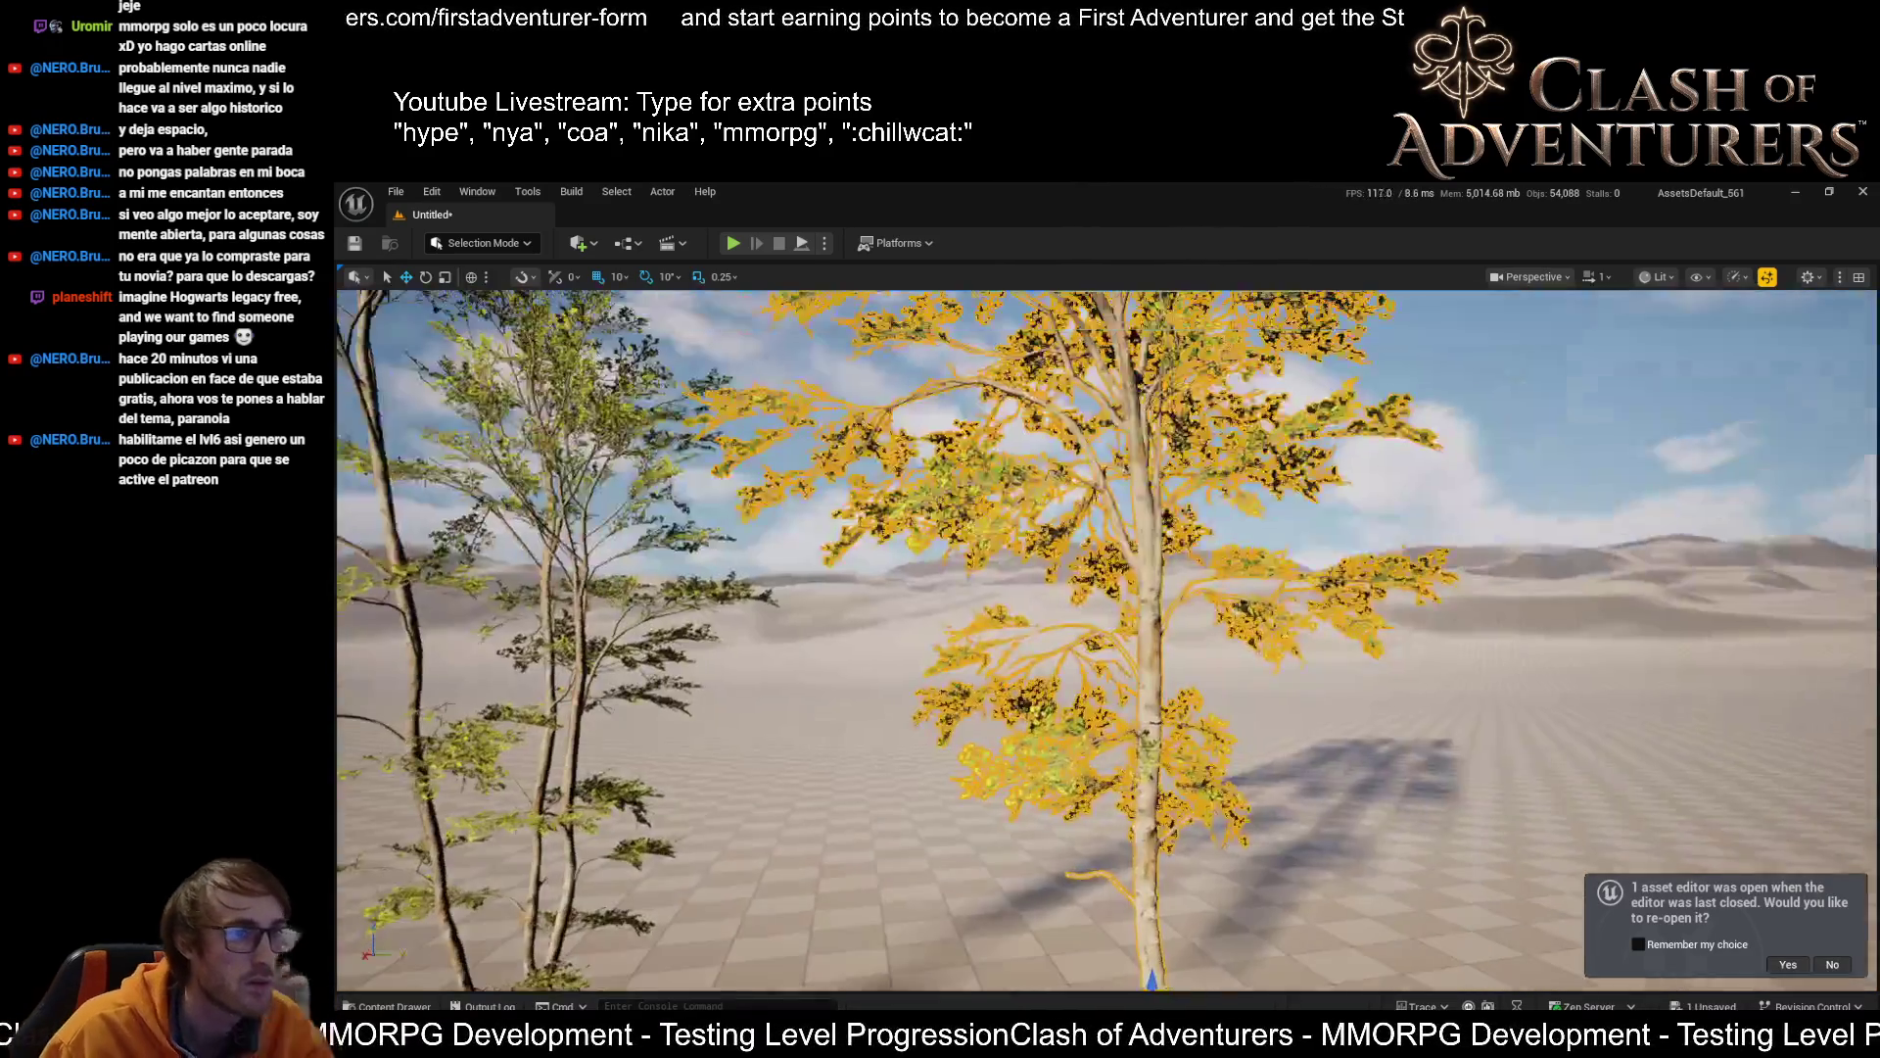
pyautogui.press('Escape')
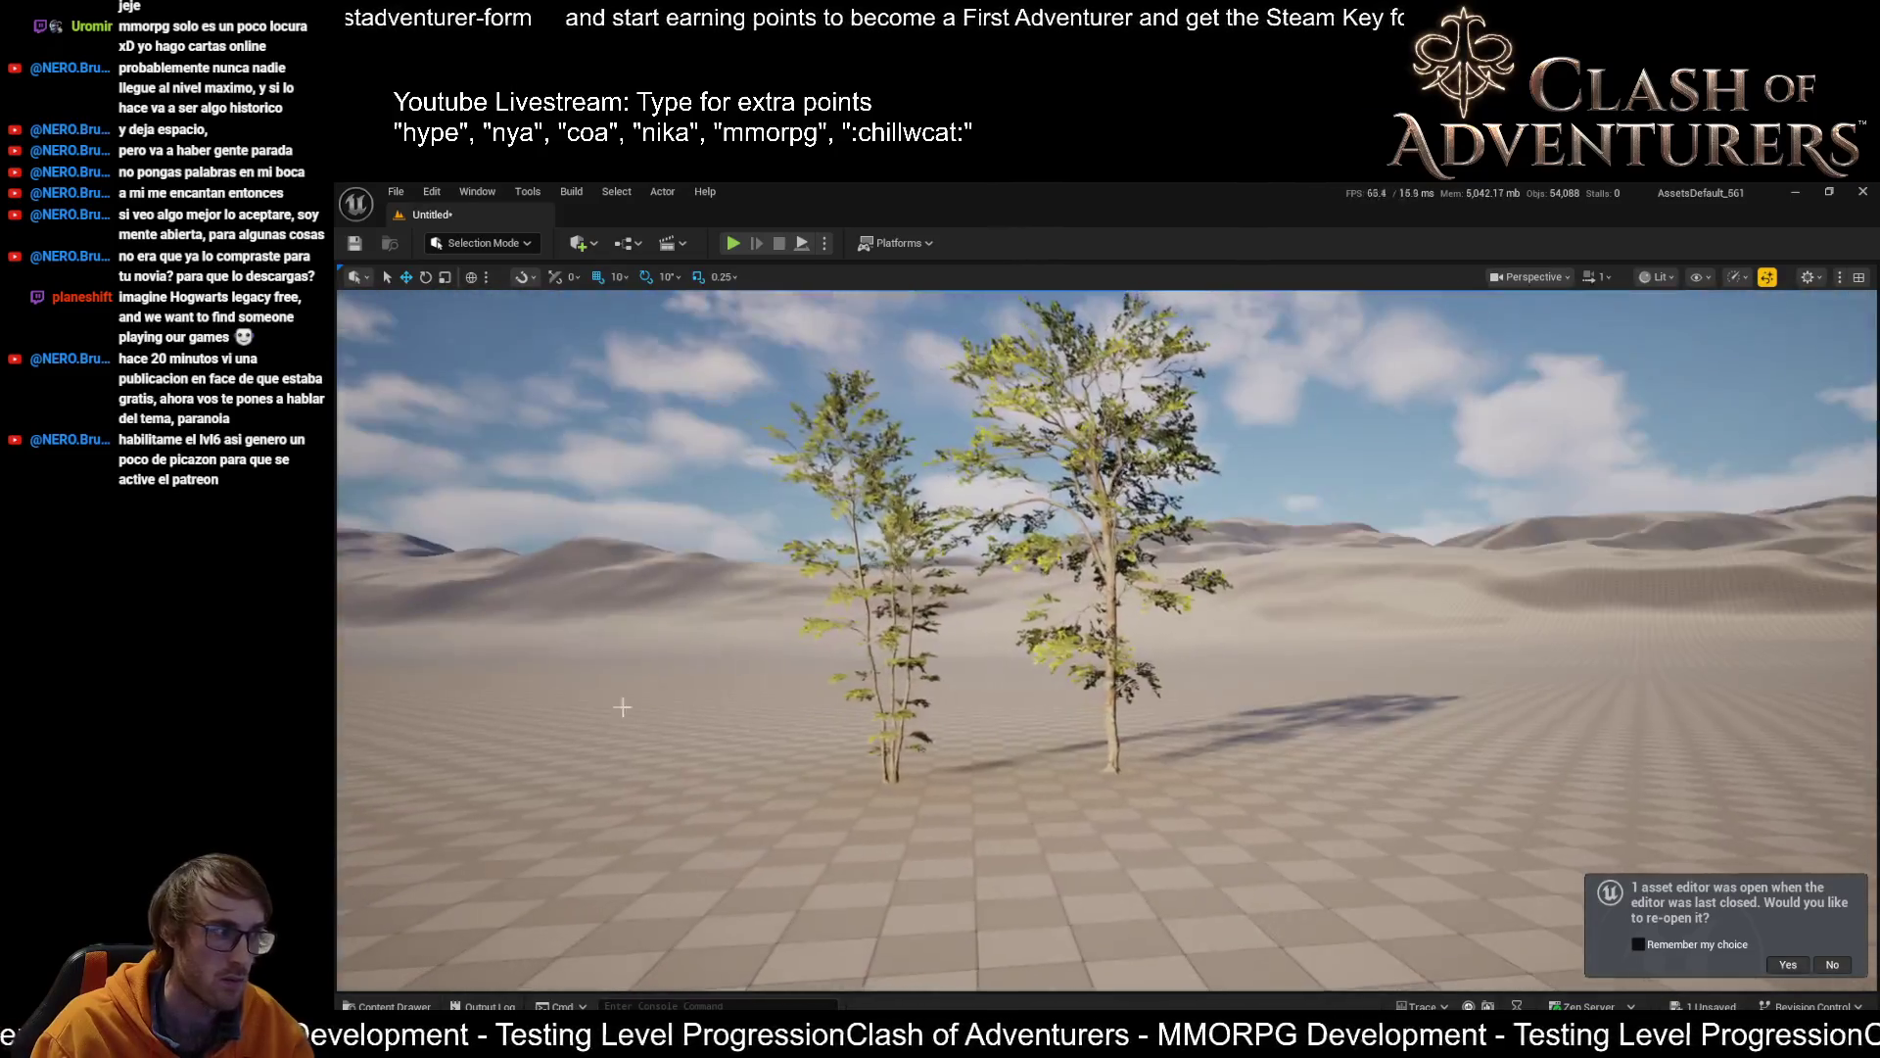
# Move the leftmost tree right, then select the young and big trees while flying around
pyautogui.moveTo(670, 691)
pyautogui.mouseDown()
pyautogui.moveTo(1494, 720)
pyautogui.moveTo(1338, 721)
pyautogui.mouseUp()
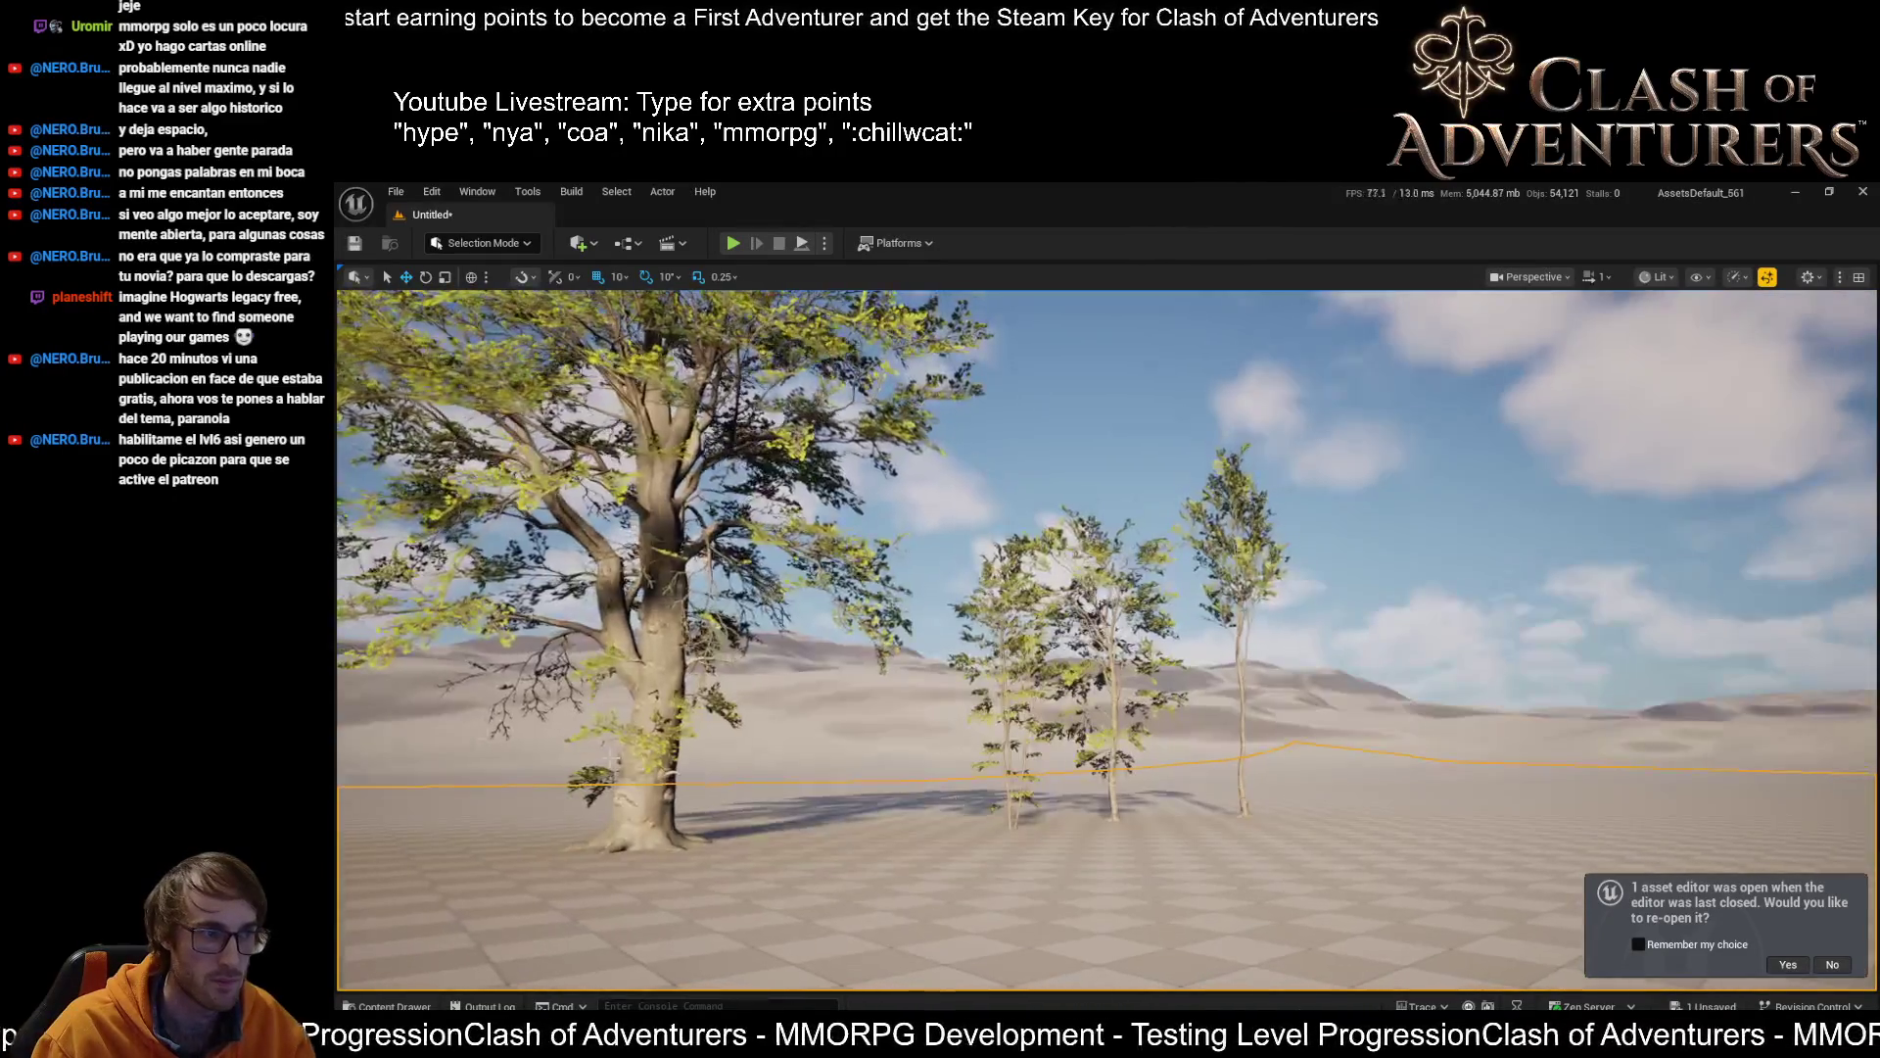
pyautogui.click(1220, 686)
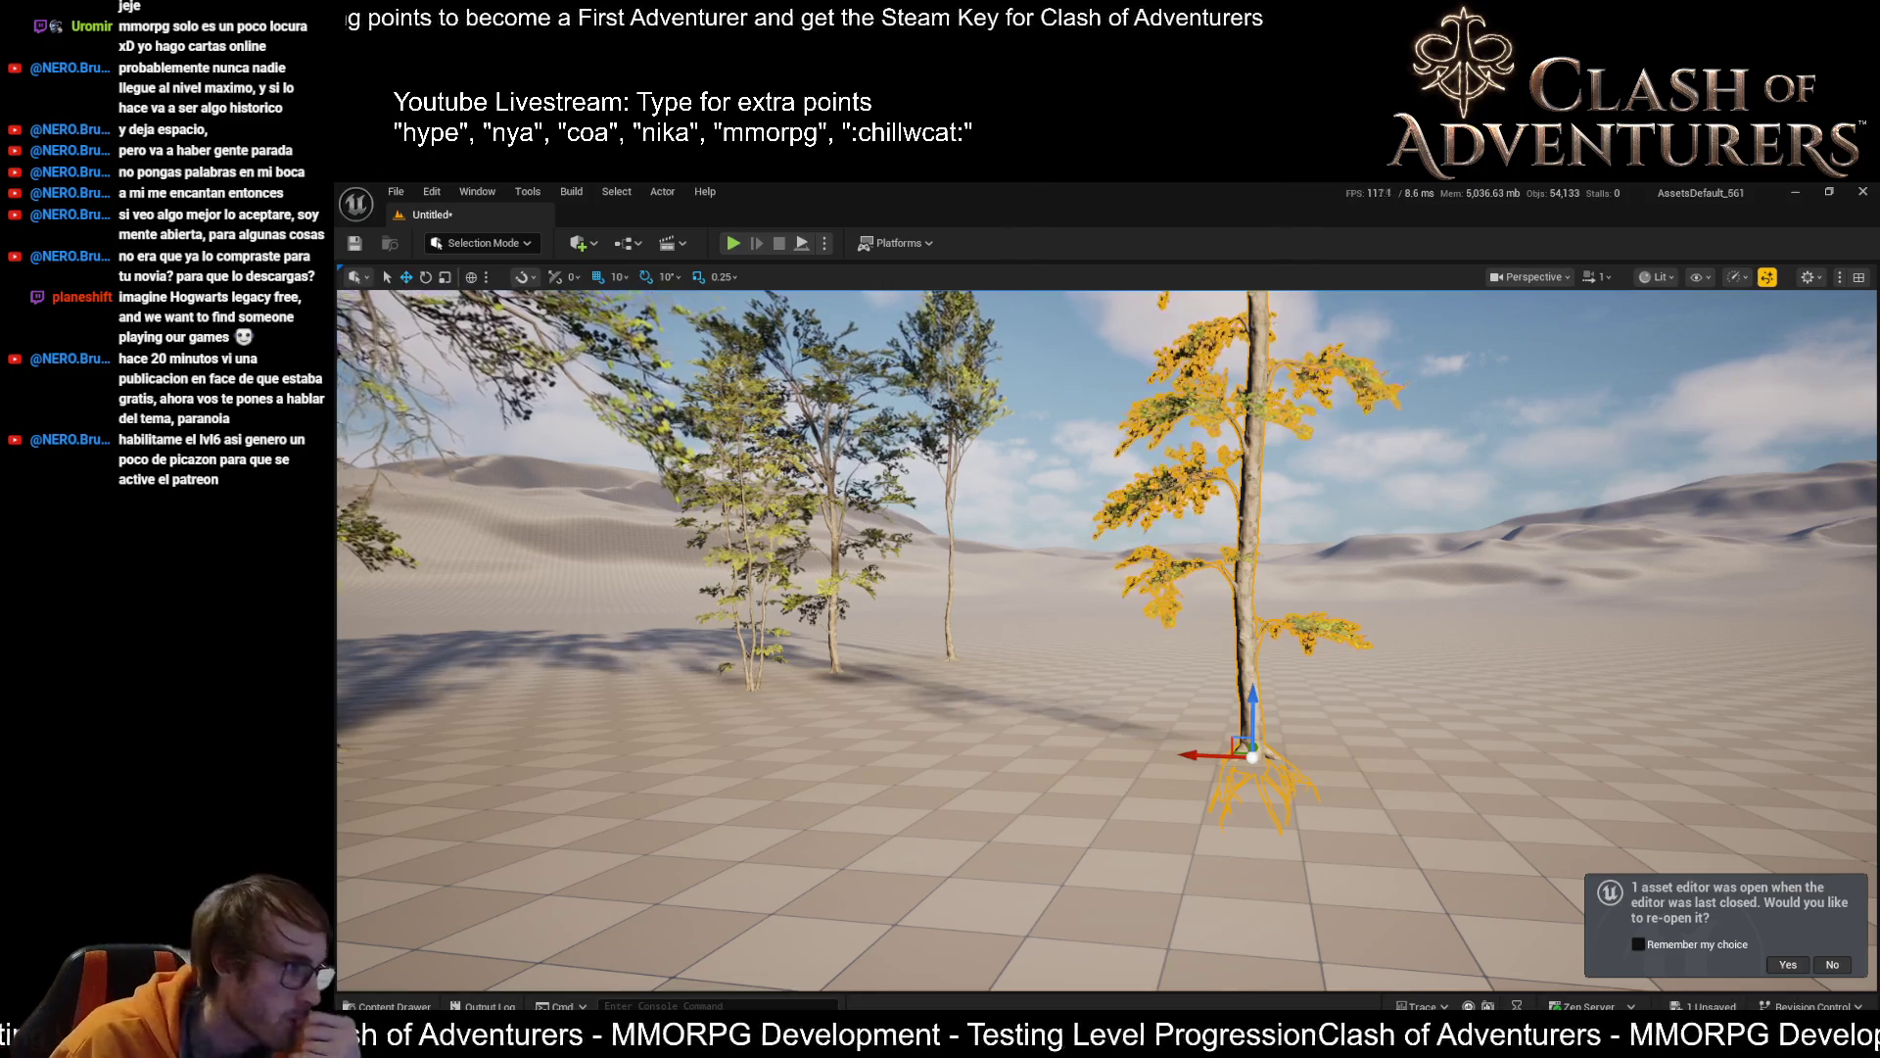
pyautogui.moveTo(1334, 617)
pyautogui.mouseDown()
pyautogui.moveTo(1028, 637)
pyautogui.moveTo(1146, 588)
pyautogui.moveTo(1097, 597)
pyautogui.moveTo(1134, 634)
pyautogui.moveTo(1043, 592)
pyautogui.mouseUp()
pyautogui.click(999, 636)
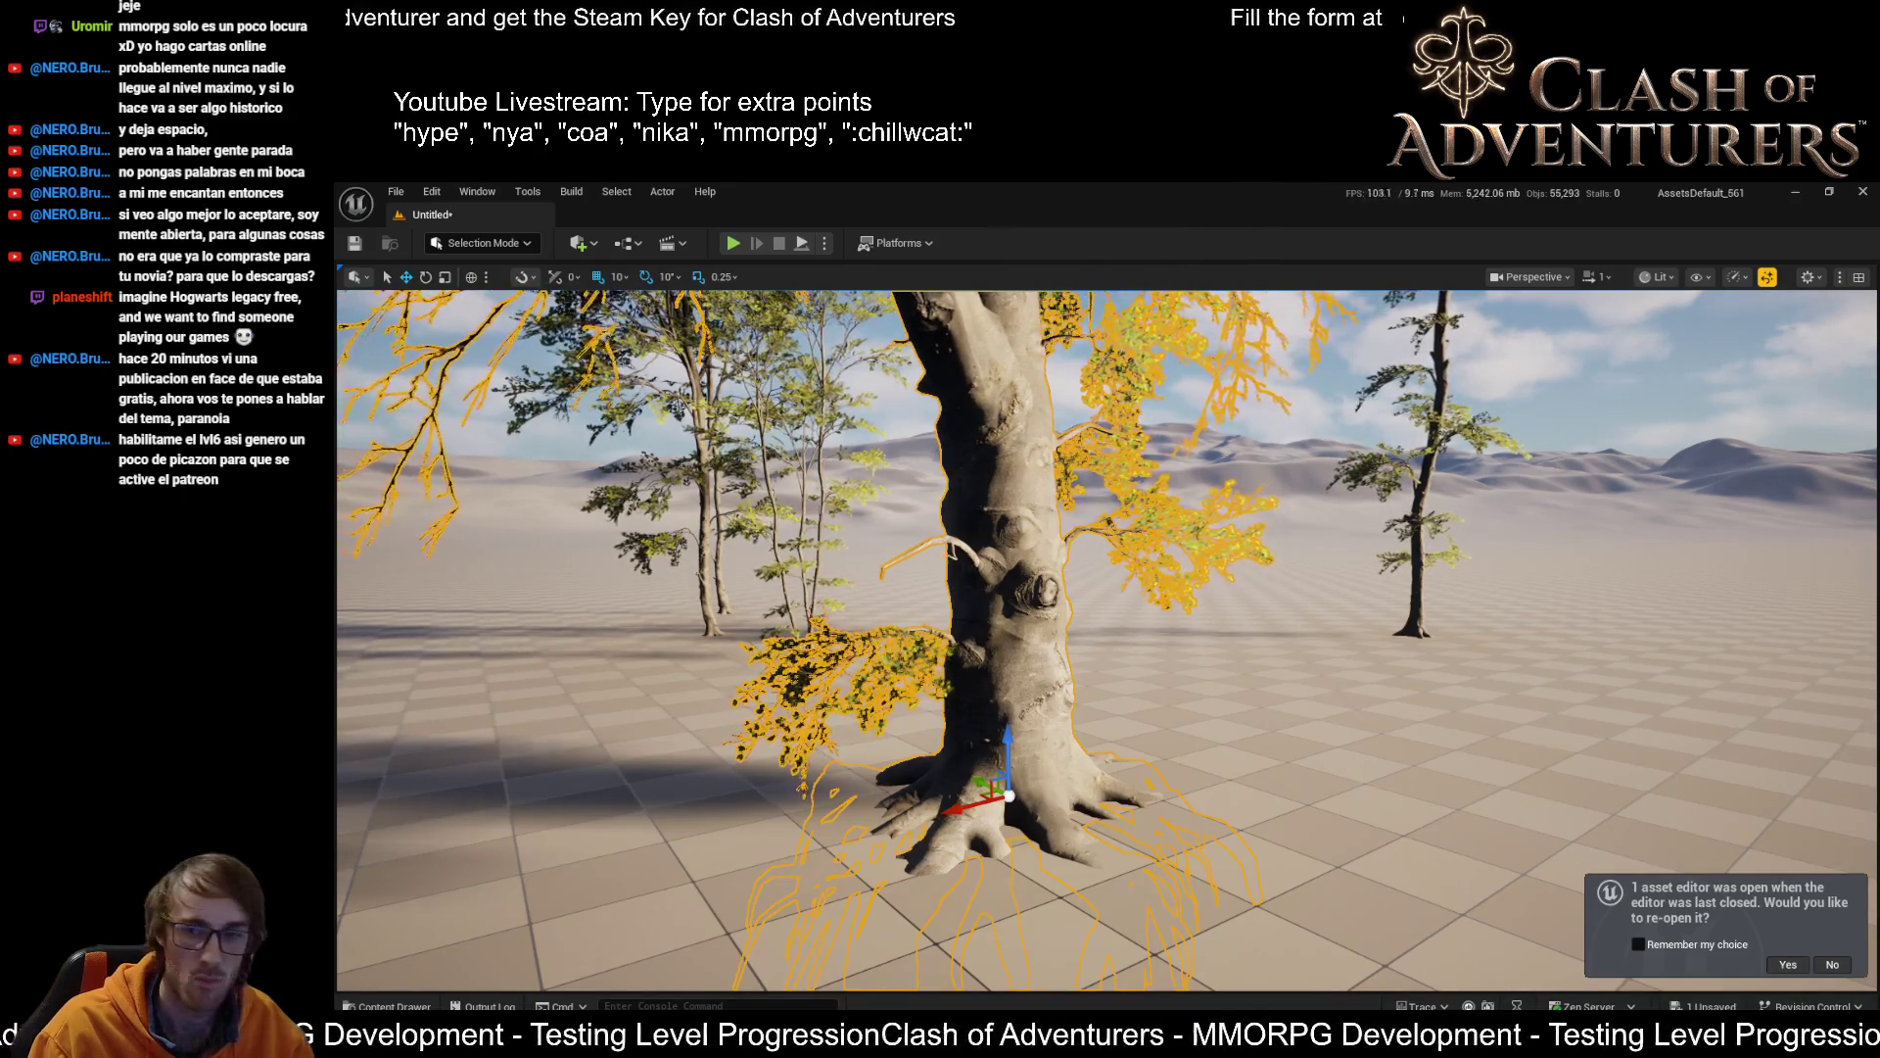
pyautogui.press('s')
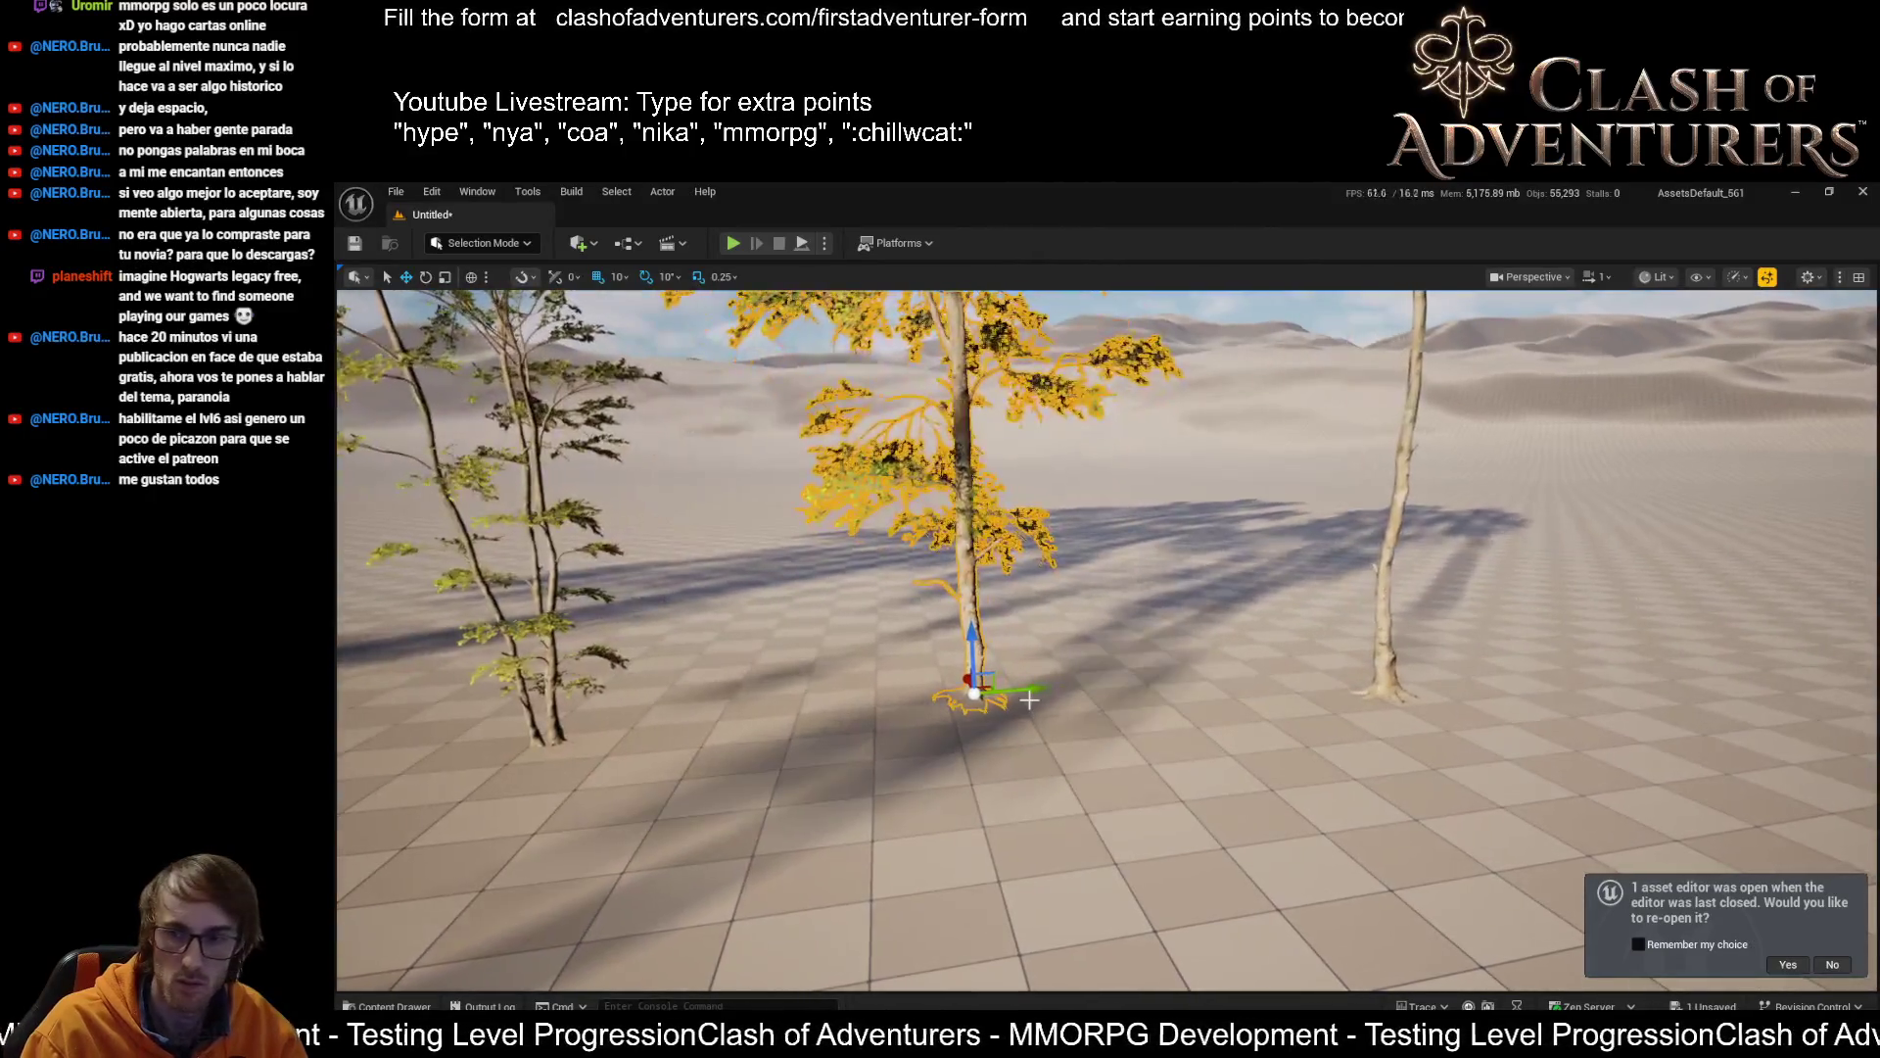
pyautogui.press('a')
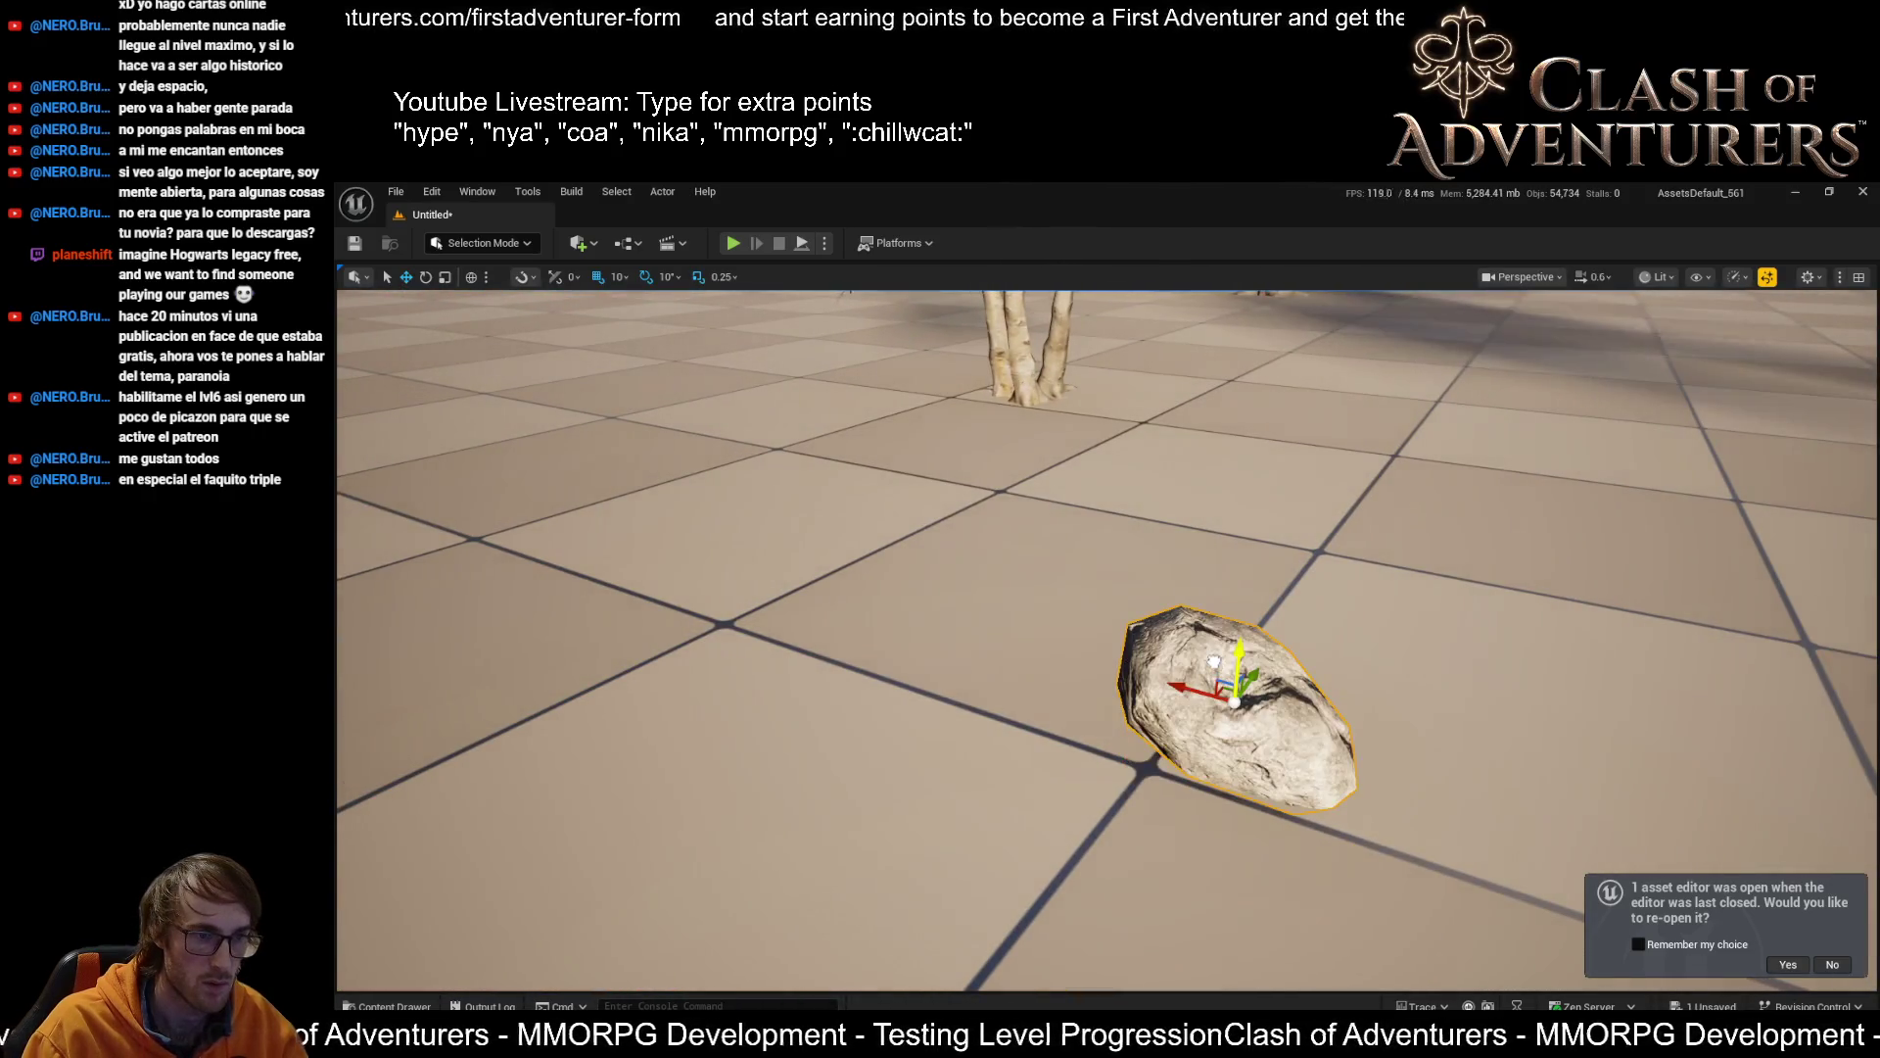
# Fly down to the rock and Alt-drag a duplicate ivy bush to its right
pyautogui.scroll(1, 1107, 636)
pyautogui.press('w')
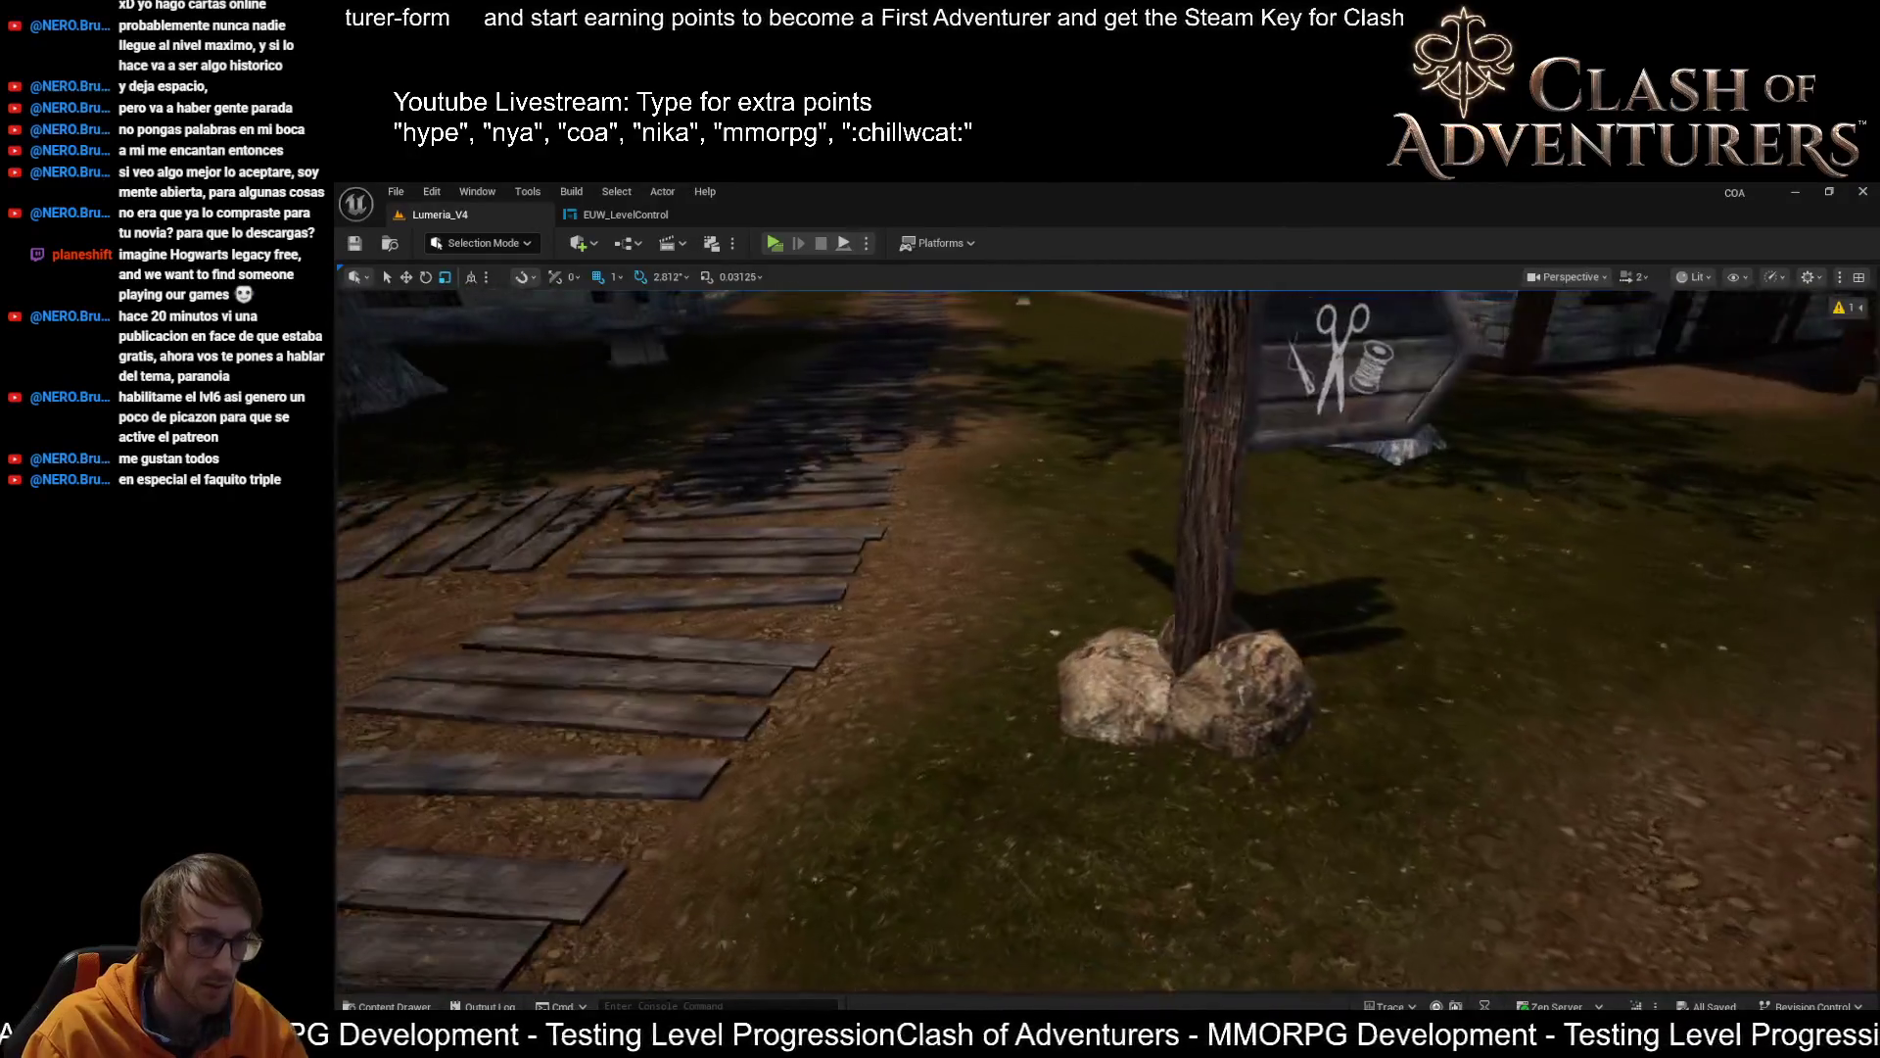
pyautogui.scroll(-1, 1061, 613)
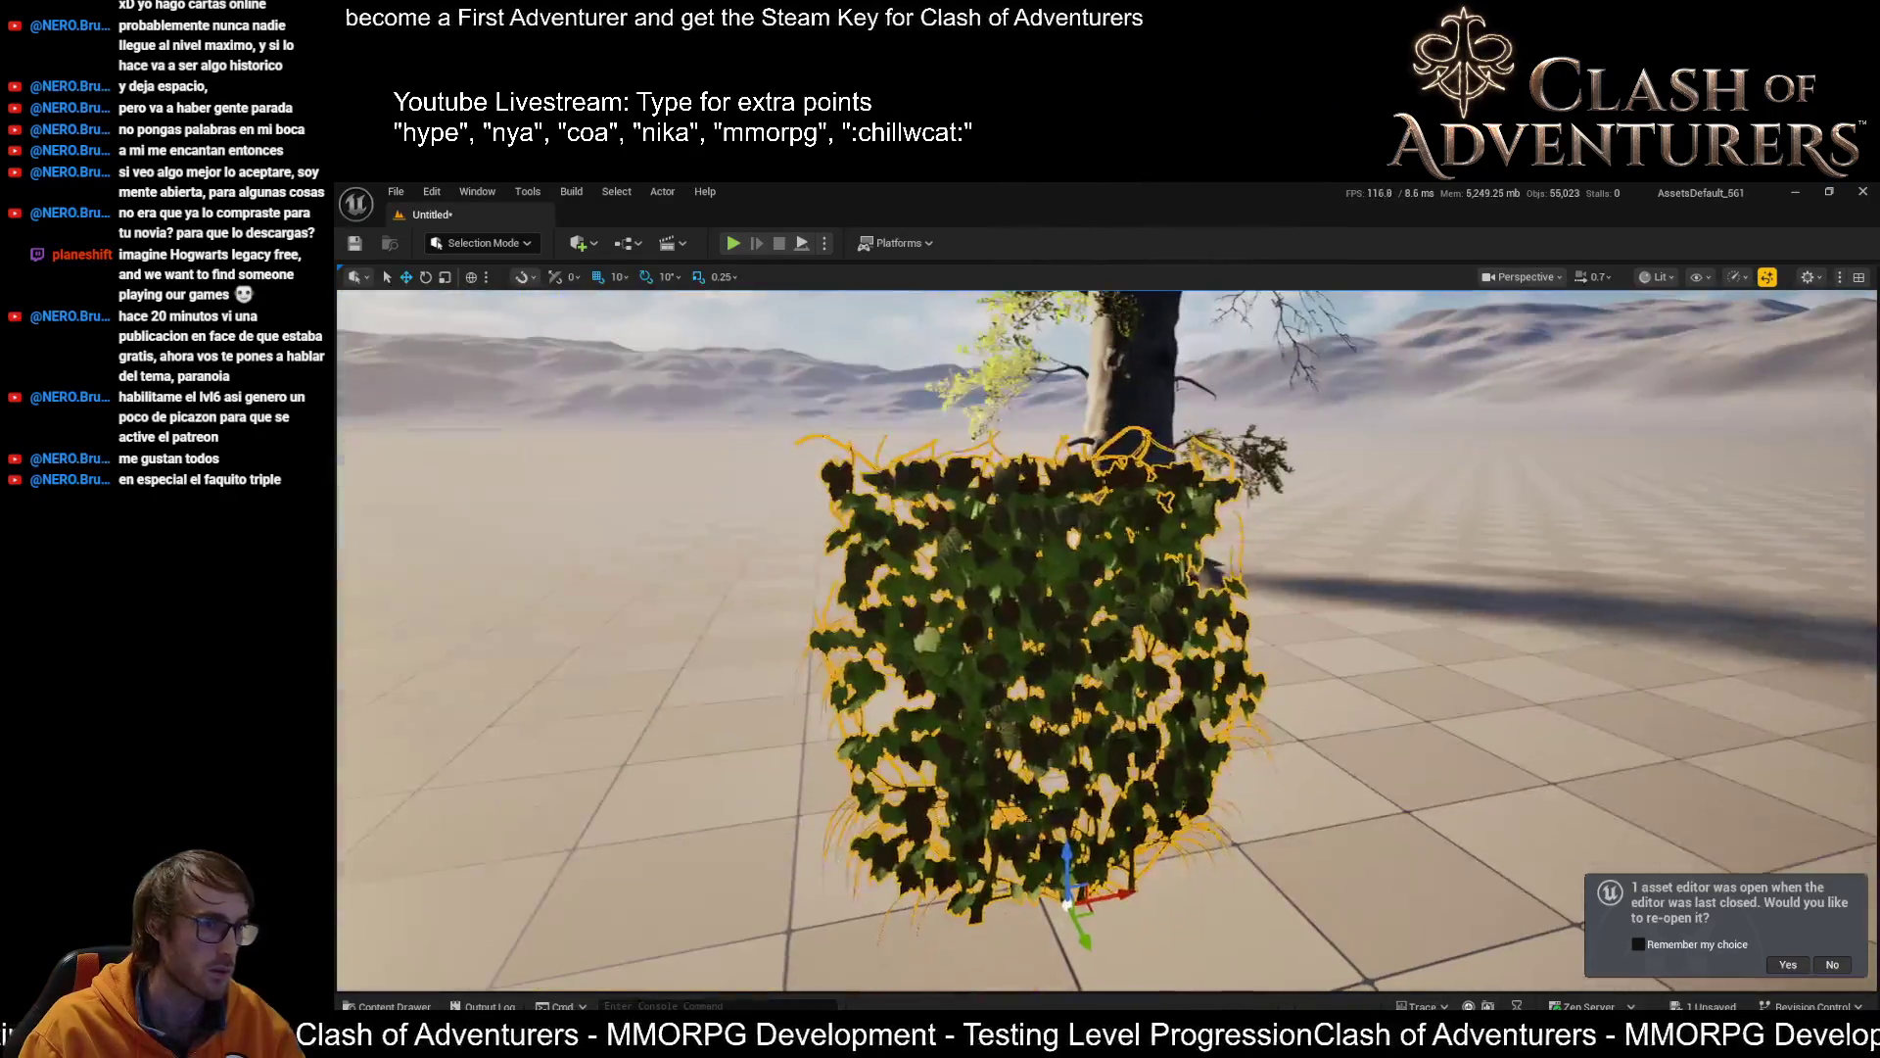
pyautogui.moveTo(1072, 896); pyautogui.dragTo(1478, 920)
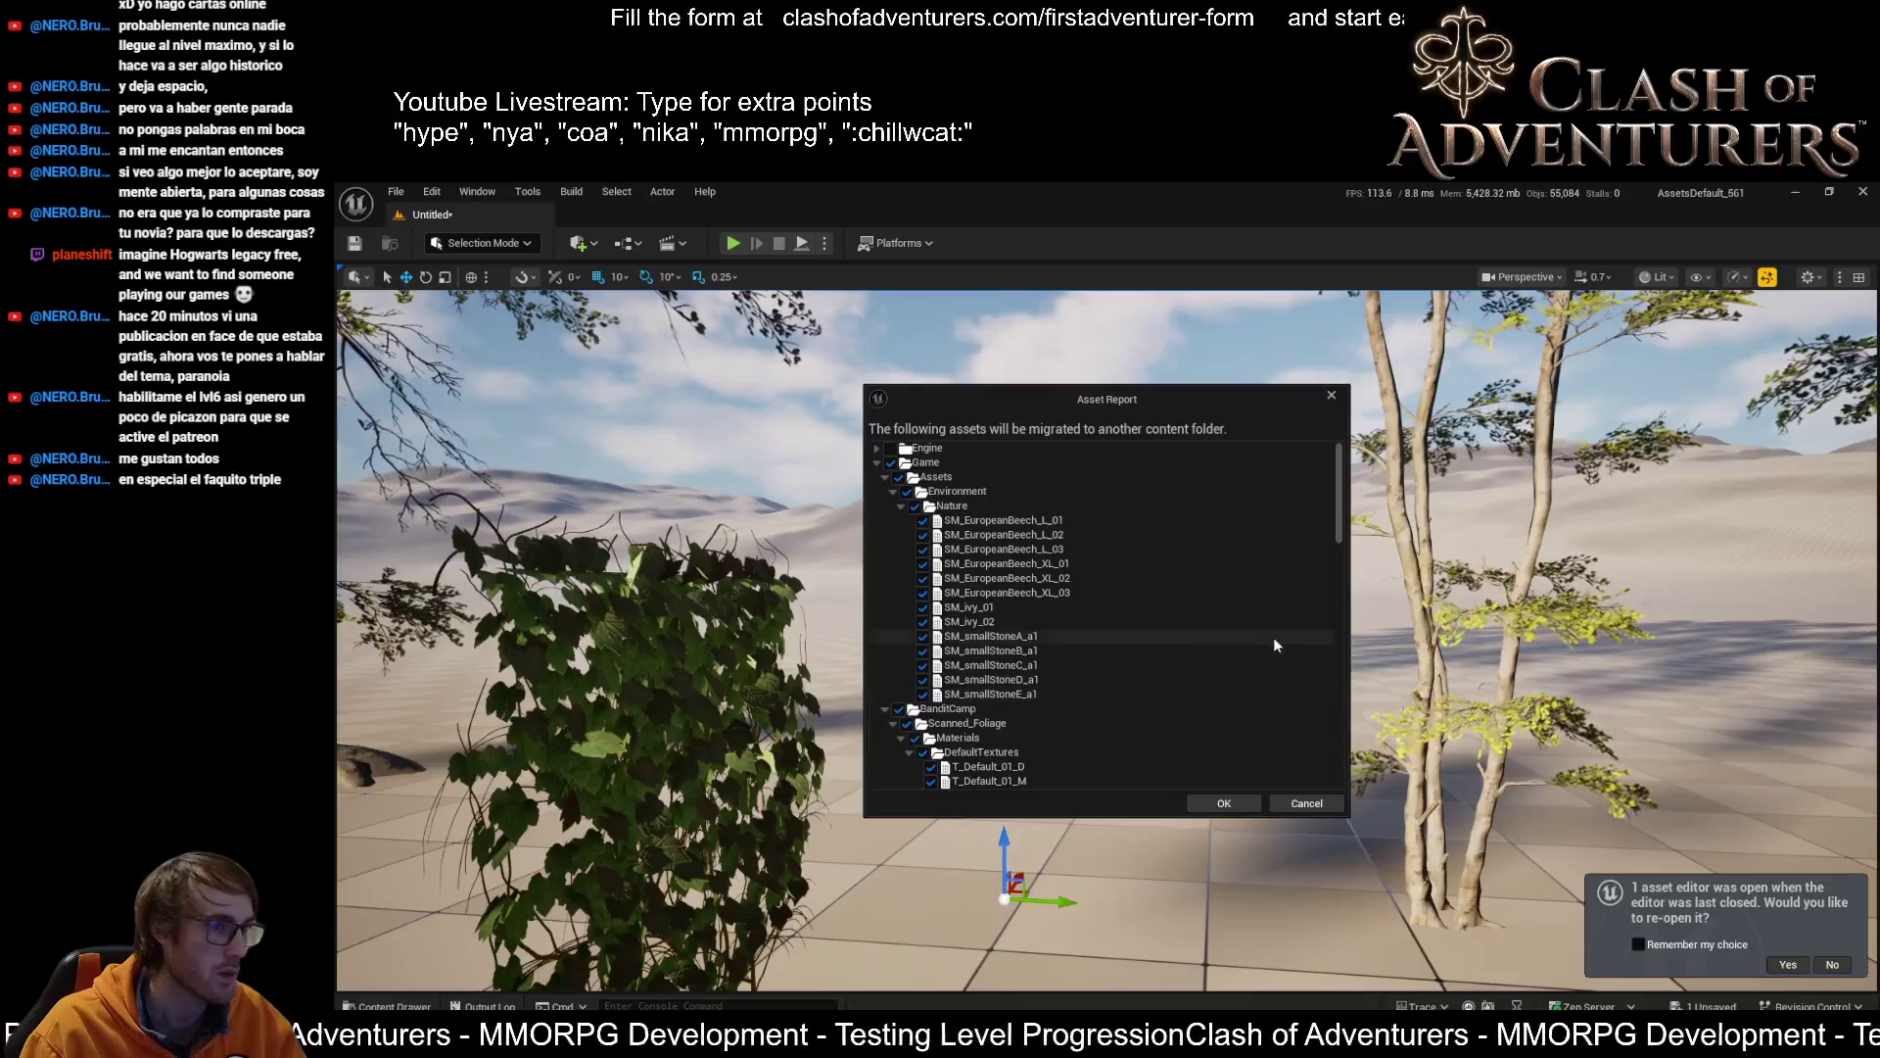
# Review the Asset Report list and migrate the assets into TalesOfLumeria's Content folder
pyautogui.scroll(2, 1195, 650)
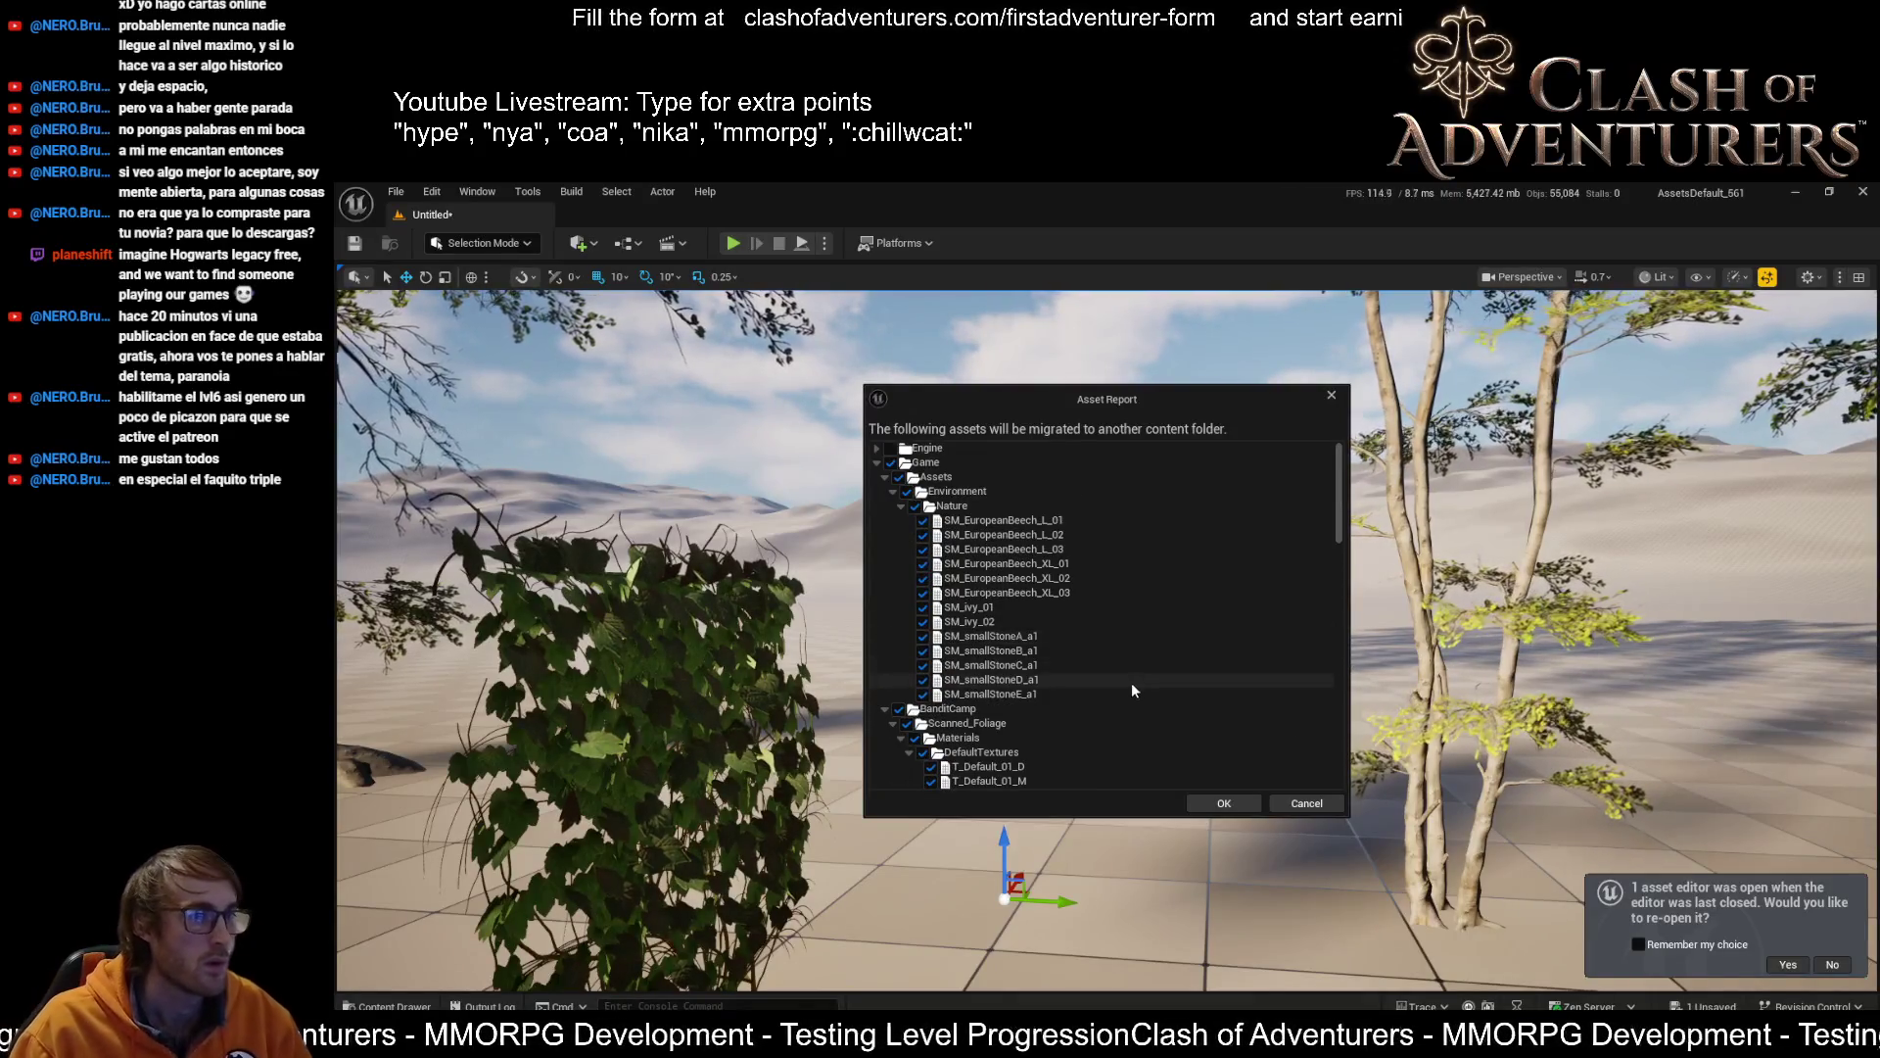
pyautogui.scroll(-15, 1151, 760)
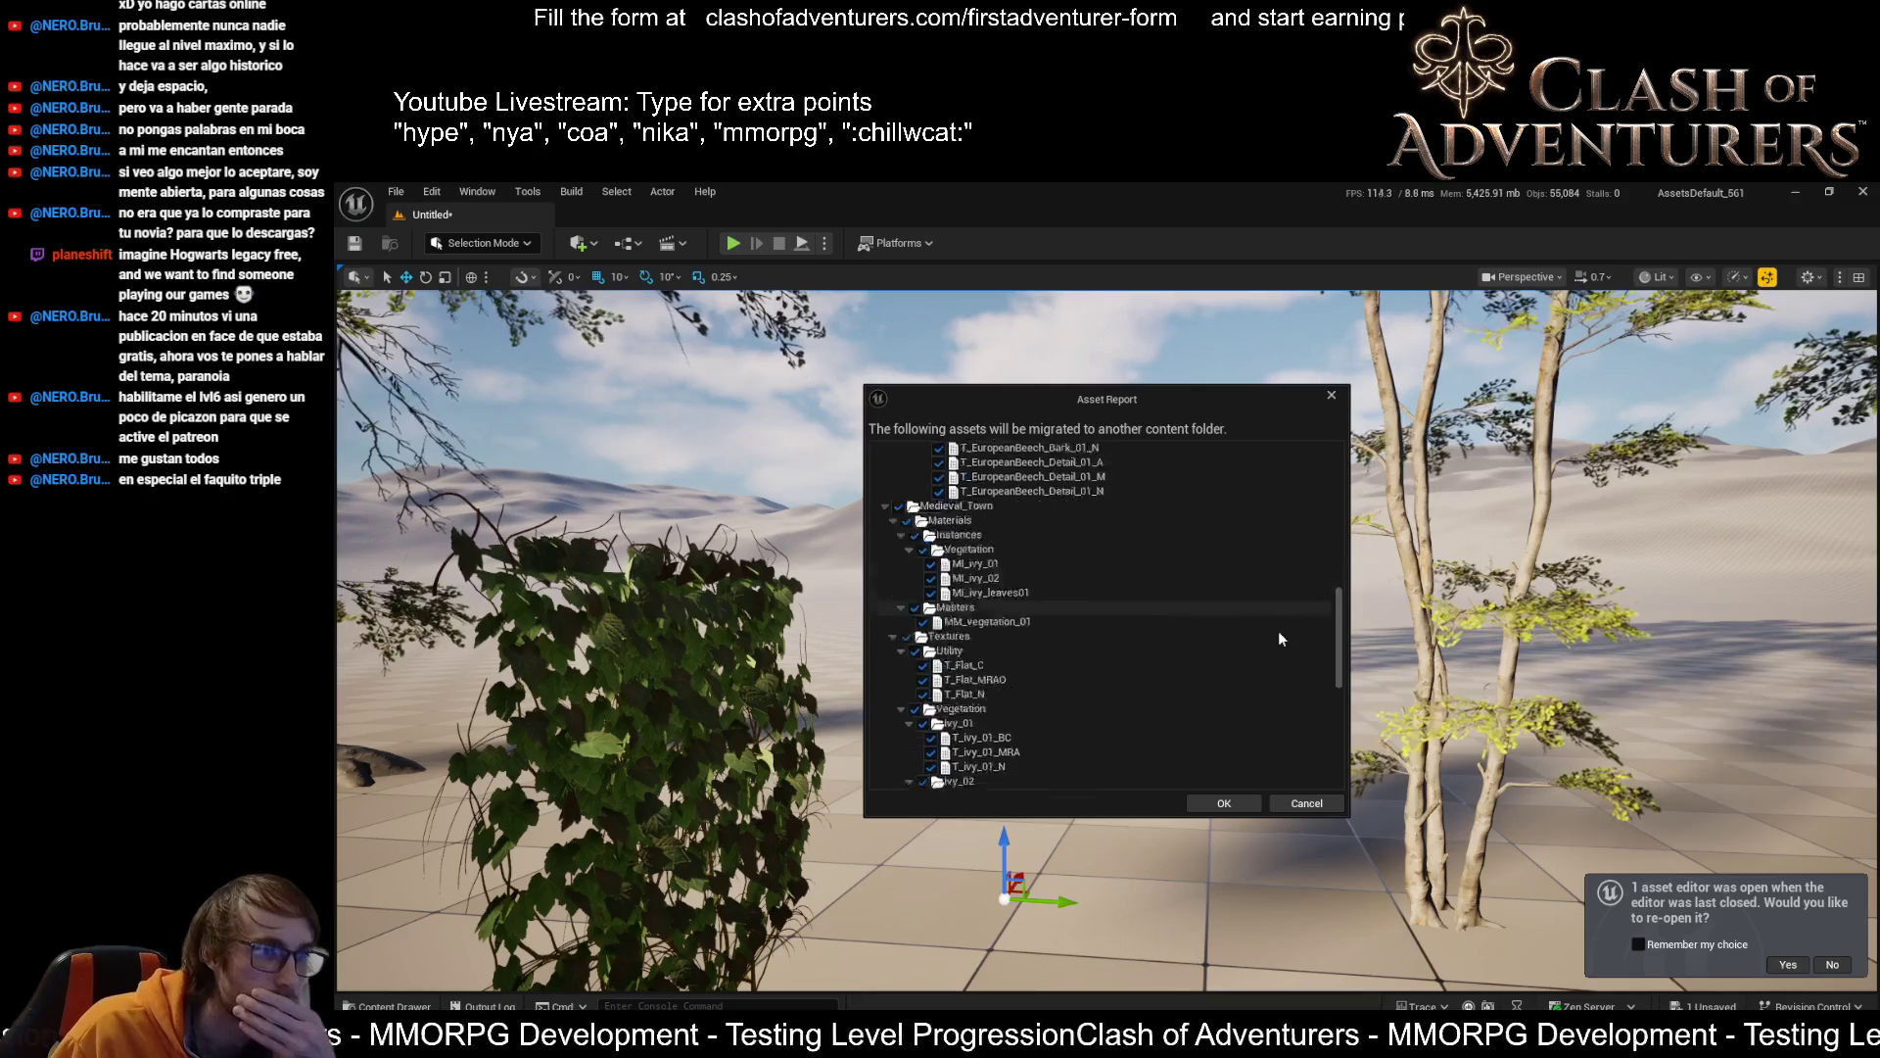
pyautogui.scroll(3, 1287, 641)
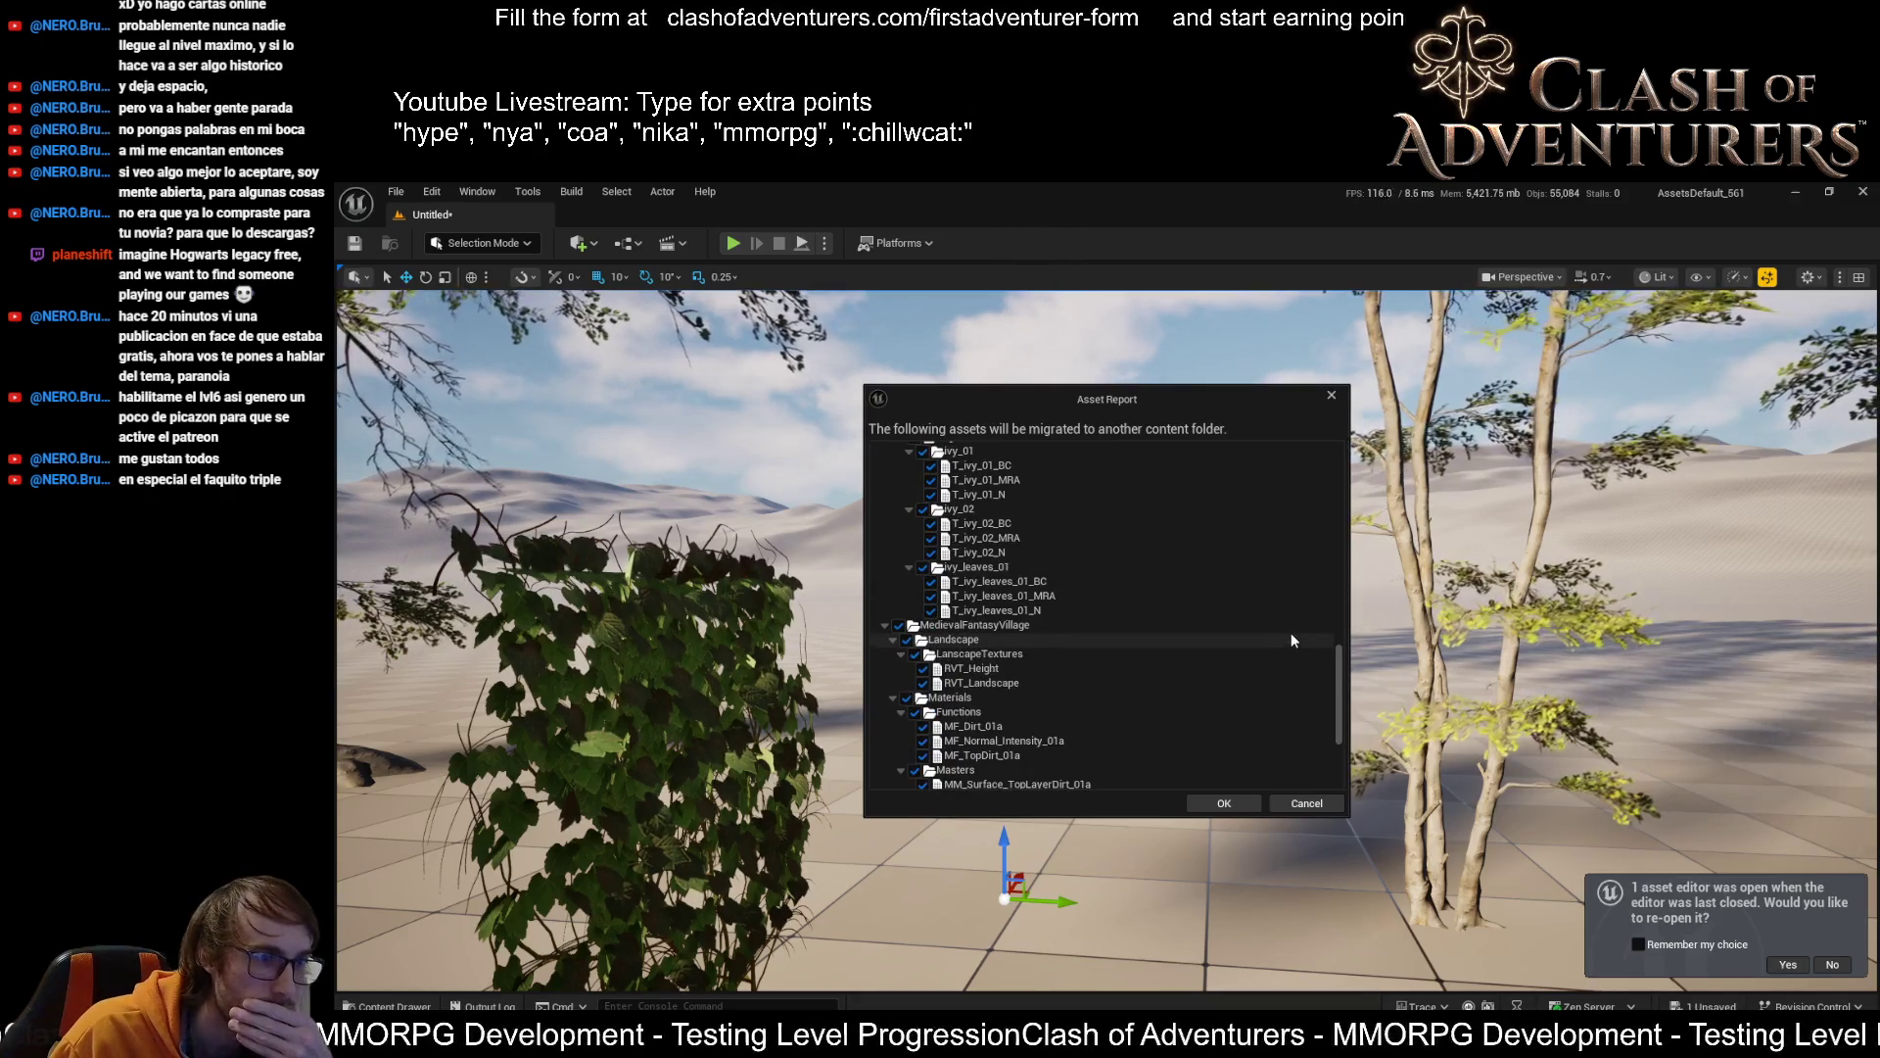
pyautogui.scroll(-3, 1292, 621)
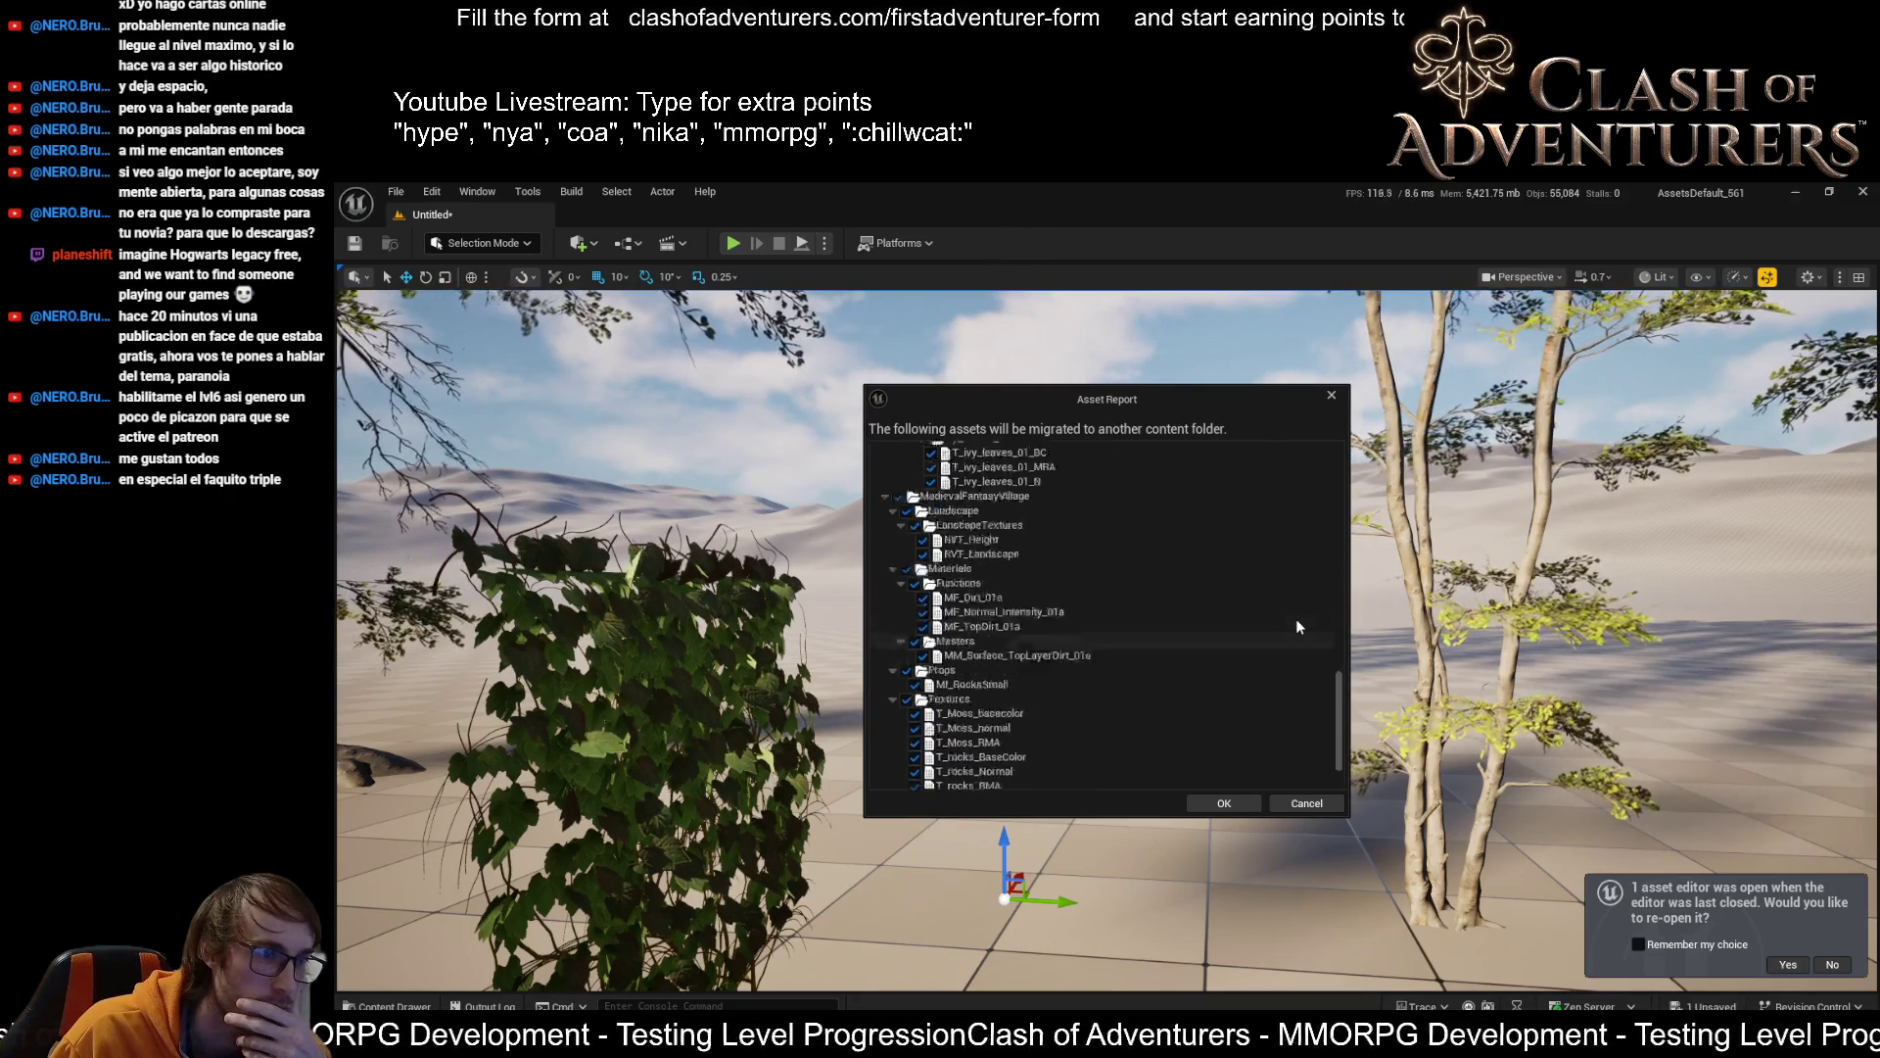
pyautogui.scroll(10, 1296, 622)
pyautogui.scroll(10, 1292, 607)
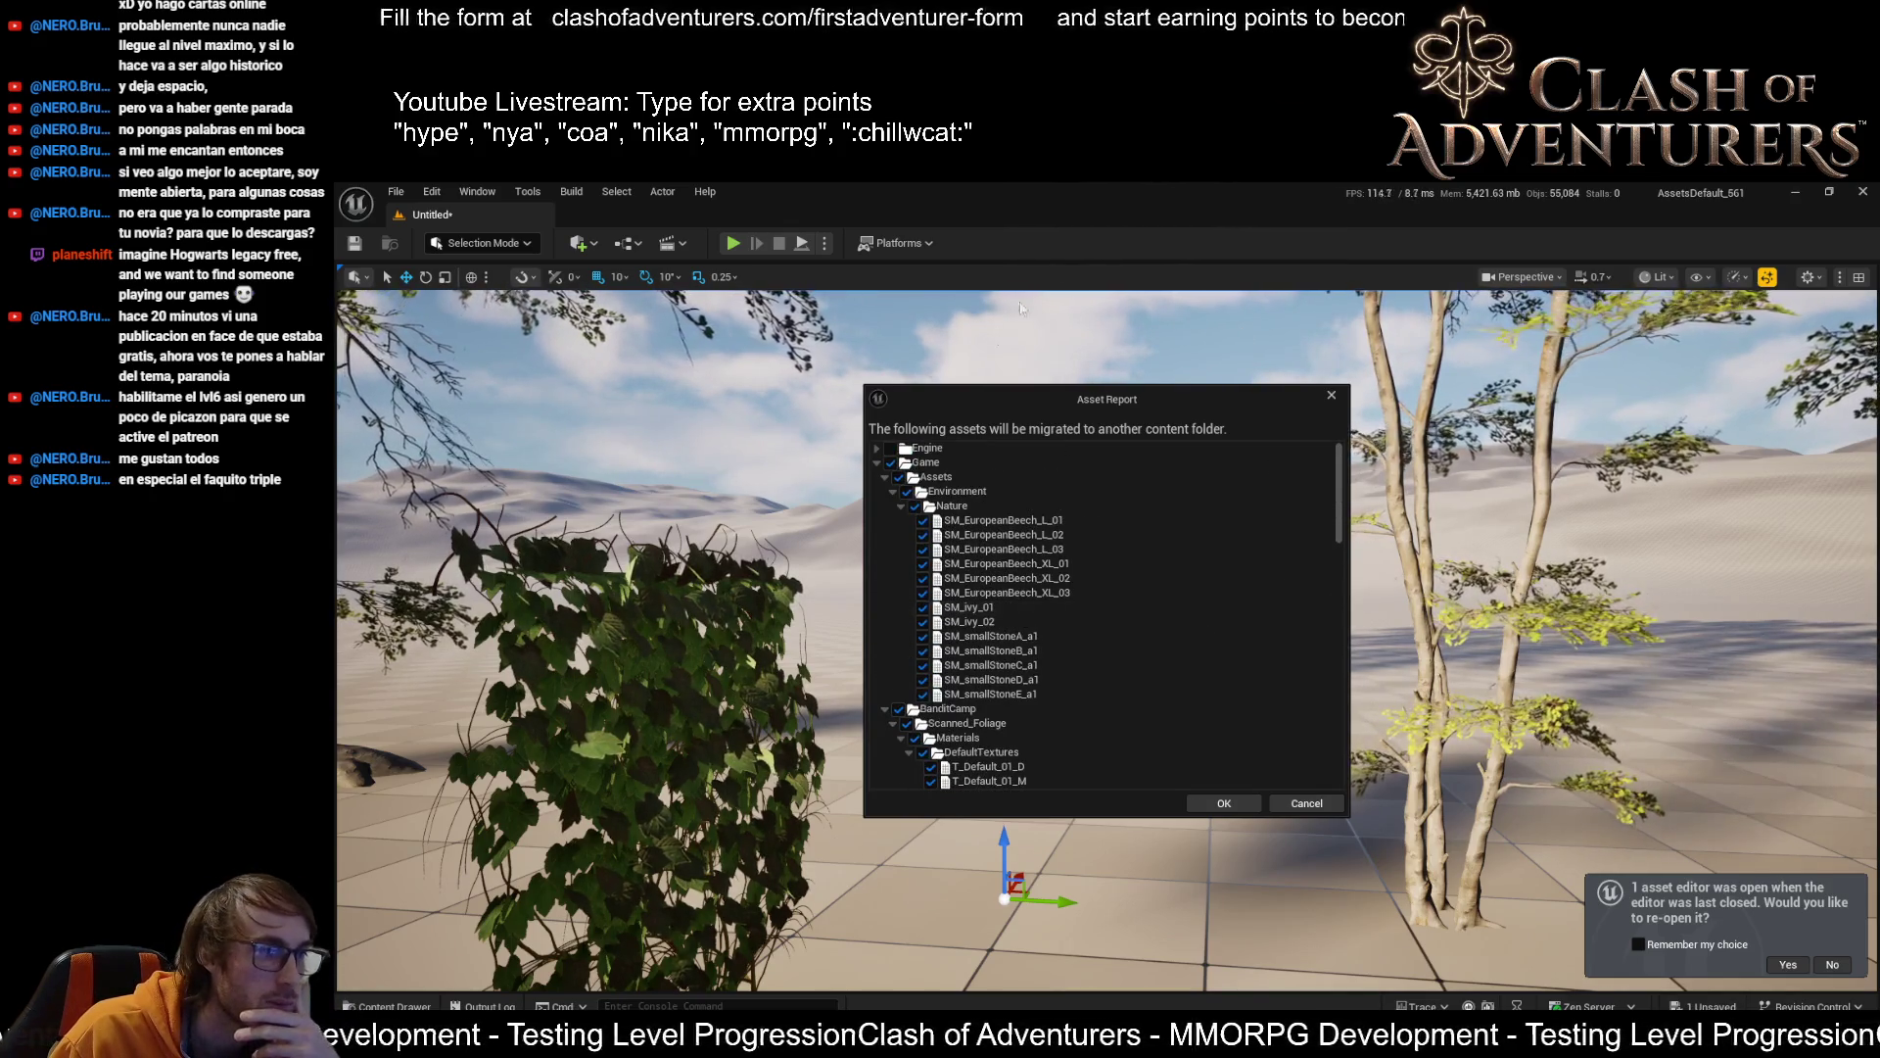
pyautogui.click(1224, 803)
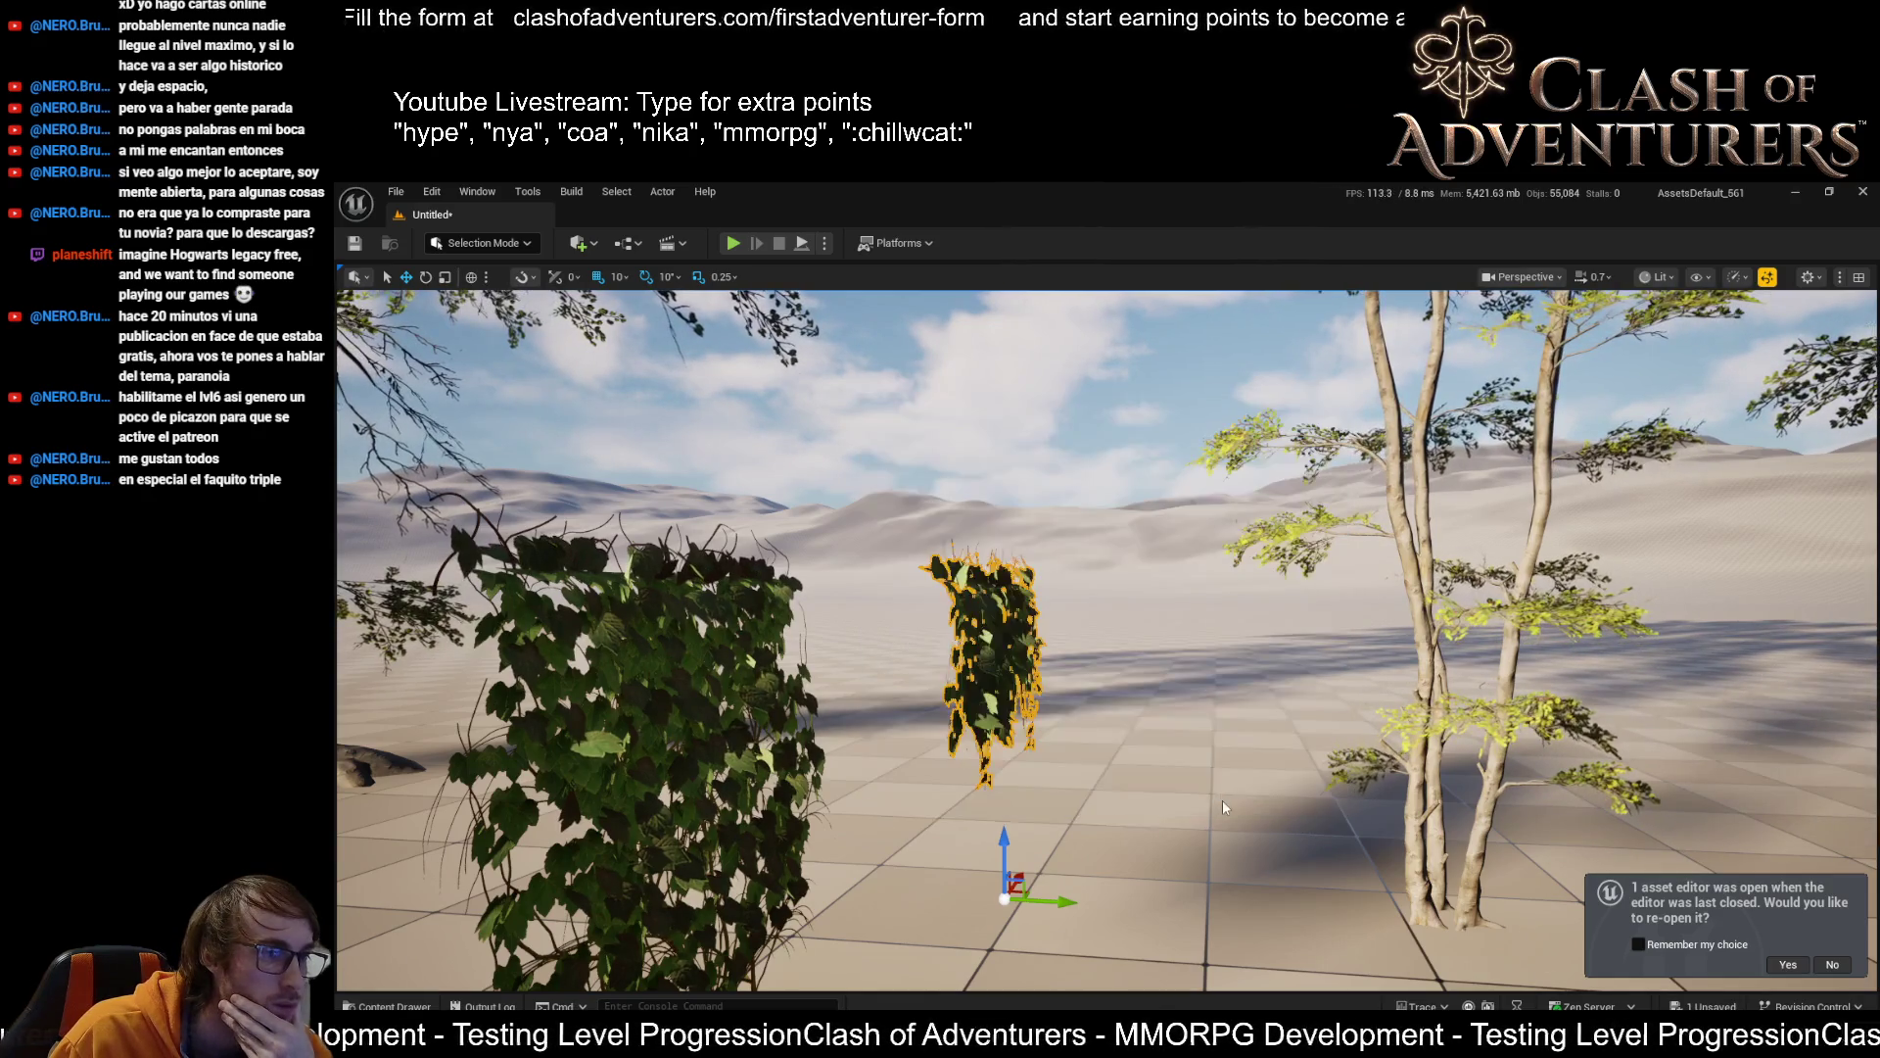
pyautogui.click(906, 229)
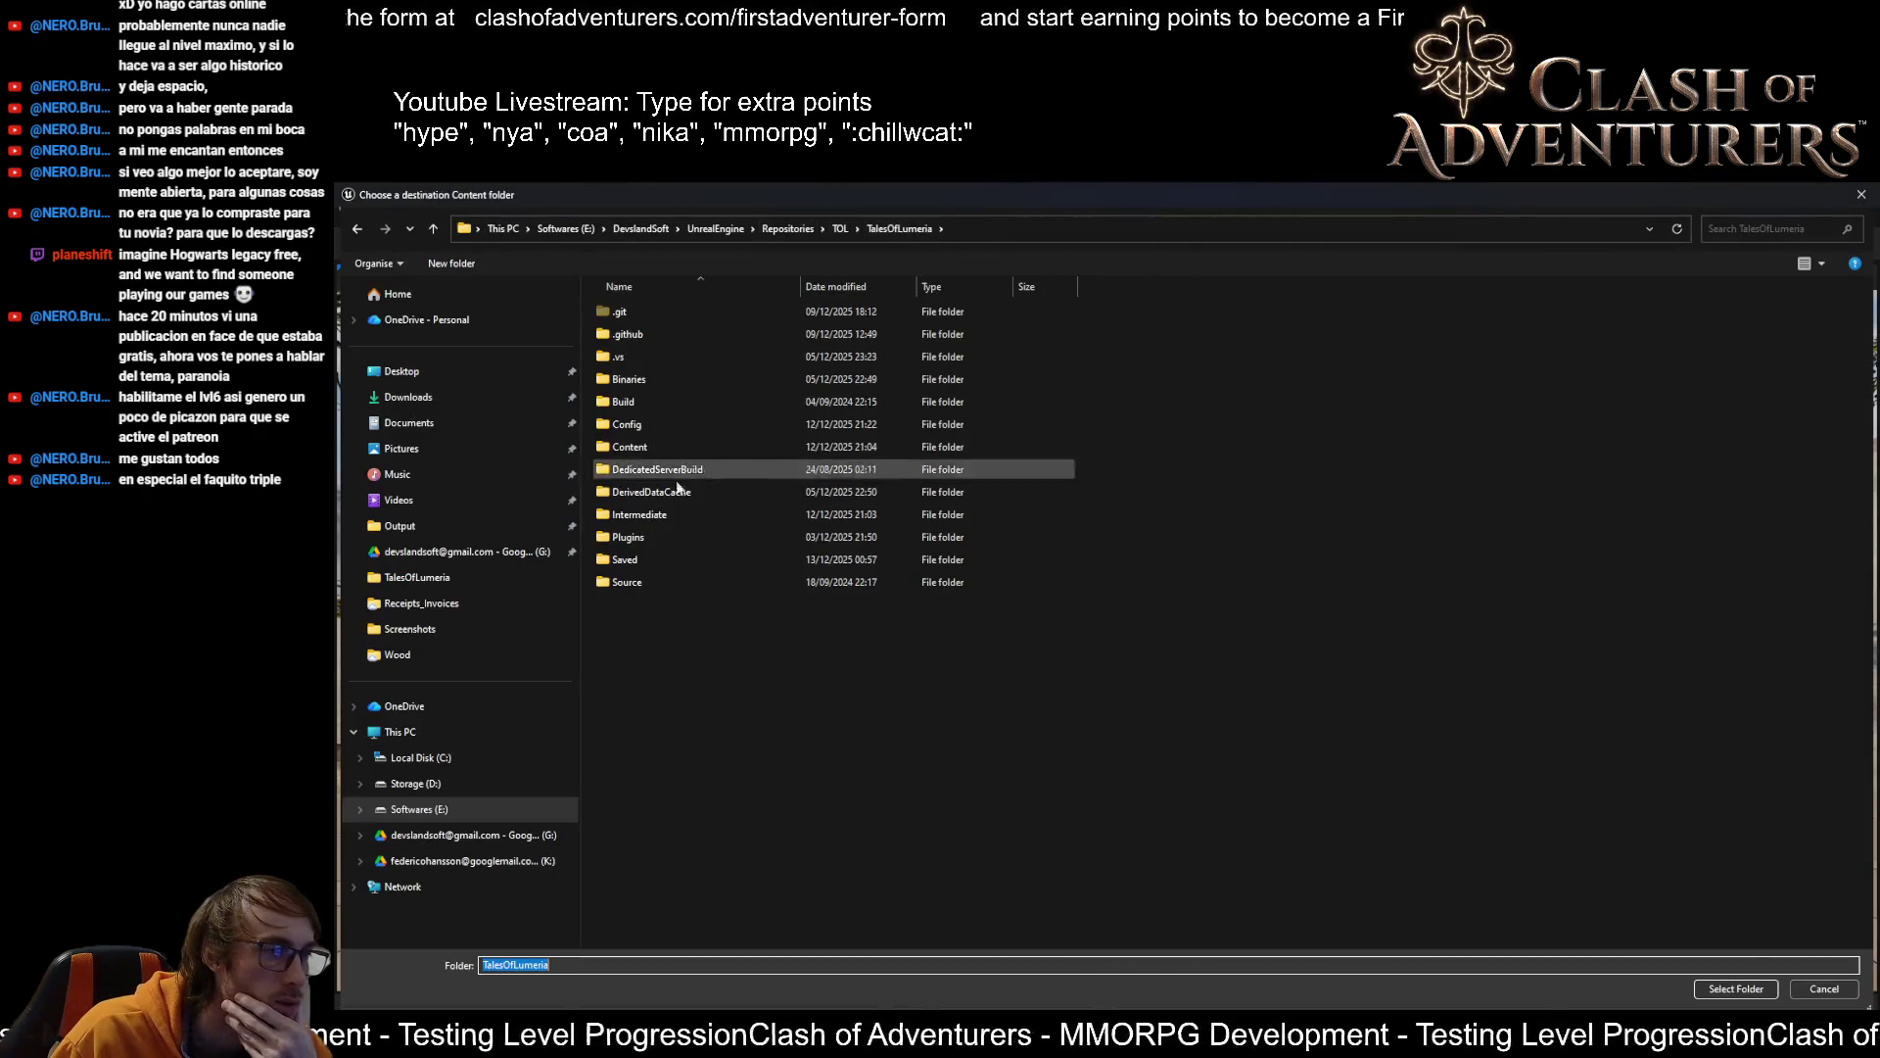
pyautogui.click(647, 447)
pyautogui.click(1740, 992)
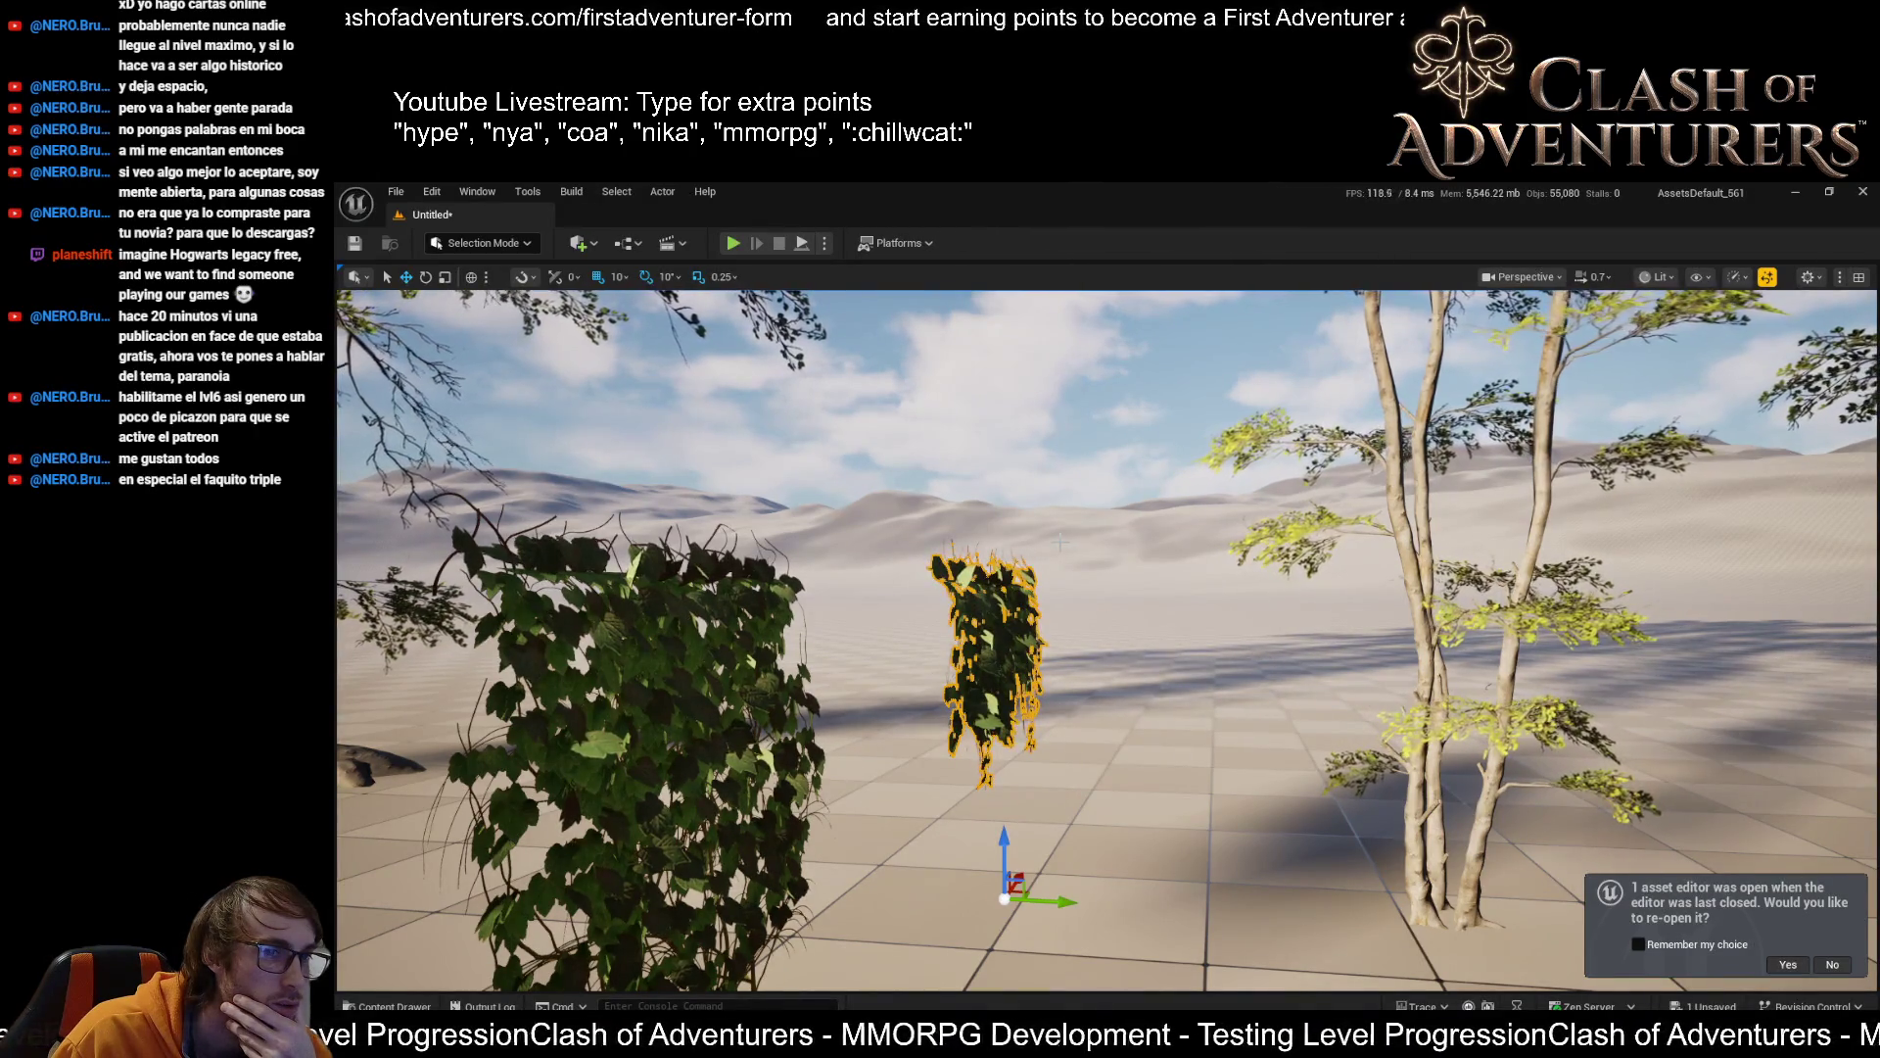
# Discard the untitled level unsaved and decline the beech LOD changes to return to Lumeria_V4
pyautogui.moveTo(1061, 541); pyautogui.dragTo(1244, 438)
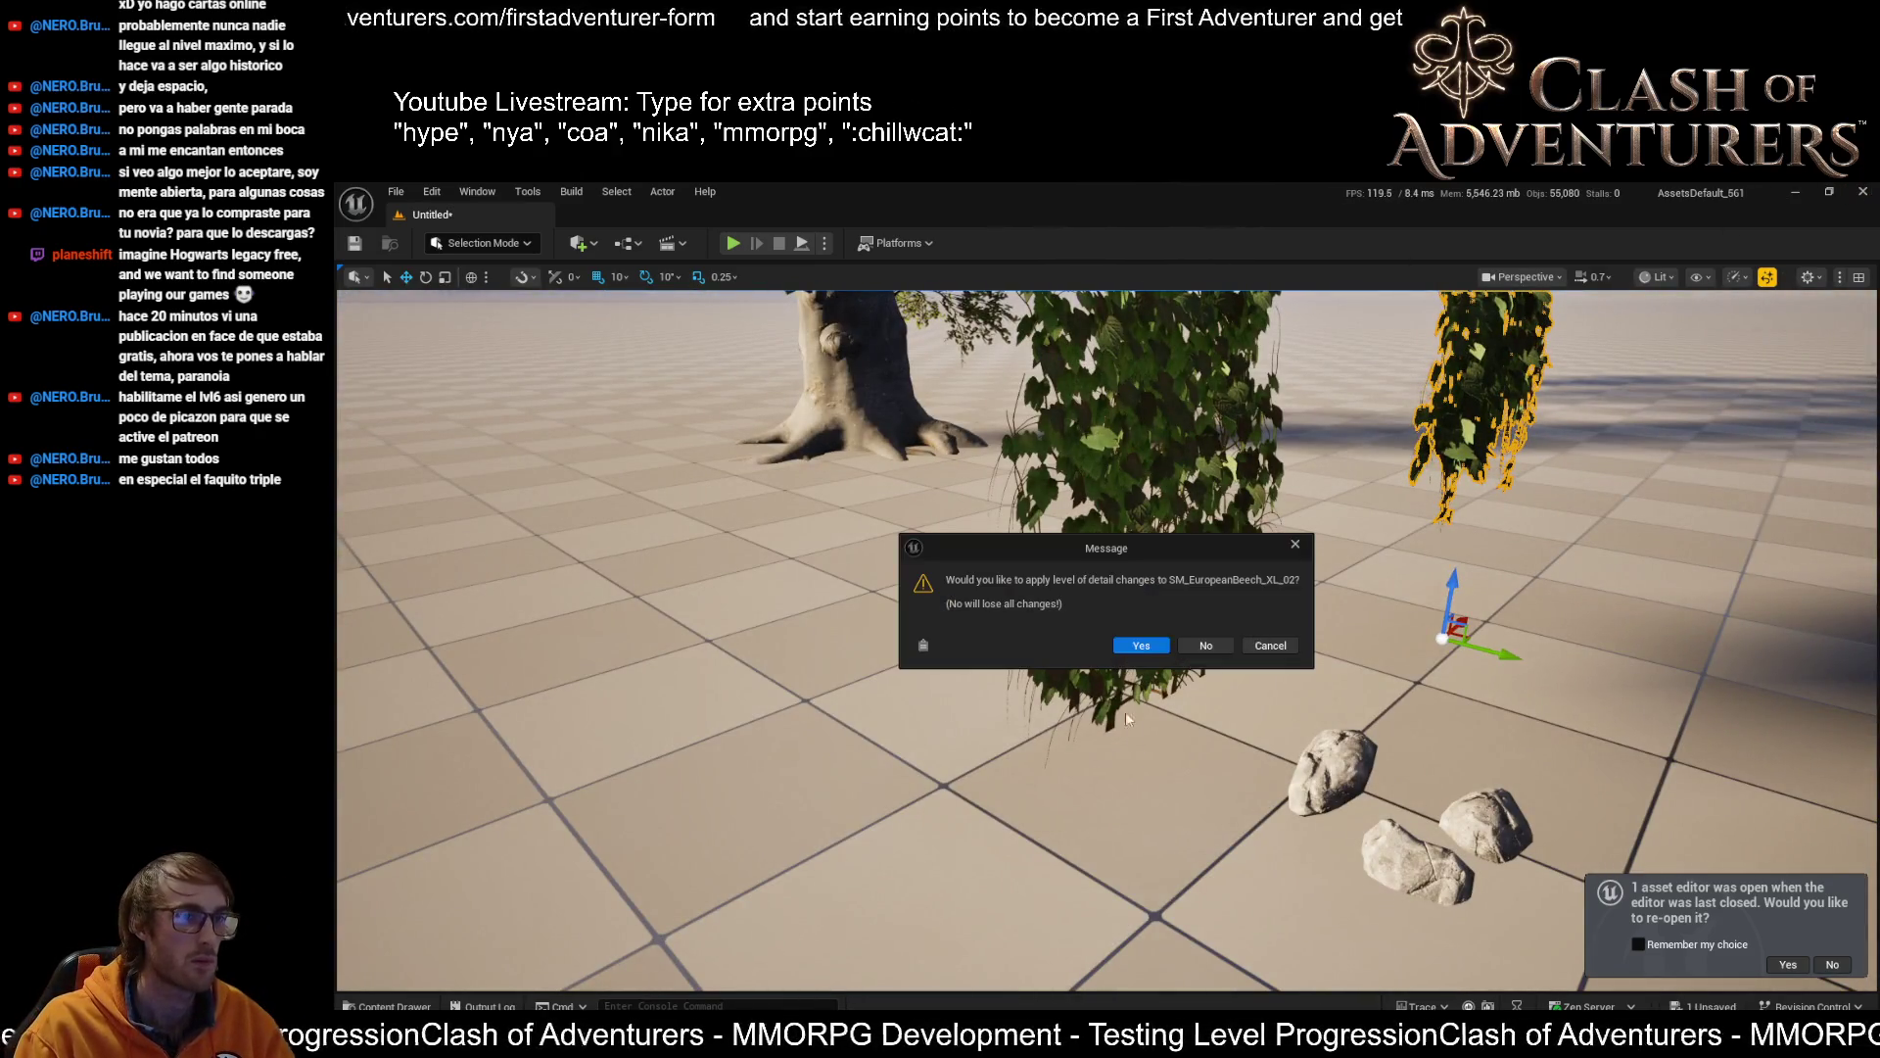
pyautogui.click(1216, 645)
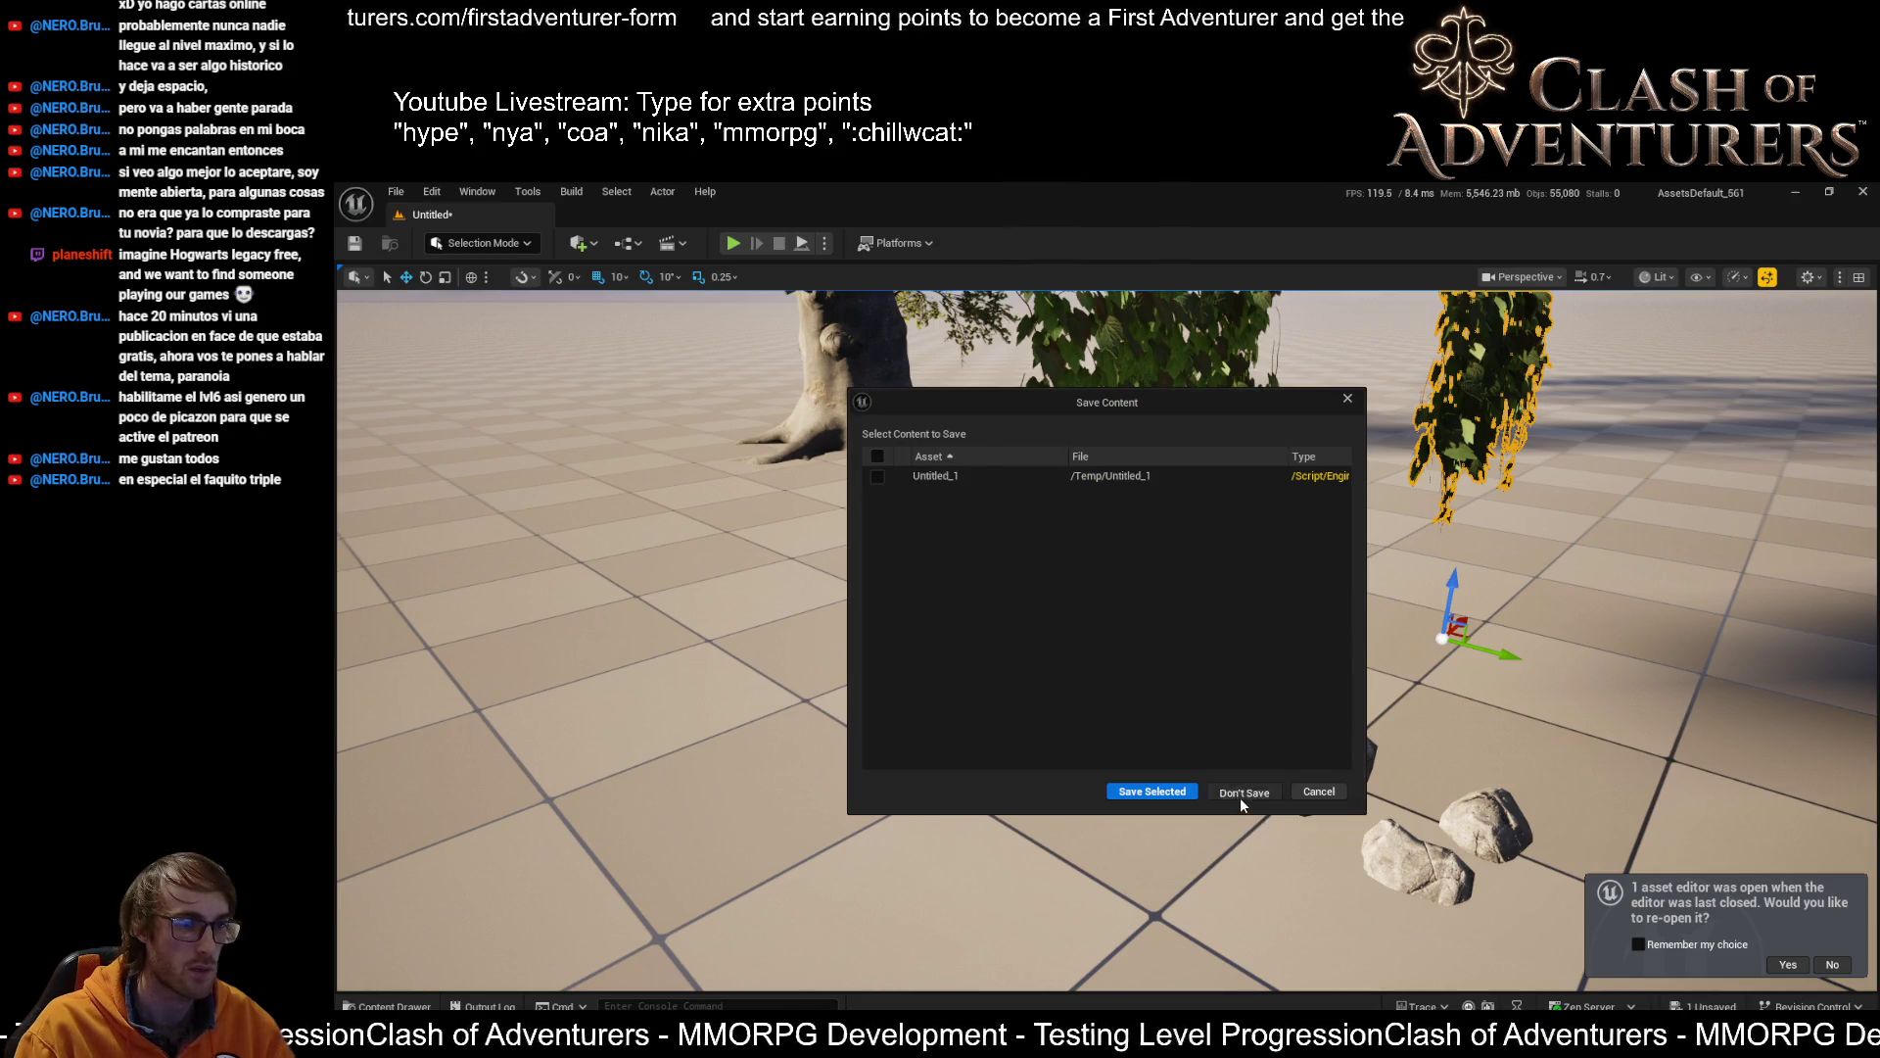
pyautogui.click(1240, 795)
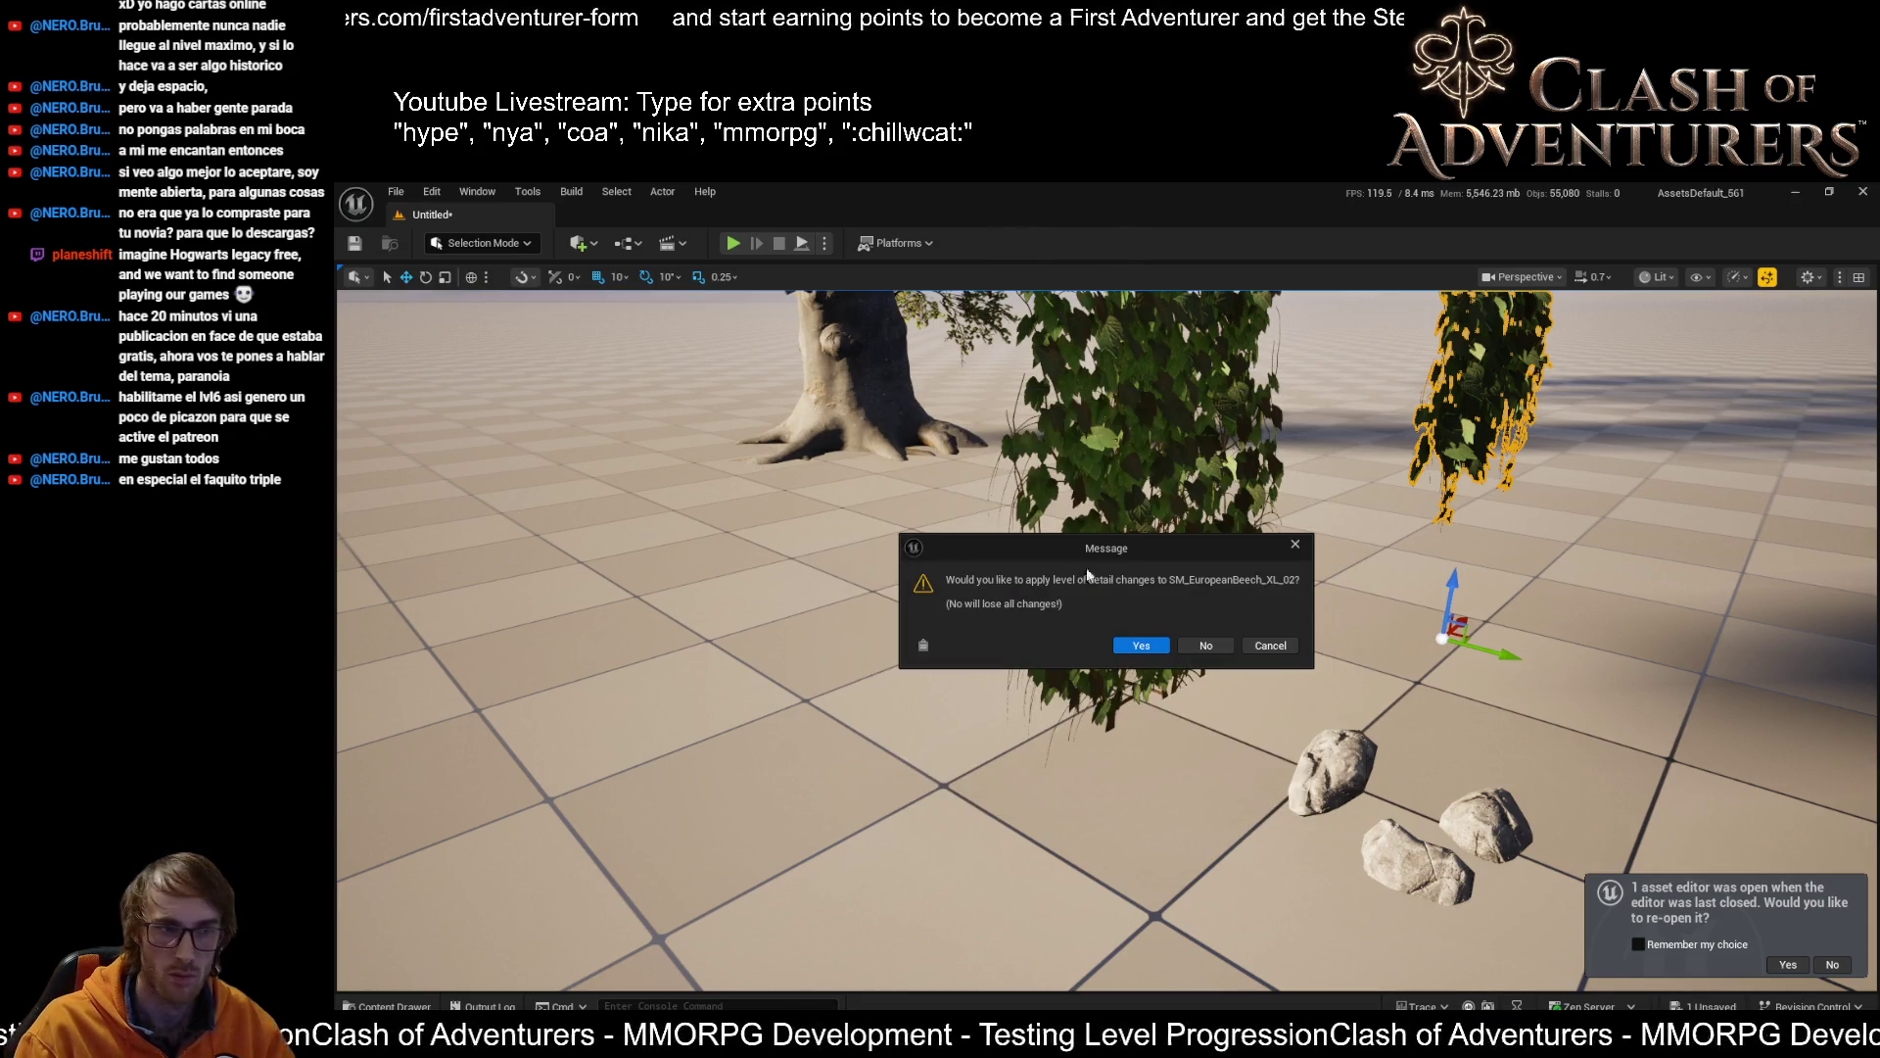
pyautogui.click(1206, 646)
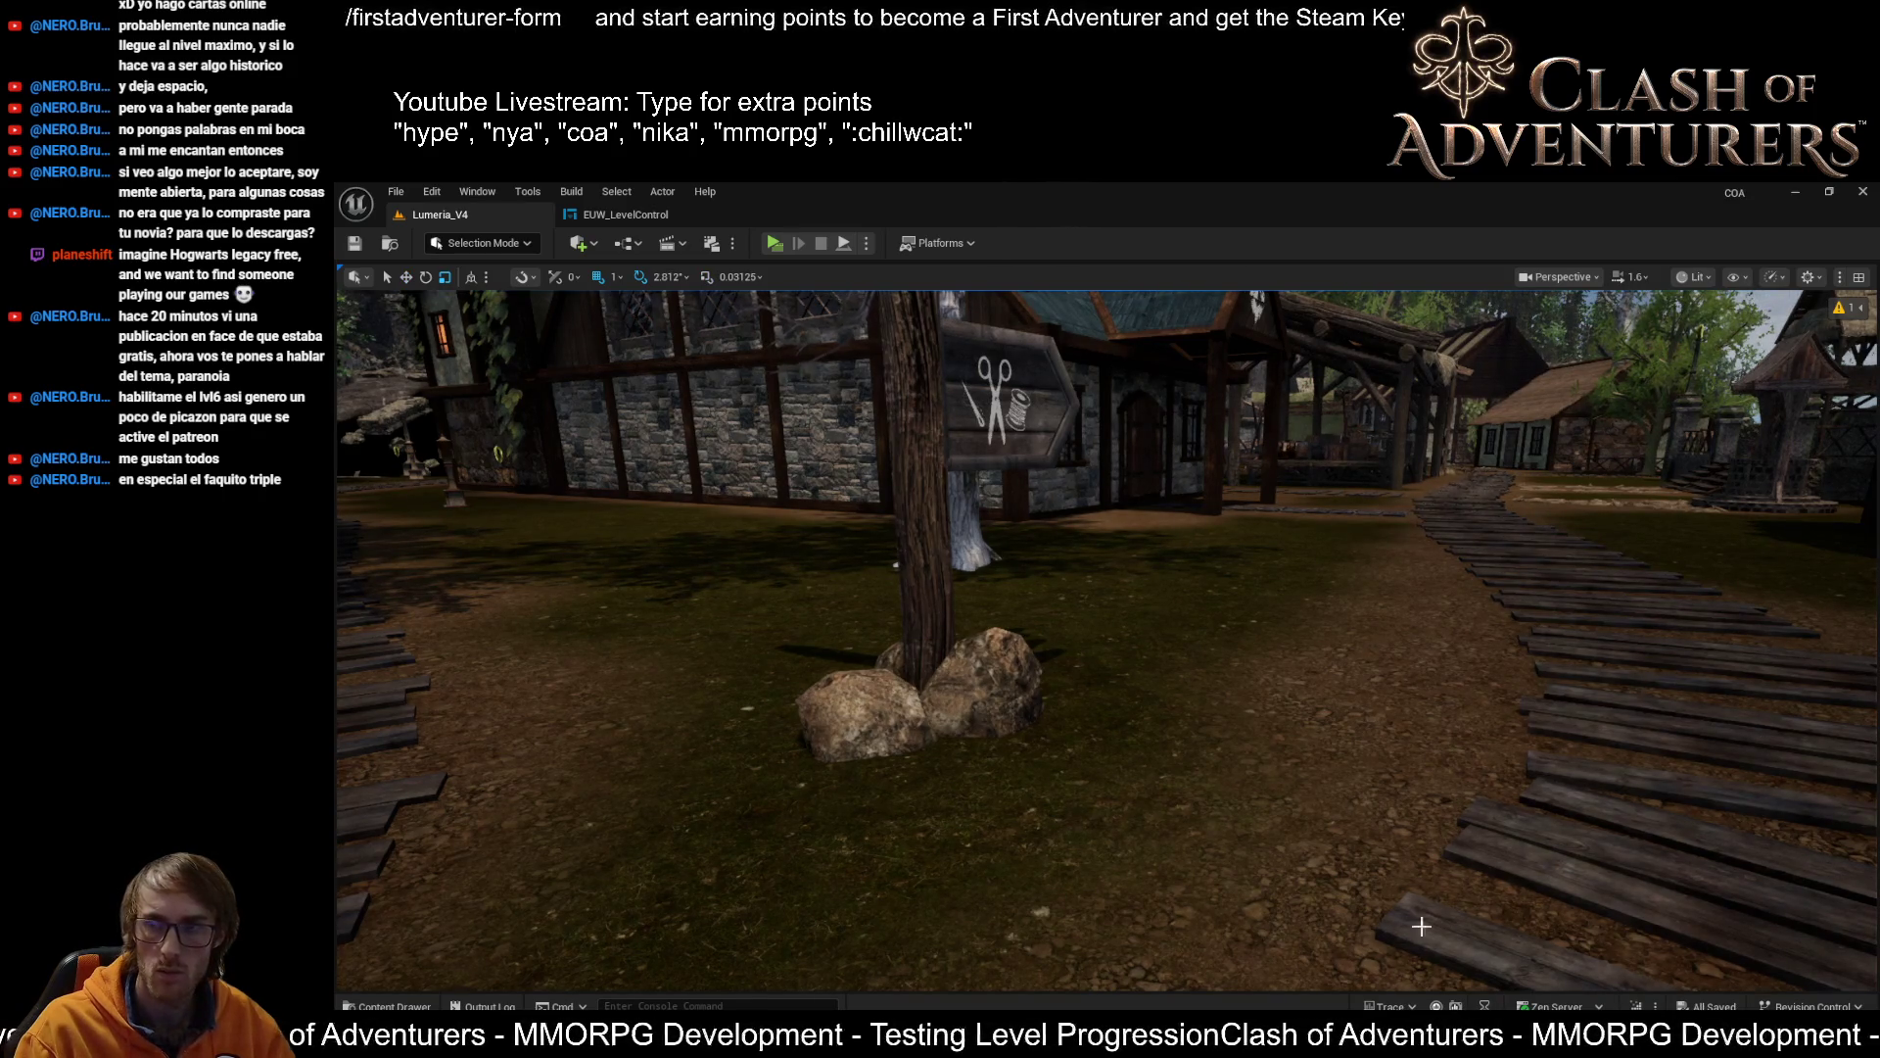
# Fly the camera through the Lumeria_V4 streets toward the thatched houses
pyautogui.moveTo(1147, 683); pyautogui.dragTo(1058, 686)
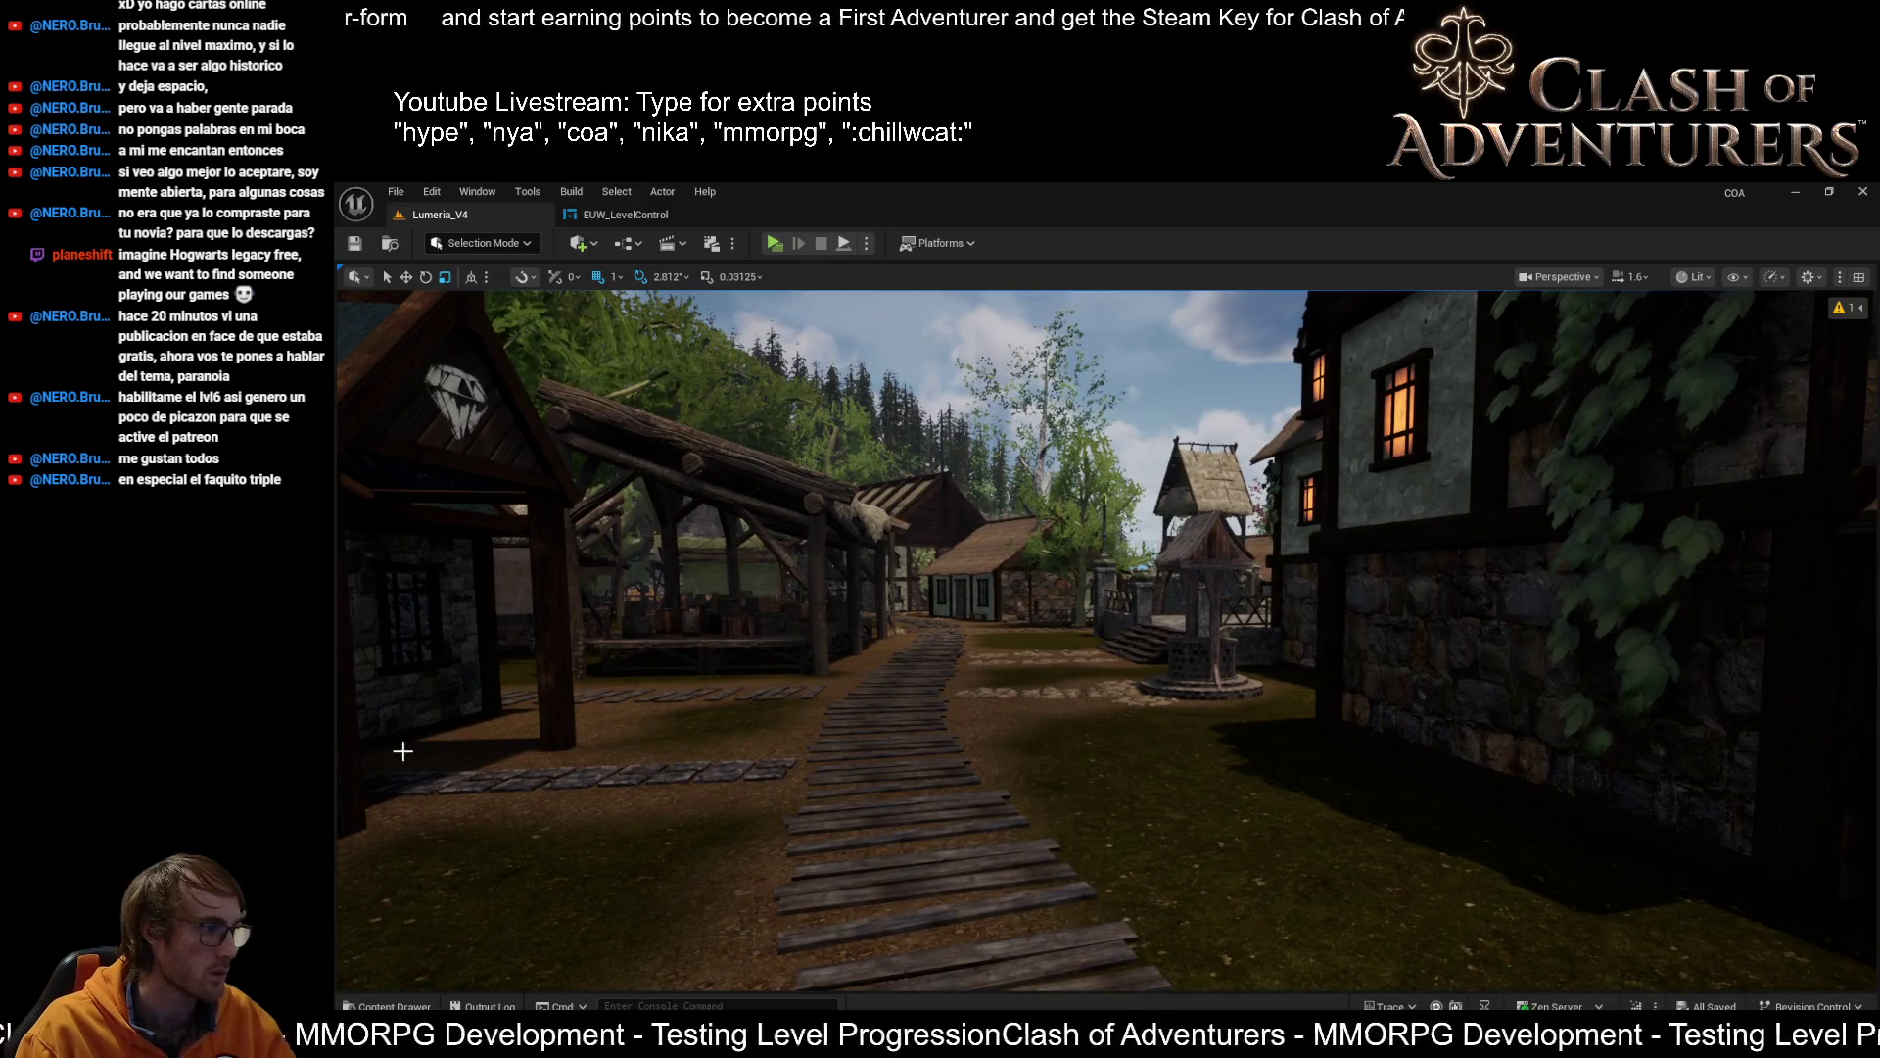
pyautogui.moveTo(703, 762)
pyautogui.mouseDown()
pyautogui.moveTo(808, 762)
pyautogui.moveTo(546, 680)
pyautogui.moveTo(881, 676)
pyautogui.mouseUp()
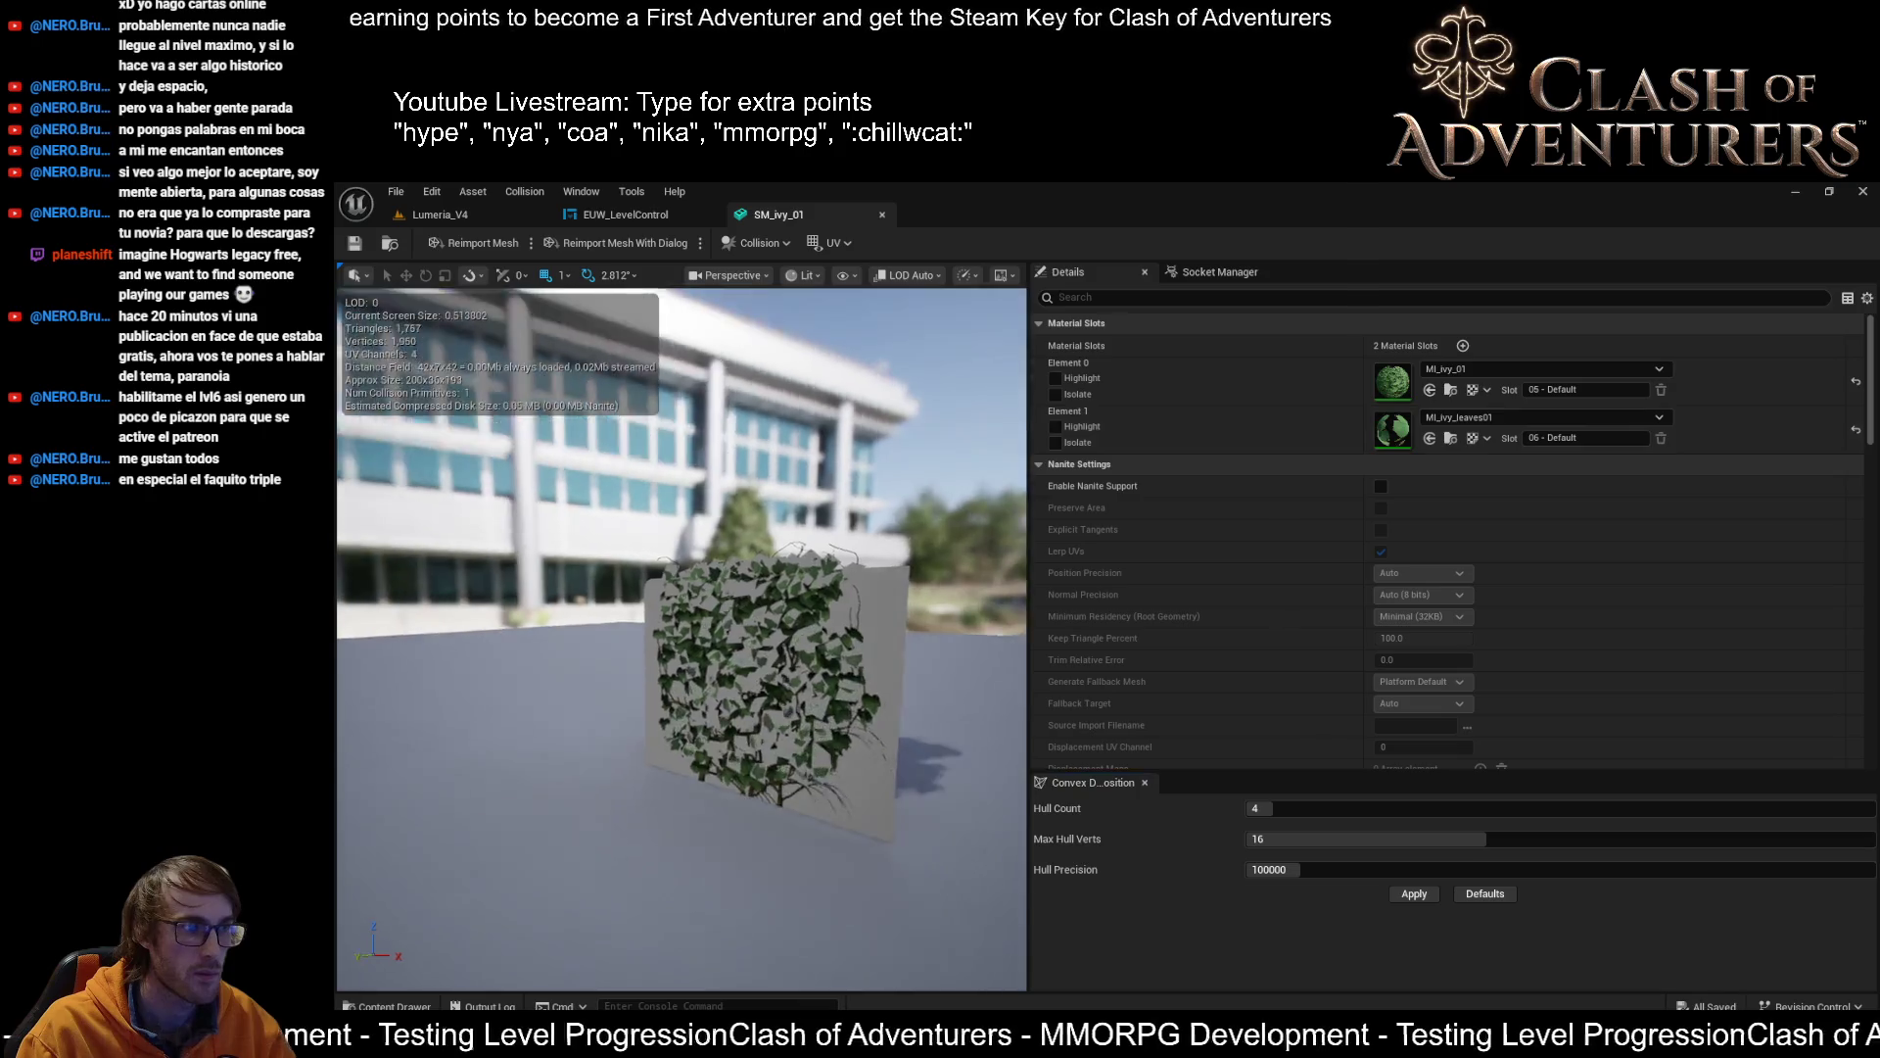
# Orbit the SM_ivy_01 preview and fly the Lumeria_V4 camera toward the stone well
pyautogui.moveTo(687, 296); pyautogui.dragTo(688, 295)
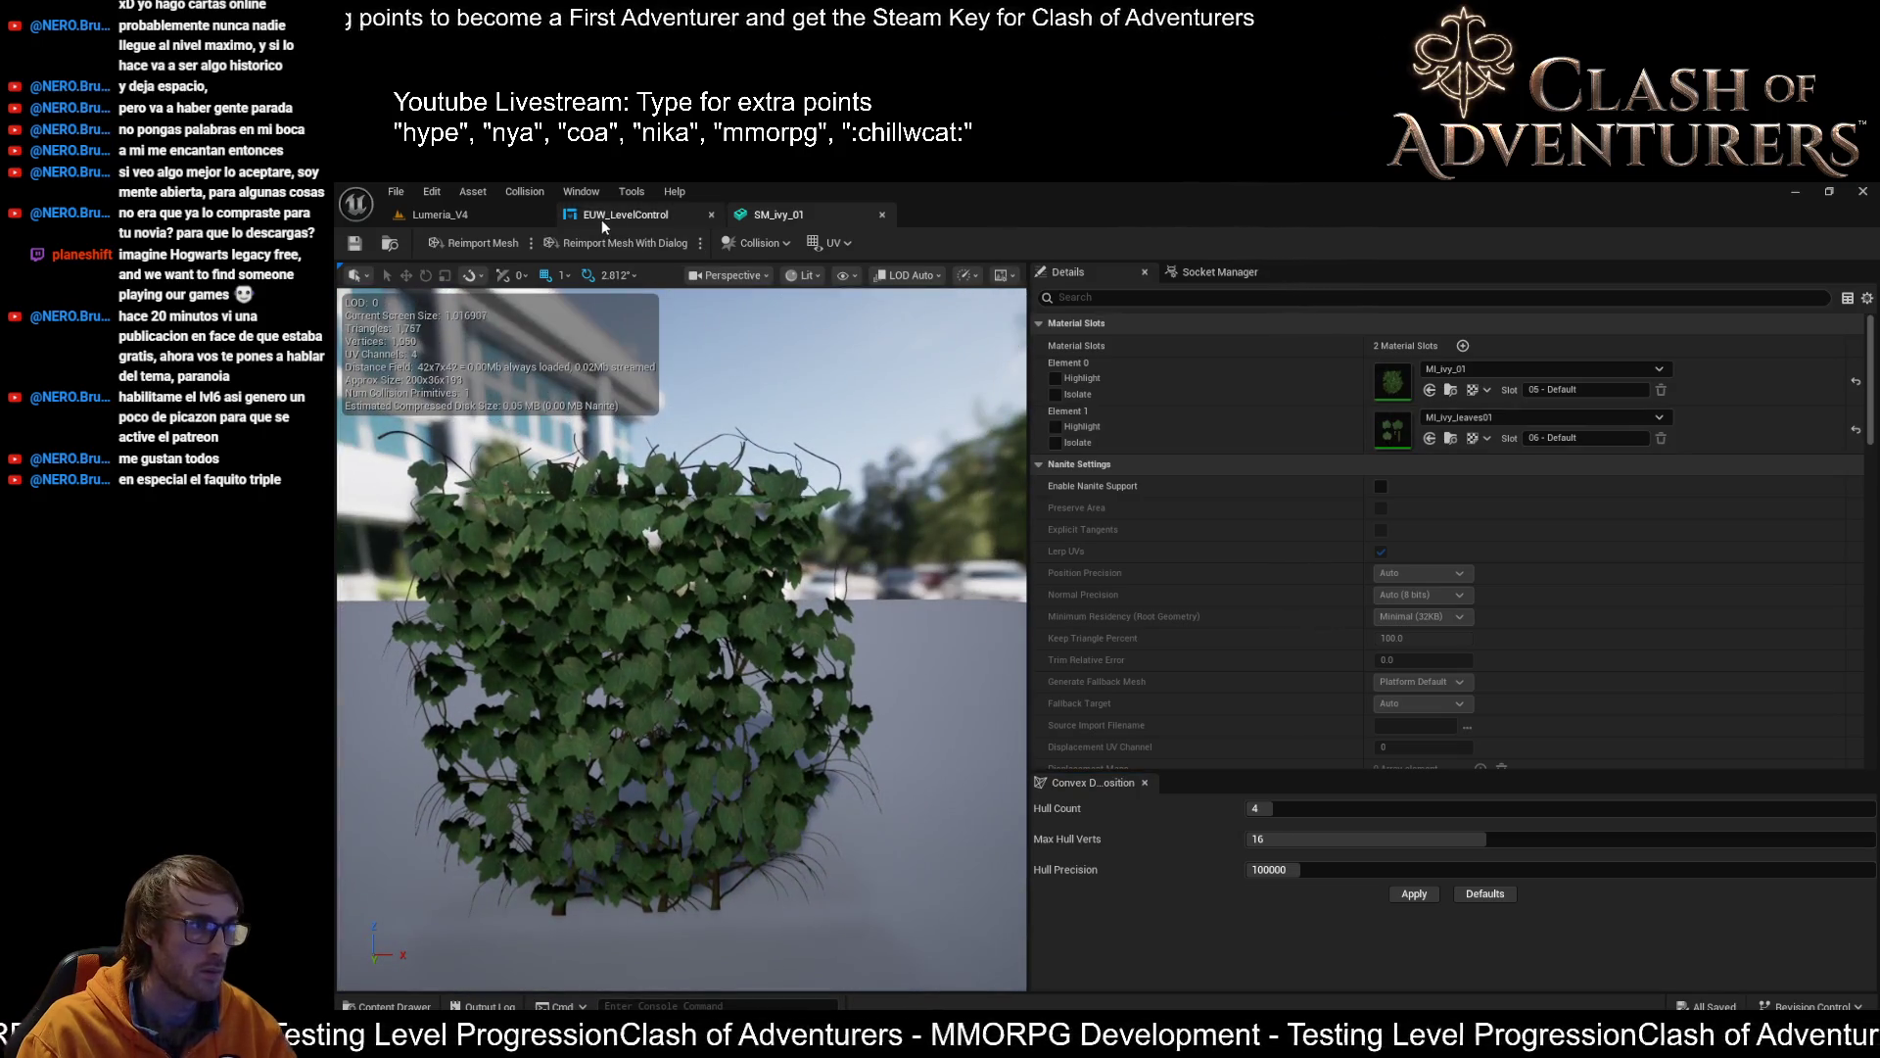
pyautogui.click(501, 217)
pyautogui.moveTo(1108, 639); pyautogui.dragTo(1107, 638)
pyautogui.click(784, 215)
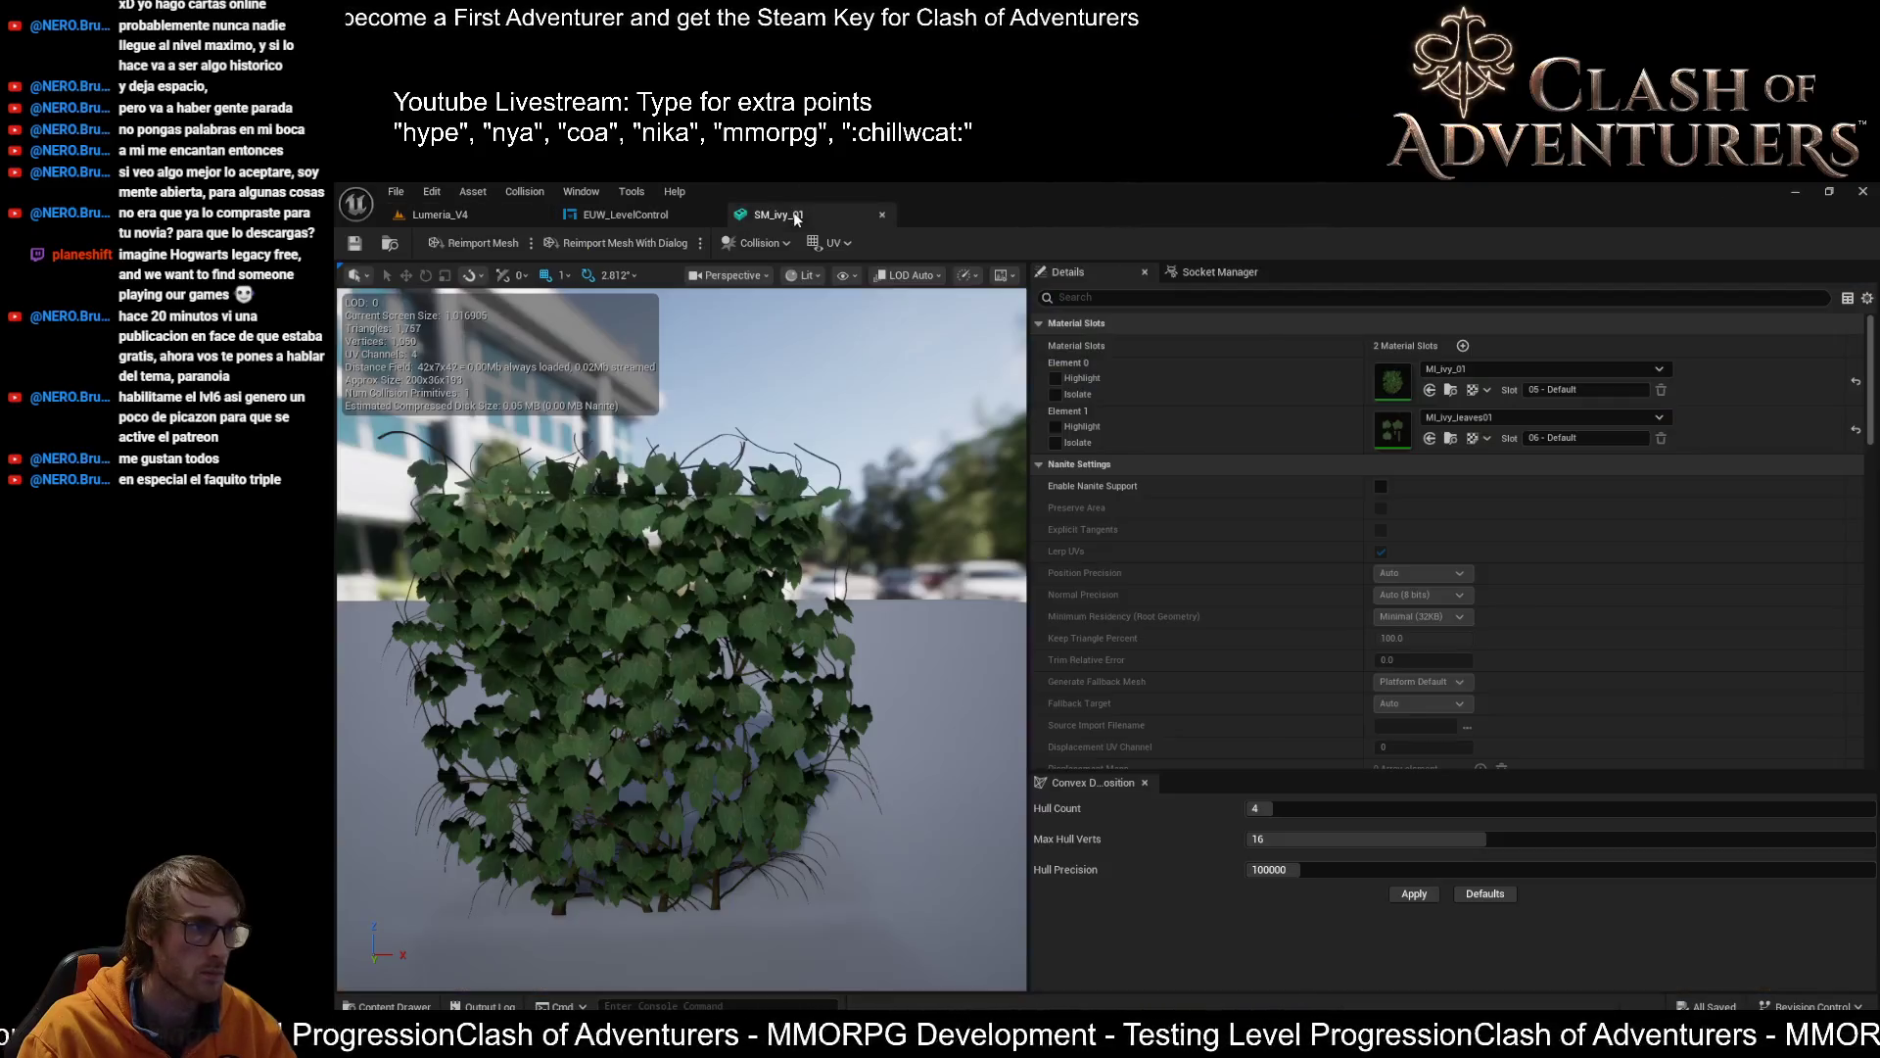
pyautogui.moveTo(681, 639); pyautogui.dragTo(682, 639)
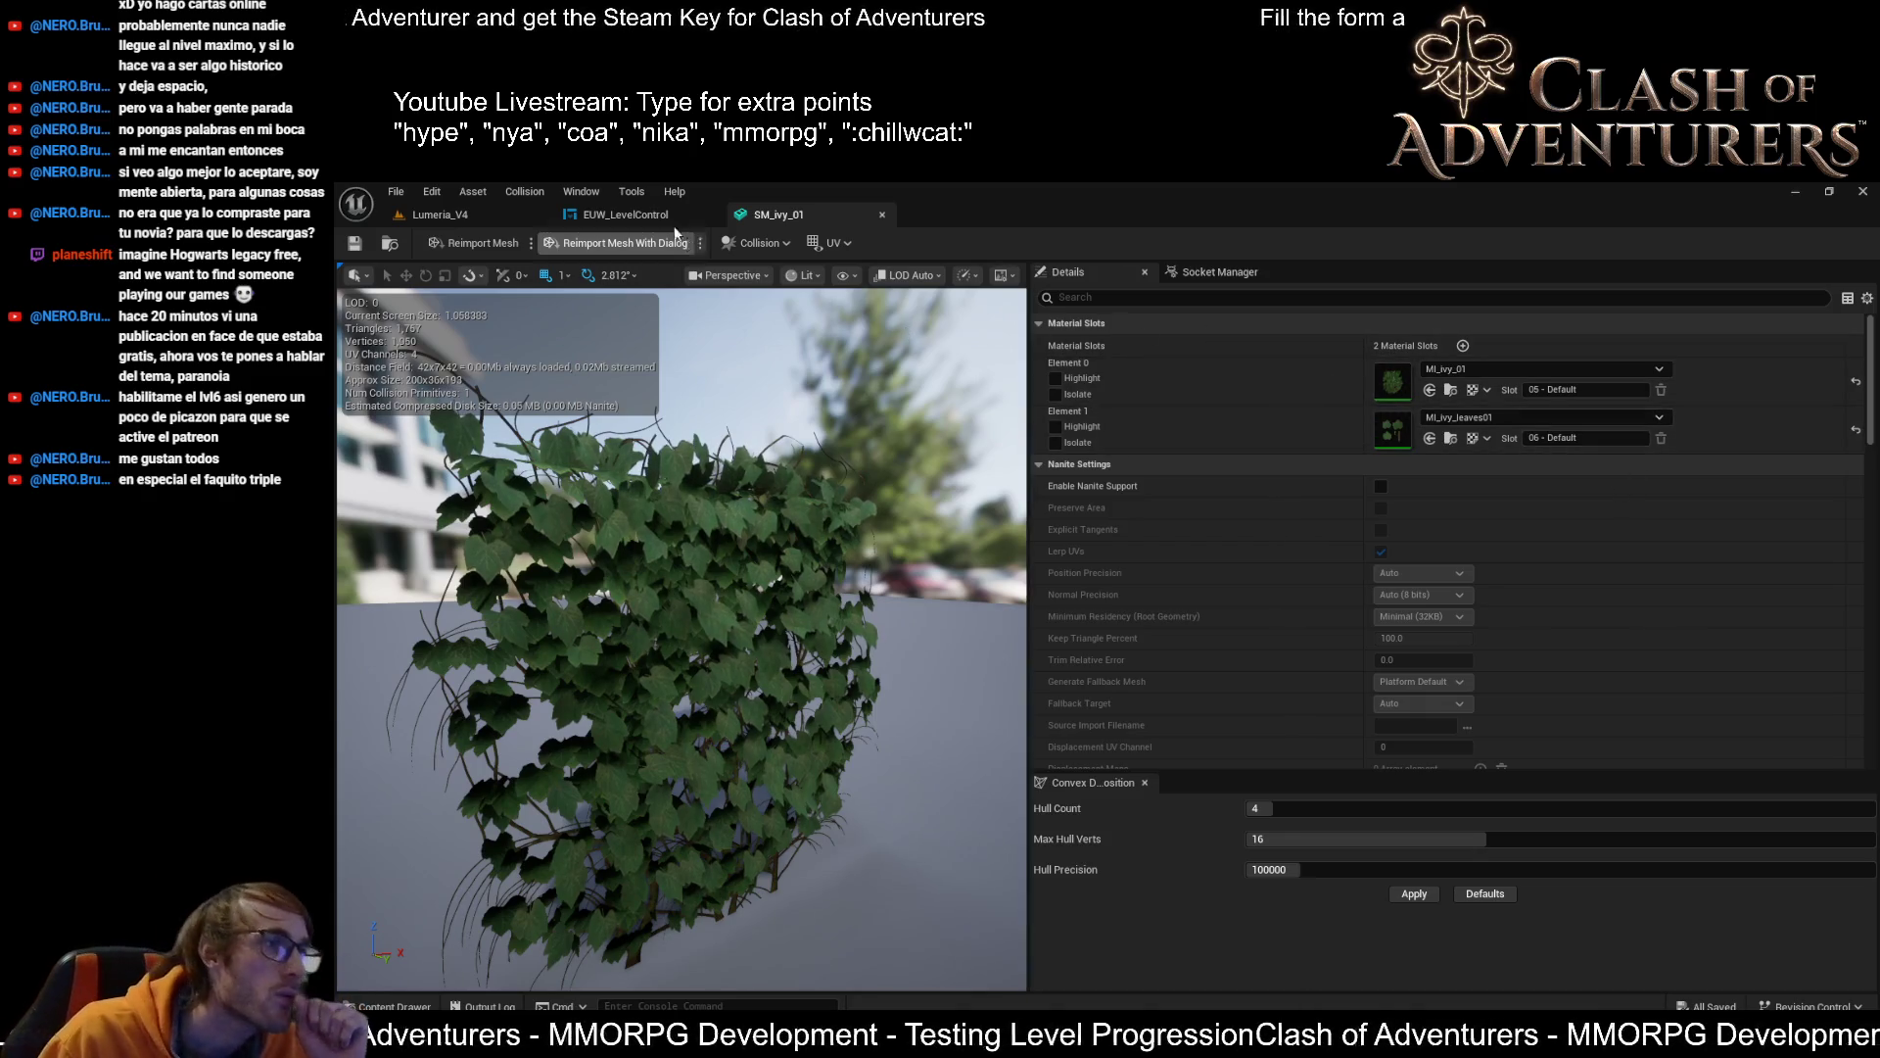
pyautogui.click(528, 209)
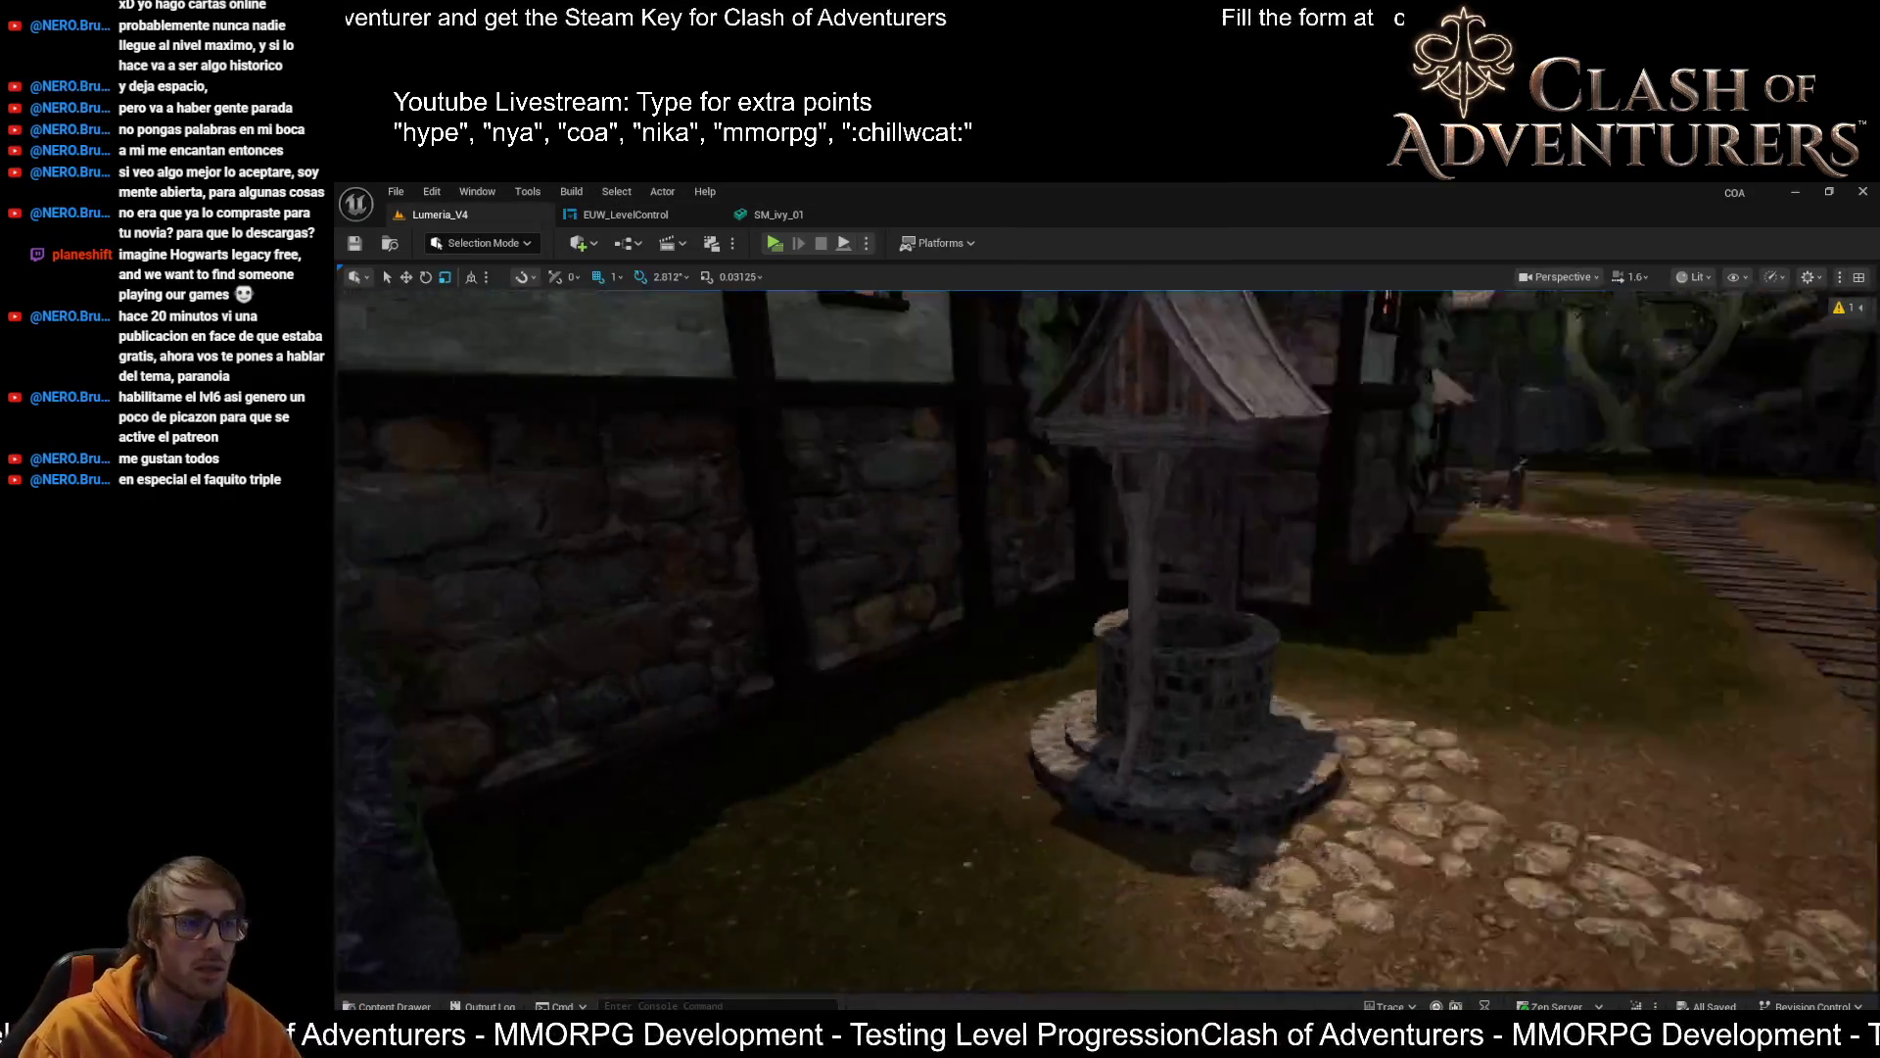
# Select the ivy actor growing on the village wall
pyautogui.click(1104, 554)
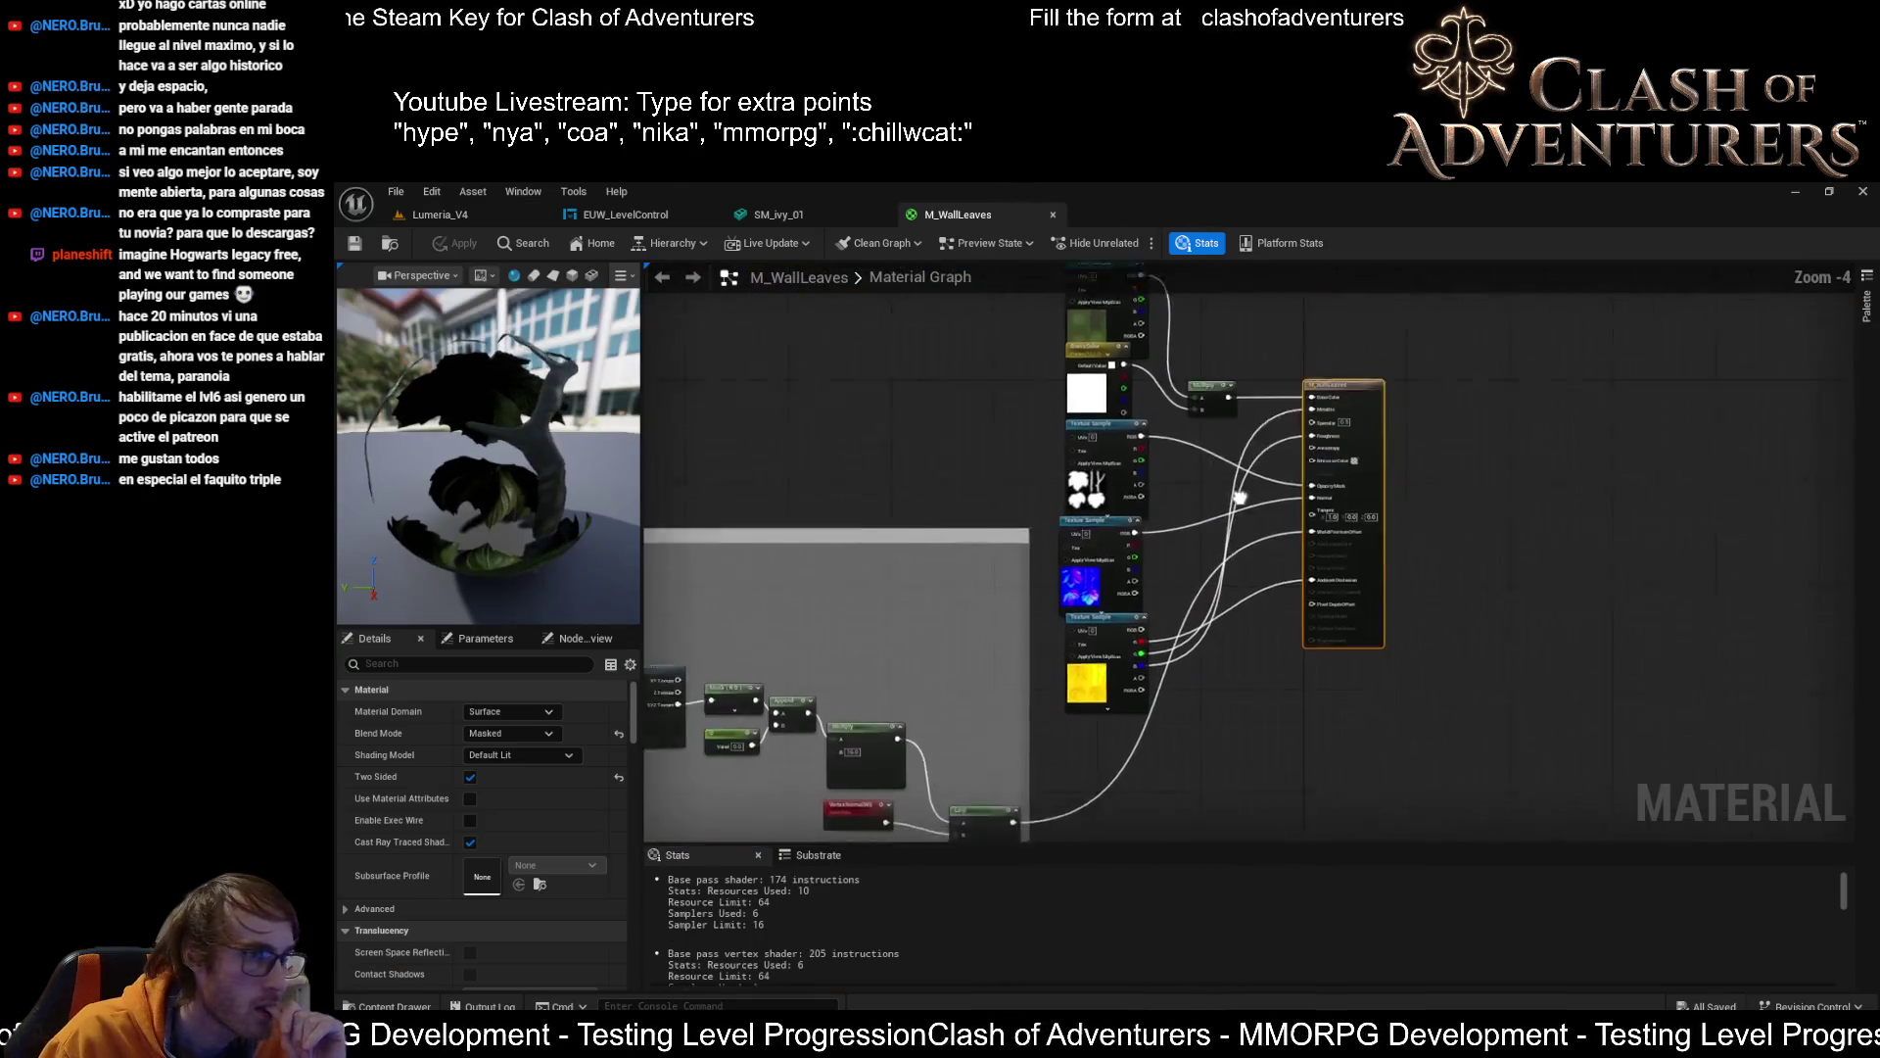
# Inspect the M_WallLeaves texture and world-offset nodes, then switch to the browser
pyautogui.scroll(2, 1702, 462)
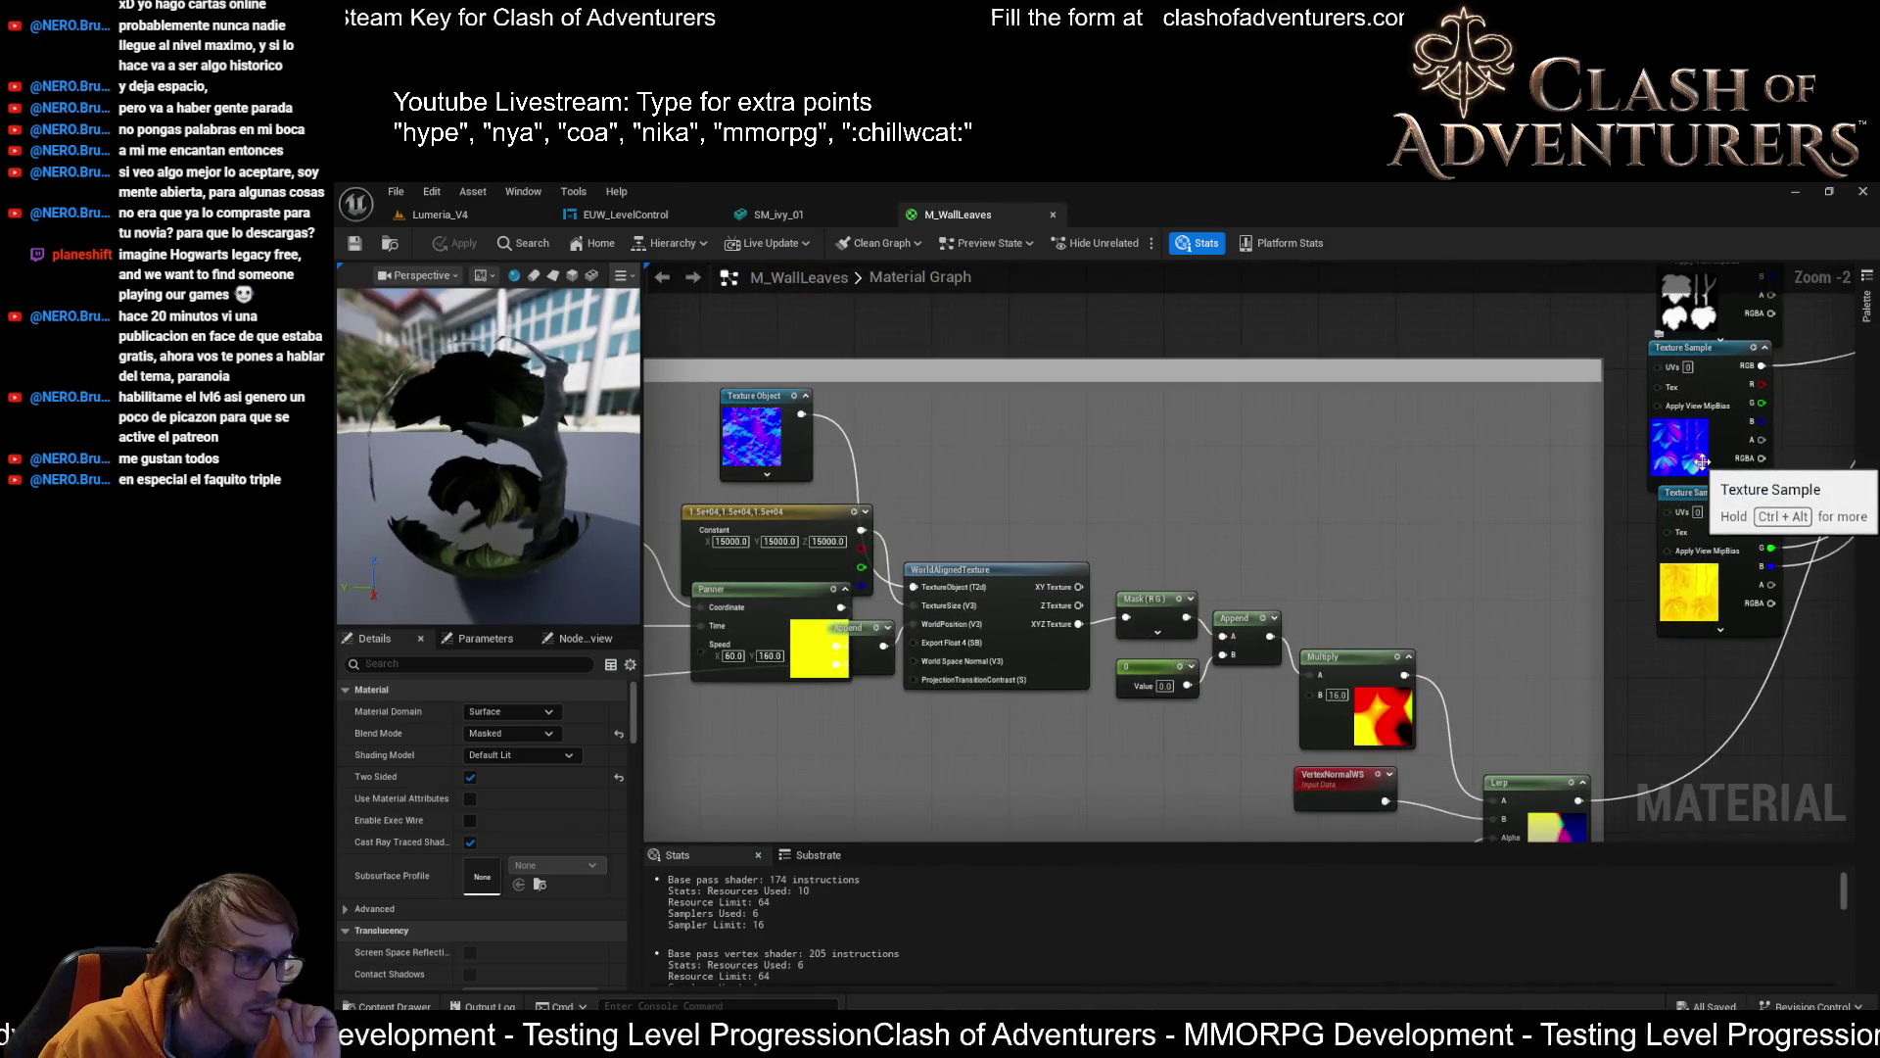
pyautogui.moveTo(1702, 461)
pyautogui.mouseDown()
pyautogui.moveTo(1324, 466)
pyautogui.moveTo(923, 511)
pyautogui.mouseUp()
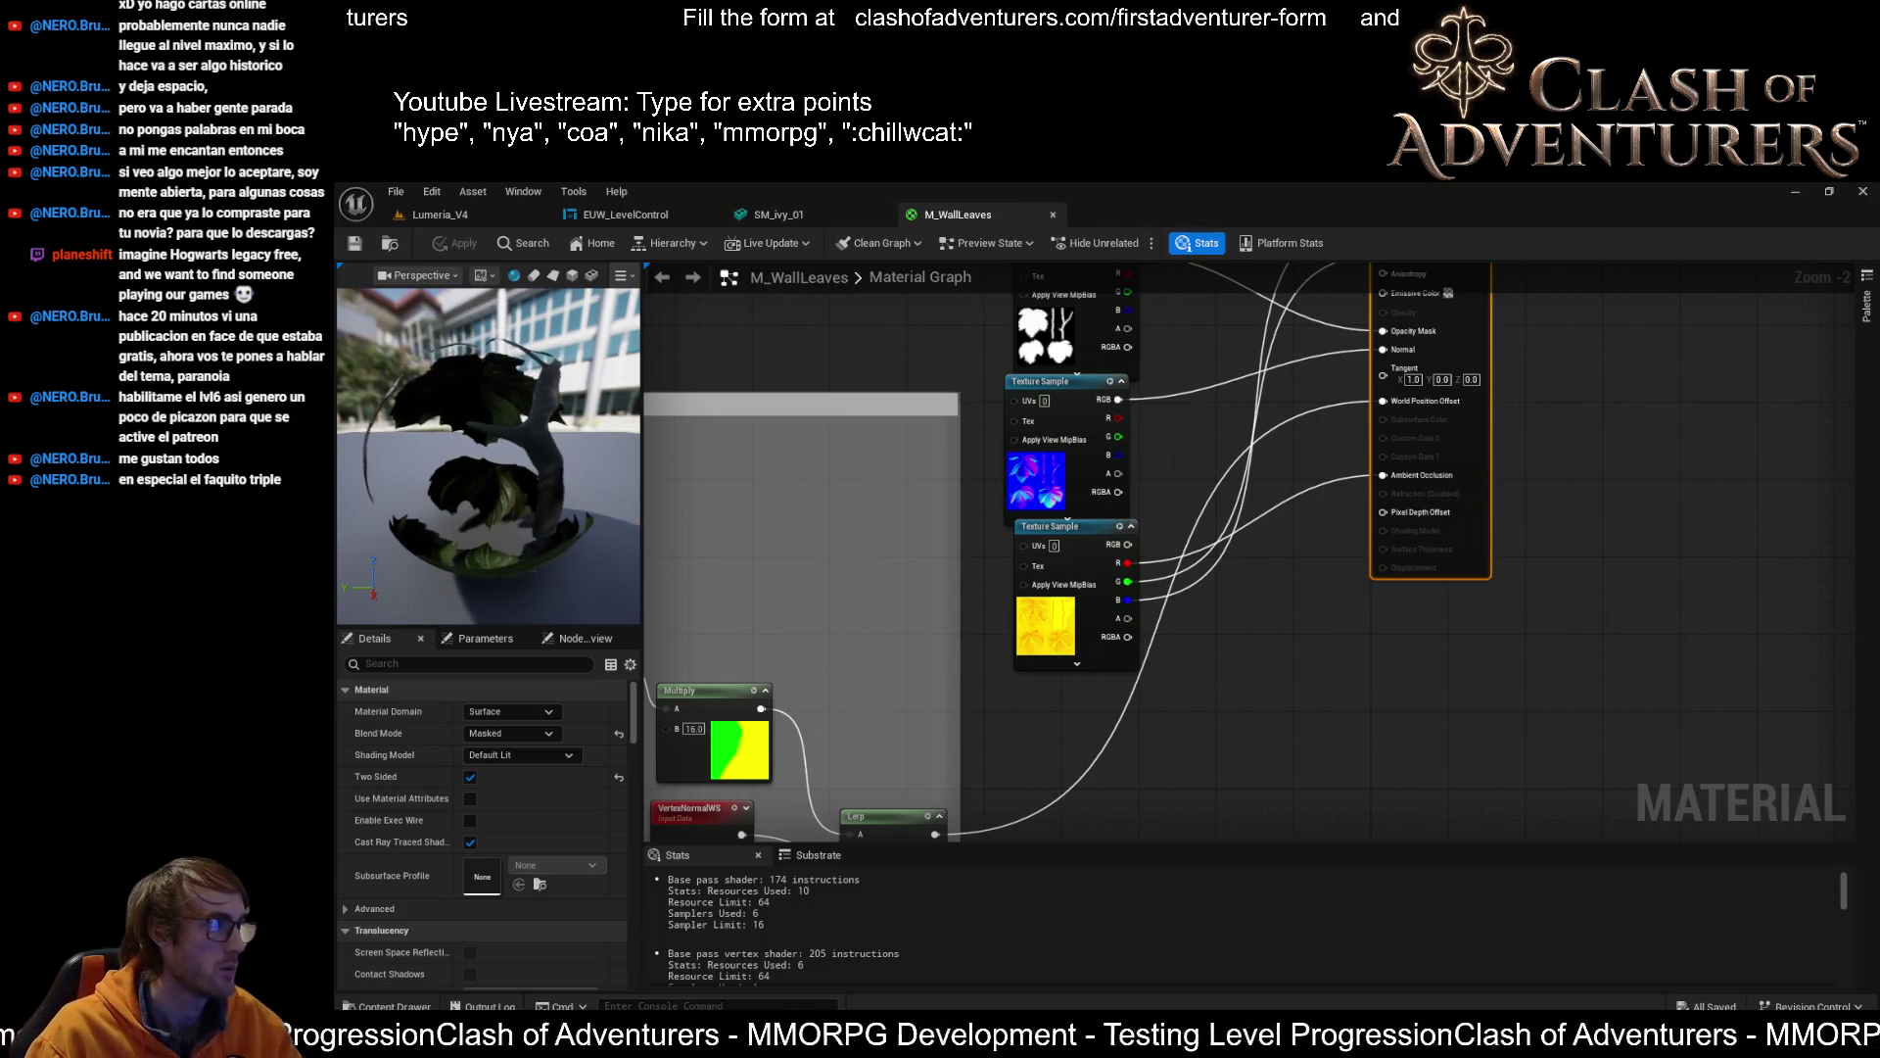
pyautogui.hotkey('alt', 'Tab')
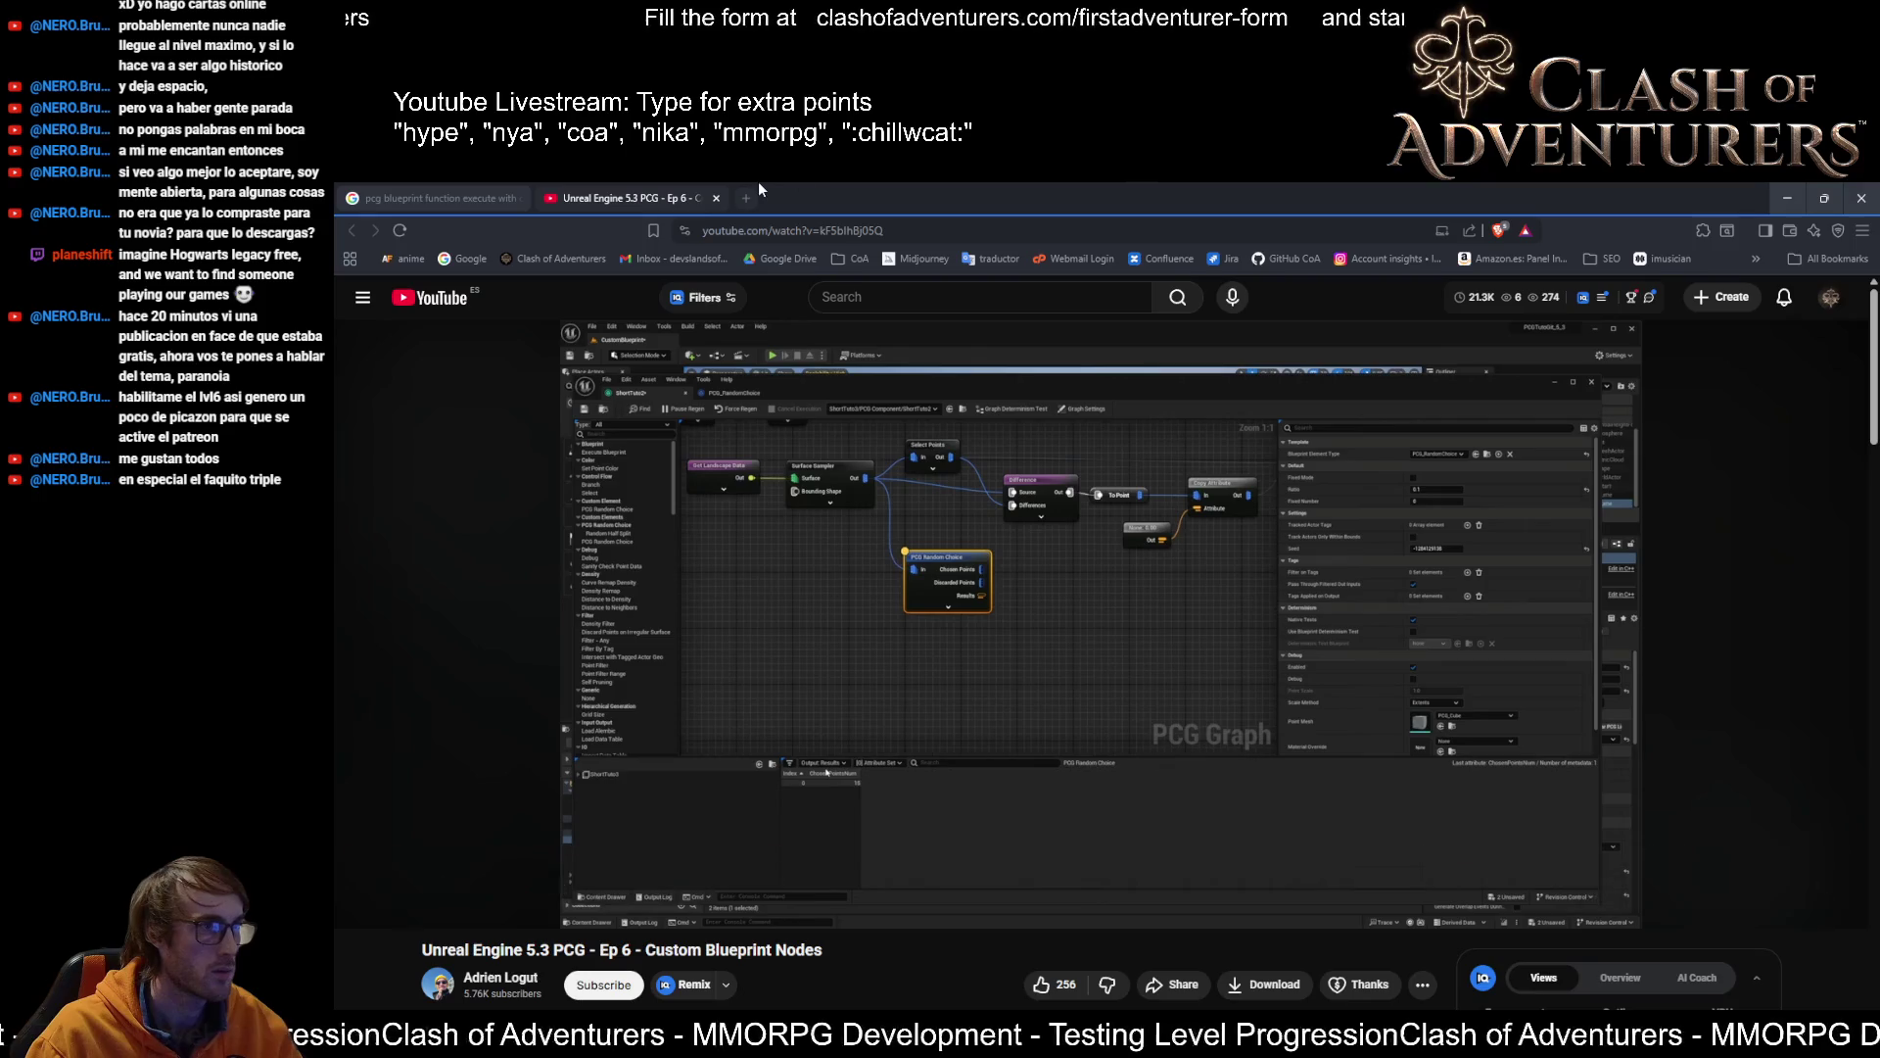
# Translate 'ivy' into Spanish ('hiedra') in Google Translate, then close the tab and return to Unreal
pyautogui.hotkey('ctrl', 't')
pyautogui.write('tr')
pyautogui.press('Return')
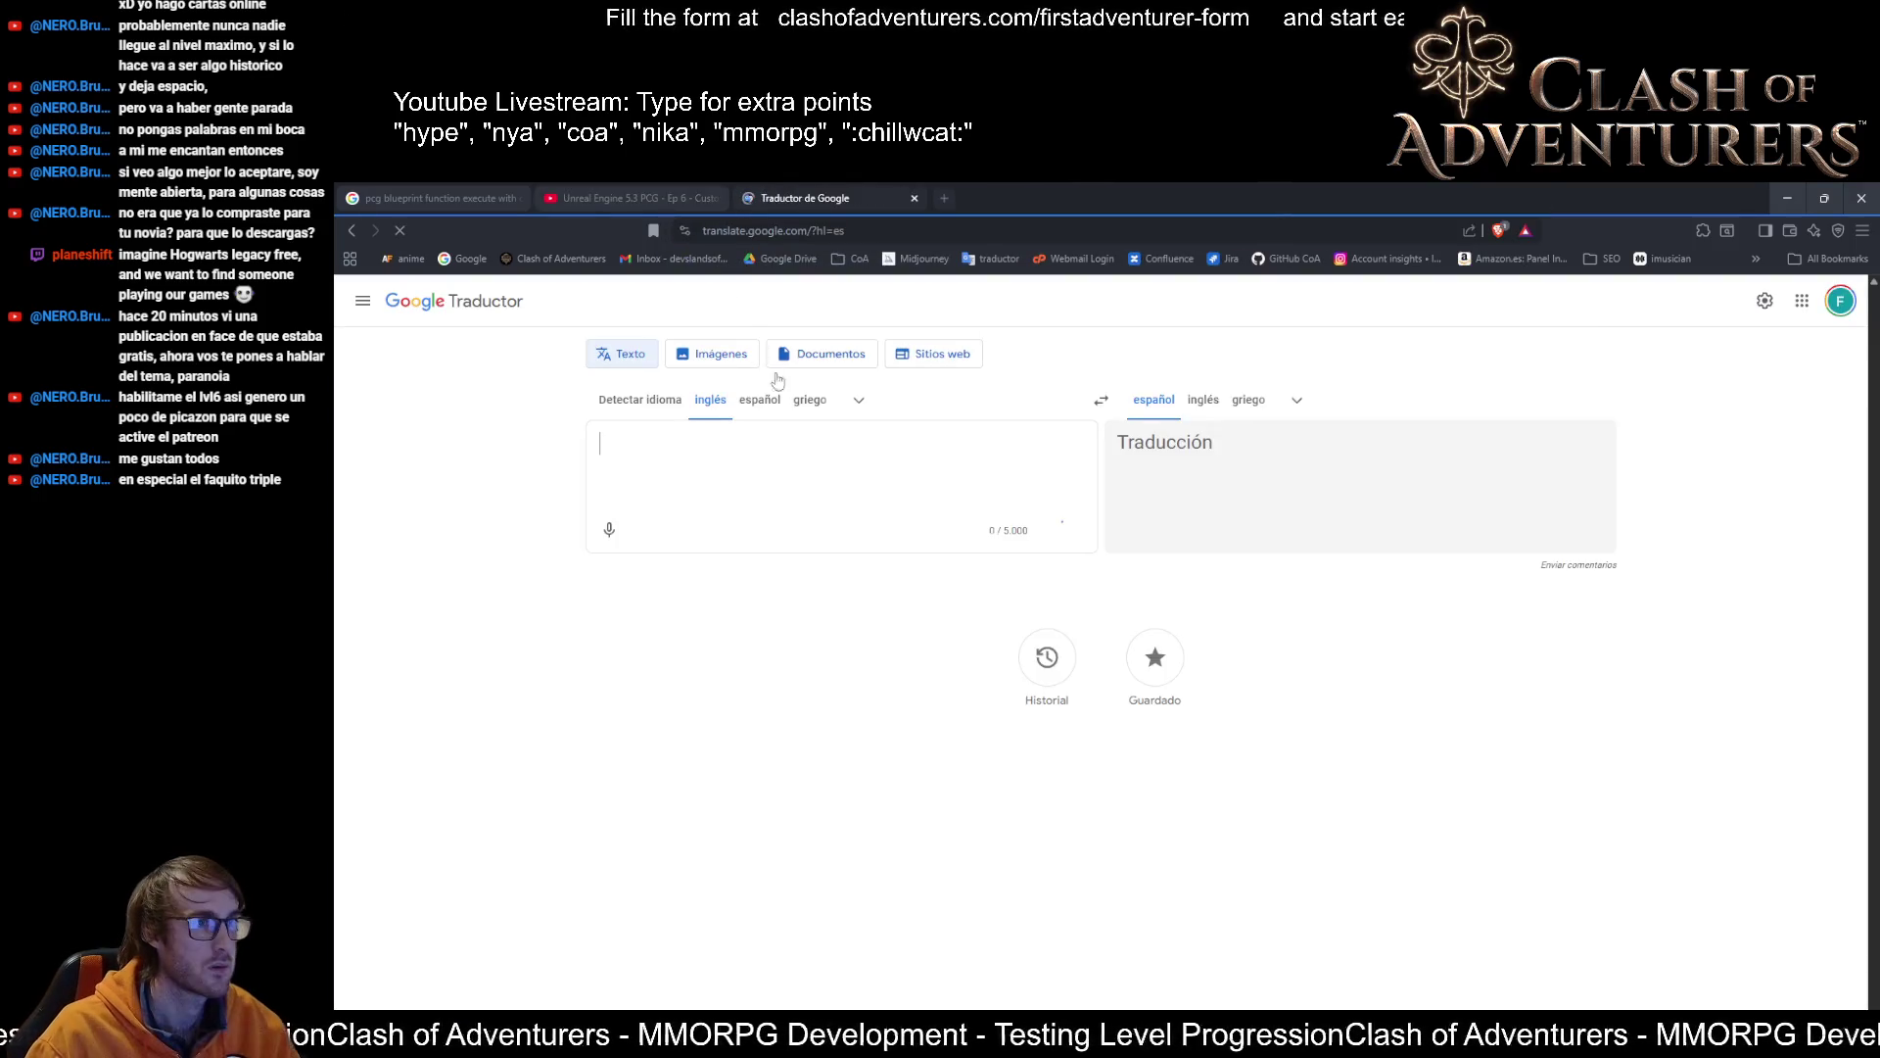
pyautogui.write('ivy')
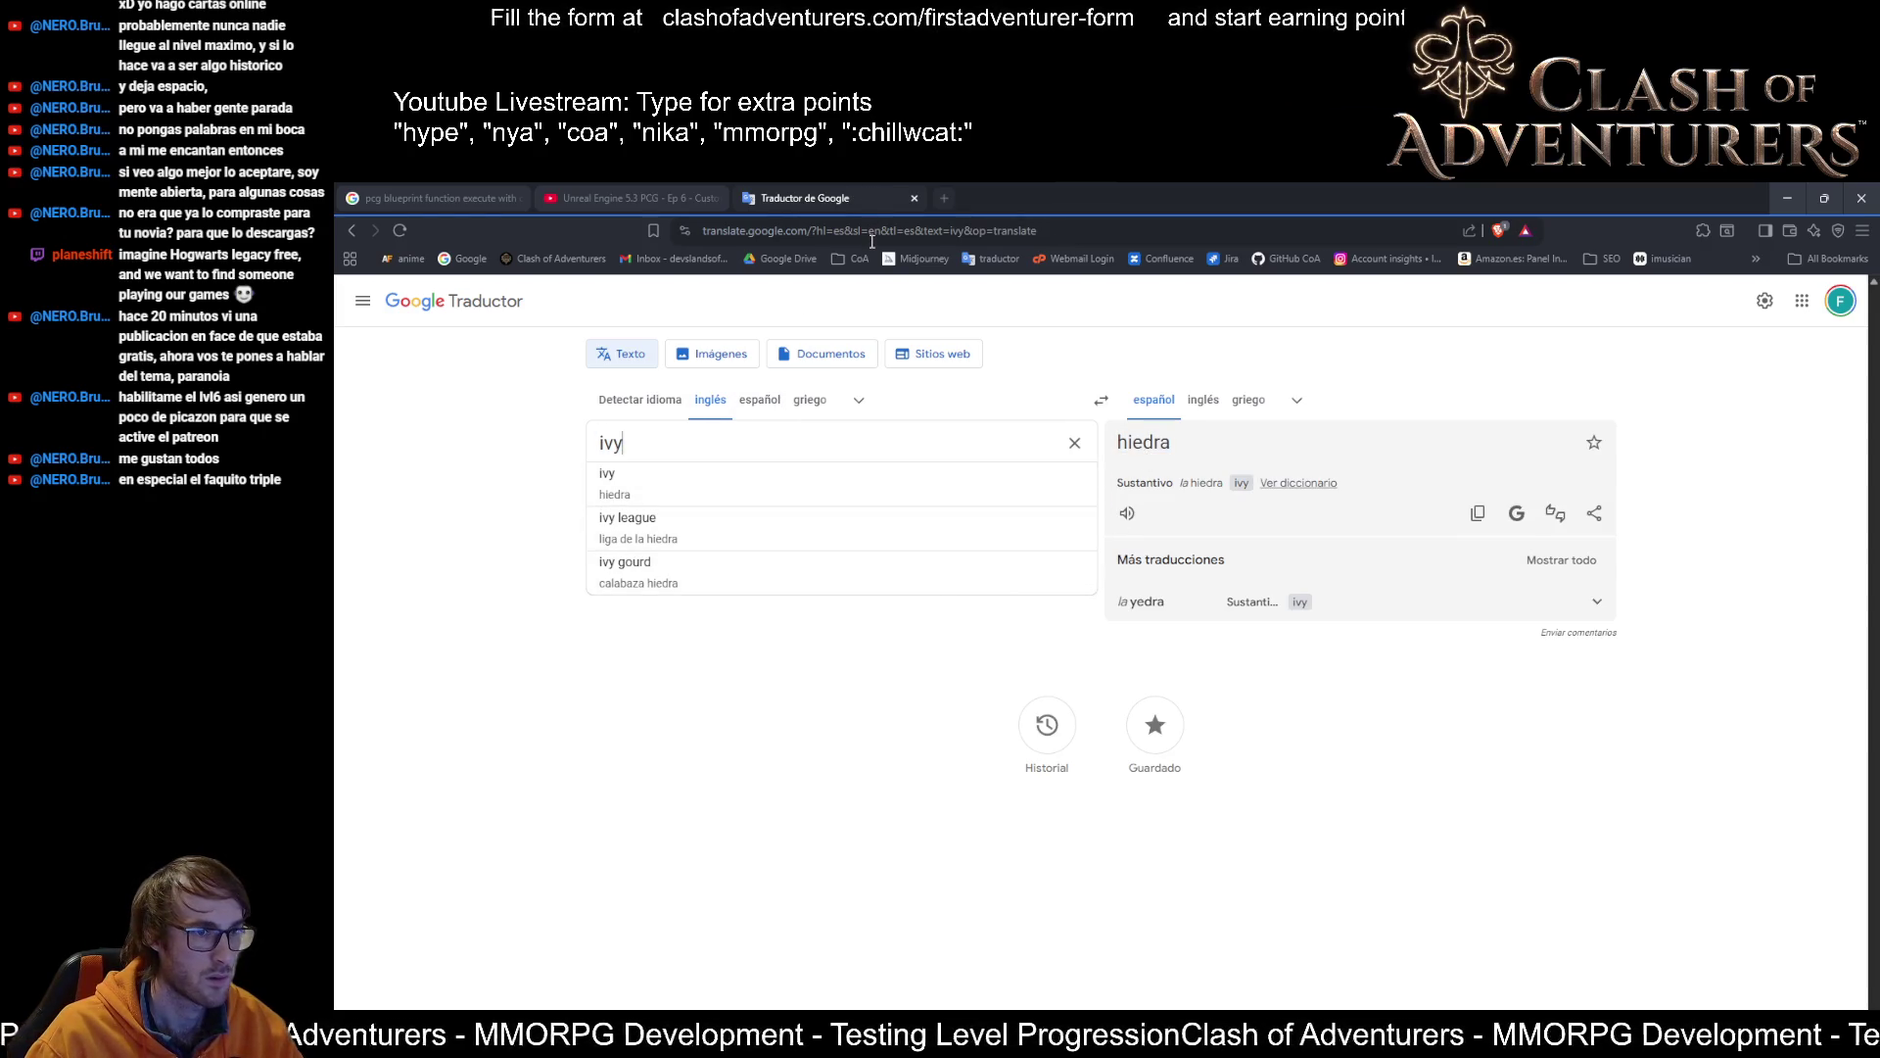
pyautogui.click(752, 744)
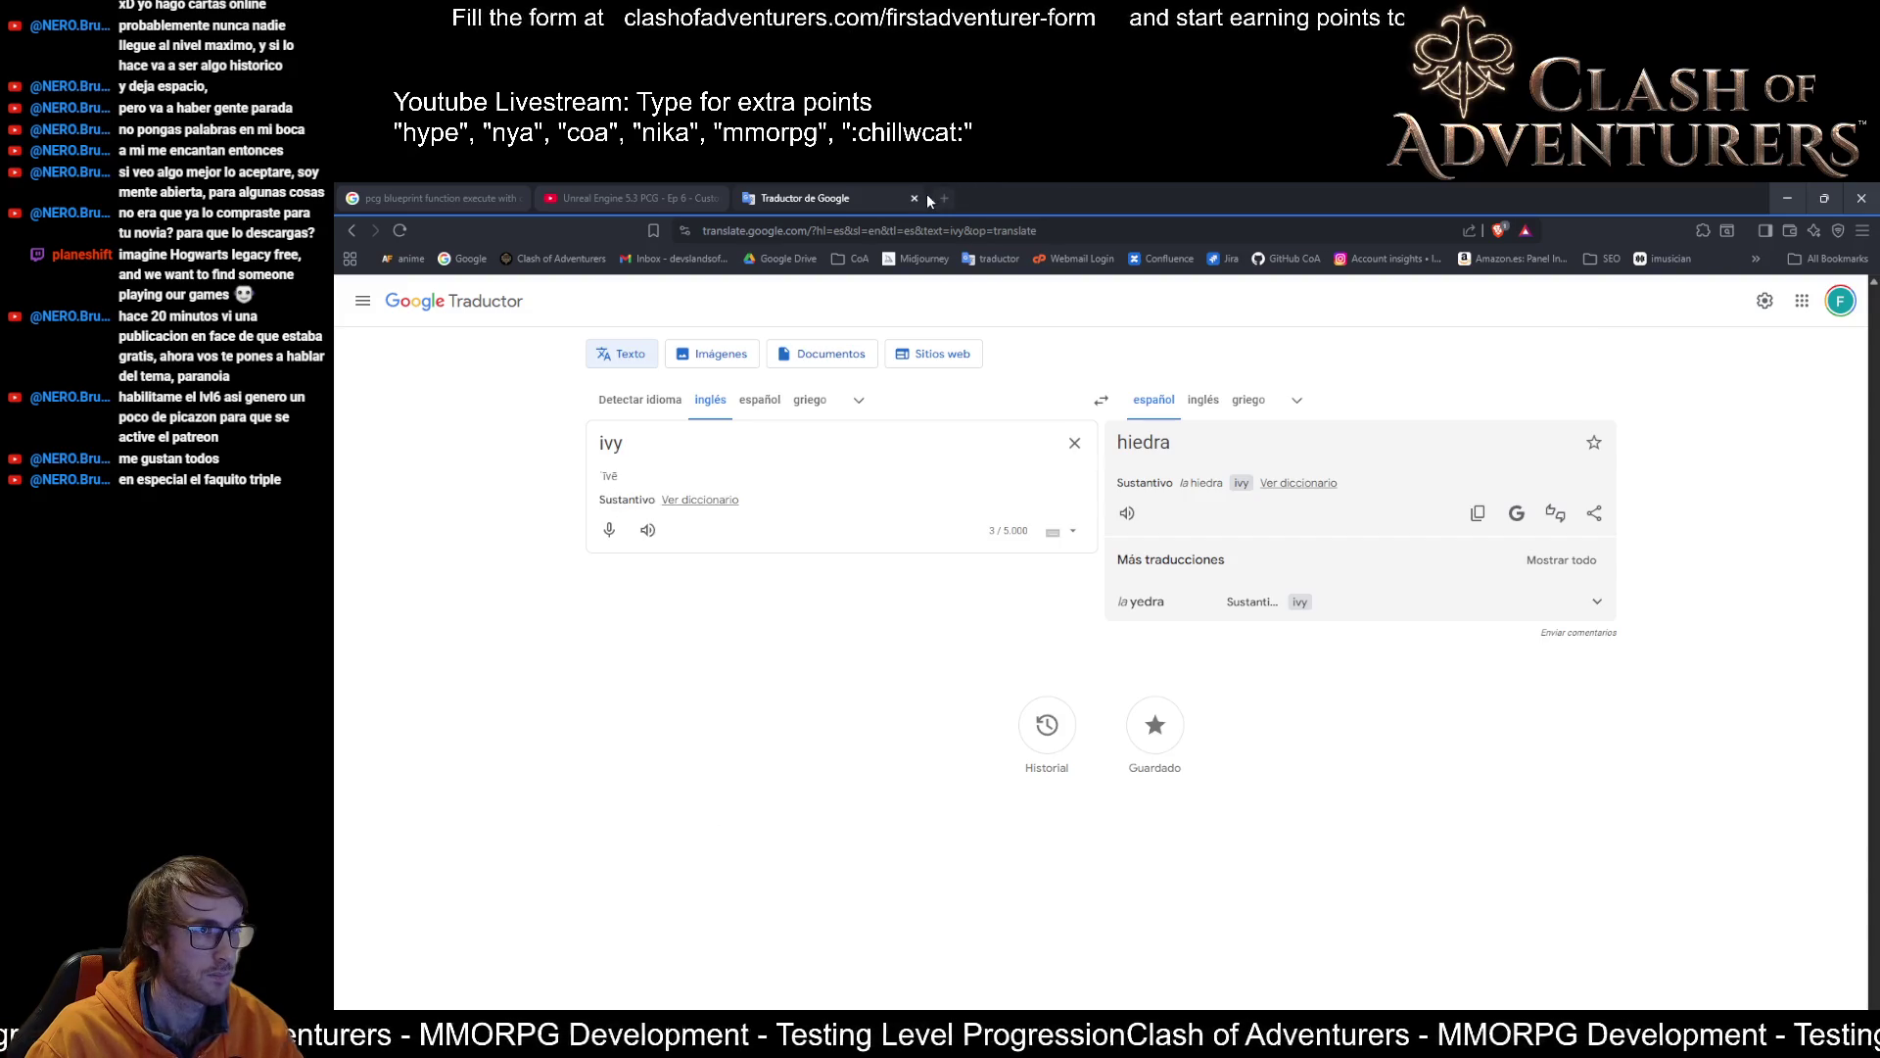
pyautogui.click(919, 194)
pyautogui.click(1789, 196)
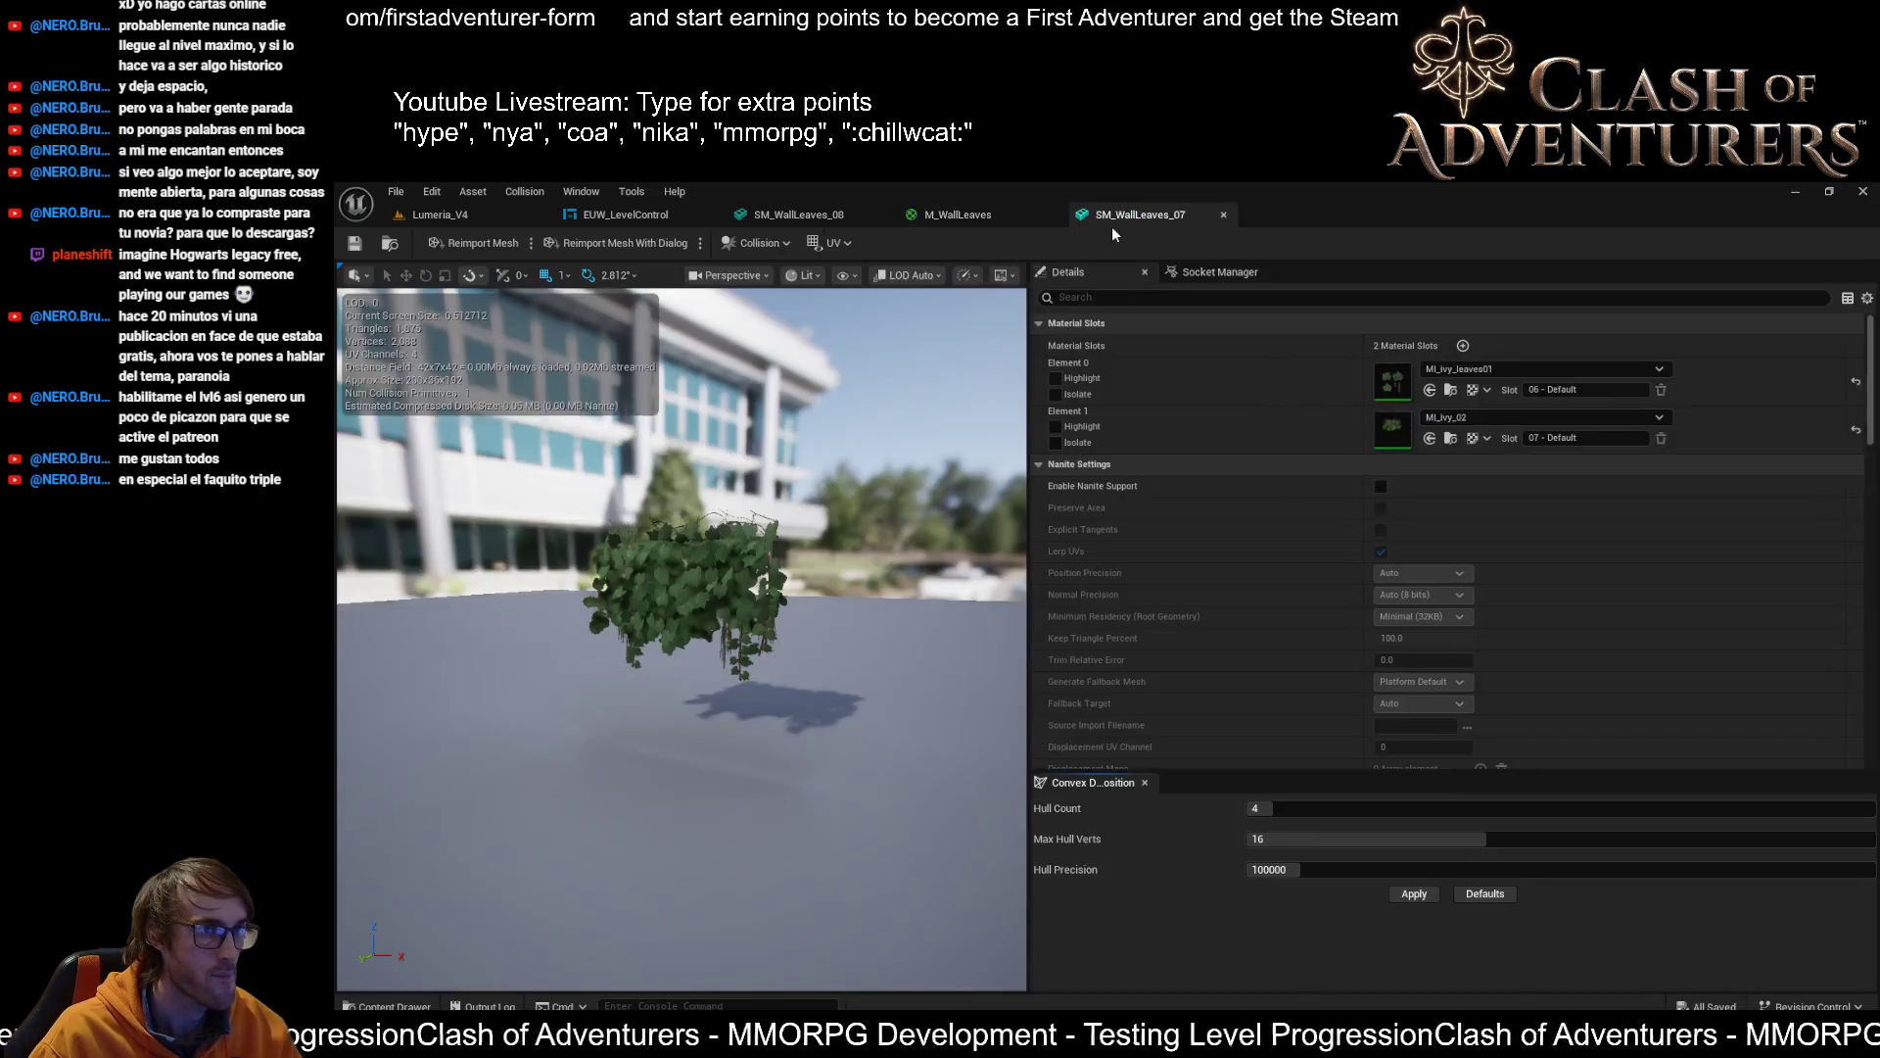
# Open MI_ivy_leaves01 from SM_WallLeaves_07 and inspect its parent MM_vegetation_01 graph
pyautogui.scroll(5, 866, 516)
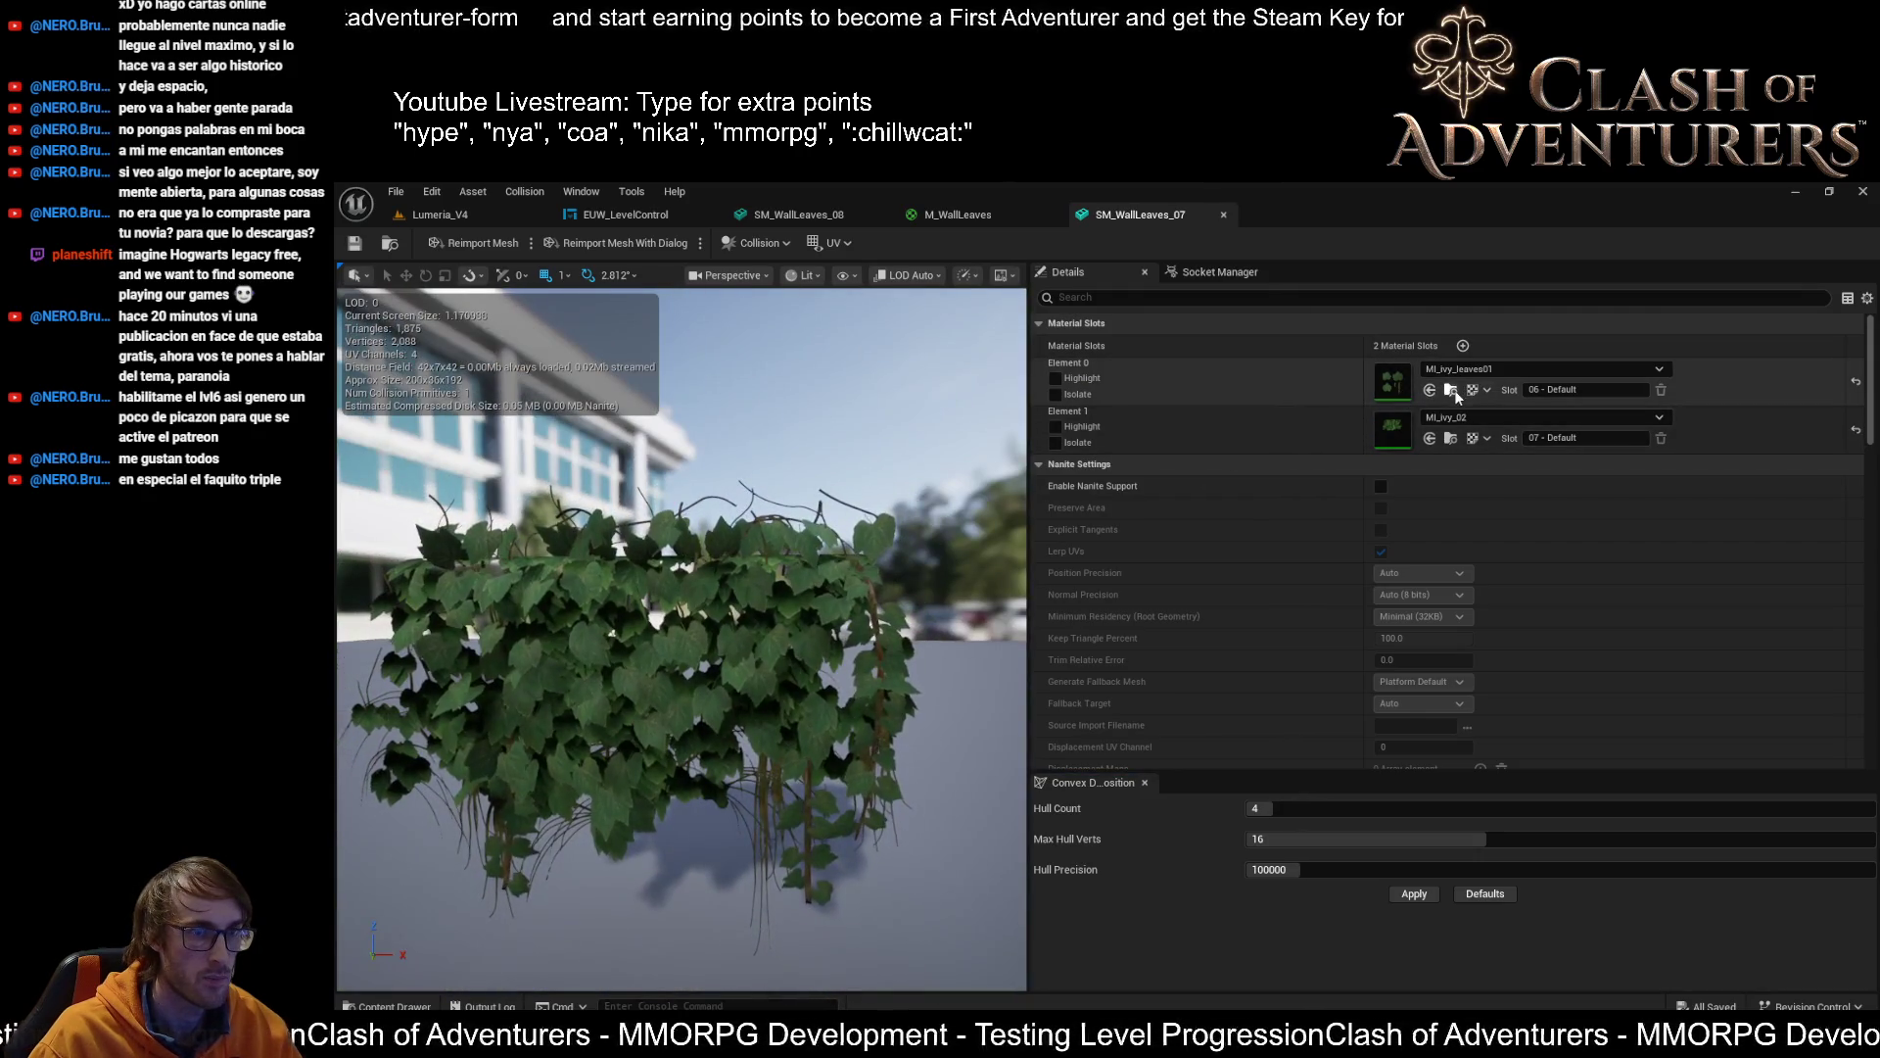
pyautogui.doubleClick(1392, 382)
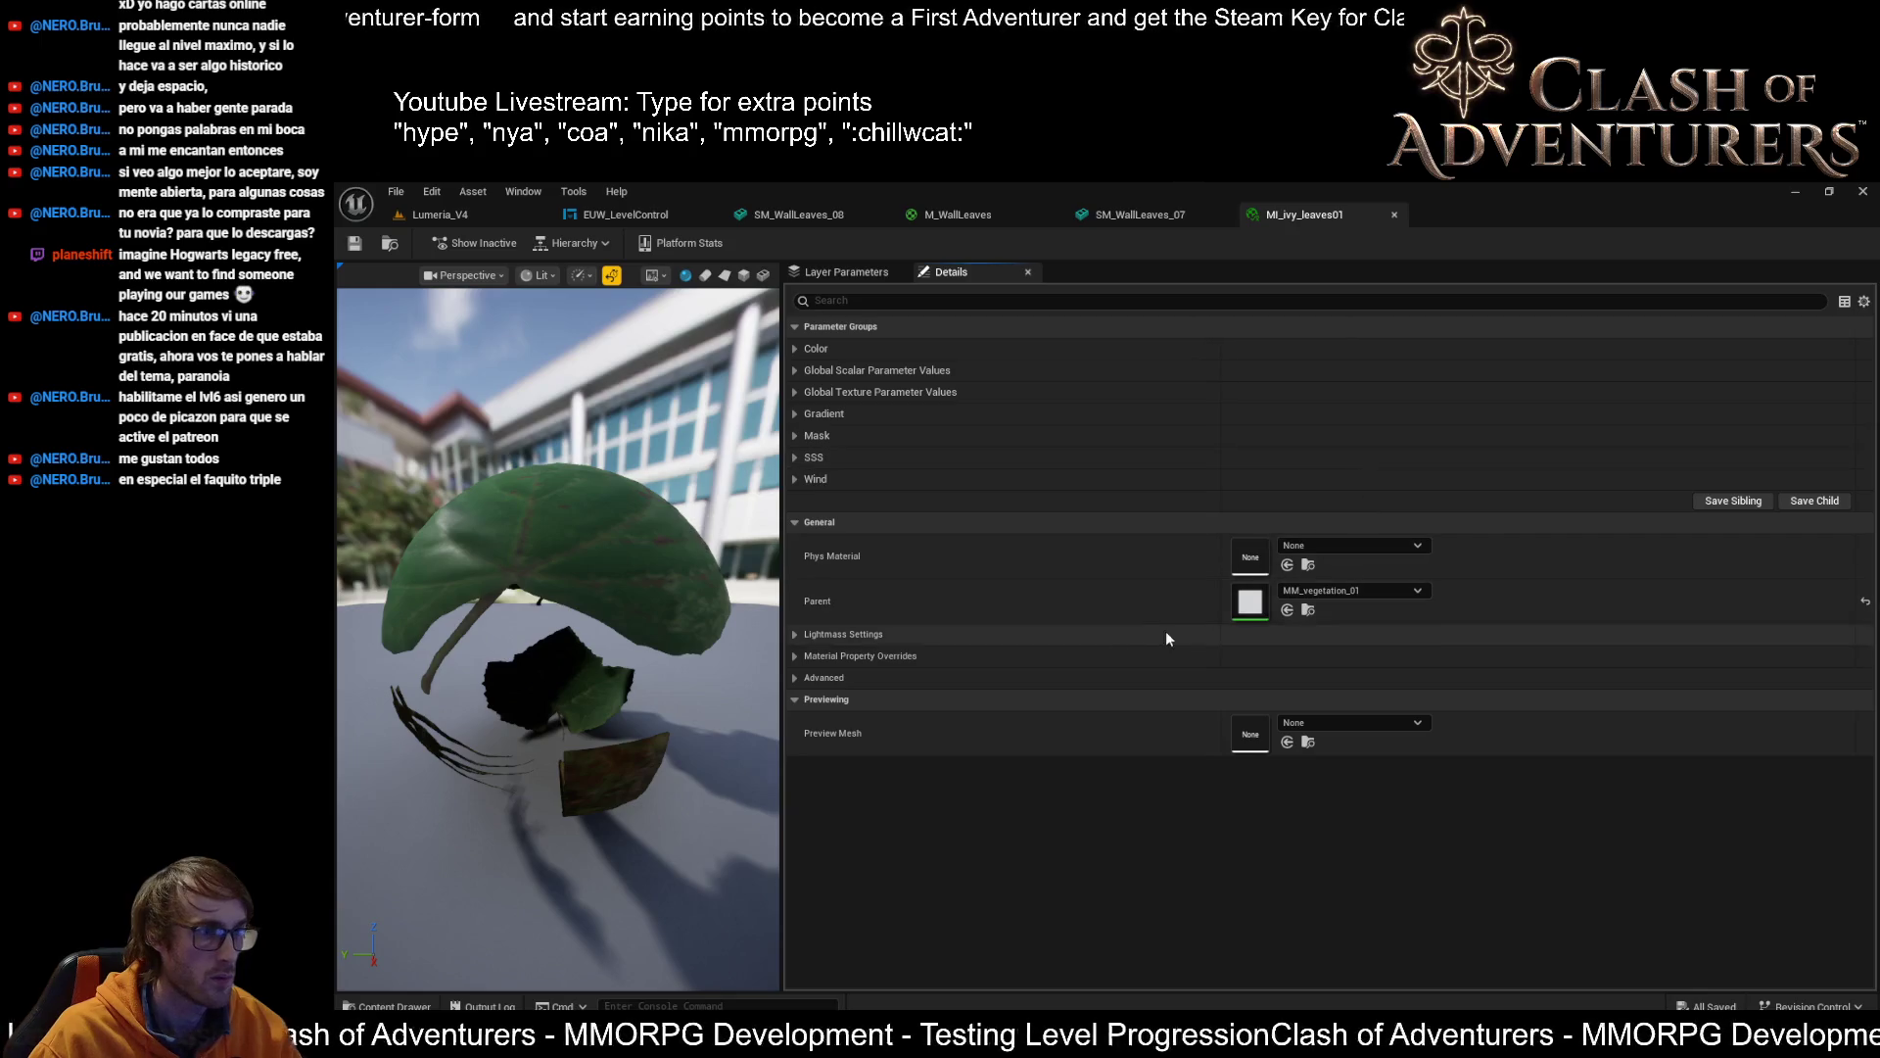
pyautogui.keyDown('alt'); pyautogui.click(1310, 610); pyautogui.keyUp('alt')
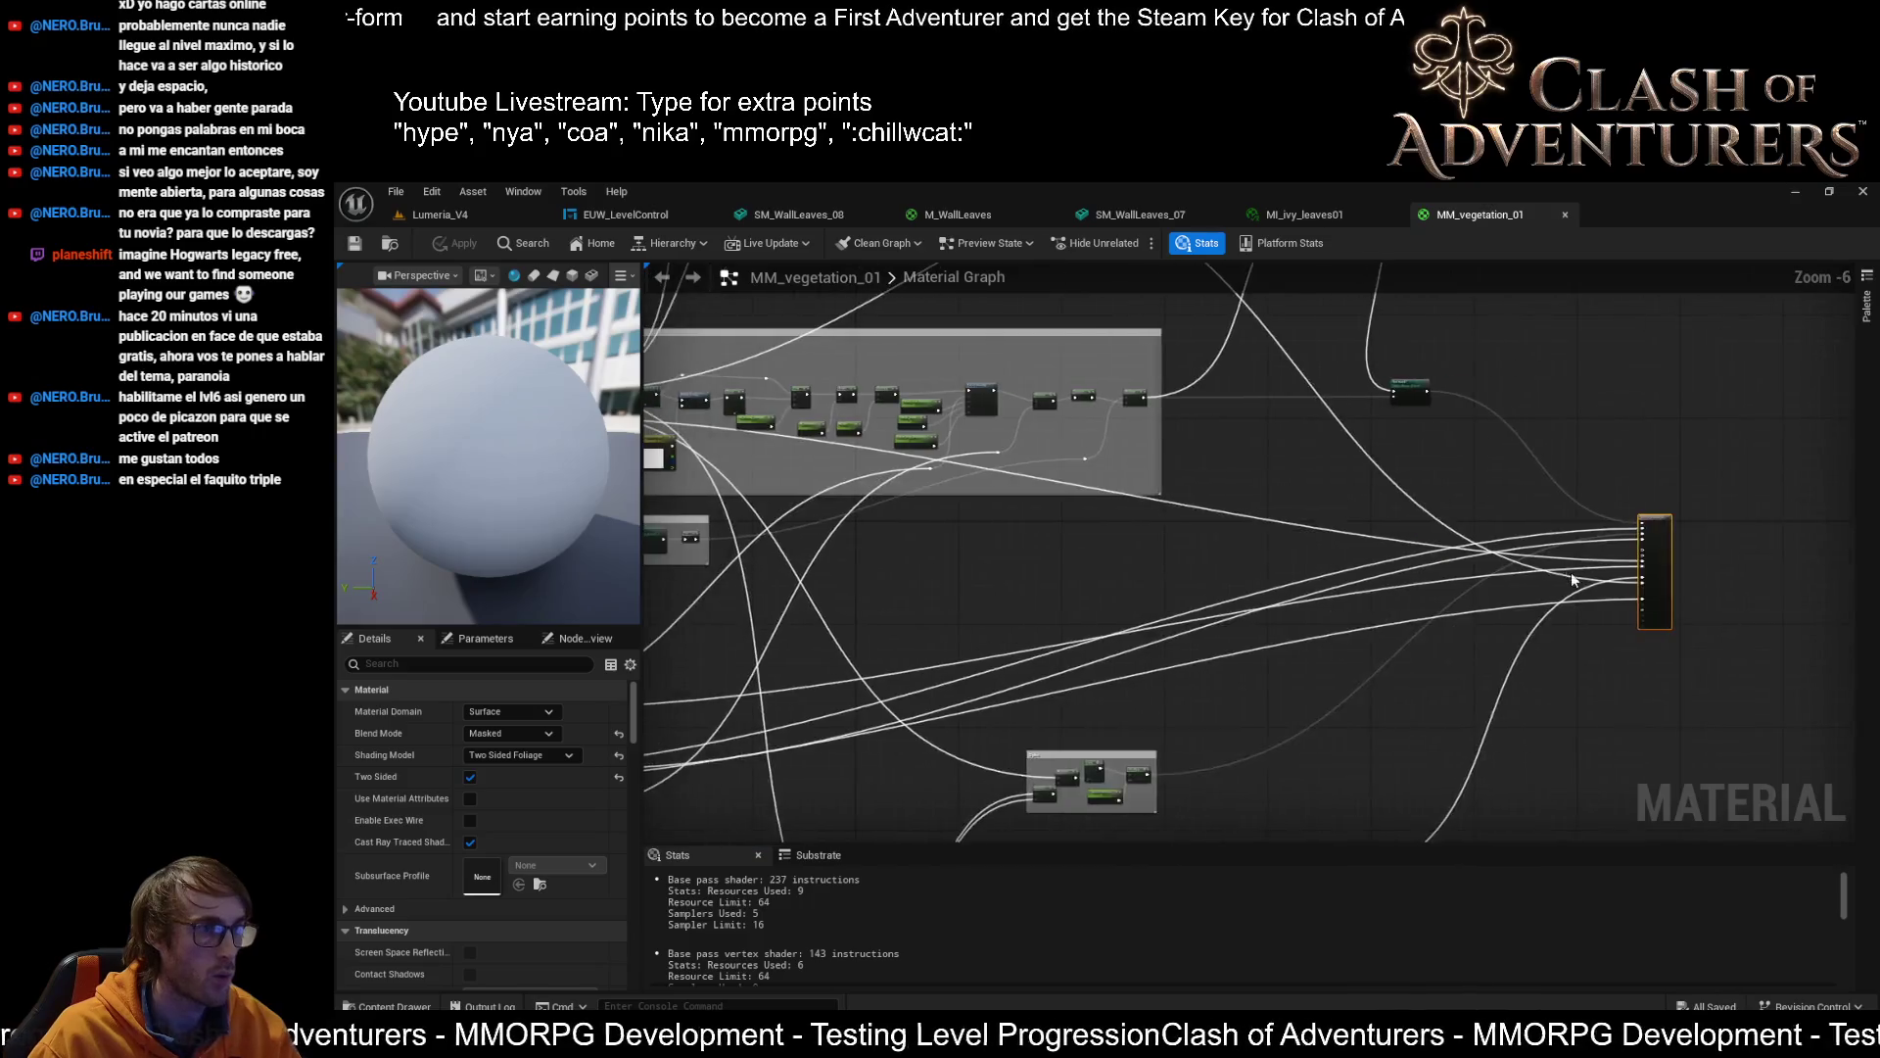
pyautogui.scroll(7, 1240, 507)
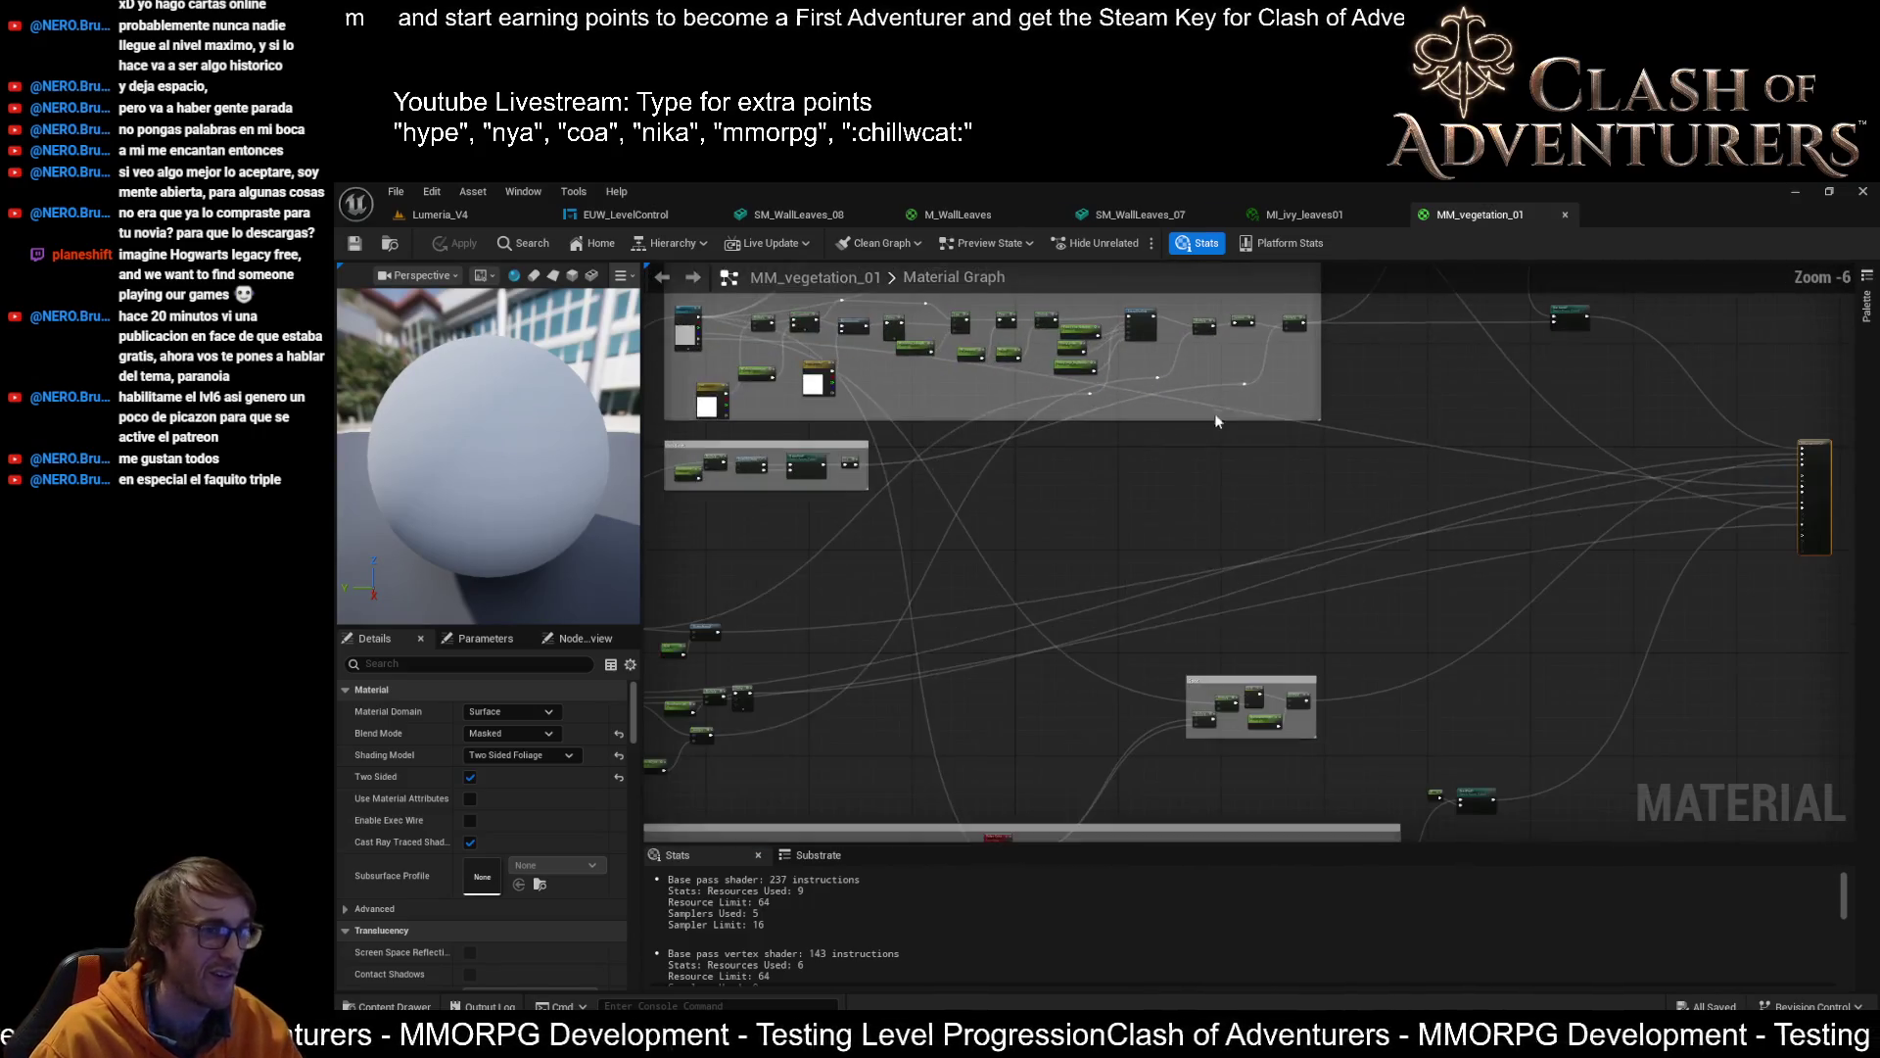
pyautogui.moveTo(1228, 445); pyautogui.dragTo(1400, 698)
pyautogui.scroll(4, 1219, 501)
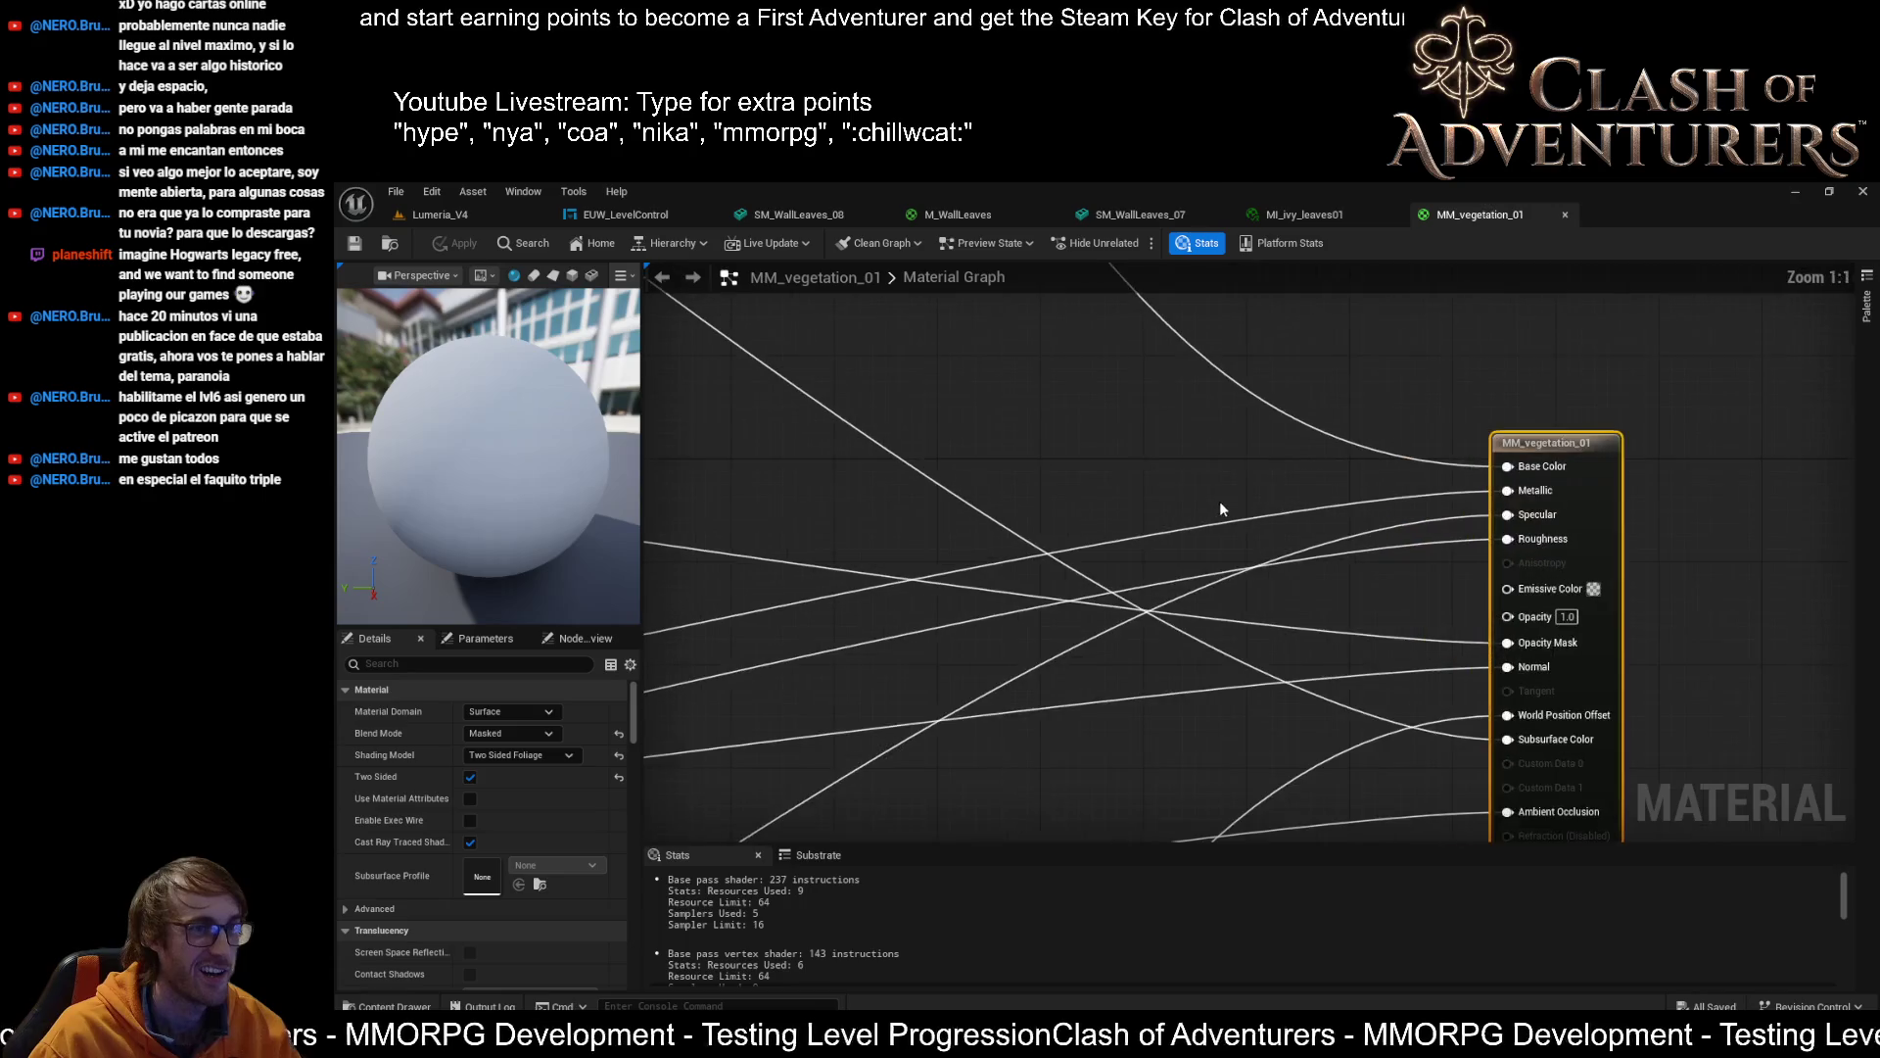
# Review M_WallLeaves' GrassColor and Multiply nodes and the village level's ivy, then return
pyautogui.click(1294, 204)
pyautogui.click(967, 206)
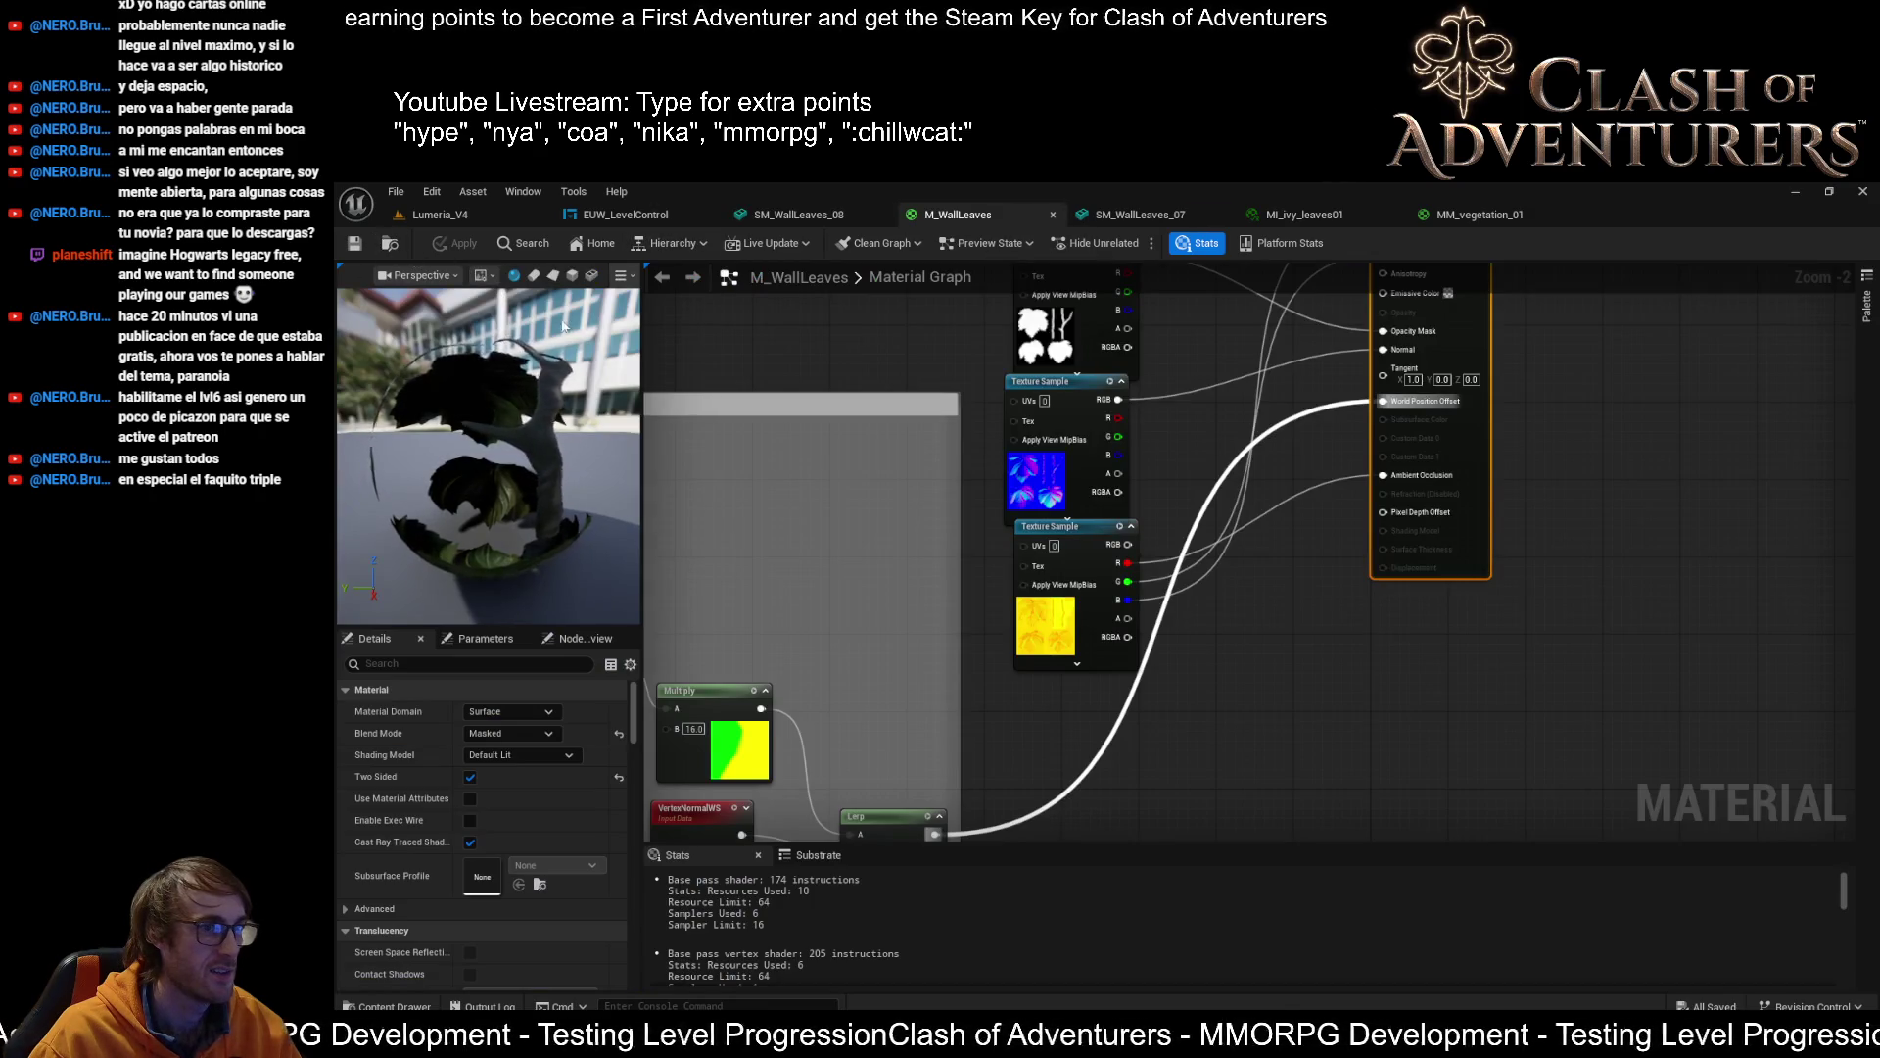
pyautogui.scroll(2, 906, 493)
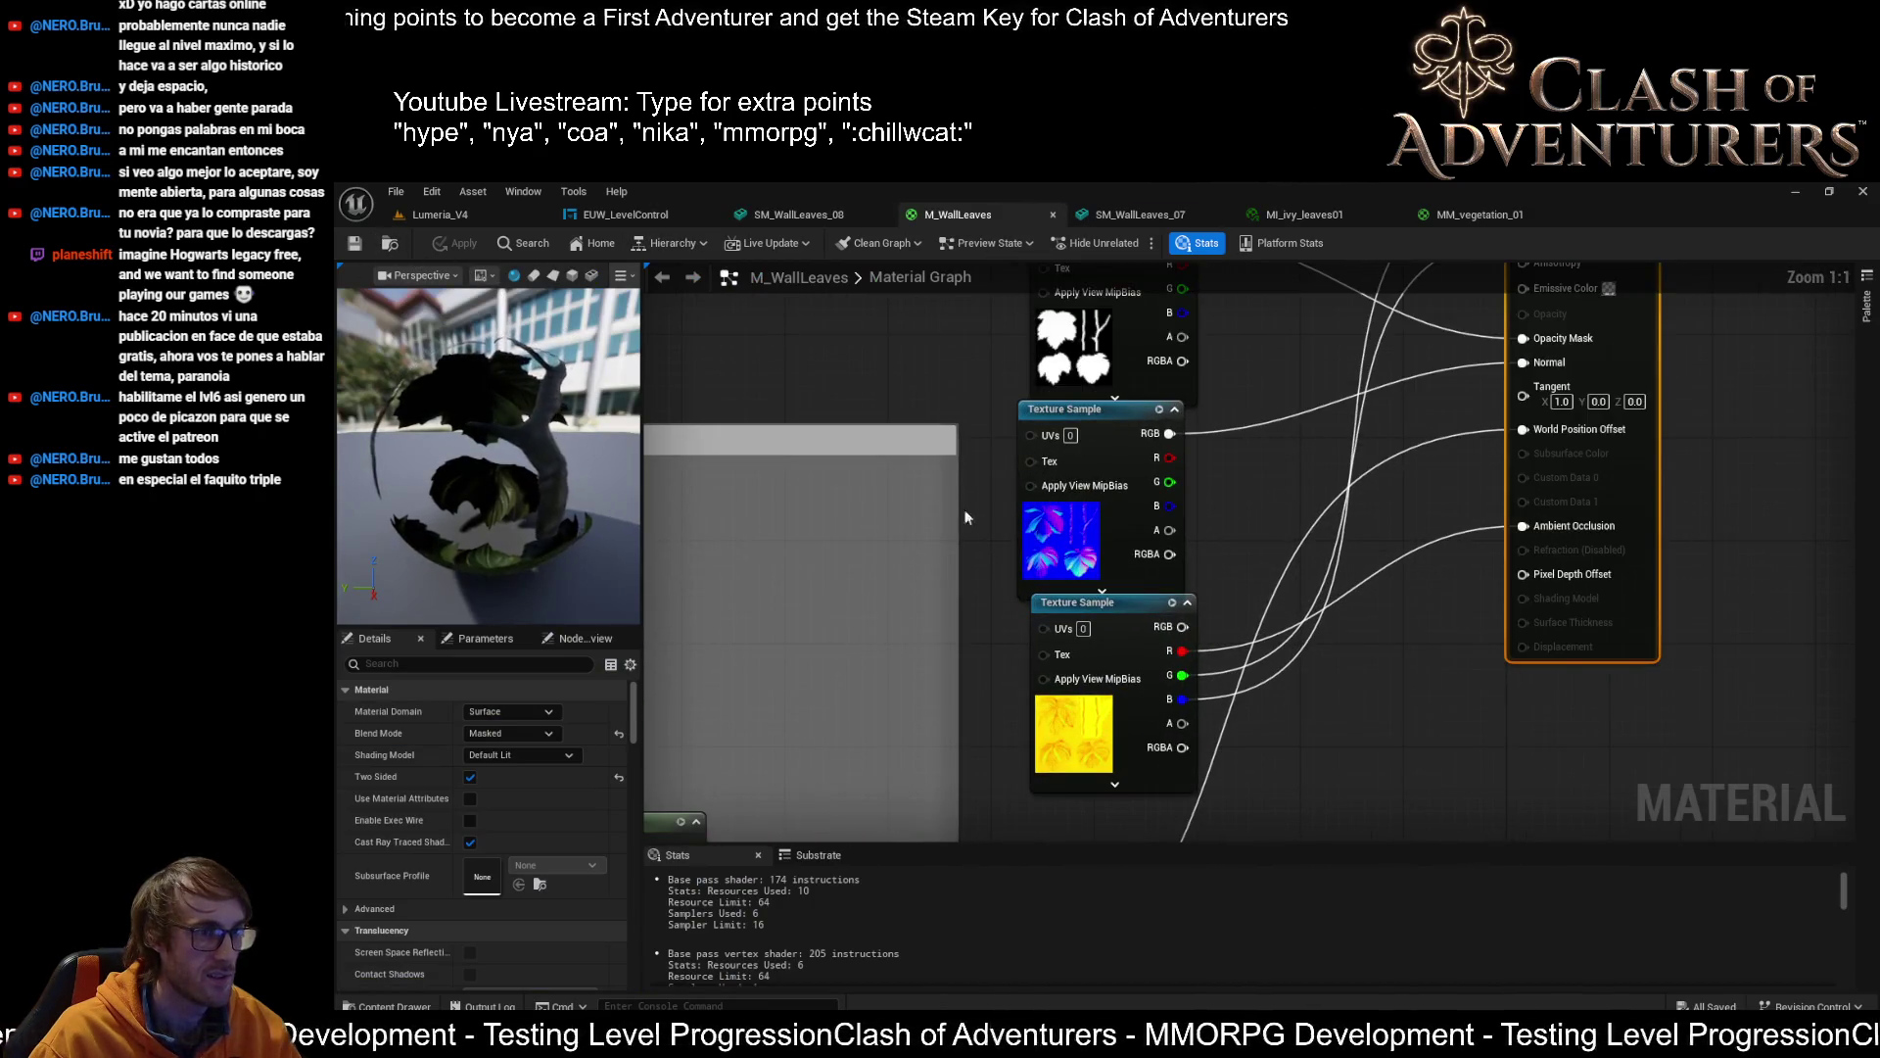
pyautogui.moveTo(1141, 456)
pyautogui.mouseDown()
pyautogui.moveTo(1168, 490)
pyautogui.moveTo(1249, 831)
pyautogui.mouseUp()
pyautogui.click(490, 210)
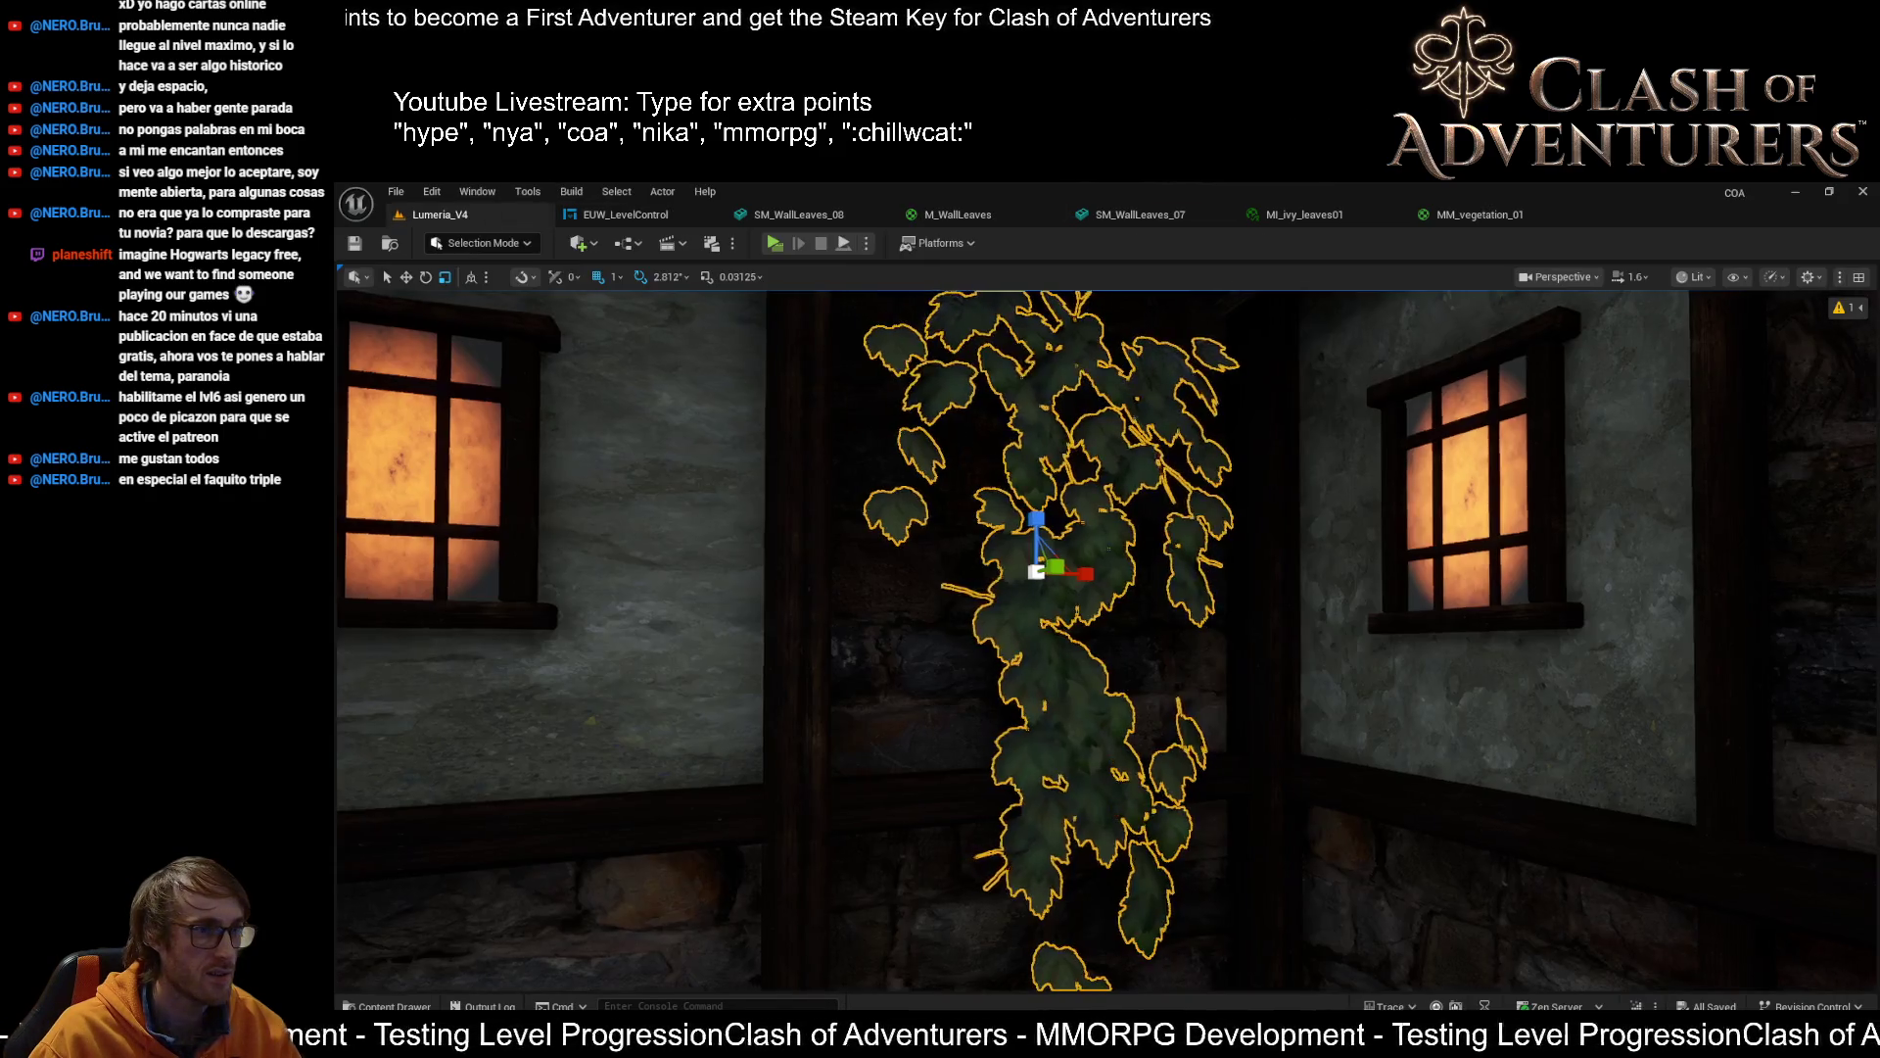
pyautogui.press('Right')
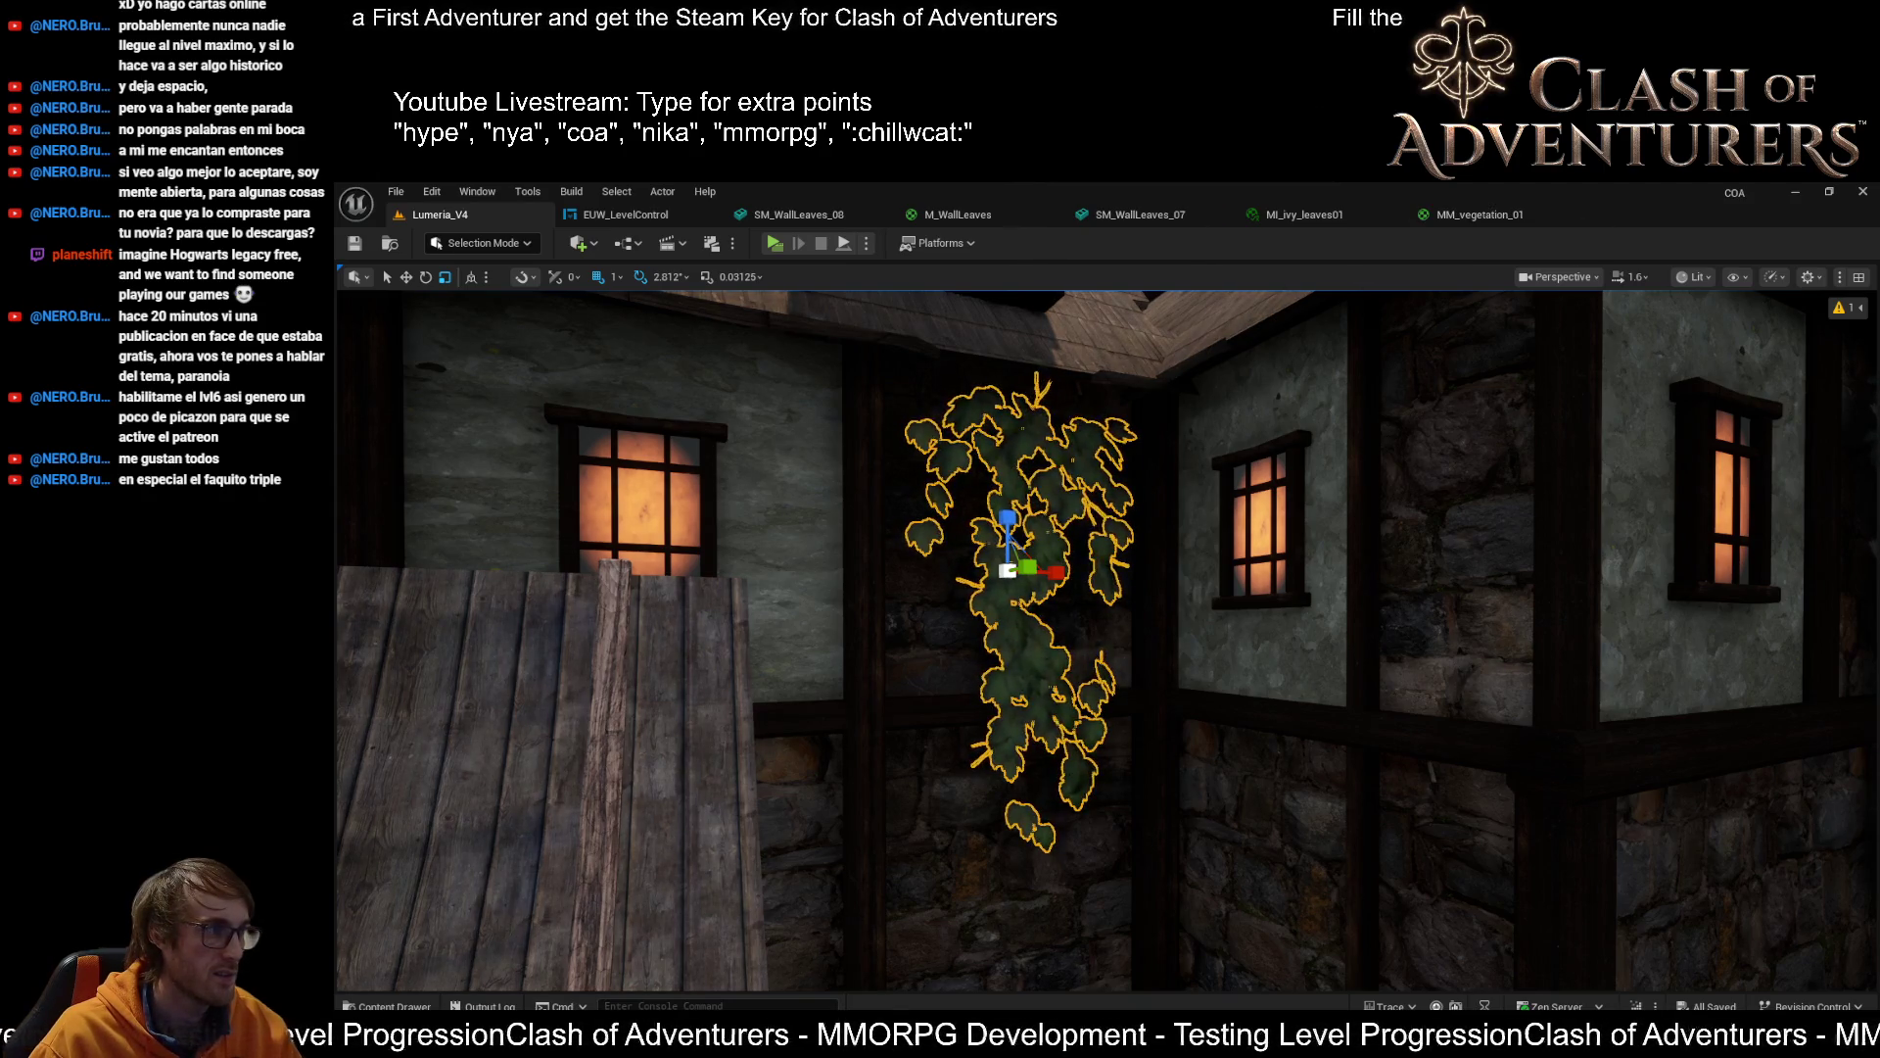
pyautogui.click(958, 215)
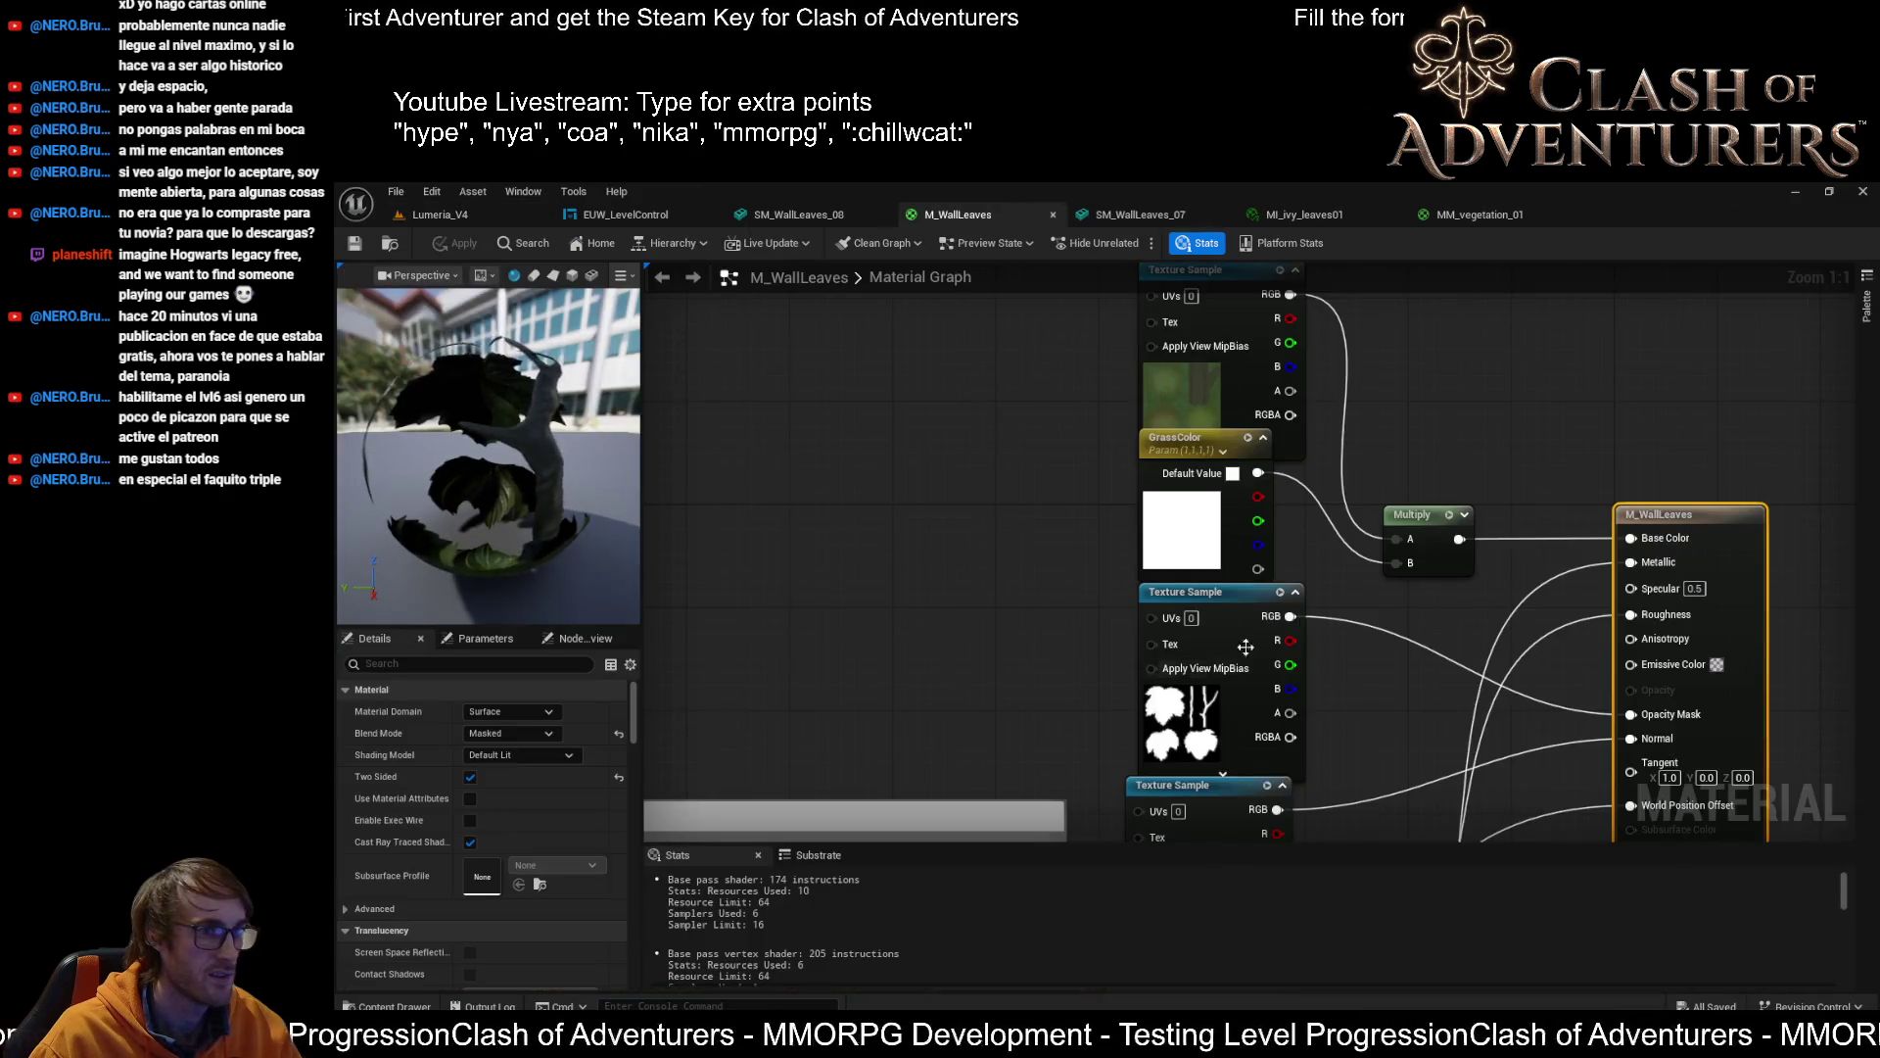
# Move the leaf texture sample node and convert it into a texture parameter
pyautogui.moveTo(1244, 646); pyautogui.dragTo(977, 719)
pyautogui.moveTo(1165, 493); pyautogui.dragTo(1168, 447)
pyautogui.rightClick(1168, 448)
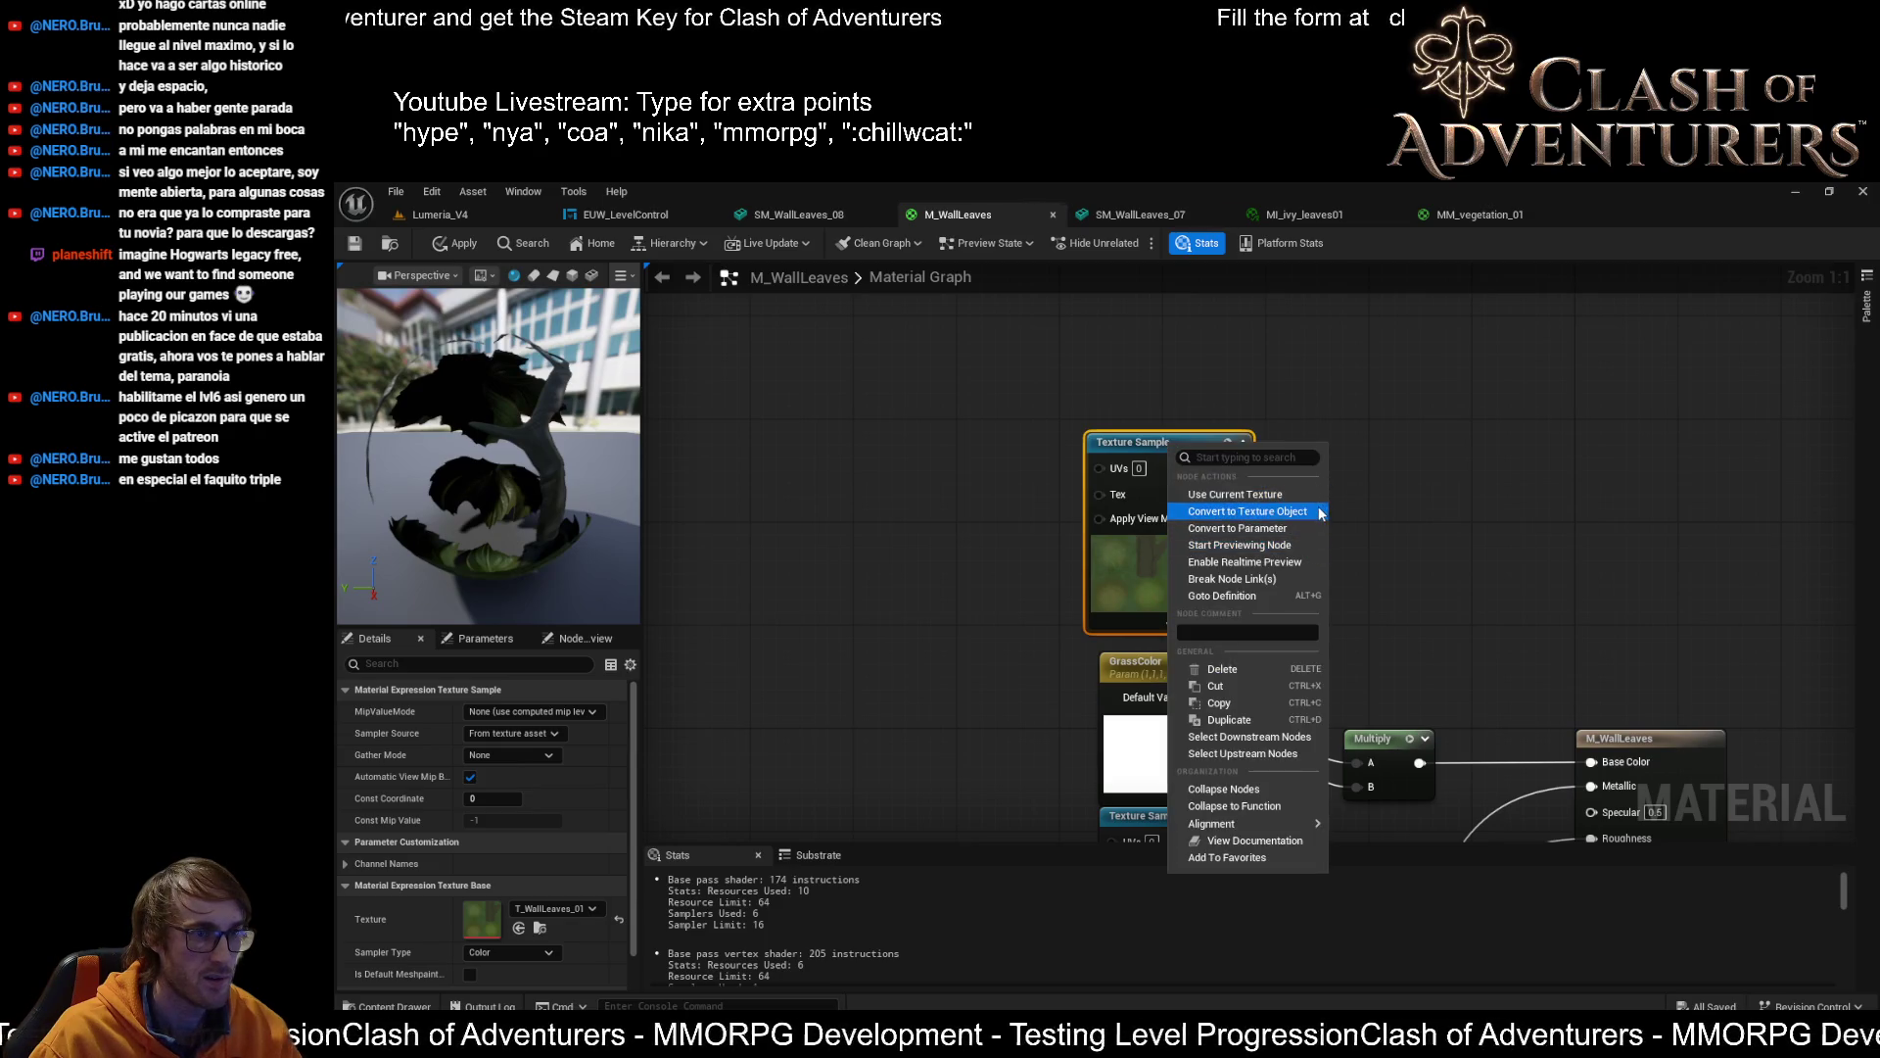
pyautogui.click(1248, 530)
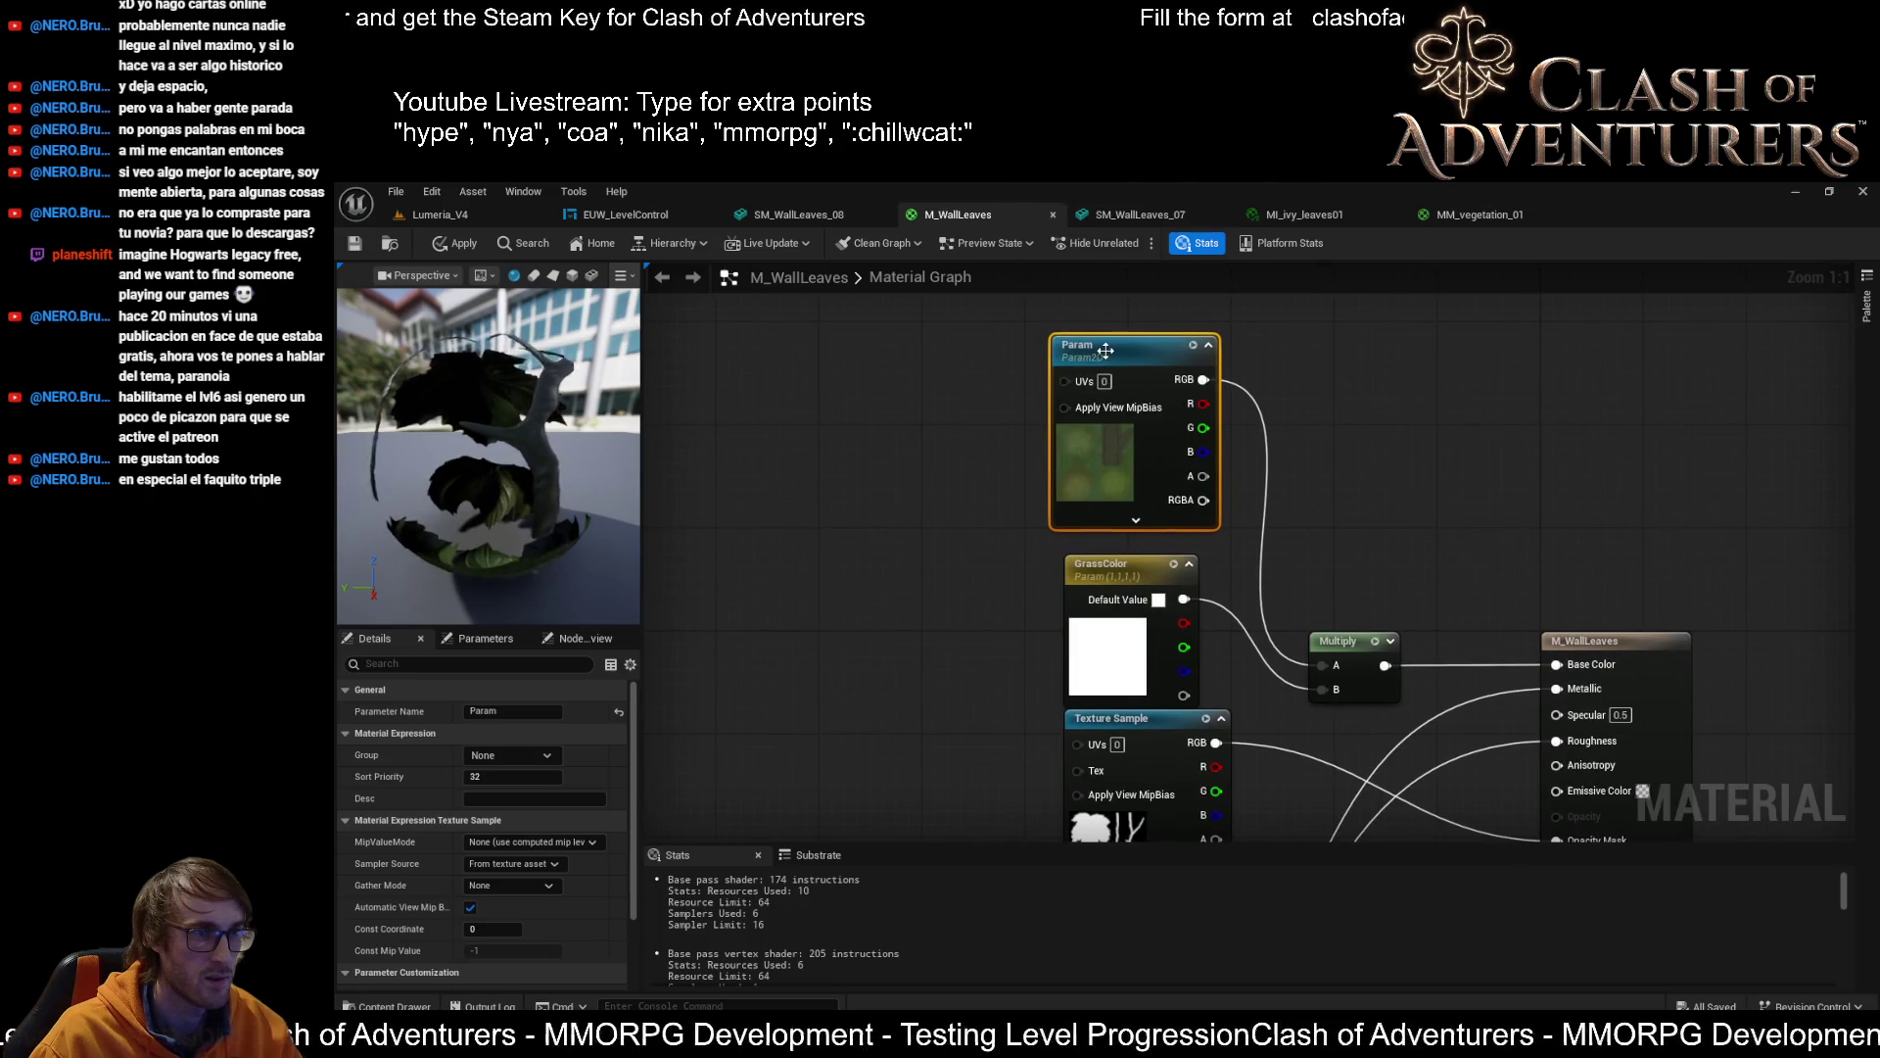
# Rename the parameter to 'Texture BC', then apply and save M_WallLeaves
pyautogui.doubleClick(1106, 350)
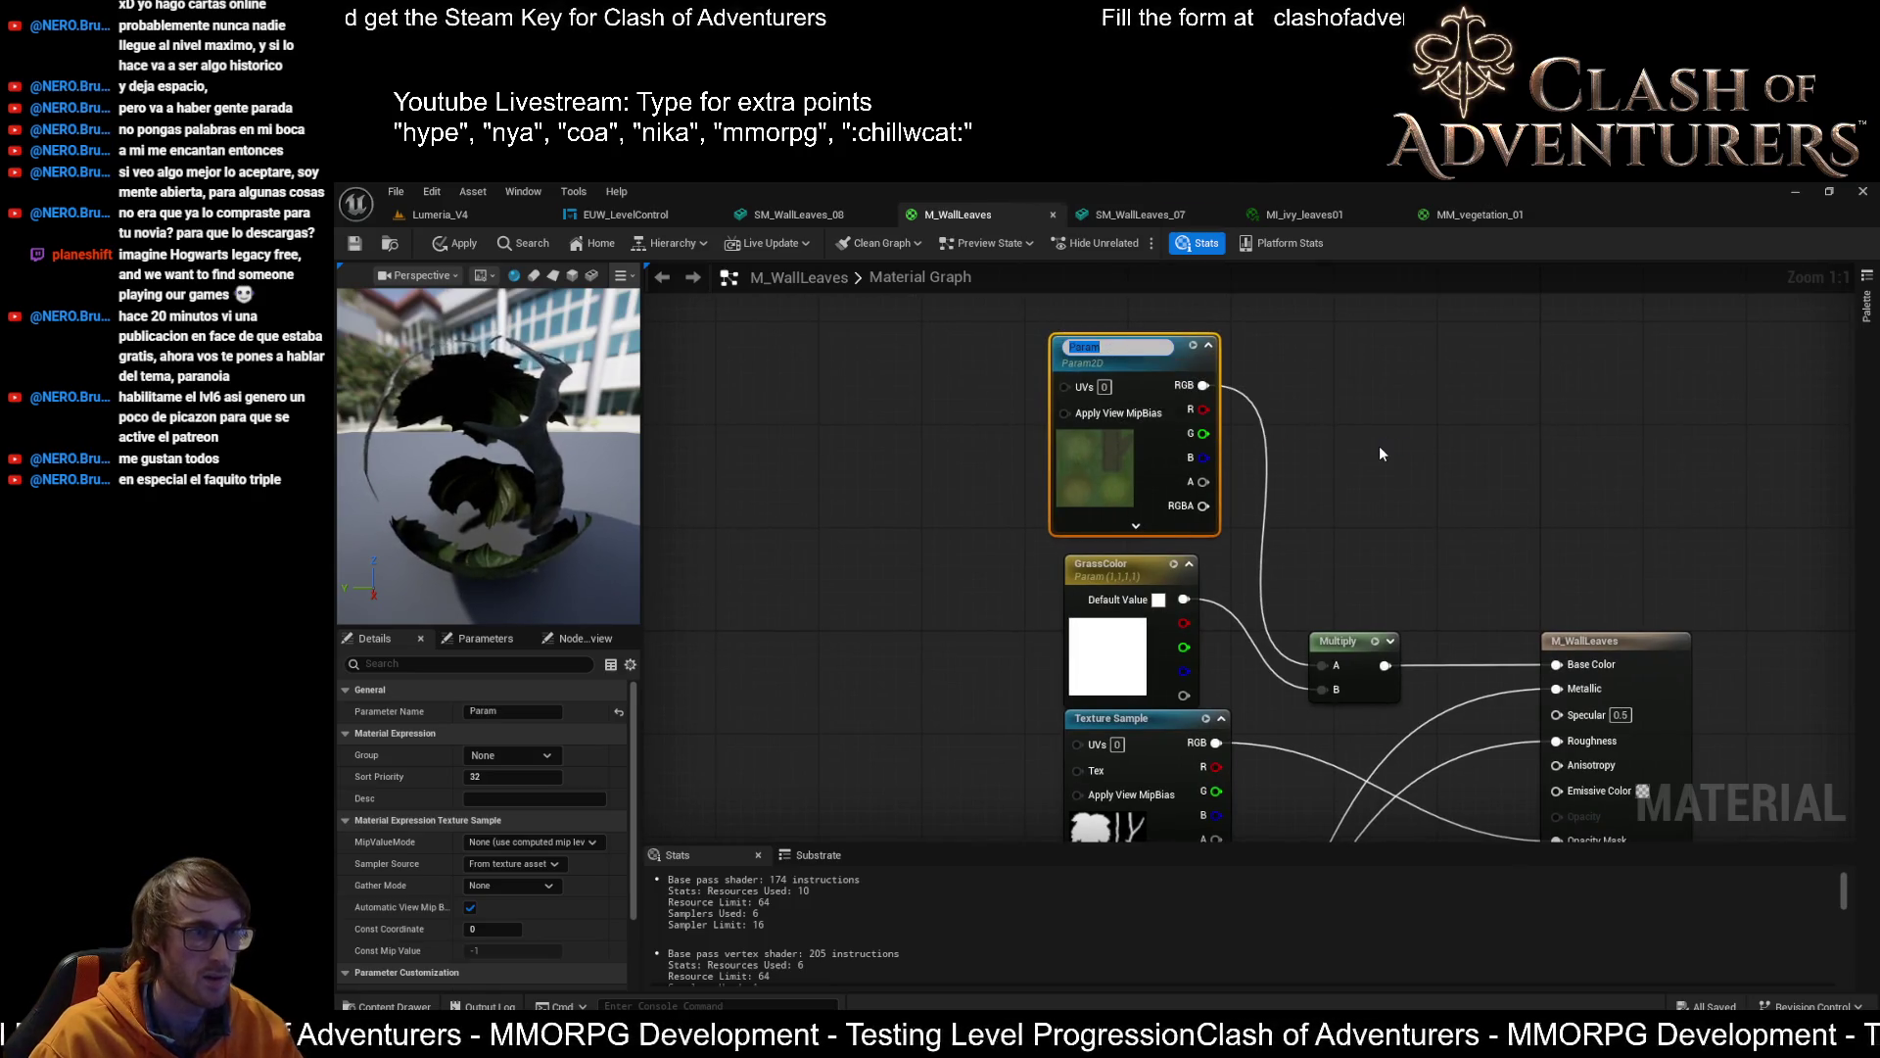
pyautogui.write('M')
pyautogui.press('BackSpace')
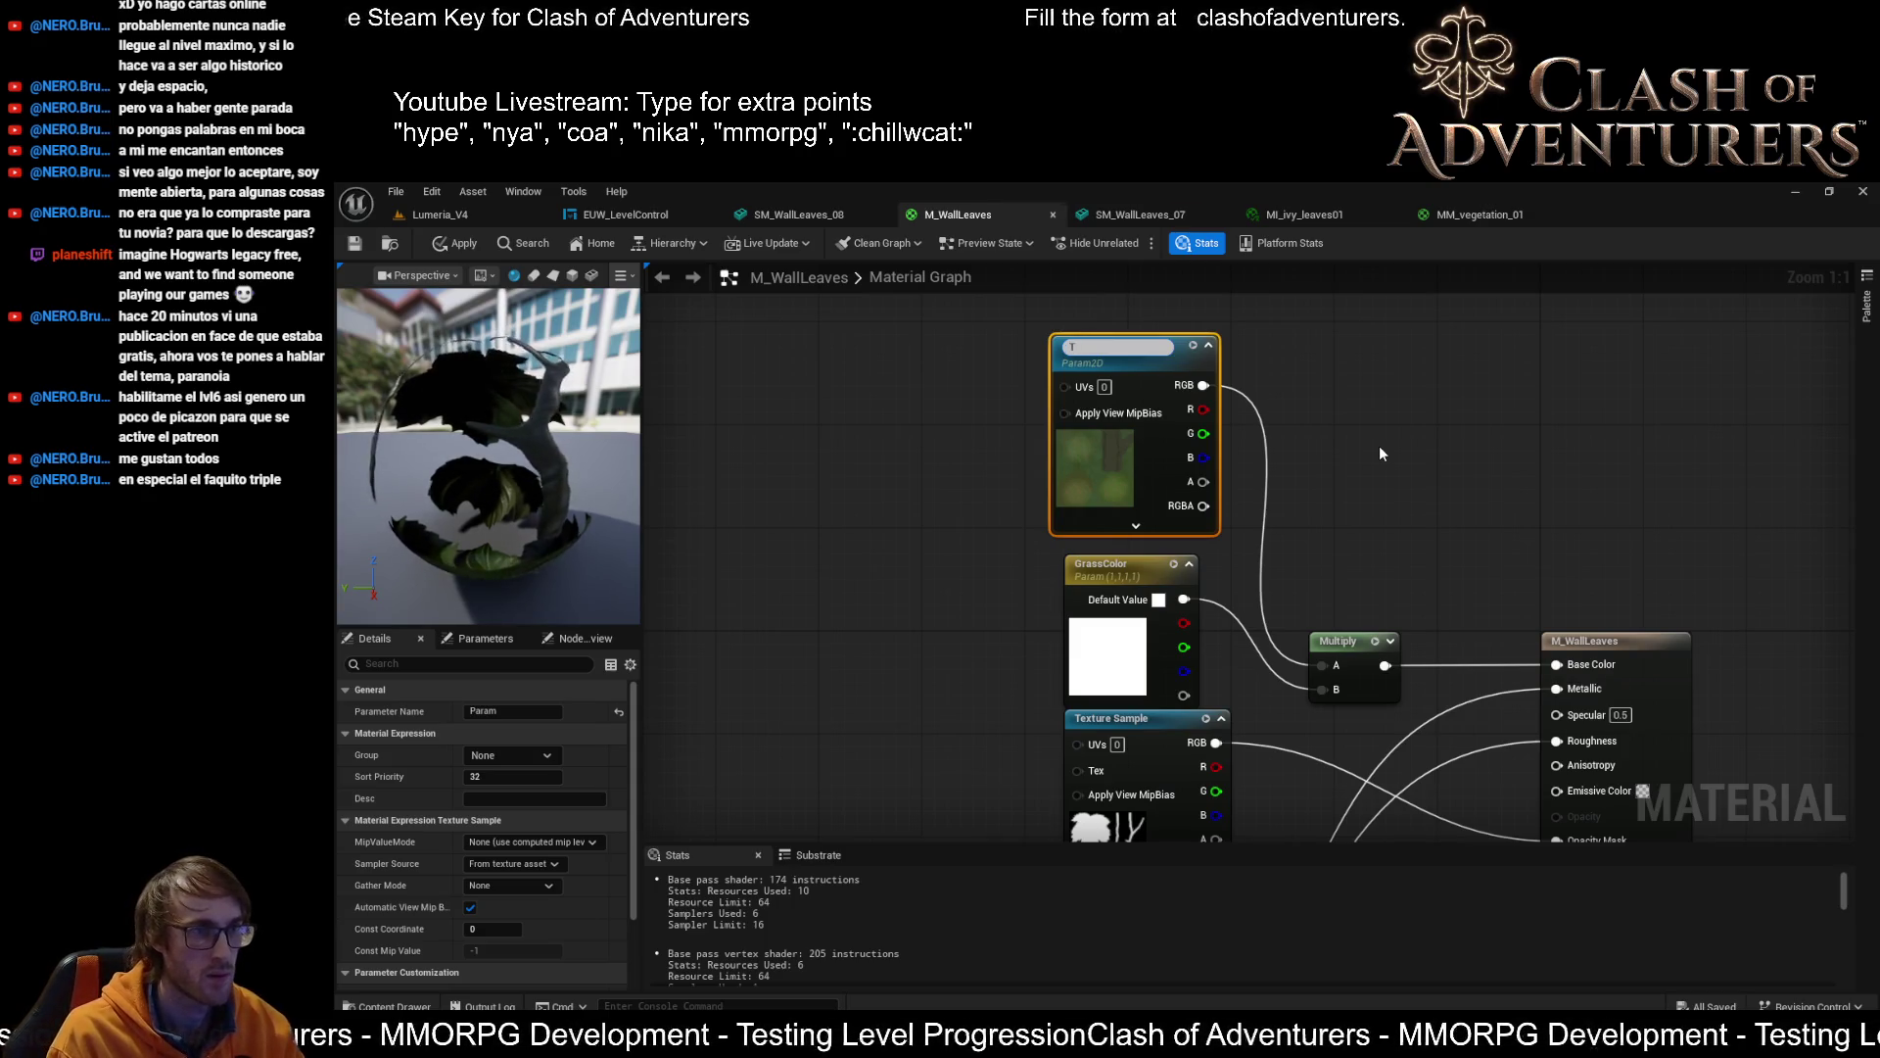
pyautogui.write('exture BC')
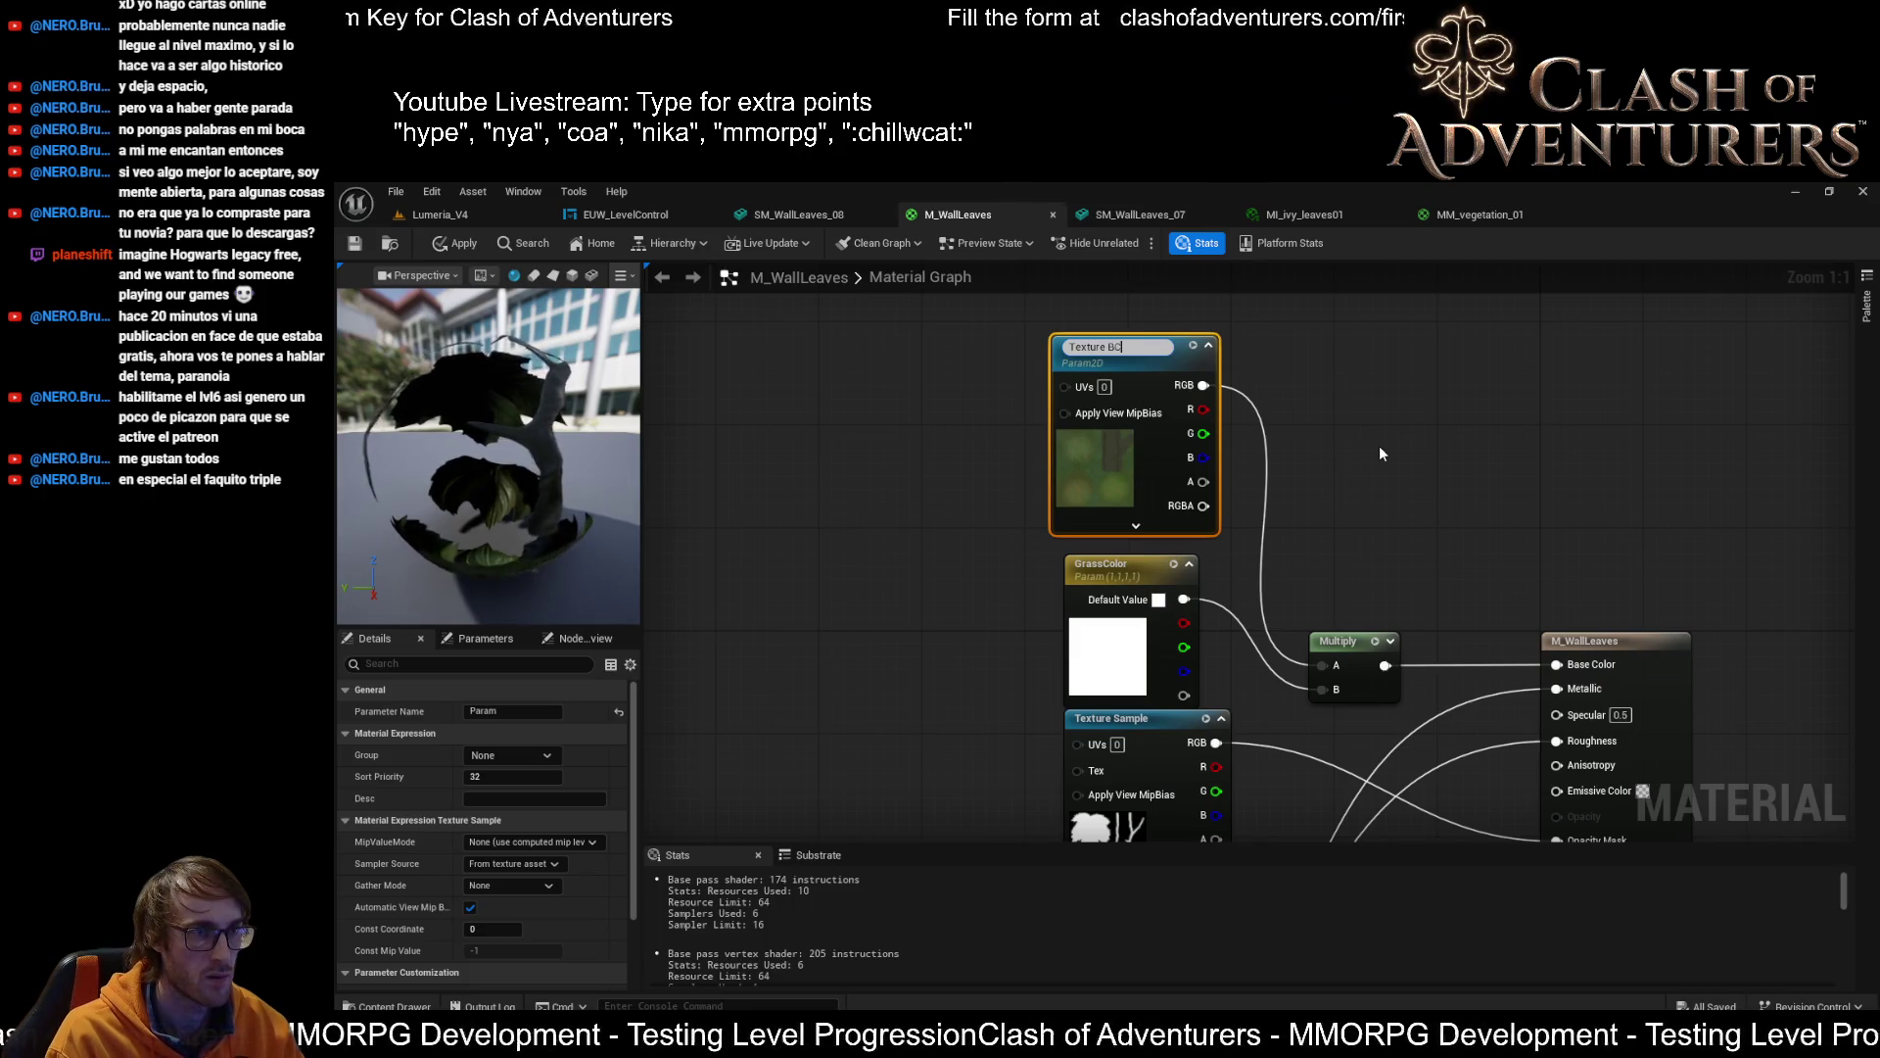
pyautogui.press('Return')
pyautogui.hotkey('ctrl', 's')
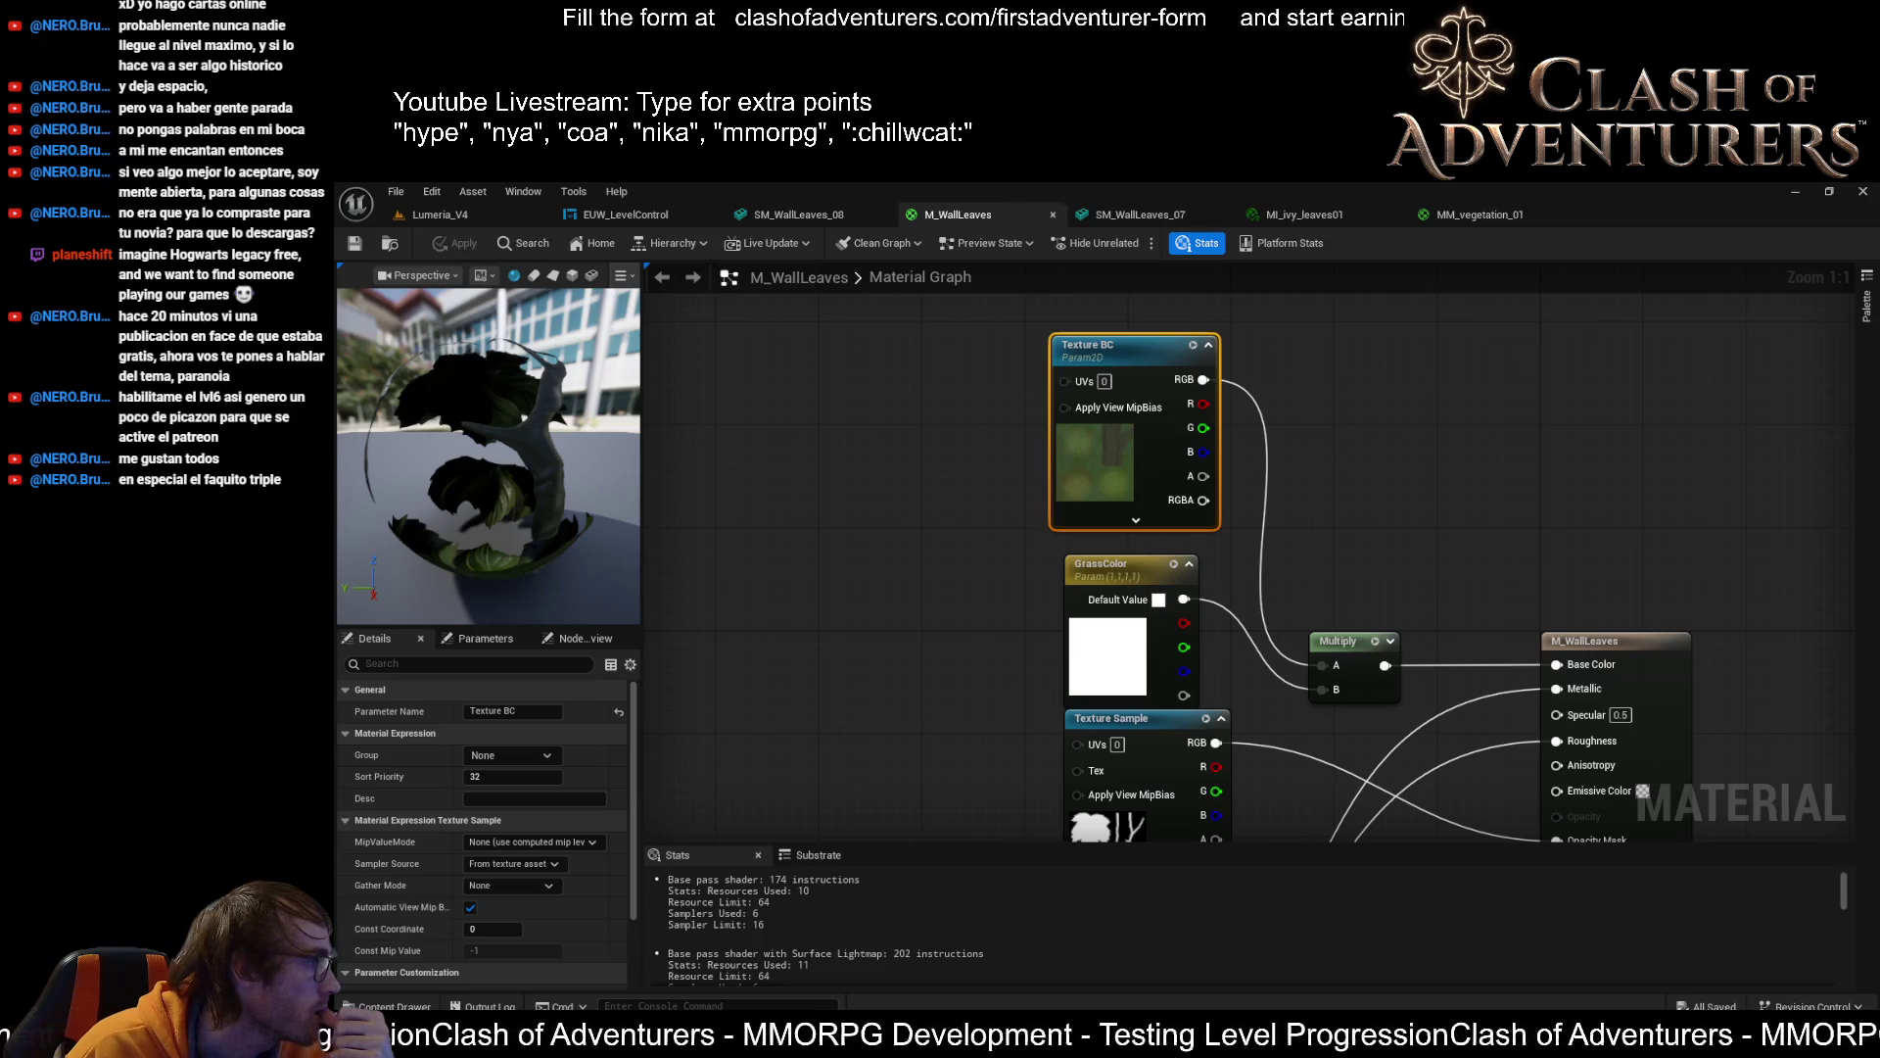
pyautogui.hotkey('ctrl', 's')
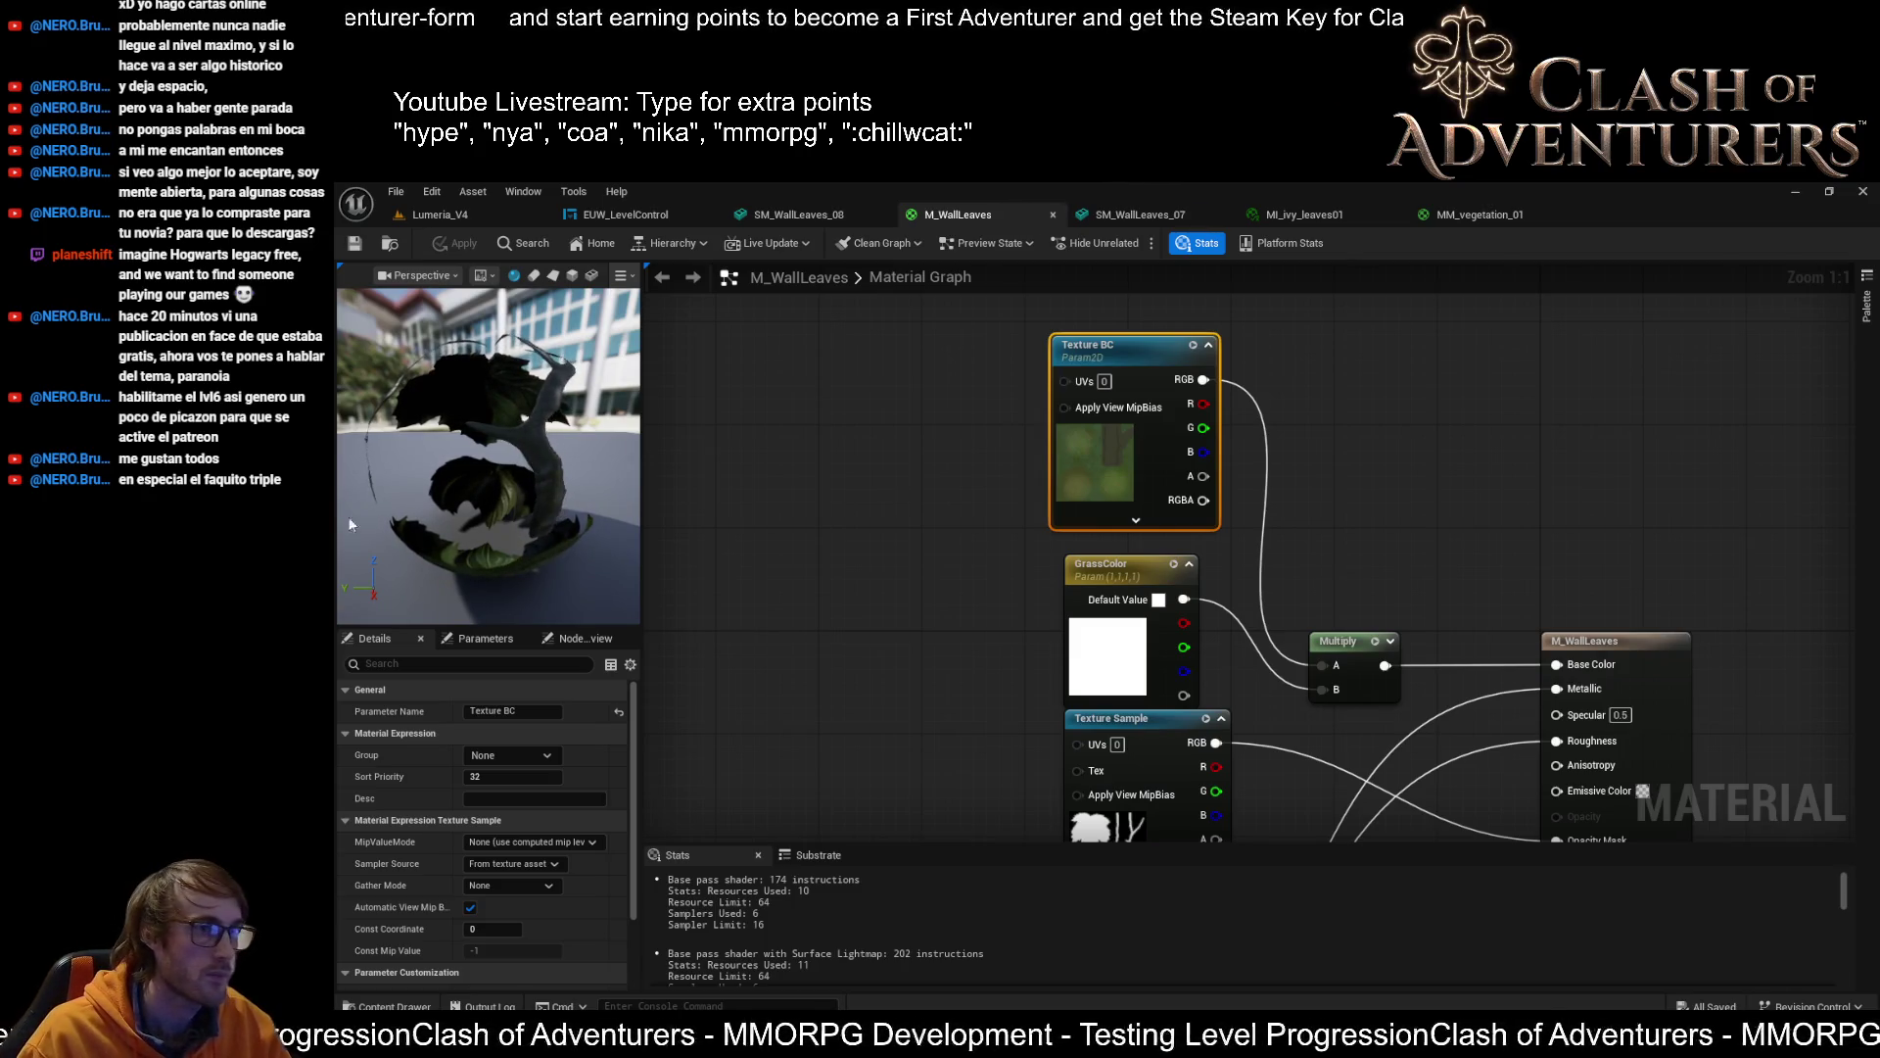
# Browse the M_Master_Plants_Masked graph and MI_ivy_leaves01, then return to M_WallLeaves
pyautogui.scroll(-8, 1344, 482)
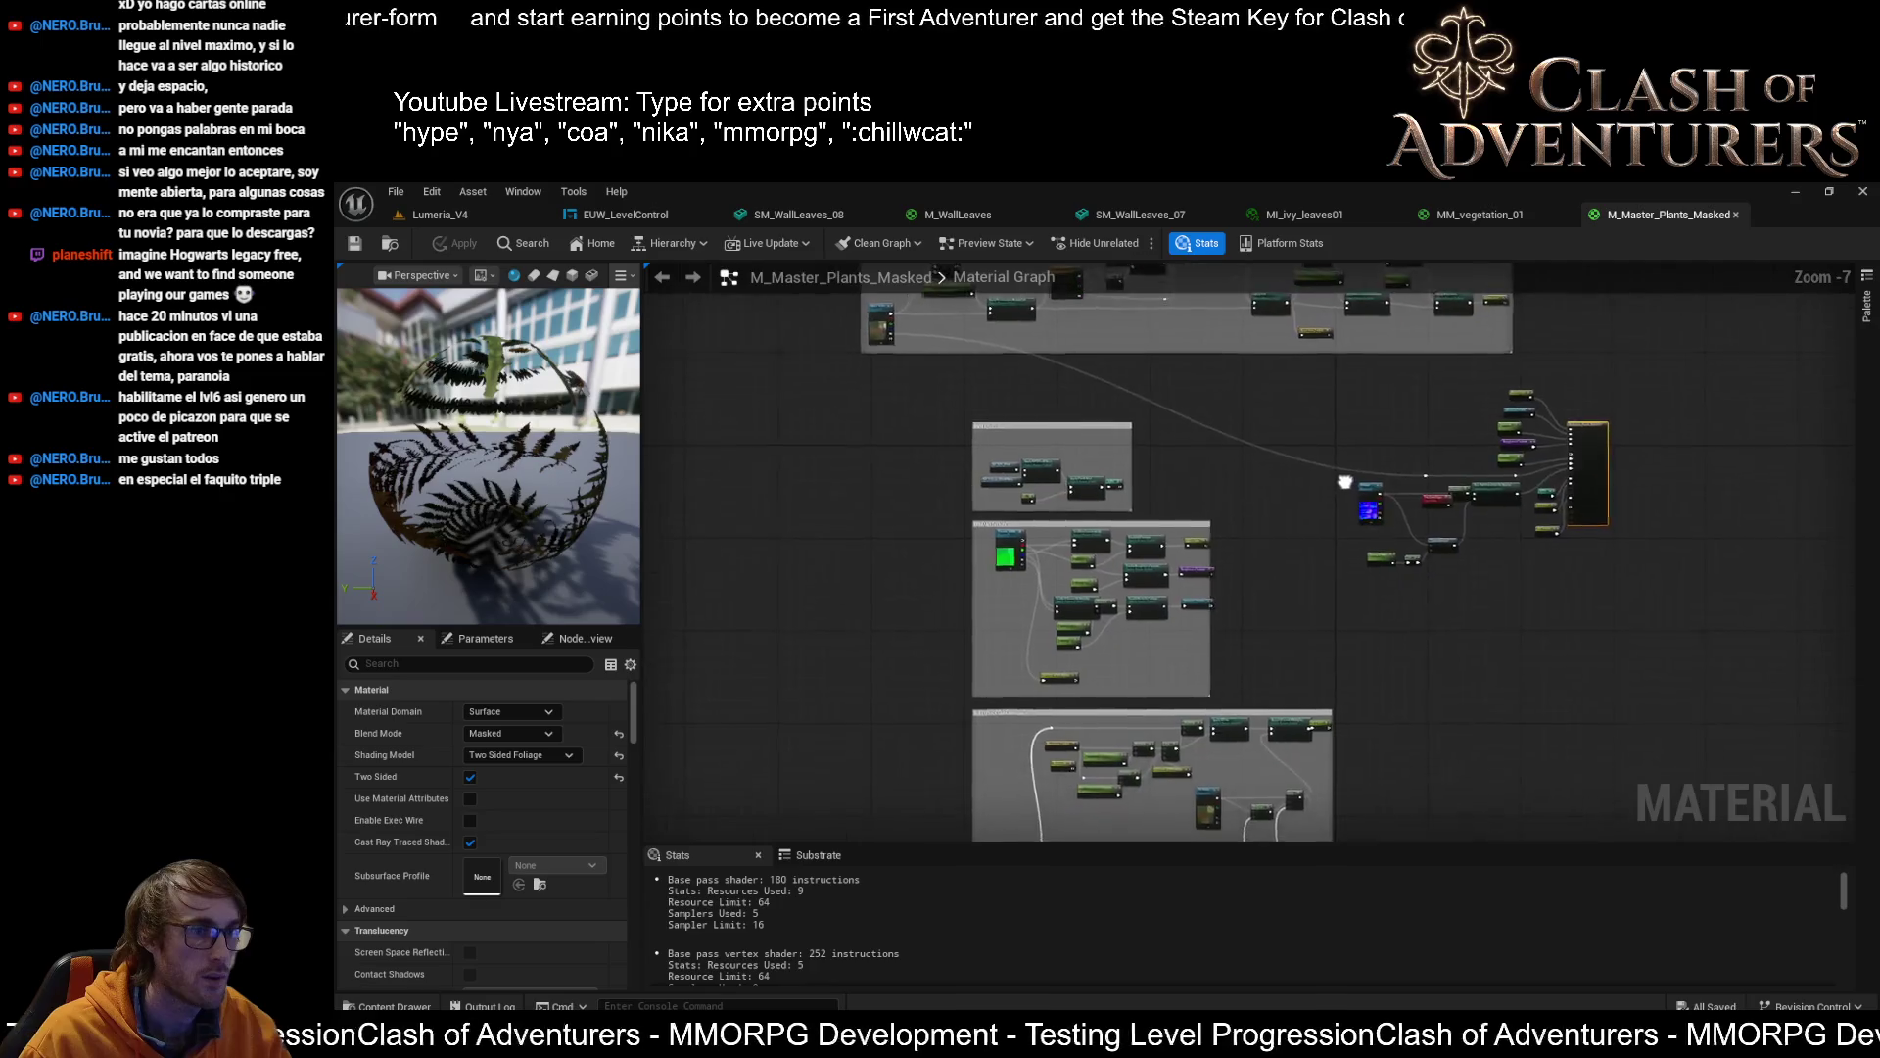
pyautogui.scroll(-1, 1345, 482)
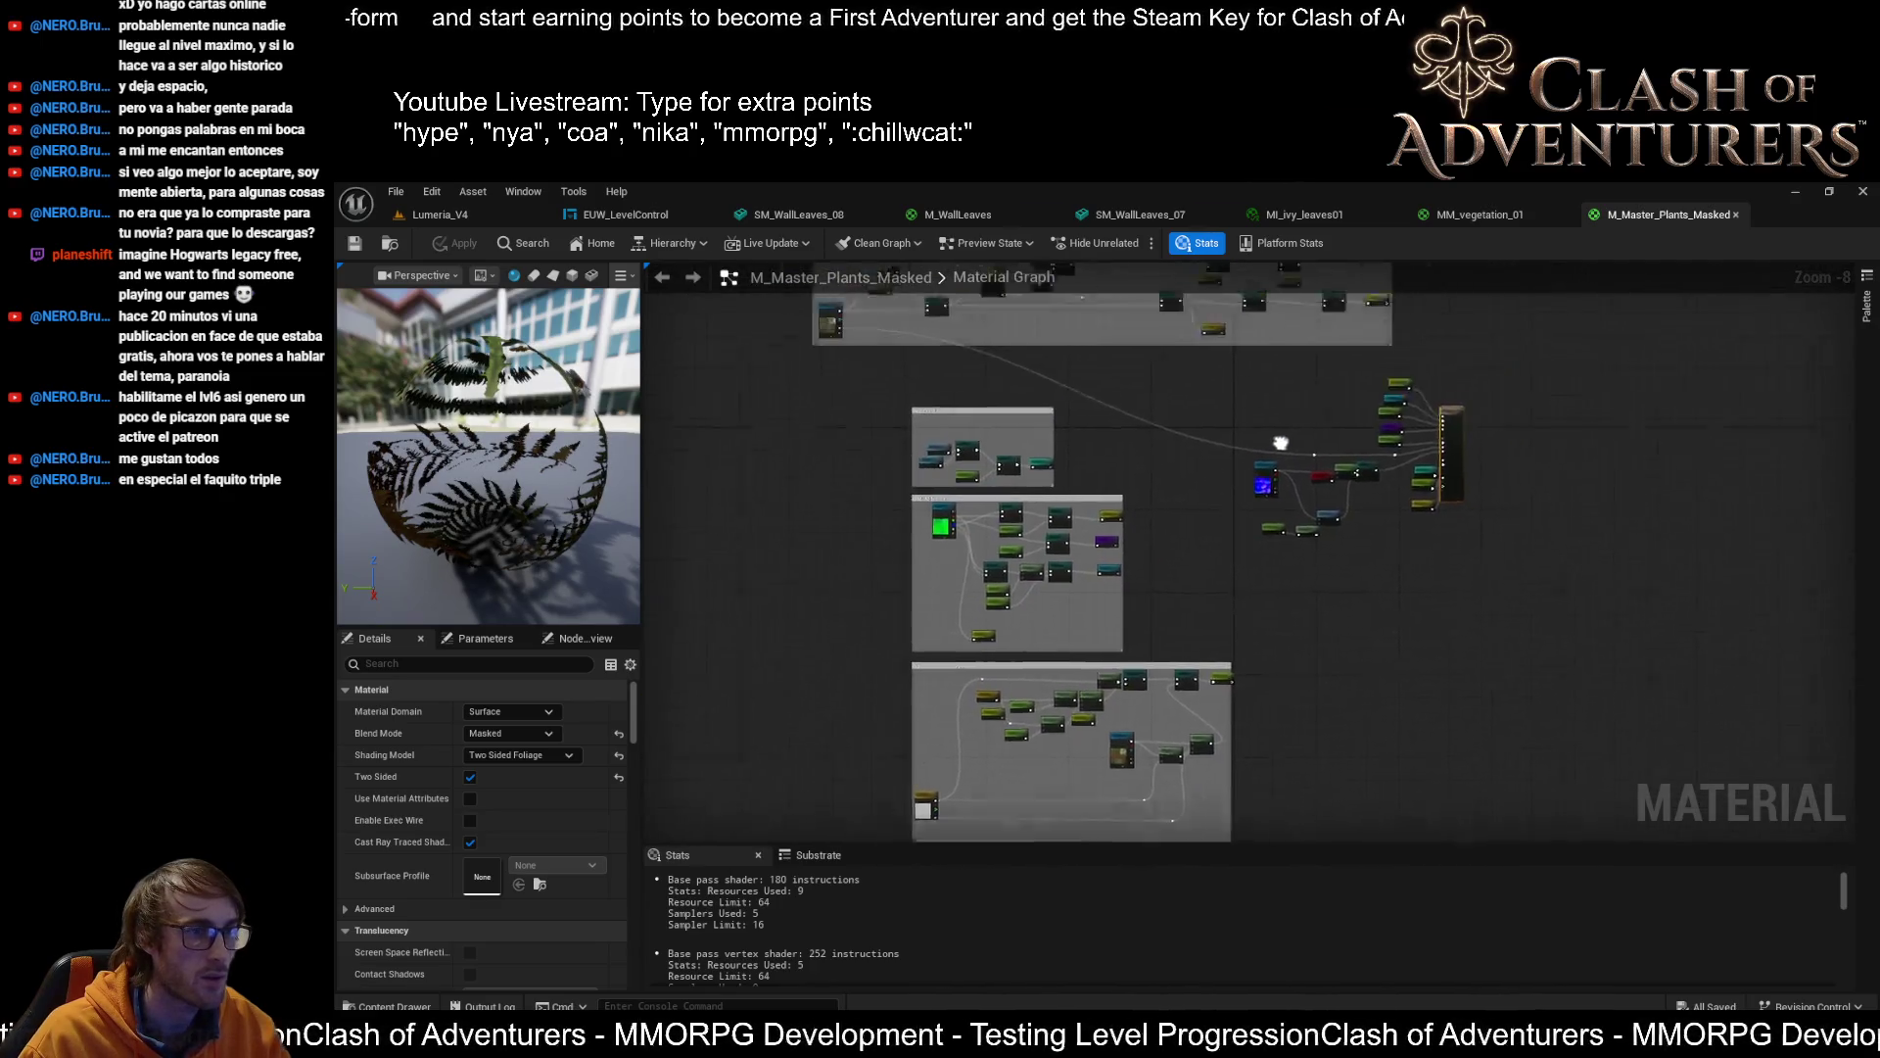
pyautogui.scroll(6, 1280, 443)
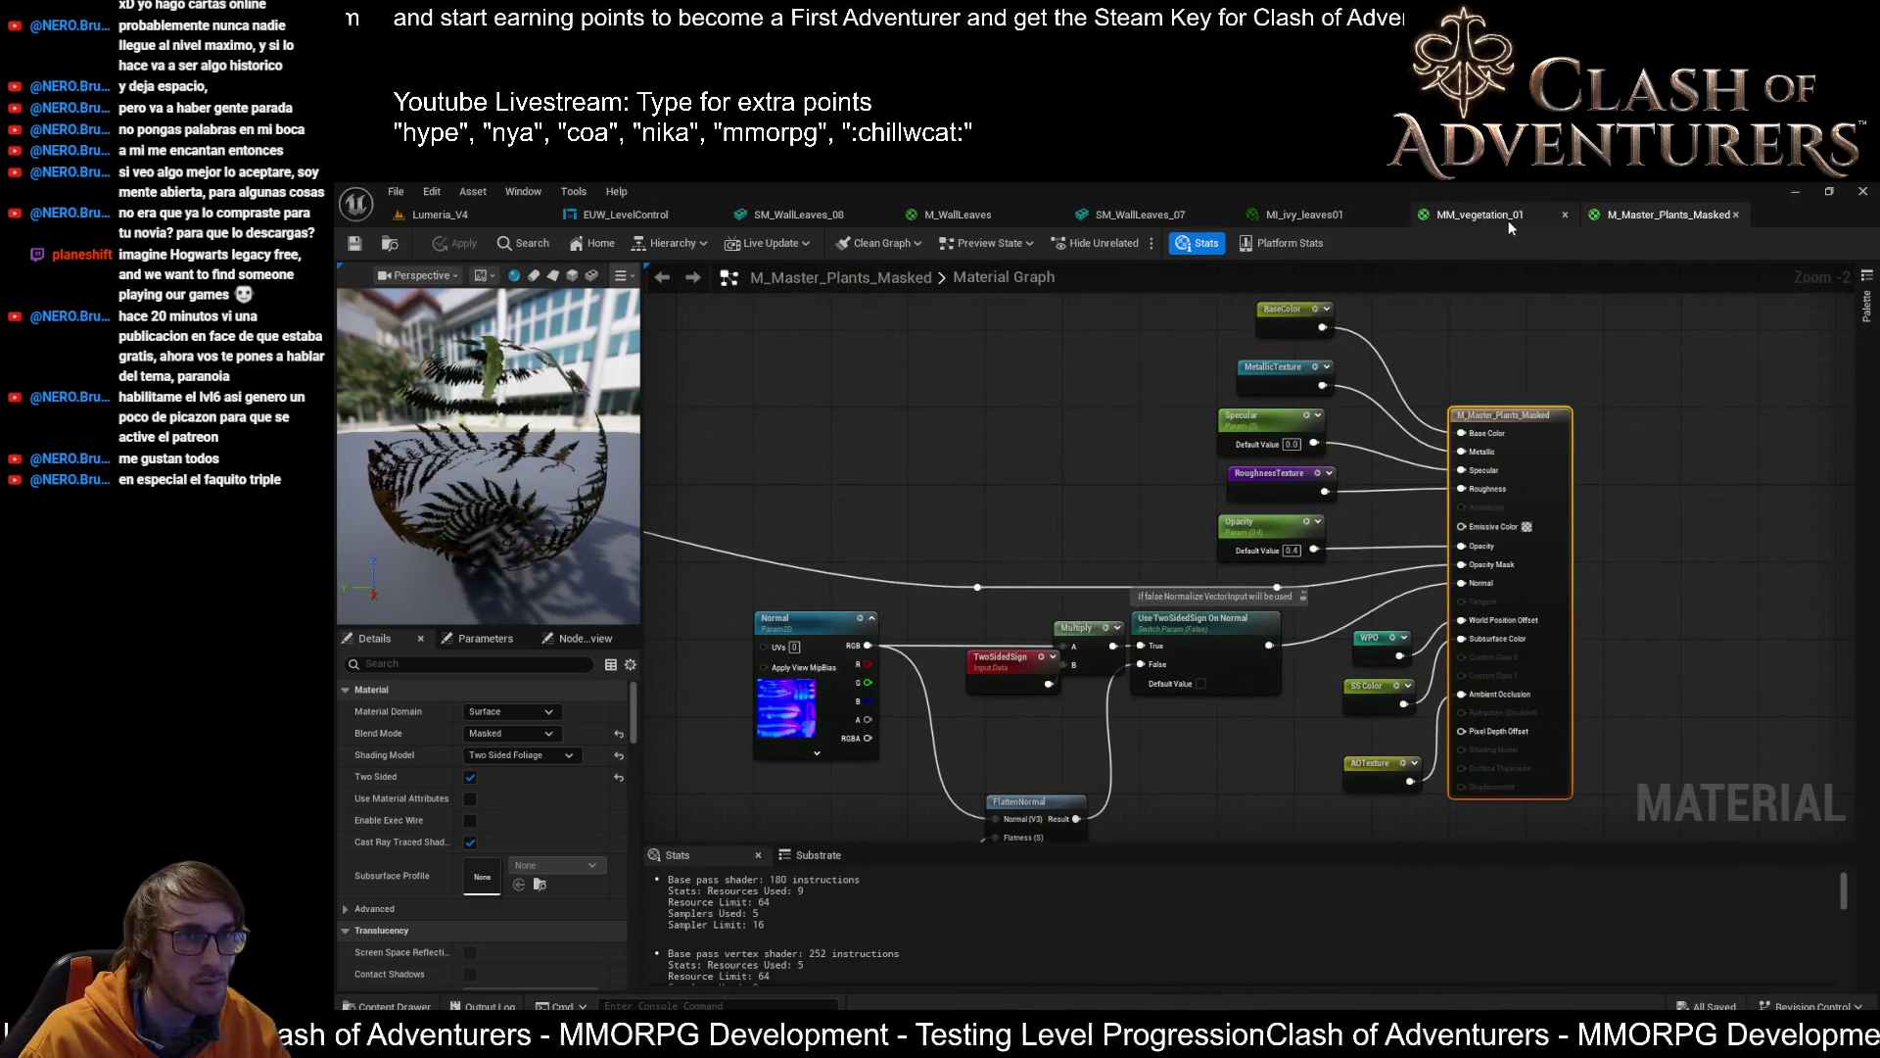
pyautogui.click(1508, 218)
pyautogui.click(1290, 215)
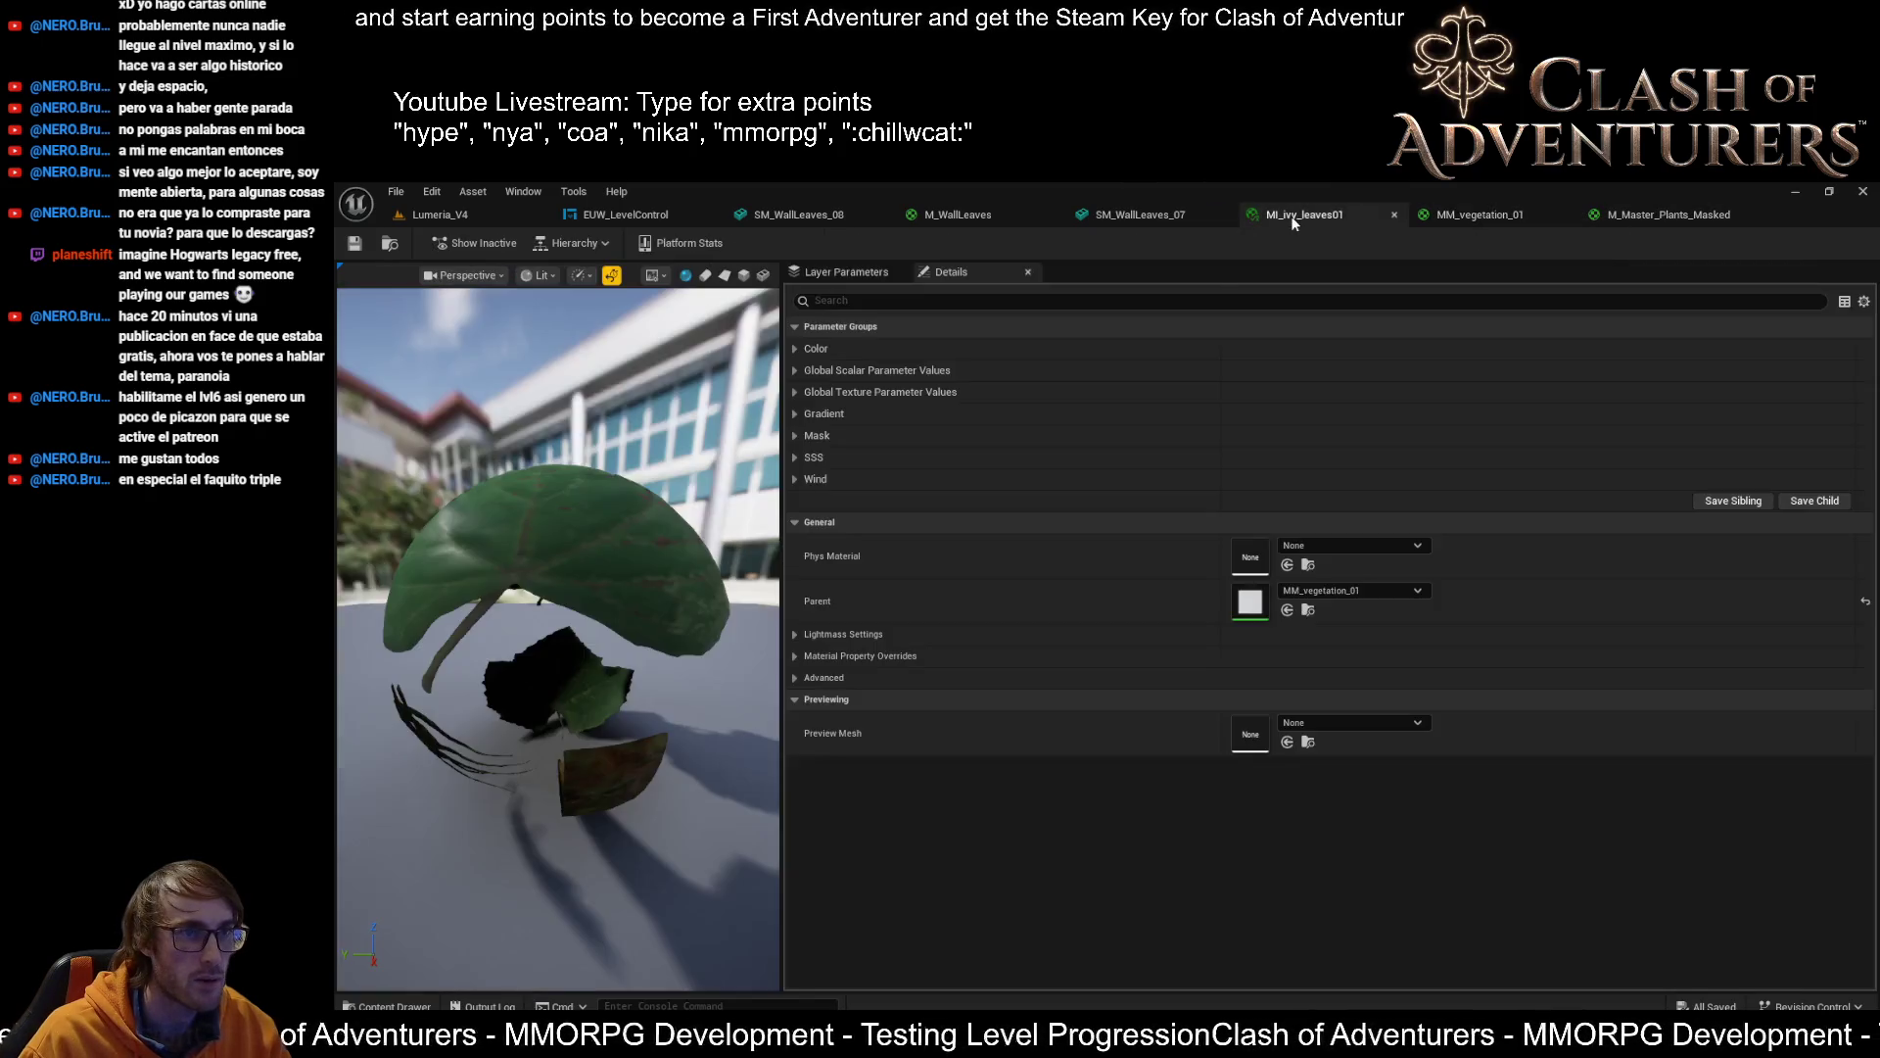
pyautogui.click(958, 215)
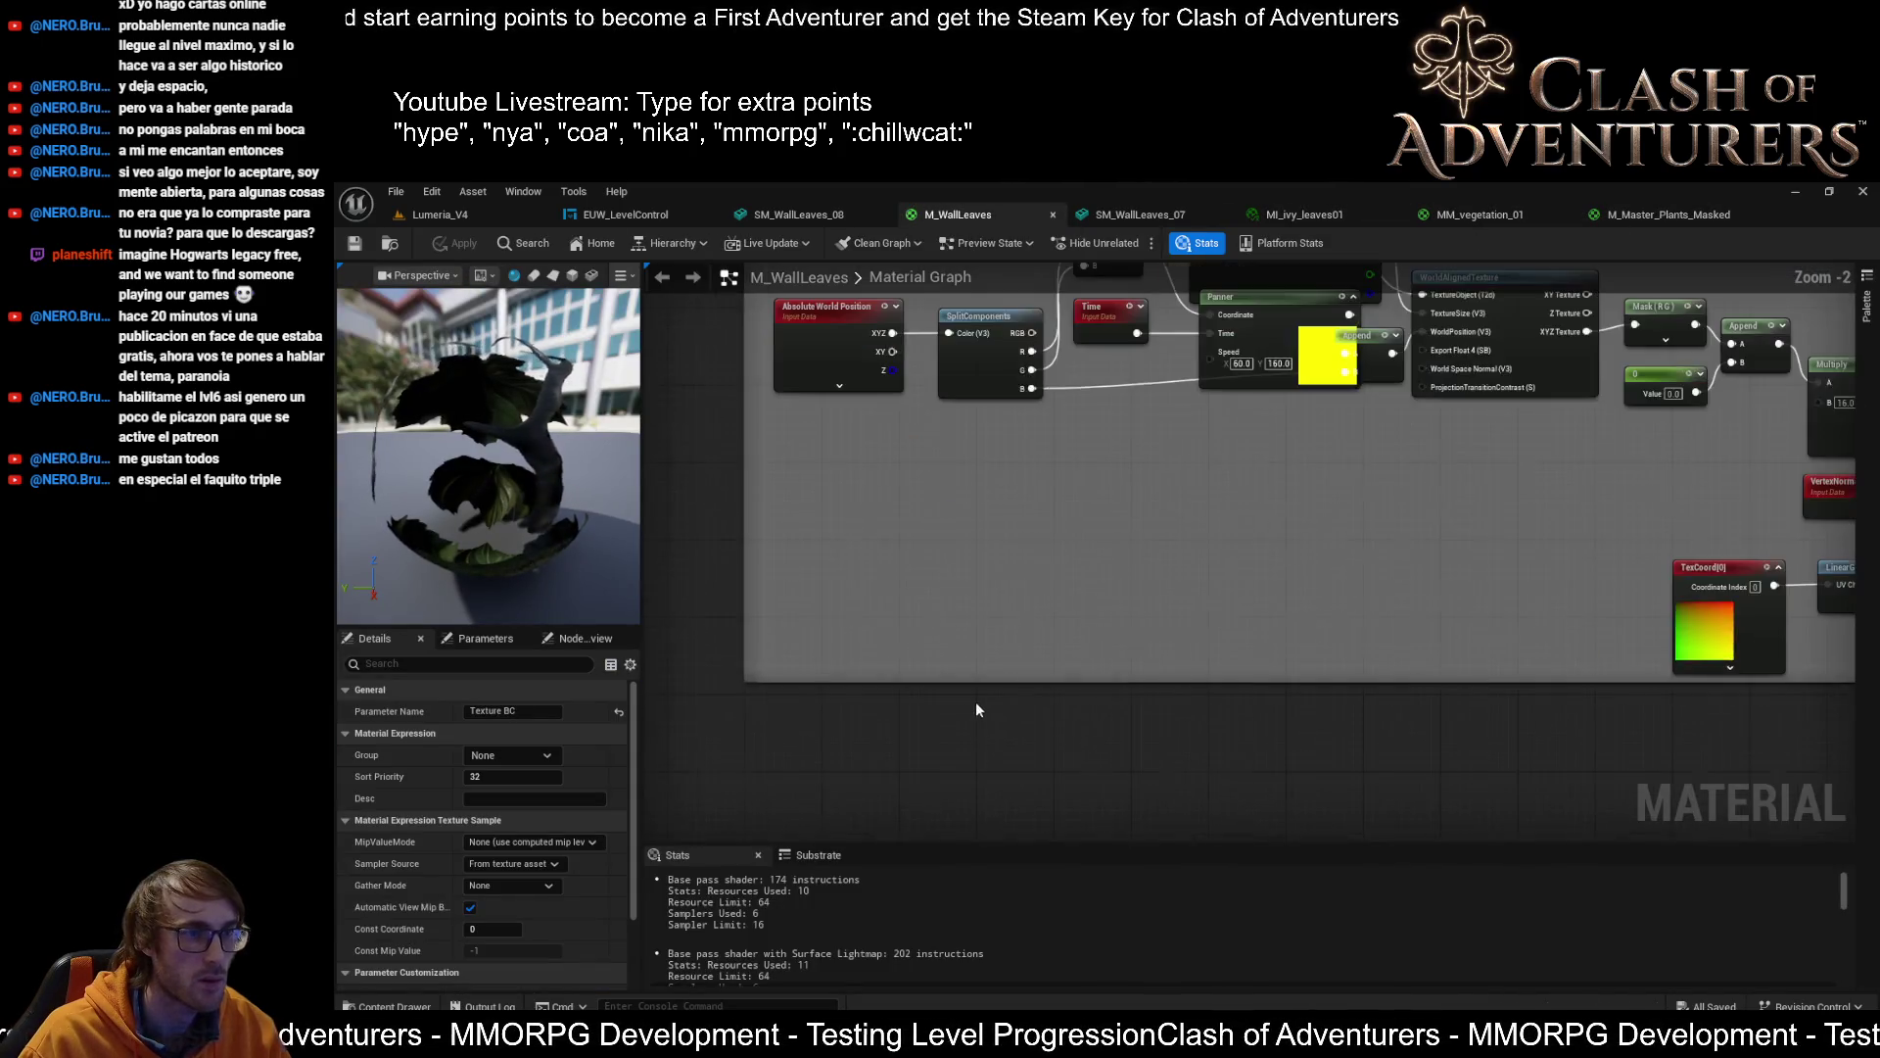
# Compare M_WallLeaves with the master plants masked material, then bring up the SM_WallLeaves_08 mesh
pyautogui.scroll(-2, 975, 709)
pyautogui.scroll(2, 1317, 619)
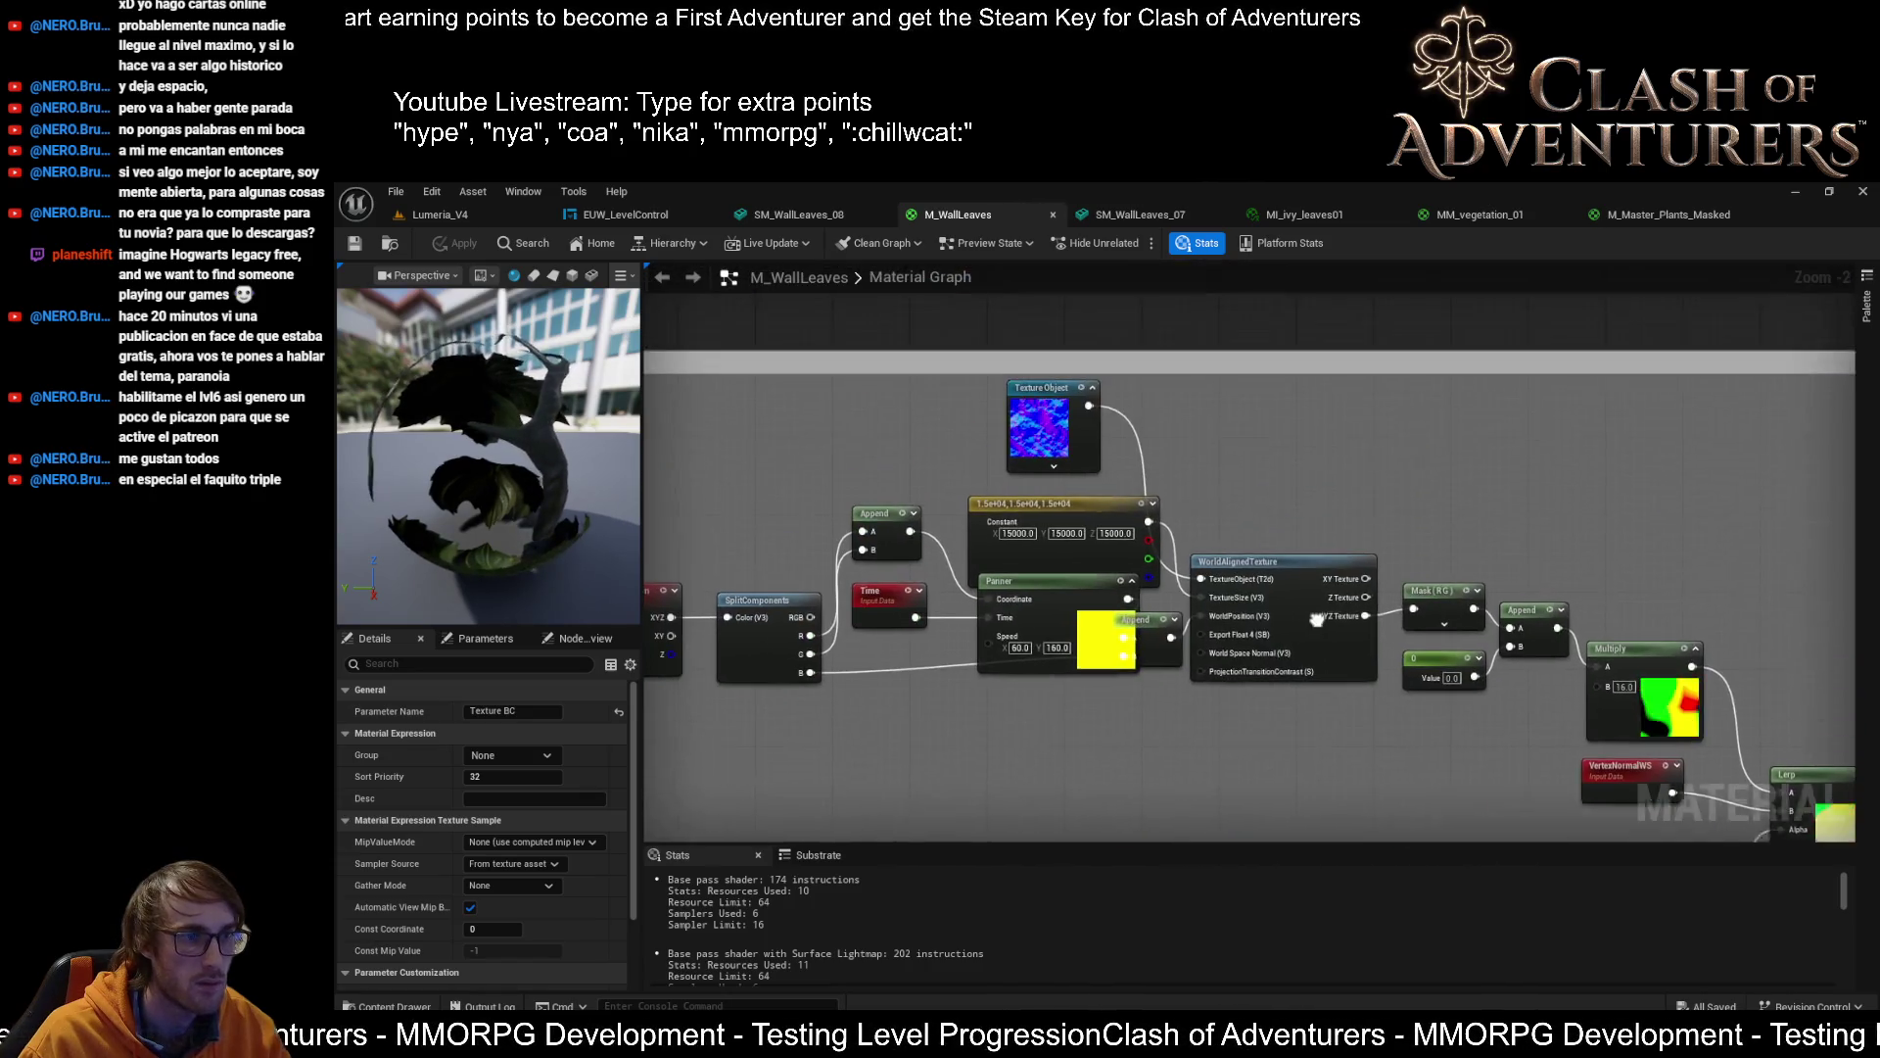
pyautogui.scroll(3, 1313, 470)
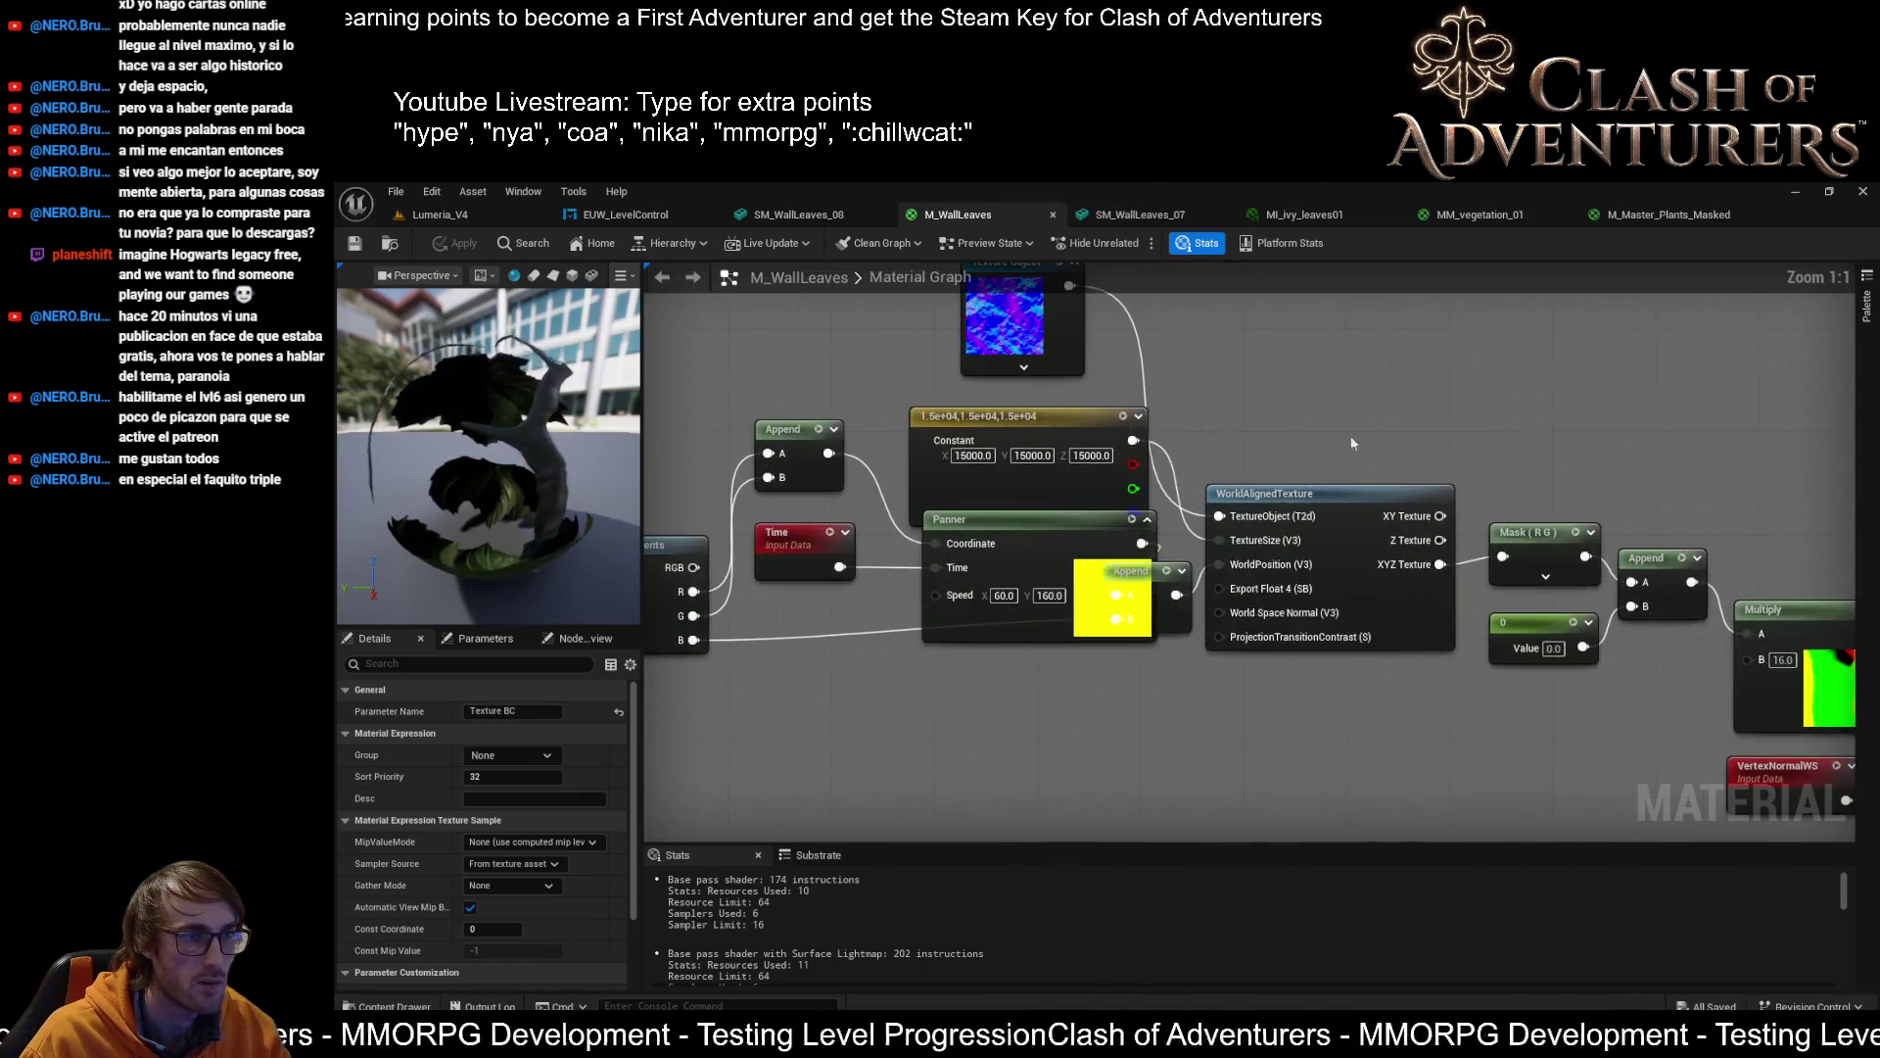
pyautogui.click(1704, 215)
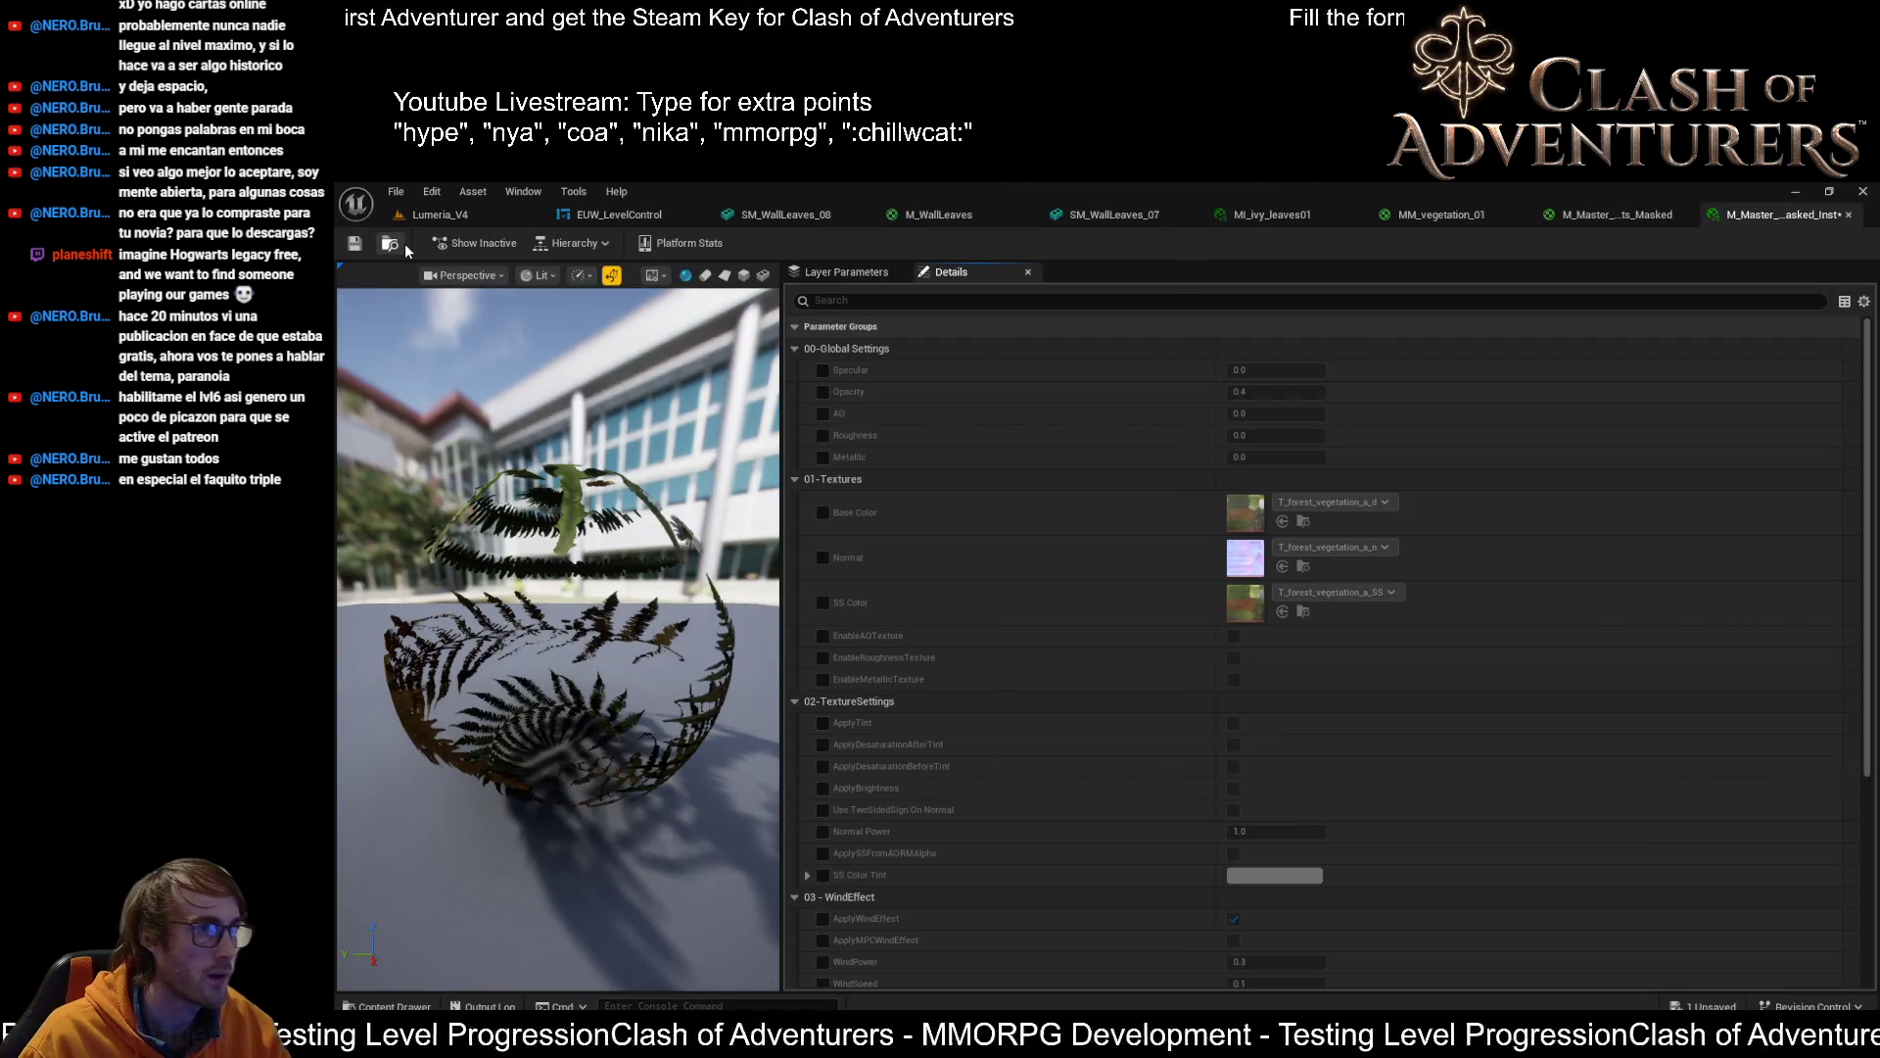
pyautogui.click(984, 219)
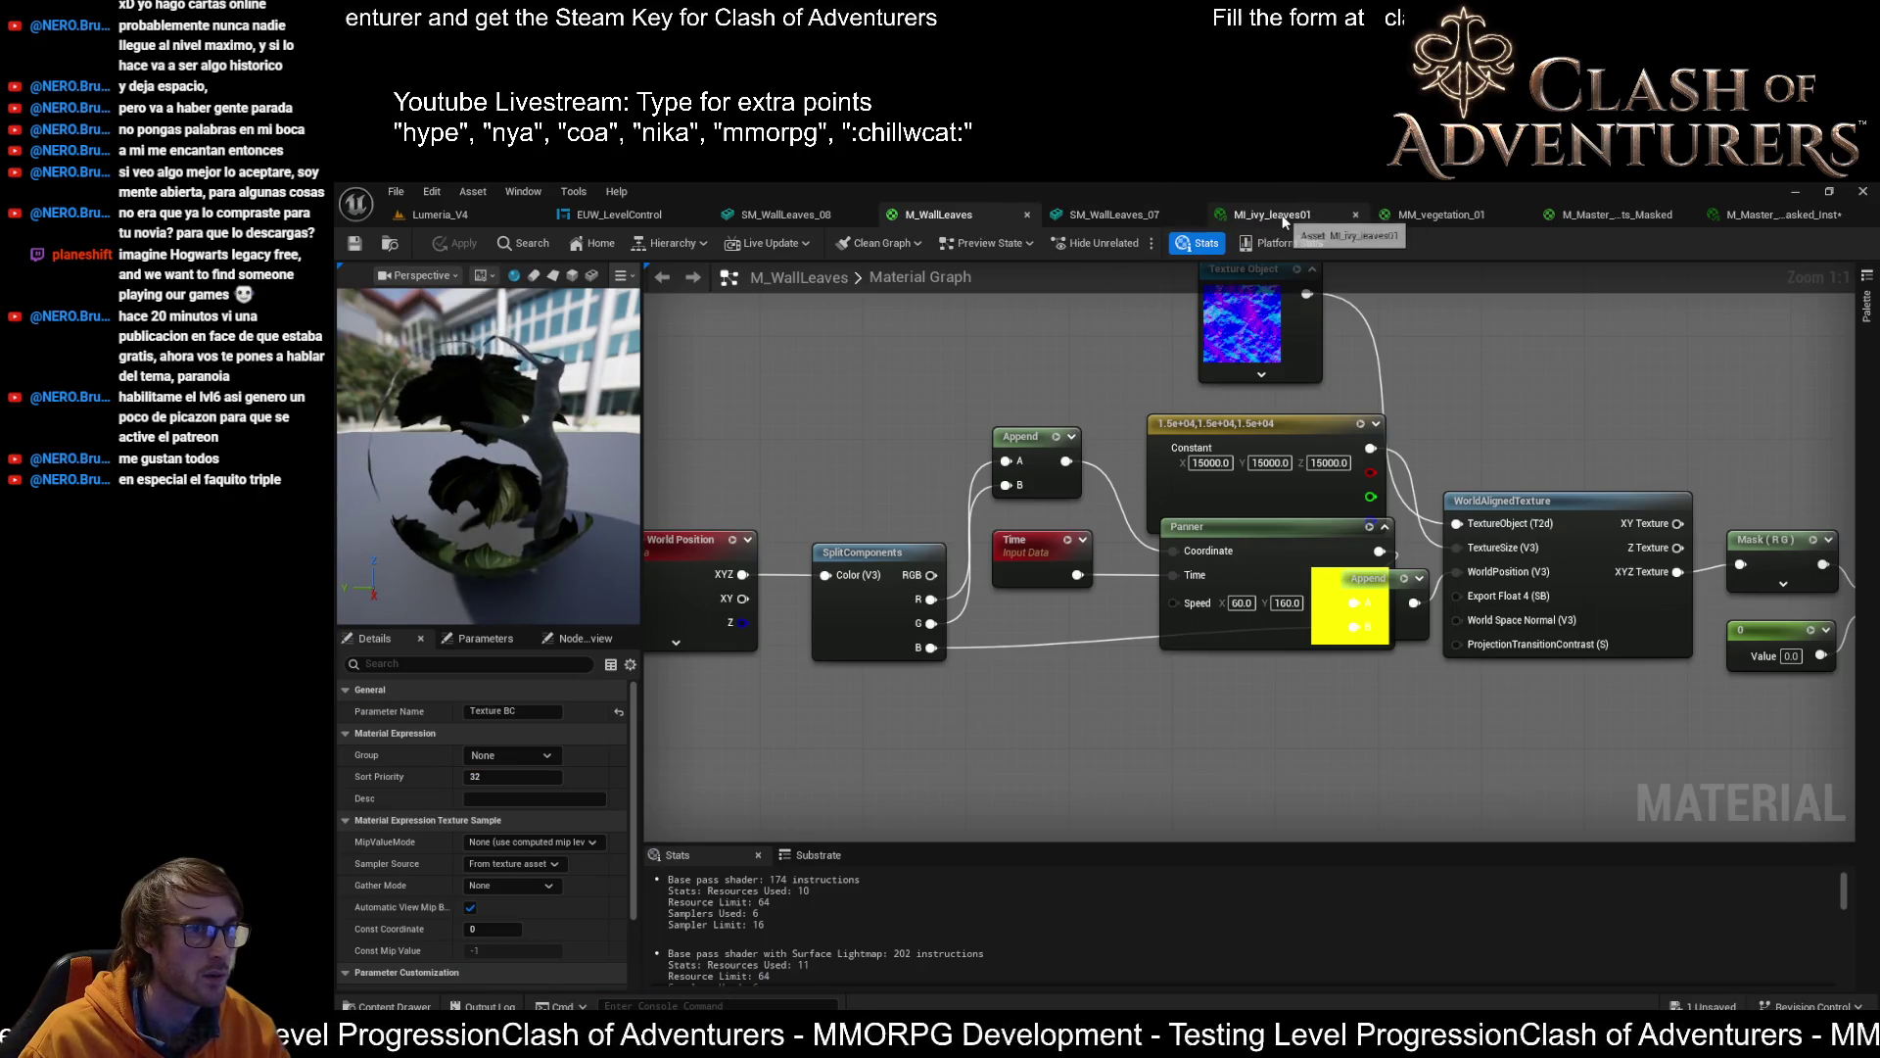
pyautogui.click(1307, 218)
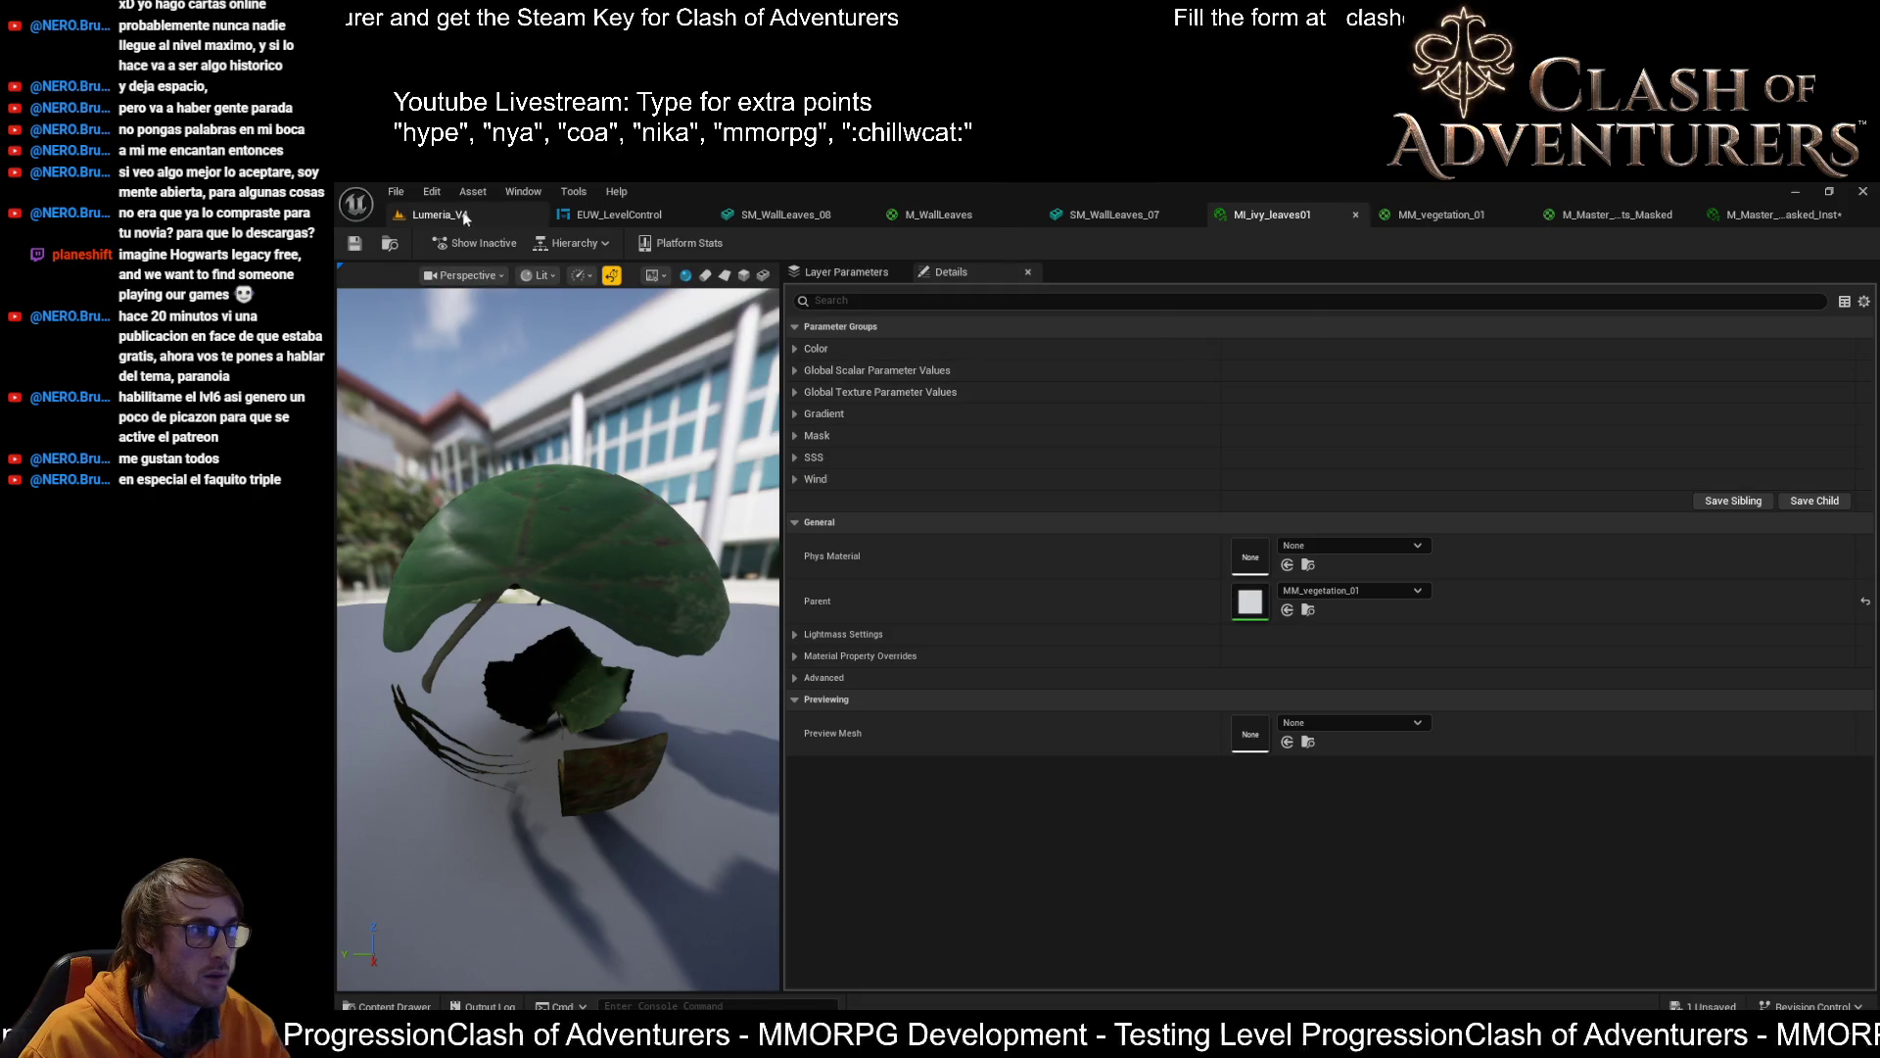
pyautogui.click(793, 219)
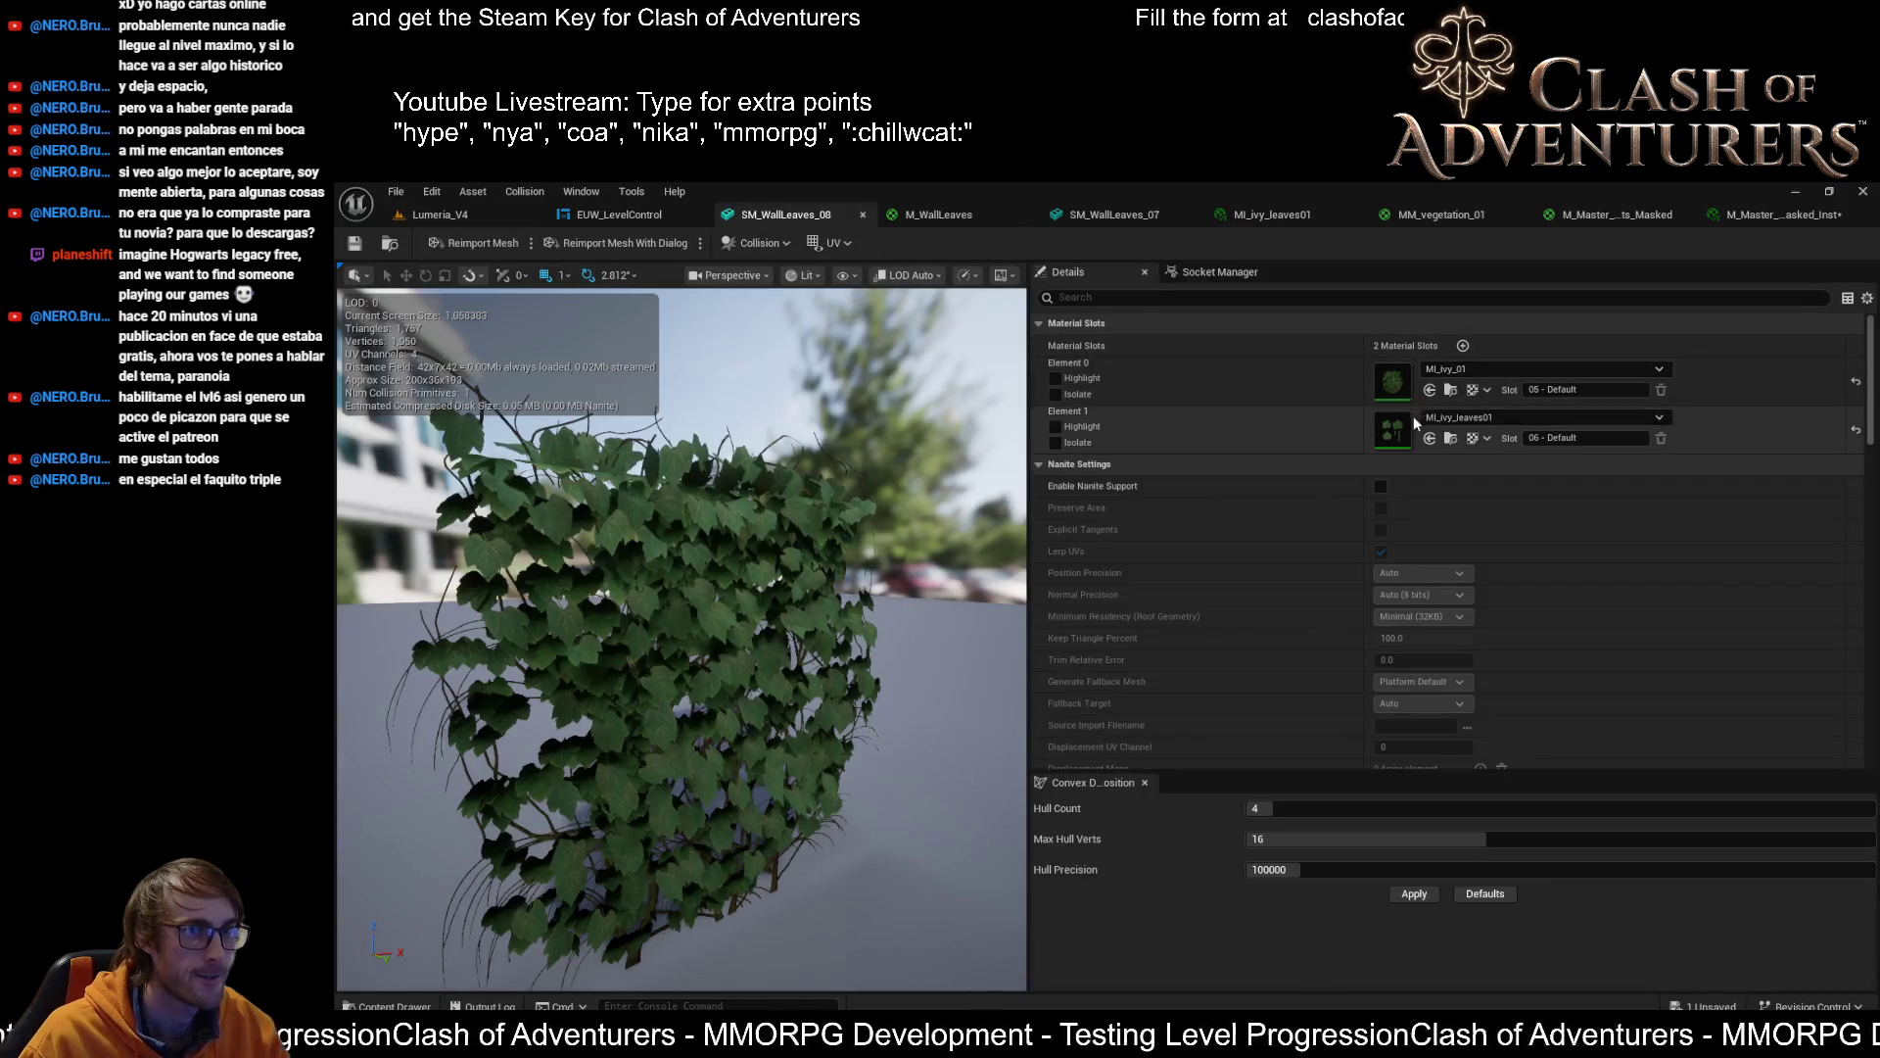
# Isolate element 0, preview M_Master_Plants_Masked_Inst on it, then undo the change
pyautogui.click(1056, 442)
pyautogui.click(1056, 443)
pyautogui.click(1055, 395)
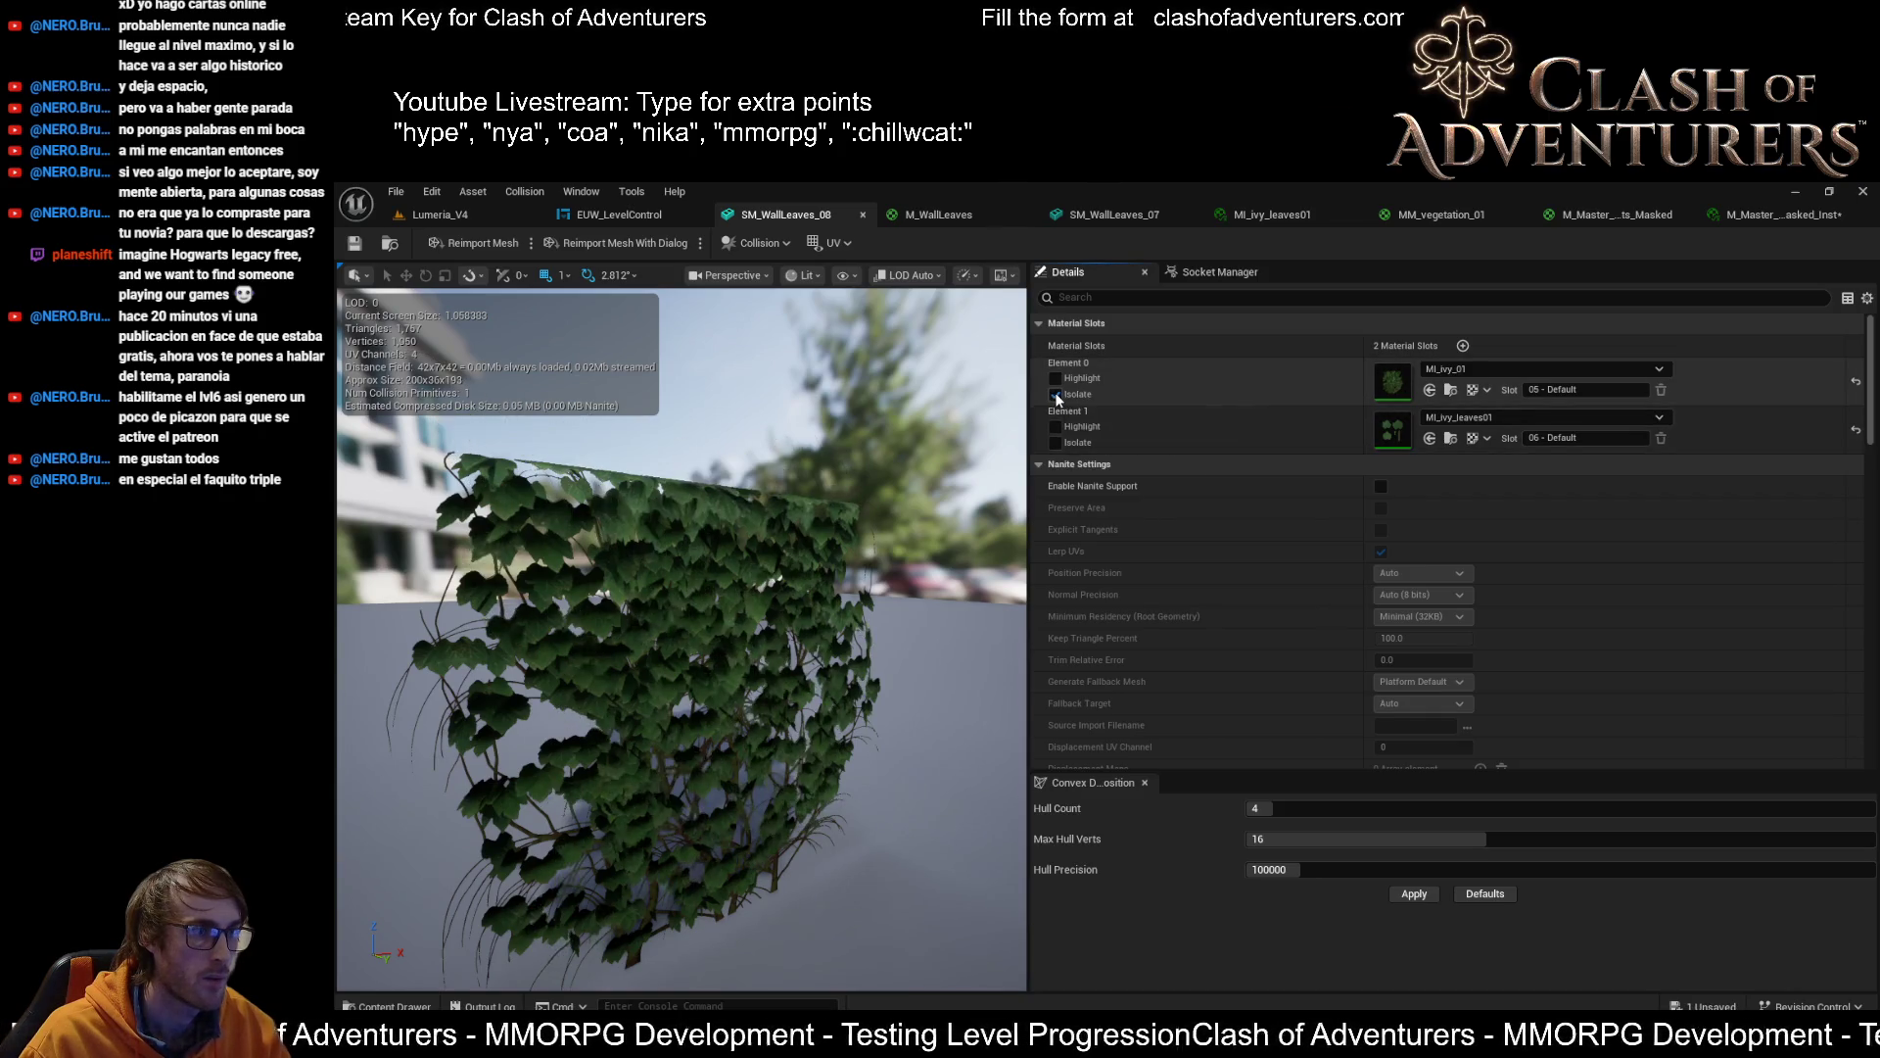
pyautogui.click(1431, 391)
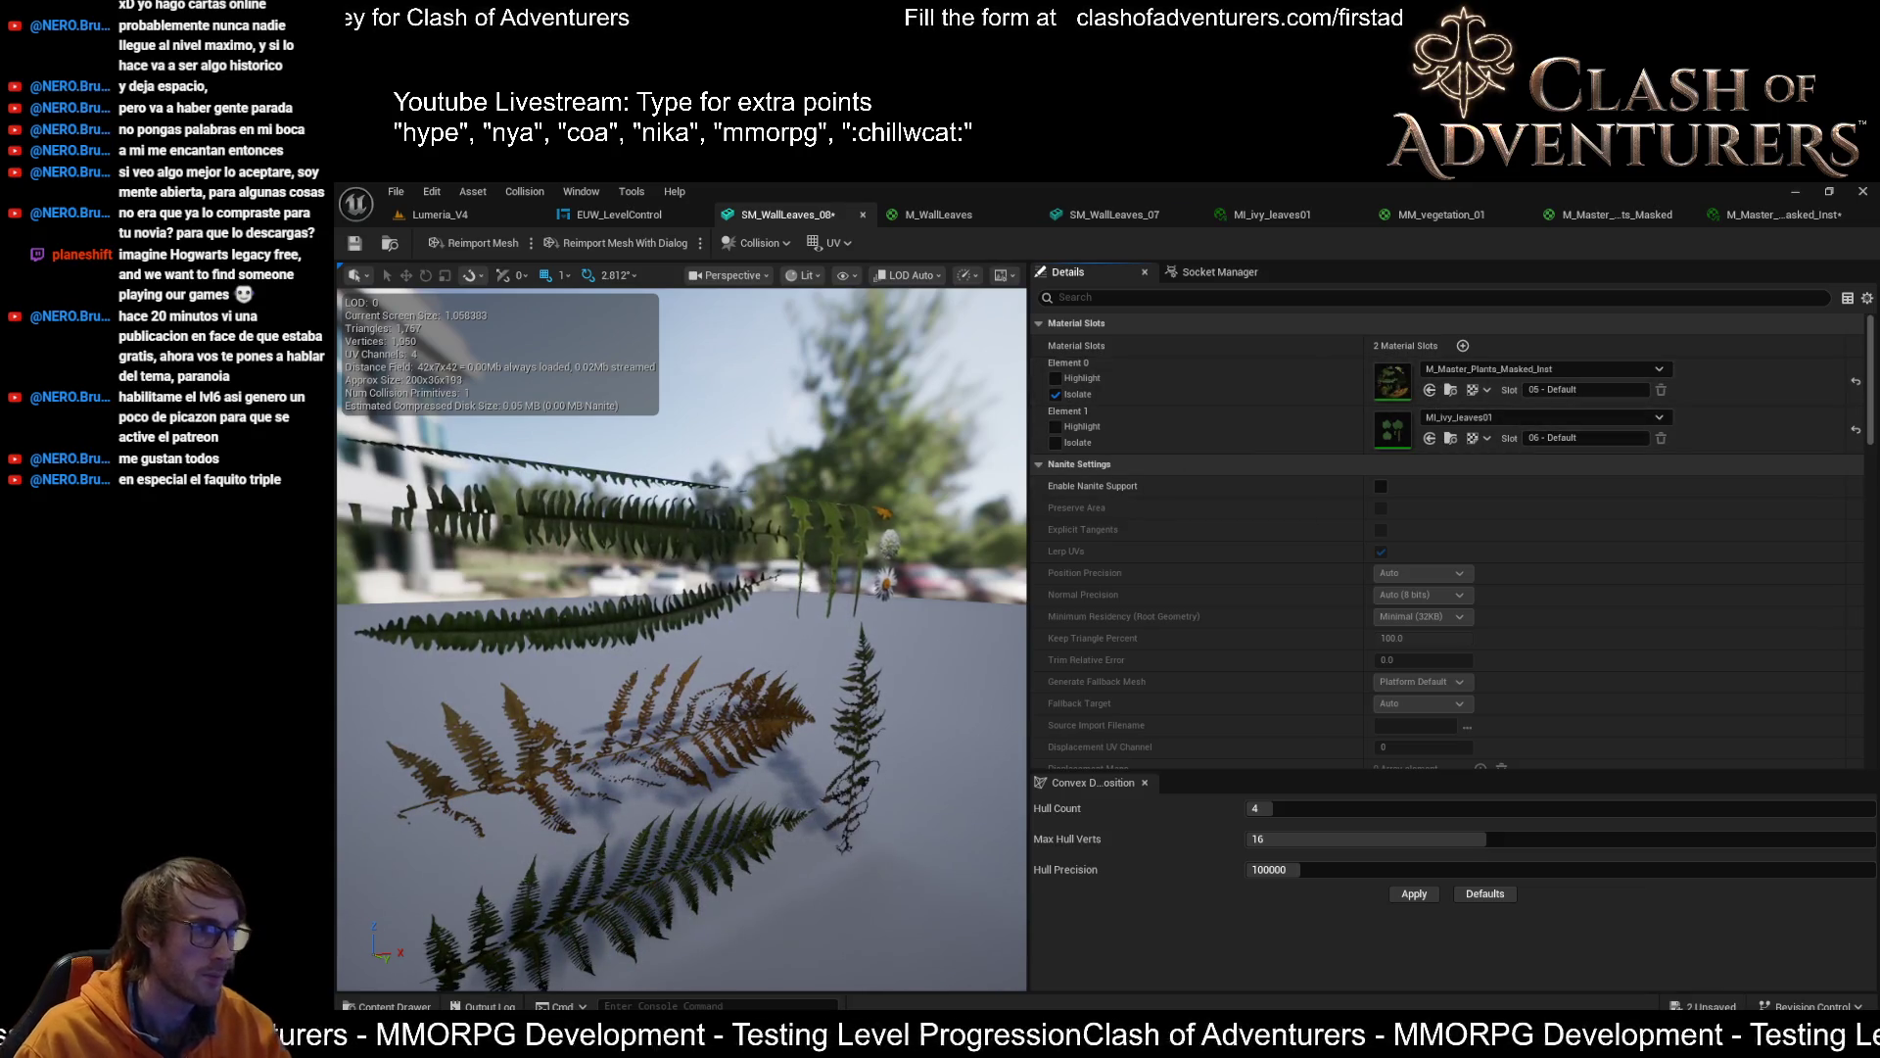
pyautogui.moveTo(686, 636)
pyautogui.mouseDown()
pyautogui.moveTo(853, 626)
pyautogui.moveTo(816, 584)
pyautogui.mouseUp()
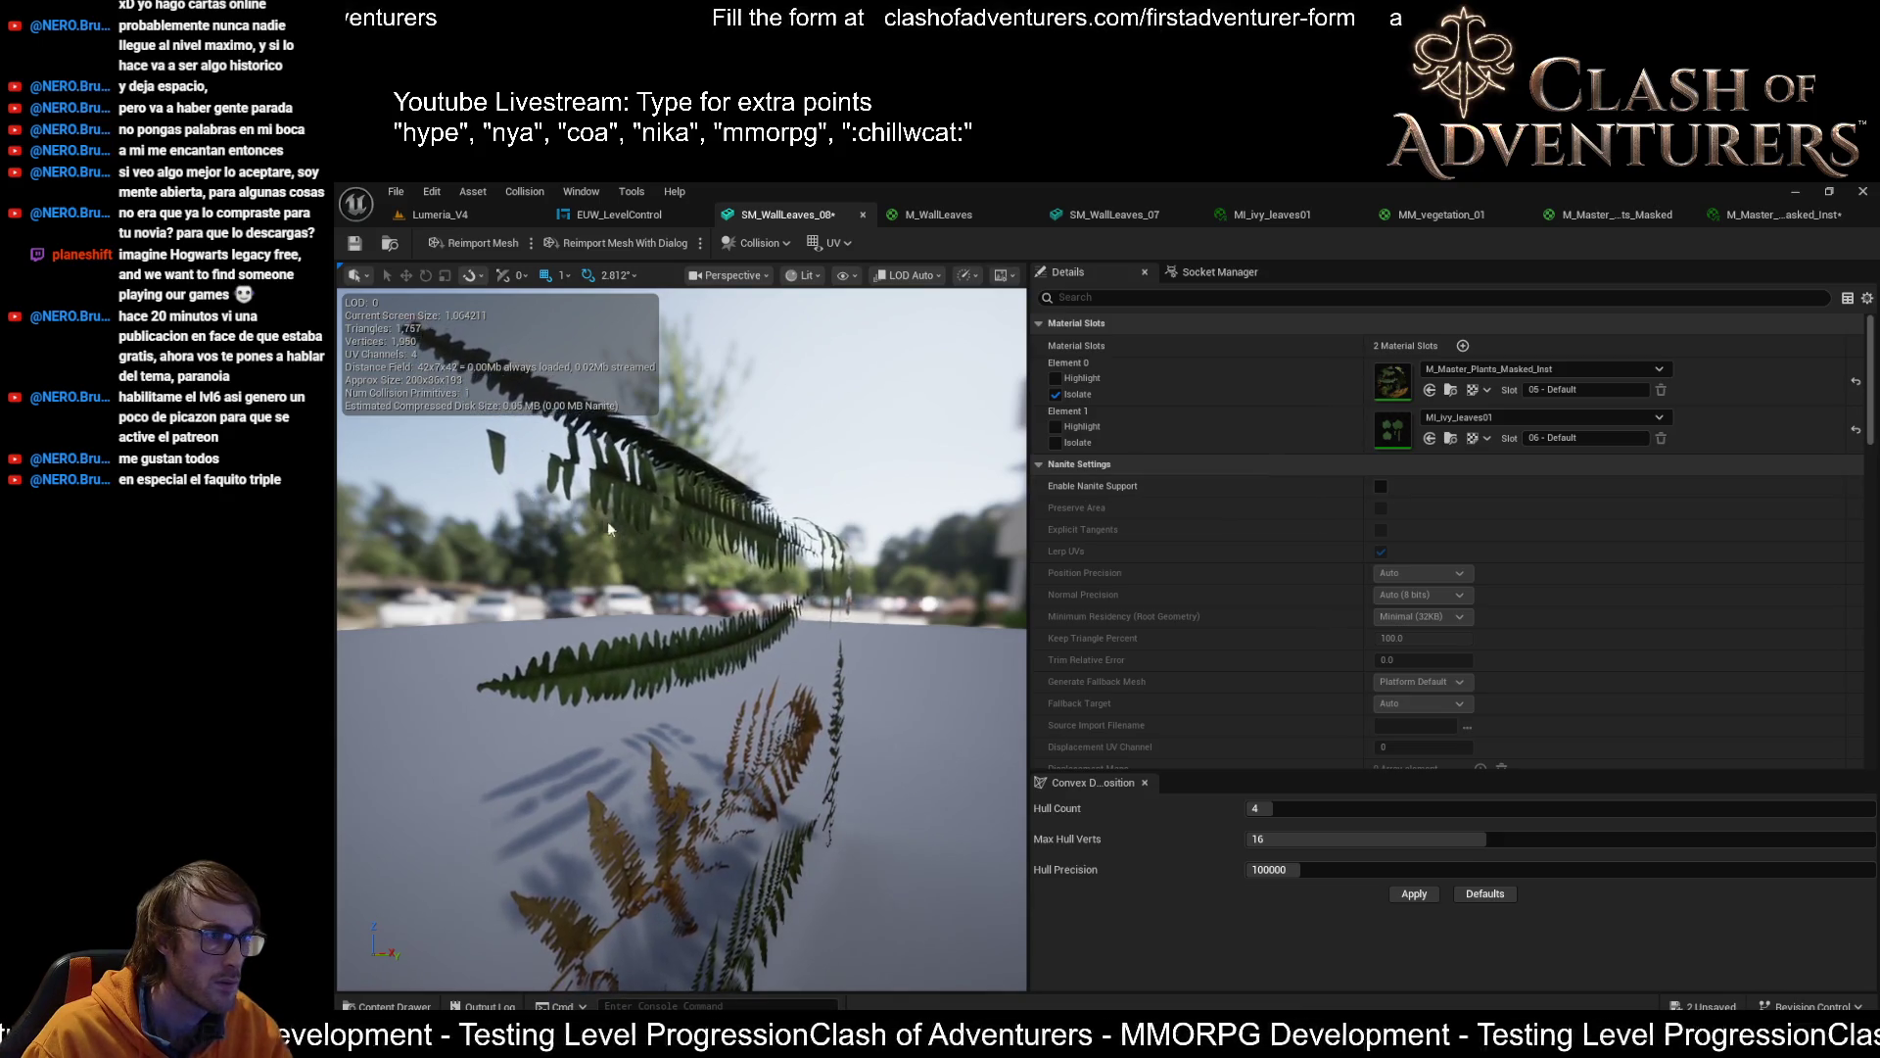
pyautogui.hotkey('ctrl', 'z')
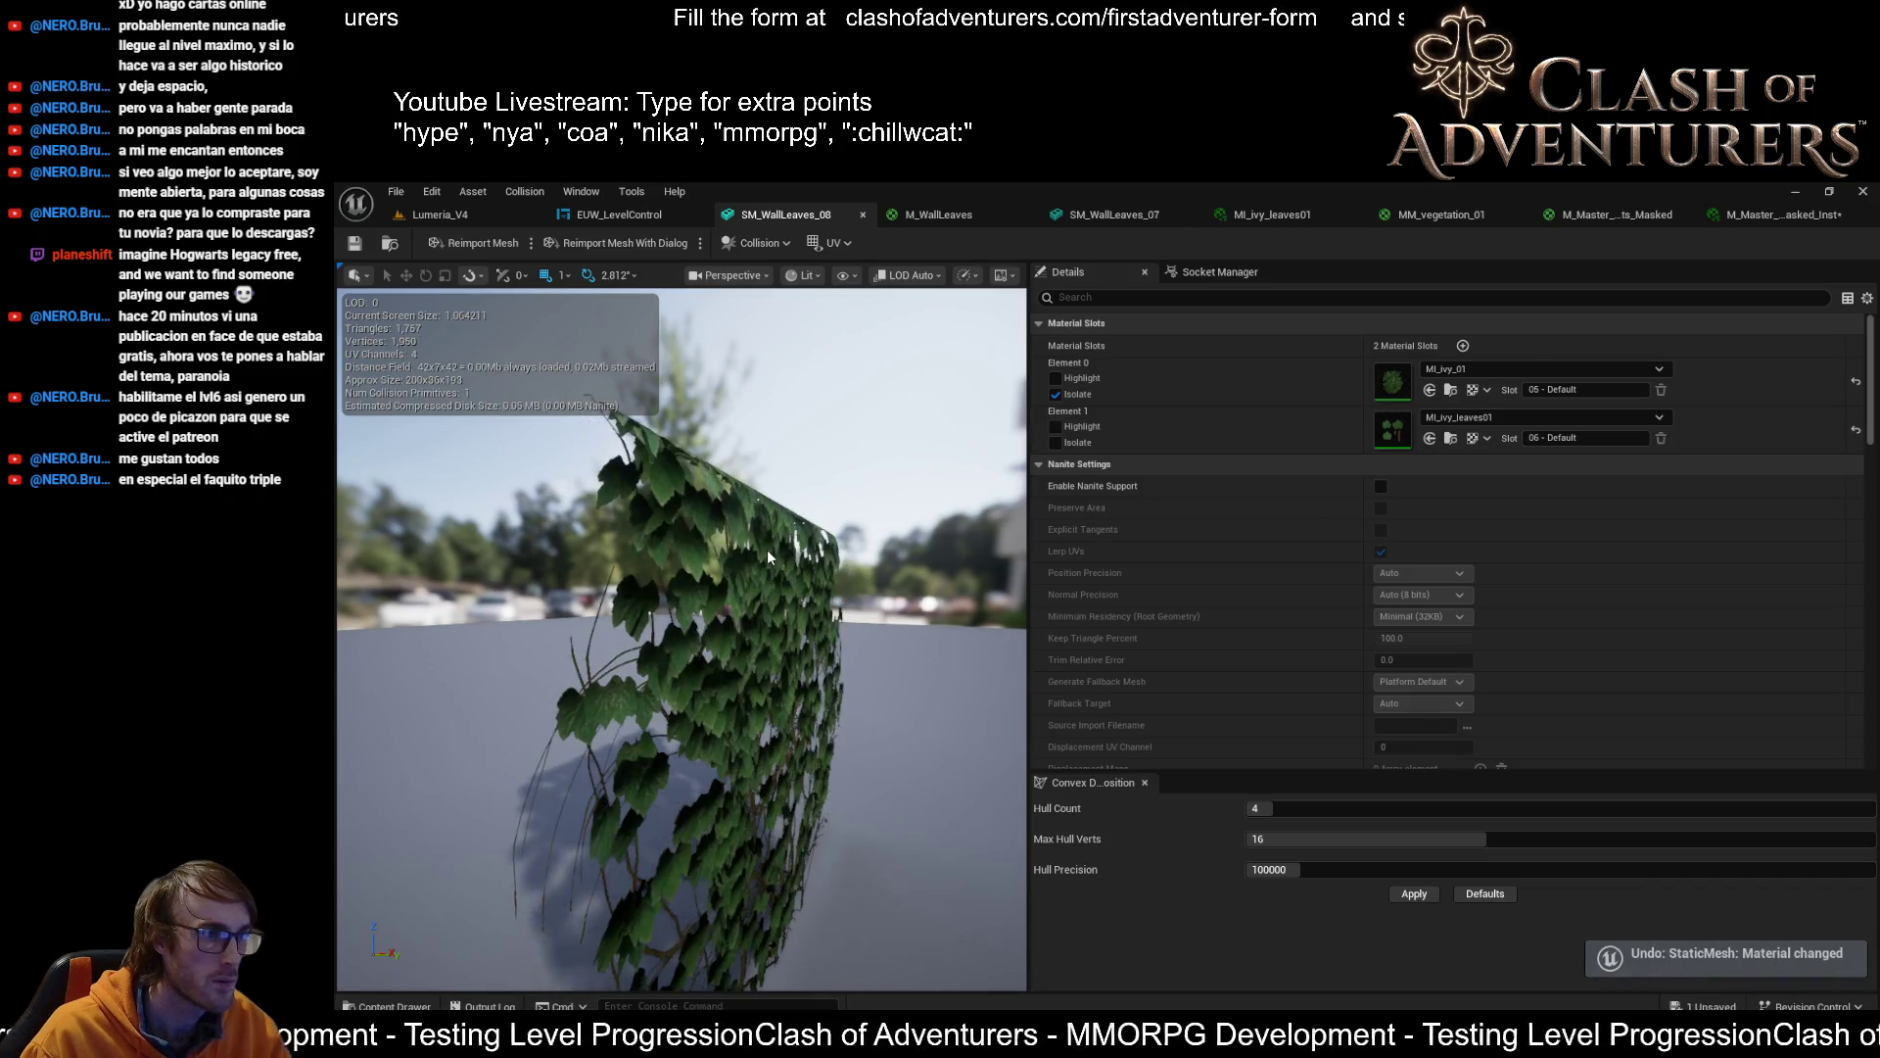
pyautogui.moveTo(767, 550)
pyautogui.mouseDown()
pyautogui.moveTo(657, 554)
pyautogui.moveTo(759, 554)
pyautogui.mouseUp()
# Reassign and inspect the fern instance, revert element 0 to MI_ivy_01, and open MI_ivy_01
pyautogui.click(1430, 390)
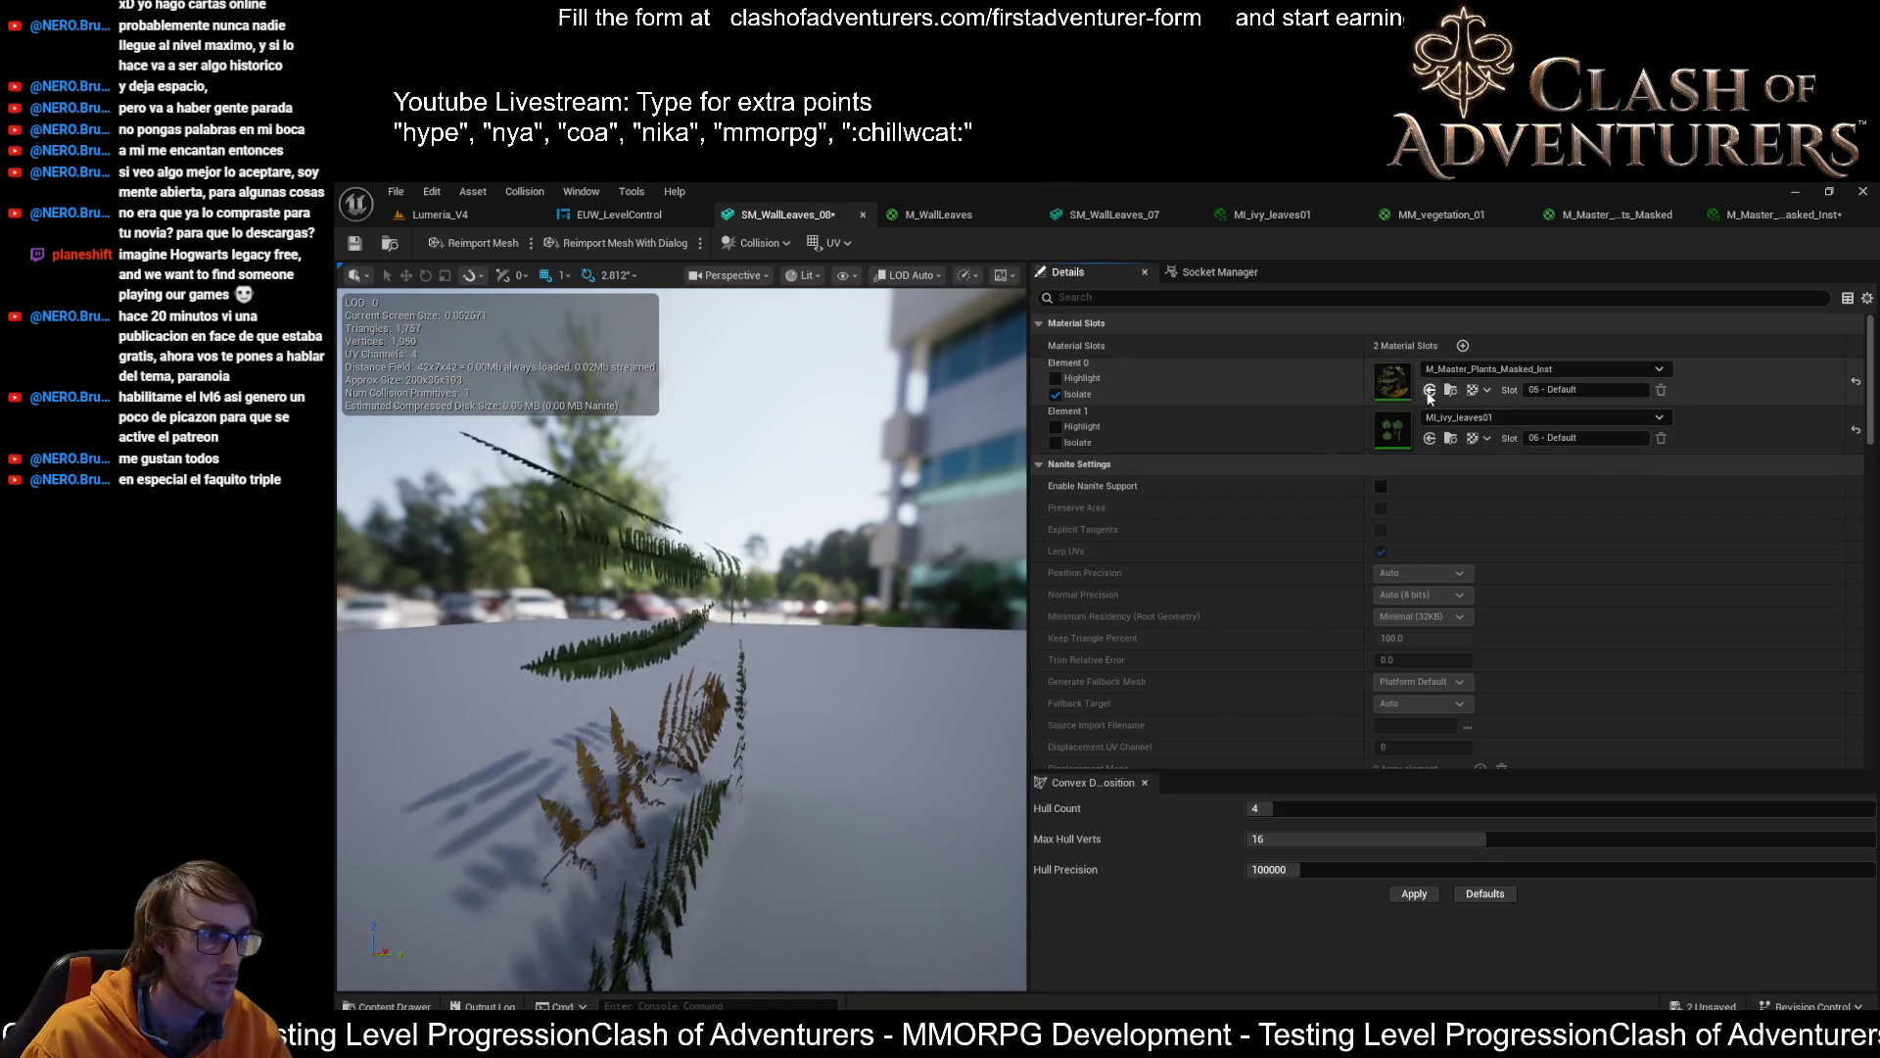
pyautogui.doubleClick(1392, 382)
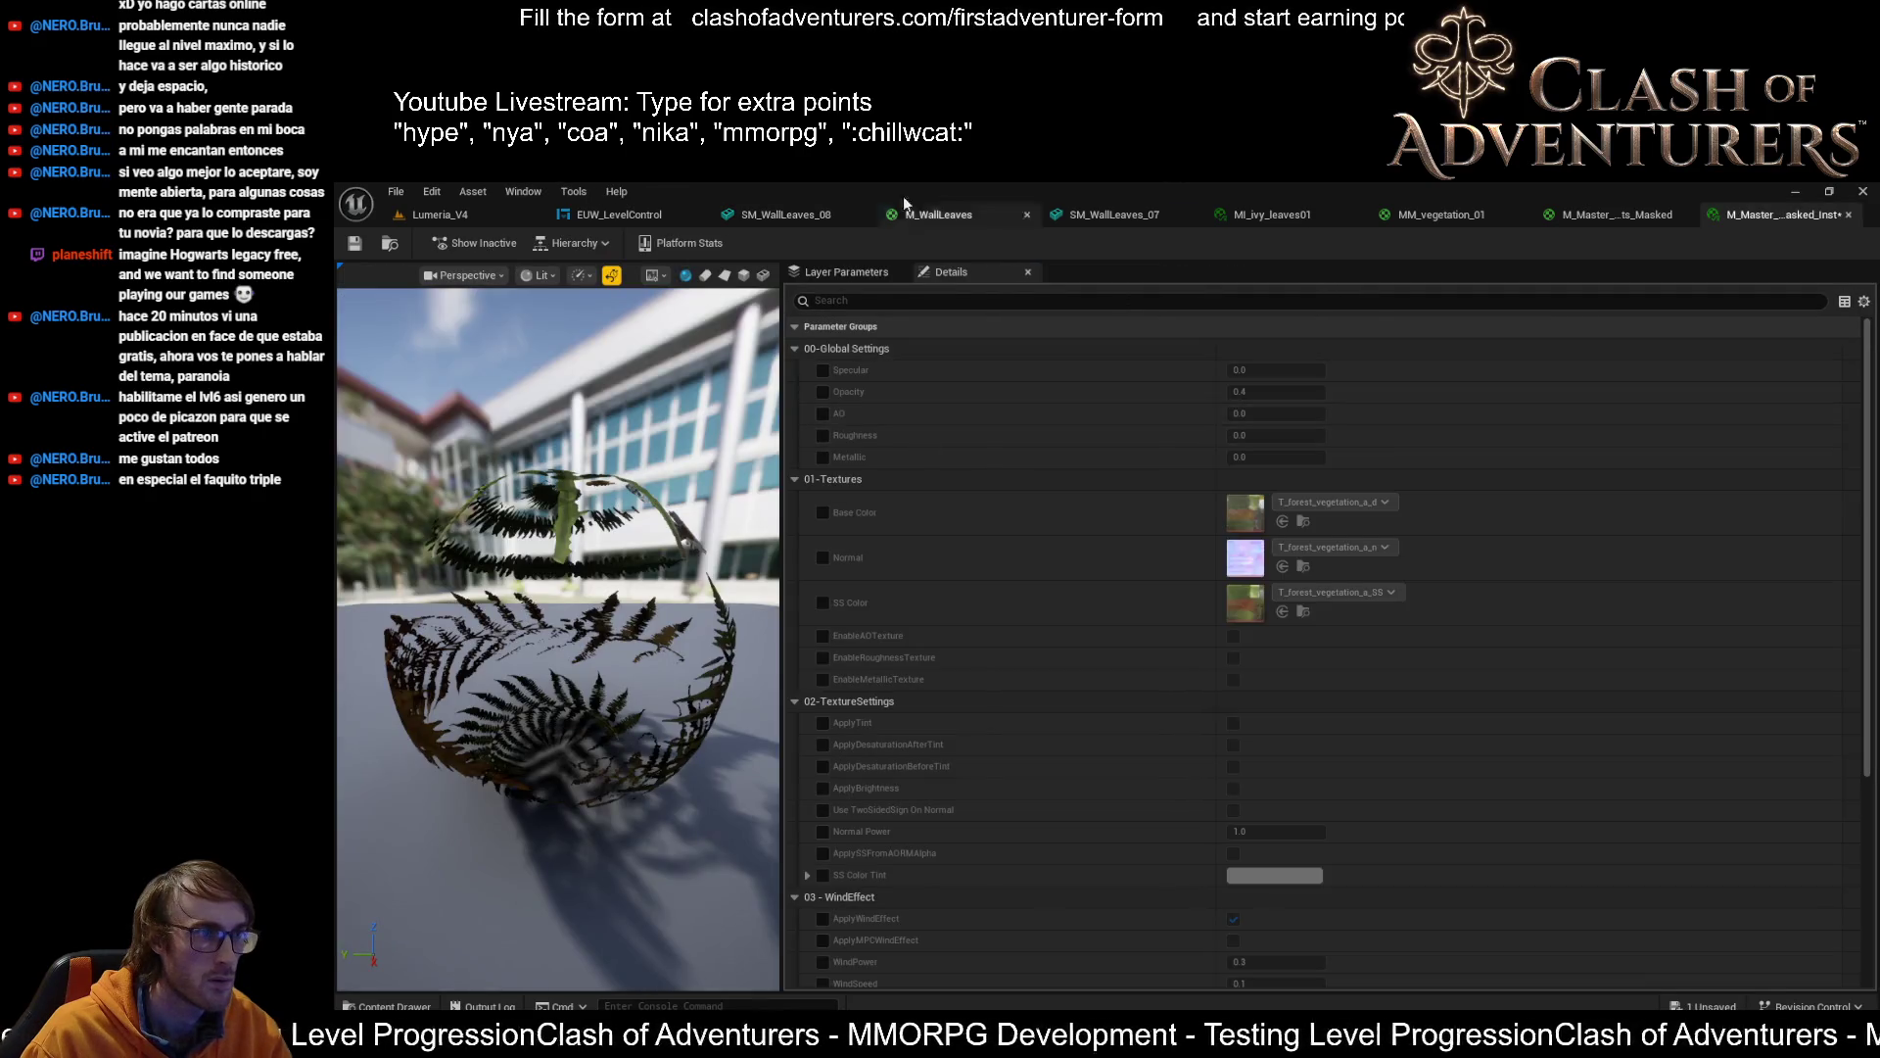
pyautogui.click(1279, 213)
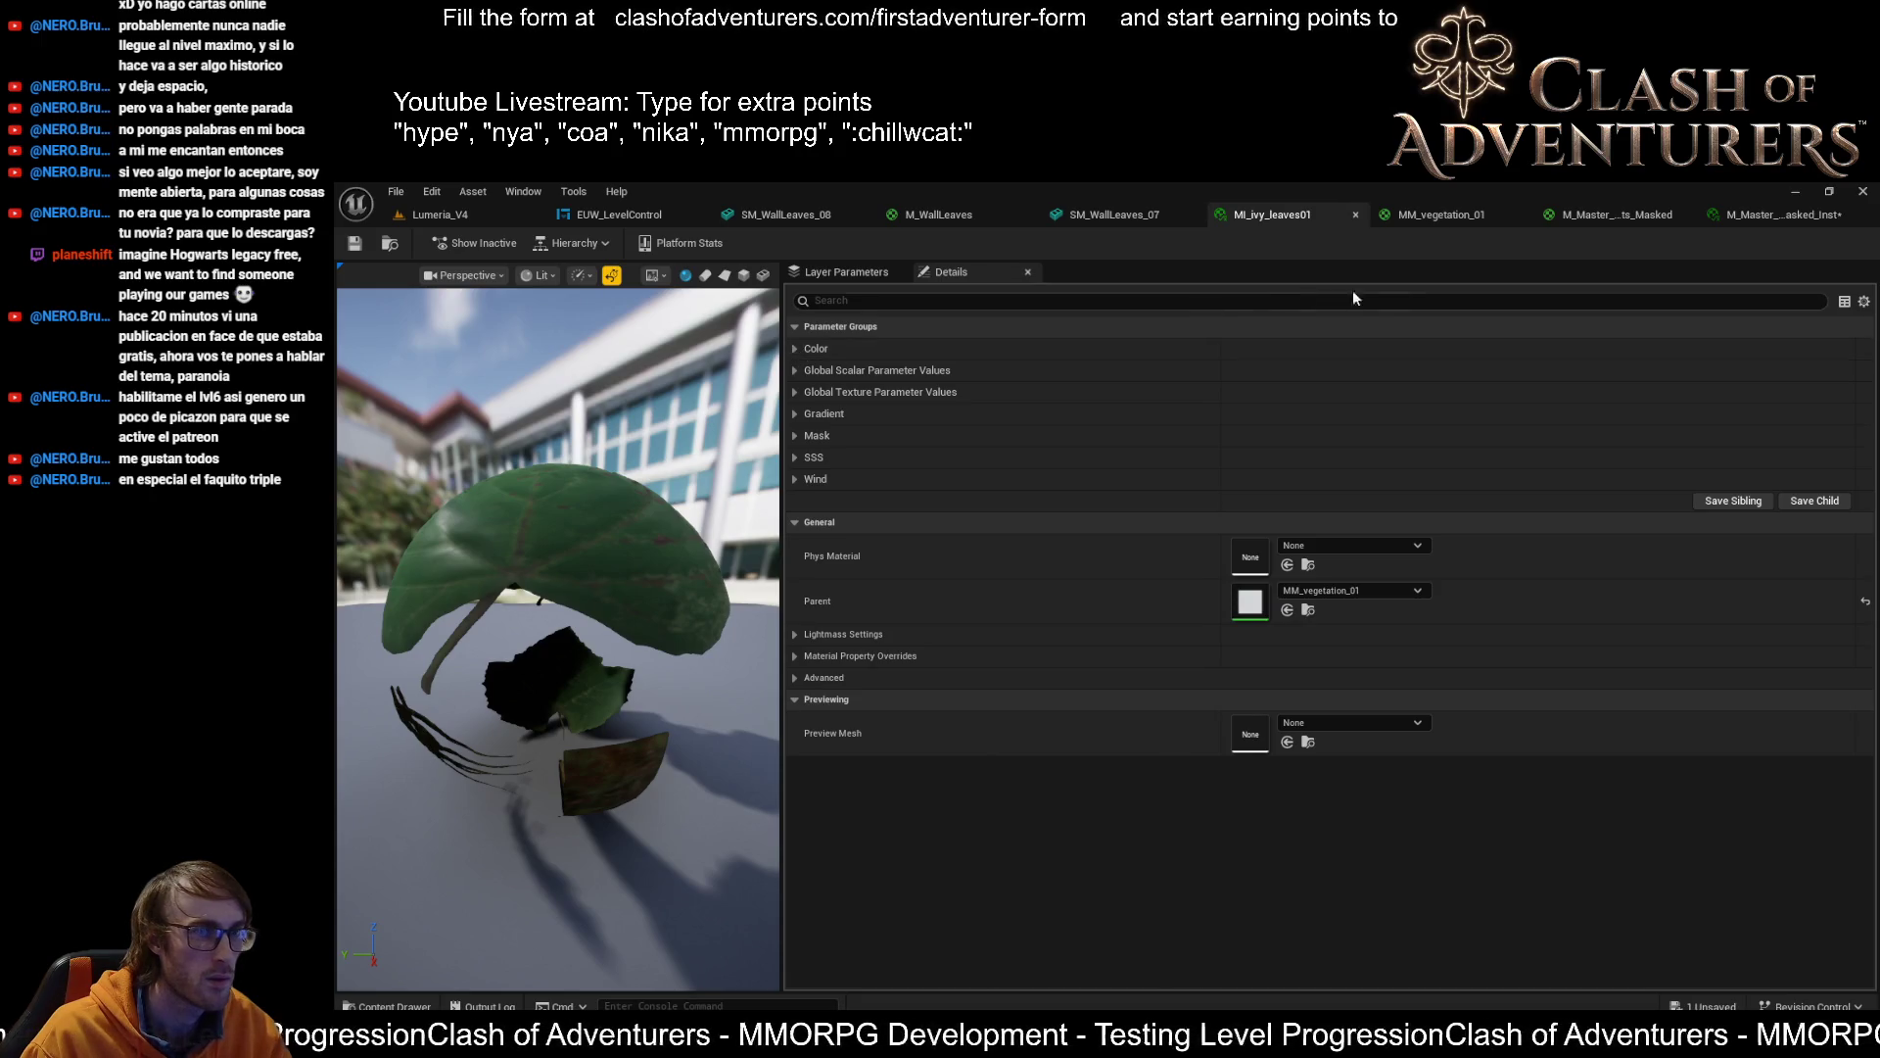
pyautogui.click(1773, 214)
pyautogui.click(1115, 213)
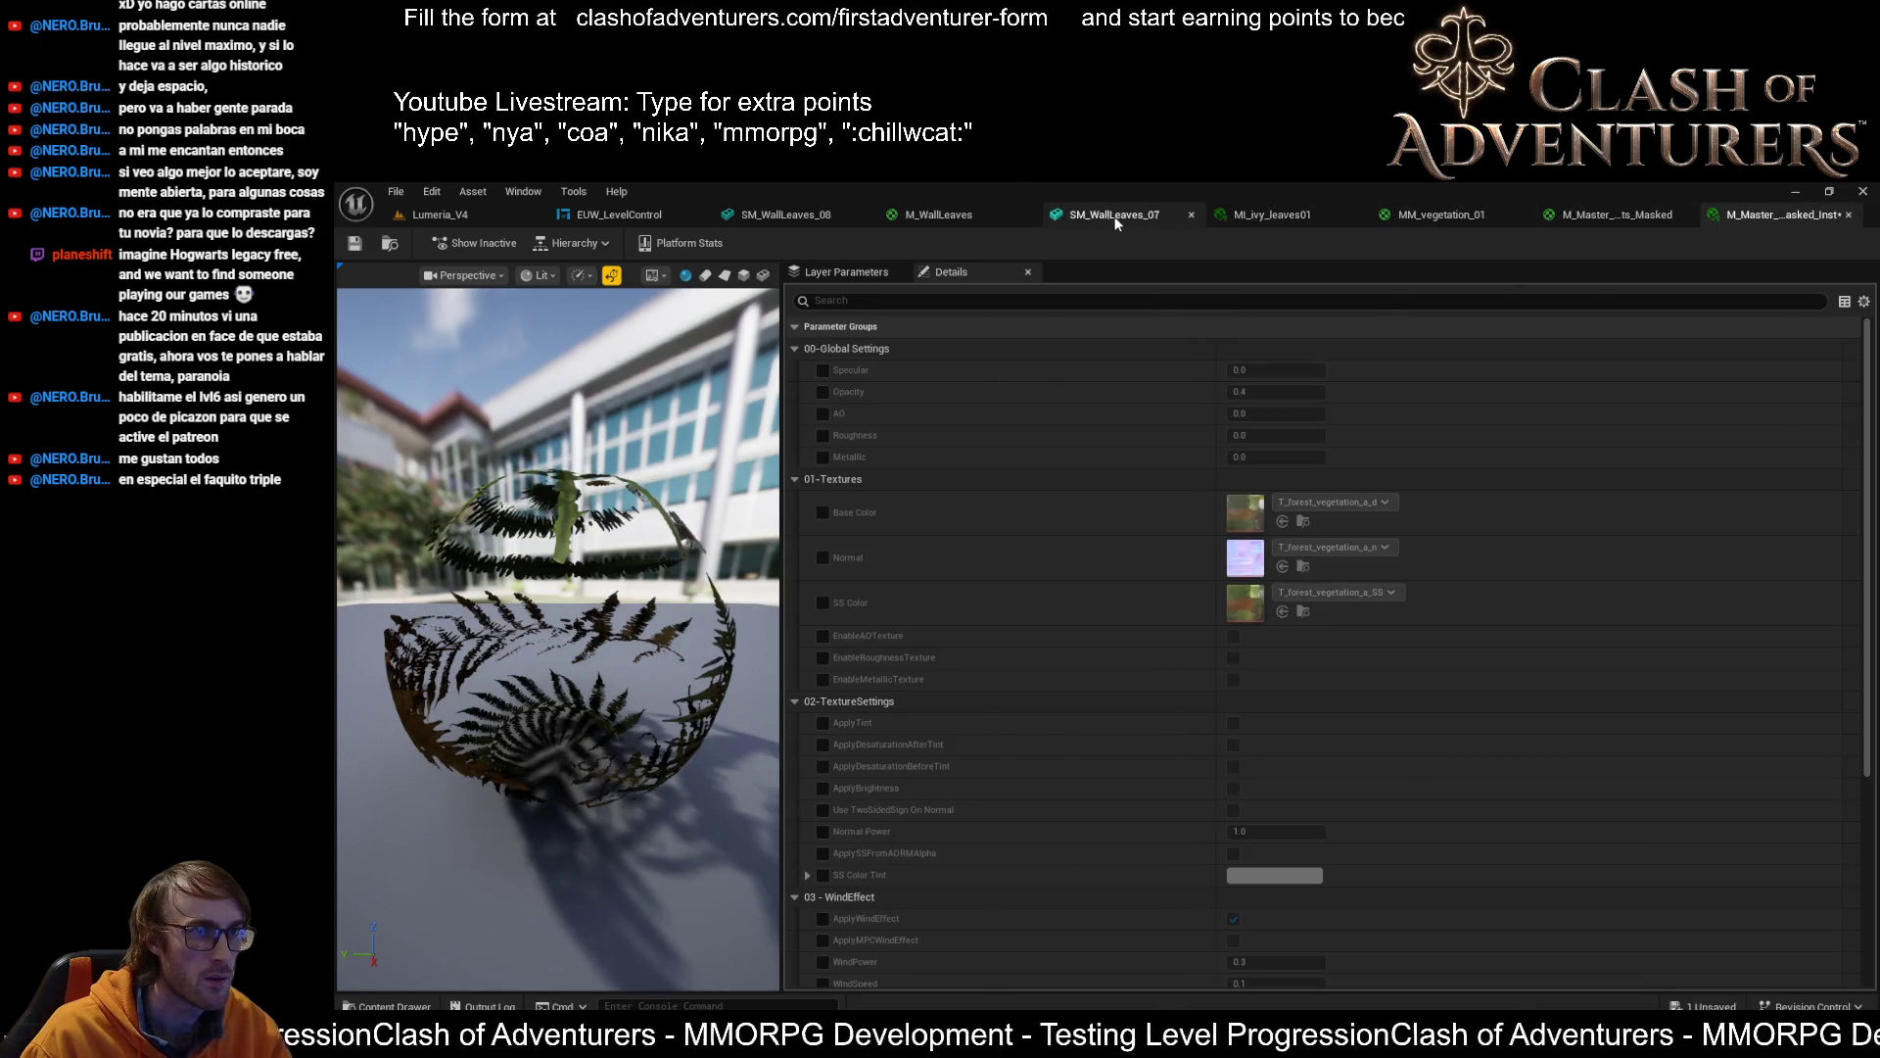
pyautogui.hotkey('ctrl', 'z')
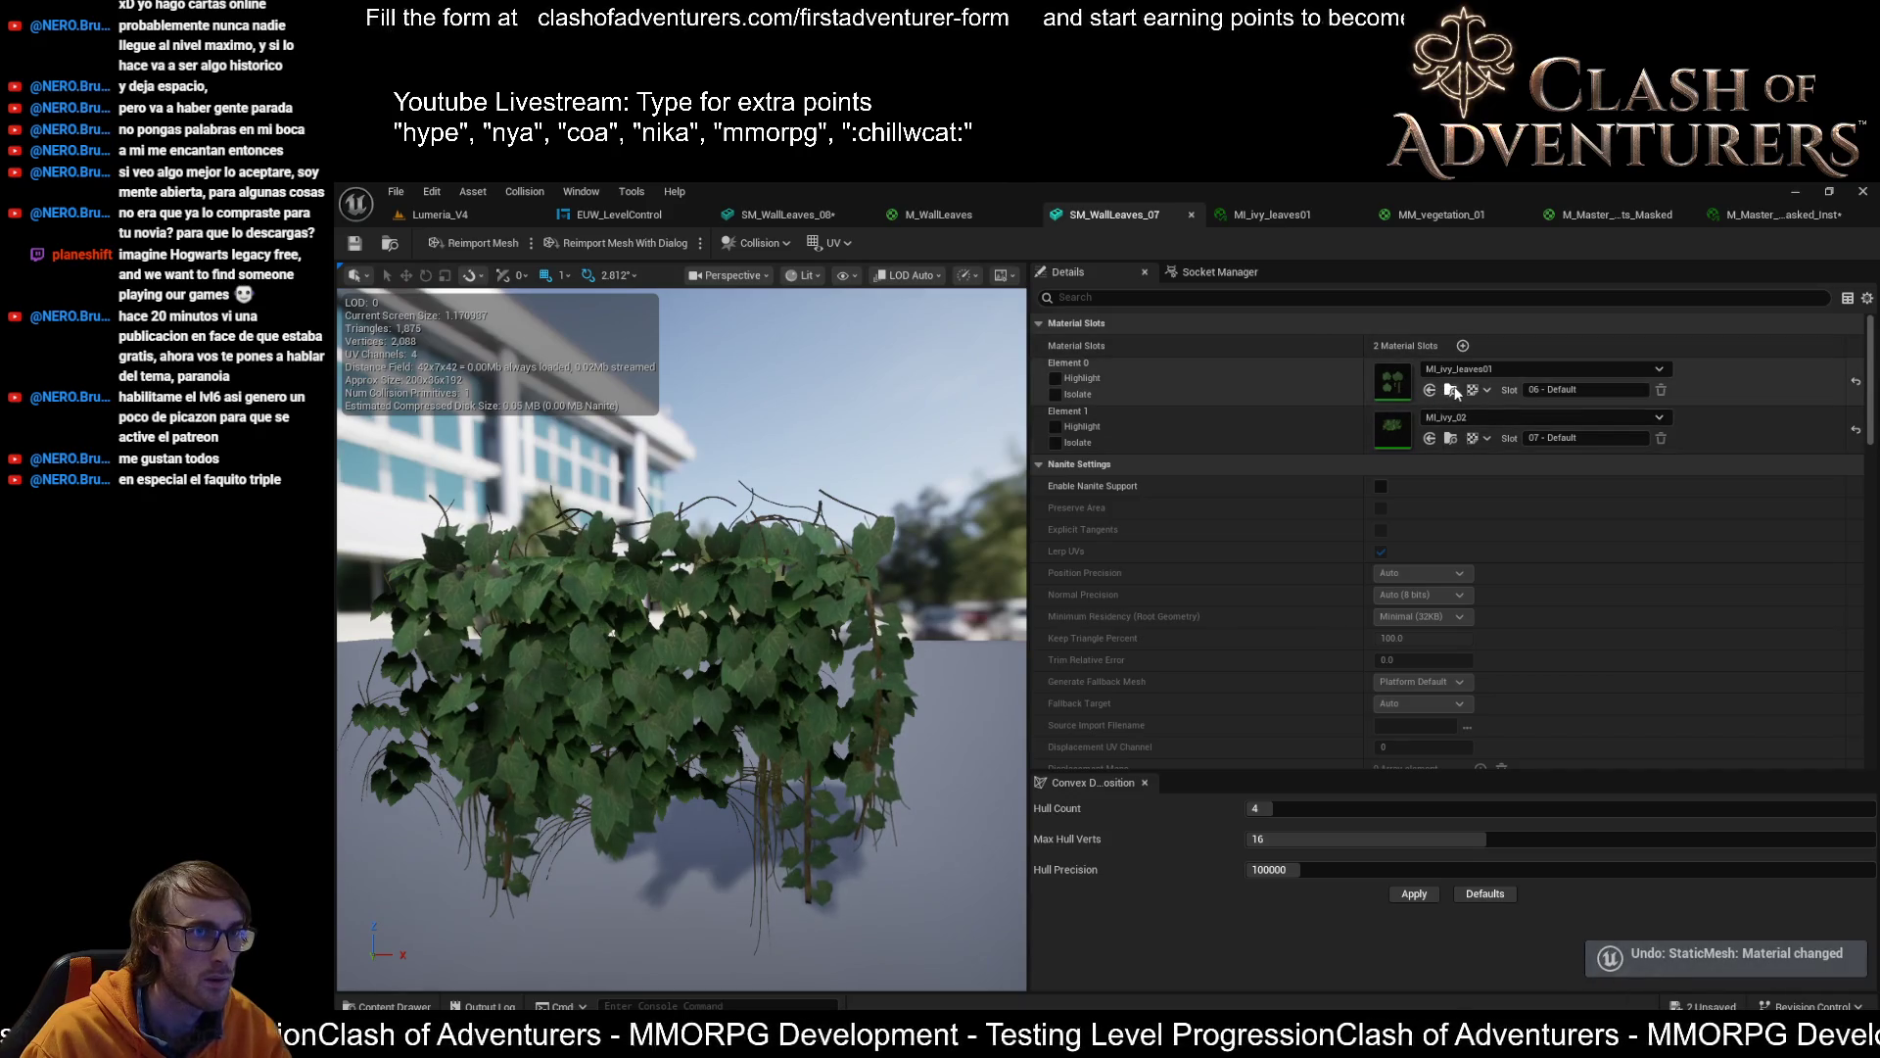
pyautogui.click(783, 214)
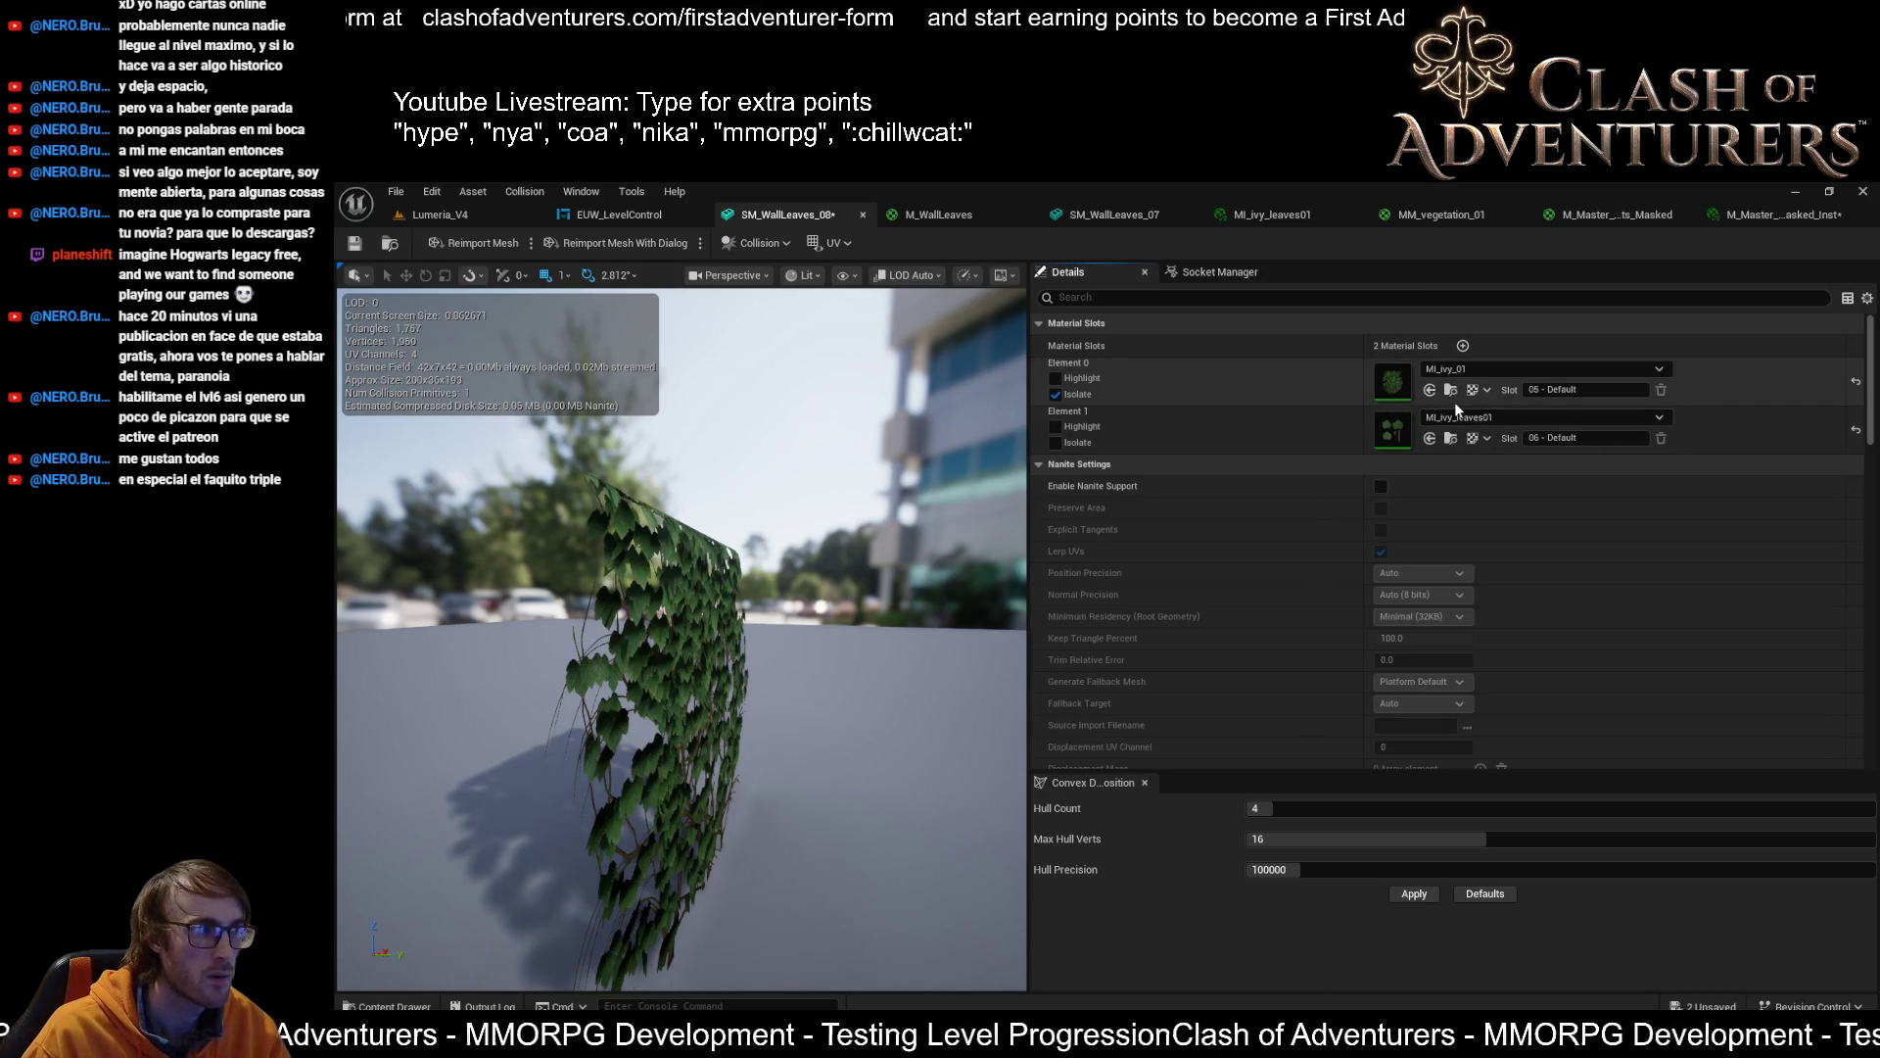
pyautogui.doubleClick(1390, 384)
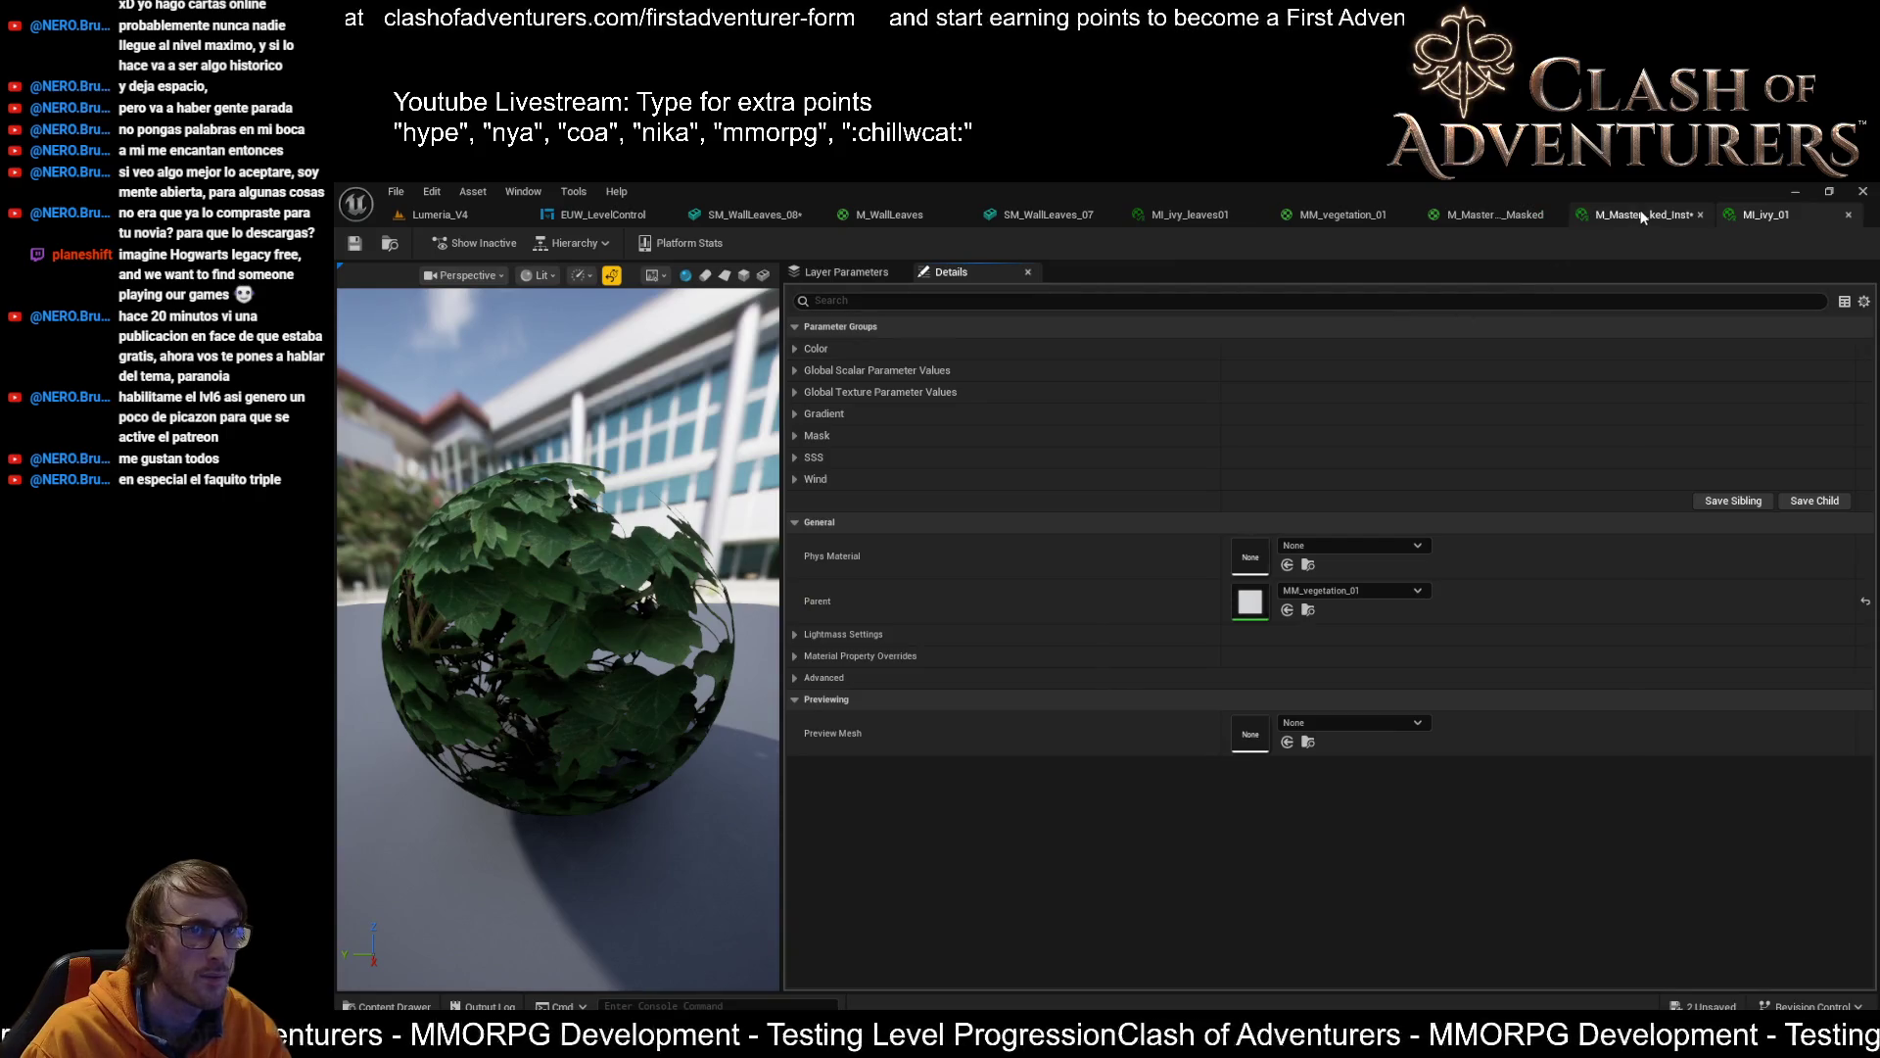
# Reorder the M_Master…Inst tab and close the MI_ivy_01 instance editor
pyautogui.moveTo(1643, 217); pyautogui.dragTo(1753, 215)
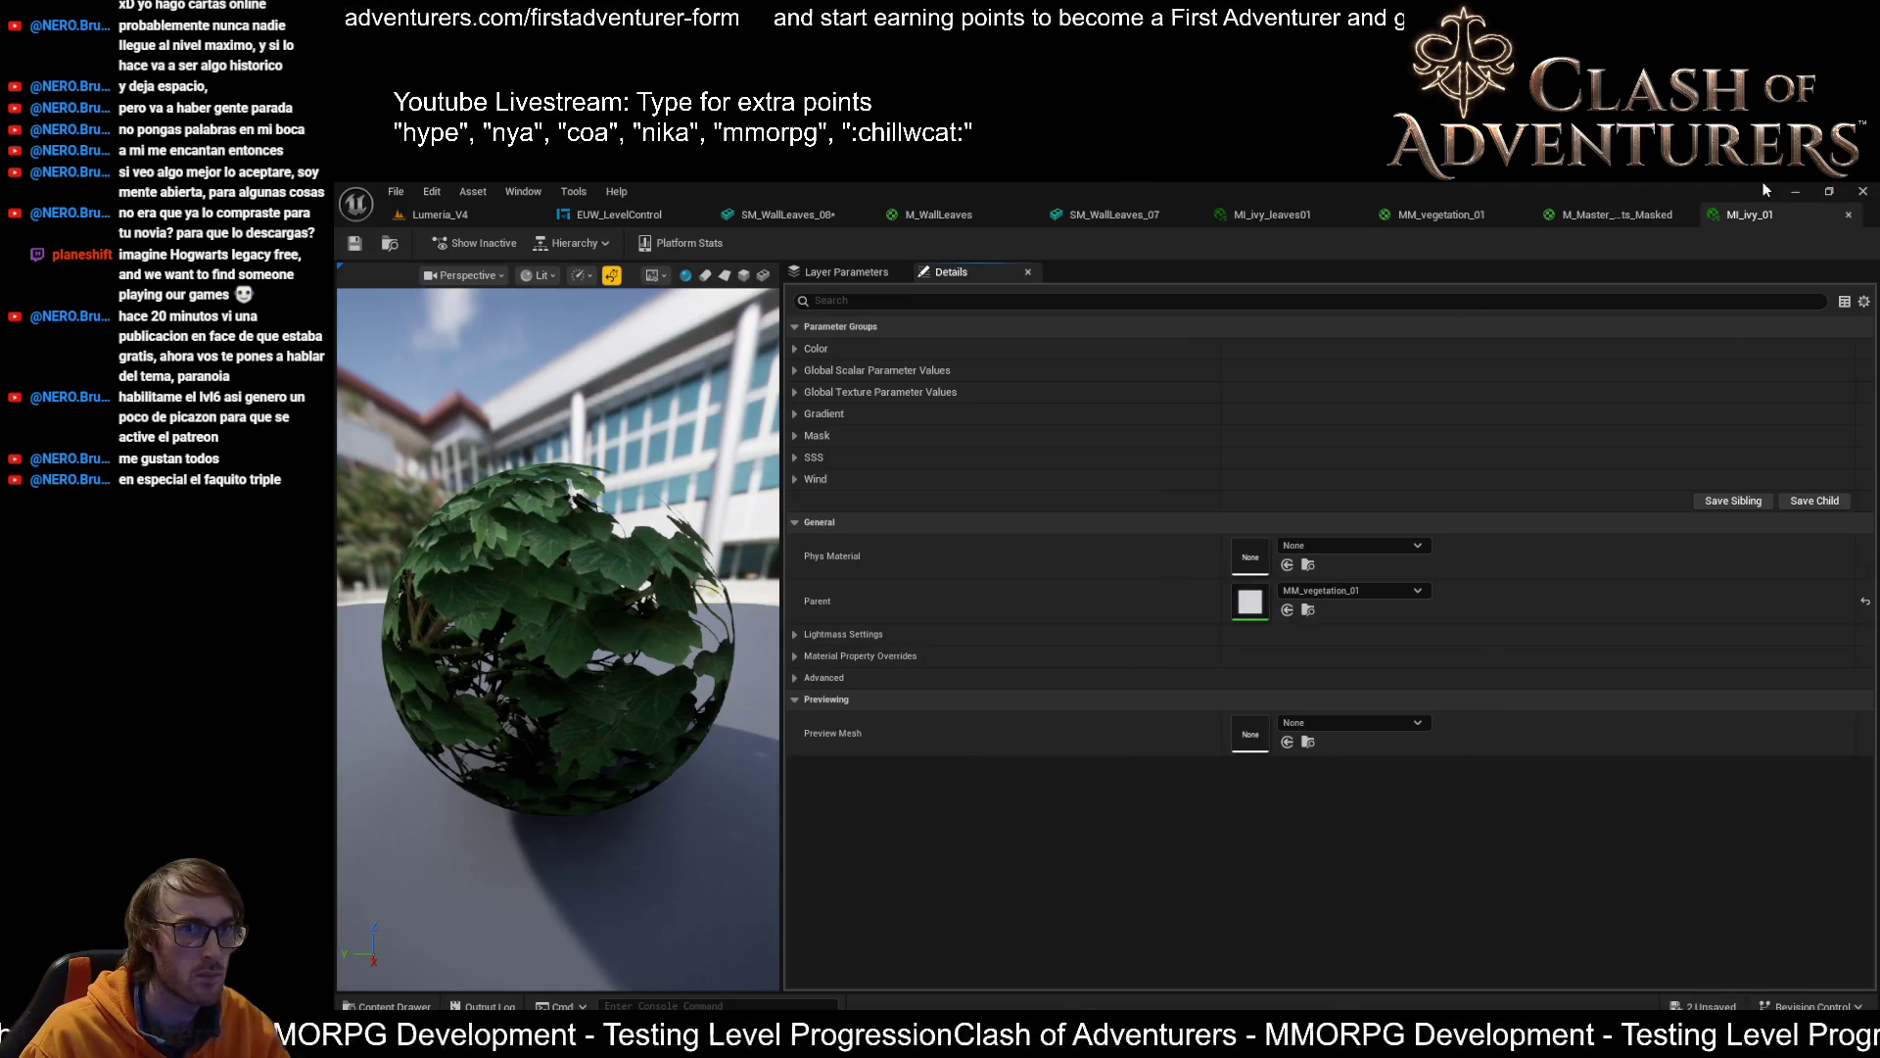
pyautogui.middleClick(1761, 223)
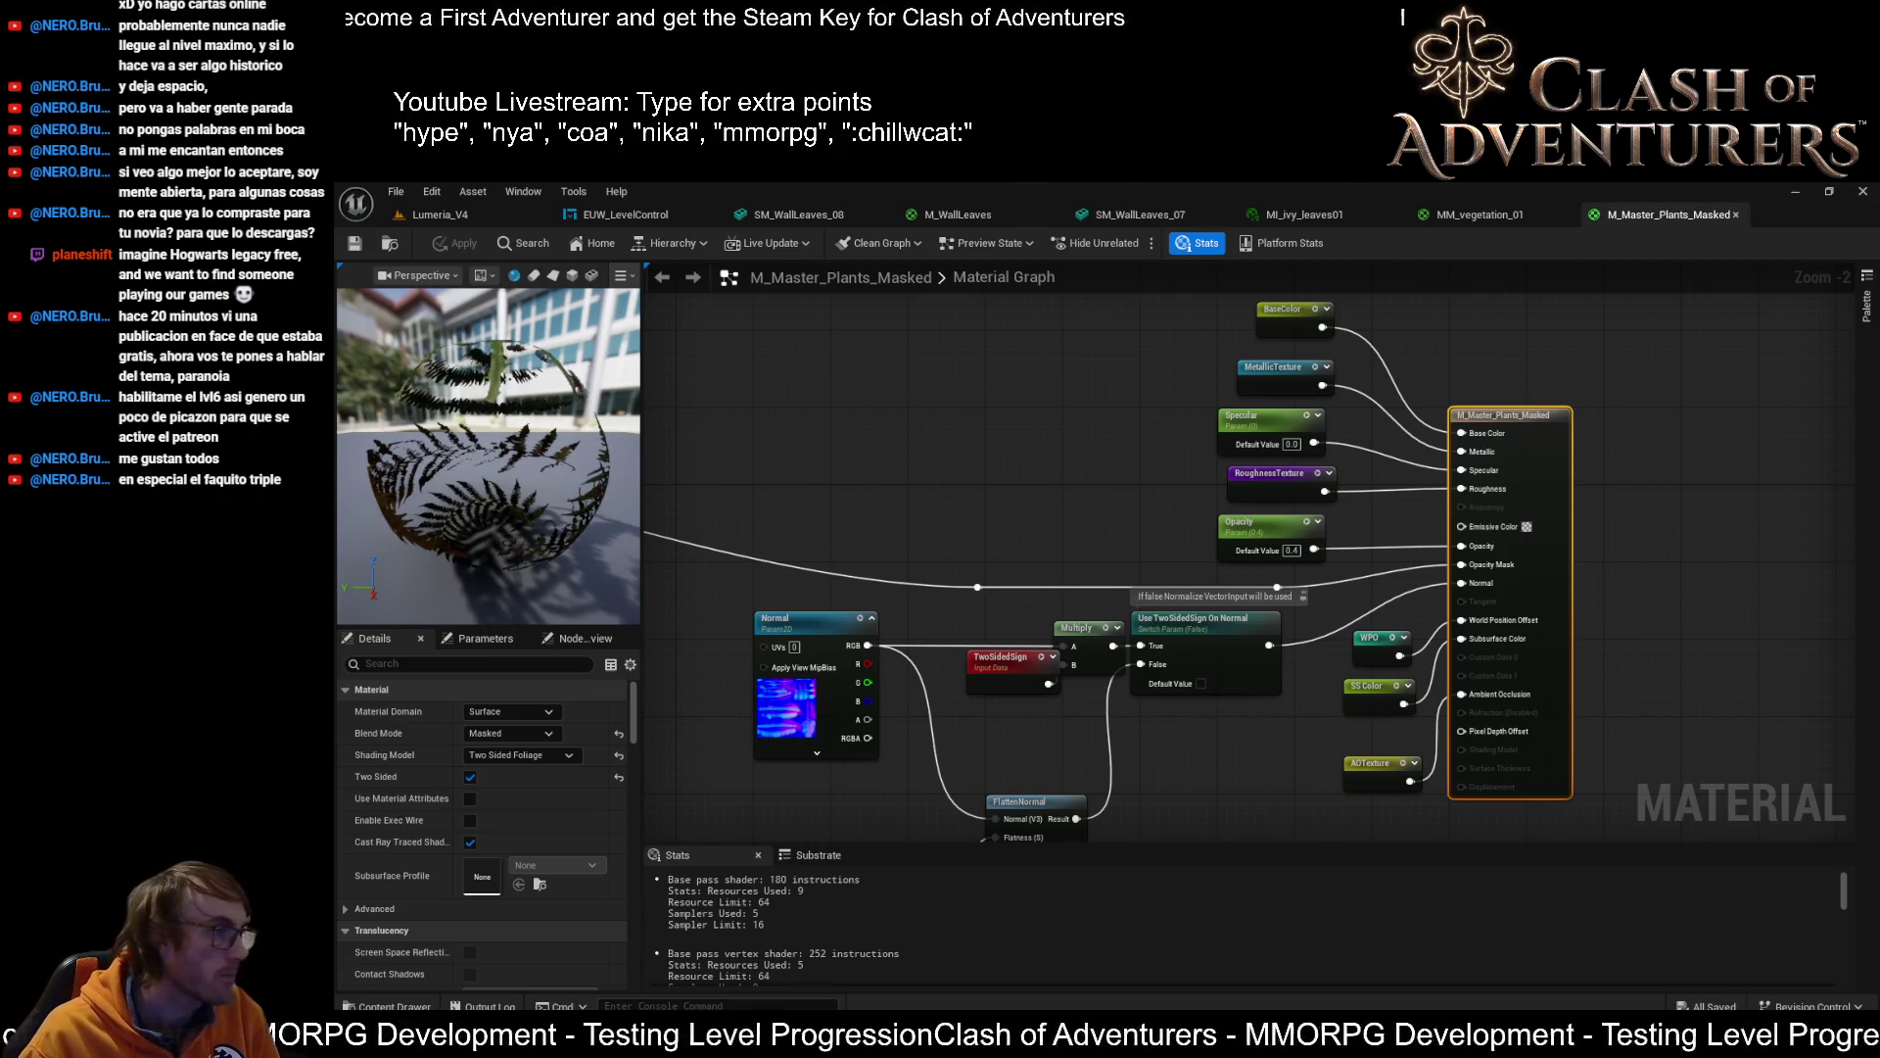
# Survey the M_Master_Plants_Masked texture nodes before comparing against the M_Base graph
pyautogui.scroll(-3, 843, 661)
pyautogui.scroll(2, 1067, 619)
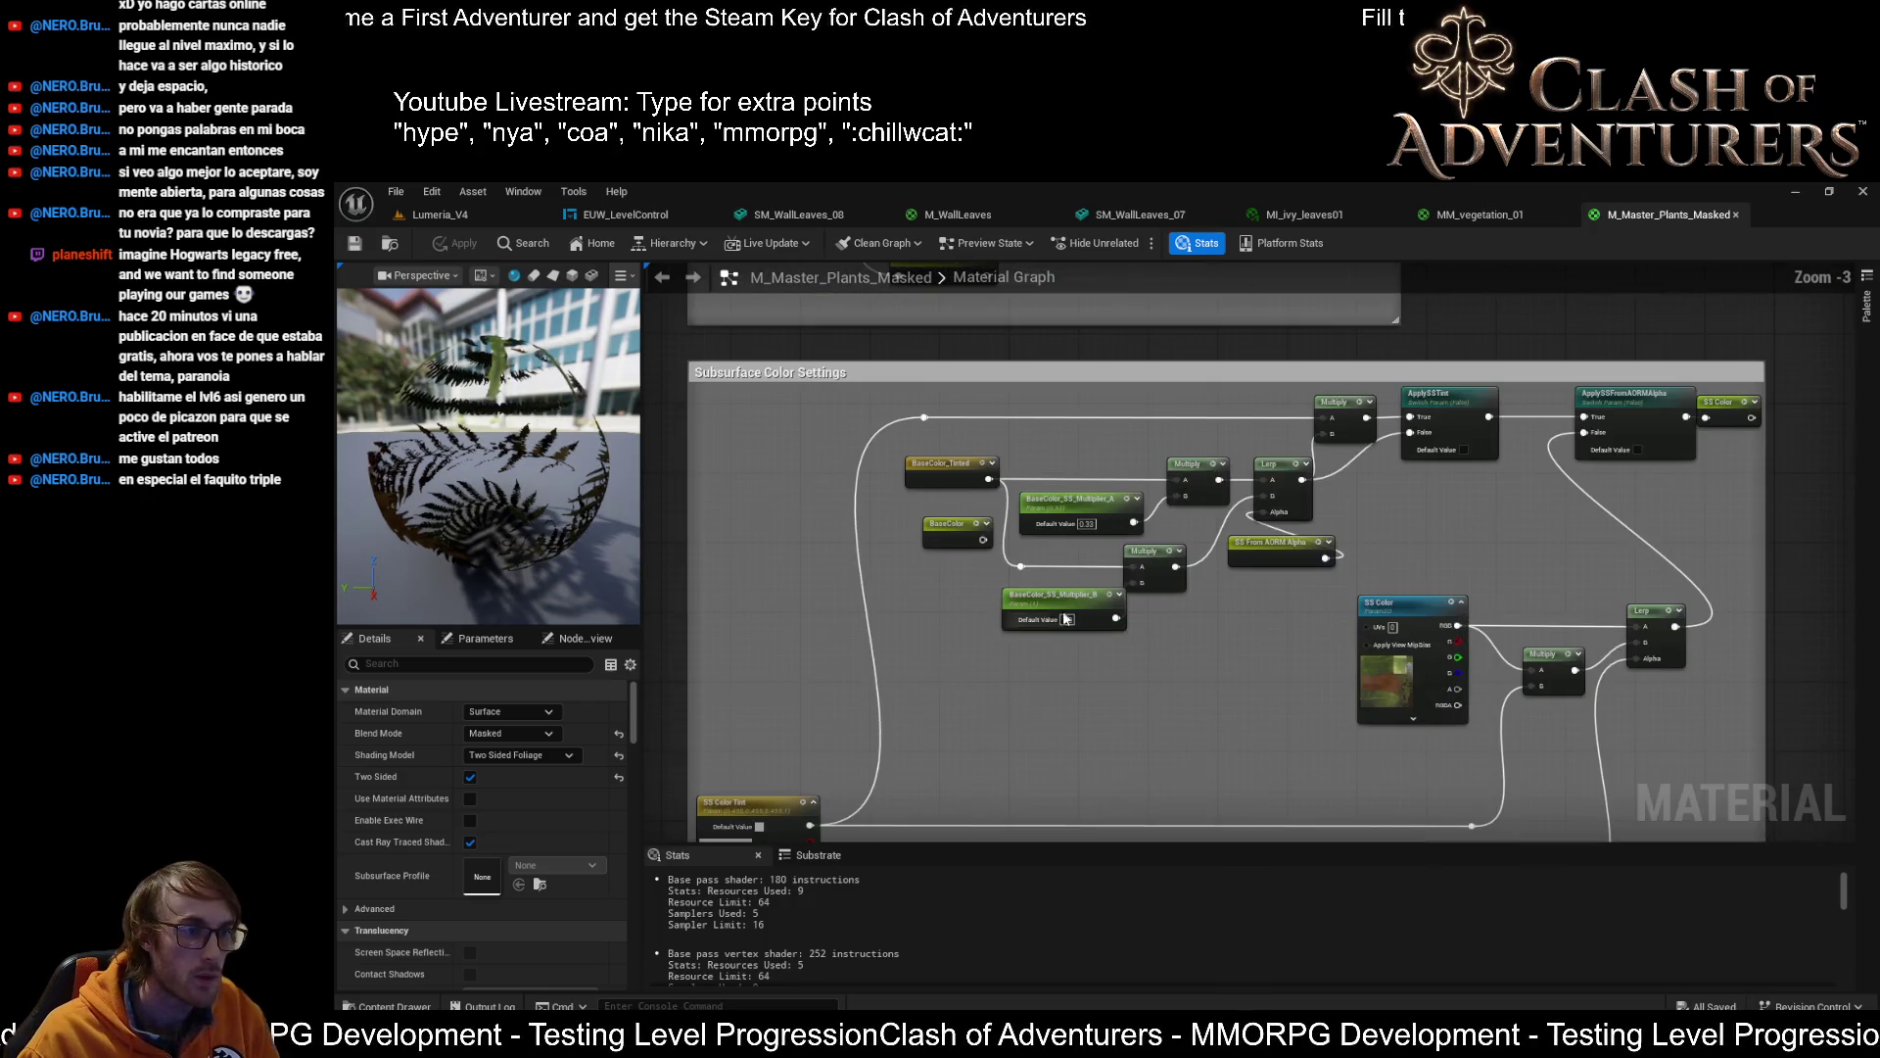
pyautogui.scroll(2, 1067, 619)
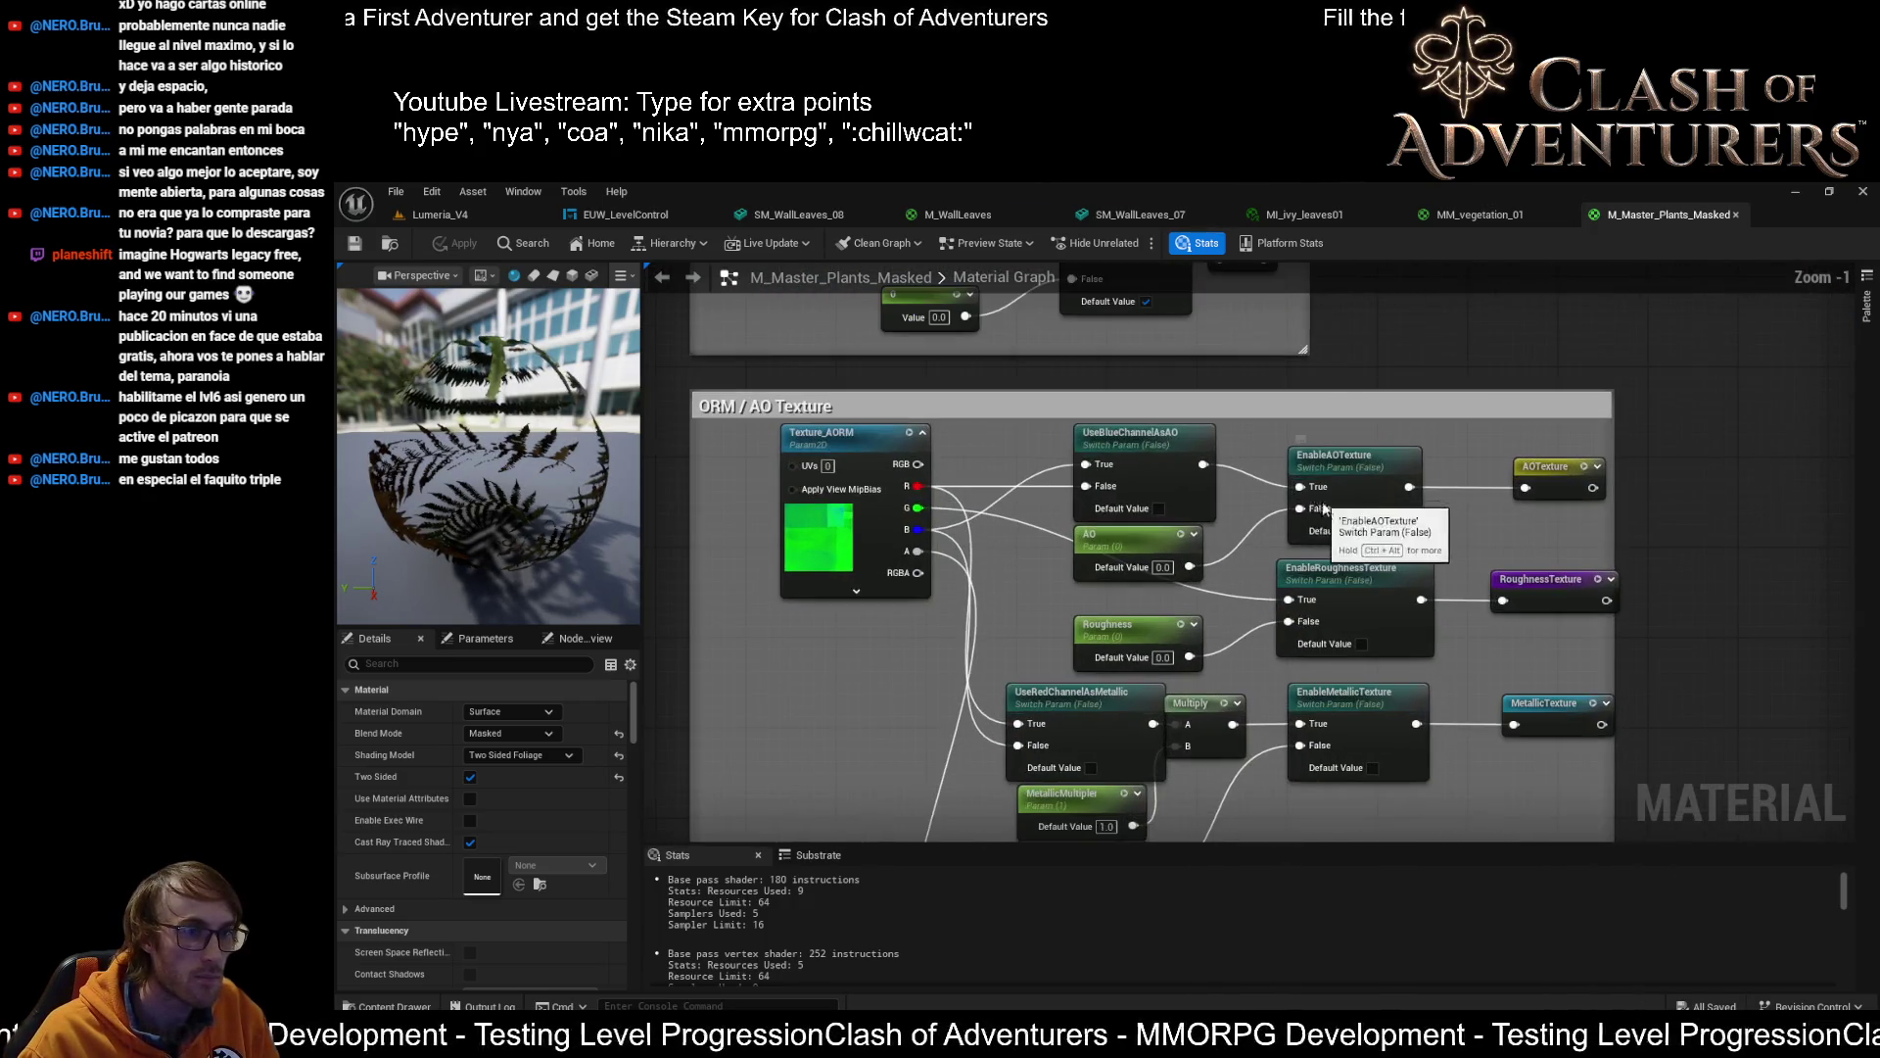
pyautogui.moveTo(1067, 667); pyautogui.dragTo(1149, 542)
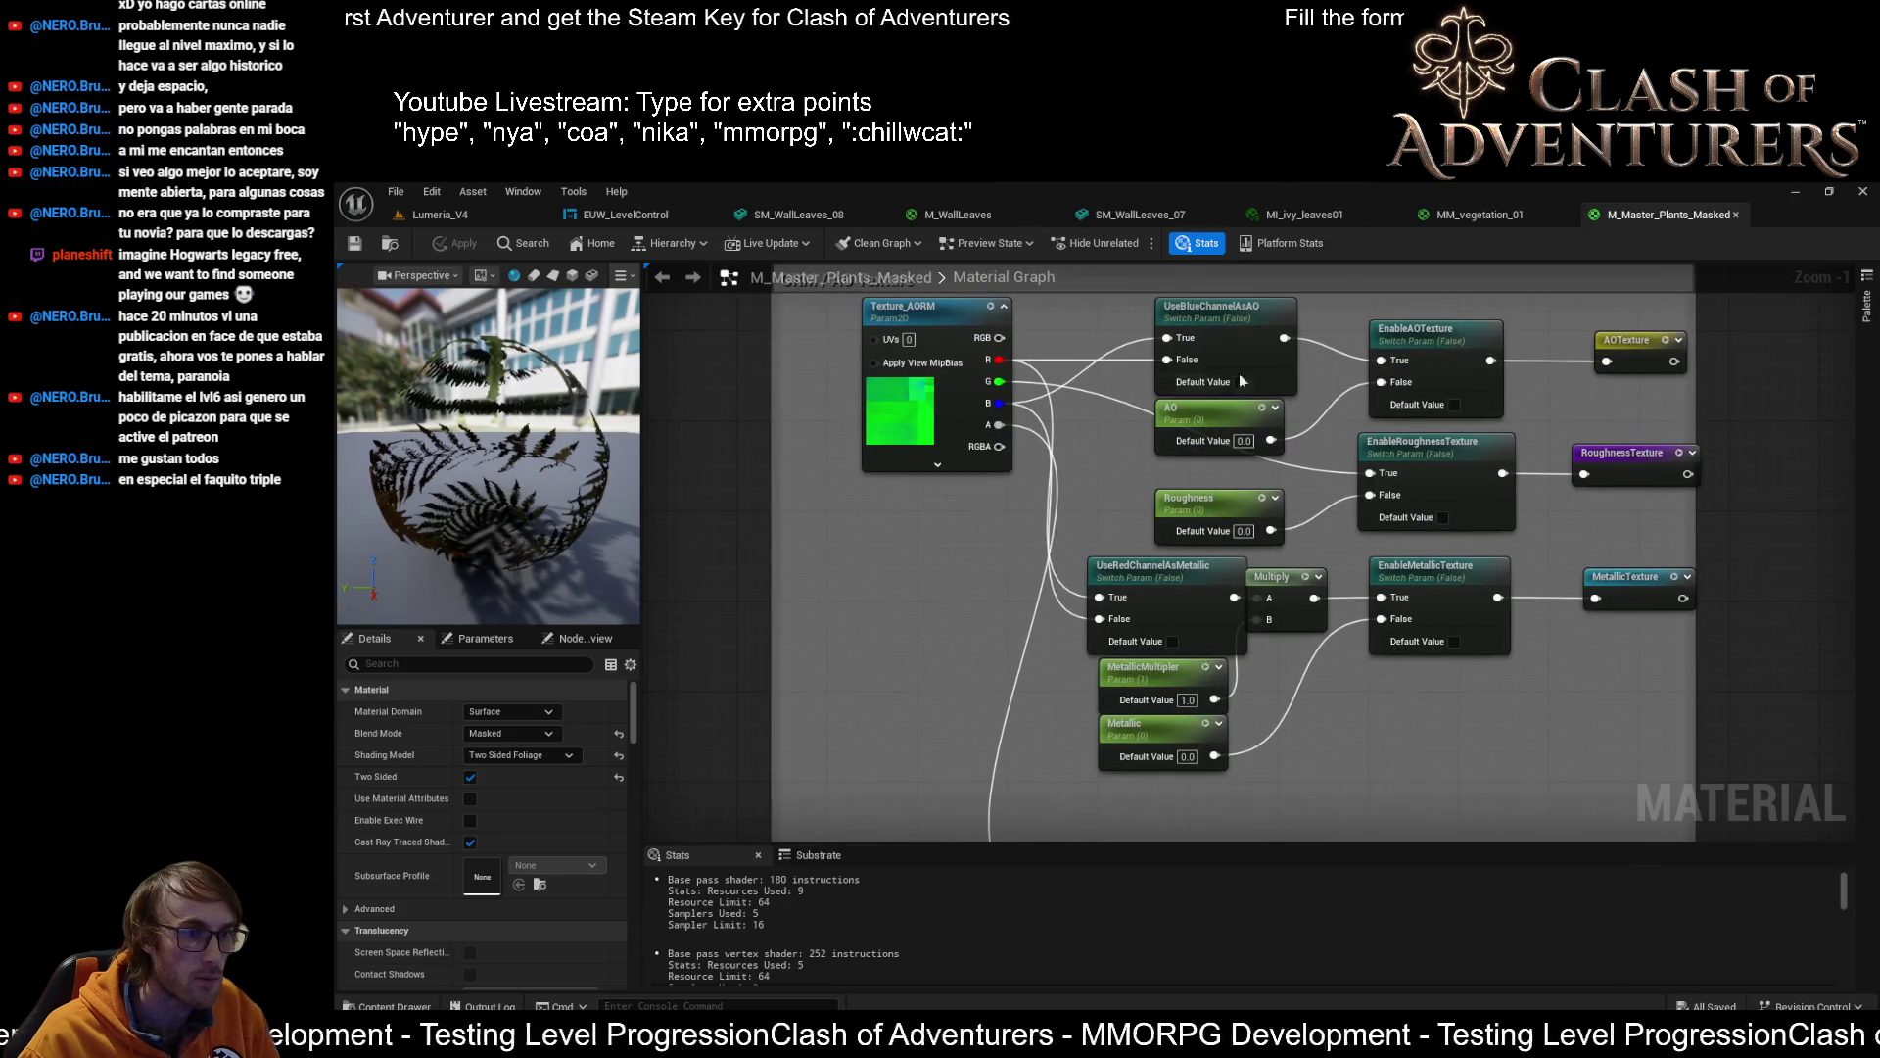
pyautogui.scroll(-2, 1267, 570)
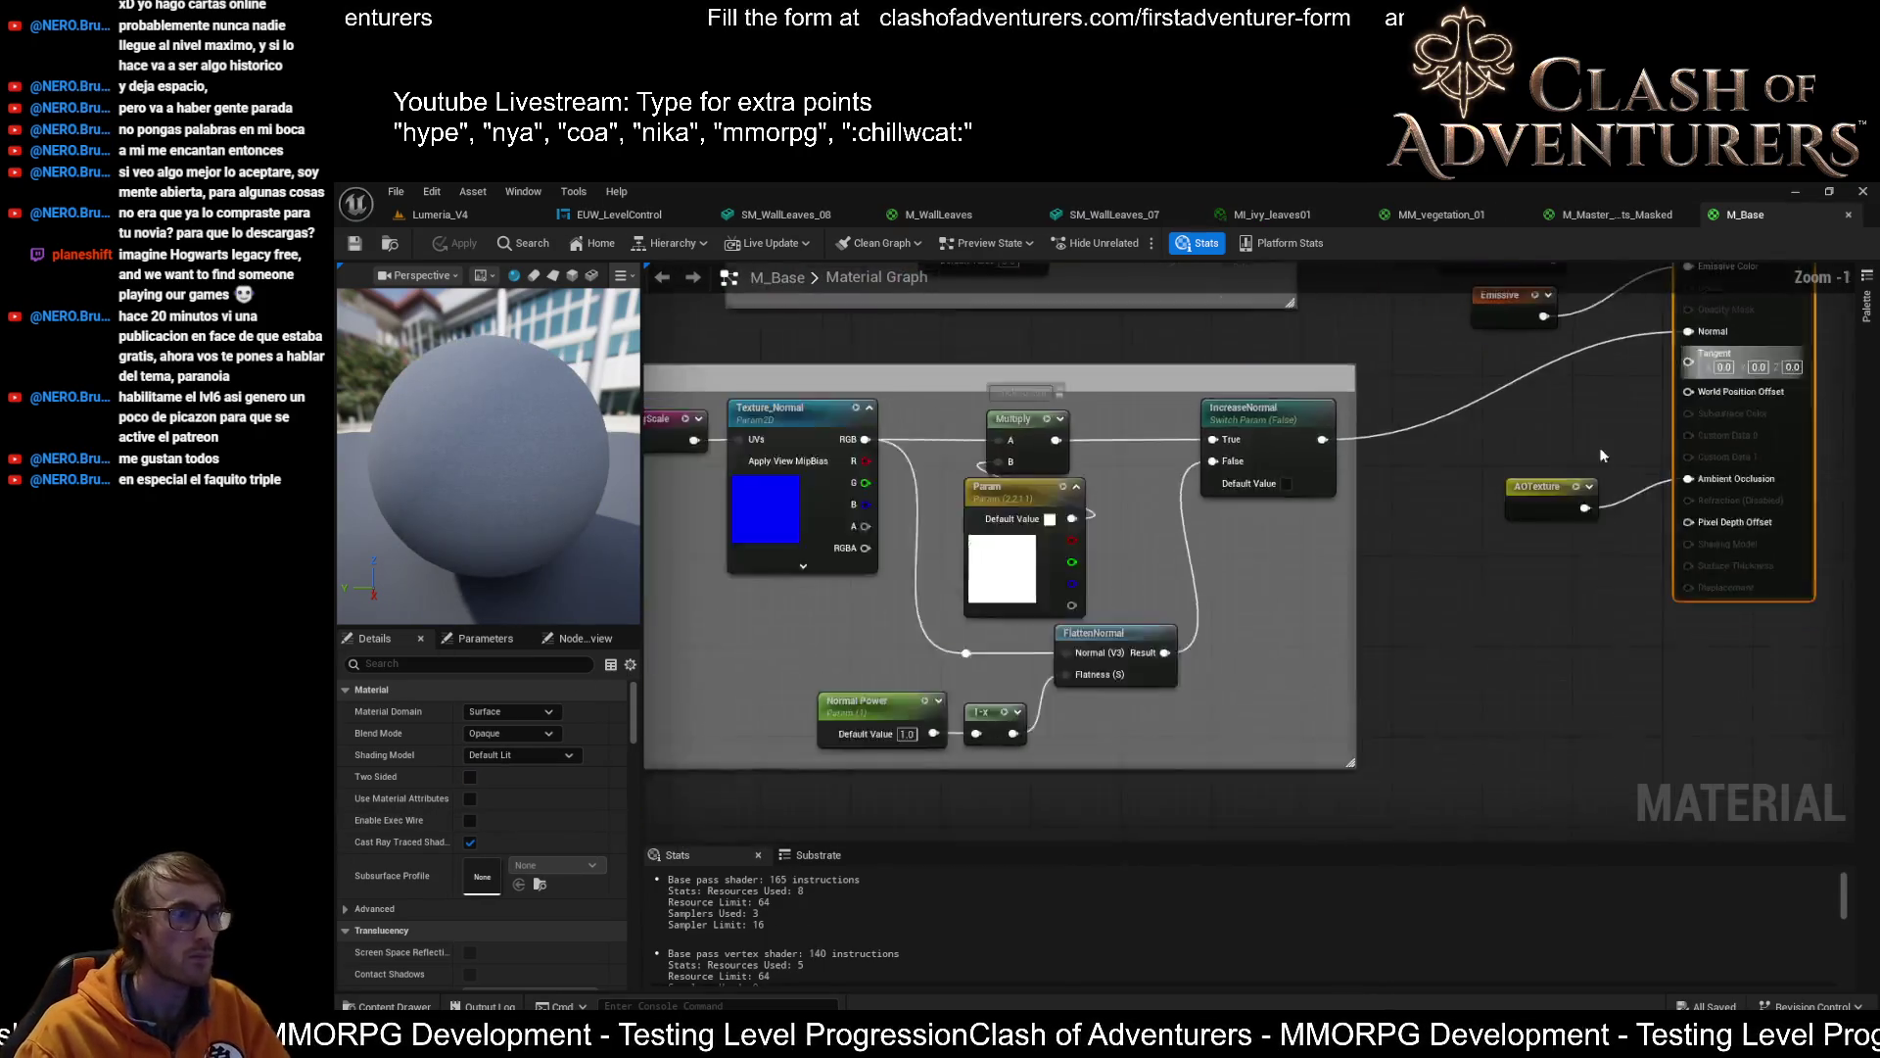
# Look over M_Base, then nudge M_Master_Plants_Masked's Texture_AORM node to the left
pyautogui.scroll(2, 1058, 527)
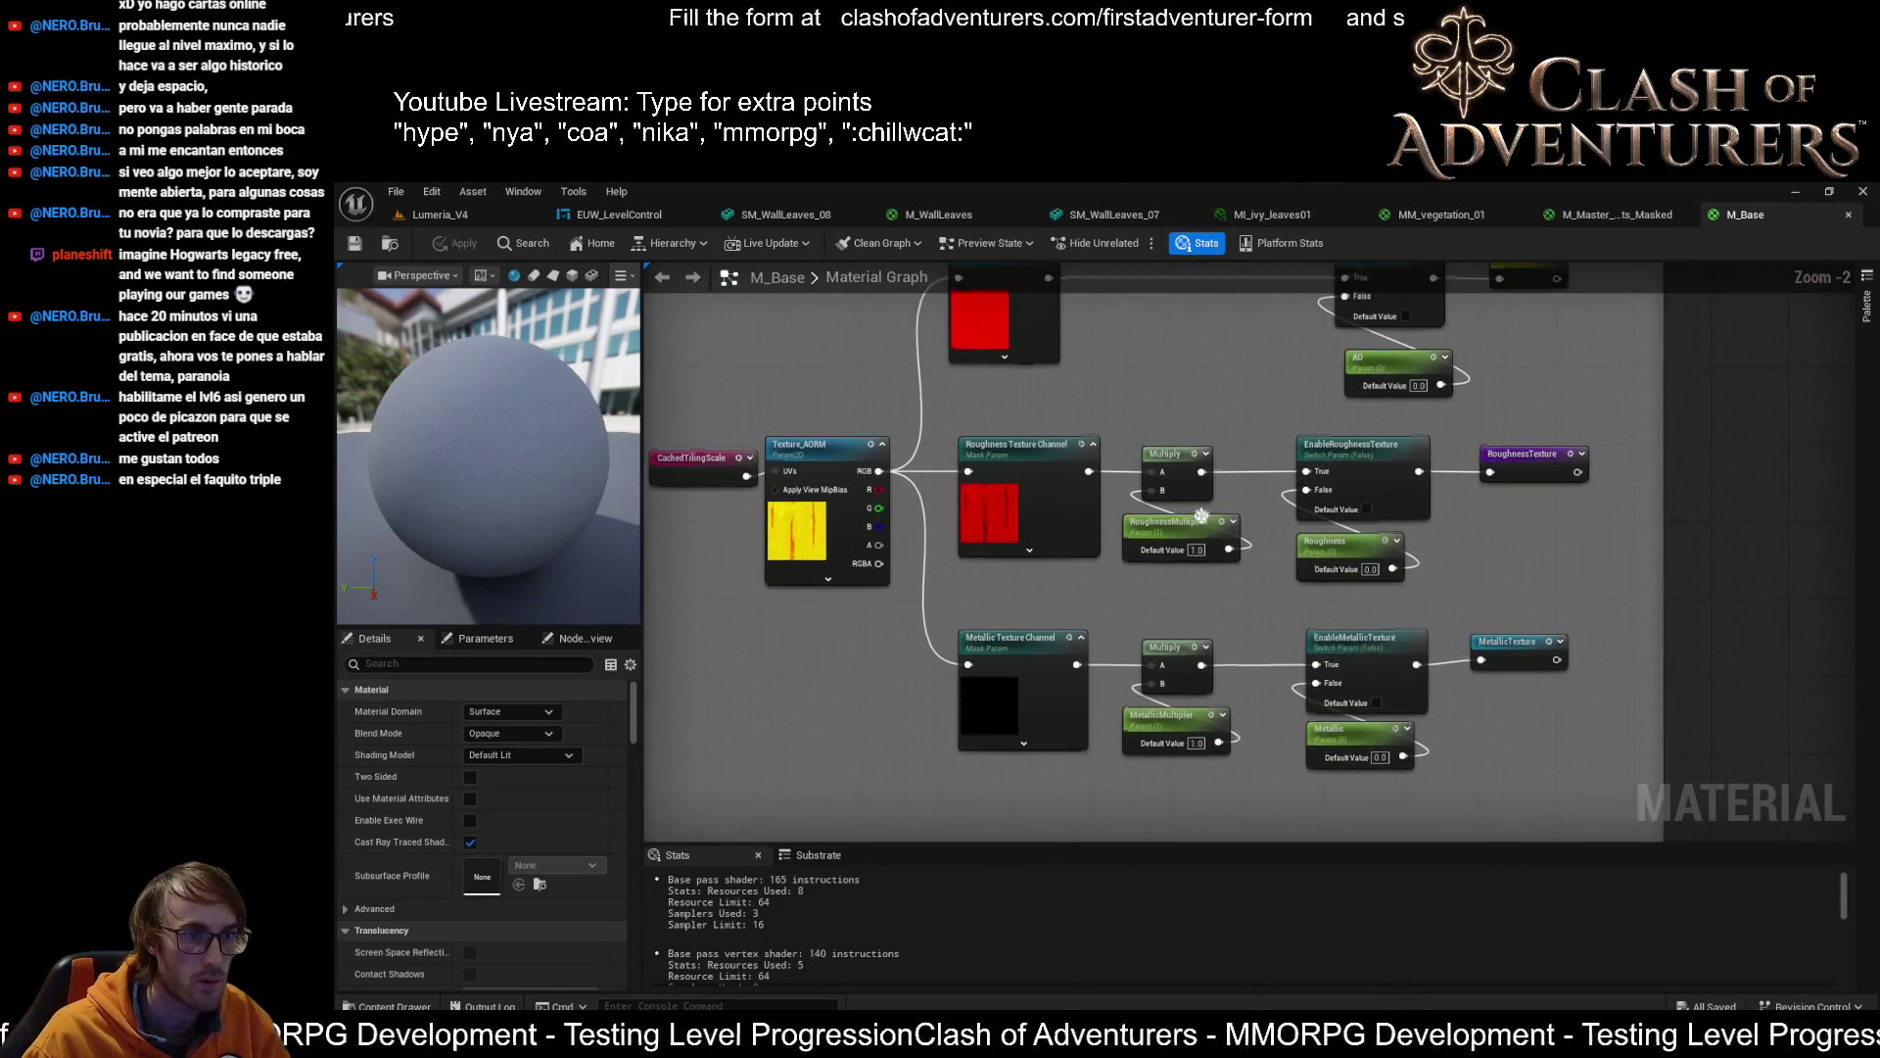
pyautogui.scroll(3, 1194, 539)
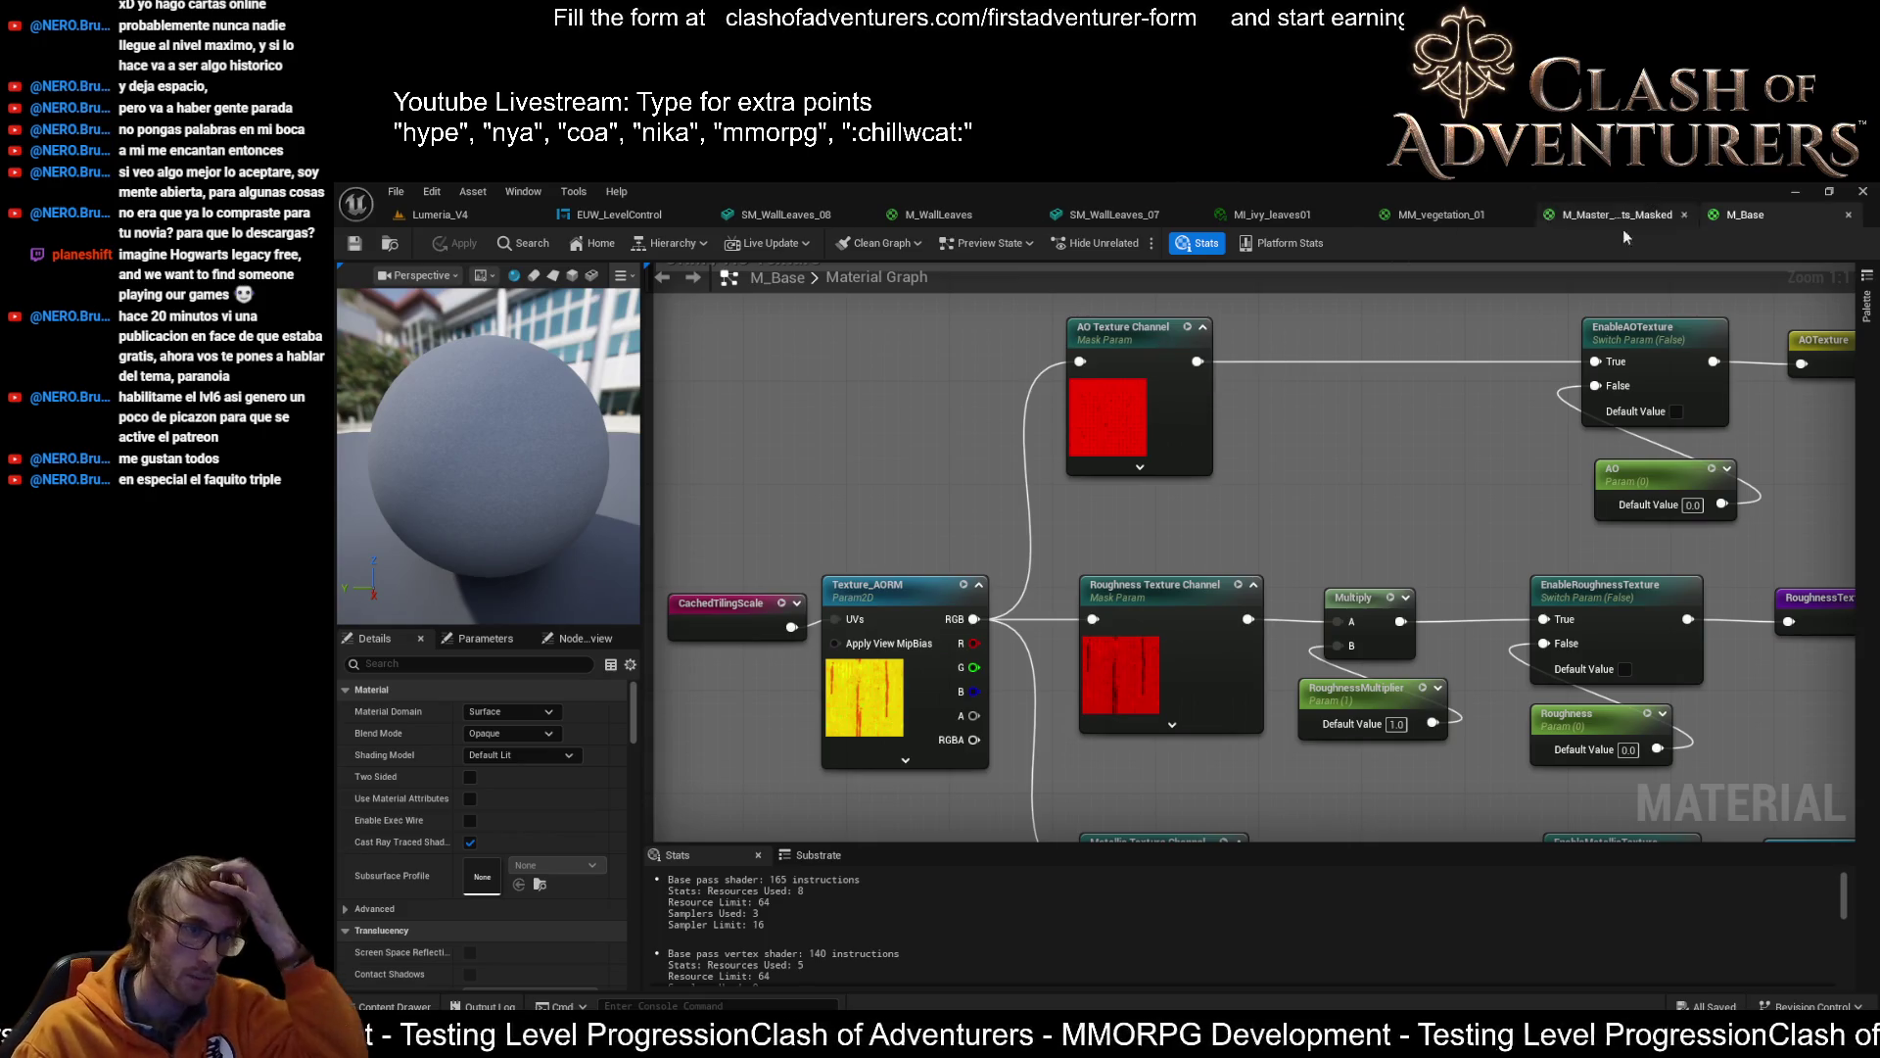
pyautogui.scroll(-2, 1224, 548)
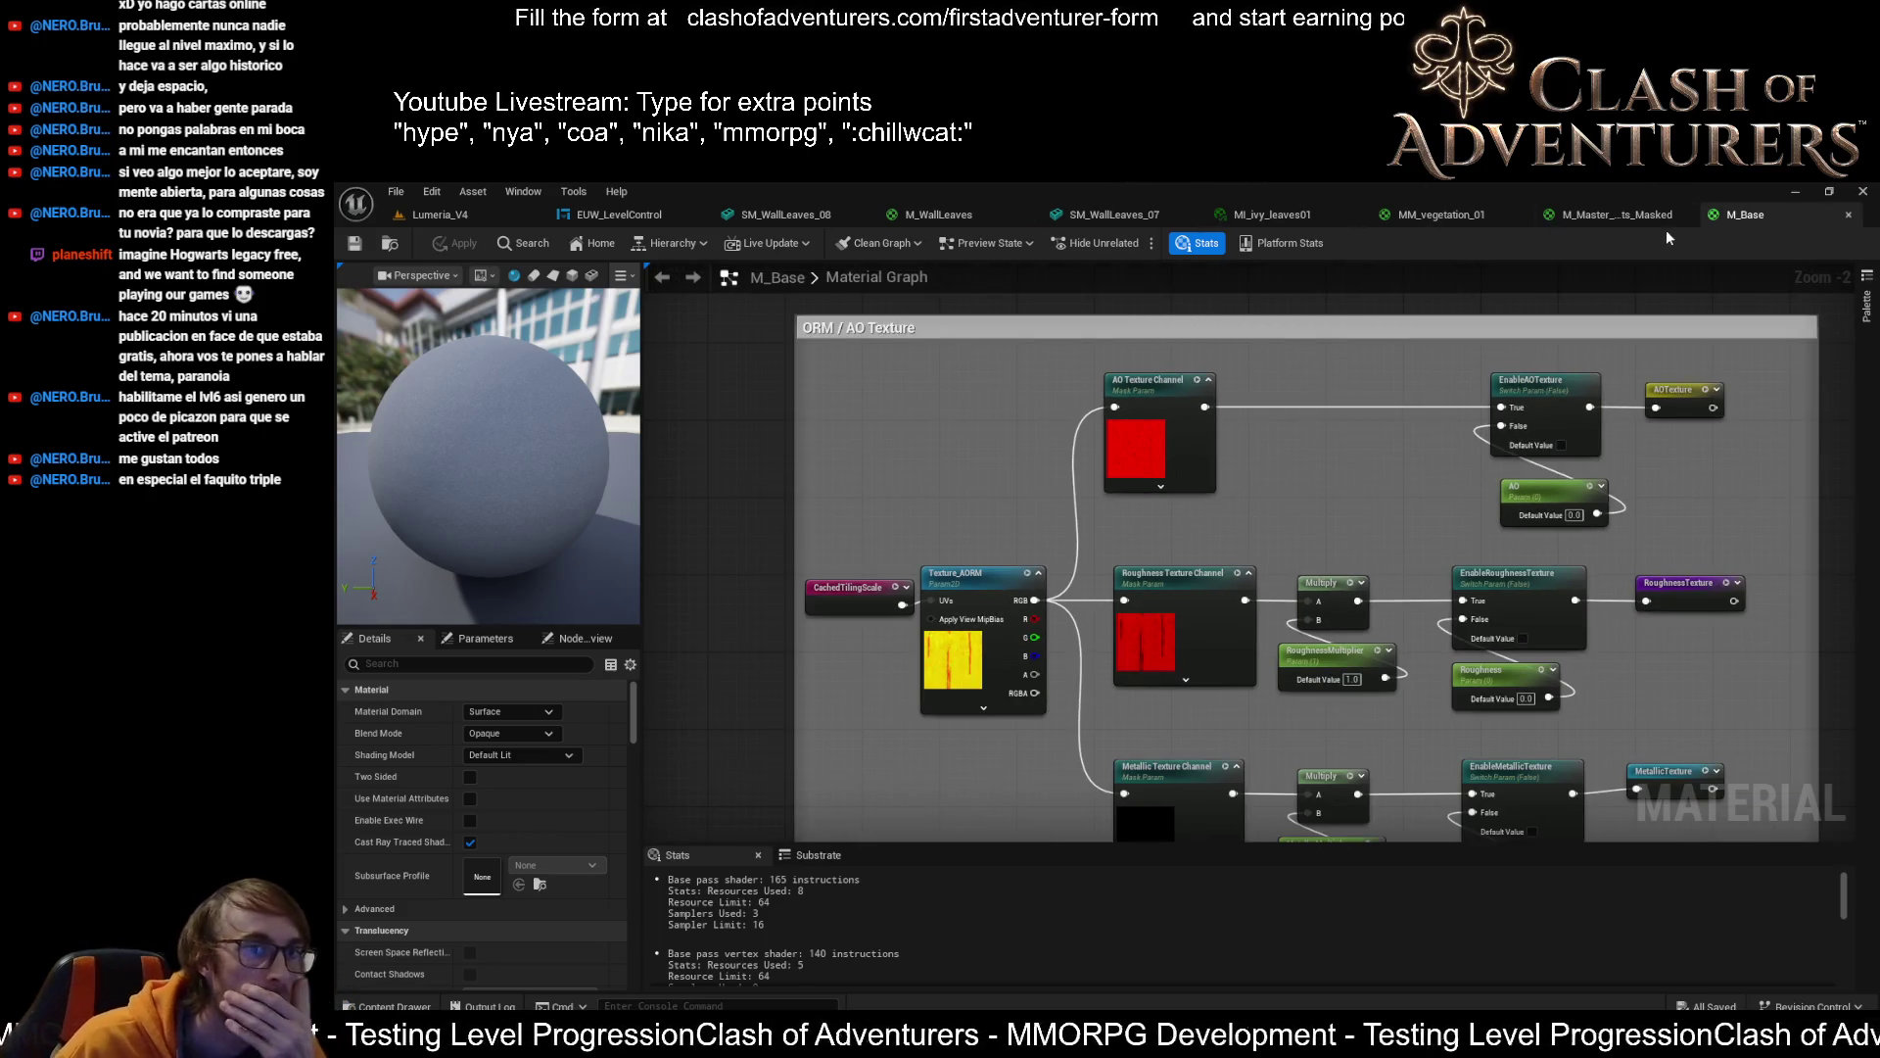
pyautogui.click(1574, 212)
pyautogui.scroll(2, 1098, 619)
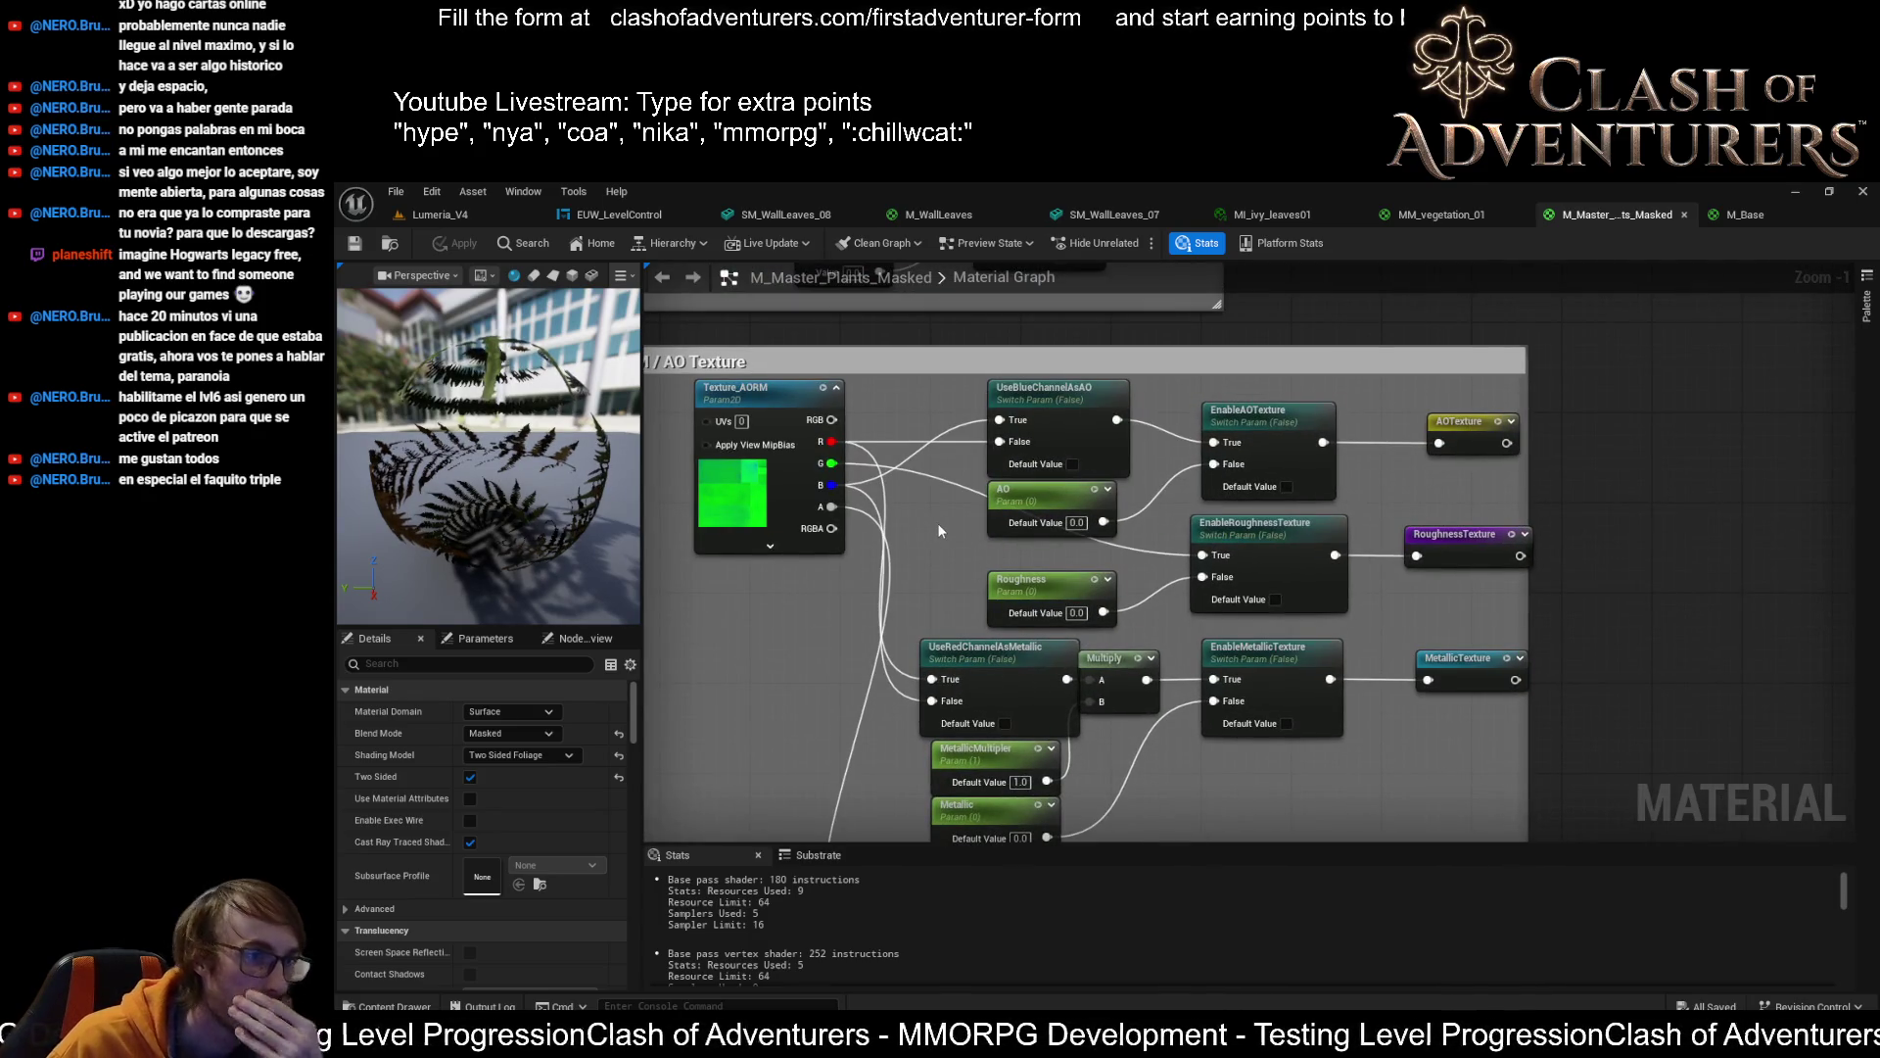
pyautogui.scroll(-1, 1019, 561)
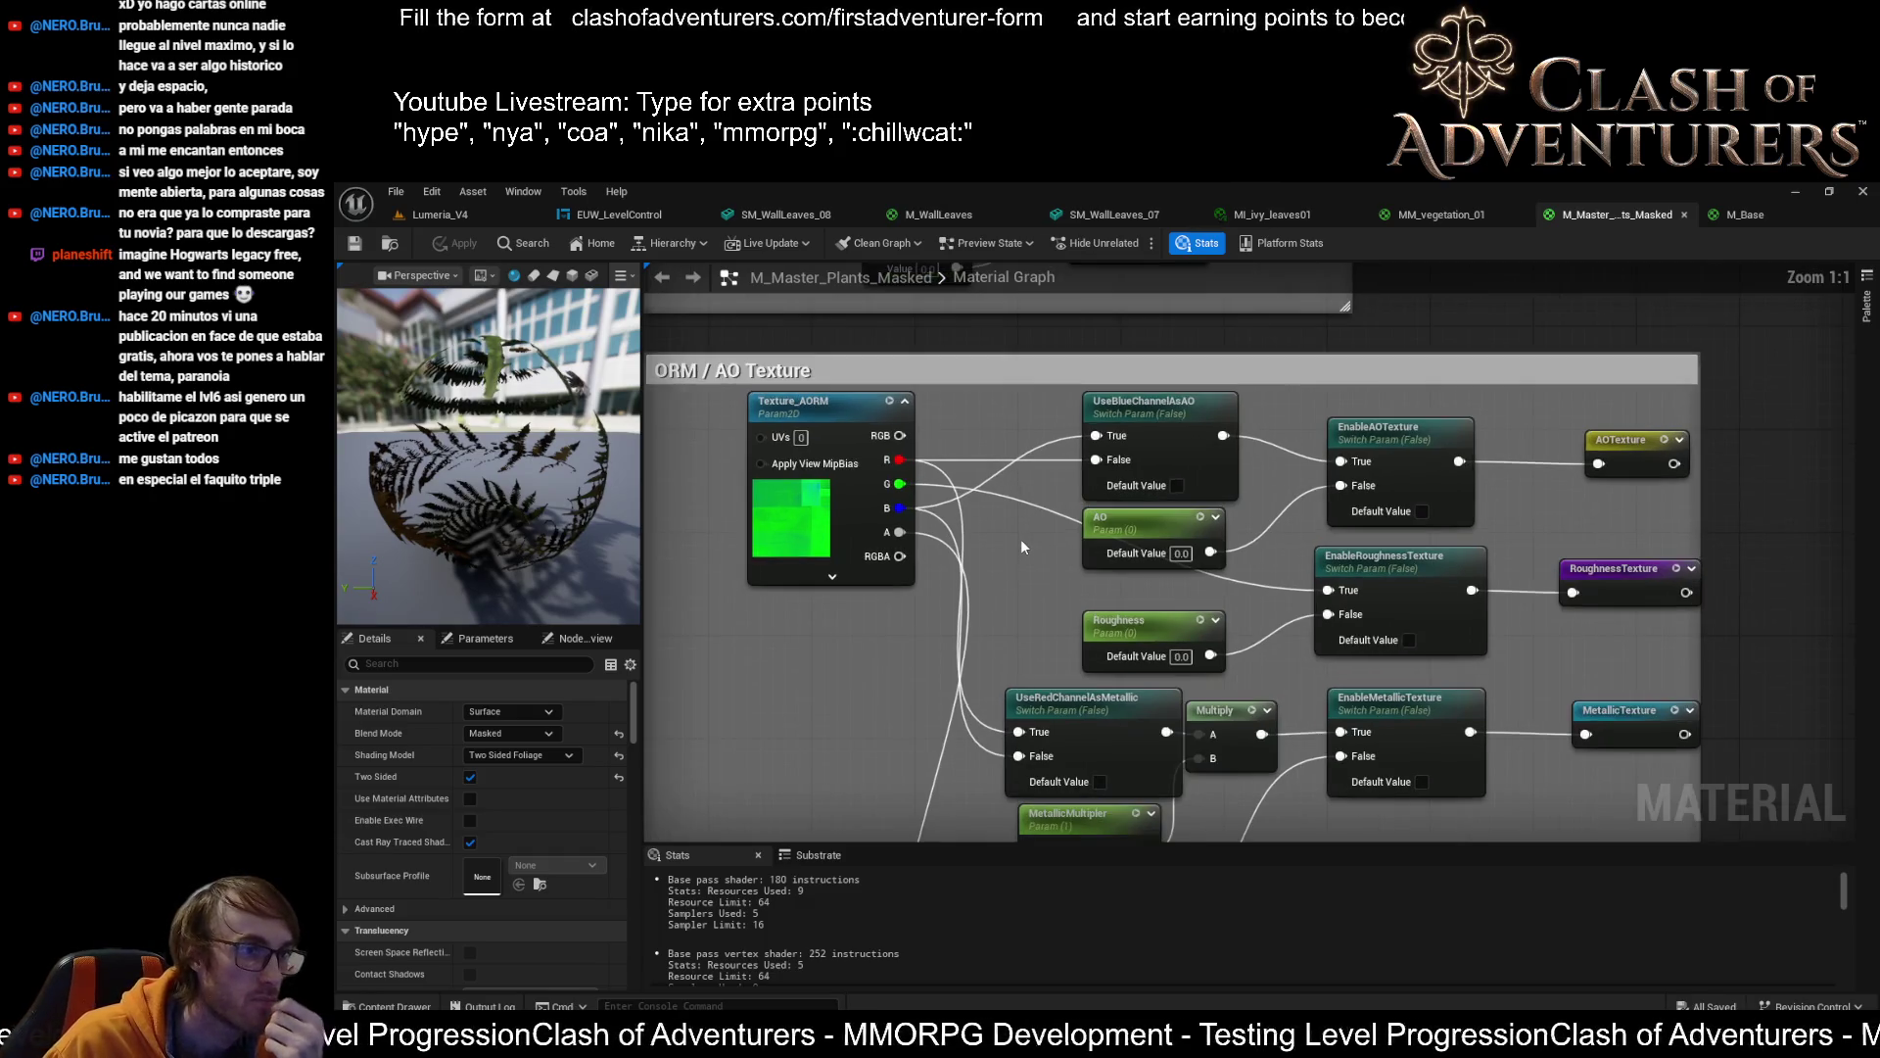
pyautogui.scroll(2, 1017, 548)
pyautogui.moveTo(805, 407); pyautogui.dragTo(727, 408)
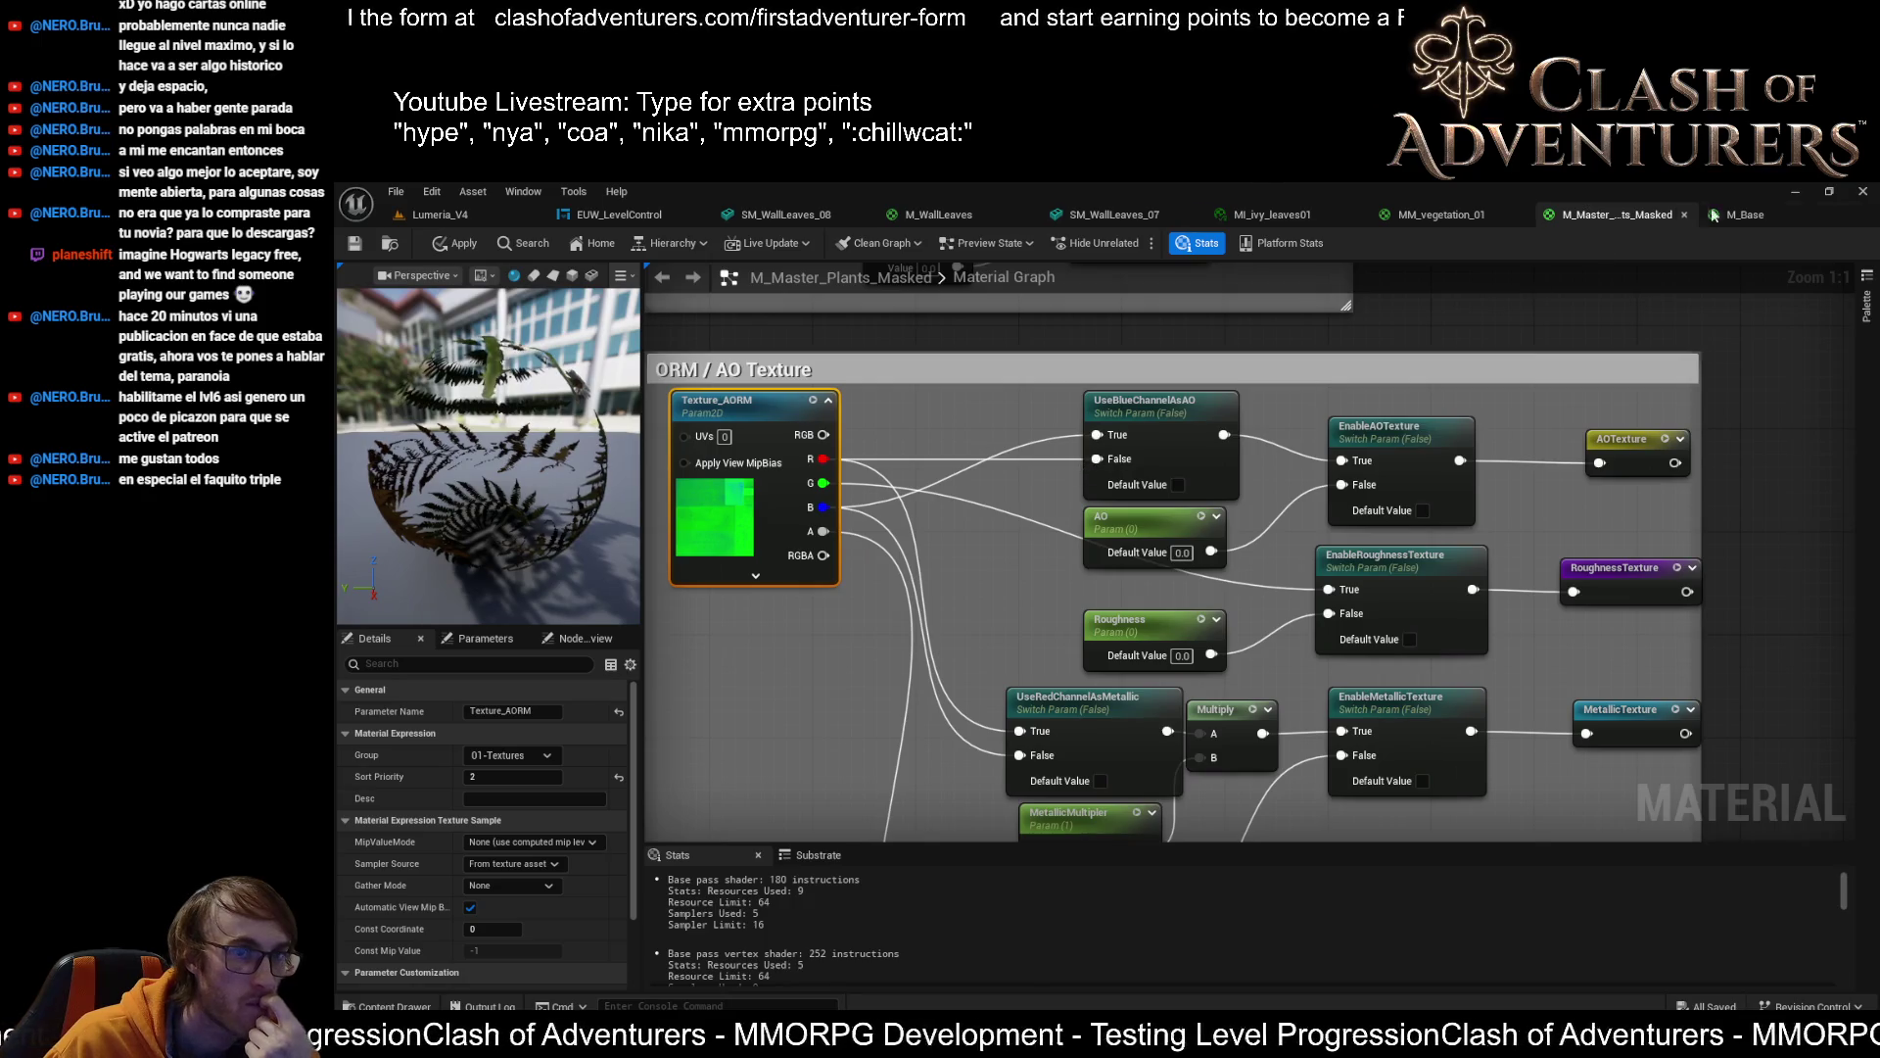
# Compare the ORM / AO Texture nodes across both graphs and select M_Base's ORM channel nodes
pyautogui.click(1738, 214)
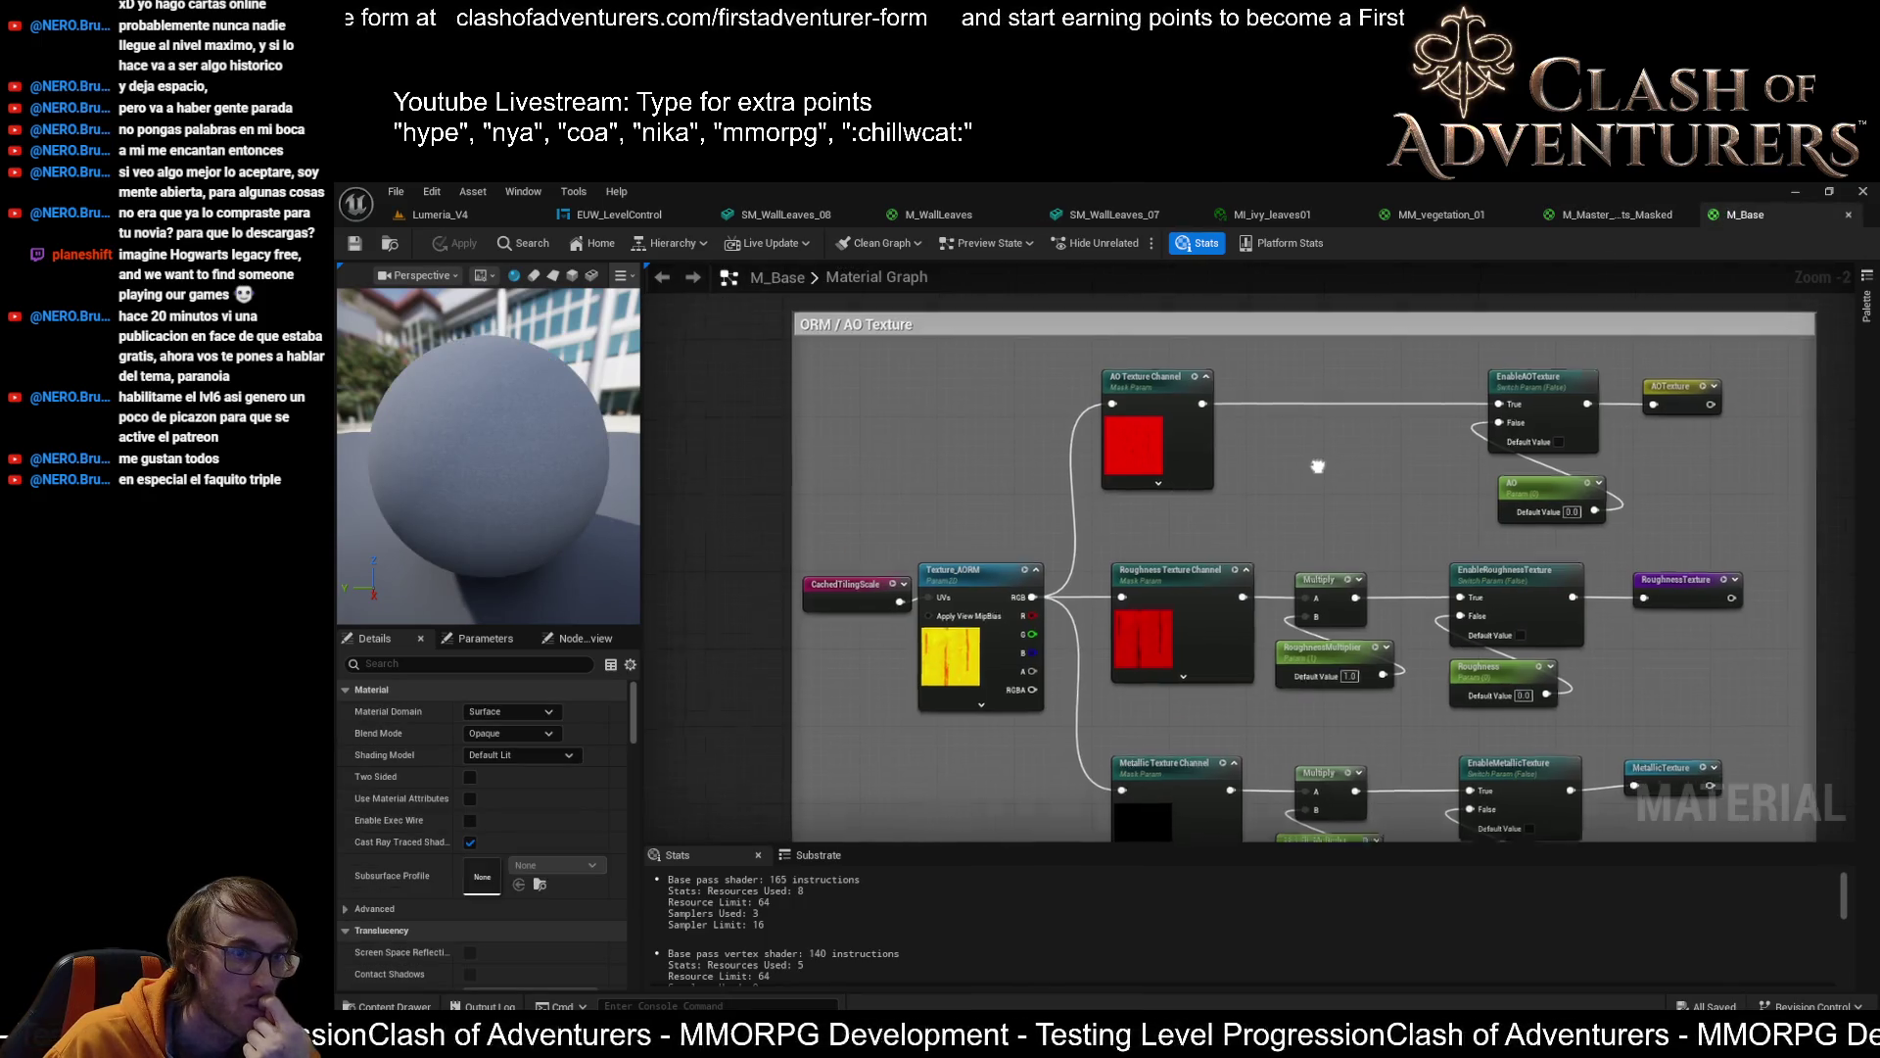
pyautogui.moveTo(1321, 469); pyautogui.dragTo(1137, 399)
pyautogui.click(1590, 220)
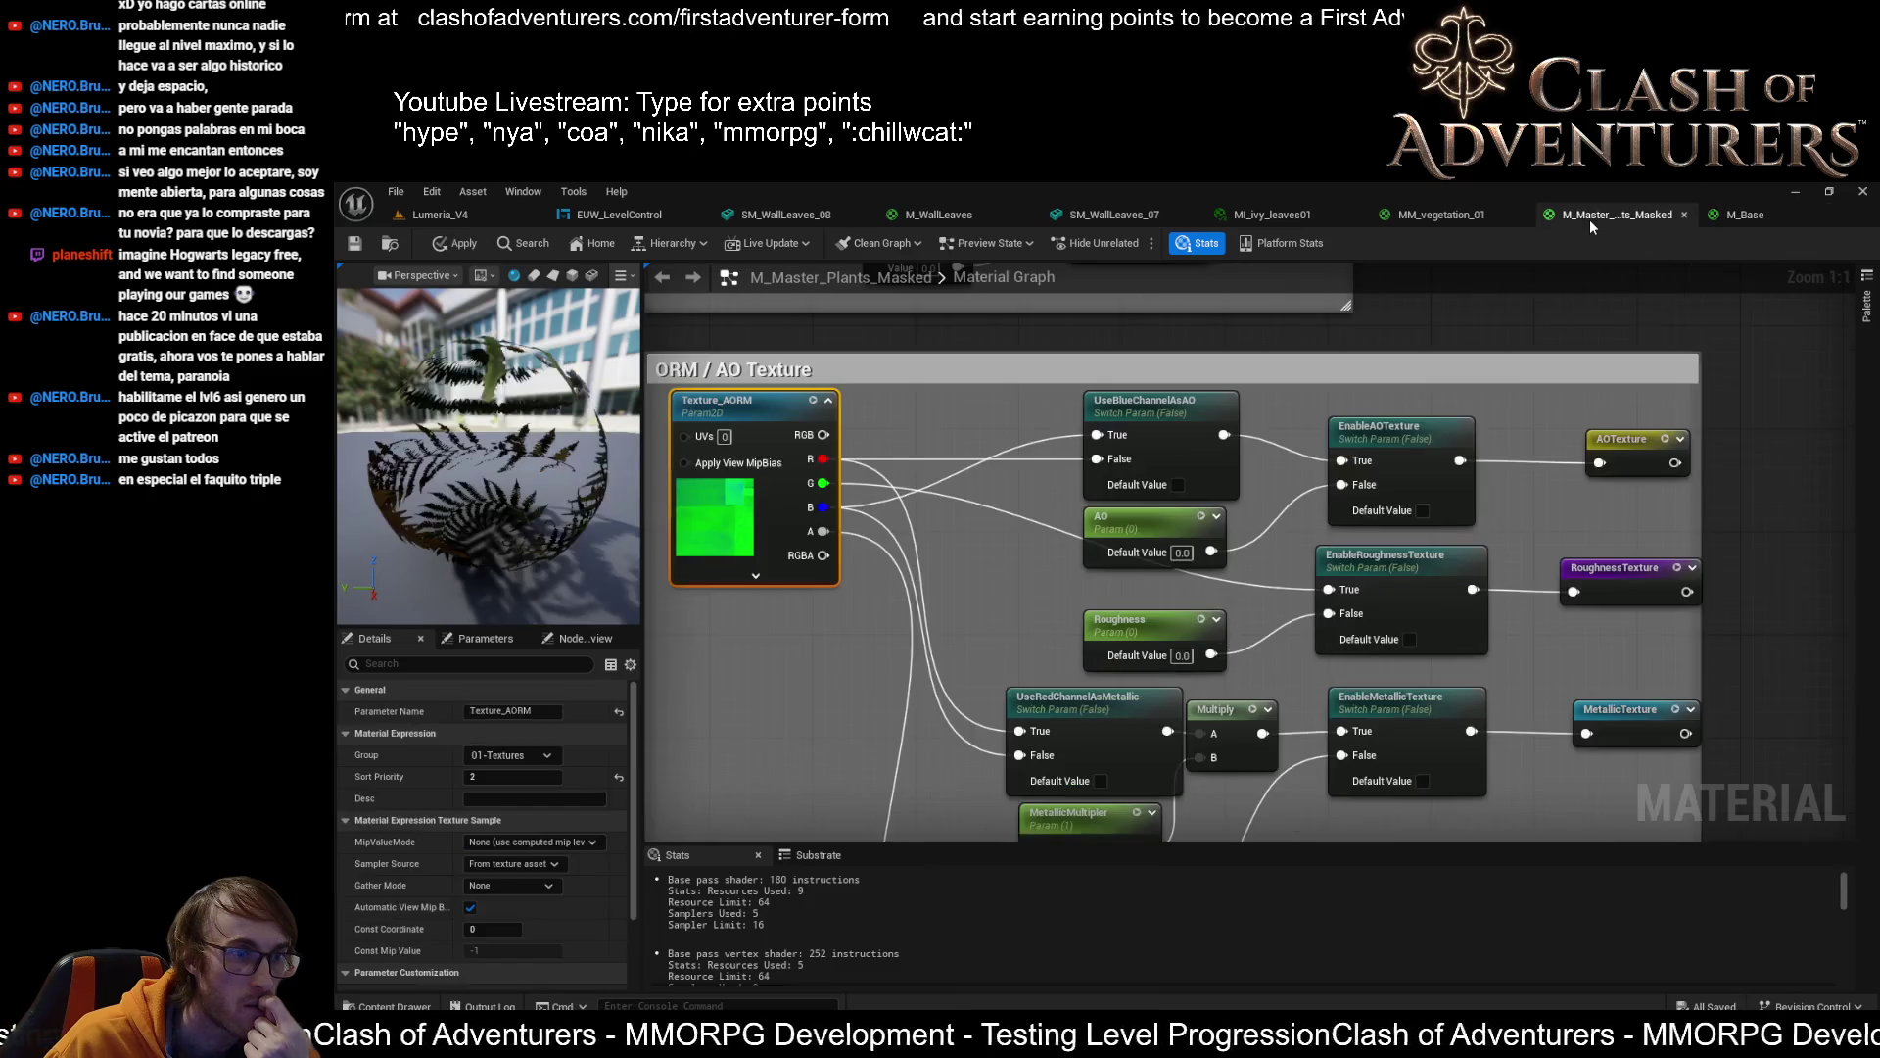
pyautogui.moveTo(1273, 490); pyautogui.dragTo(1084, 403)
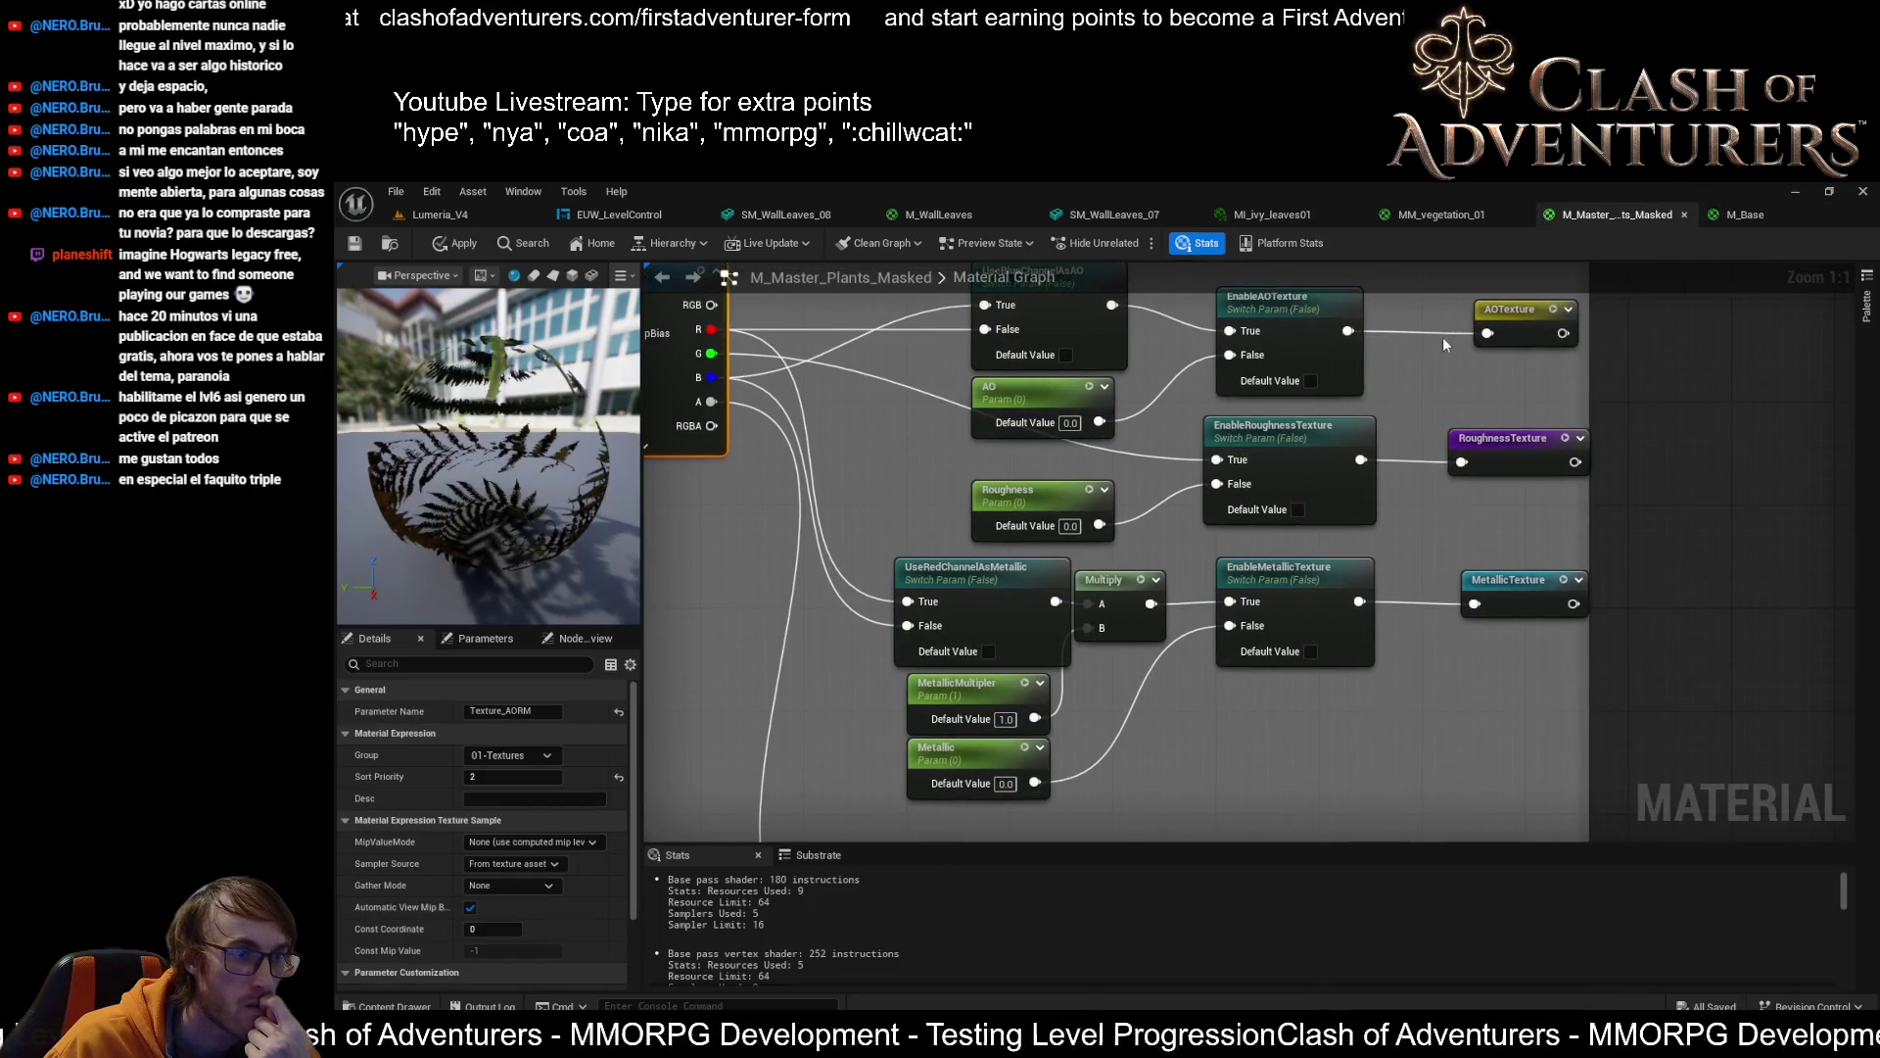
pyautogui.click(1730, 213)
pyautogui.moveTo(1420, 312)
pyautogui.mouseDown()
pyautogui.moveTo(975, 676)
pyautogui.moveTo(964, 792)
pyautogui.mouseUp()
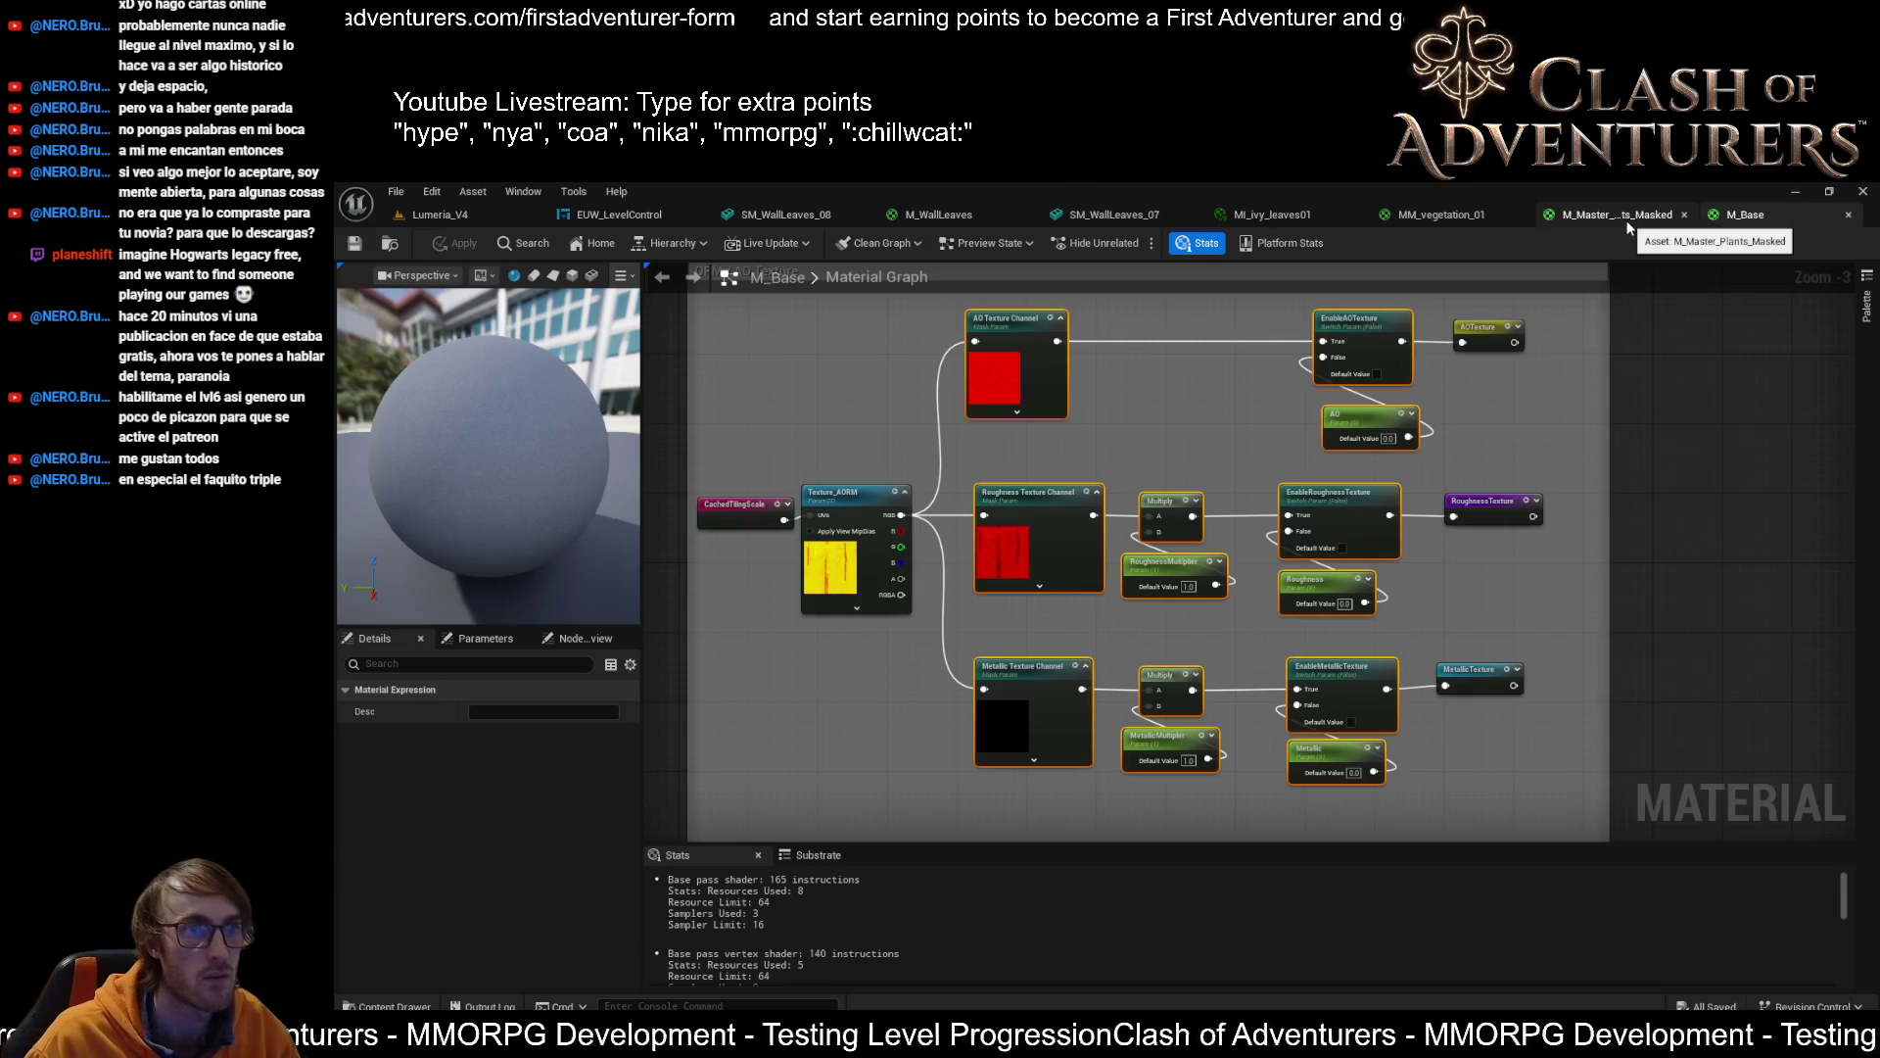
pyautogui.click(1622, 218)
pyautogui.moveTo(1492, 333); pyautogui.dragTo(1492, 457)
# Inspect M_Base's AO parameter, then select M_Master_Plants_Masked's AO, Roughness and Metallic switches
pyautogui.click(1753, 216)
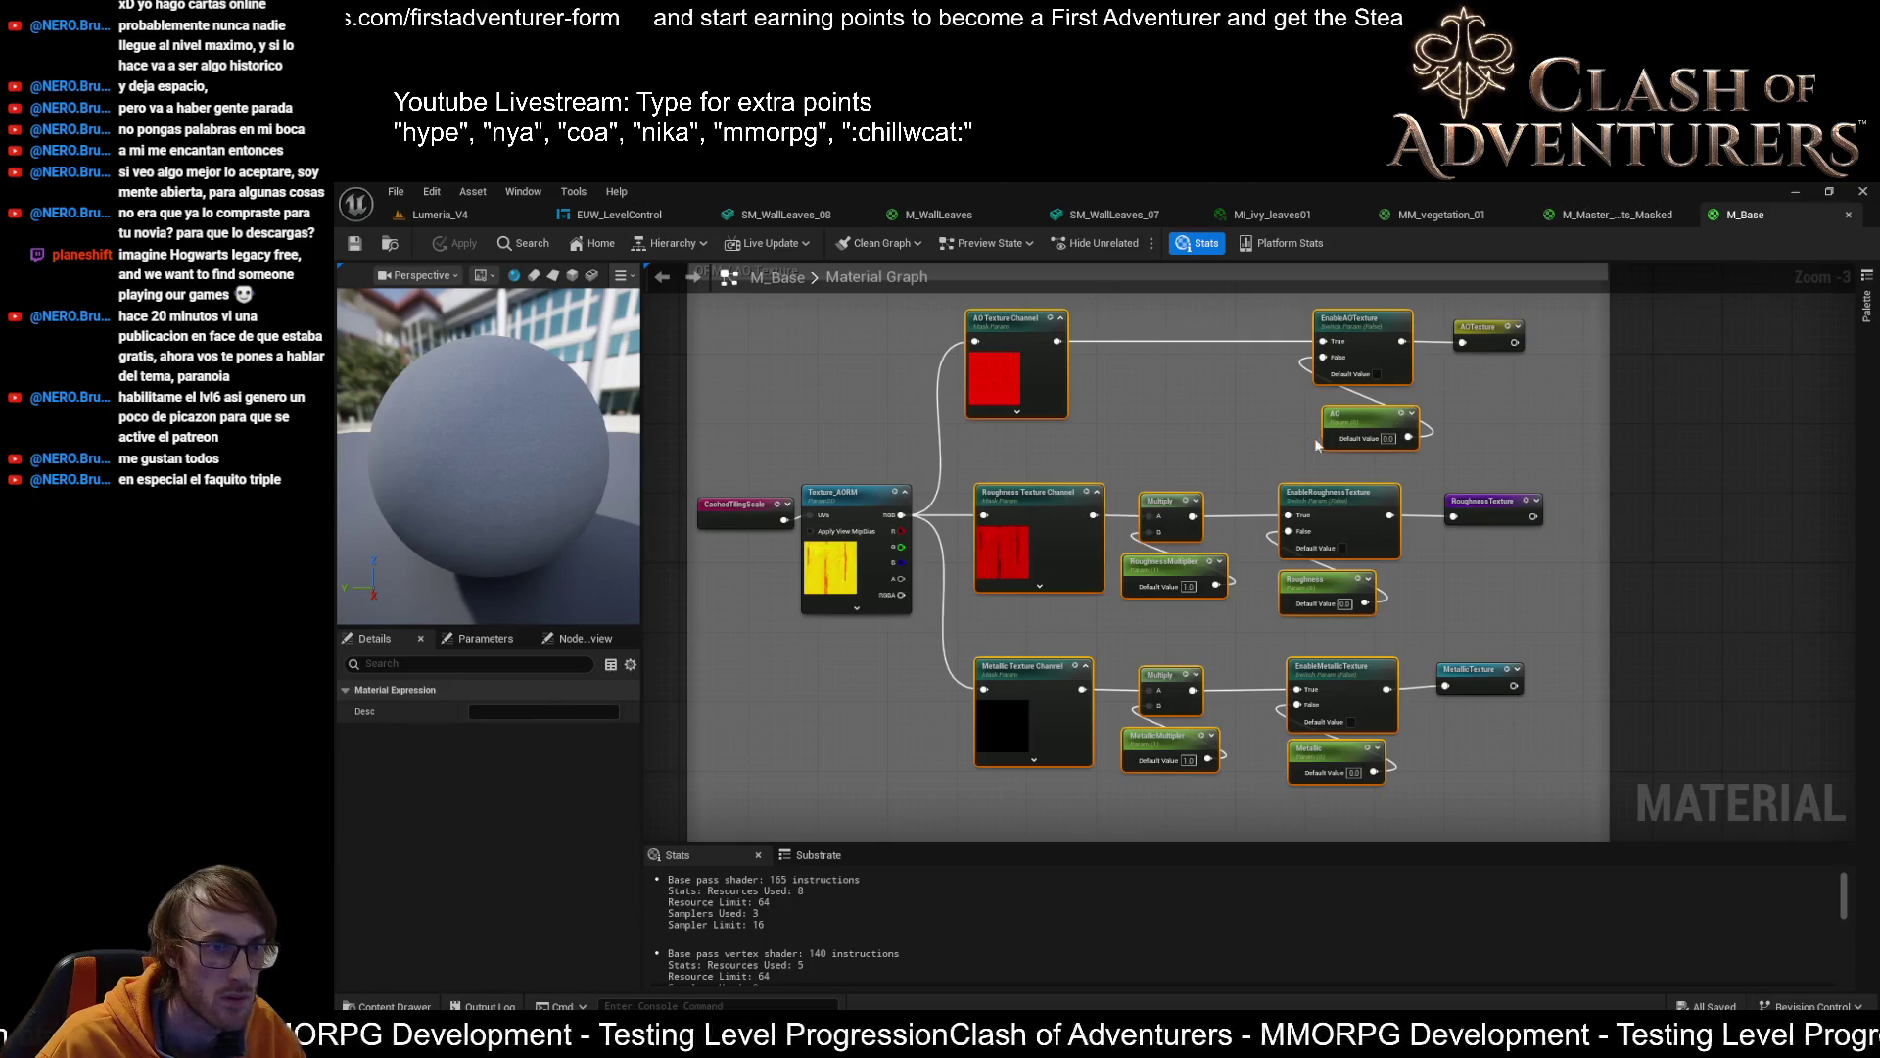
pyautogui.click(1352, 421)
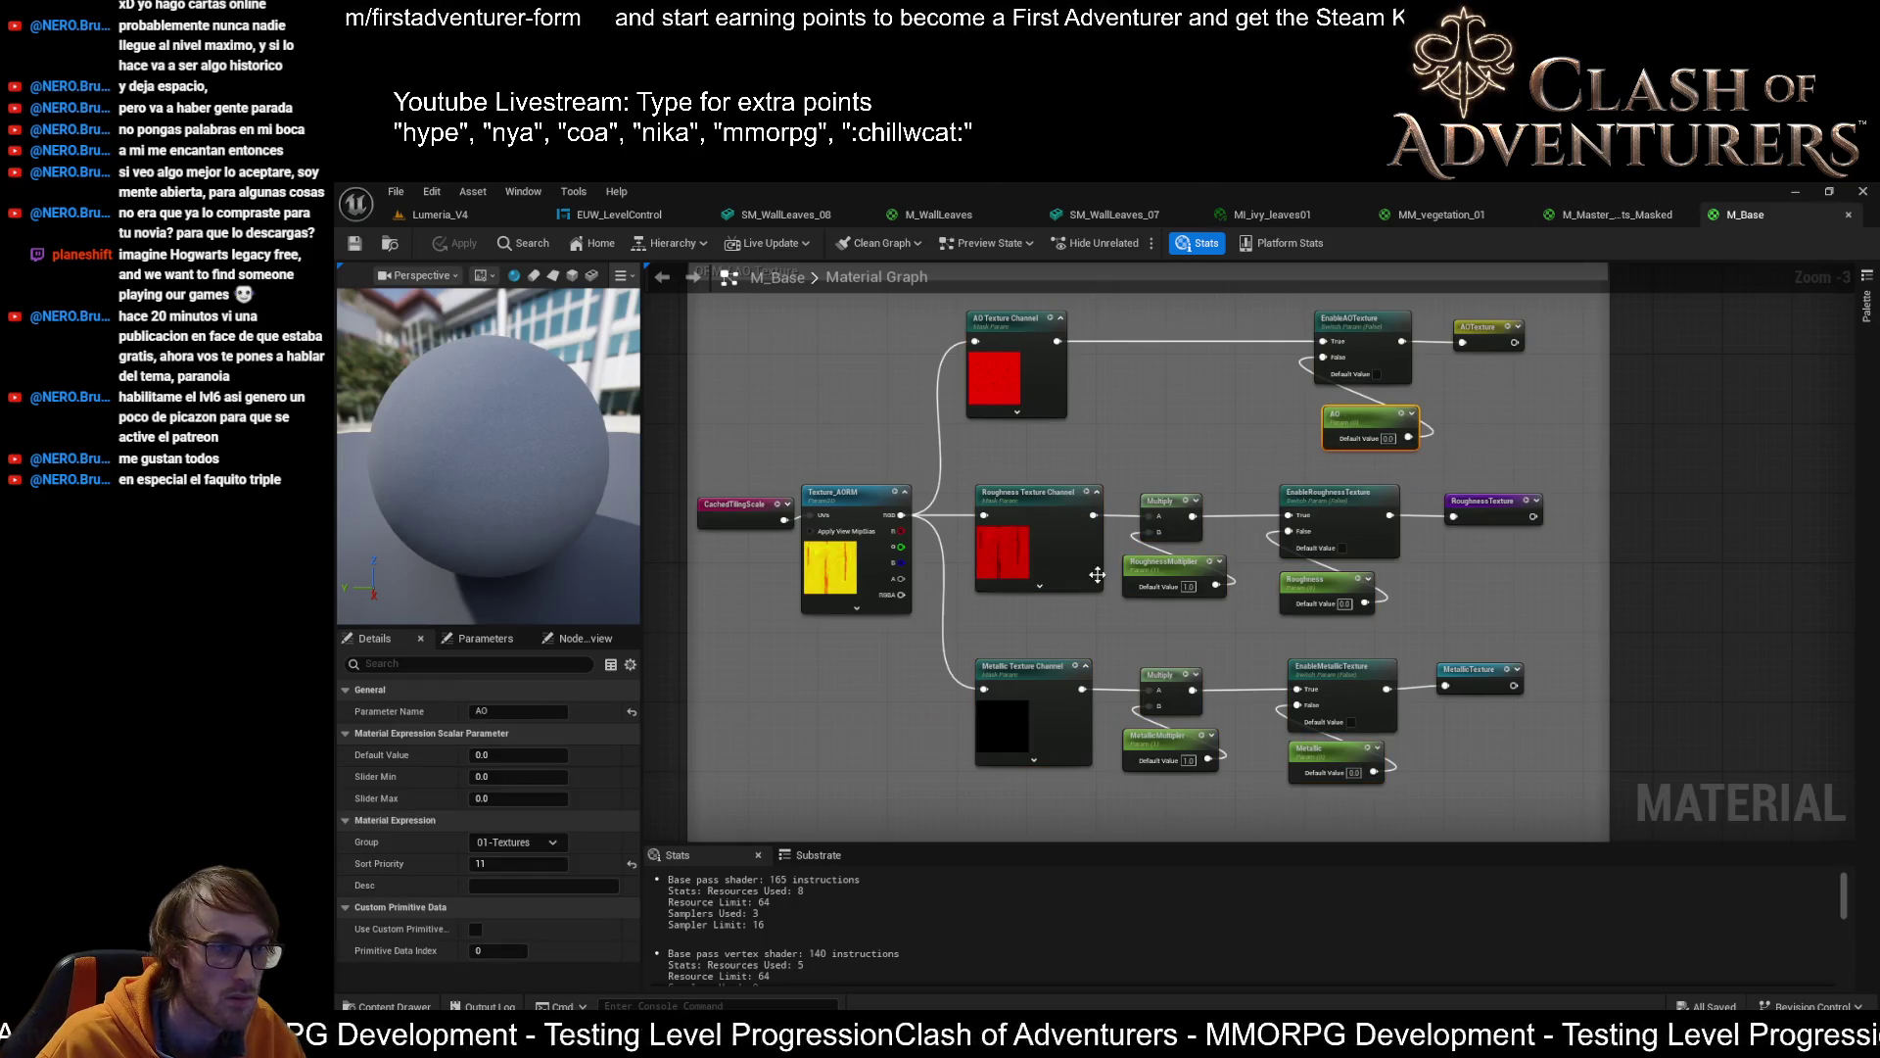
pyautogui.click(1590, 217)
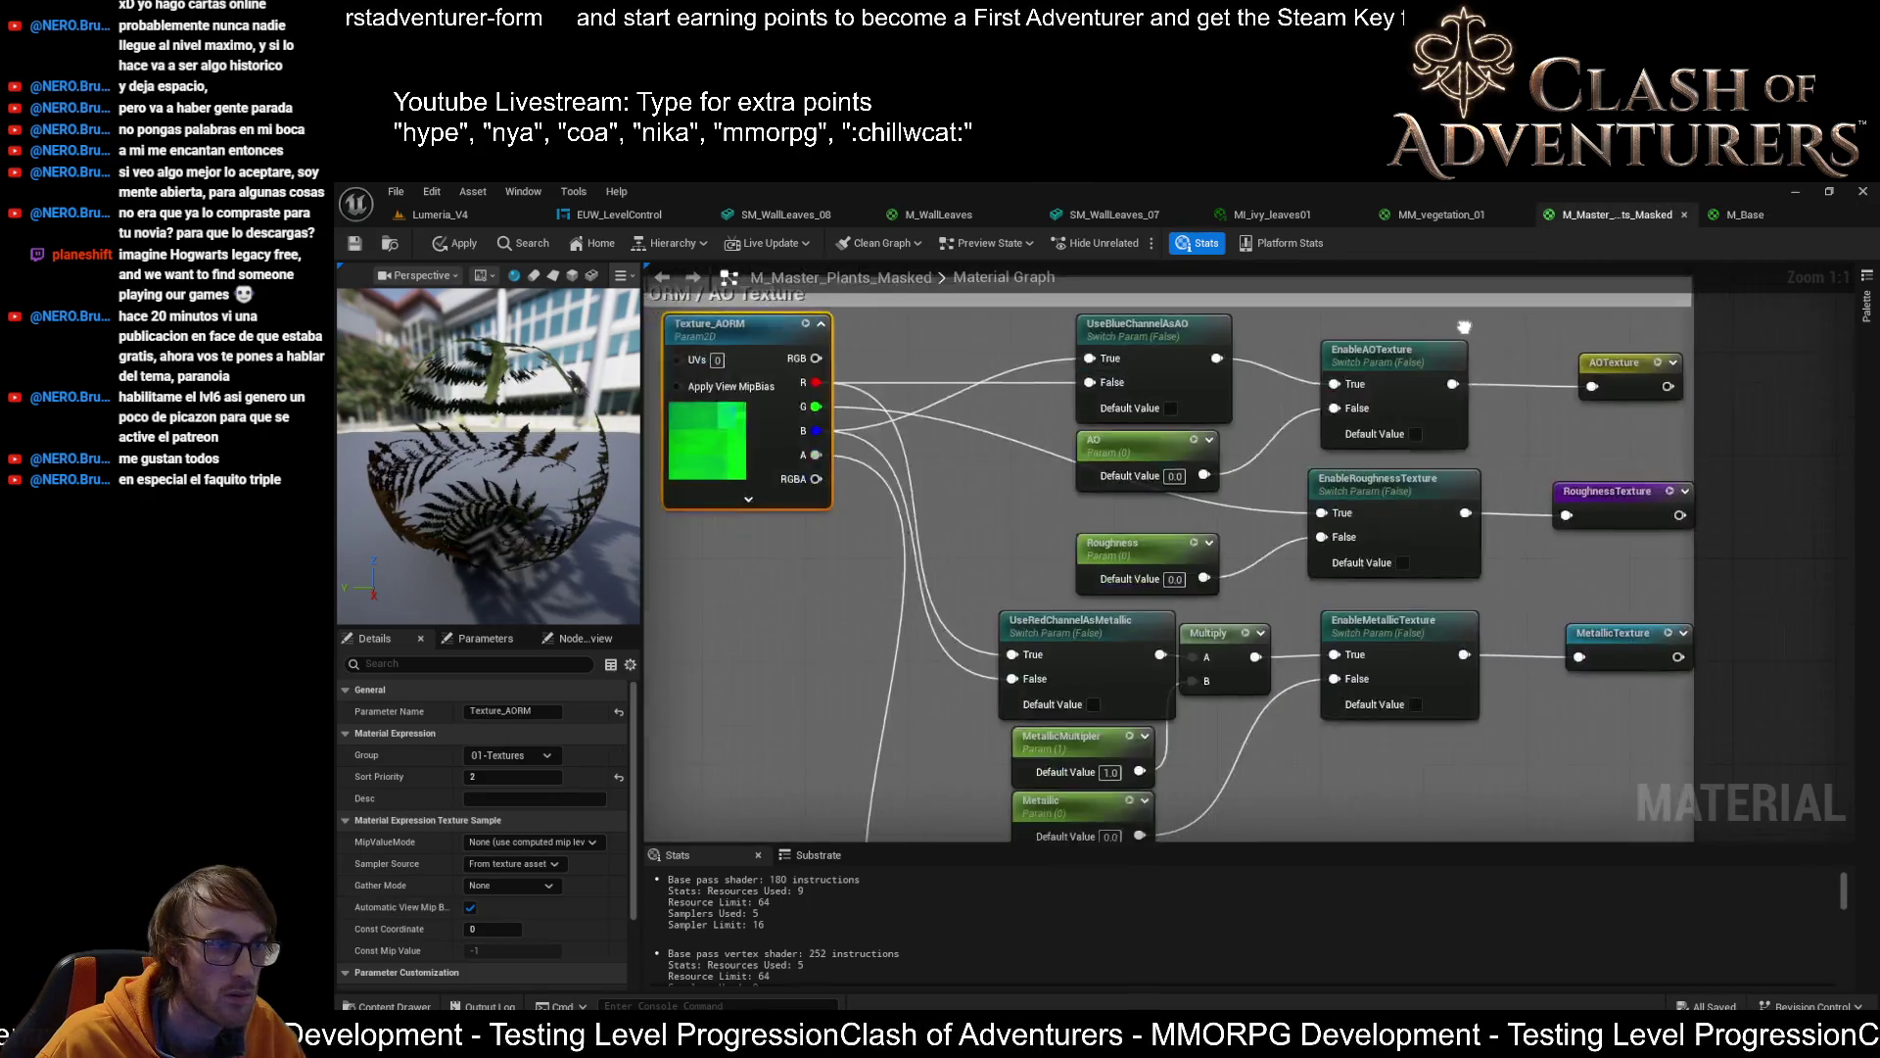
pyautogui.scroll(-1, 1606, 396)
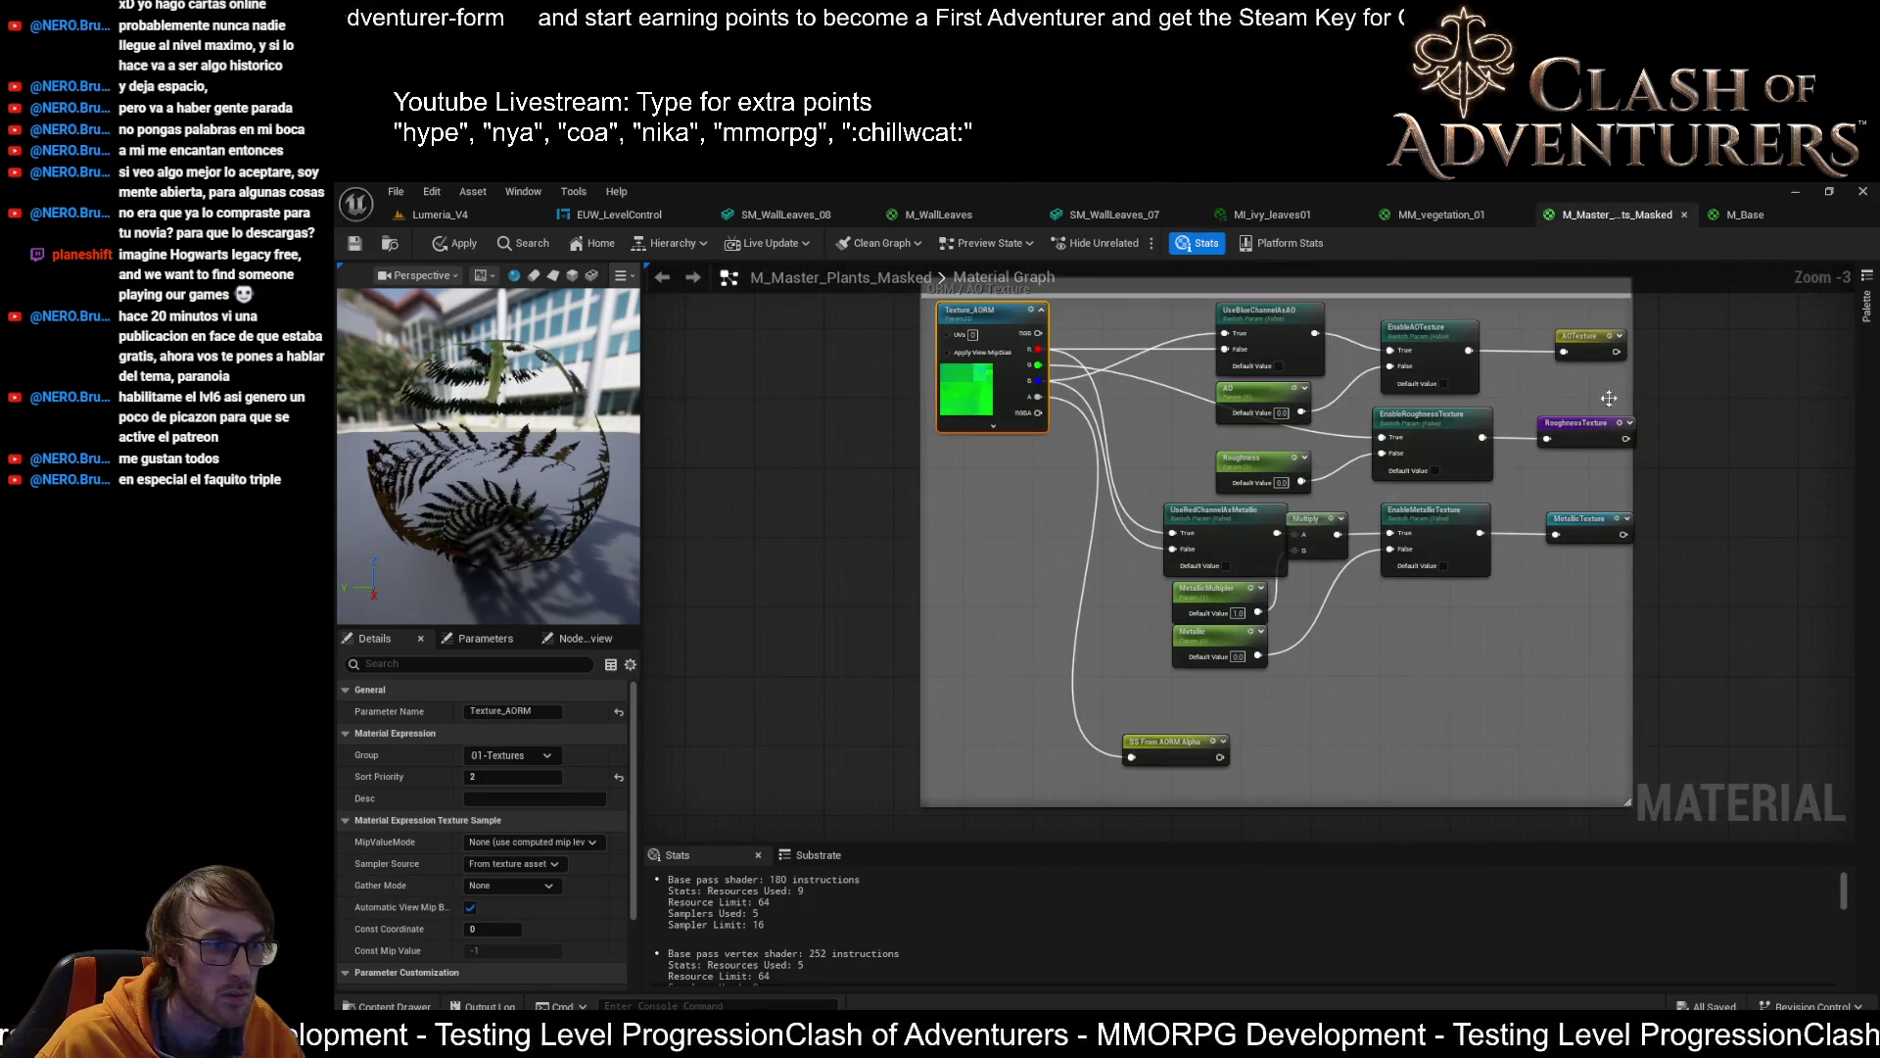
pyautogui.click(1753, 217)
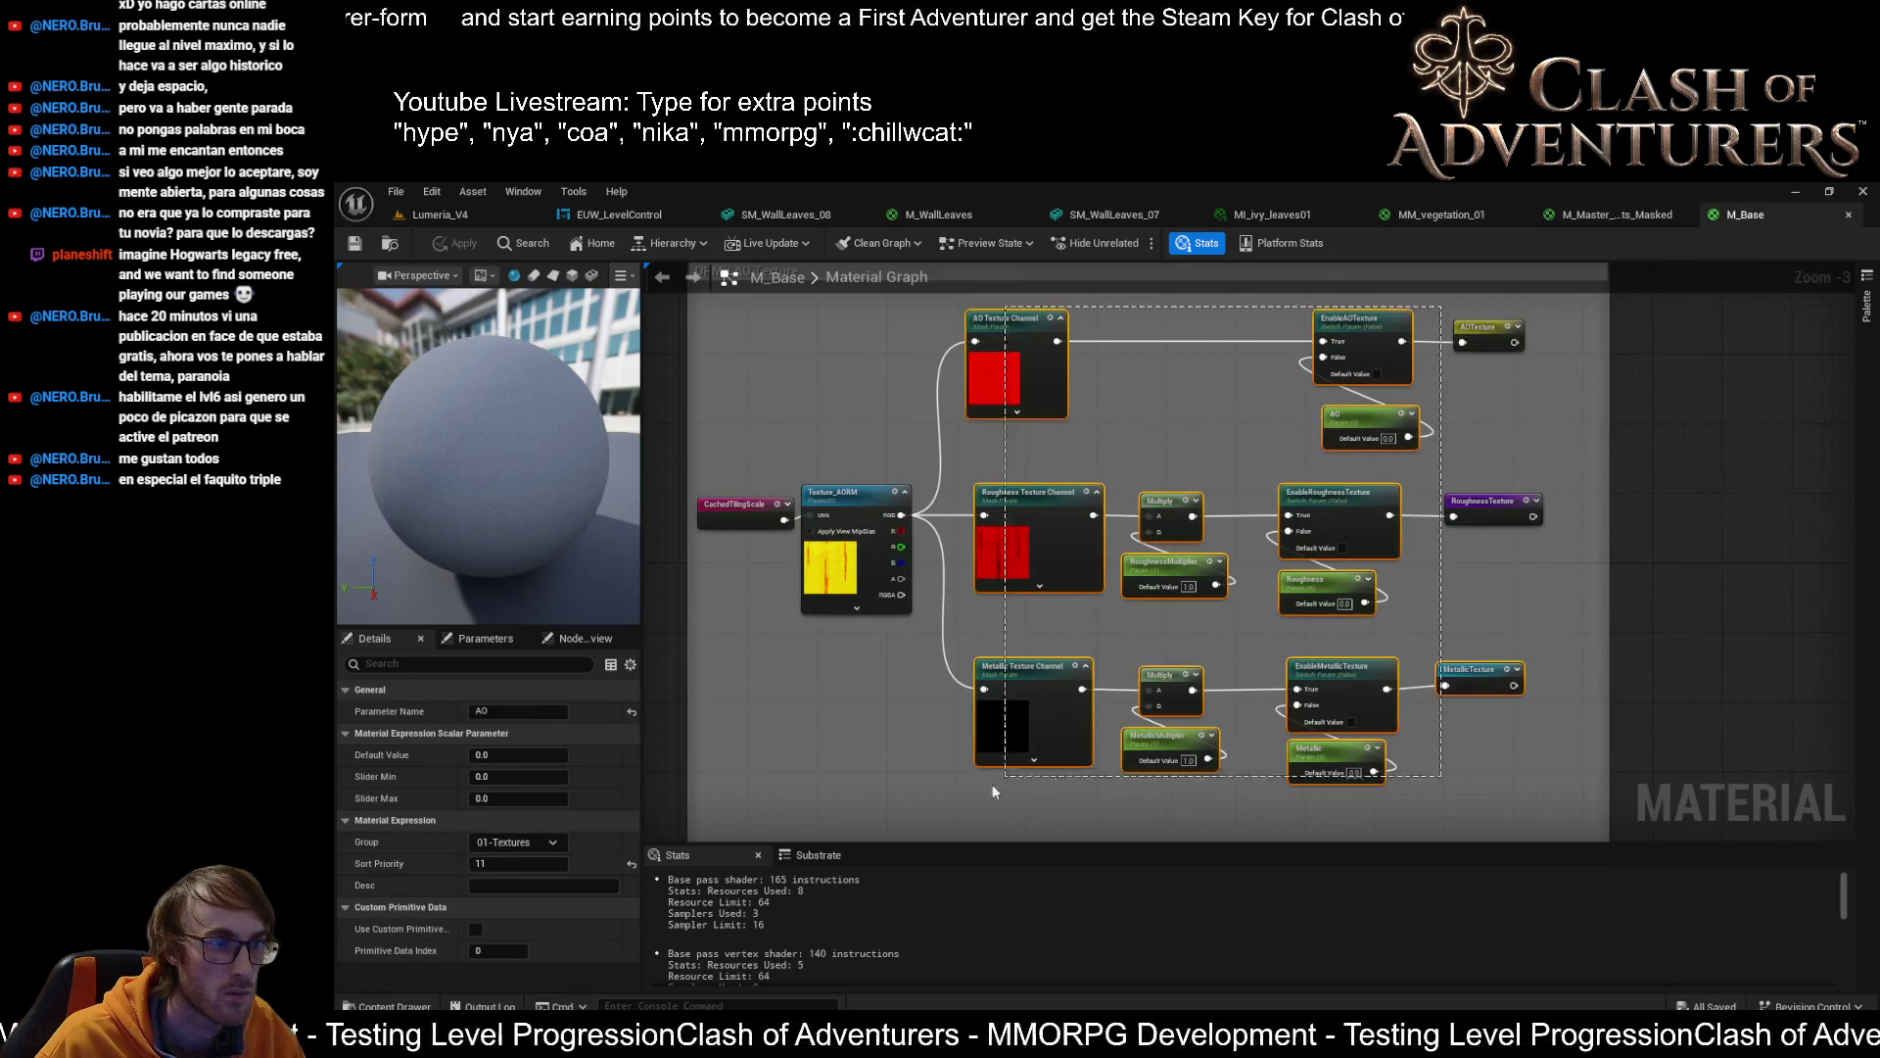
pyautogui.click(1608, 217)
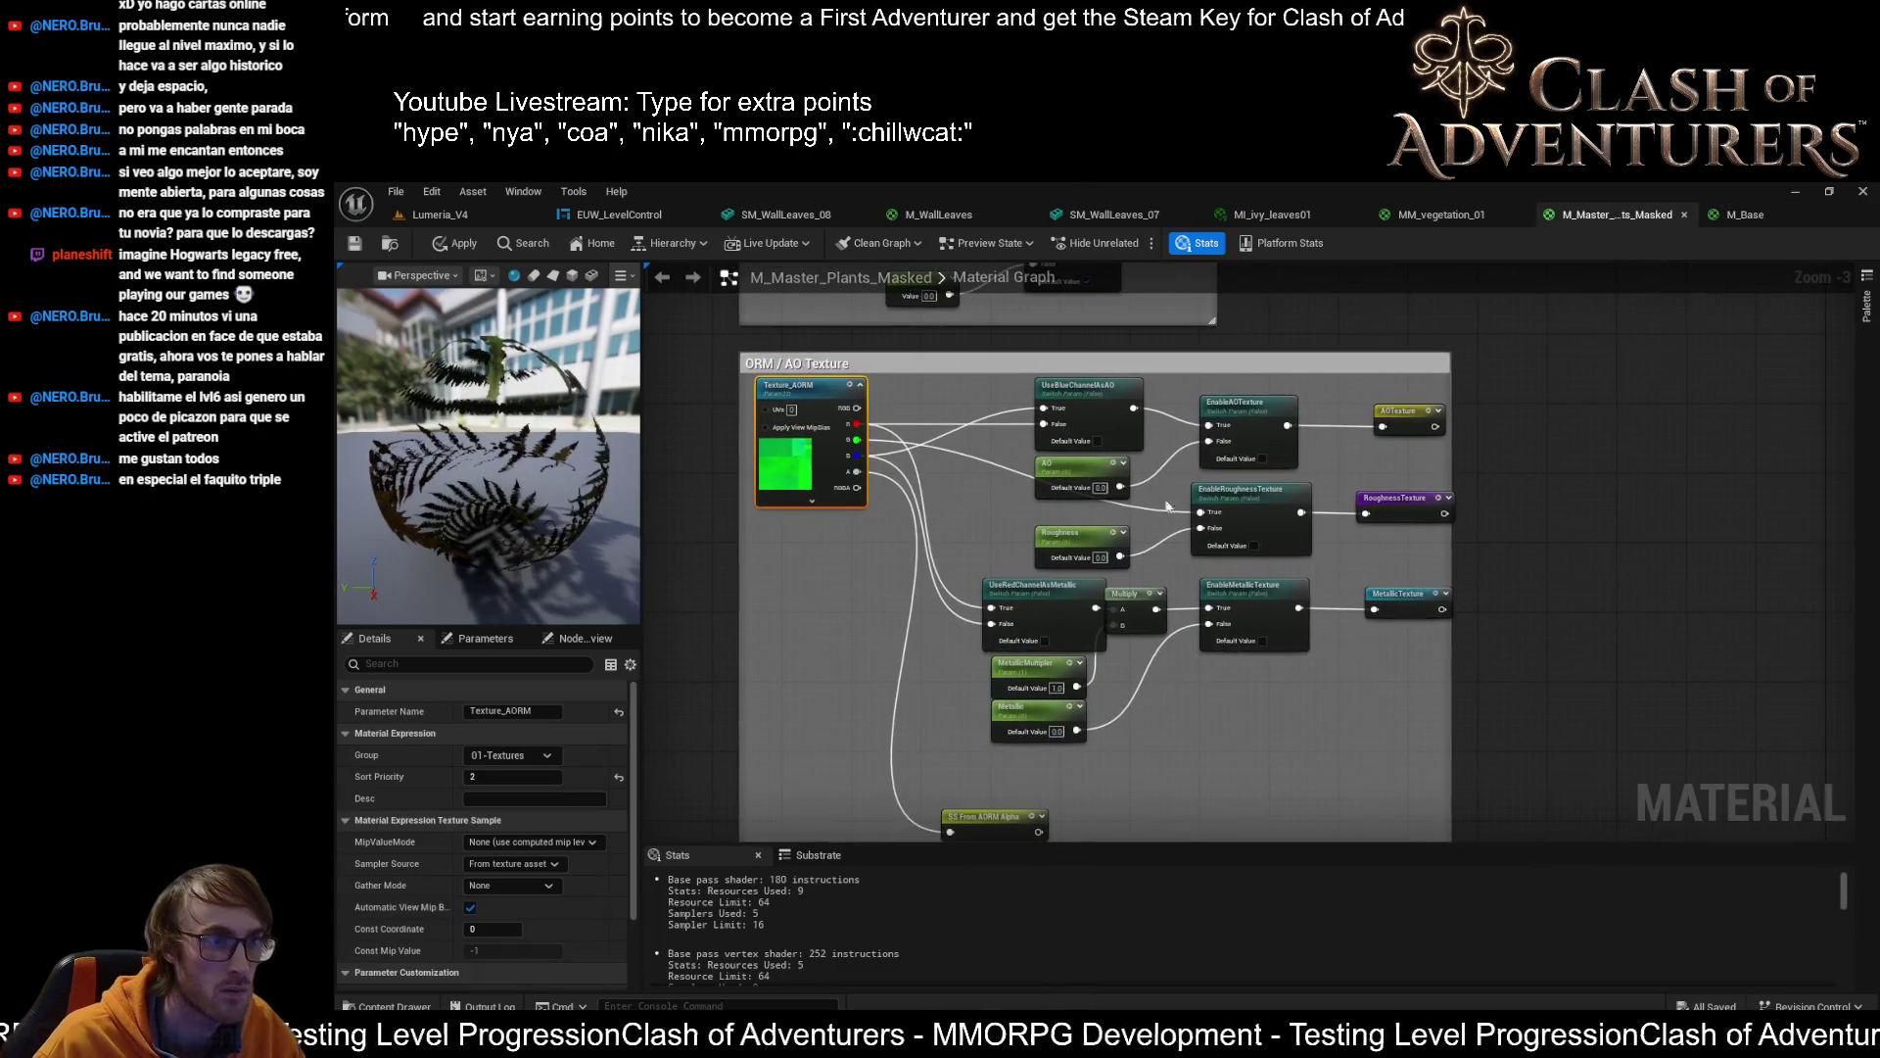
pyautogui.moveTo(1307, 394)
pyautogui.mouseDown()
pyautogui.moveTo(1195, 470)
pyautogui.moveTo(977, 744)
pyautogui.moveTo(973, 723)
pyautogui.mouseUp()
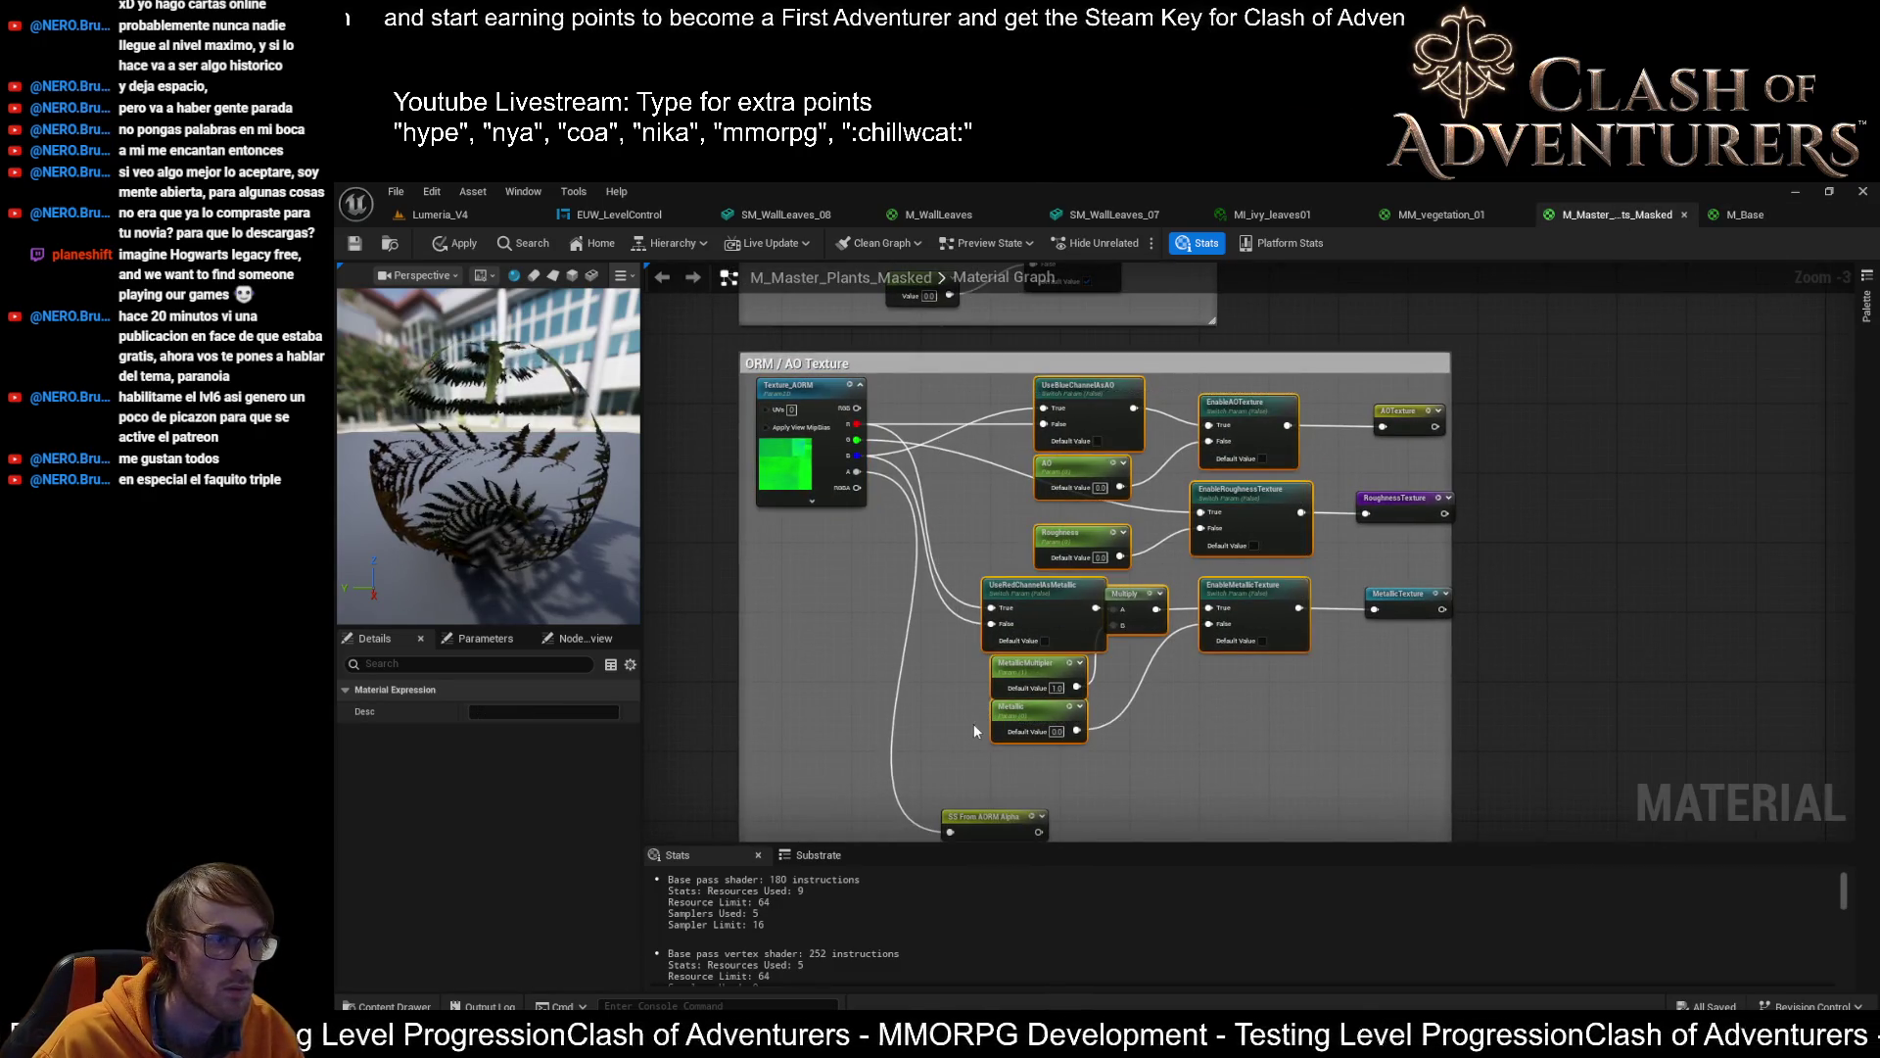
# Undo the switch-node deletion and move the Subsurface Color Settings box down
pyautogui.press('Delete')
pyautogui.hotkey('ctrl', 'z')
pyautogui.scroll(-2, 1080, 431)
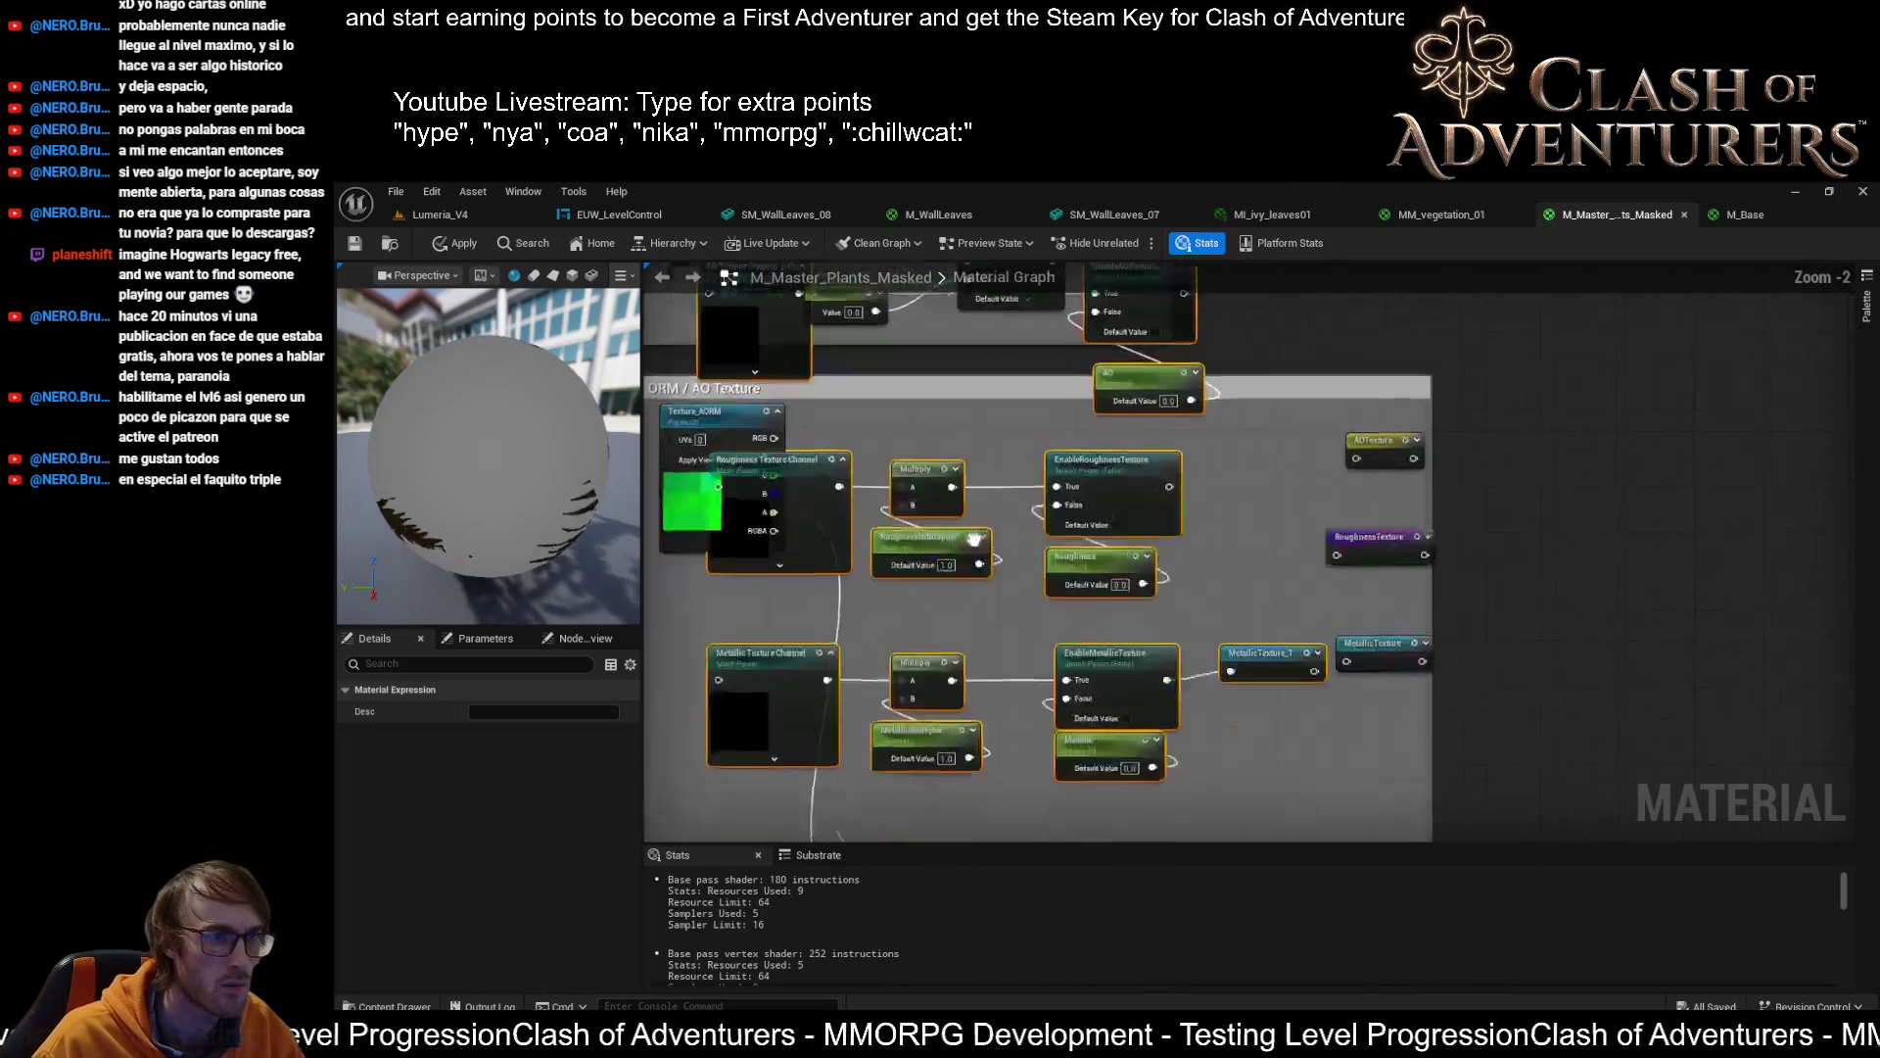
pyautogui.moveTo(1080, 431); pyautogui.dragTo(1100, 262)
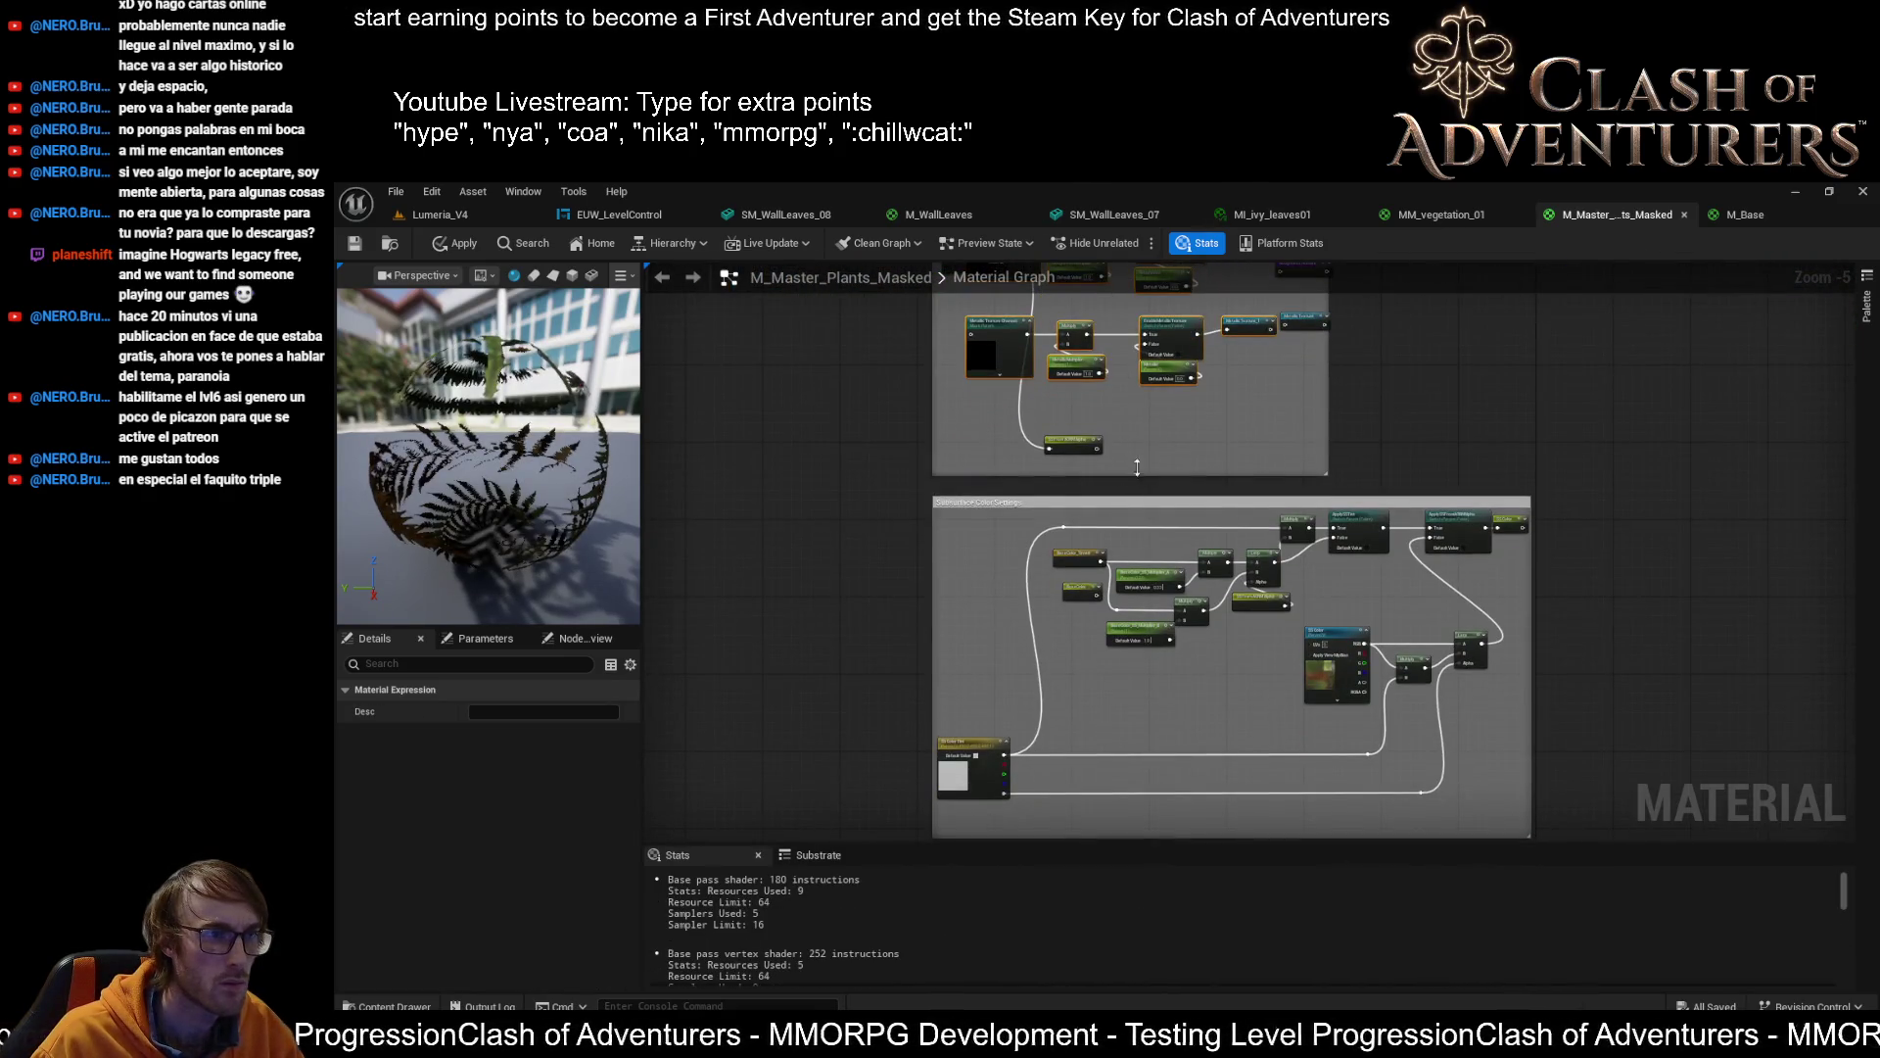
pyautogui.moveTo(1137, 468); pyautogui.dragTo(1105, 626)
pyautogui.moveTo(796, 568); pyautogui.dragTo(1094, 563)
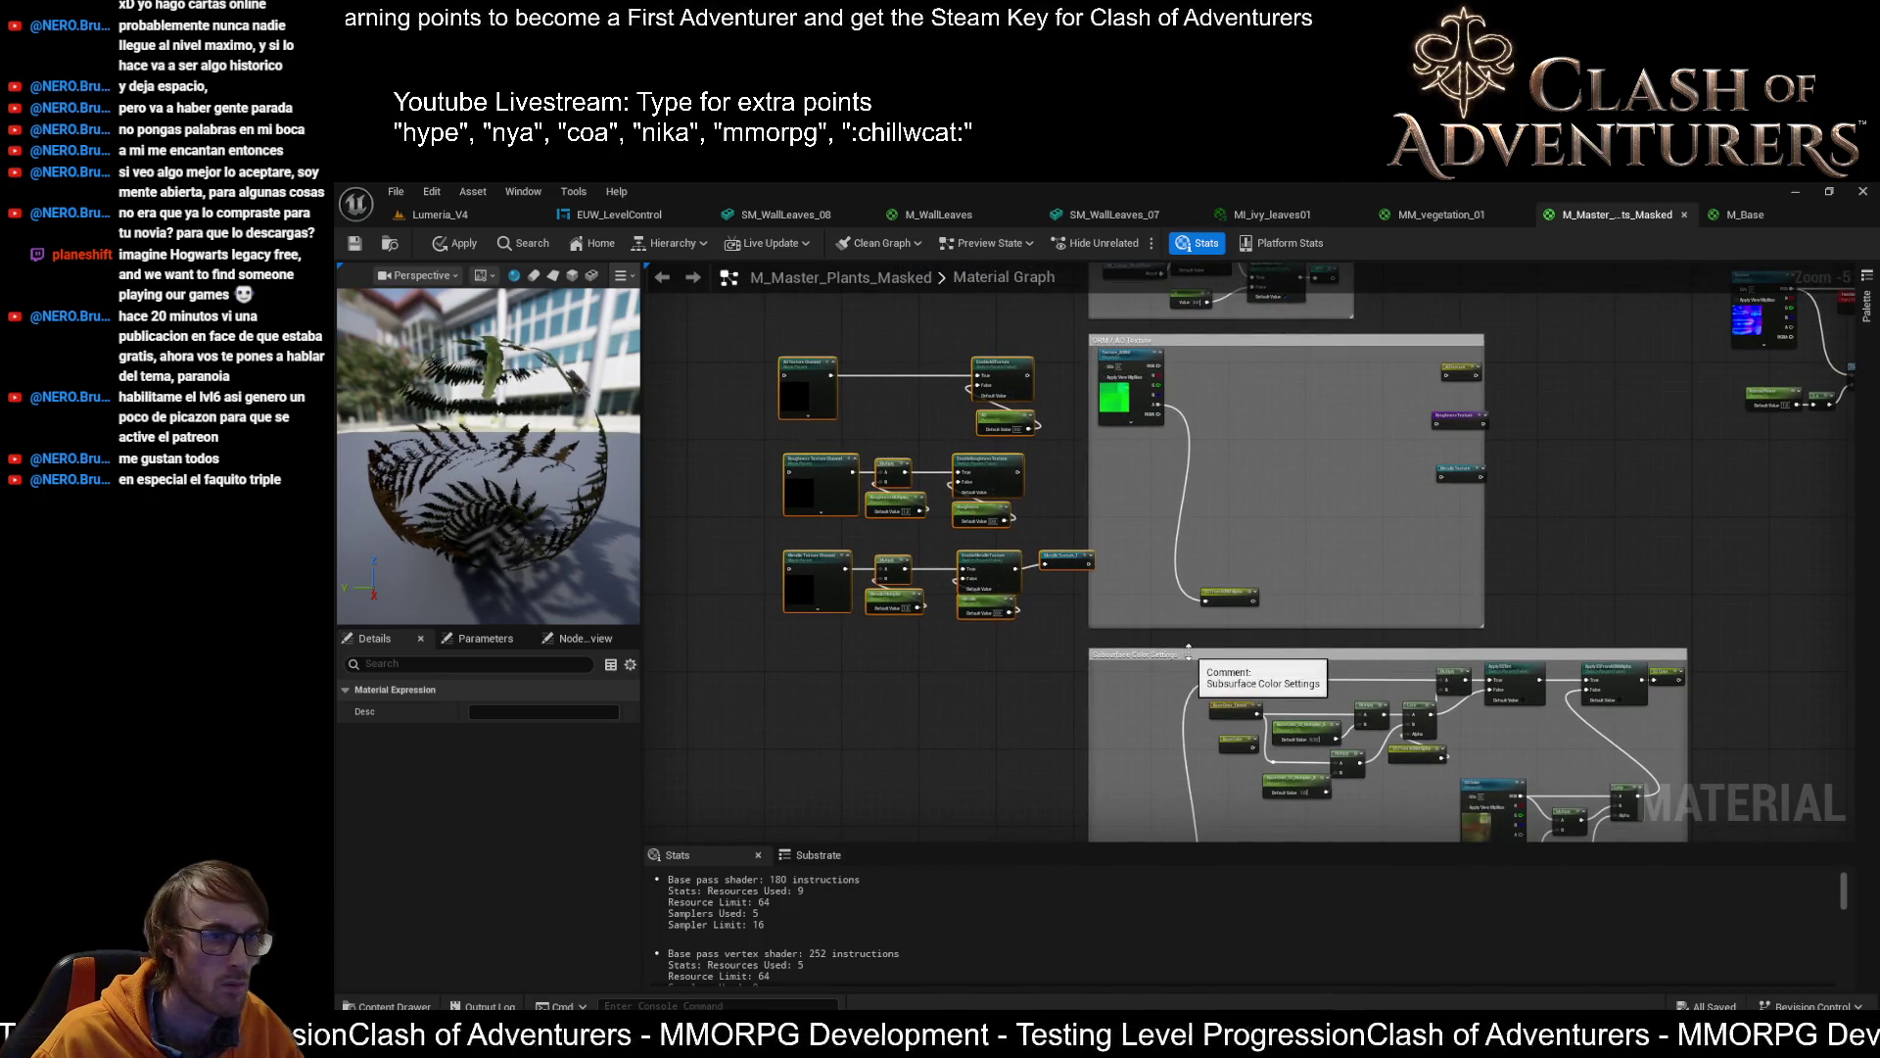
pyautogui.moveTo(1193, 662); pyautogui.dragTo(1196, 725)
# Move Texture_AORM out of the ORM/AO box with SS From AORM Alpha below it
pyautogui.scroll(1, 1197, 686)
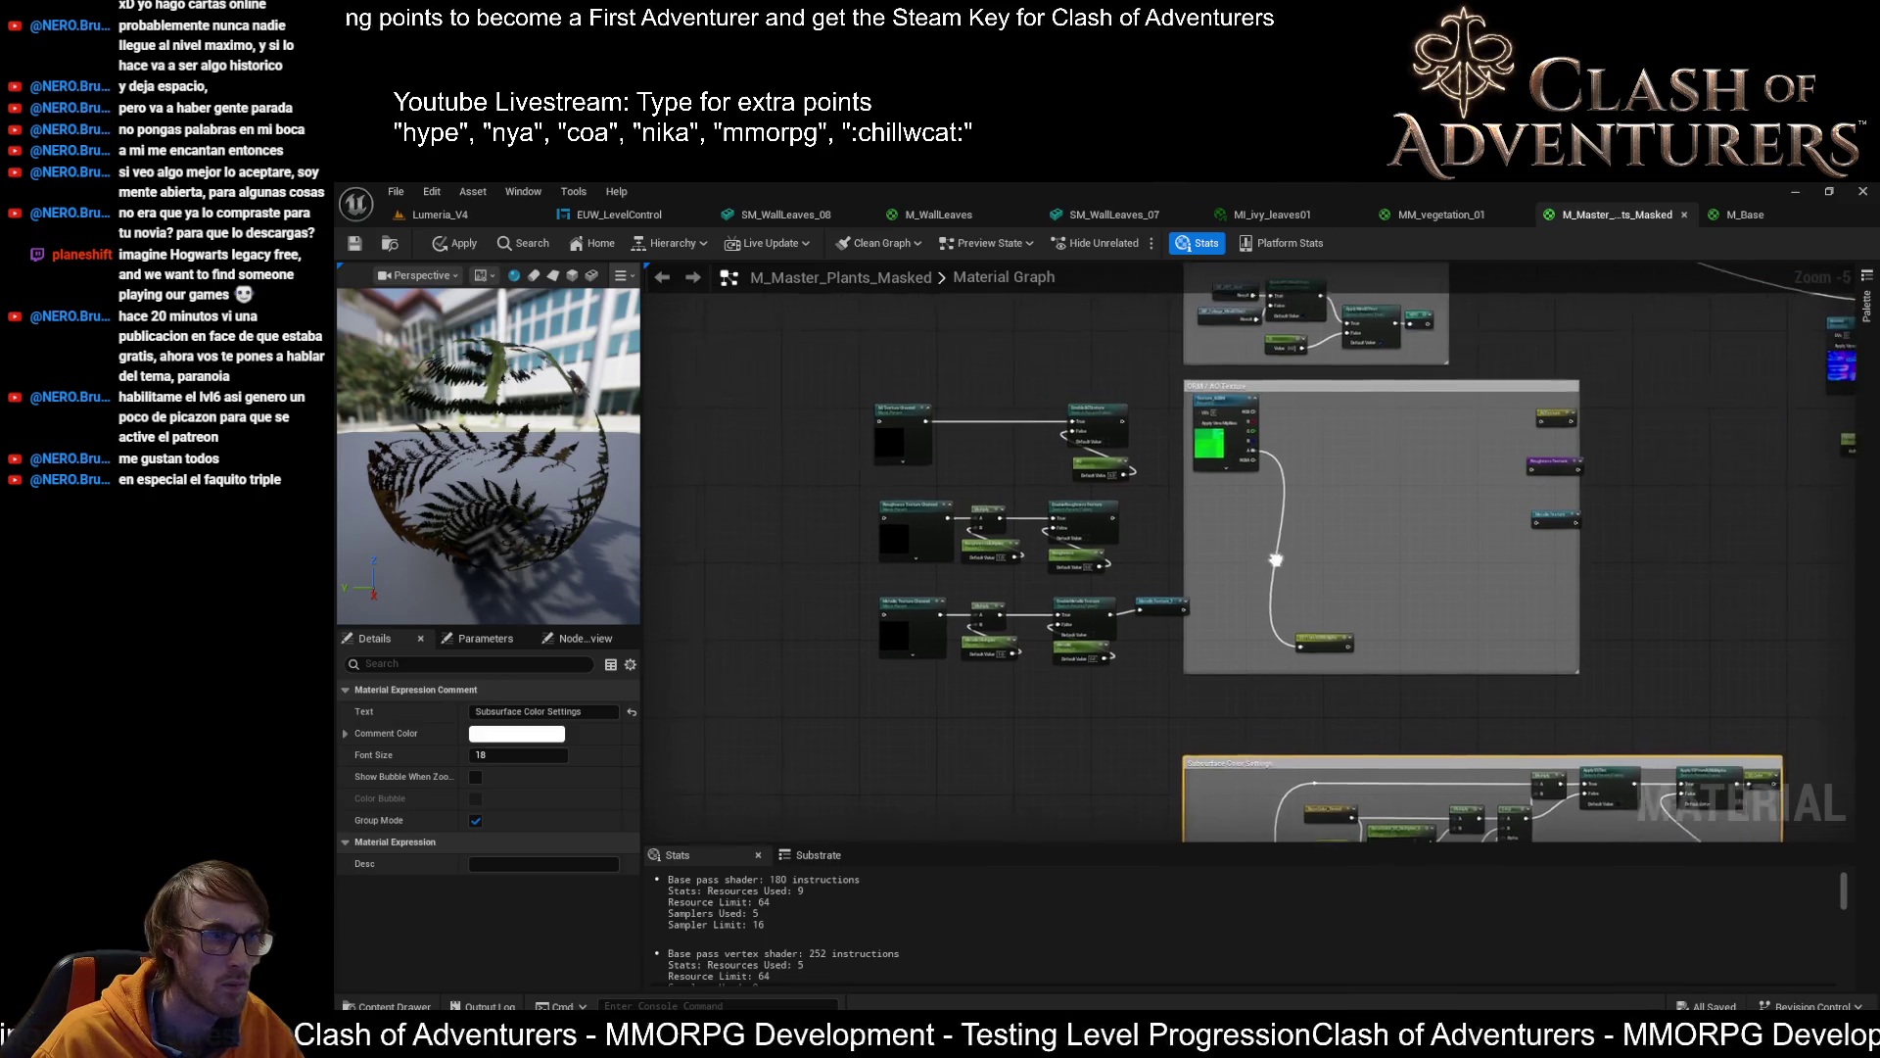
pyautogui.moveTo(1215, 384)
pyautogui.mouseDown()
pyautogui.moveTo(686, 519)
pyautogui.moveTo(705, 524)
pyautogui.mouseUp()
pyautogui.moveTo(1464, 694)
pyautogui.mouseDown()
pyautogui.moveTo(686, 617)
pyautogui.moveTo(704, 631)
pyautogui.mouseUp()
pyautogui.scroll(3, 707, 631)
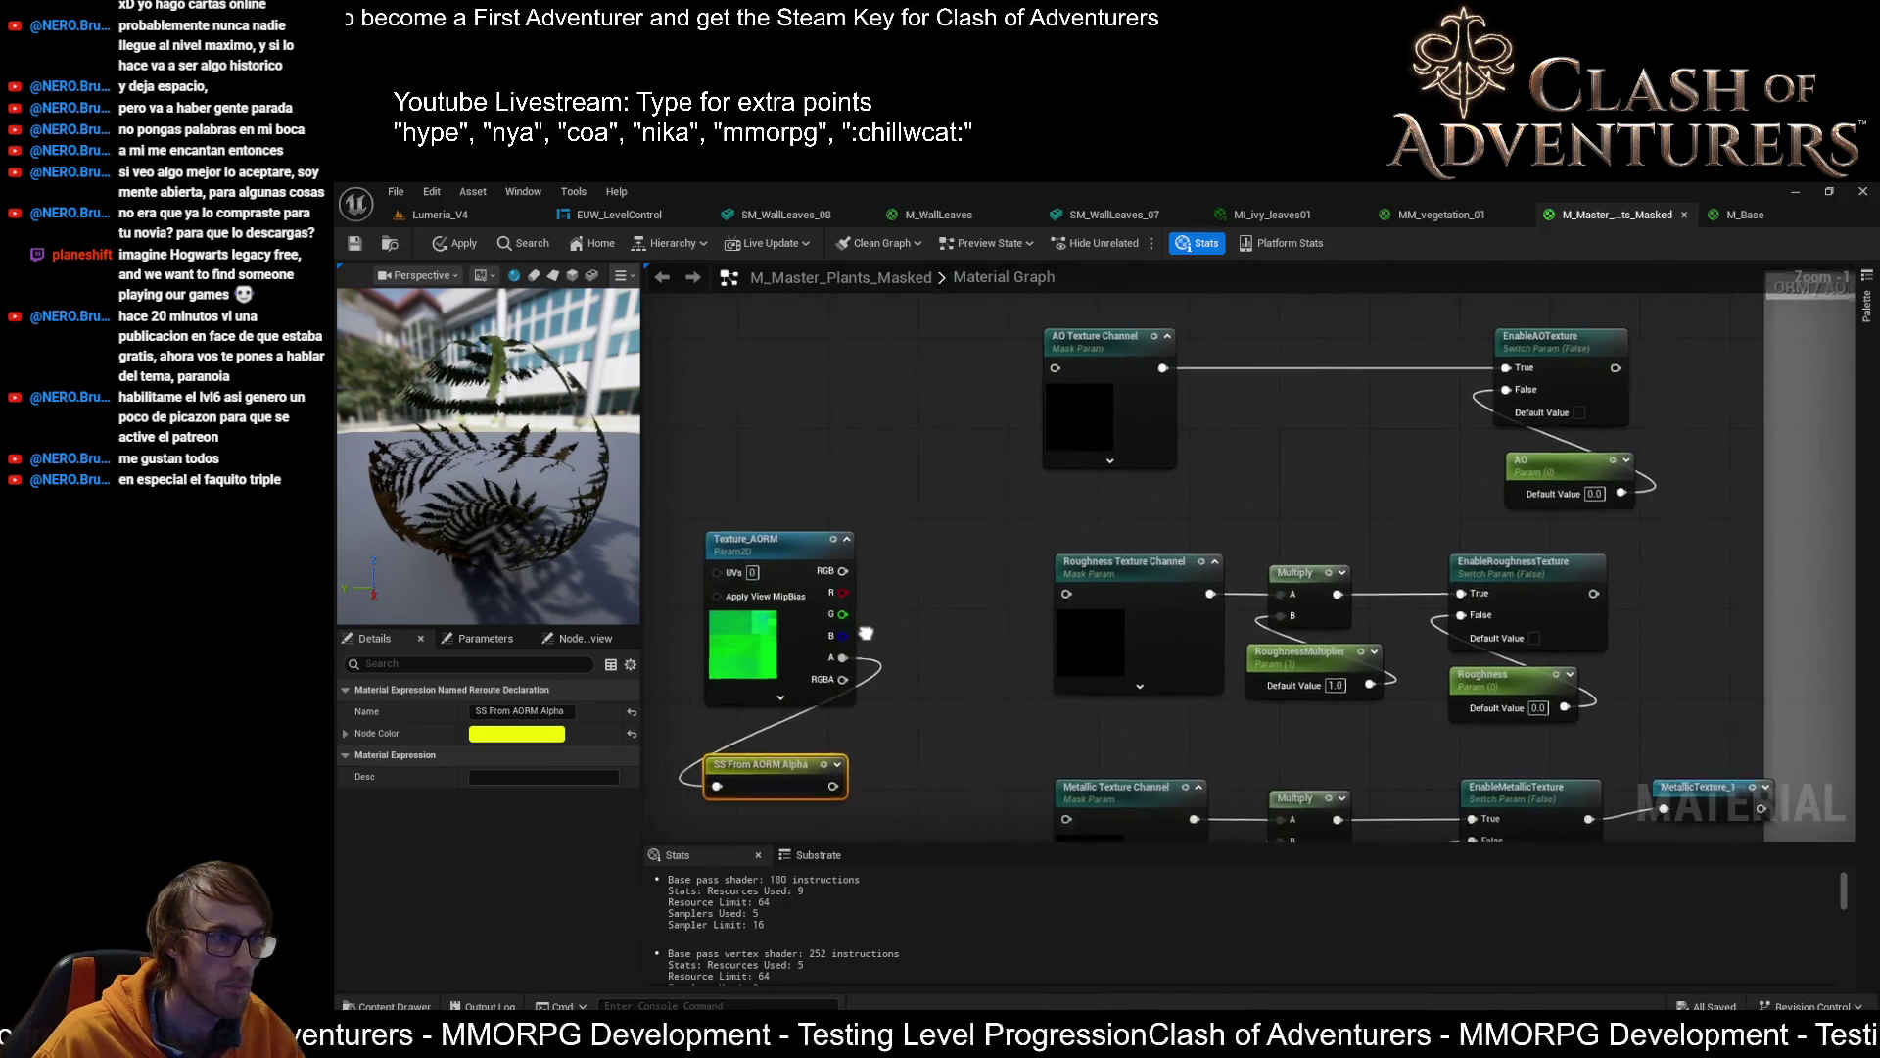
# Wire Texture_AORM's RGB into the AO, Roughness and Metallic Texture Channel masks
pyautogui.moveTo(844, 592)
pyautogui.mouseDown()
pyautogui.moveTo(974, 617)
pyautogui.moveTo(1082, 387)
pyautogui.moveTo(1072, 368)
pyautogui.moveTo(882, 617)
pyautogui.moveTo(950, 614)
pyautogui.moveTo(1059, 369)
pyautogui.mouseUp()
pyautogui.click(940, 686)
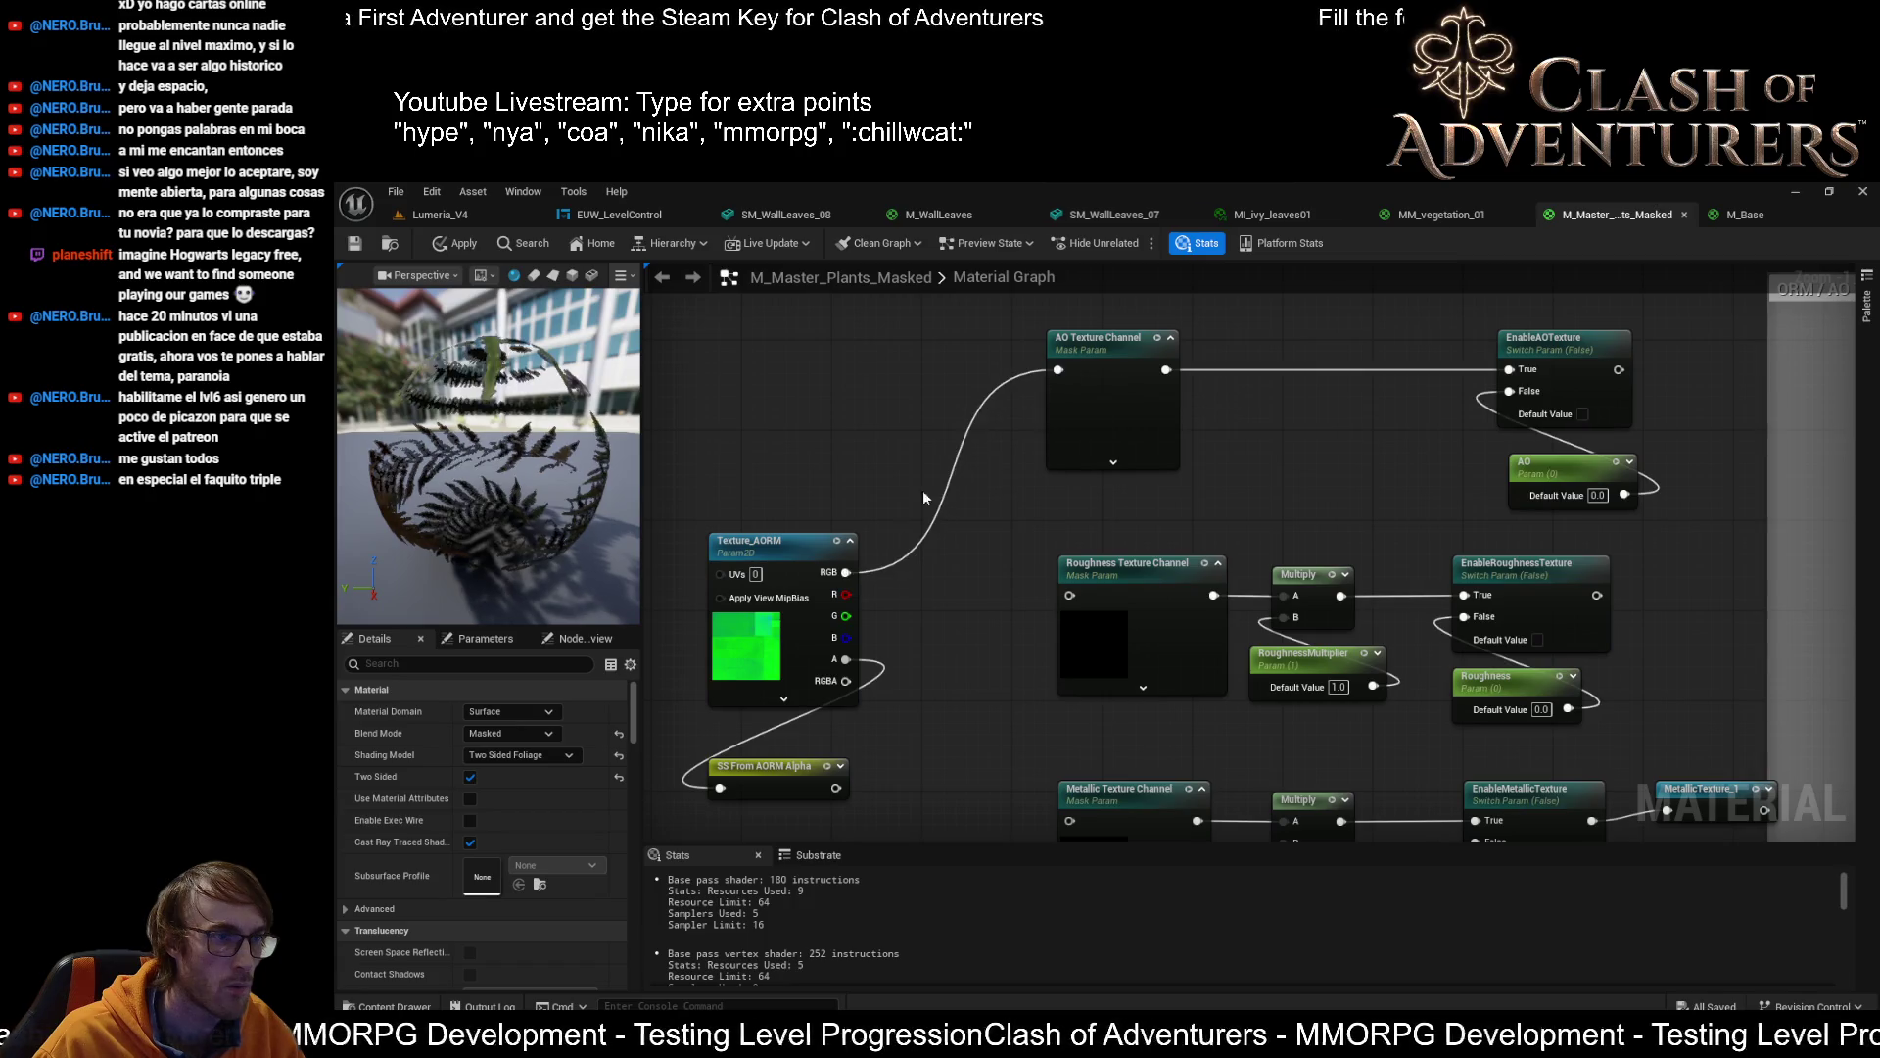
pyautogui.moveTo(846, 572); pyautogui.dragTo(1069, 594)
pyautogui.moveTo(846, 572)
pyautogui.mouseDown()
pyautogui.moveTo(980, 636)
pyautogui.moveTo(1070, 820)
pyautogui.mouseUp()
pyautogui.scroll(-3, 931, 676)
pyautogui.click(883, 659)
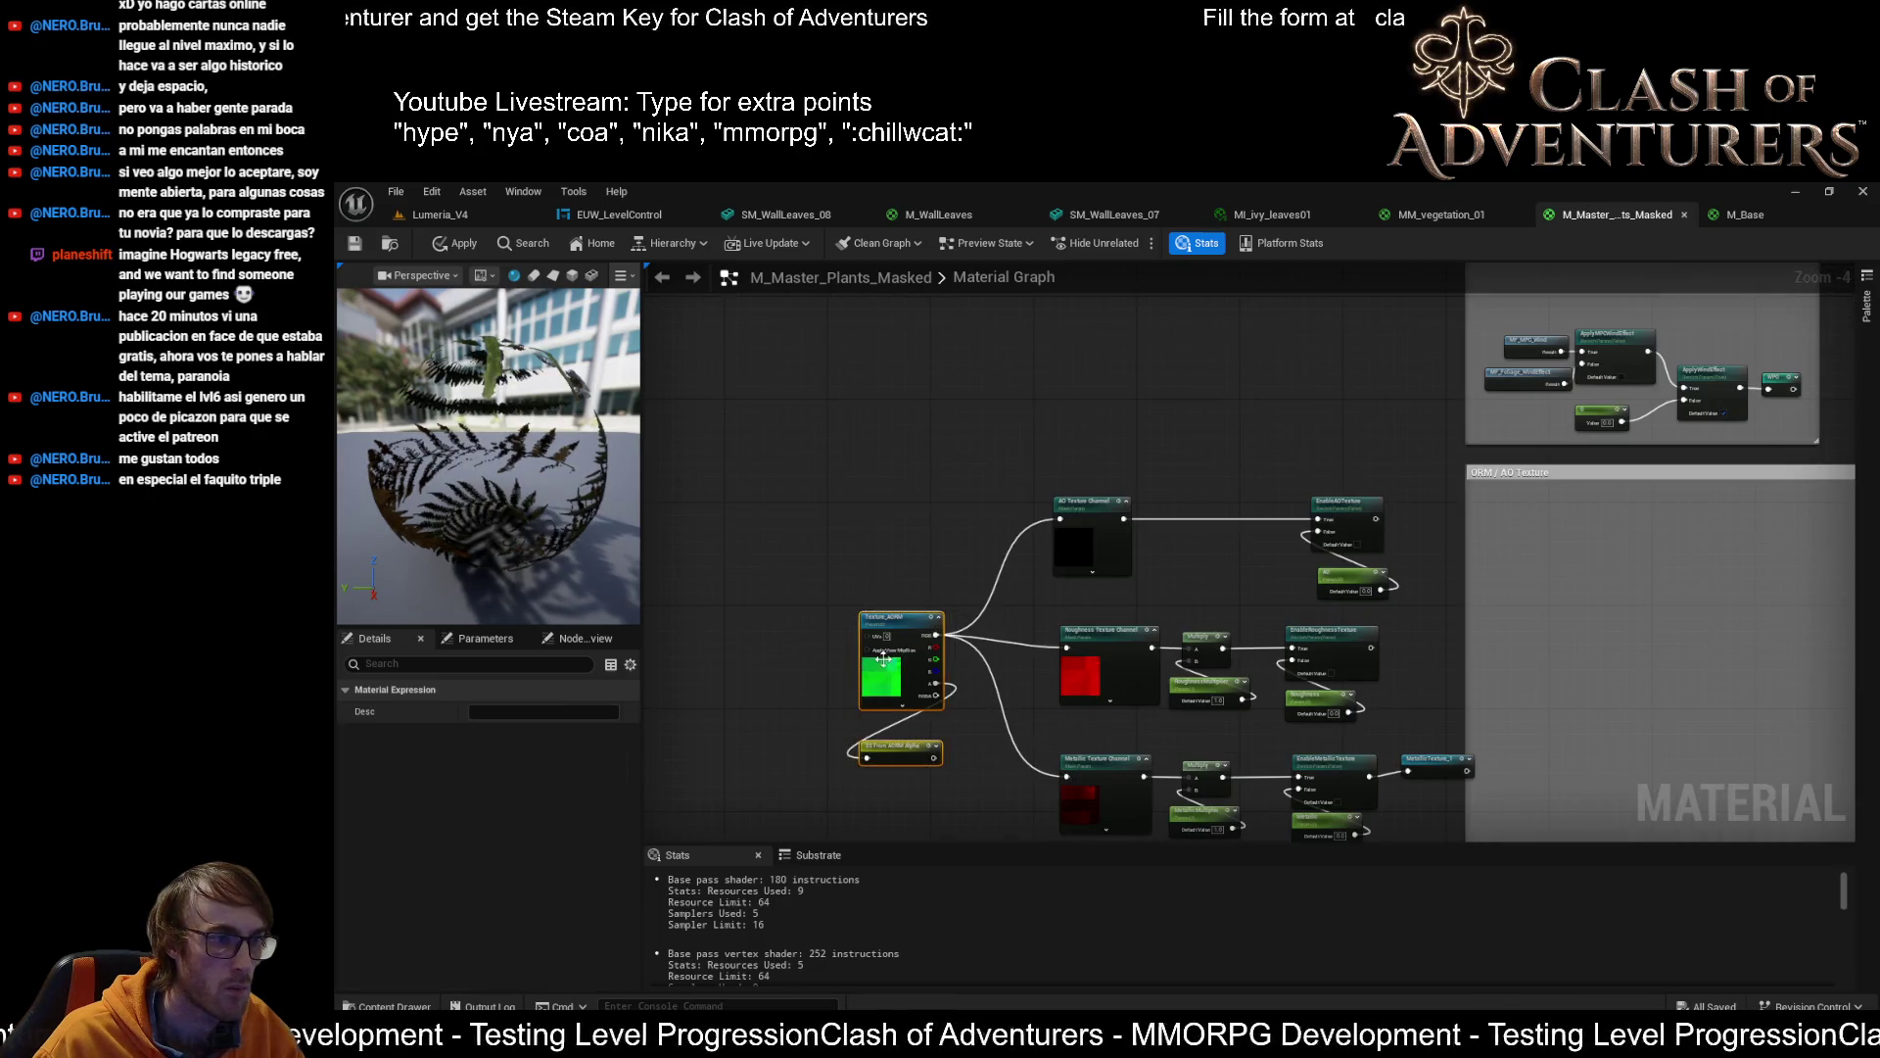
pyautogui.scroll(-2, 912, 648)
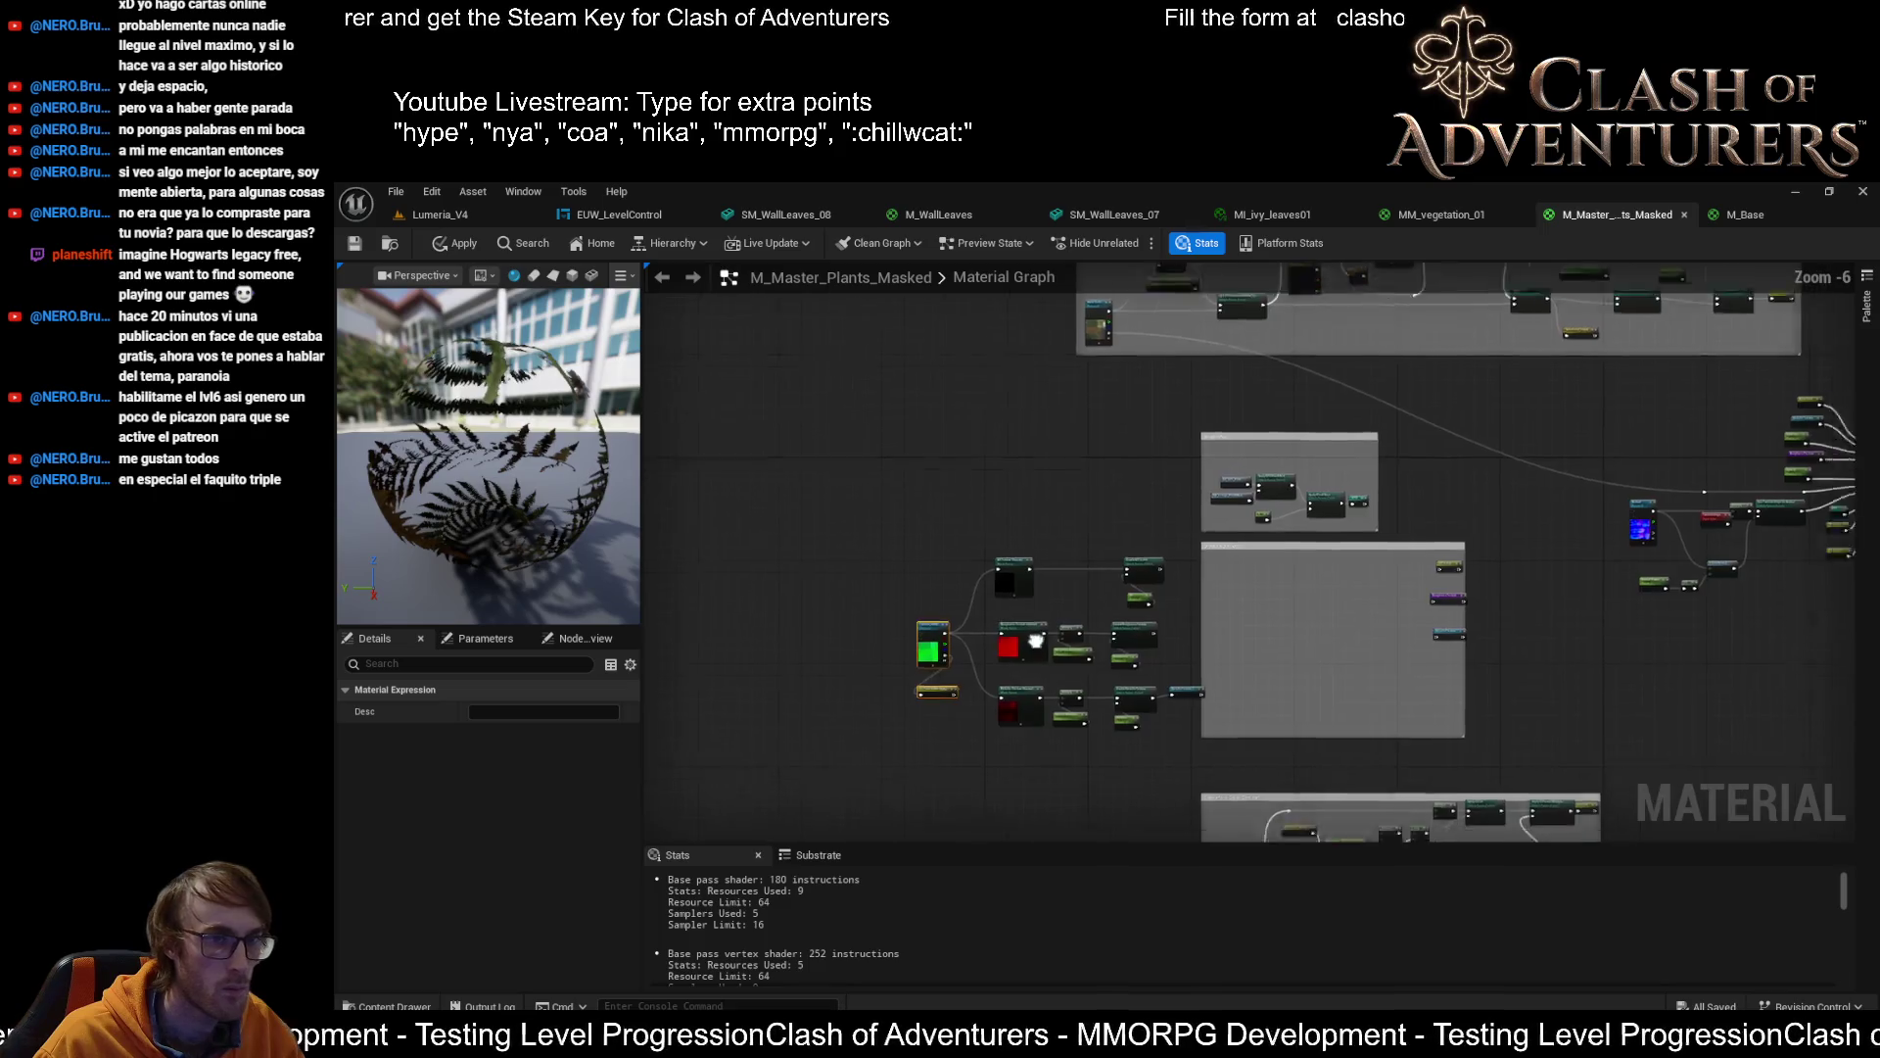
pyautogui.scroll(1, 901, 551)
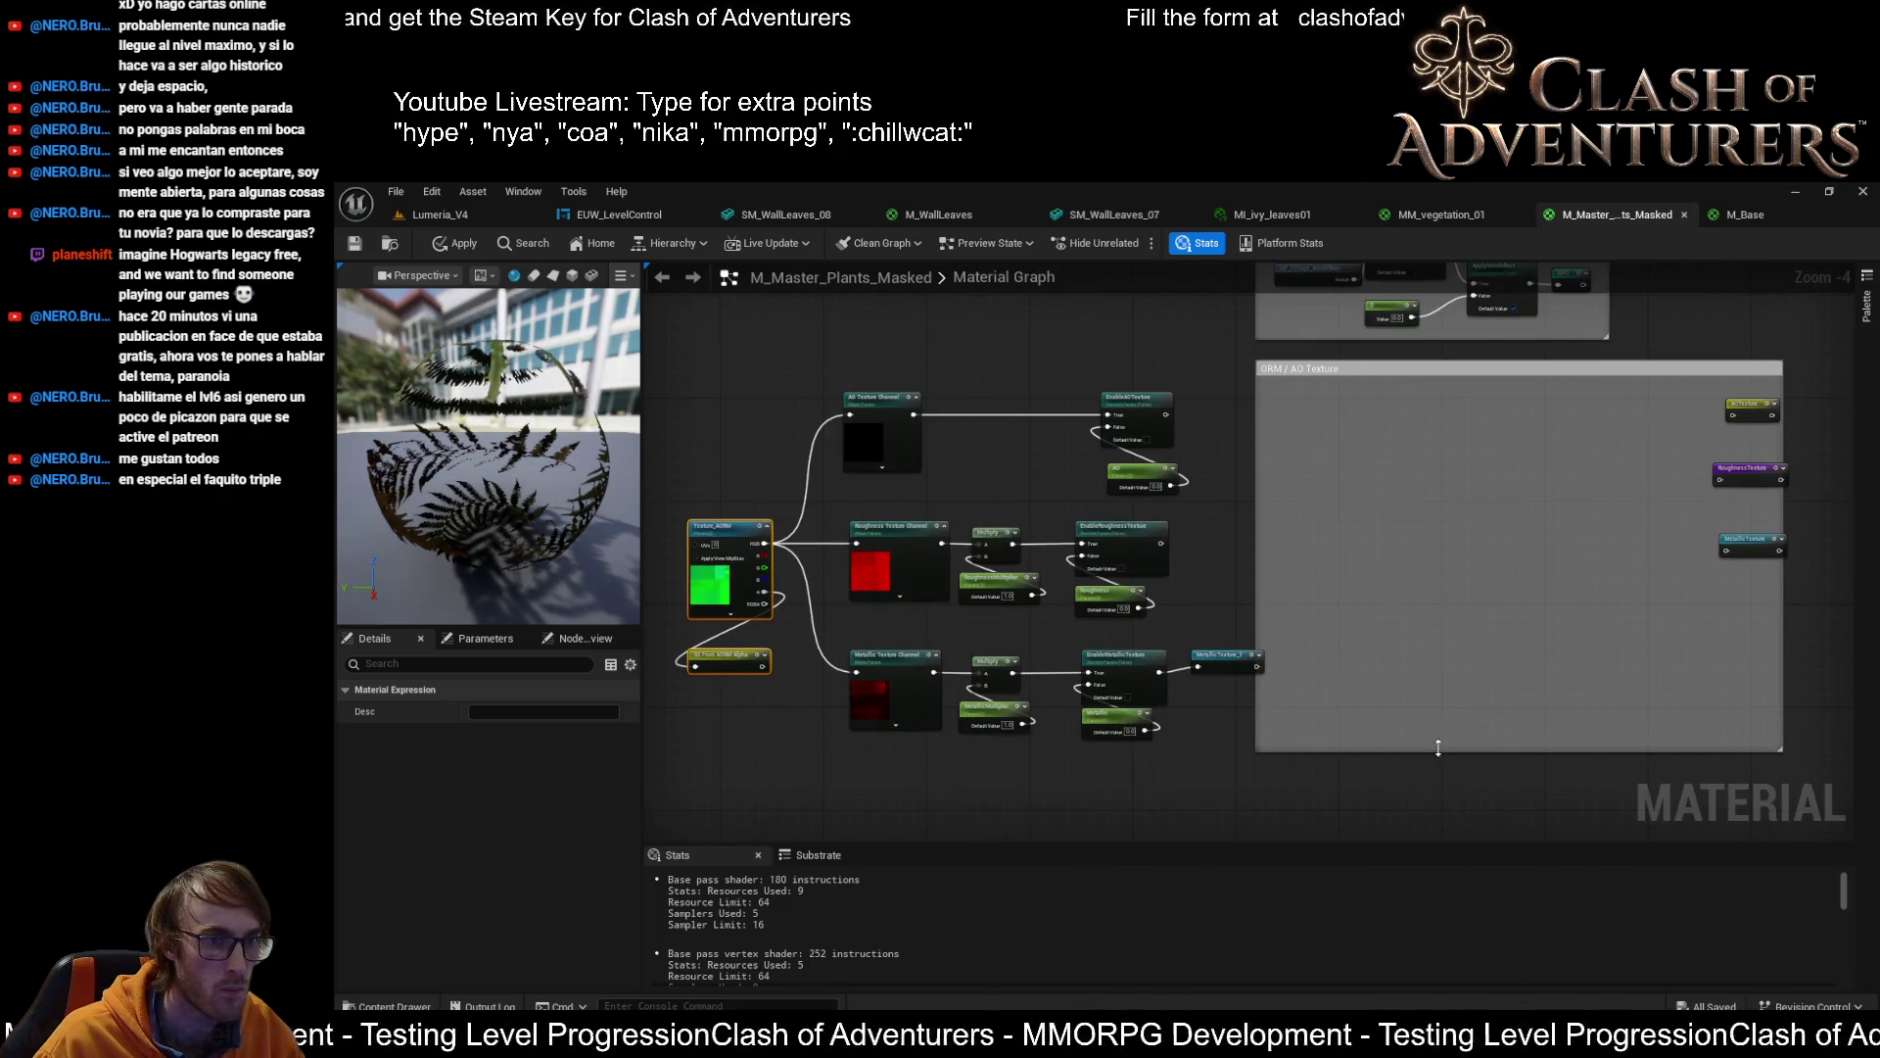
# Enlarge the ORM / AO Texture comment box, move the texture nodes into it, and delete duplicate MetallicTexture_1
pyautogui.moveTo(1437, 750); pyautogui.dragTo(1444, 831)
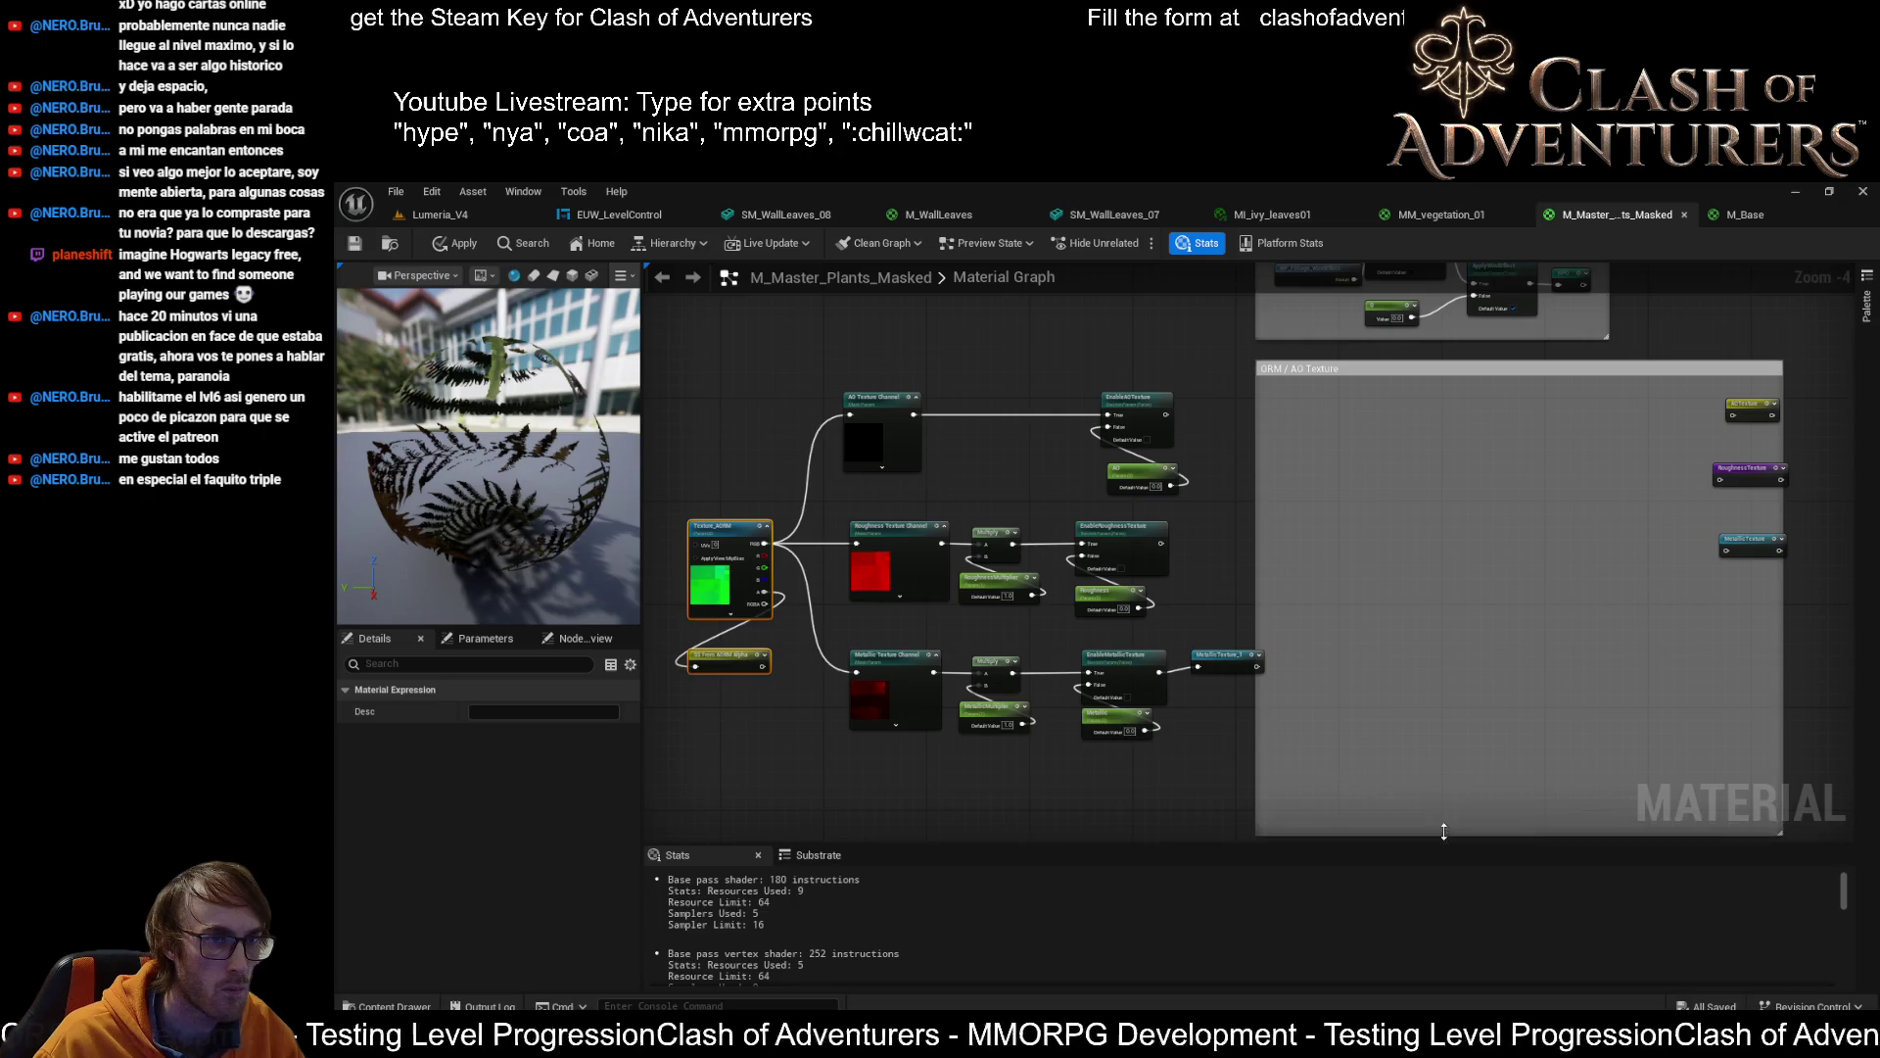
pyautogui.moveTo(1510, 732); pyautogui.dragTo(1126, 659)
pyautogui.moveTo(1402, 525); pyautogui.dragTo(1571, 529)
pyautogui.moveTo(1353, 361)
pyautogui.mouseDown()
pyautogui.moveTo(1437, 374)
pyautogui.moveTo(1483, 413)
pyautogui.mouseUp()
pyautogui.moveTo(1103, 348)
pyautogui.mouseDown()
pyautogui.moveTo(1102, 391)
pyautogui.moveTo(644, 784)
pyautogui.moveTo(745, 647)
pyautogui.mouseUp()
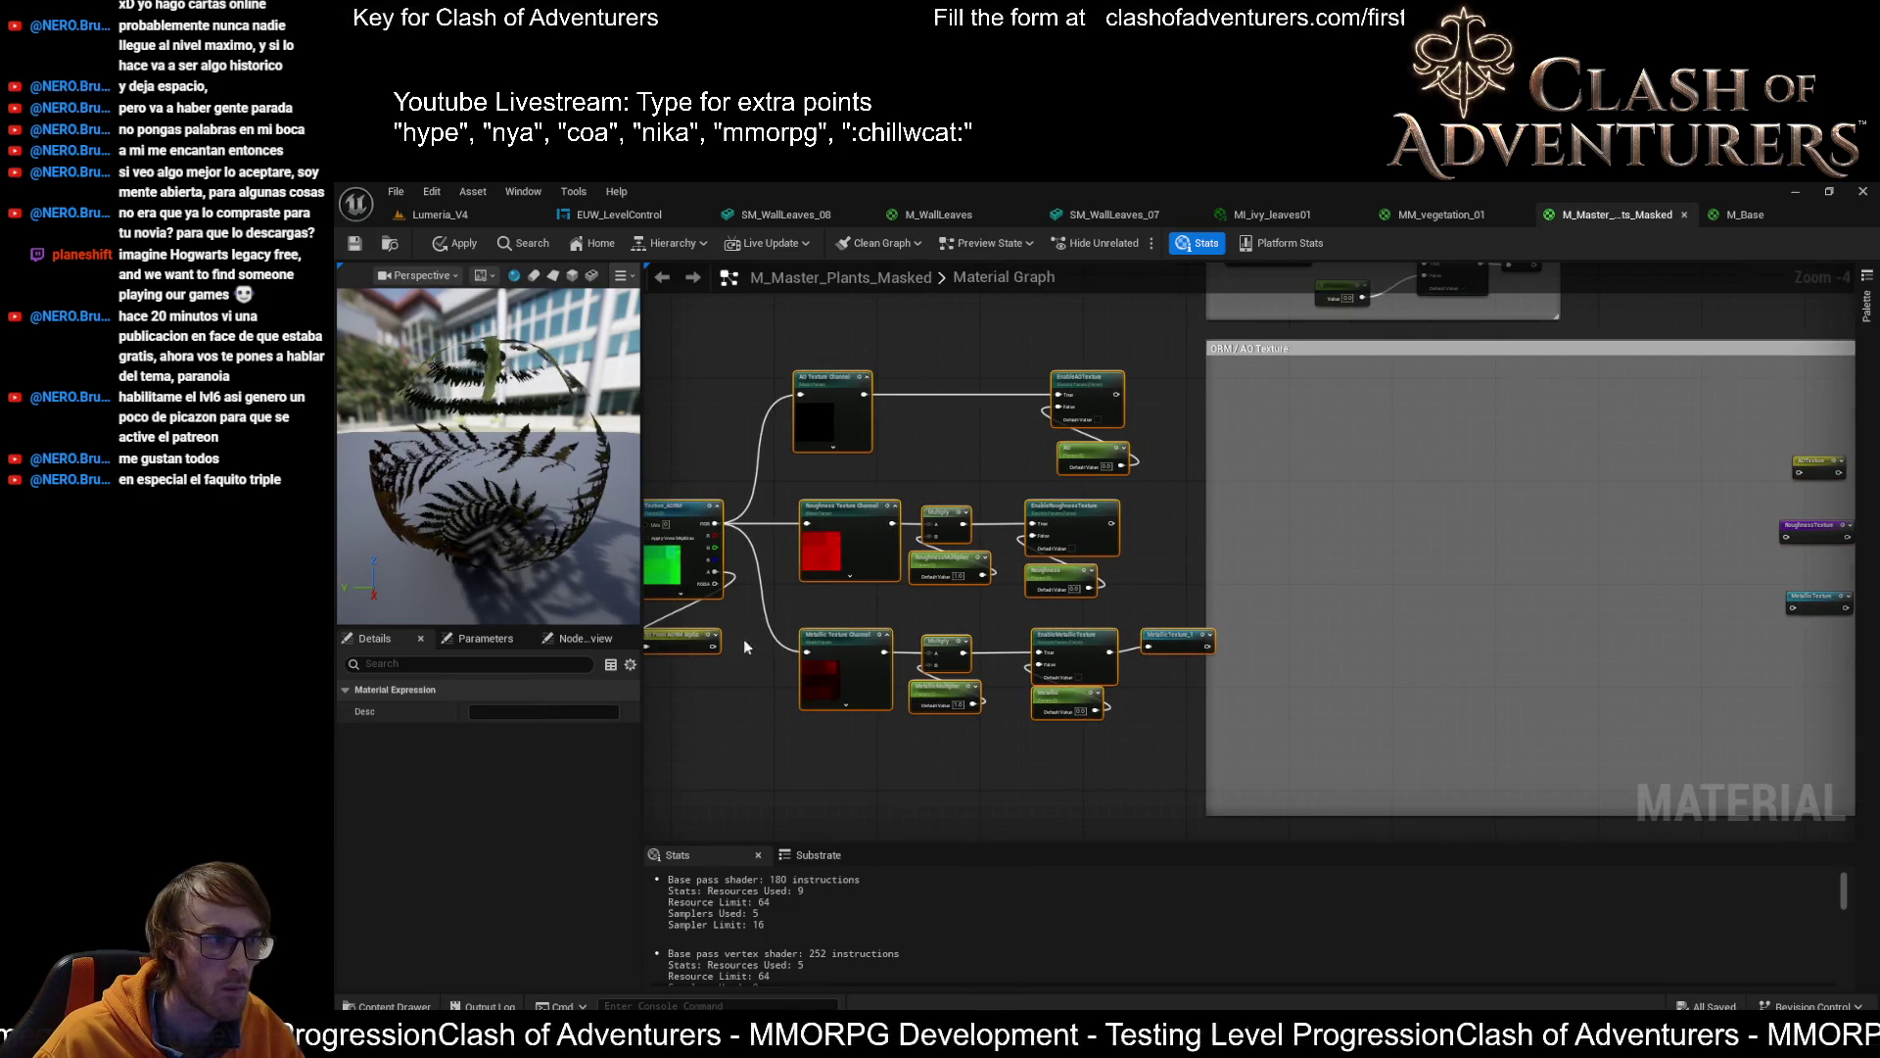
pyautogui.moveTo(675, 508)
pyautogui.mouseDown()
pyautogui.moveTo(1230, 563)
pyautogui.moveTo(1293, 488)
pyautogui.moveTo(1317, 547)
pyautogui.mouseUp()
pyautogui.scroll(3, 1316, 547)
pyautogui.click(1356, 619)
pyautogui.press('Delete')
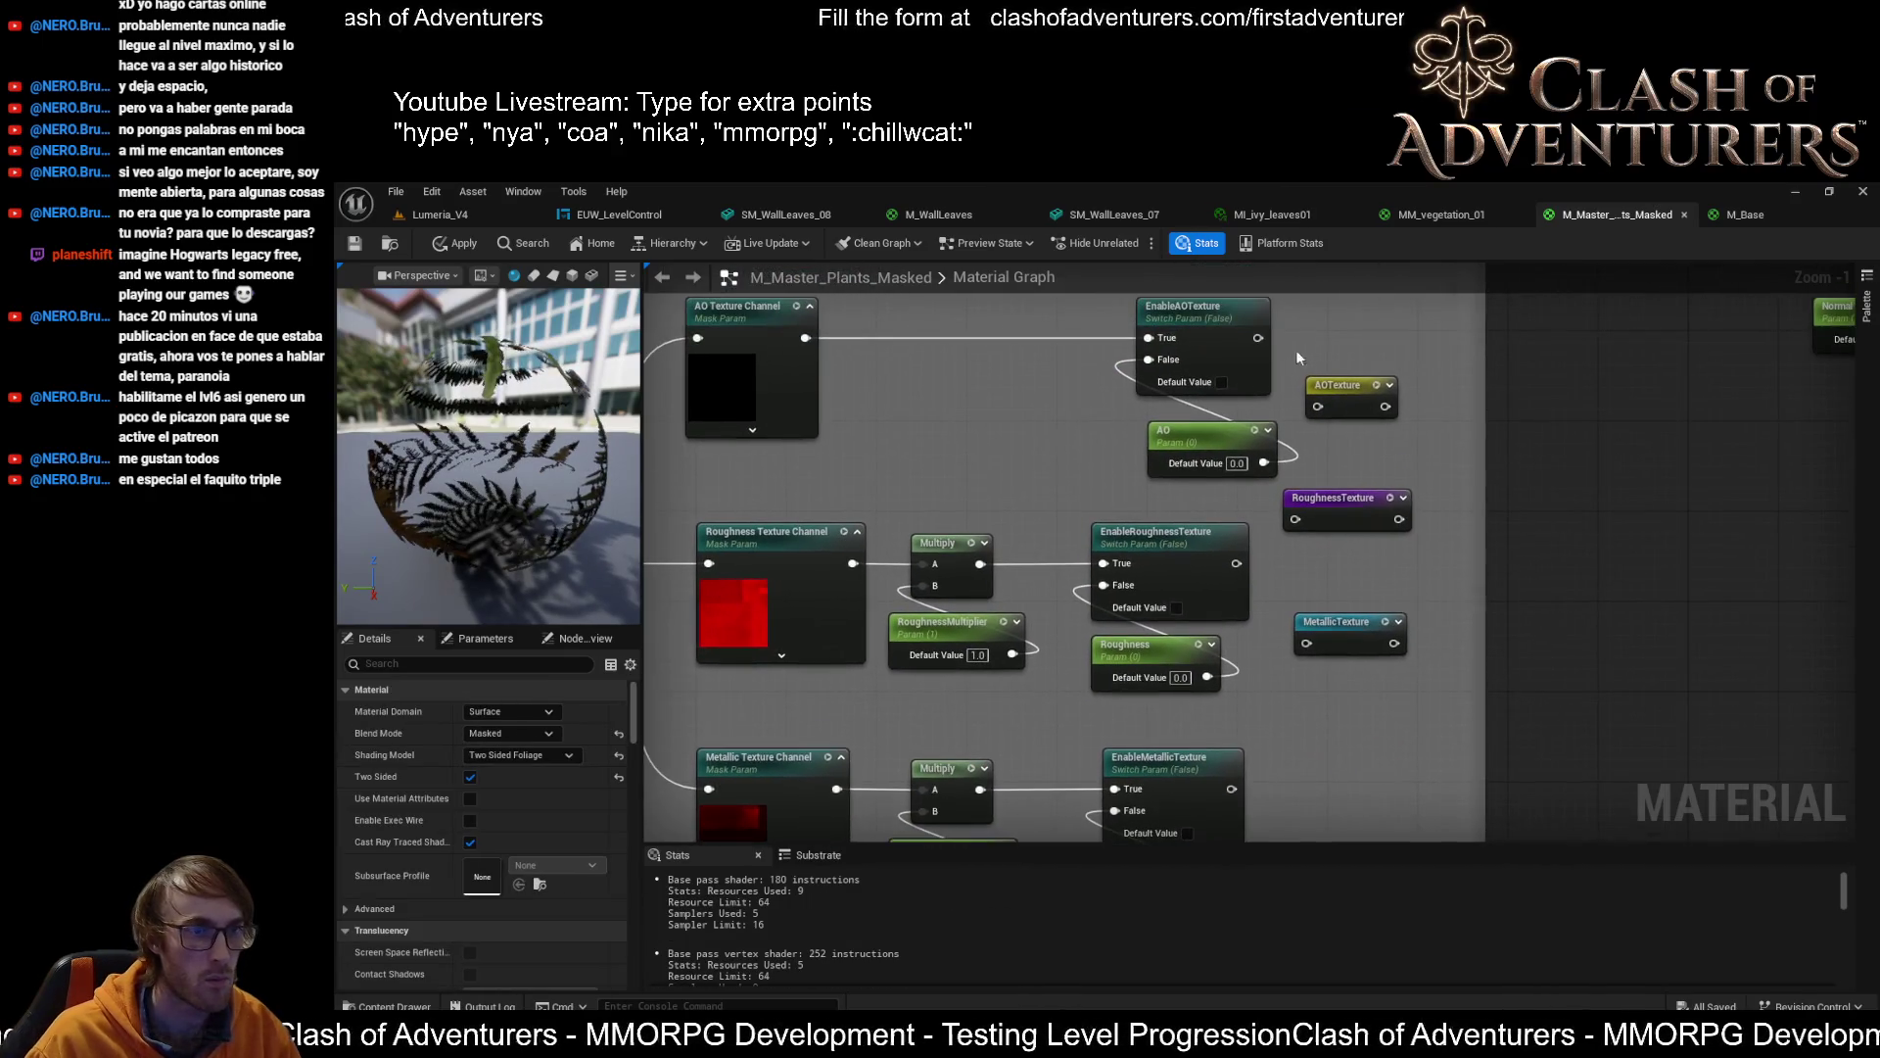
# Connect the EnableAO, EnableRoughness and EnableMetallic True outputs to their reroutes and apply
pyautogui.moveTo(1256, 341)
pyautogui.mouseDown()
pyautogui.moveTo(1321, 408)
pyautogui.moveTo(1348, 344)
pyautogui.mouseUp()
pyautogui.moveTo(1236, 563)
pyautogui.mouseDown()
pyautogui.moveTo(1352, 607)
pyautogui.moveTo(1299, 520)
pyautogui.mouseUp()
pyautogui.moveTo(1333, 529)
pyautogui.mouseDown()
pyautogui.moveTo(1344, 582)
pyautogui.moveTo(1367, 476)
pyautogui.moveTo(1387, 674)
pyautogui.mouseUp()
pyautogui.moveTo(1255, 682)
pyautogui.mouseDown()
pyautogui.moveTo(1366, 701)
pyautogui.moveTo(1341, 686)
pyautogui.mouseUp()
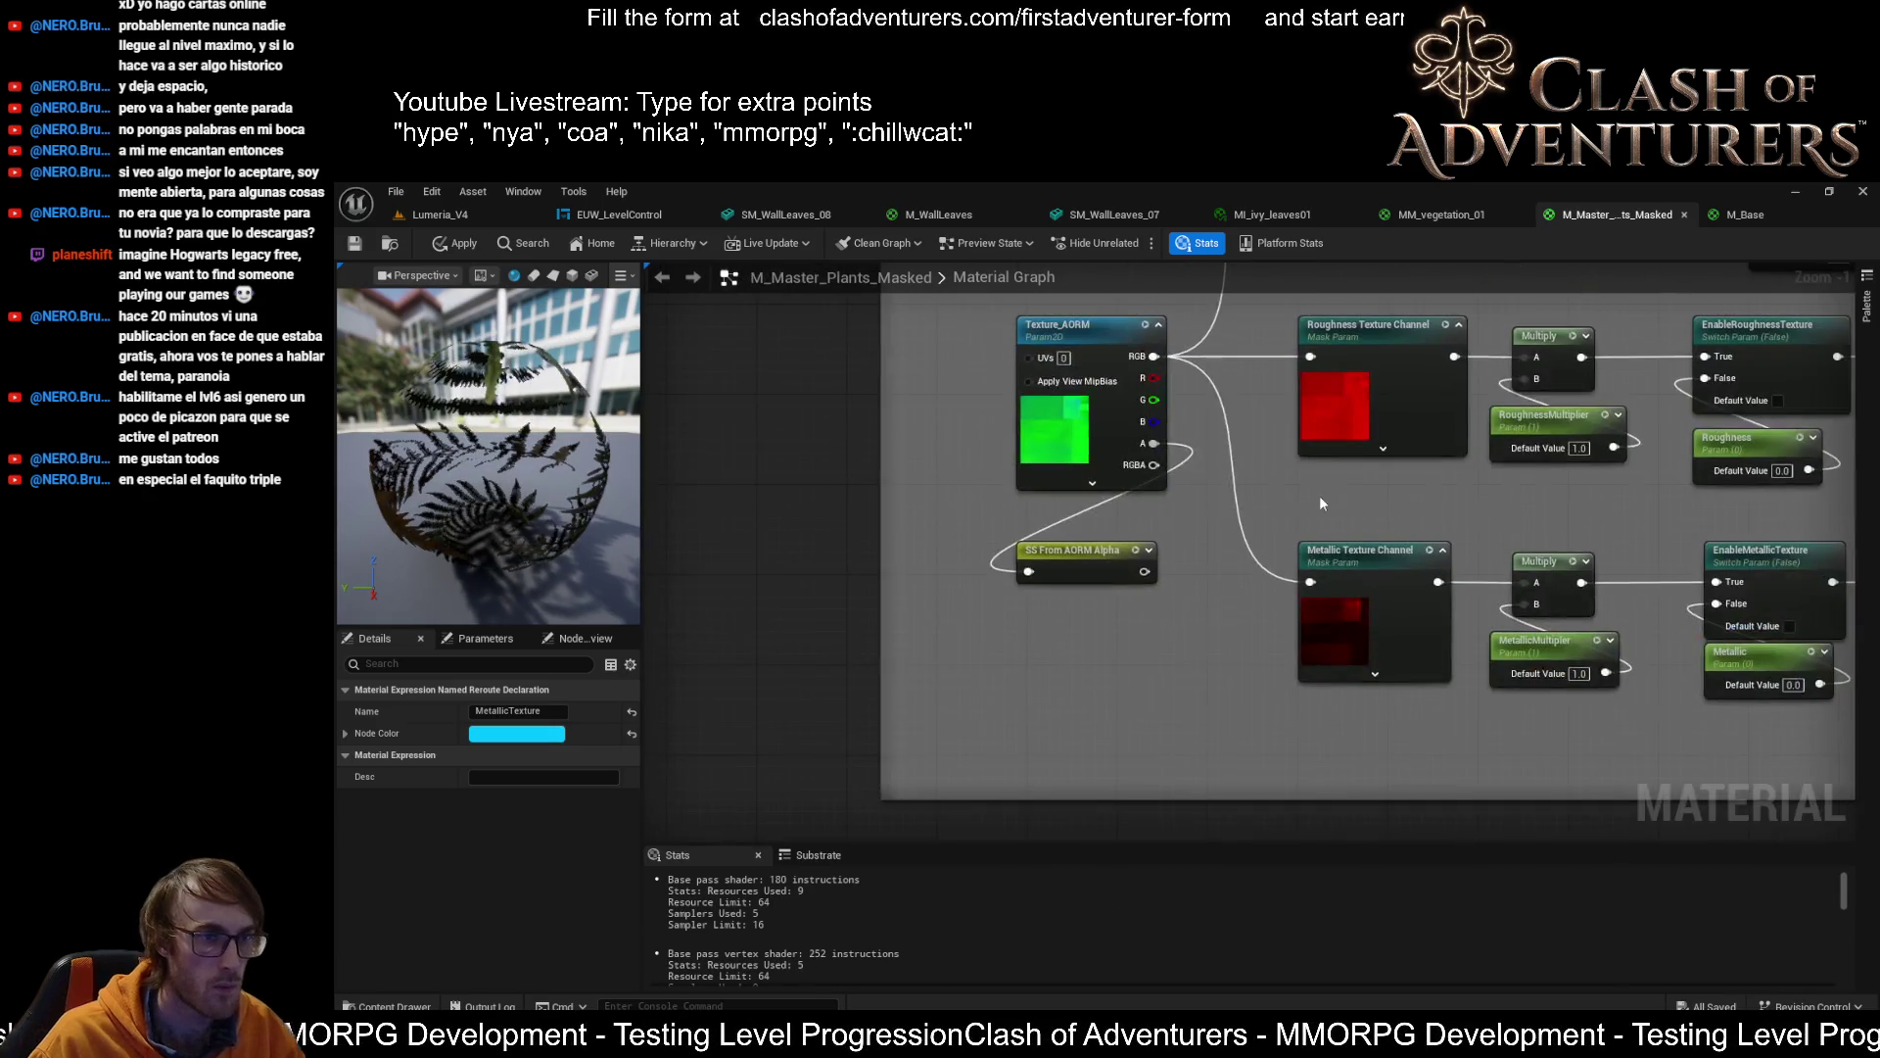
pyautogui.click(457, 243)
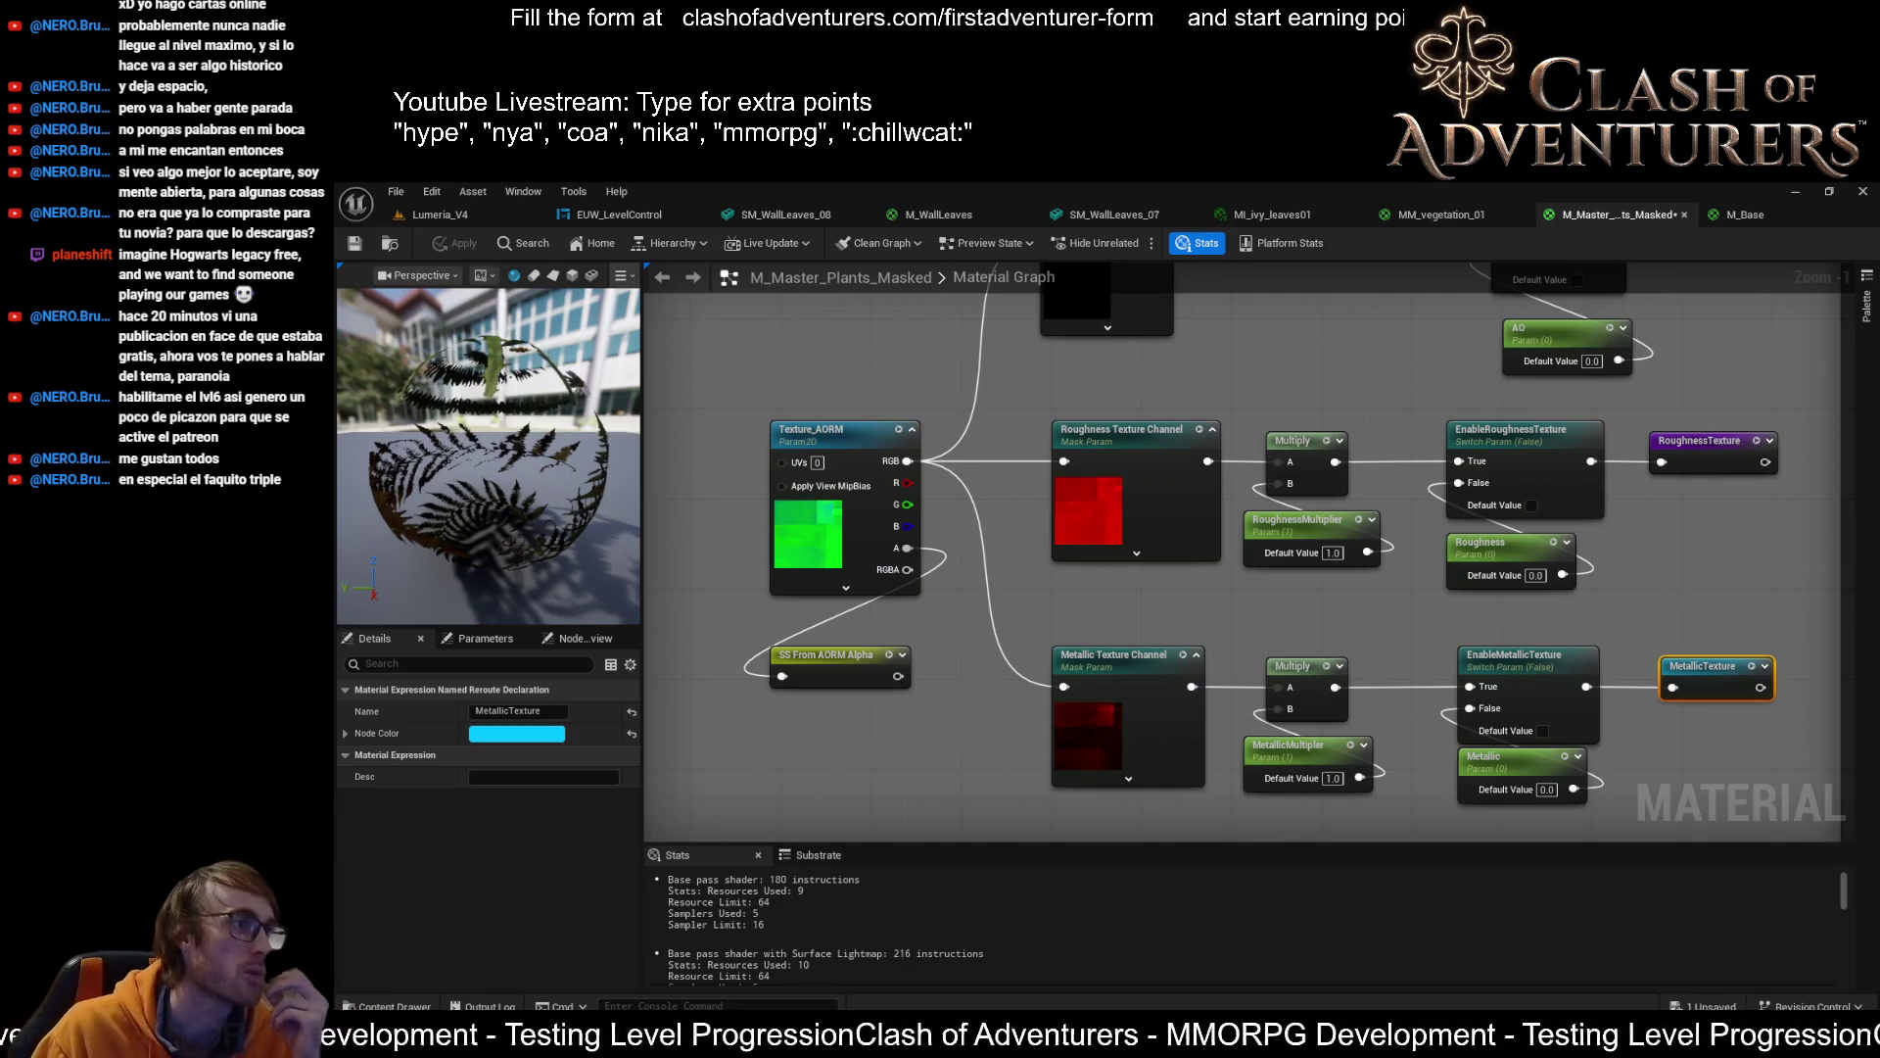
pyautogui.click(431, 214)
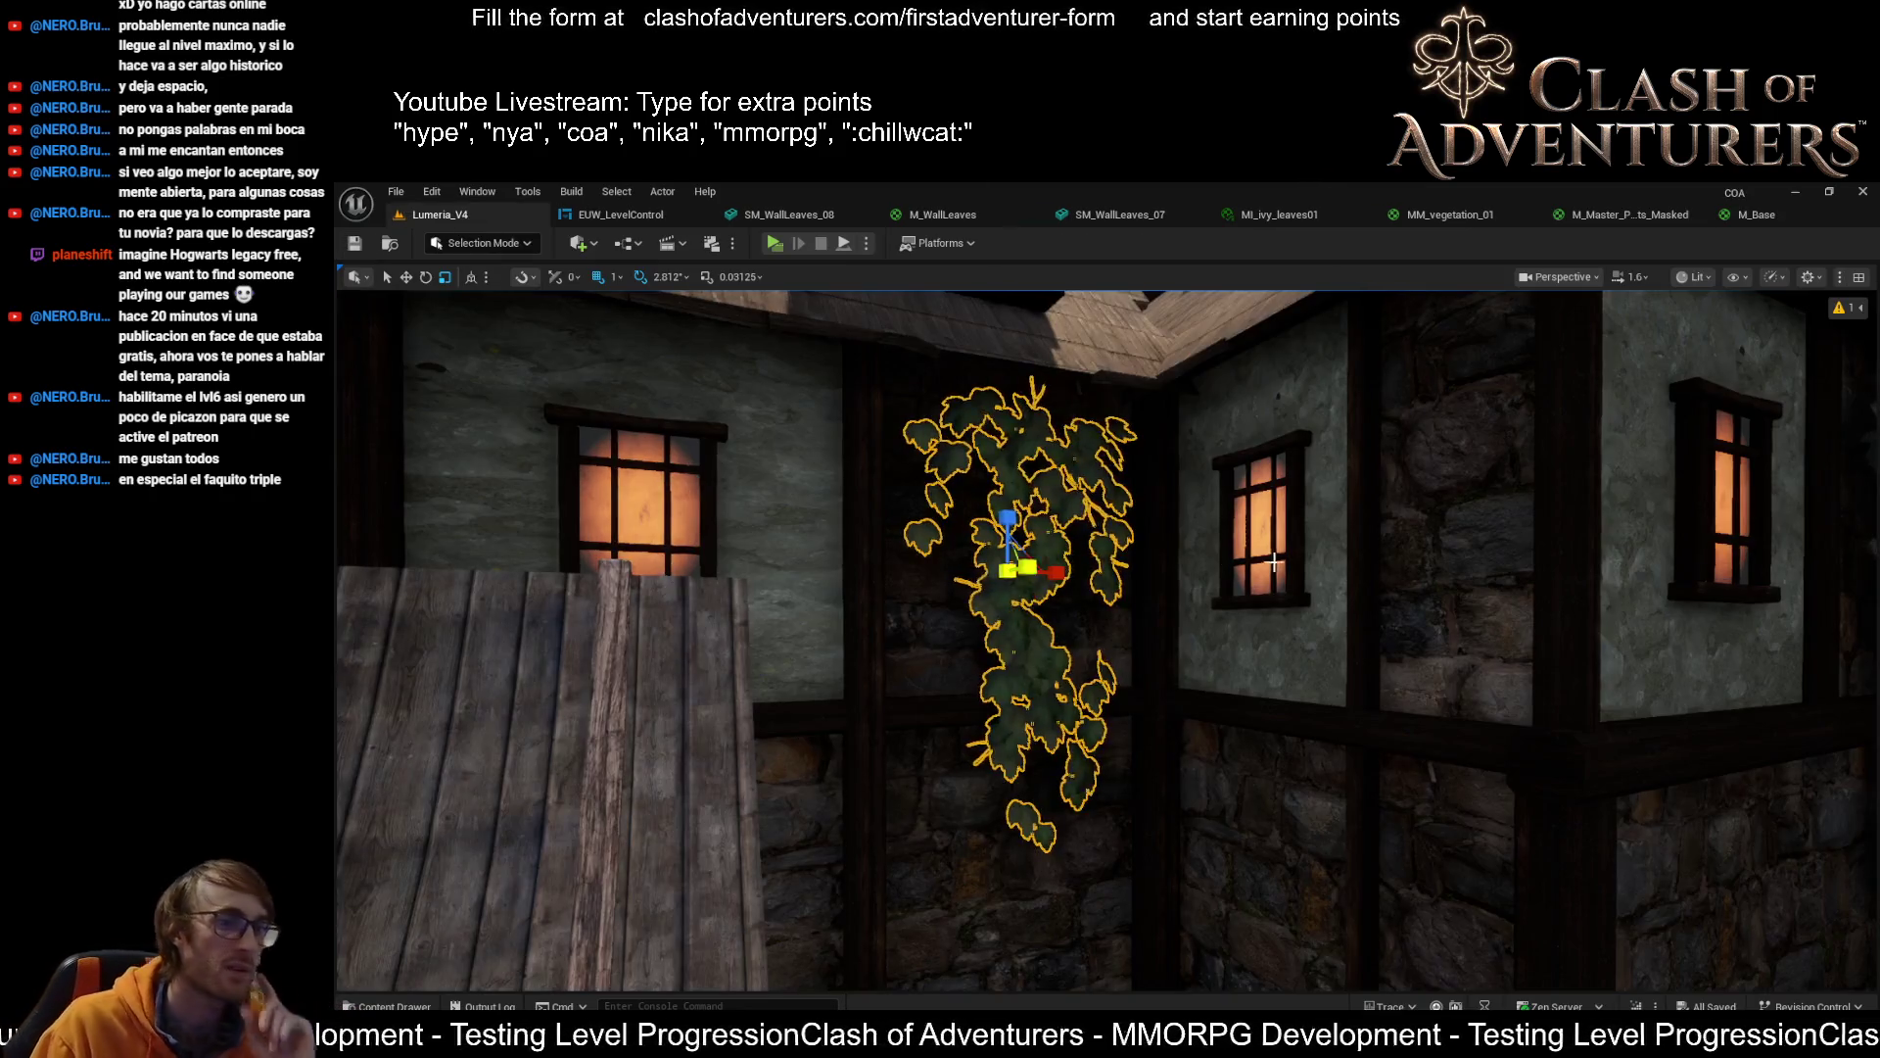
pyautogui.scroll(1, 1107, 640)
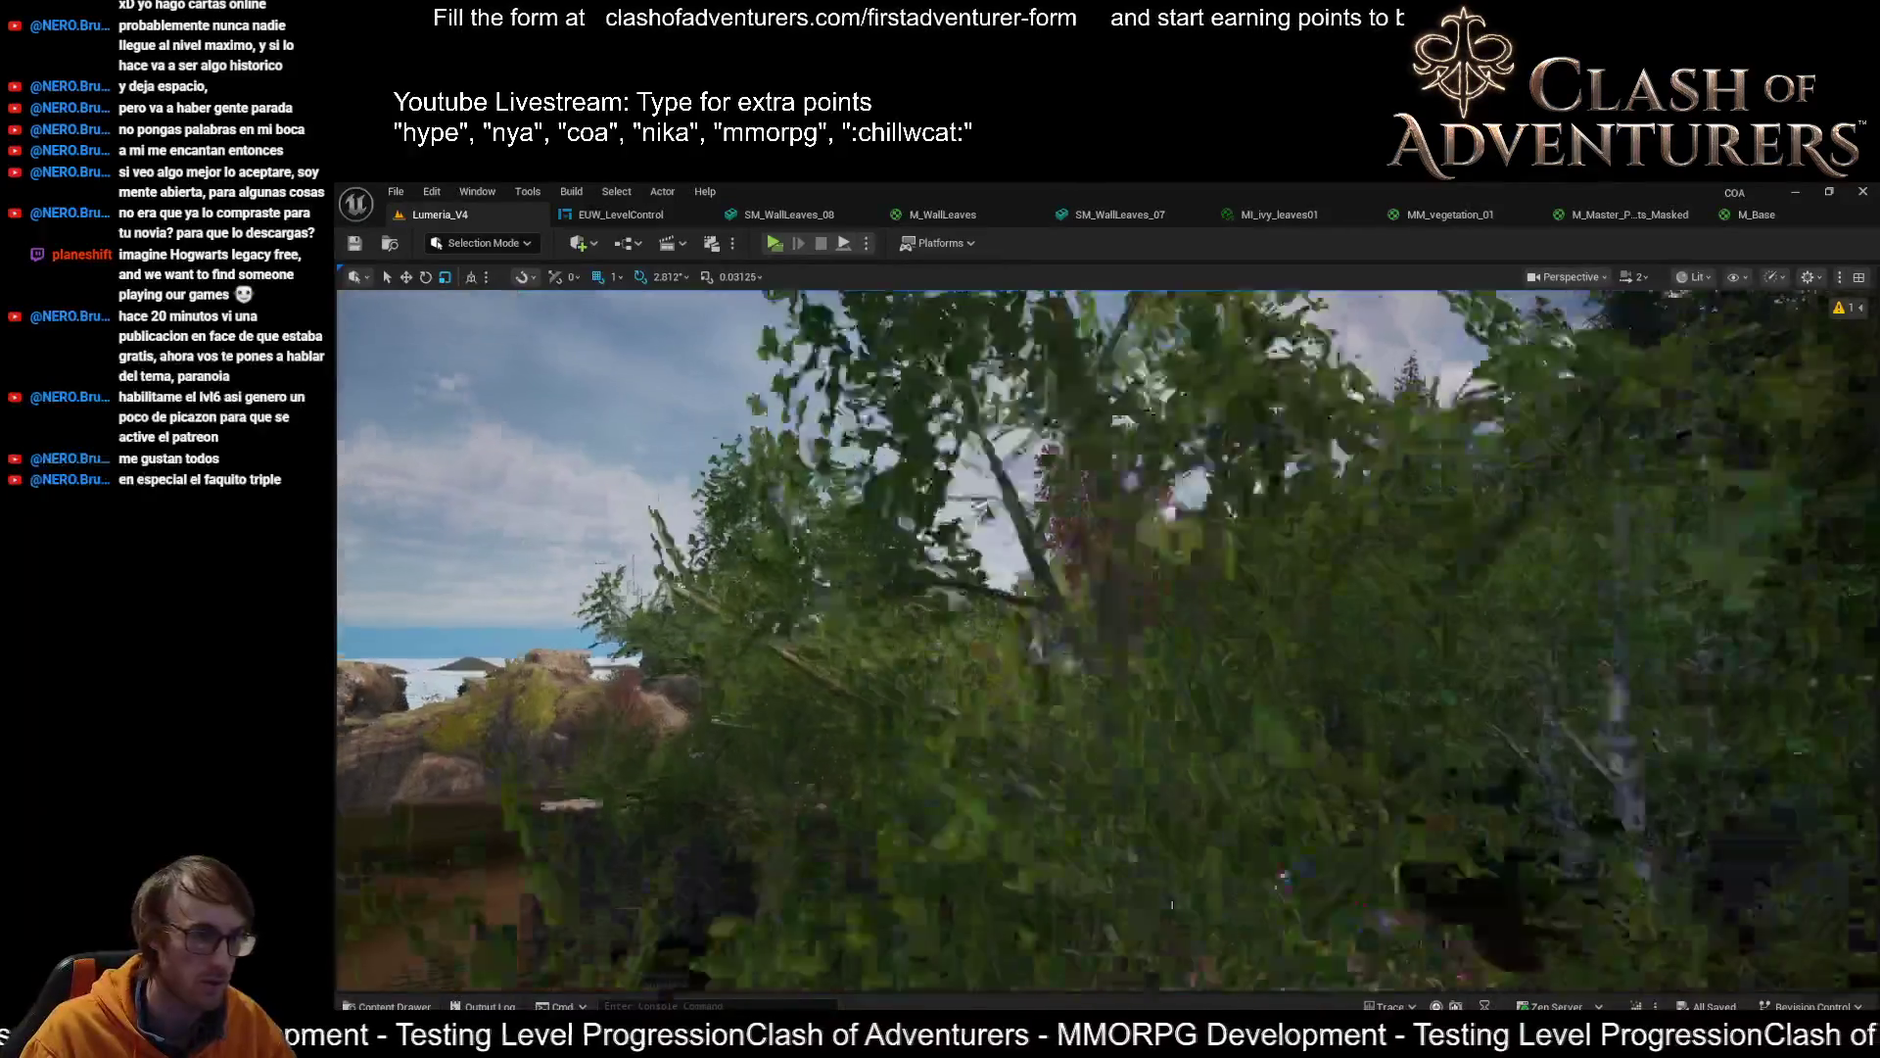
pyautogui.scroll(1, 1107, 640)
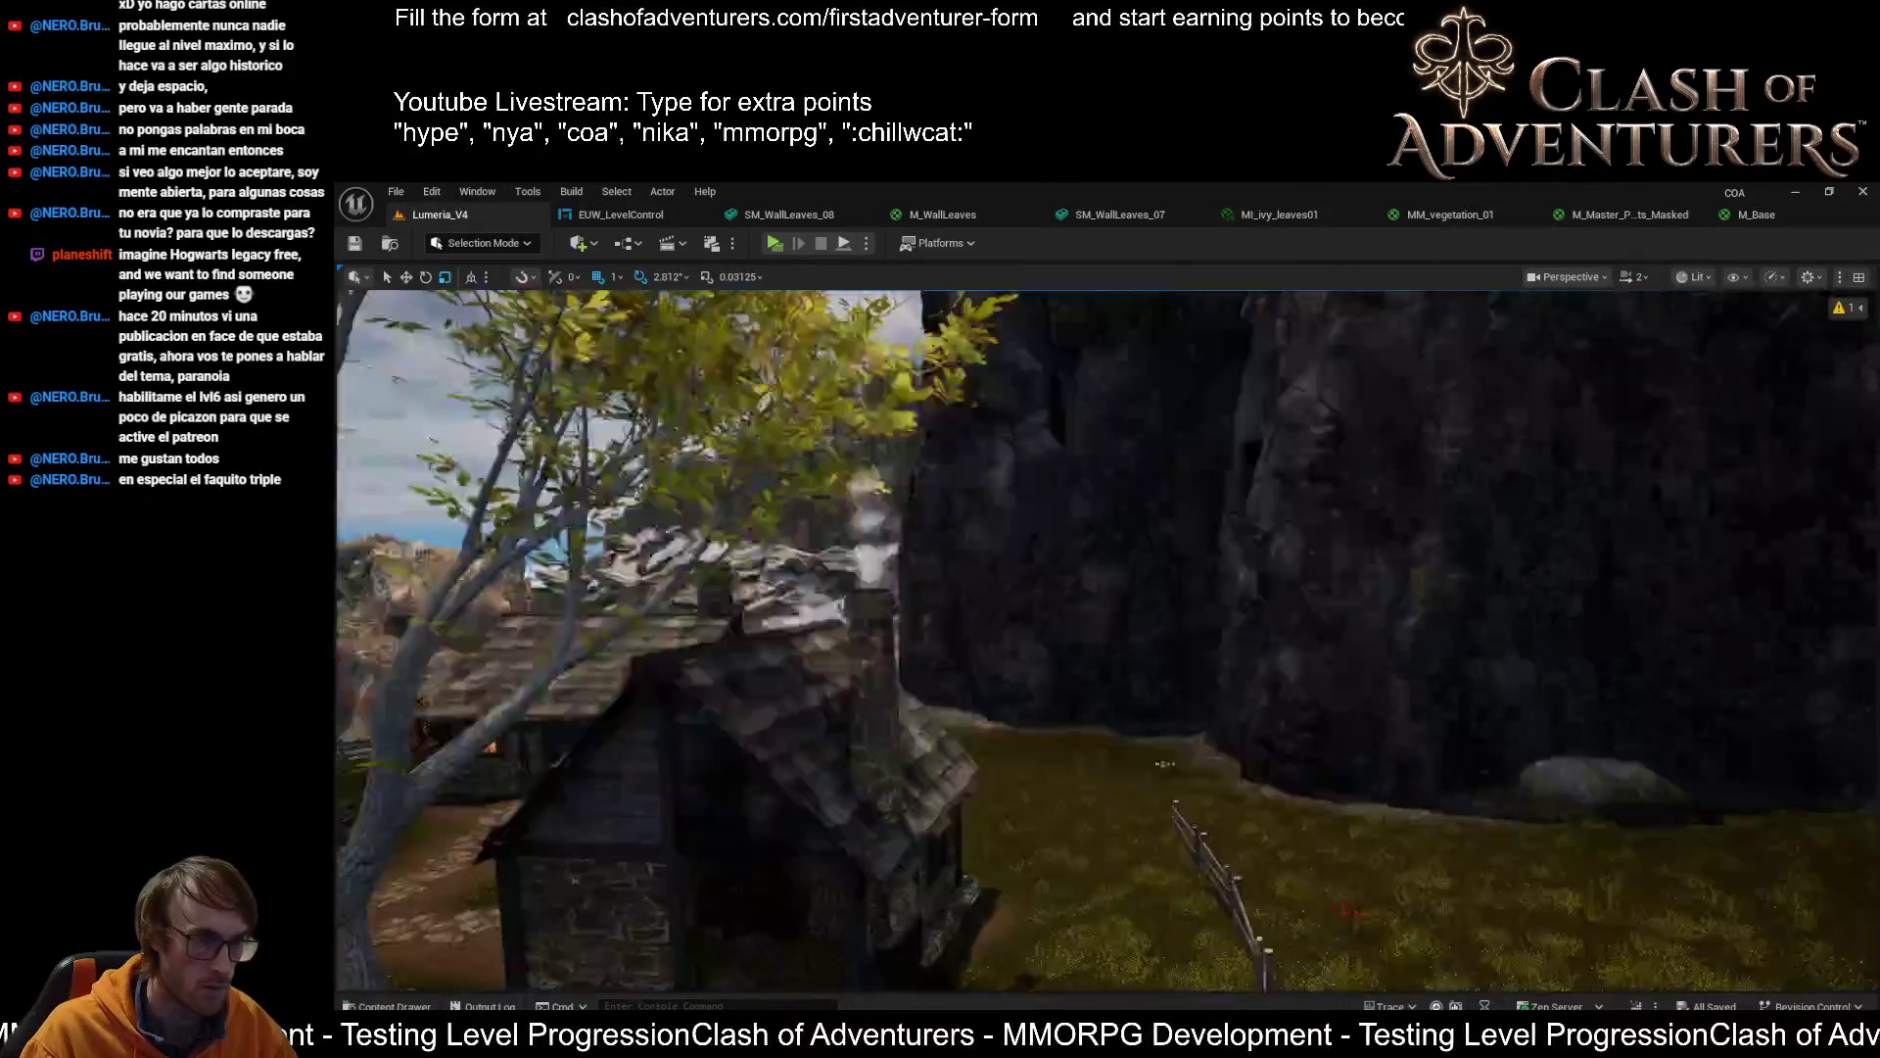
pyautogui.scroll(1, 1108, 641)
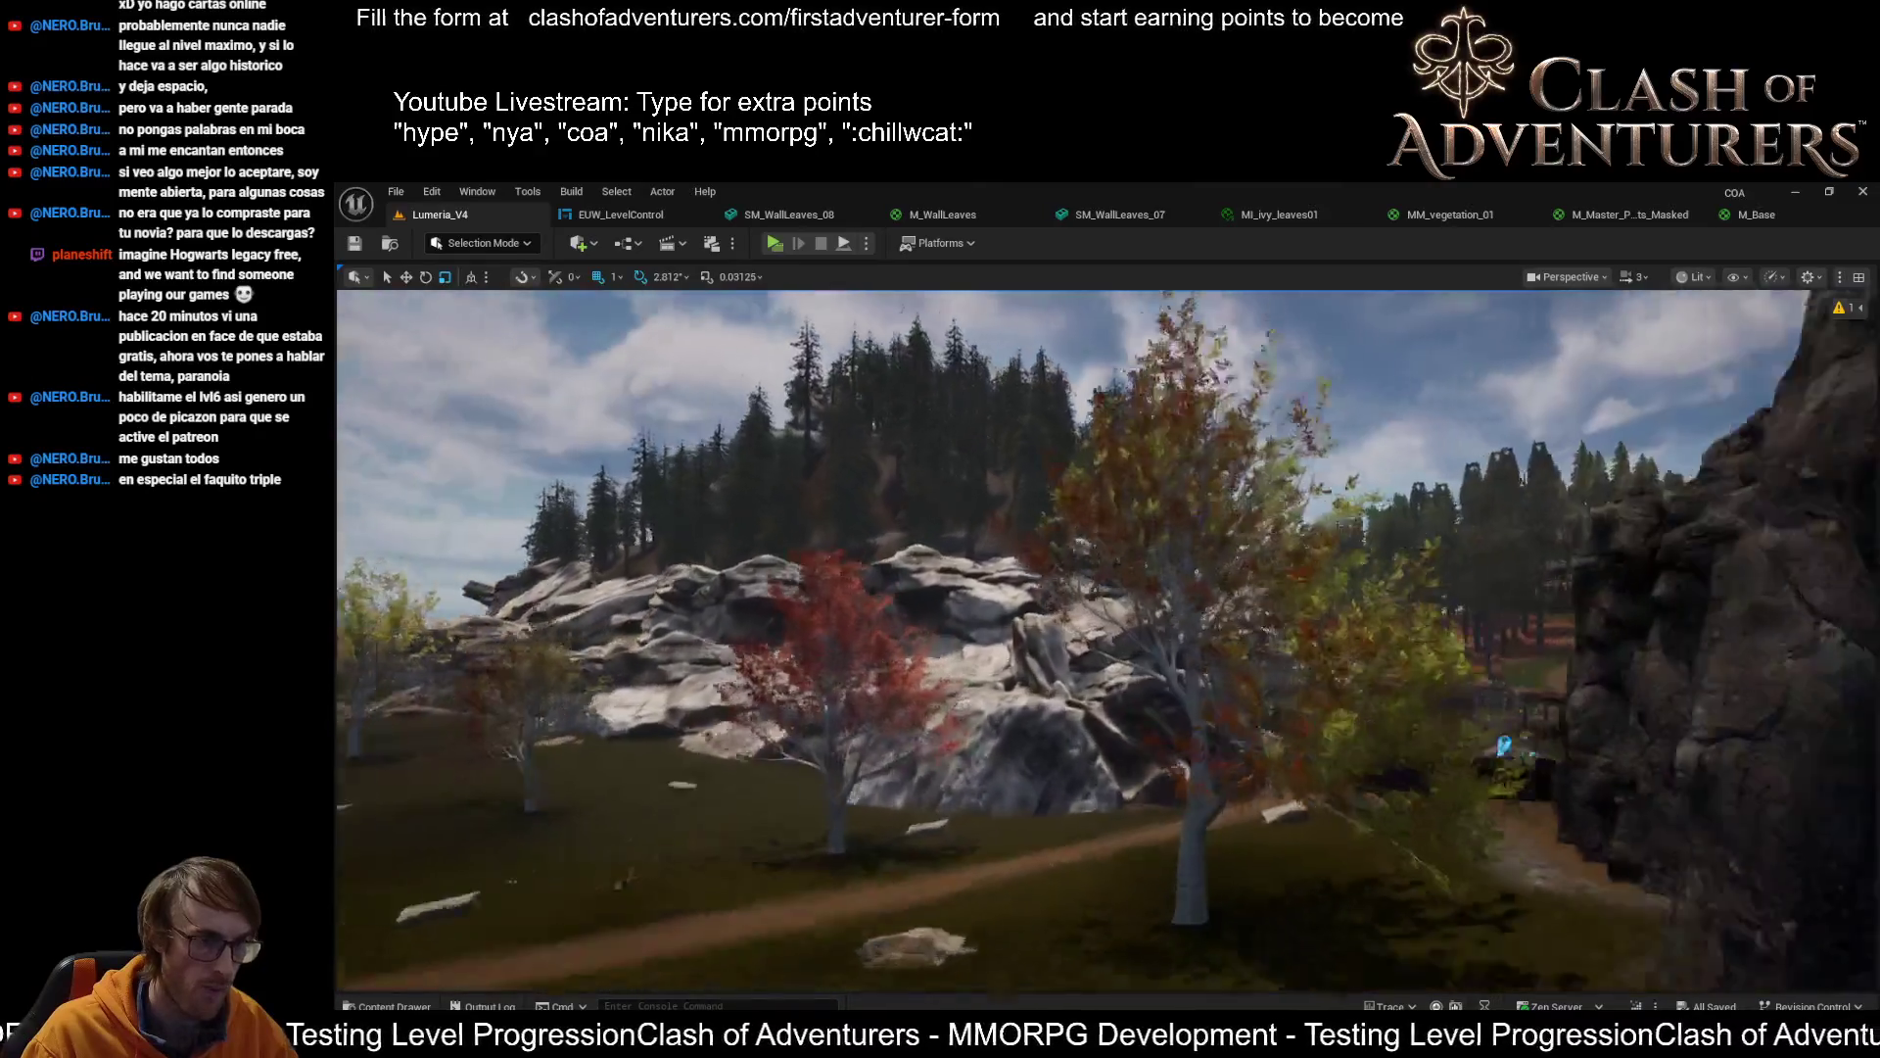
pyautogui.press('w')
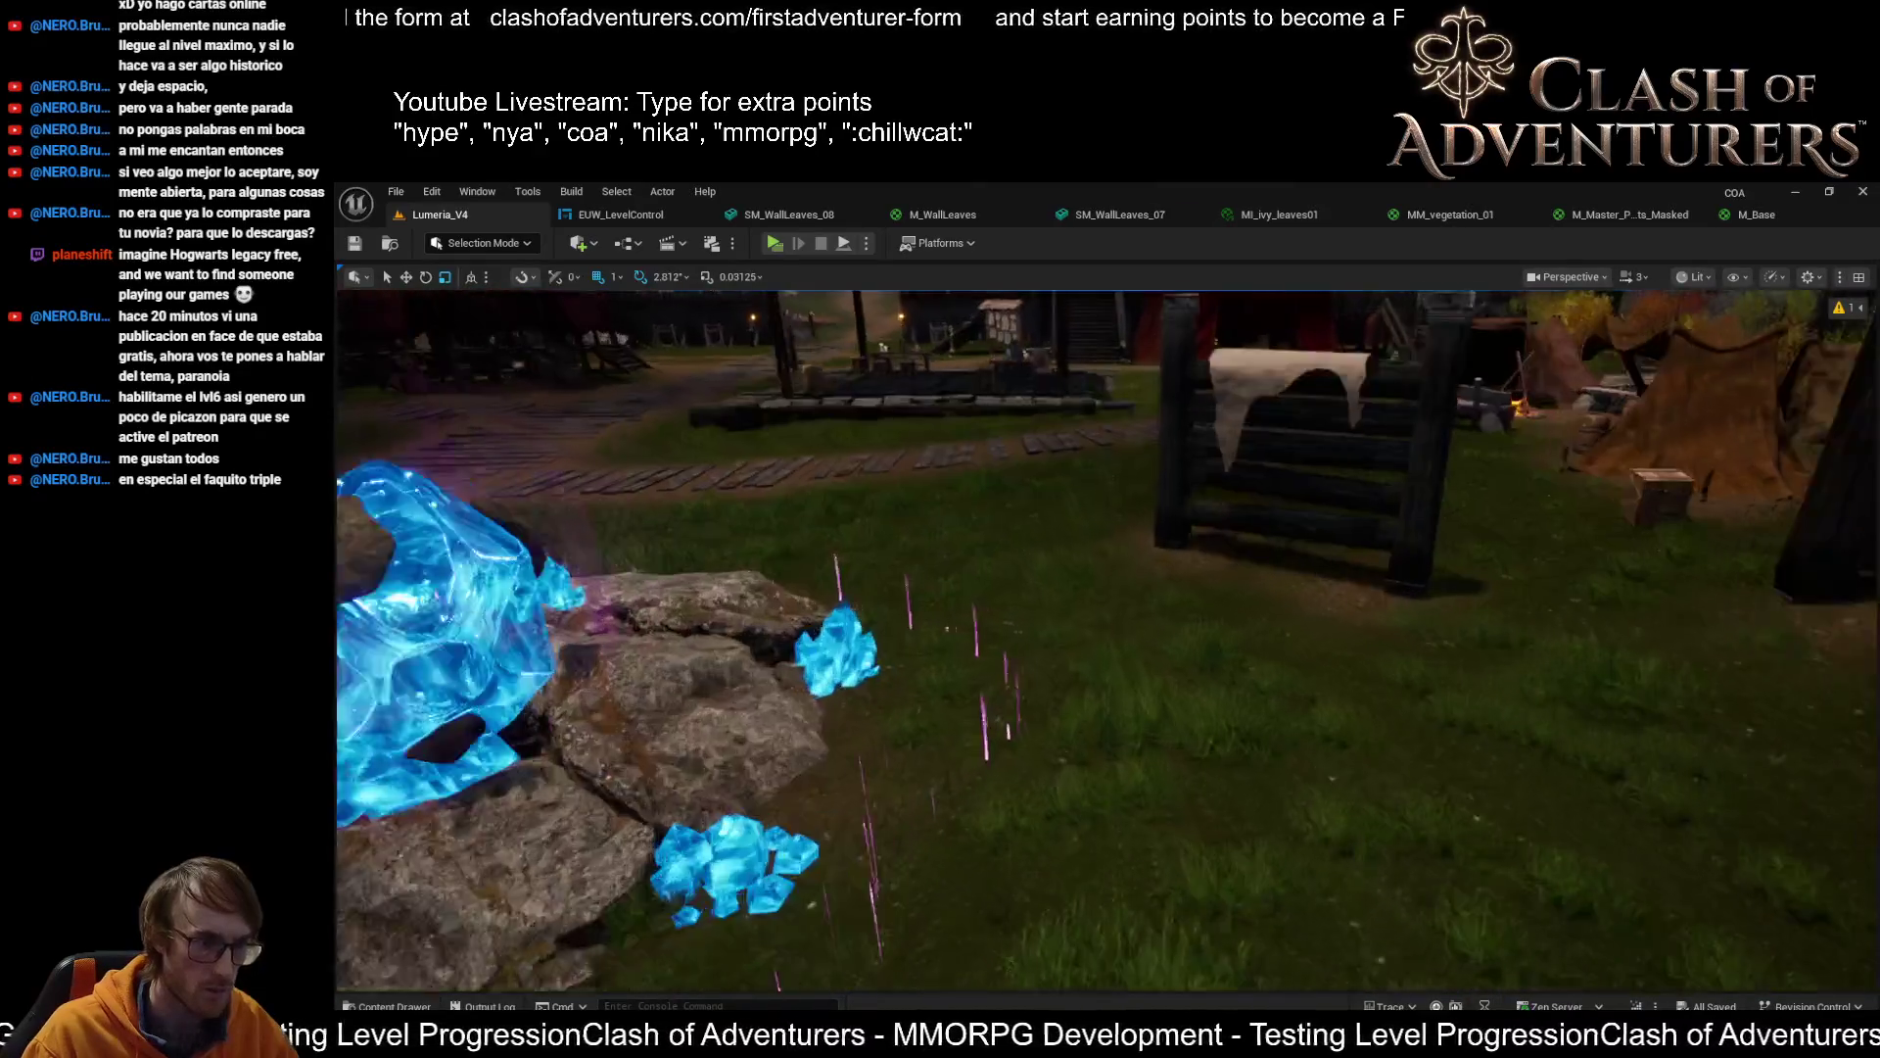
pyautogui.press('w')
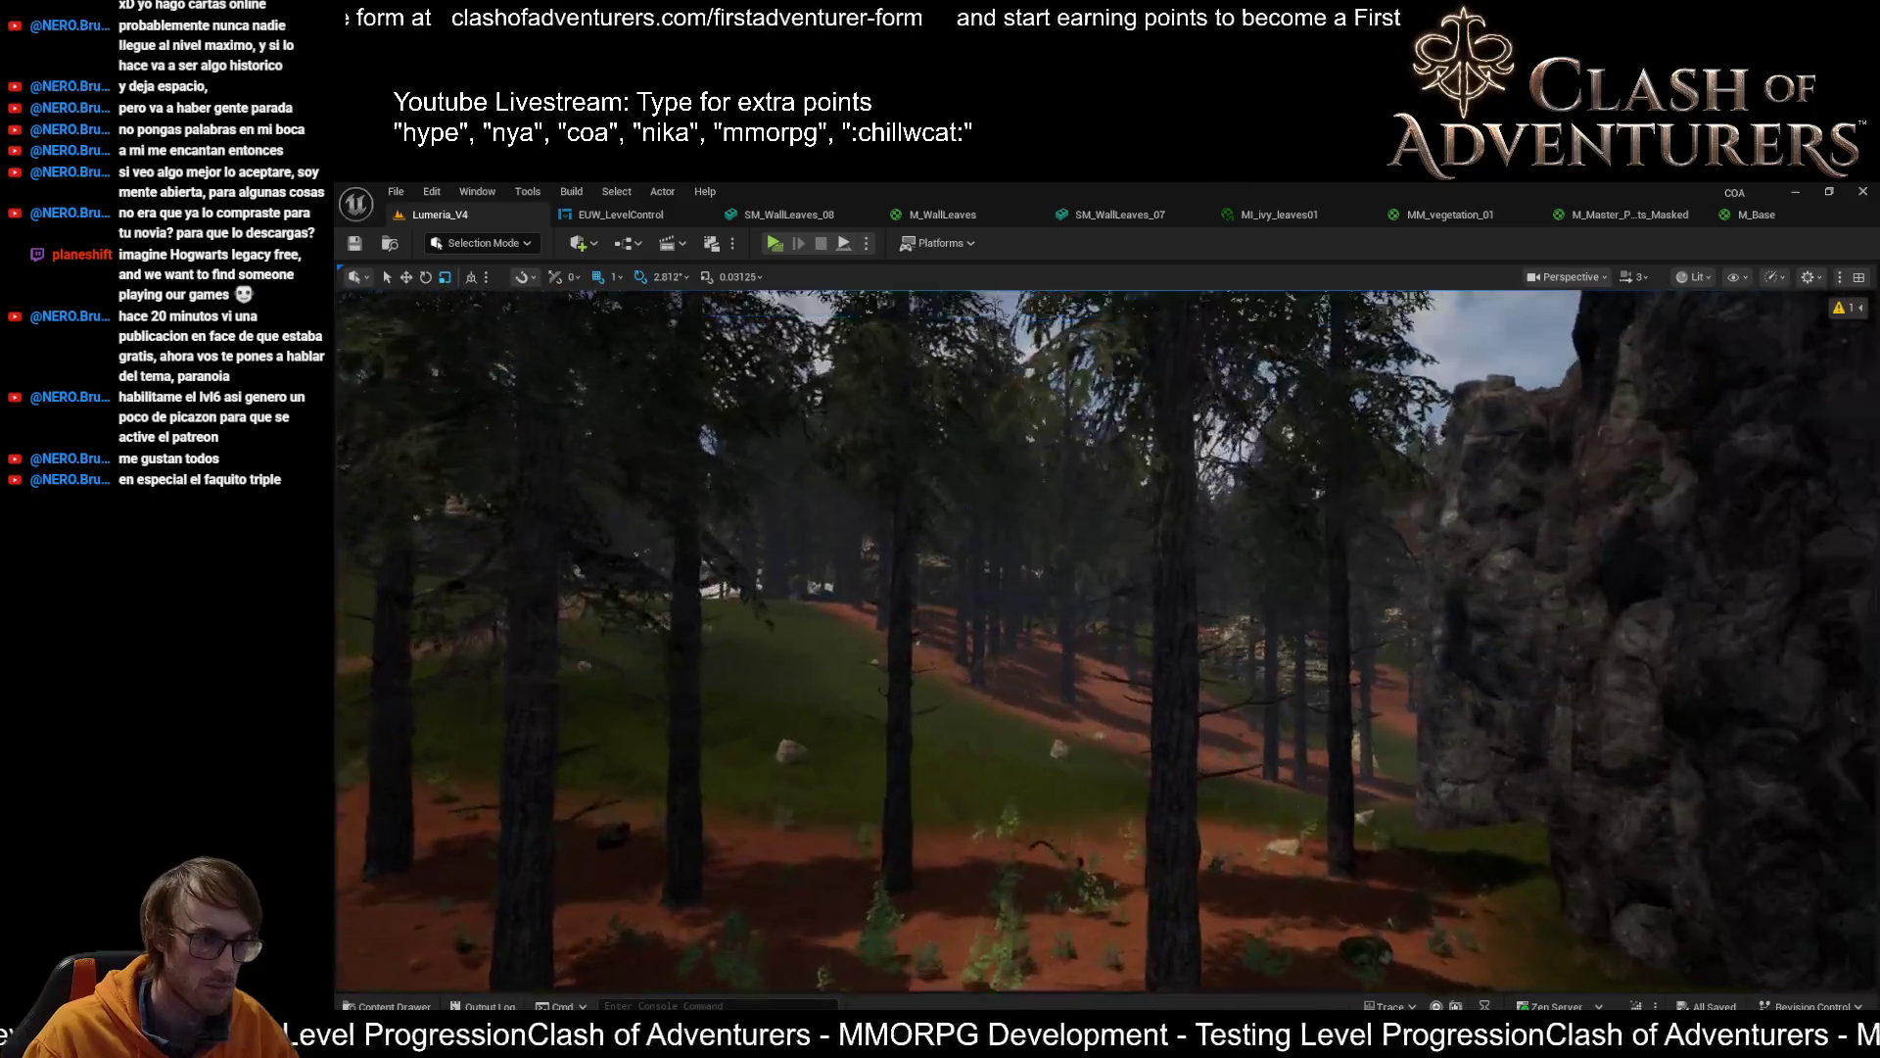
pyautogui.scroll(-2, 1107, 640)
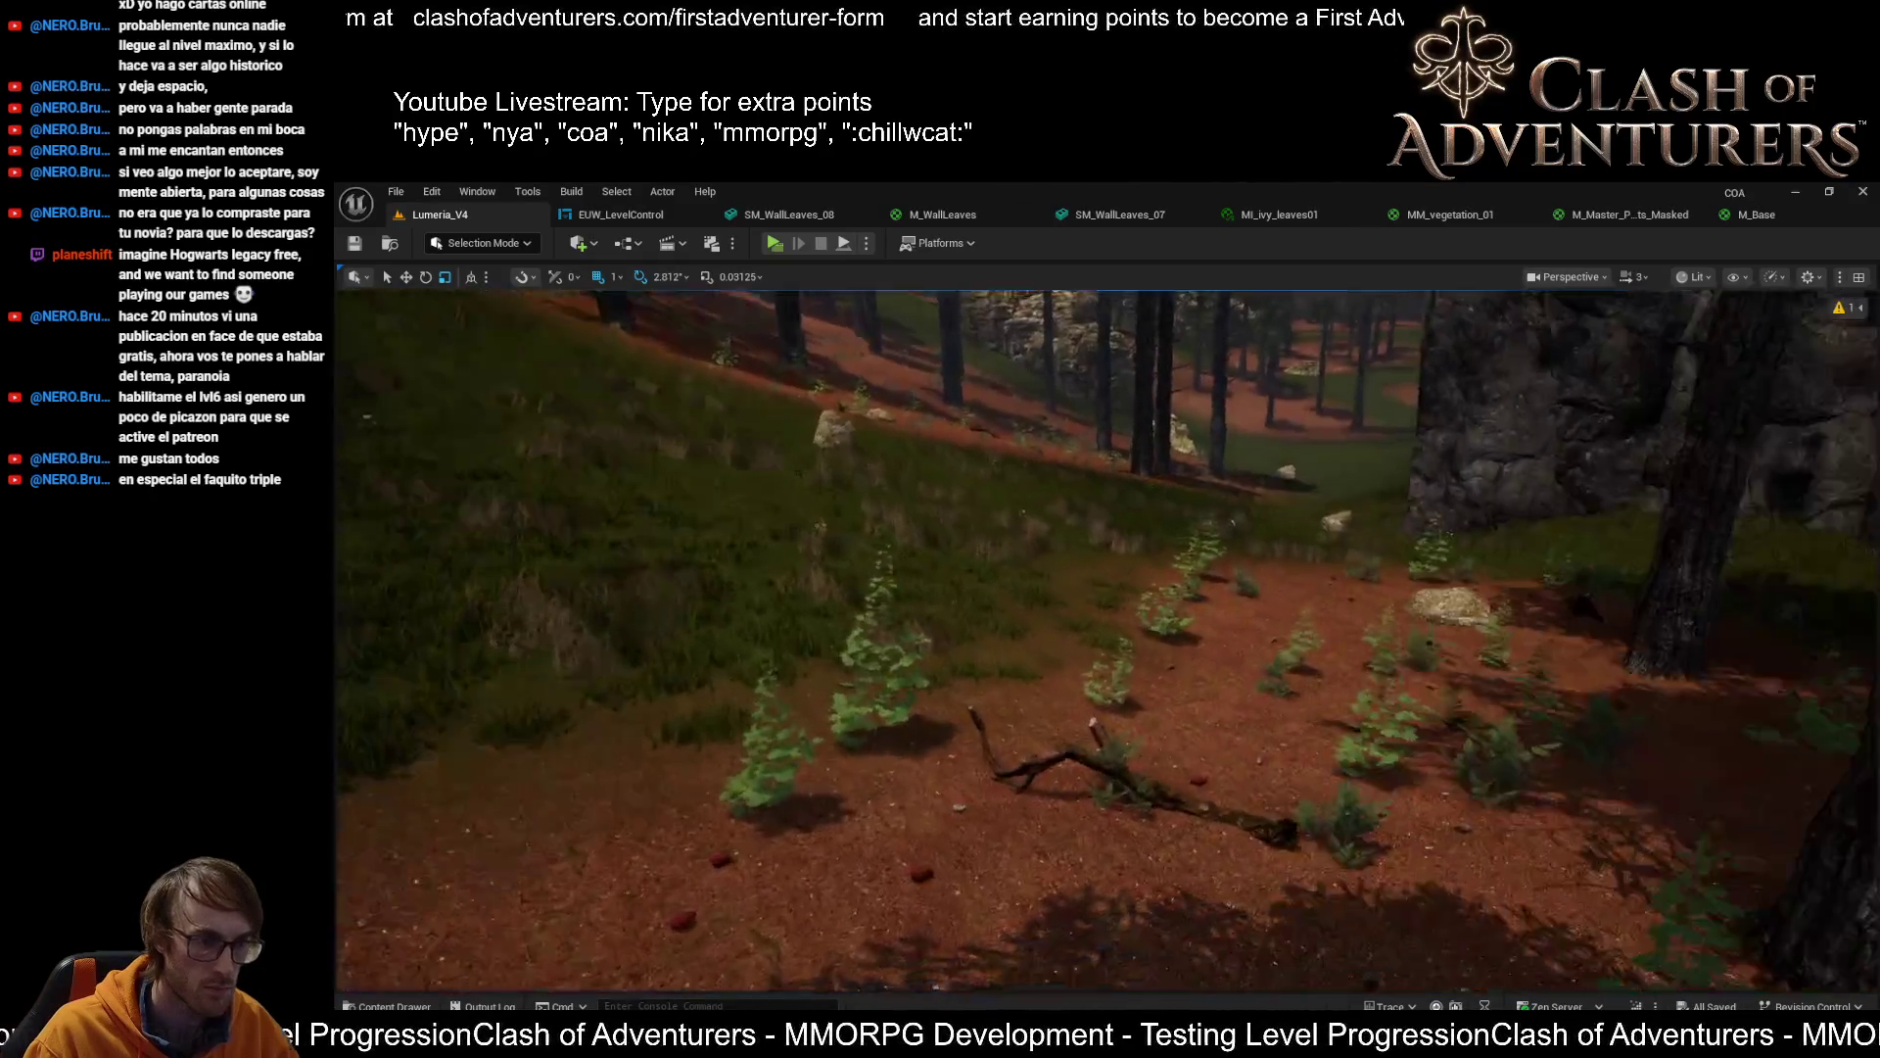
pyautogui.press('w')
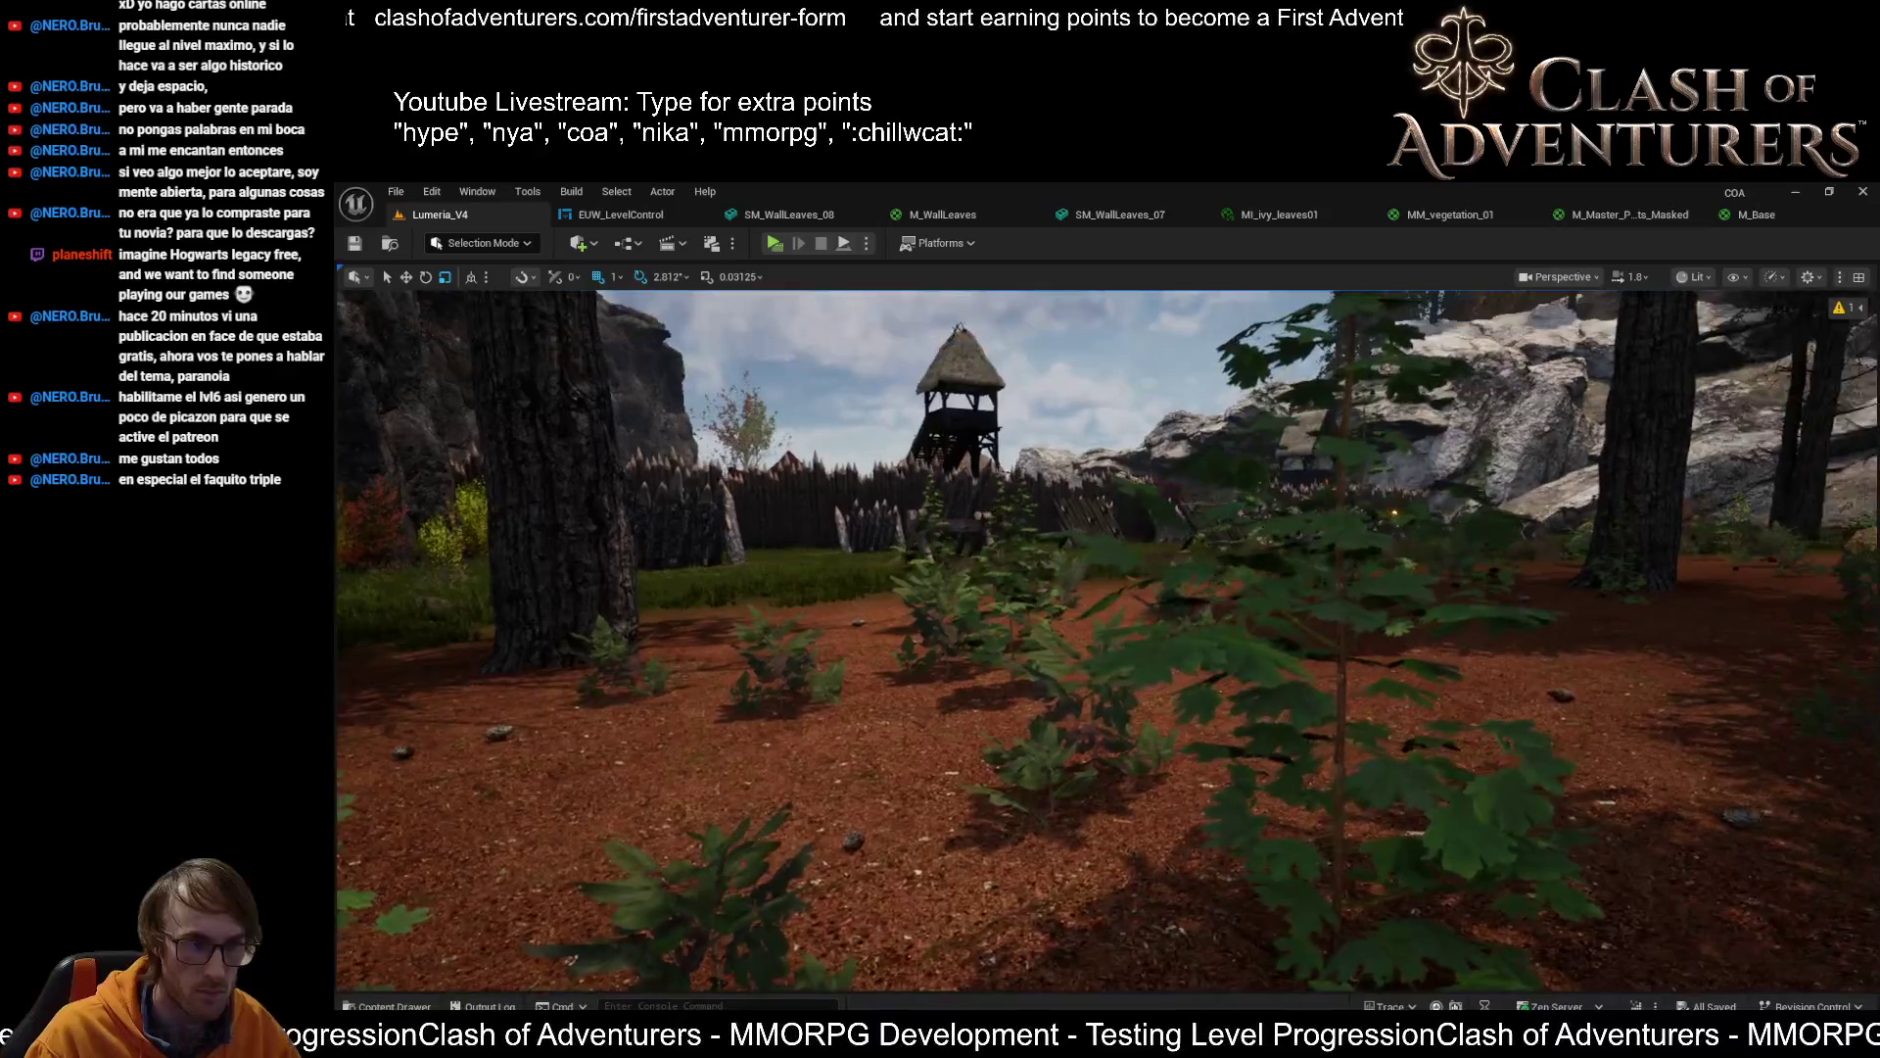
pyautogui.scroll(1, 1108, 640)
pyautogui.press('w')
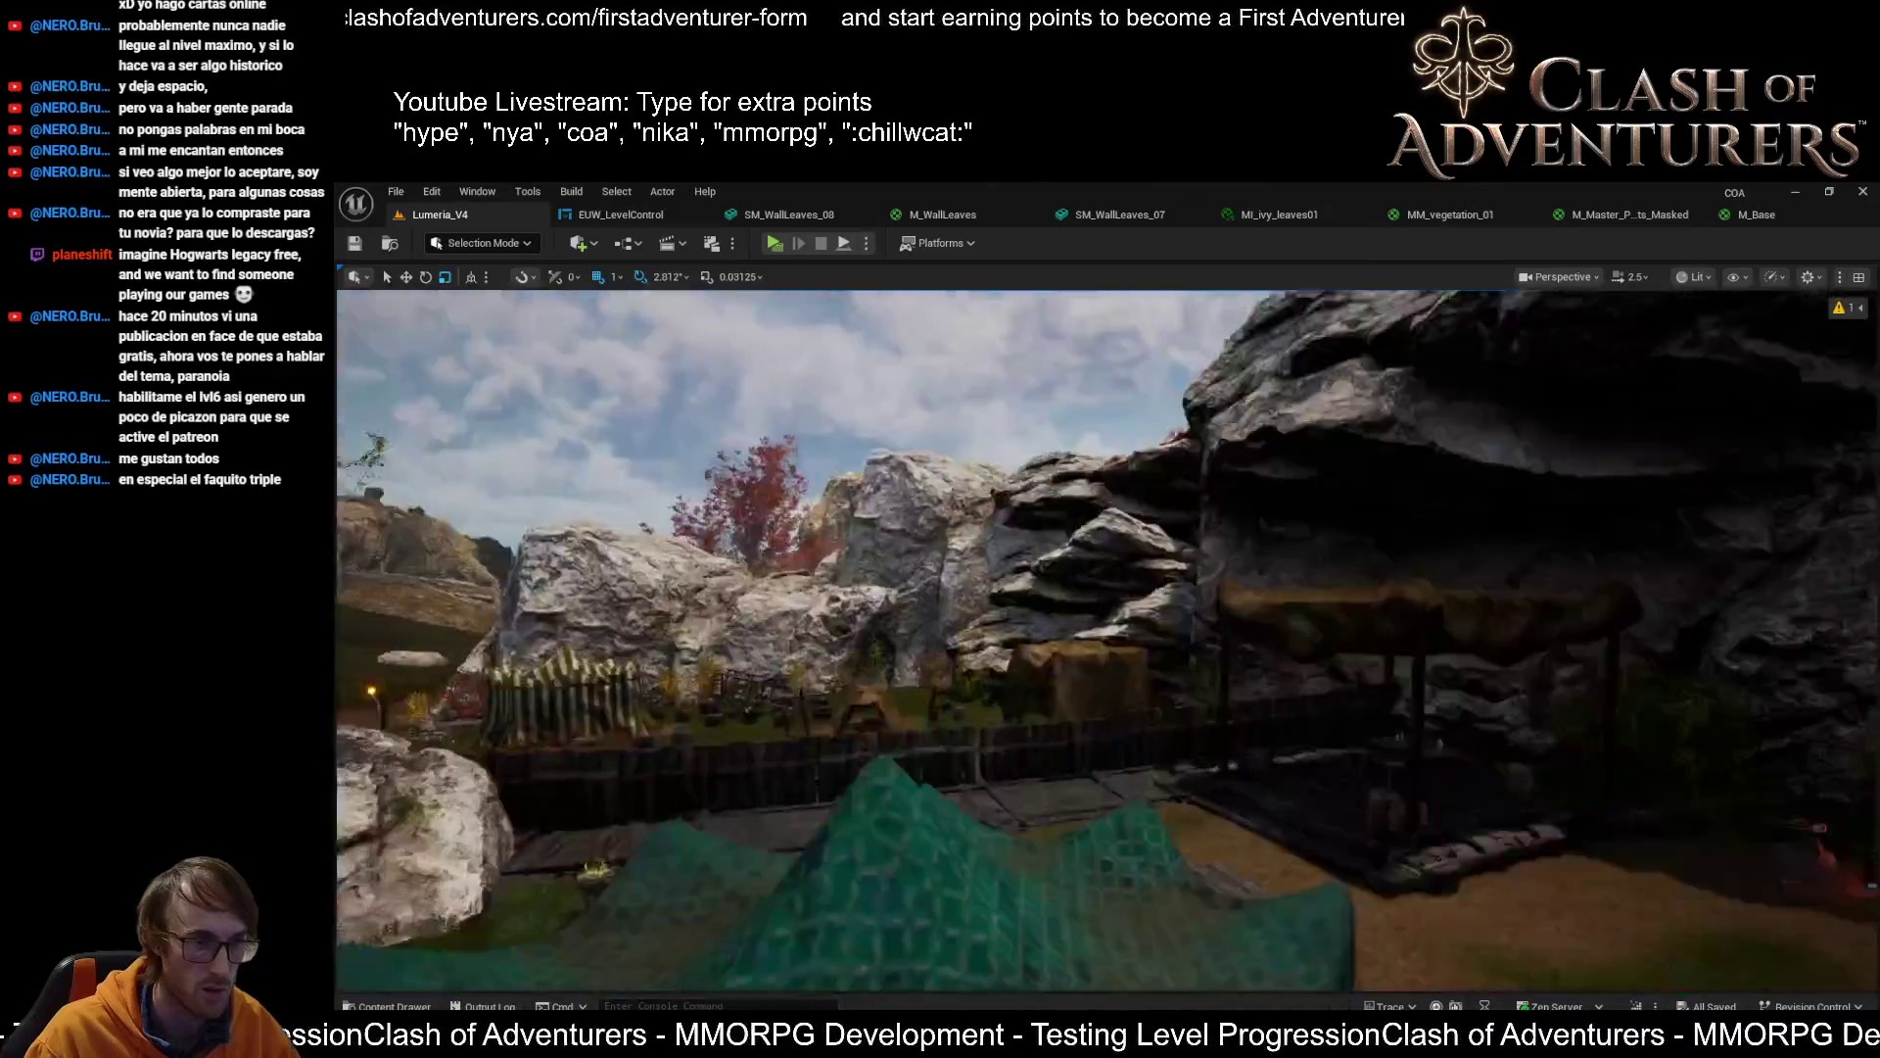
pyautogui.press('w')
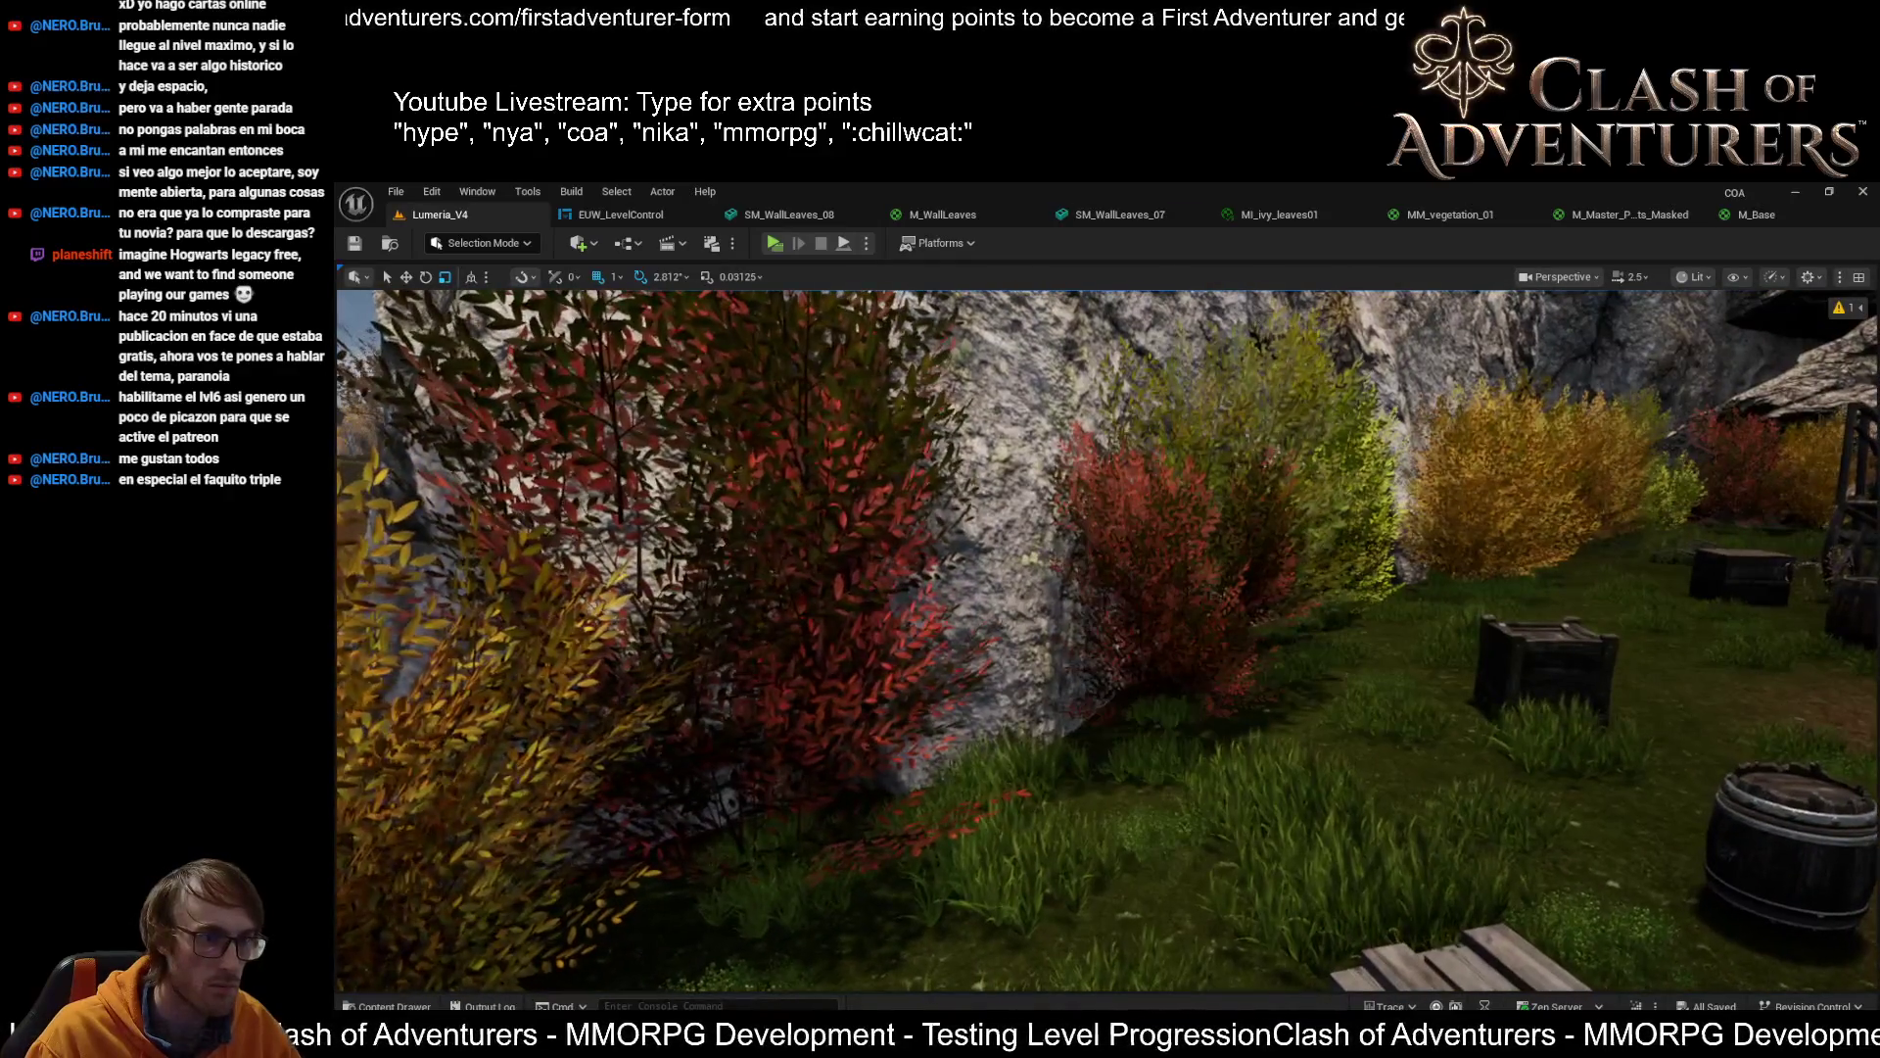
pyautogui.scroll(2, 1108, 641)
pyautogui.press('w')
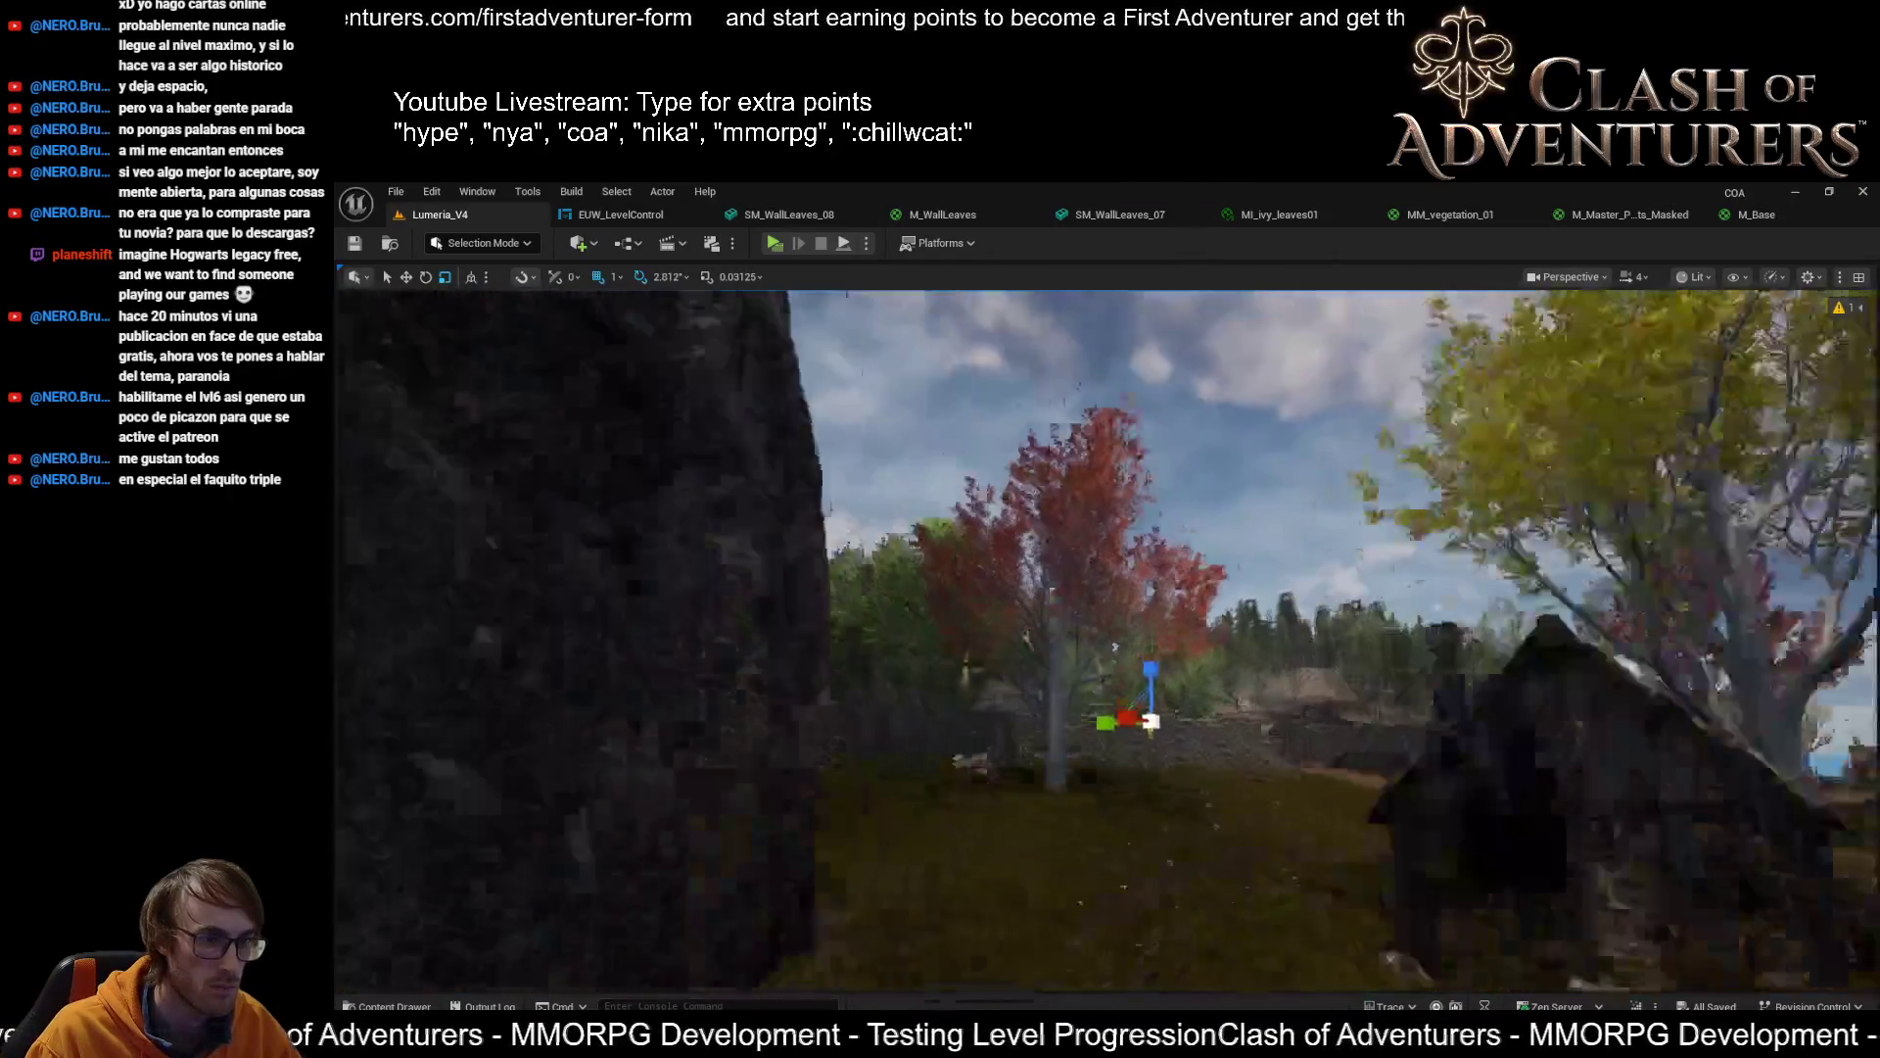
pyautogui.press('w')
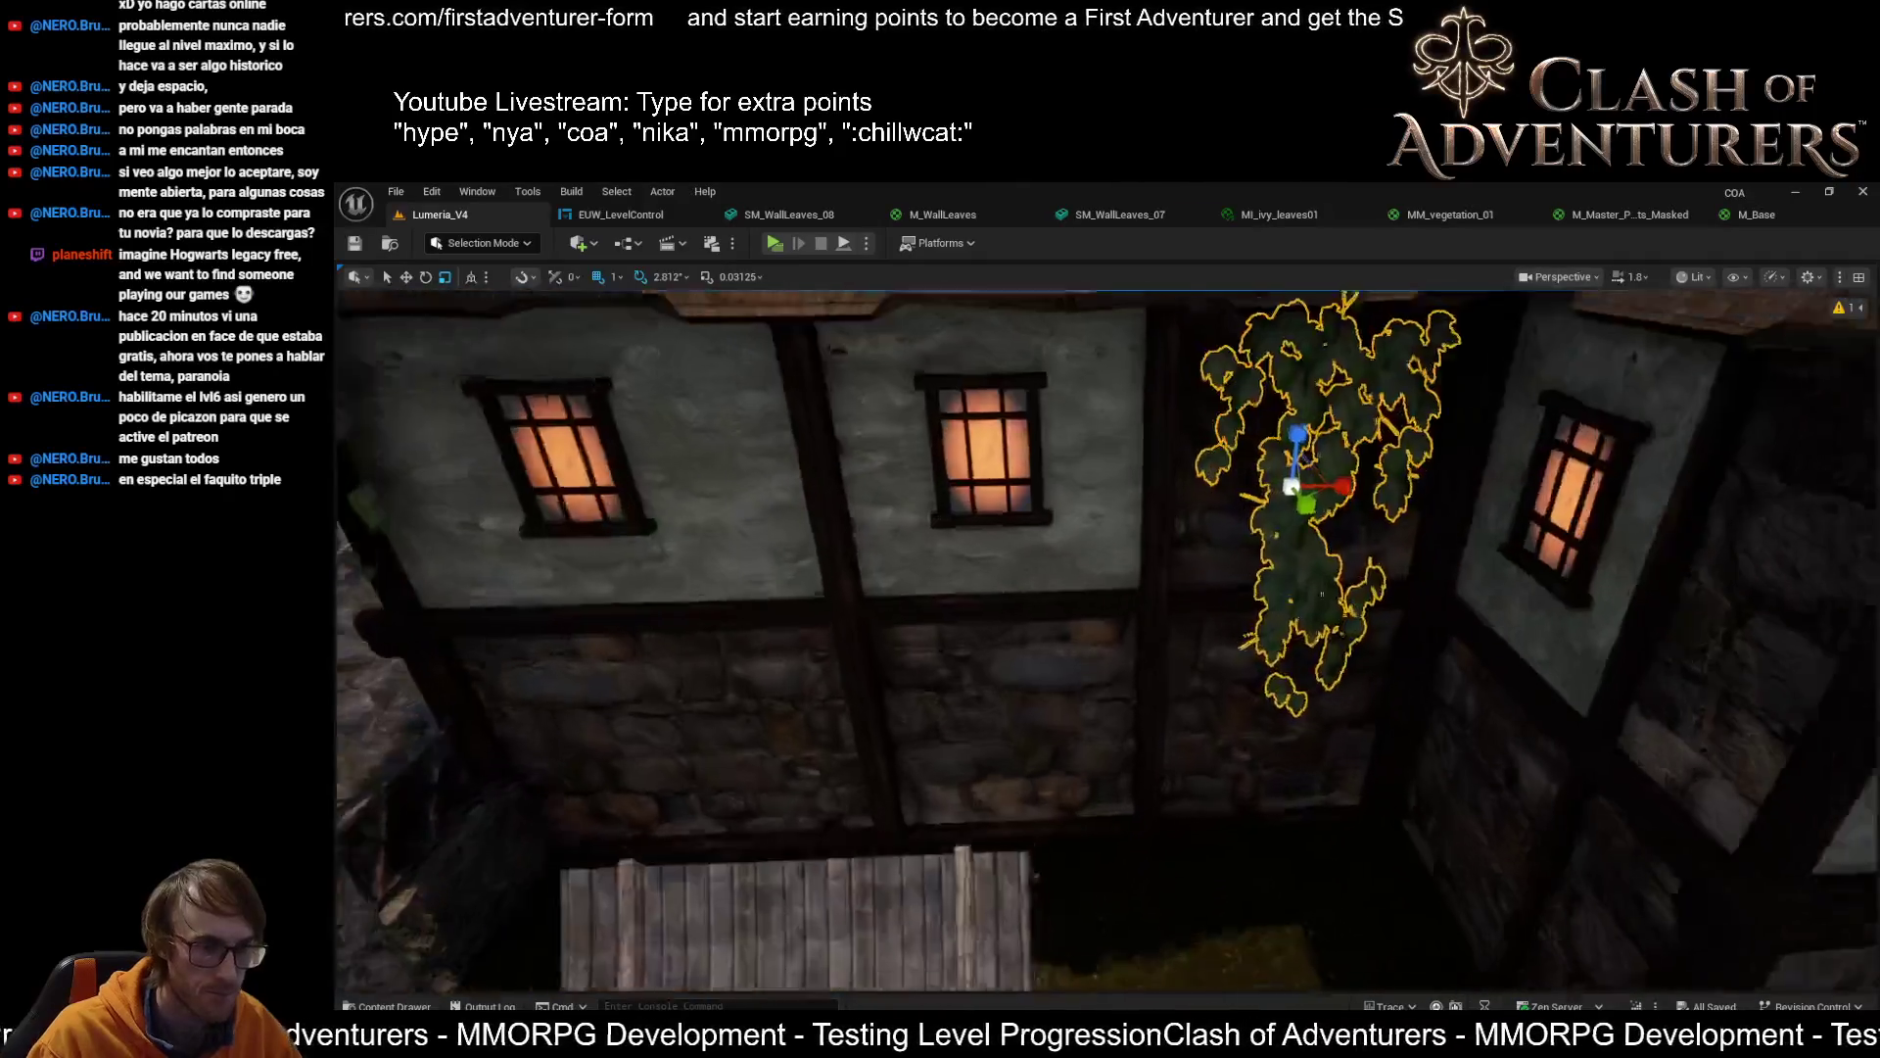
pyautogui.scroll(-3, 1108, 642)
pyautogui.click(1625, 219)
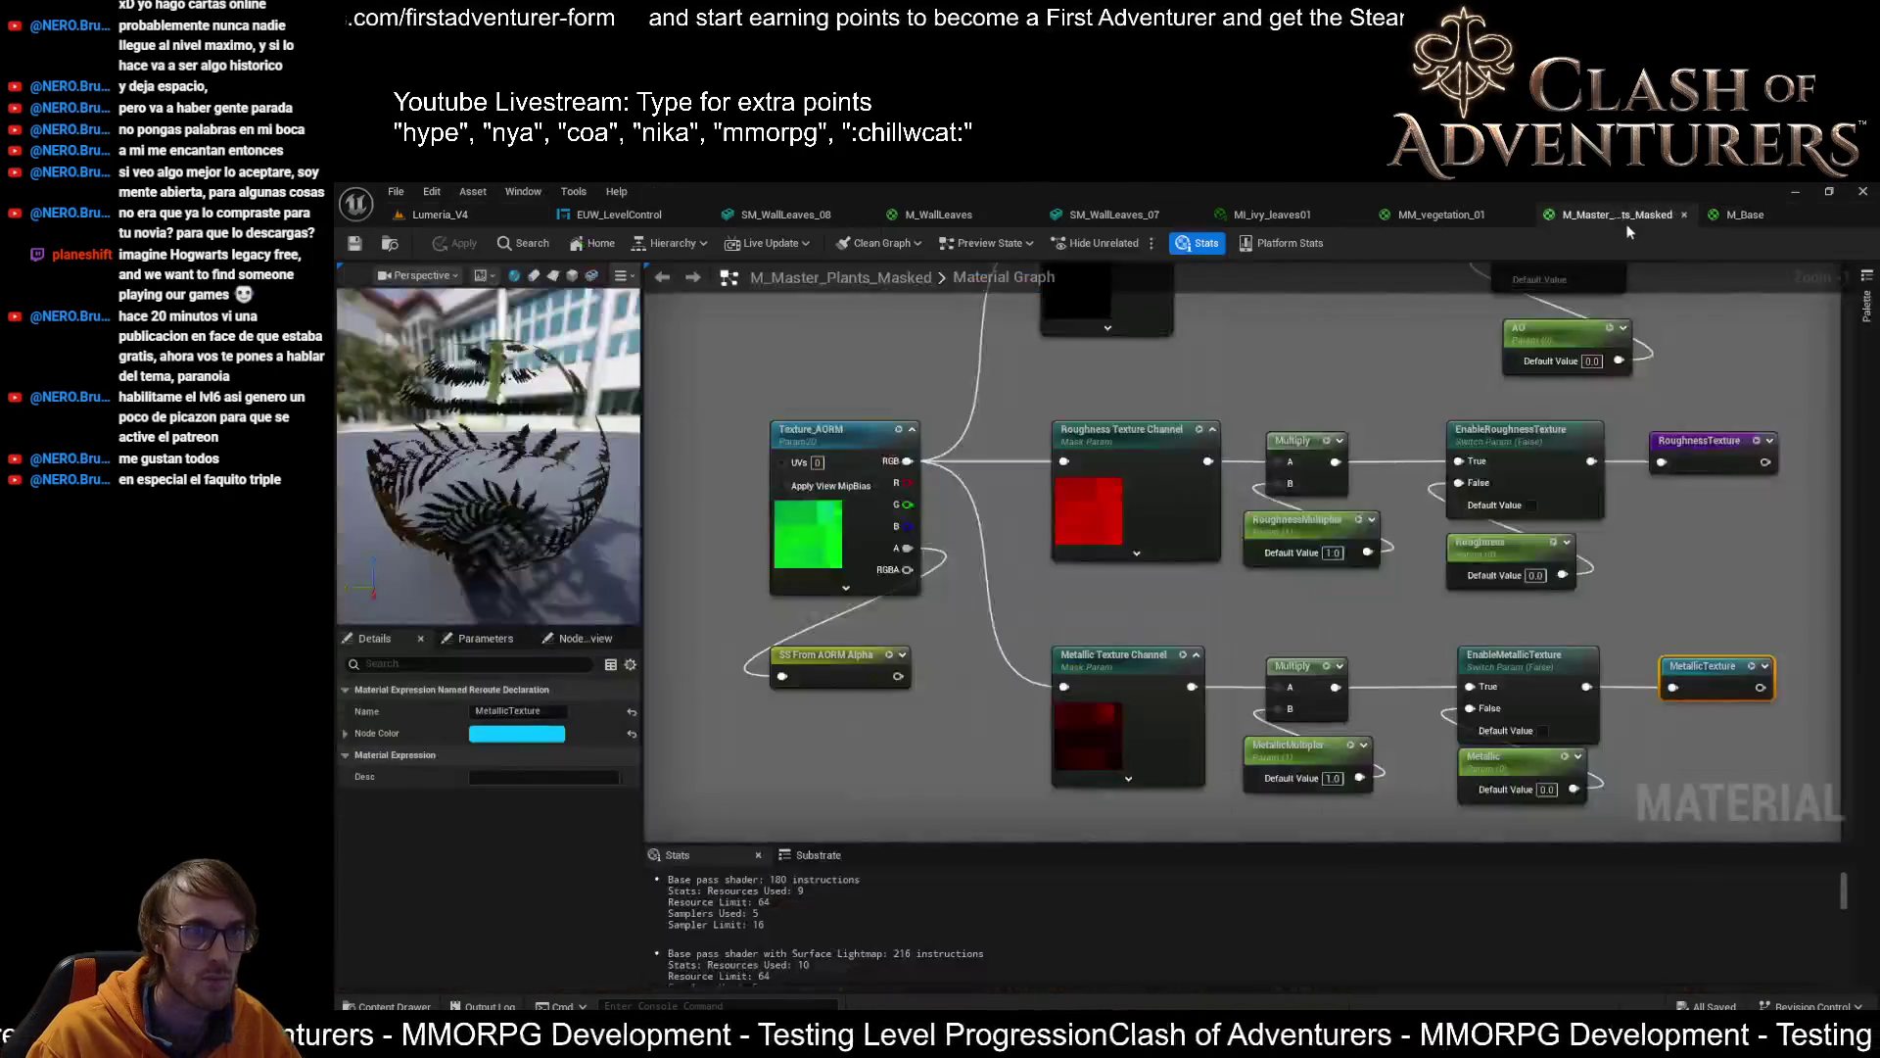
# Zoom out of the material graph
pyautogui.scroll(-4, 1412, 578)
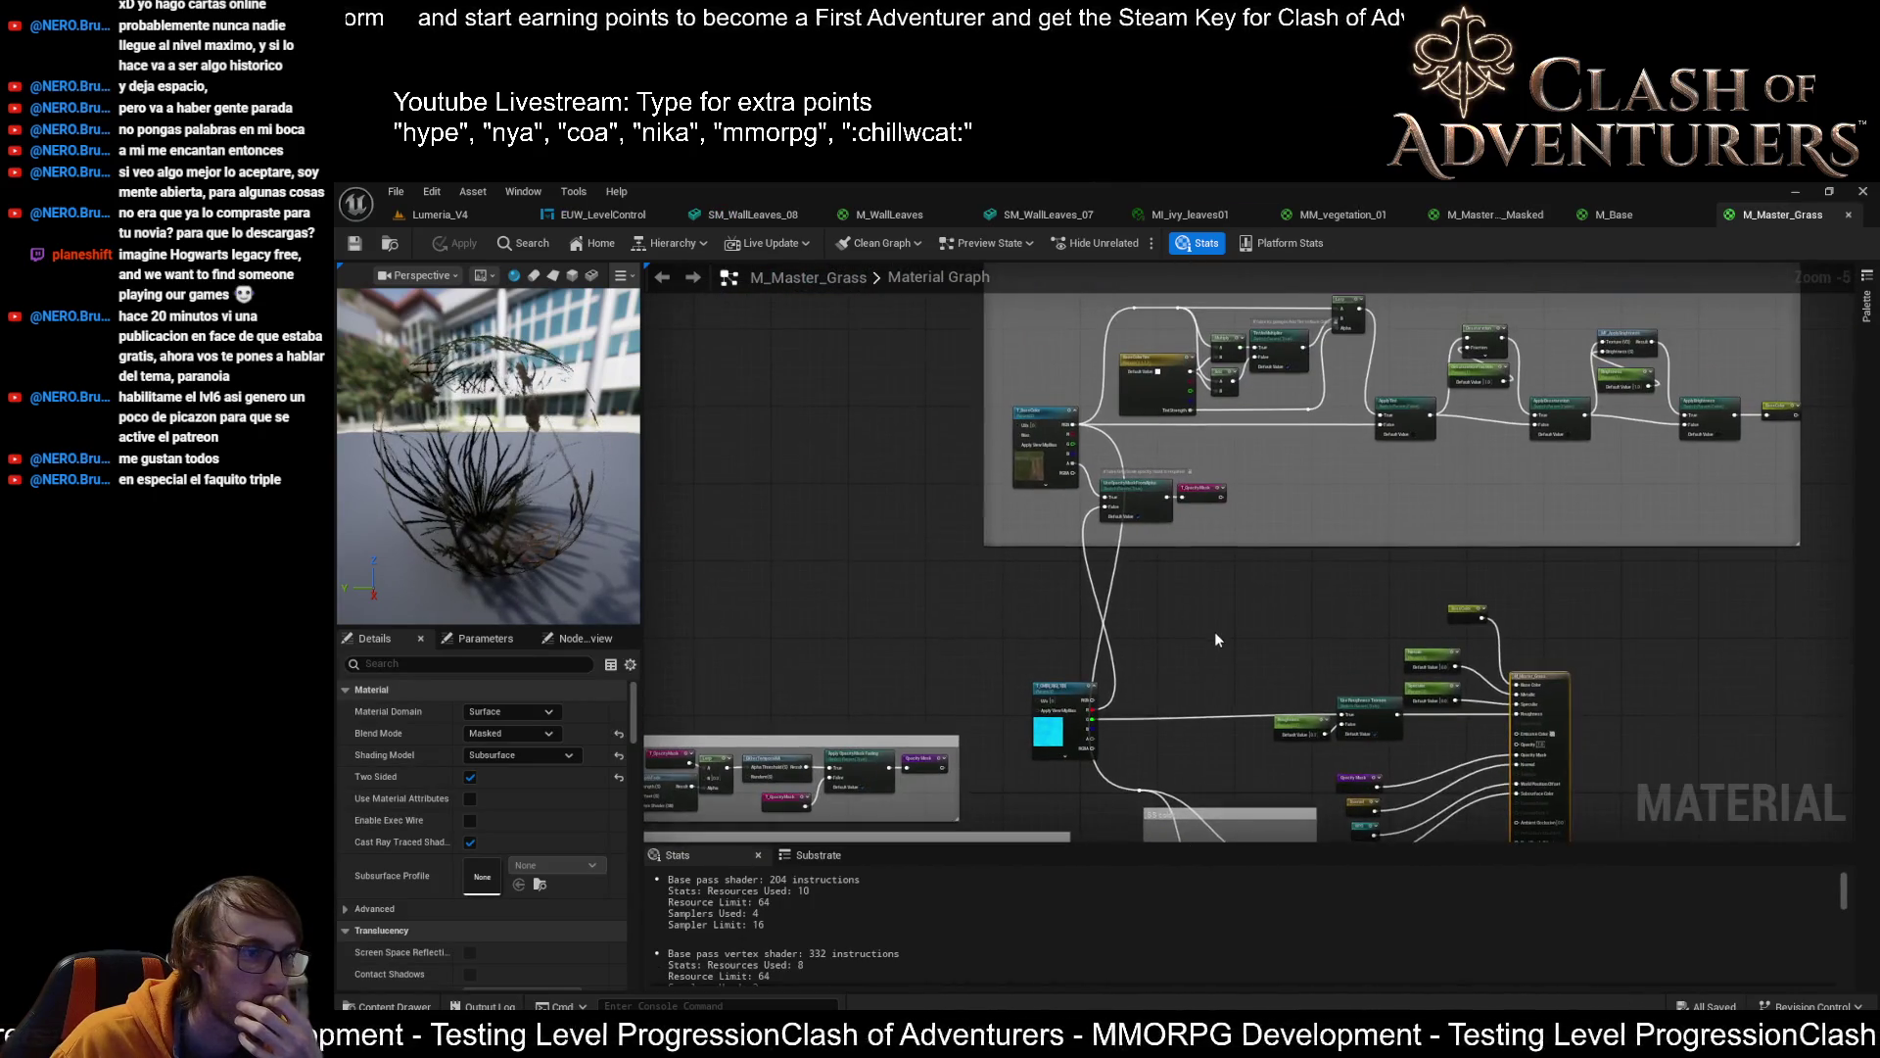
# Inspect M_Master_Grass's texture, roughness and base colour nodes, then return to the Lumeria_V4 level
pyautogui.scroll(3, 1038, 675)
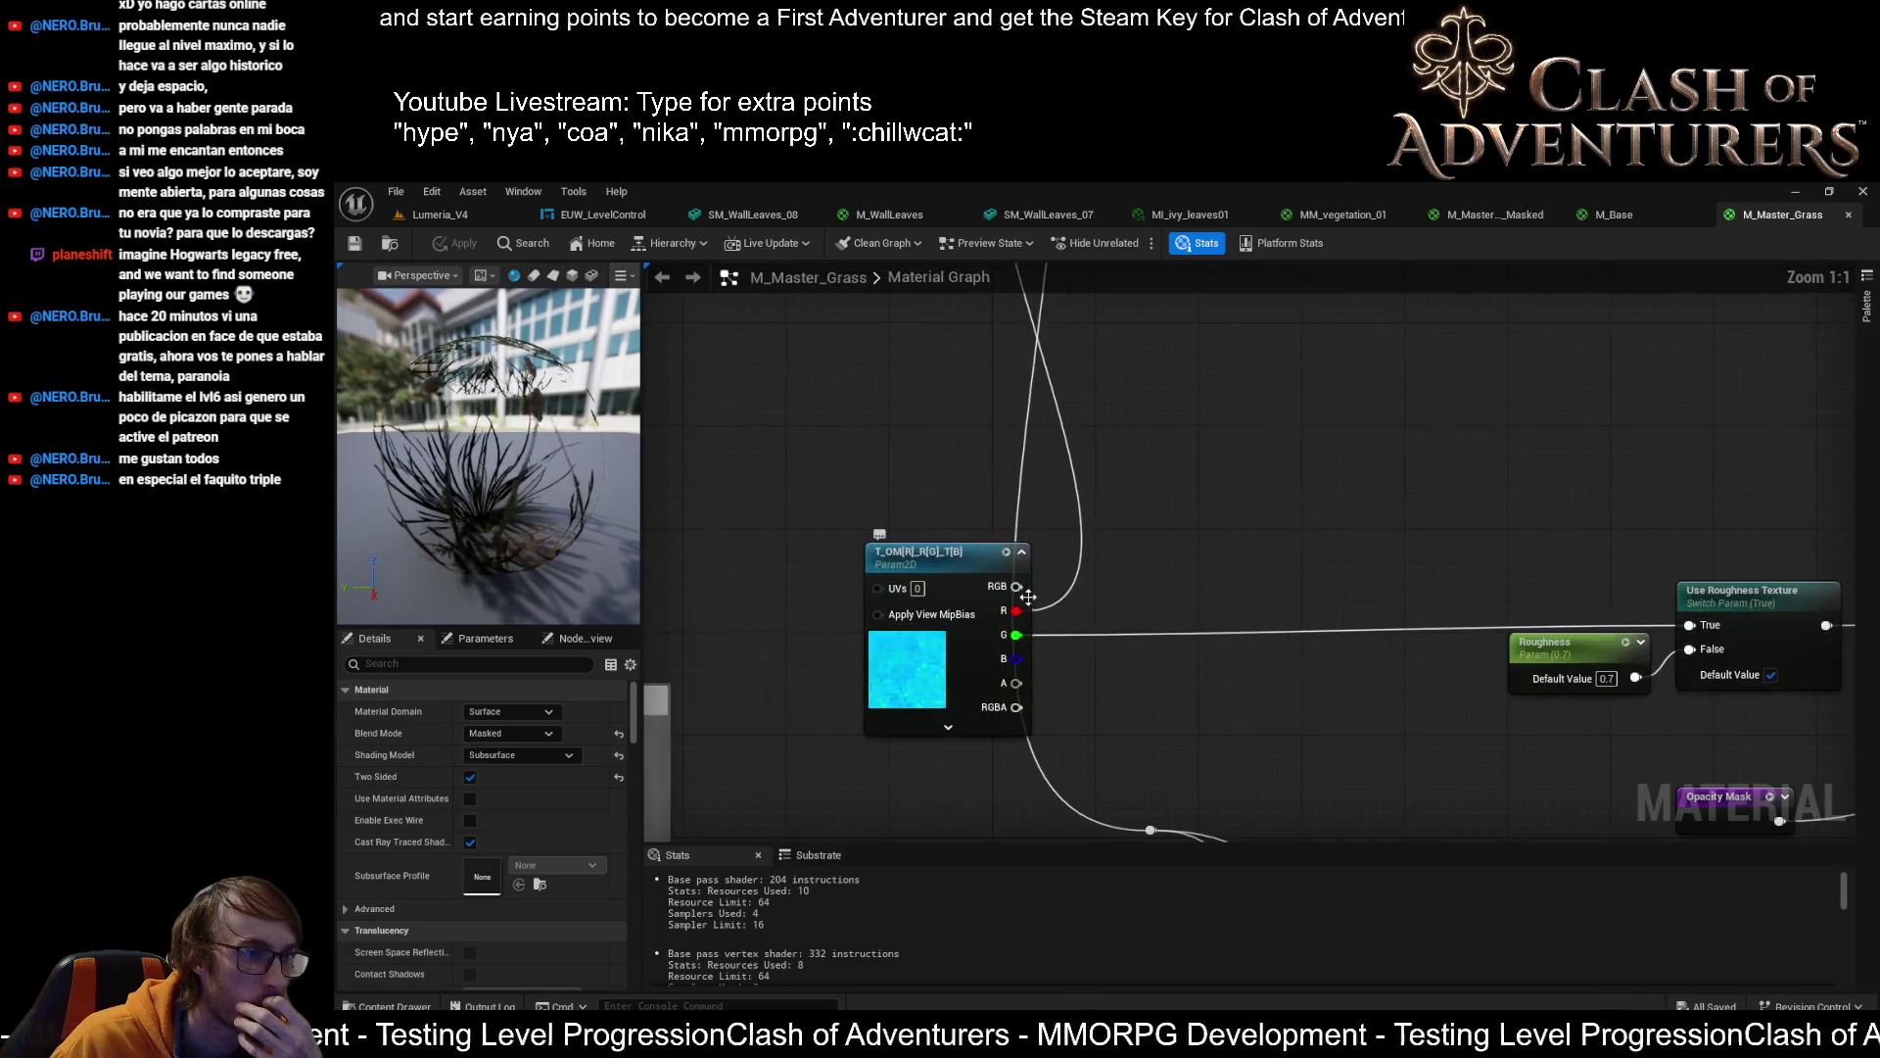
pyautogui.scroll(-4, 1026, 613)
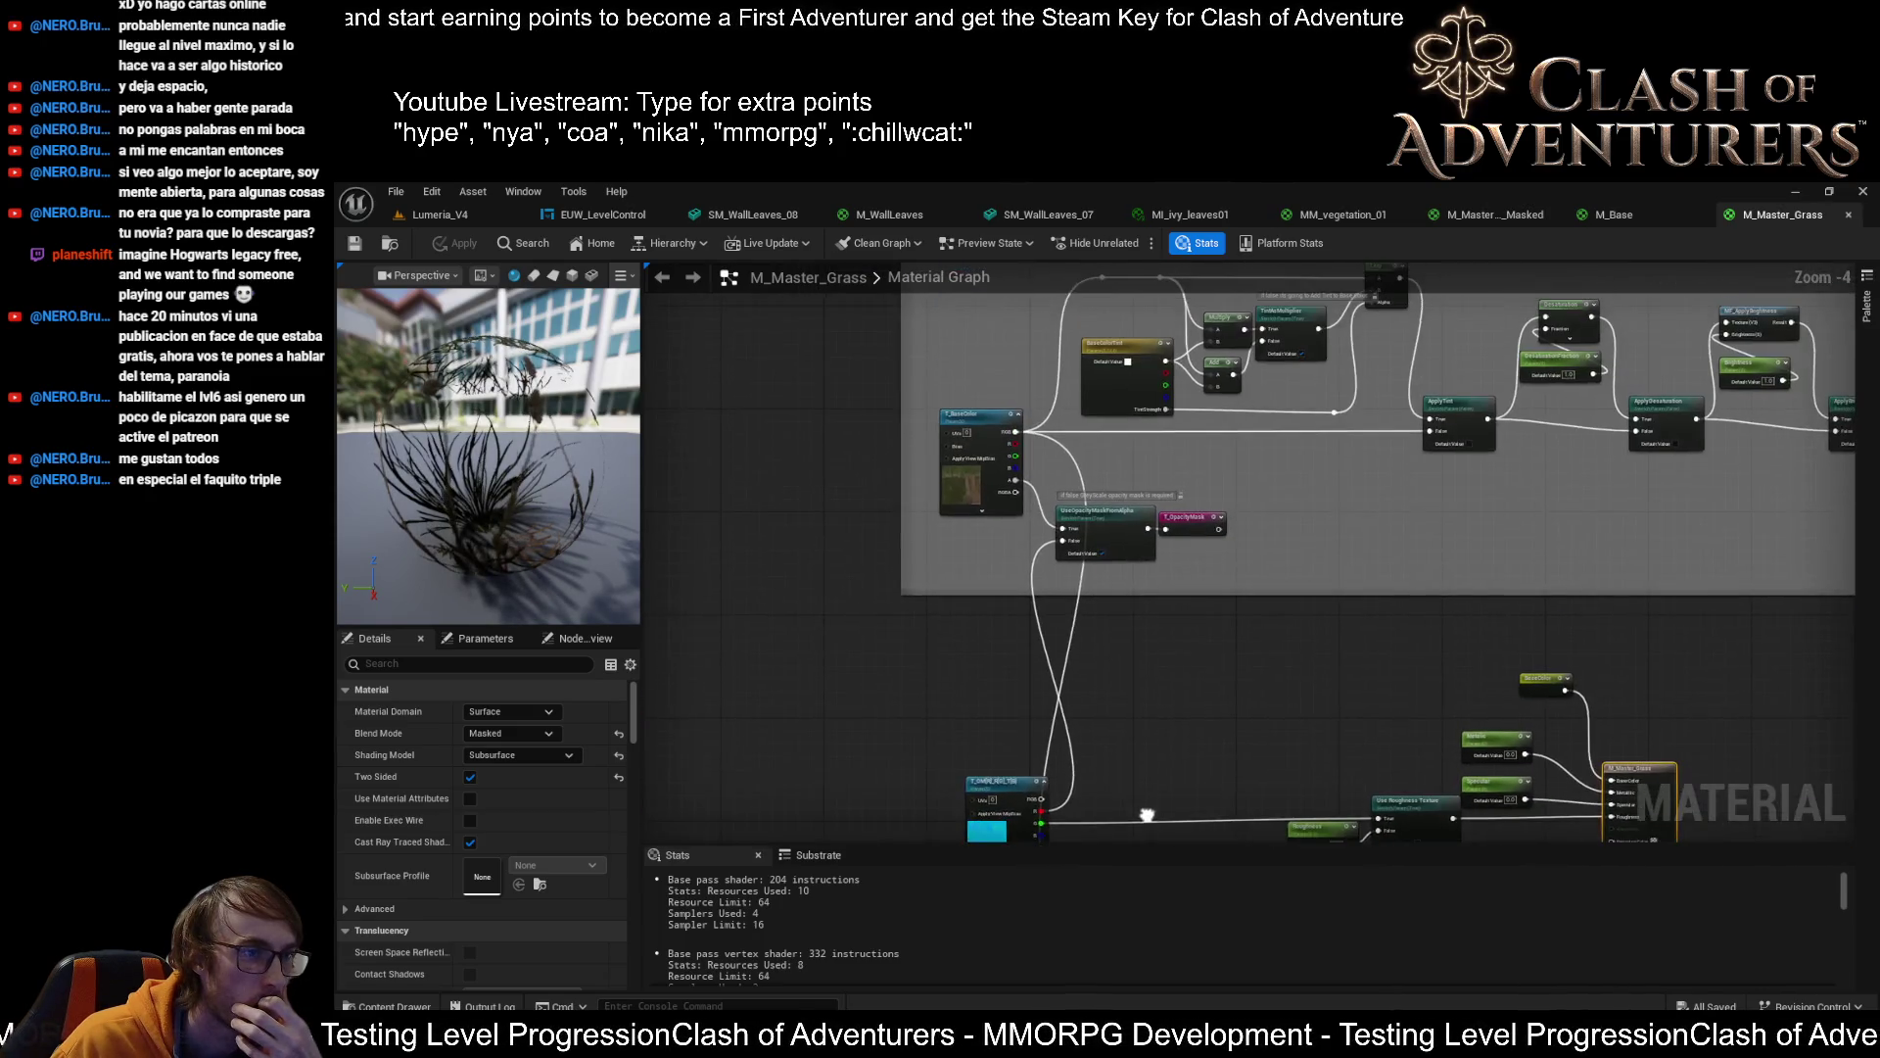
pyautogui.scroll(1, 1049, 569)
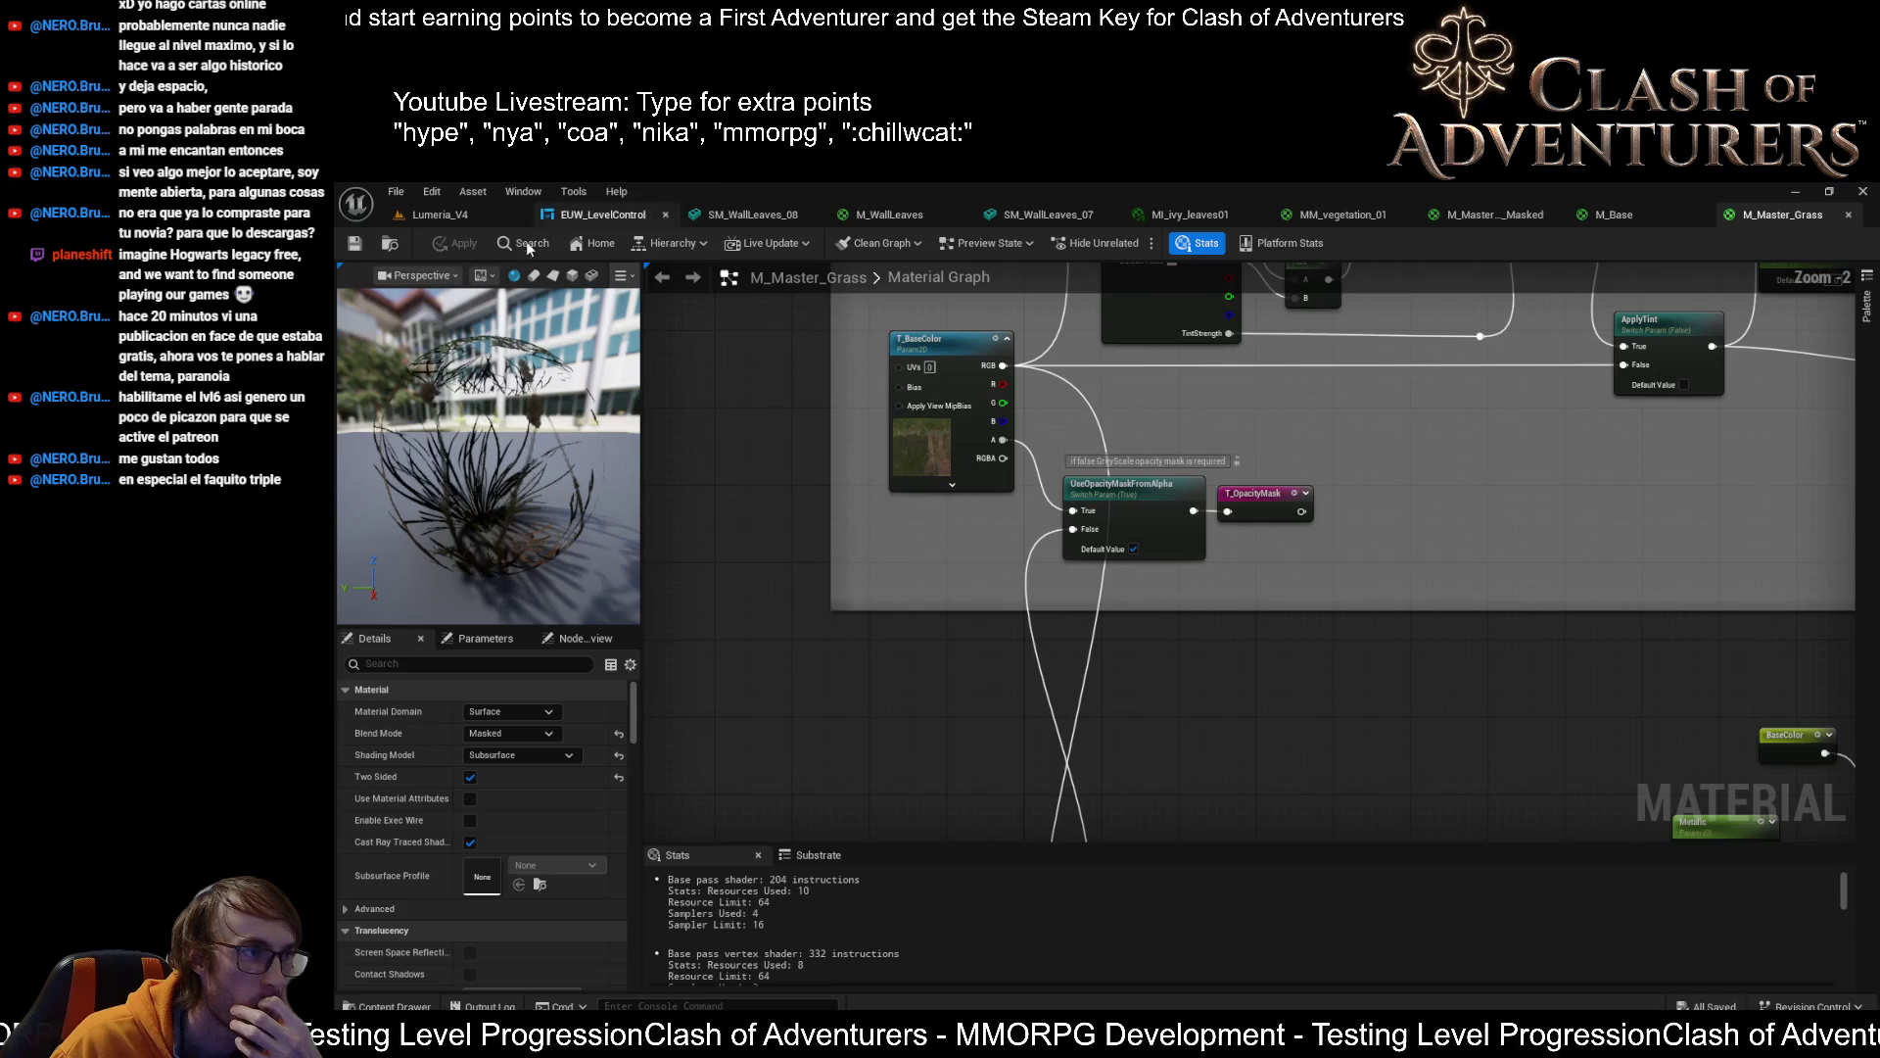
pyautogui.moveTo(1160, 692)
pyautogui.mouseDown()
pyautogui.moveTo(1223, 341)
pyautogui.moveTo(998, 362)
pyautogui.moveTo(1116, 352)
pyautogui.mouseUp()
pyautogui.moveTo(1230, 582)
pyautogui.mouseDown()
pyautogui.moveTo(1164, 350)
pyautogui.moveTo(1201, 514)
pyautogui.mouseUp()
pyautogui.click(459, 214)
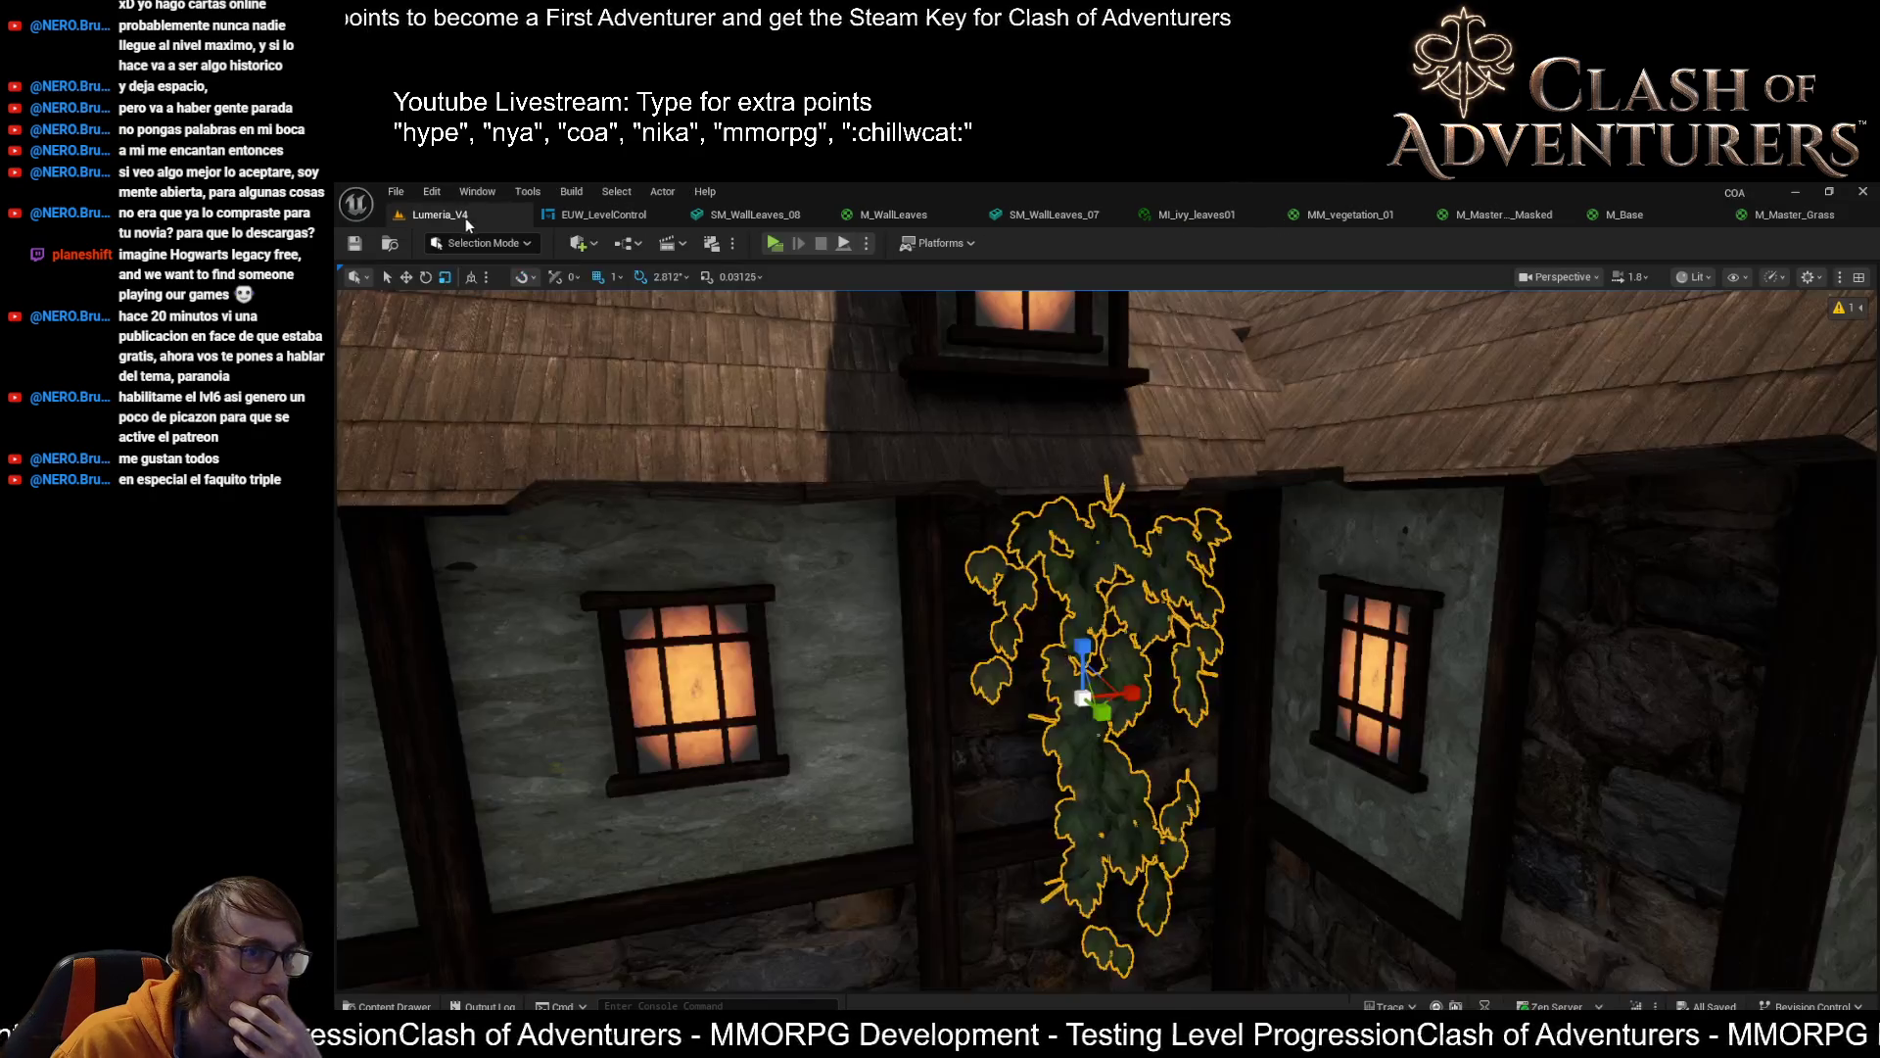
# Switch to the M_Master_Plants_Masked material graph
pyautogui.click(1478, 219)
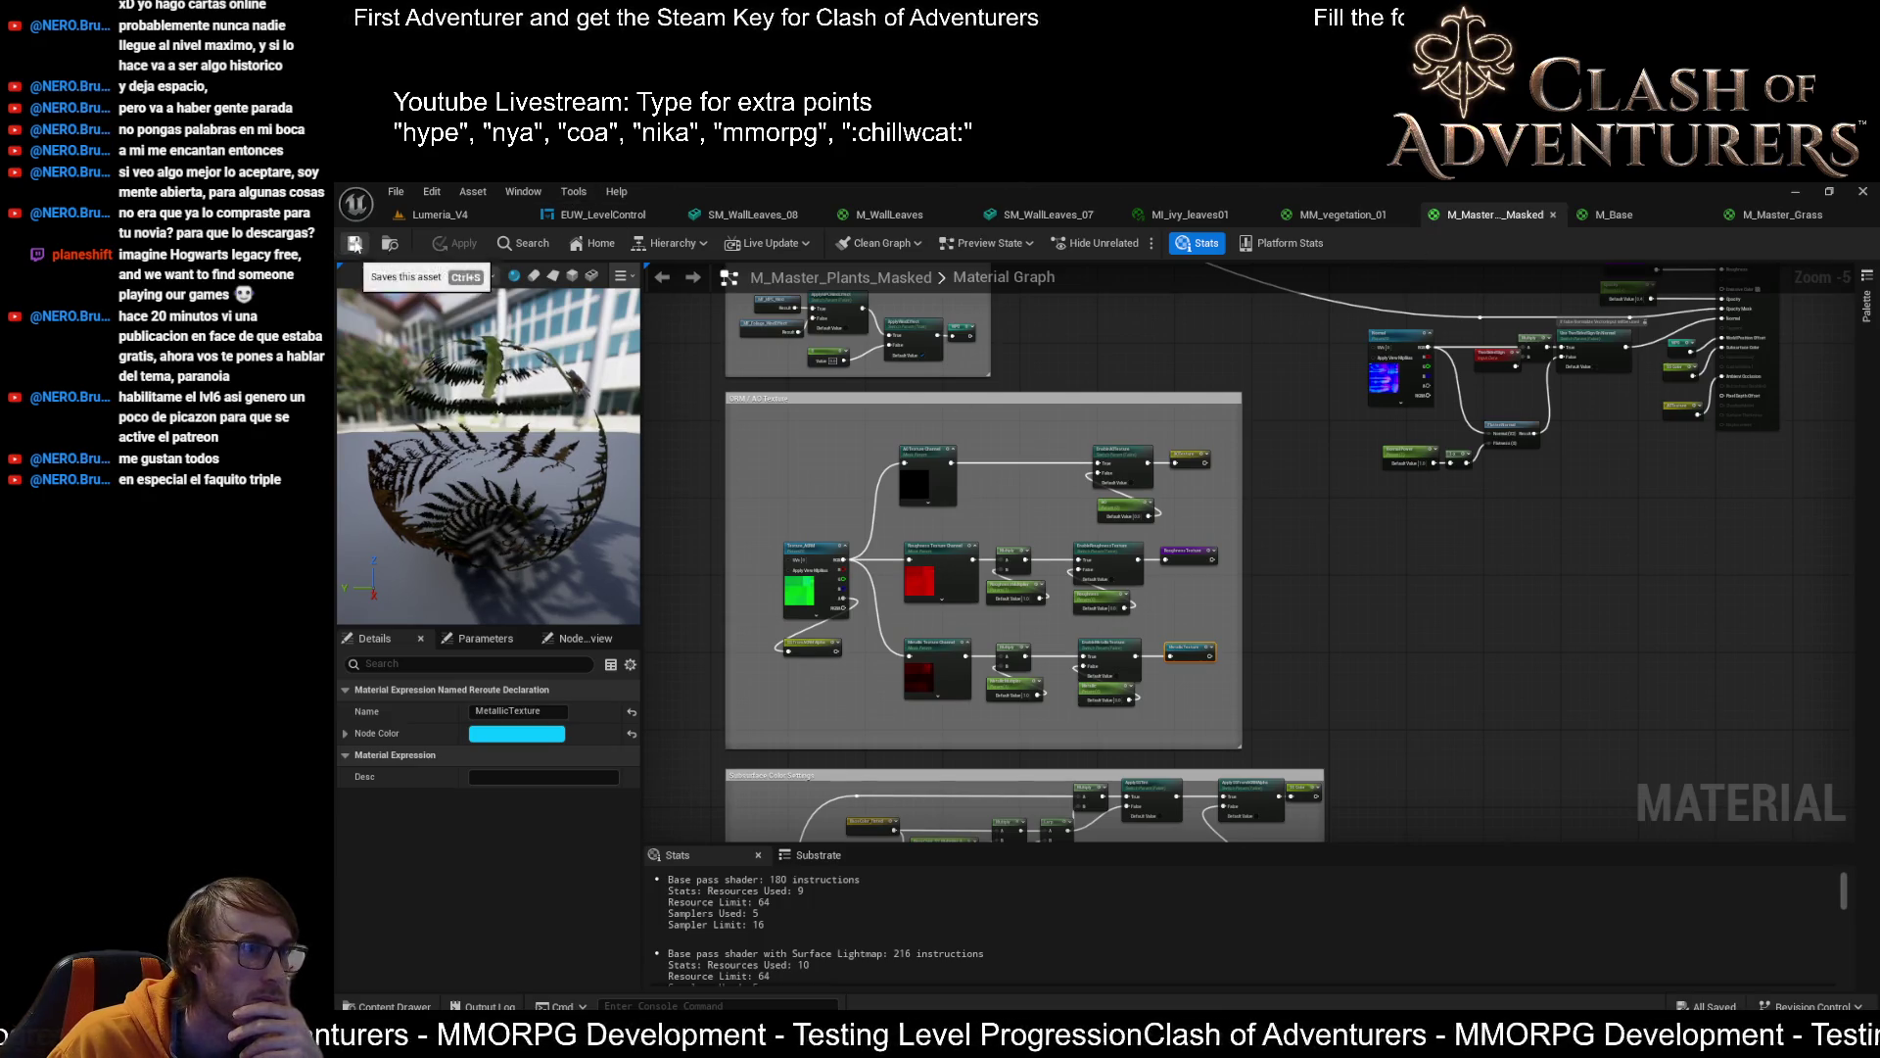
# Save M_Master_Plants_Masked with Ctrl+S and switch over to the M_Master_Grass graph
pyautogui.scroll(3, 888, 402)
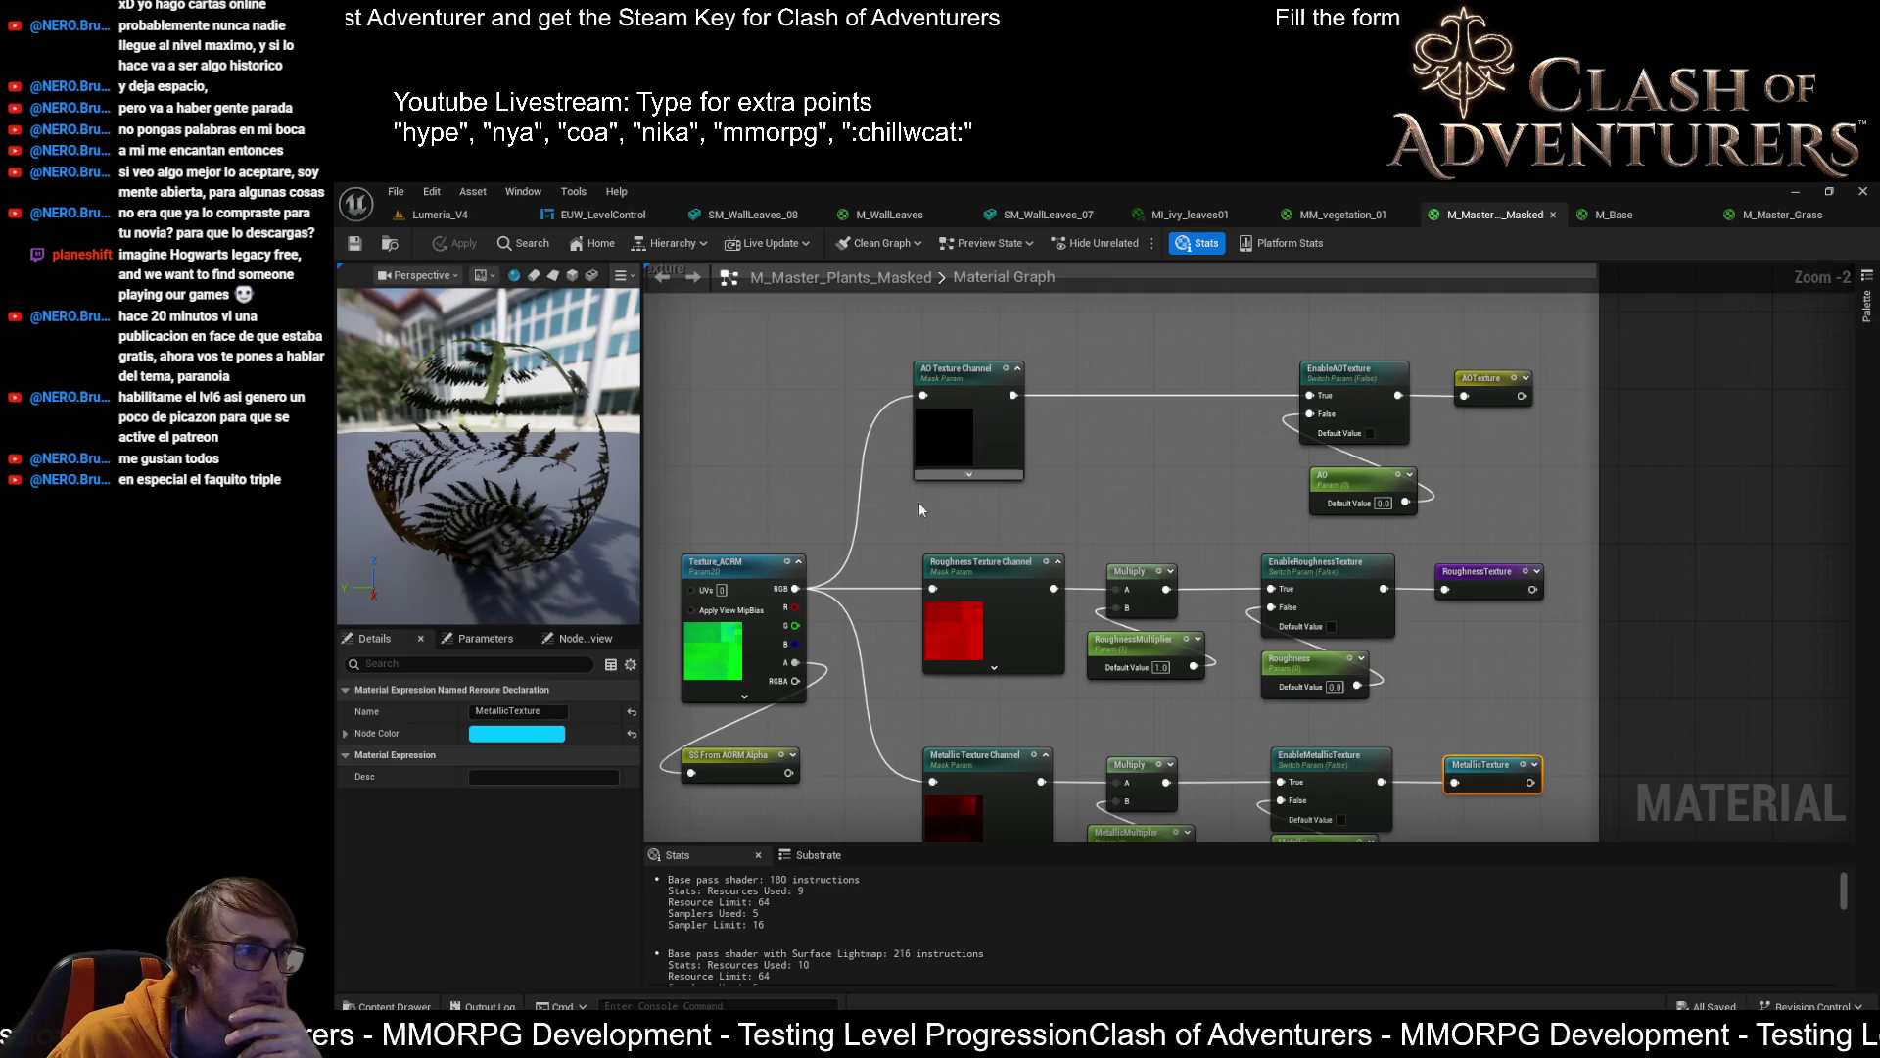
pyautogui.scroll(-3, 1084, 562)
pyautogui.scroll(3, 1083, 562)
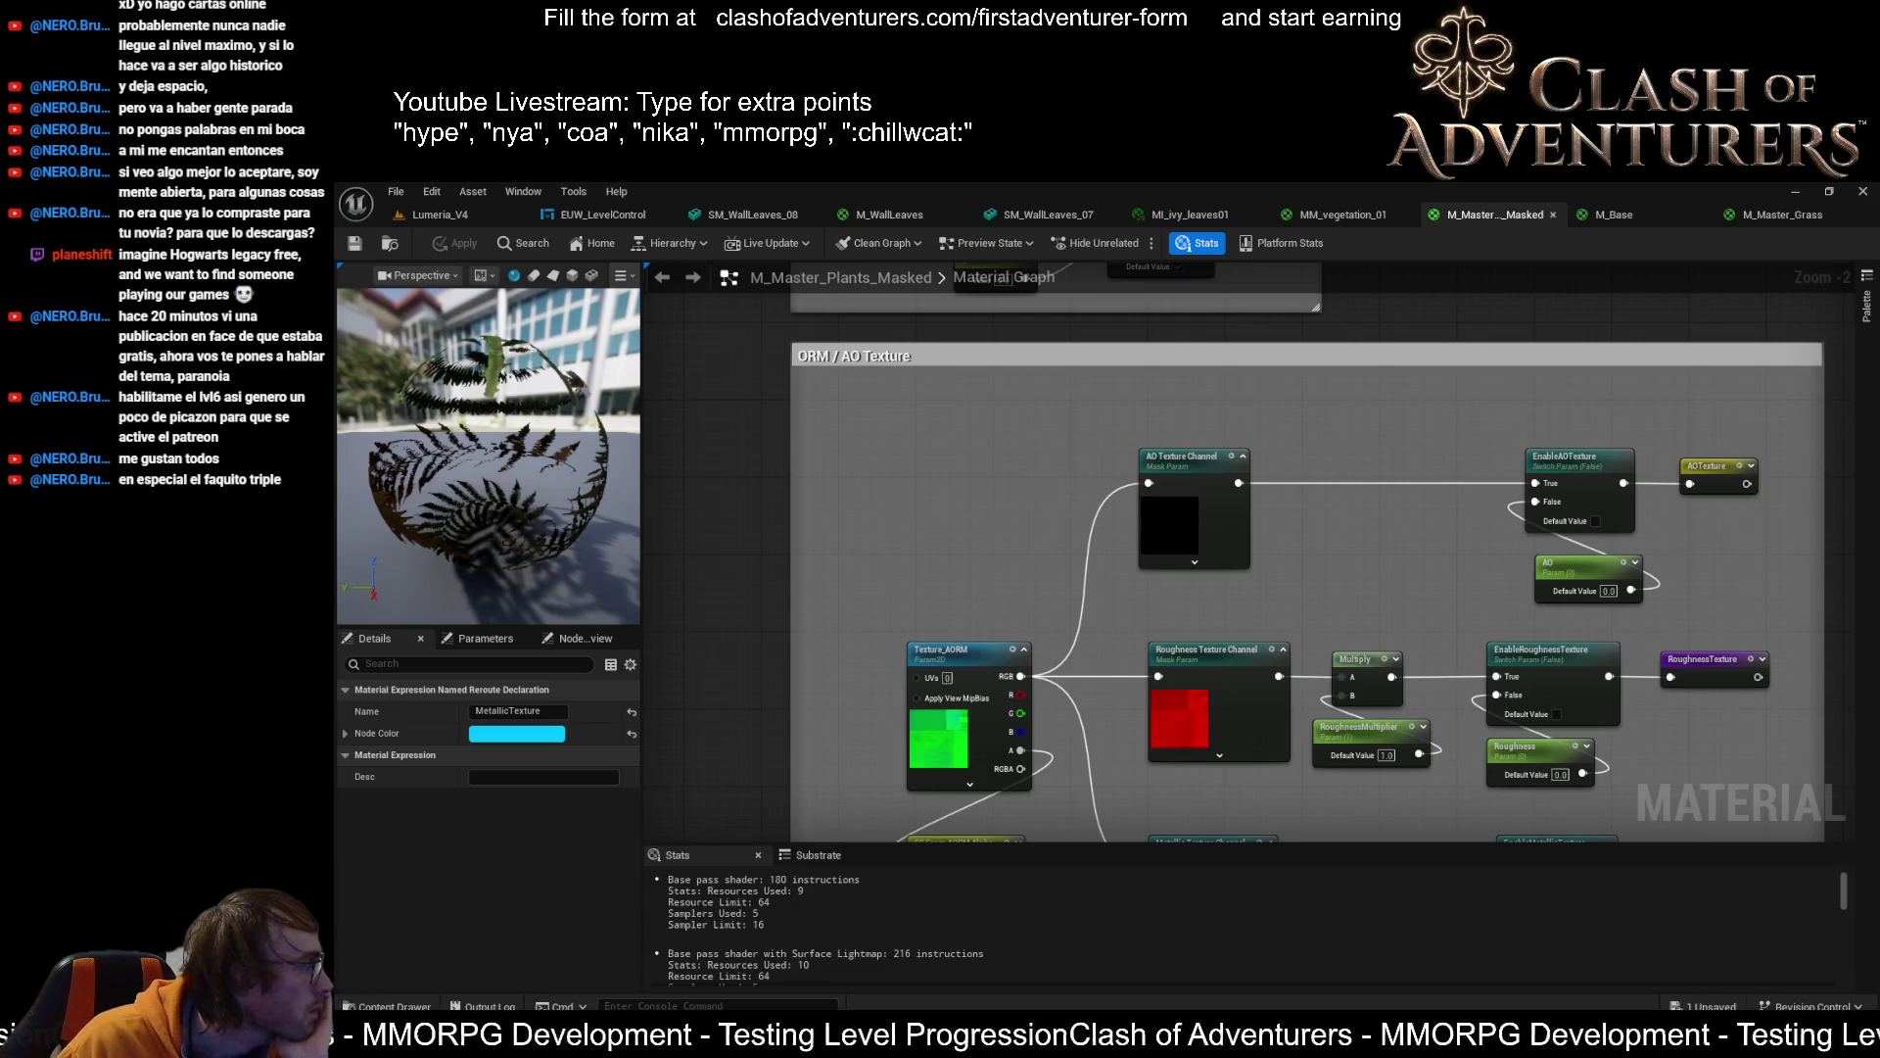
pyautogui.hotkey('ctrl', 's')
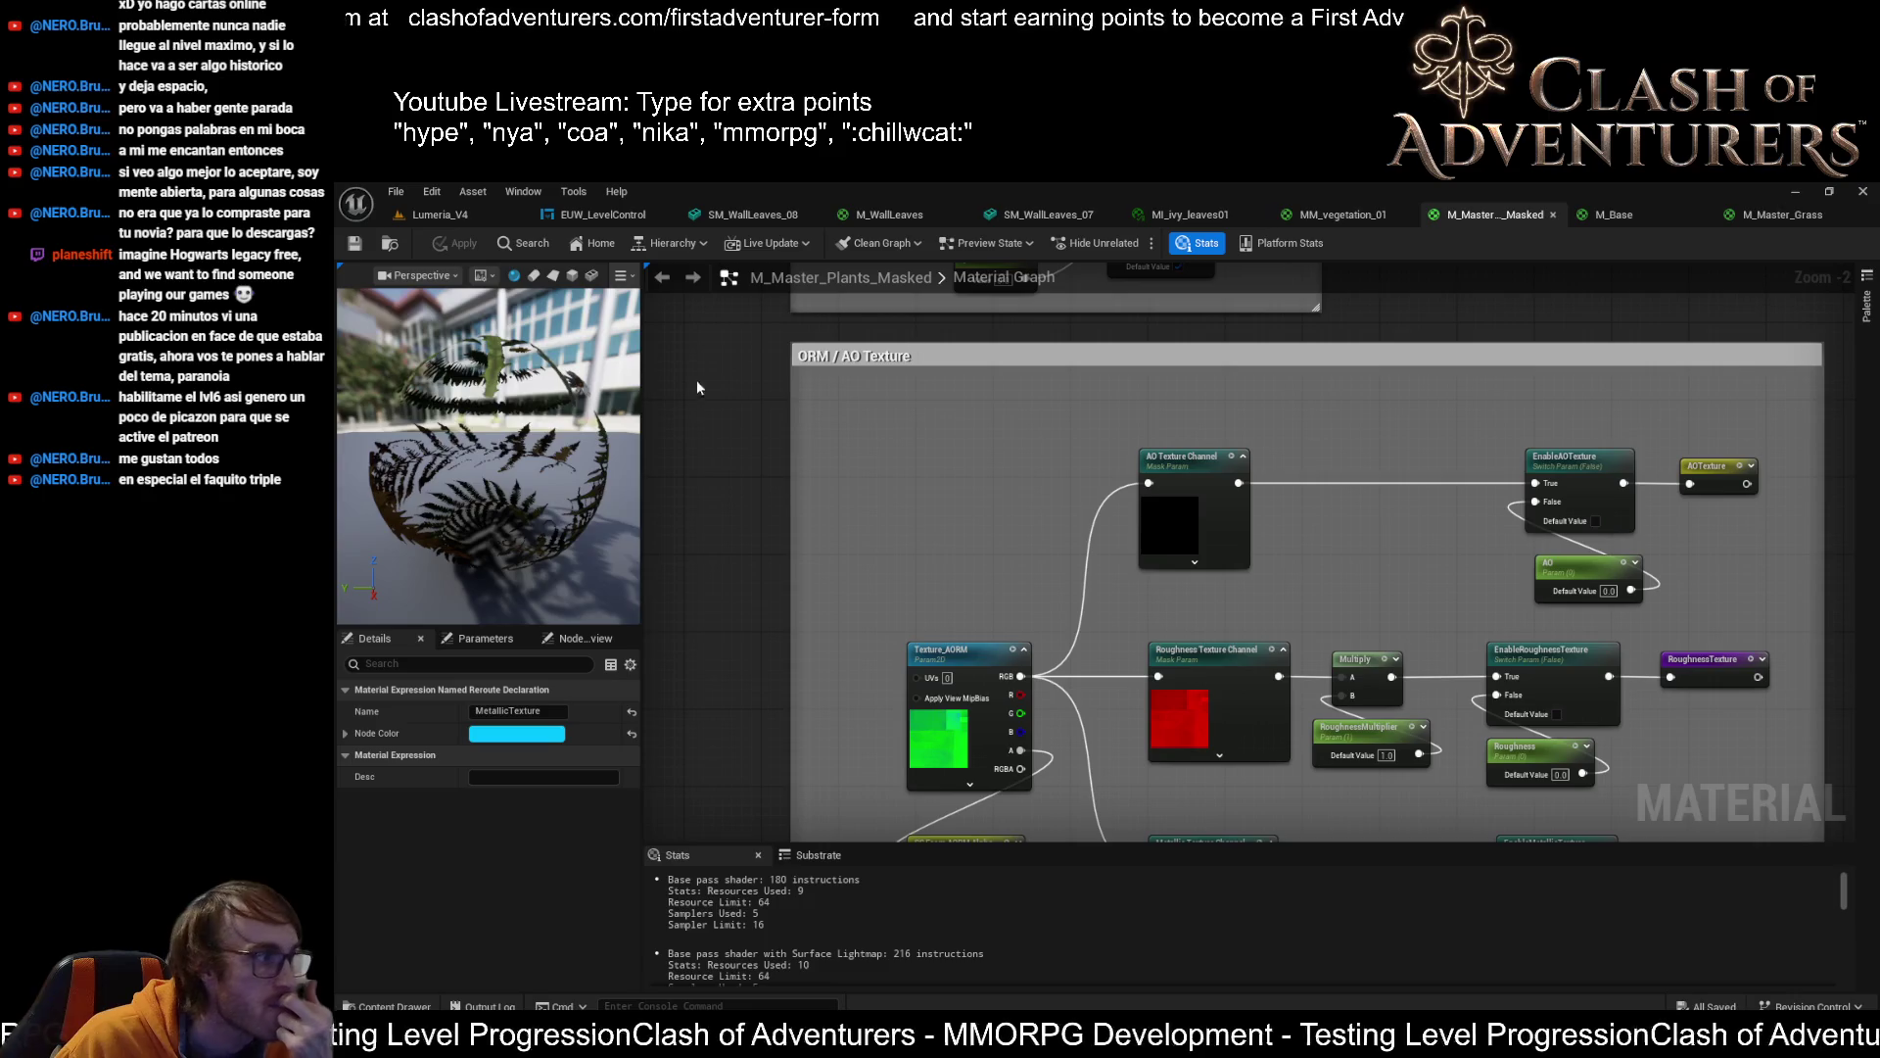
pyautogui.click(1742, 216)
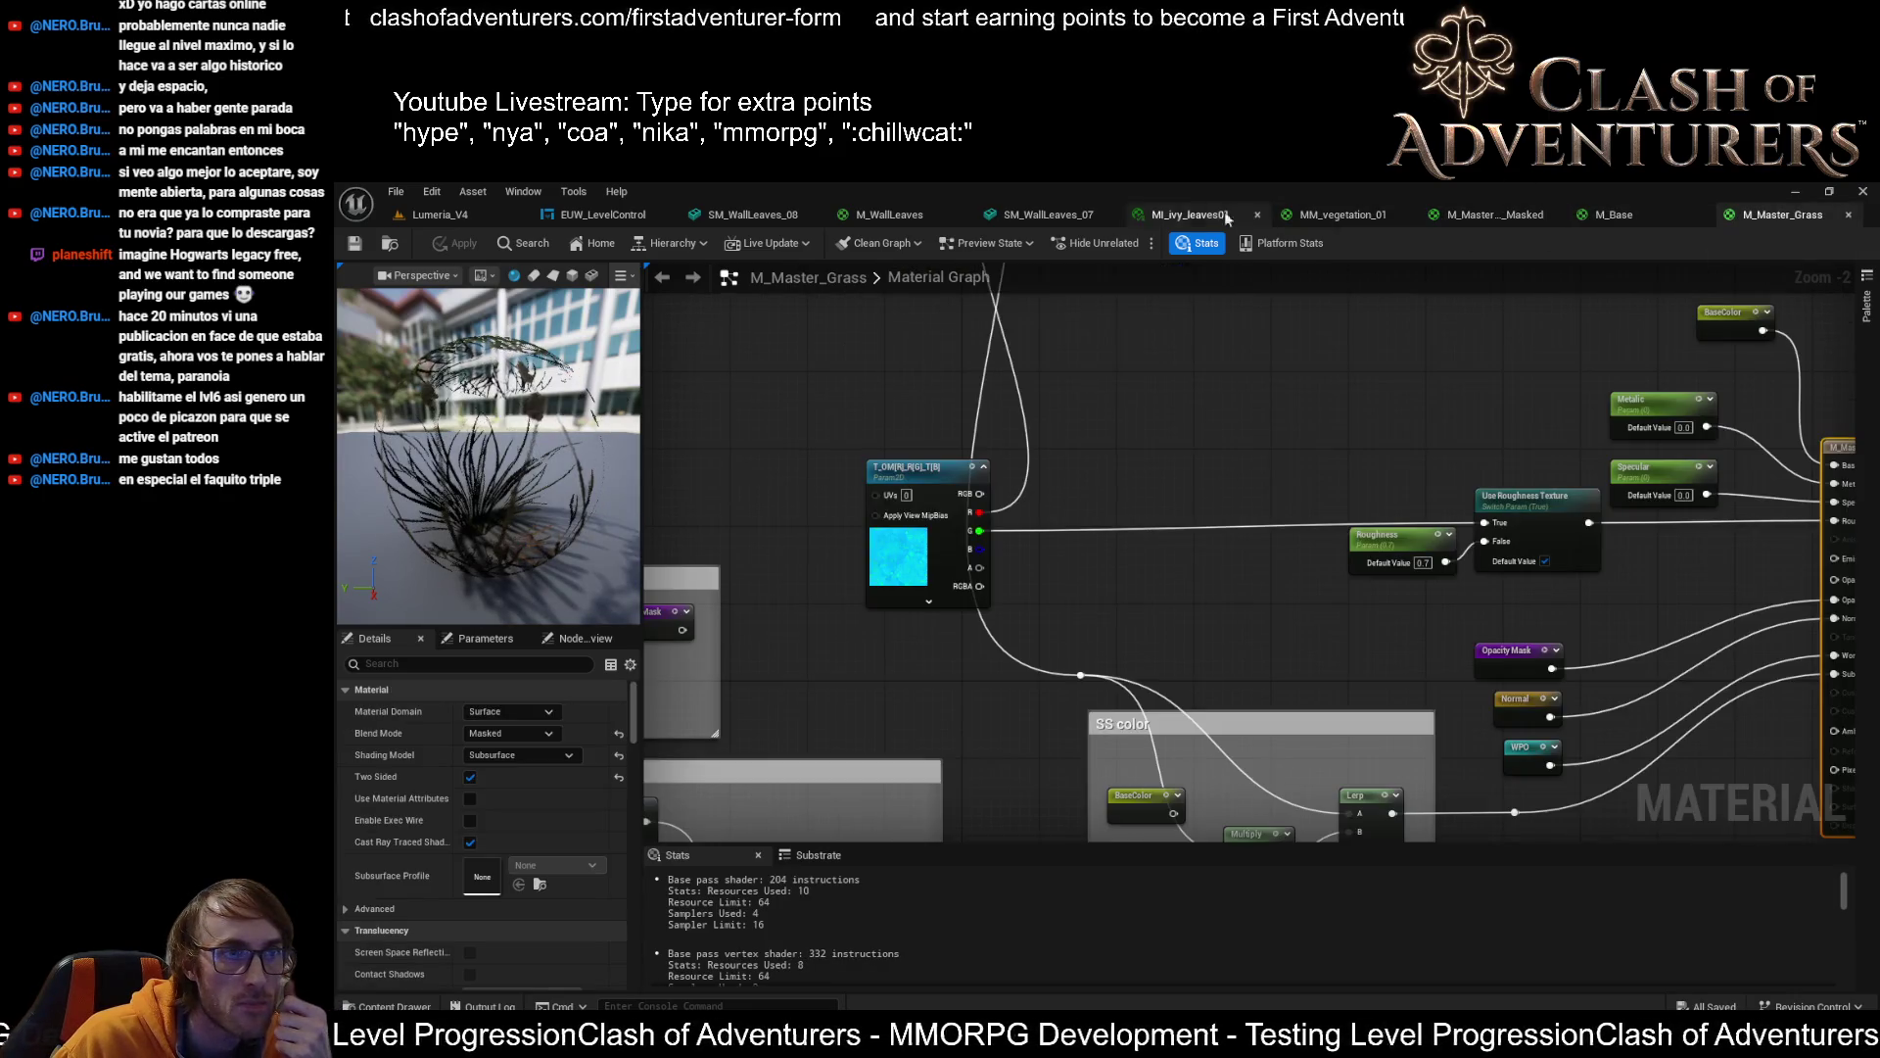
# In SM_WallLeaves_08, preview M_Master_Plants_Masked_Inst on Element 0, then undo the assignment
pyautogui.click(764, 214)
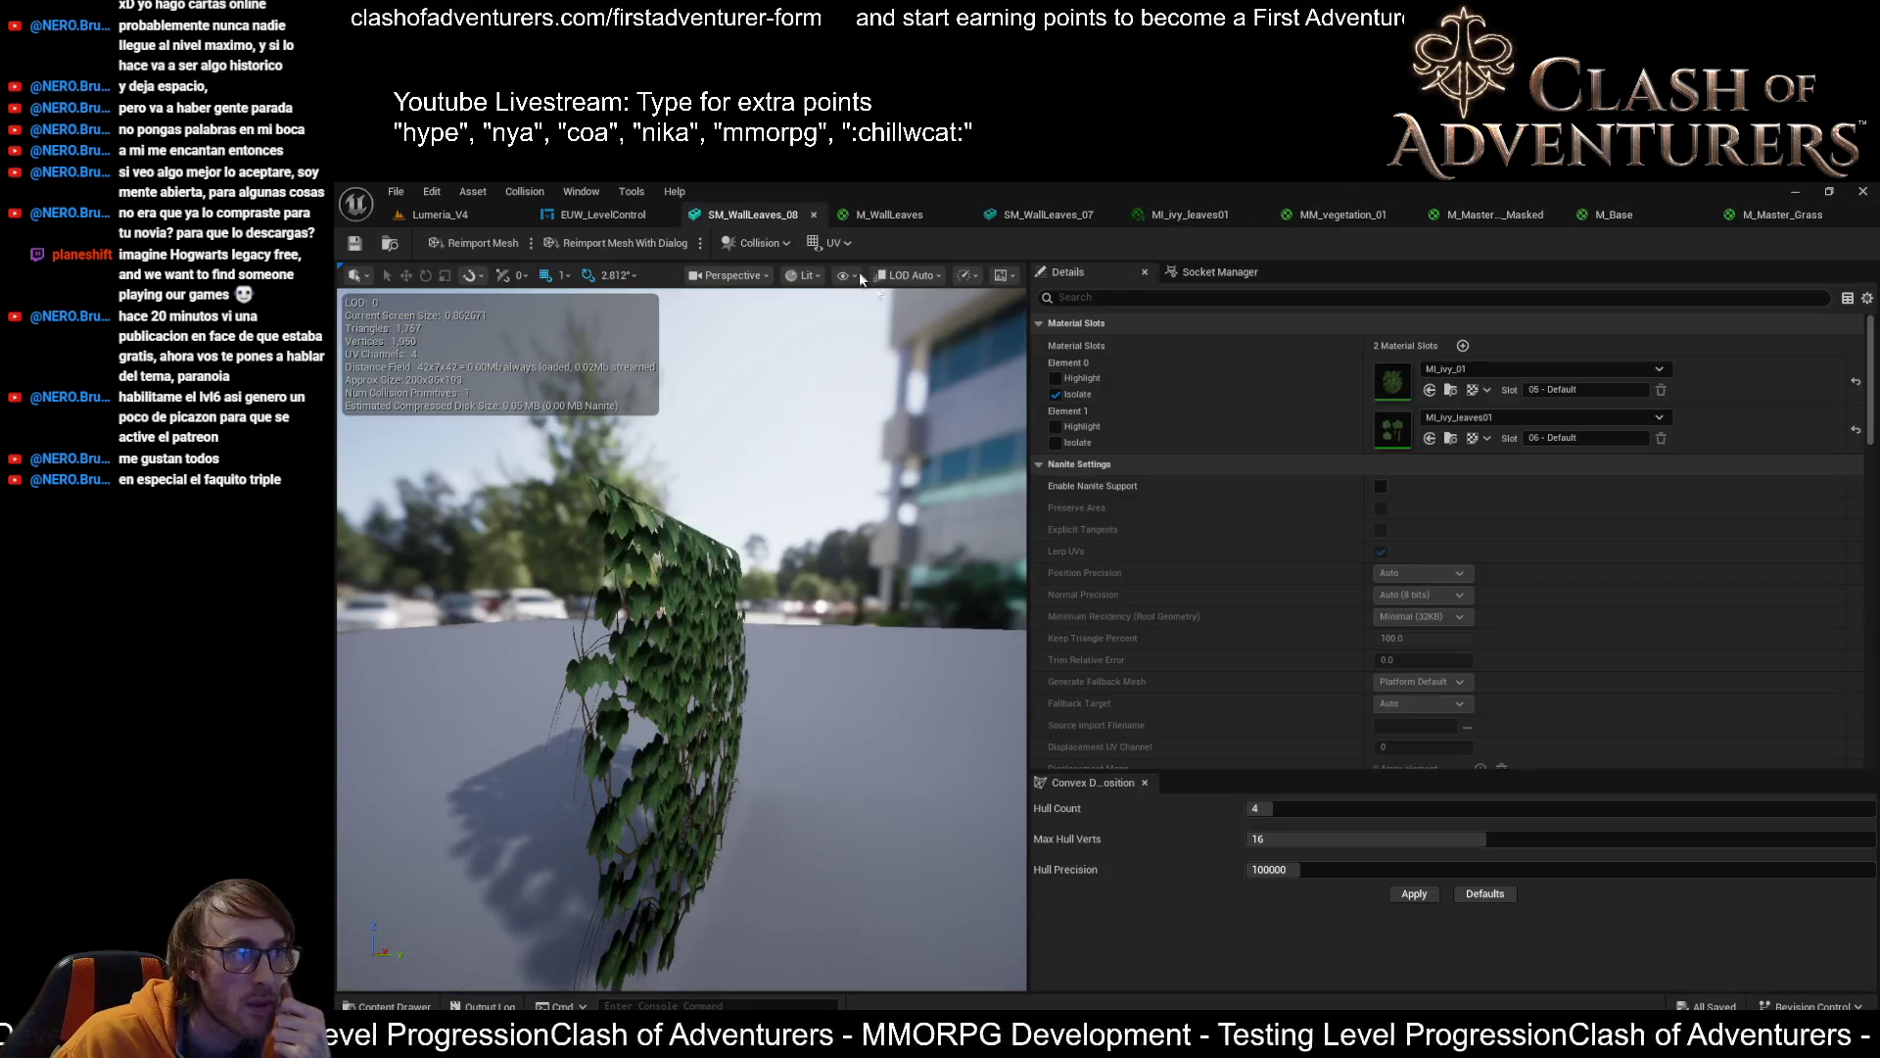
pyautogui.click(1430, 389)
pyautogui.moveTo(685, 636)
pyautogui.mouseDown()
pyautogui.moveTo(646, 631)
pyautogui.moveTo(619, 657)
pyautogui.mouseUp()
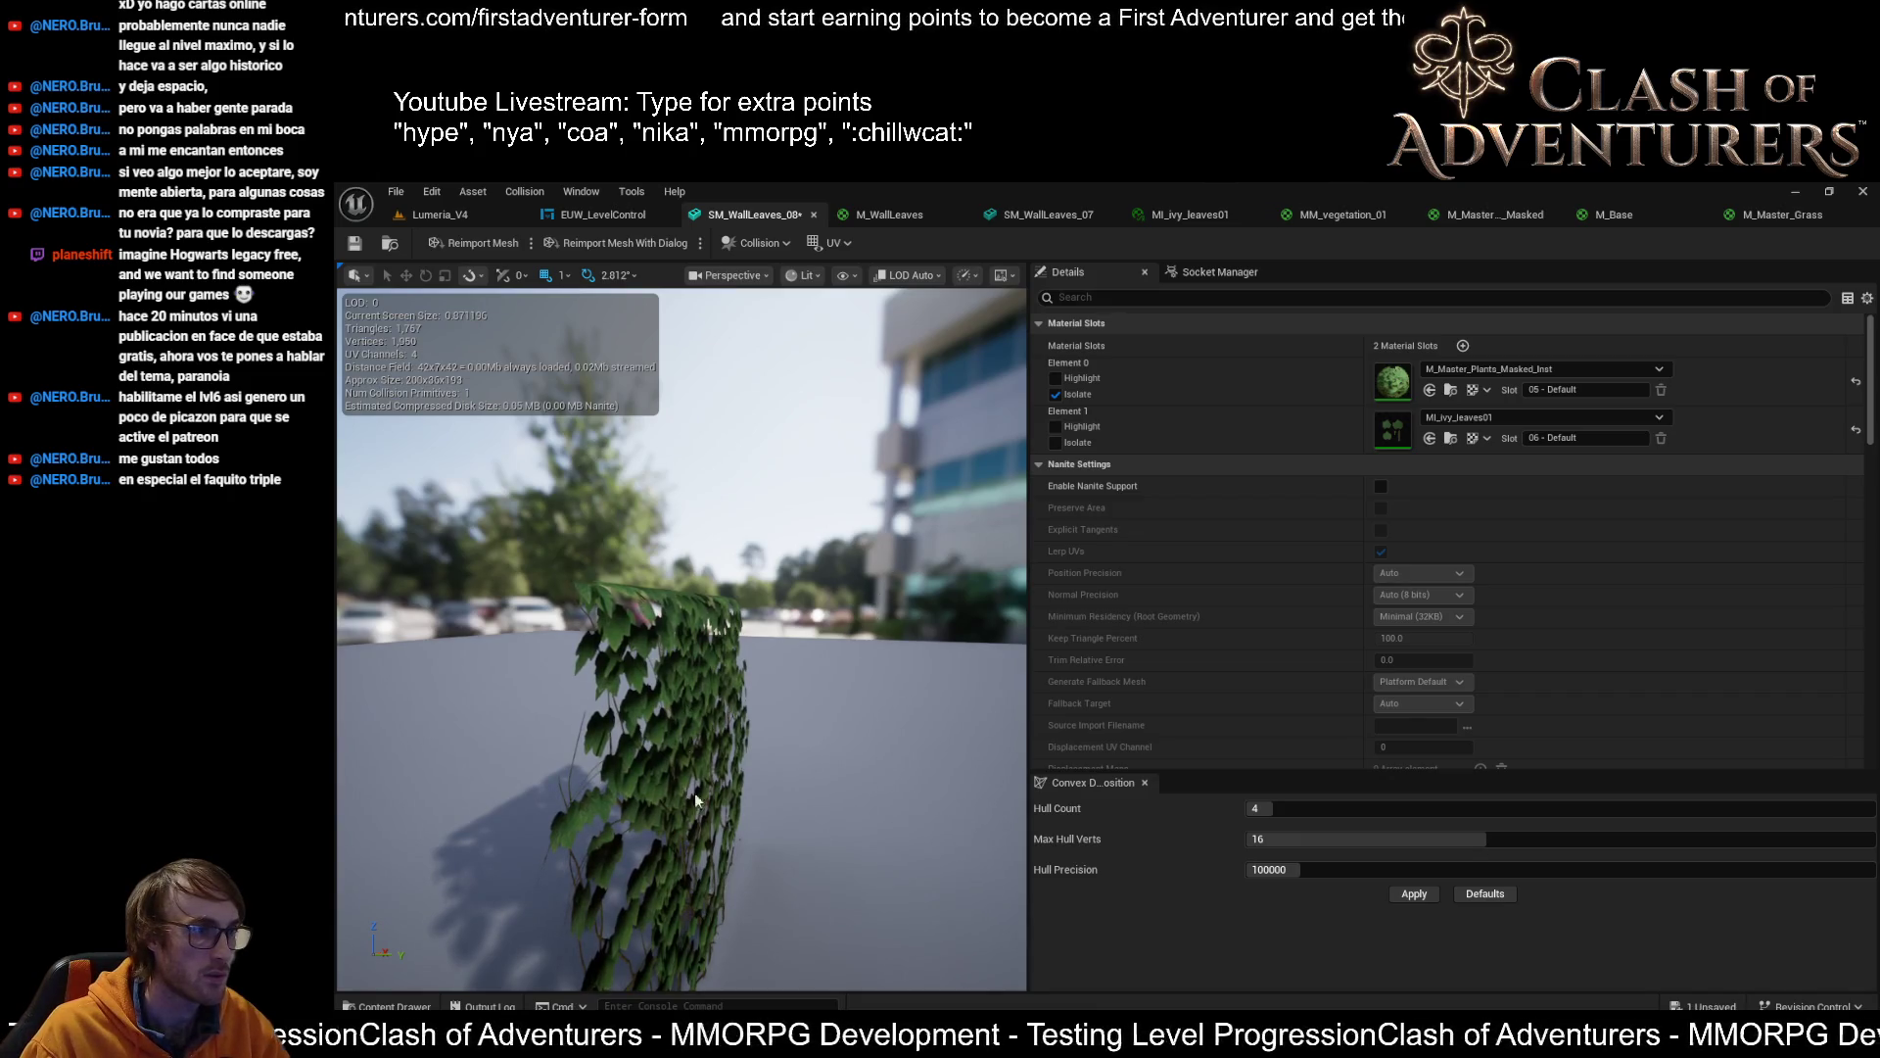
pyautogui.moveTo(619, 657)
pyautogui.mouseDown()
pyautogui.moveTo(487, 668)
pyautogui.moveTo(470, 583)
pyautogui.moveTo(431, 572)
pyautogui.moveTo(534, 578)
pyautogui.moveTo(569, 548)
pyautogui.moveTo(744, 644)
pyautogui.moveTo(845, 595)
pyautogui.moveTo(813, 599)
pyautogui.moveTo(848, 587)
pyautogui.moveTo(848, 549)
pyautogui.moveTo(850, 596)
pyautogui.mouseUp()
pyautogui.hotkey('ctrl', 'z')
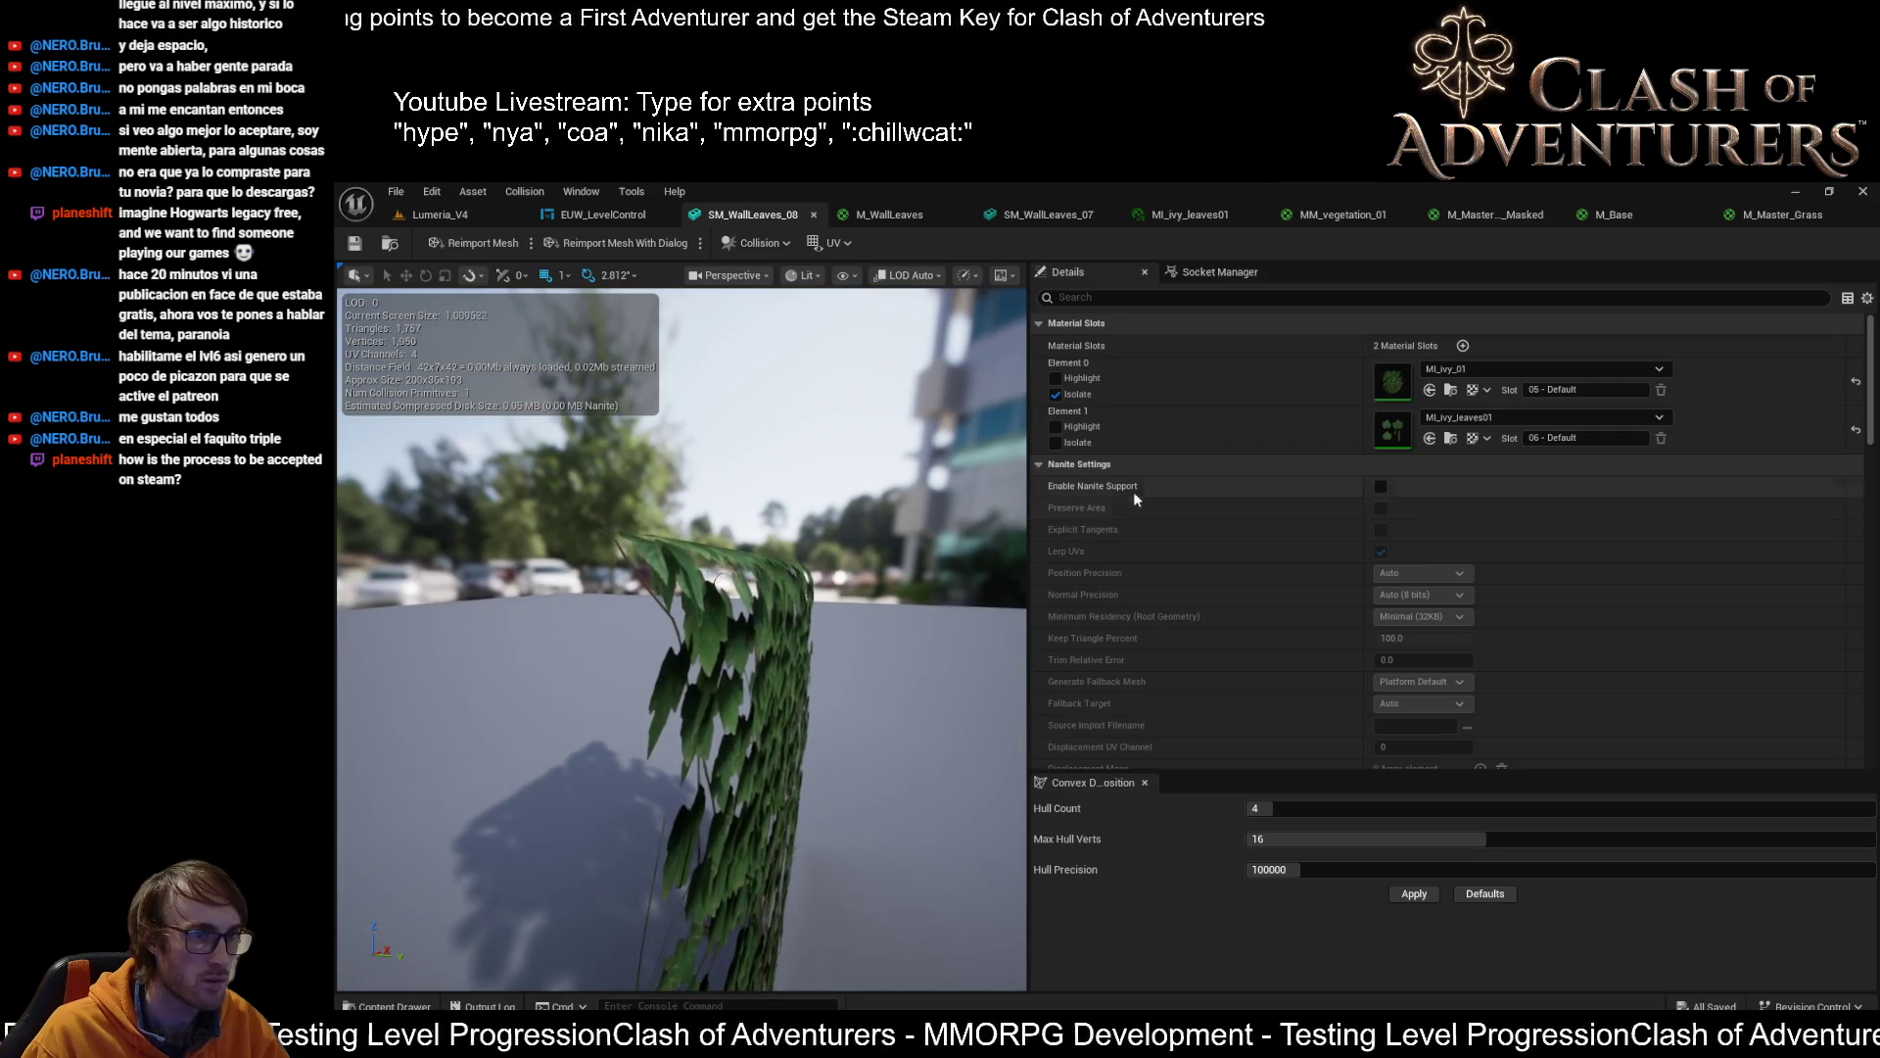
# Isolate Element 1, then open MI_ivy_leaves01 and its parent material MM_vegetation_01
pyautogui.click(1054, 441)
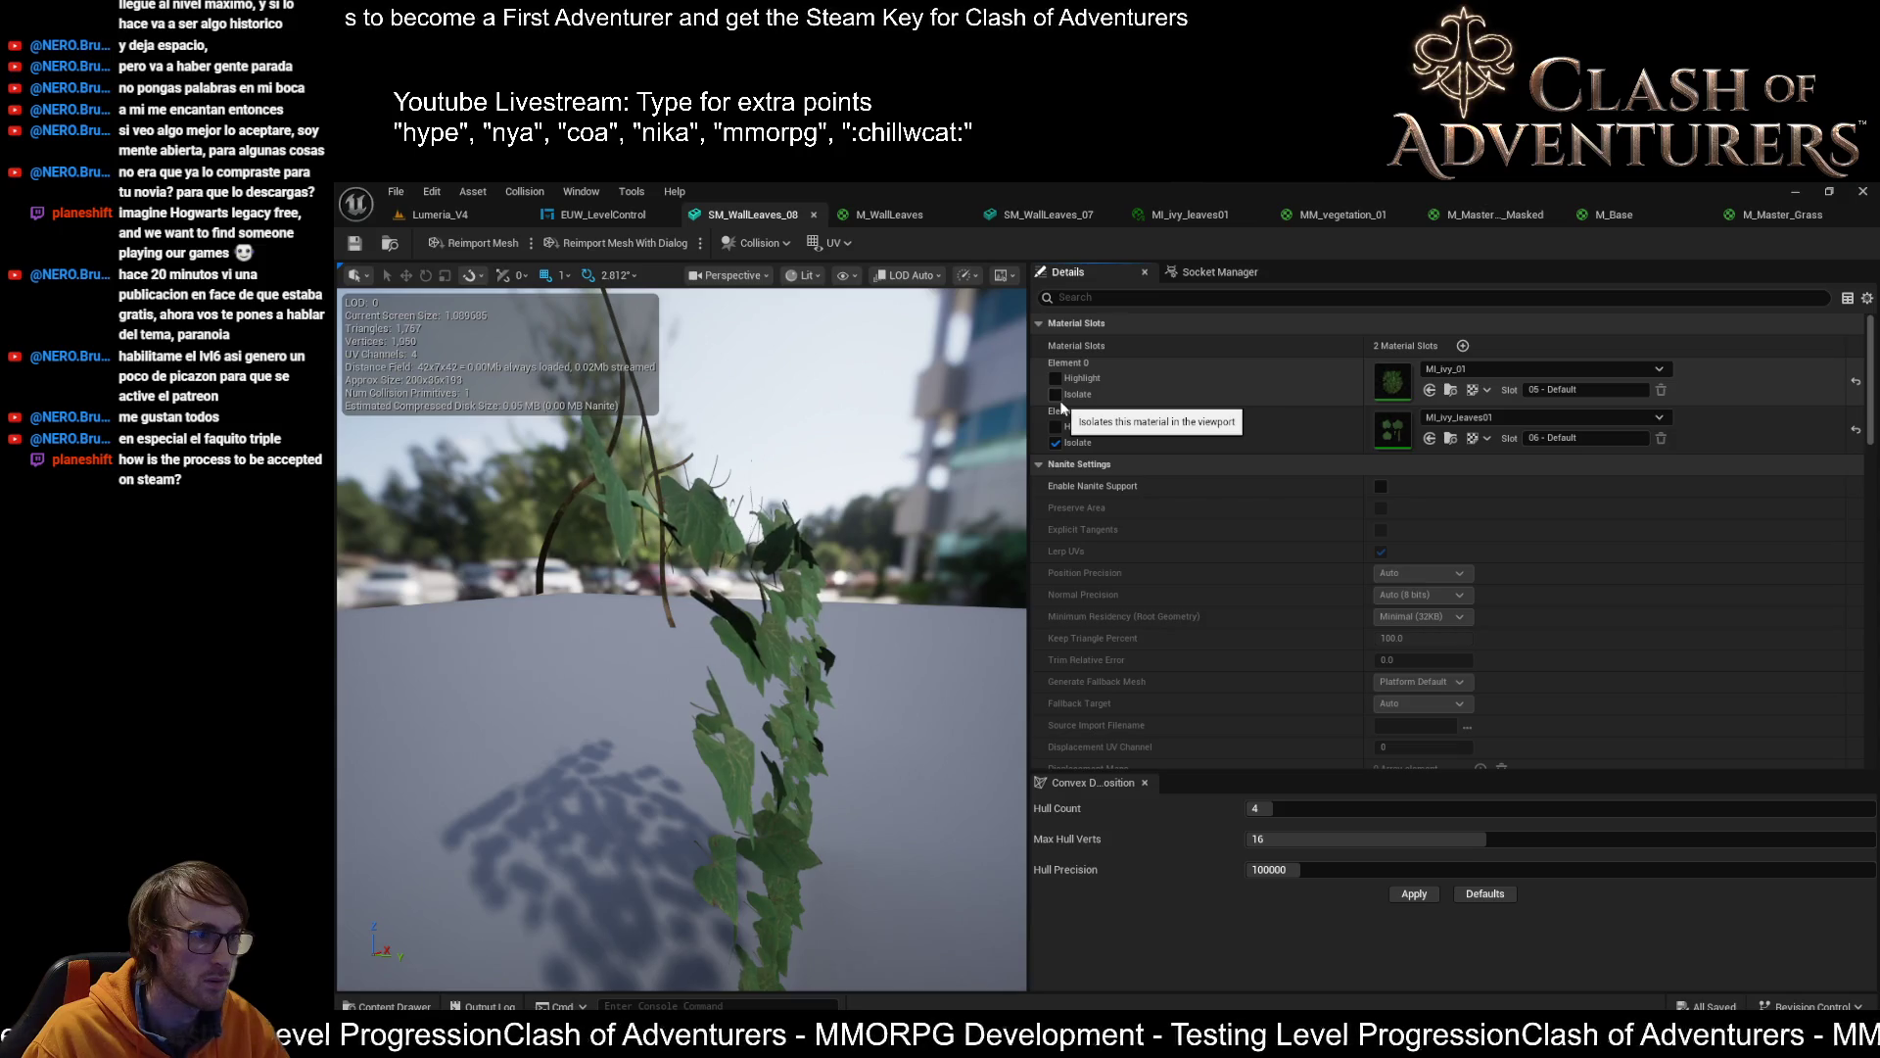
pyautogui.moveTo(842, 588)
pyautogui.mouseDown()
pyautogui.moveTo(843, 490)
pyautogui.moveTo(995, 516)
pyautogui.mouseUp()
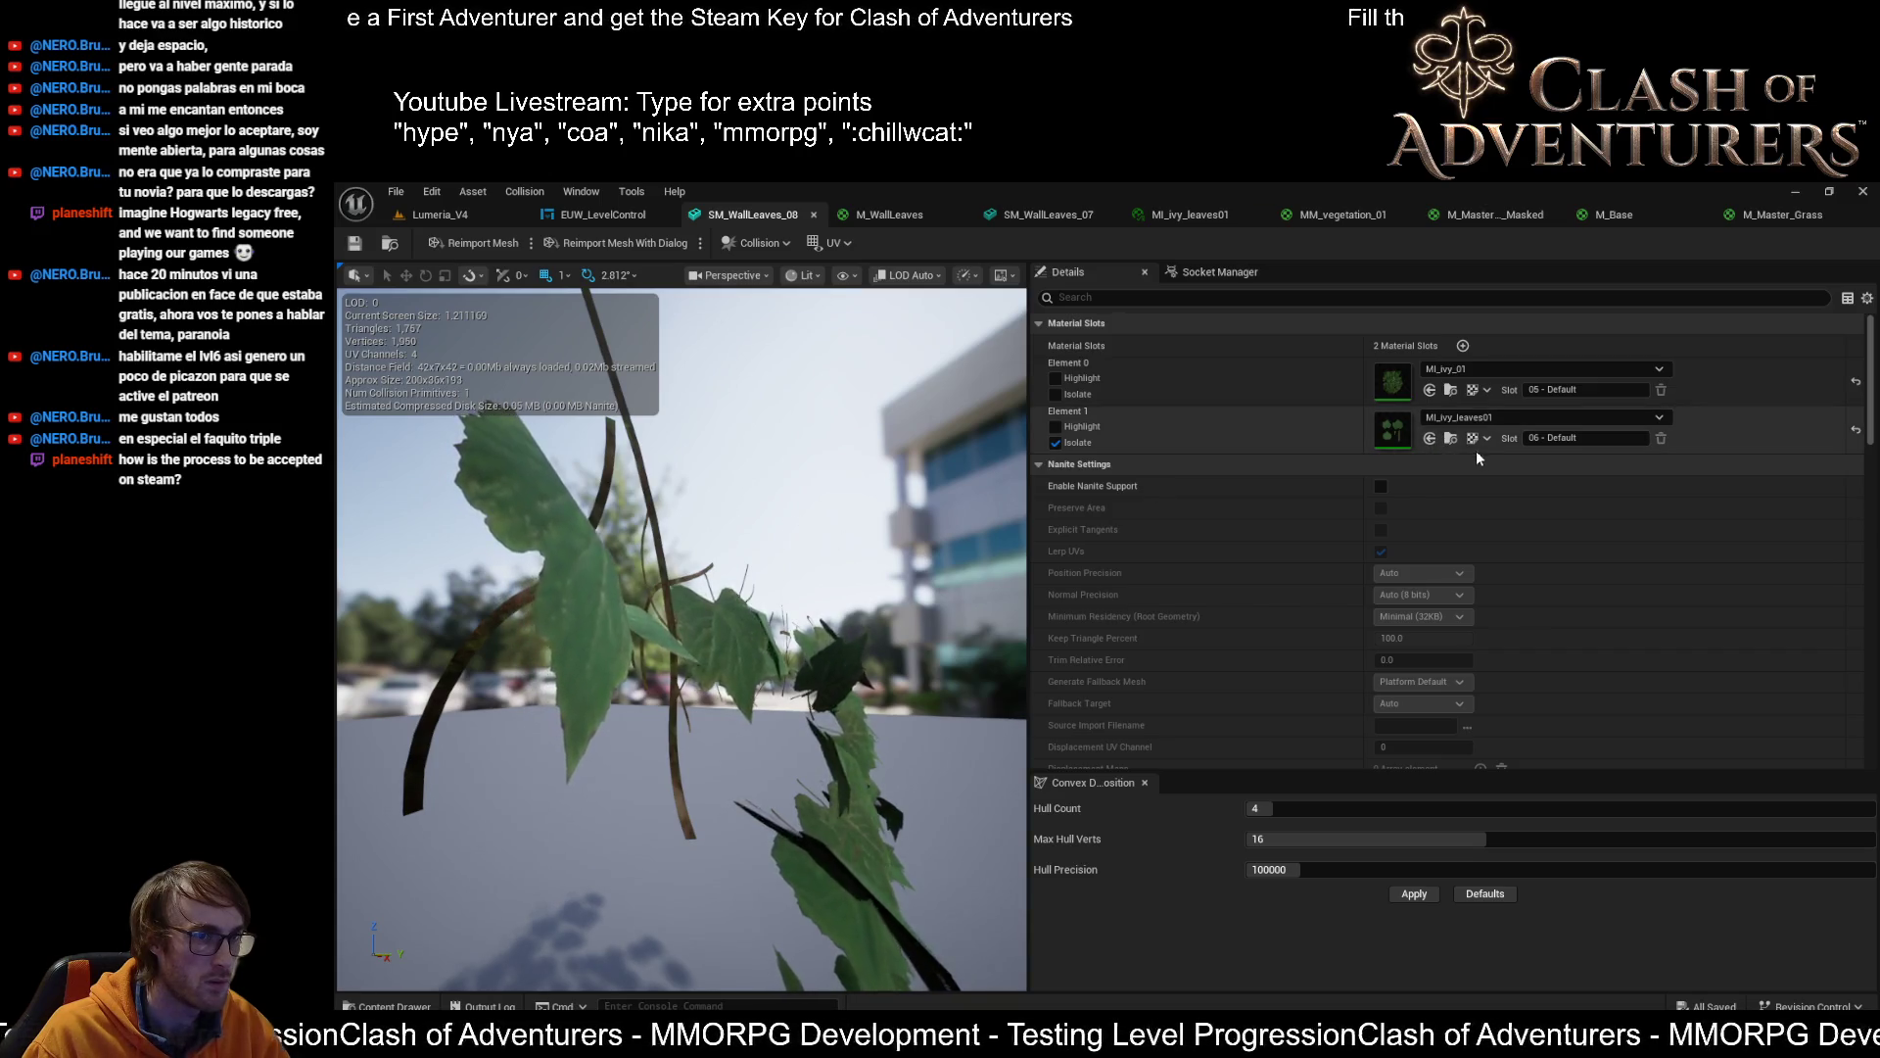
pyautogui.keyDown('alt'); pyautogui.click(1448, 440); pyautogui.keyUp('alt')
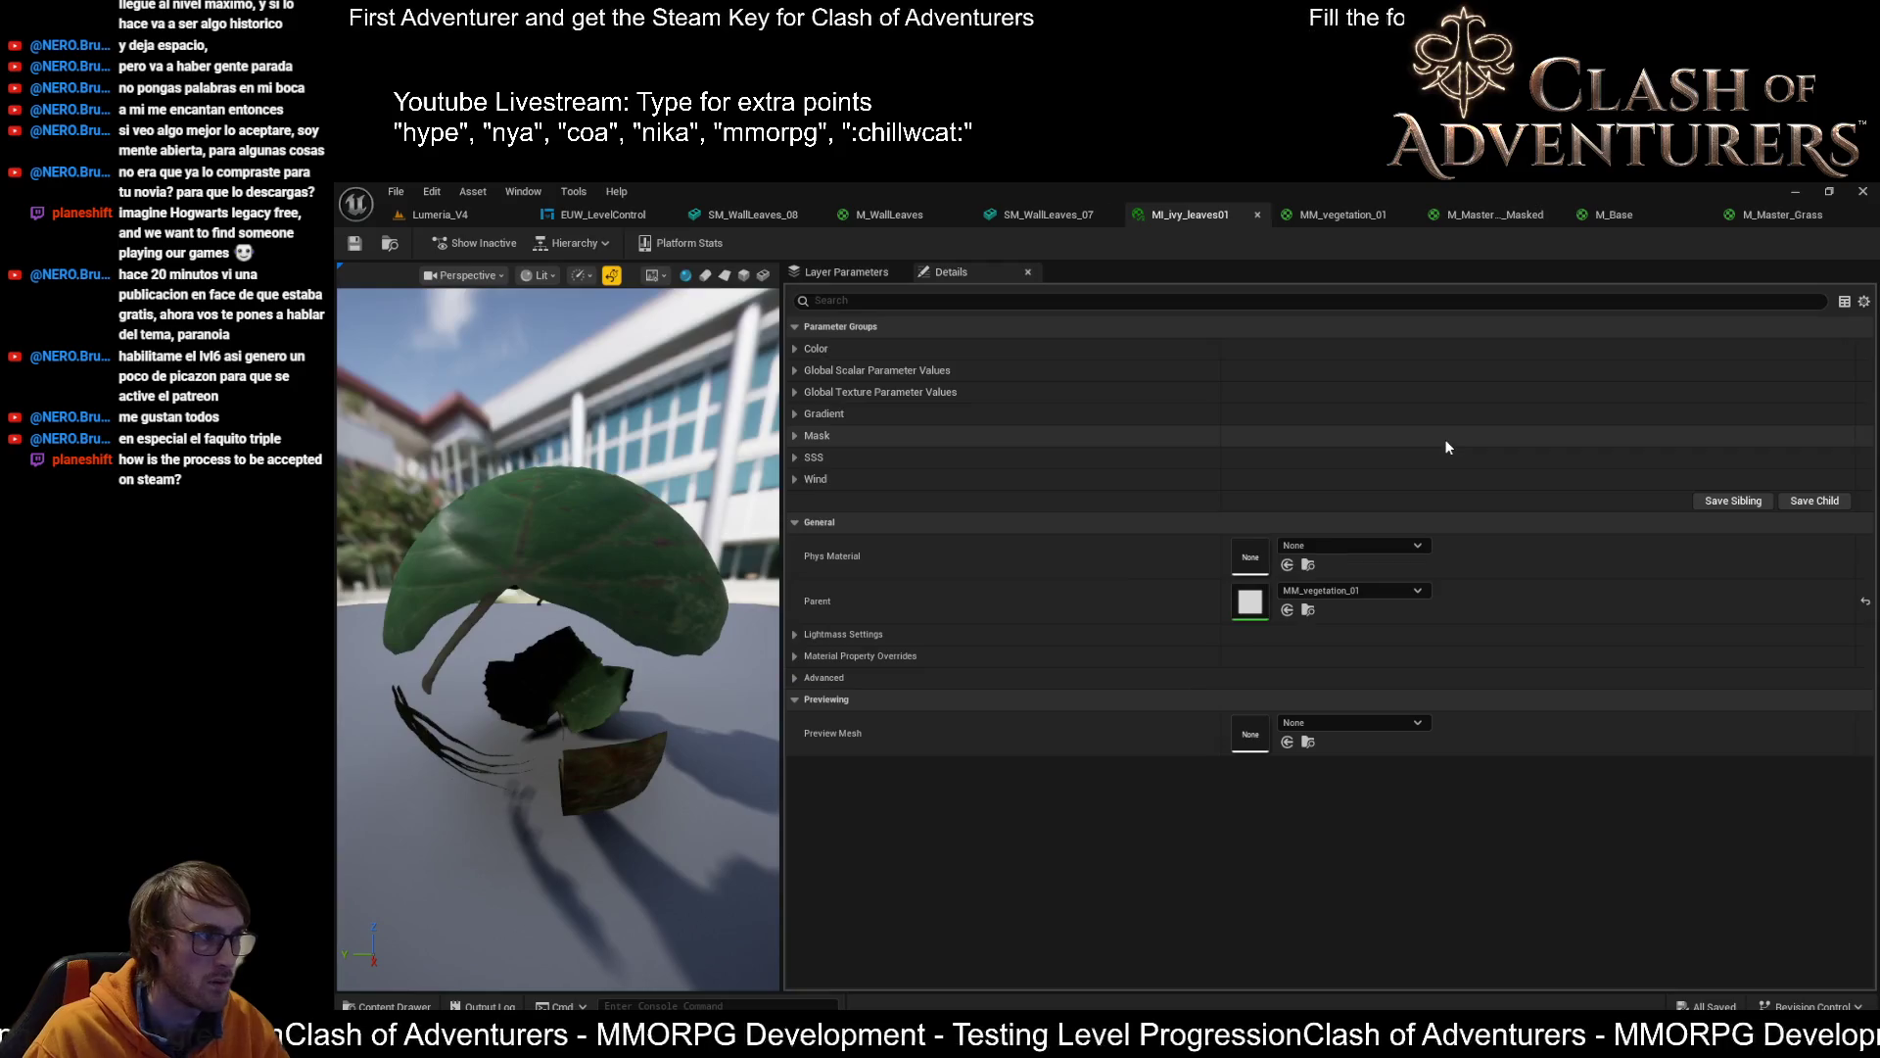
pyautogui.keyDown('alt'); pyautogui.click(1310, 610); pyautogui.keyUp('alt')
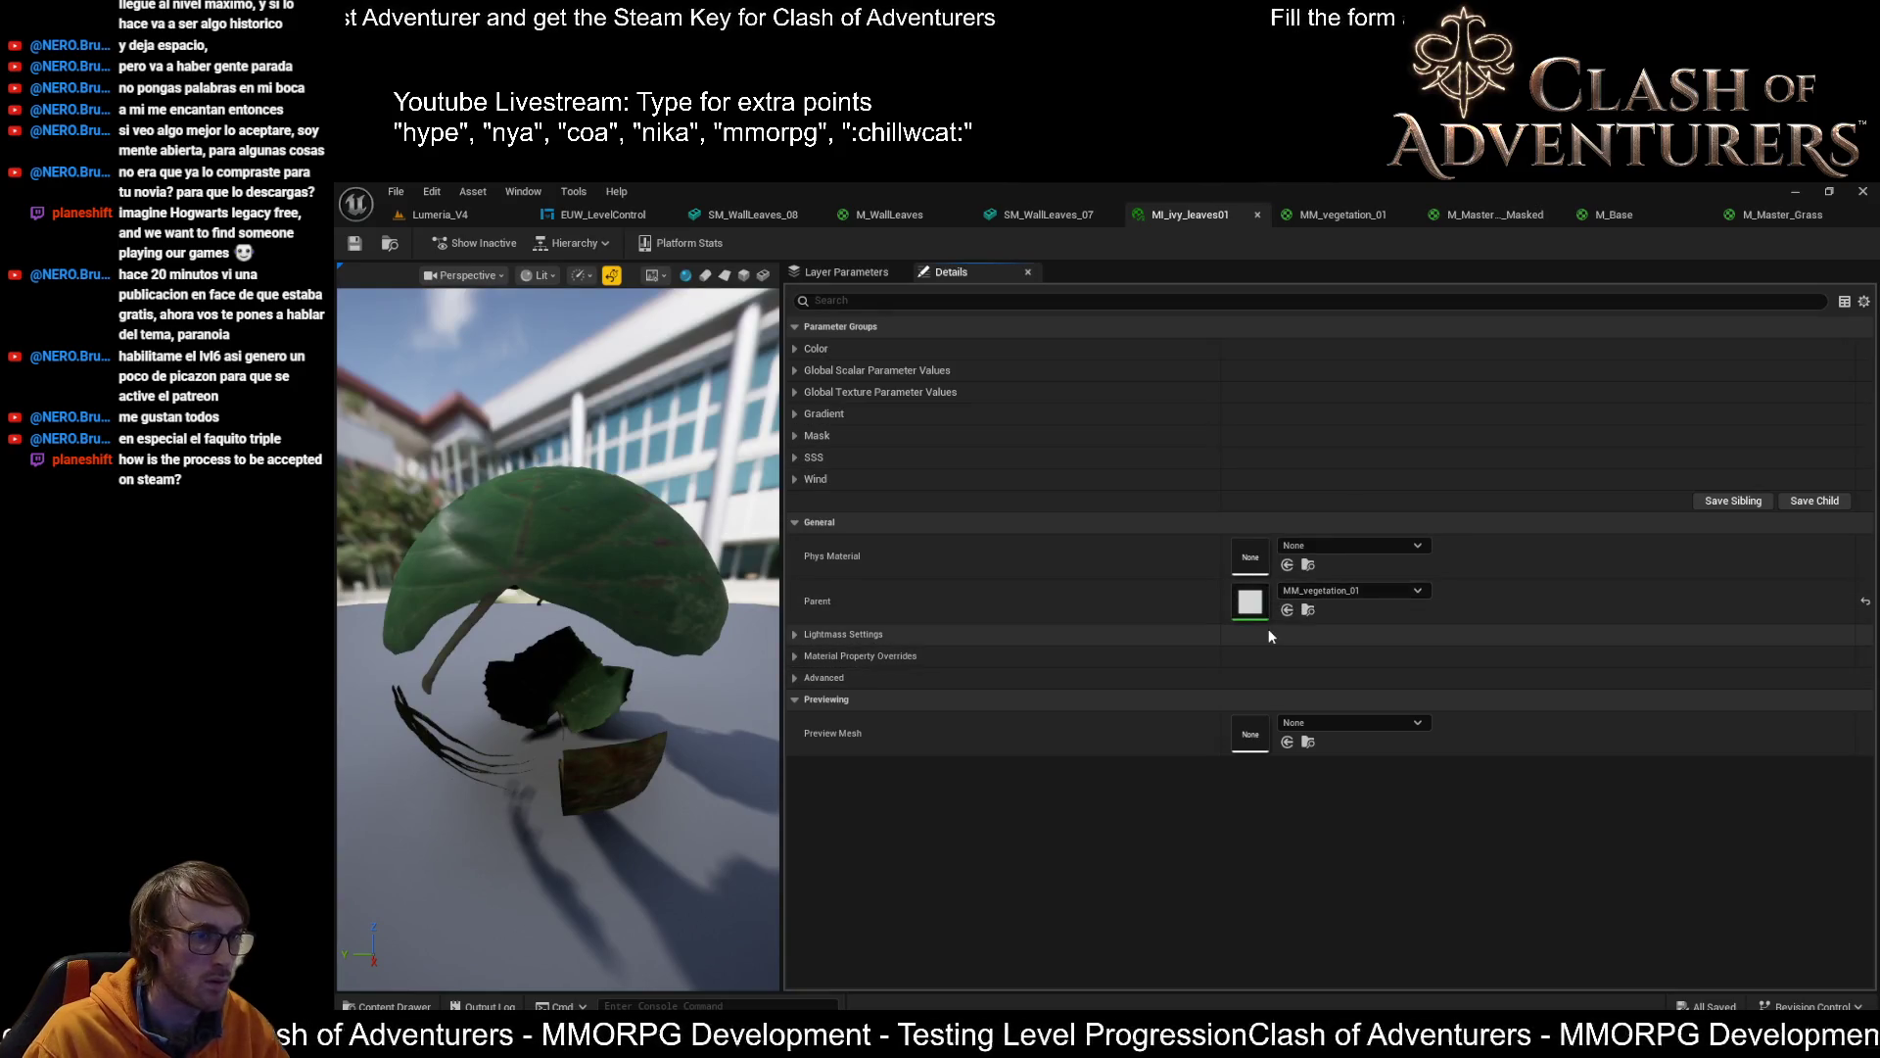
pyautogui.scroll(8, 1101, 666)
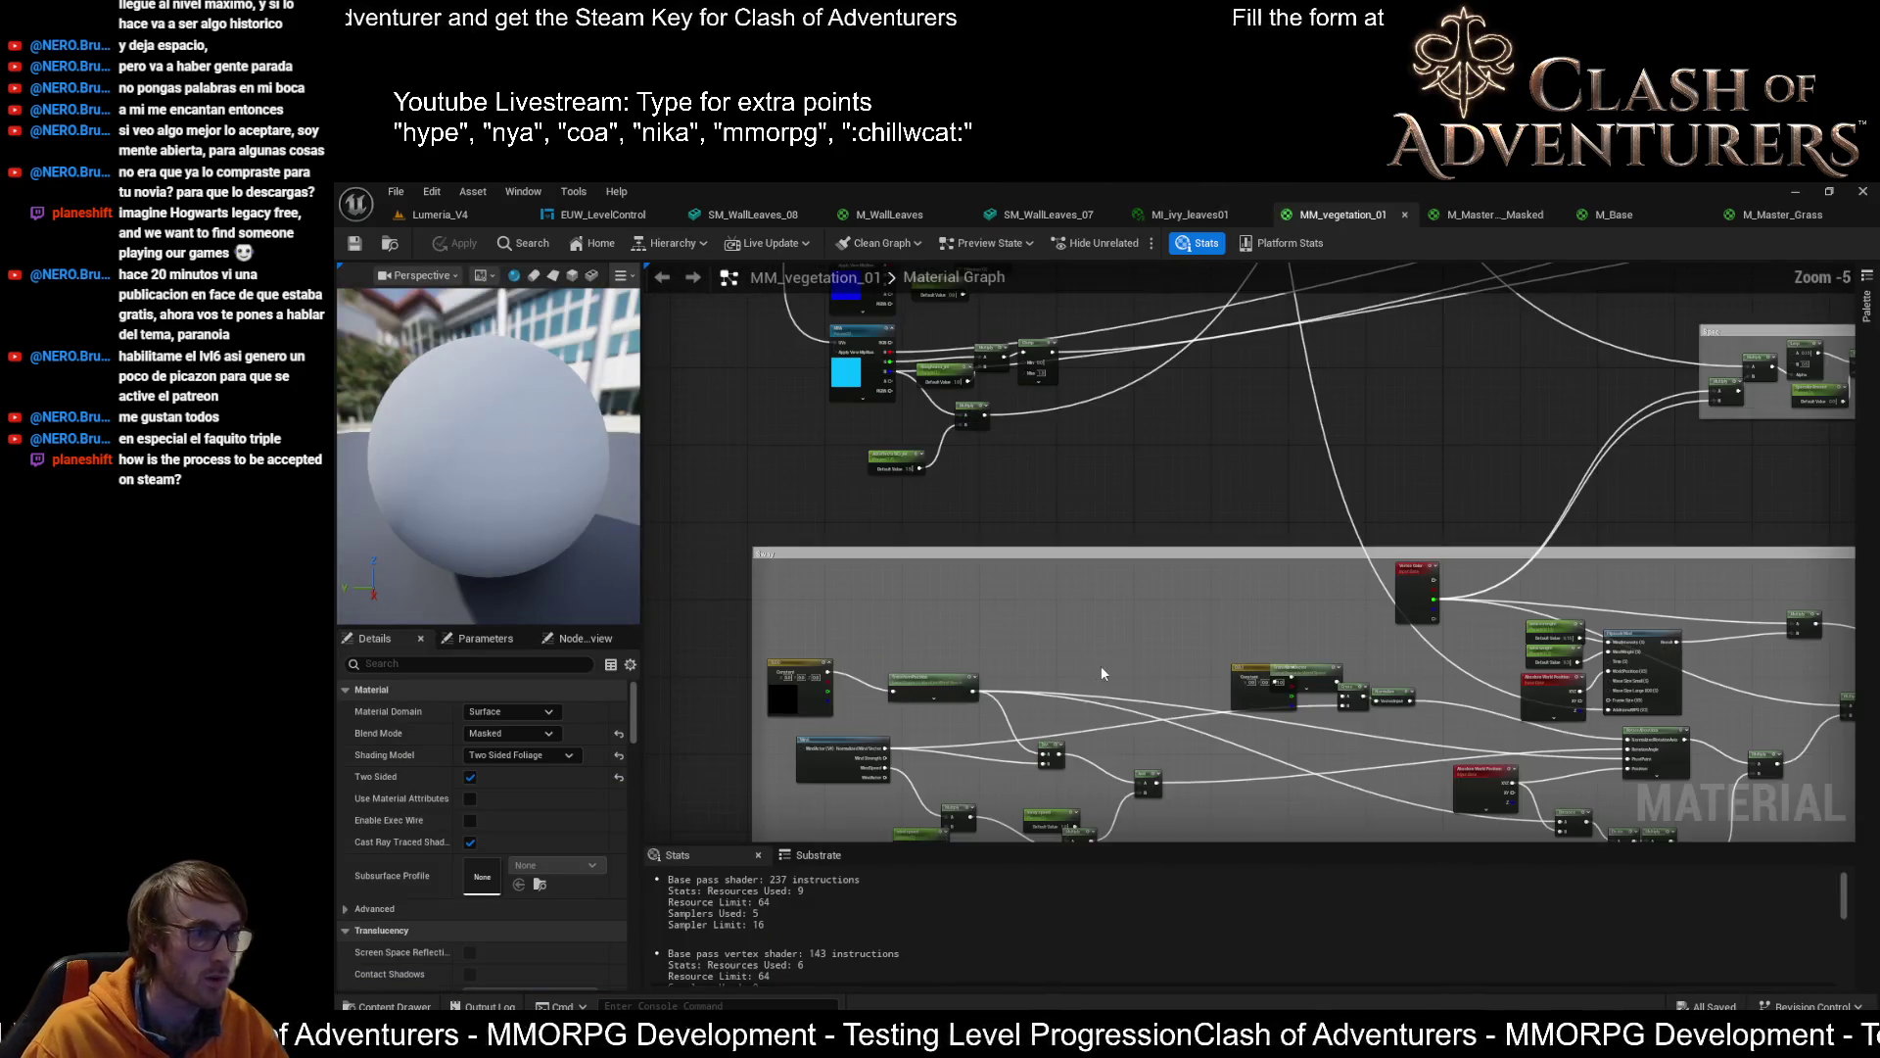
pyautogui.scroll(-4, 1232, 464)
pyautogui.scroll(5, 1293, 648)
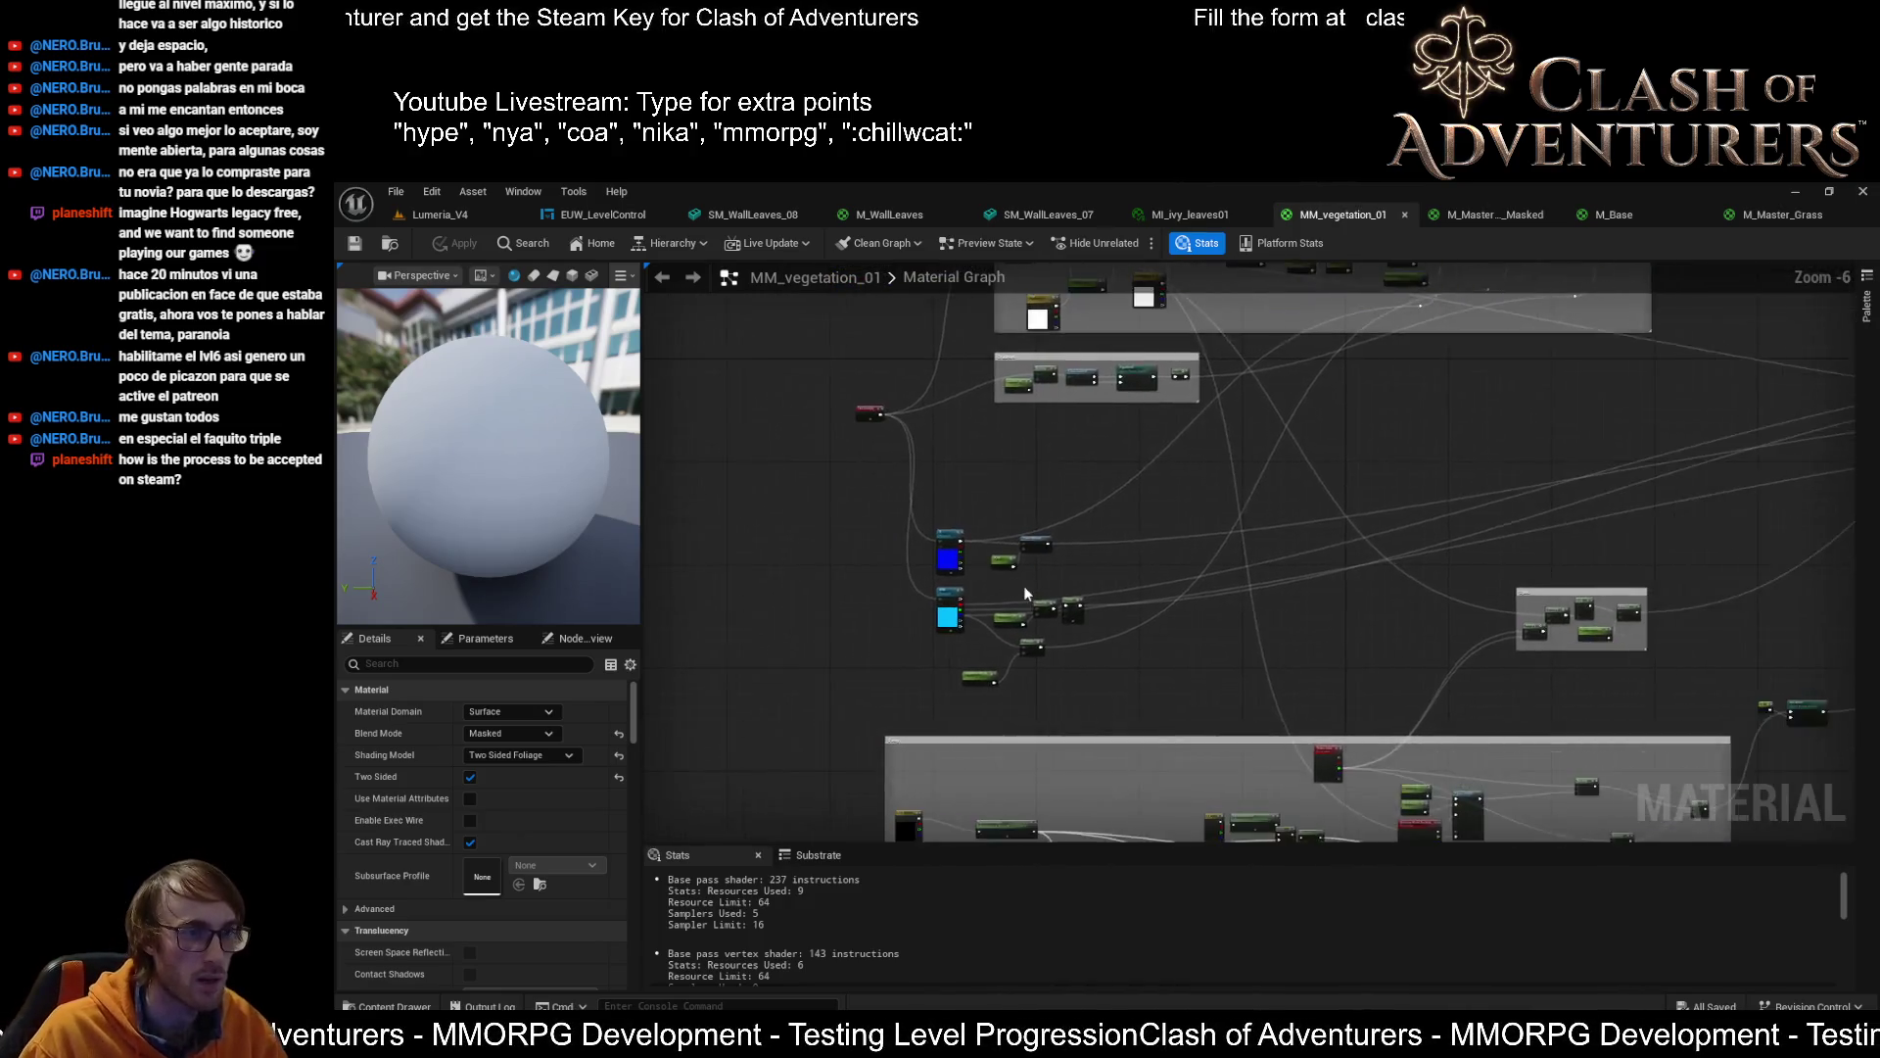
pyautogui.scroll(1, 954, 453)
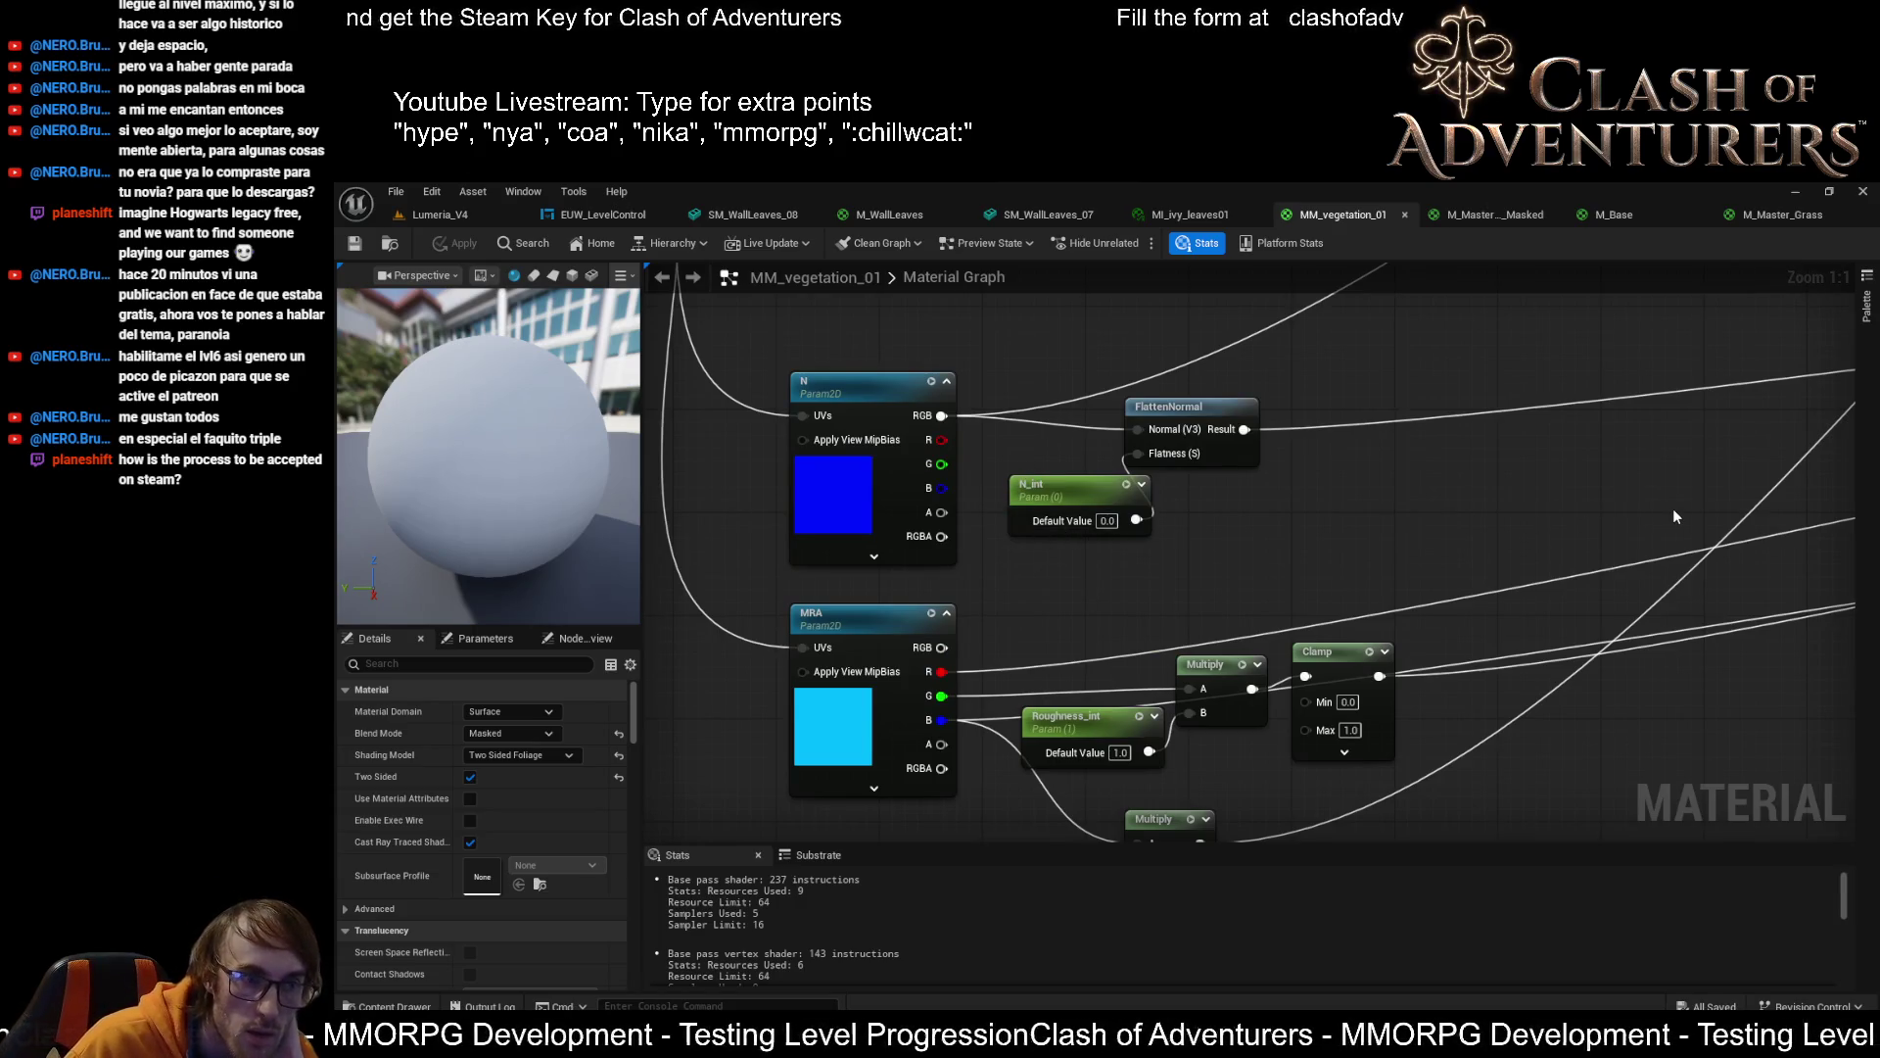
pyautogui.scroll(-2, 1672, 509)
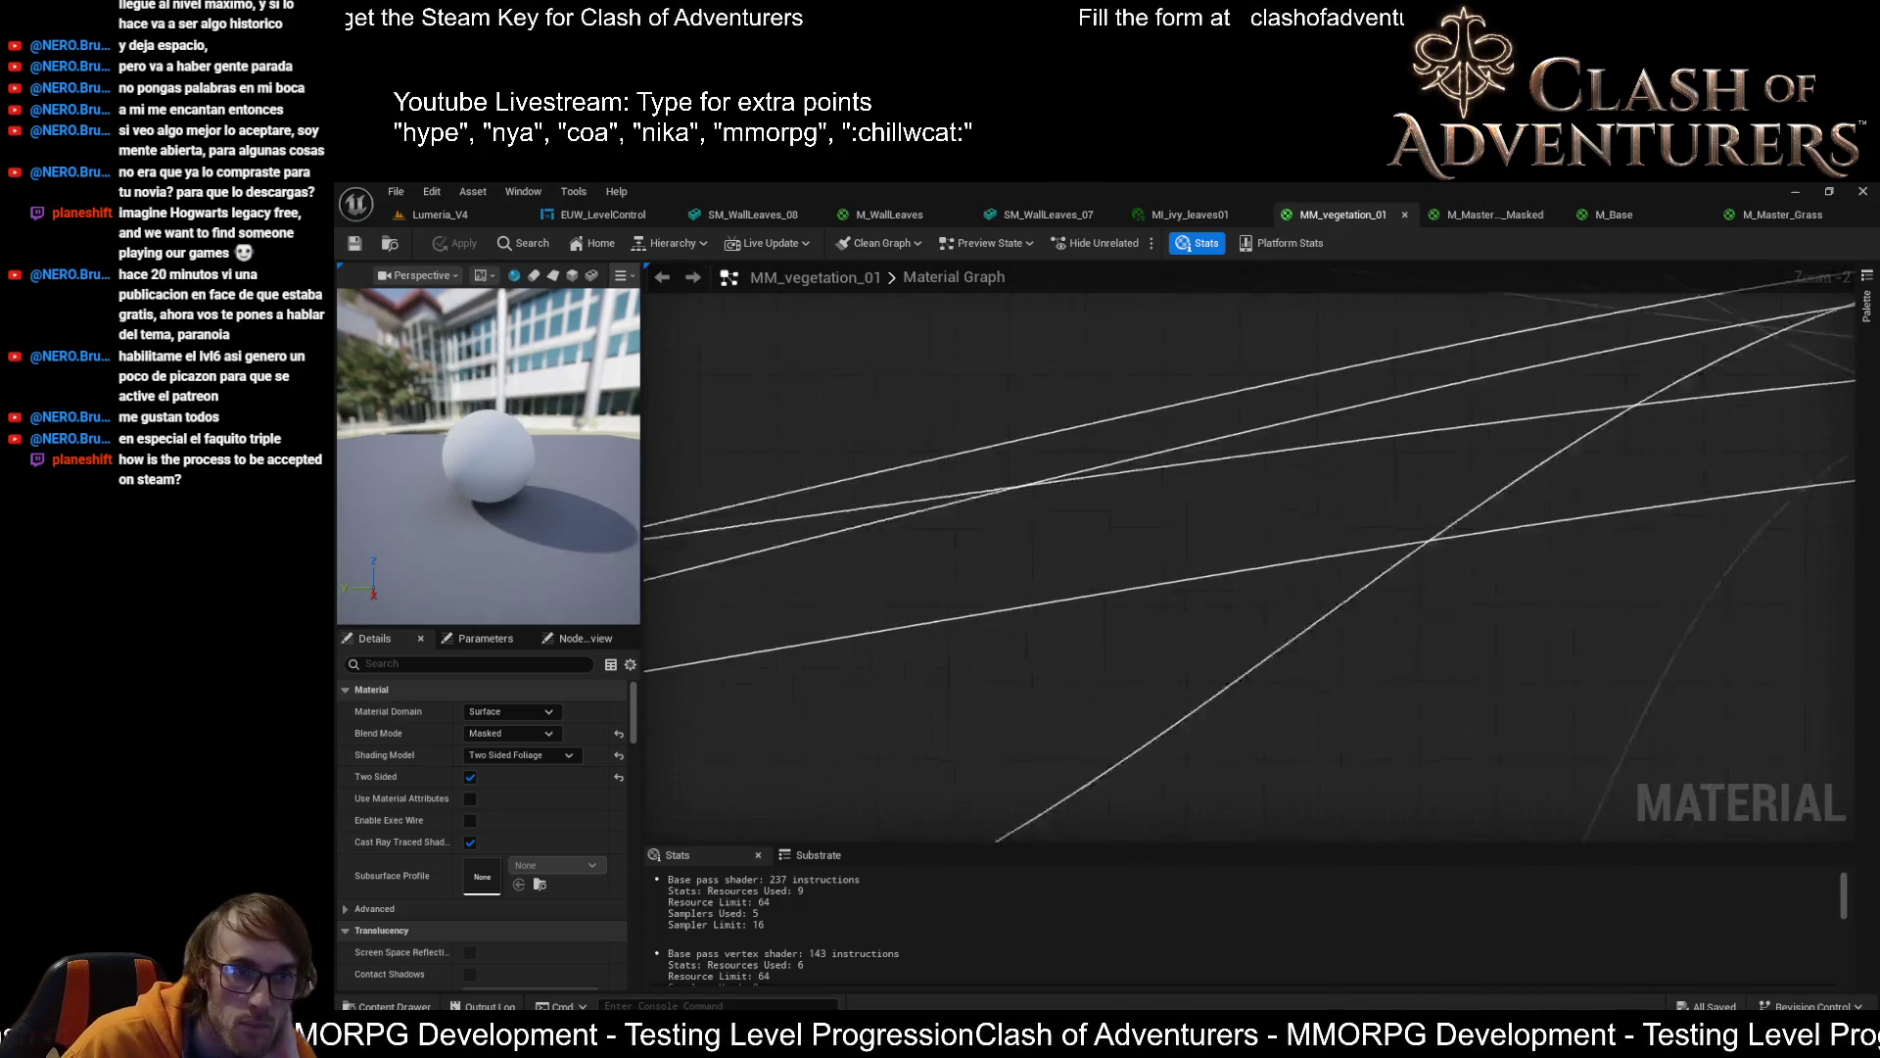
pyautogui.scroll(-6, 961, 584)
pyautogui.scroll(5, 936, 590)
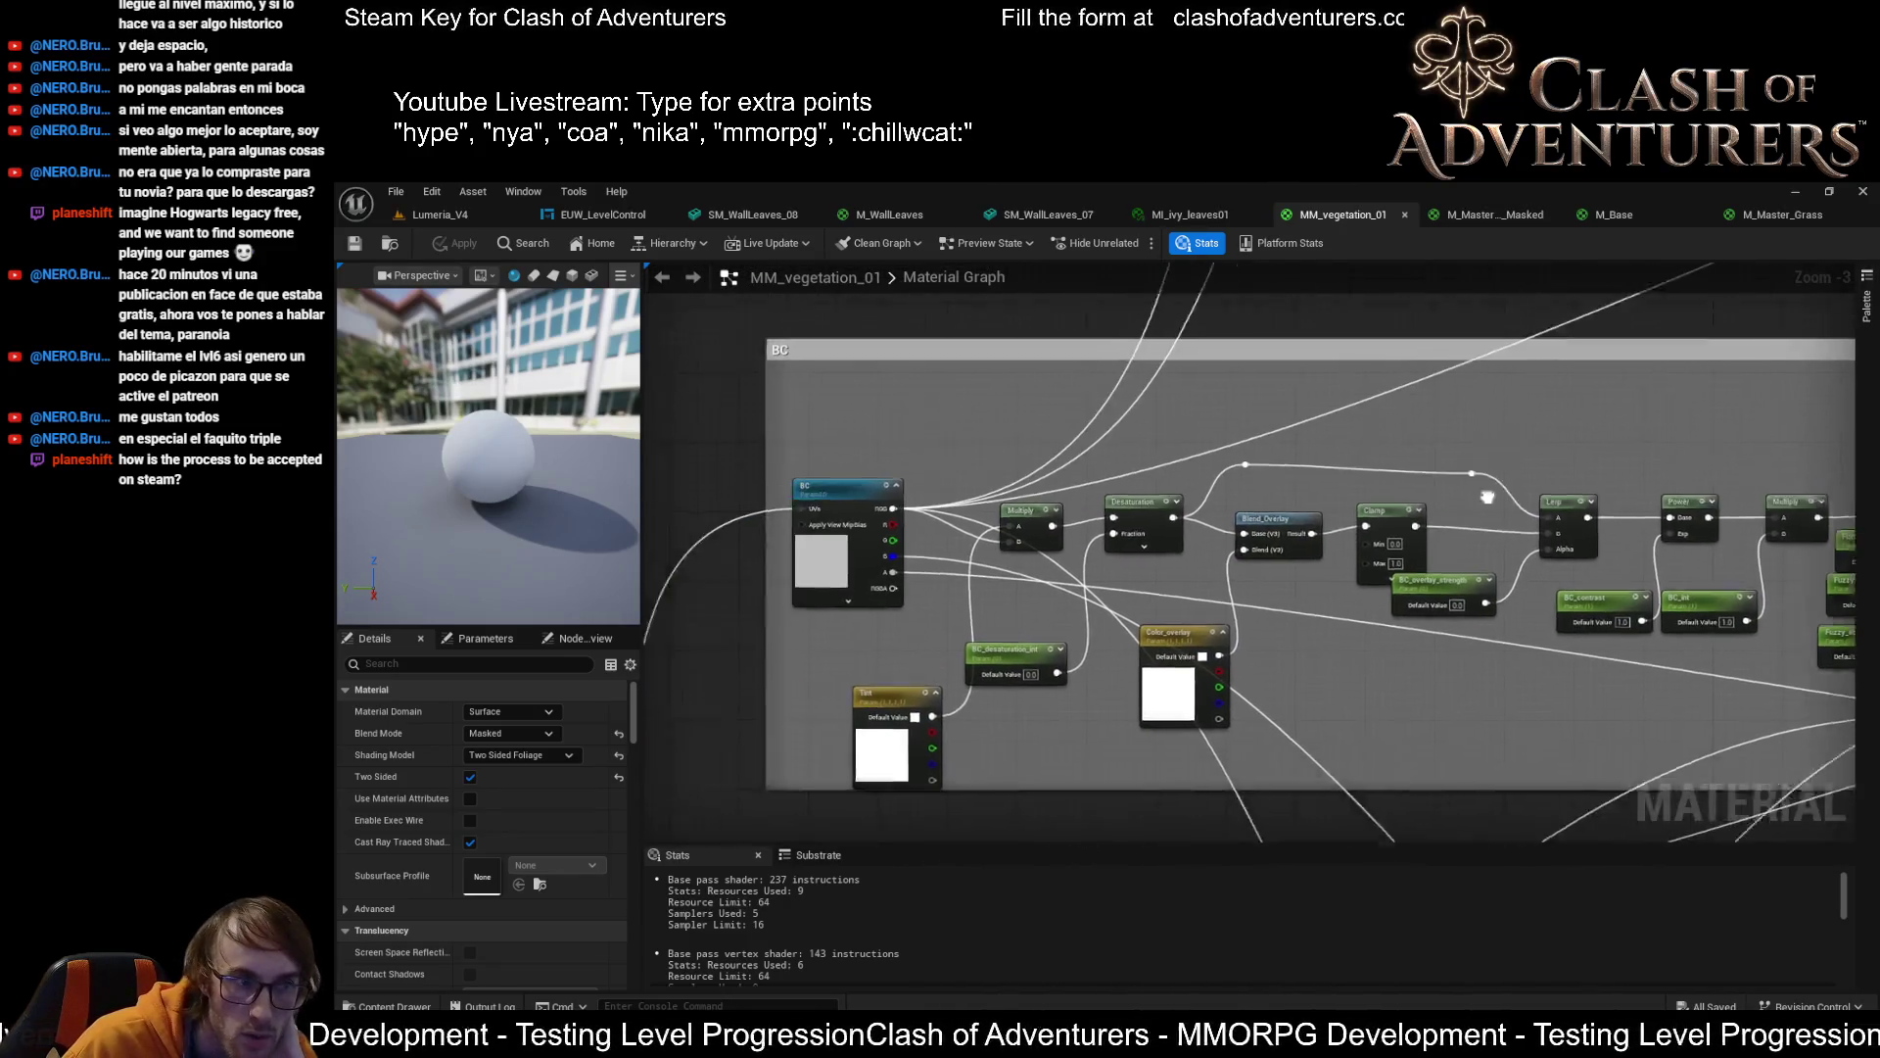
pyautogui.moveTo(1487, 497); pyautogui.dragTo(1624, 455)
pyautogui.scroll(-2, 1352, 386)
pyautogui.moveTo(1344, 392); pyautogui.dragTo(1133, 821)
pyautogui.scroll(-2, 1260, 601)
pyautogui.scroll(2, 1259, 601)
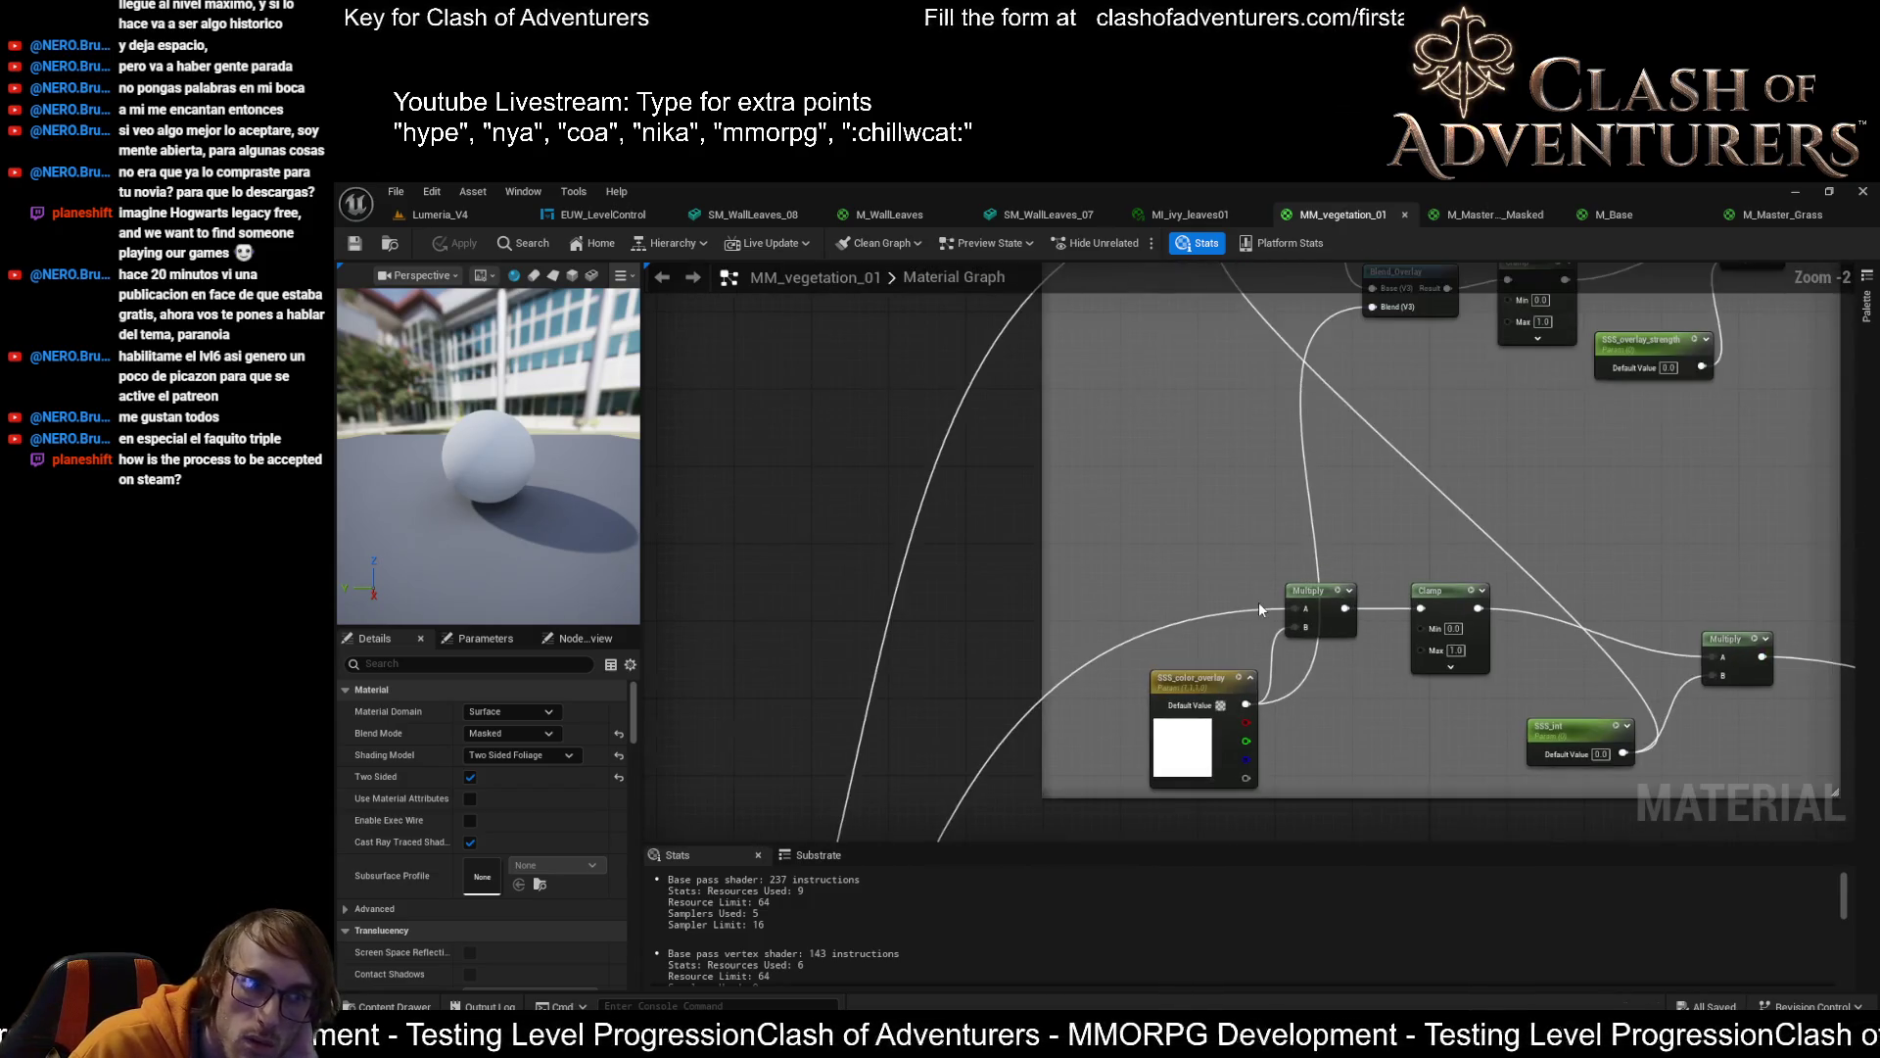
pyautogui.scroll(-2, 1259, 602)
pyautogui.moveTo(1413, 678); pyautogui.dragTo(948, 429)
pyautogui.scroll(-2, 948, 429)
pyautogui.scroll(7, 1126, 529)
pyautogui.moveTo(1592, 703); pyautogui.dragTo(1378, 599)
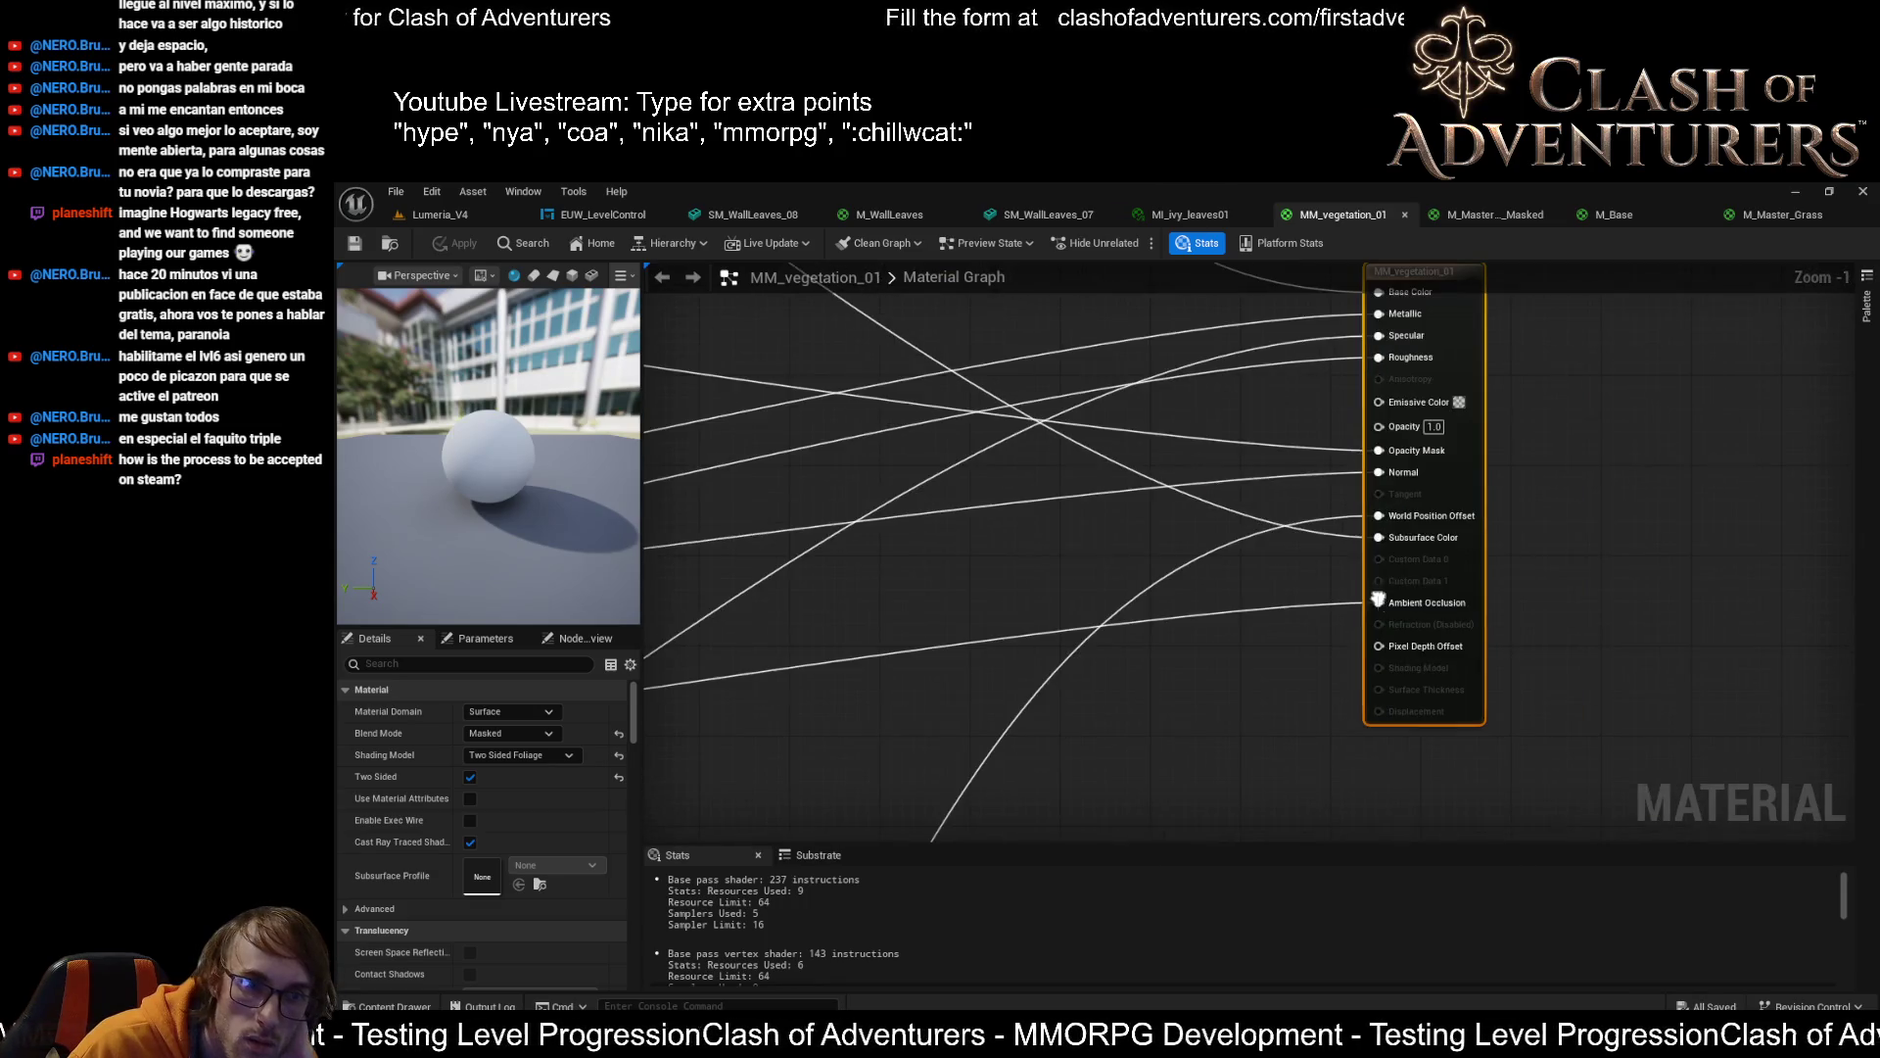
pyautogui.scroll(-2, 1394, 549)
pyautogui.moveTo(1111, 678)
pyautogui.mouseDown()
pyautogui.moveTo(1594, 285)
pyautogui.moveTo(1723, 327)
pyautogui.moveTo(1185, 555)
pyautogui.moveTo(1262, 510)
pyautogui.mouseUp()
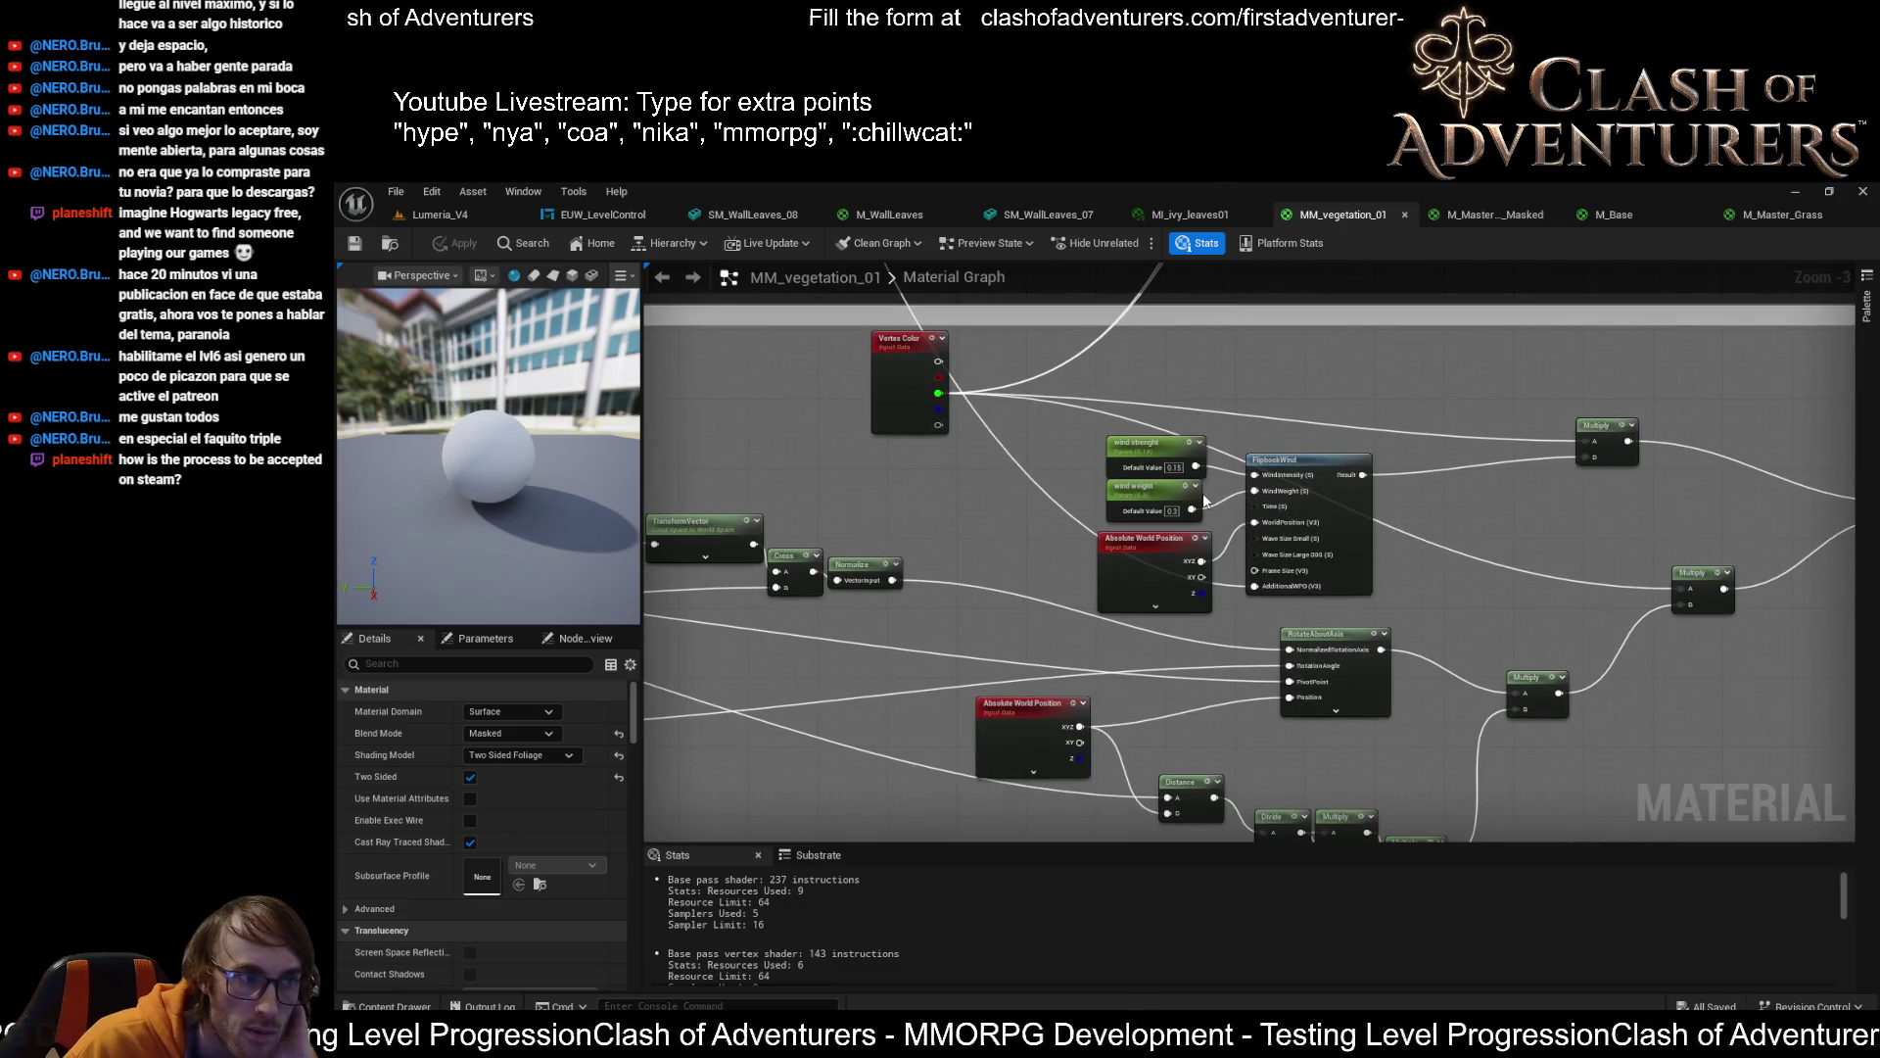
pyautogui.scroll(2, 1374, 485)
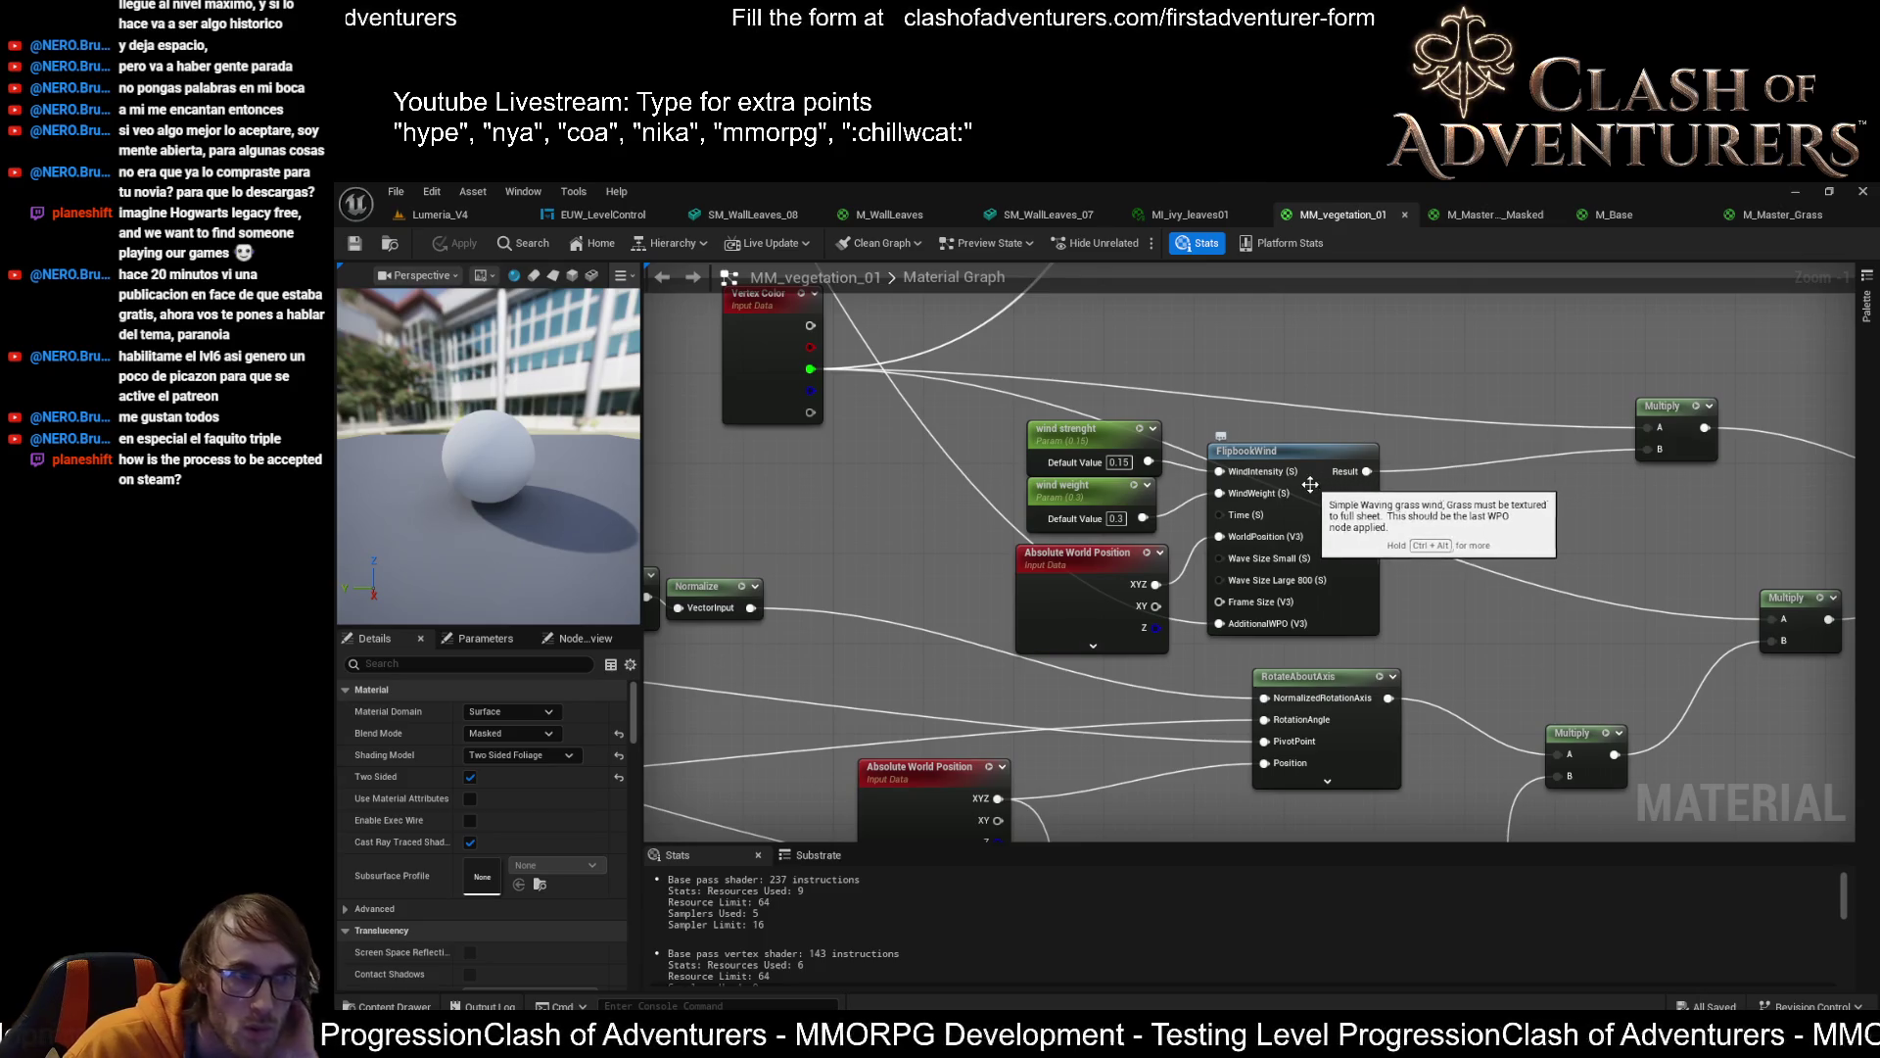
pyautogui.moveTo(1325, 438); pyautogui.dragTo(1861, 324)
pyautogui.moveTo(1280, 392)
pyautogui.mouseDown()
pyautogui.moveTo(1450, 533)
pyautogui.moveTo(1069, 623)
pyautogui.mouseUp()
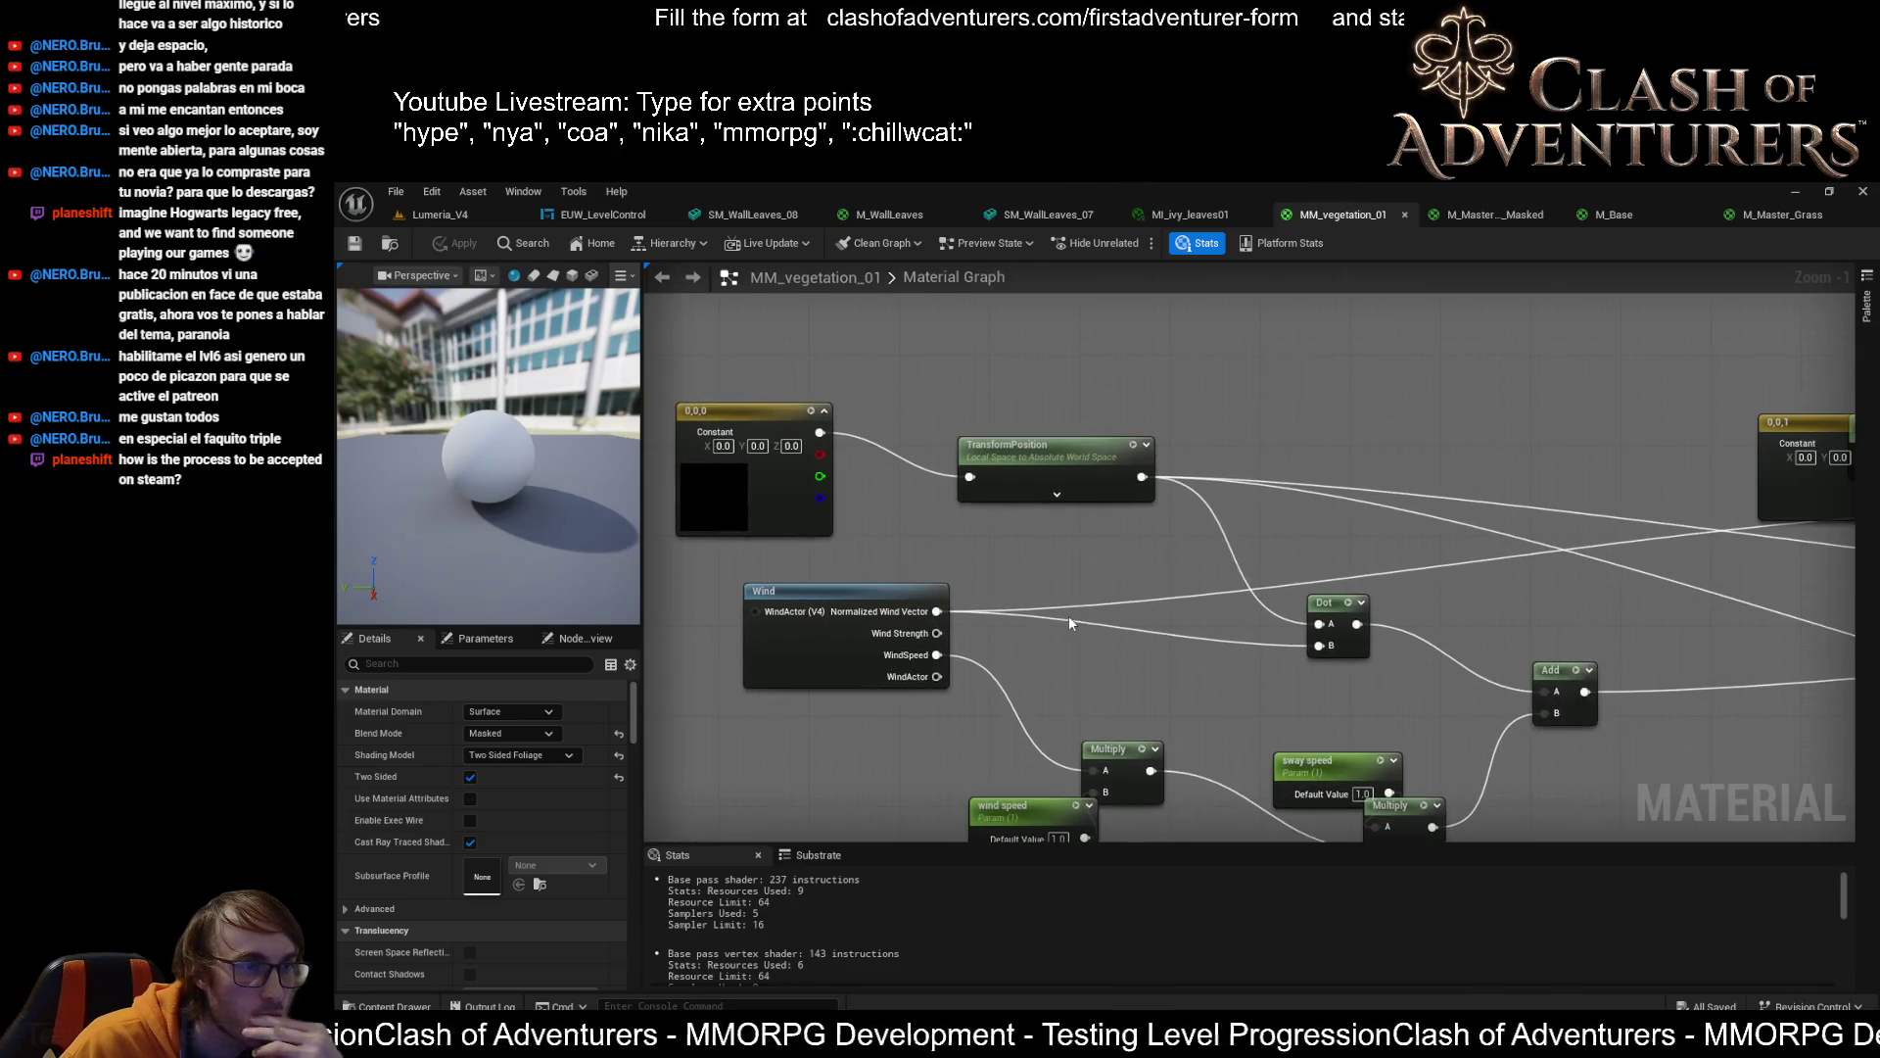
pyautogui.moveTo(1310, 545)
pyautogui.mouseDown()
pyautogui.moveTo(960, 545)
pyautogui.moveTo(900, 609)
pyautogui.mouseUp()
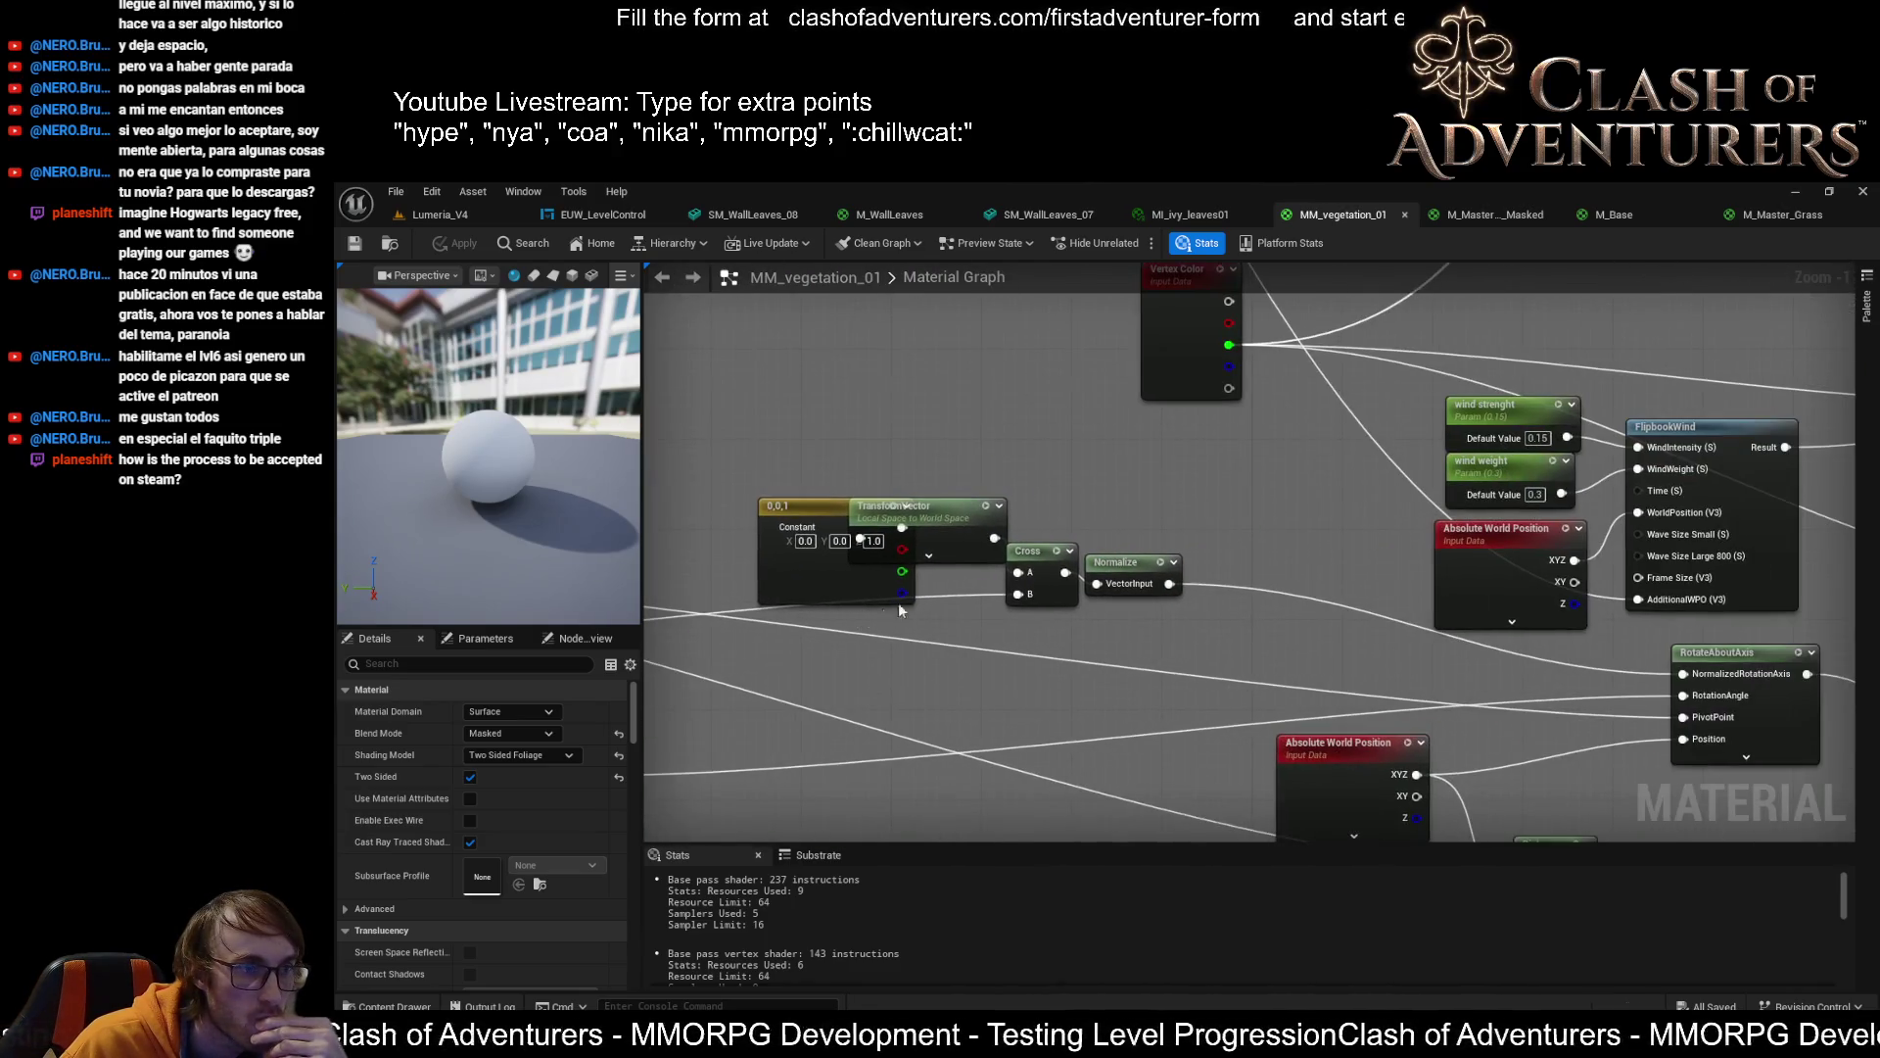
pyautogui.moveTo(1368, 558); pyautogui.dragTo(1099, 605)
pyautogui.scroll(-2, 1125, 567)
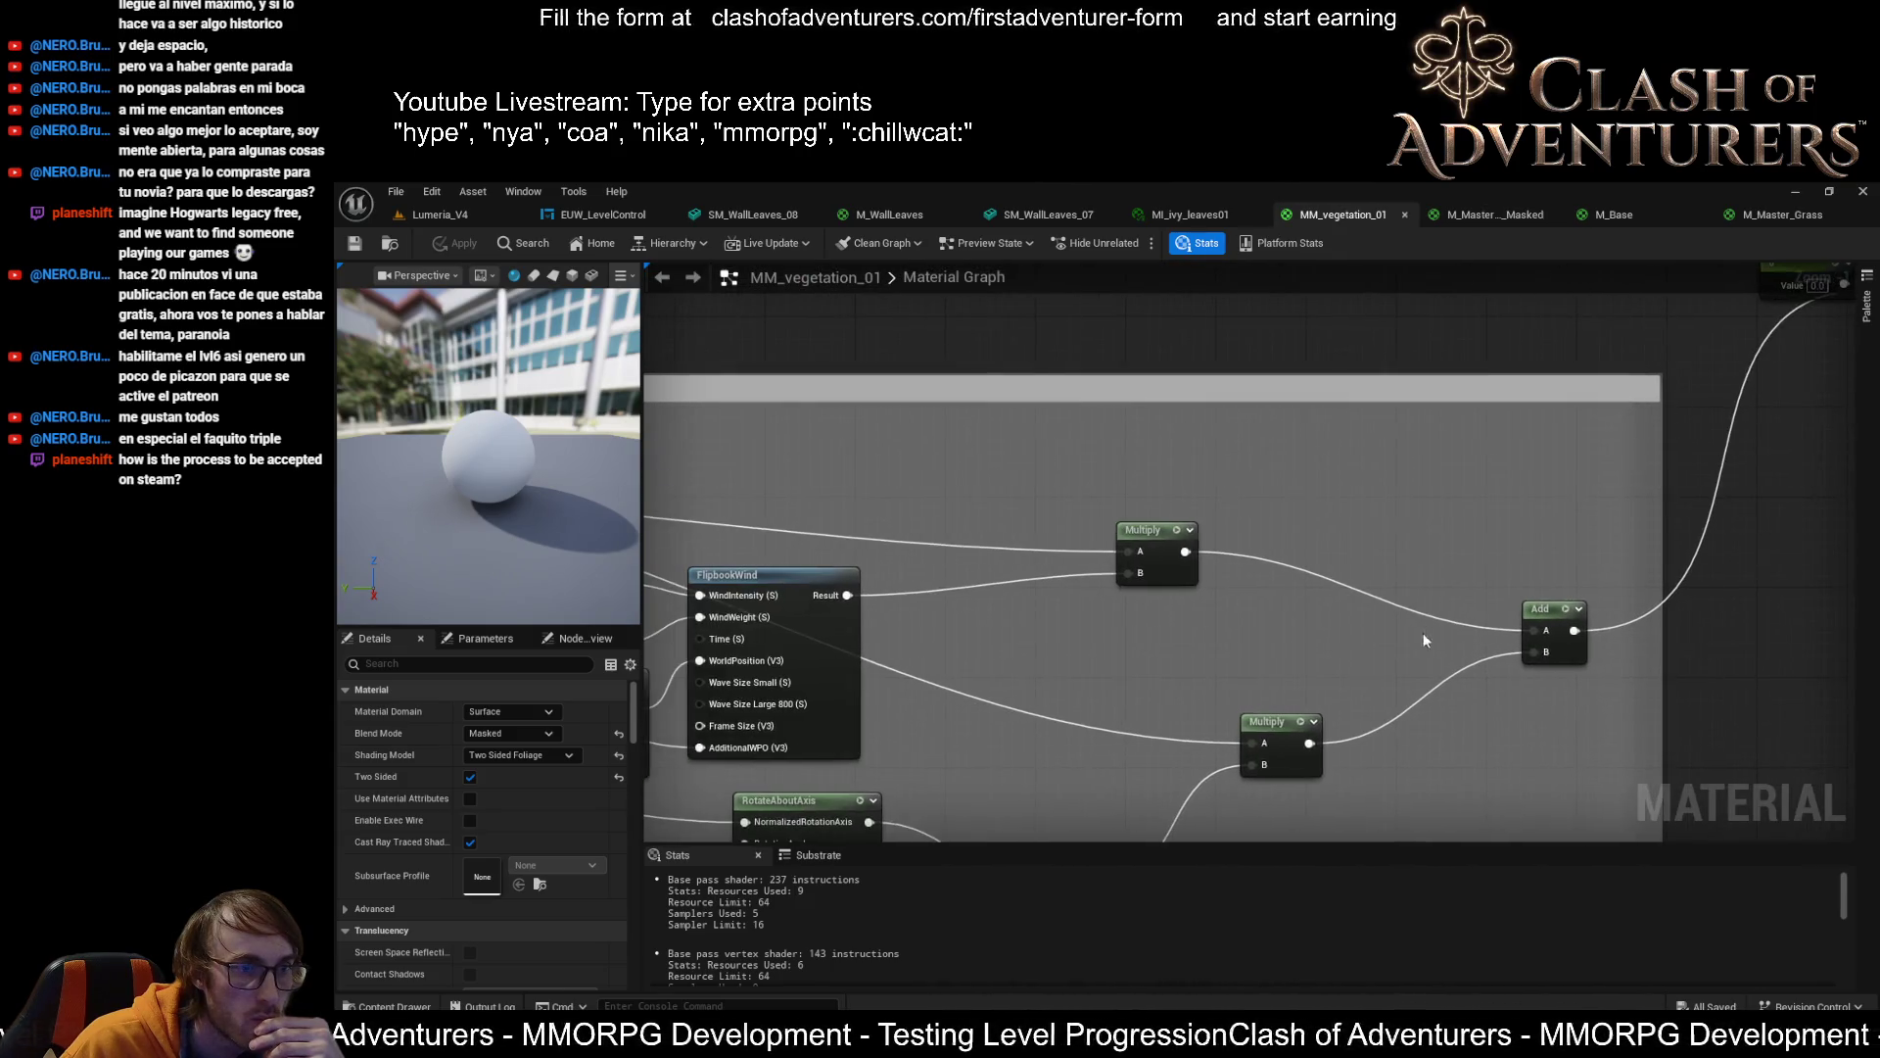
pyautogui.moveTo(1424, 633)
pyautogui.mouseDown()
pyautogui.moveTo(1778, 523)
pyautogui.moveTo(1428, 520)
pyautogui.mouseUp()
pyautogui.scroll(1, 1259, 504)
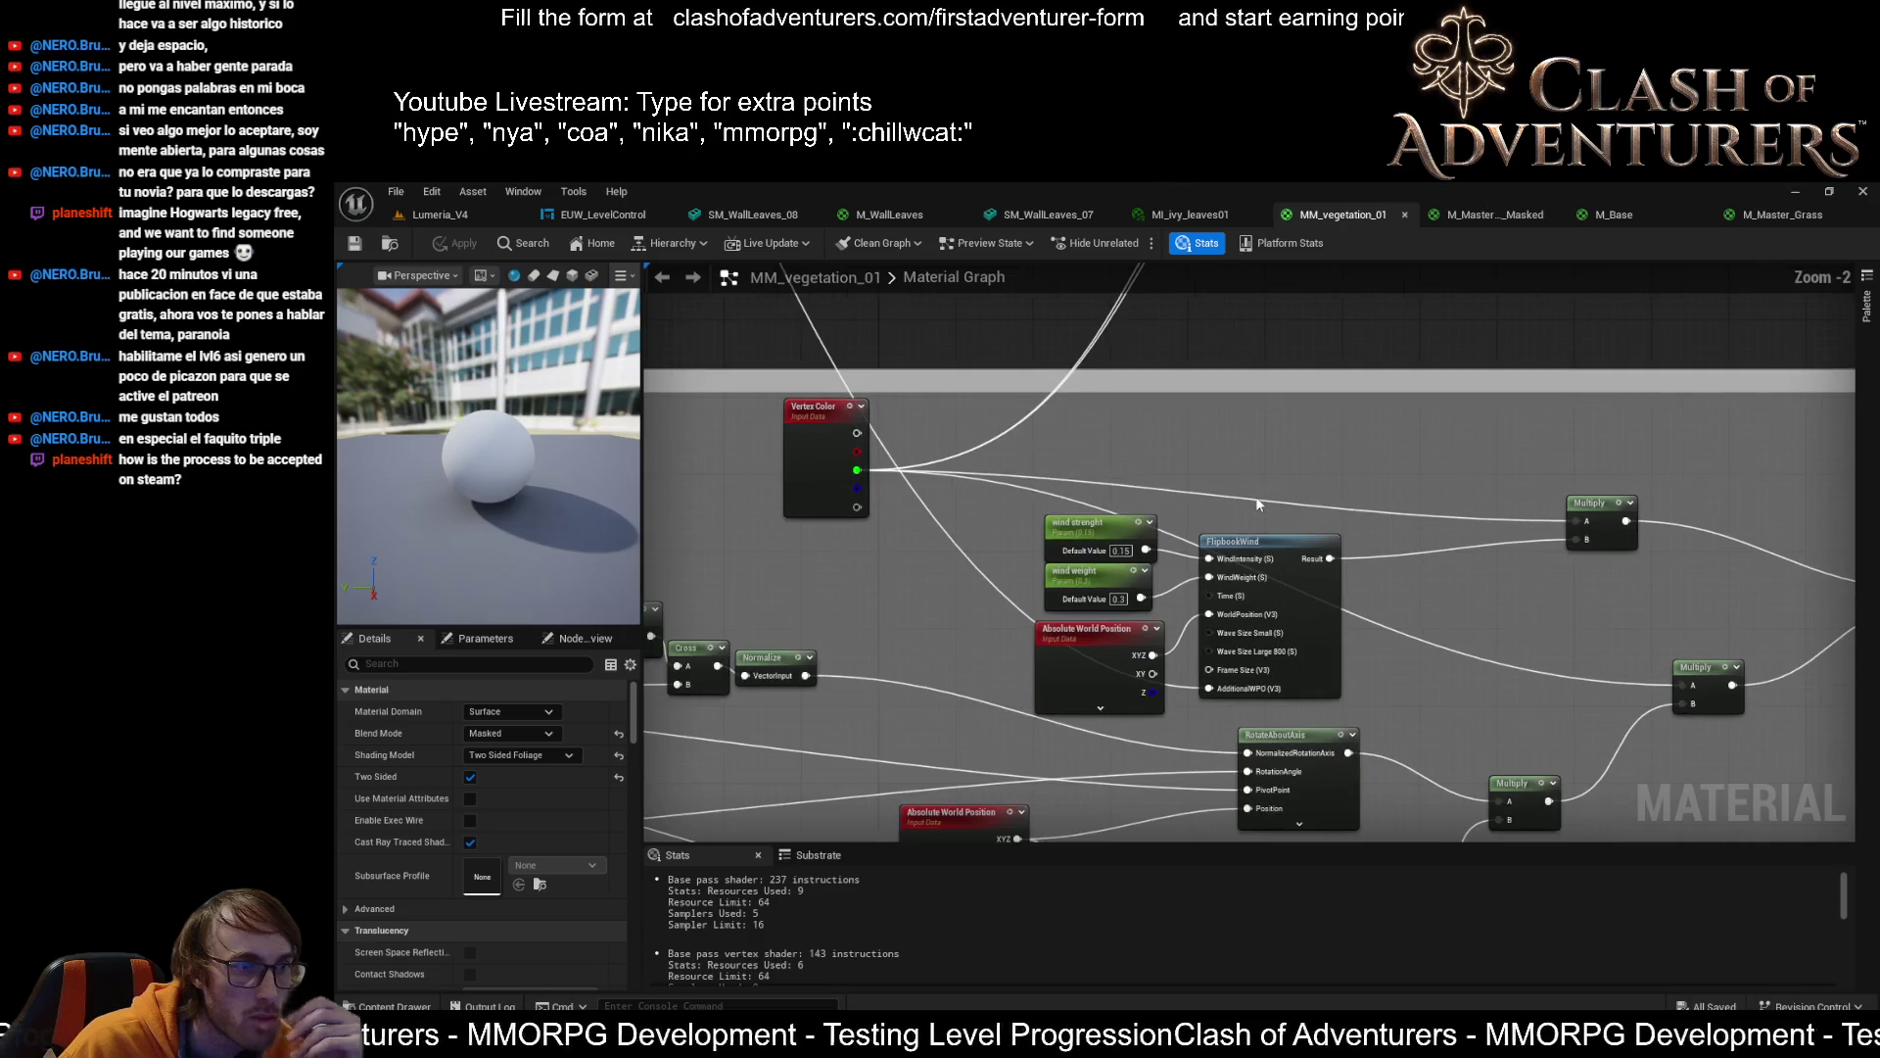
pyautogui.moveTo(1295, 531)
pyautogui.mouseDown()
pyautogui.moveTo(1110, 491)
pyautogui.moveTo(1322, 521)
pyautogui.moveTo(1590, 509)
pyautogui.moveTo(1307, 367)
pyautogui.mouseUp()
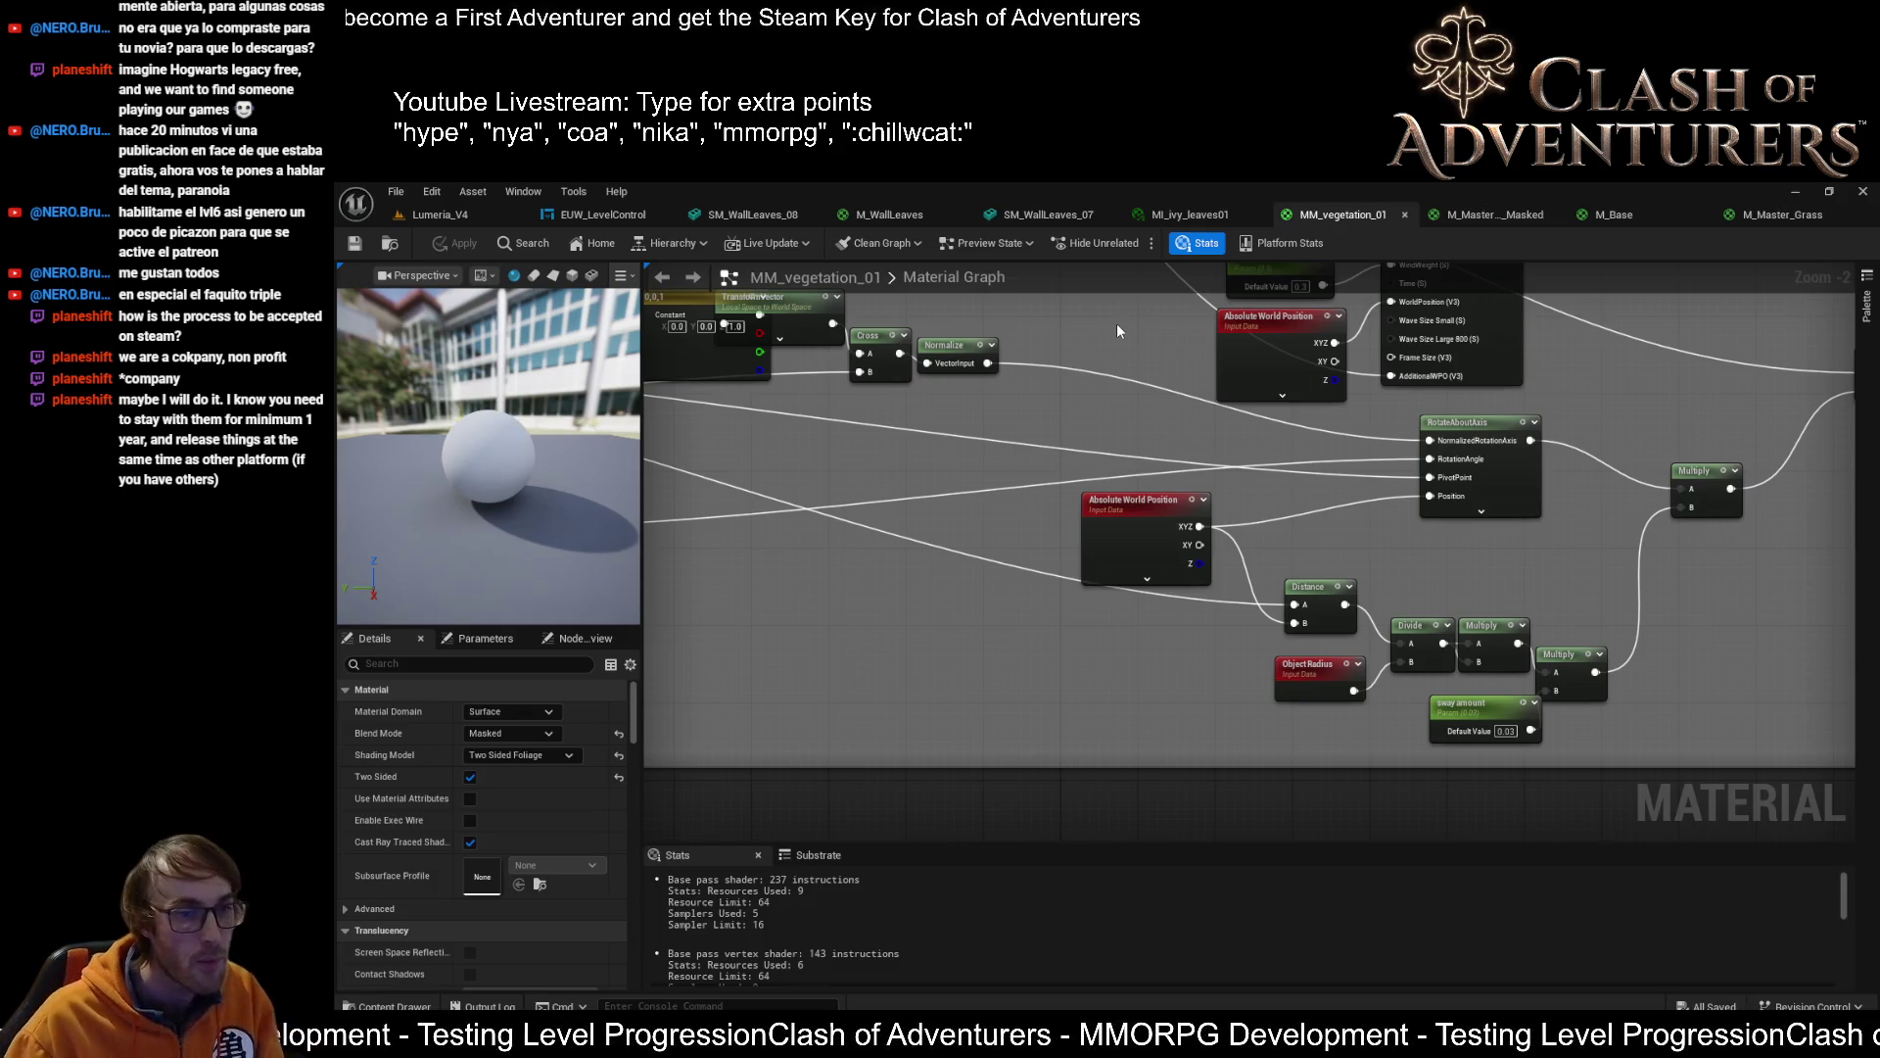
pyautogui.moveTo(1189, 373)
pyautogui.mouseDown()
pyautogui.moveTo(1058, 509)
pyautogui.moveTo(942, 736)
pyautogui.mouseUp()
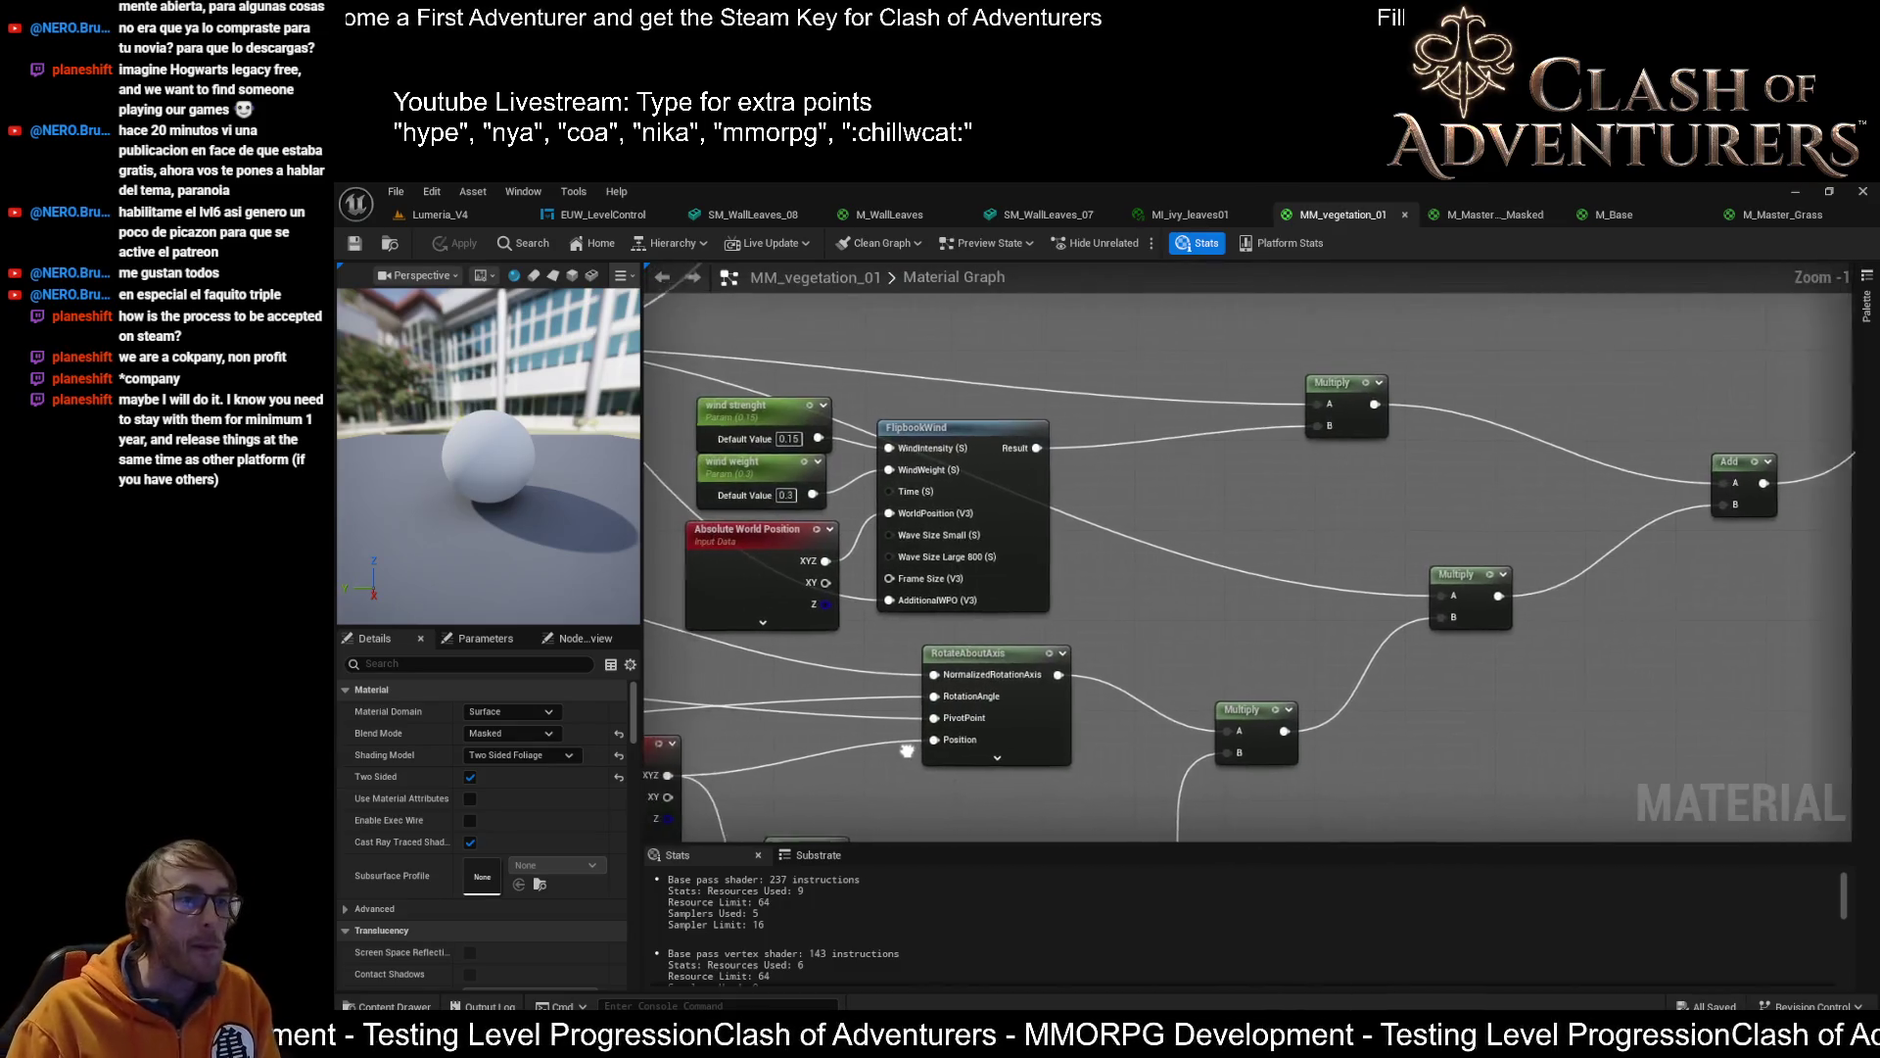
pyautogui.scroll(-2, 1163, 773)
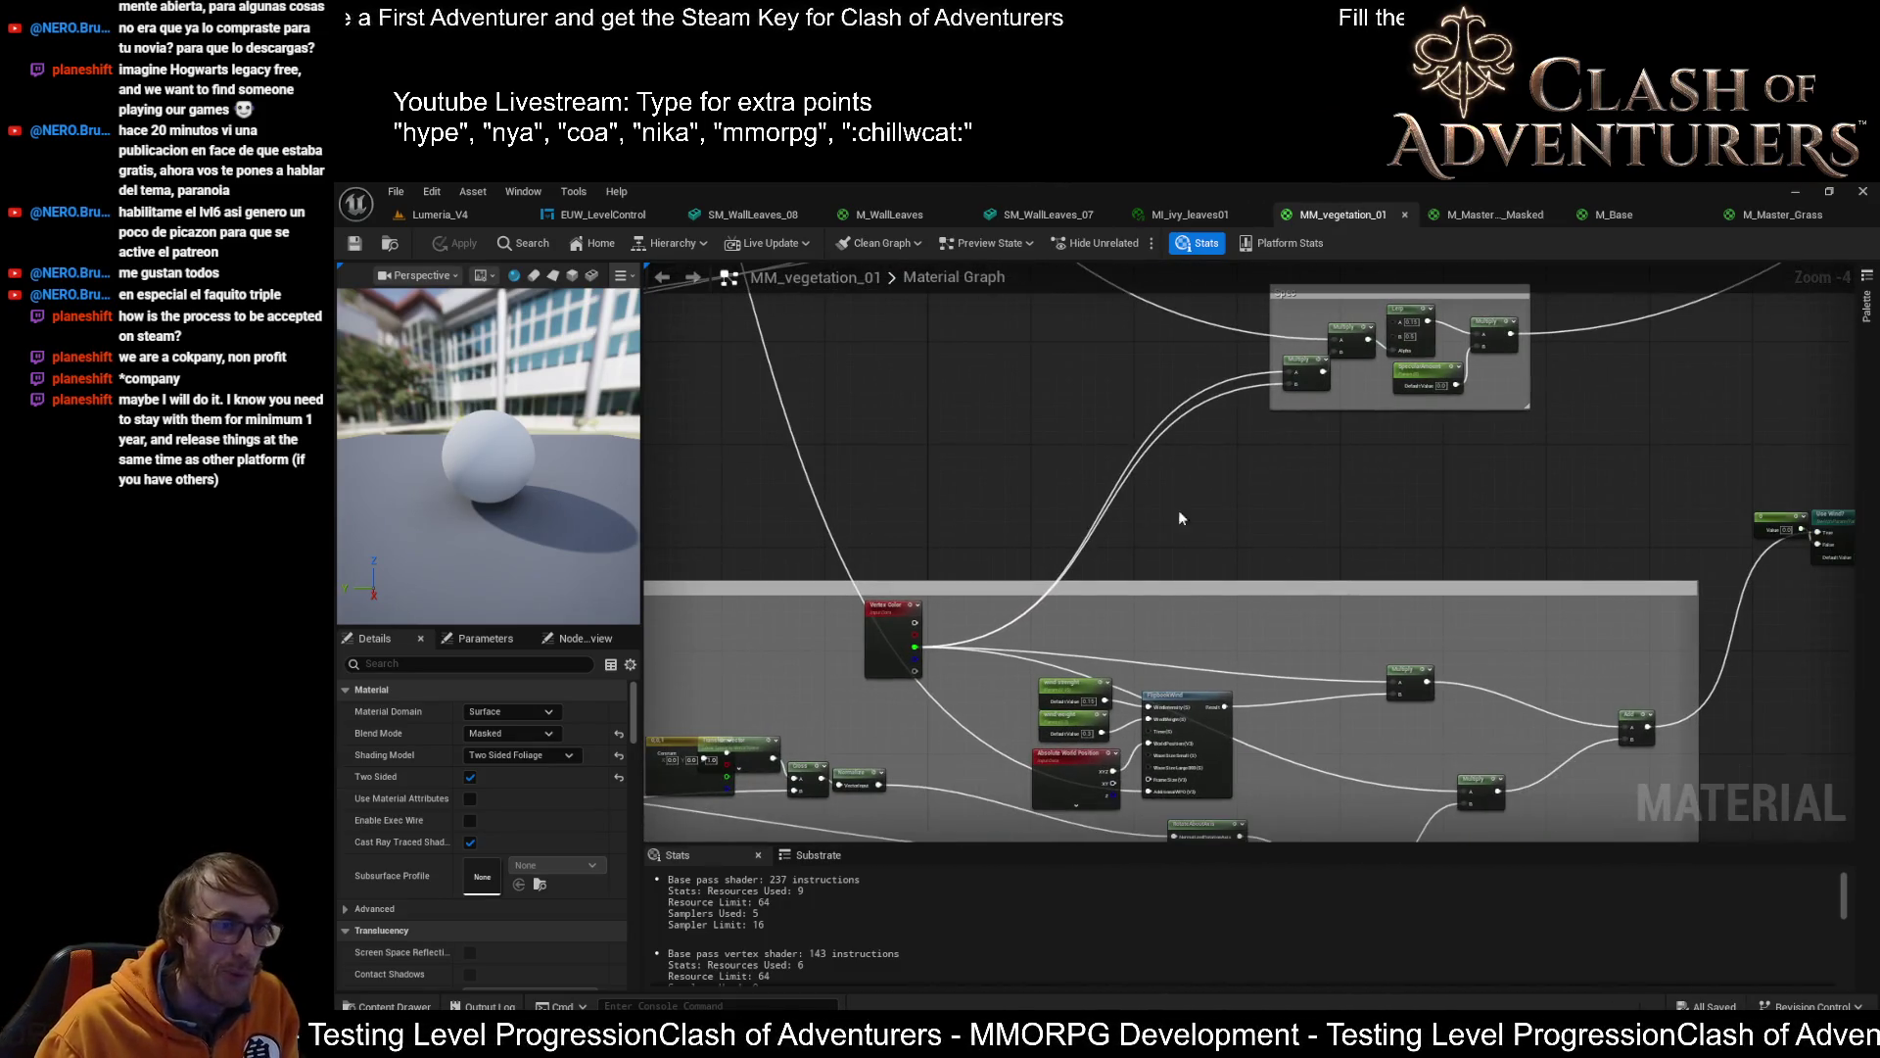
pyautogui.scroll(2, 1179, 509)
pyautogui.scroll(1, 1102, 533)
pyautogui.scroll(-1, 1102, 533)
pyautogui.moveTo(1103, 533)
pyautogui.mouseDown()
pyautogui.moveTo(1302, 543)
pyautogui.moveTo(1166, 649)
pyautogui.mouseUp()
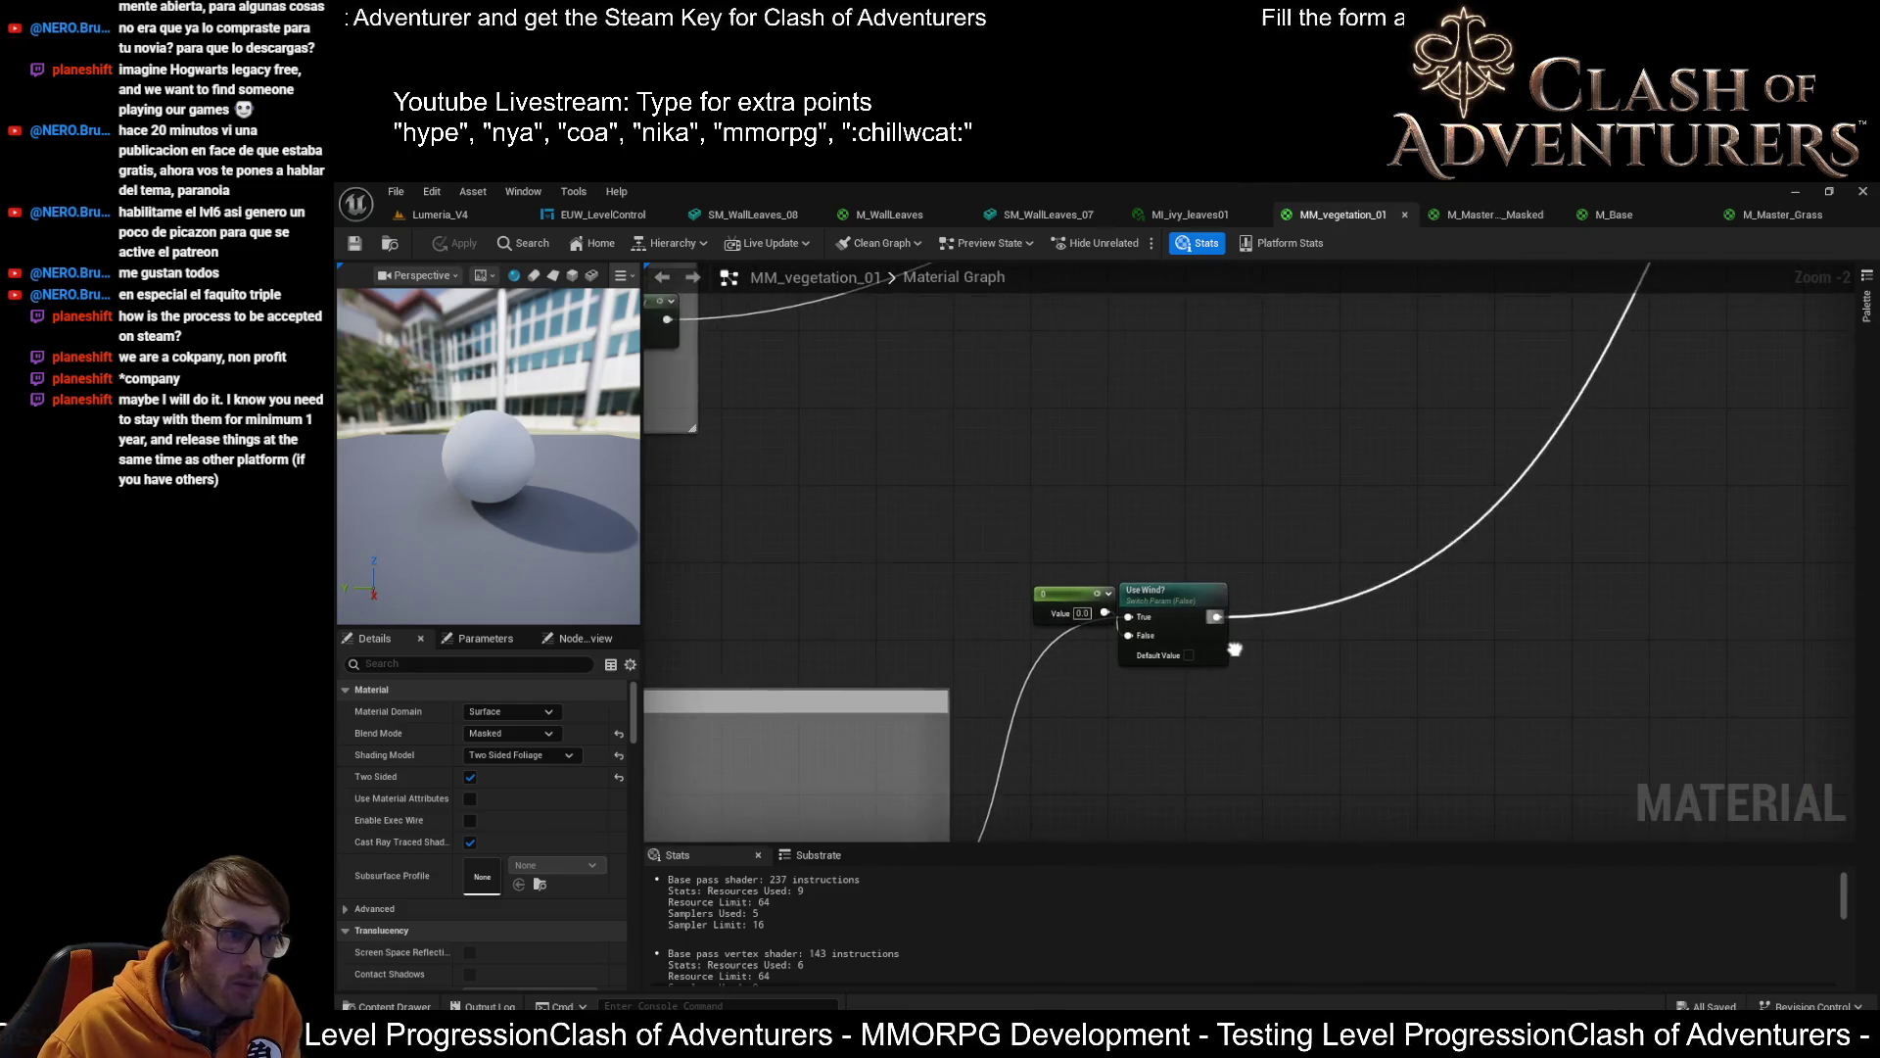
pyautogui.scroll(-2, 1165, 648)
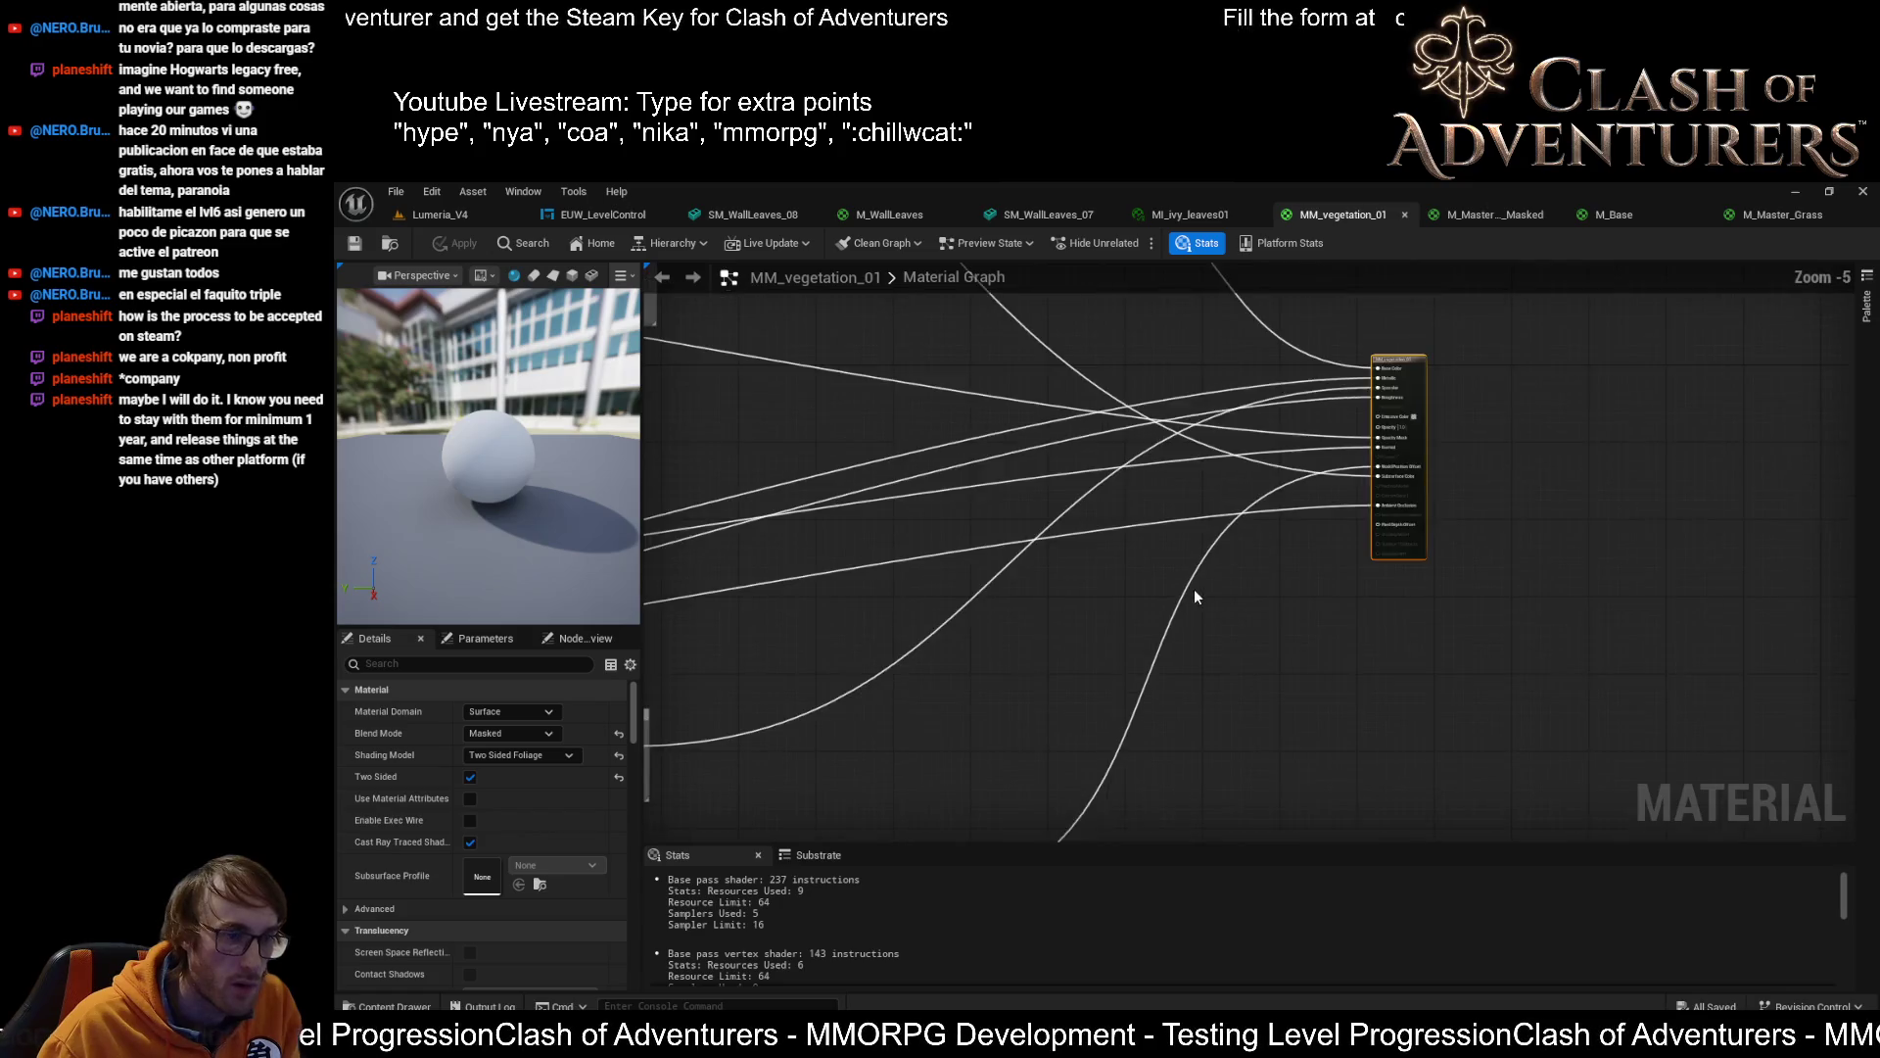
pyautogui.scroll(-1, 1195, 590)
pyautogui.moveTo(1263, 546); pyautogui.dragTo(1403, 497)
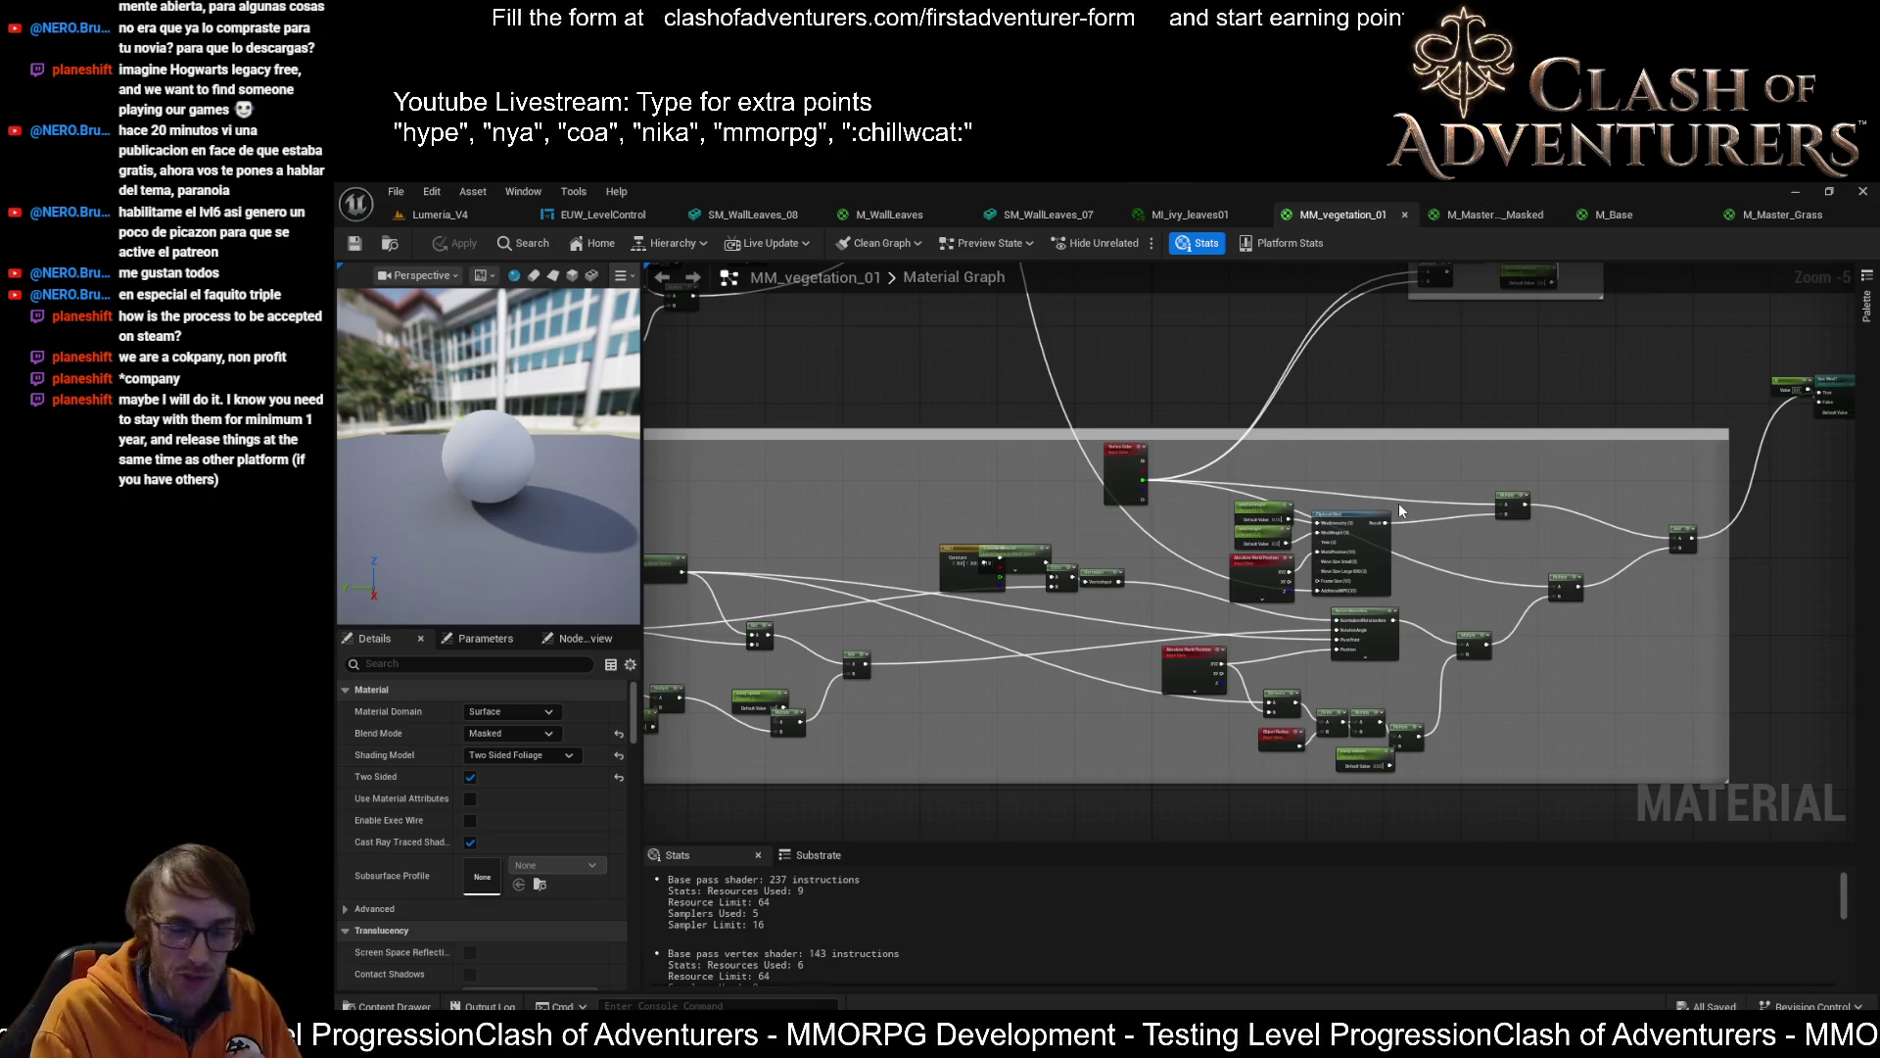
pyautogui.moveTo(701, 583)
pyautogui.mouseDown()
pyautogui.moveTo(1034, 475)
pyautogui.moveTo(1254, 480)
pyautogui.mouseUp()
pyautogui.scroll(3, 1114, 466)
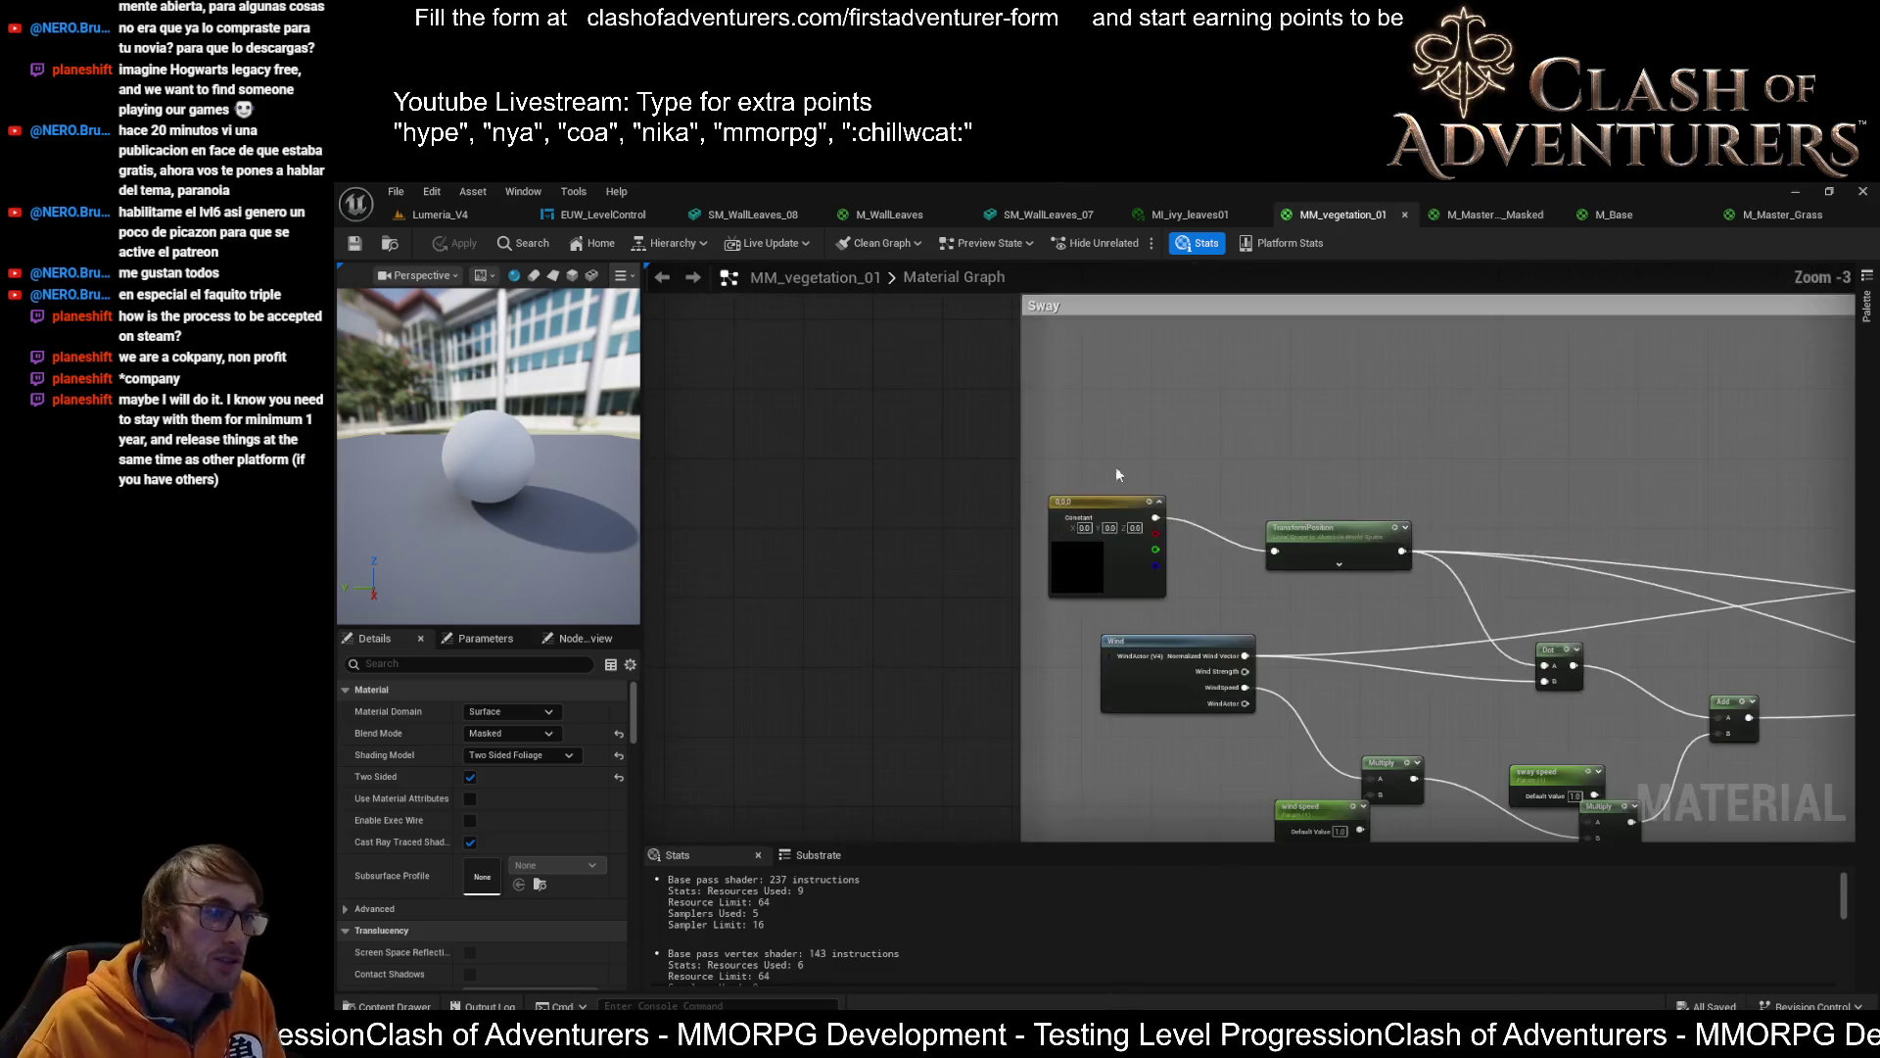
pyautogui.scroll(-3, 1115, 466)
pyautogui.moveTo(1115, 466); pyautogui.dragTo(1046, 554)
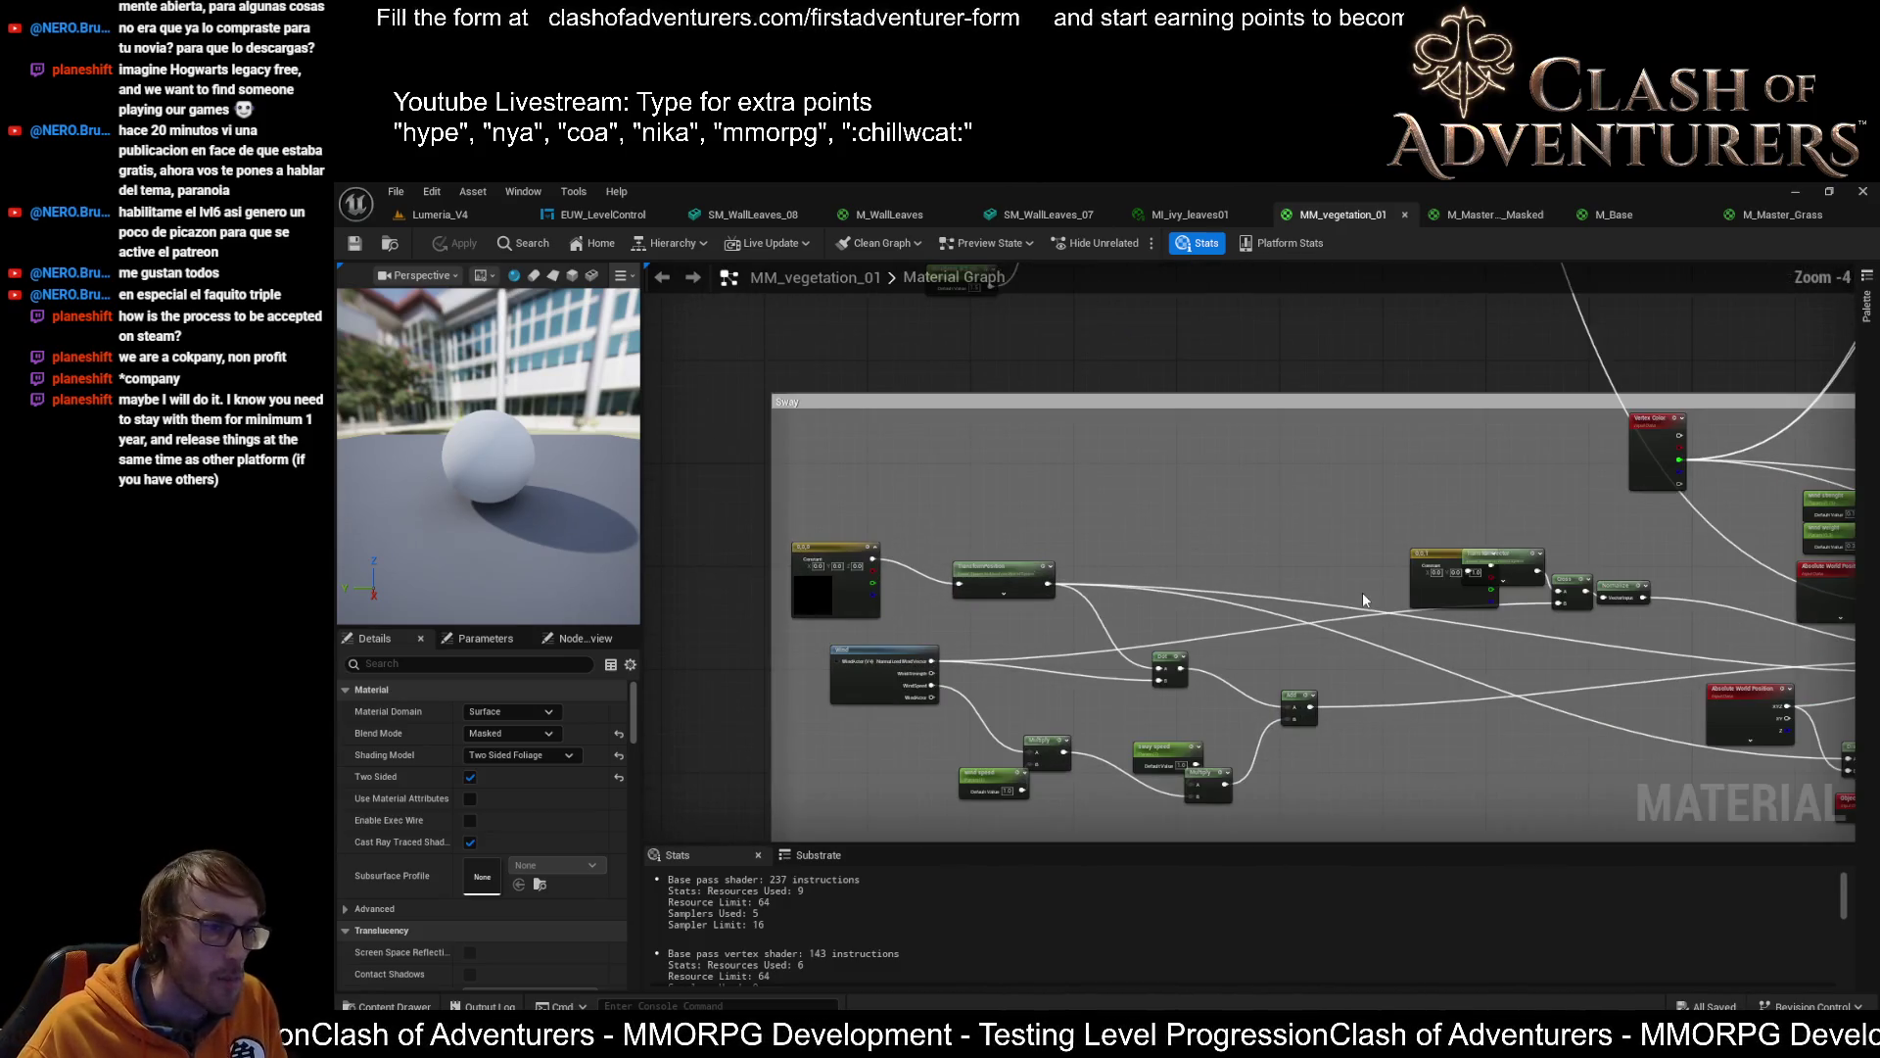
pyautogui.scroll(2, 1361, 589)
pyautogui.moveTo(1361, 589)
pyautogui.mouseDown()
pyautogui.moveTo(1119, 474)
pyautogui.moveTo(814, 467)
pyautogui.mouseUp()
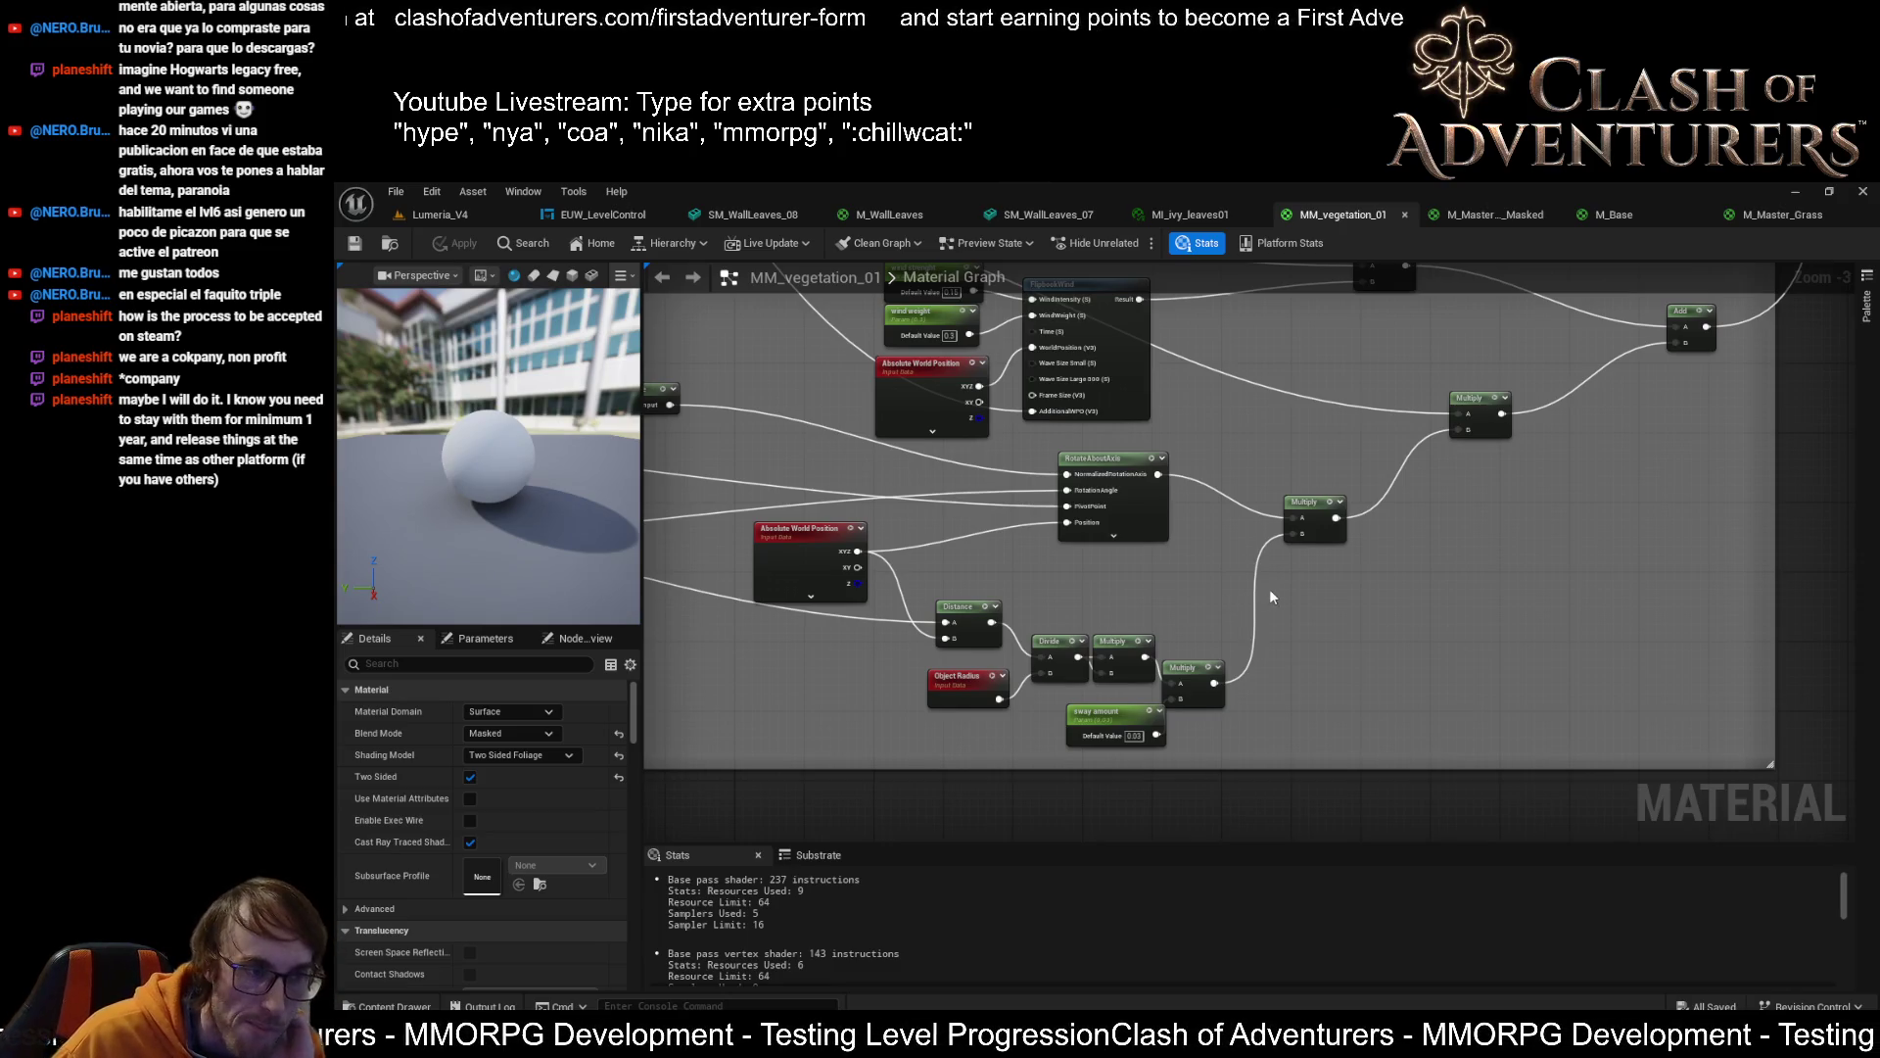
pyautogui.moveTo(1238, 544)
pyautogui.mouseDown()
pyautogui.moveTo(1536, 541)
pyautogui.moveTo(1414, 547)
pyautogui.mouseUp()
pyautogui.moveTo(1601, 523)
pyautogui.mouseDown()
pyautogui.moveTo(1716, 660)
pyautogui.moveTo(1361, 656)
pyautogui.mouseUp()
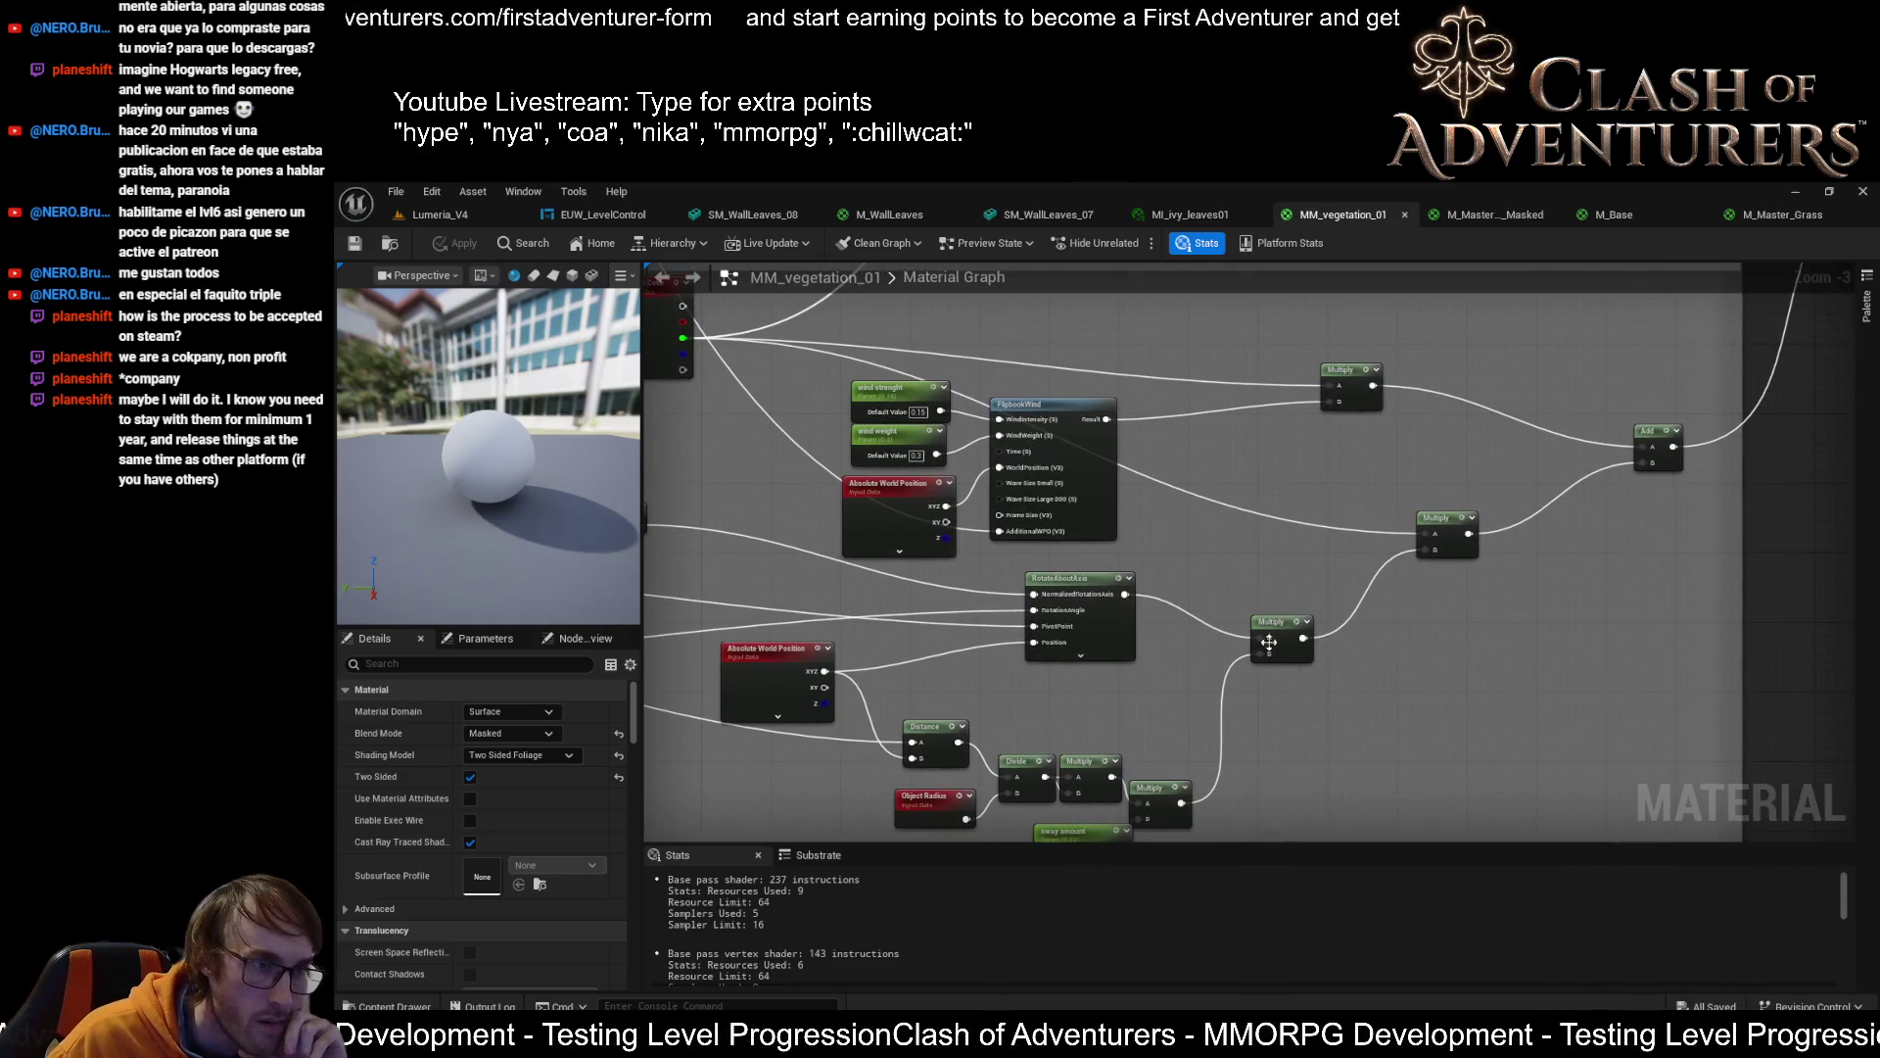
pyautogui.moveTo(1219, 458); pyautogui.dragTo(1413, 507)
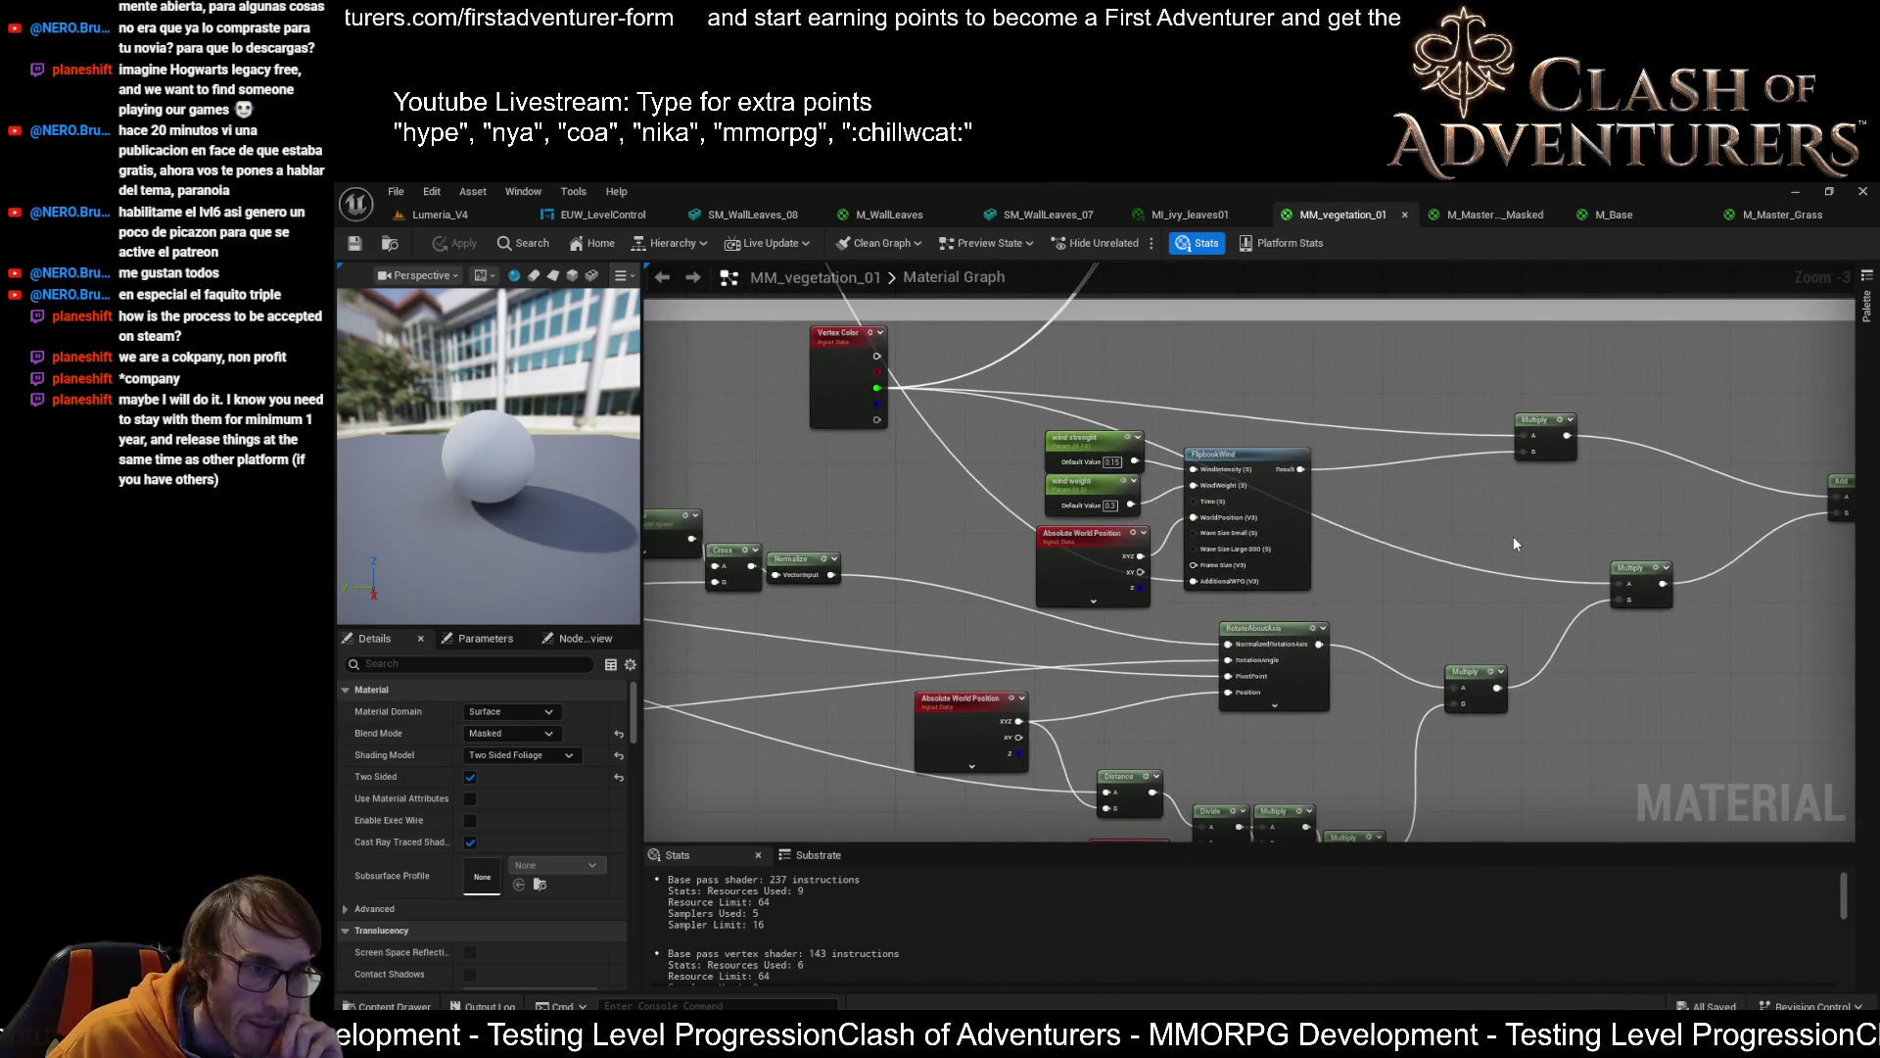
pyautogui.moveTo(1743, 471); pyautogui.dragTo(1259, 465)
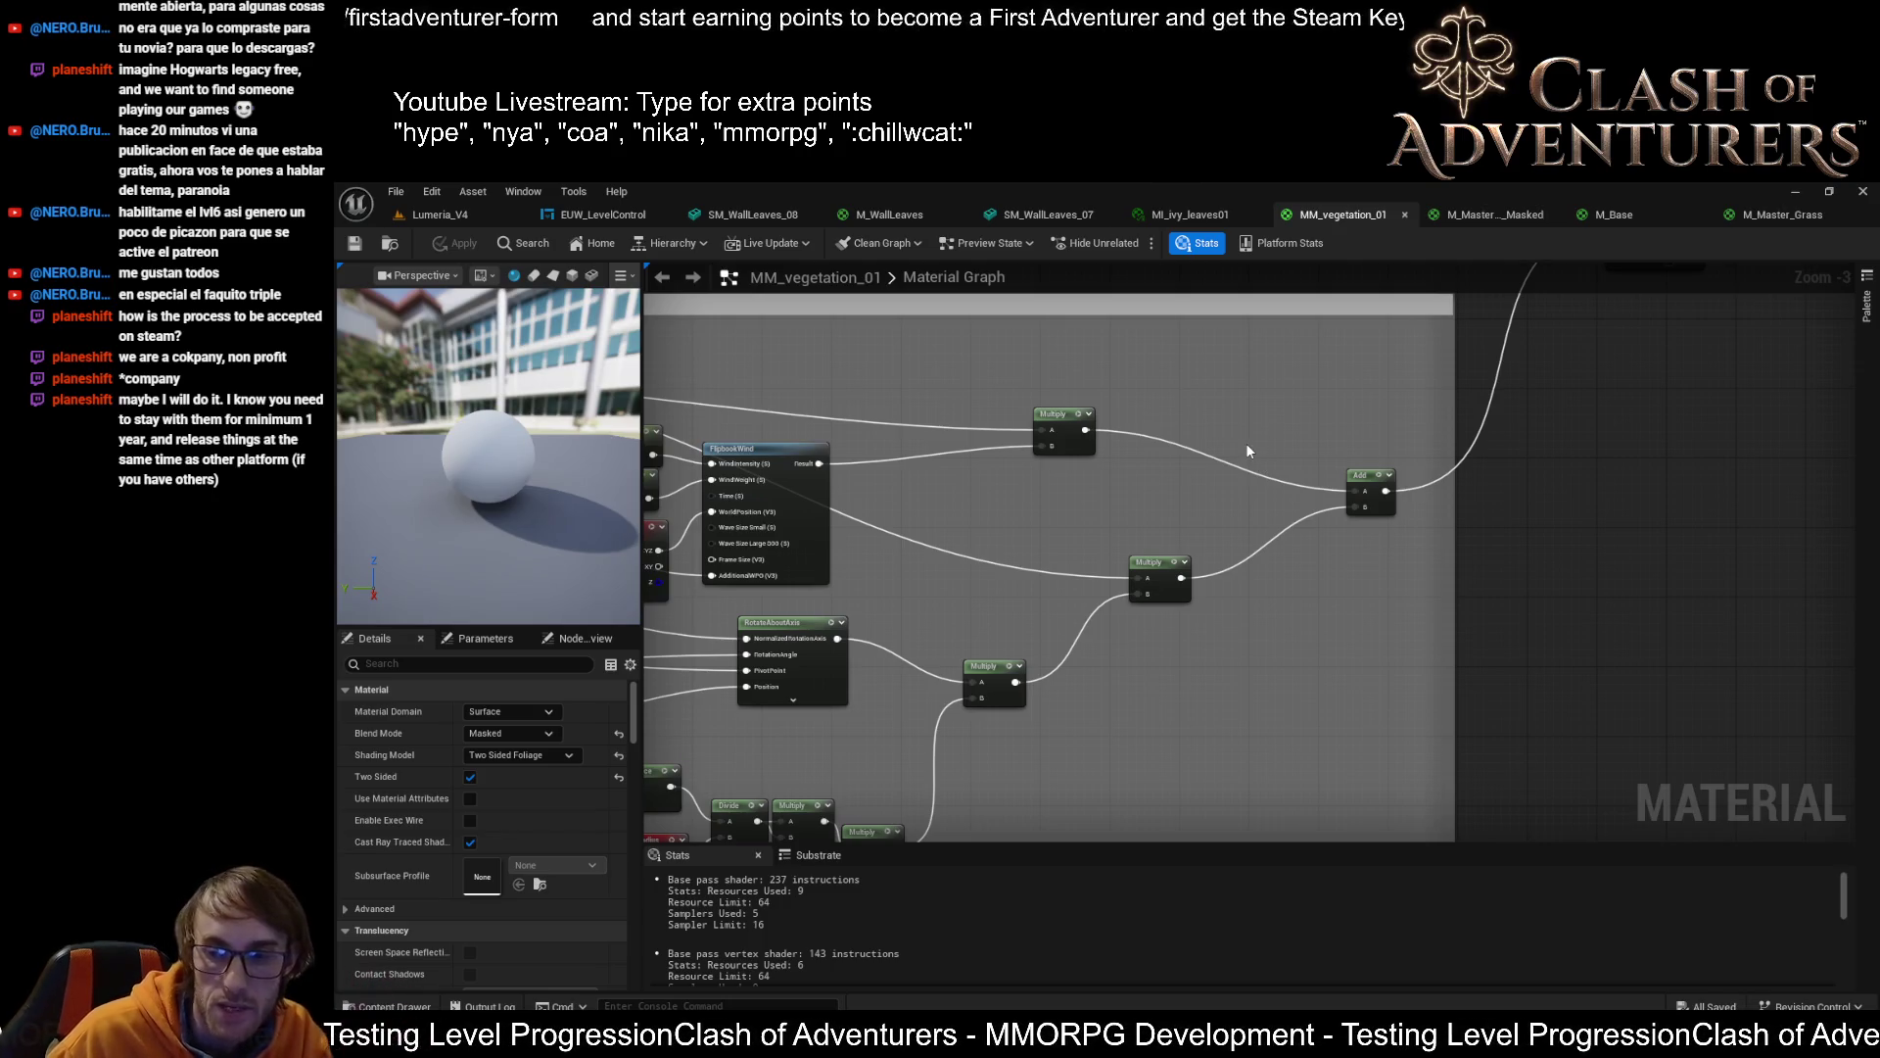
pyautogui.moveTo(1210, 490)
pyautogui.mouseDown()
pyautogui.moveTo(1450, 543)
pyautogui.moveTo(1502, 666)
pyautogui.mouseUp()
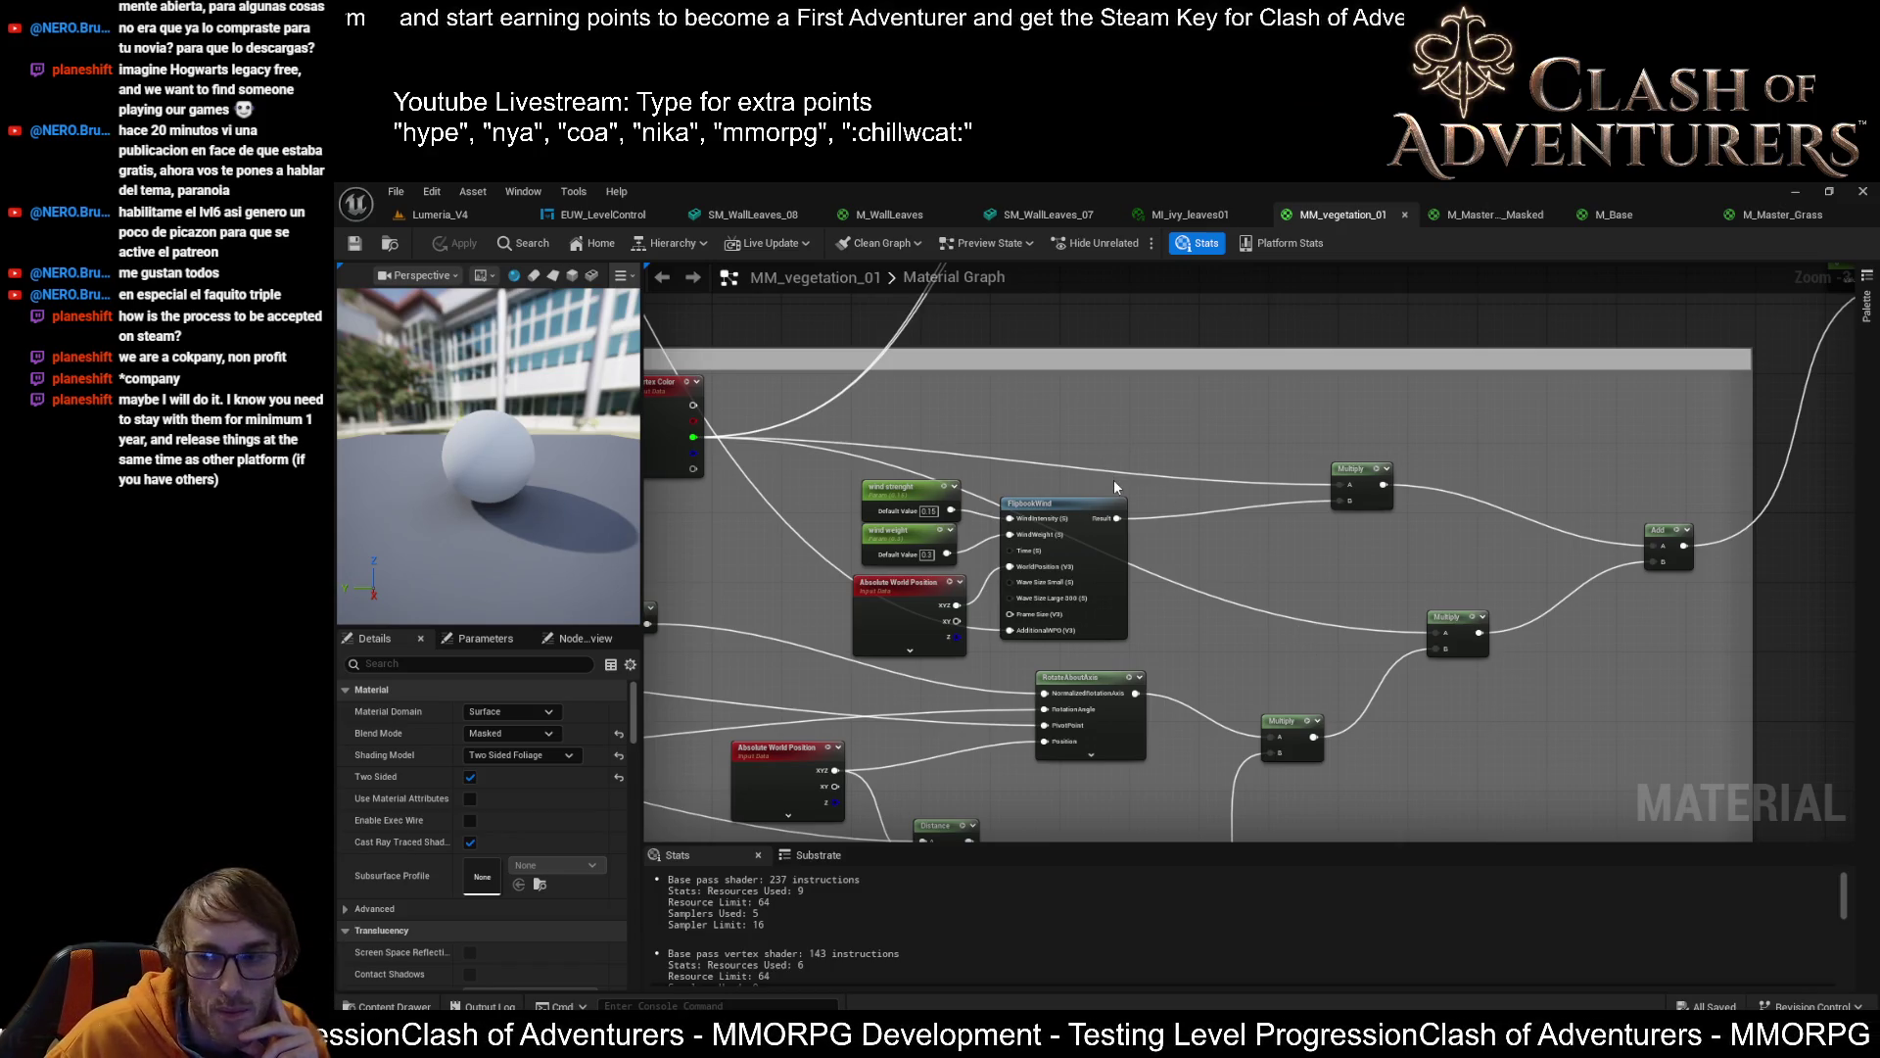
pyautogui.scroll(-2, 1296, 446)
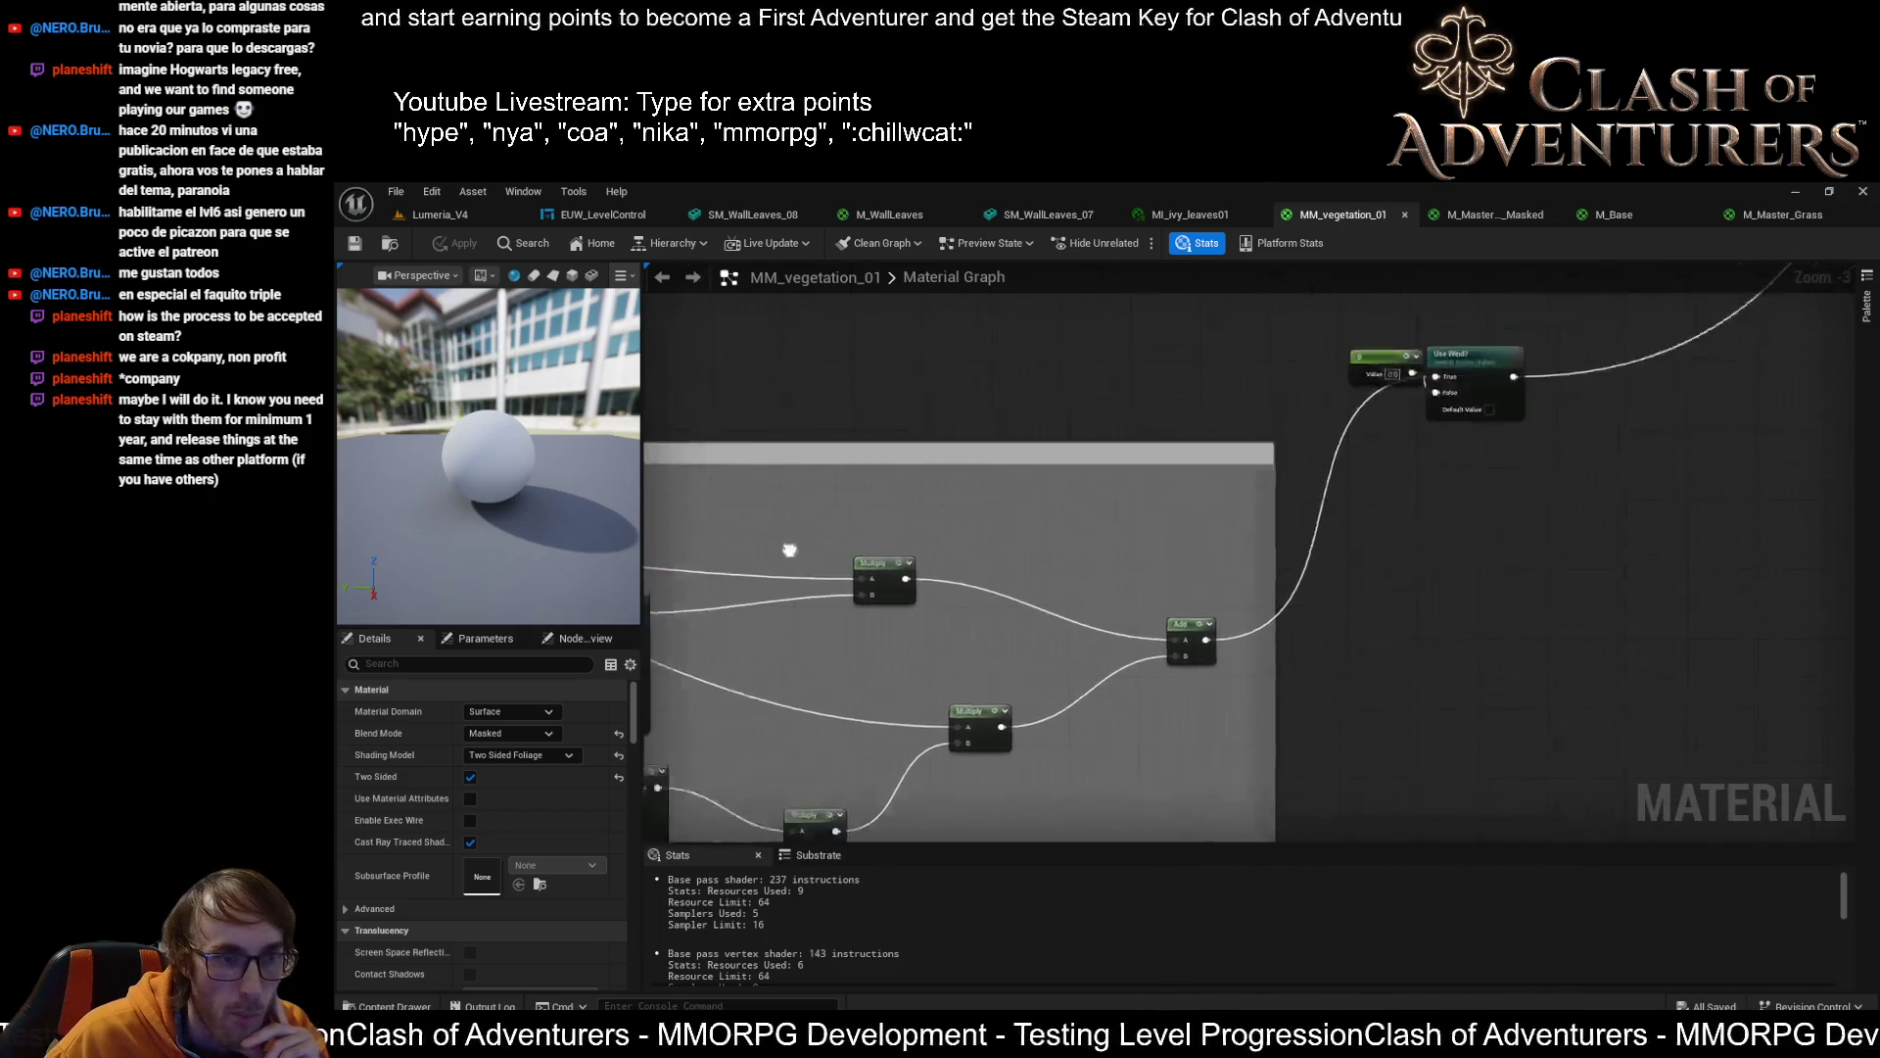
pyautogui.scroll(-3, 1007, 545)
pyautogui.scroll(3, 1191, 601)
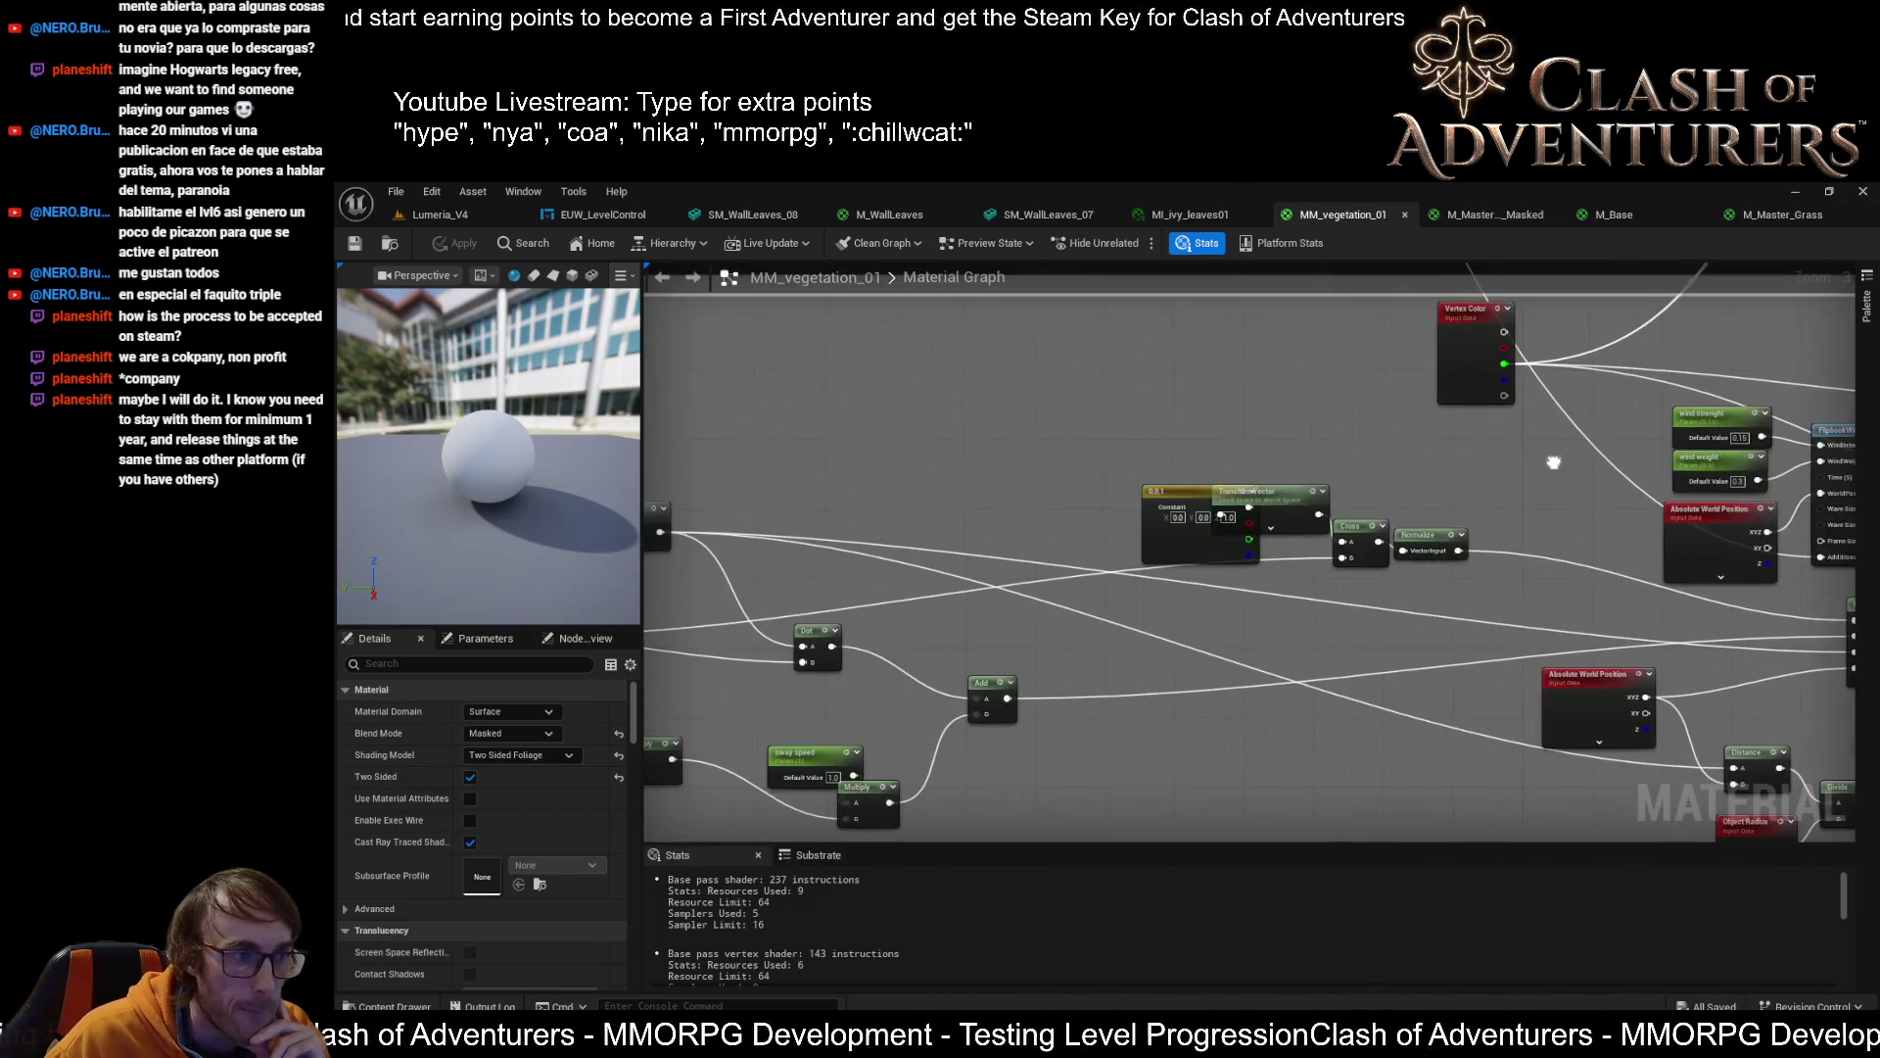
pyautogui.scroll(2, 1191, 601)
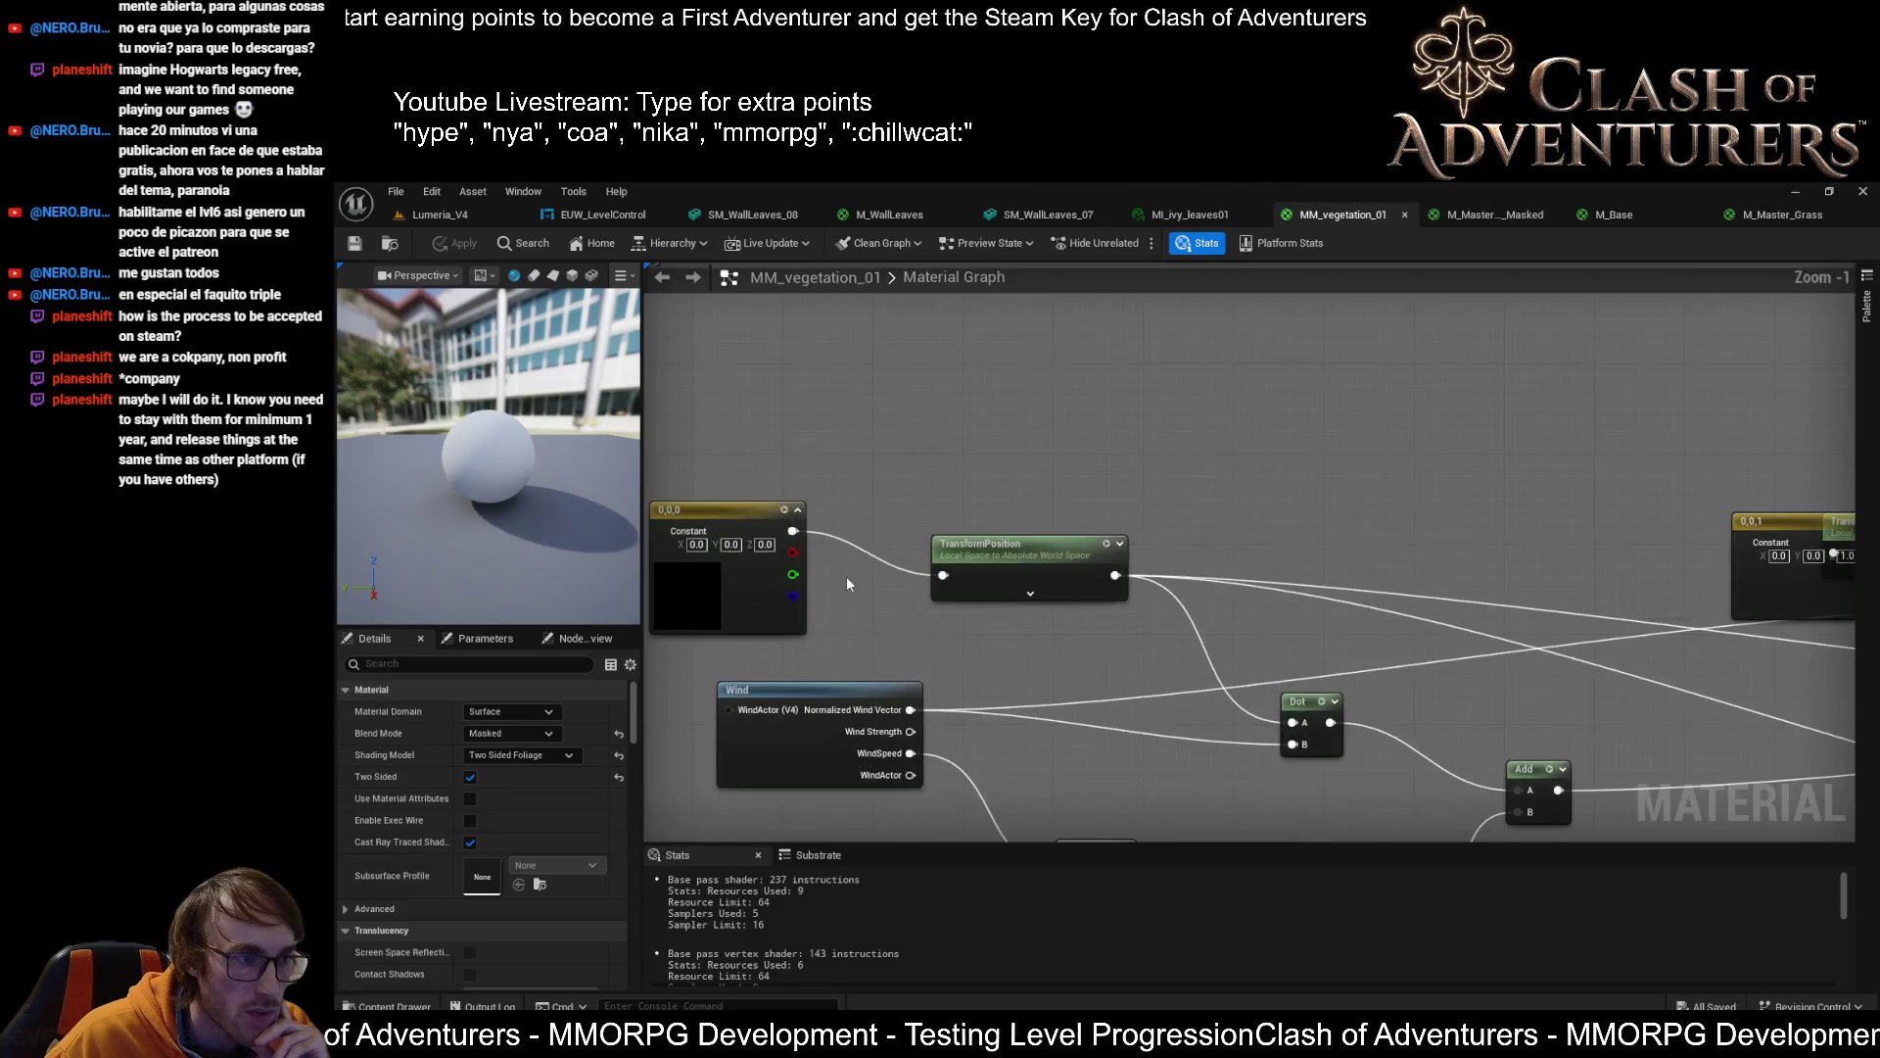
pyautogui.moveTo(905, 491); pyautogui.dragTo(972, 443)
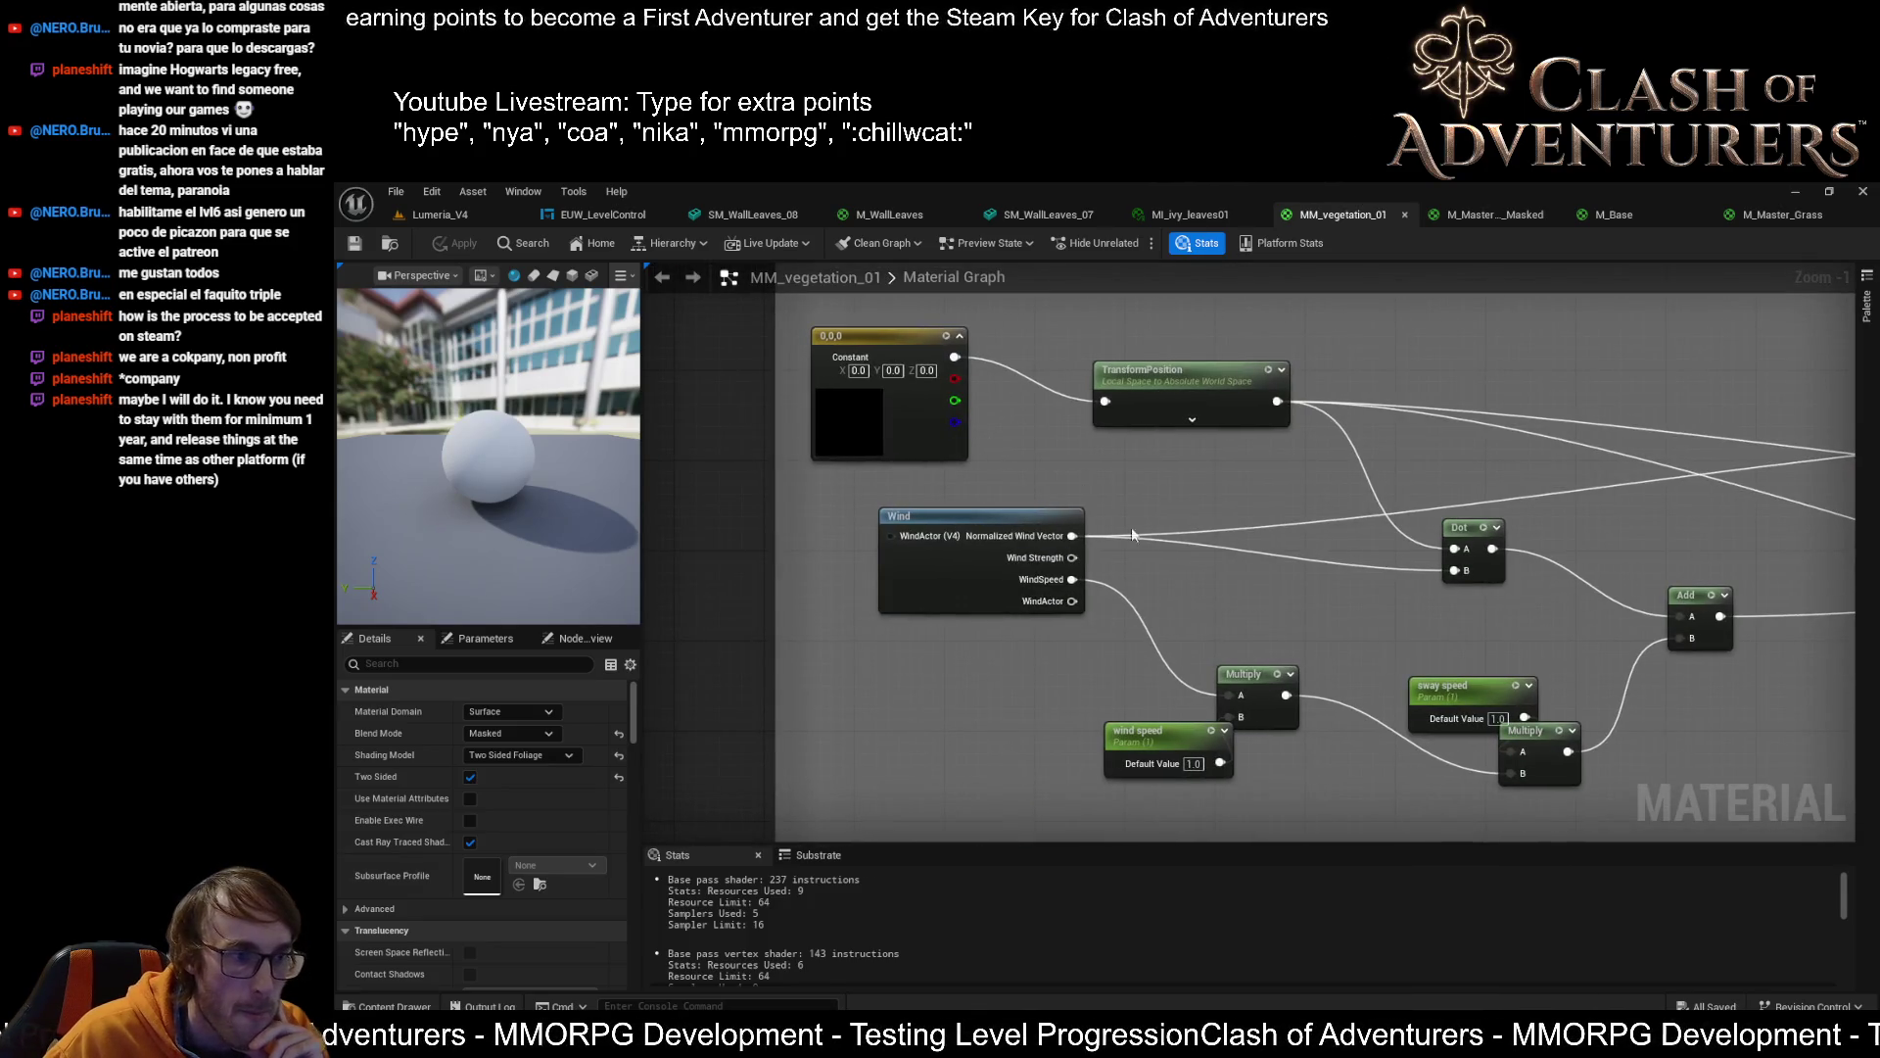
pyautogui.scroll(-1, 1310, 566)
pyautogui.moveTo(1310, 566); pyautogui.dragTo(1169, 486)
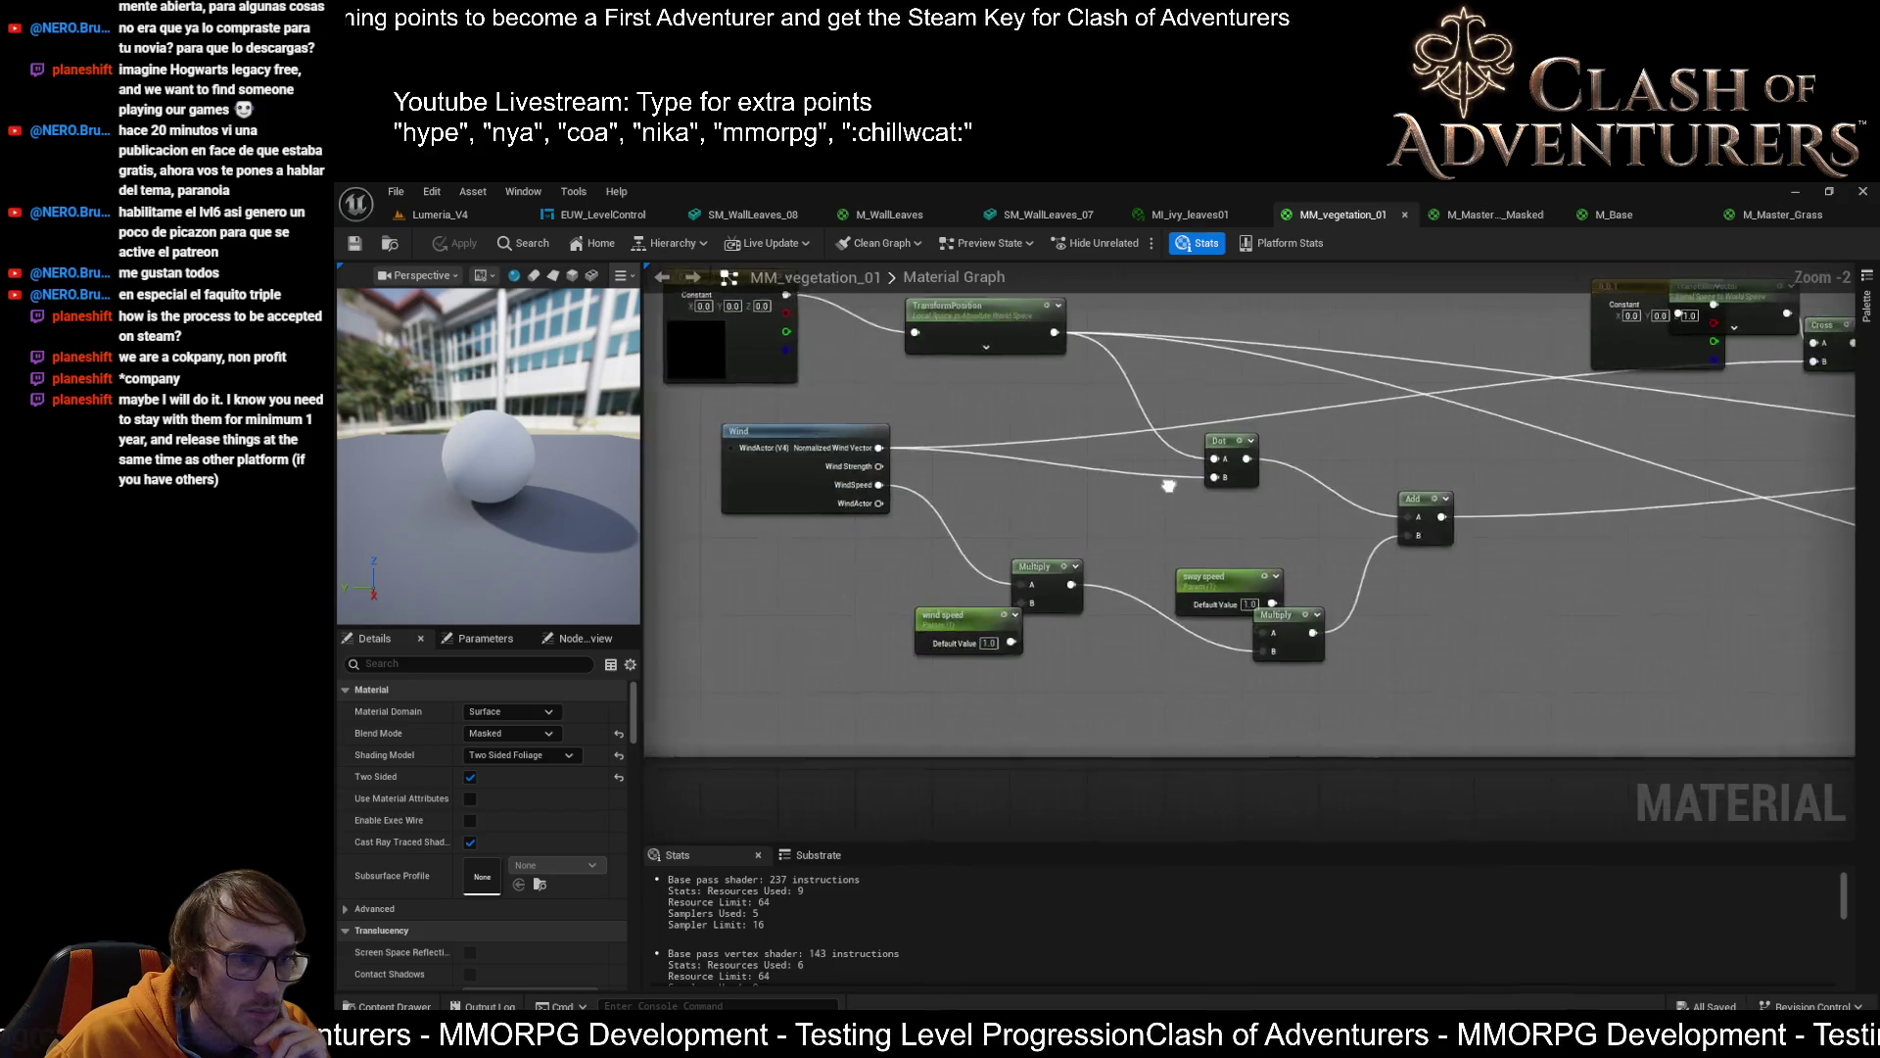
pyautogui.scroll(-1, 1179, 519)
pyautogui.scroll(-1, 1236, 539)
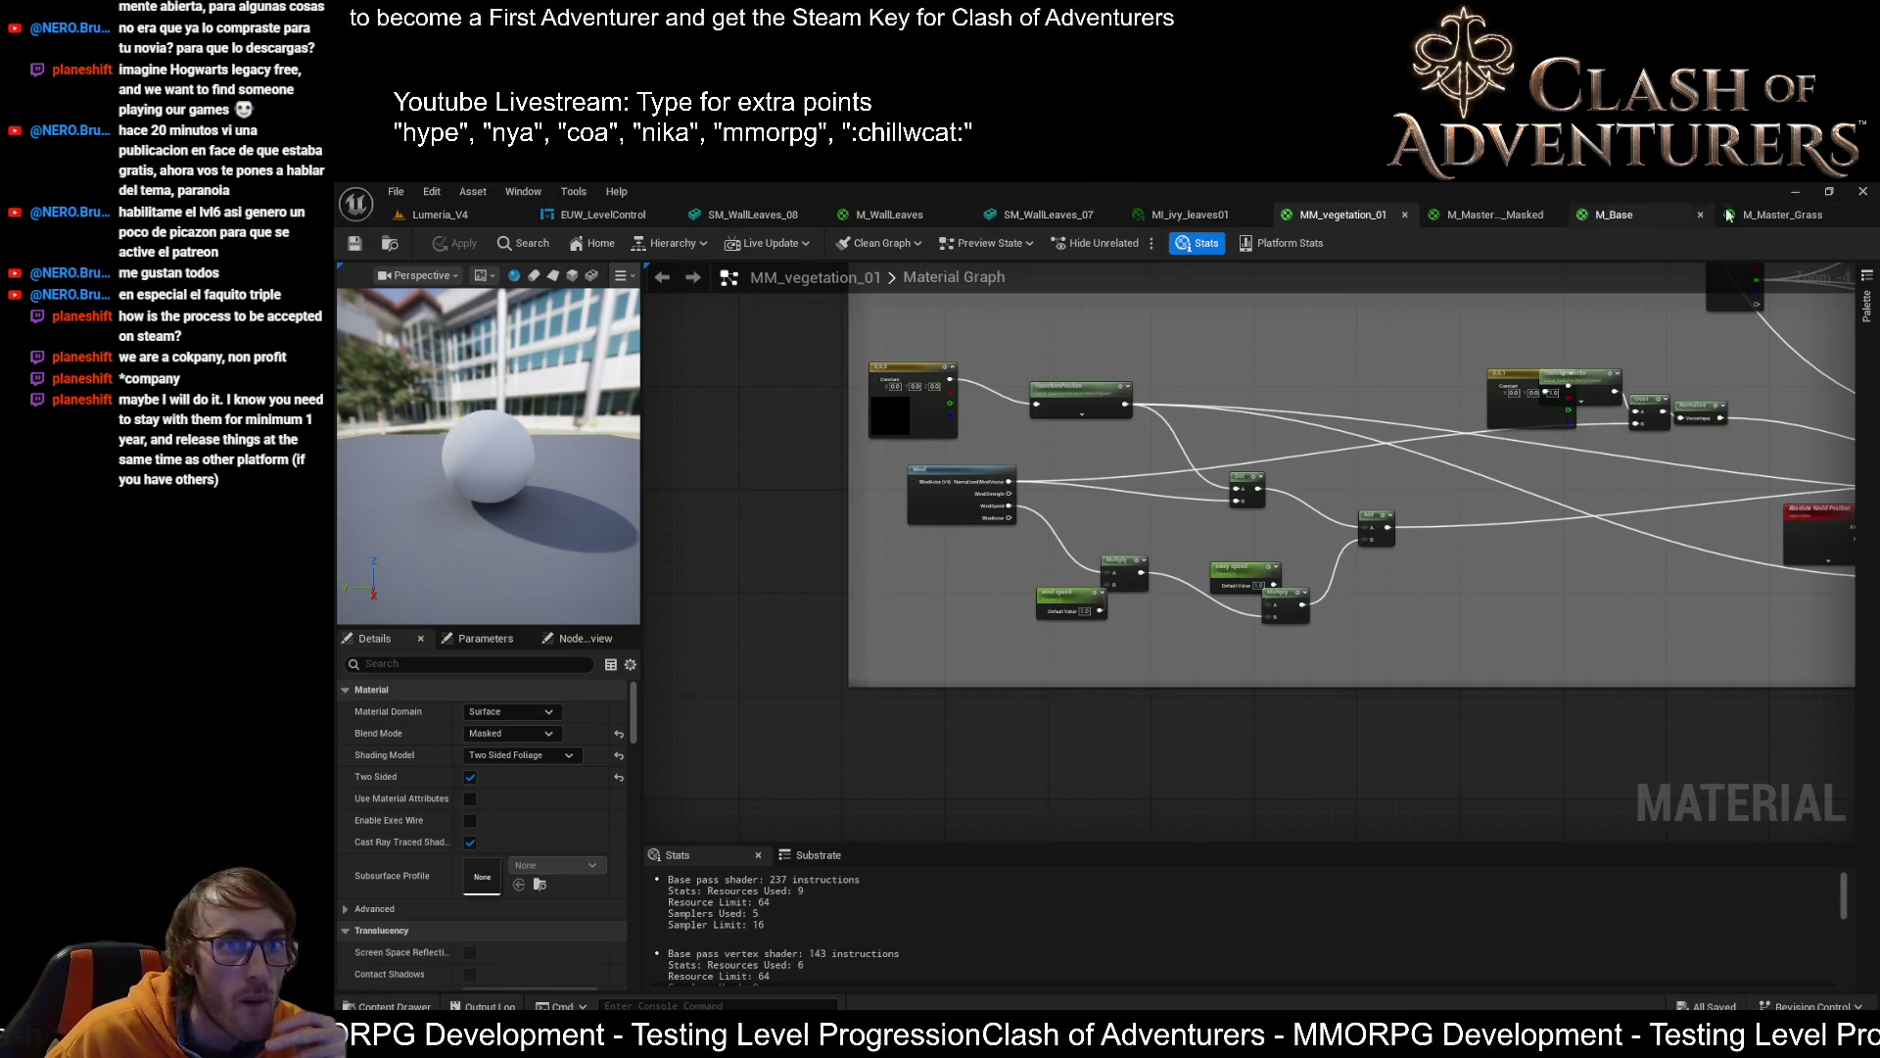
pyautogui.click(1781, 217)
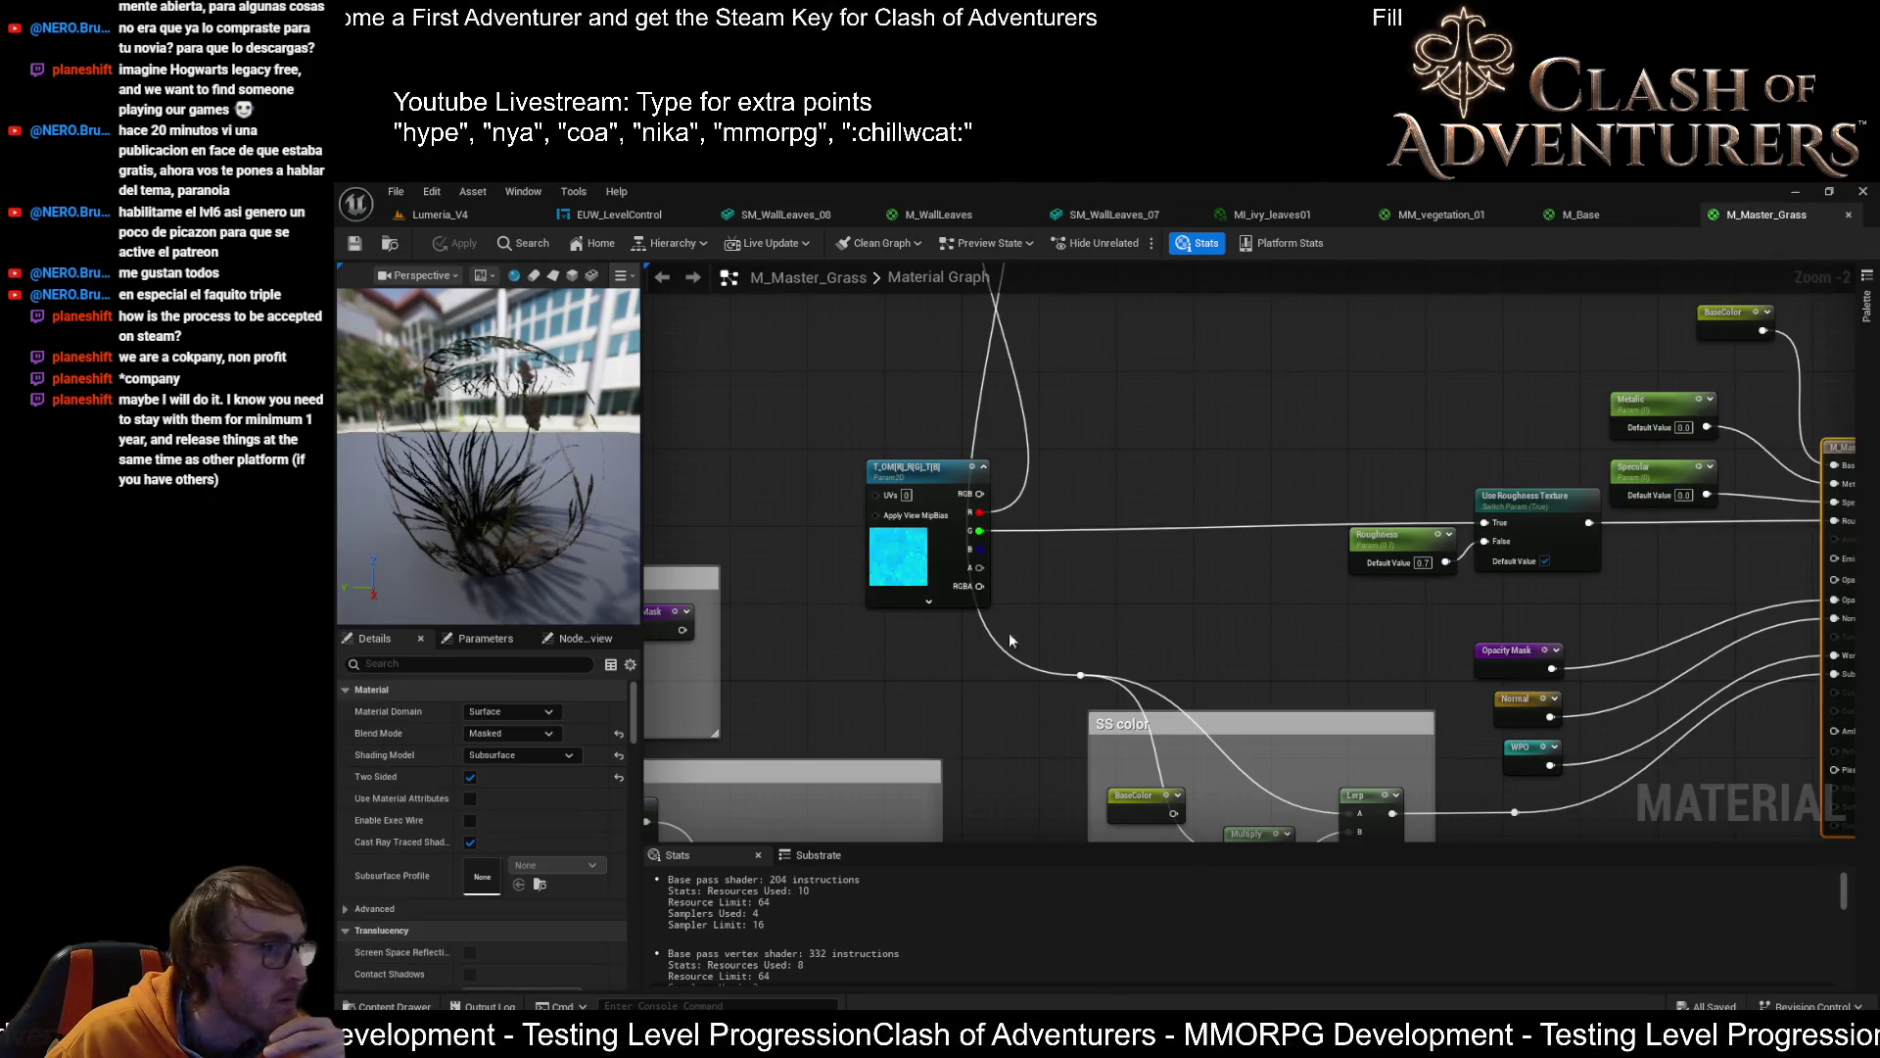
# Jump from the WPO input to its reroute and inspect the MF_MPC_Wind function call
pyautogui.scroll(-3, 1054, 632)
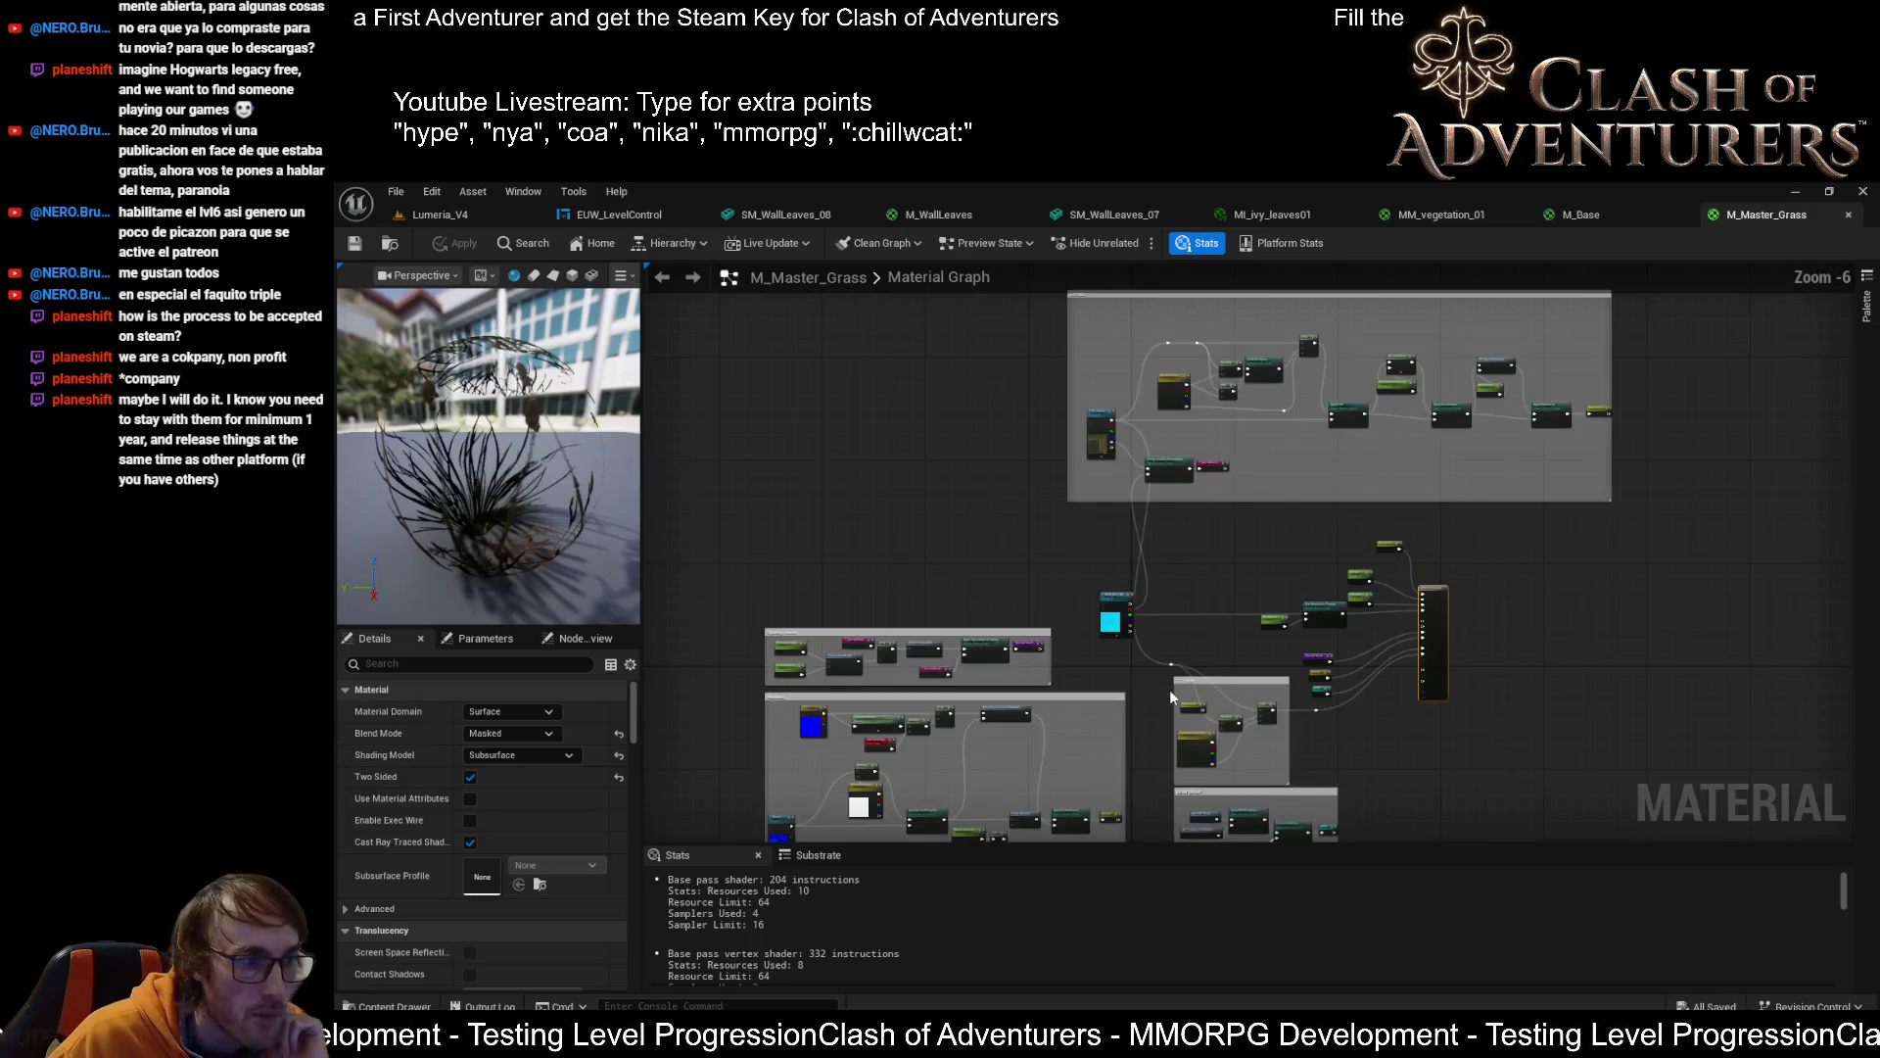
pyautogui.scroll(4, 1401, 489)
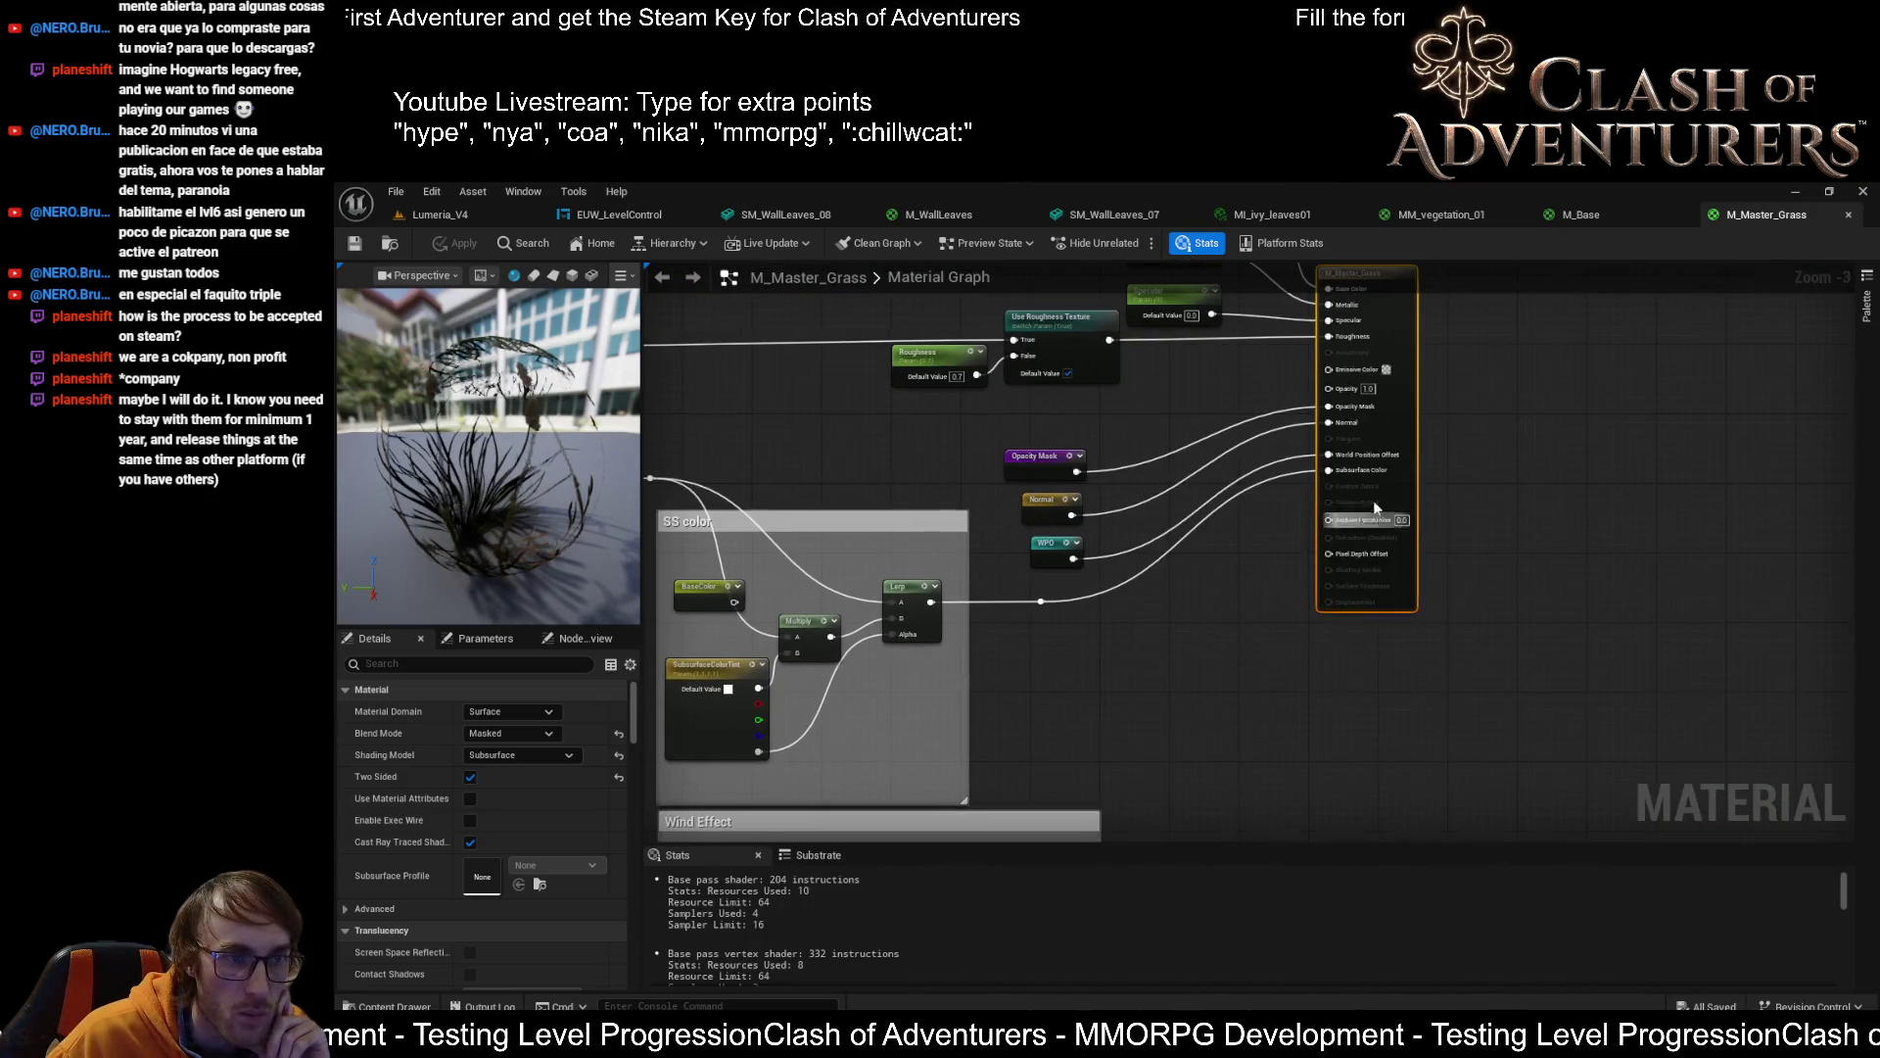
pyautogui.scroll(-1, 1212, 546)
pyautogui.doubleClick(1001, 562)
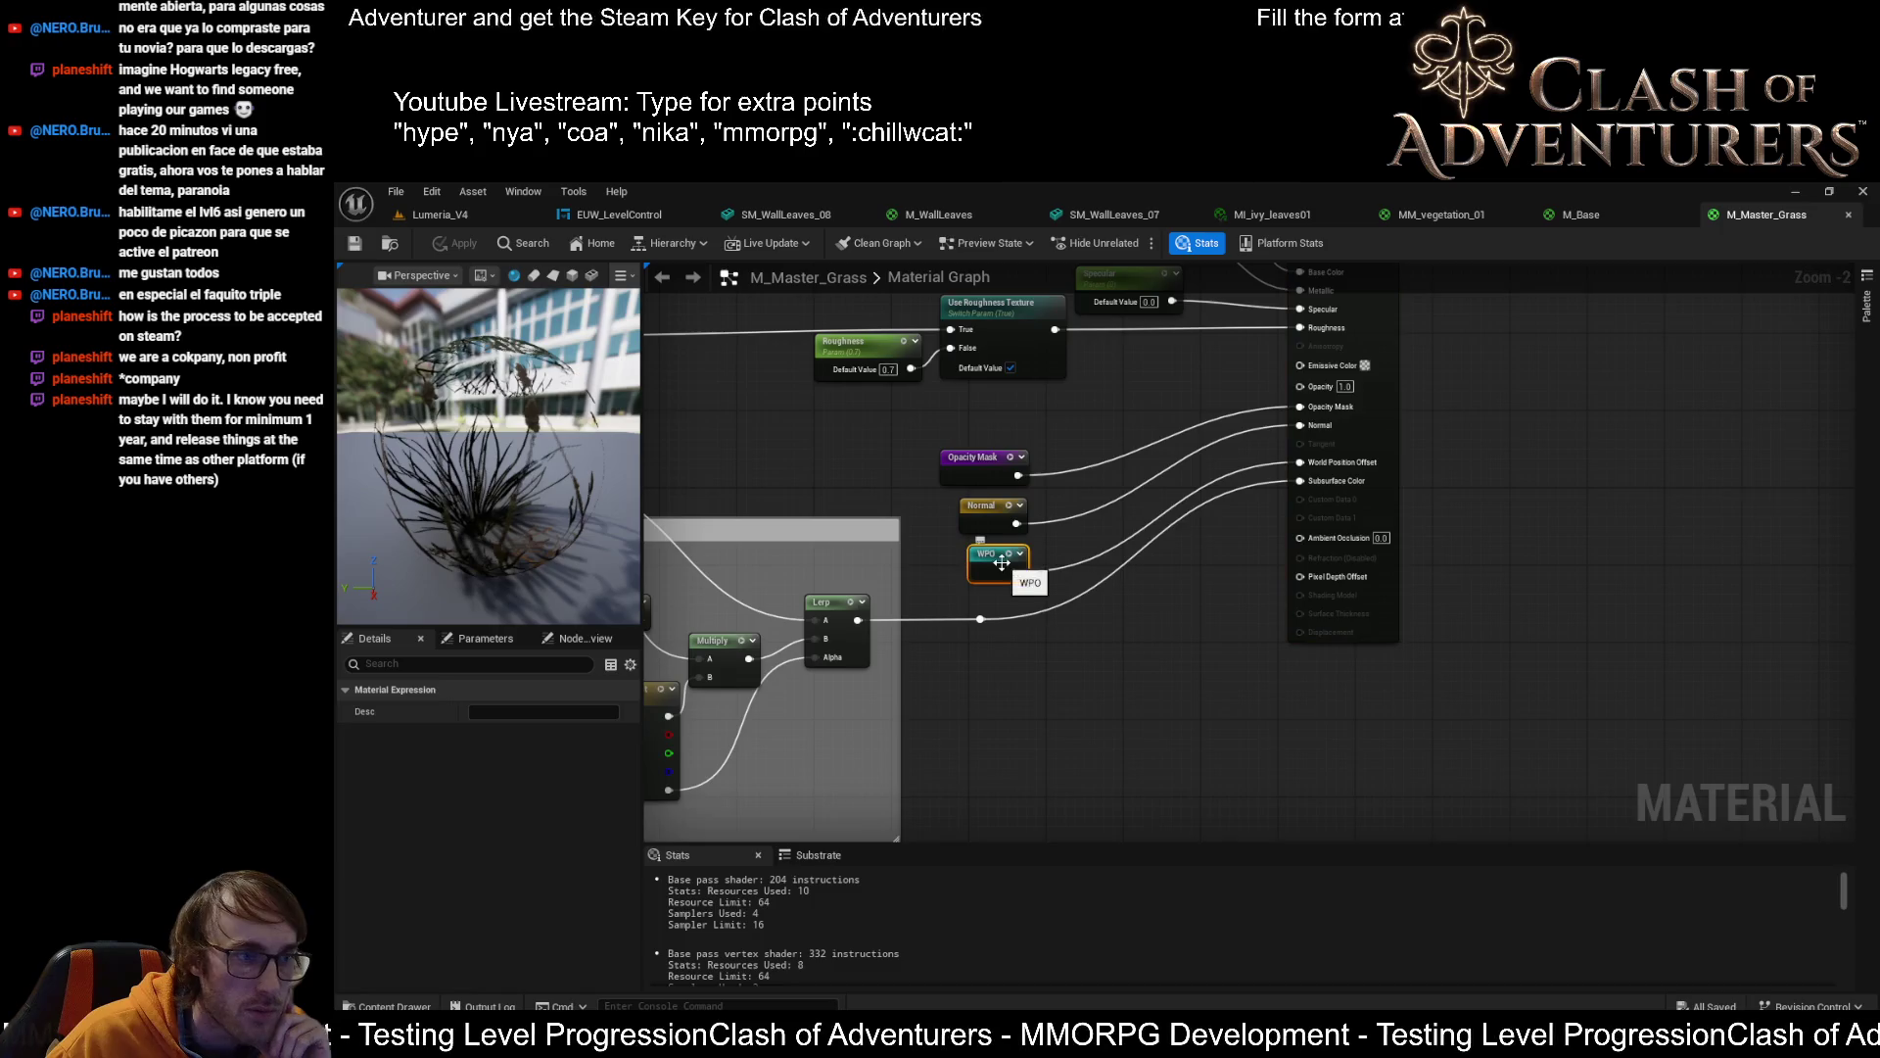
pyautogui.moveTo(1220, 619)
pyautogui.mouseDown()
pyautogui.moveTo(1083, 617)
pyautogui.moveTo(1512, 624)
pyautogui.mouseUp()
pyautogui.moveTo(1095, 554)
pyautogui.mouseDown()
pyautogui.moveTo(1324, 590)
pyautogui.moveTo(1148, 572)
pyautogui.mouseUp()
pyautogui.click(1386, 521)
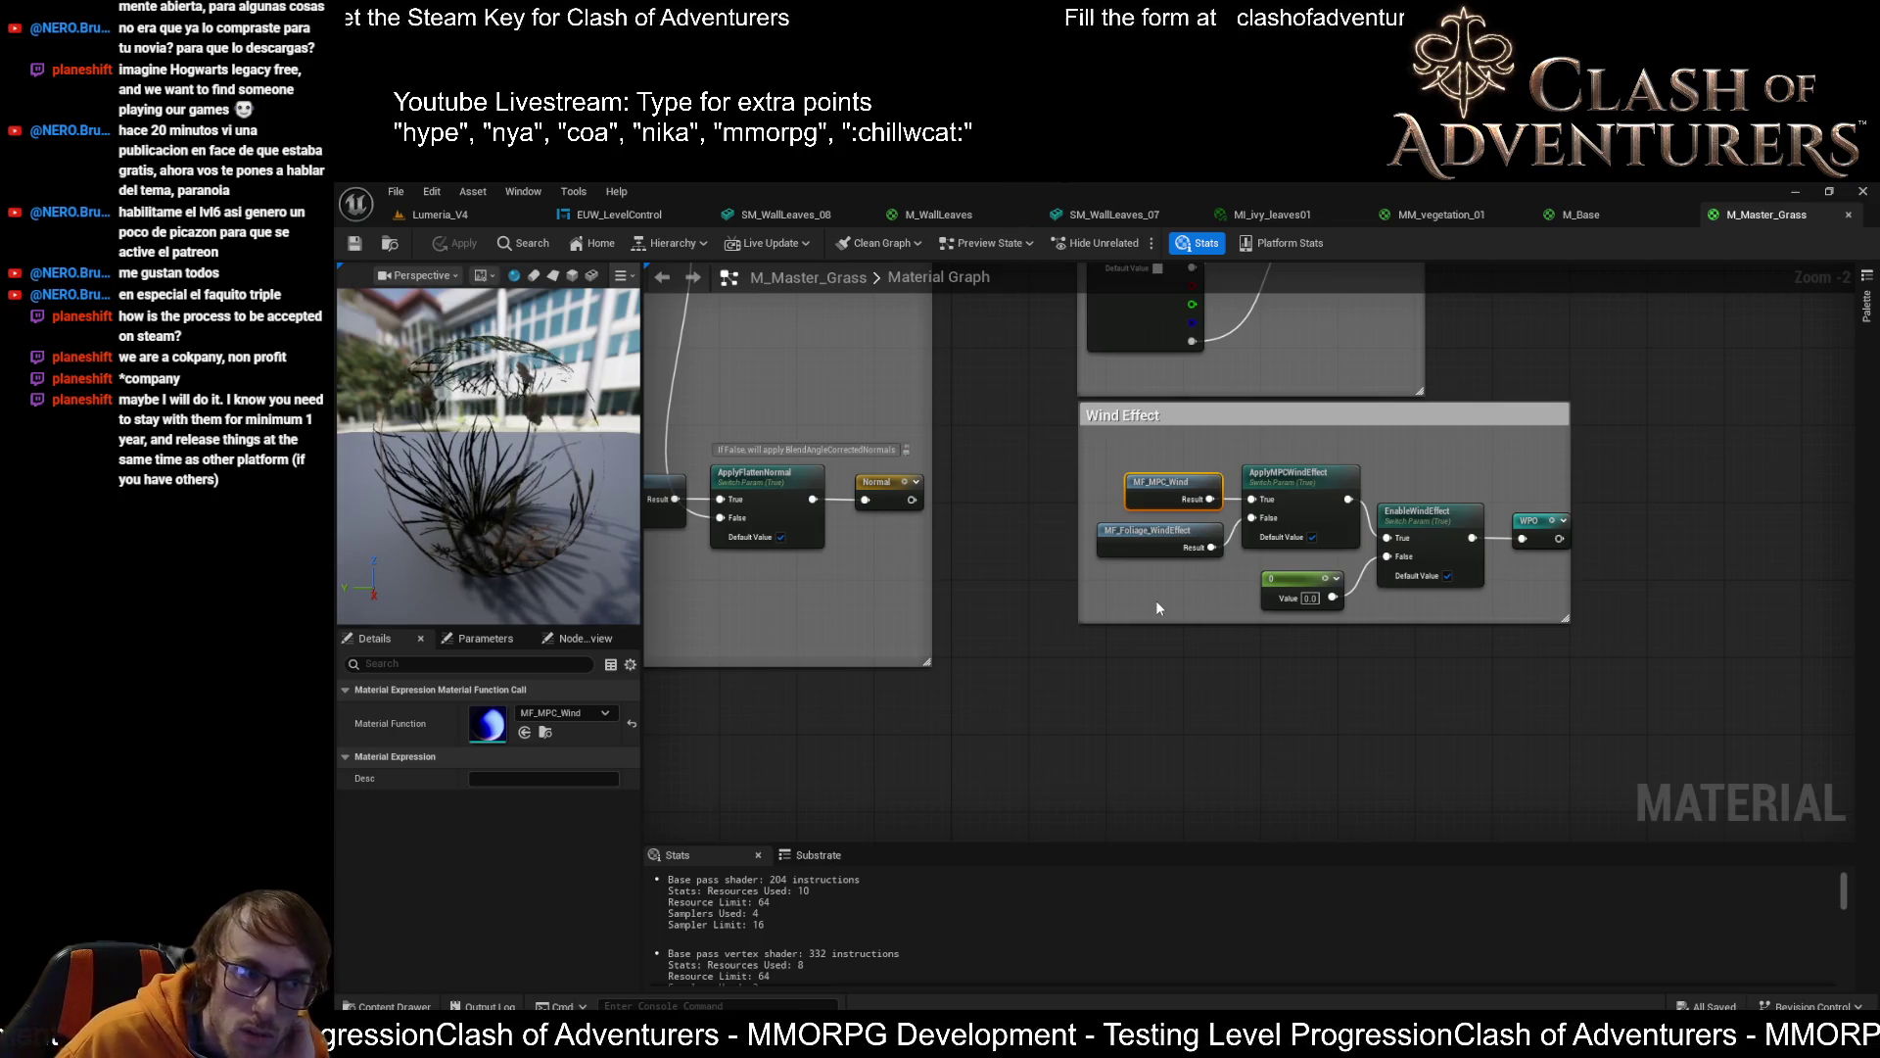
# Frame the whole Wind Effect section and open the MF_MPC_Wind function graph
pyautogui.moveTo(1330, 655)
pyautogui.mouseDown()
pyautogui.moveTo(1032, 660)
pyautogui.moveTo(1879, 794)
pyautogui.mouseUp()
pyautogui.moveTo(1861, 568); pyautogui.dragTo(1103, 458)
pyautogui.scroll(2, 1097, 509)
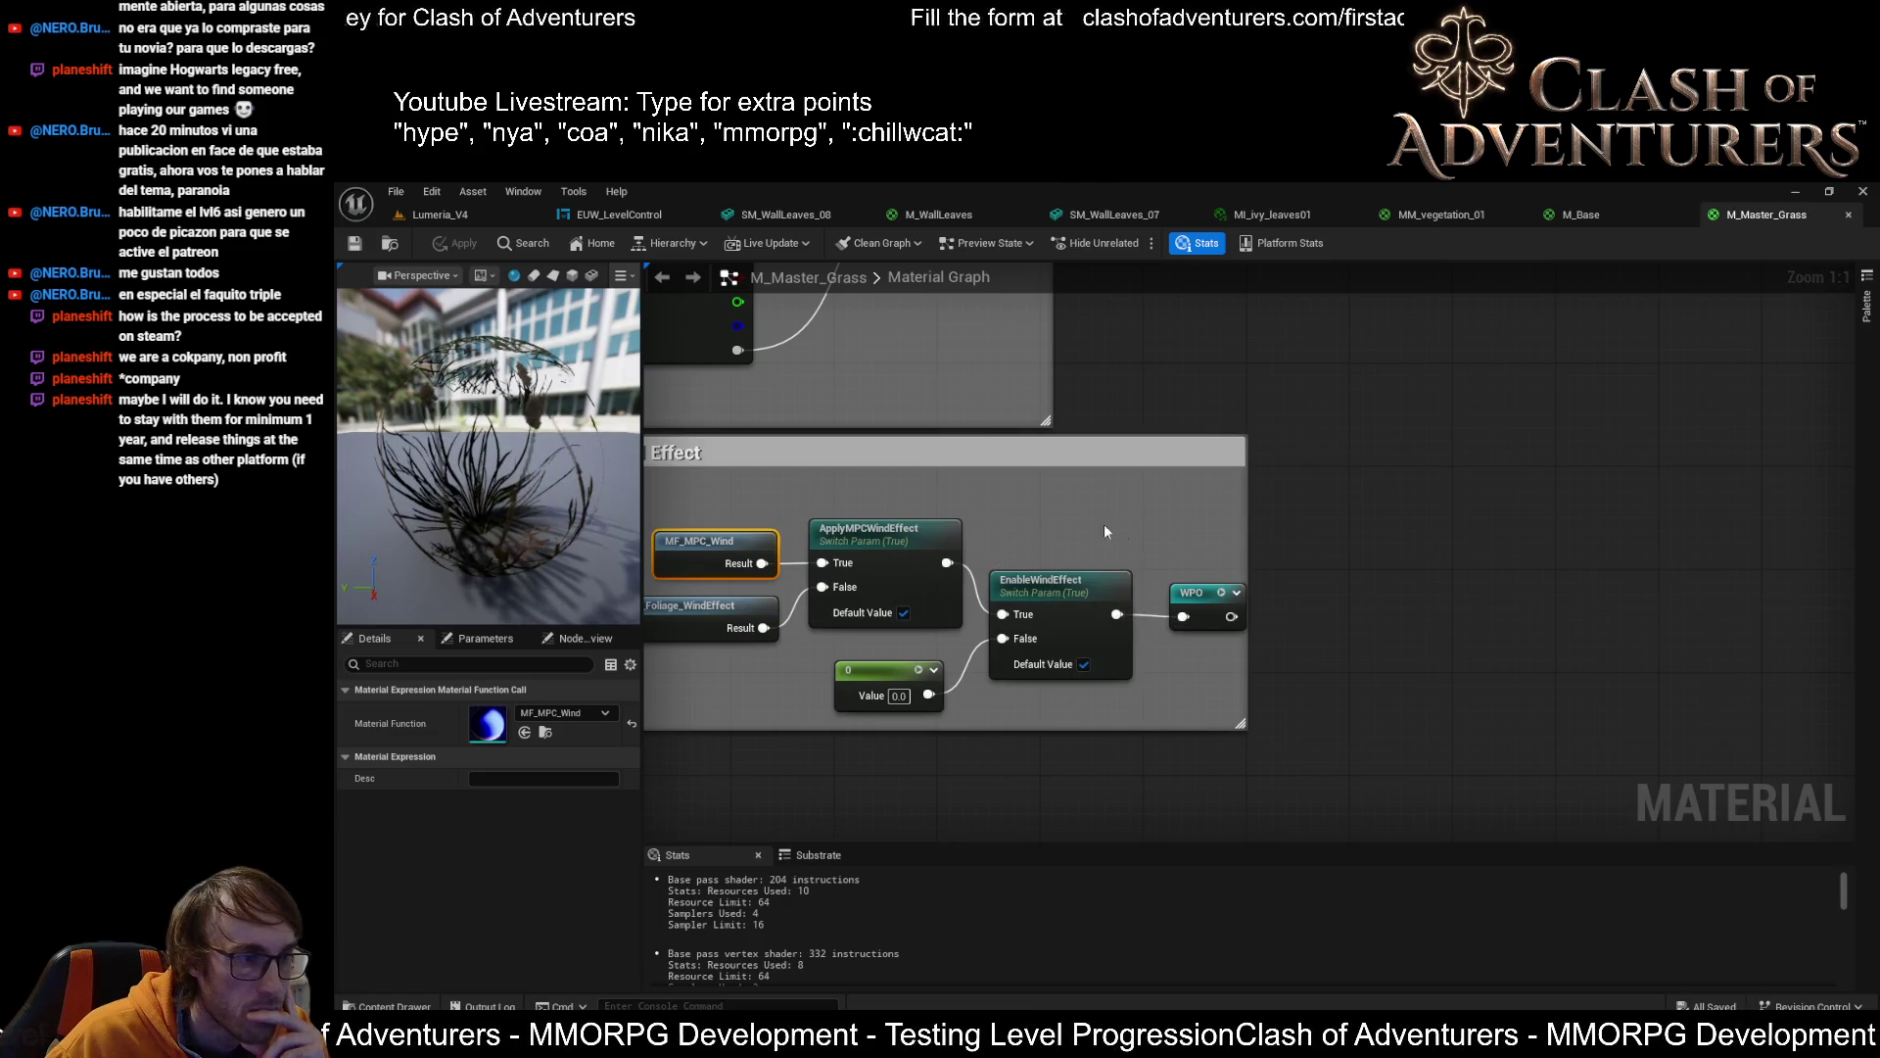
pyautogui.moveTo(1133, 529); pyautogui.dragTo(1389, 499)
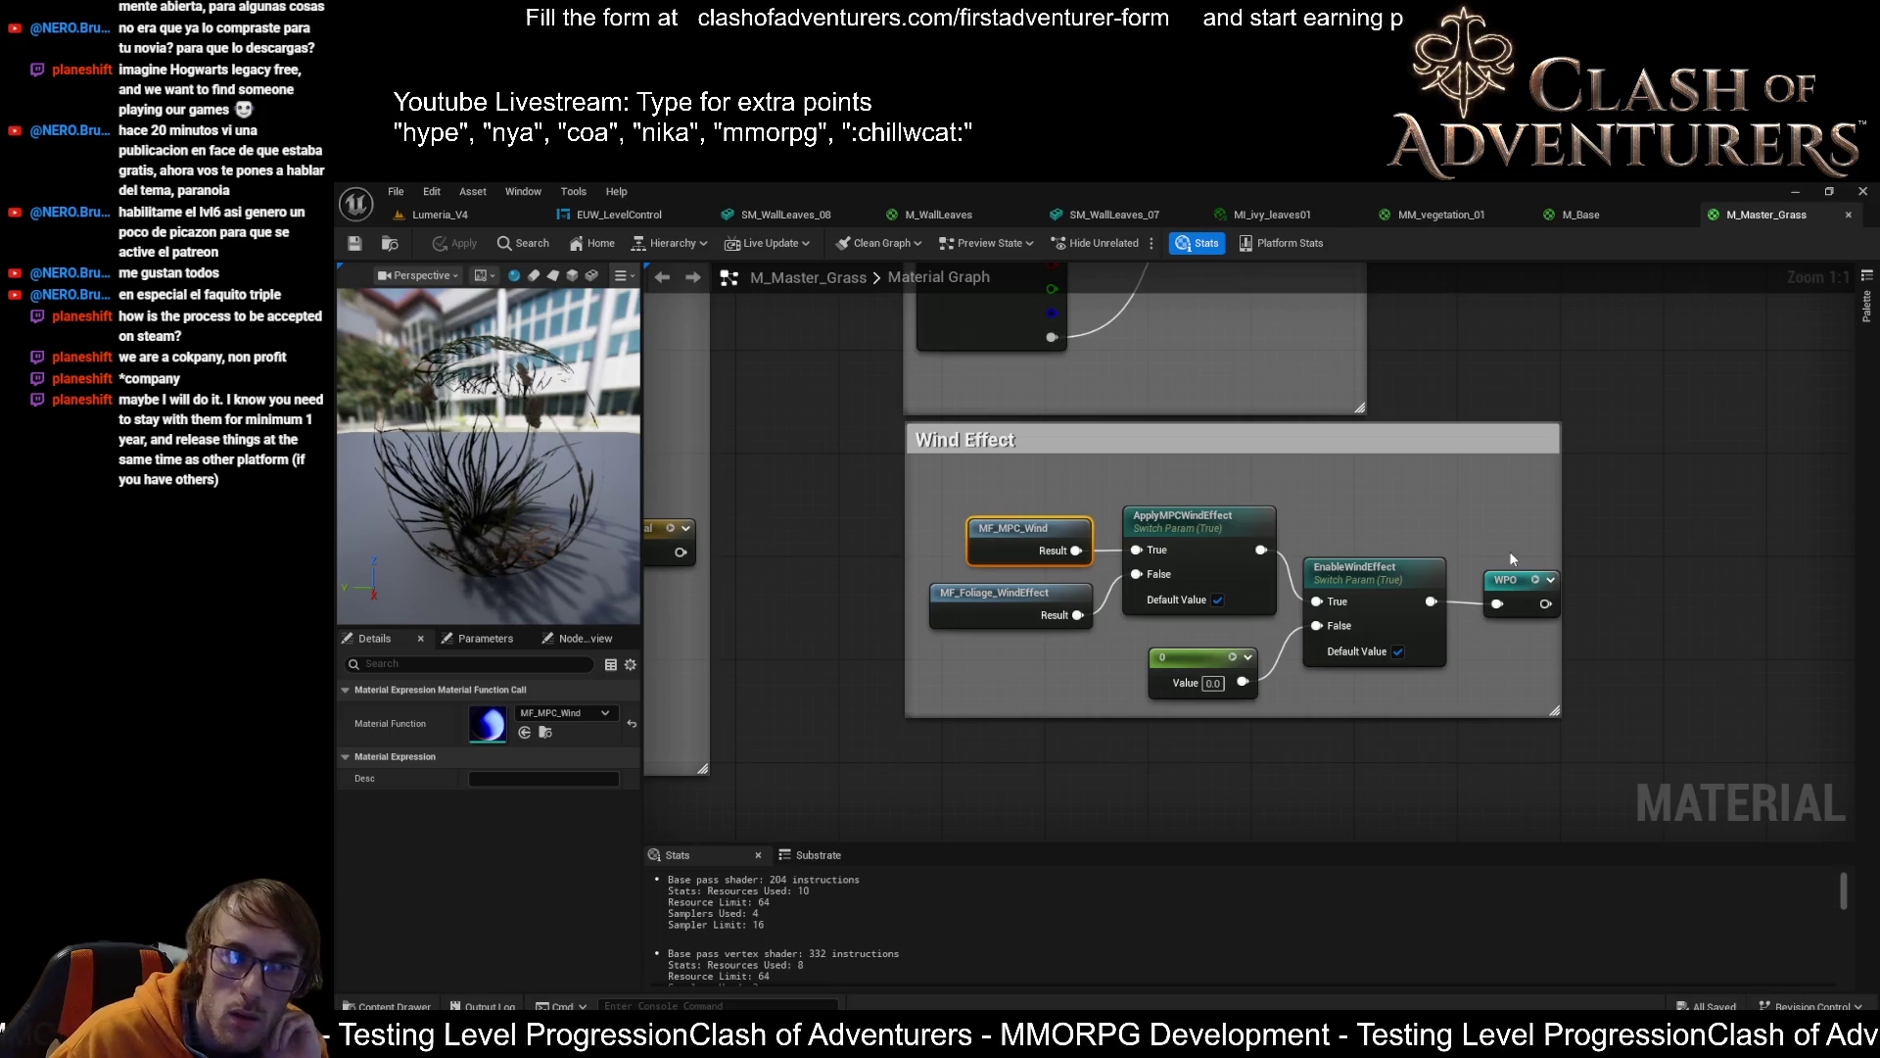
pyautogui.scroll(-1, 1371, 554)
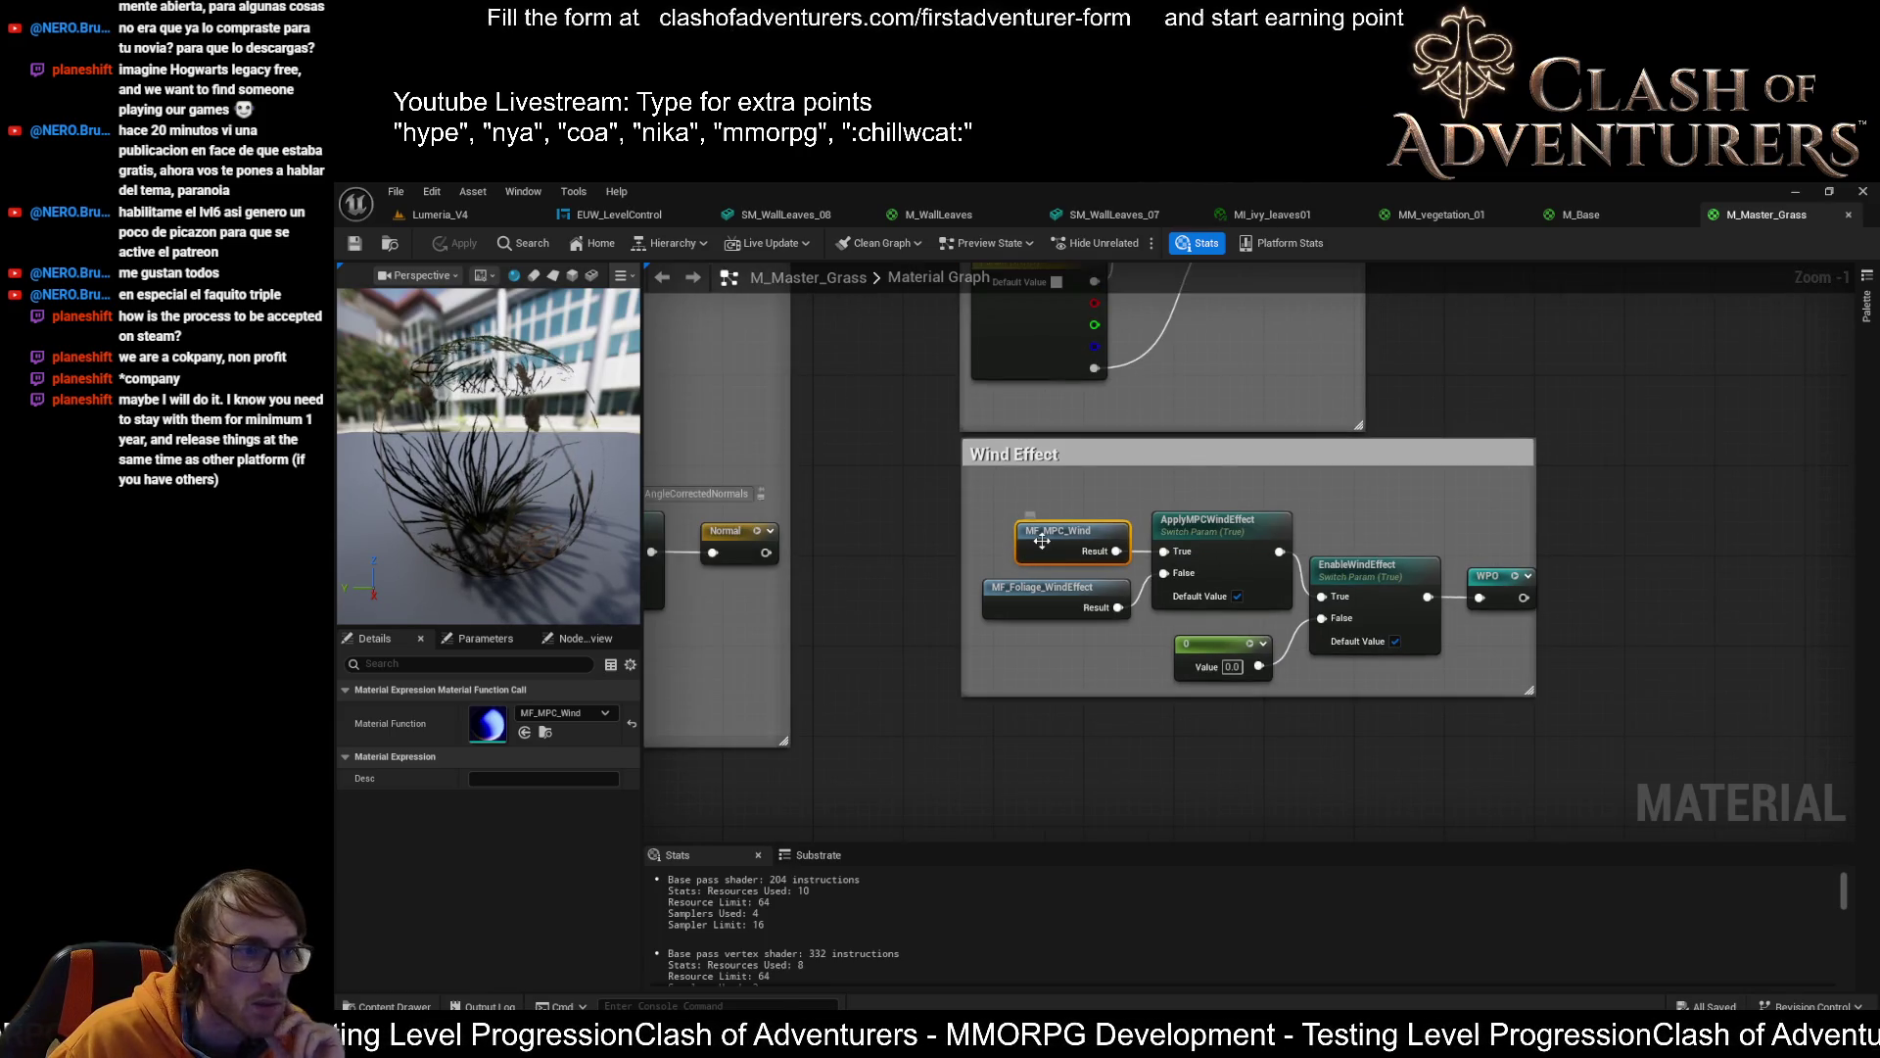
pyautogui.doubleClick(1052, 541)
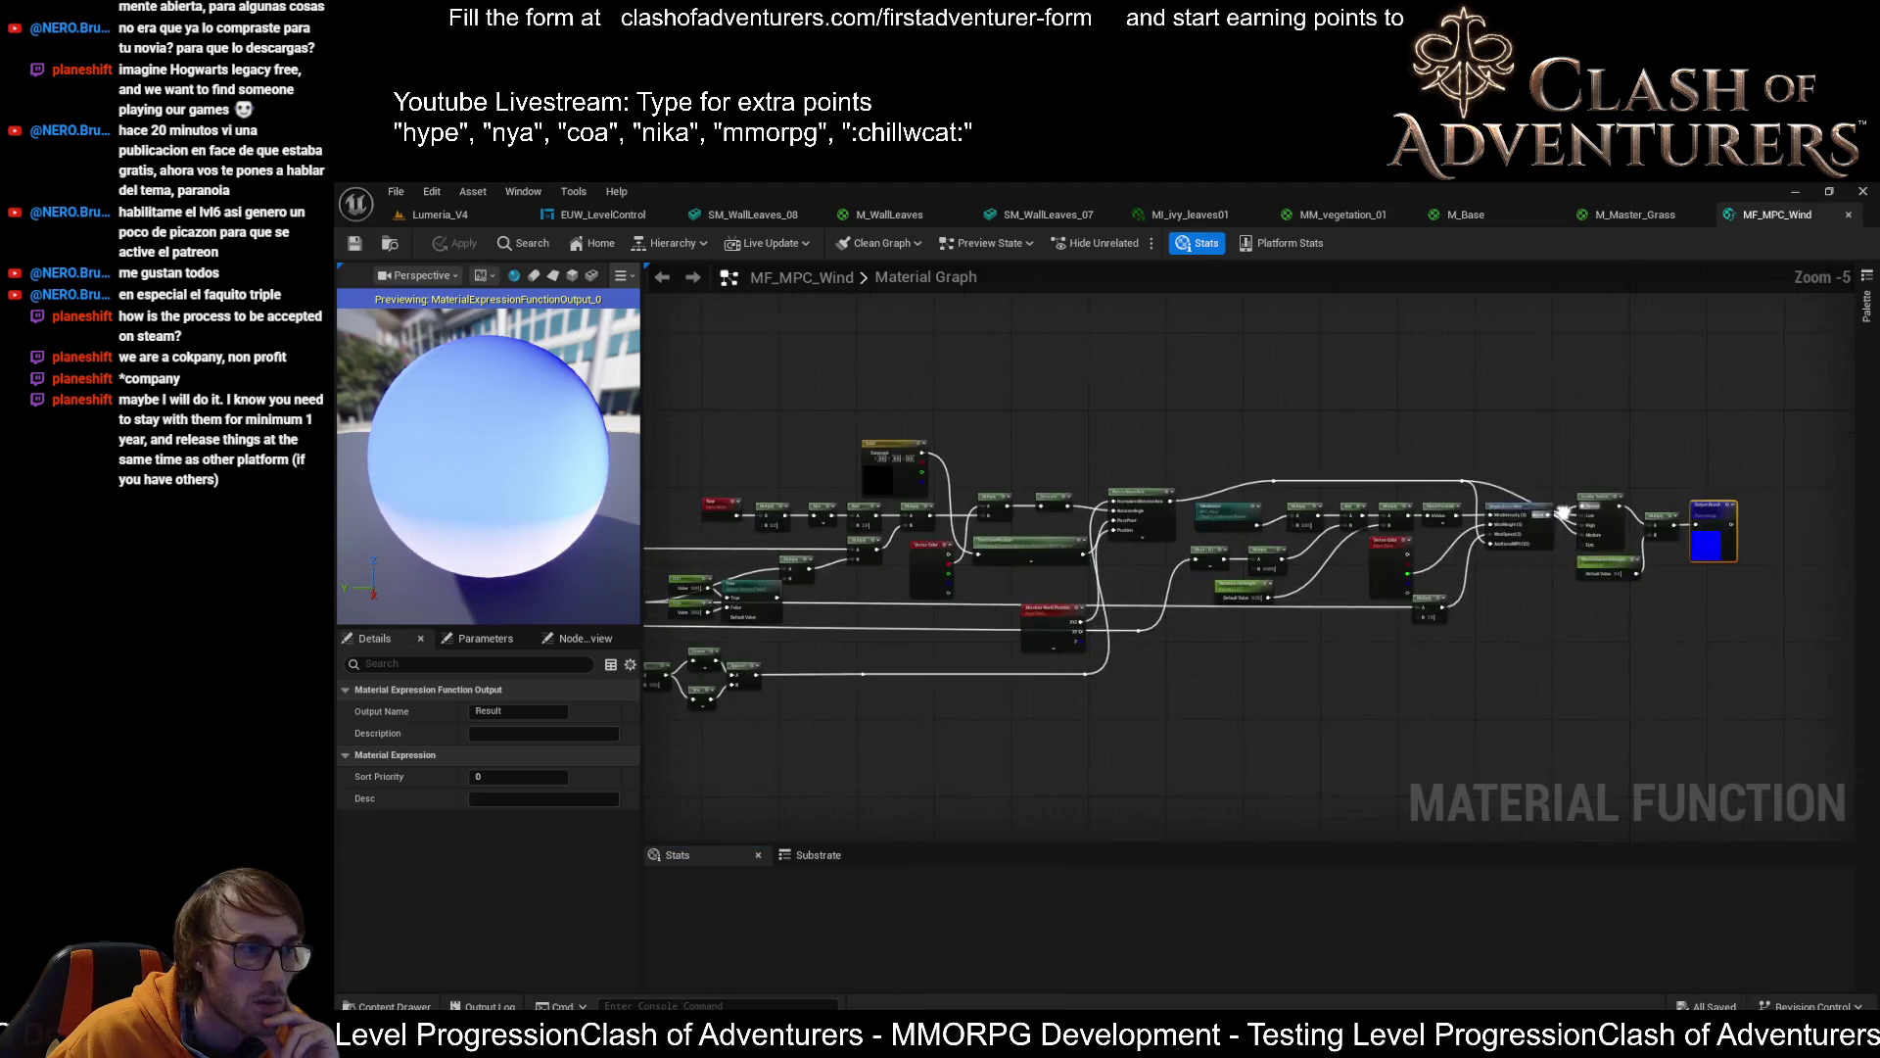
# Zoom around the MF_MPC_Wind node network, then return to the Lumeria_V4 level
pyautogui.scroll(3, 901, 503)
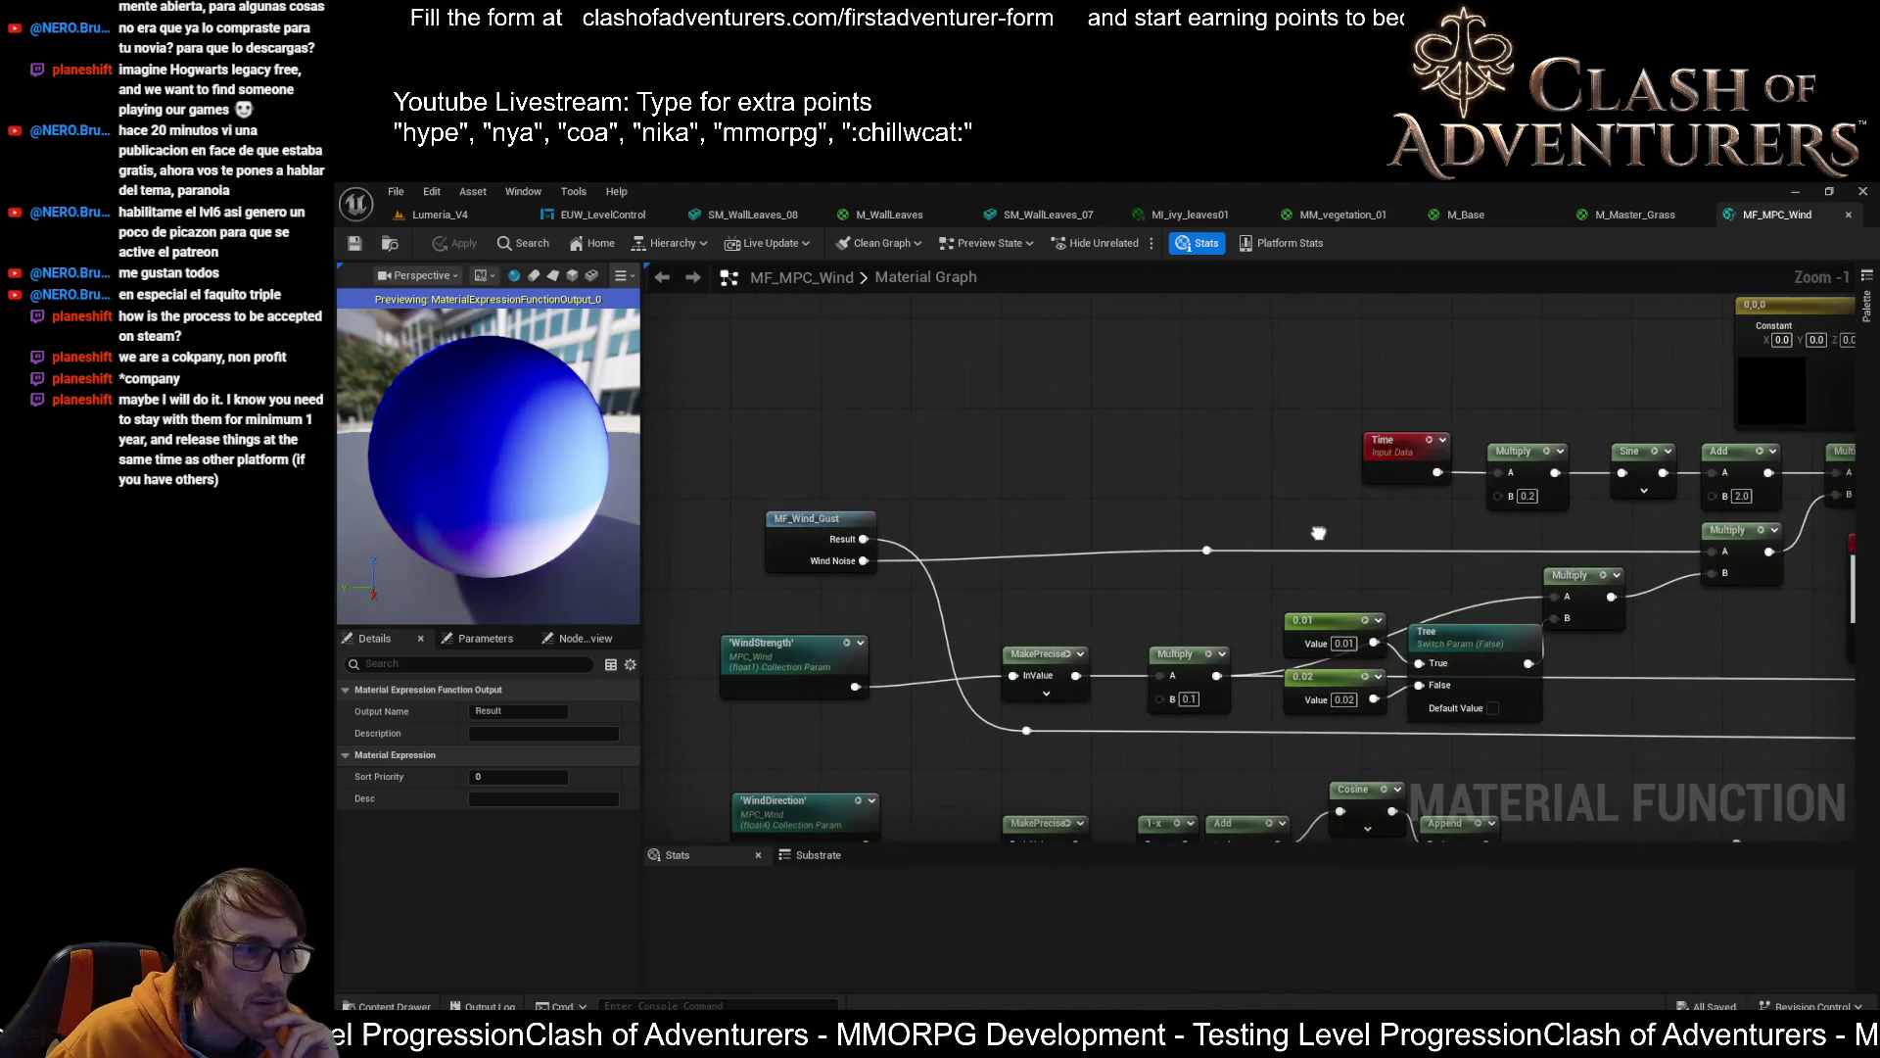
pyautogui.scroll(-3, 1371, 544)
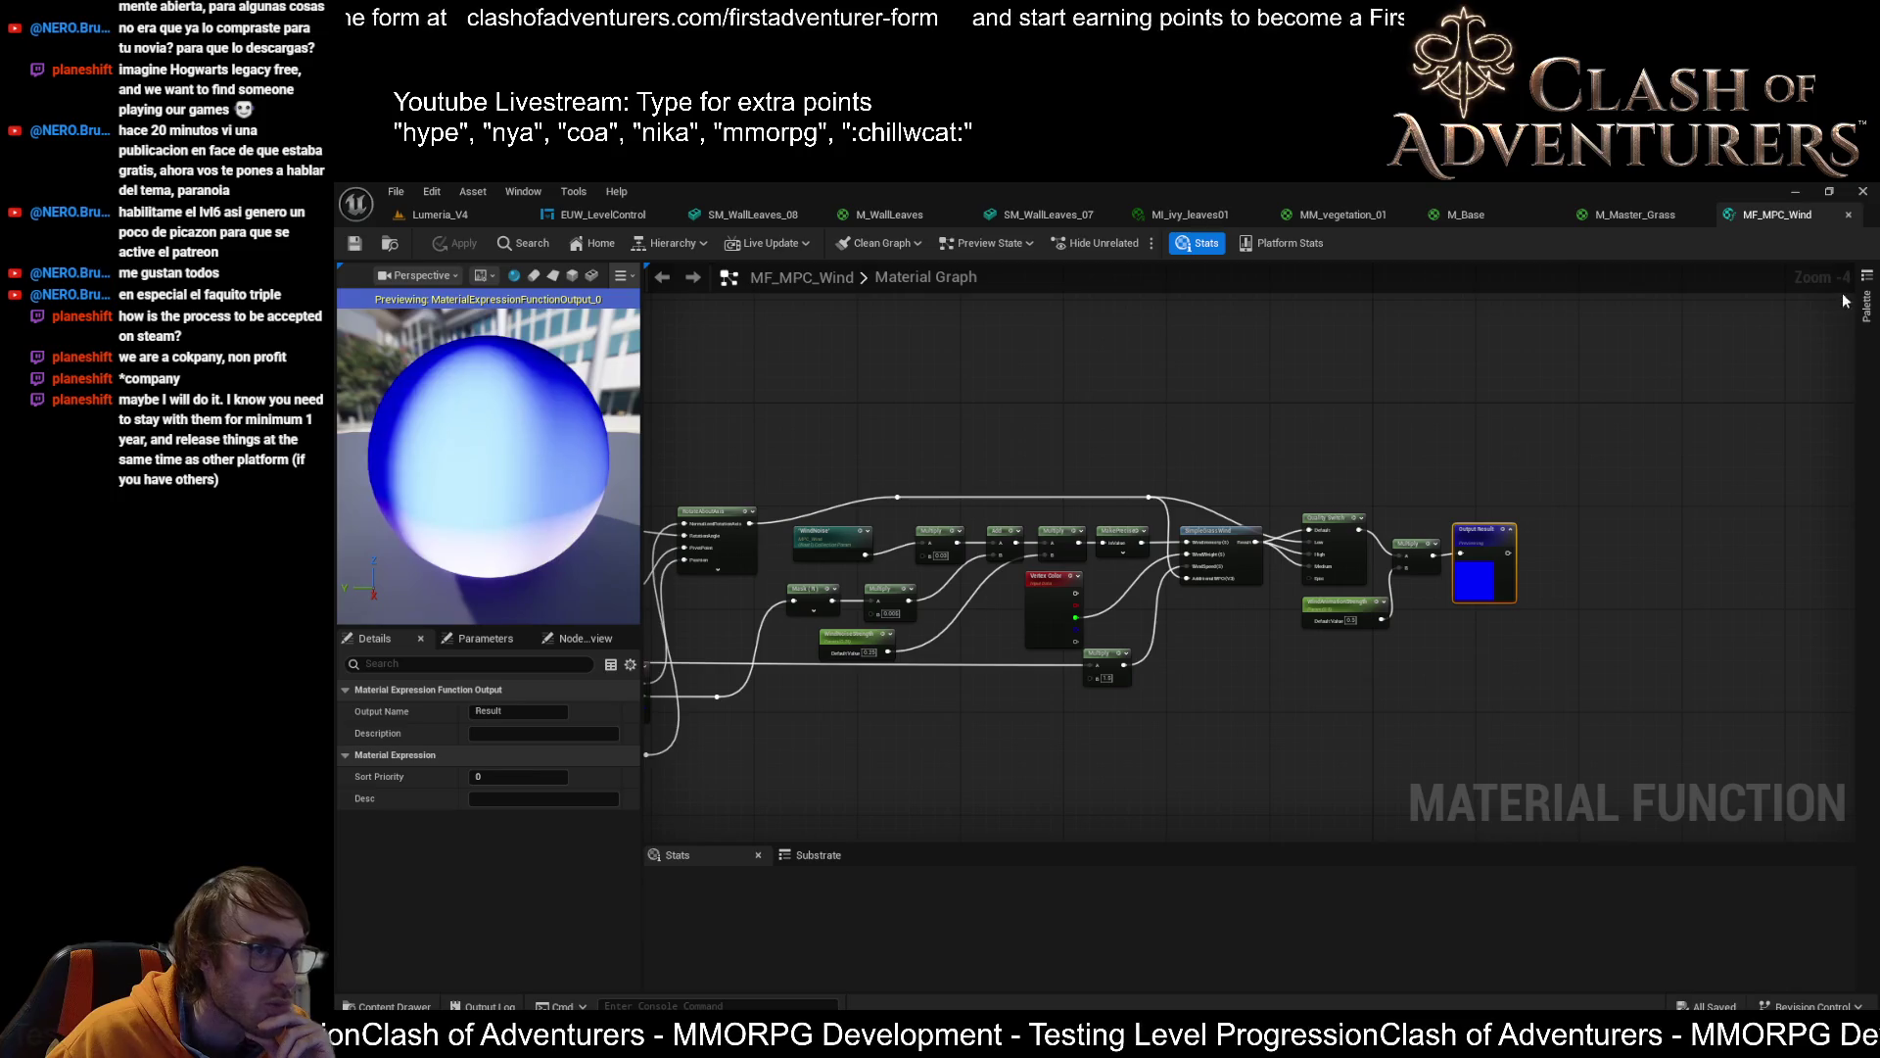
pyautogui.scroll(2, 1087, 466)
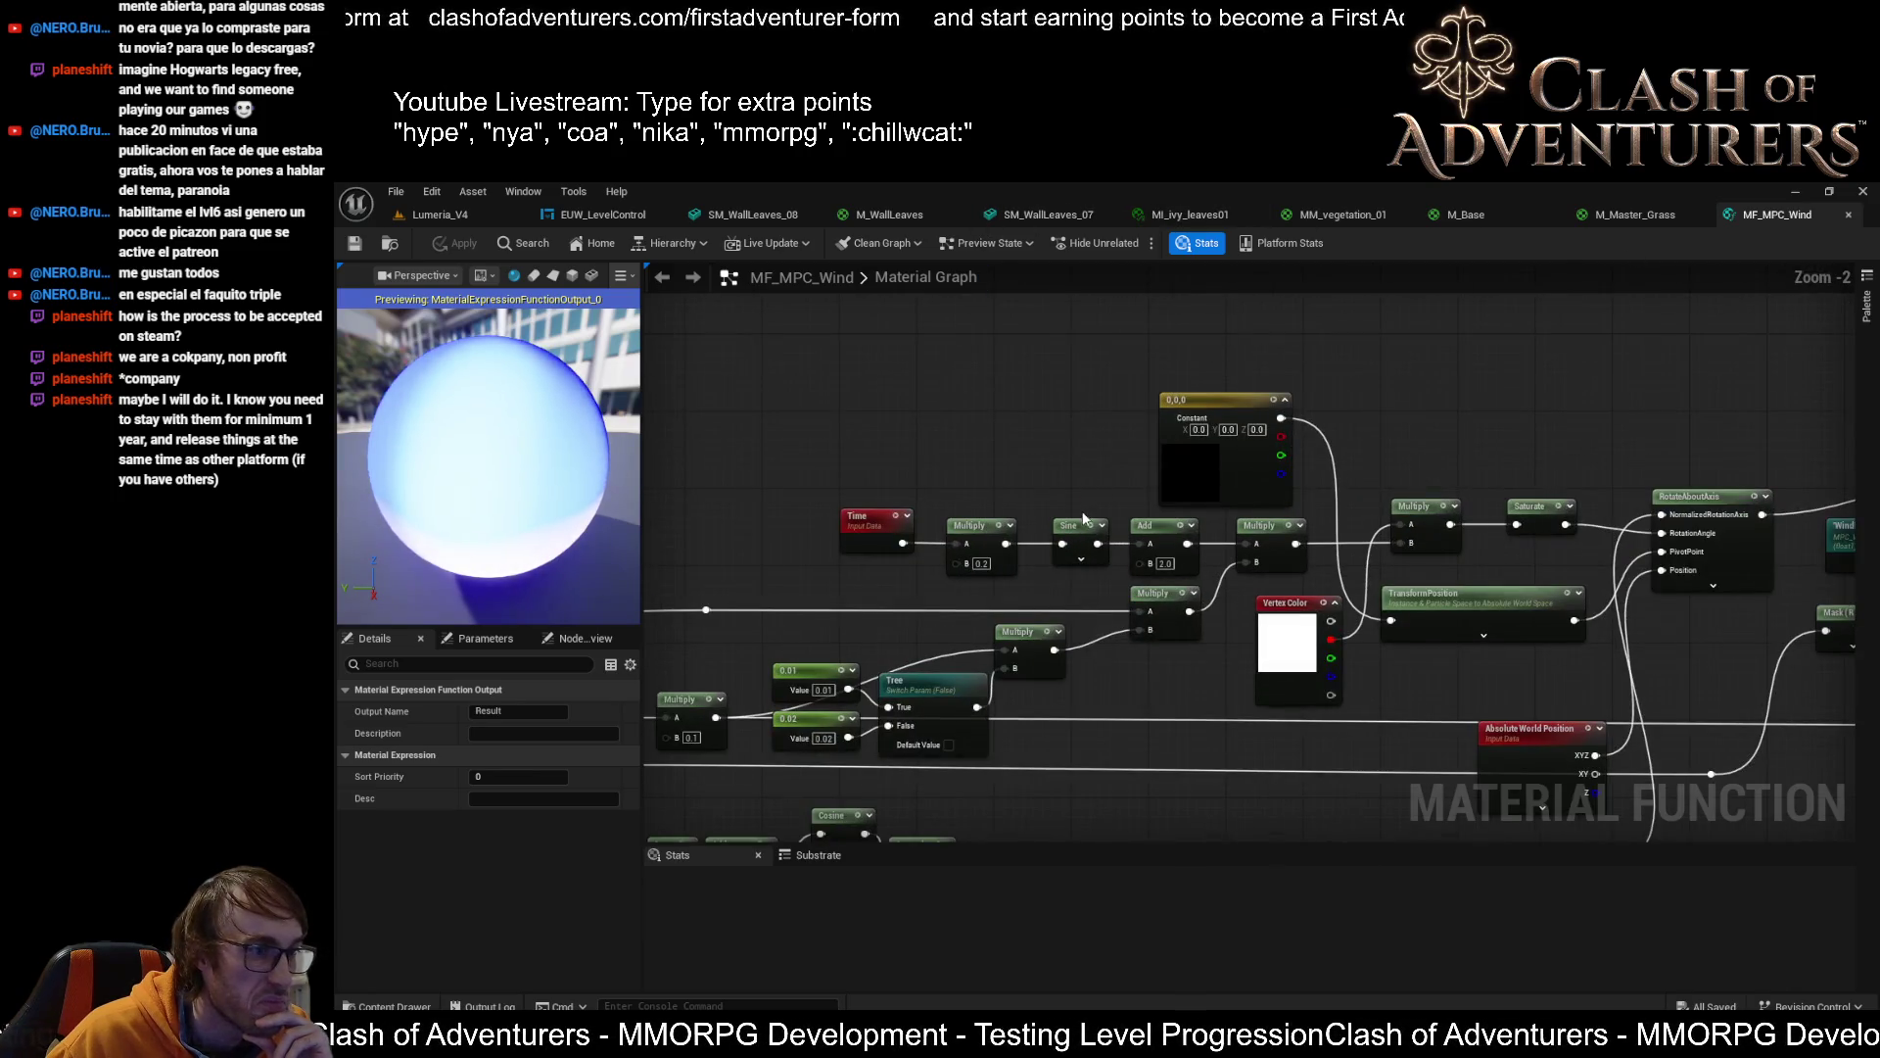
pyautogui.scroll(2, 1126, 563)
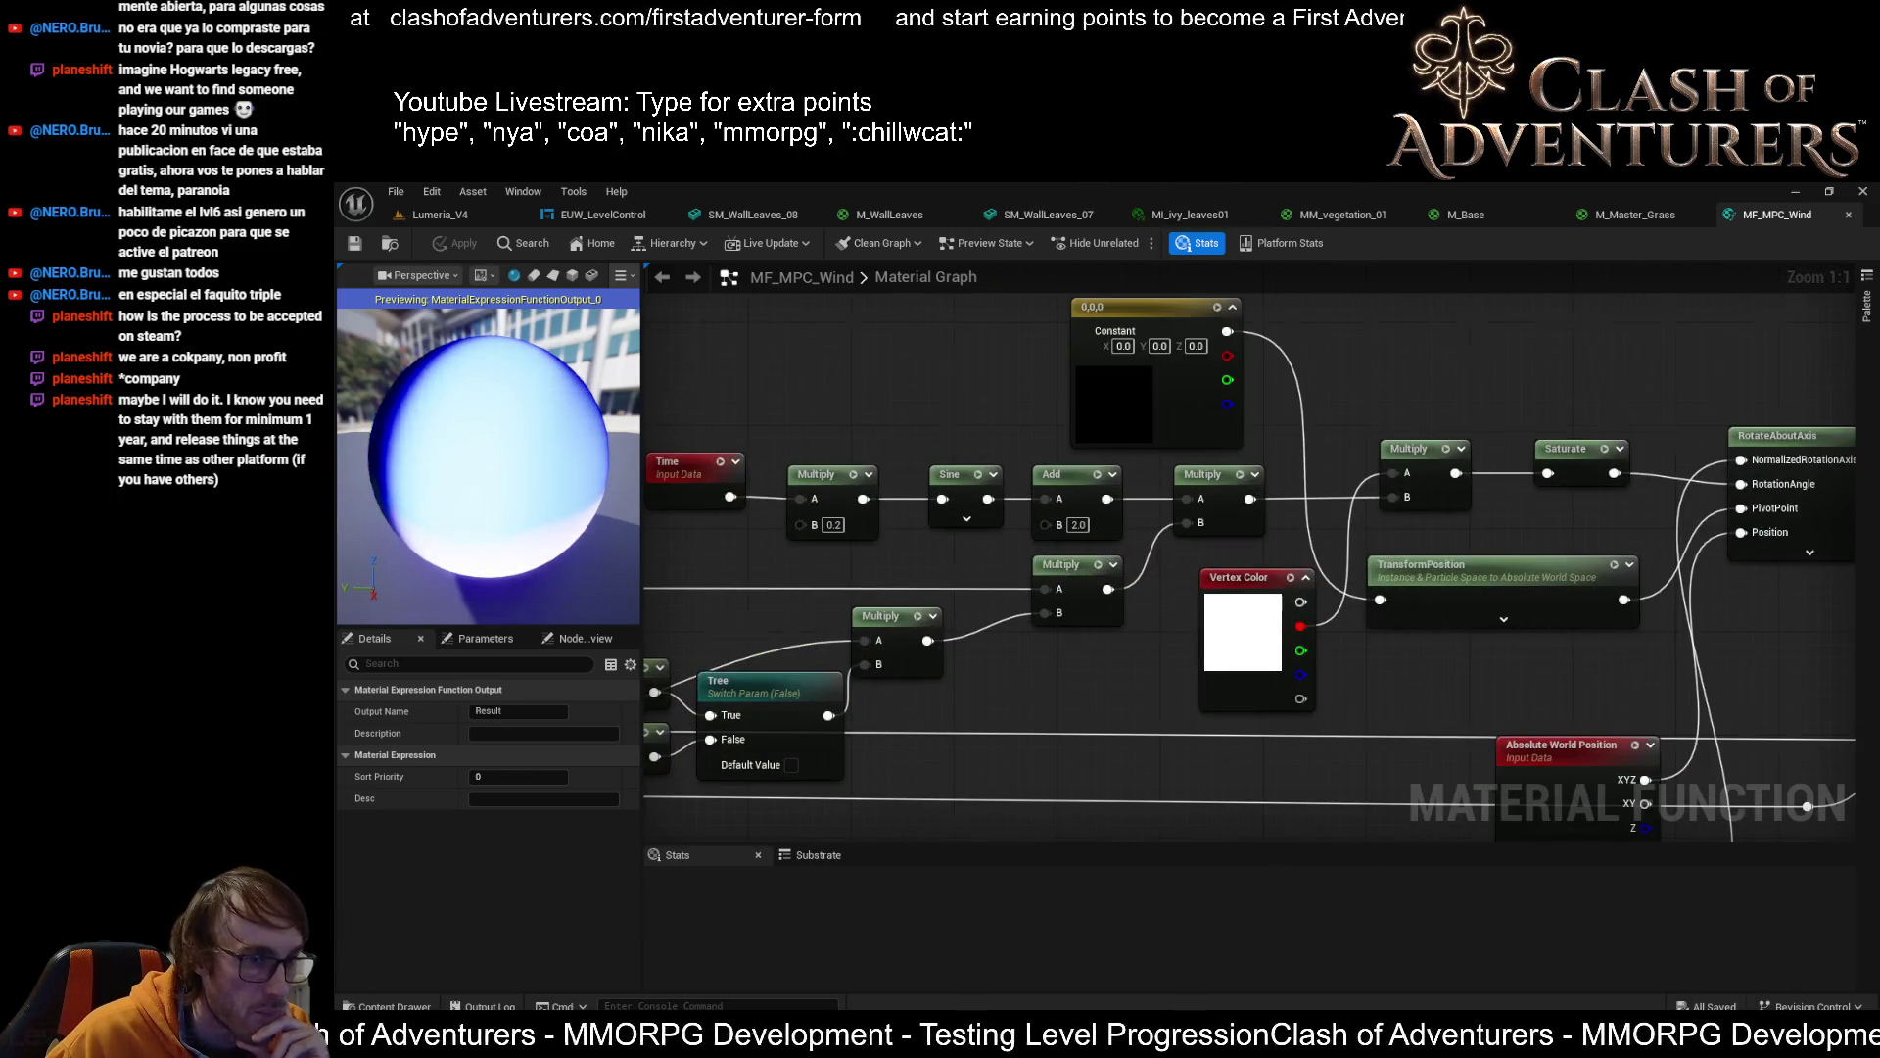
pyautogui.scroll(-1, 1065, 619)
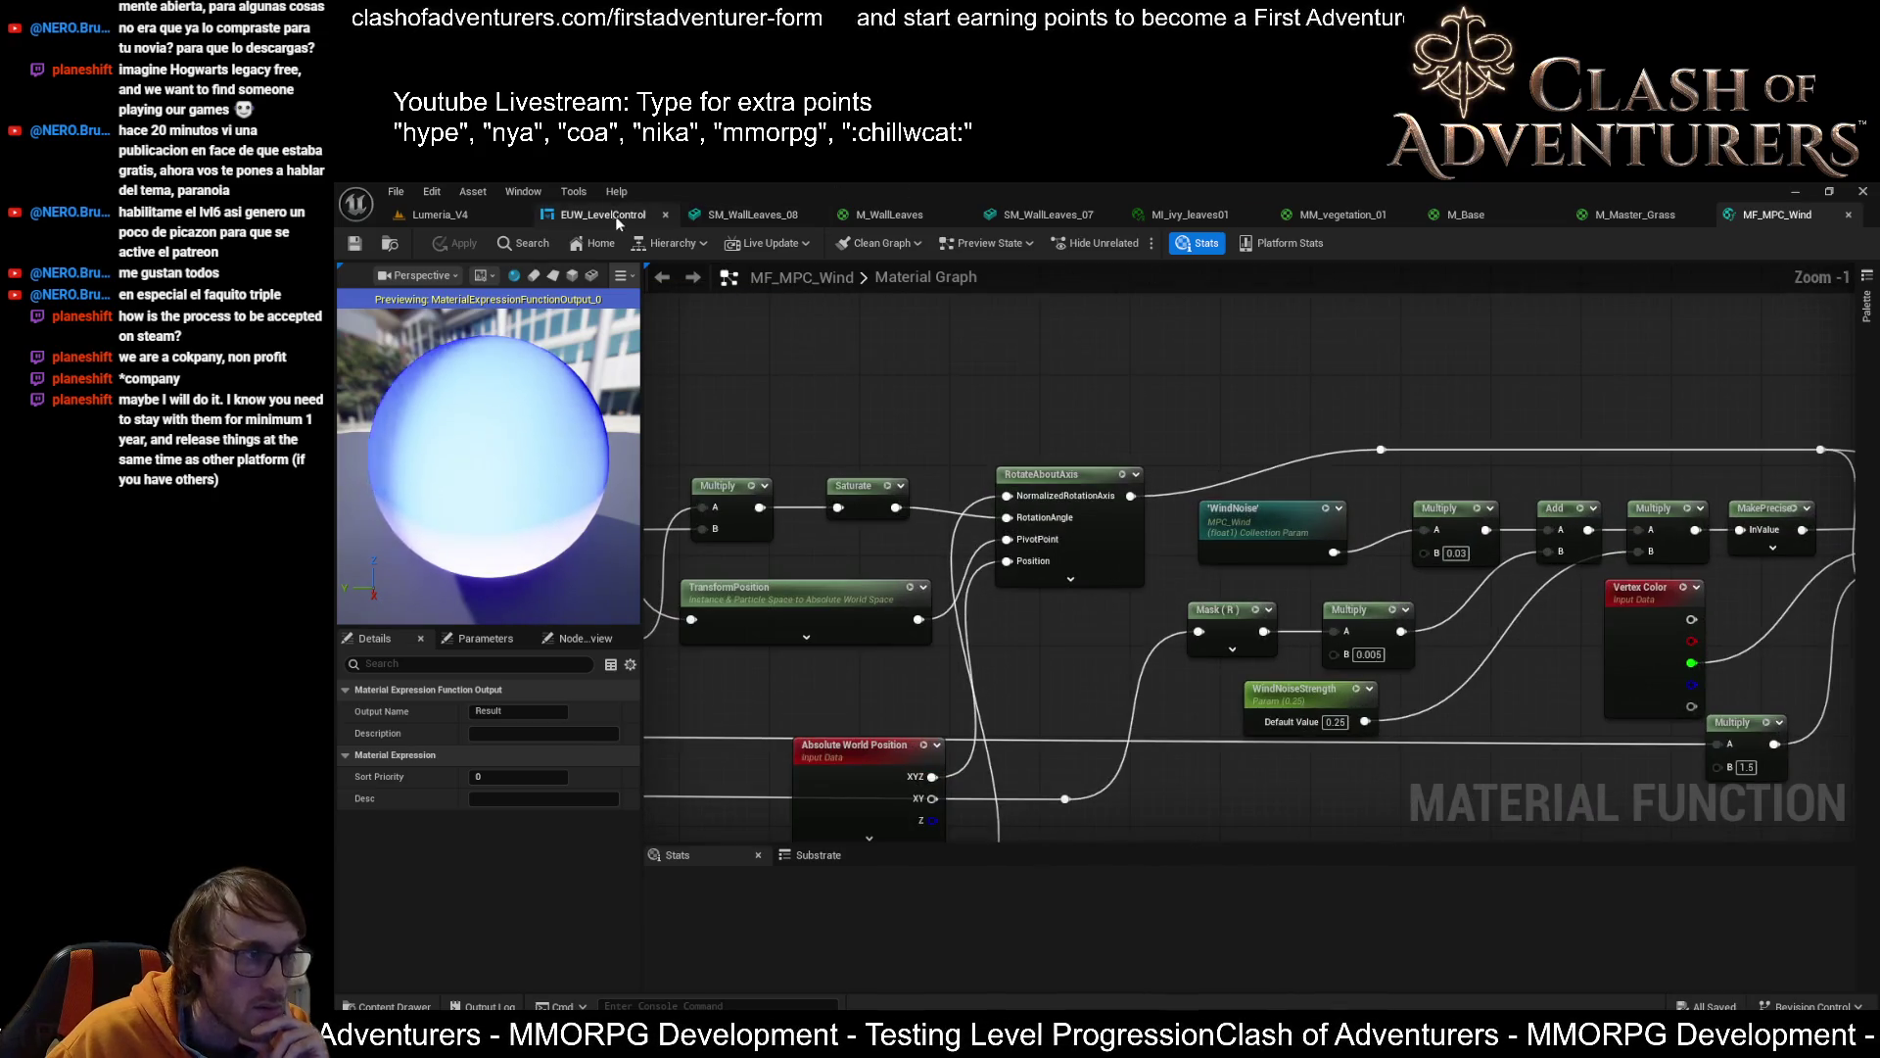
pyautogui.click(497, 212)
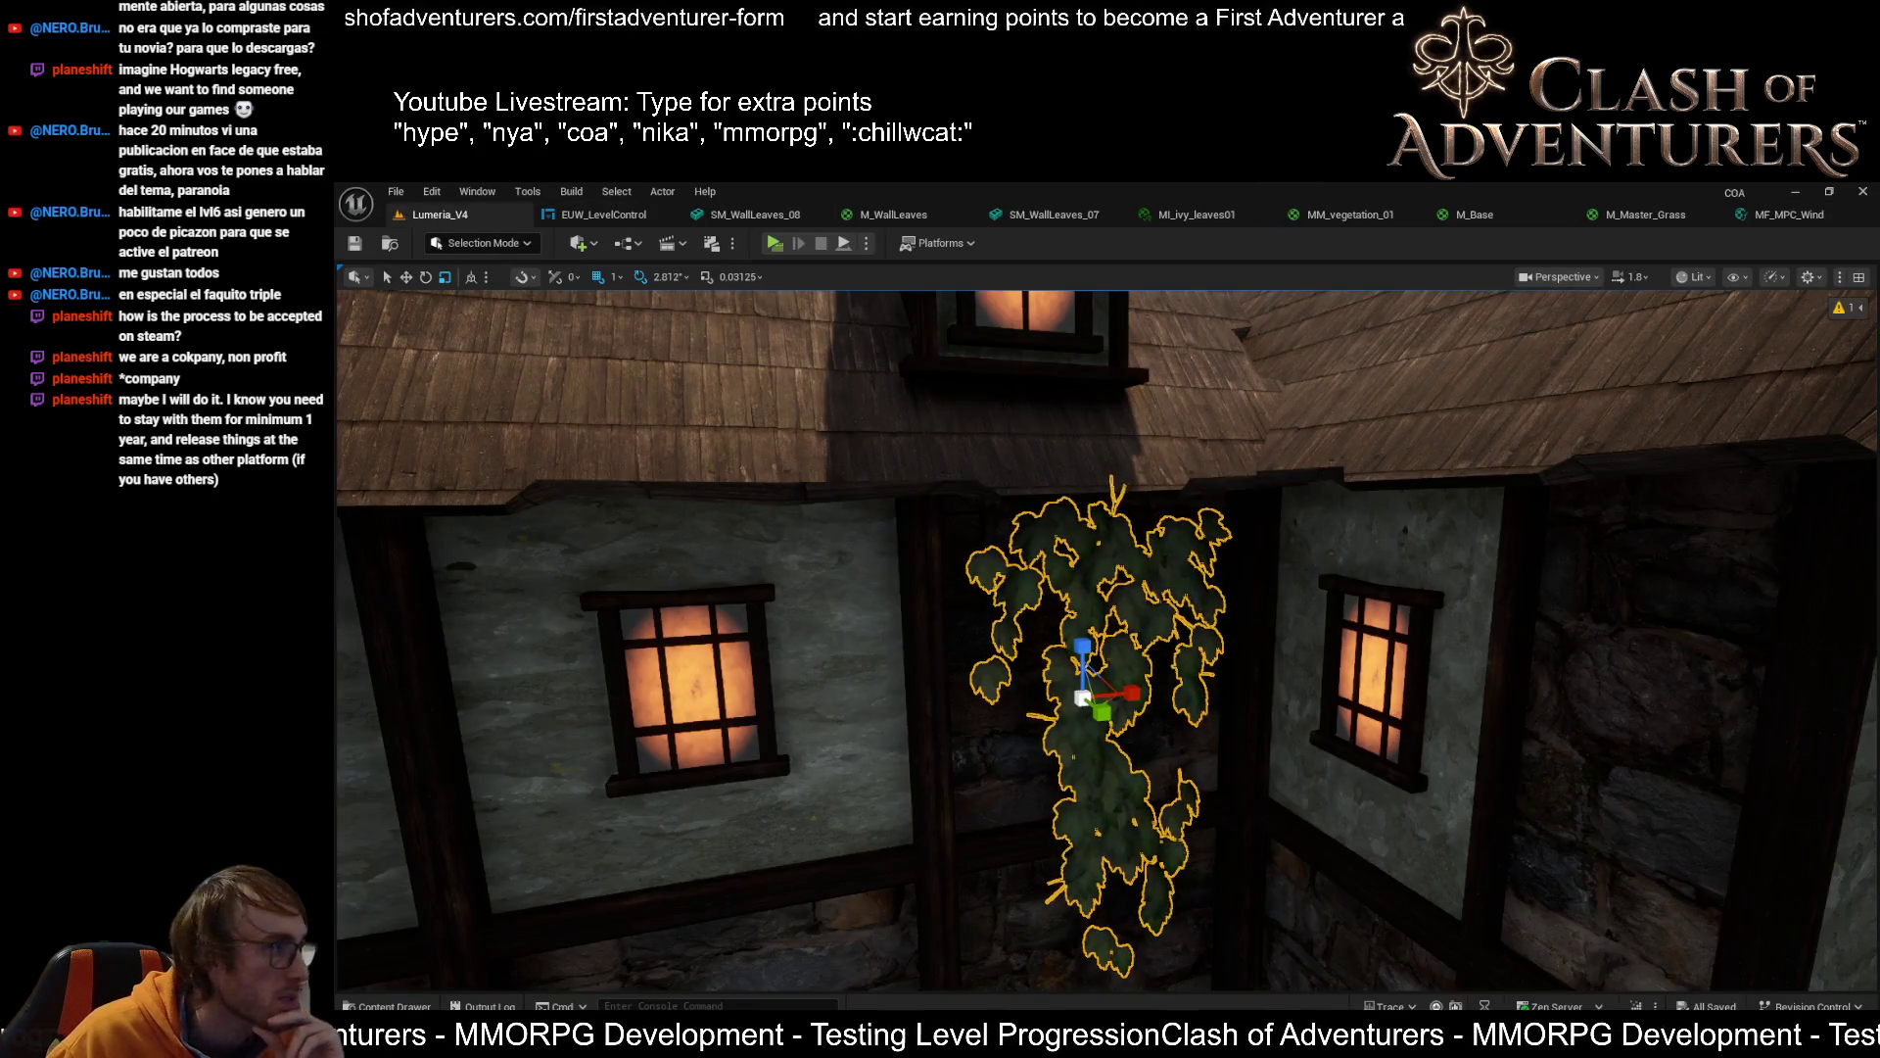
# Glance over MM_vegetation_01, M_Master_Grass and SM_WallLeaves_07, ending on the SM_WallLeaves_08 mesh
pyautogui.click(1315, 218)
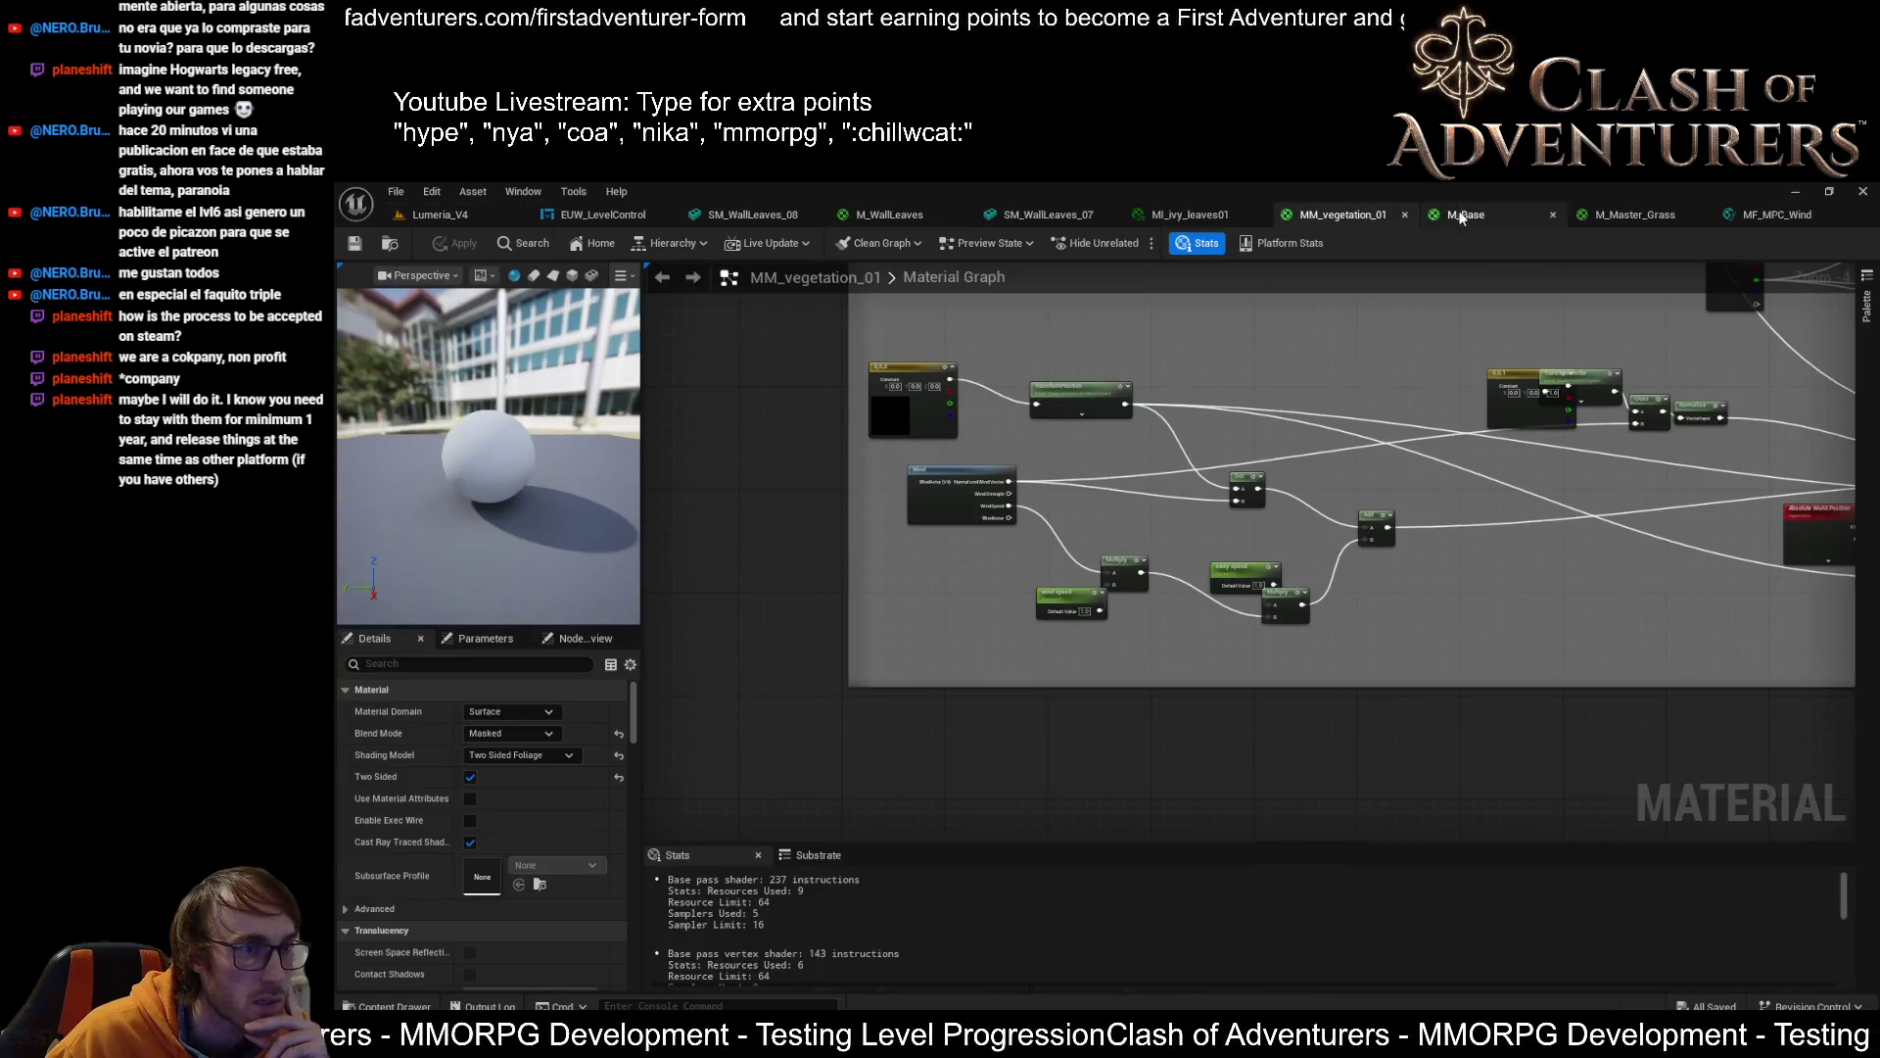
pyautogui.click(1574, 220)
pyautogui.click(1044, 213)
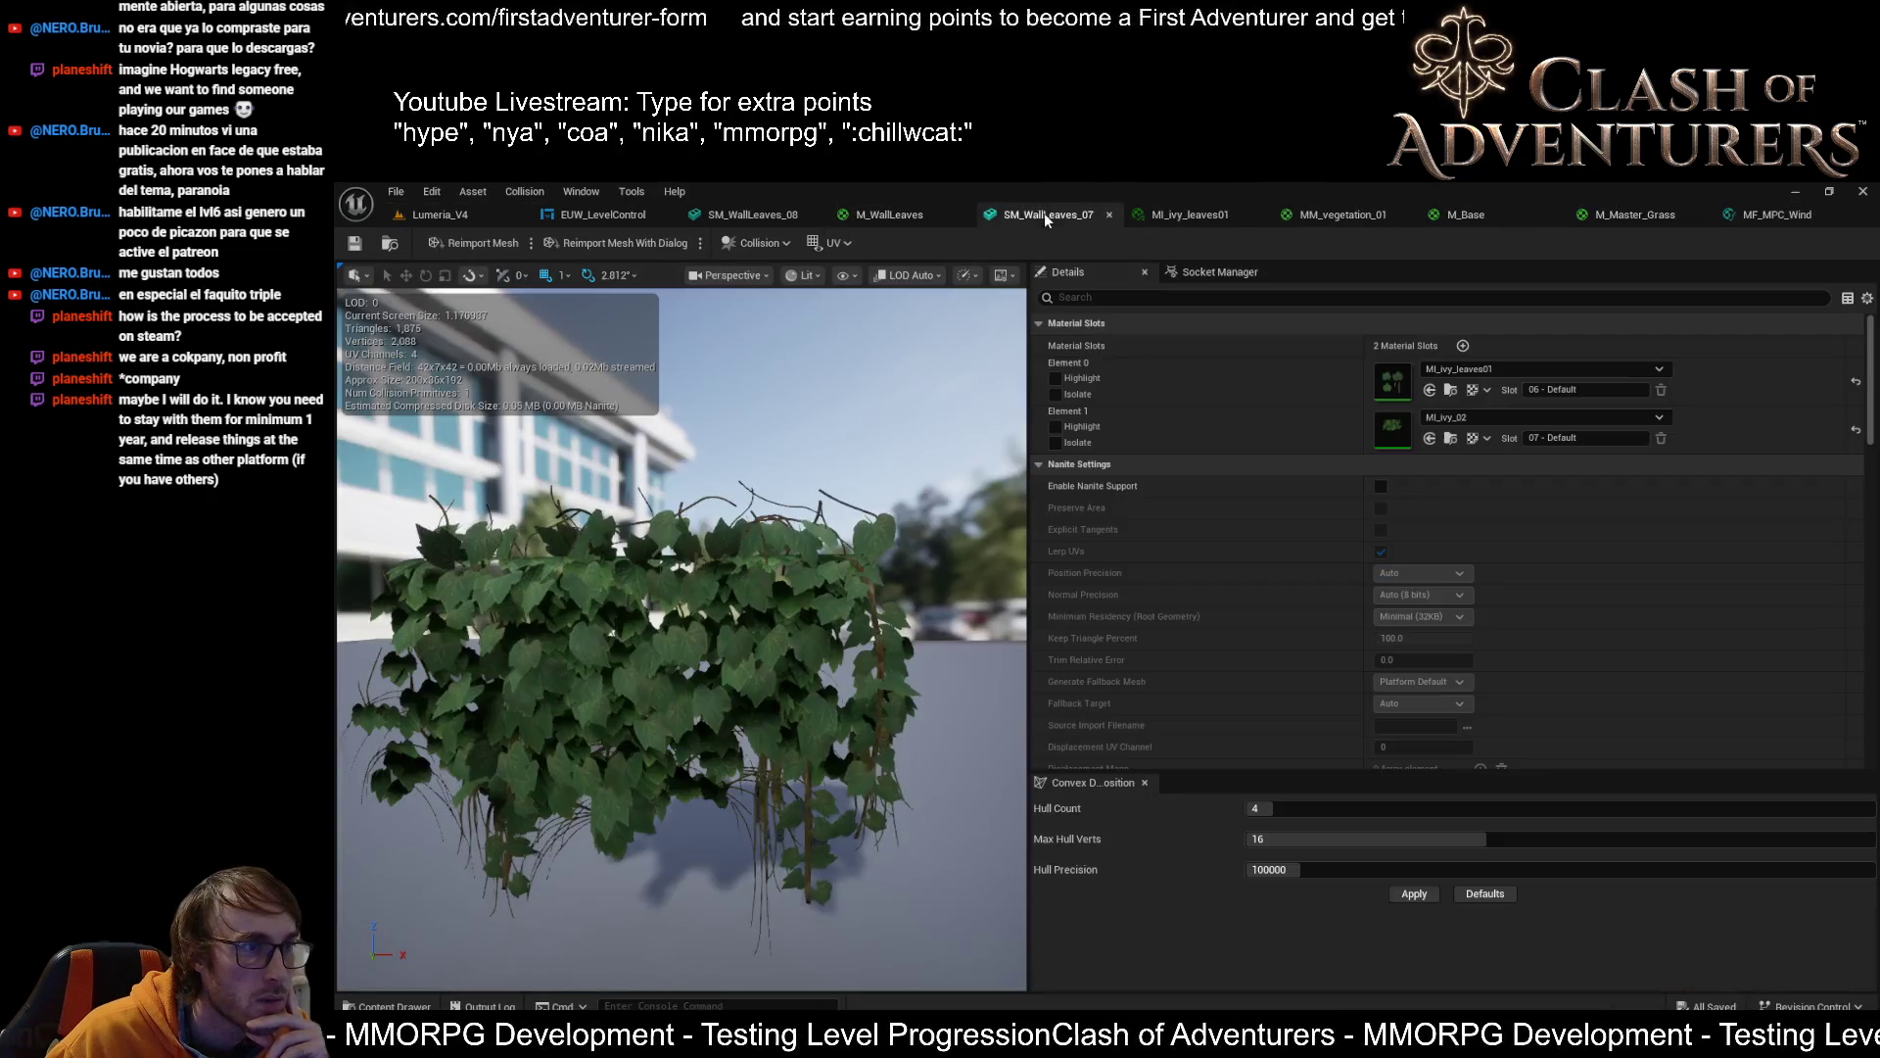
pyautogui.click(742, 214)
# Isolate element 0 instead of element 1 and assign it M_Master_Plants_Masked_Inst
pyautogui.scroll(-5, 970, 485)
pyautogui.scroll(3, 969, 485)
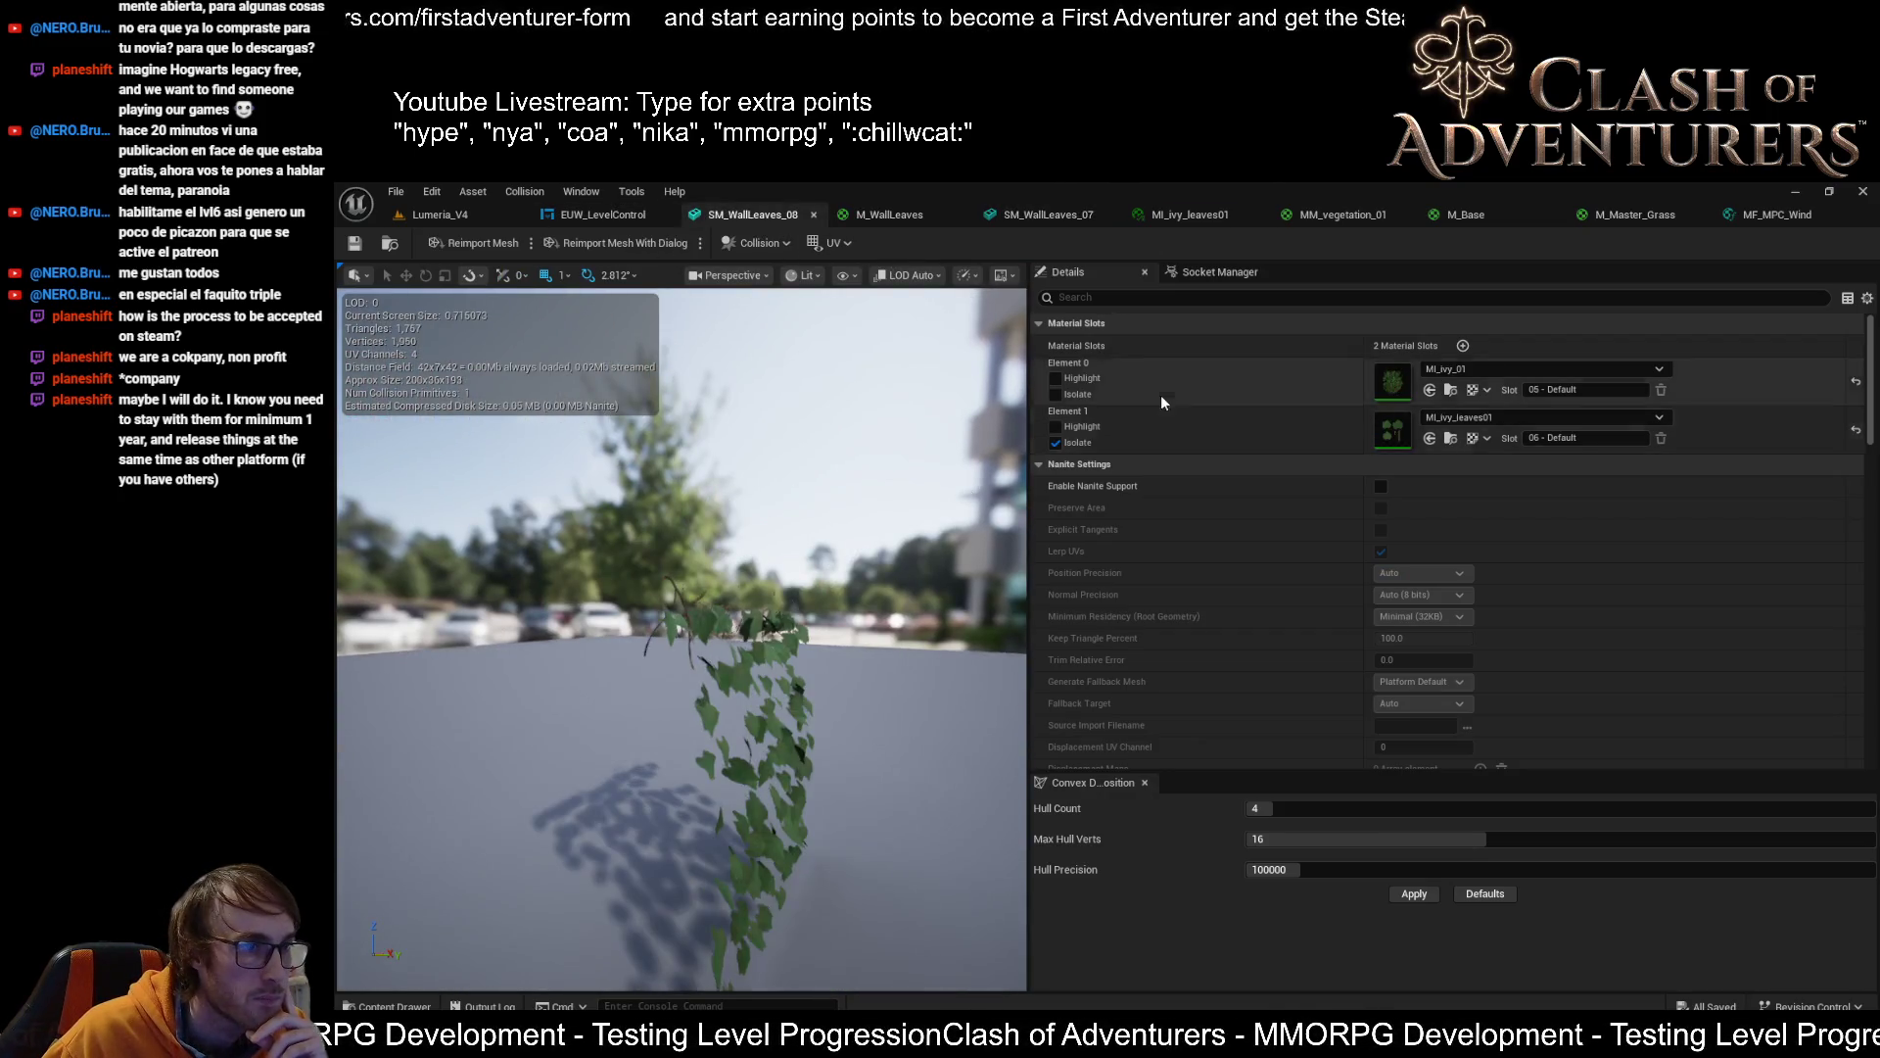
pyautogui.click(1060, 443)
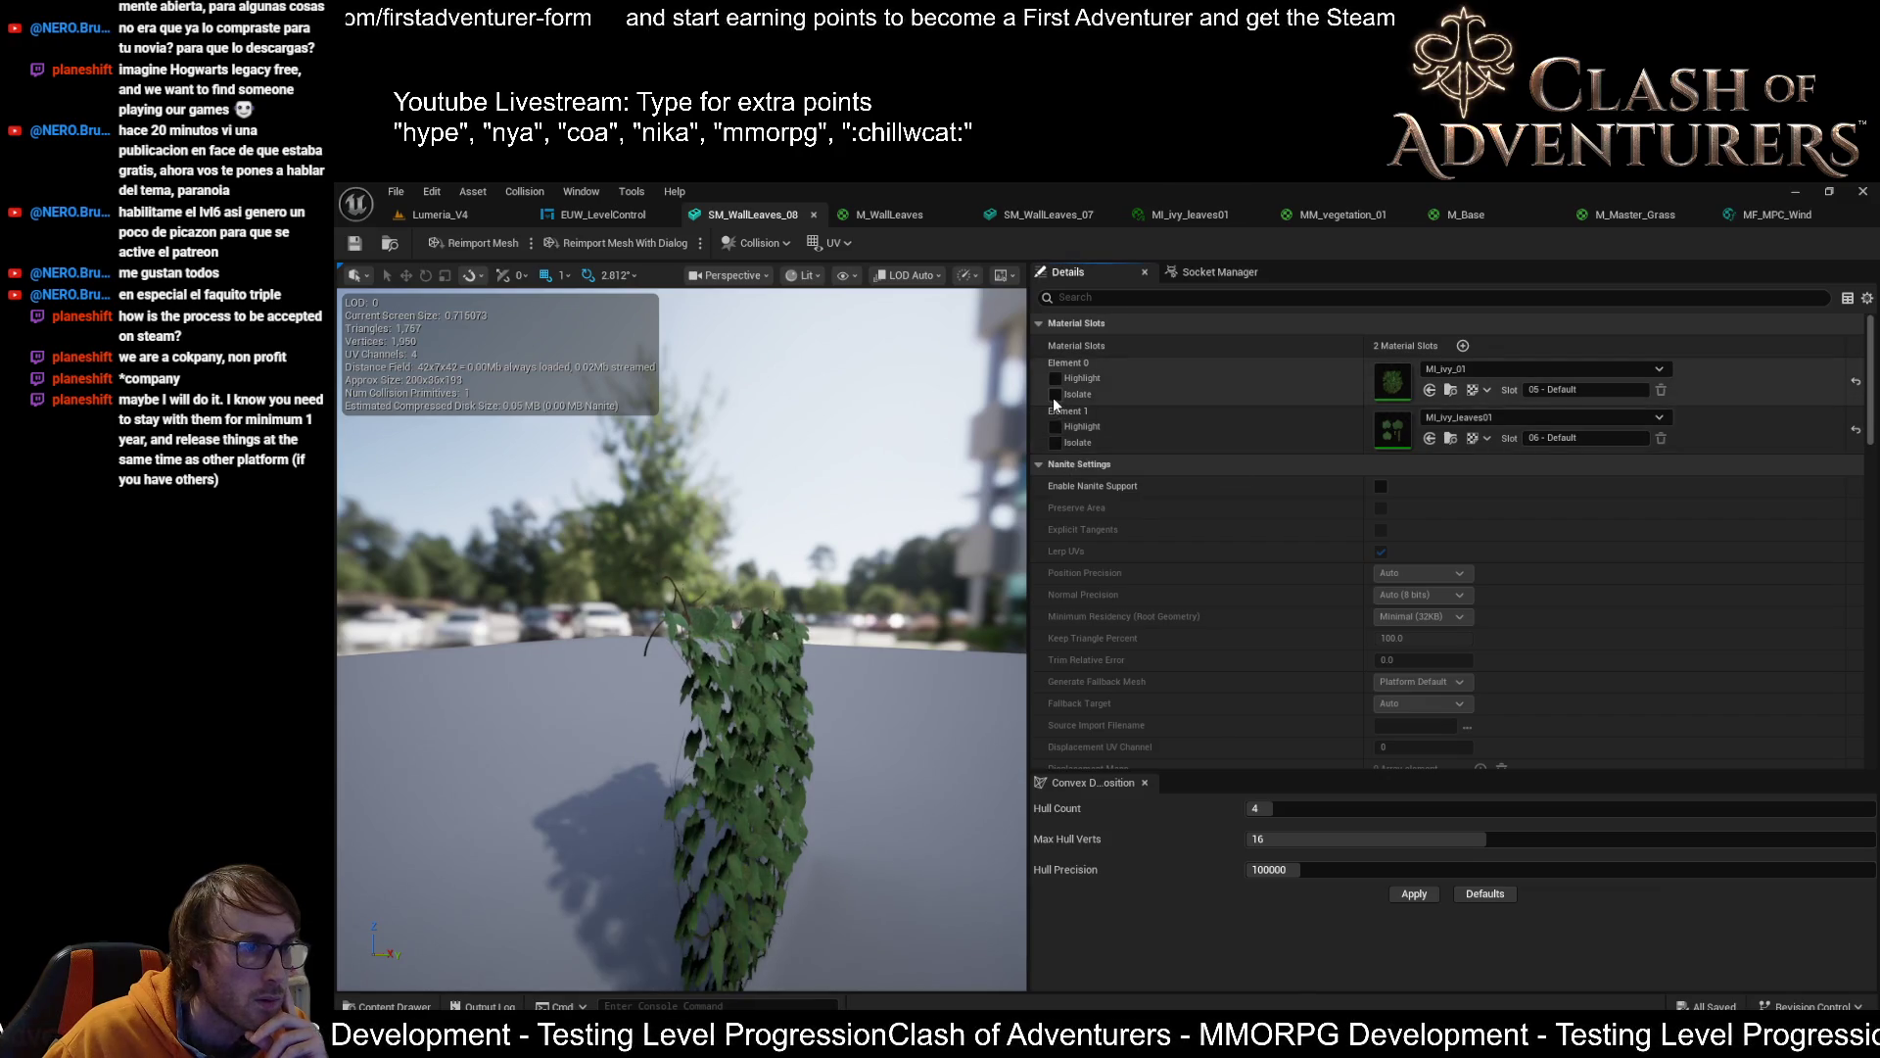
pyautogui.click(1055, 394)
pyautogui.scroll(-2, 835, 696)
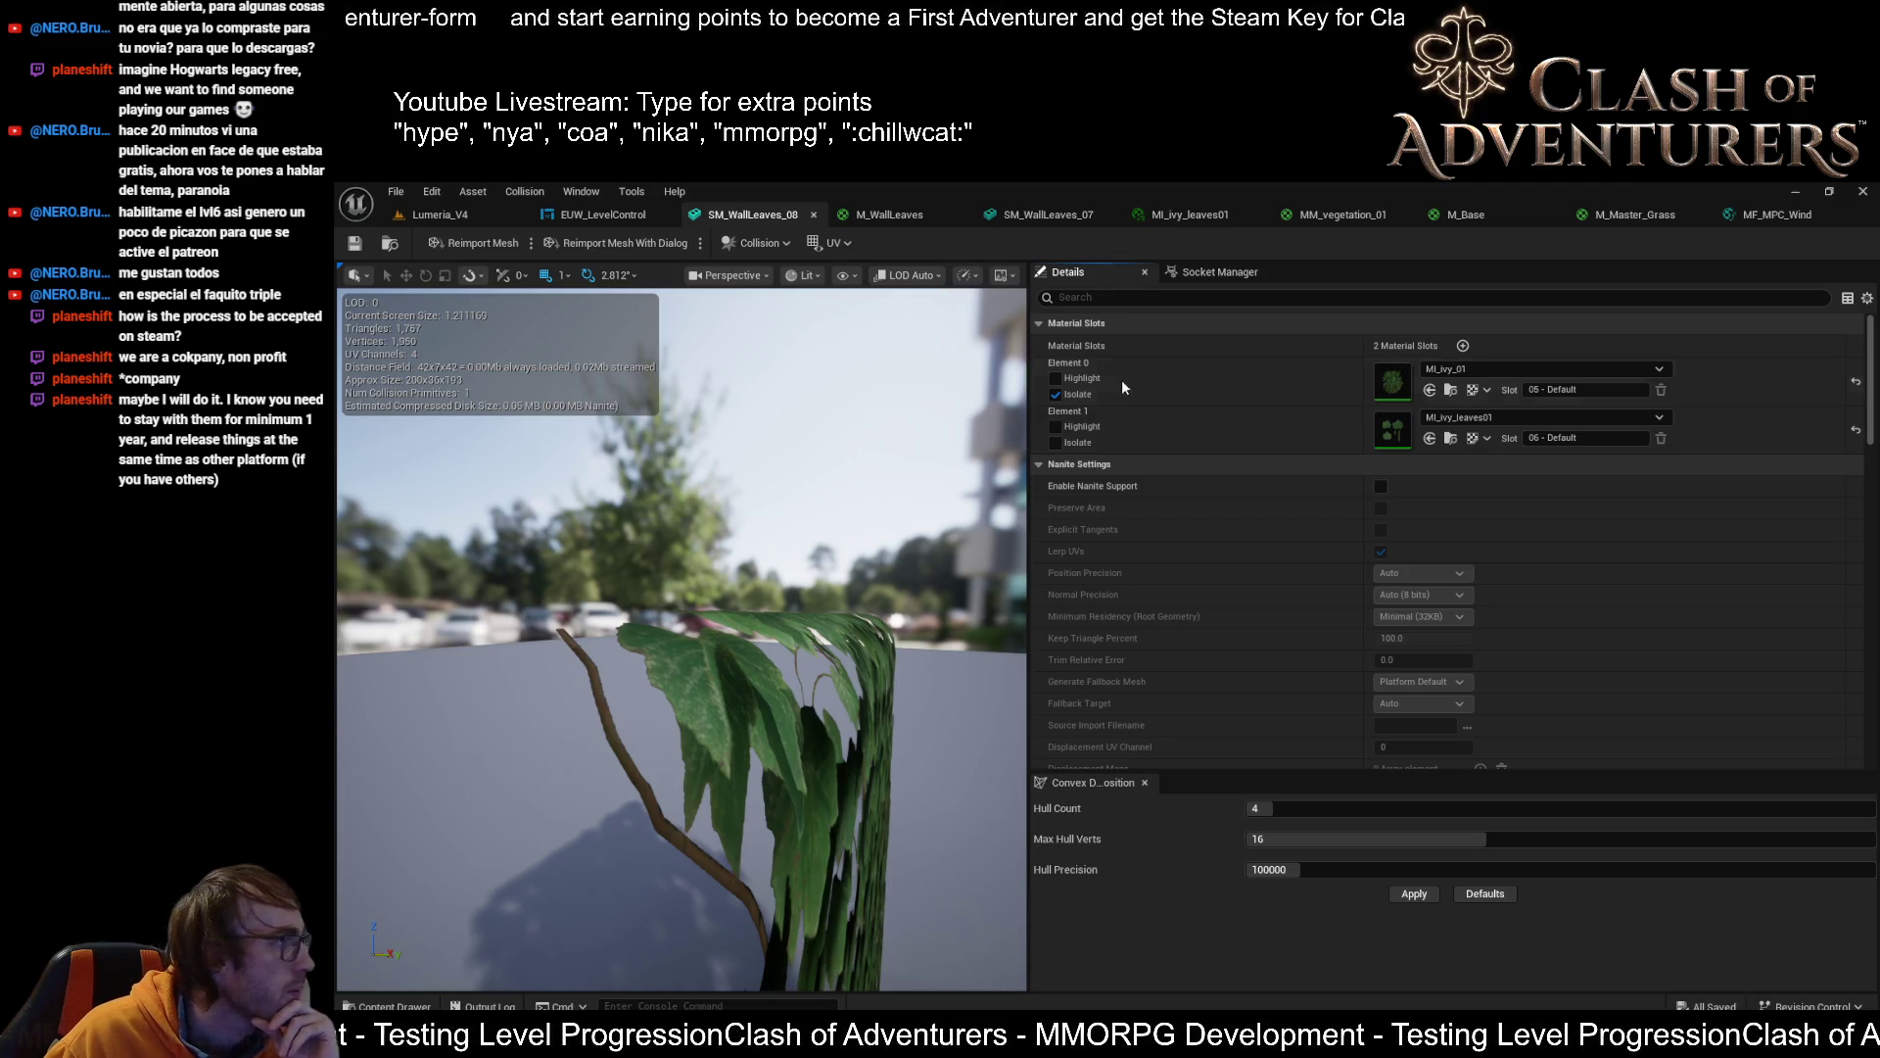
pyautogui.click(1430, 390)
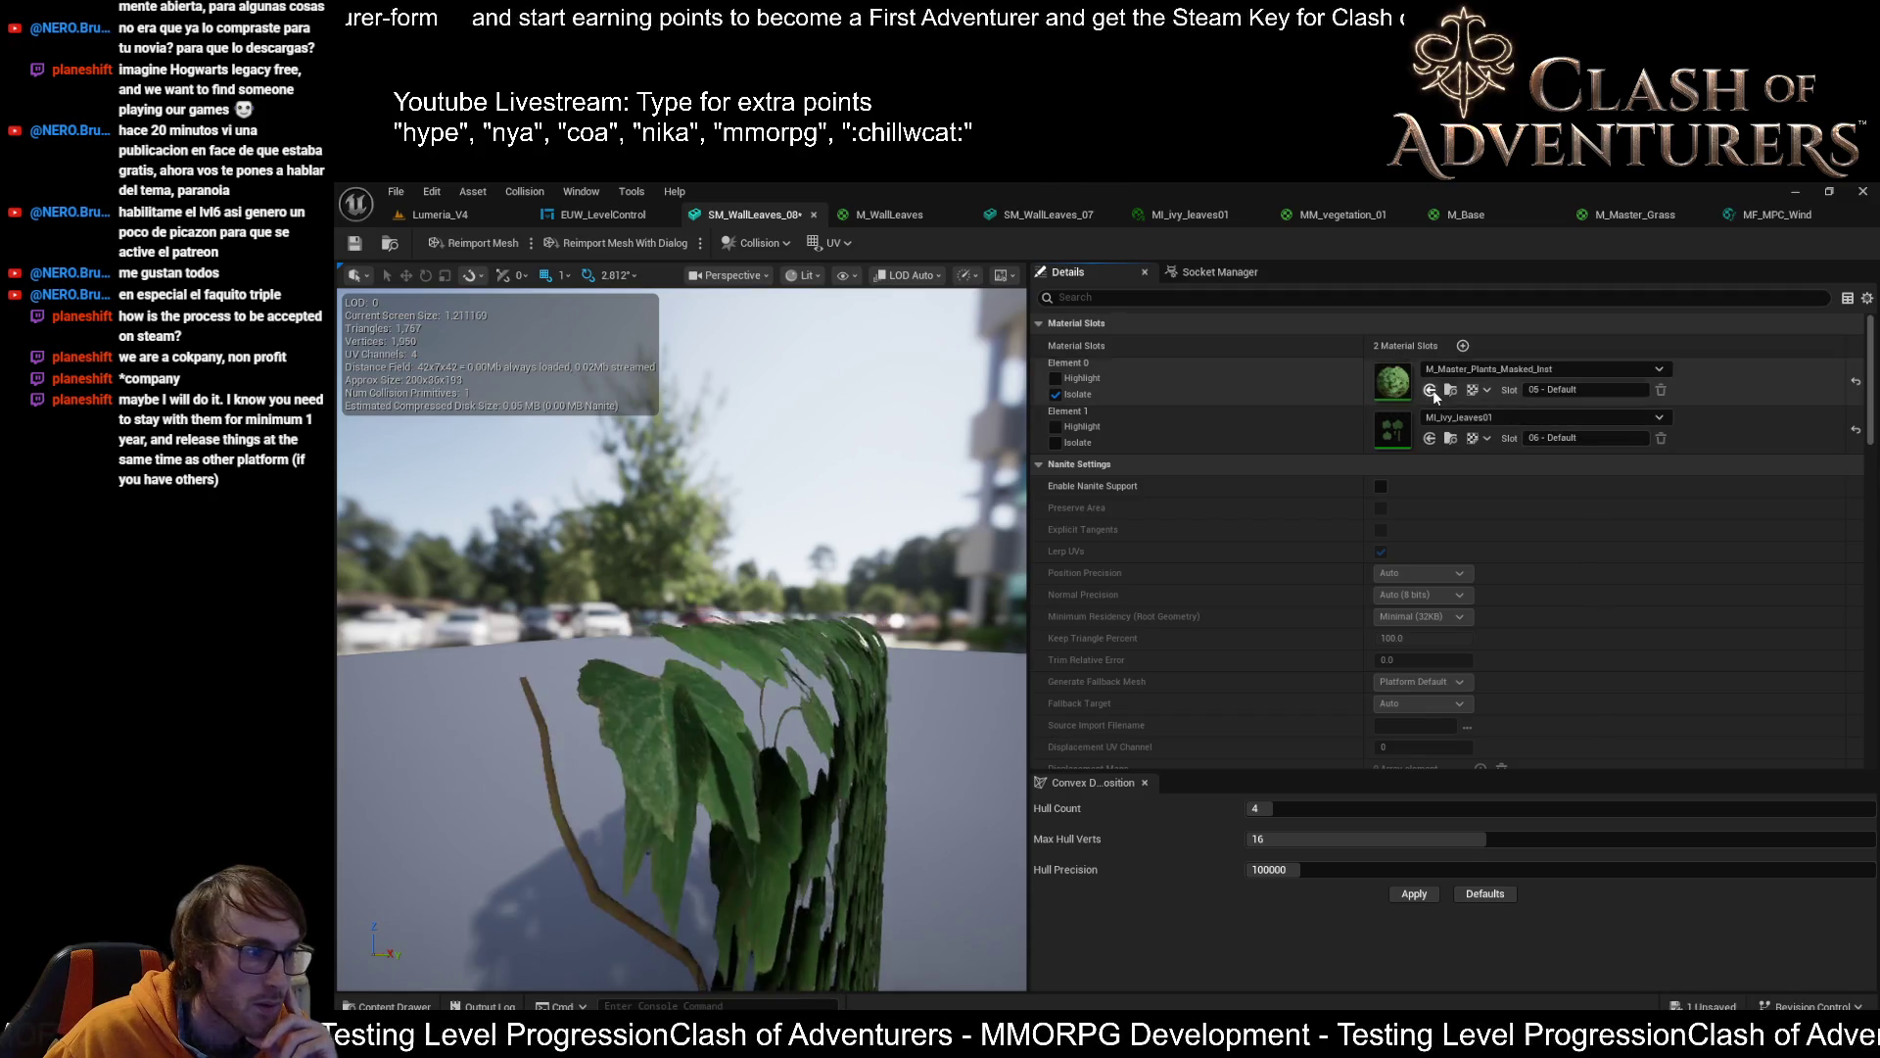
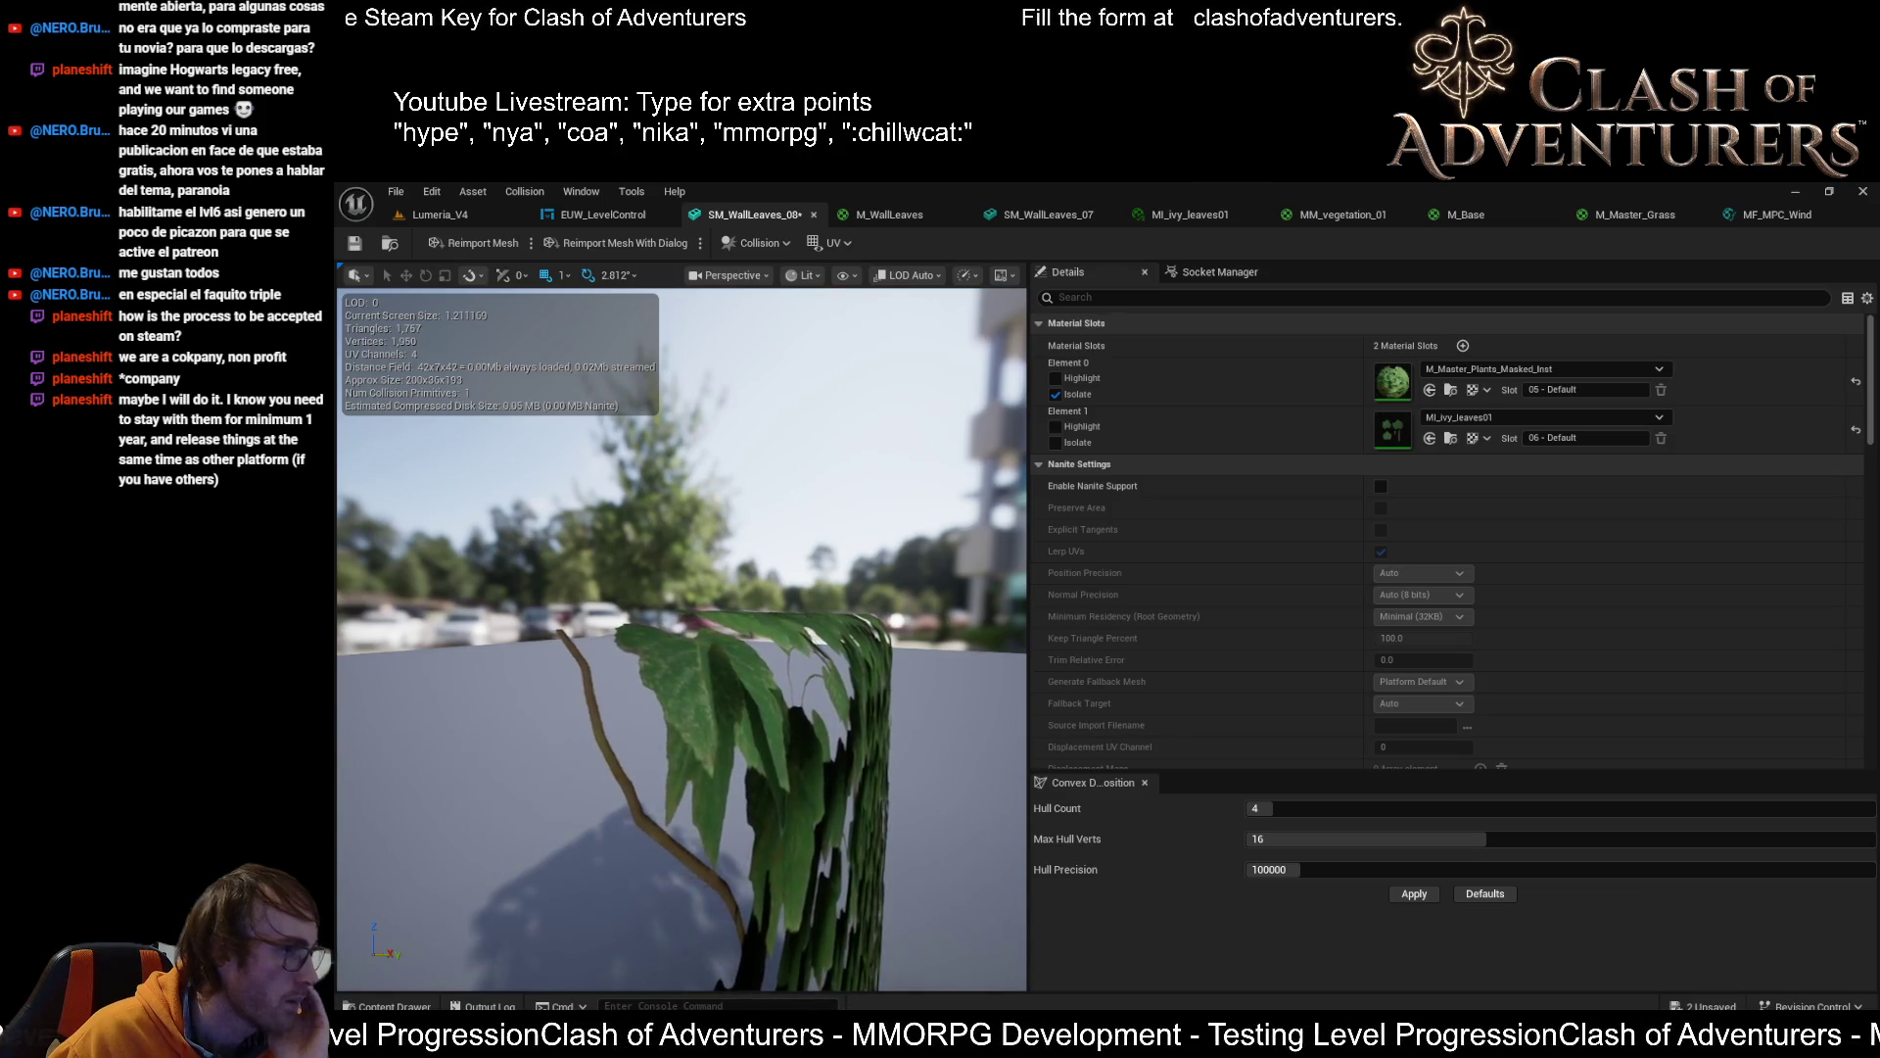
# Orbit and zoom around the SM_WallLeaves_08 ivy mesh to inspect its leaves from several angles
pyautogui.scroll(-5, 682, 636)
pyautogui.moveTo(681, 637); pyautogui.dragTo(519, 584)
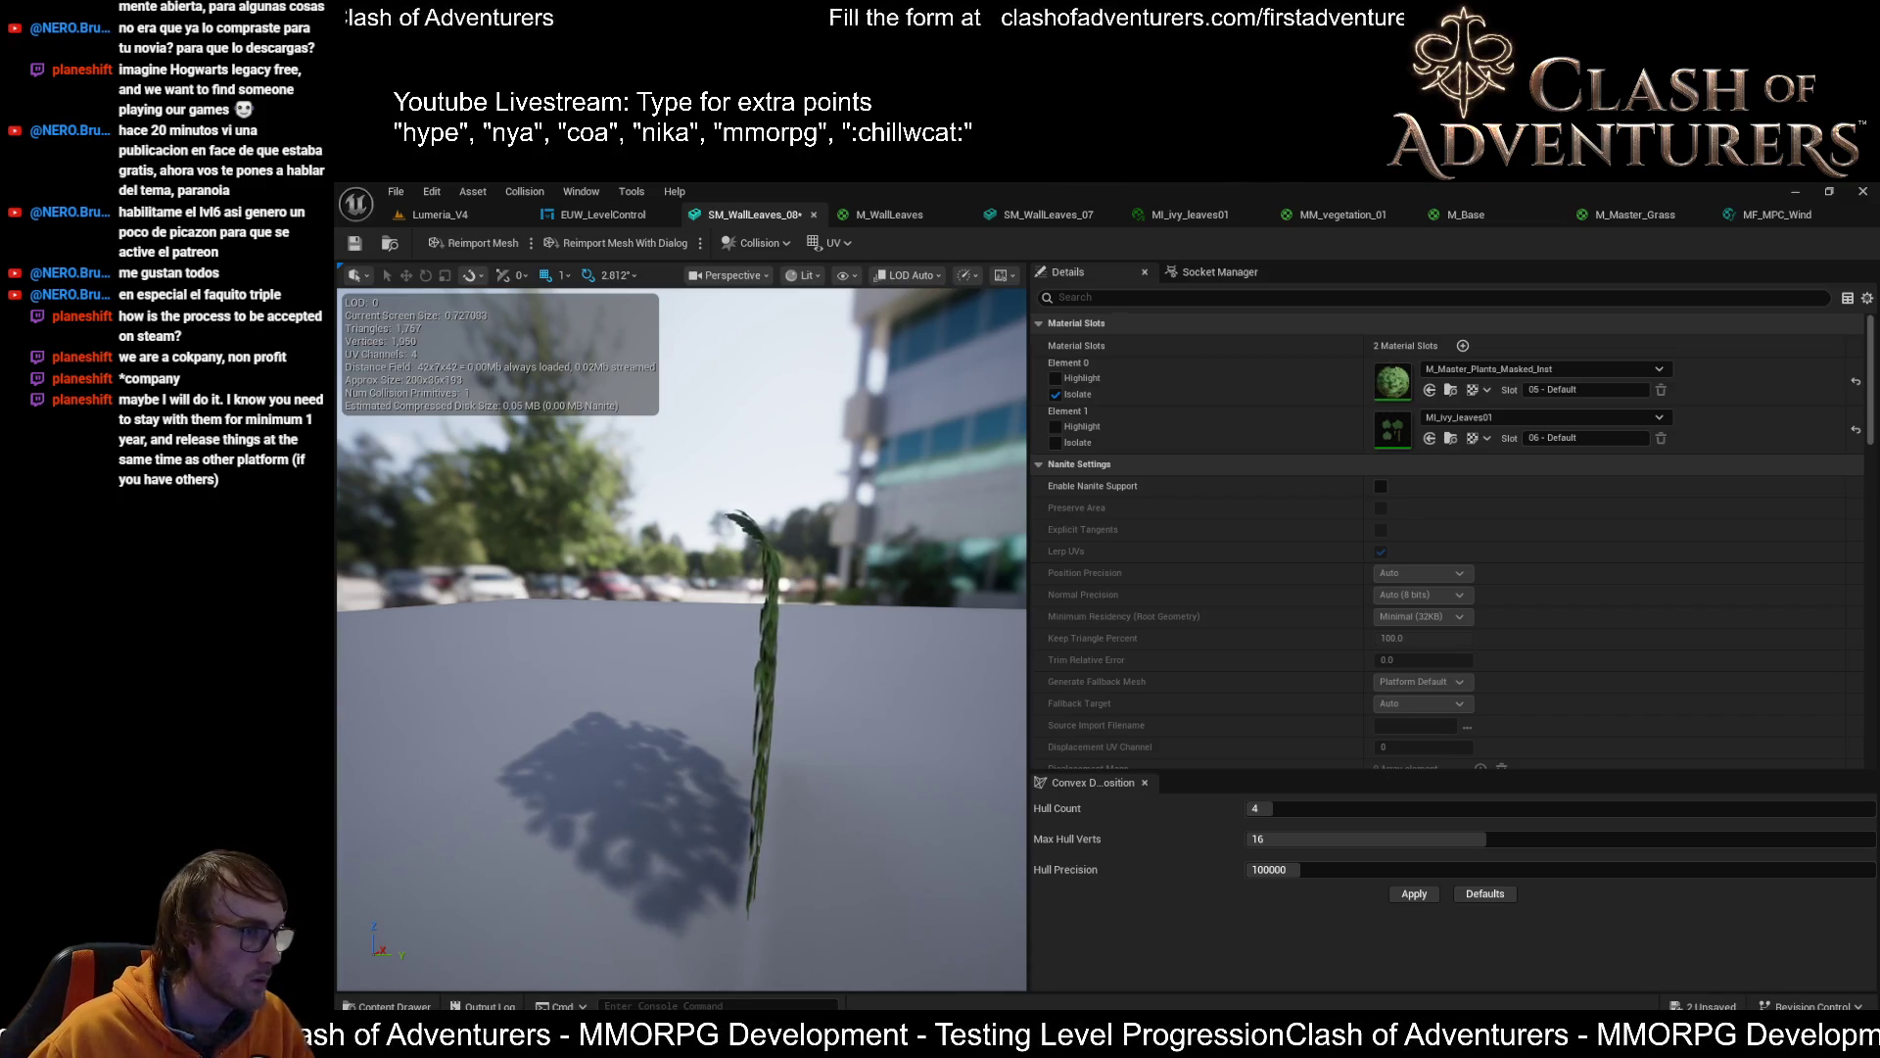
pyautogui.moveTo(519, 583); pyautogui.dragTo(341, 557)
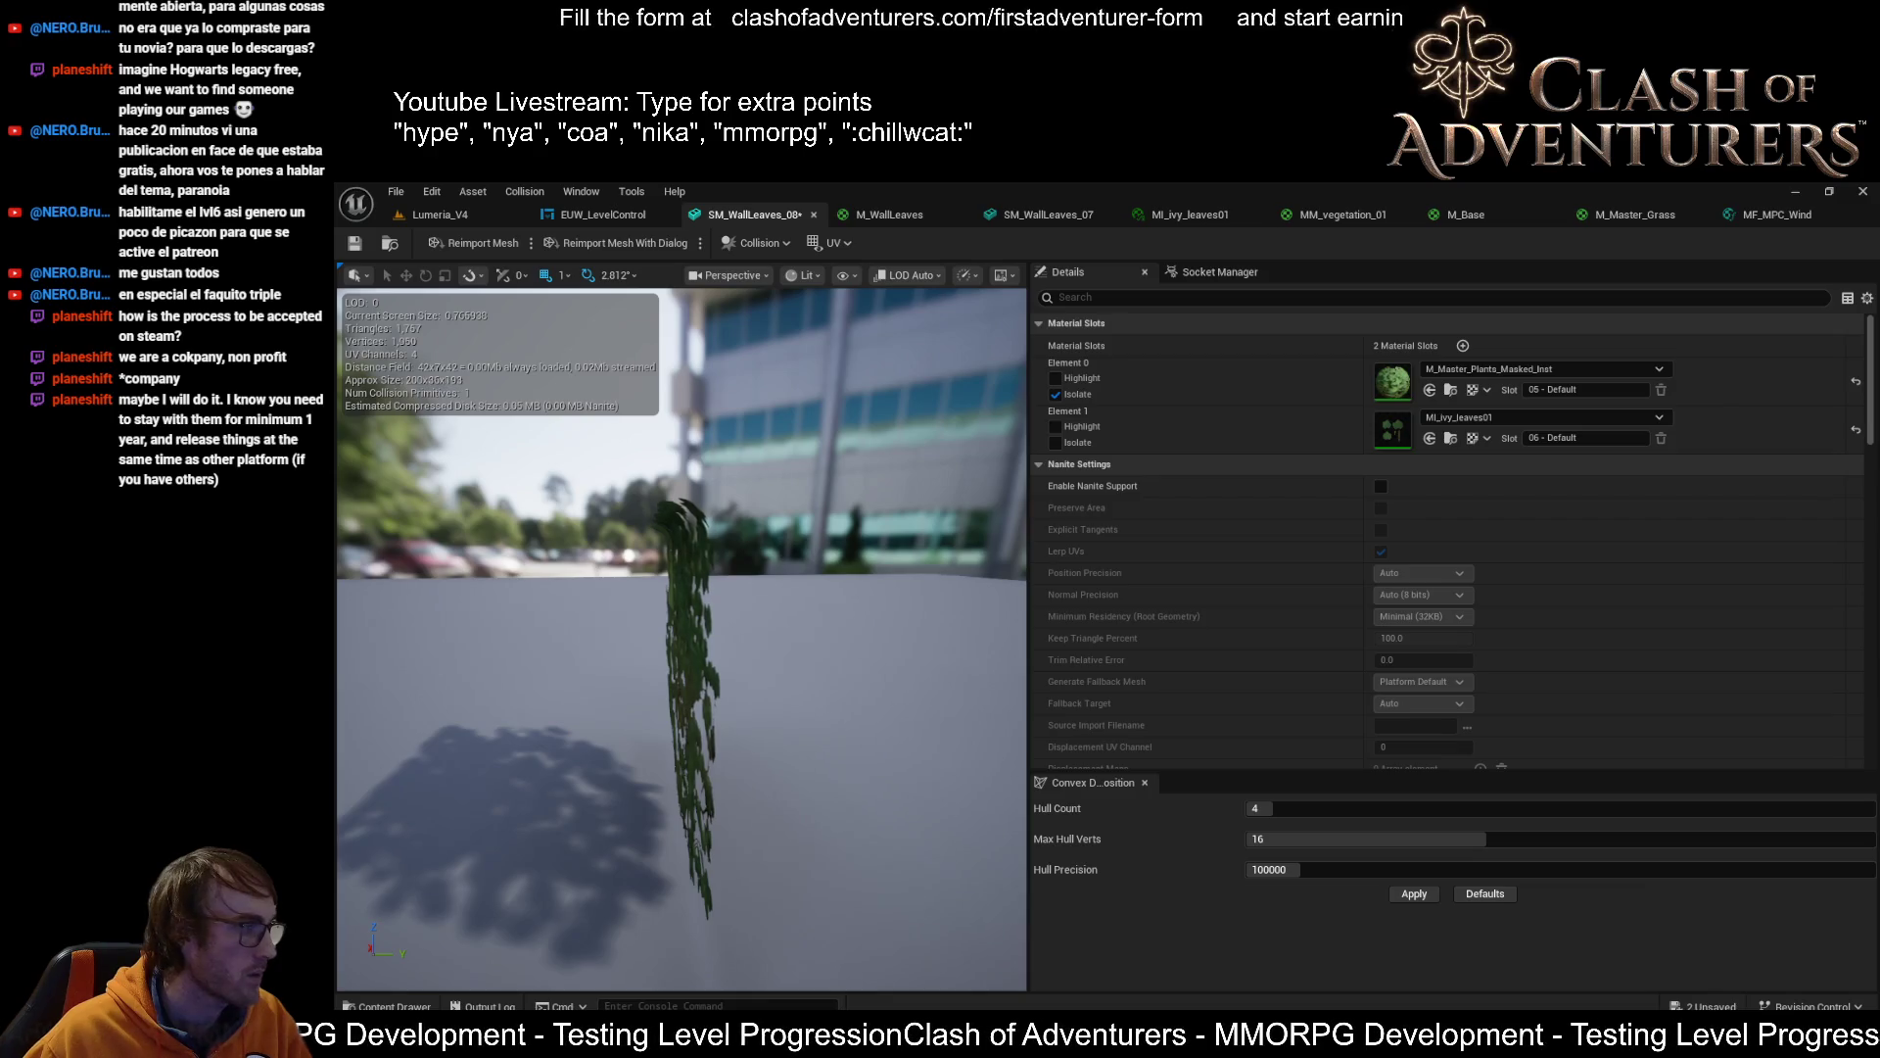
pyautogui.moveTo(685, 637); pyautogui.dragTo(509, 637)
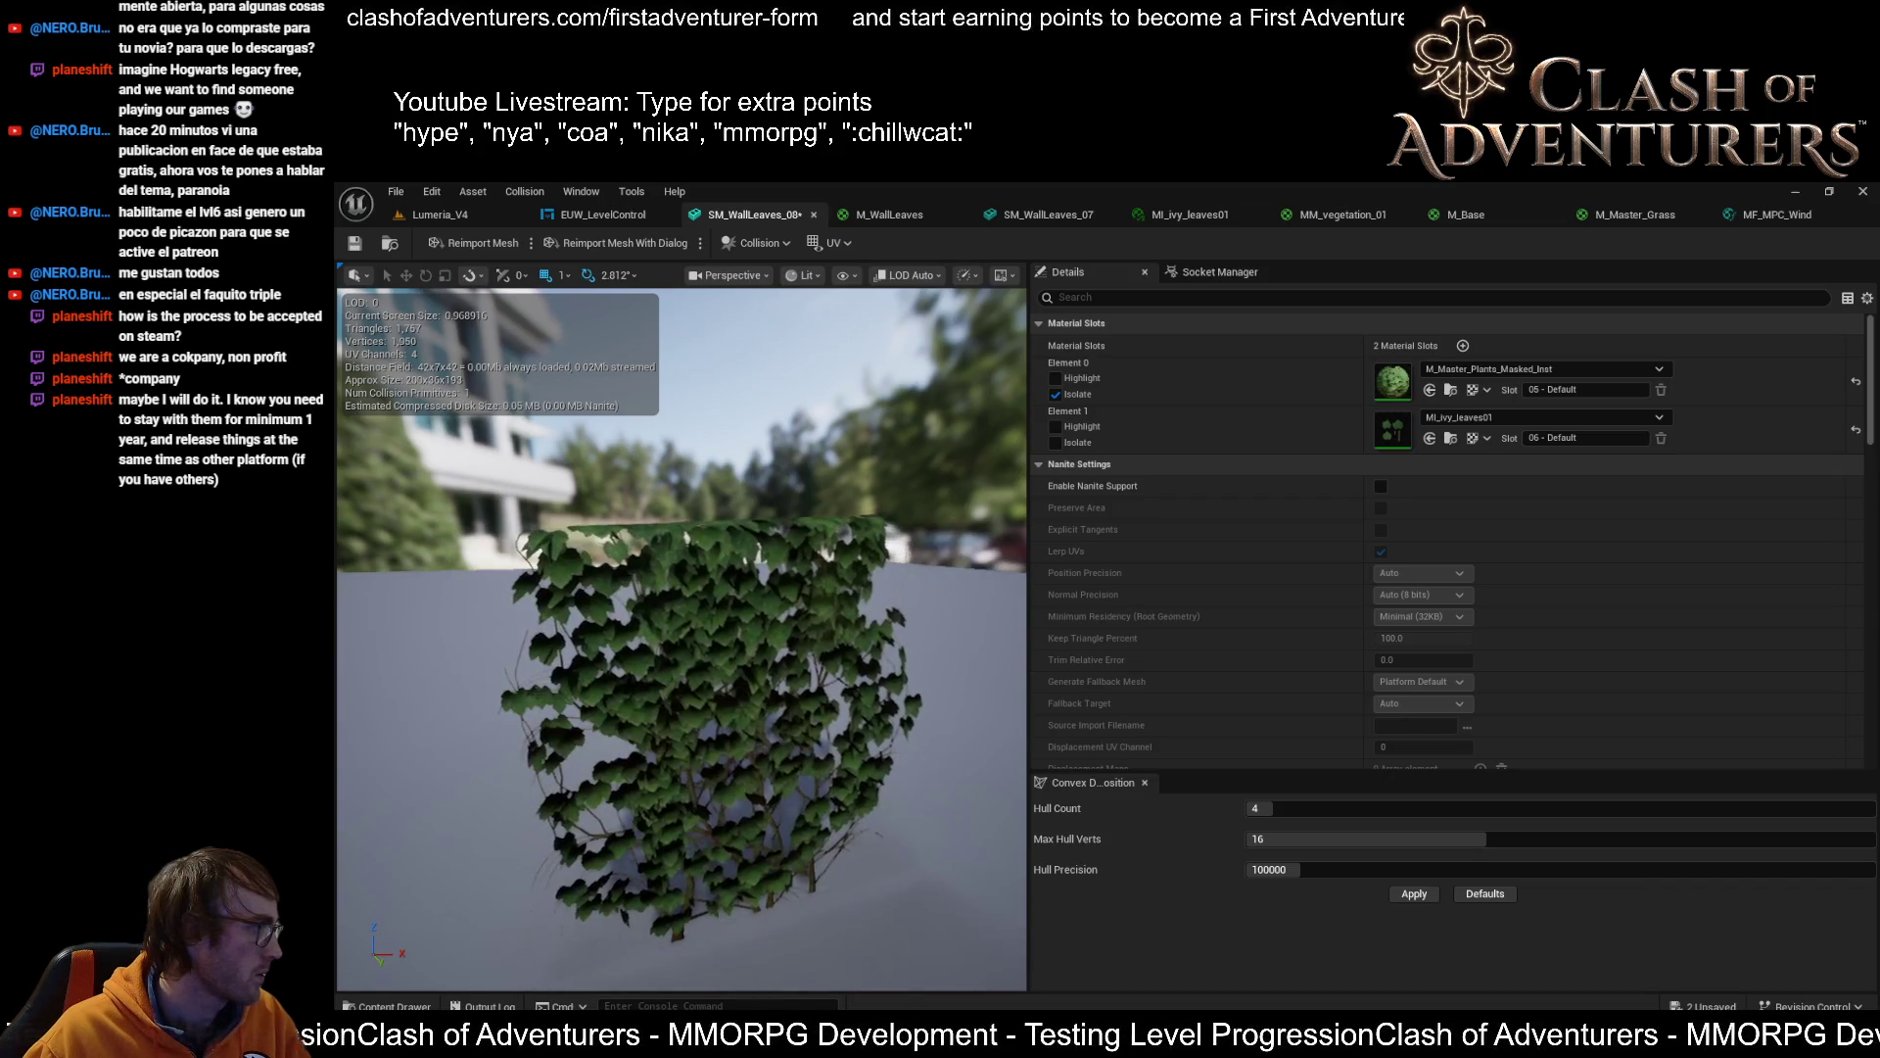
pyautogui.moveTo(549, 654)
pyautogui.mouseDown()
pyautogui.moveTo(411, 642)
pyautogui.moveTo(676, 692)
pyautogui.moveTo(685, 722)
pyautogui.mouseUp()
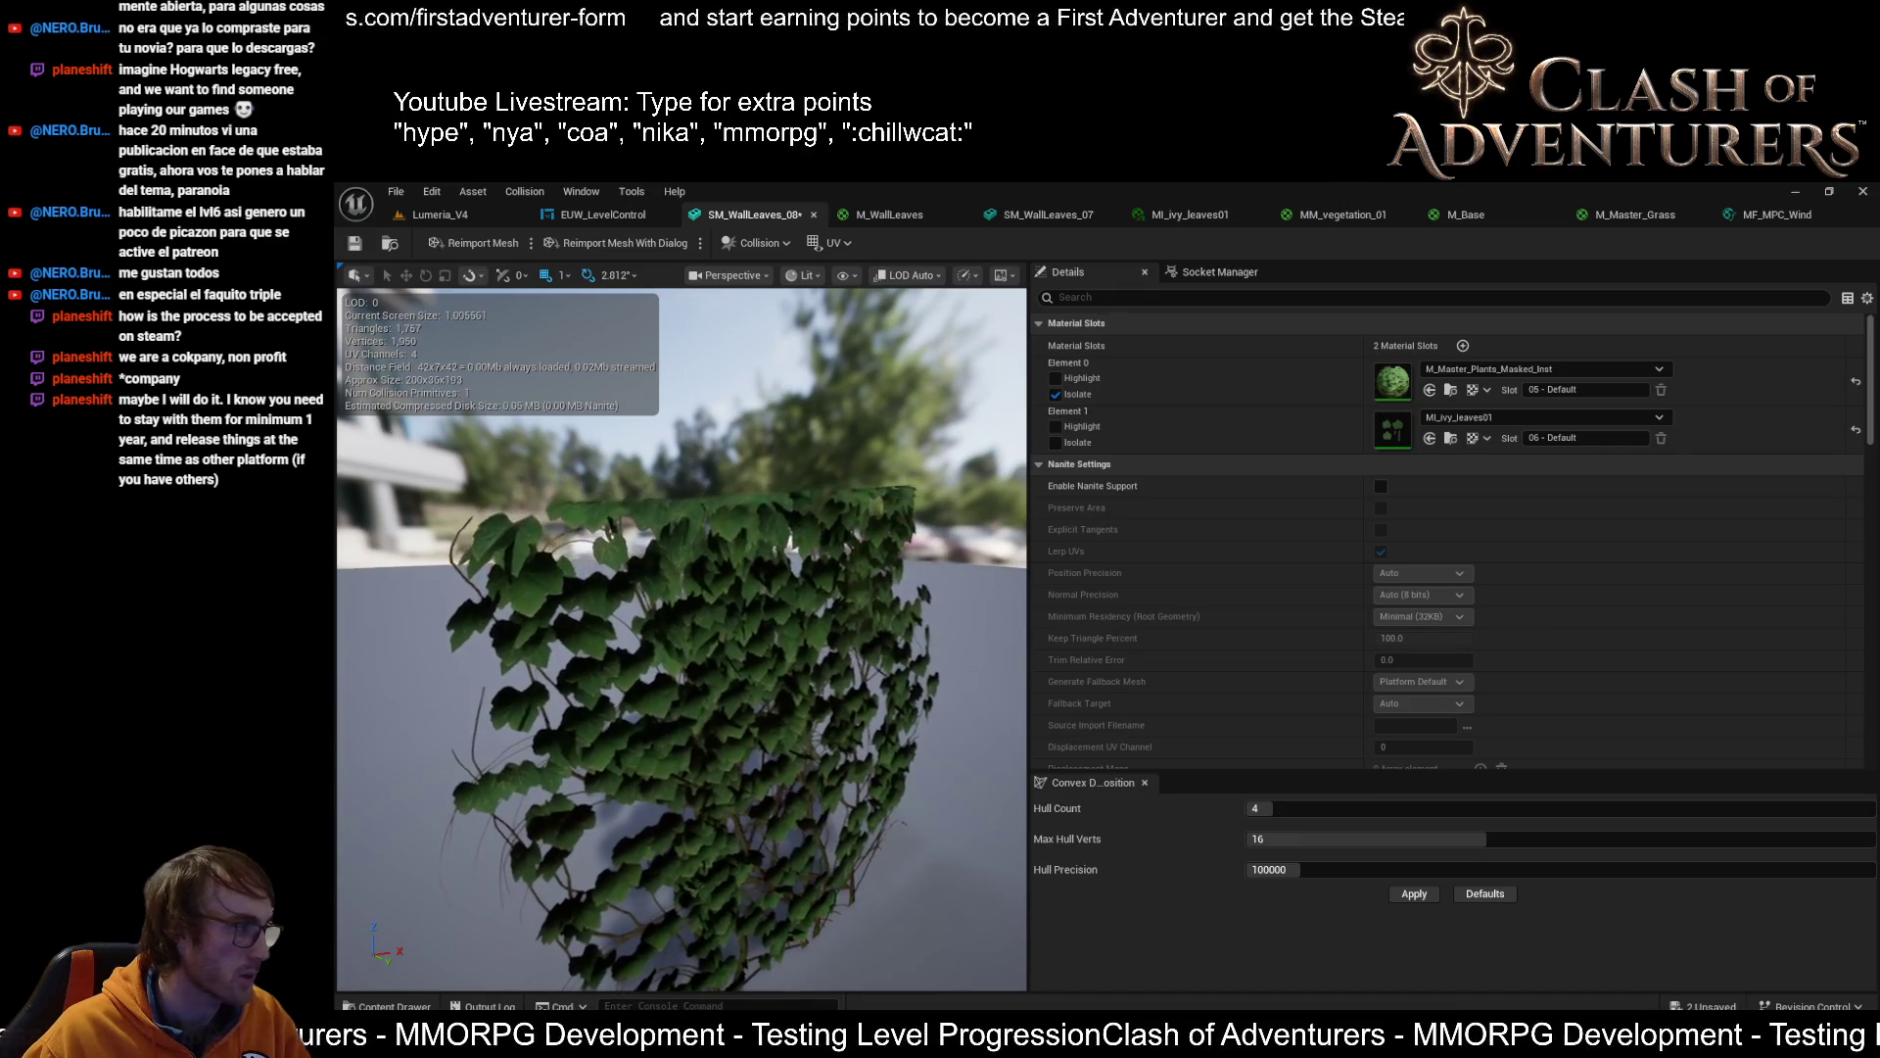
pyautogui.moveTo(691, 647); pyautogui.dragTo(678, 647)
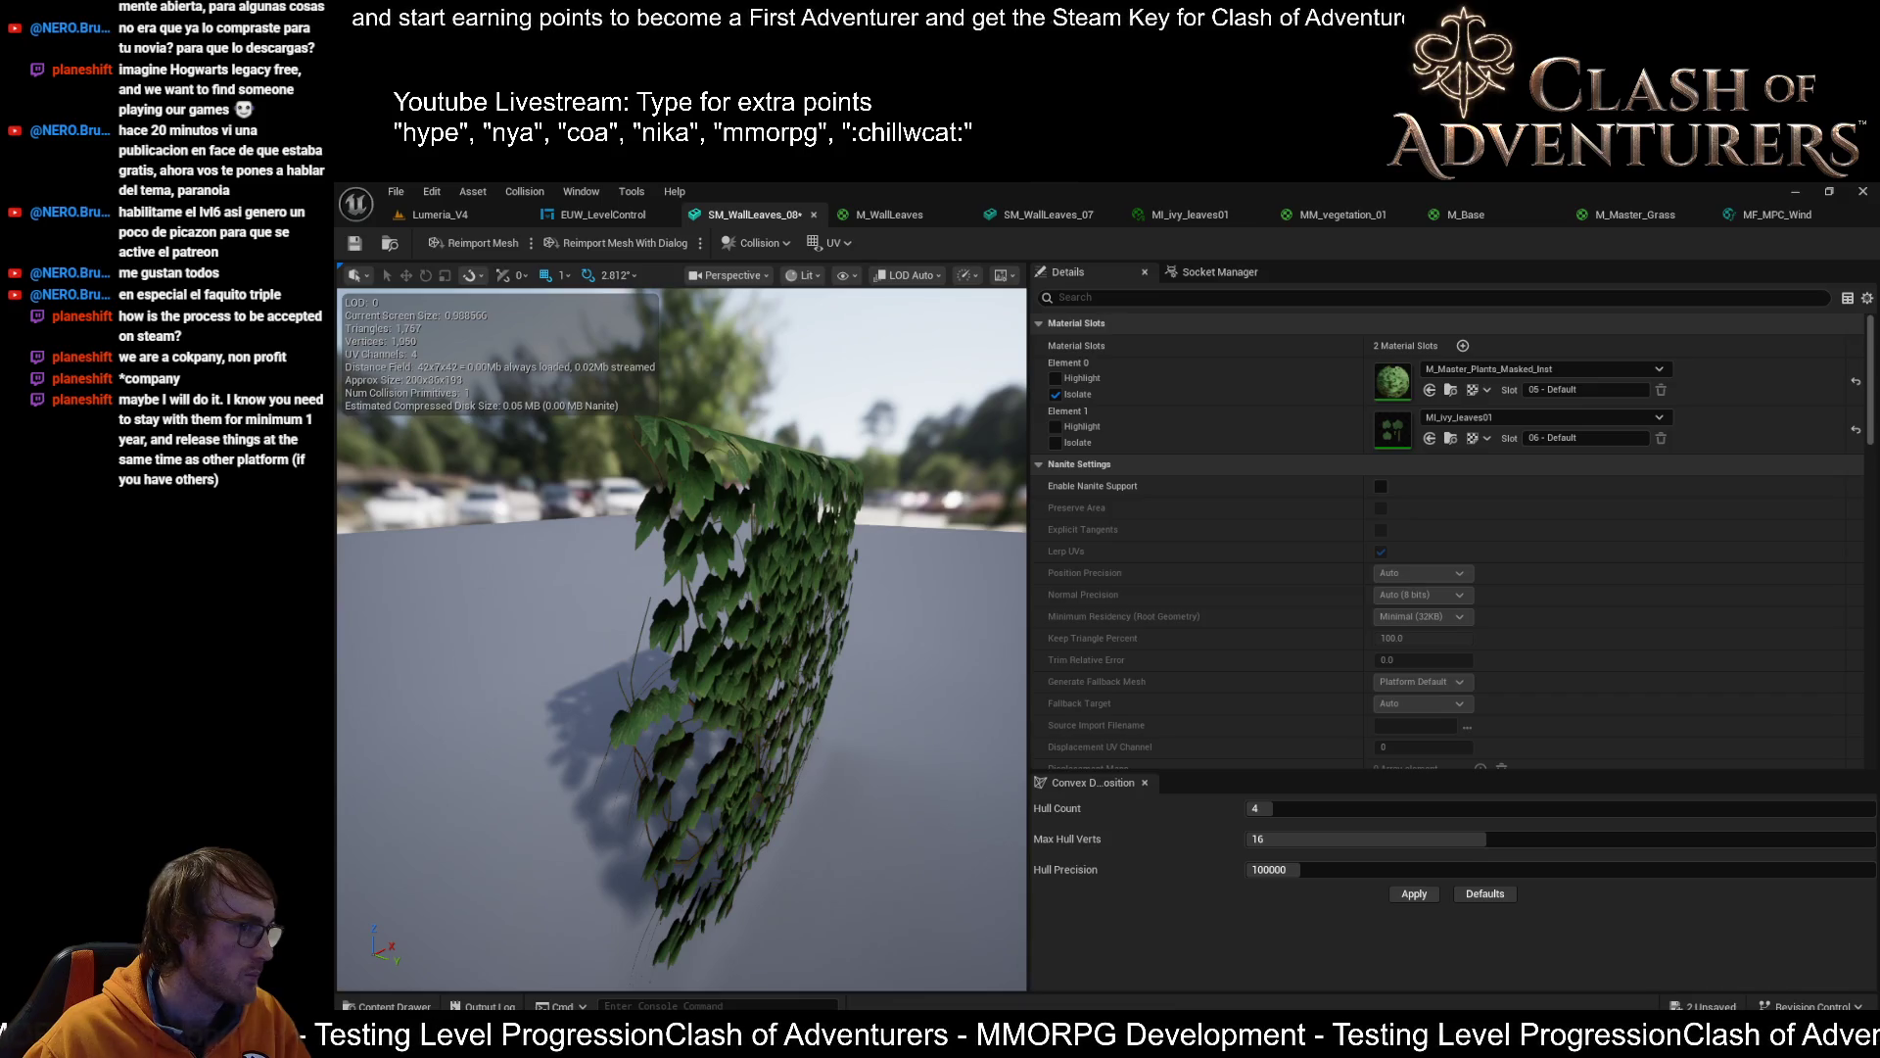
pyautogui.moveTo(345, 699); pyautogui.dragTo(431, 666)
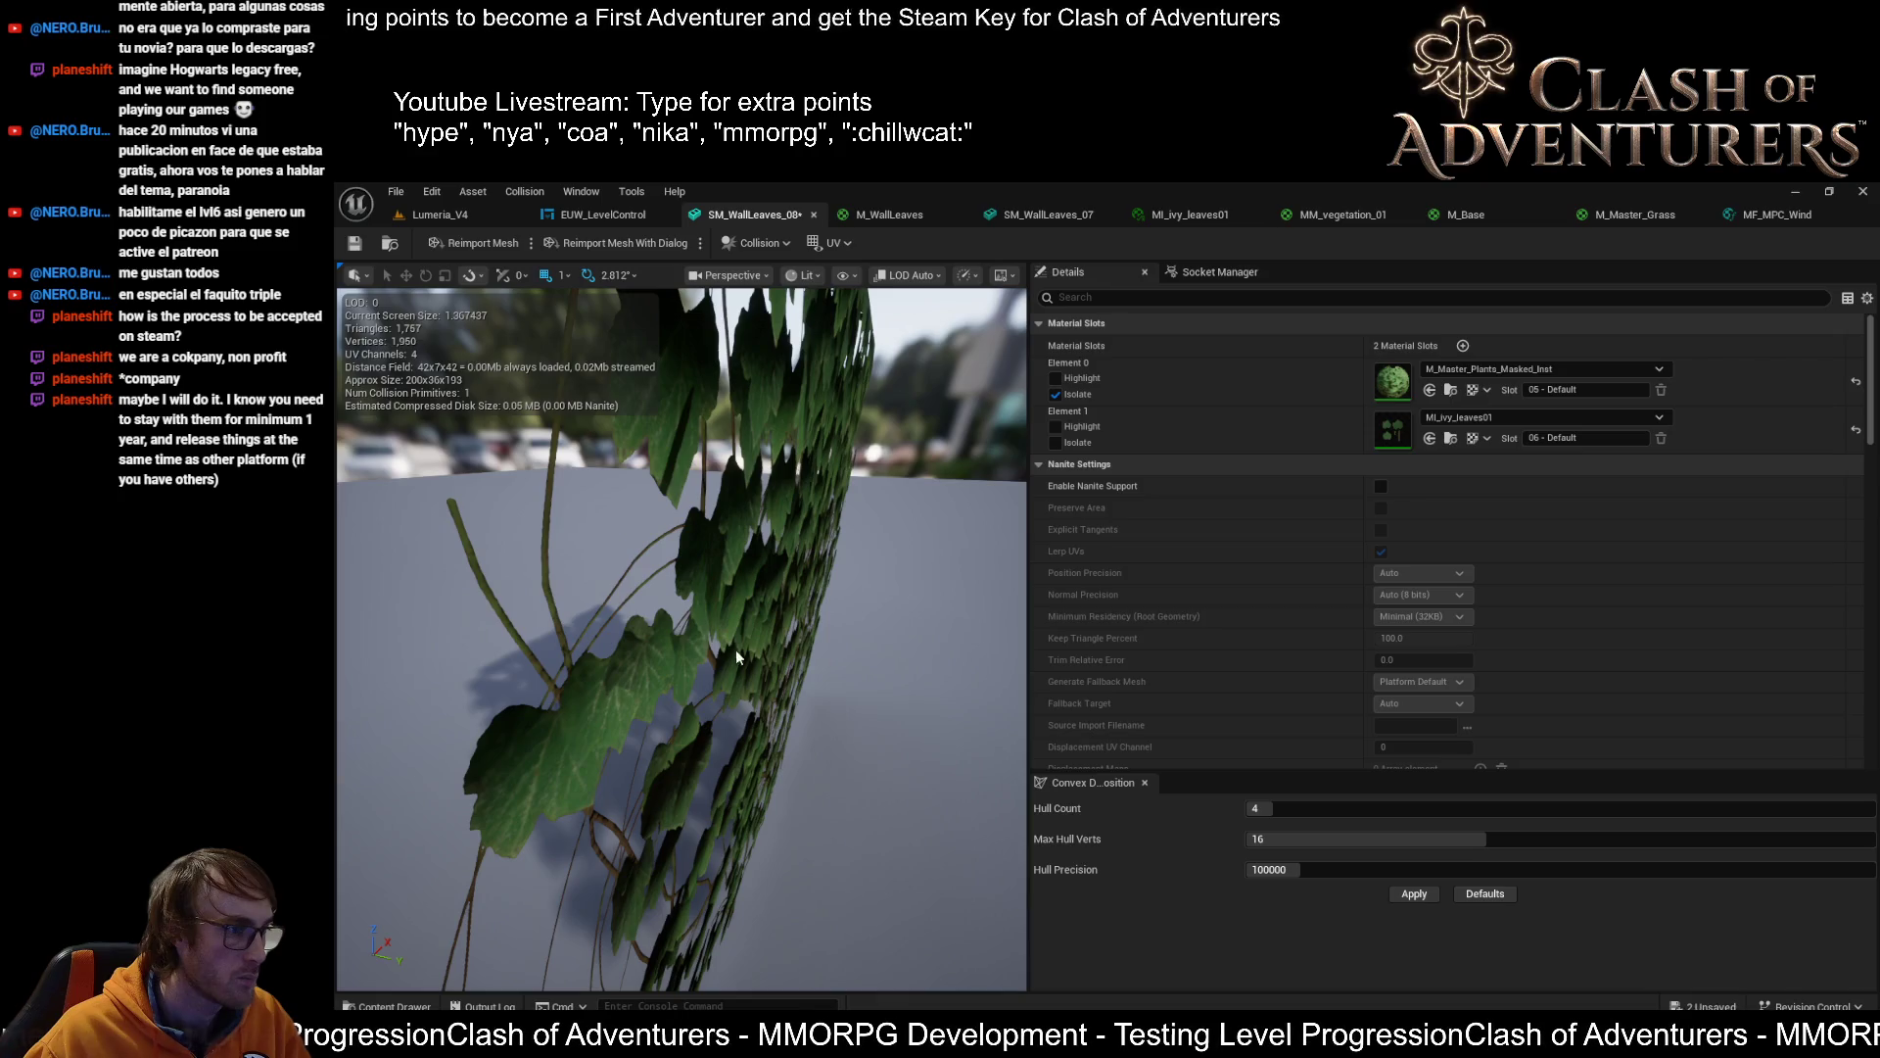
pyautogui.moveTo(781, 700); pyautogui.dragTo(781, 700)
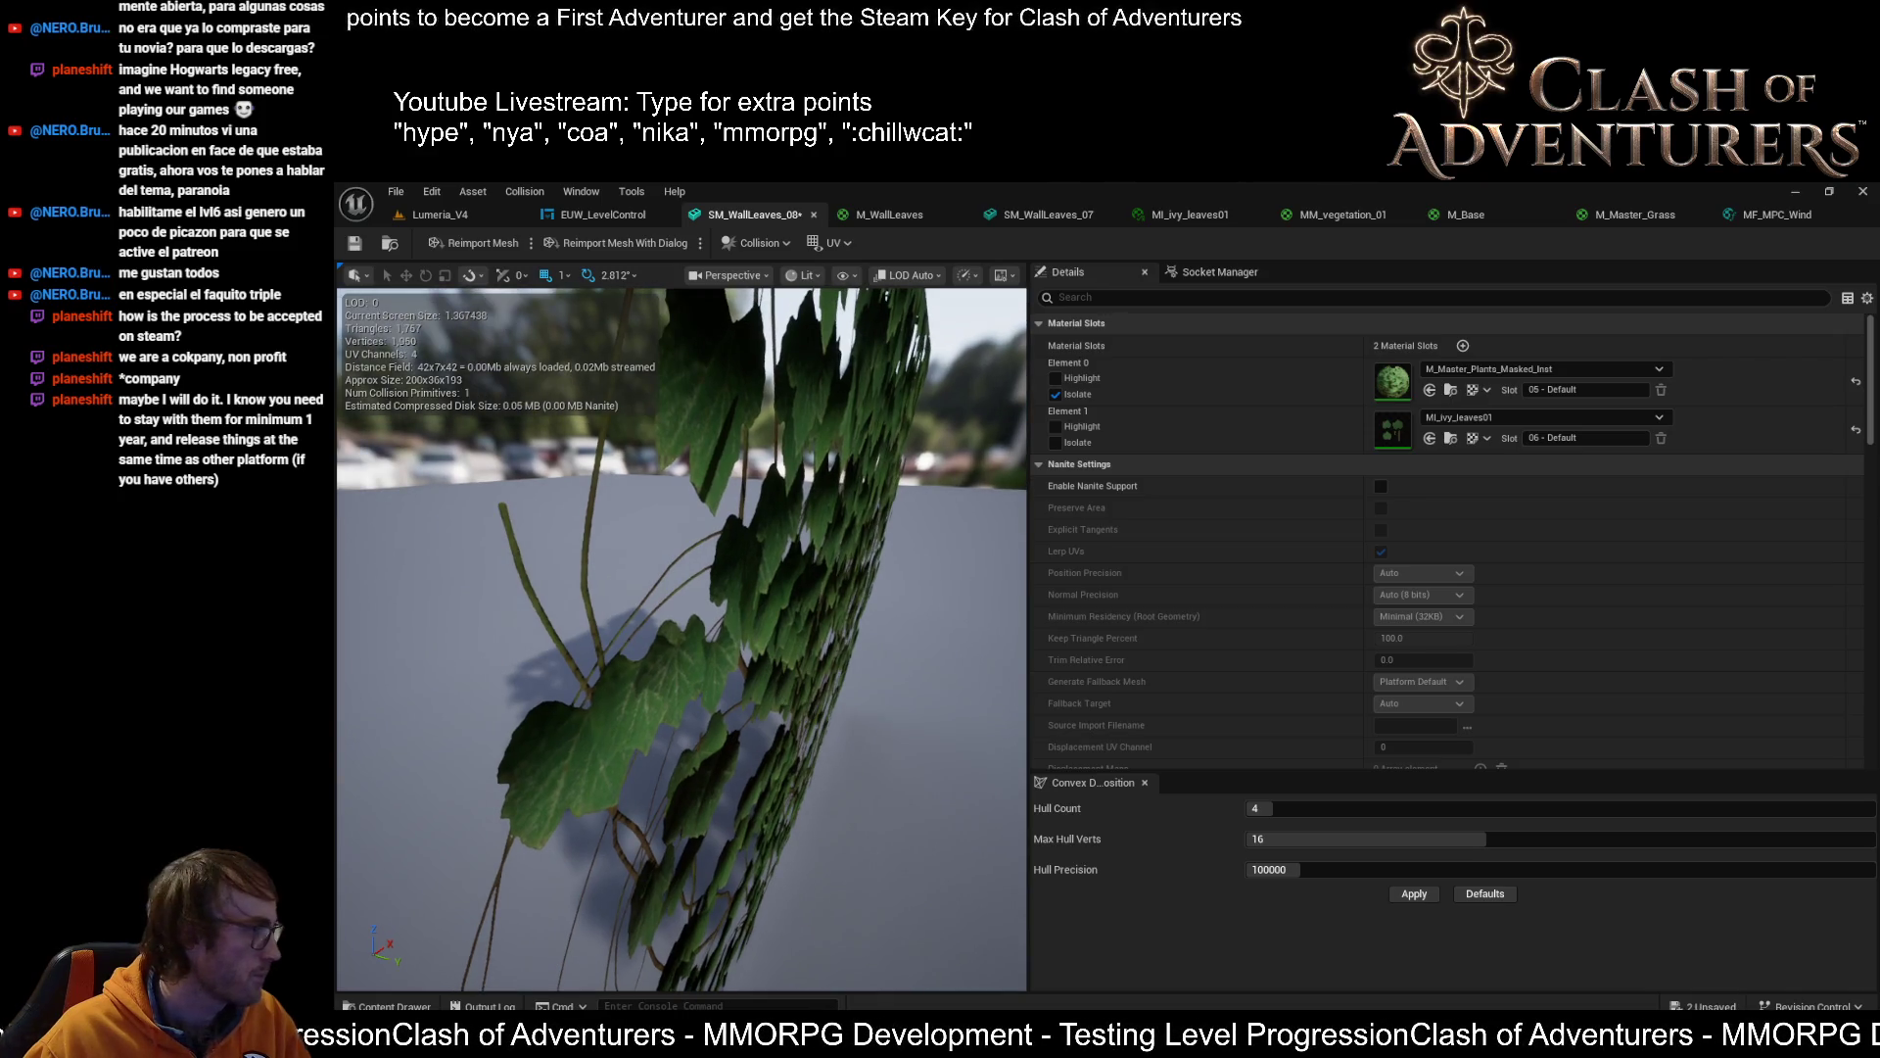
pyautogui.moveTo(640, 654)
pyautogui.mouseDown()
pyautogui.moveTo(793, 641)
pyautogui.moveTo(671, 647)
pyautogui.moveTo(698, 680)
pyautogui.moveTo(766, 673)
pyautogui.mouseUp()
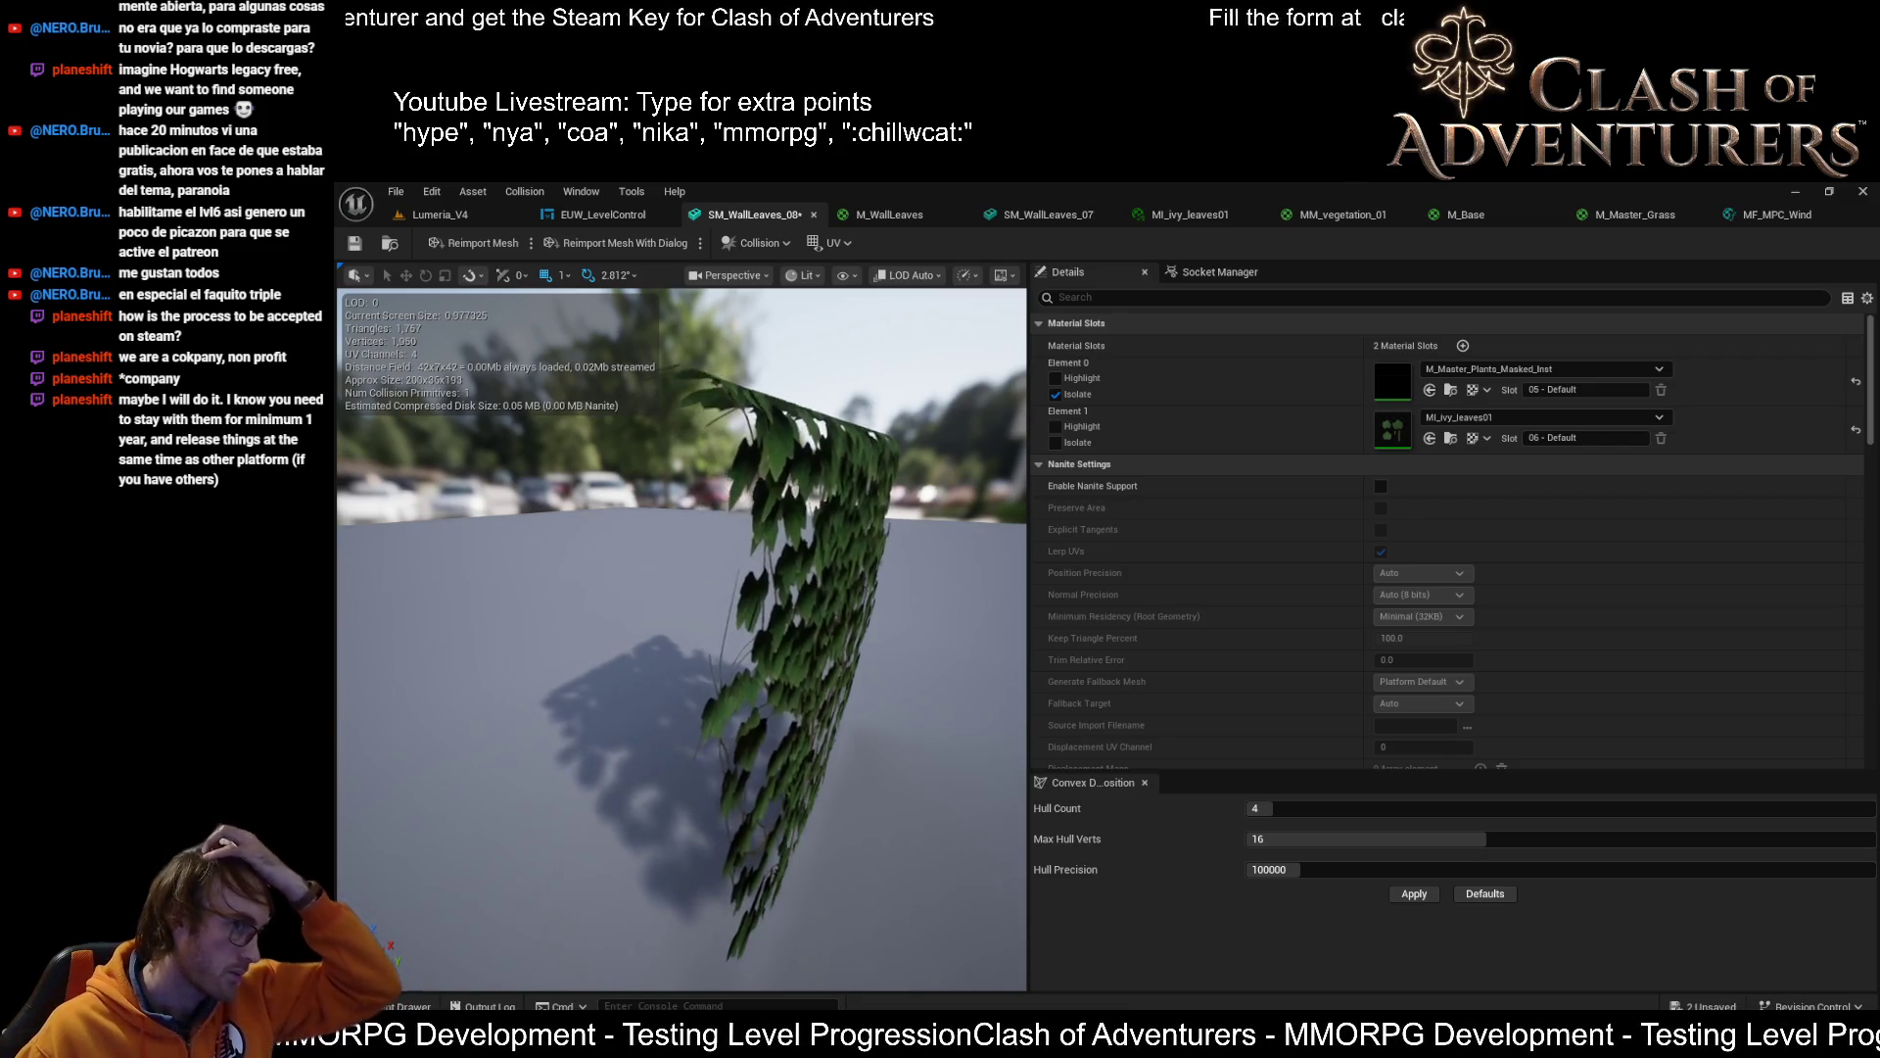
pyautogui.moveTo(766, 673); pyautogui.dragTo(737, 610)
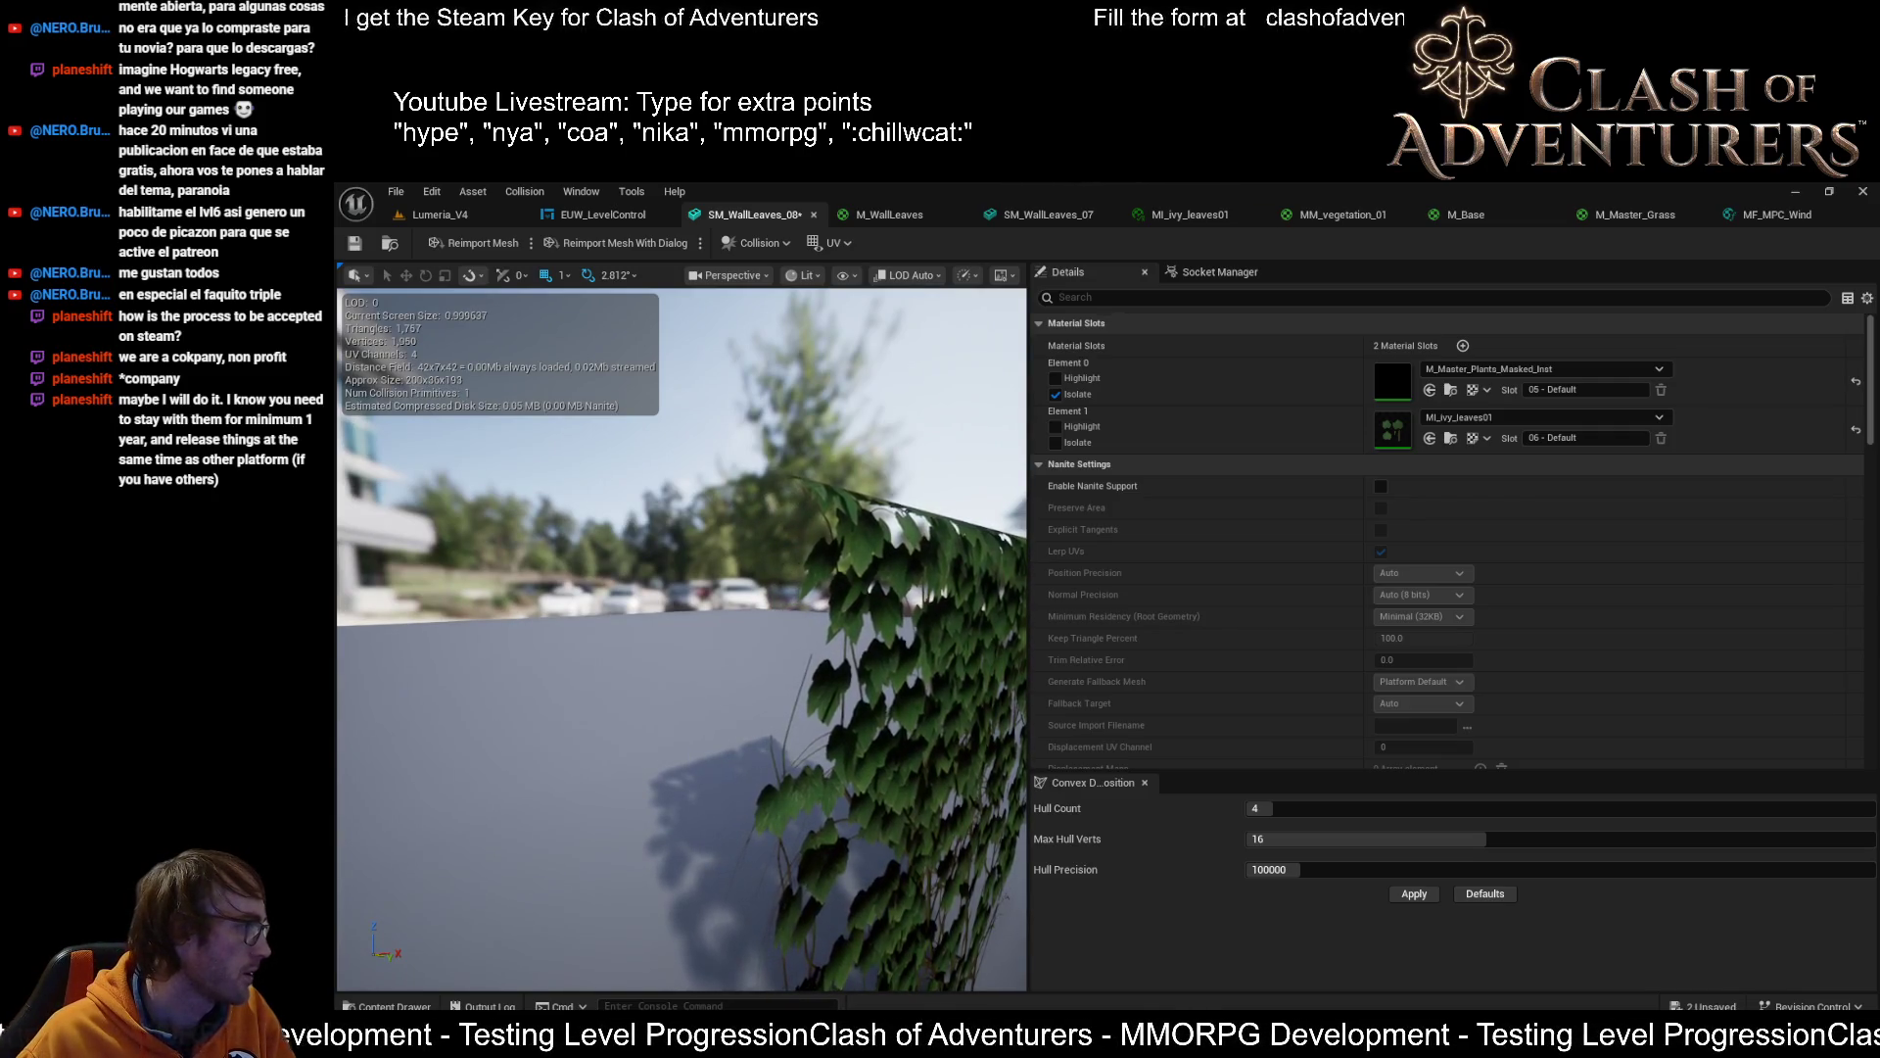
pyautogui.moveTo(693, 679)
pyautogui.mouseDown()
pyautogui.moveTo(833, 676)
pyautogui.moveTo(686, 649)
pyautogui.mouseUp()
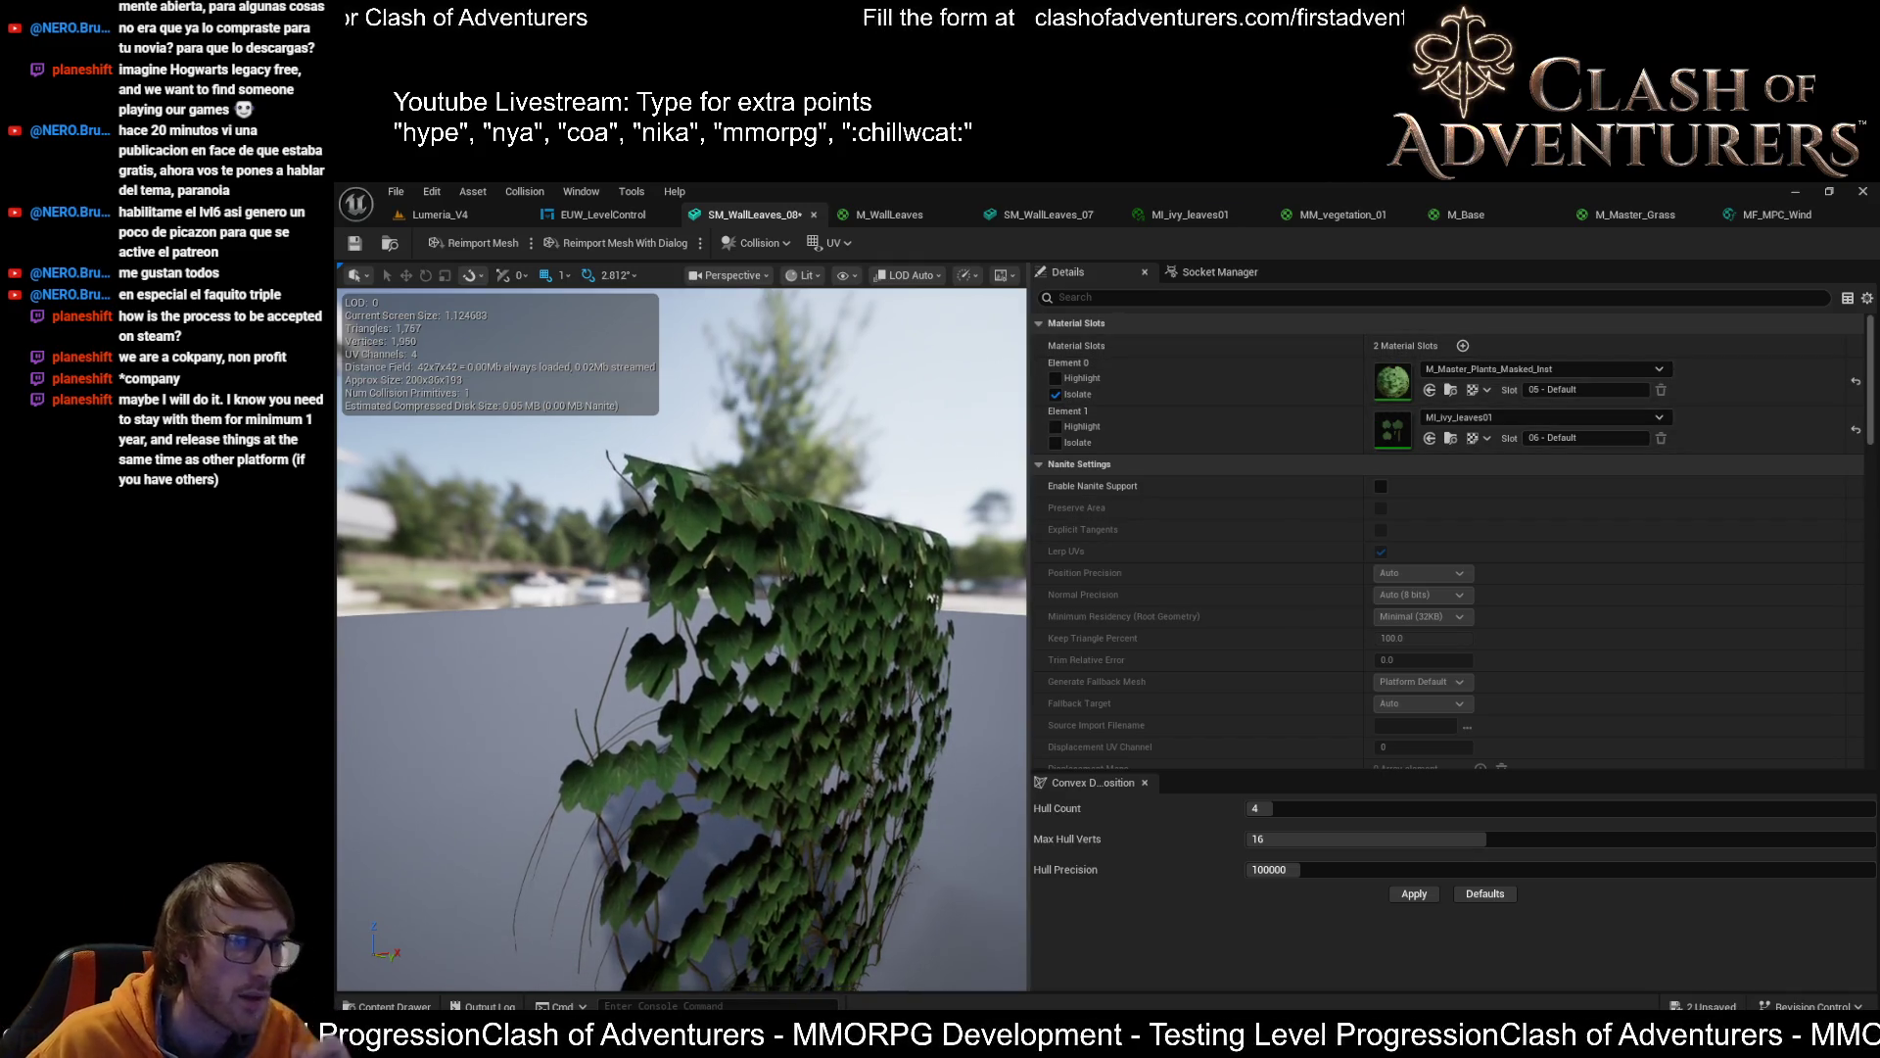
# Toggle Element 0's Isolate off and back on, and save SM_WallLeaves_08
pyautogui.click(1055, 394)
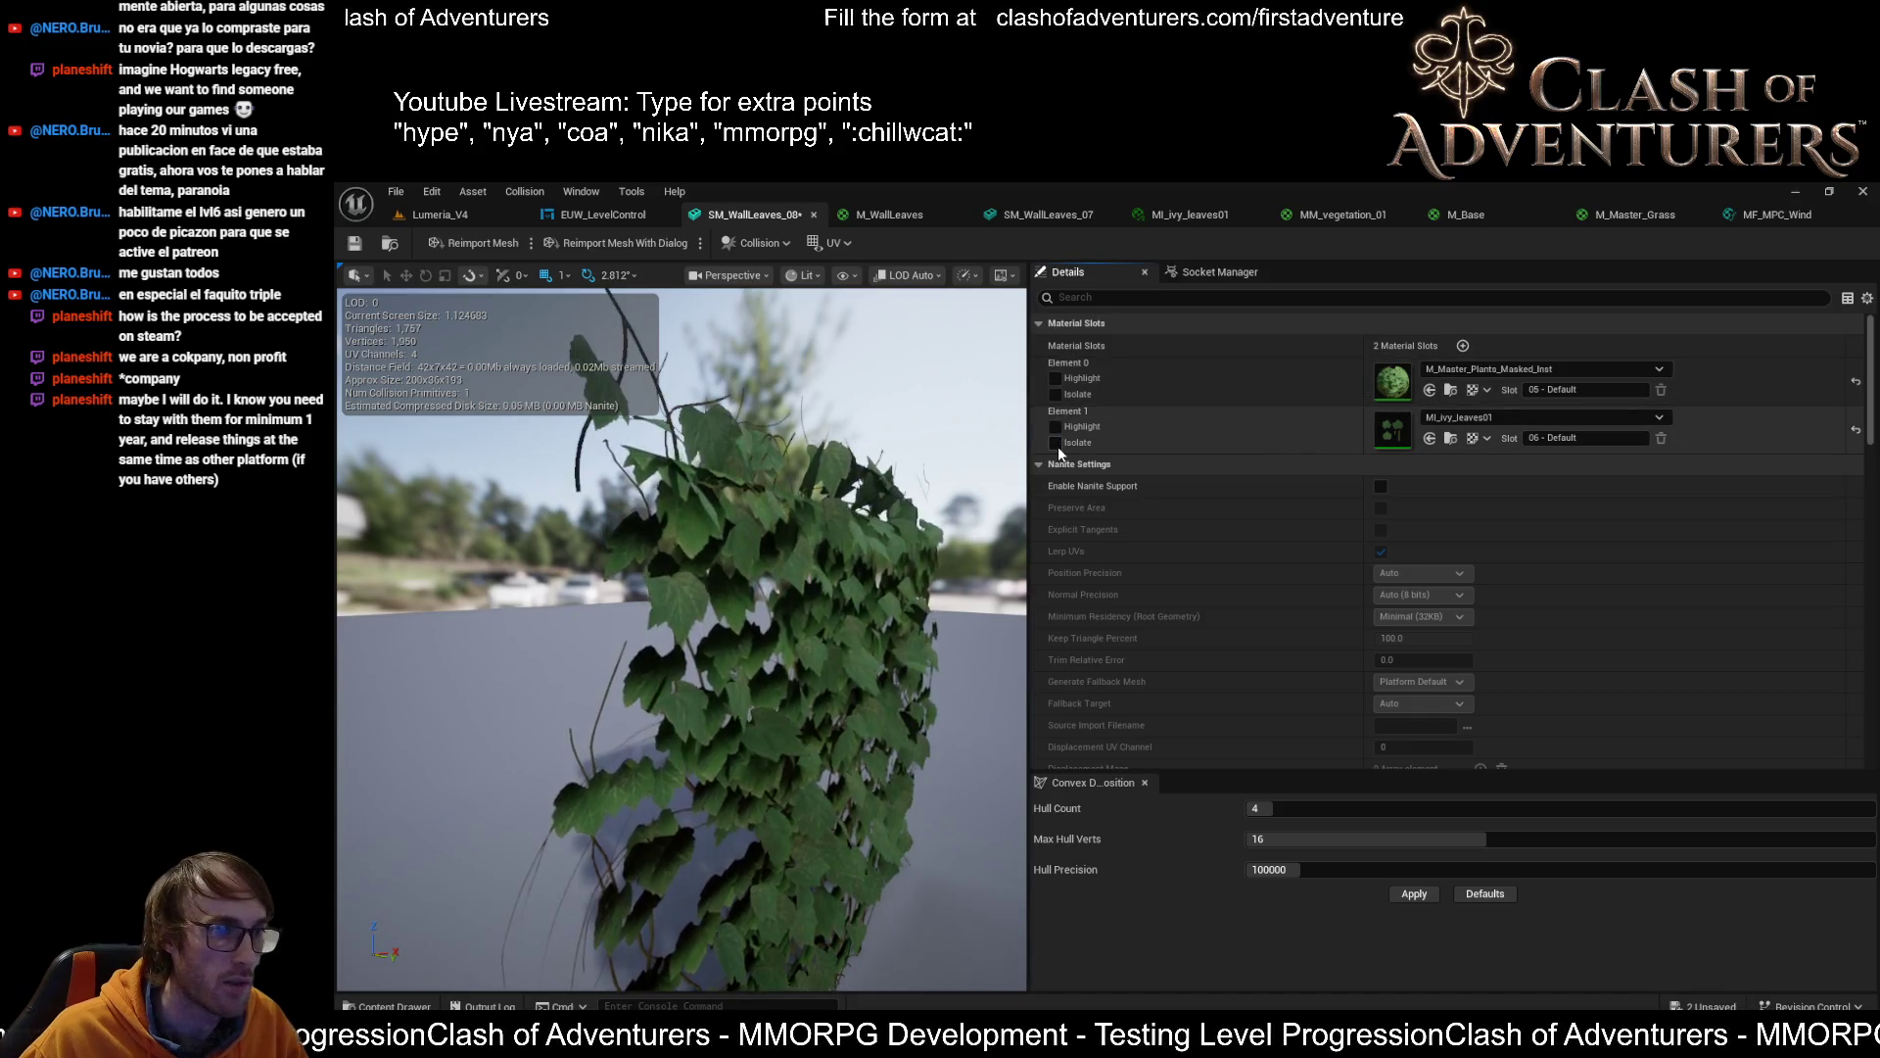
pyautogui.click(1056, 394)
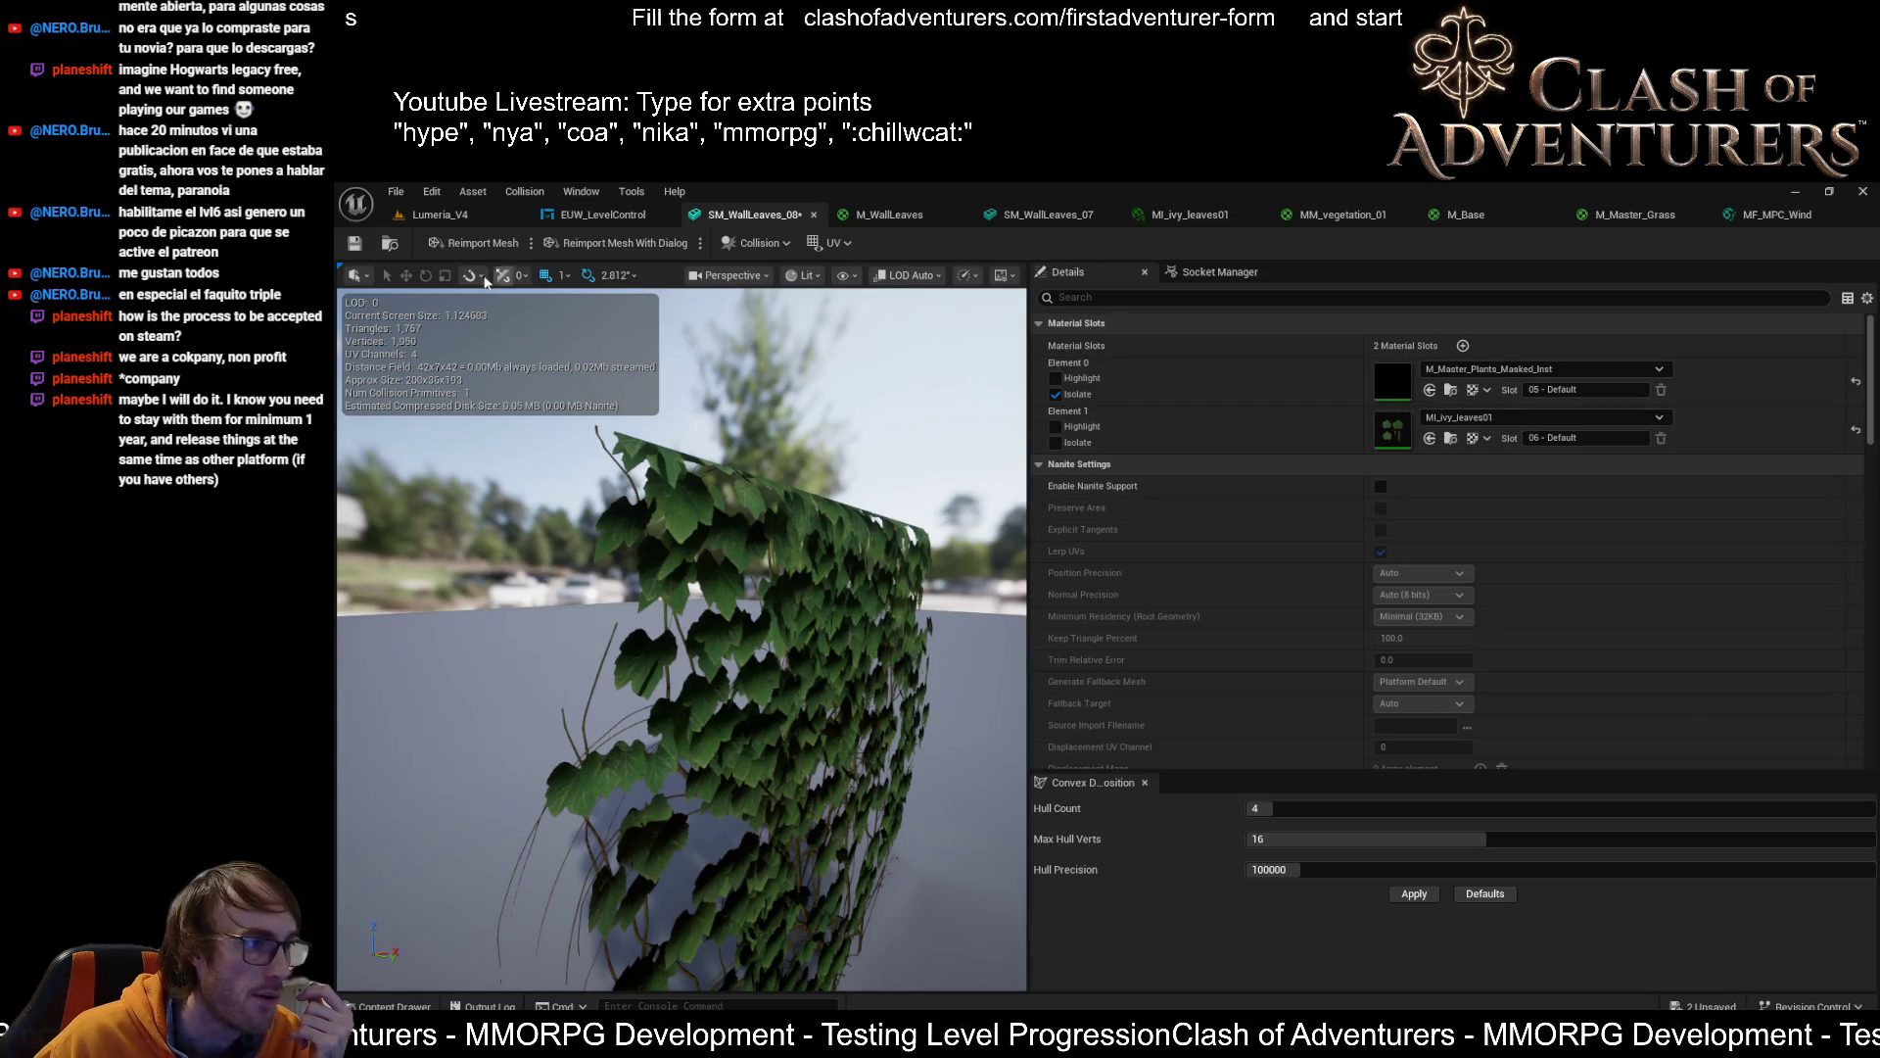
pyautogui.click(354, 245)
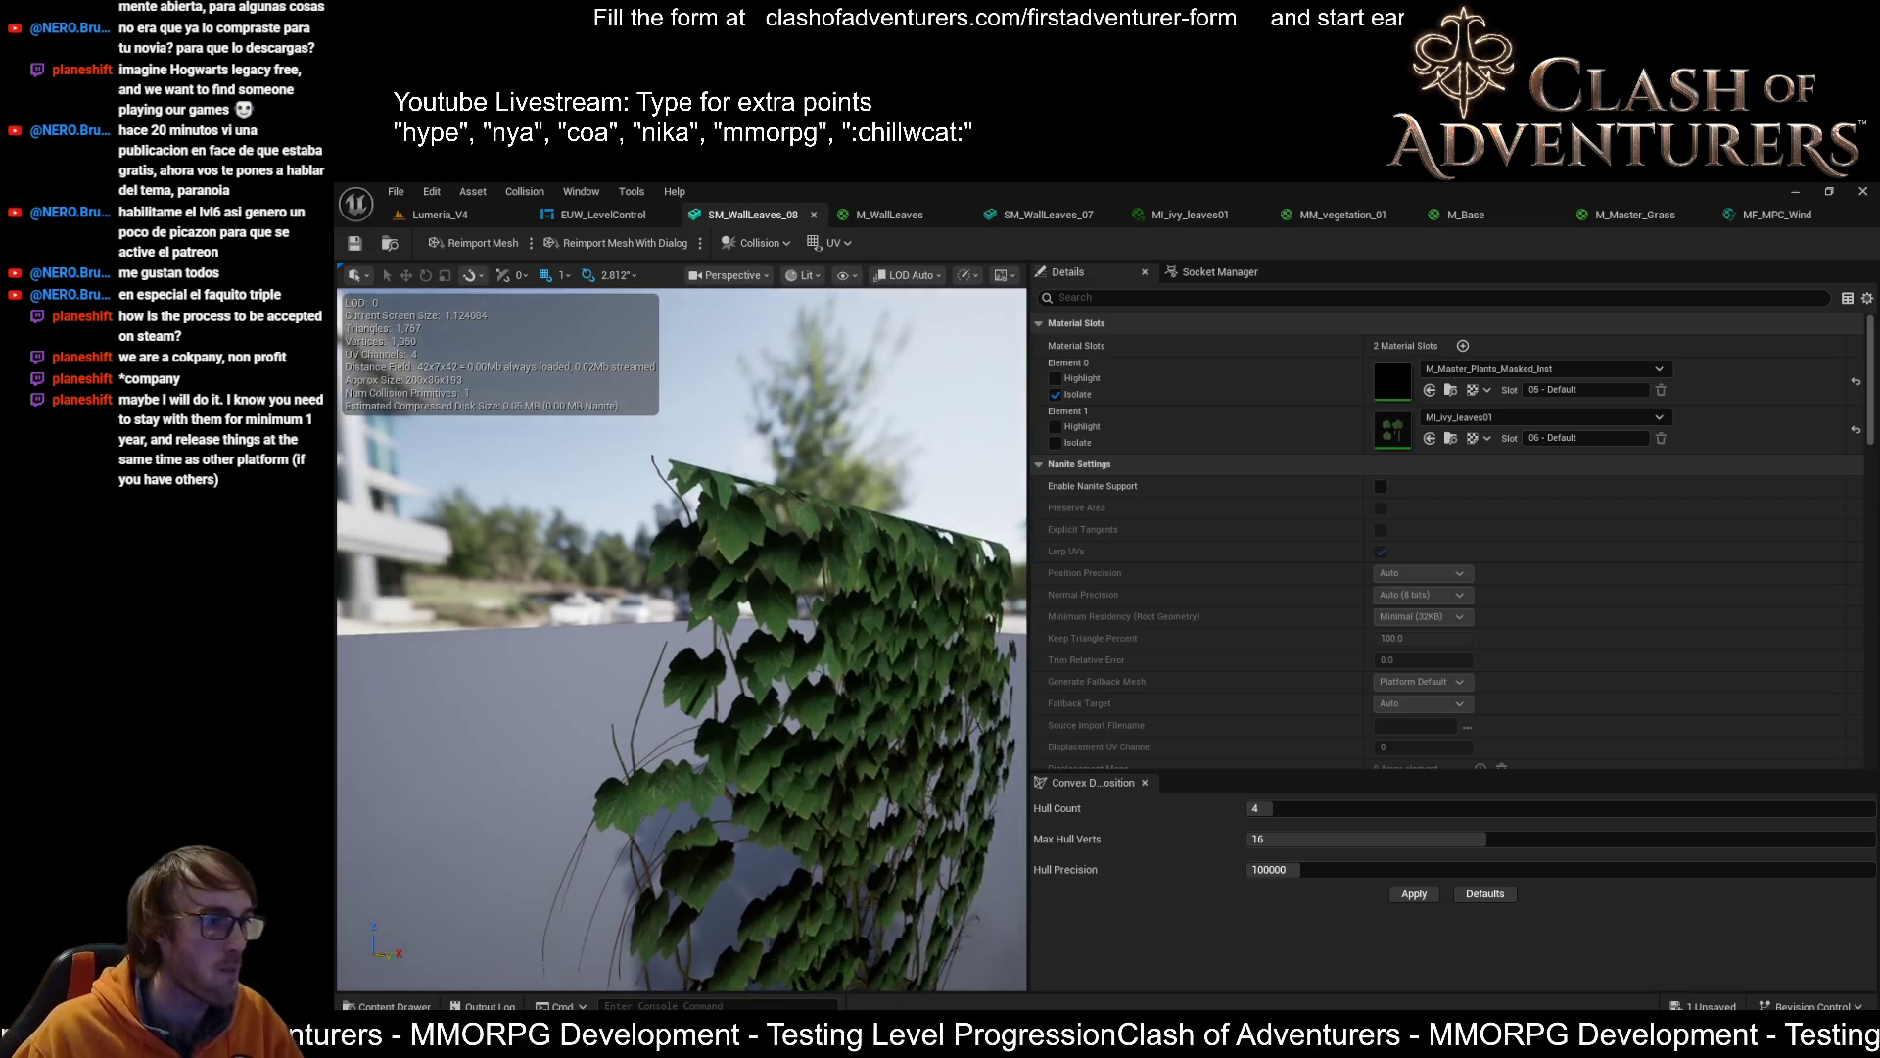
pyautogui.moveTo(681, 636)
pyautogui.mouseDown()
pyautogui.moveTo(720, 402)
pyautogui.moveTo(779, 480)
pyautogui.moveTo(722, 489)
pyautogui.mouseUp()
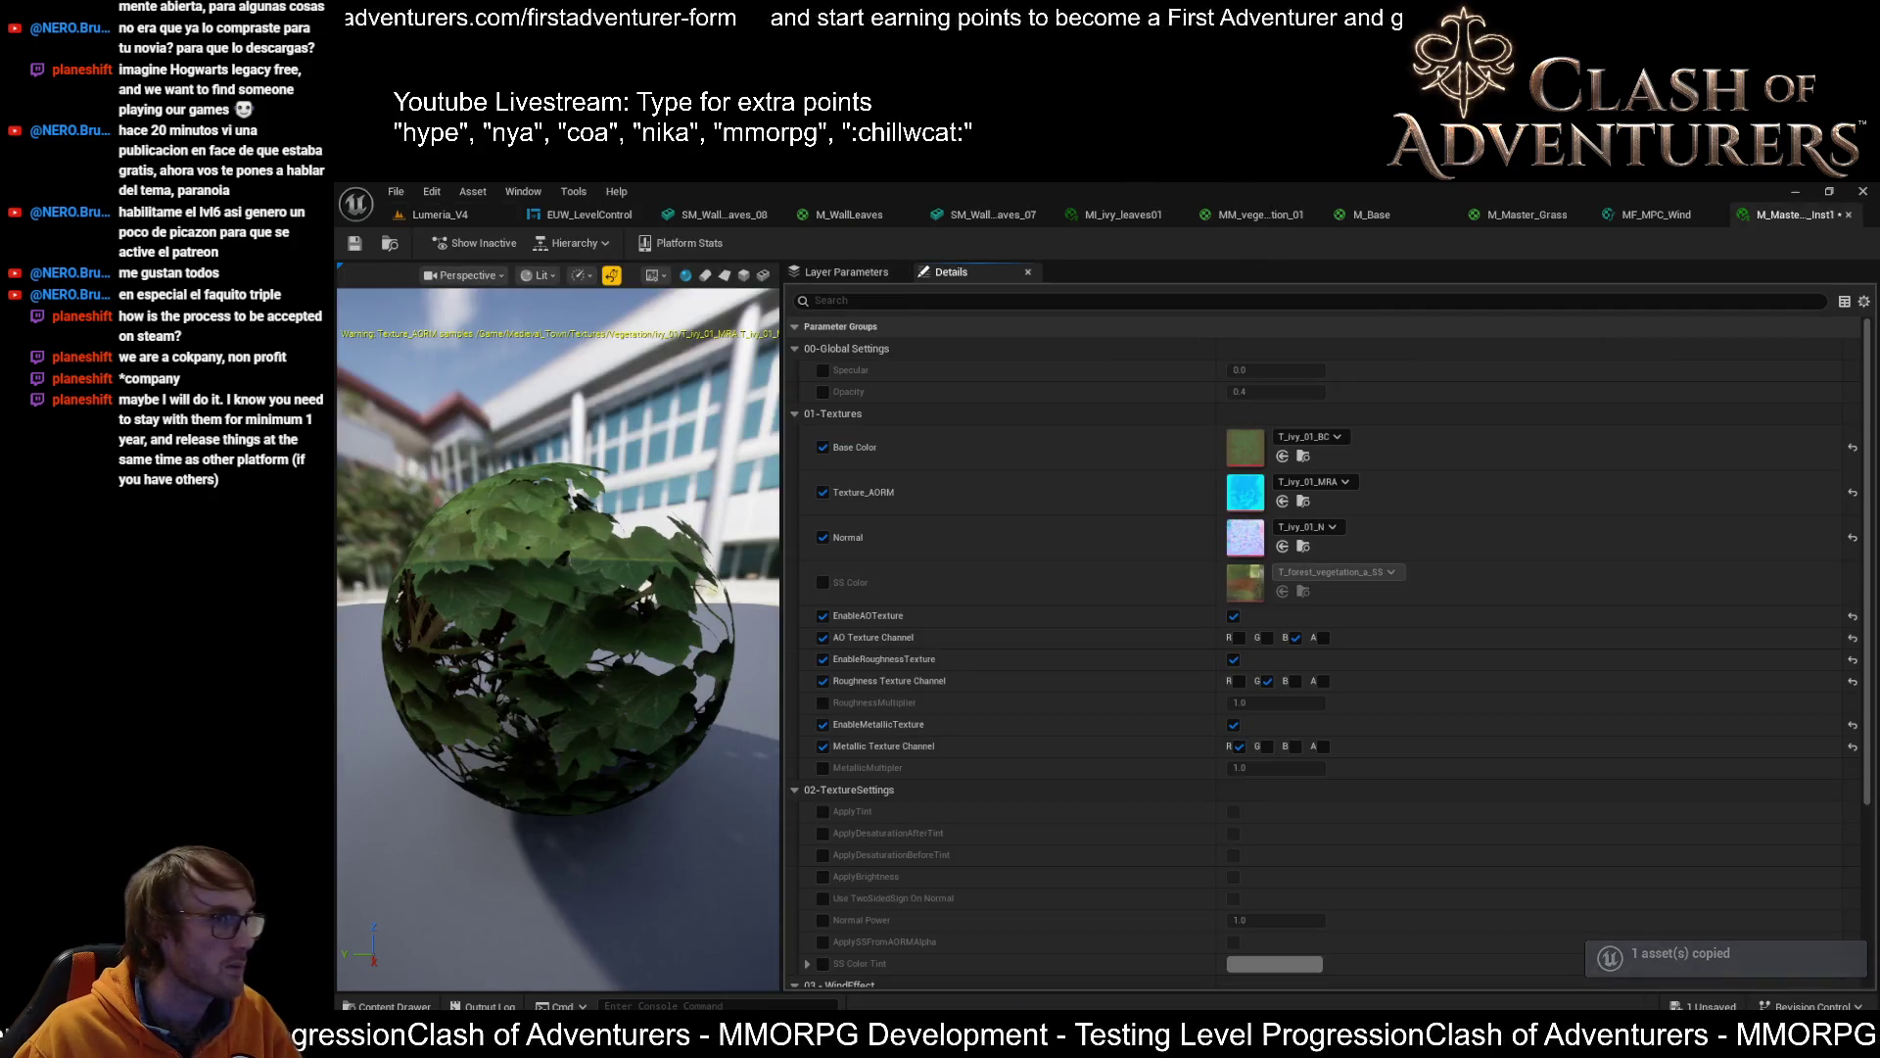
# Close the copied instance and MI_ivy_leaves01 editors, save all assets, and return to SM_WallLeaves_08
pyautogui.middleClick(1771, 217)
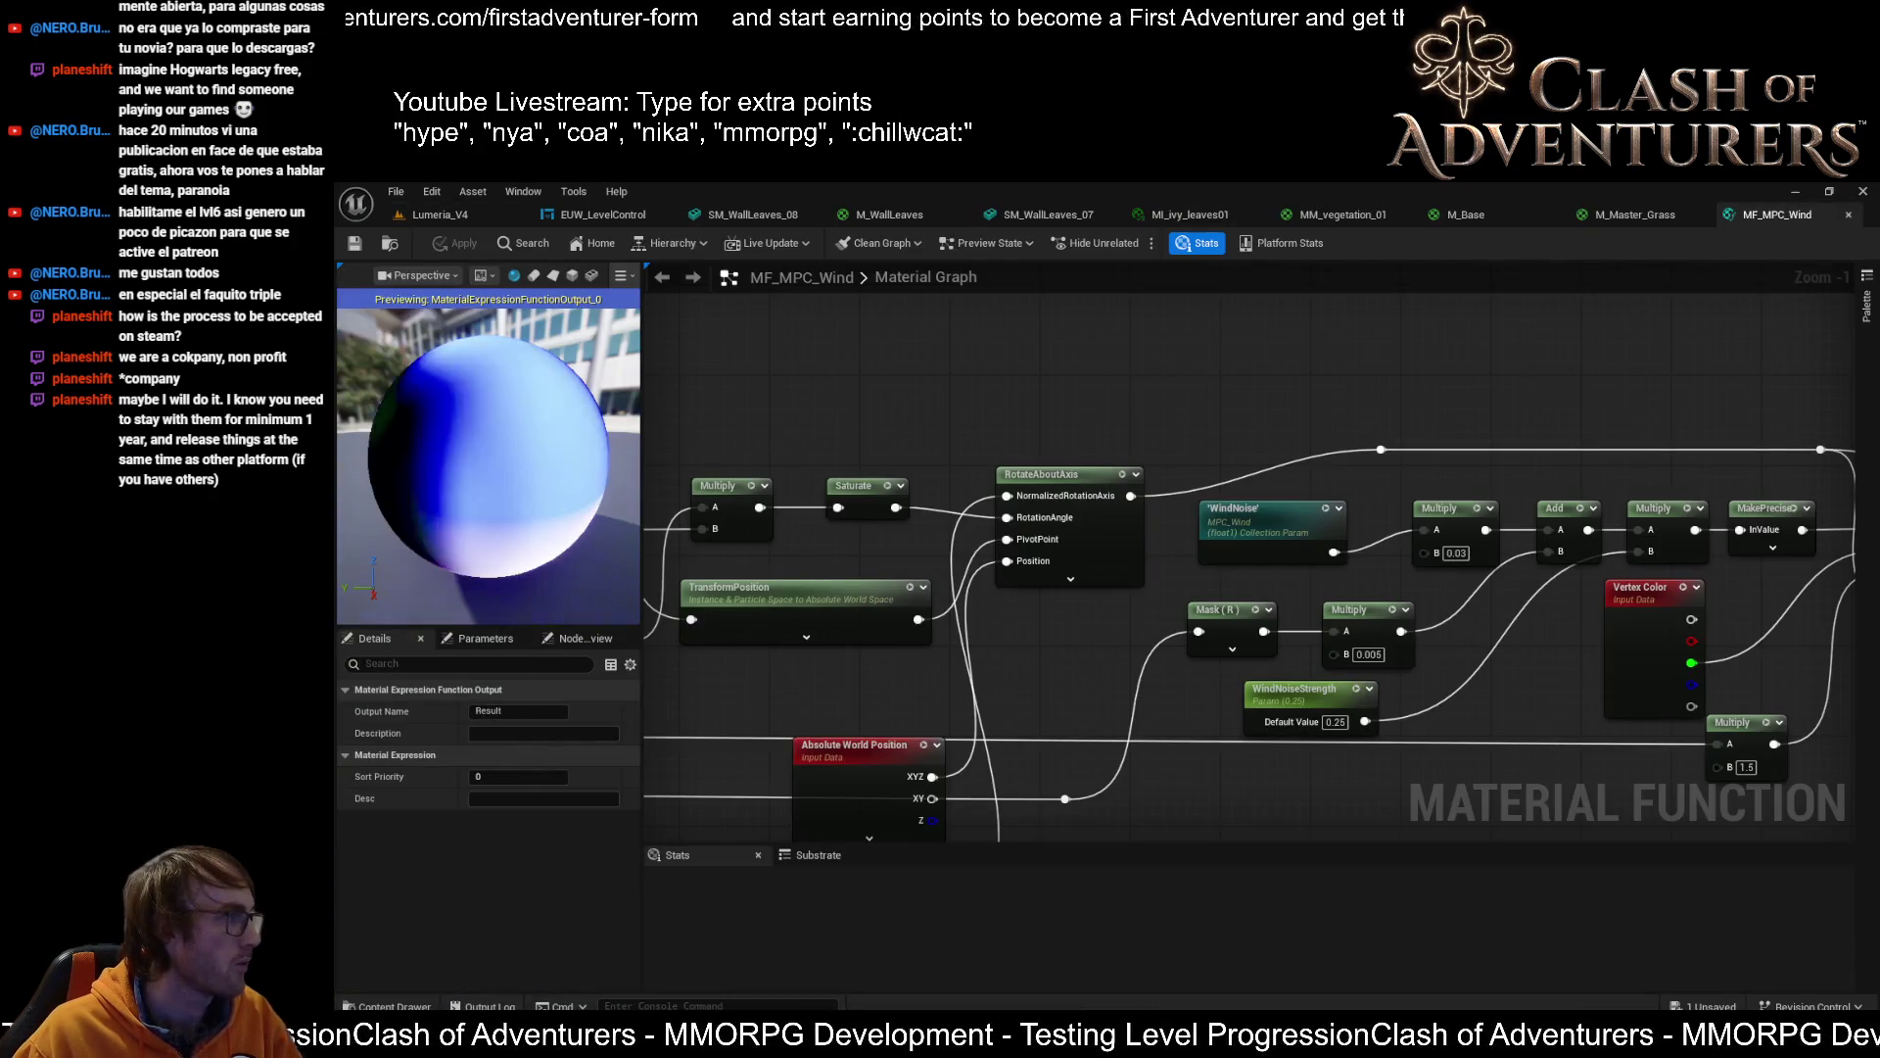
pyautogui.click(754, 214)
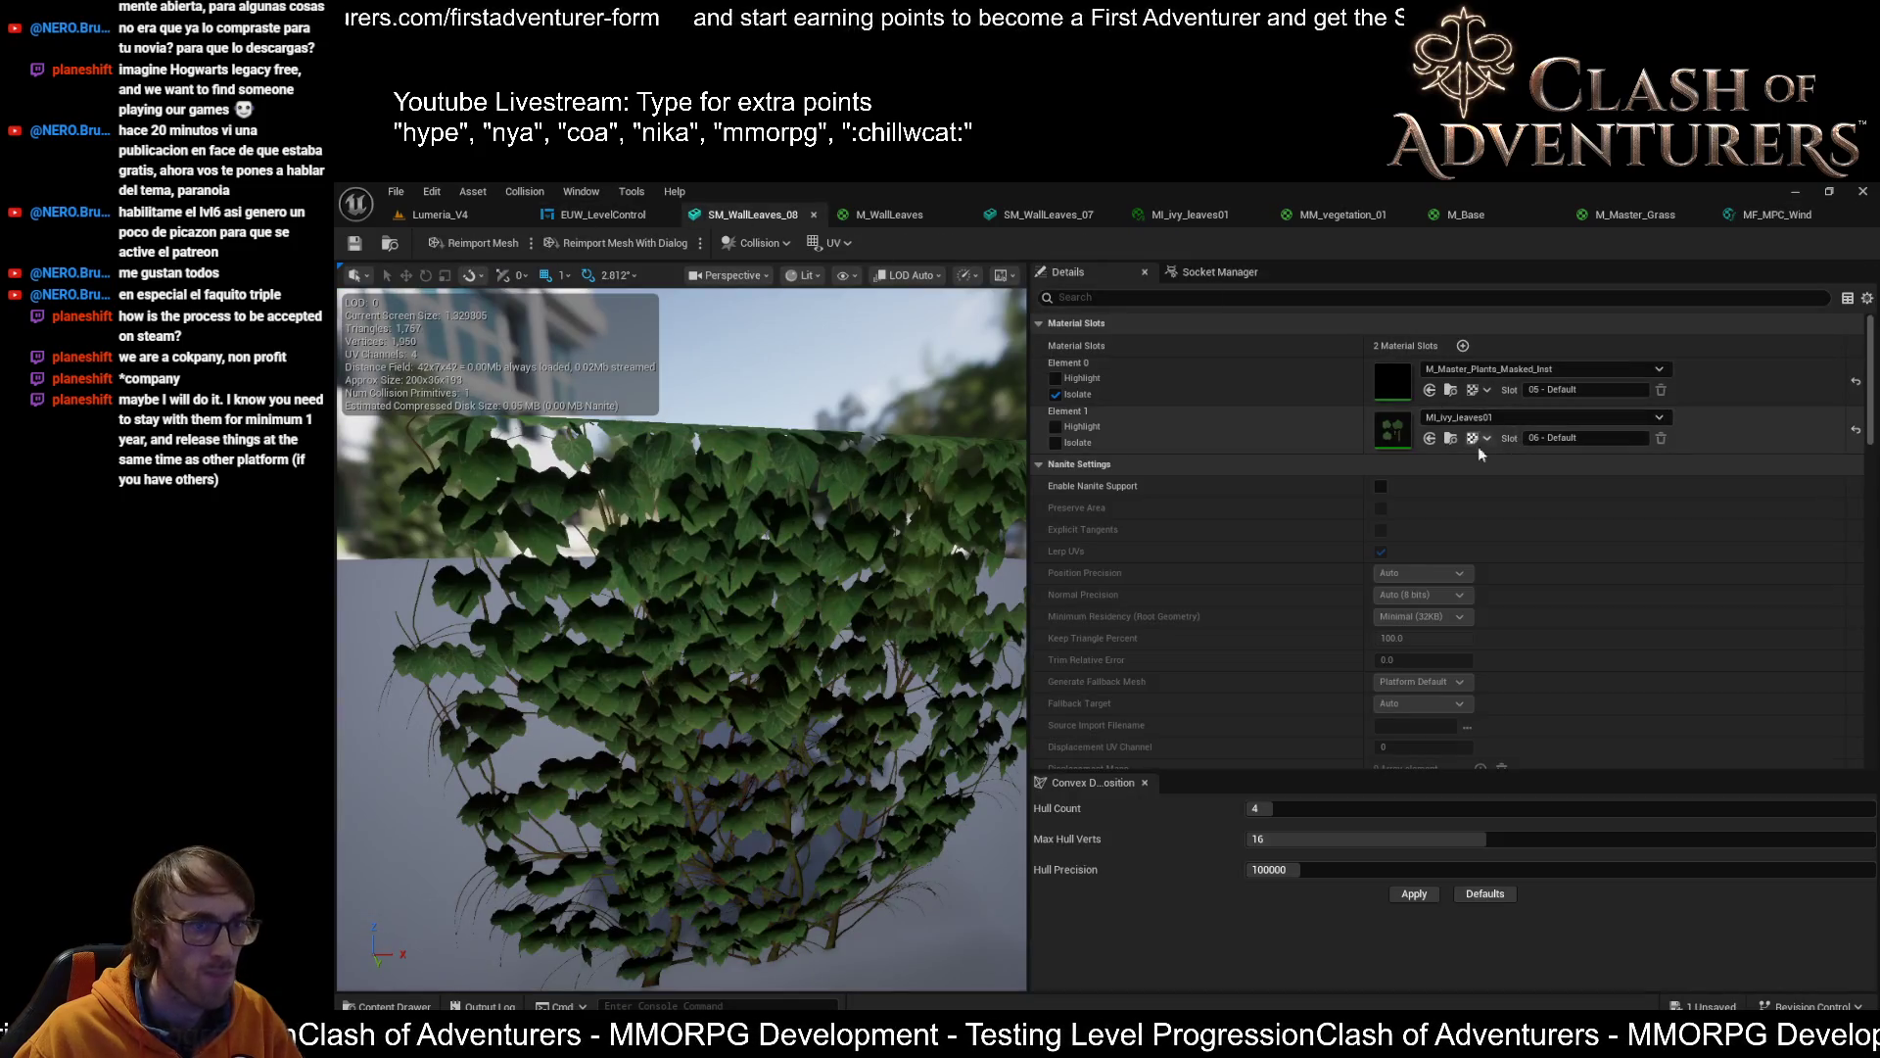
pyautogui.click(1450, 439)
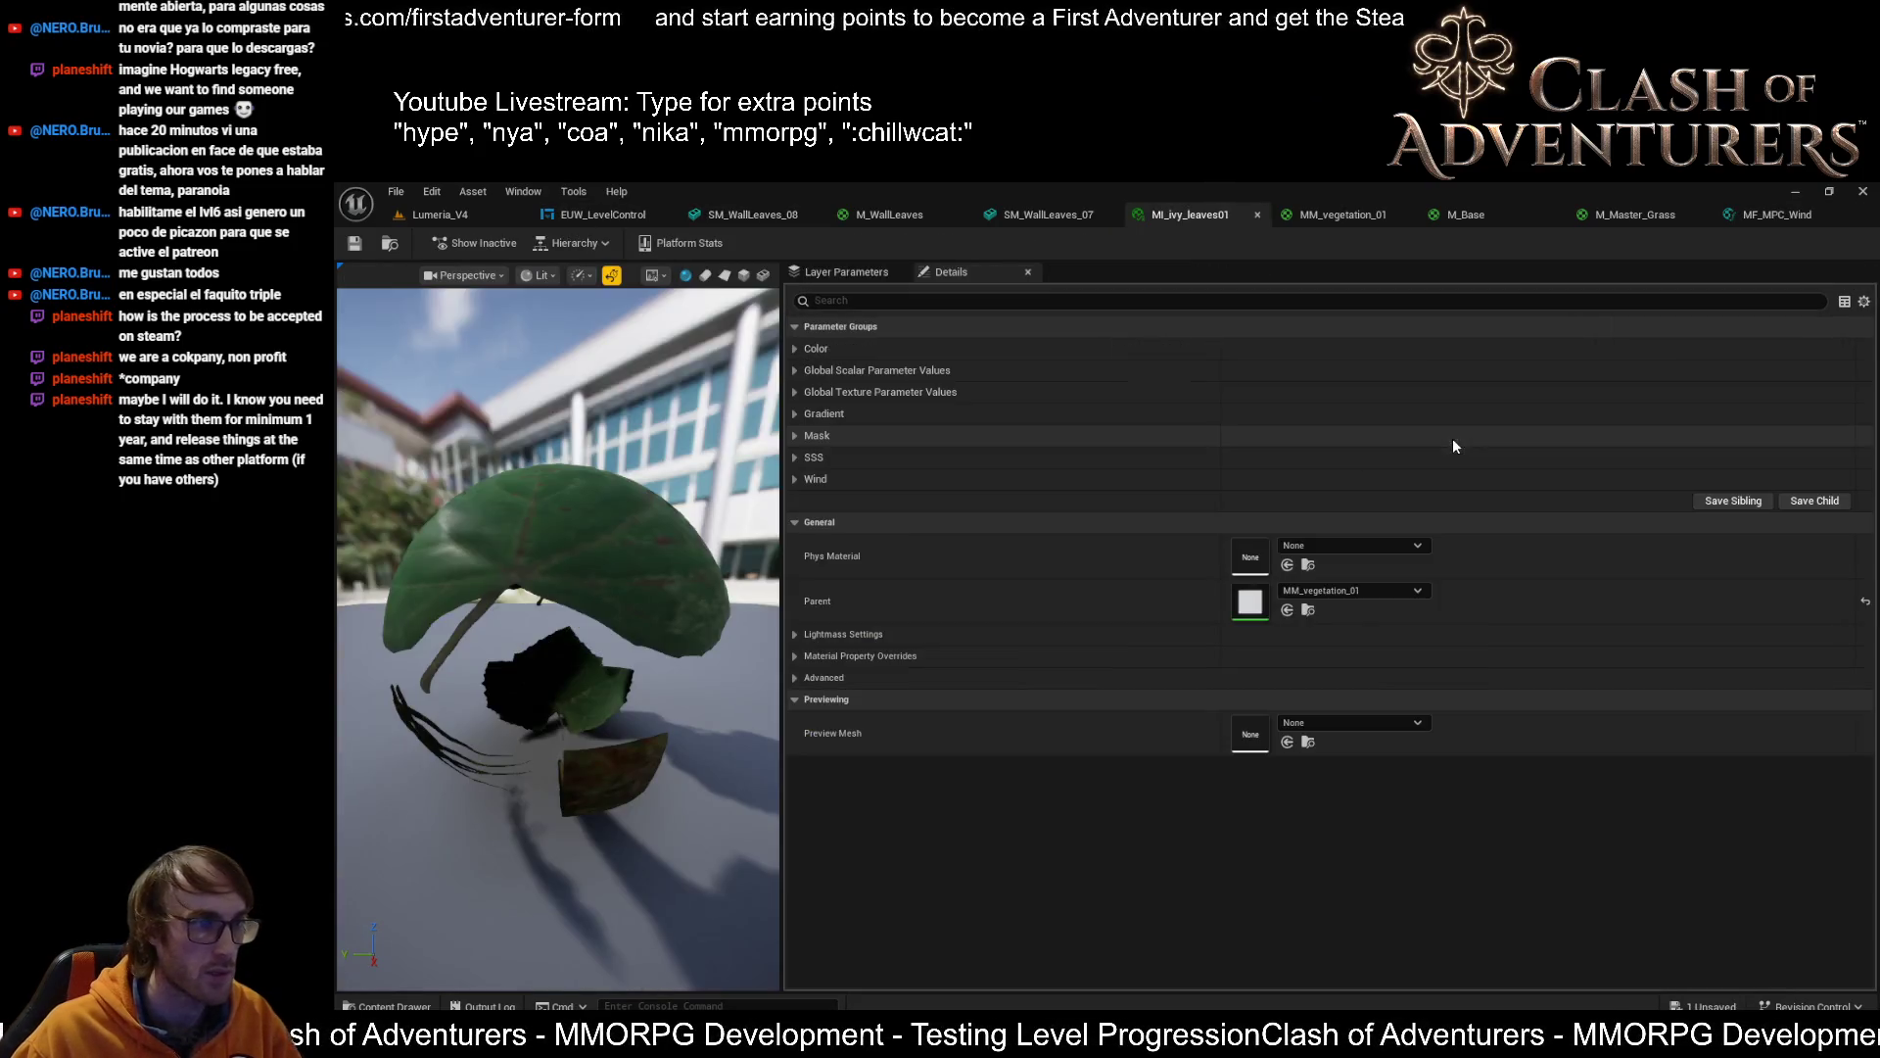
pyautogui.middleClick(1190, 214)
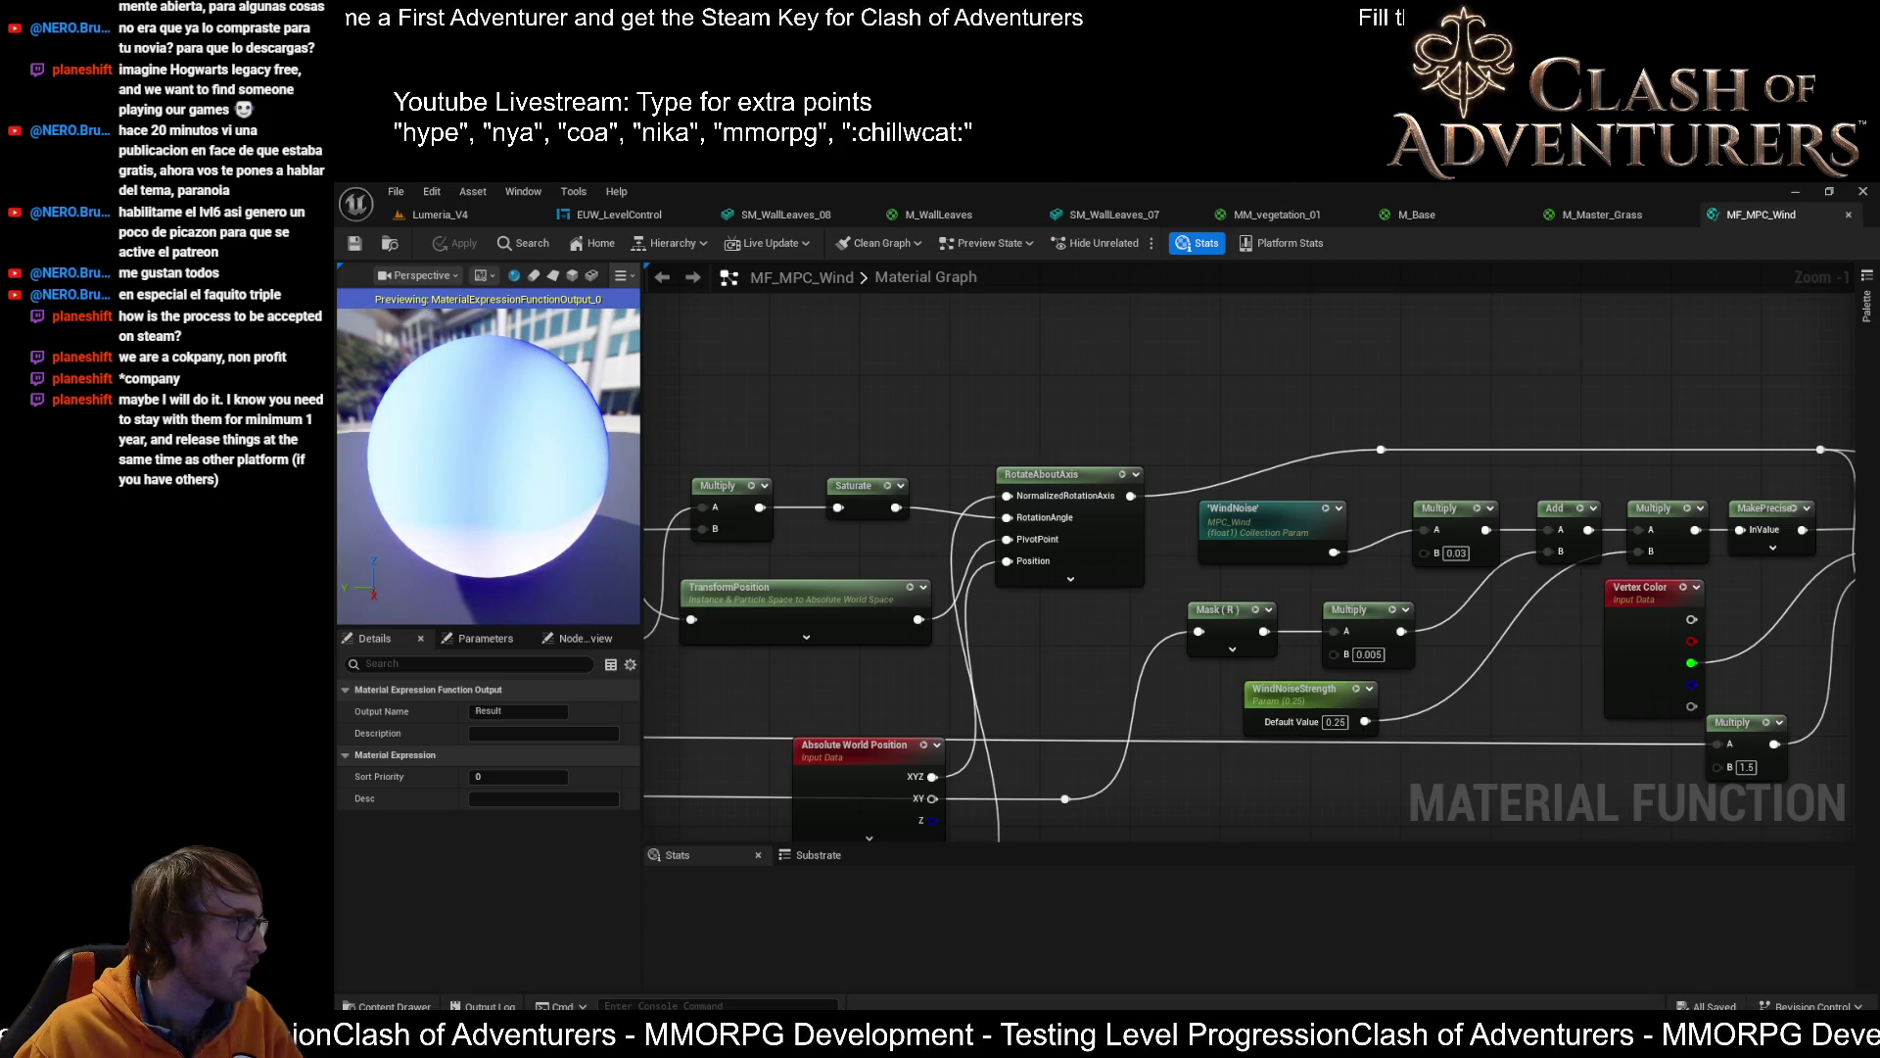
pyautogui.hotkey('ctrl', 's')
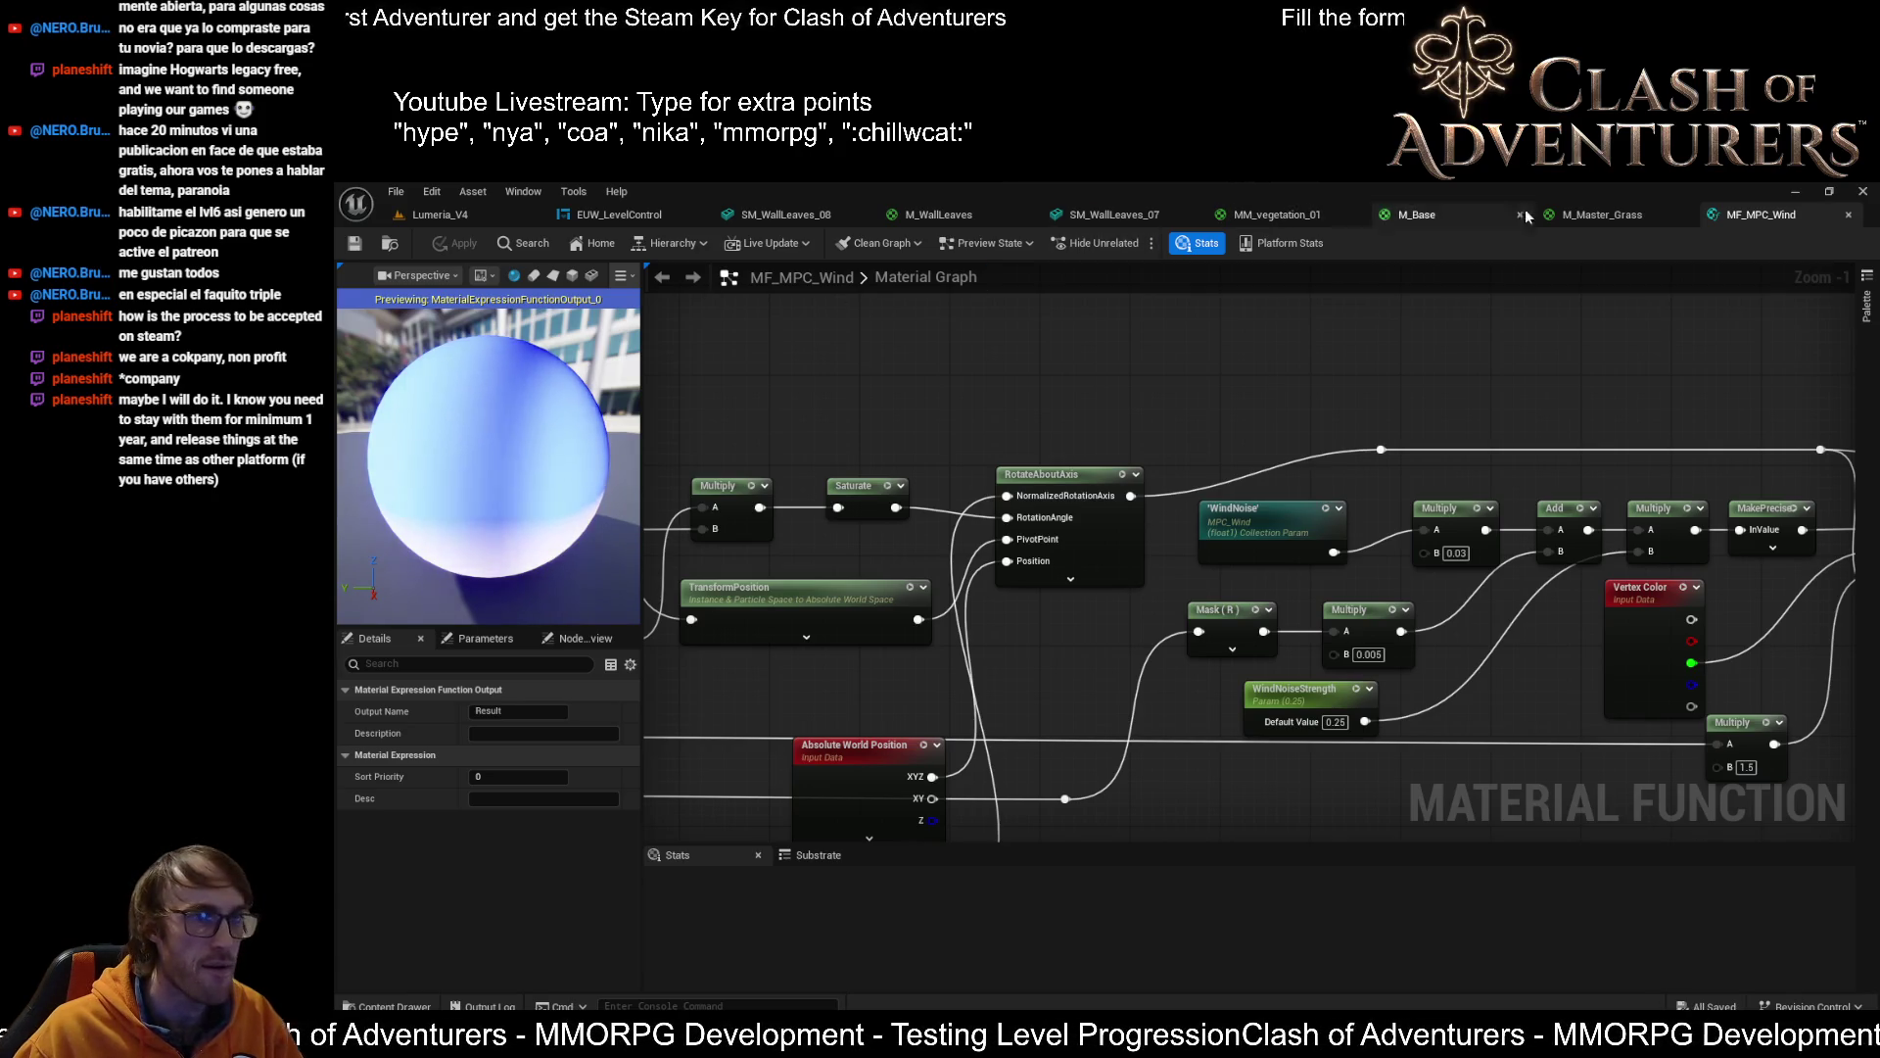
pyautogui.click(727, 208)
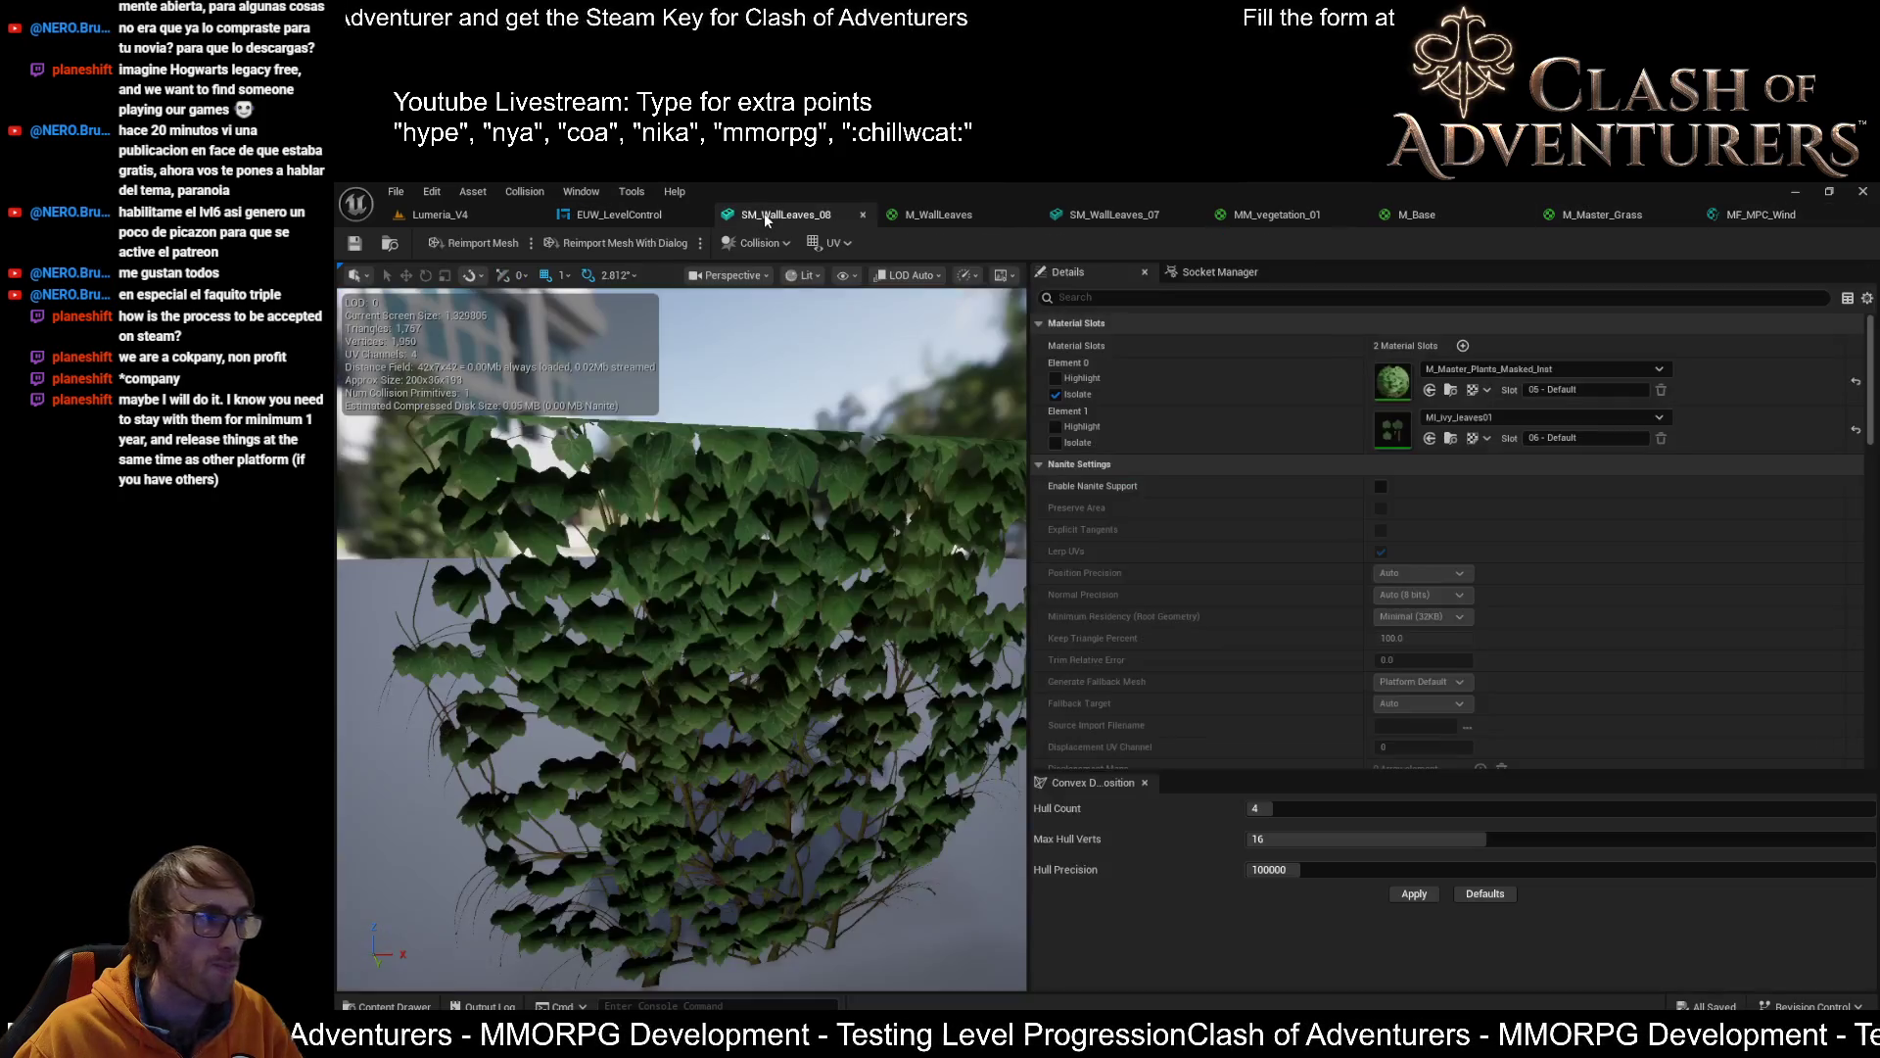
# Stop isolating Element 0 and assign M_Master_Plants_Masked_Inst1 to Element 1
pyautogui.moveTo(979, 496); pyautogui.dragTo(1050, 414)
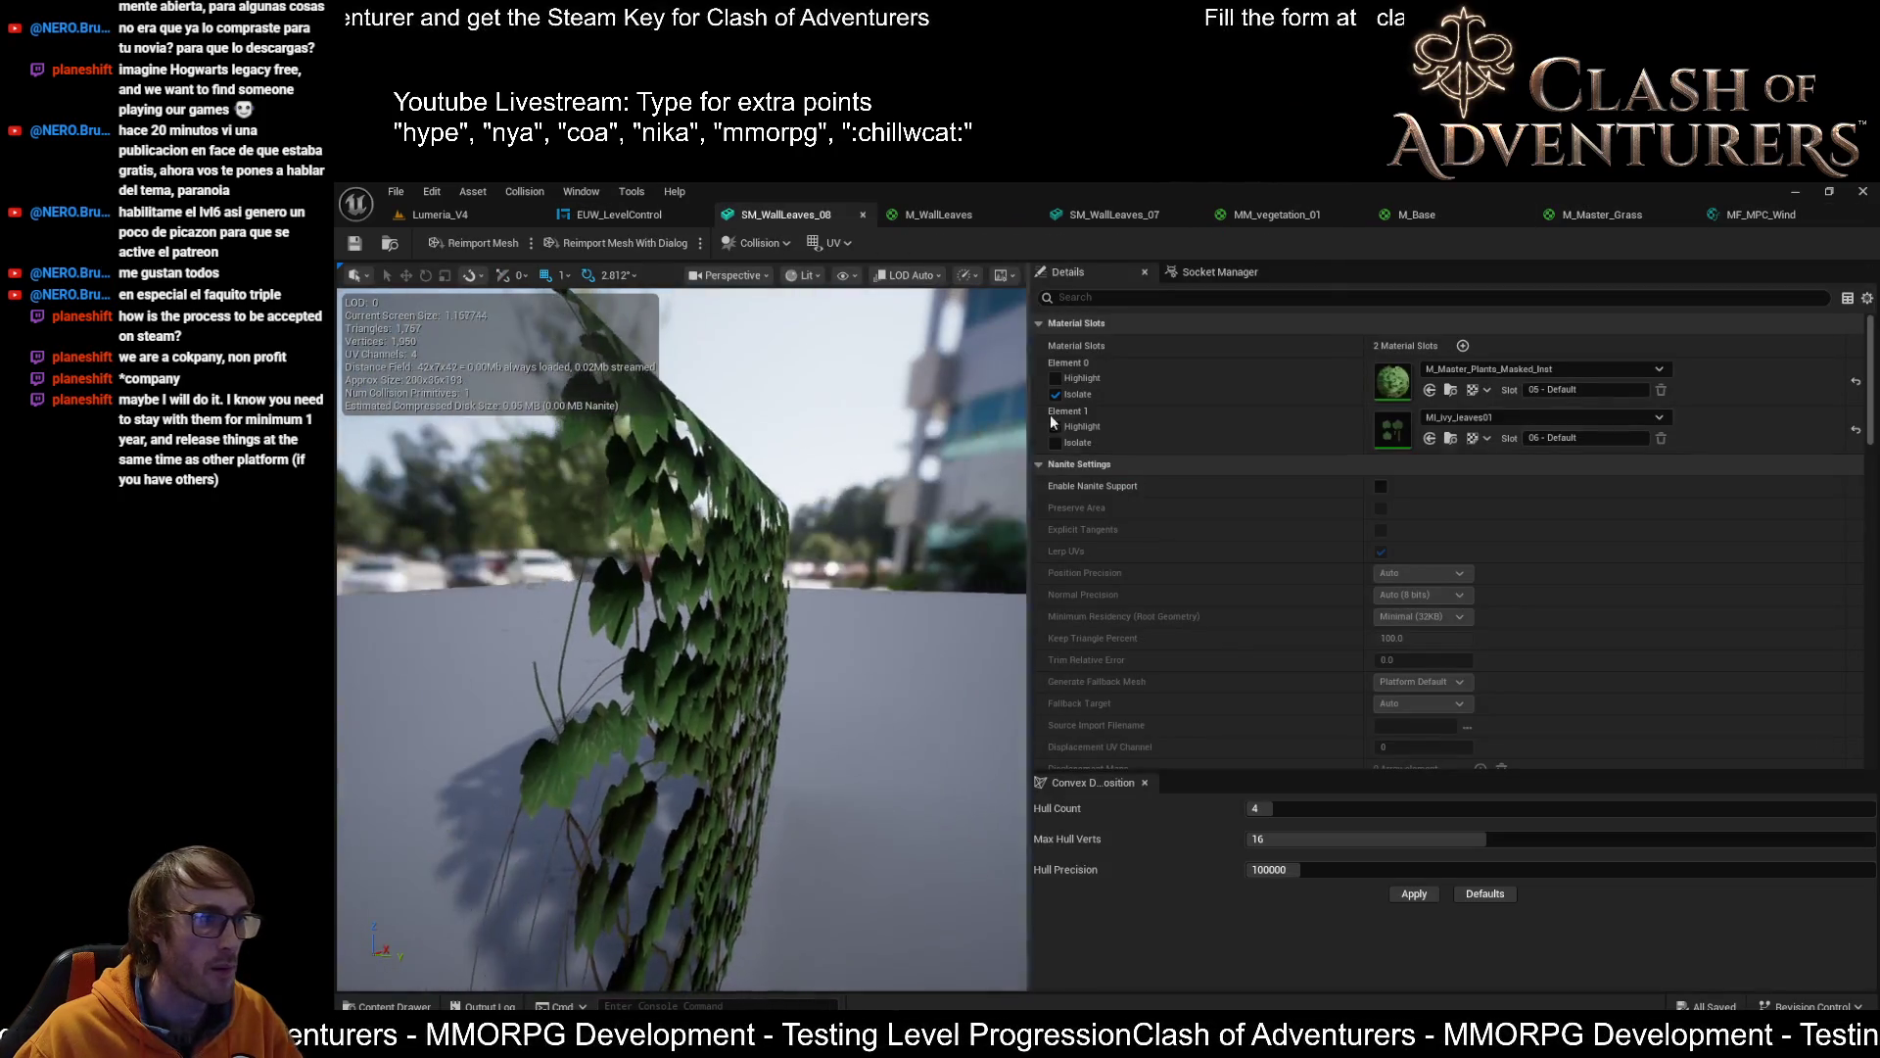
pyautogui.click(1055, 393)
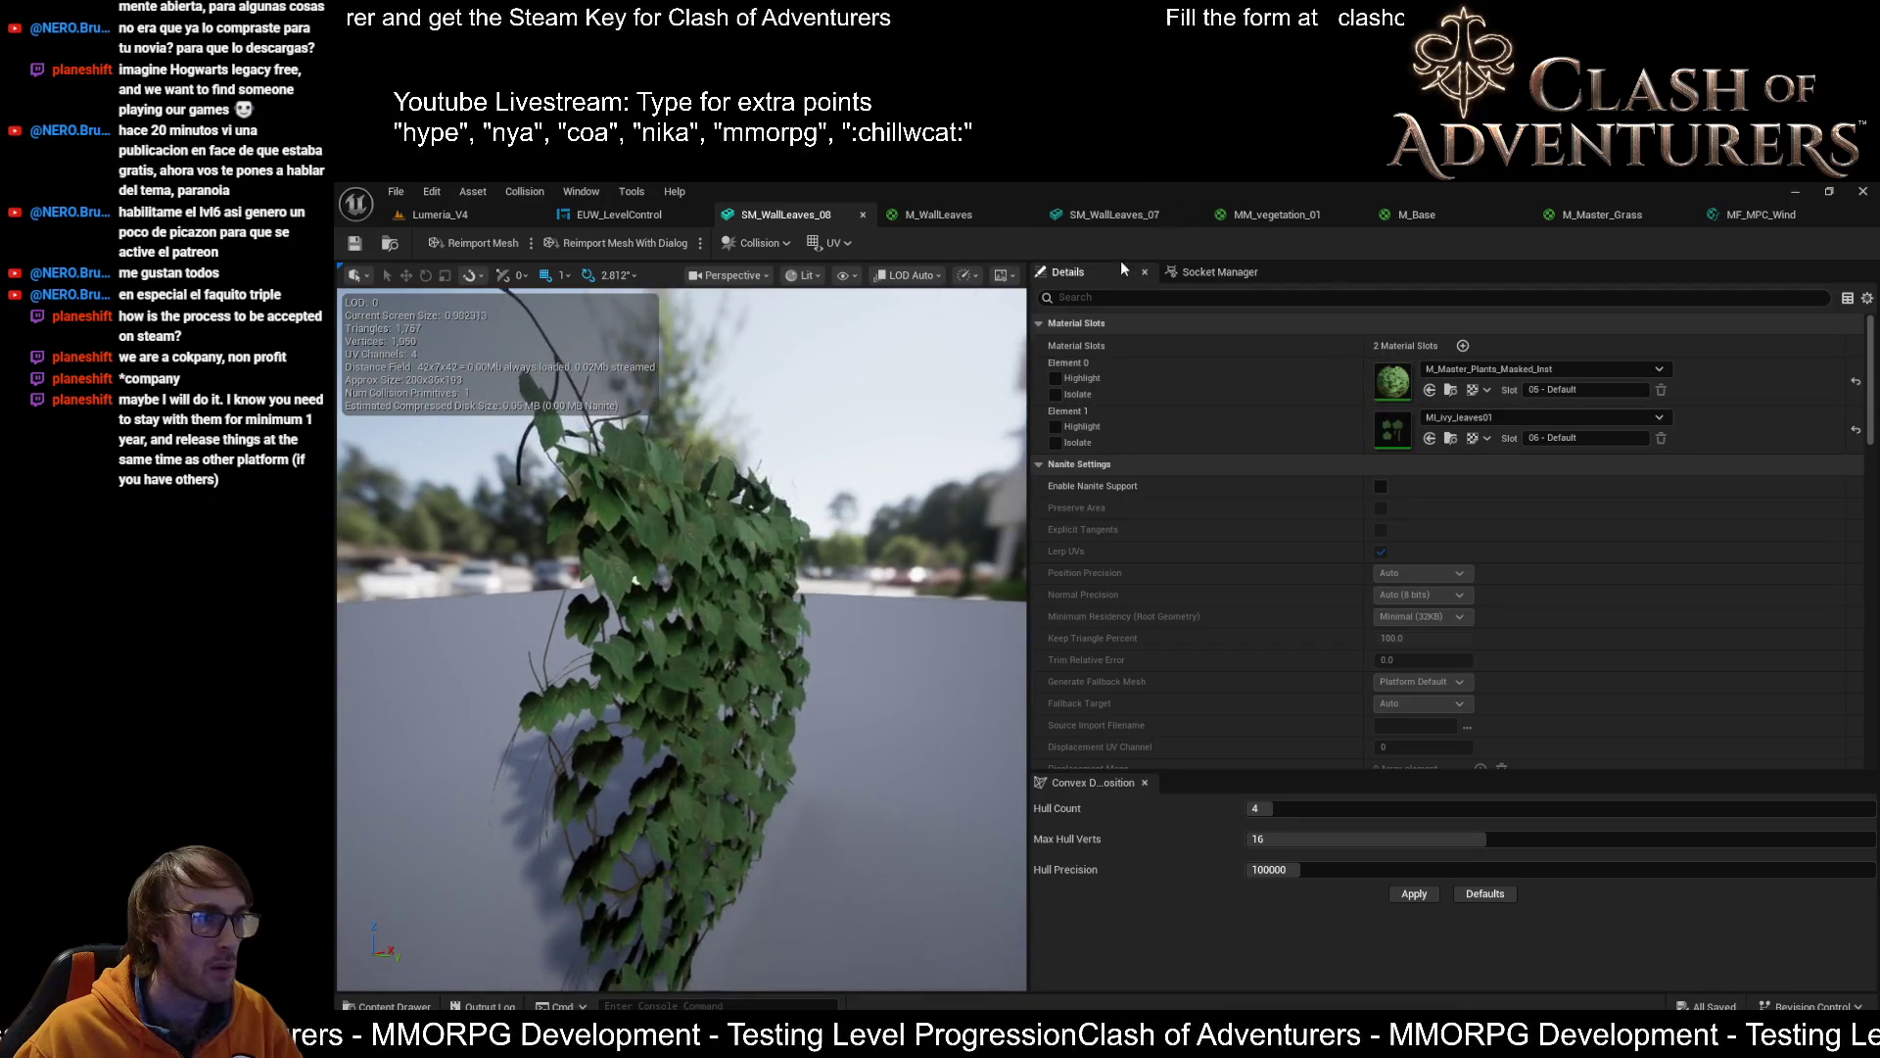
pyautogui.click(1126, 219)
pyautogui.click(809, 207)
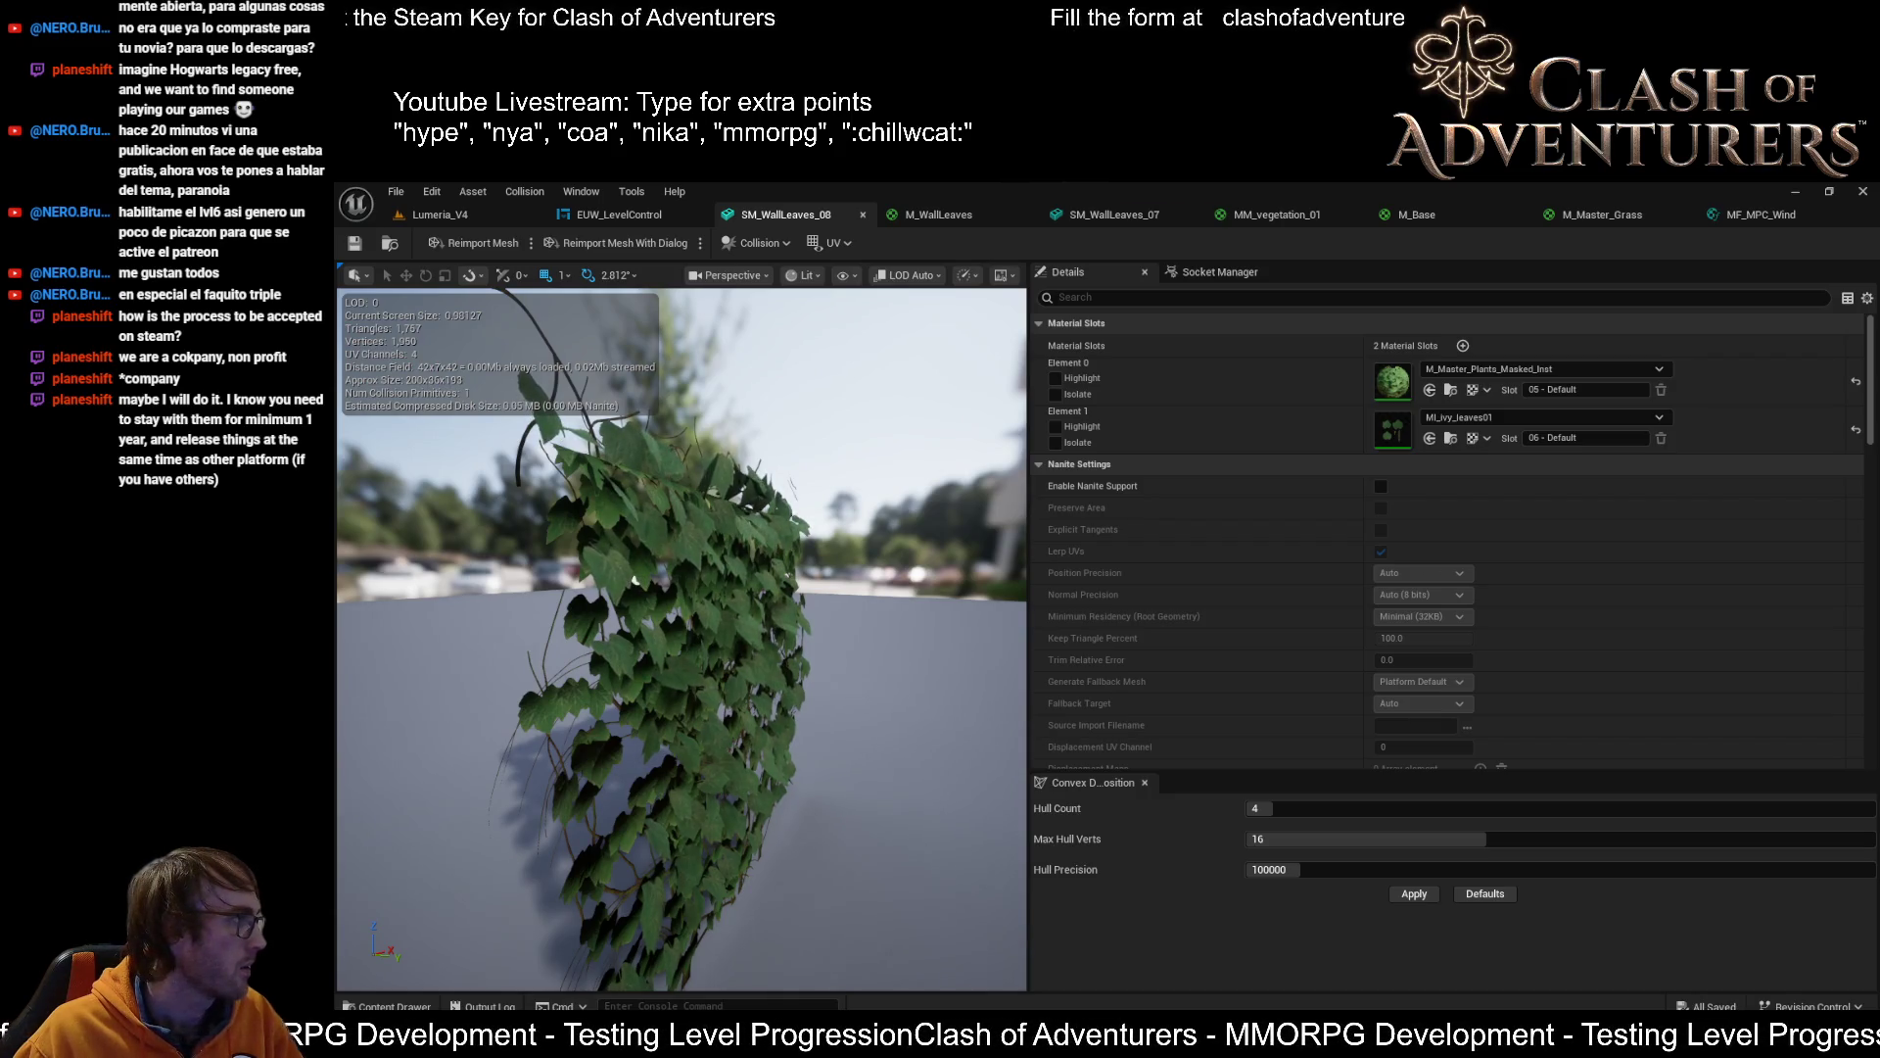
pyautogui.click(1430, 438)
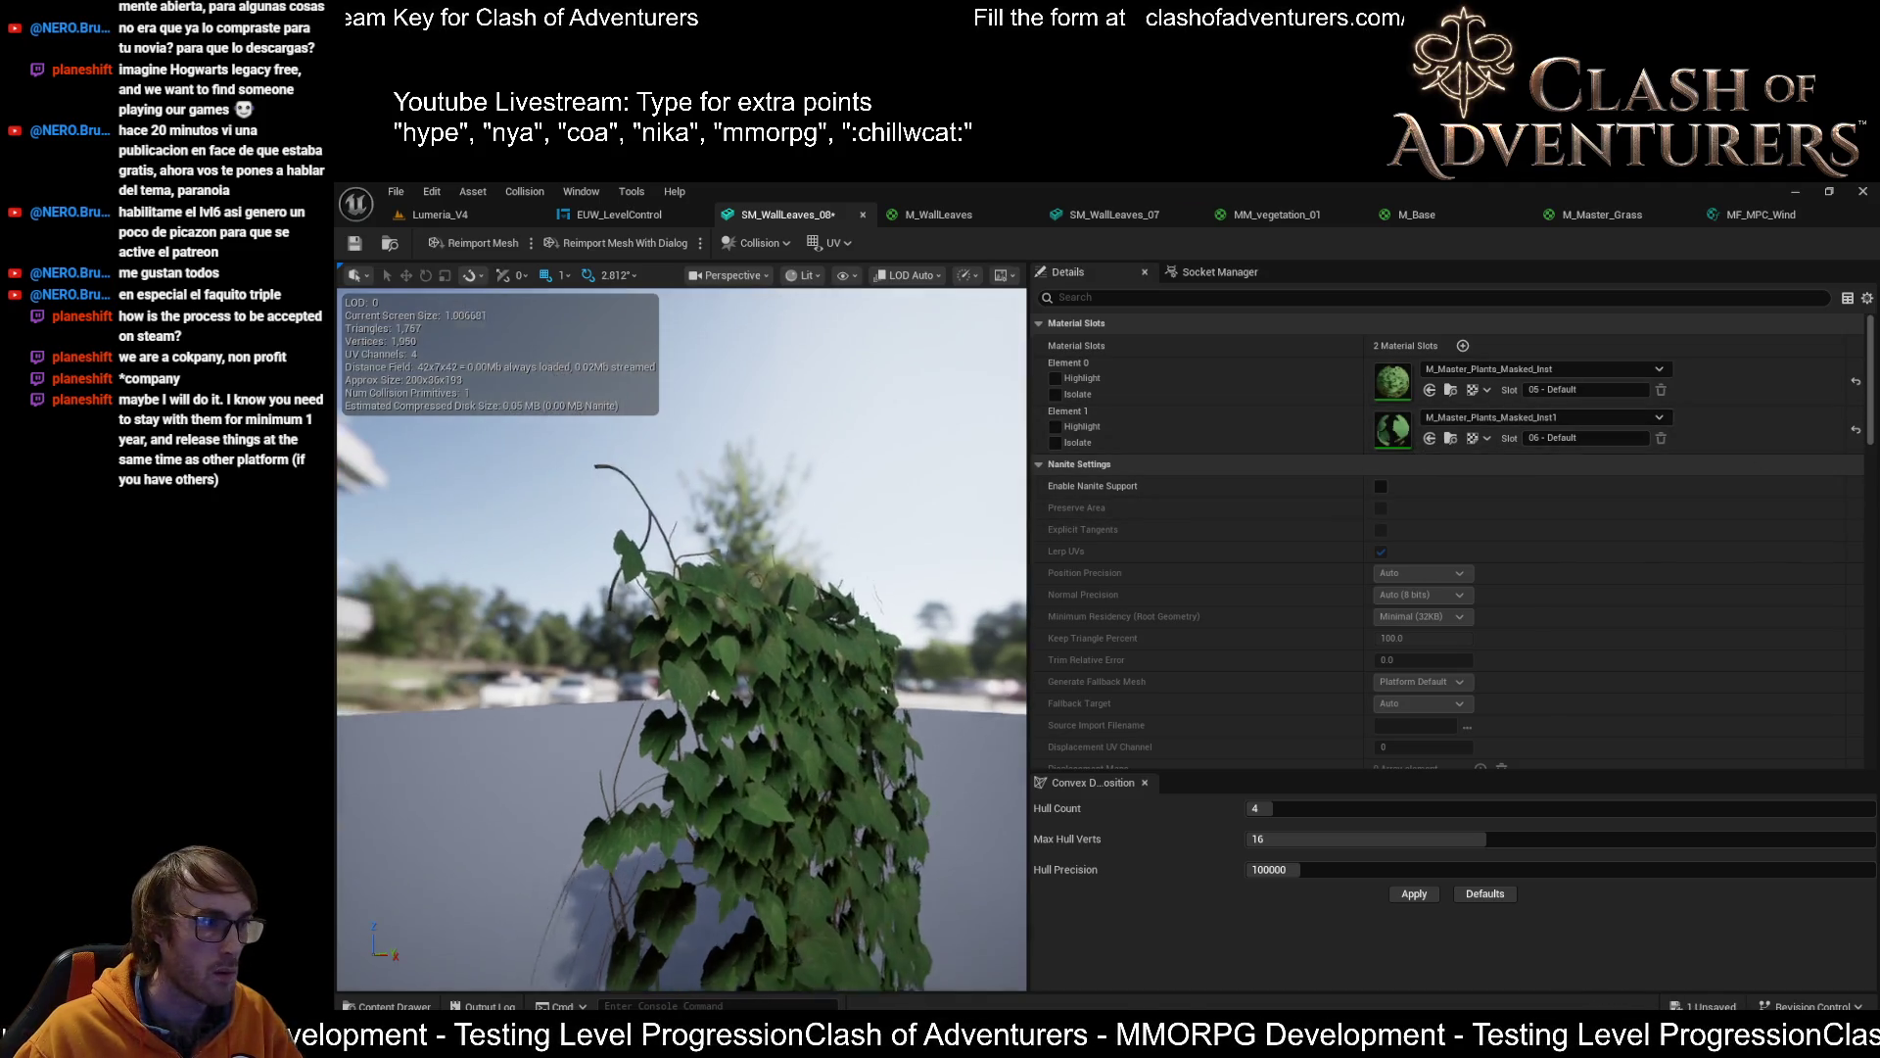
# Isolate Element 1 to preview its leaves, then undo the swap back to MI_ivy_leaves01
pyautogui.moveTo(795, 559)
pyautogui.mouseDown()
pyautogui.moveTo(796, 519)
pyautogui.moveTo(742, 484)
pyautogui.moveTo(731, 435)
pyautogui.mouseUp()
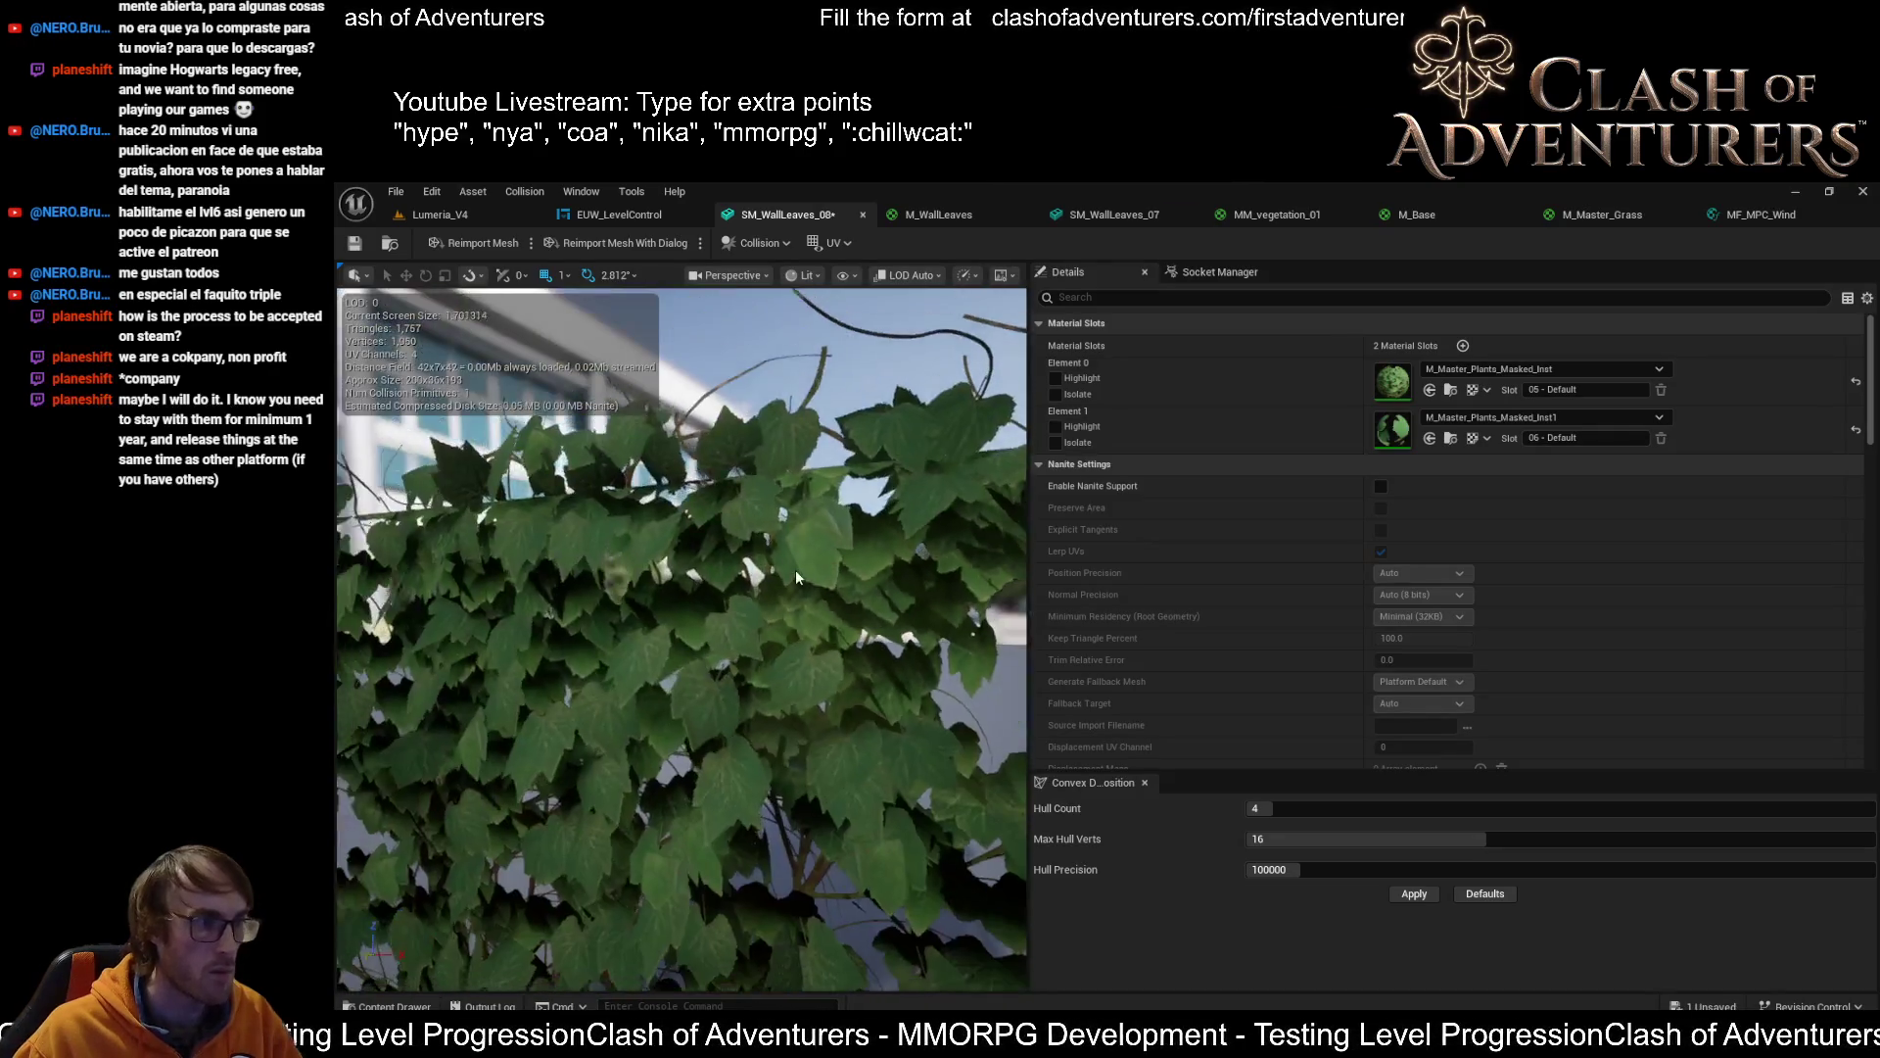
pyautogui.moveTo(795, 576)
pyautogui.mouseDown()
pyautogui.moveTo(636, 555)
pyautogui.moveTo(499, 588)
pyautogui.moveTo(808, 621)
pyautogui.moveTo(637, 589)
pyautogui.mouseUp()
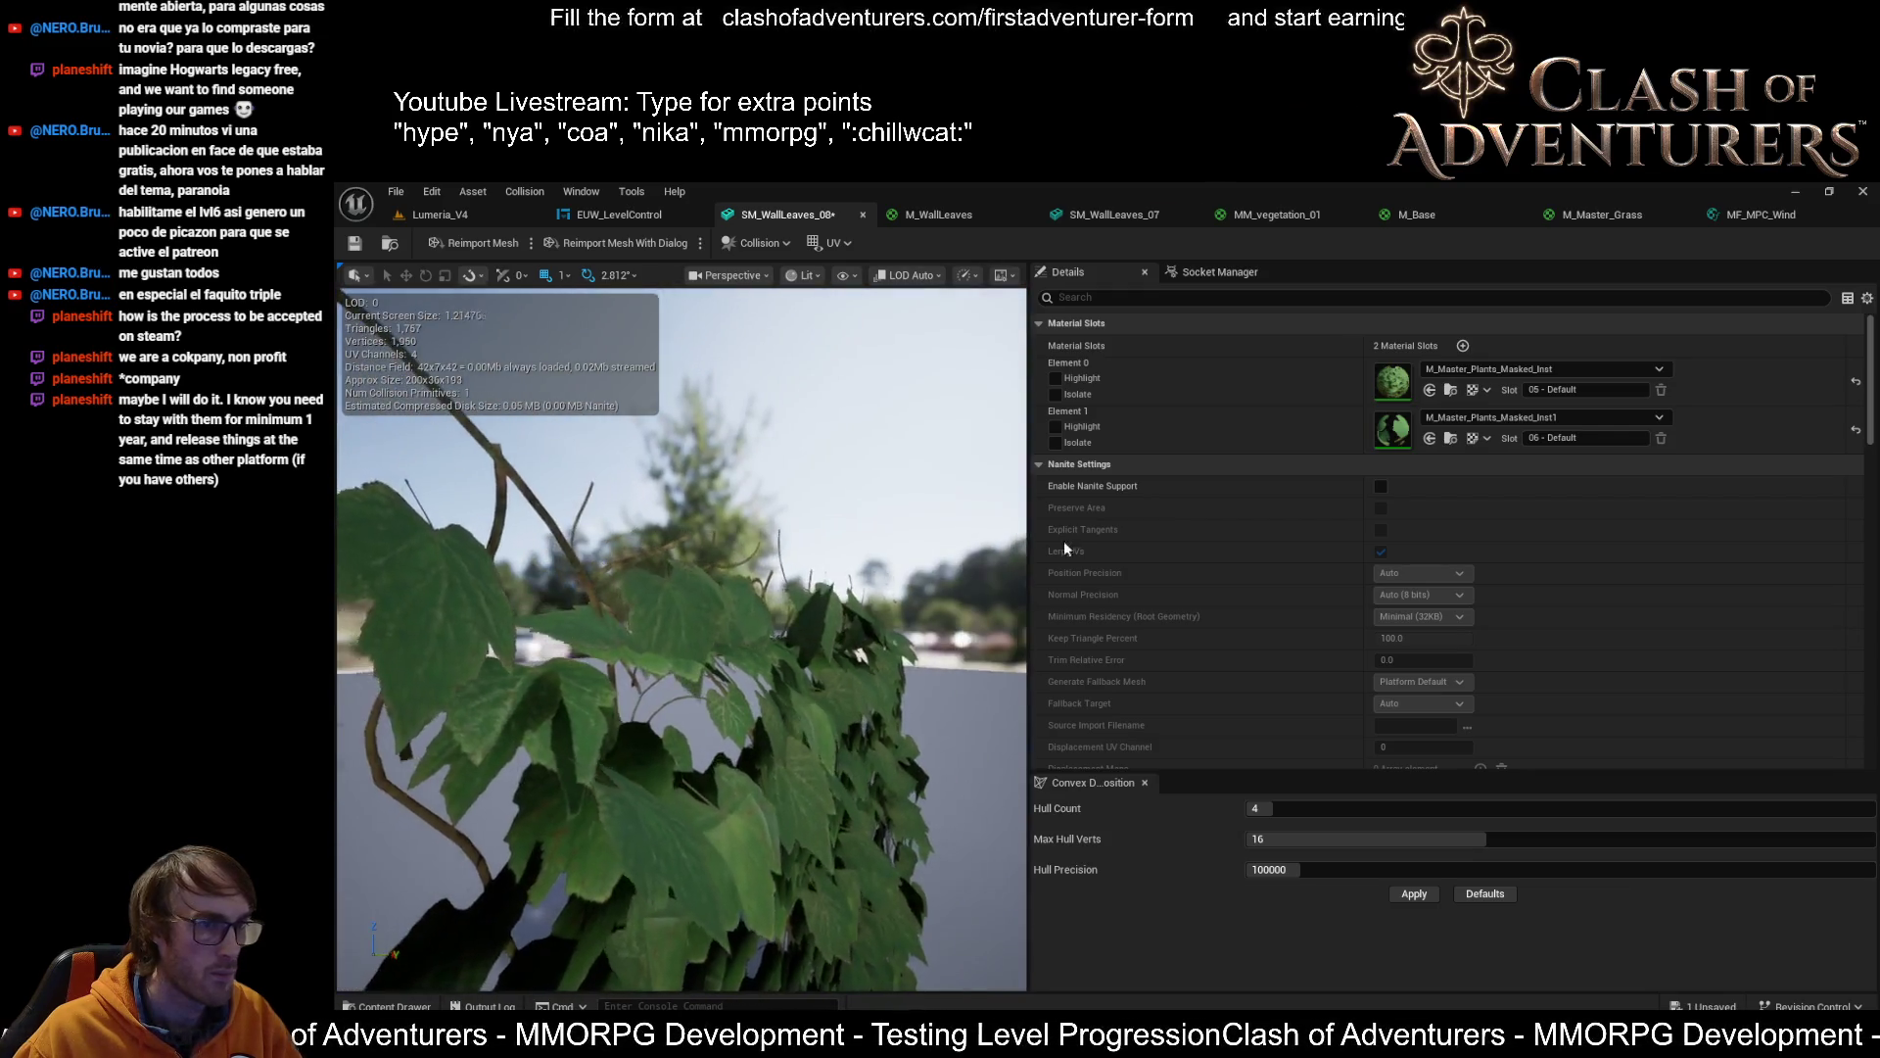
pyautogui.click(1057, 443)
pyautogui.moveTo(979, 470)
pyautogui.mouseDown()
pyautogui.moveTo(803, 504)
pyautogui.moveTo(644, 609)
pyautogui.mouseUp()
pyautogui.hotkey('ctrl', 'z')
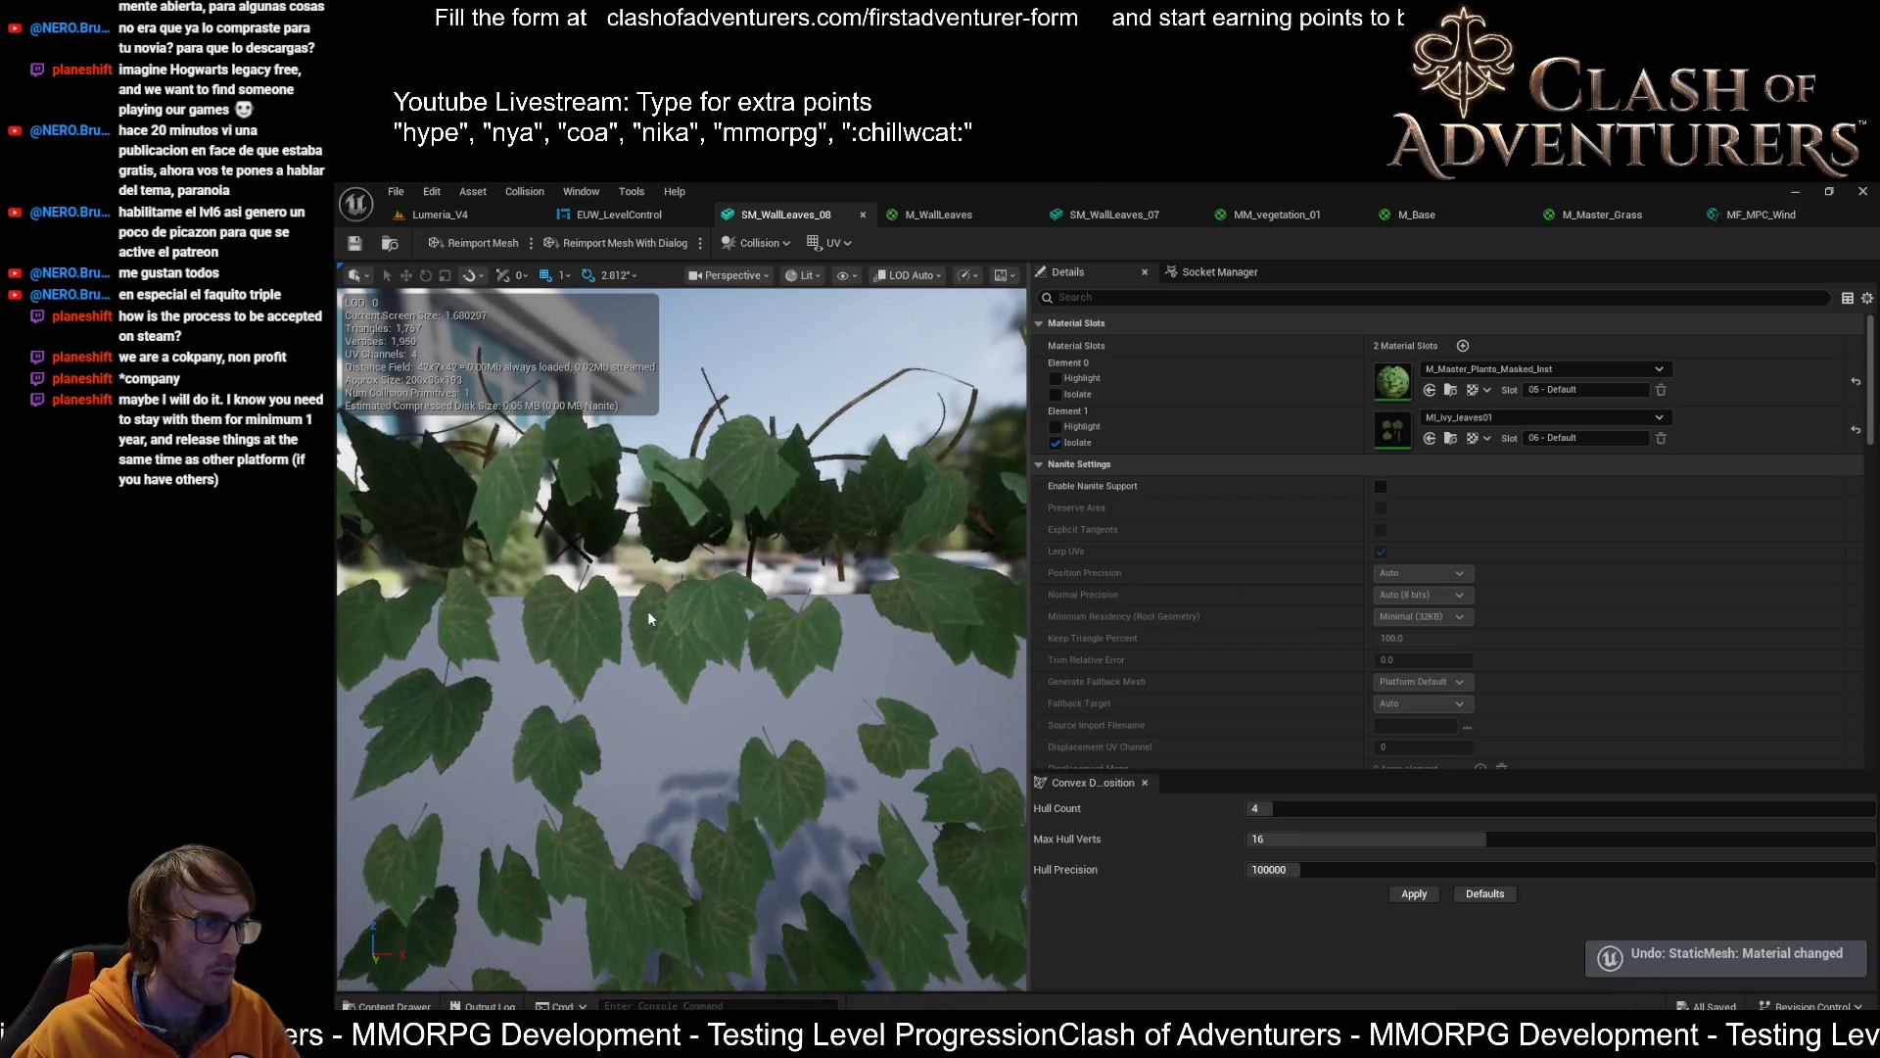
# Try M_Master_Plants_Masked_Inst1 on Element 1, undo it, then reassign it after reviewing the ivy
pyautogui.moveTo(735, 609)
pyautogui.mouseDown()
pyautogui.moveTo(833, 617)
pyautogui.moveTo(741, 619)
pyautogui.moveTo(782, 678)
pyautogui.mouseUp()
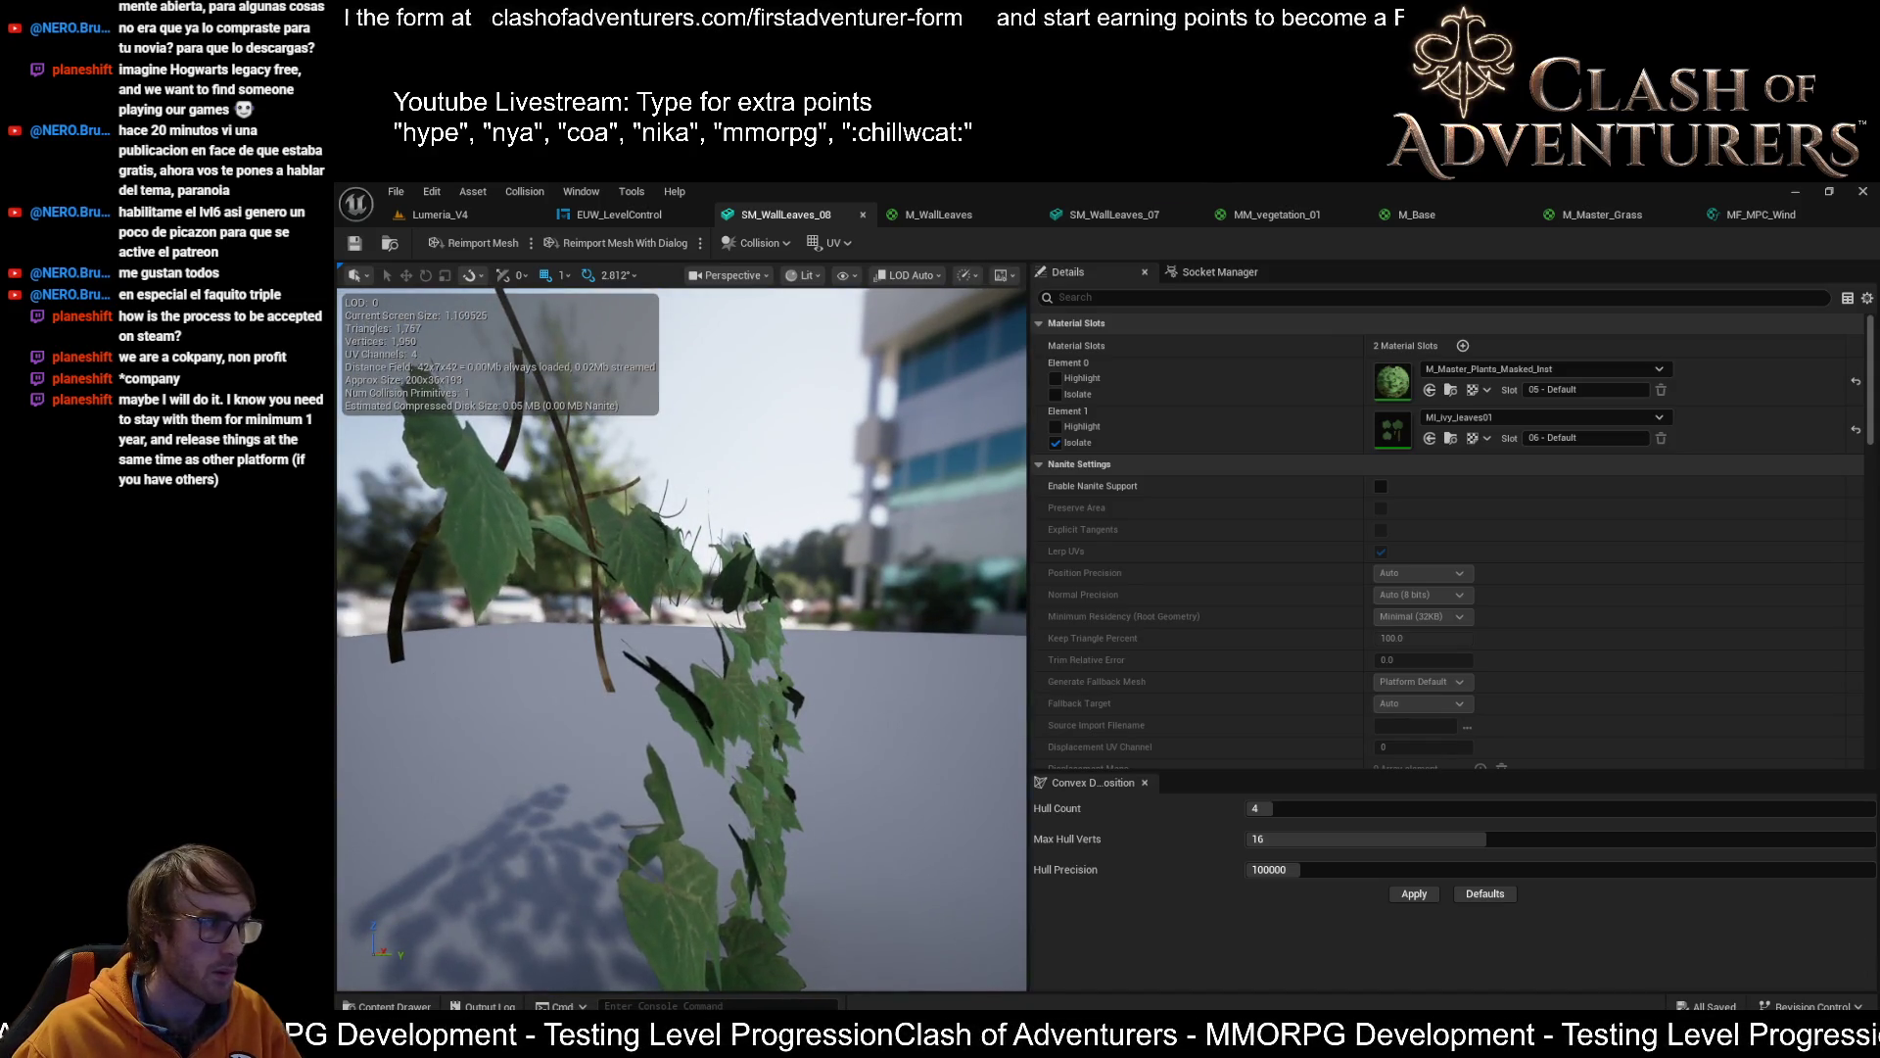
pyautogui.click(1430, 437)
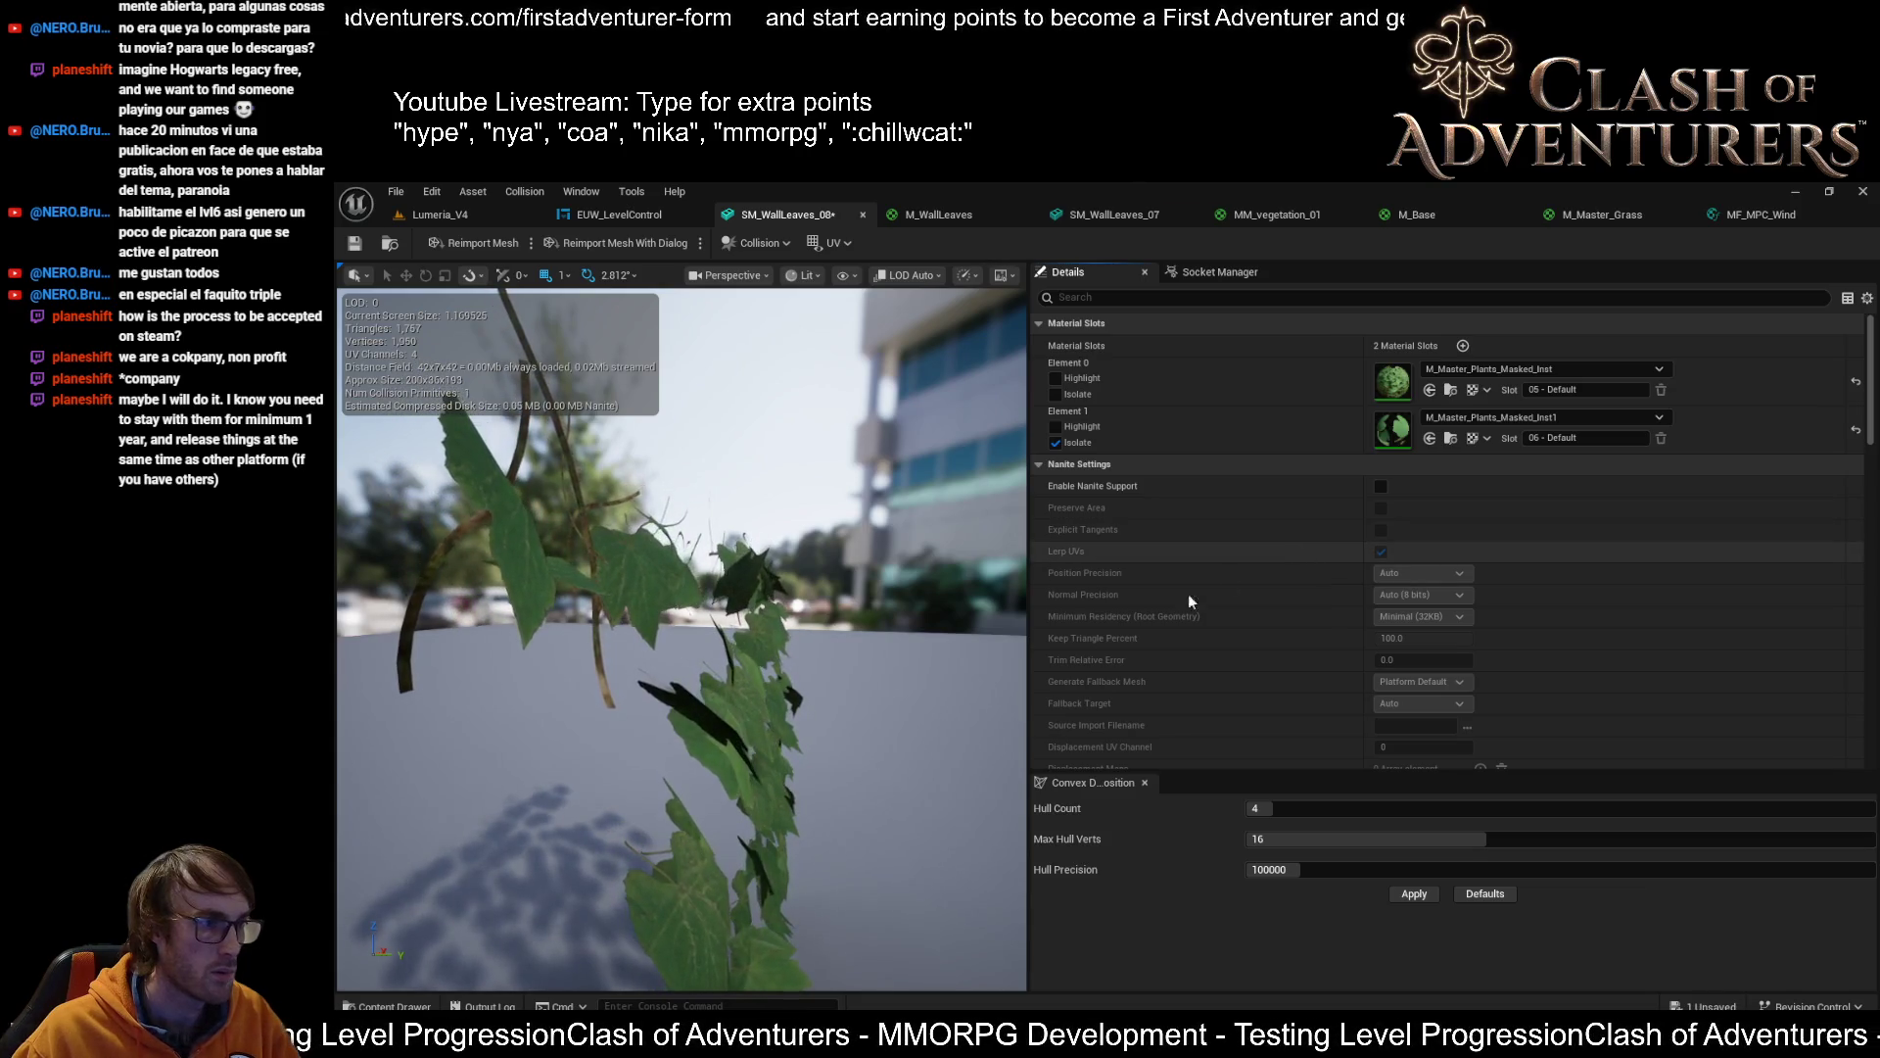
pyautogui.hotkey('ctrl', 'z')
pyautogui.moveTo(863, 680); pyautogui.dragTo(847, 681)
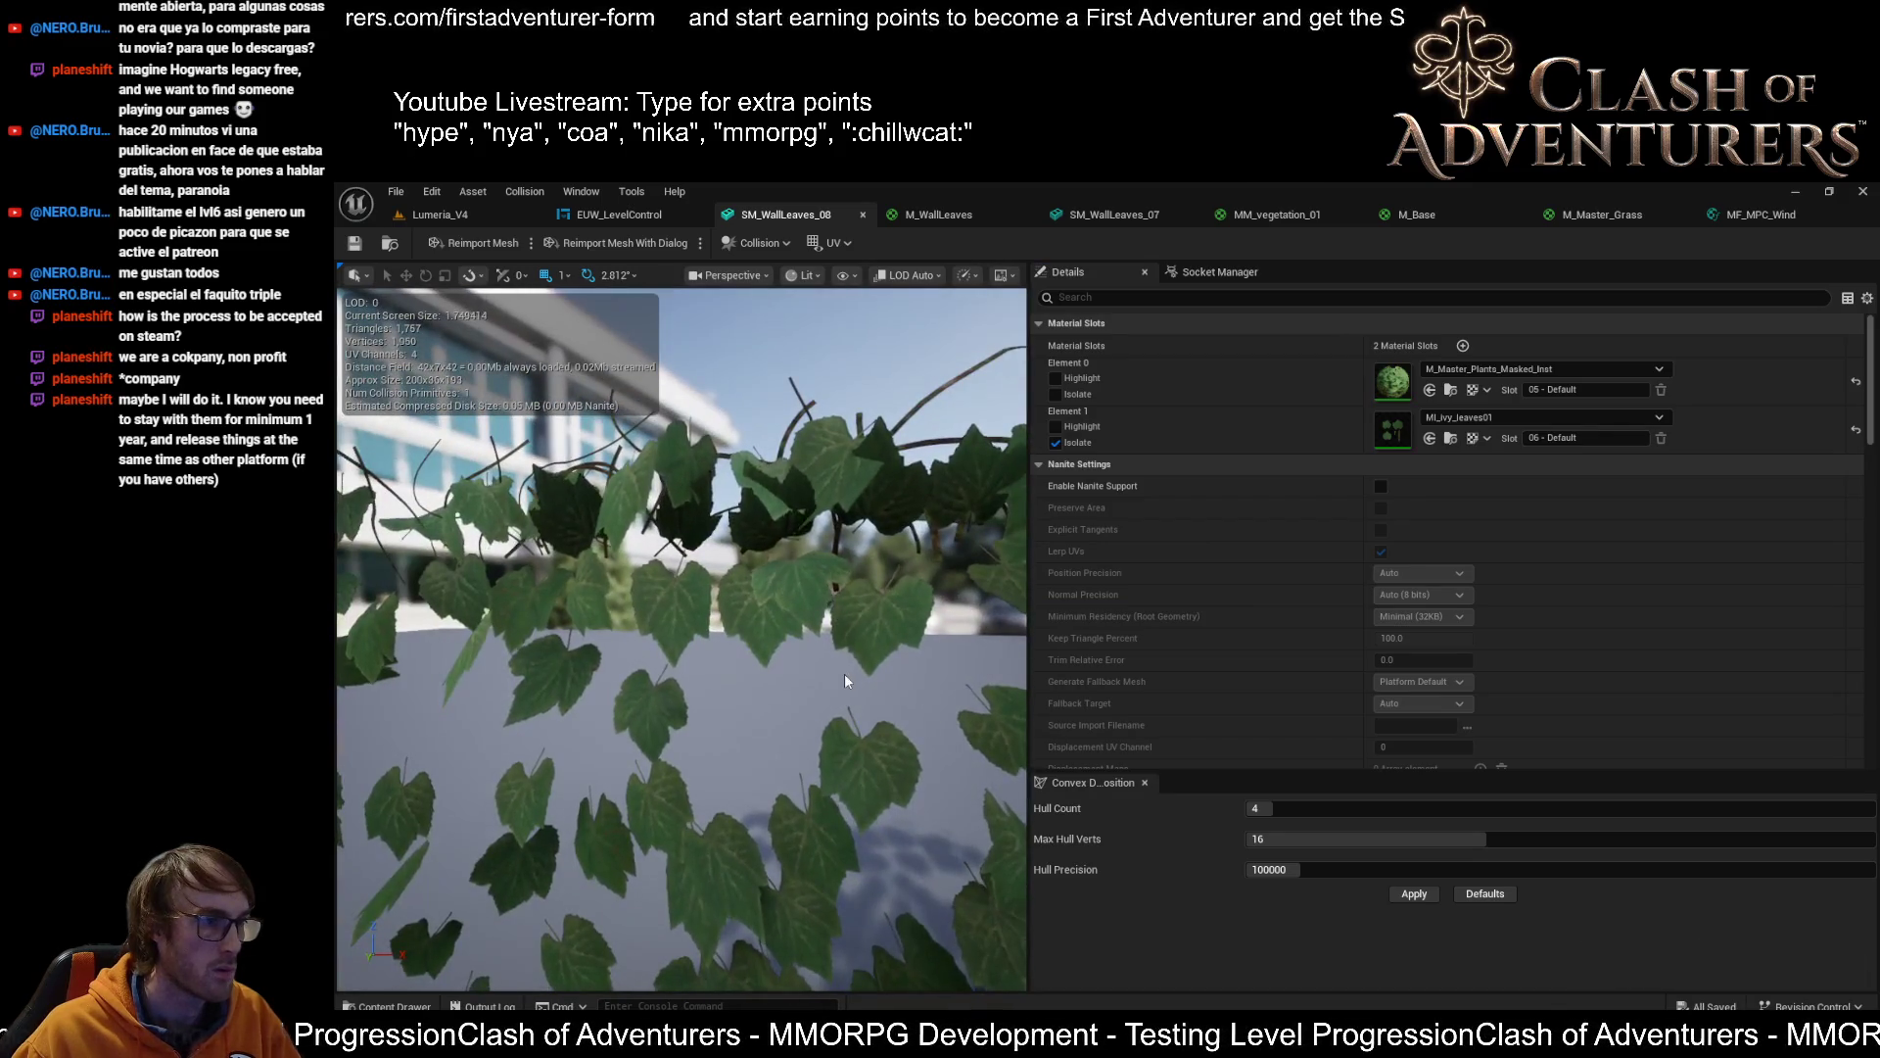
pyautogui.moveTo(844, 673); pyautogui.dragTo(844, 673)
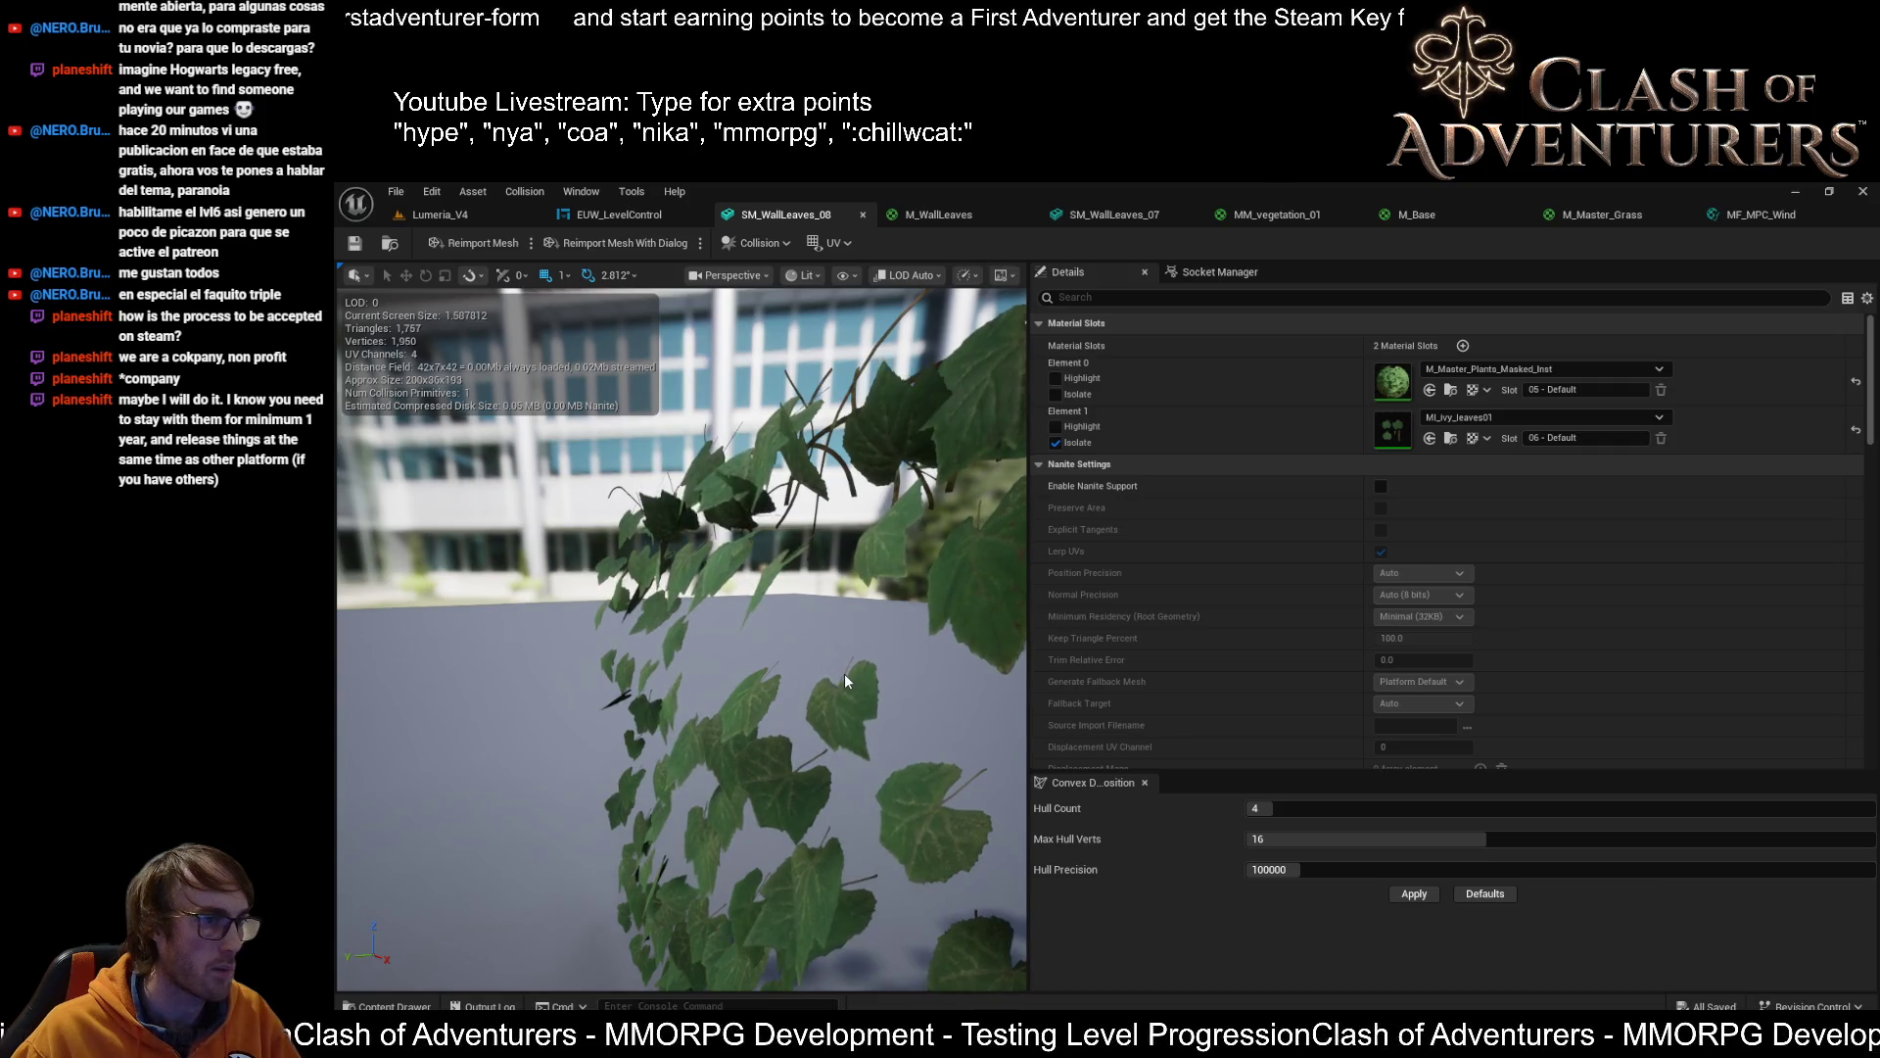
pyautogui.moveTo(832, 676)
pyautogui.mouseDown()
pyautogui.moveTo(832, 698)
pyautogui.moveTo(754, 701)
pyautogui.moveTo(819, 676)
pyautogui.mouseUp()
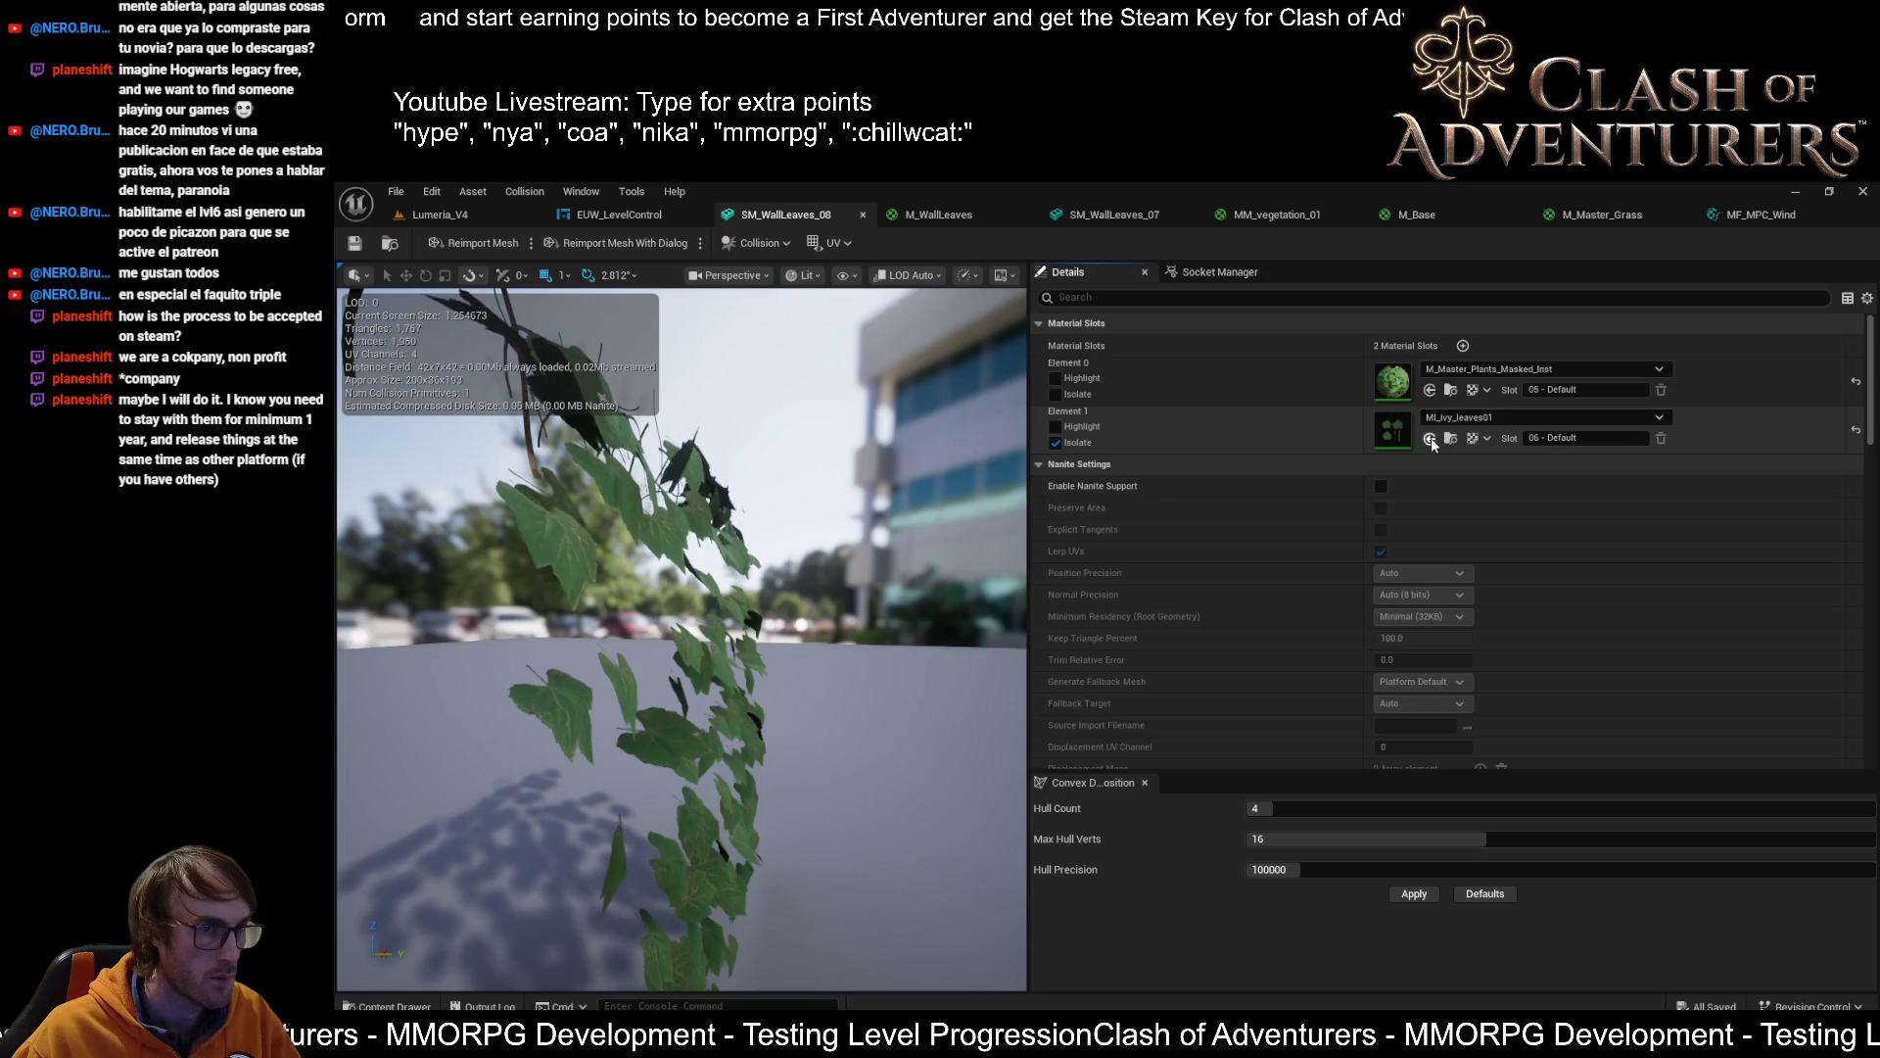
pyautogui.click(1430, 438)
# Turn off Element 1's isolation and save the ivy mesh
pyautogui.moveTo(813, 585); pyautogui.dragTo(842, 584)
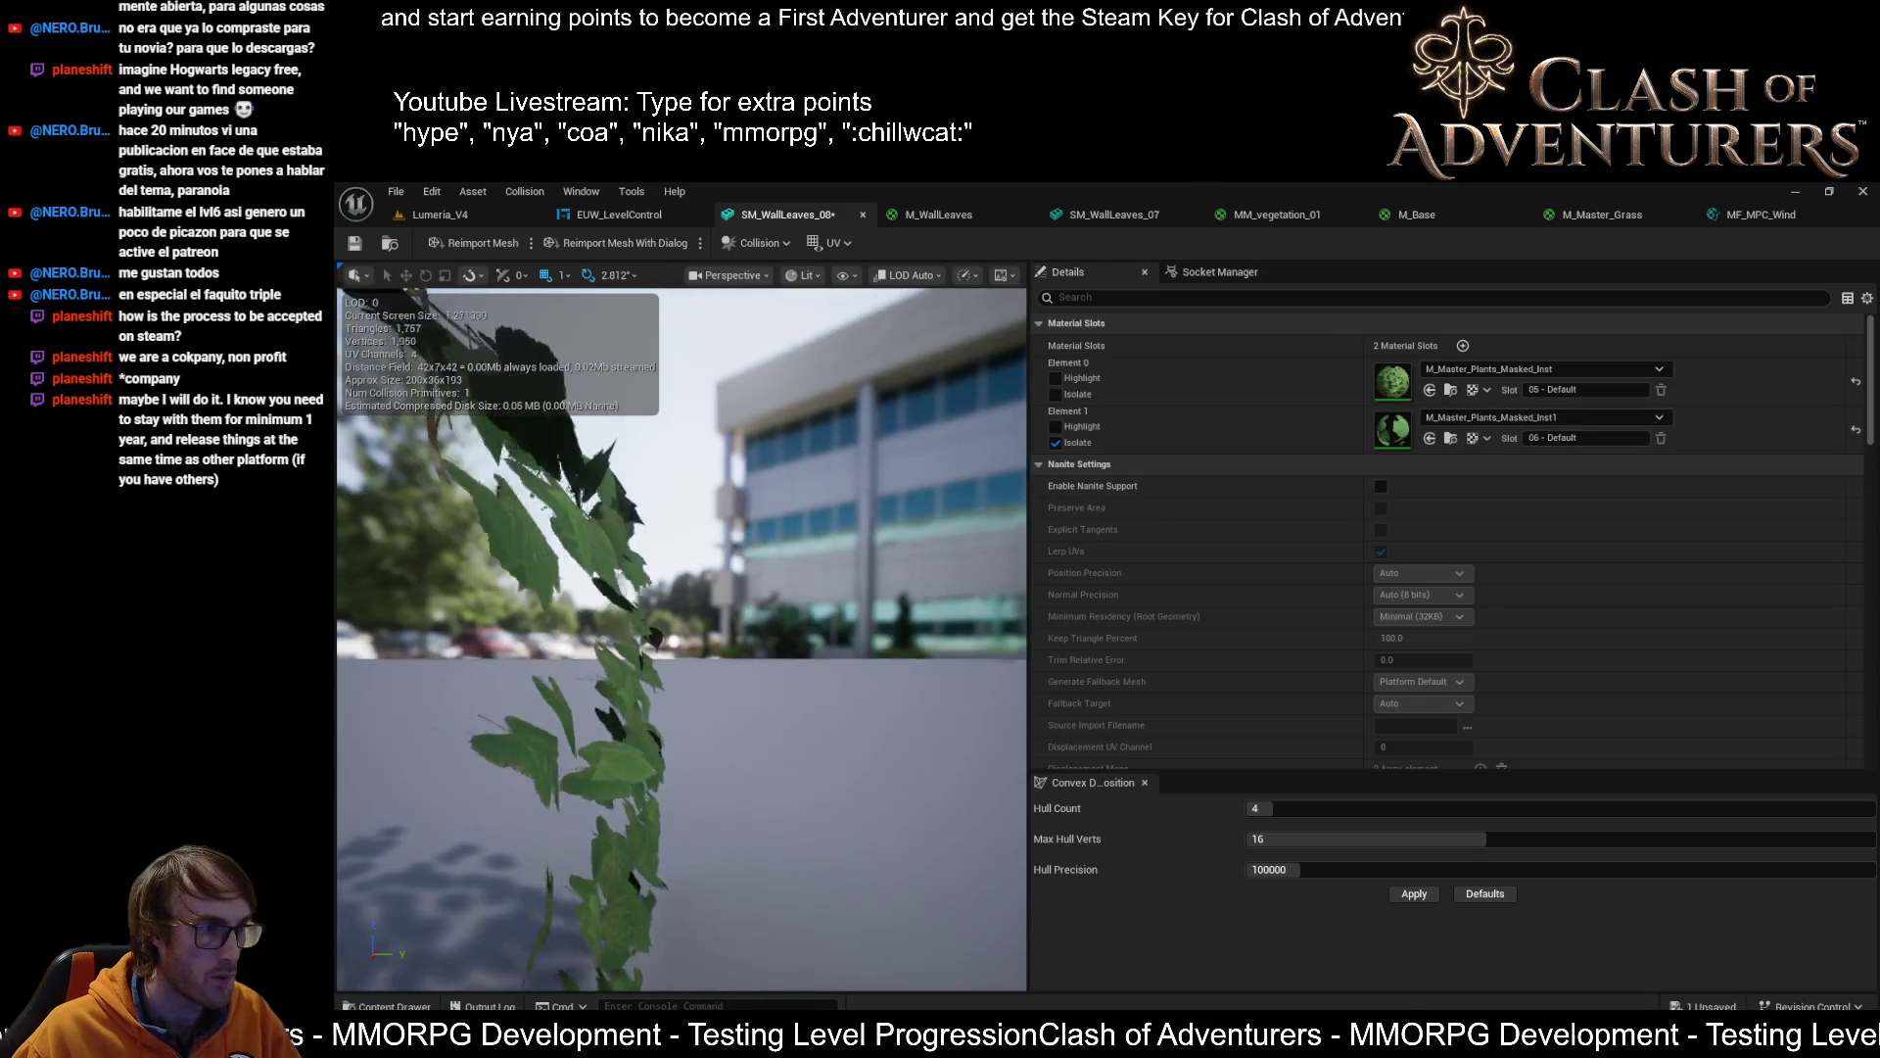
pyautogui.click(1056, 443)
pyautogui.moveTo(814, 520); pyautogui.dragTo(845, 567)
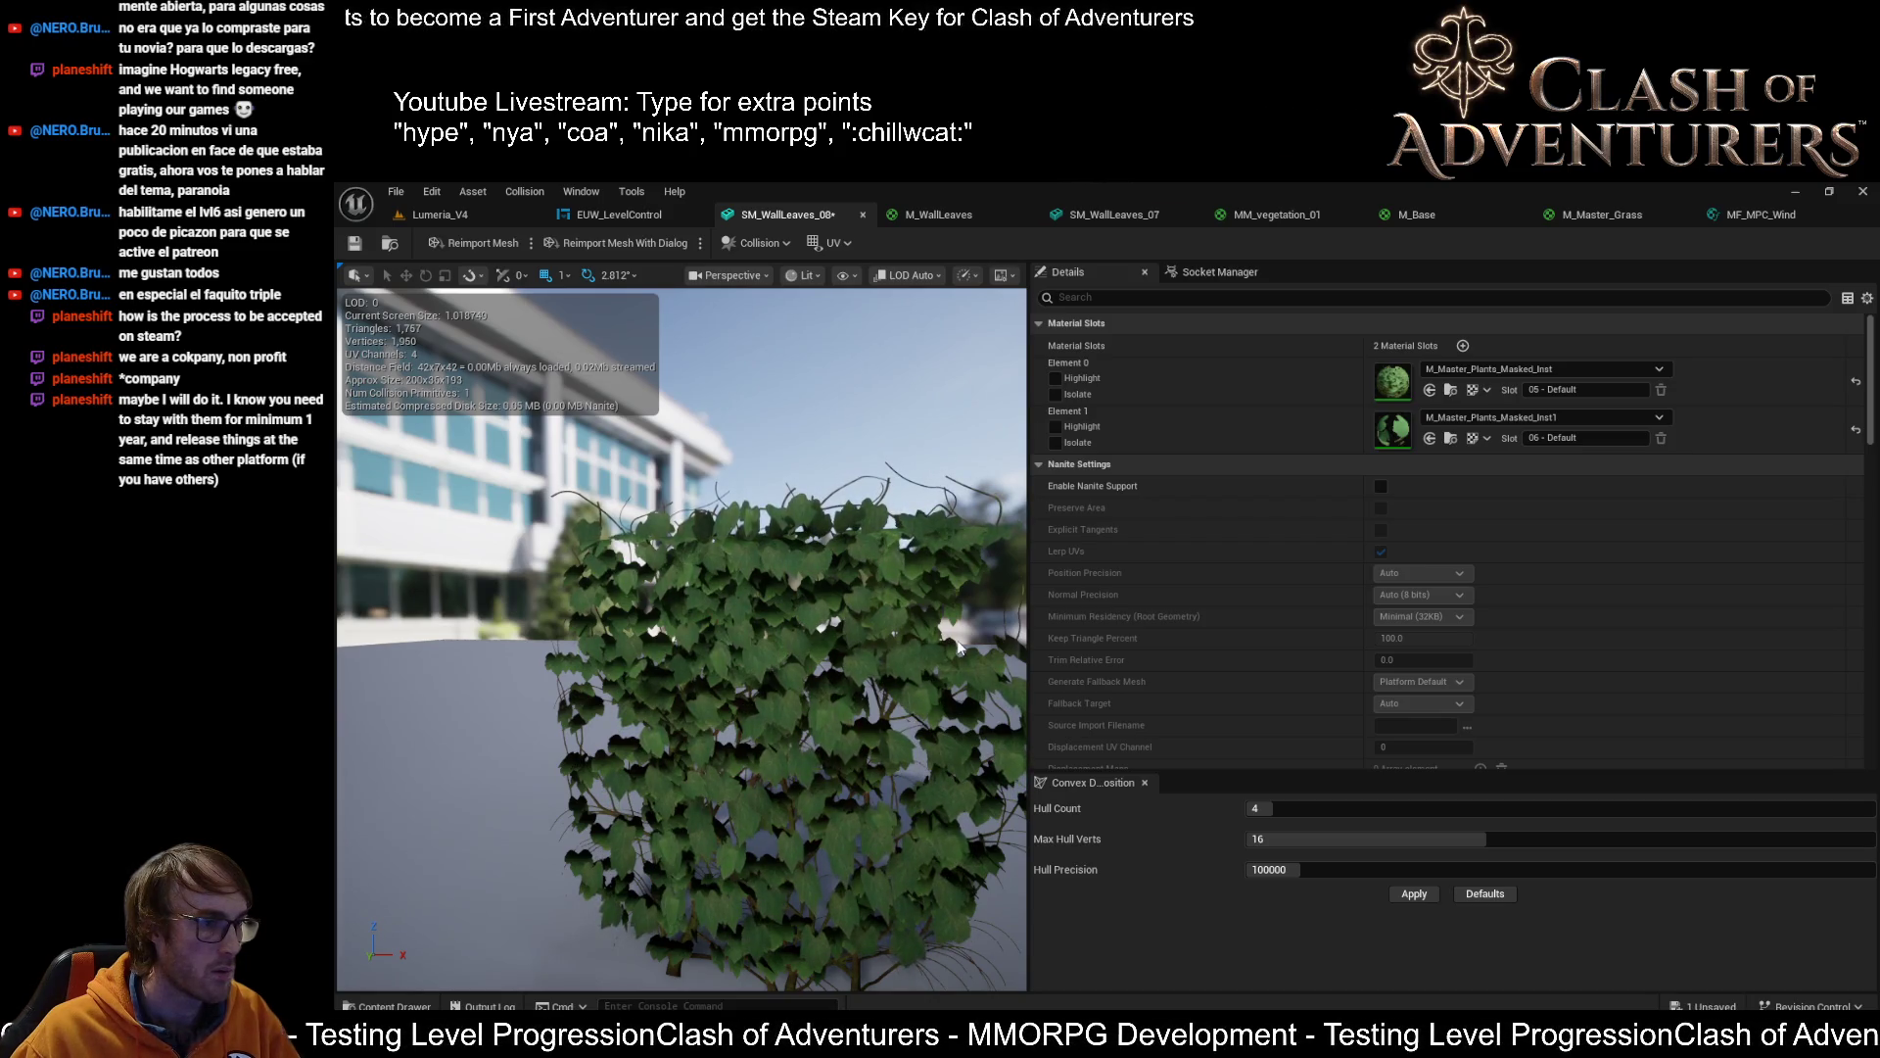
pyautogui.hotkey('ctrl', 's')
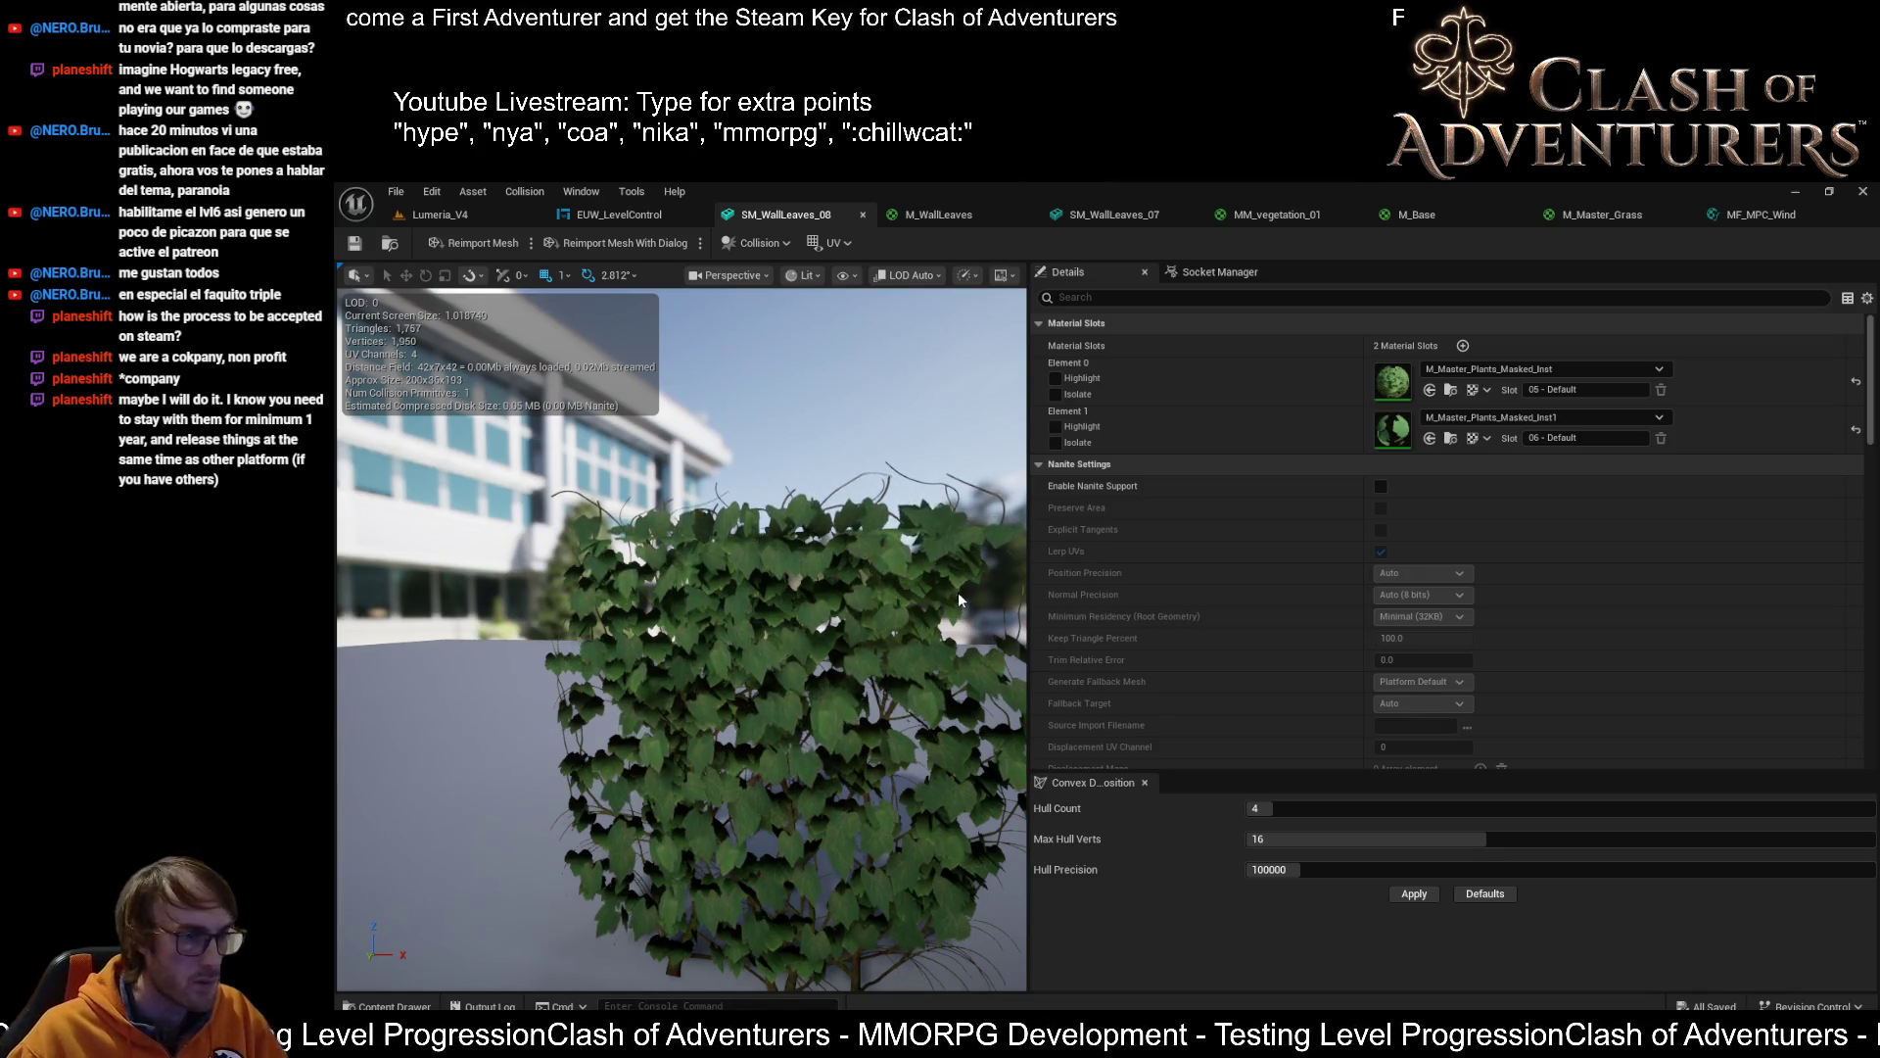
pyautogui.click(1760, 215)
# Compare the wind nodes across the M_Master_Grass, M_WallLeaves and MM_vegetation_01 material graphs
pyautogui.click(1626, 218)
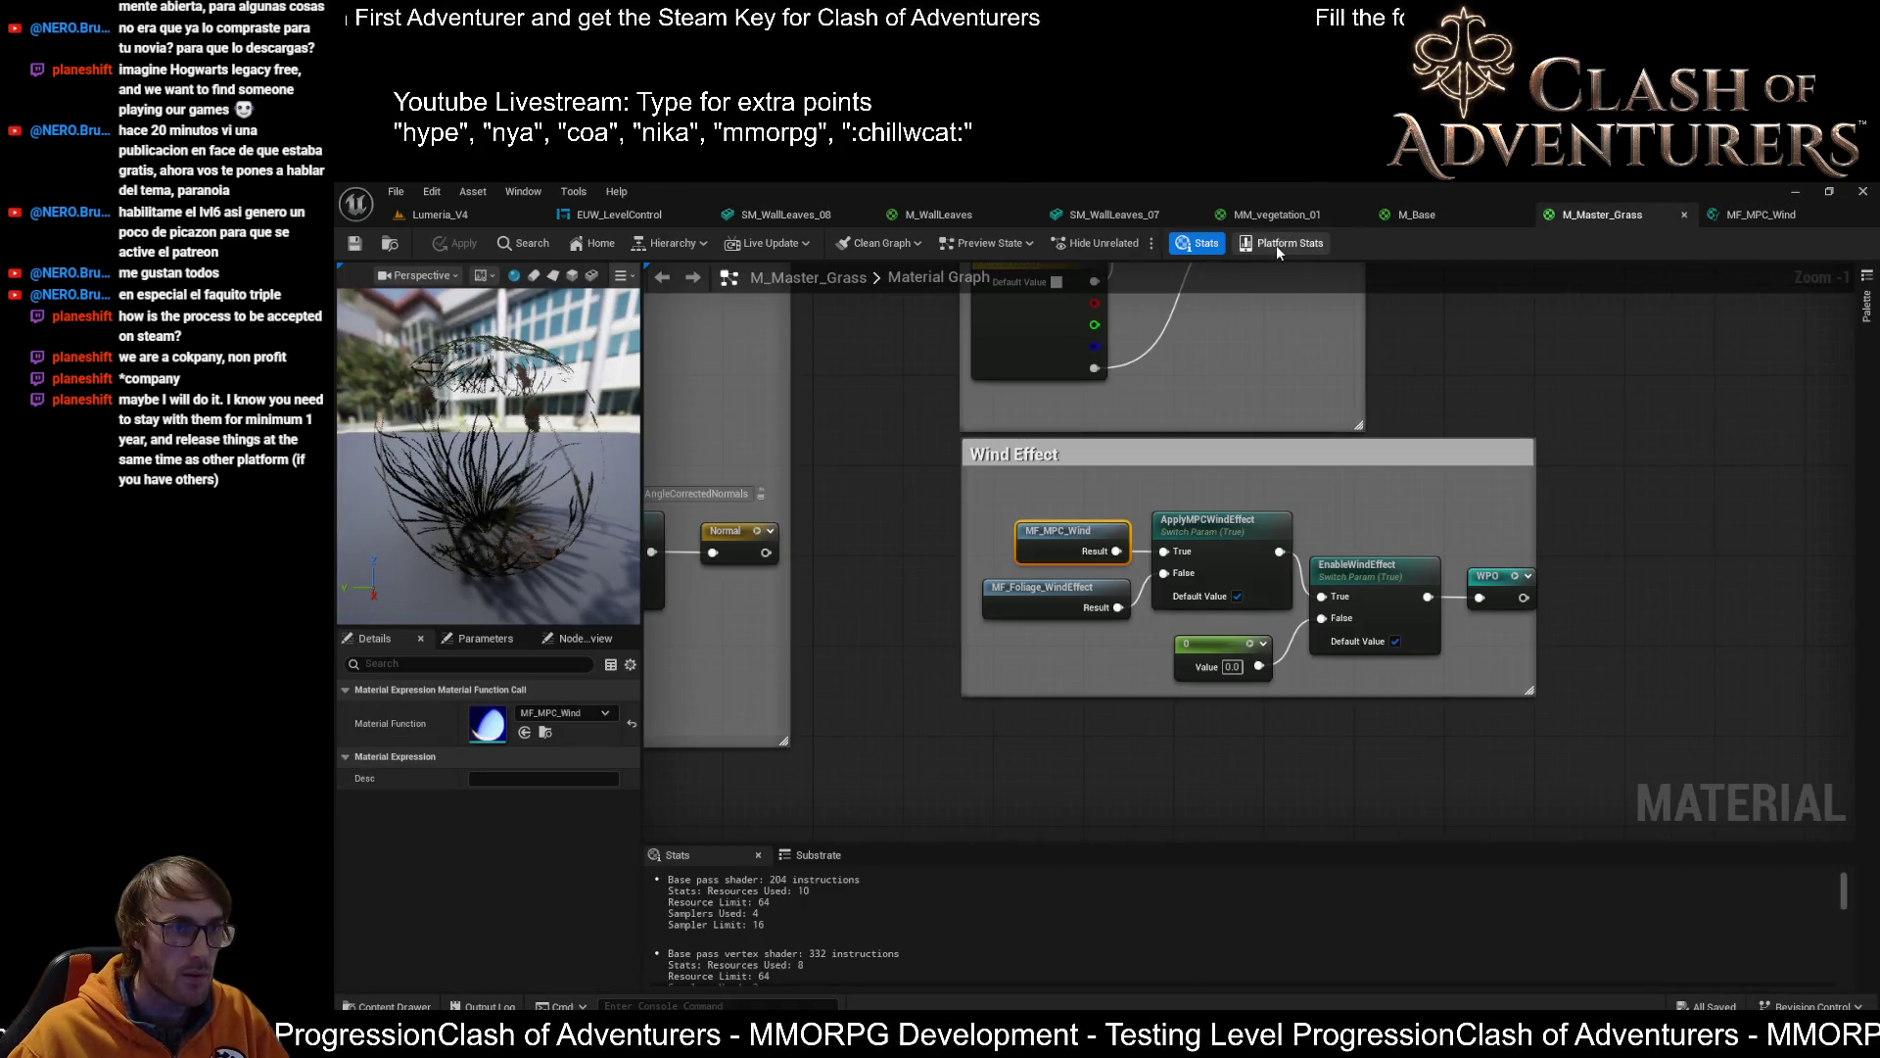
pyautogui.click(968, 224)
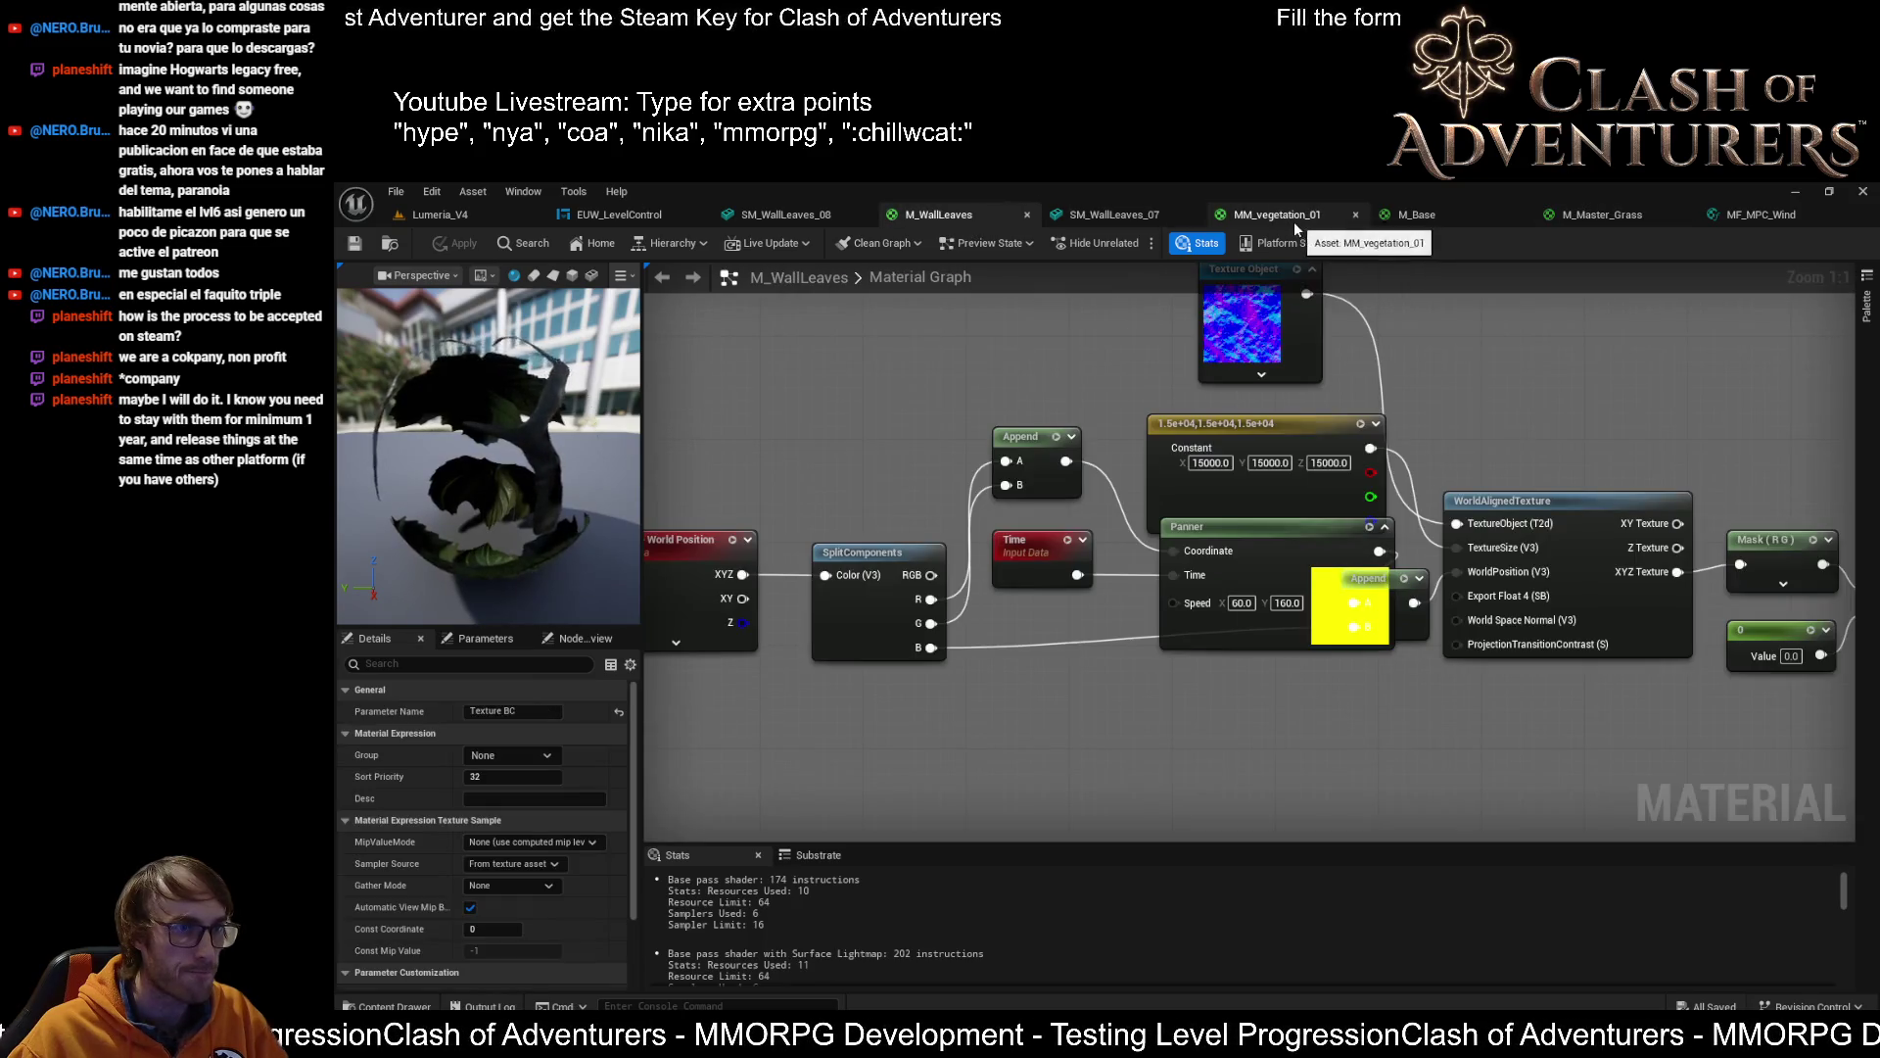
pyautogui.click(1289, 220)
pyautogui.scroll(2, 1171, 446)
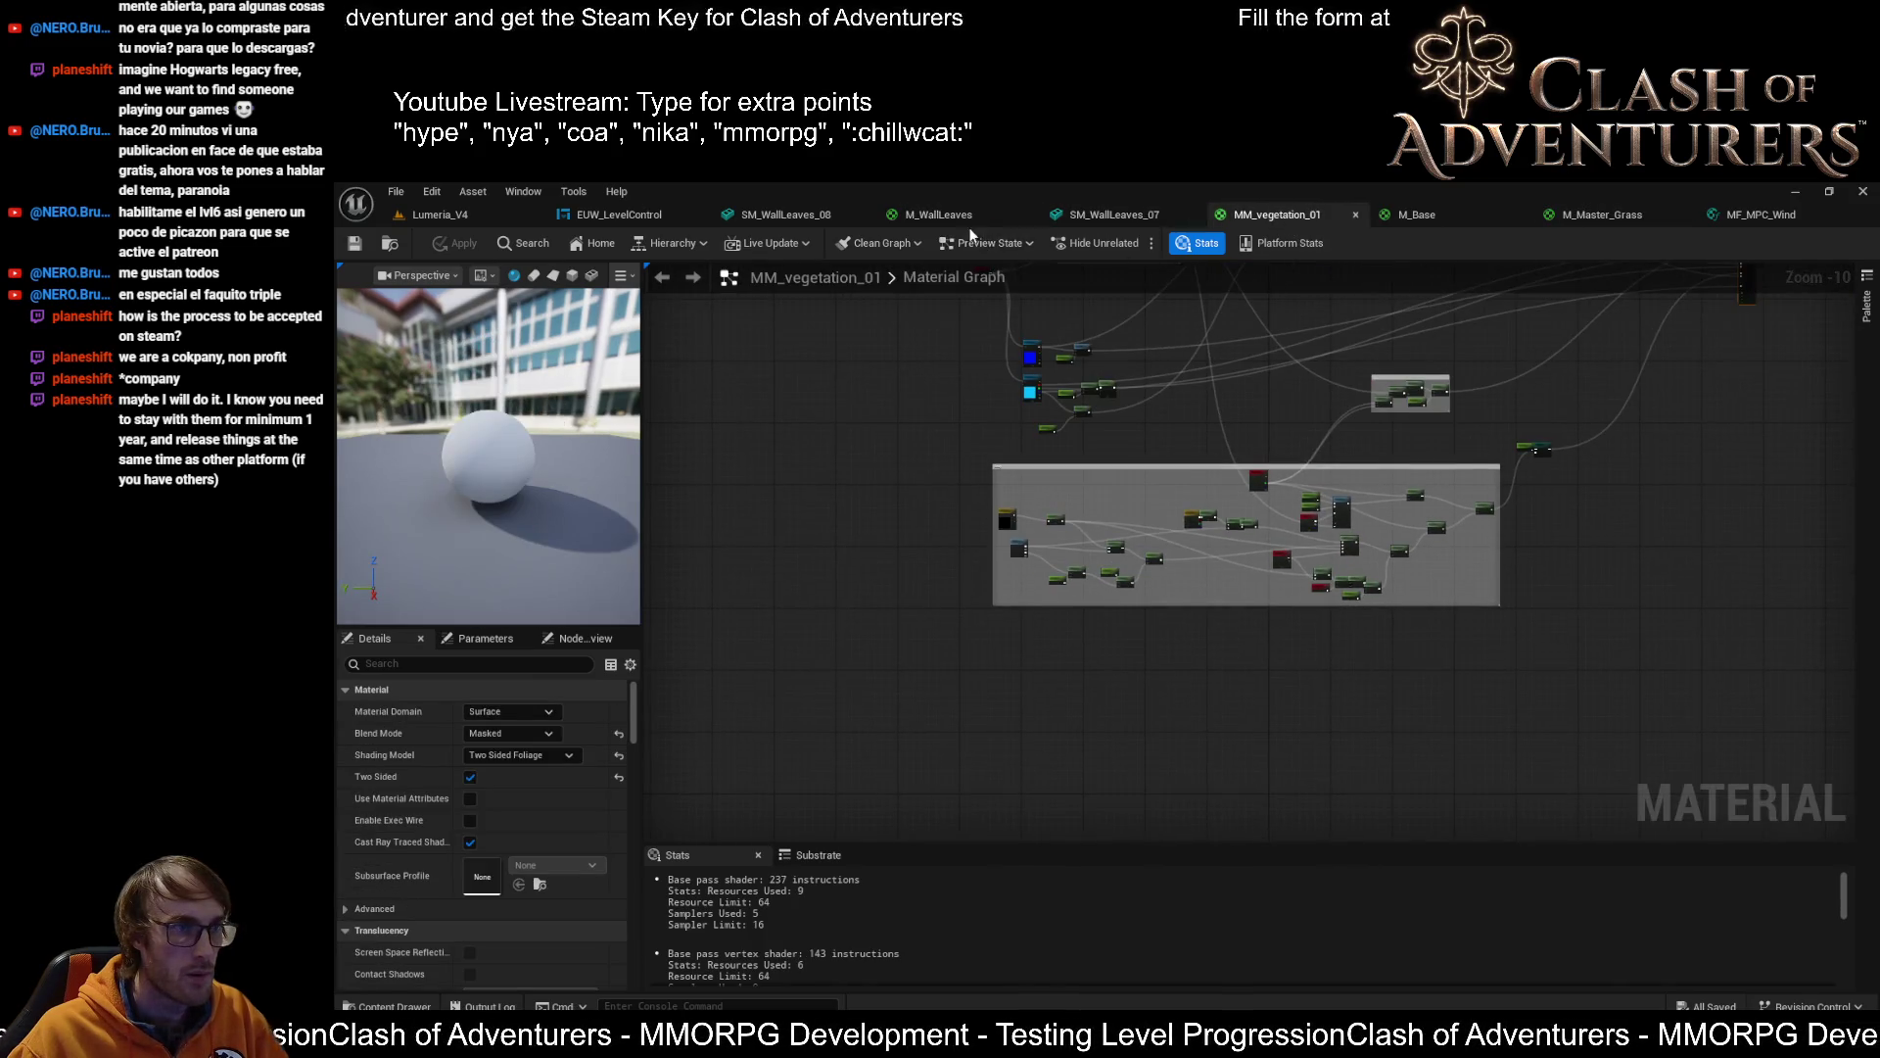
pyautogui.click(972, 218)
pyautogui.scroll(-2, 1113, 452)
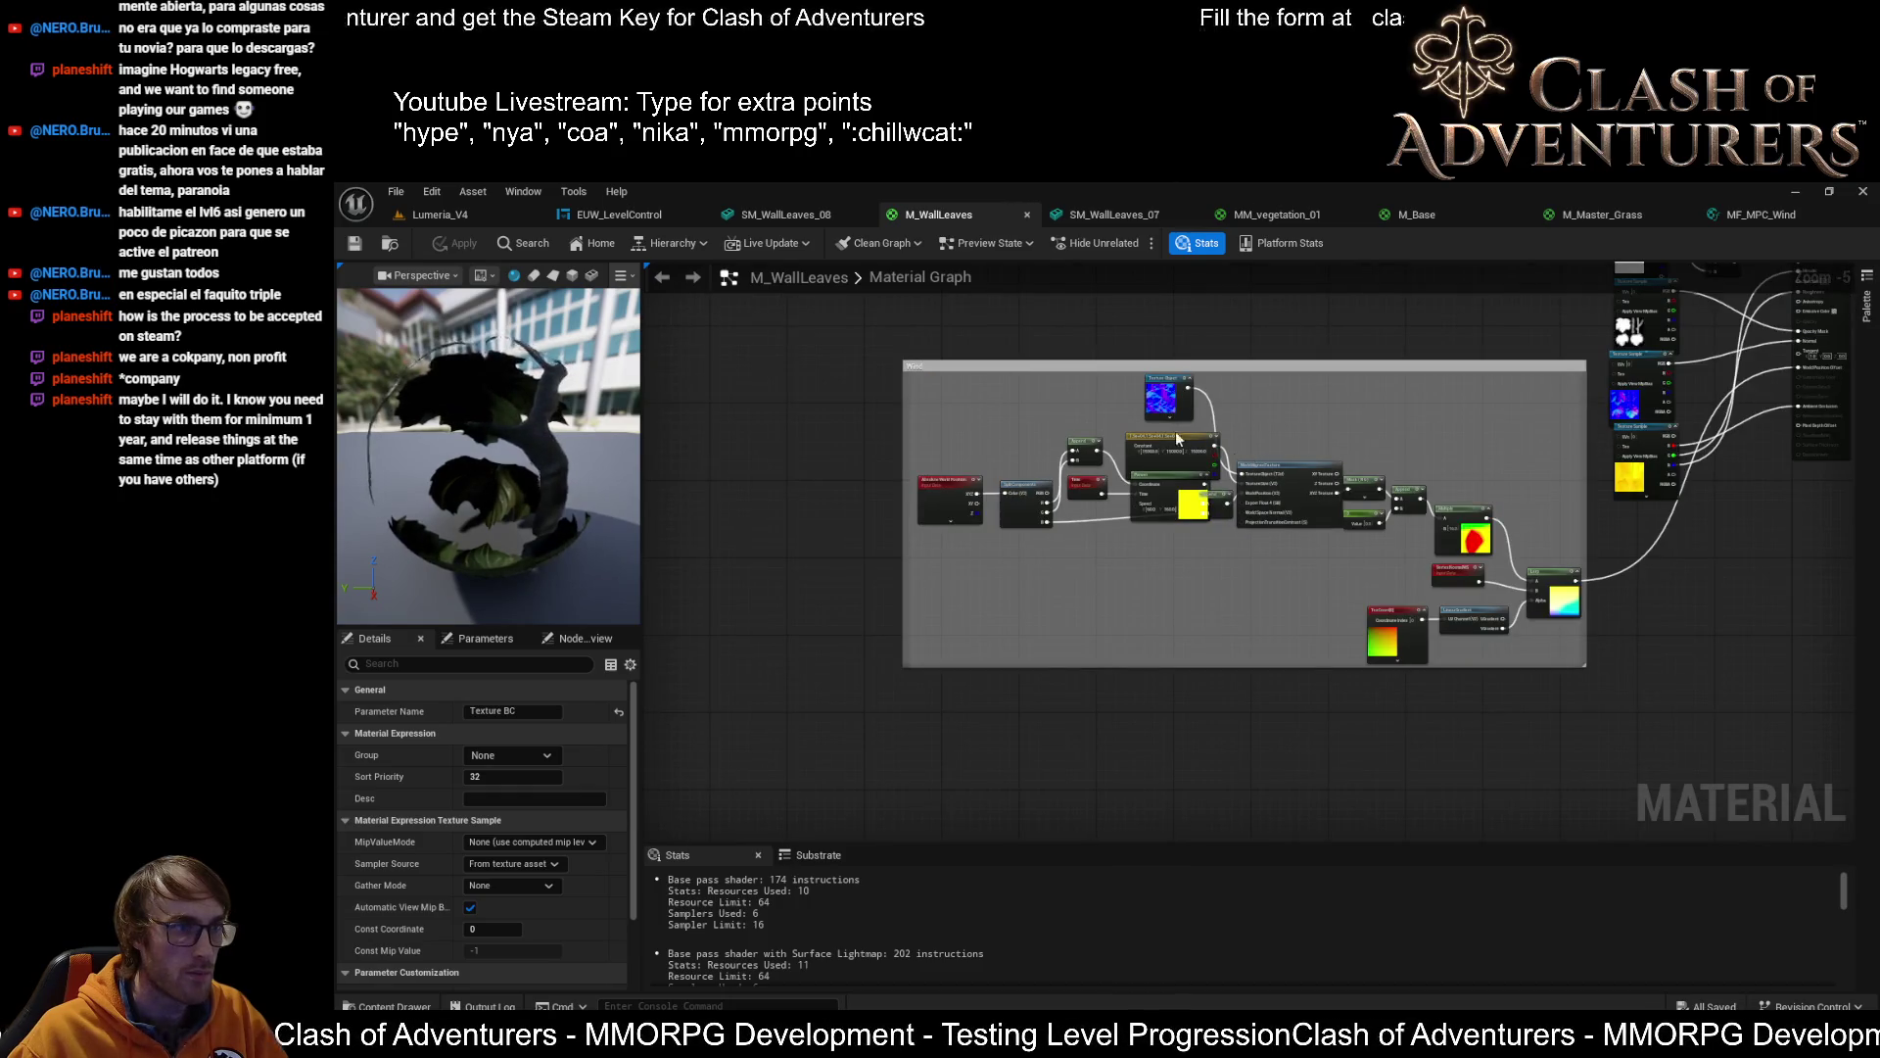
pyautogui.click(1280, 214)
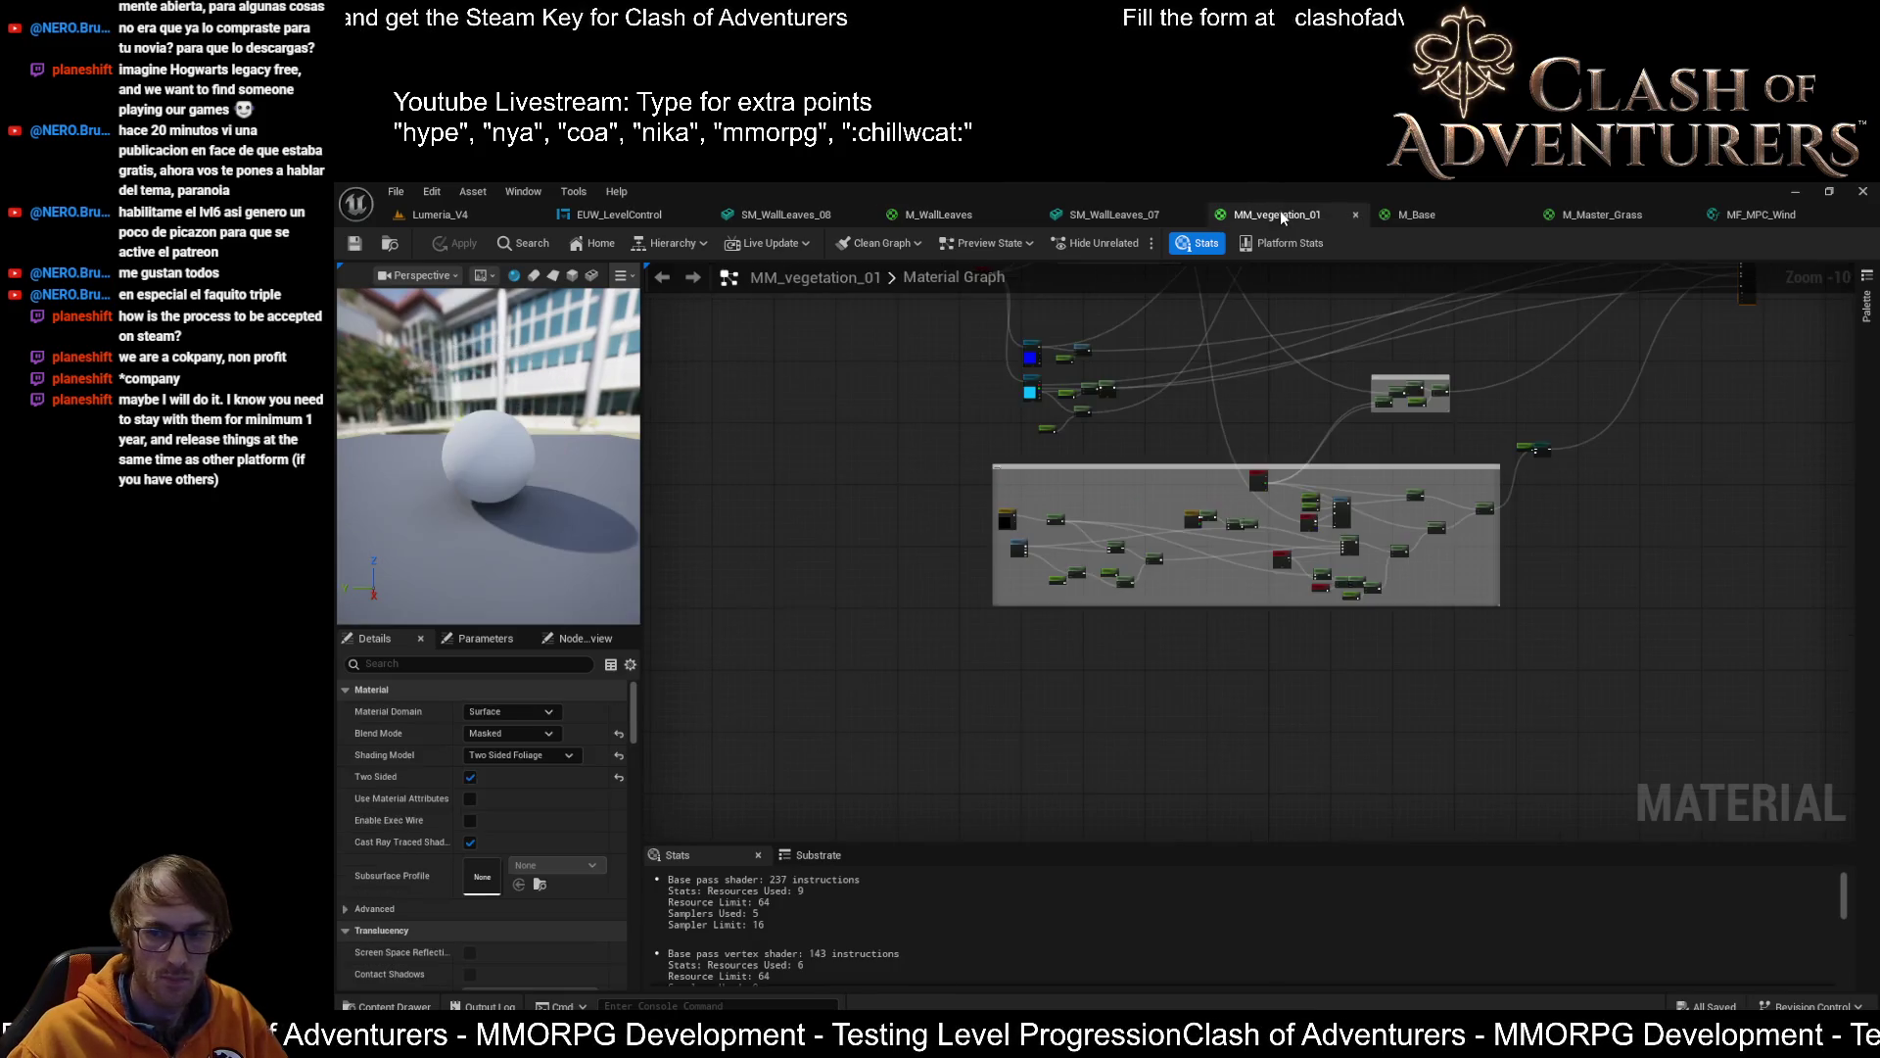
pyautogui.scroll(6, 1393, 486)
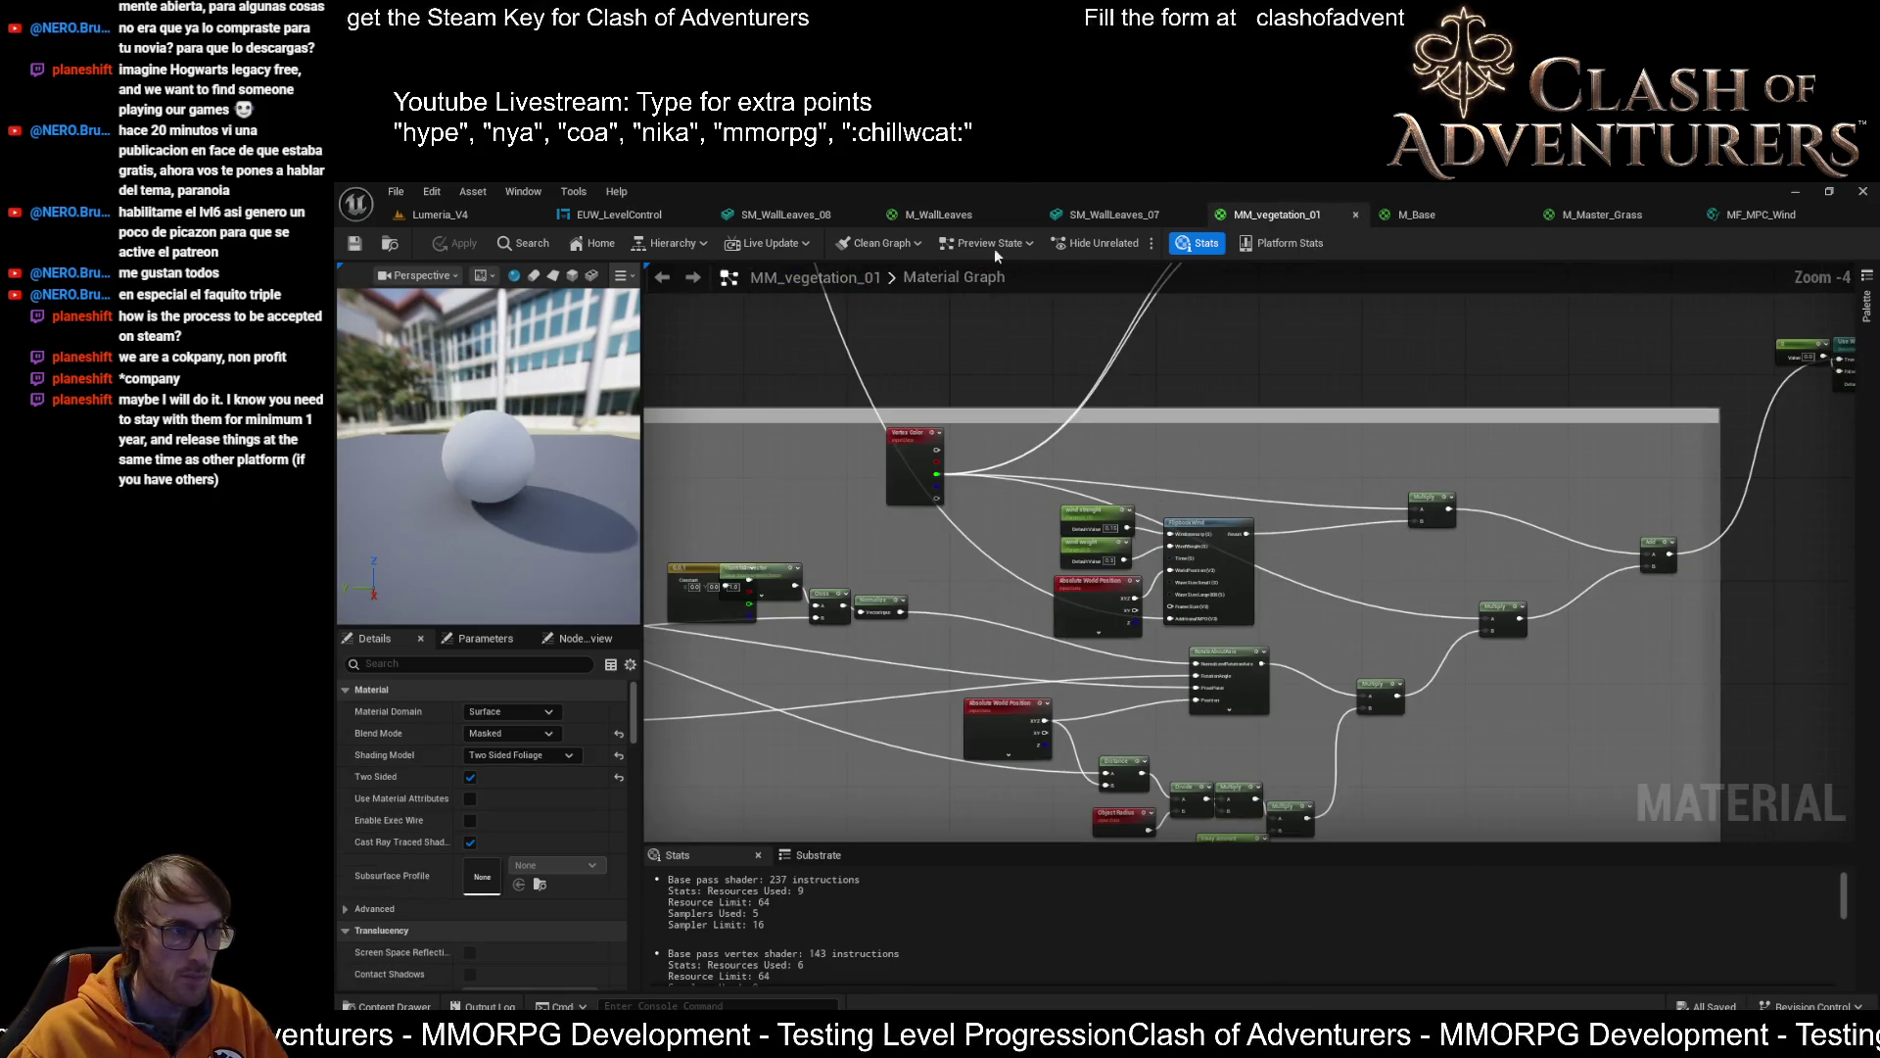
pyautogui.click(931, 214)
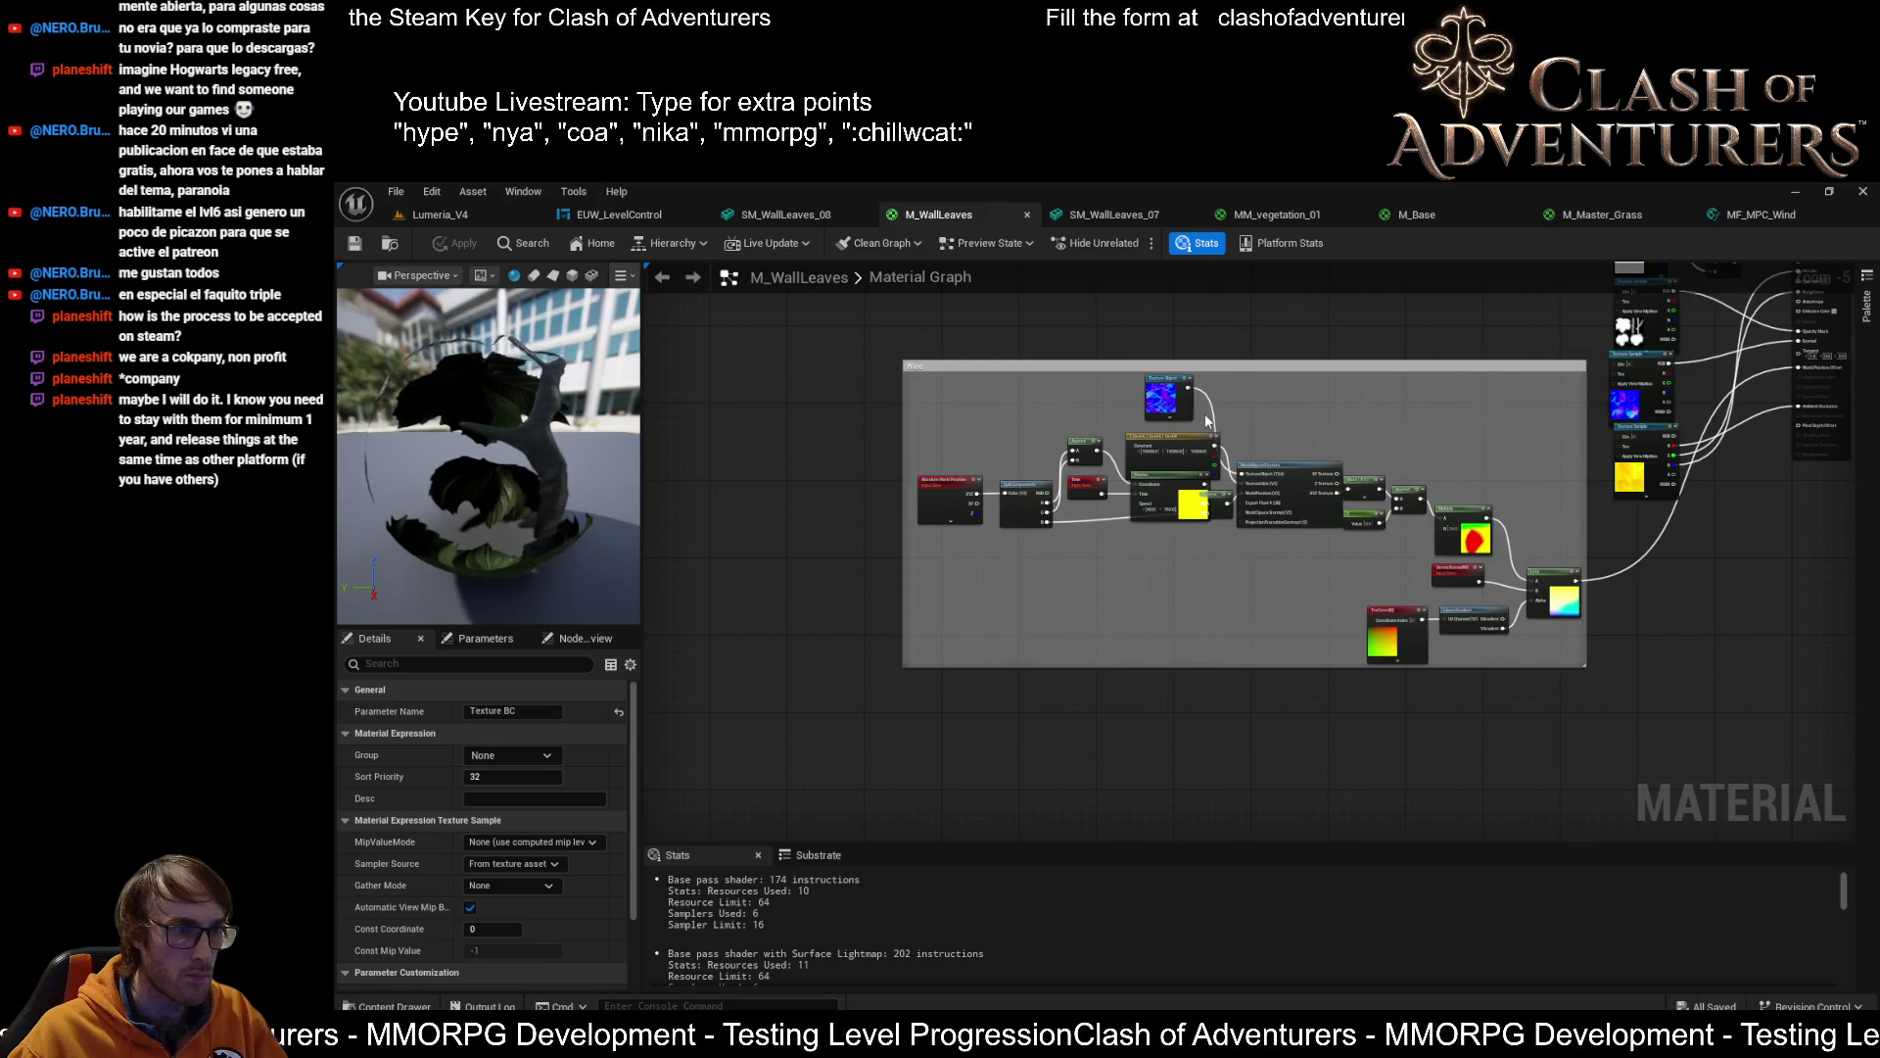
pyautogui.scroll(4, 1207, 422)
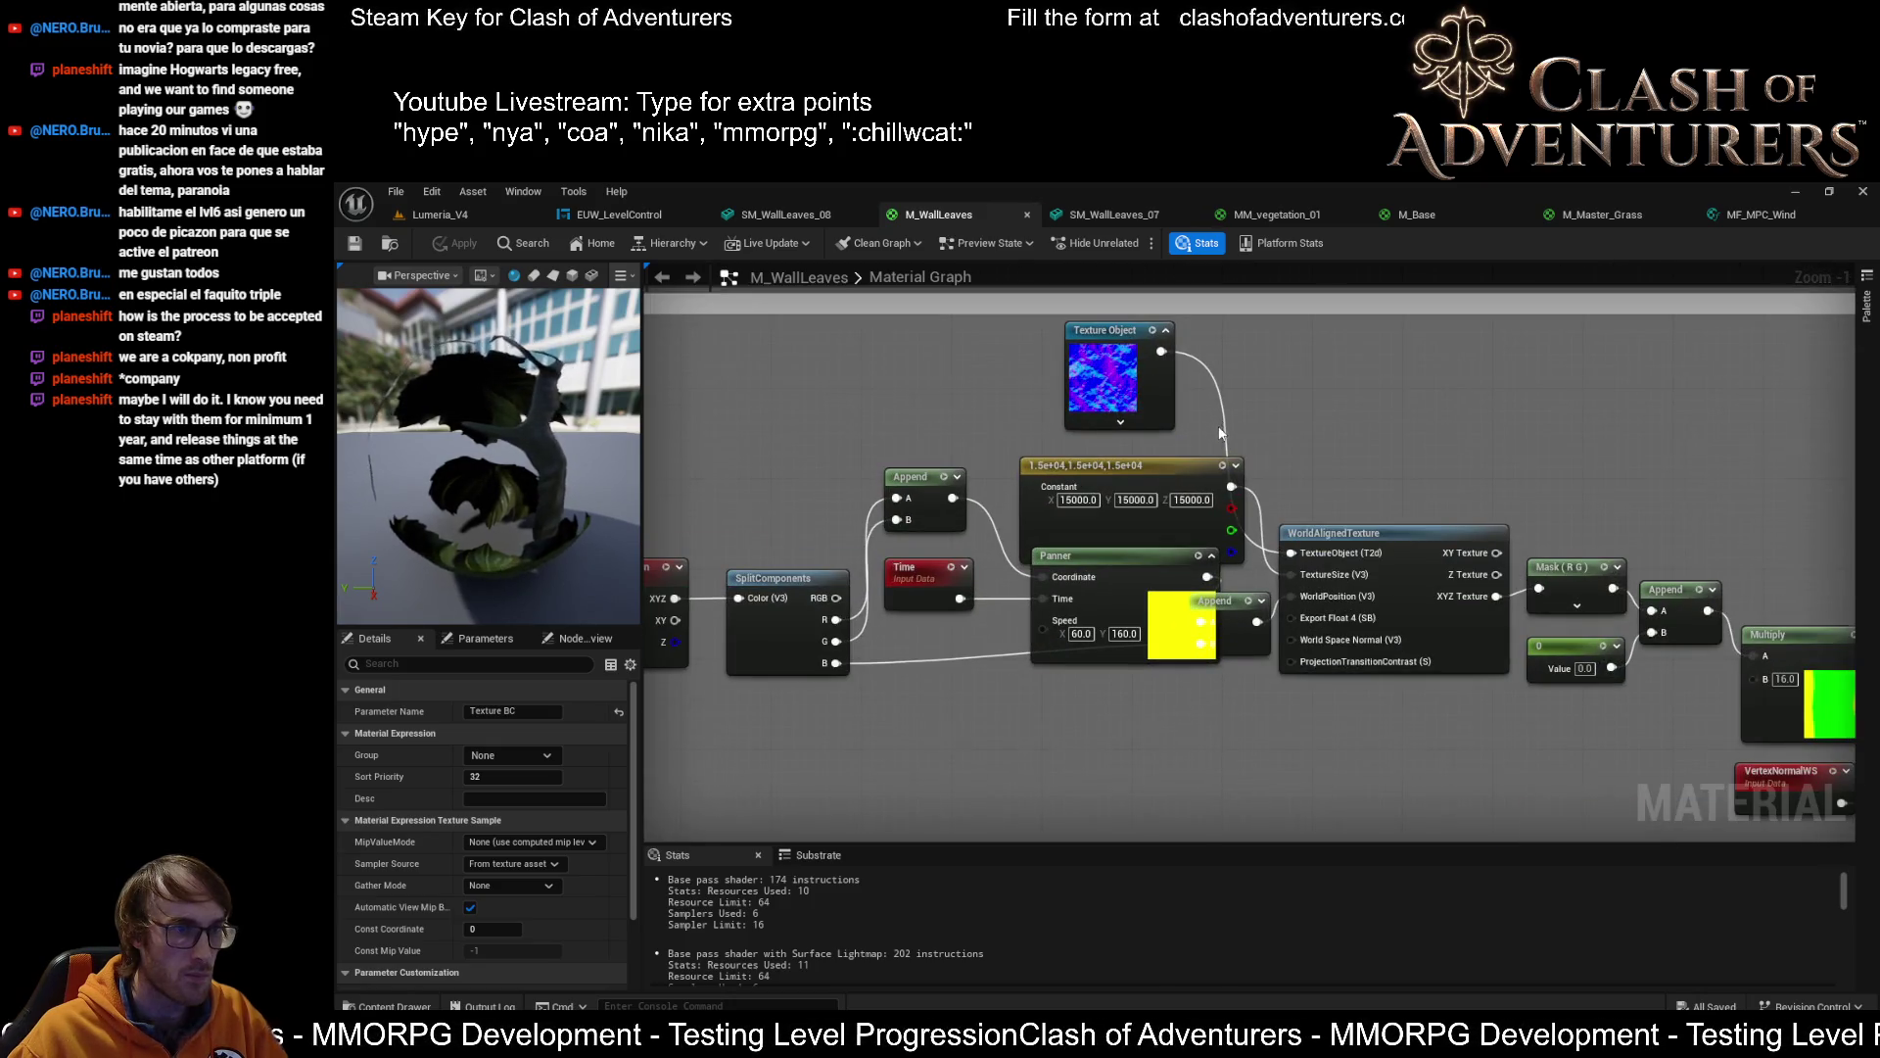
pyautogui.scroll(-4, 1219, 415)
# Inspect MM_vegetation_01's sway amount wind nodes and reposition its wind comment group in view
pyautogui.click(1112, 213)
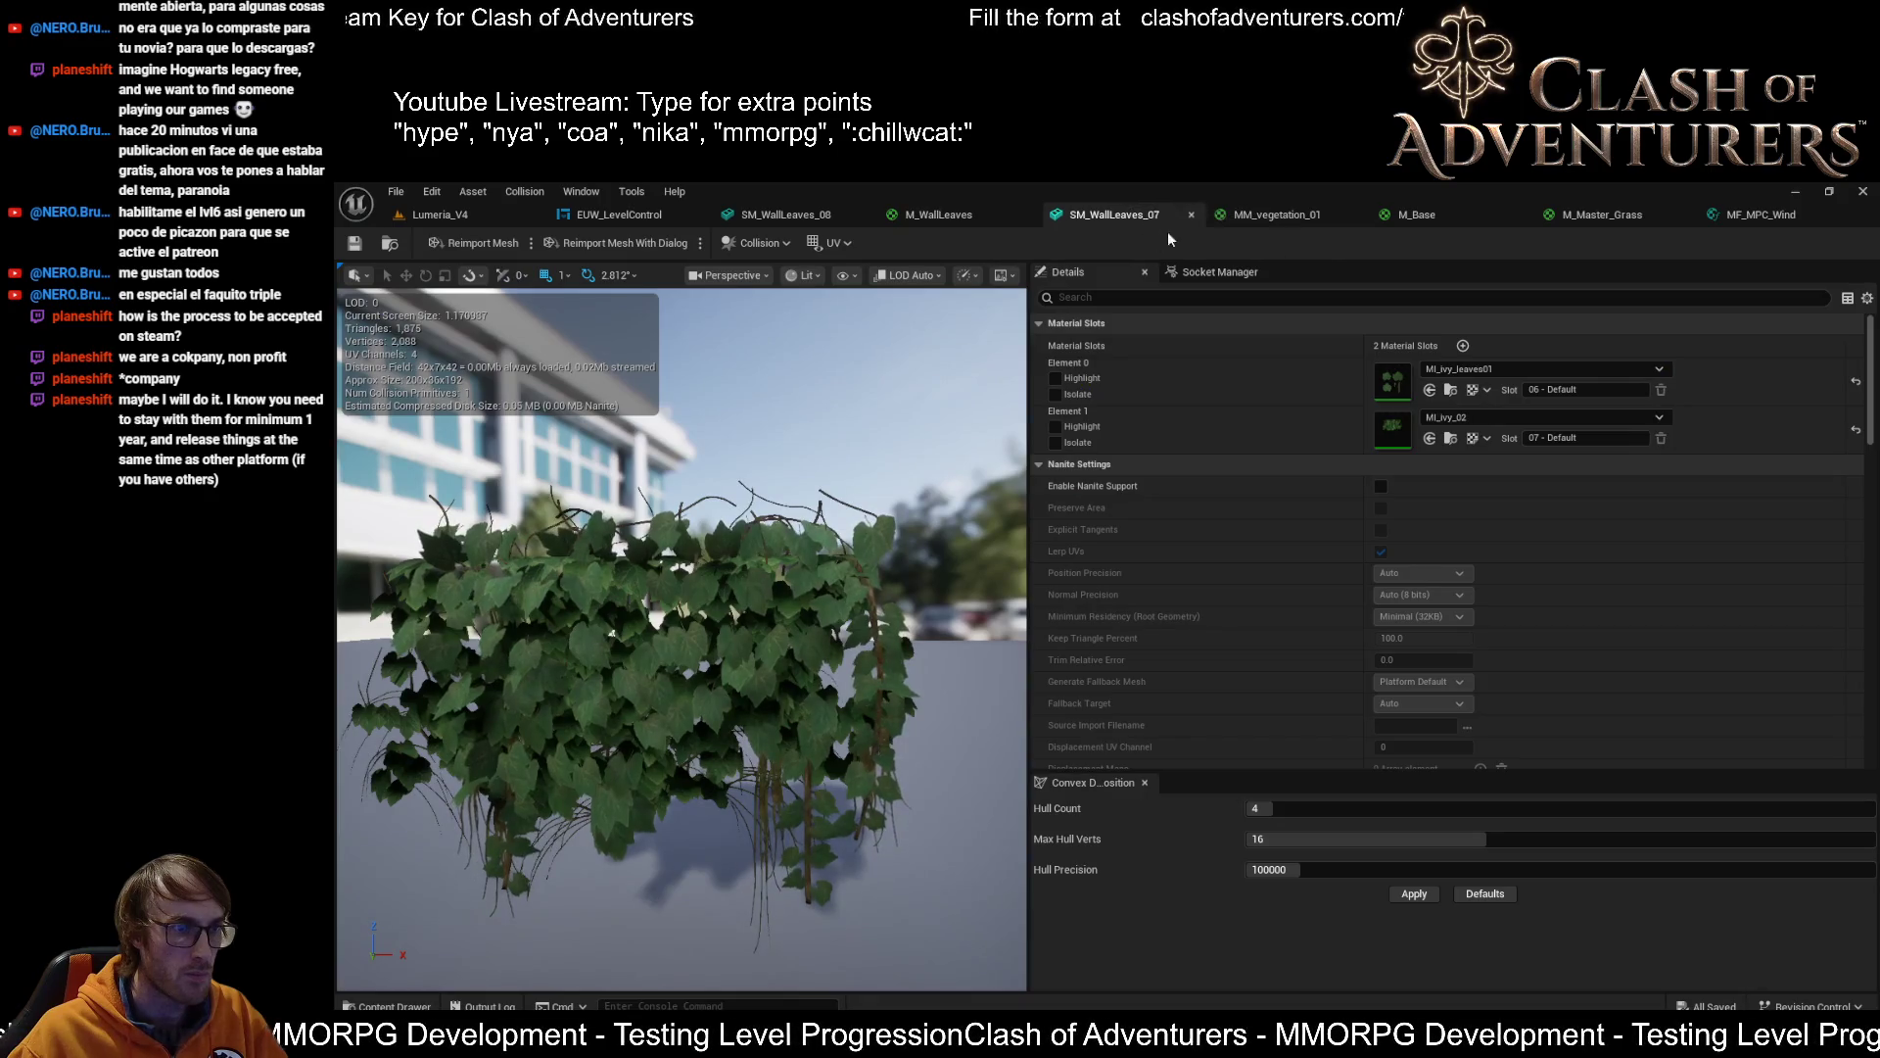
pyautogui.click(1261, 218)
pyautogui.scroll(-2, 1672, 496)
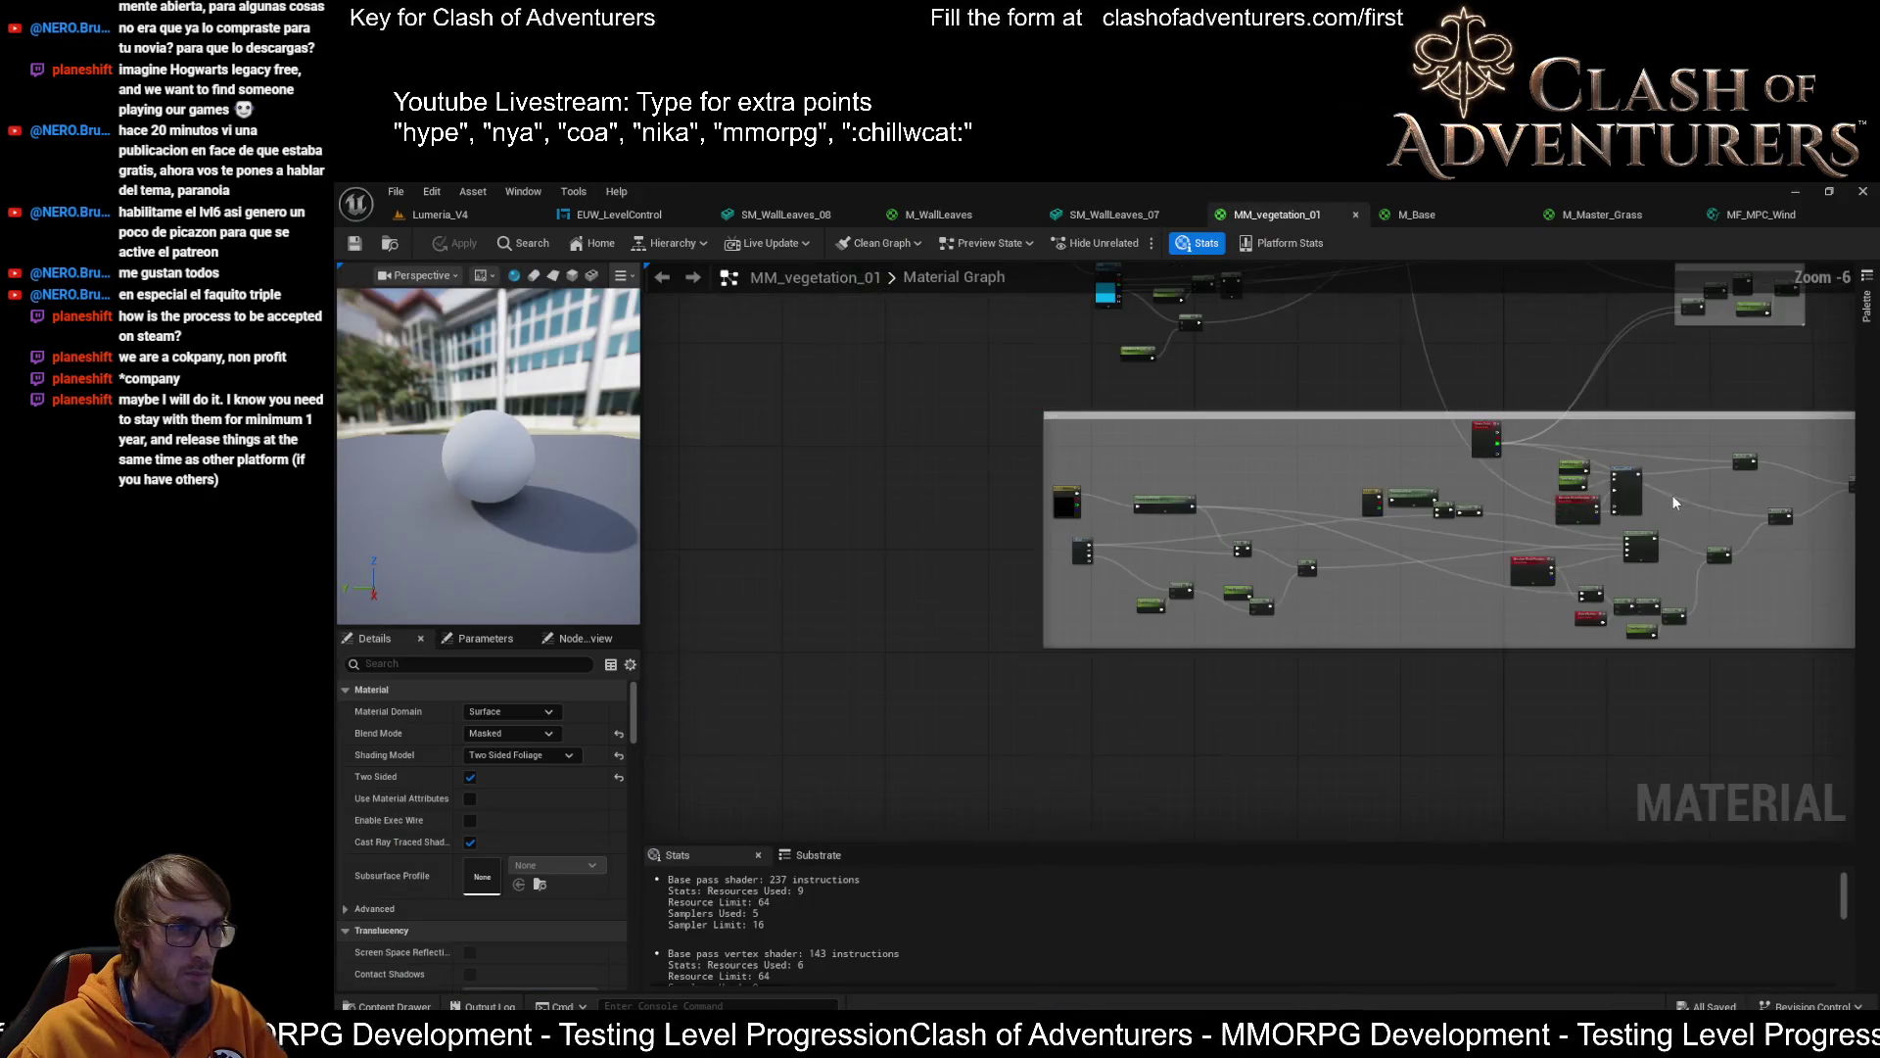
pyautogui.scroll(5, 1443, 501)
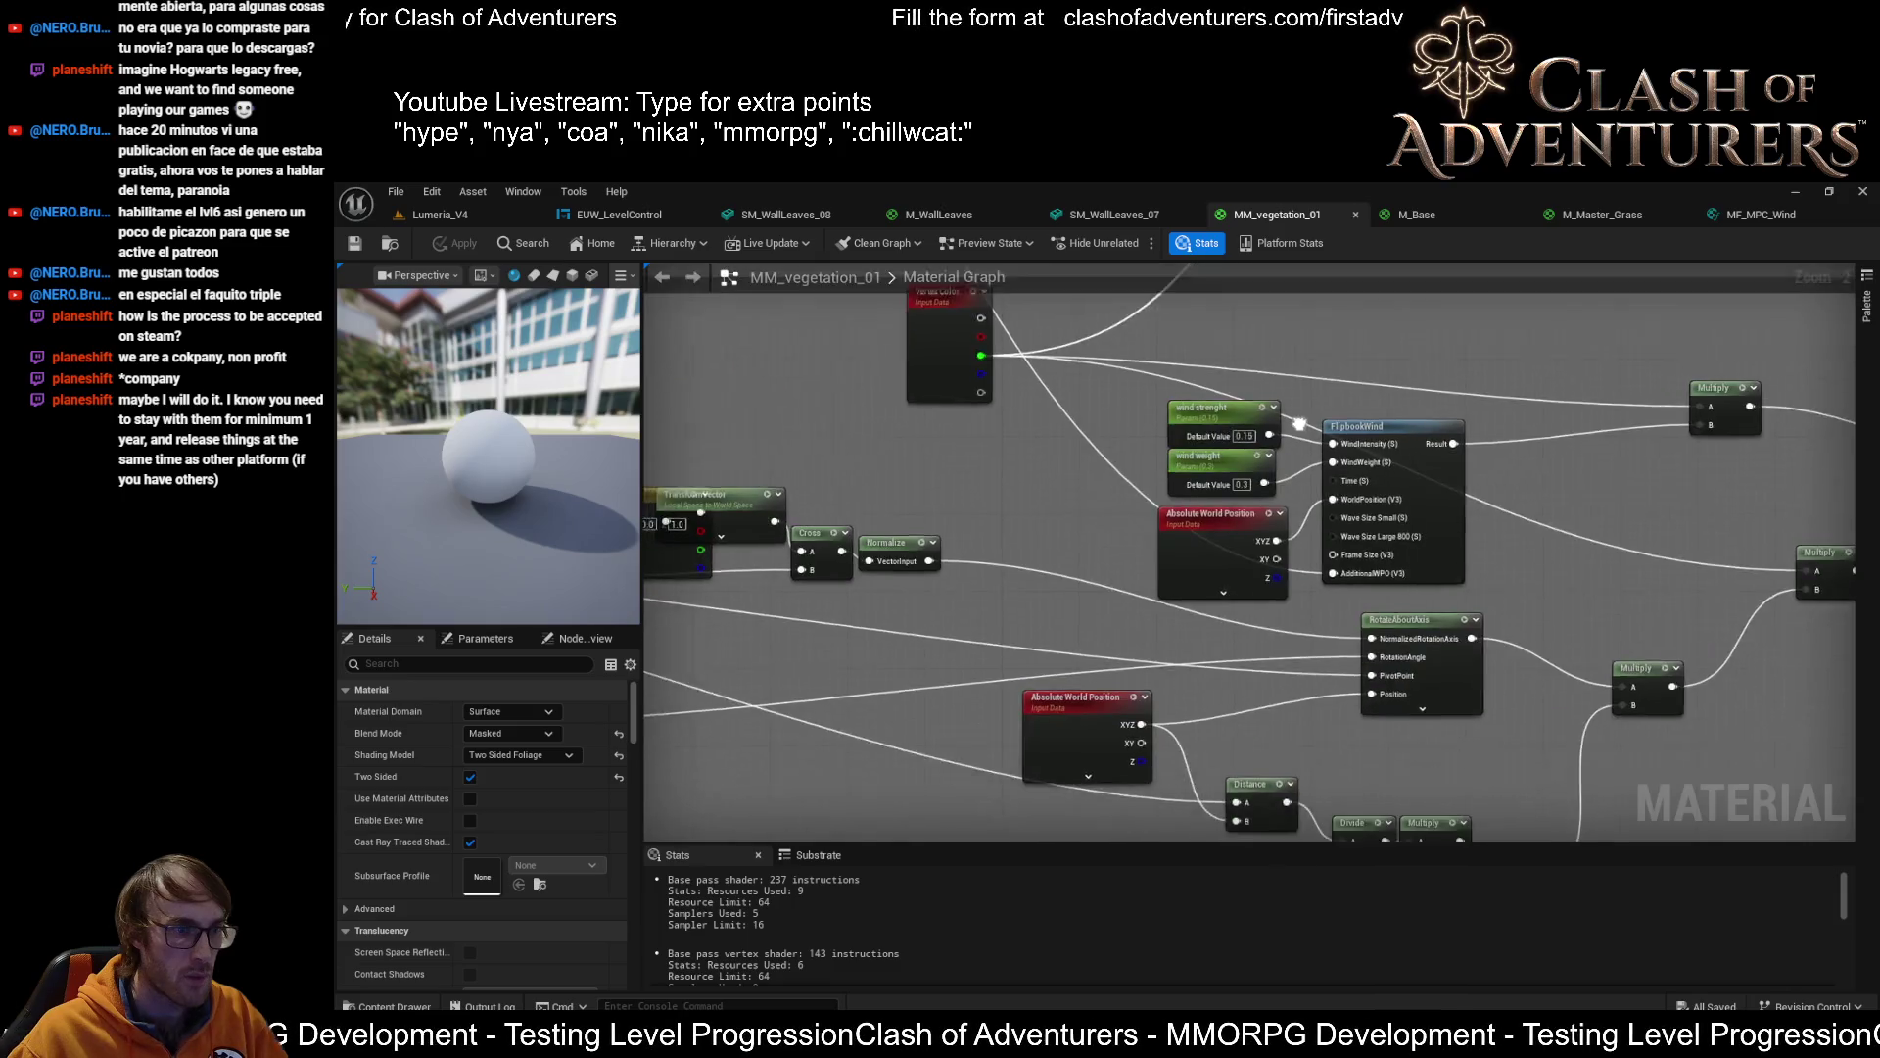
pyautogui.scroll(2, 1300, 423)
pyautogui.scroll(-2, 1289, 453)
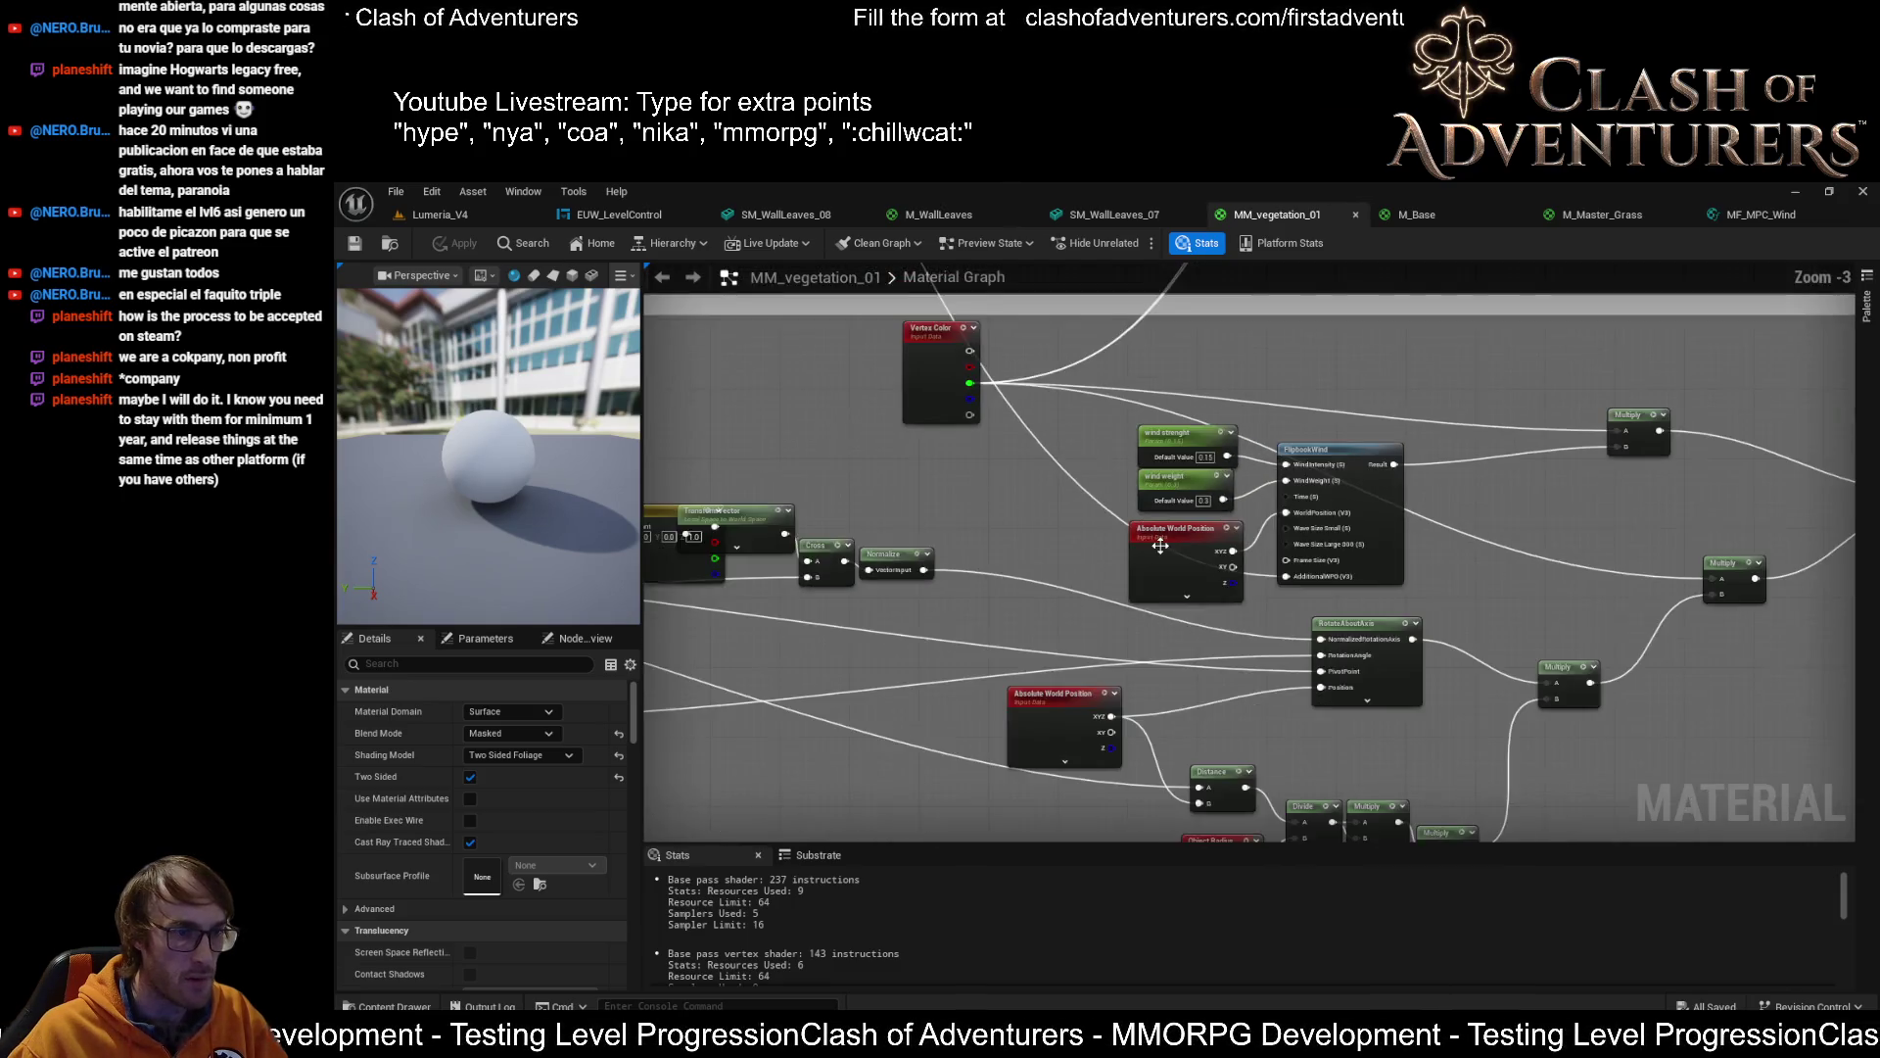
pyautogui.scroll(2, 1287, 544)
pyautogui.moveTo(1289, 546); pyautogui.dragTo(1172, 432)
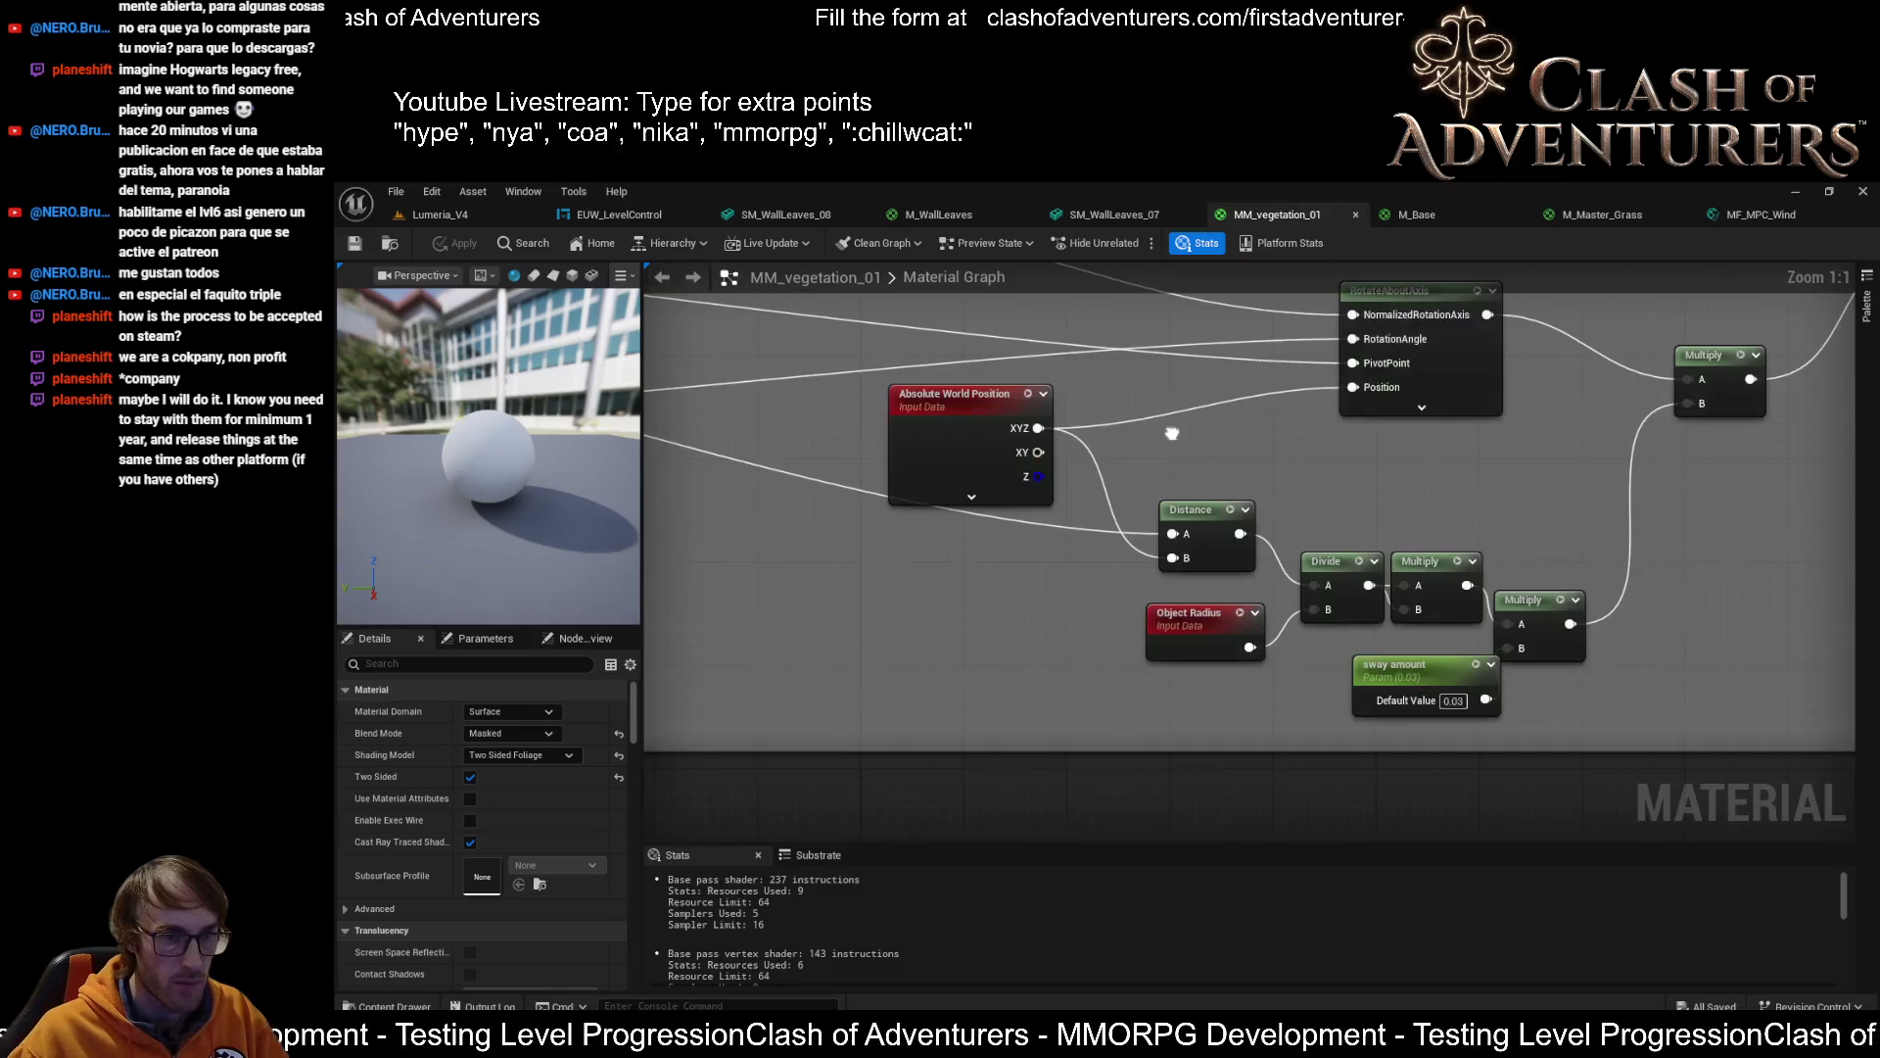
pyautogui.scroll(-3, 1384, 591)
pyautogui.scroll(3, 914, 490)
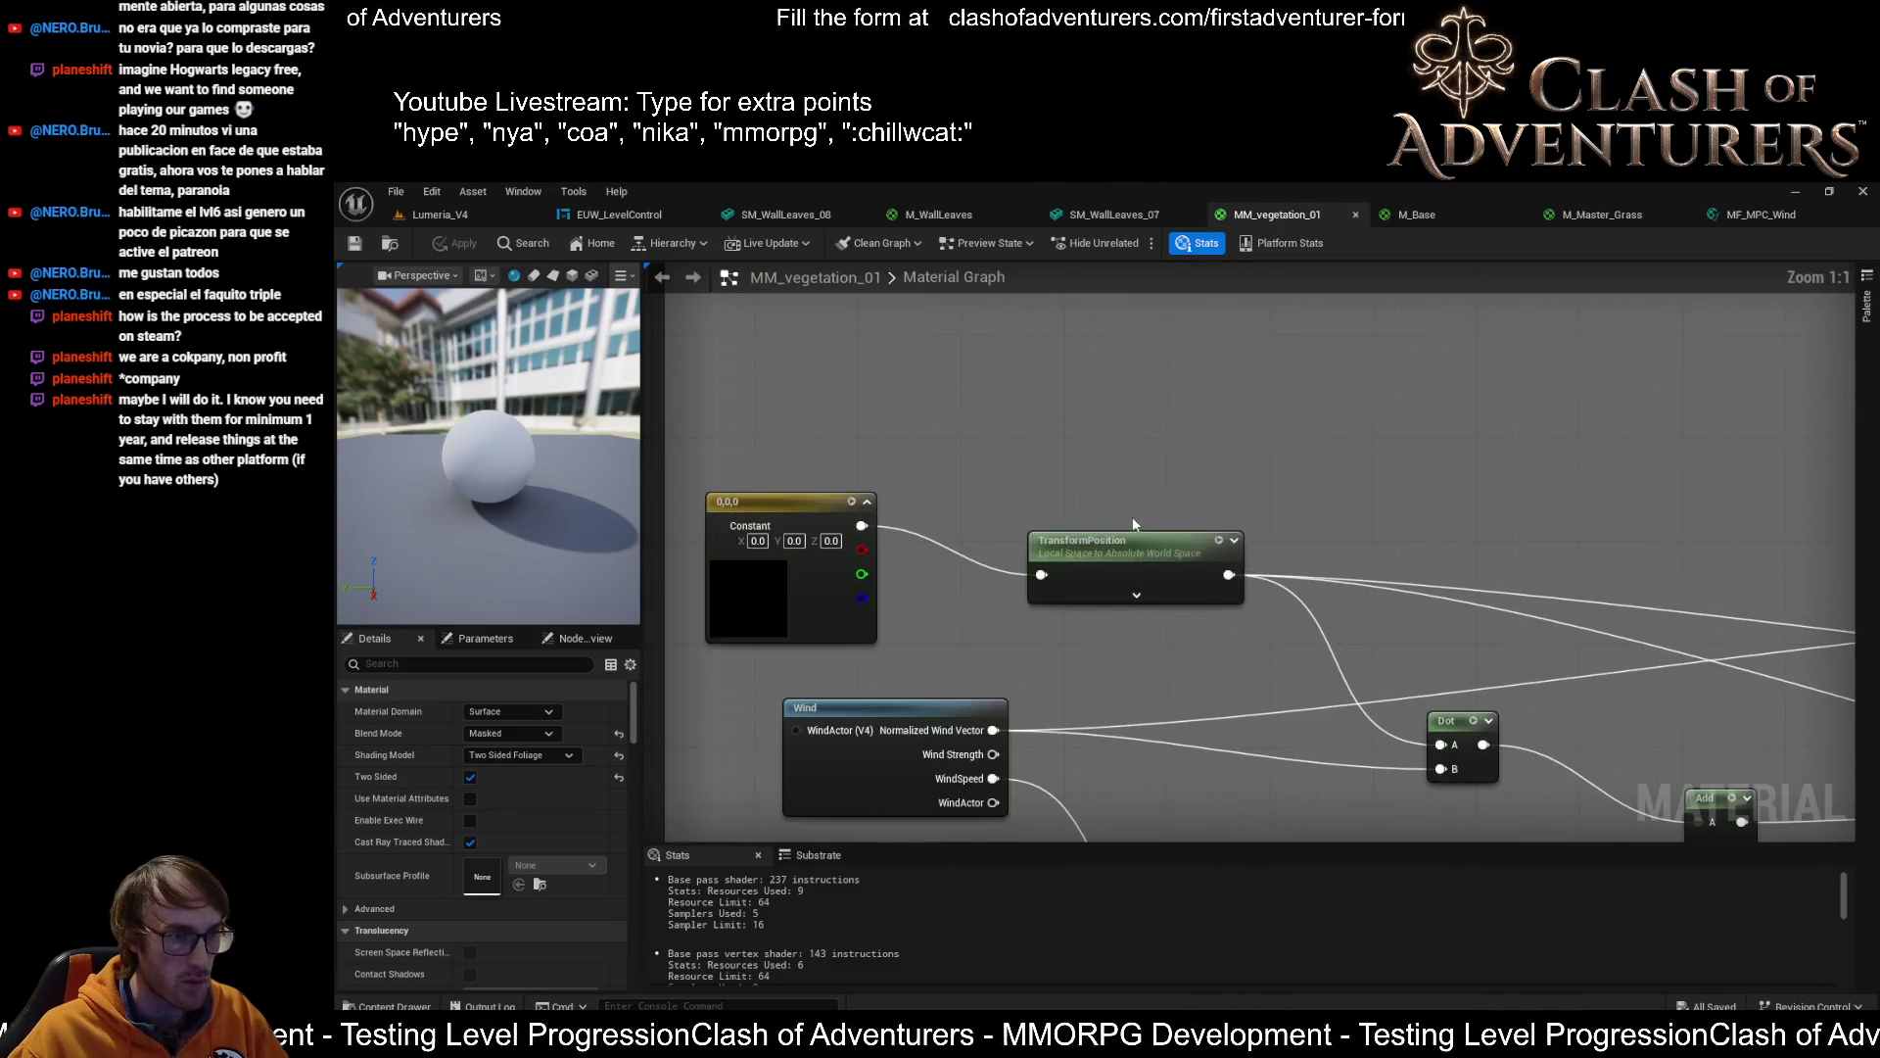
pyautogui.scroll(-2, 879, 572)
pyautogui.scroll(2, 977, 768)
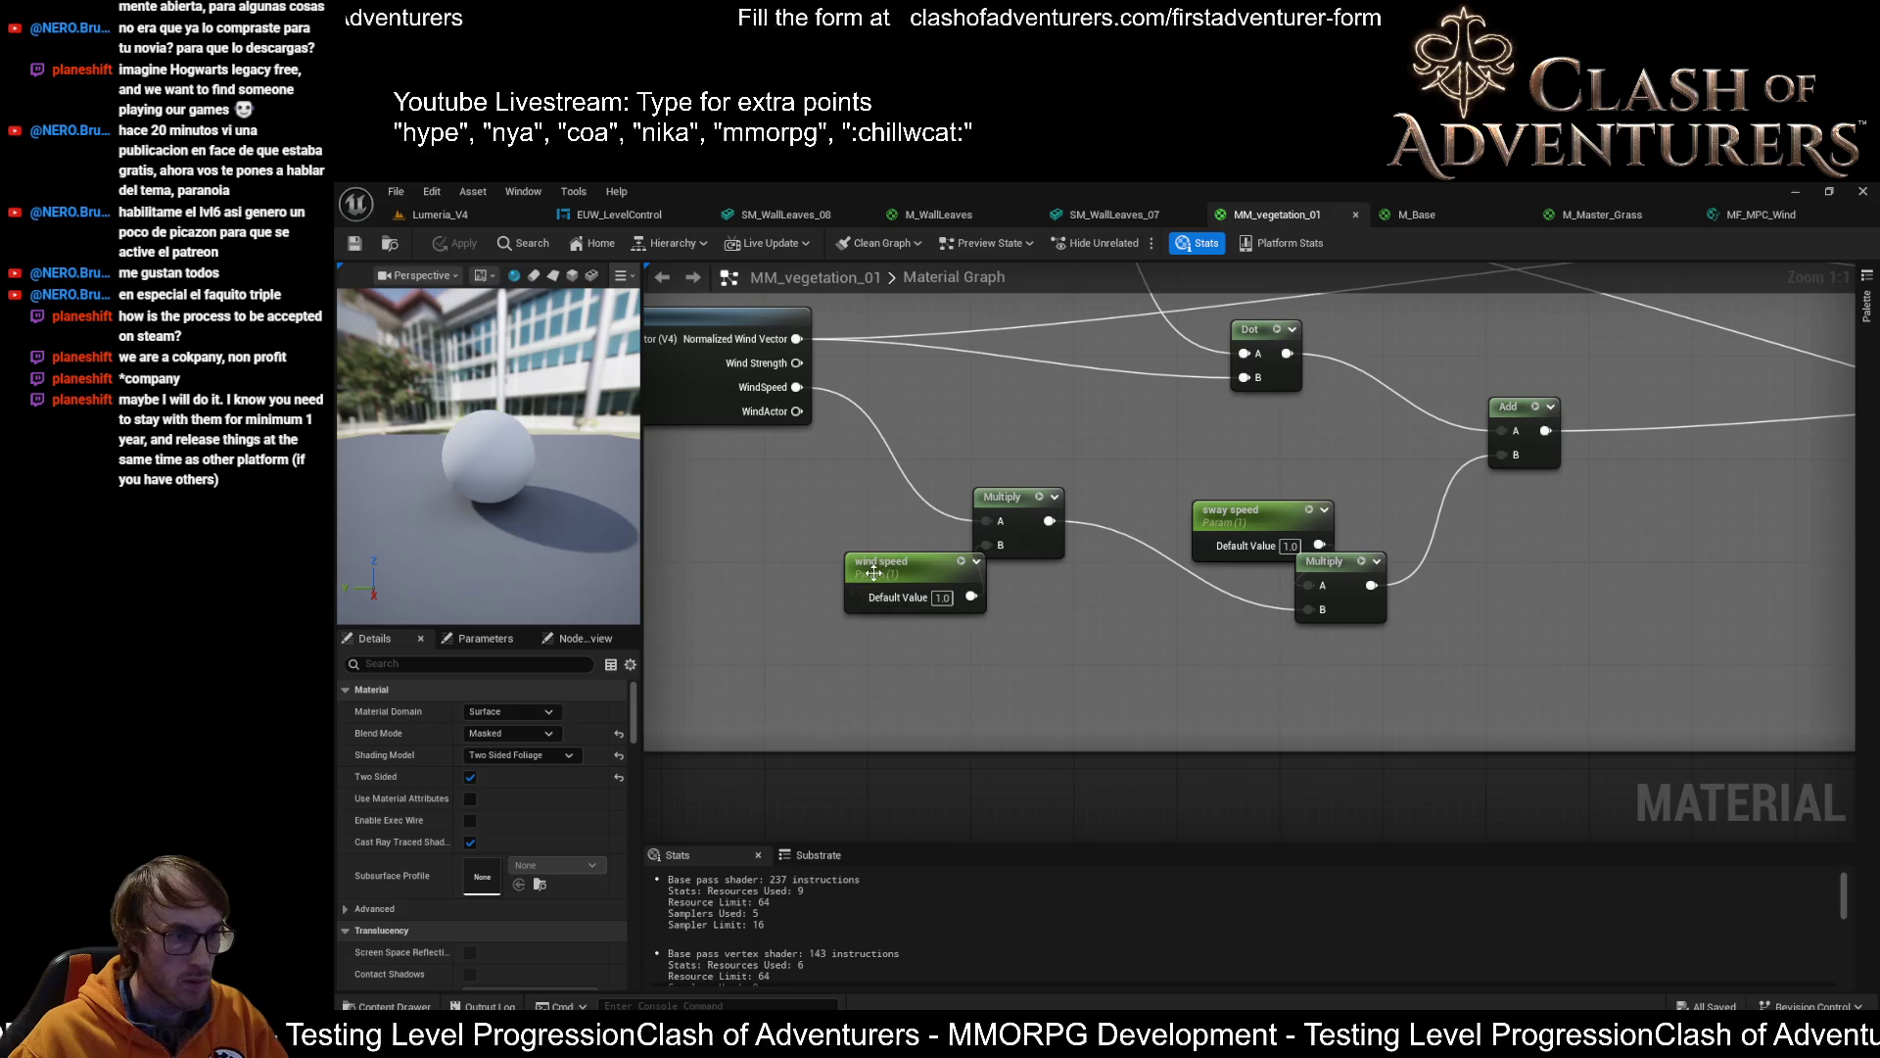
pyautogui.scroll(-7, 996, 564)
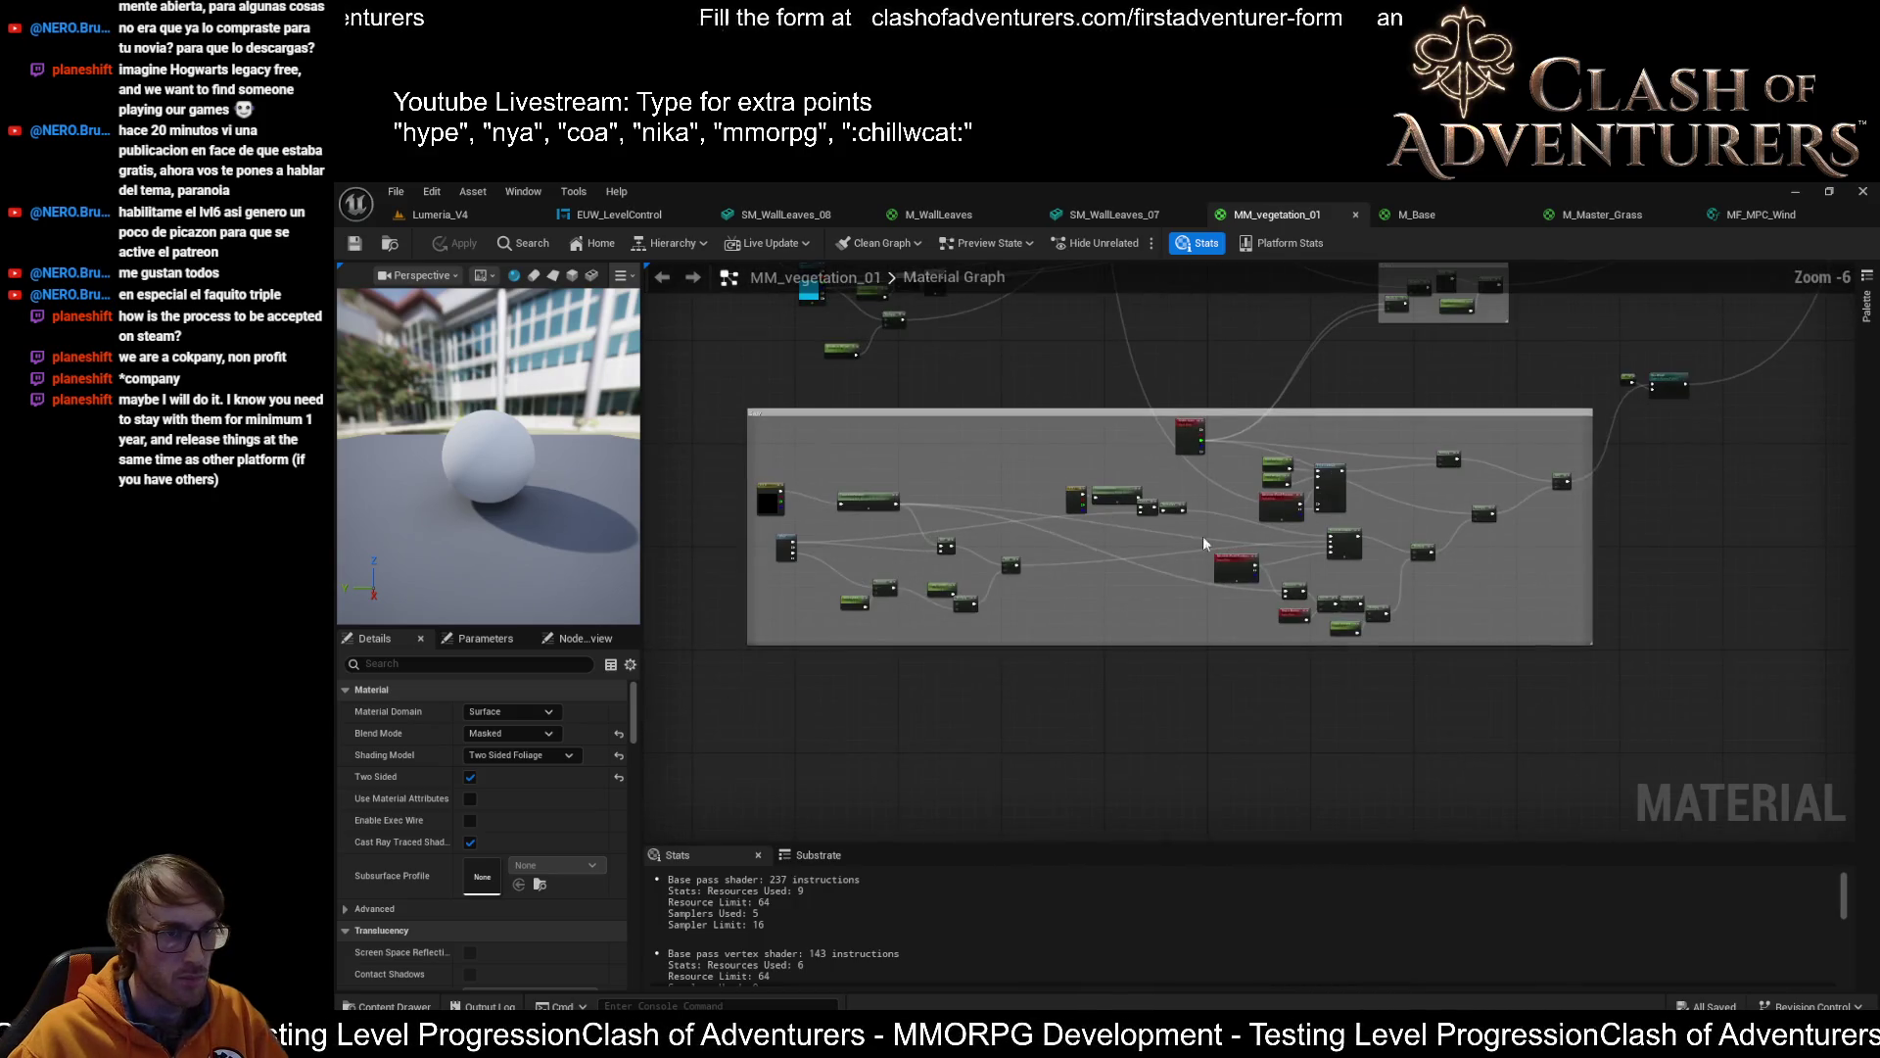
pyautogui.click(927, 638)
pyautogui.moveTo(1649, 412)
pyautogui.mouseDown()
pyautogui.moveTo(1163, 562)
pyautogui.moveTo(989, 555)
pyautogui.moveTo(1451, 477)
pyautogui.mouseUp()
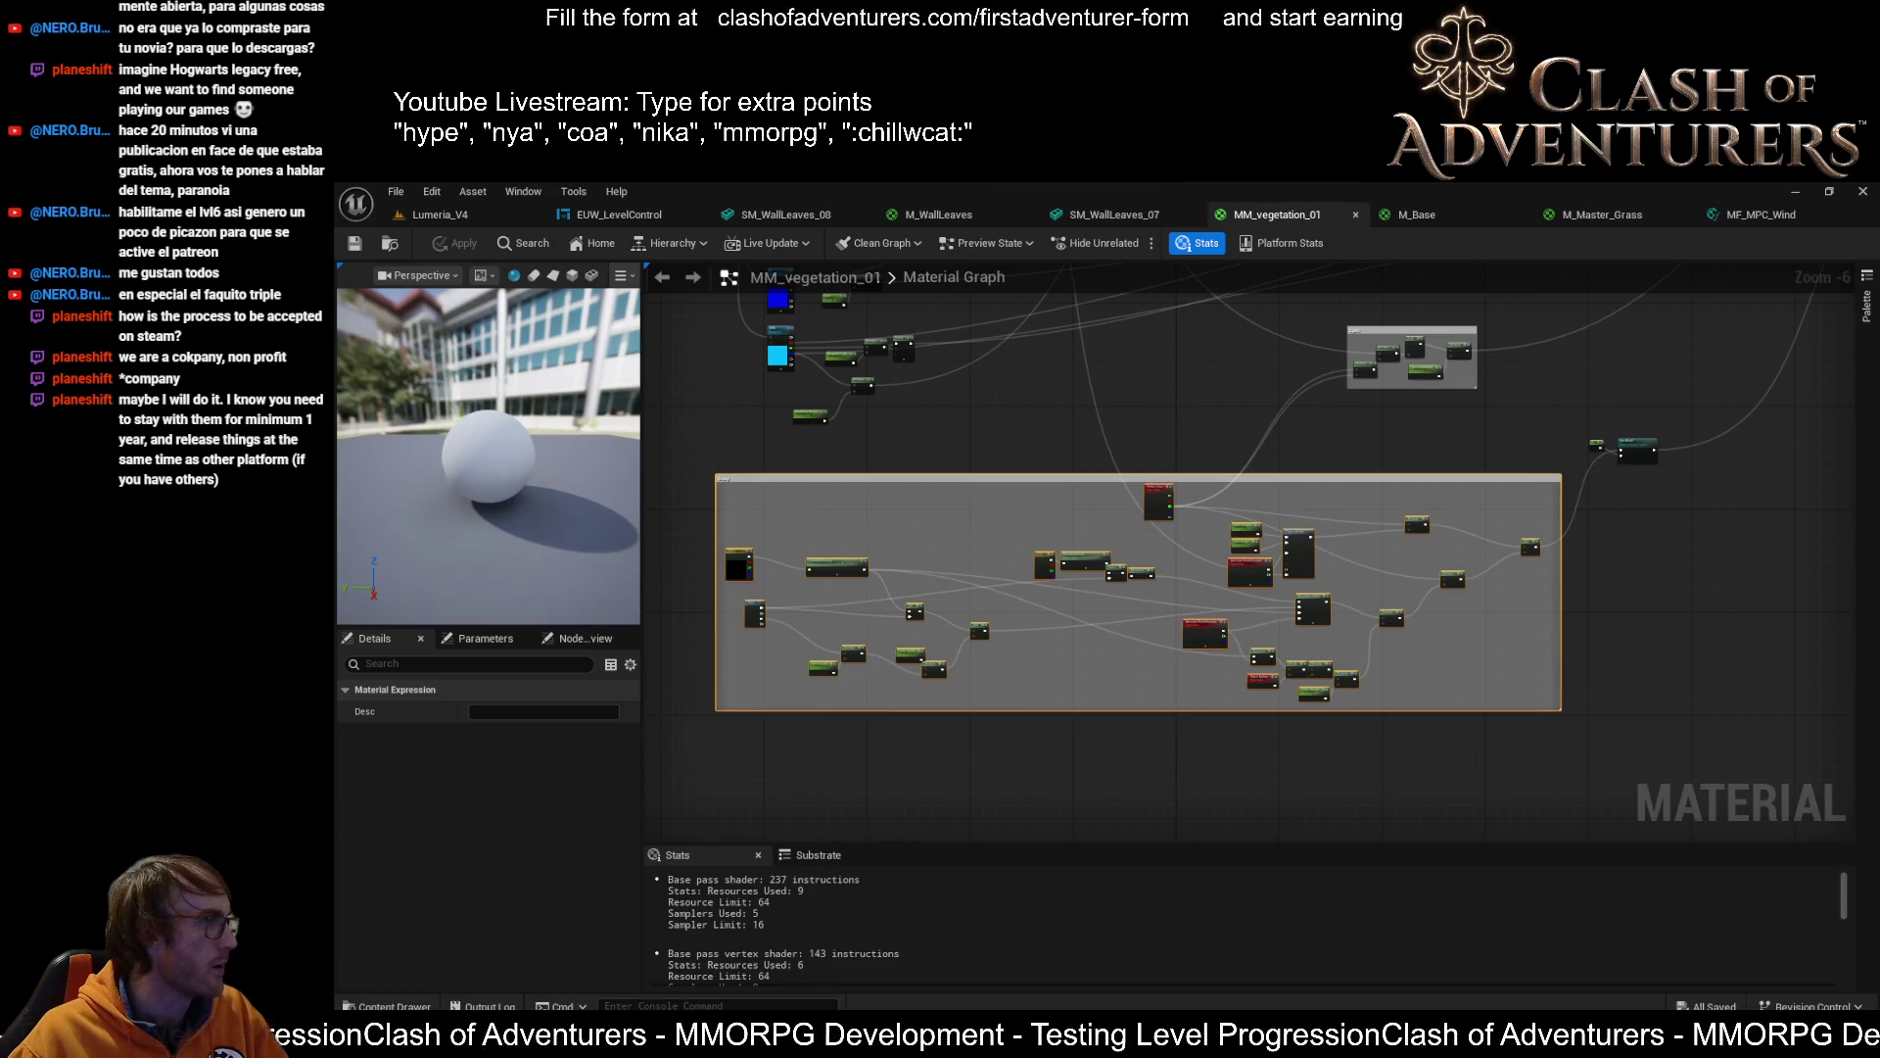
pyautogui.click(738, 217)
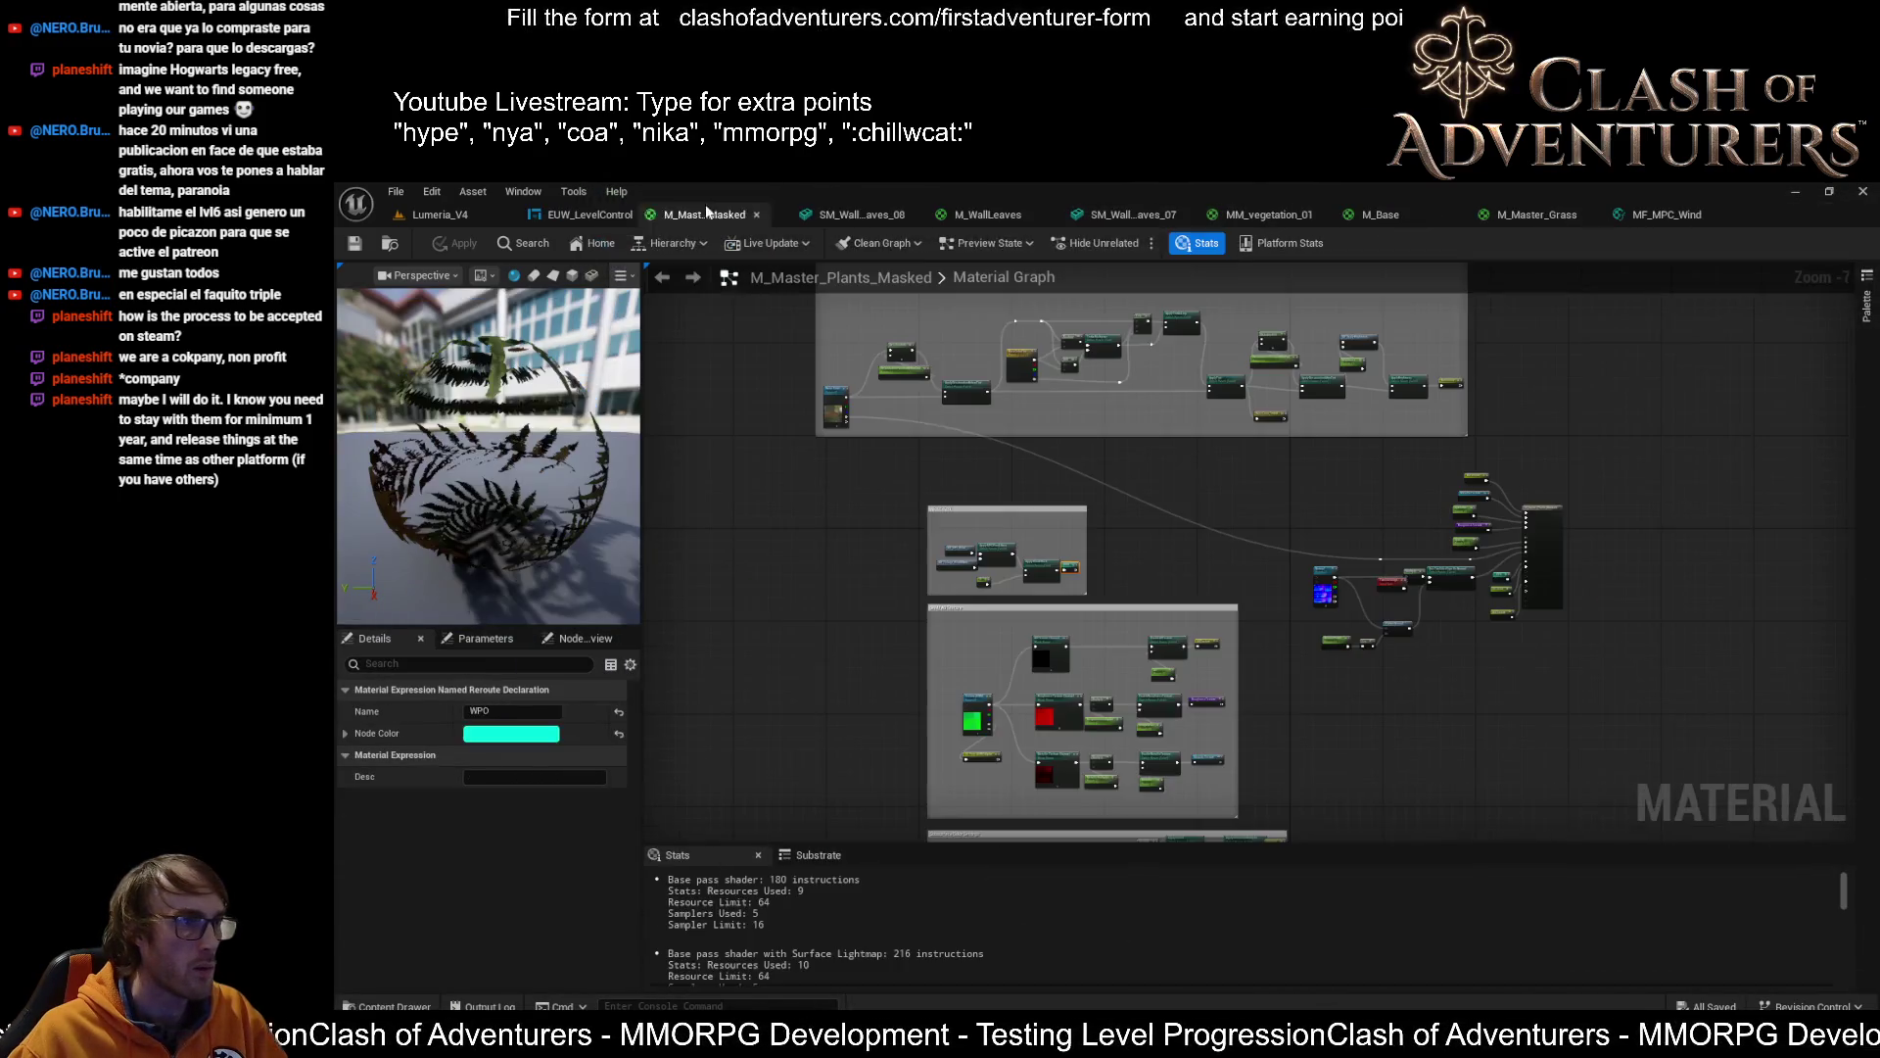
# Frame the result node and move the Wind Effect group below the other groups
pyautogui.scroll(4, 1214, 602)
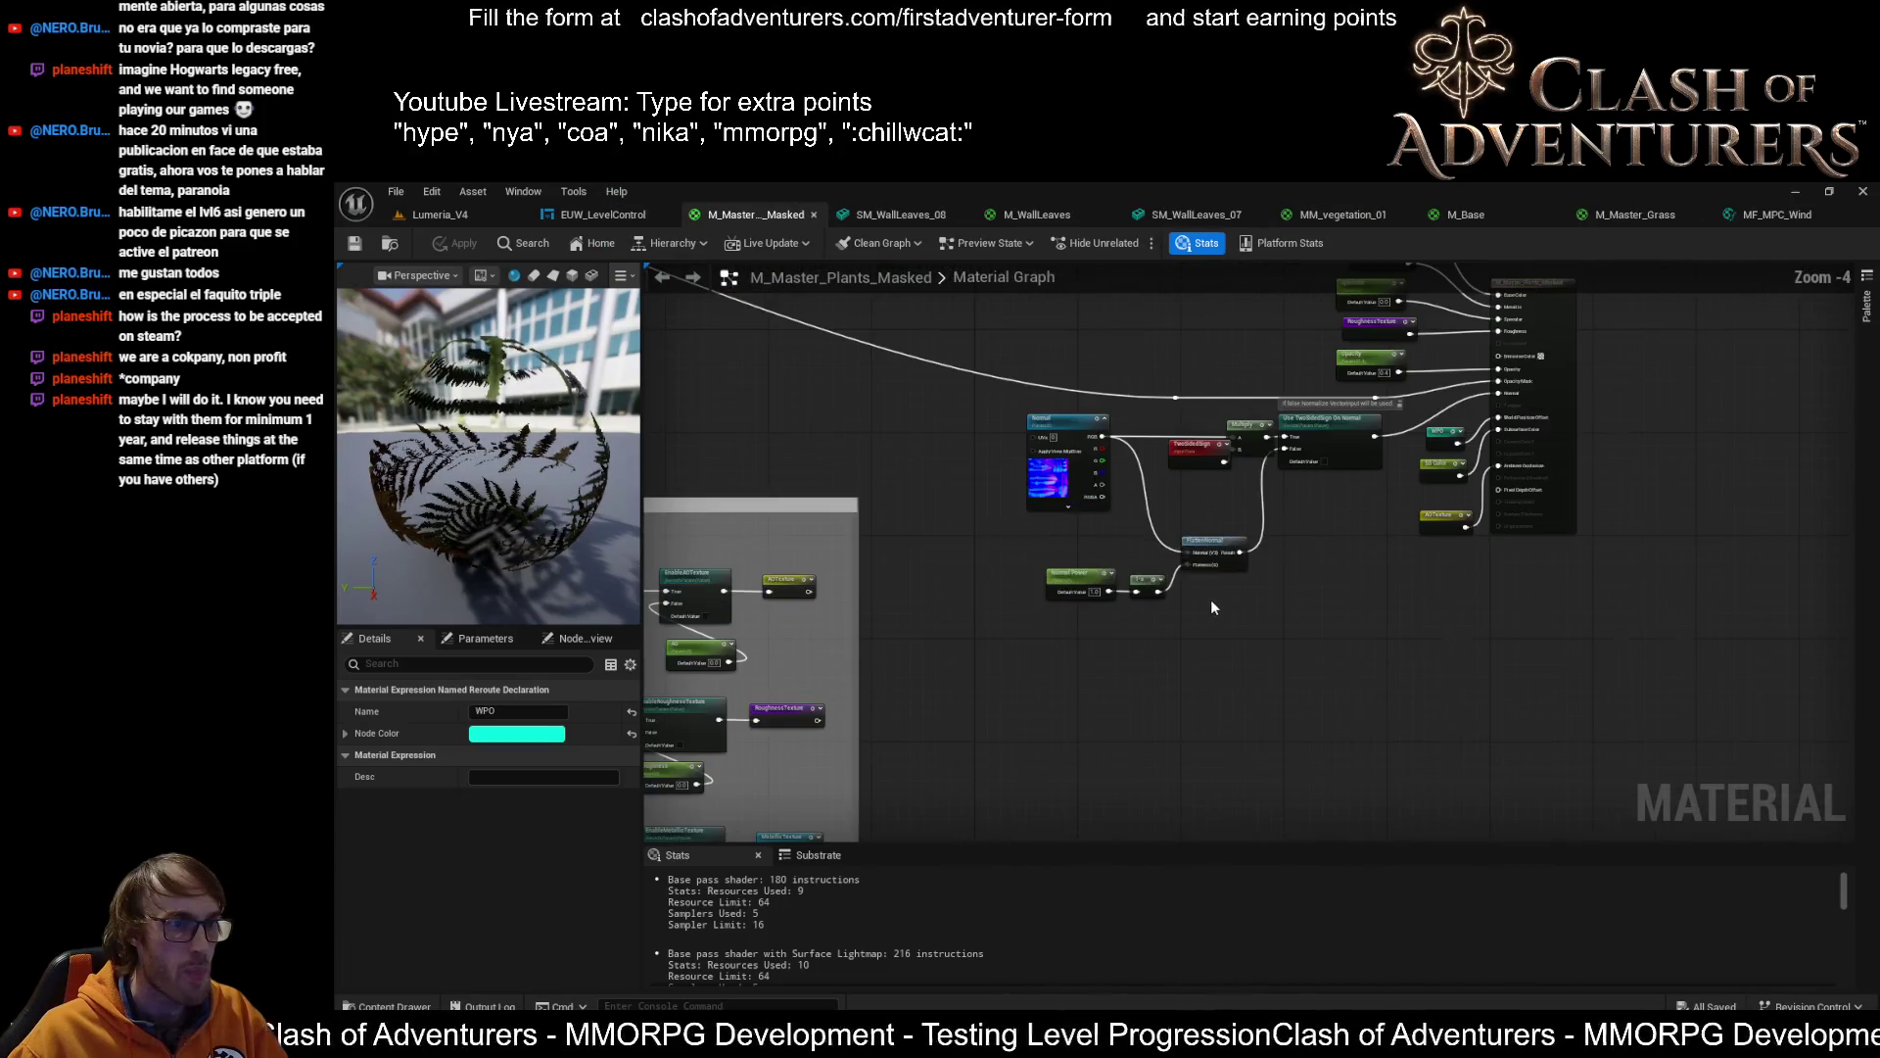
pyautogui.press('Home')
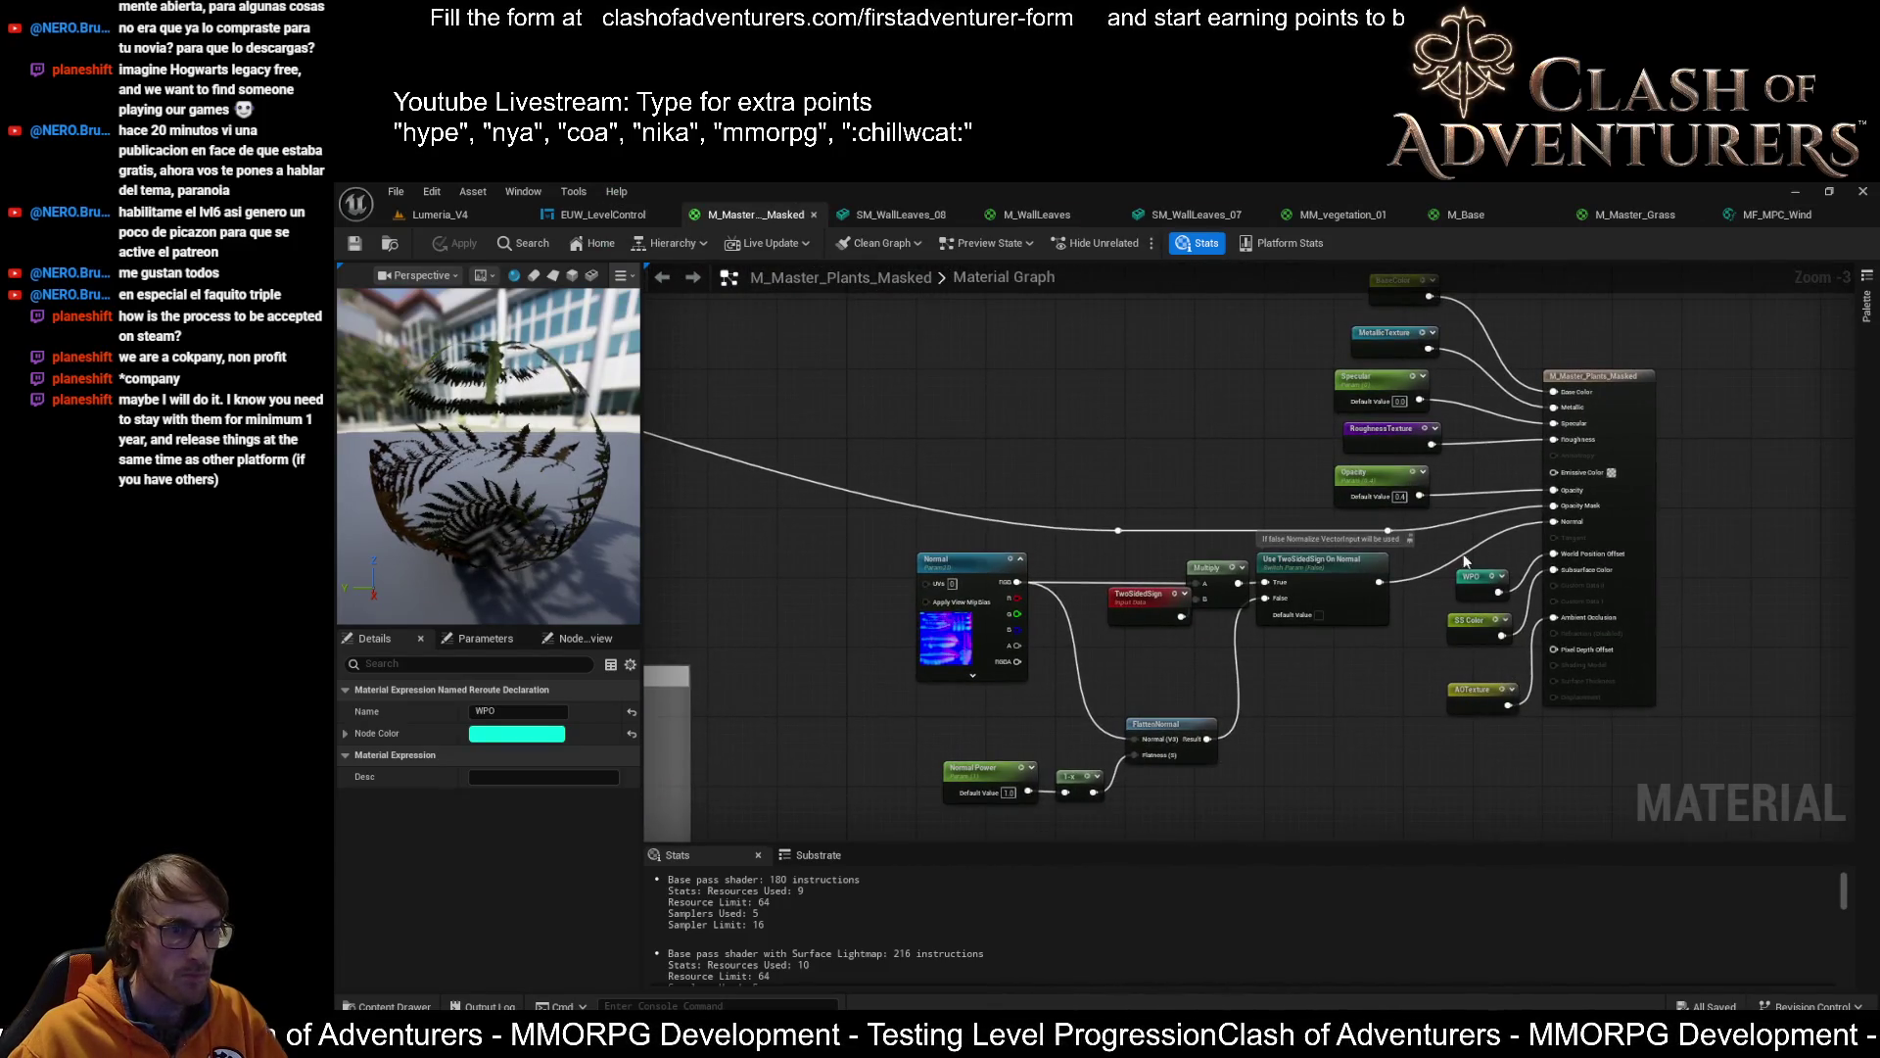
pyautogui.scroll(-6, 1385, 620)
pyautogui.moveTo(1249, 472); pyautogui.dragTo(1267, 552)
pyautogui.moveTo(1165, 383)
pyautogui.mouseDown()
pyautogui.moveTo(1352, 565)
pyautogui.moveTo(1168, 800)
pyautogui.mouseUp()
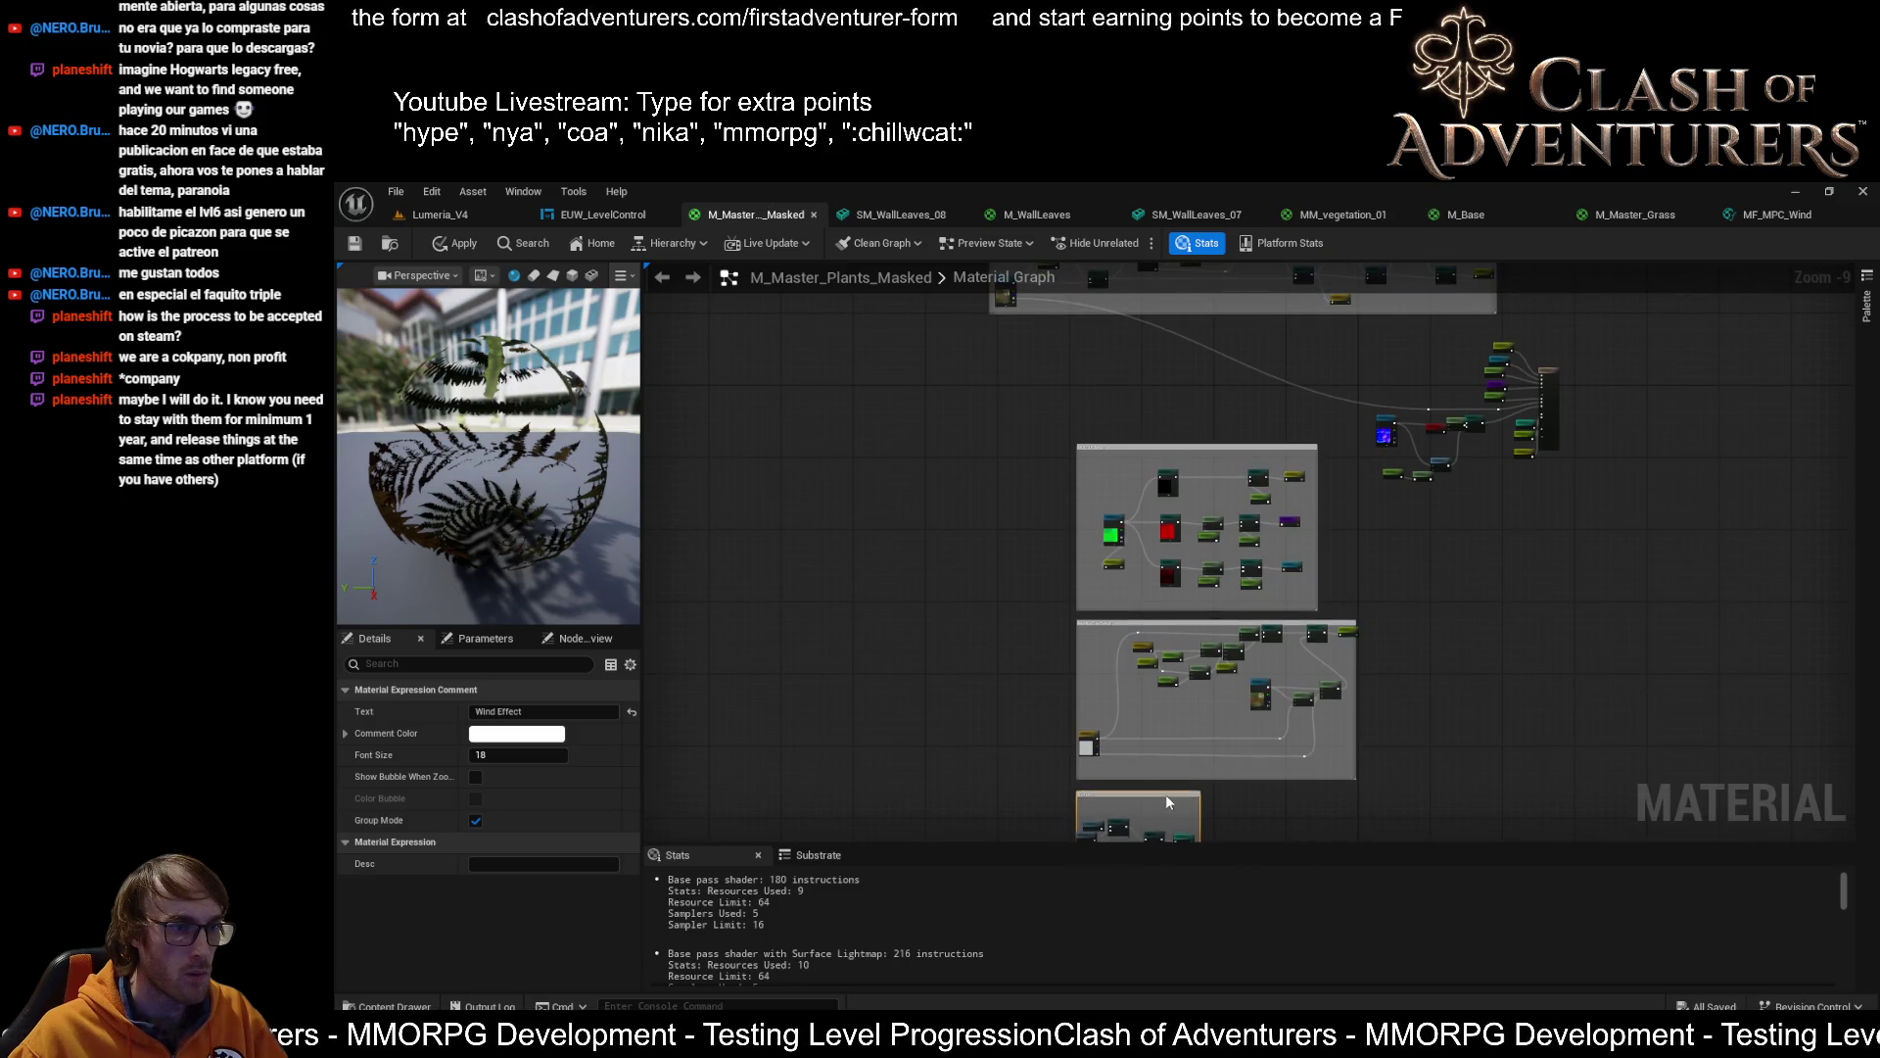
# Move the ORM / AO Texture and Subsurface Color Settings groups up-left, fitting the SS Color reroute inside
pyautogui.moveTo(1204, 449)
pyautogui.mouseDown()
pyautogui.moveTo(1165, 391)
pyautogui.moveTo(1108, 365)
pyautogui.mouseUp()
pyautogui.moveTo(1205, 628); pyautogui.dragTo(1107, 549)
pyautogui.scroll(5, 1200, 602)
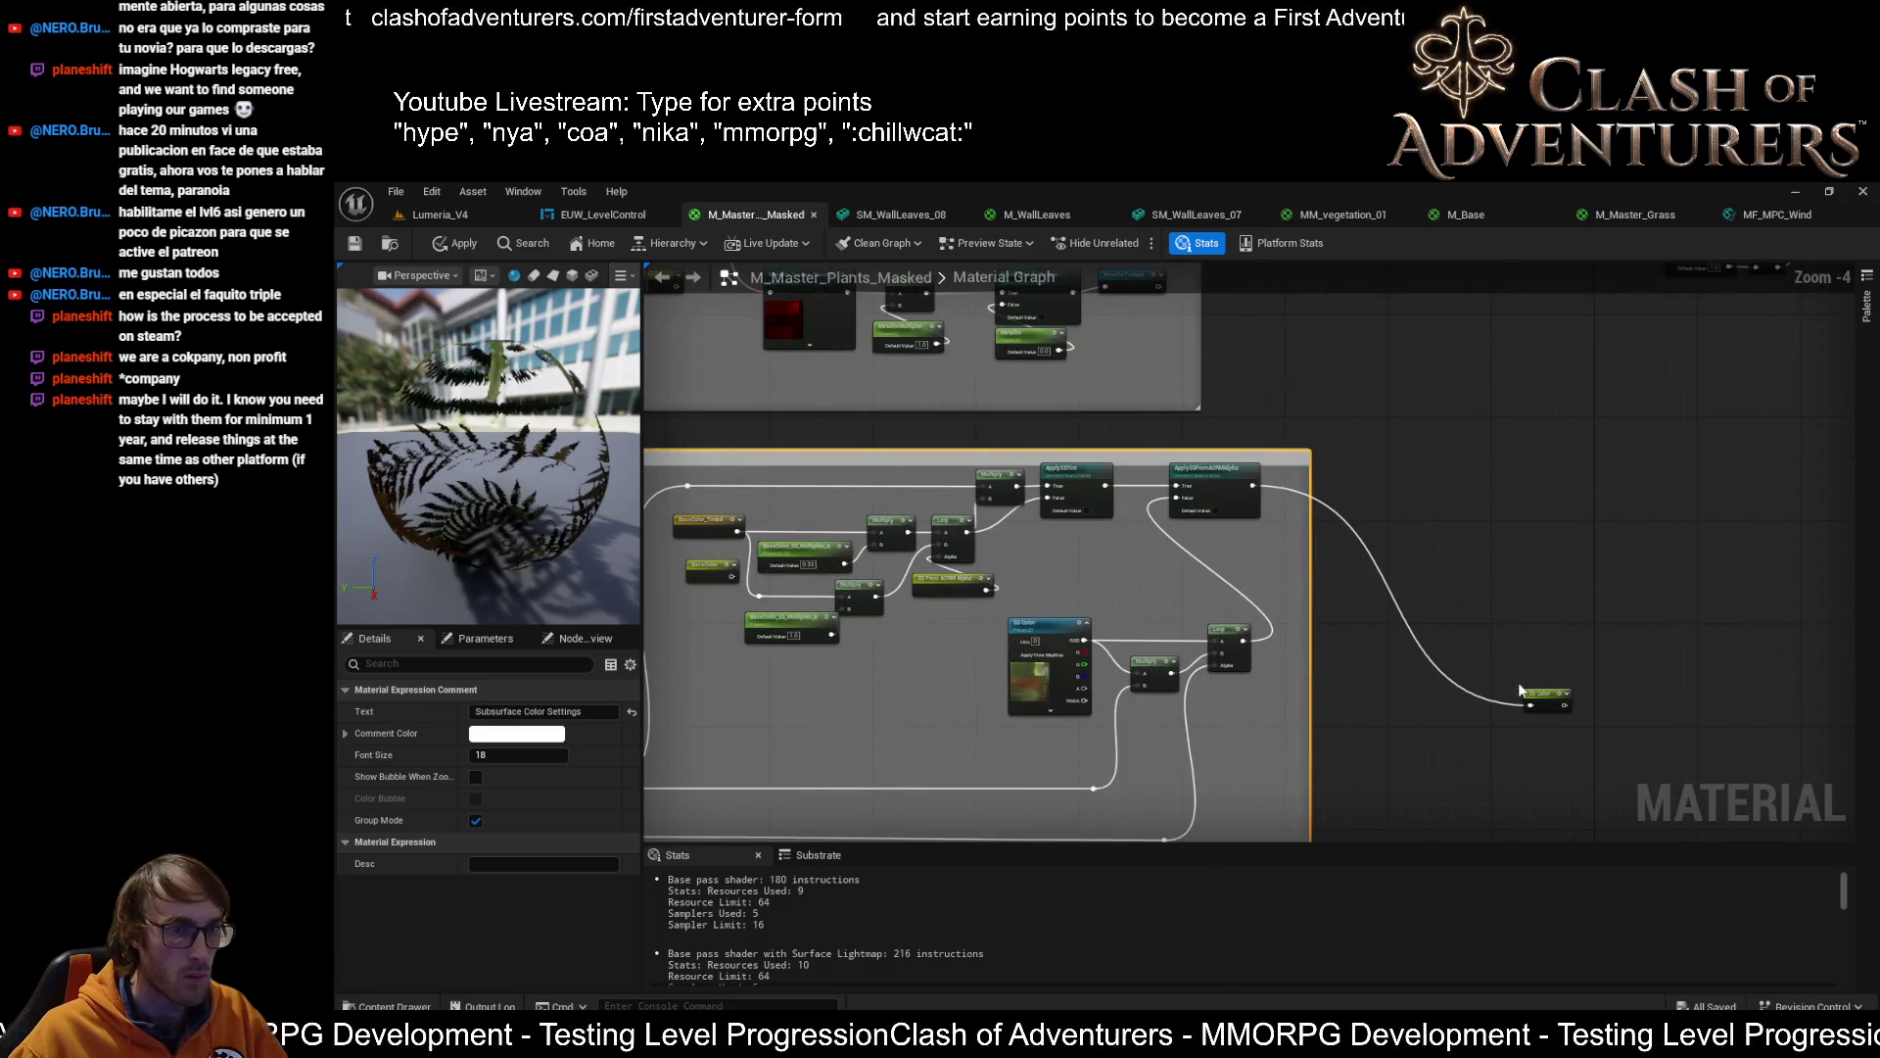
pyautogui.moveTo(1536, 686); pyautogui.dragTo(1338, 485)
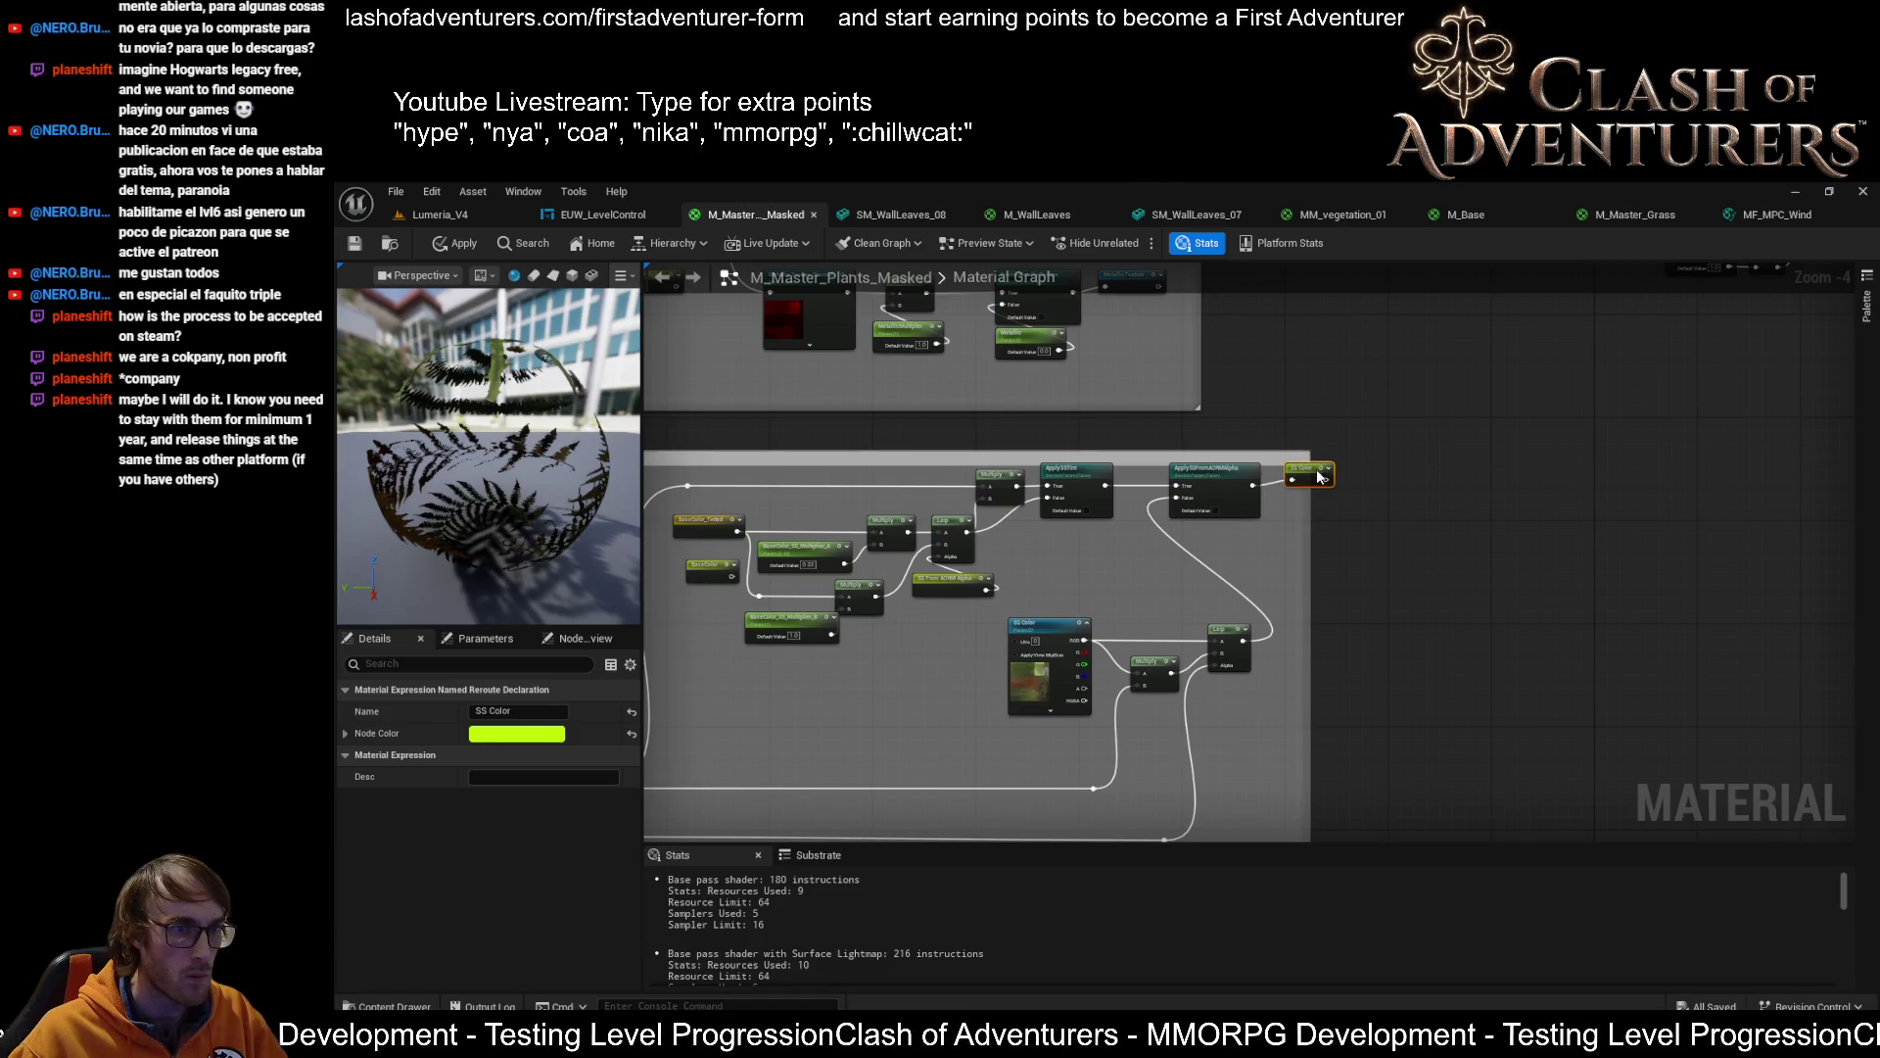
pyautogui.moveTo(1272, 454)
pyautogui.mouseDown()
pyautogui.moveTo(1271, 438)
pyautogui.moveTo(1341, 460)
pyautogui.mouseUp()
pyautogui.scroll(-2, 1301, 598)
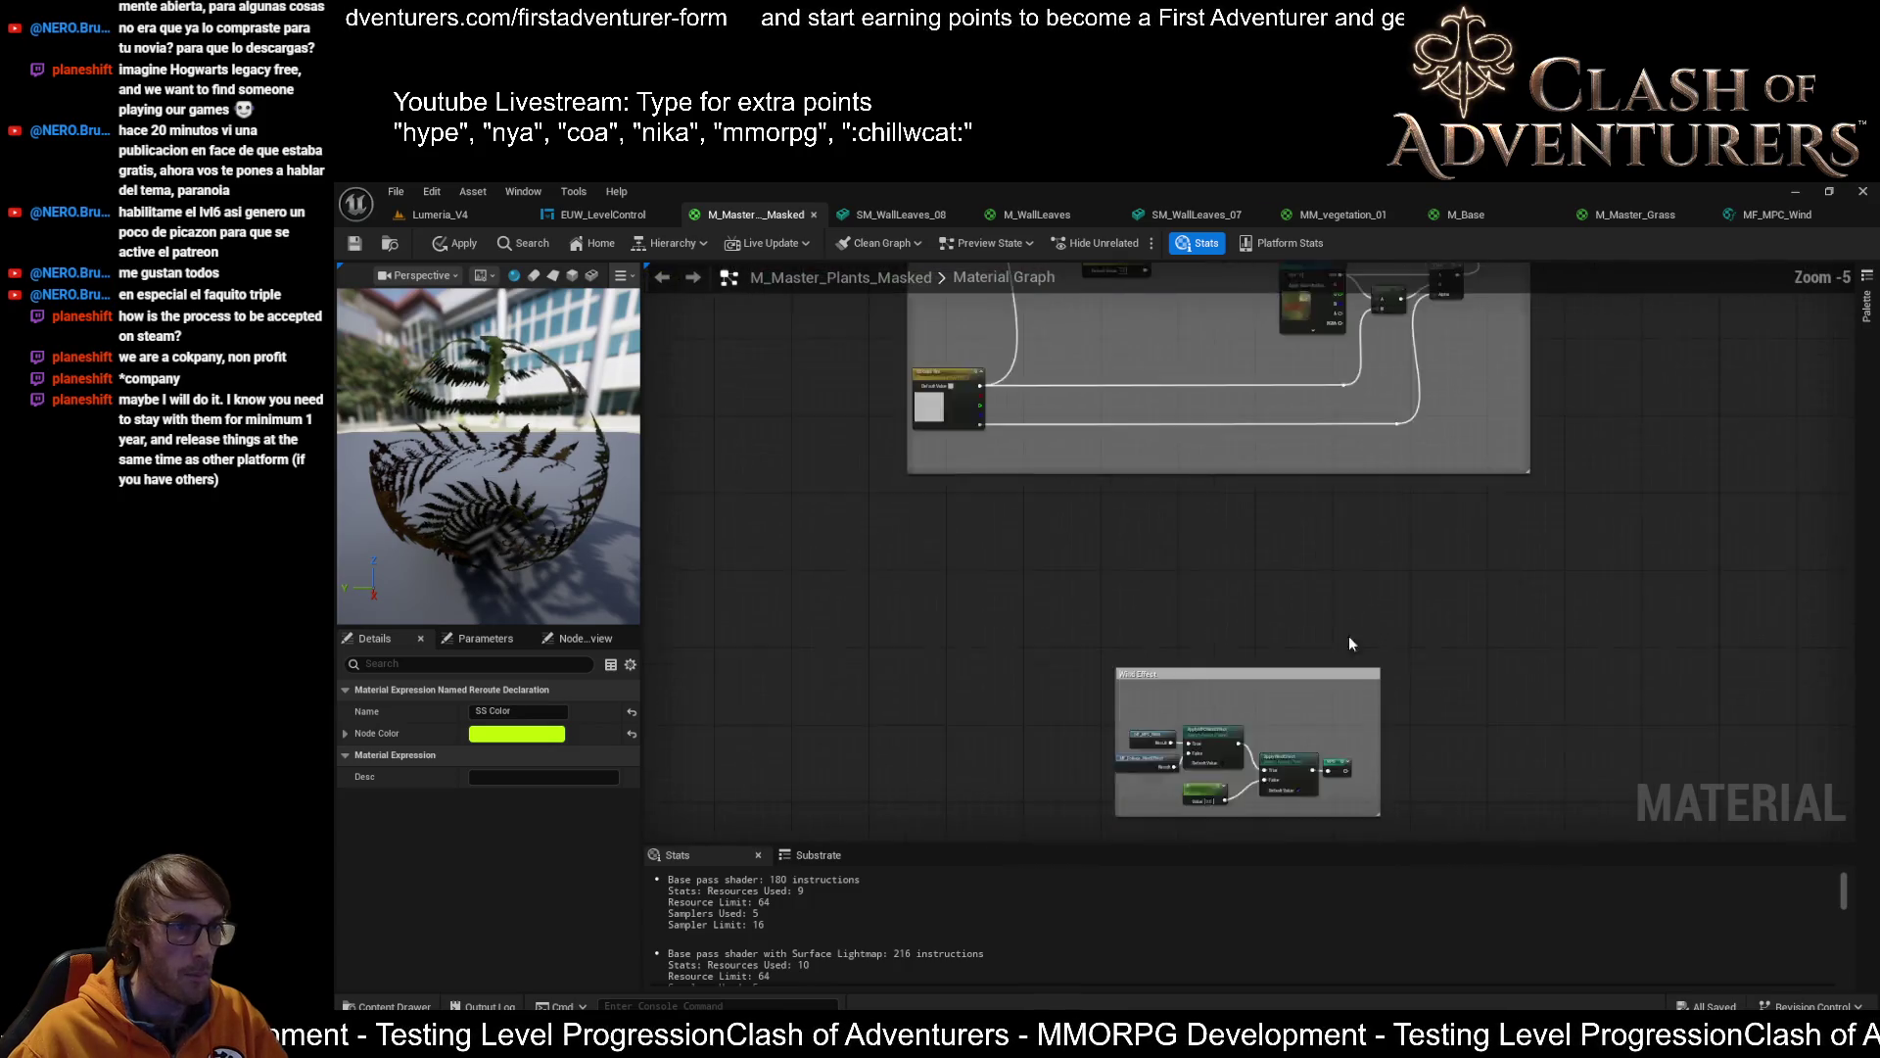
pyautogui.scroll(3, 1261, 412)
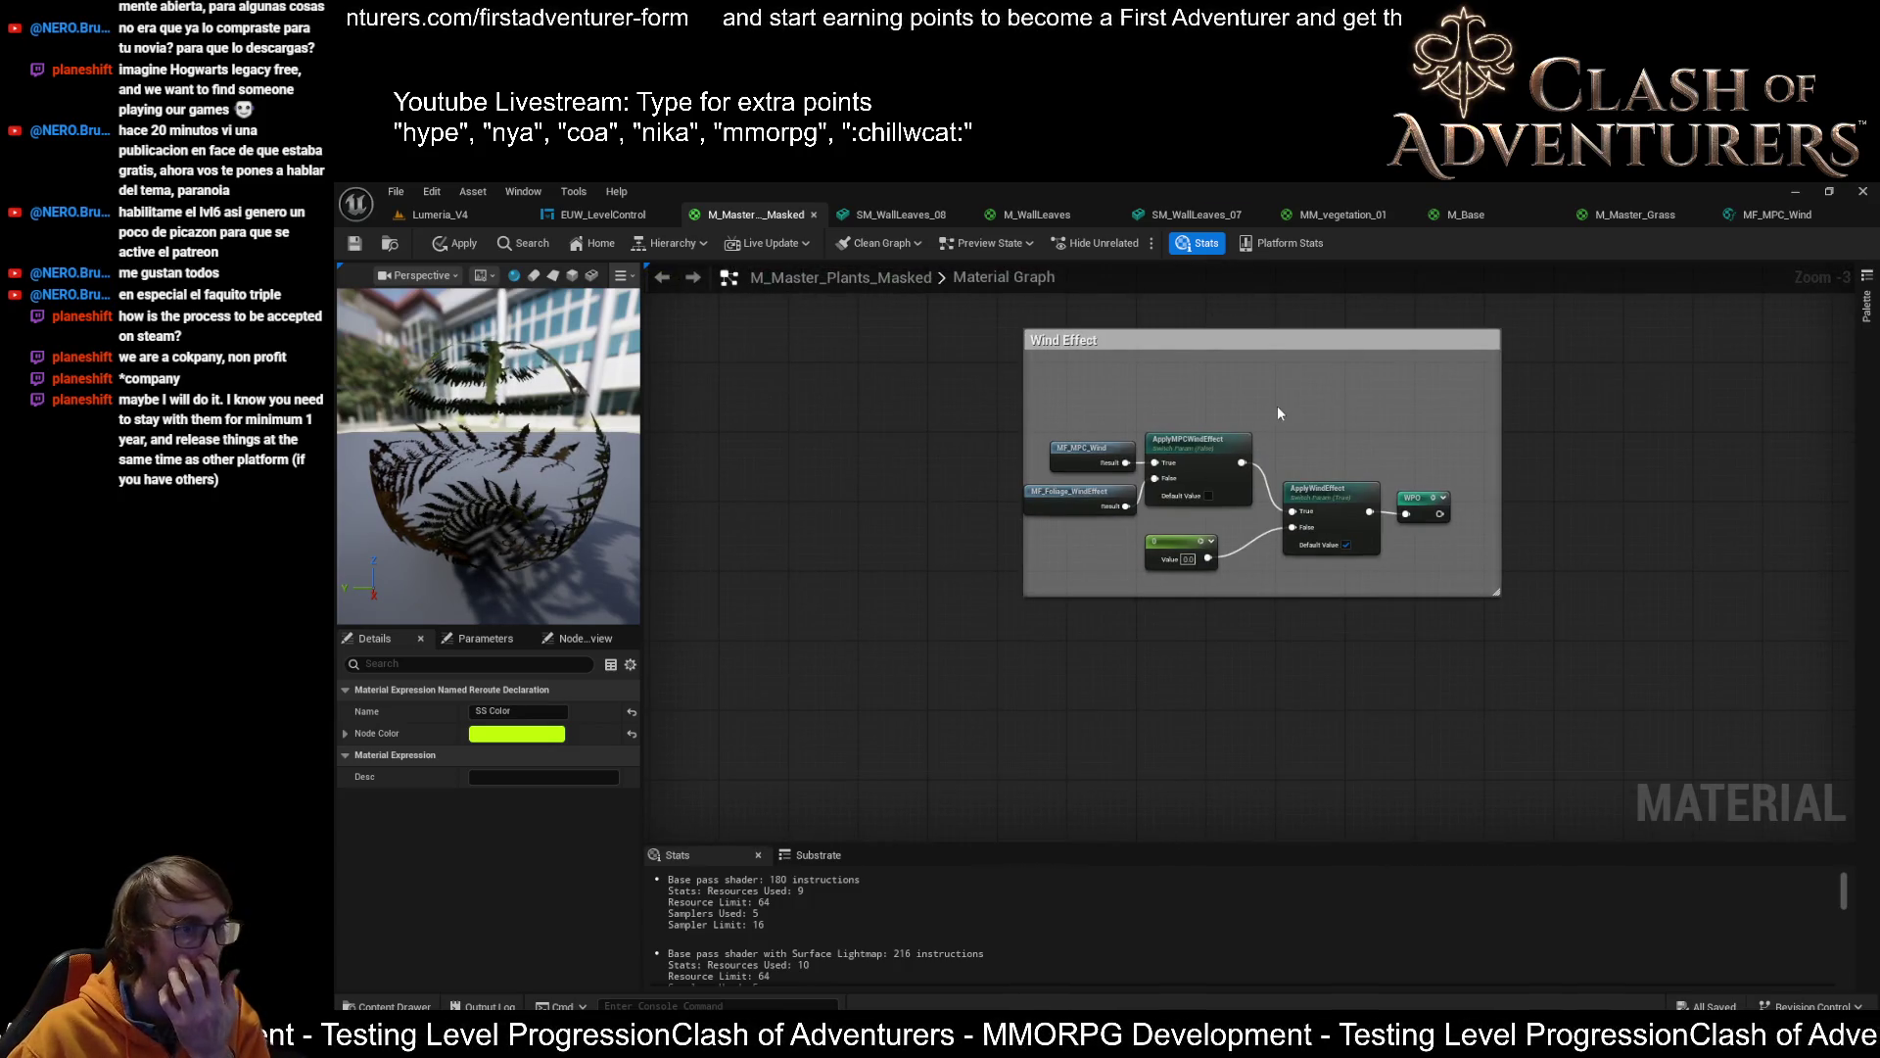
pyautogui.scroll(1, 1281, 419)
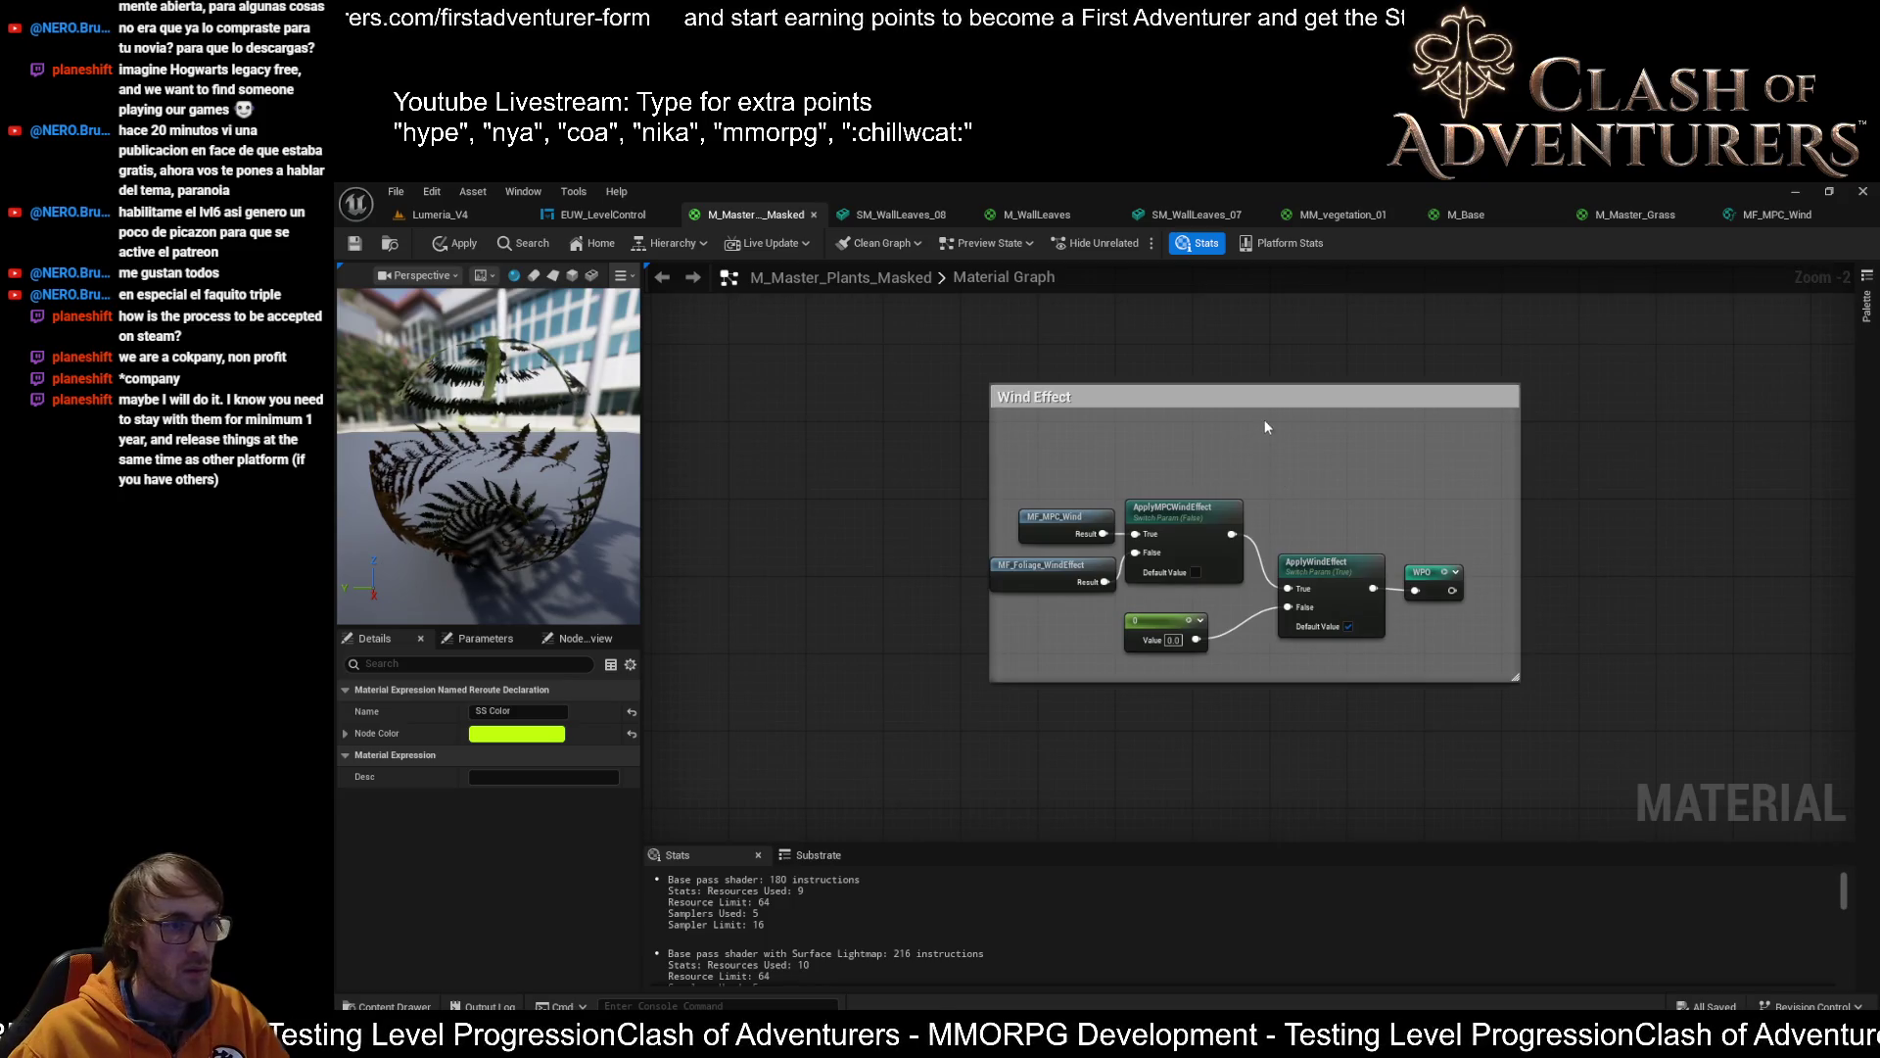
# Select the Wind Effect group and frame the view on it
pyautogui.click(1266, 400)
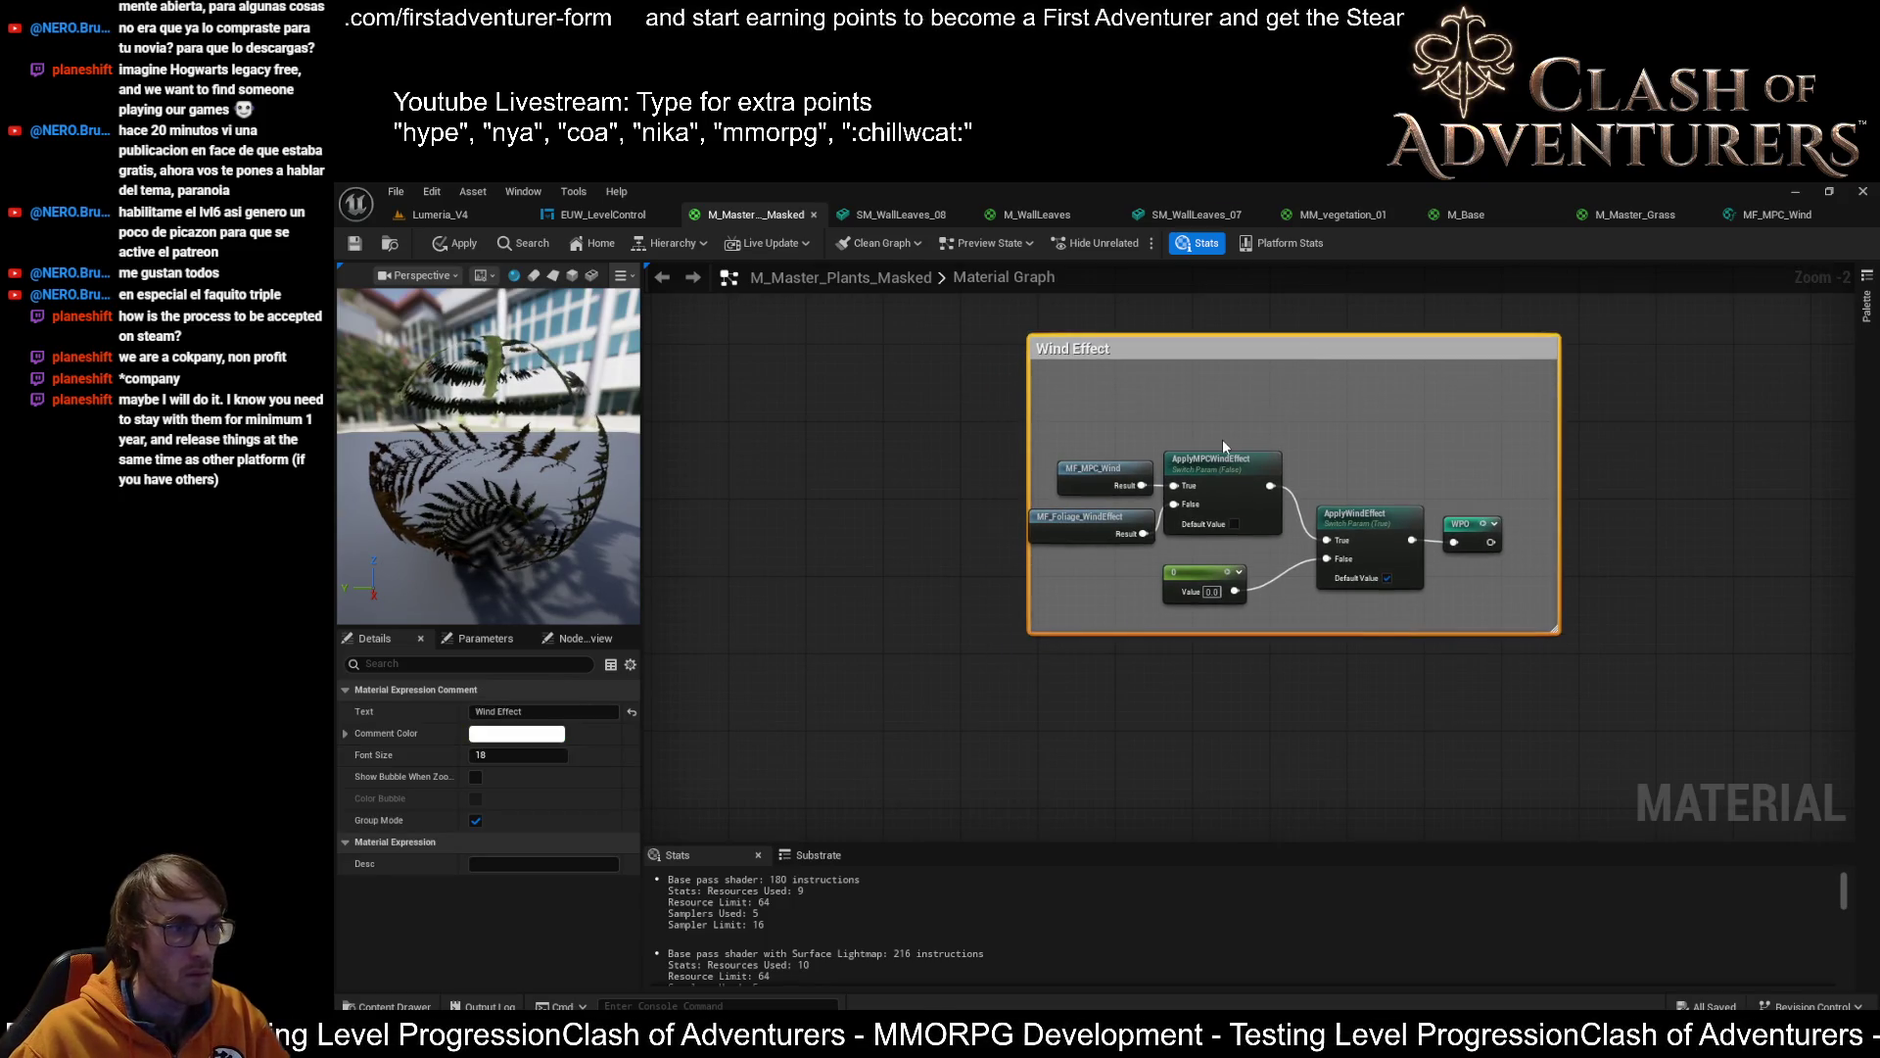
pyautogui.scroll(2, 1223, 446)
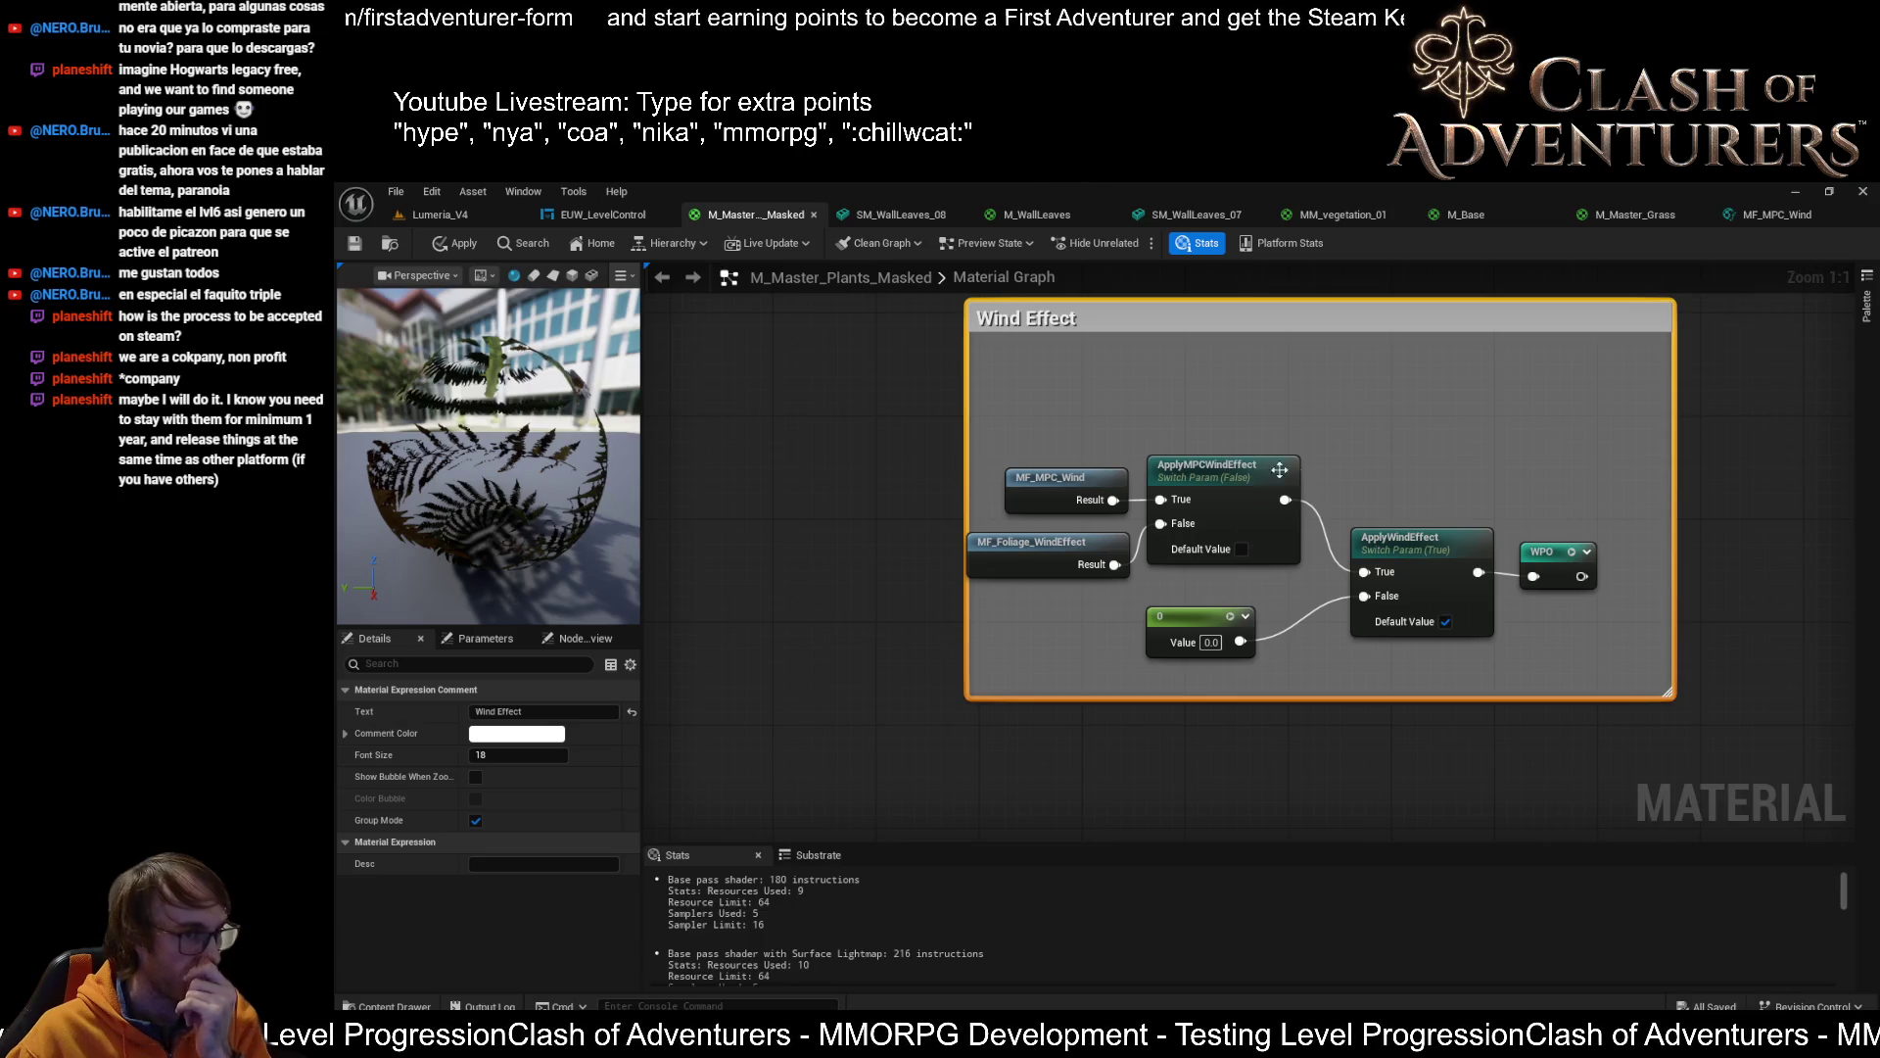
pyautogui.scroll(-2, 1314, 468)
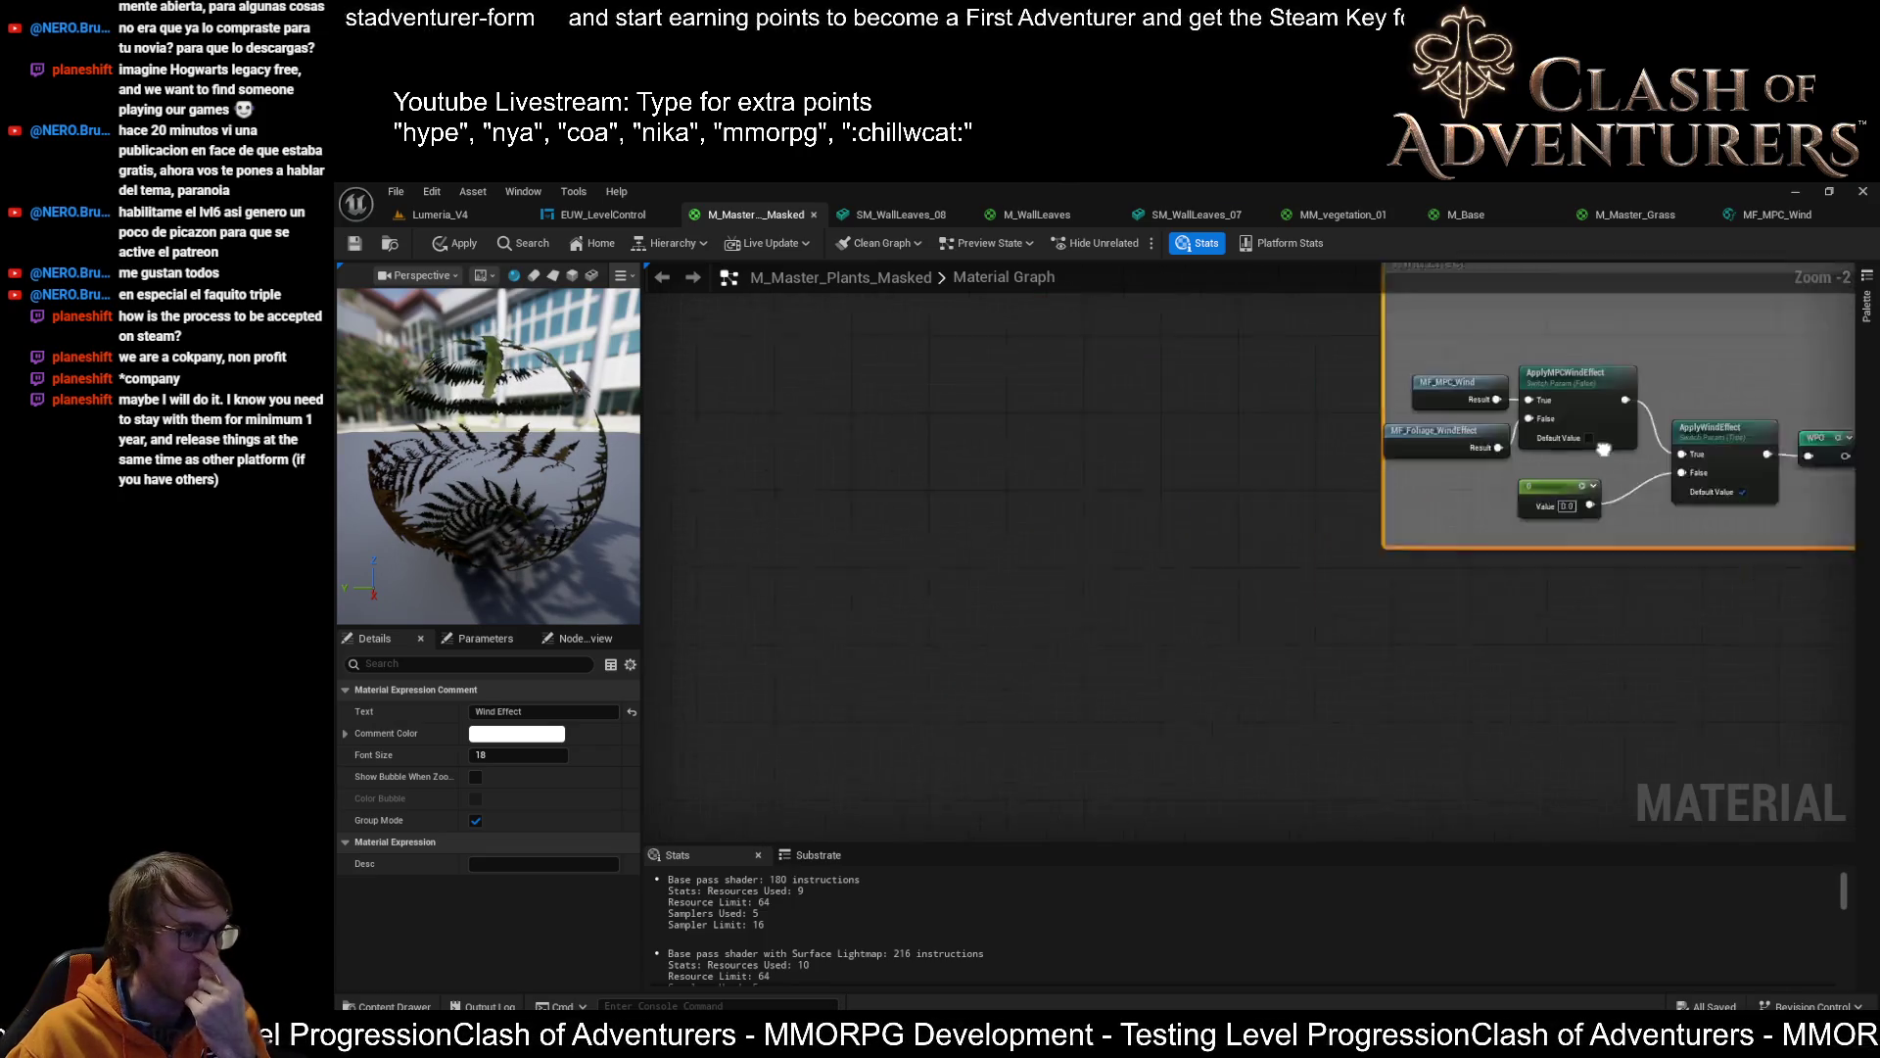
pyautogui.press('f')
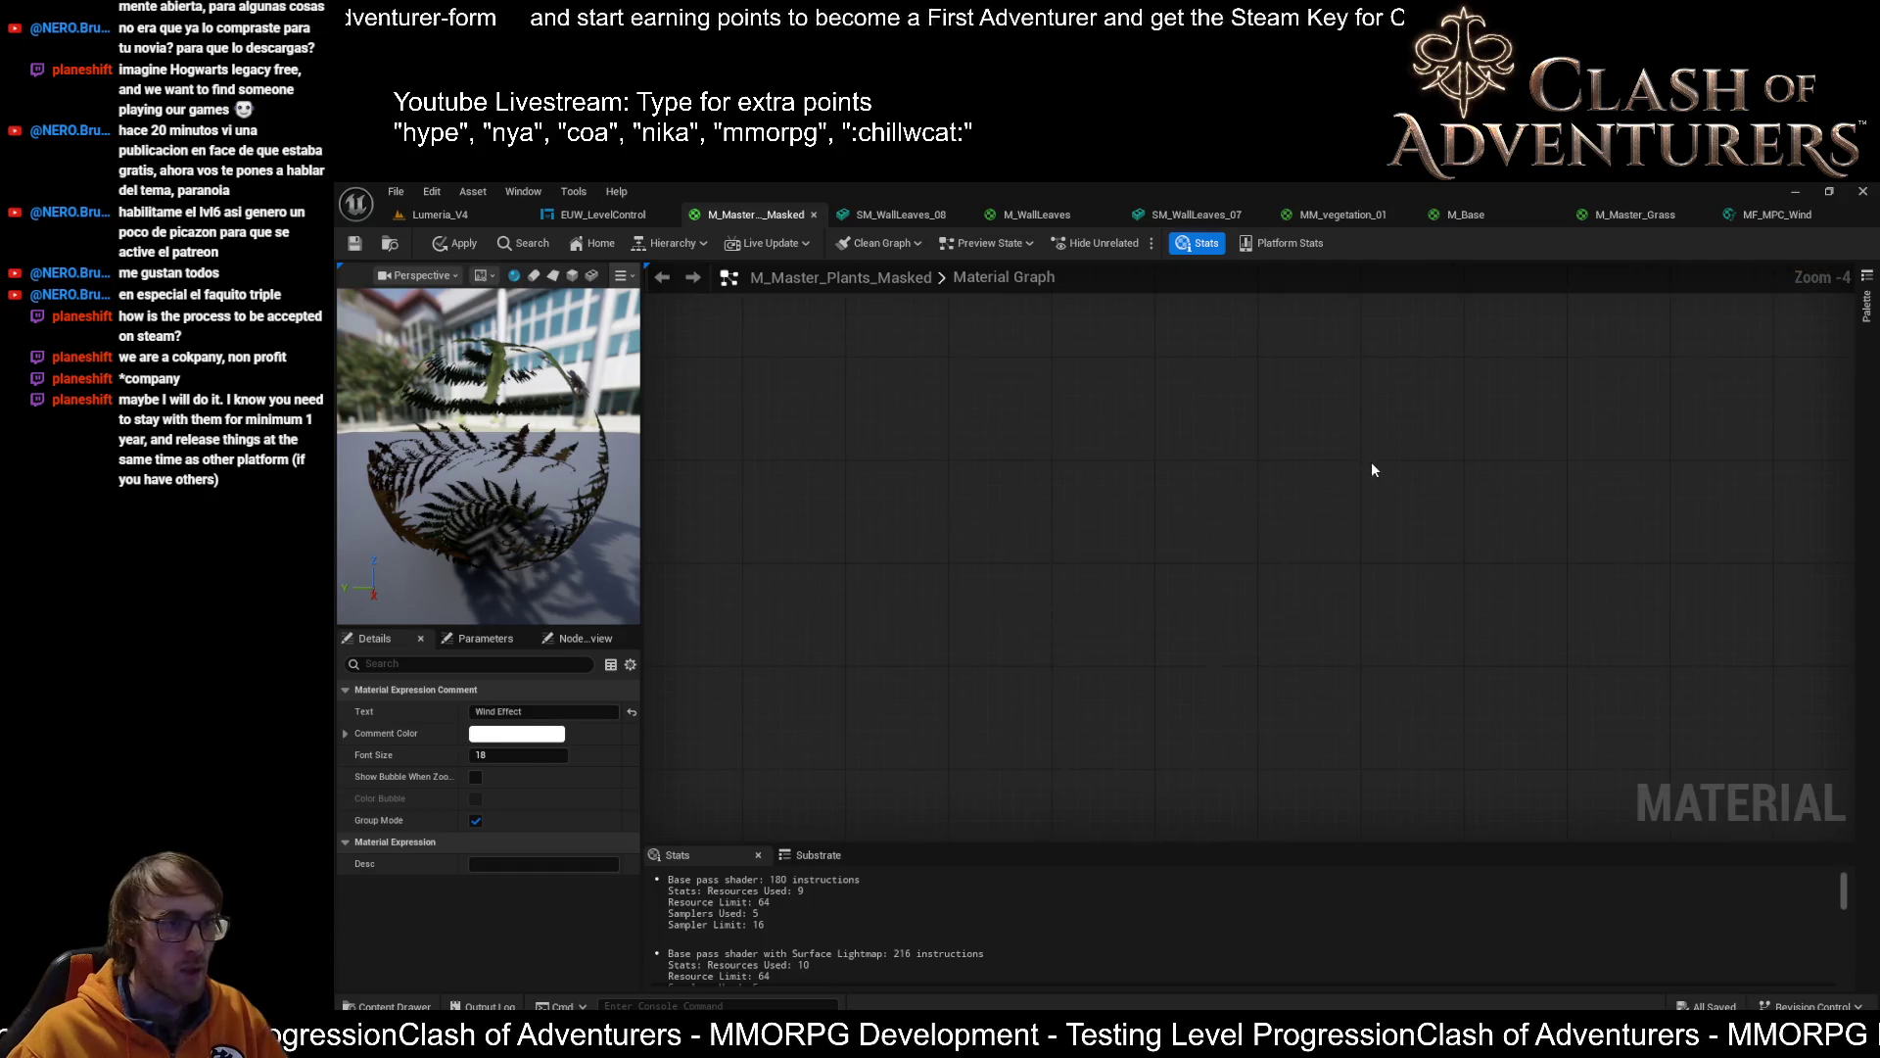
pyautogui.scroll(-8, 1332, 495)
pyautogui.scroll(9, 1060, 584)
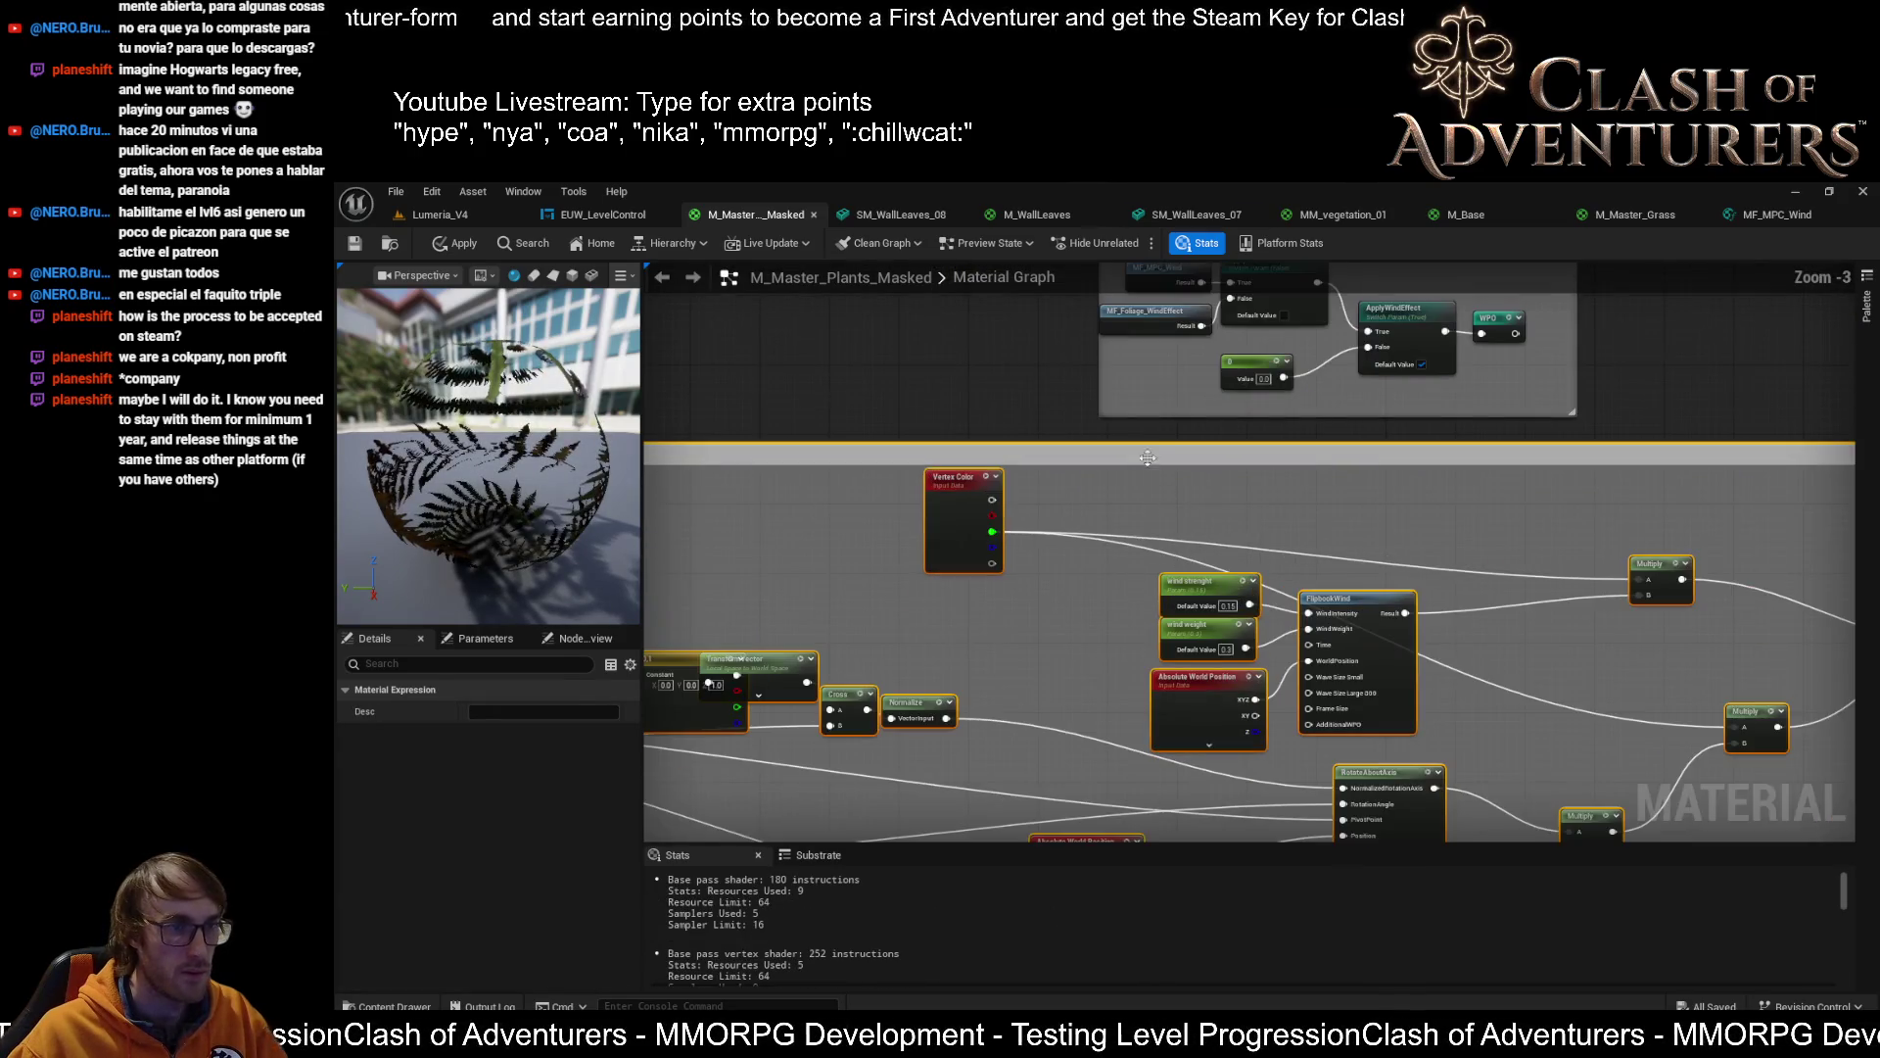
pyautogui.scroll(3, 1149, 464)
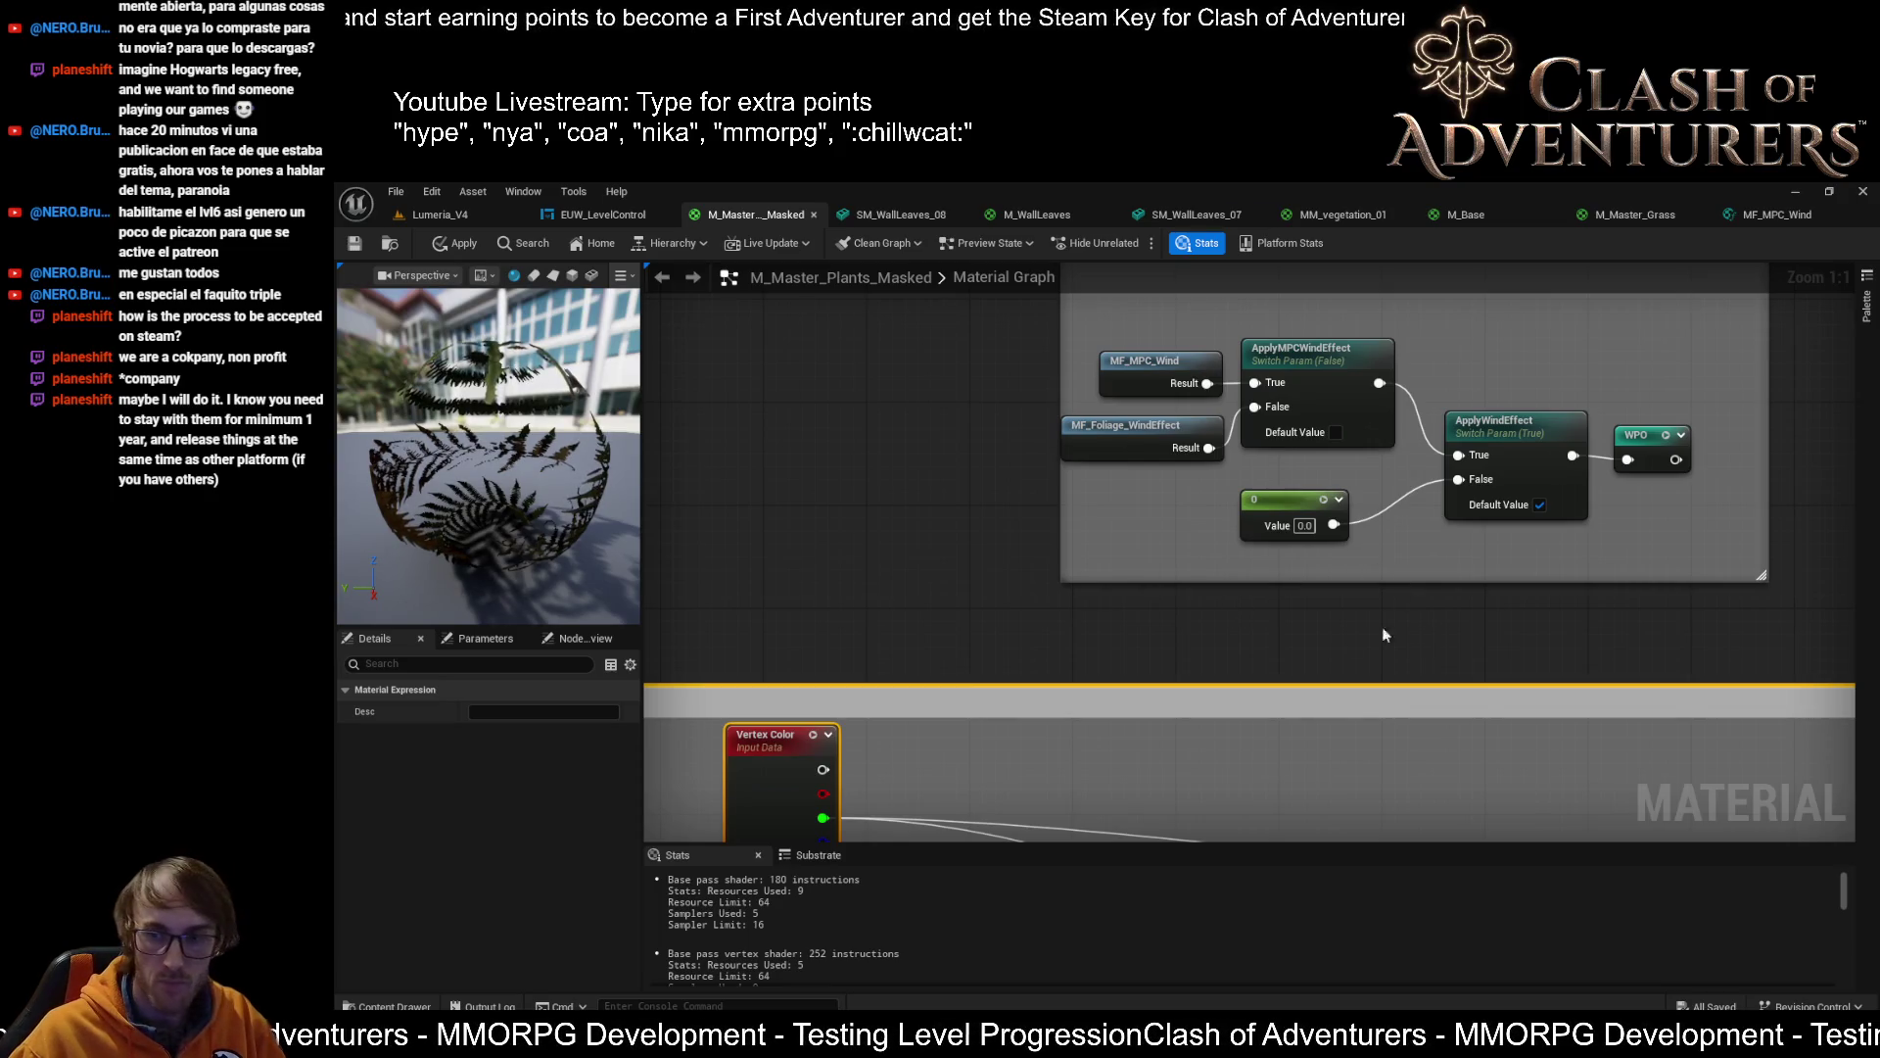
pyautogui.scroll(-4, 1385, 634)
pyautogui.scroll(2, 1294, 483)
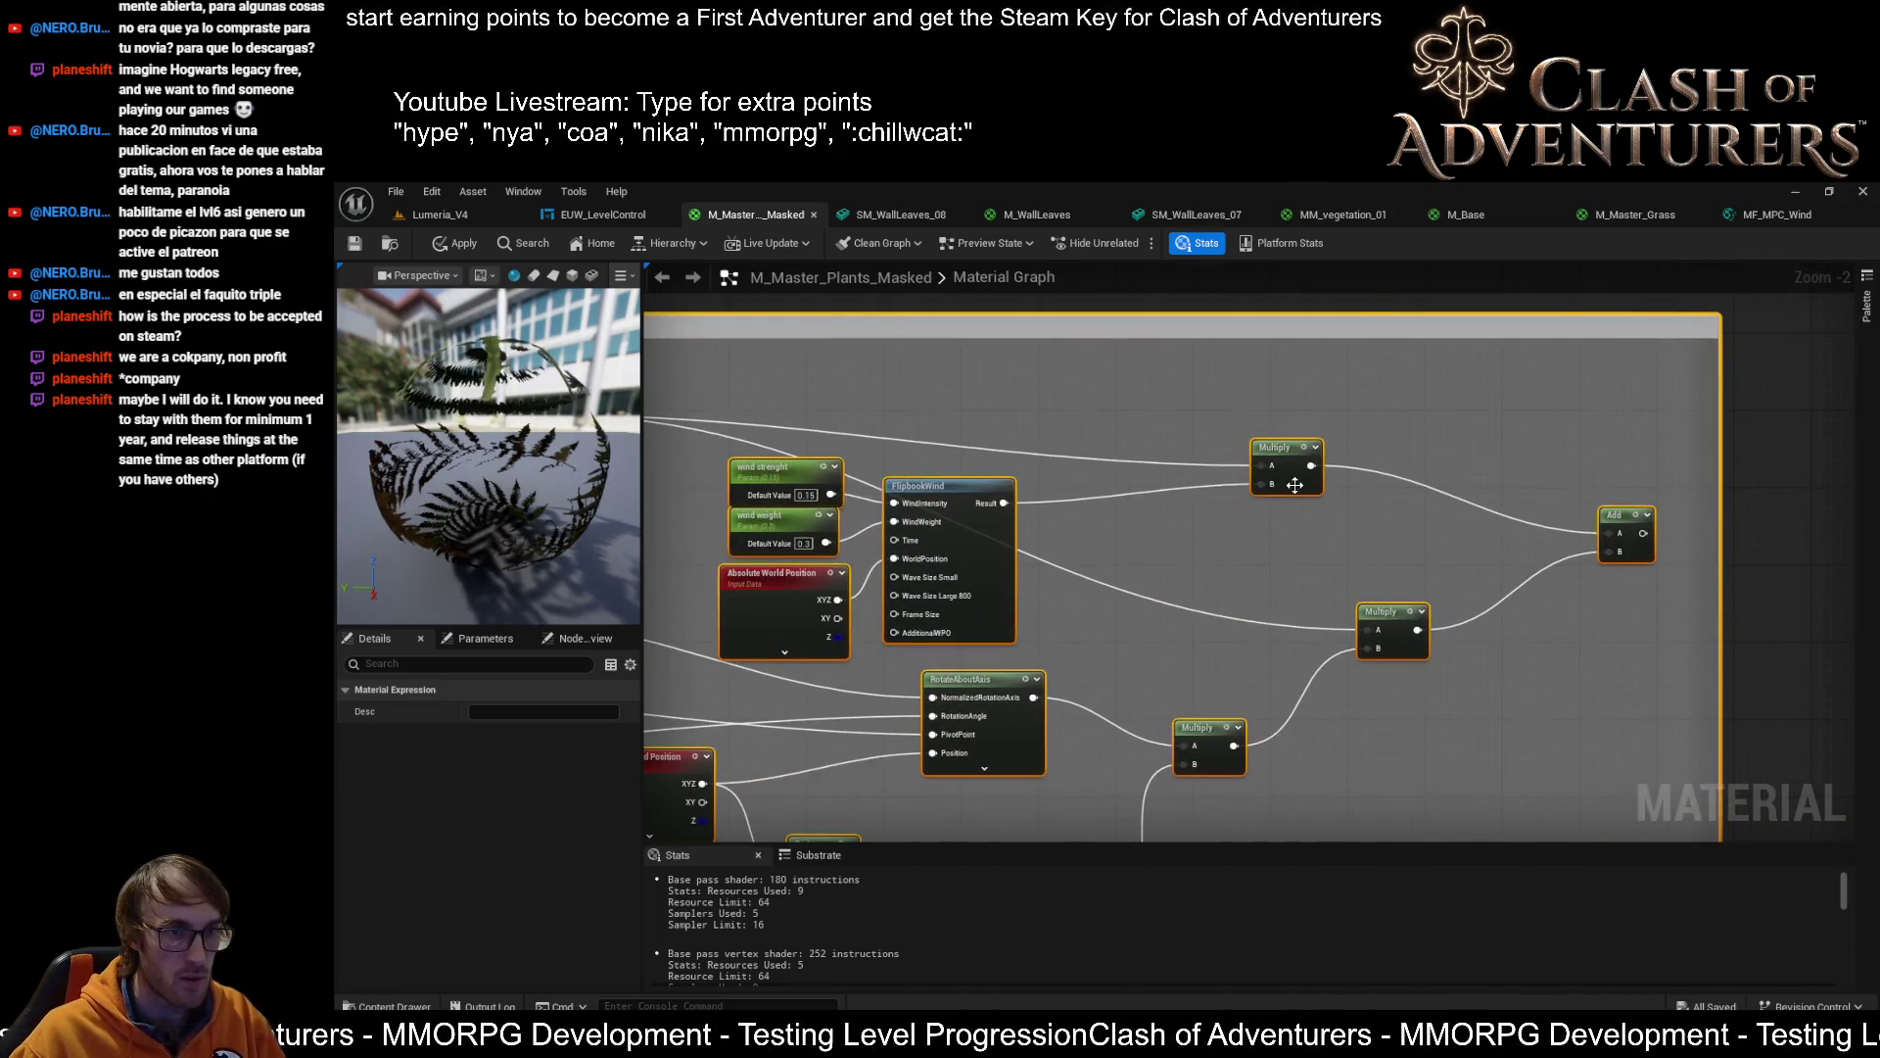
pyautogui.scroll(2, 1294, 484)
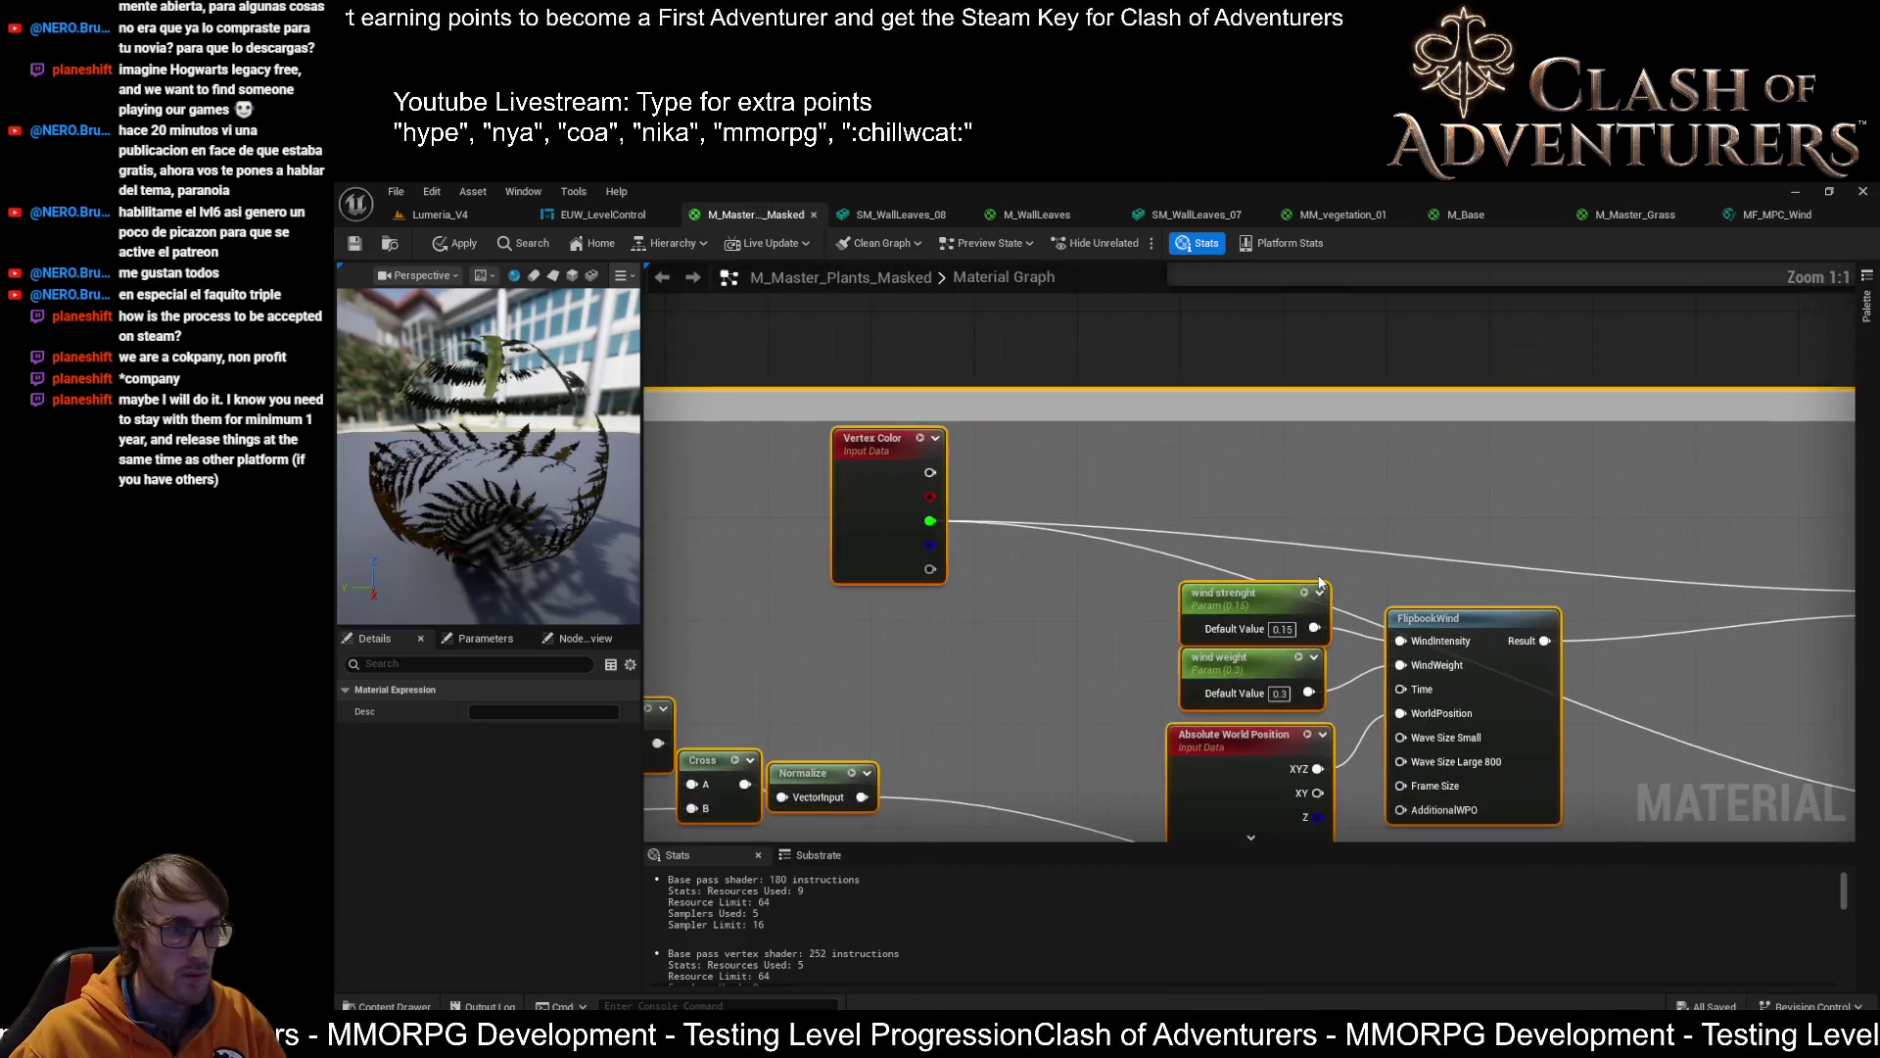
pyautogui.scroll(-4, 1319, 580)
pyautogui.scroll(2, 1417, 350)
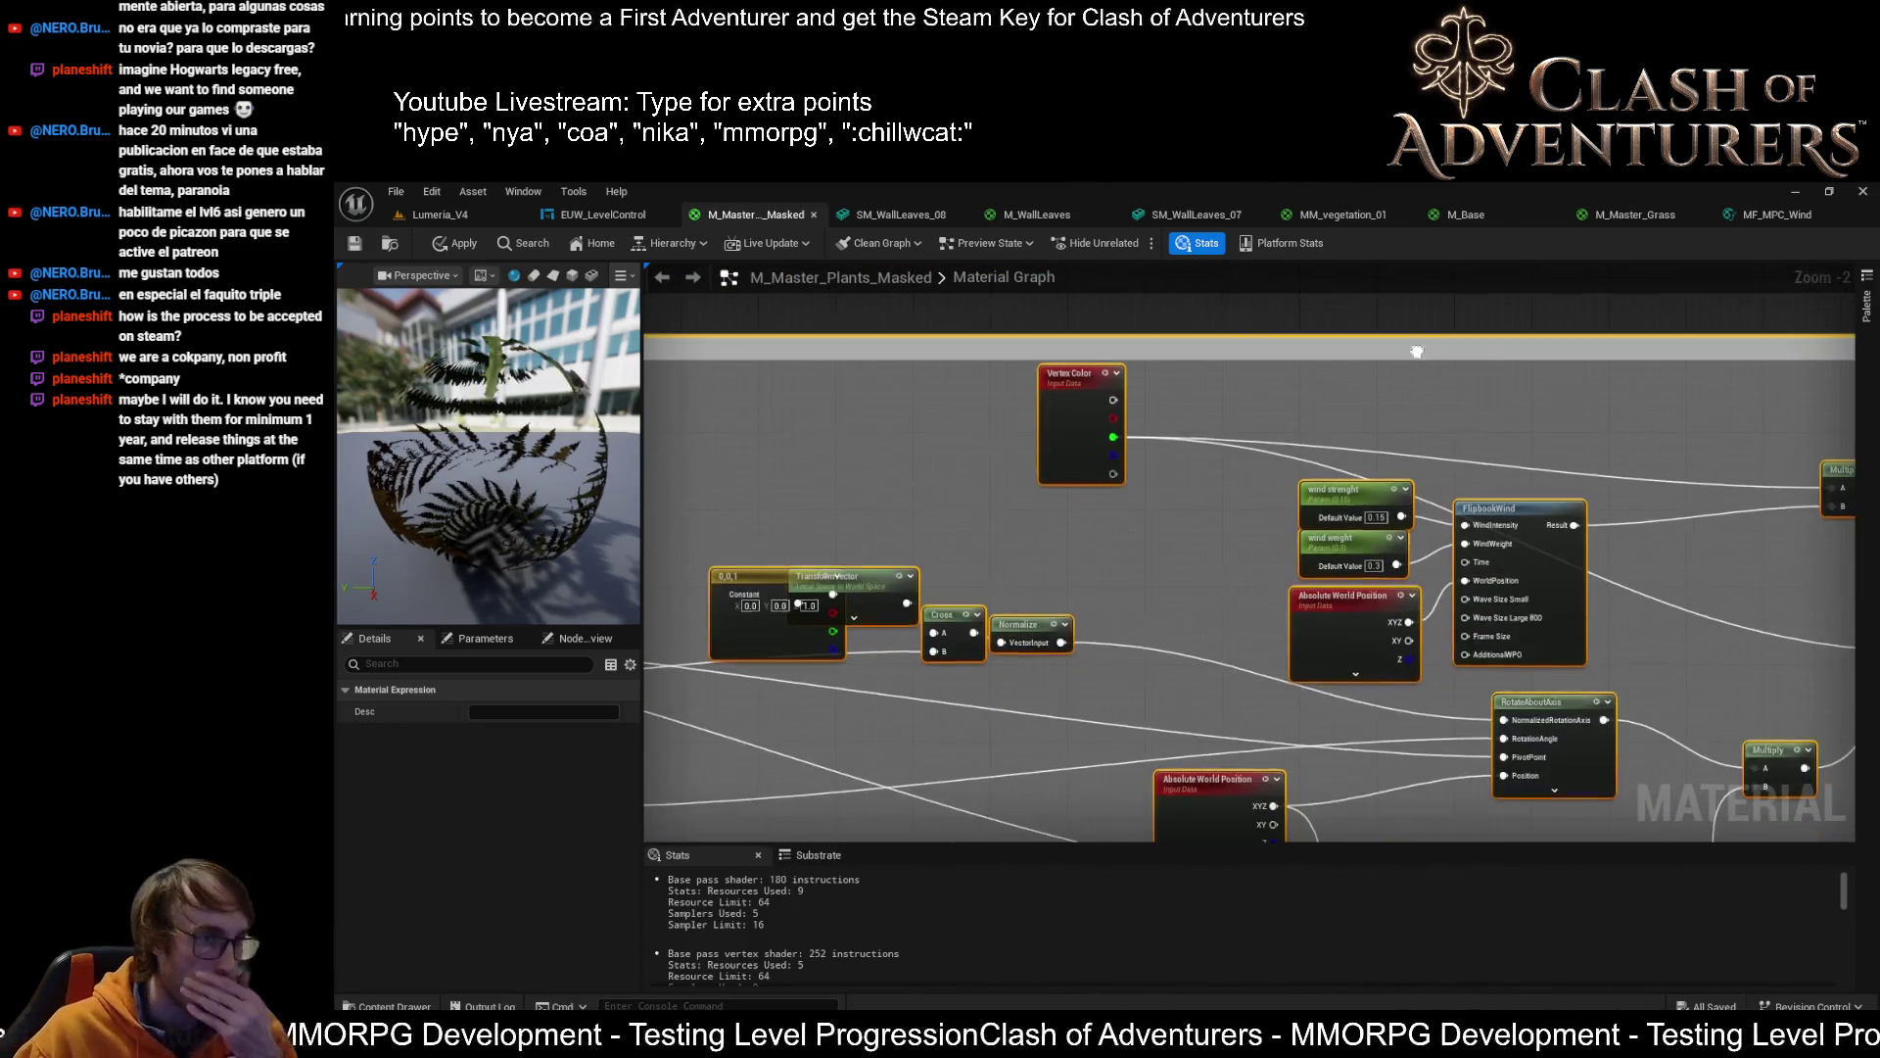
pyautogui.moveTo(1418, 351); pyautogui.dragTo(1342, 432)
pyautogui.click(1216, 380)
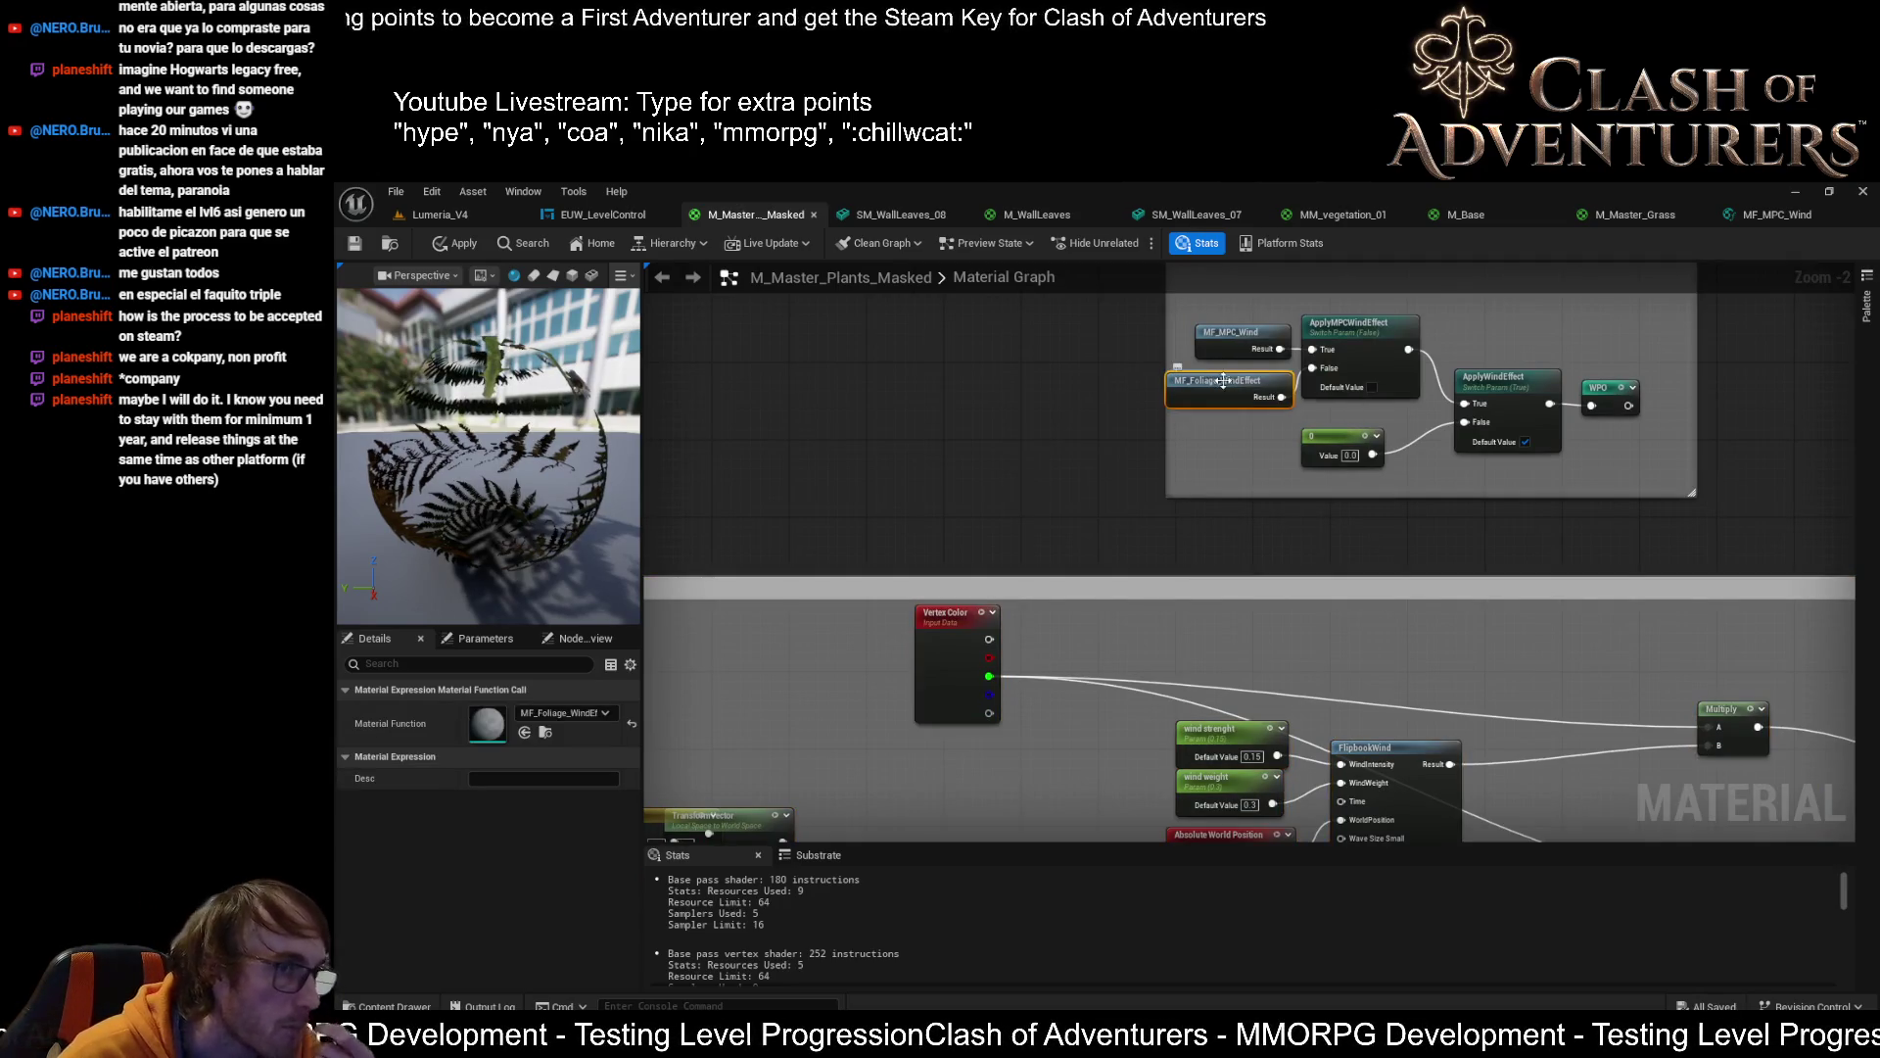
# Open MF_Foliage_WindEffect to check its WindSpeed and WindPower parameters, then close the M_Master_Grass editor
pyautogui.doubleClick(1223, 380)
pyautogui.click(1291, 551)
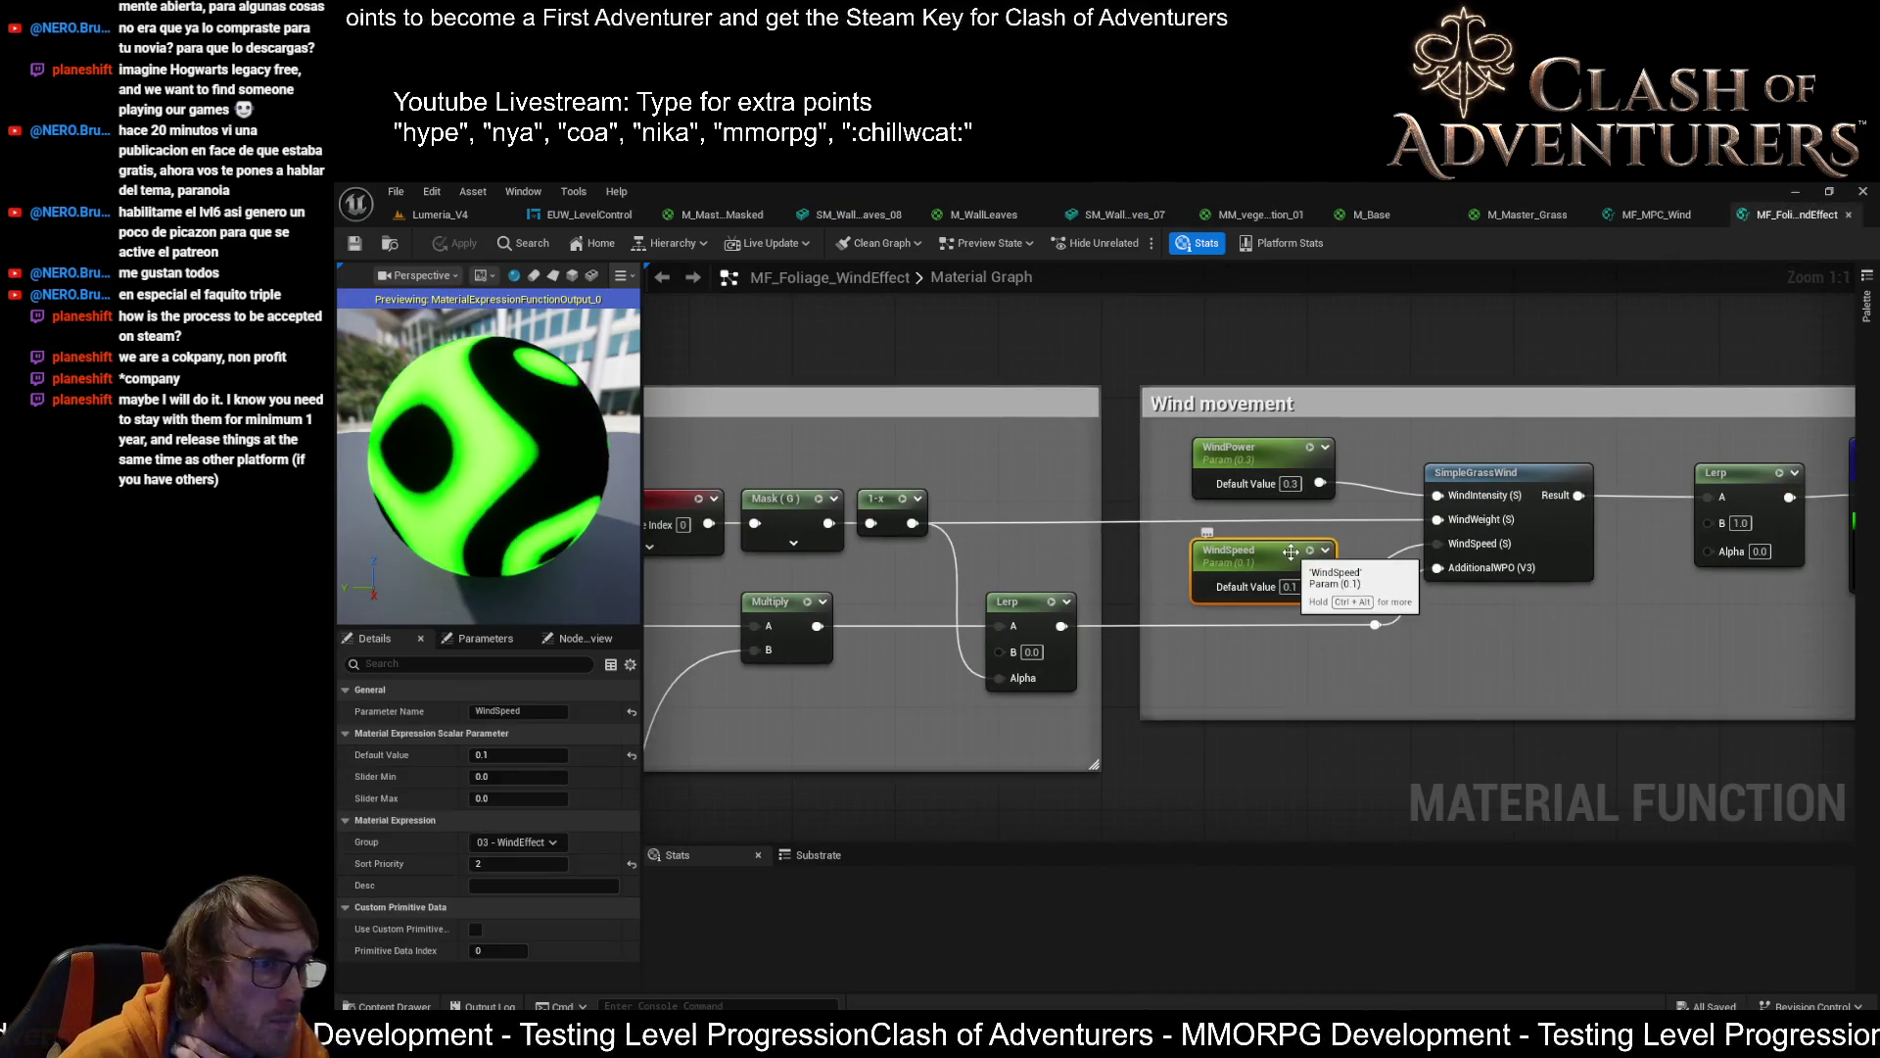
pyautogui.click(1249, 441)
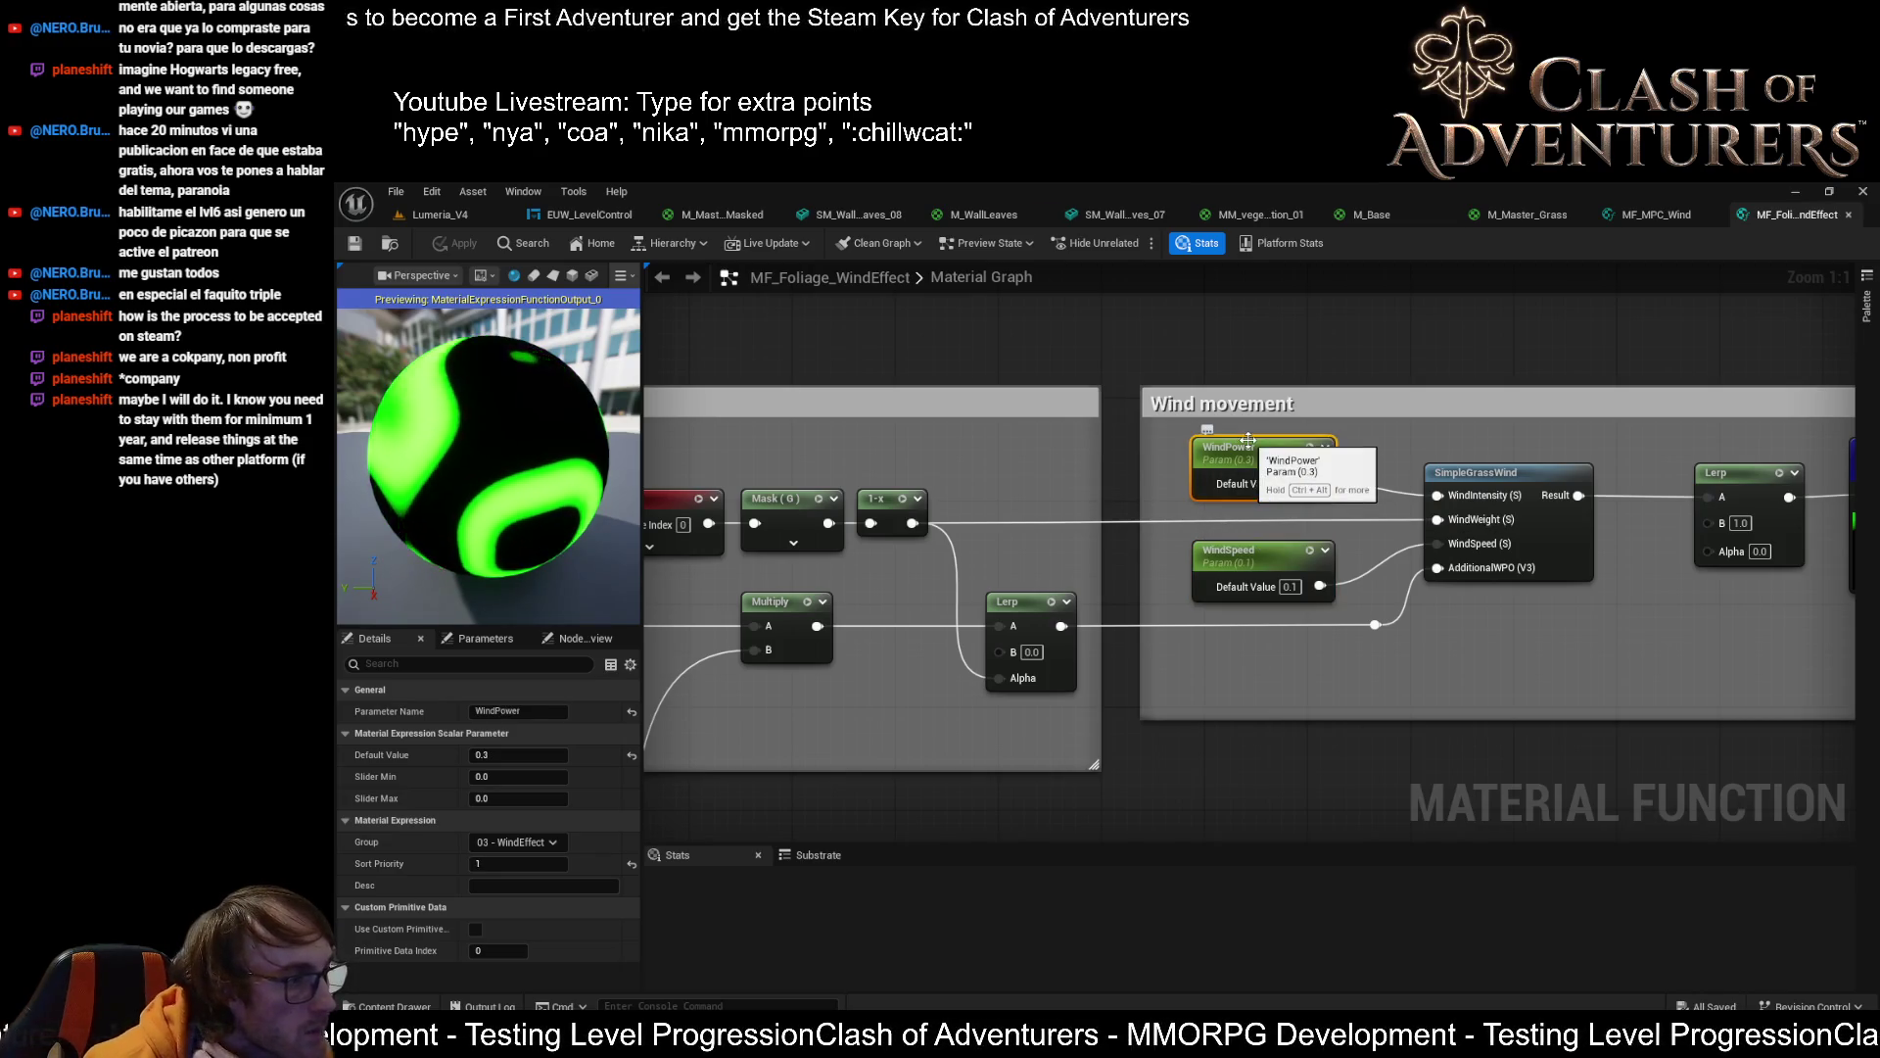
pyautogui.click(1278, 578)
pyautogui.scroll(-1, 1283, 573)
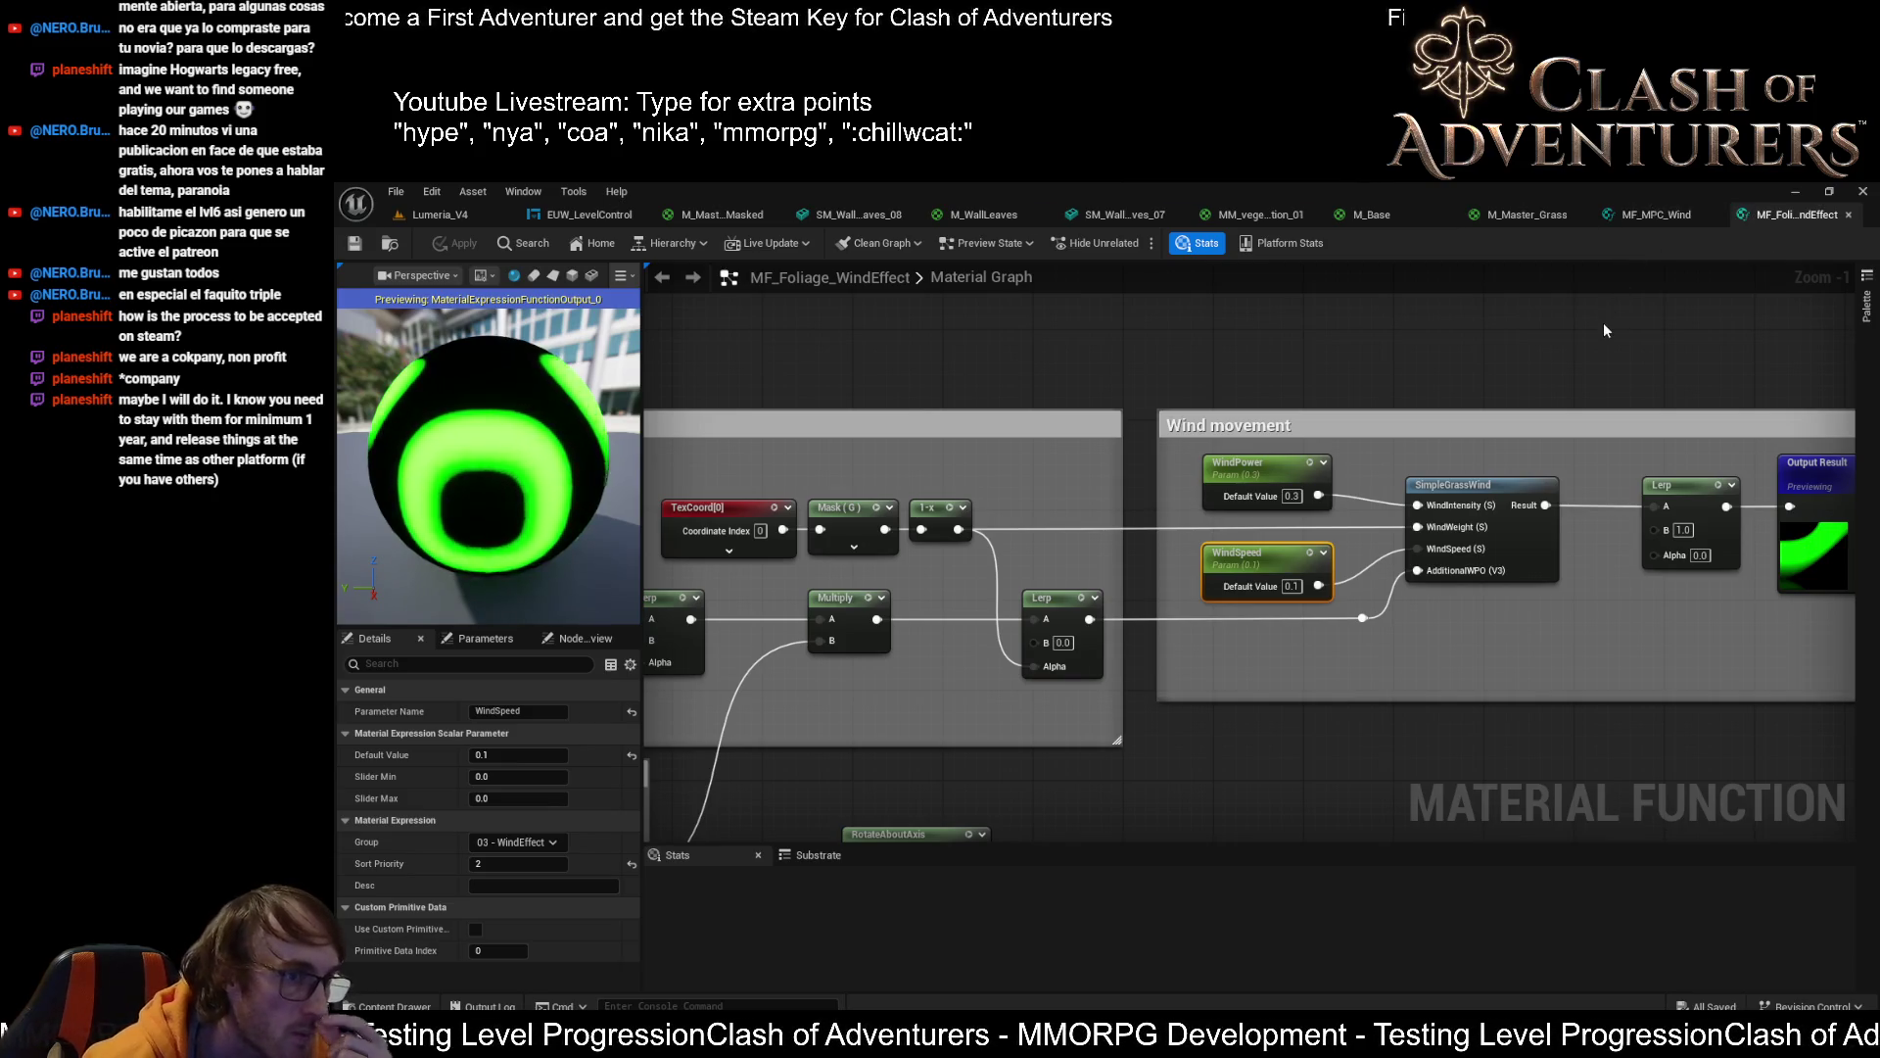
pyautogui.scroll(-4, 1577, 509)
pyautogui.scroll(3, 1111, 517)
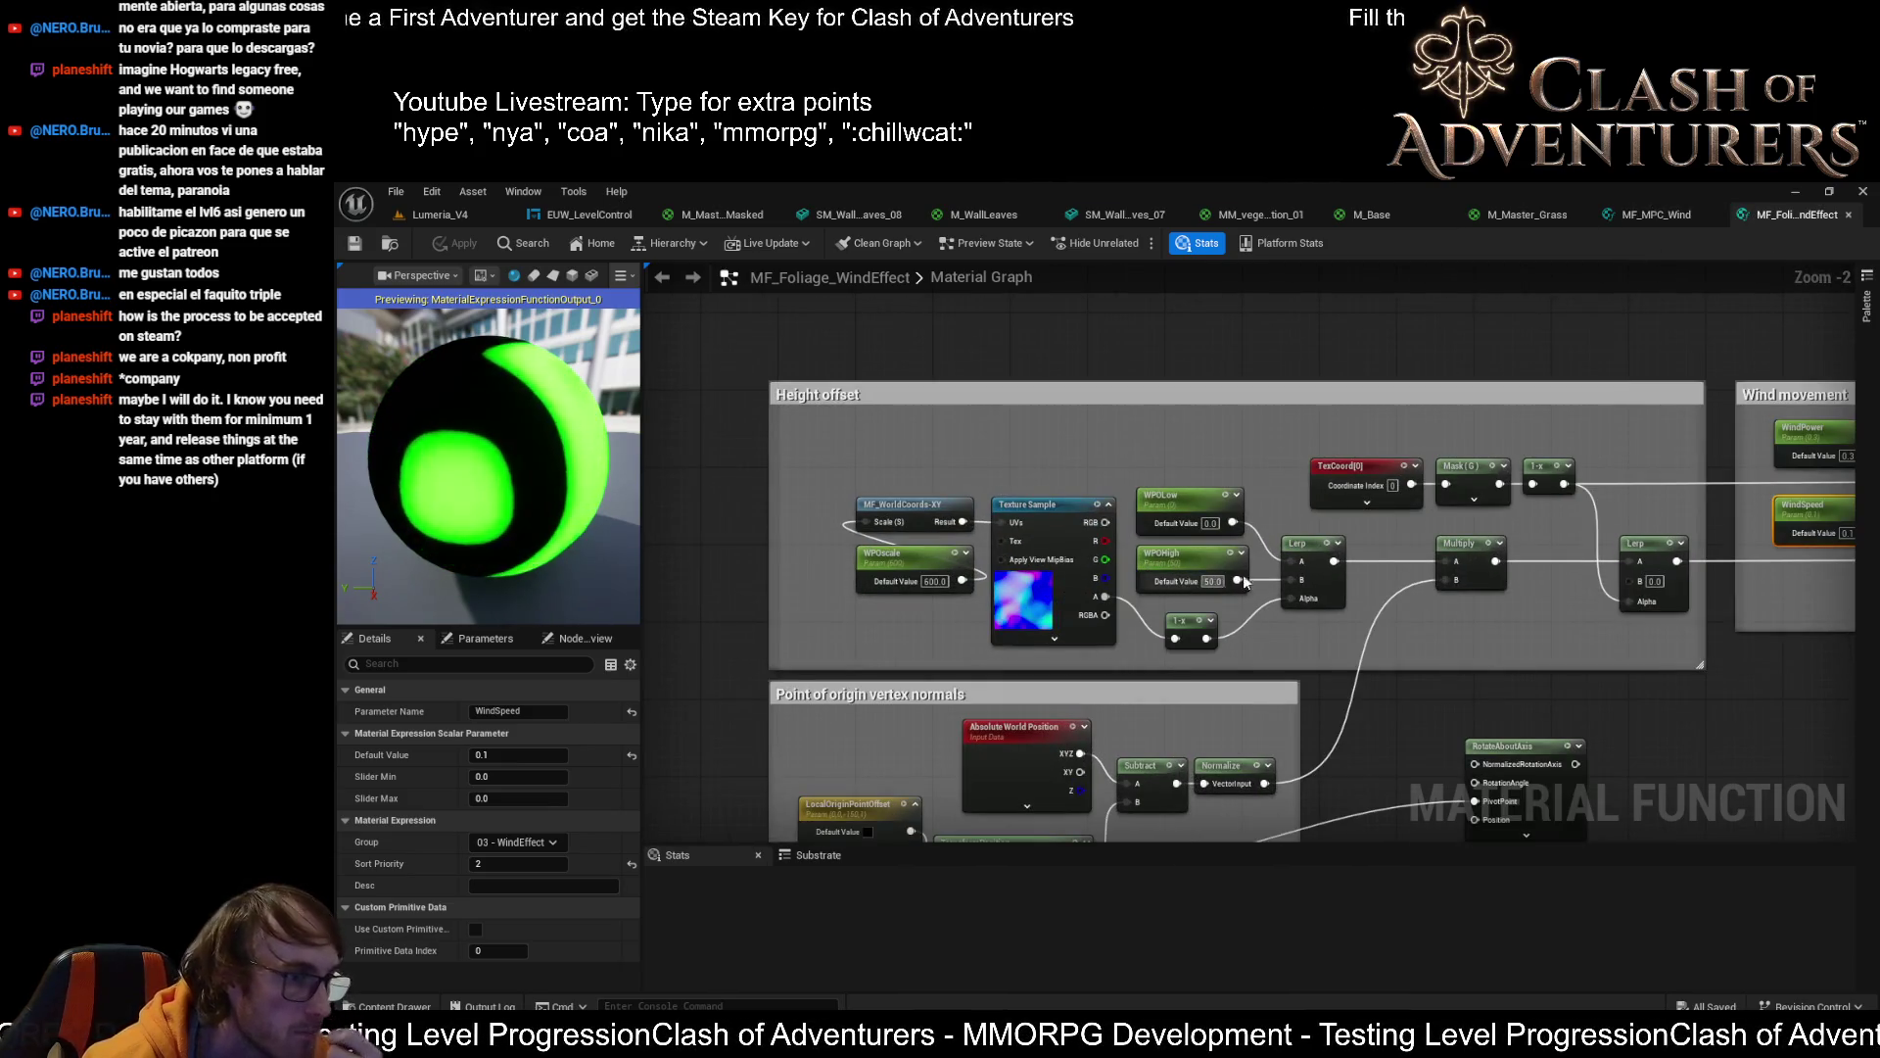
pyautogui.click(1633, 212)
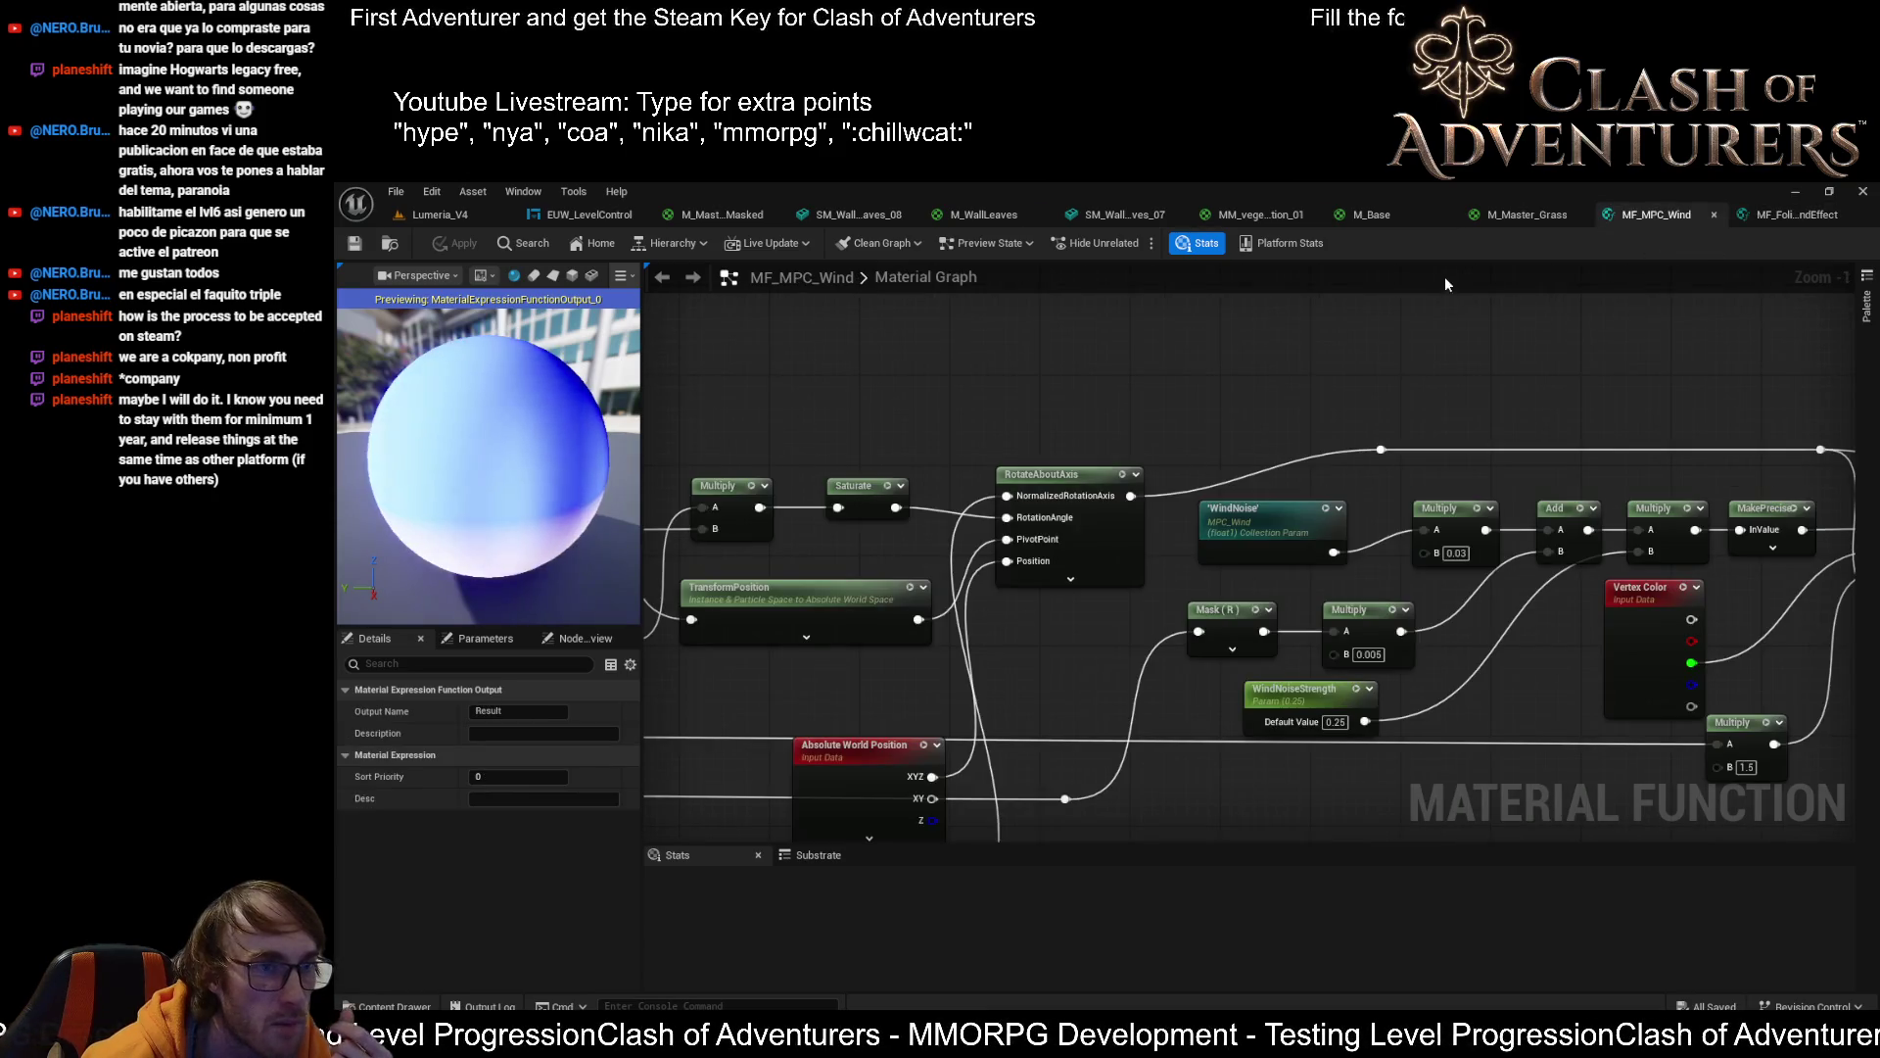
pyautogui.click(1580, 214)
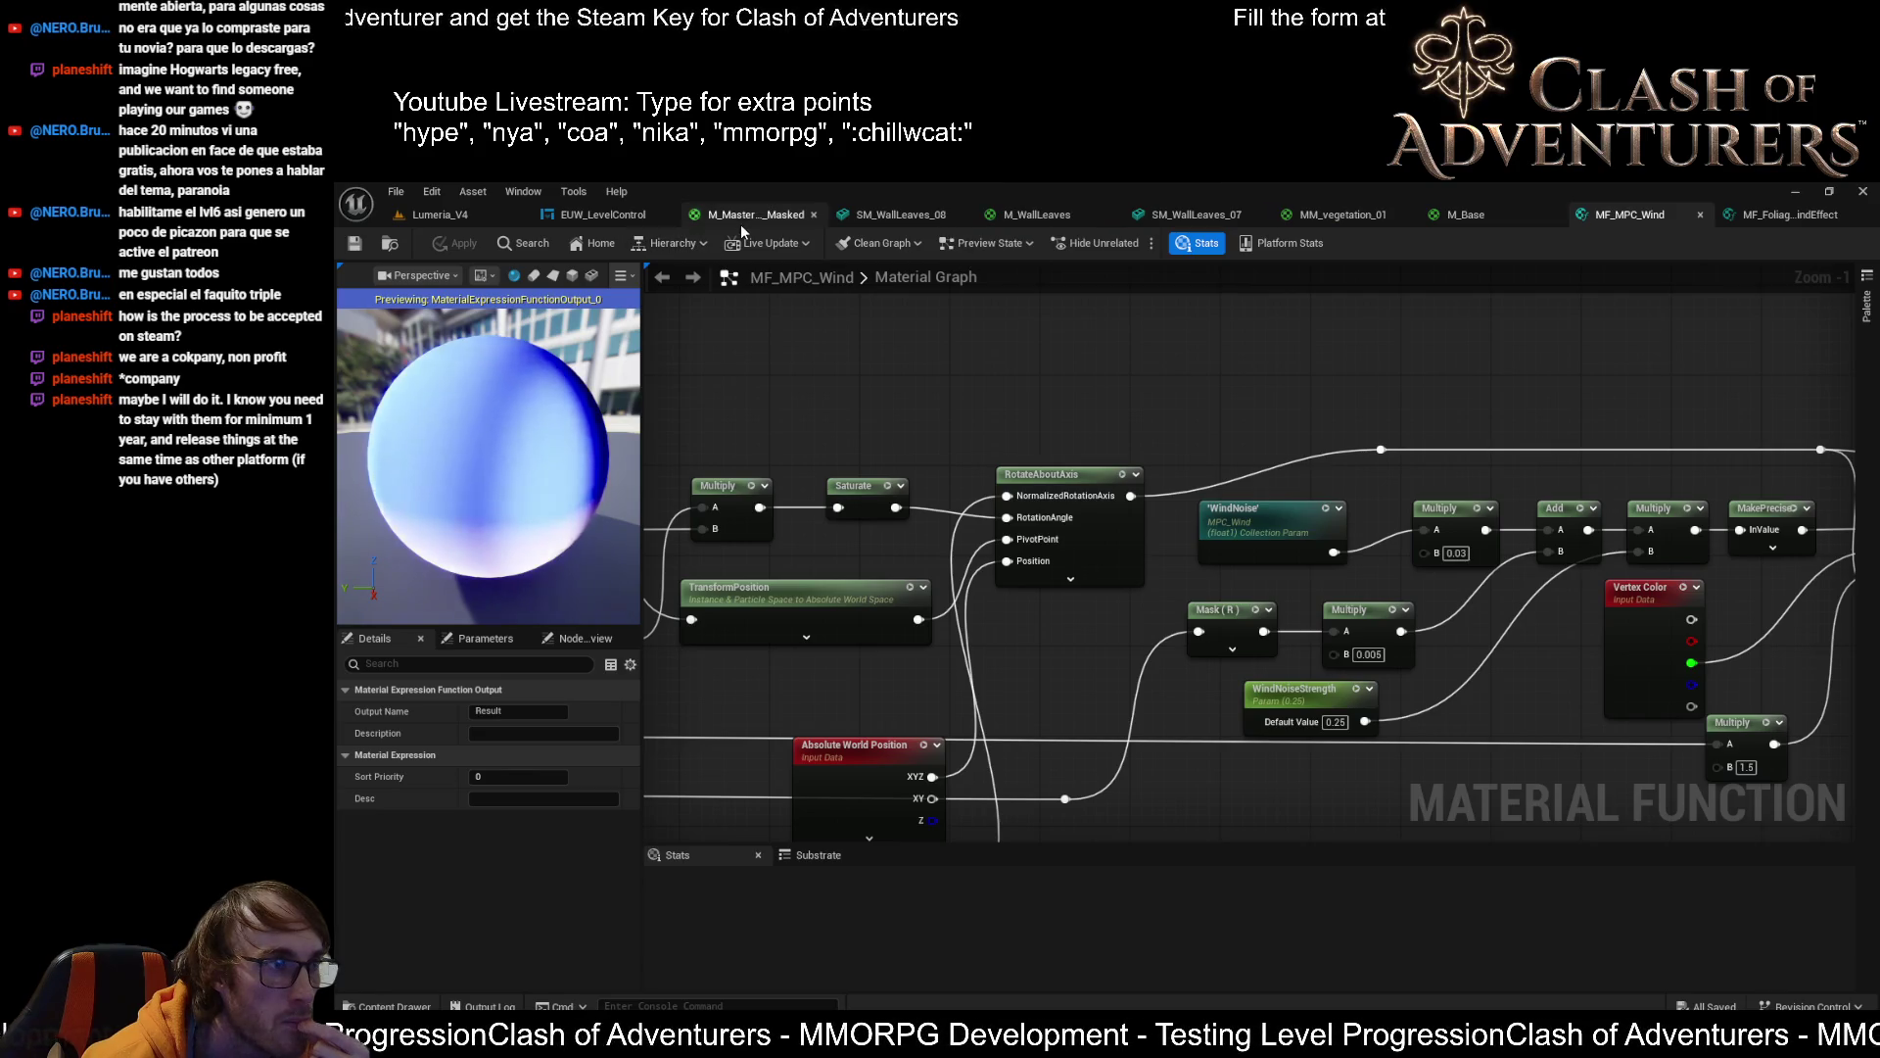
# Return to M_Master_Plants_Masked and pan to its Vertex Color and FlipbookWind nodes
pyautogui.click(741, 219)
pyautogui.scroll(2, 992, 505)
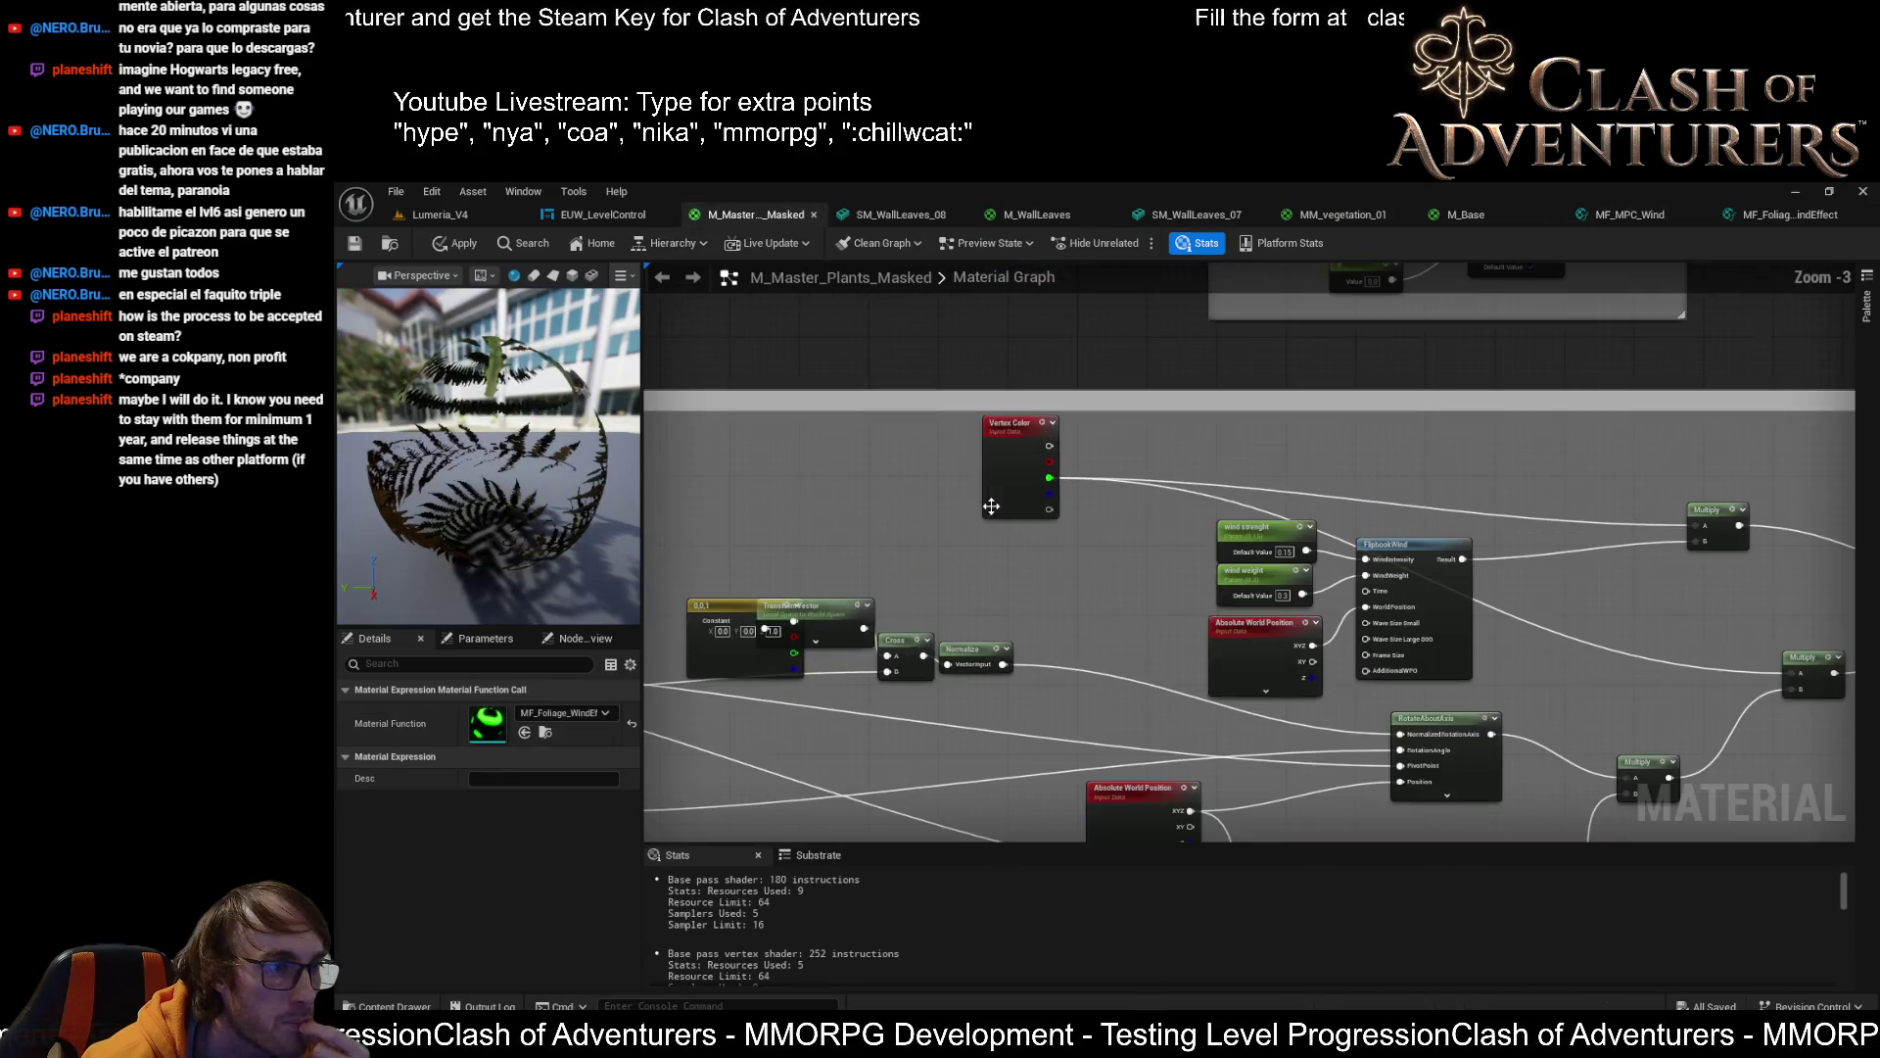
pyautogui.scroll(1, 991, 505)
pyautogui.moveTo(991, 506); pyautogui.dragTo(1355, 448)
pyautogui.moveTo(1375, 544); pyautogui.dragTo(766, 544)
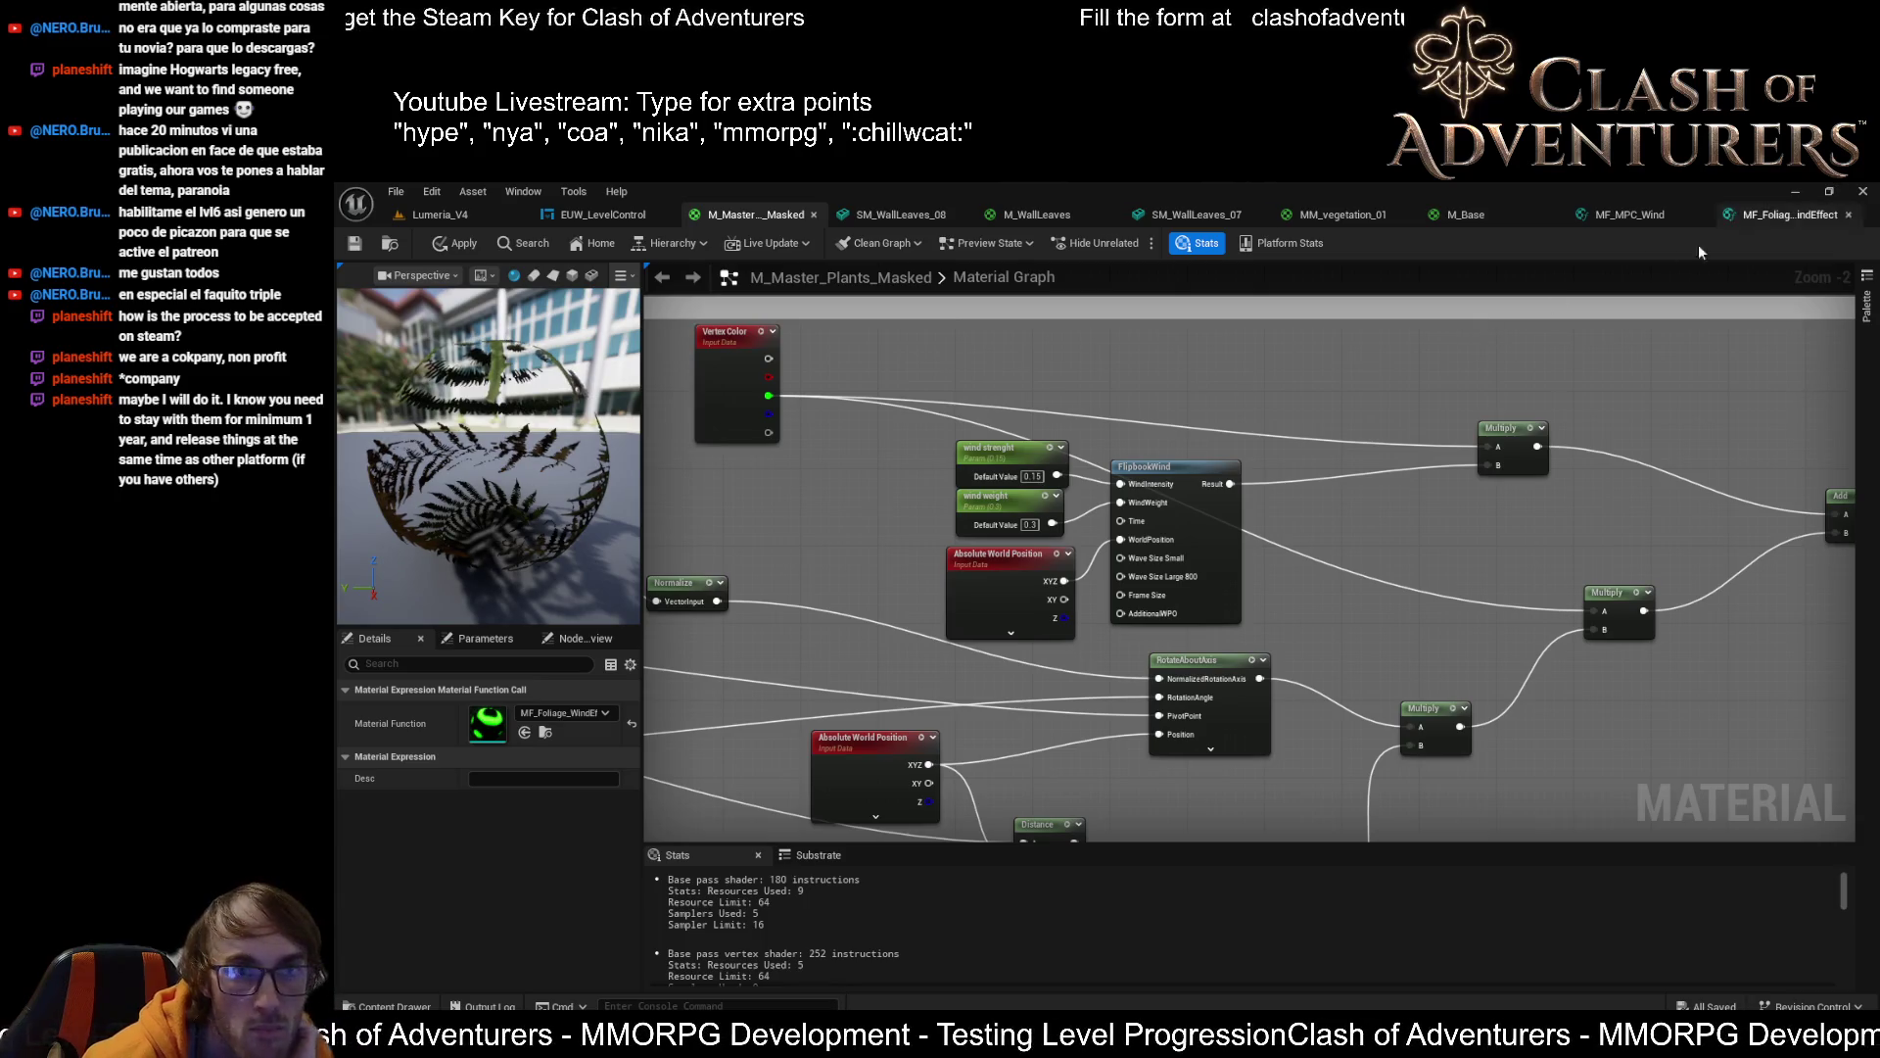
pyautogui.scroll(-3, 1111, 625)
pyautogui.moveTo(1110, 624)
pyautogui.mouseDown()
pyautogui.moveTo(1355, 405)
pyautogui.moveTo(1234, 666)
pyautogui.mouseUp()
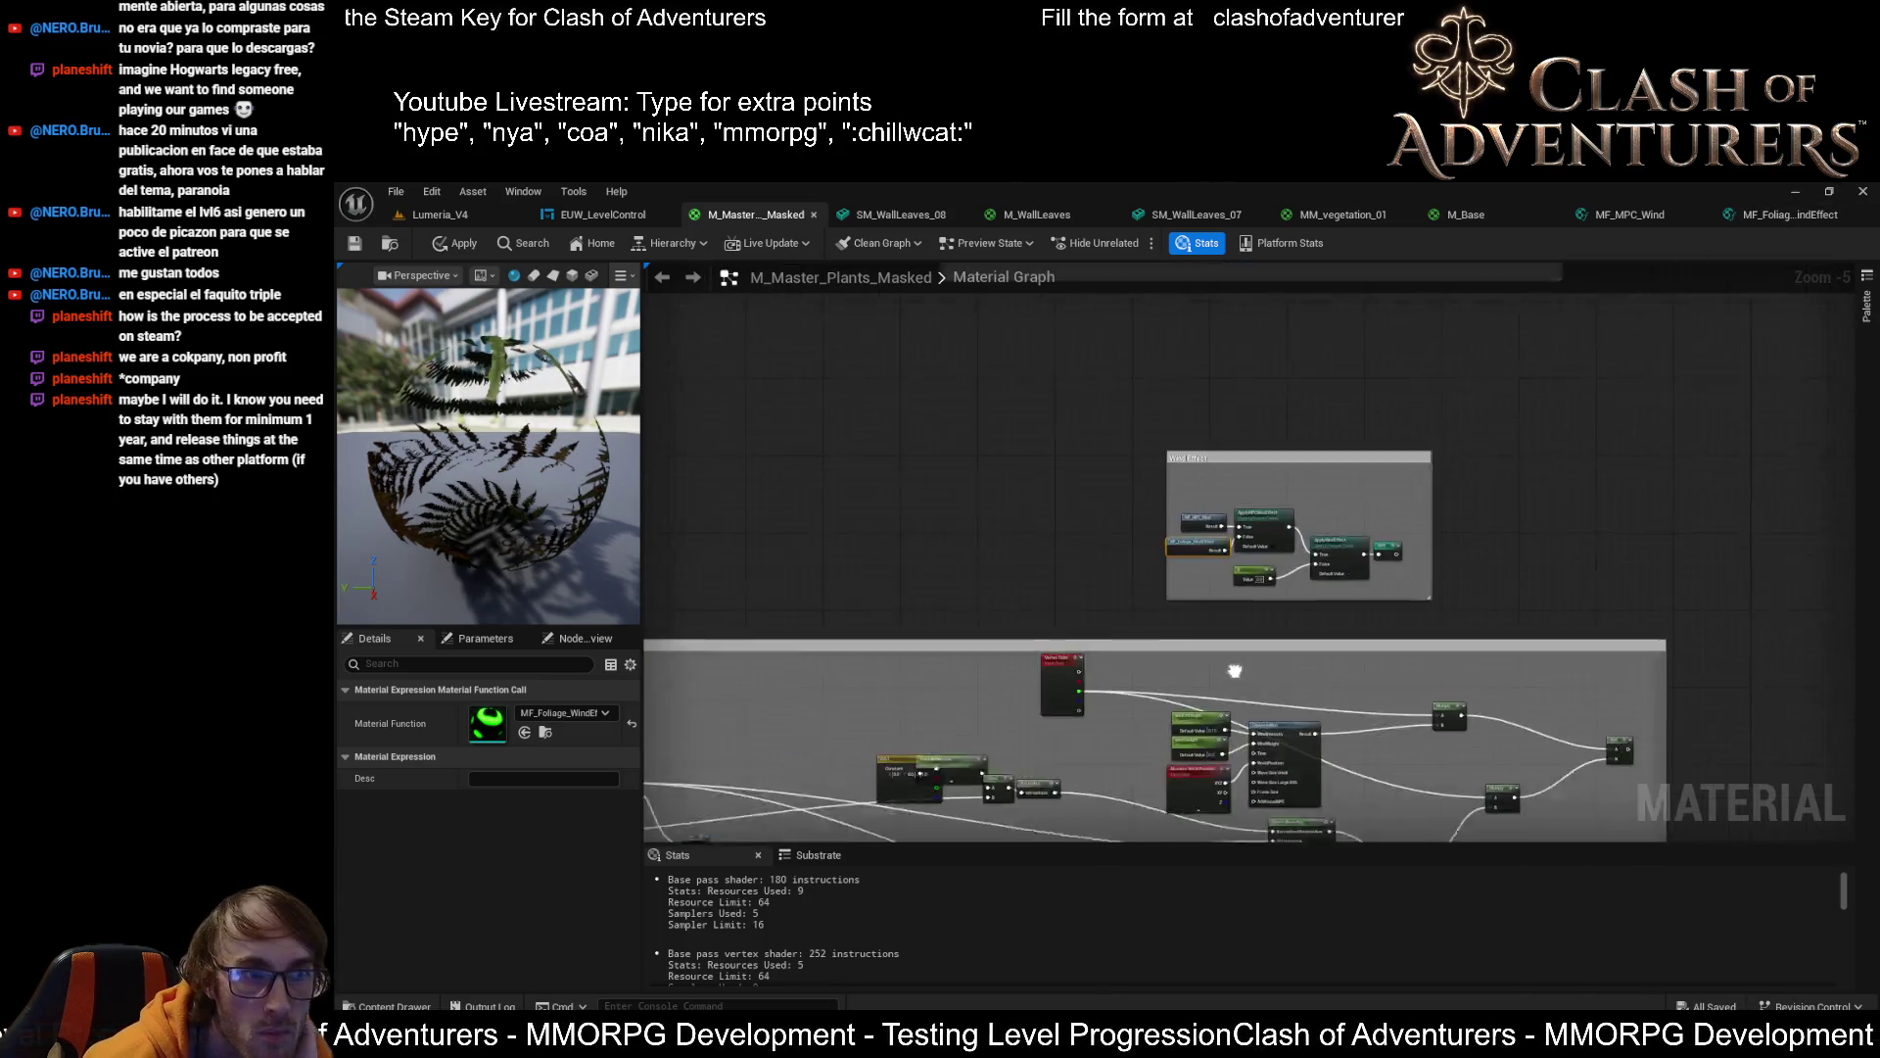
# Zoom out and marquee-select the large wind comment box with all its nodes
pyautogui.scroll(3, 1190, 464)
pyautogui.moveTo(1190, 448); pyautogui.dragTo(971, 2)
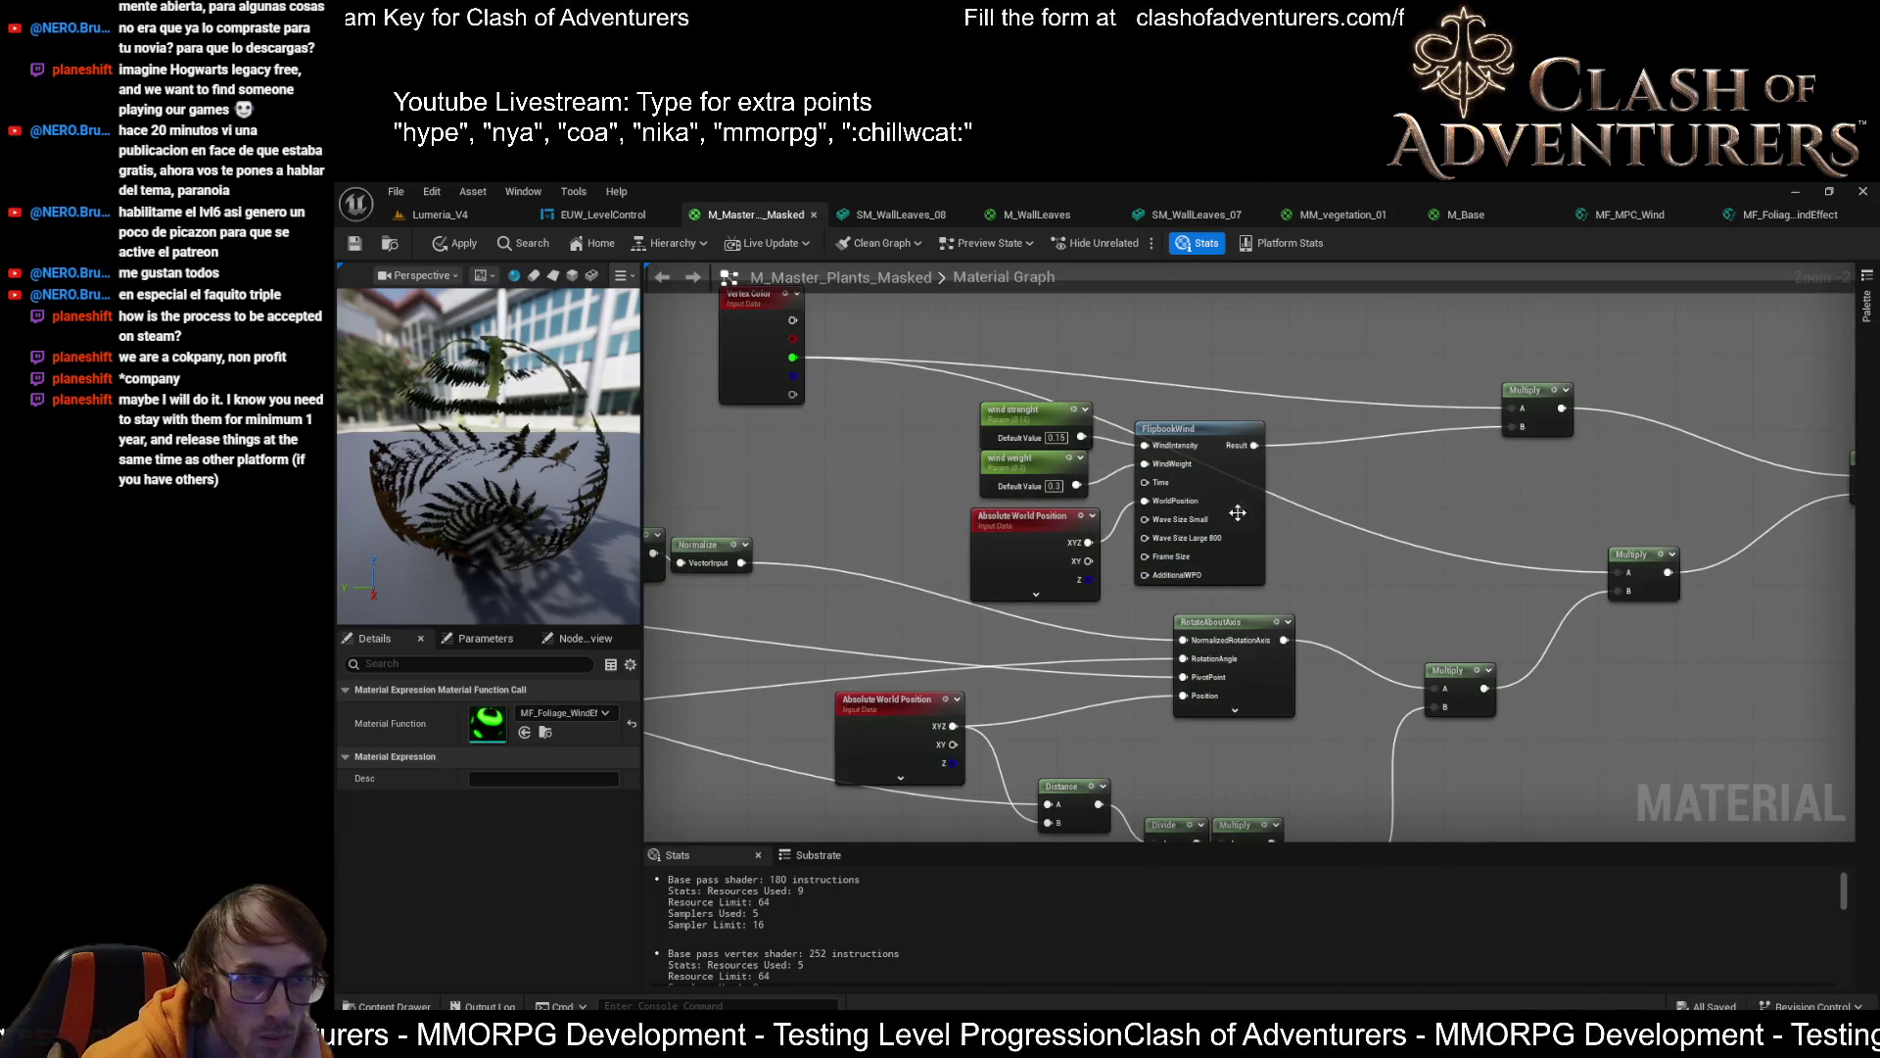
pyautogui.moveTo(1268, 604); pyautogui.dragTo(1433, 685)
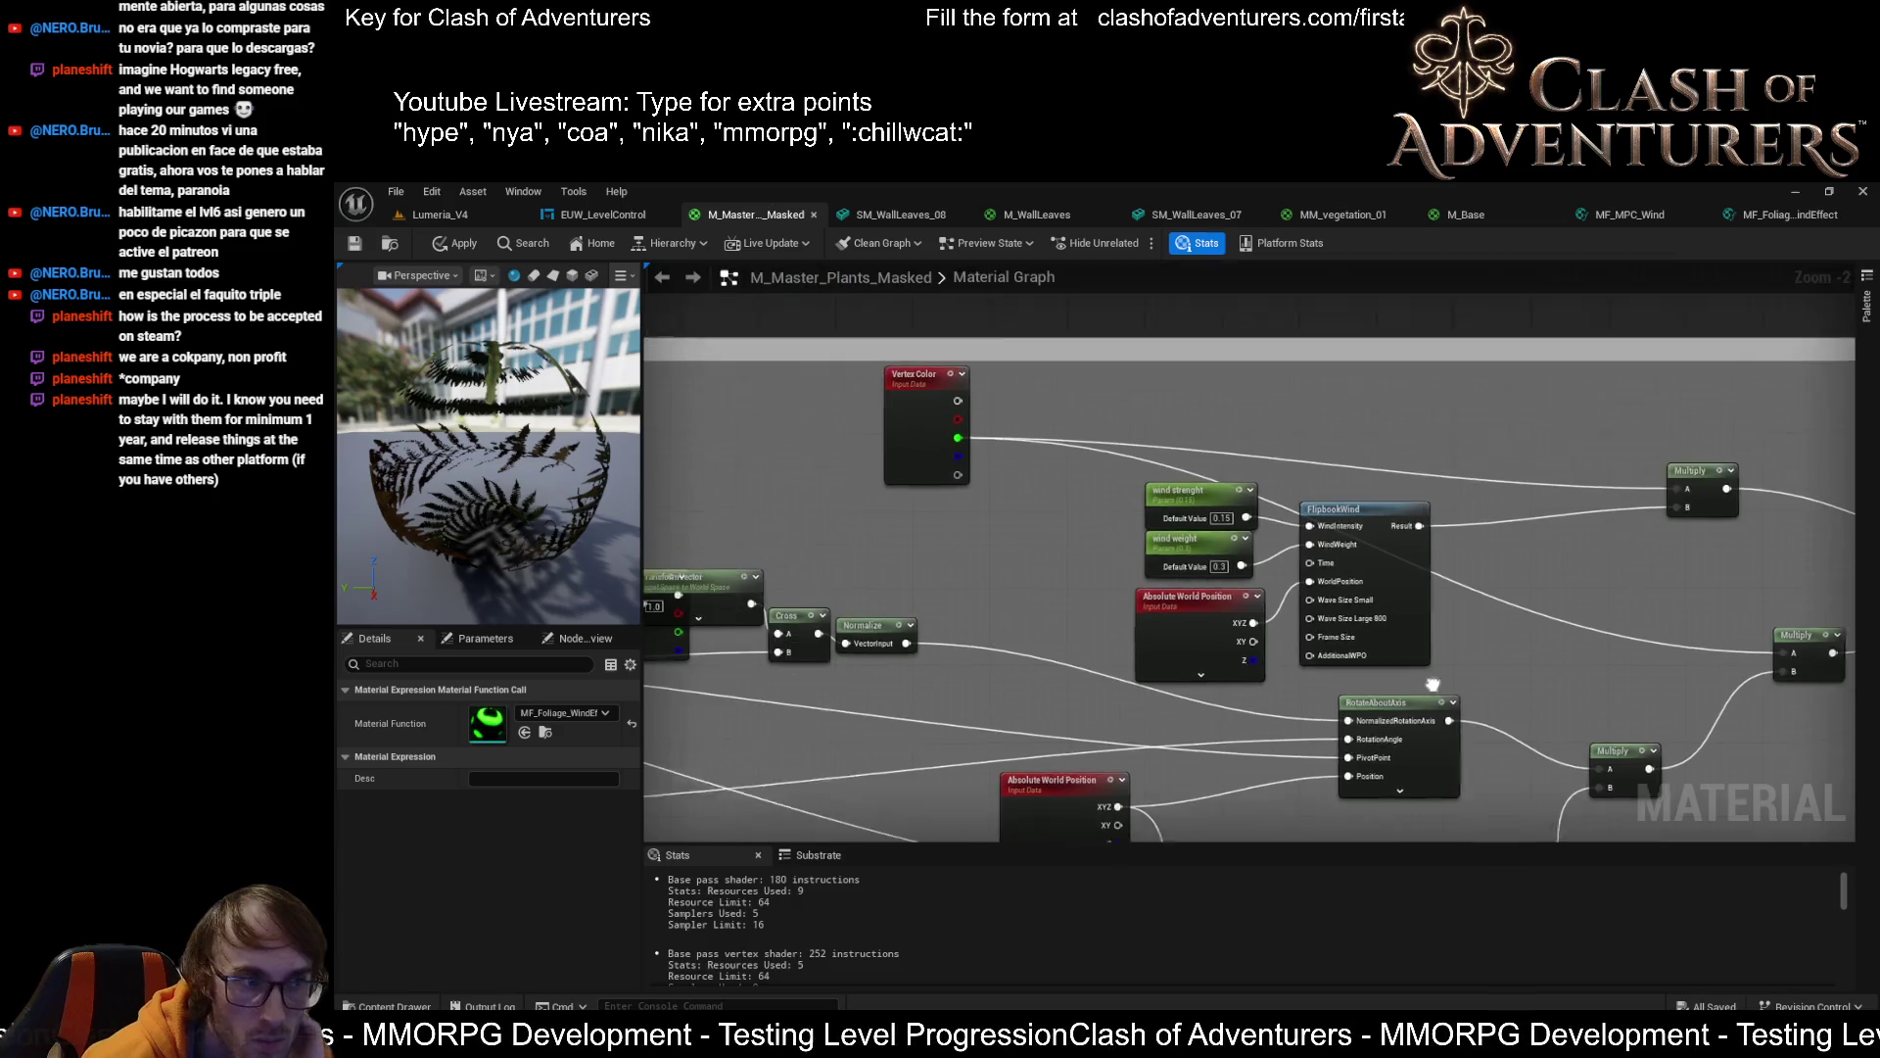
pyautogui.moveTo(764, 609); pyautogui.dragTo(1254, 478)
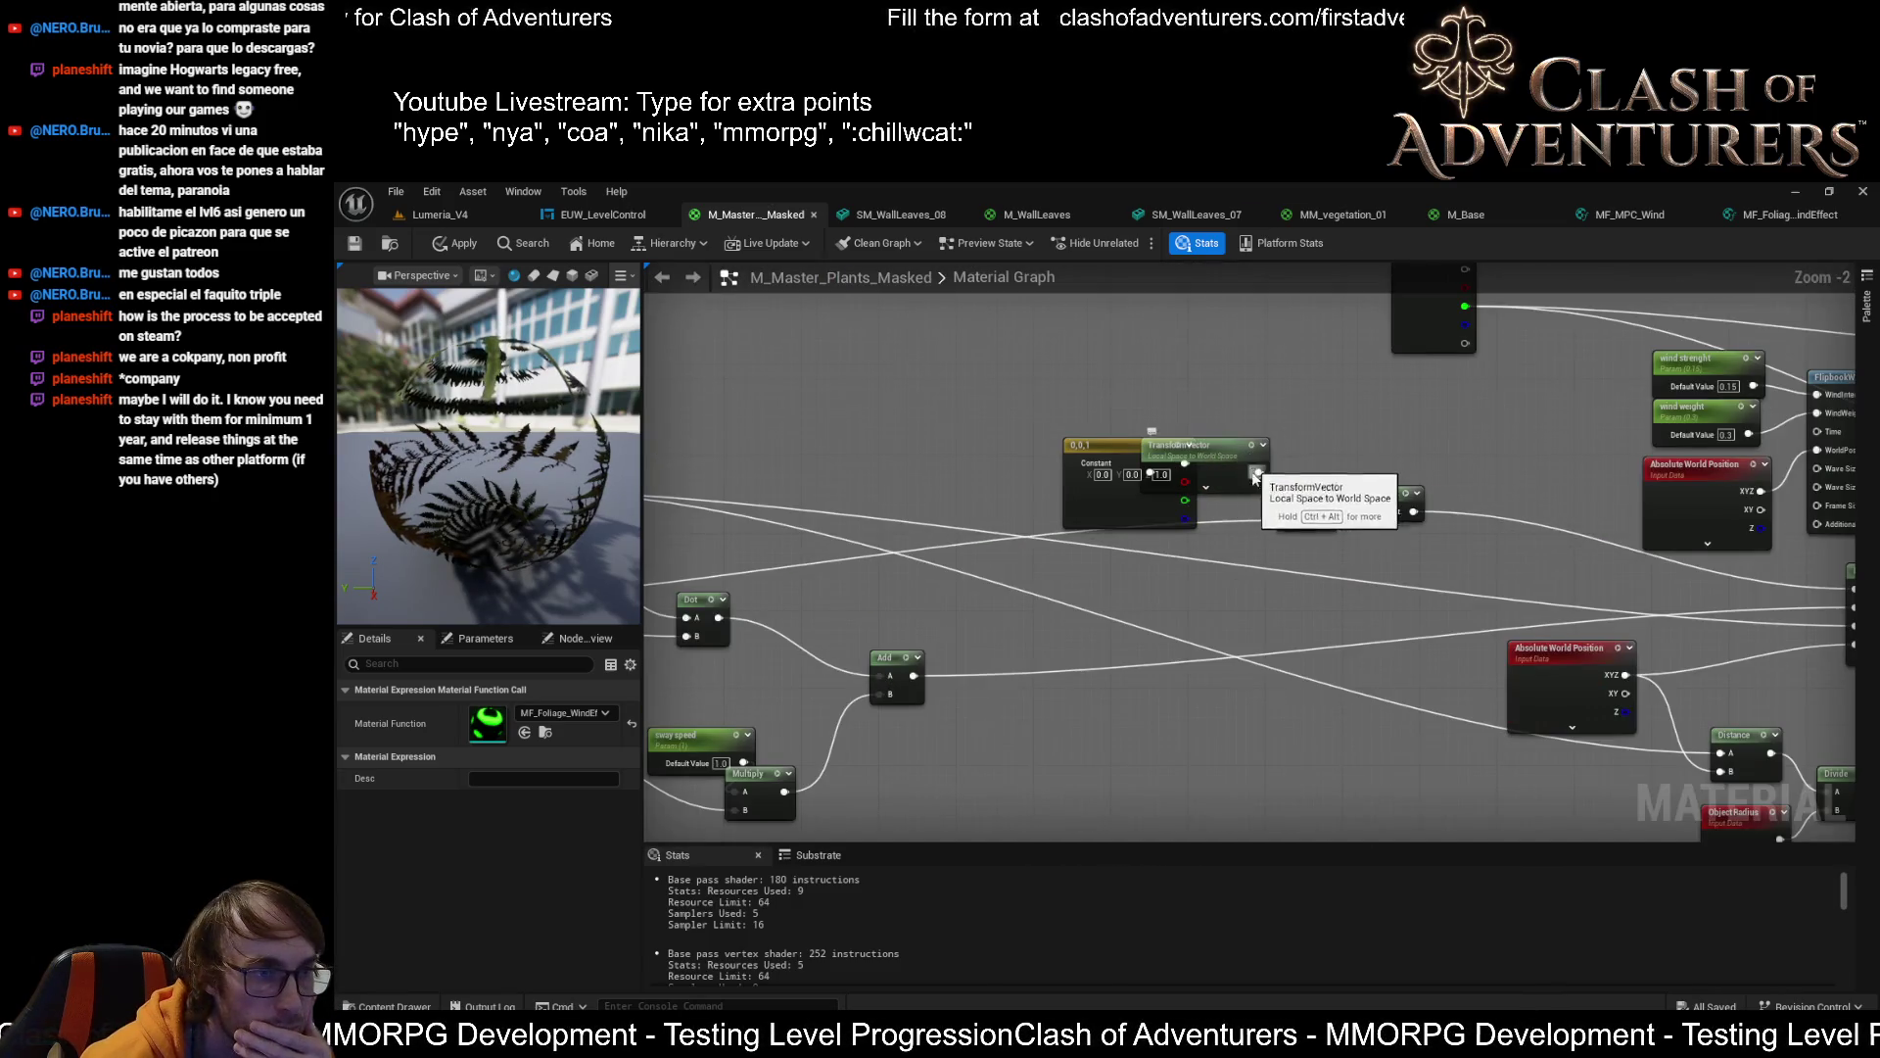
pyautogui.scroll(-2, 1254, 478)
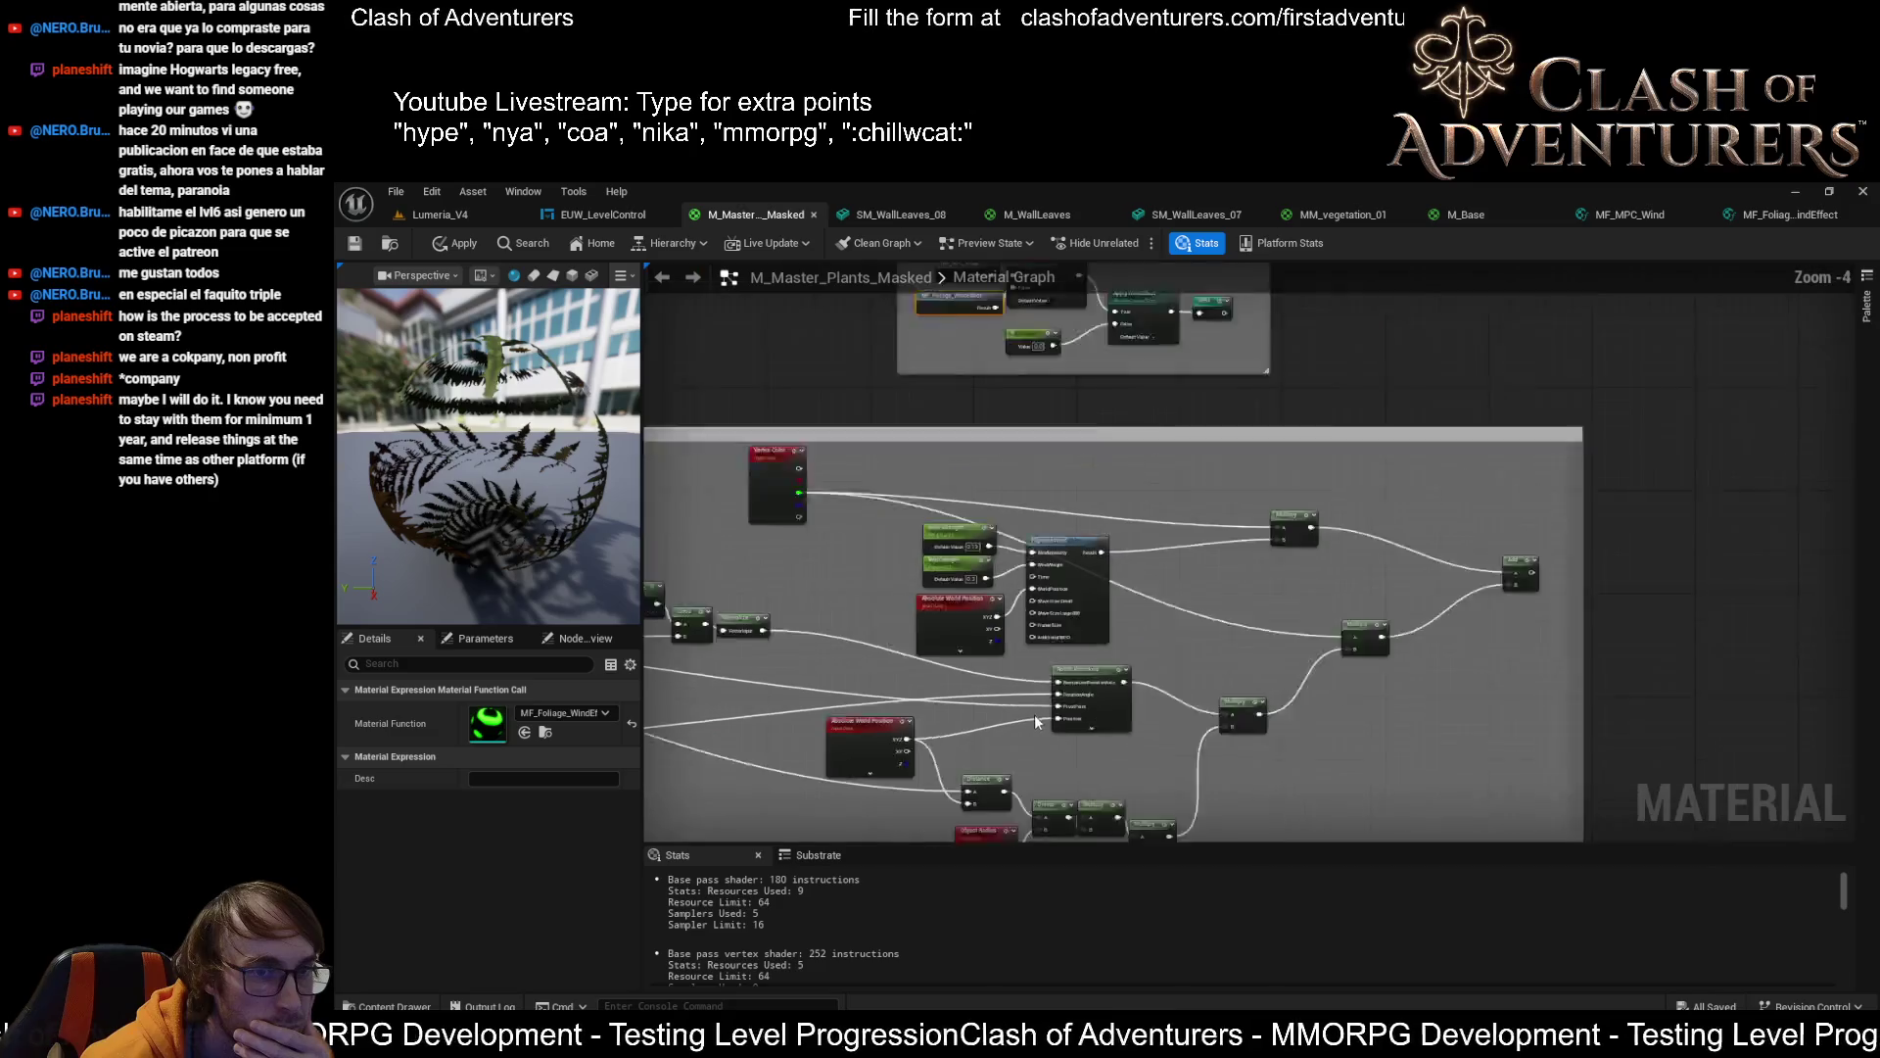
pyautogui.scroll(1, 1603, 508)
pyautogui.scroll(-2, 1481, 554)
pyautogui.scroll(-2, 1481, 554)
pyautogui.moveTo(1626, 455); pyautogui.dragTo(840, 668)
pyautogui.scroll(4, 1213, 537)
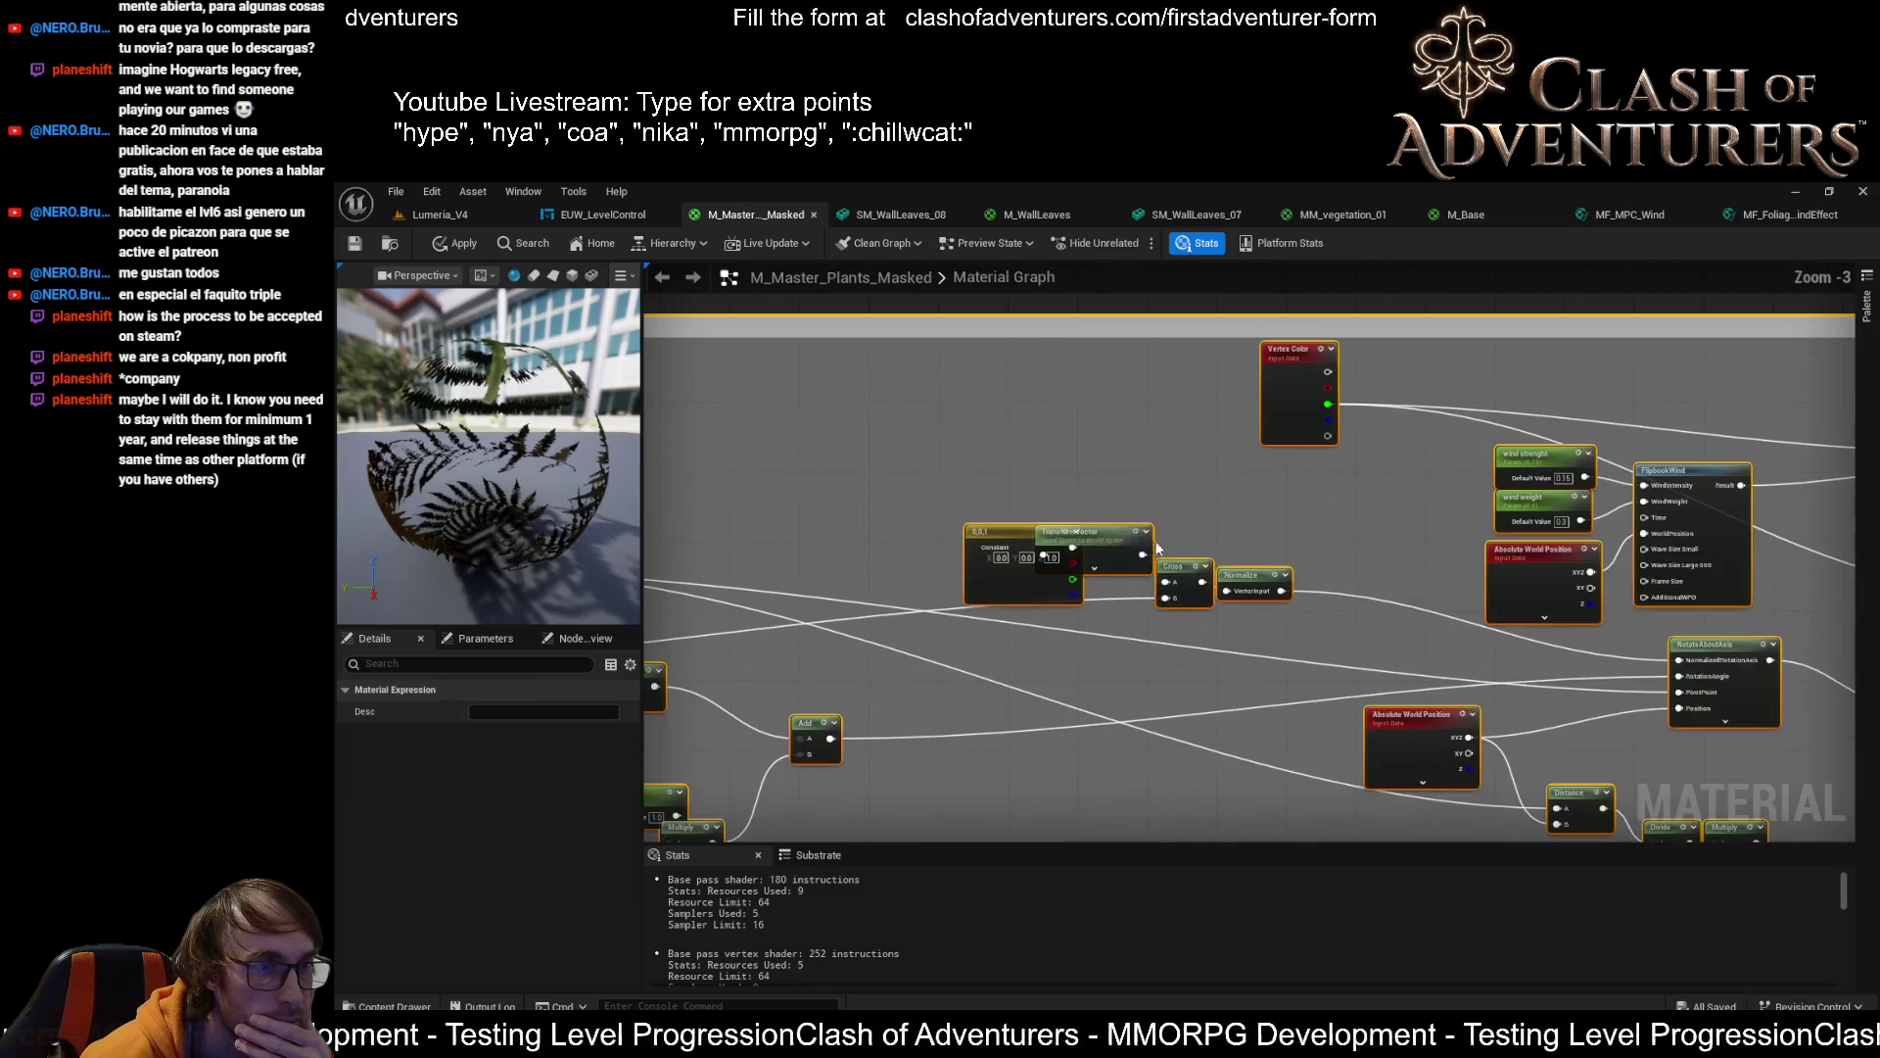
# Attempt Collapse to Function on the selected wind nodes and on FlipbookWind, then view MF_MPC_Wind
pyautogui.rightClick(1119, 531)
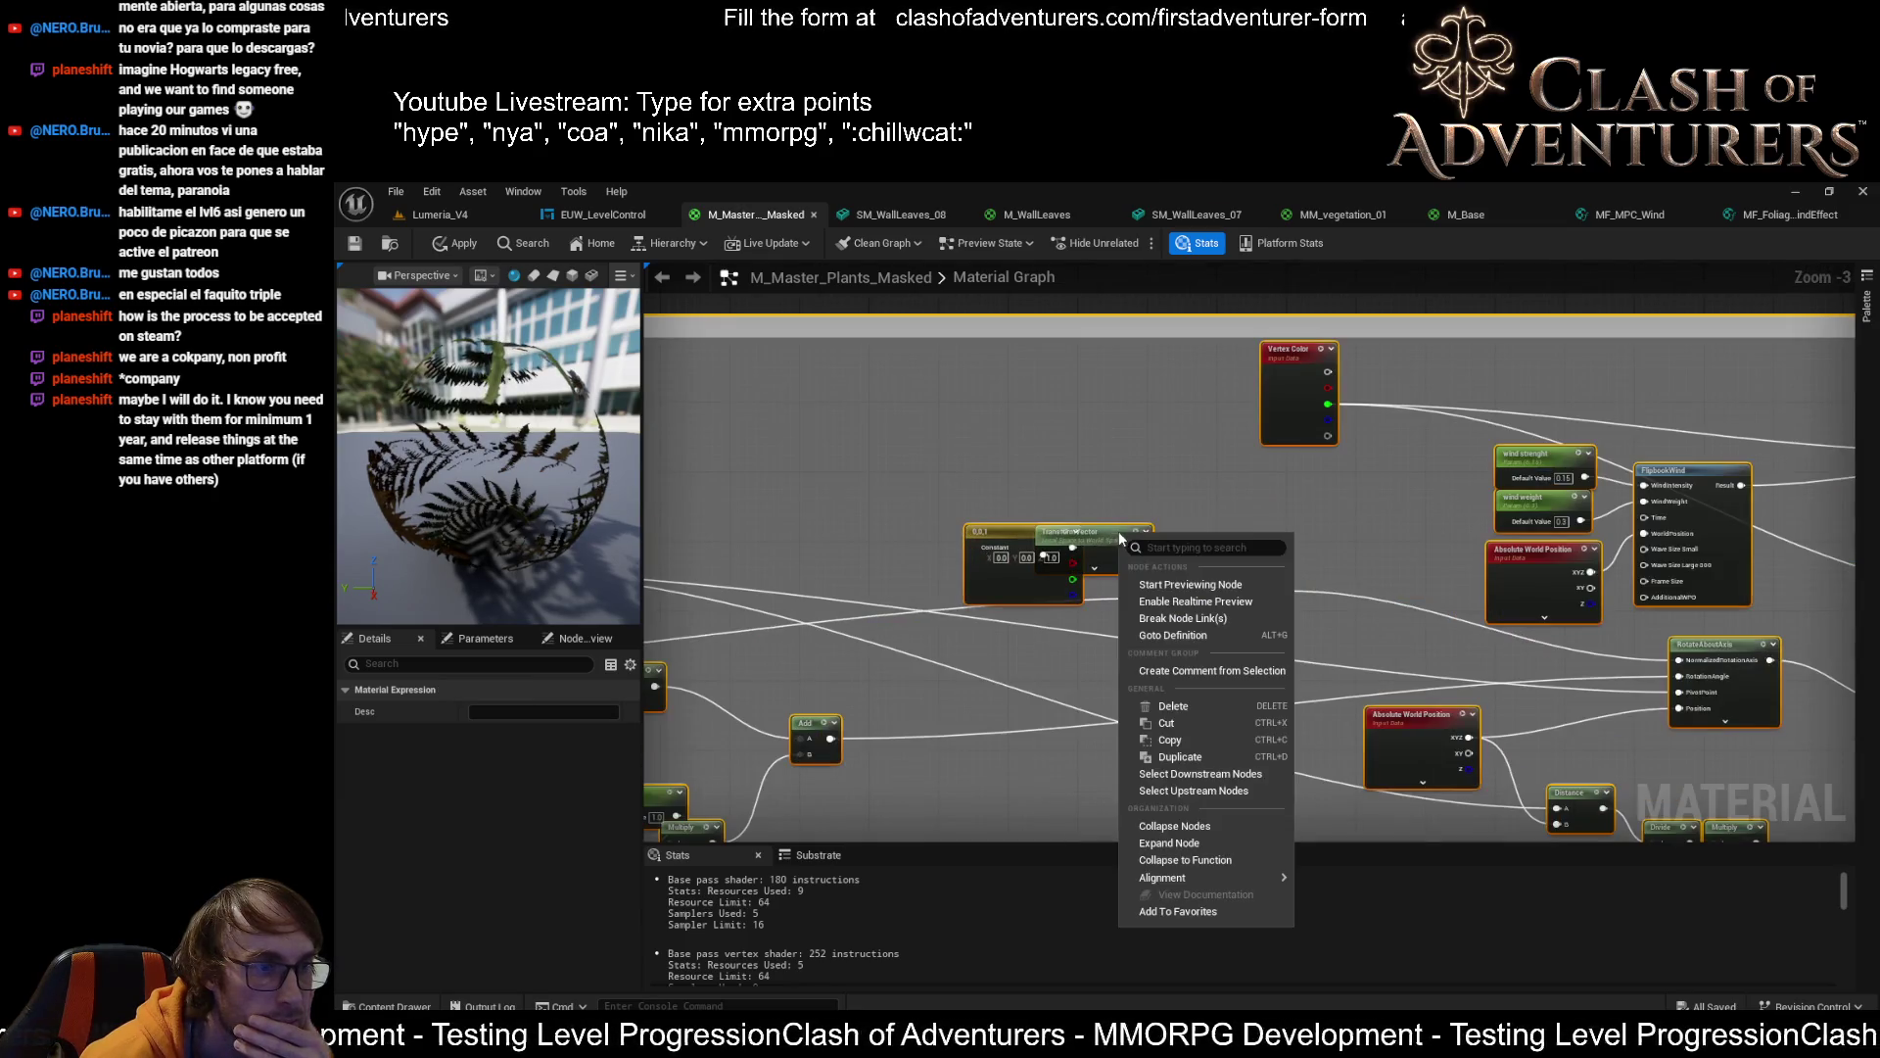
pyautogui.click(1218, 860)
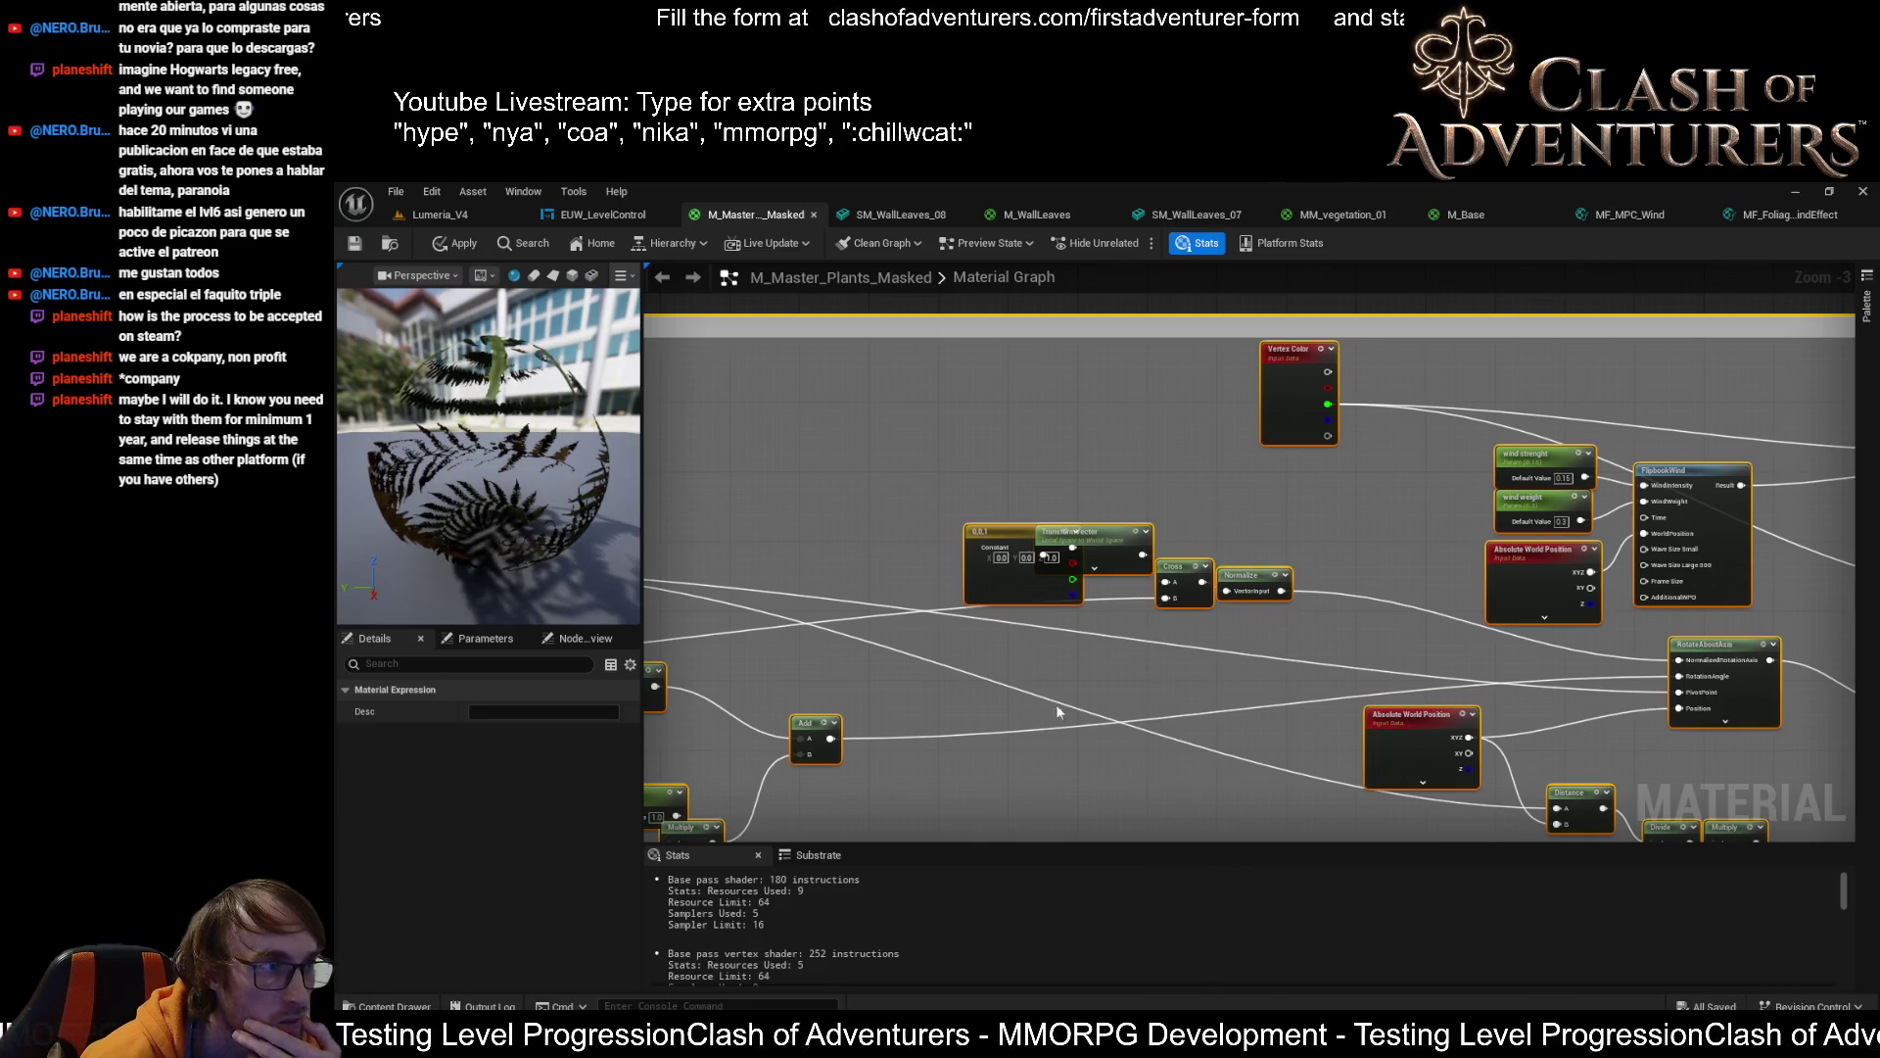
pyautogui.scroll(-5, 1183, 538)
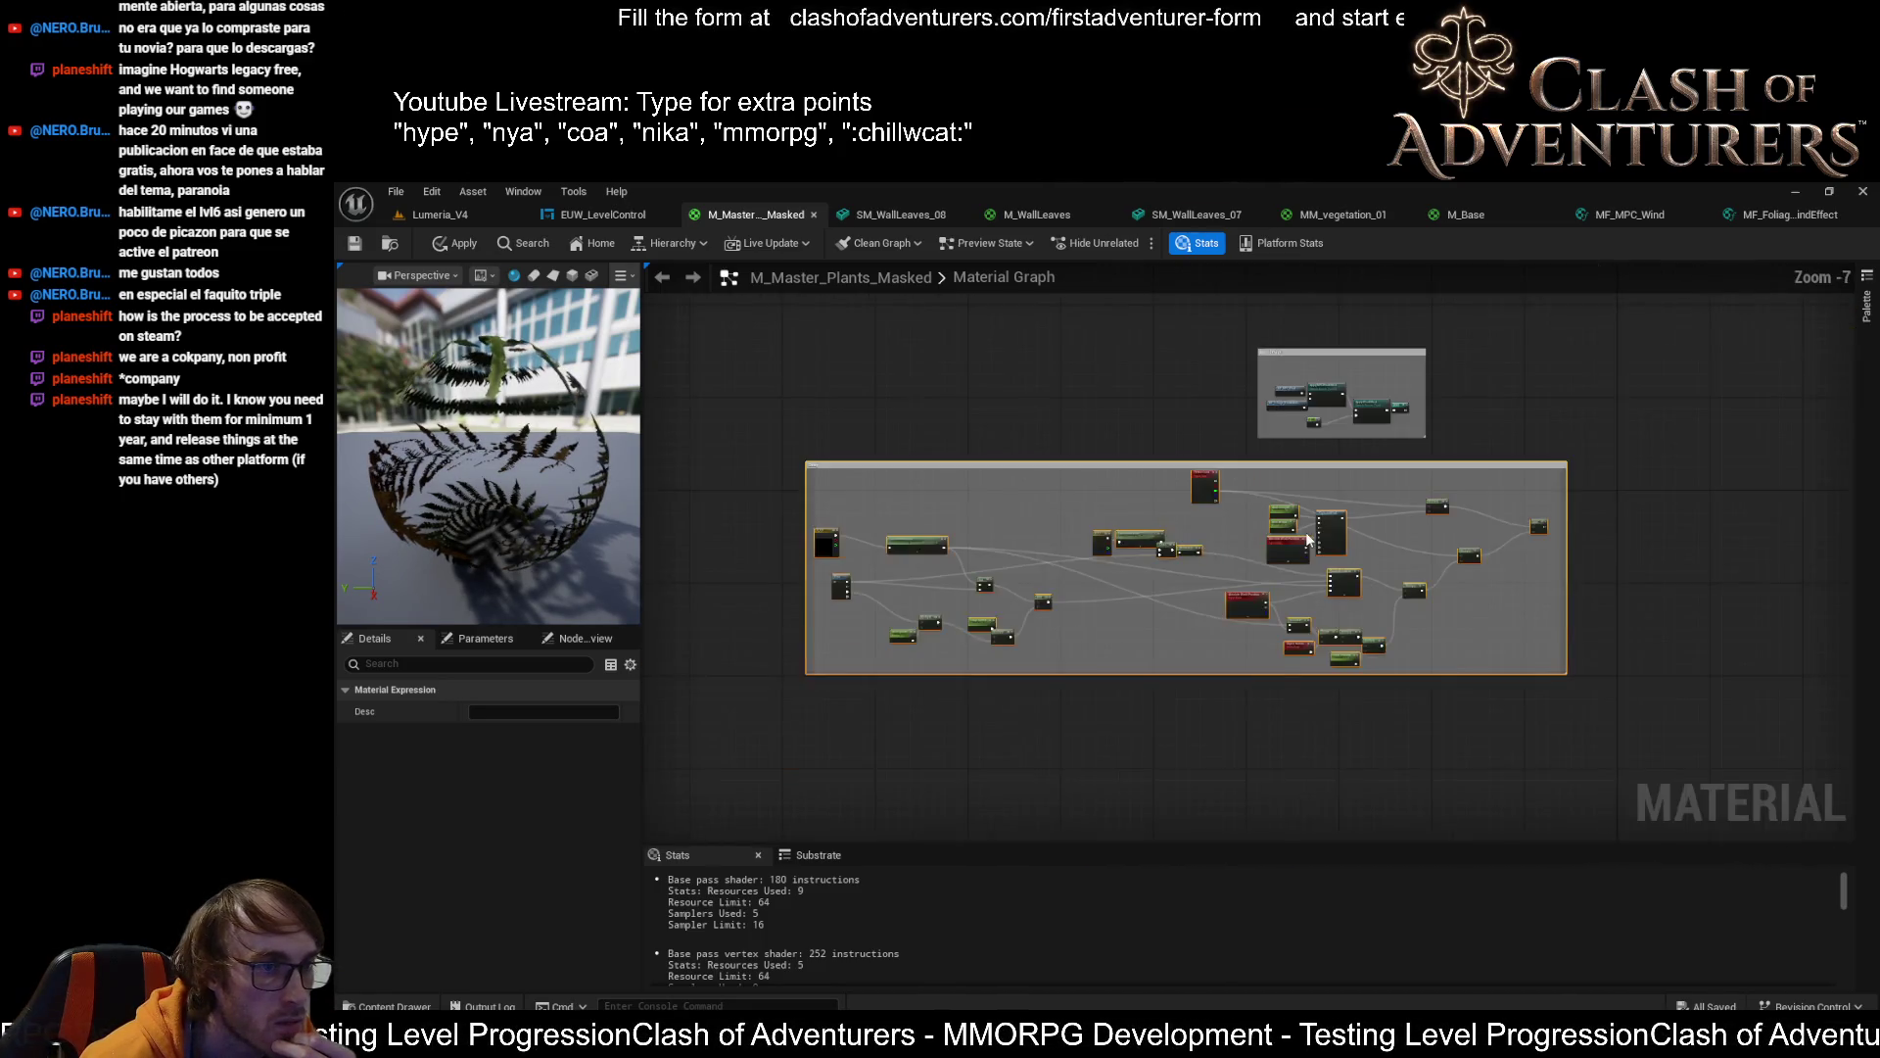
pyautogui.scroll(5, 1371, 519)
pyautogui.rightClick(1381, 519)
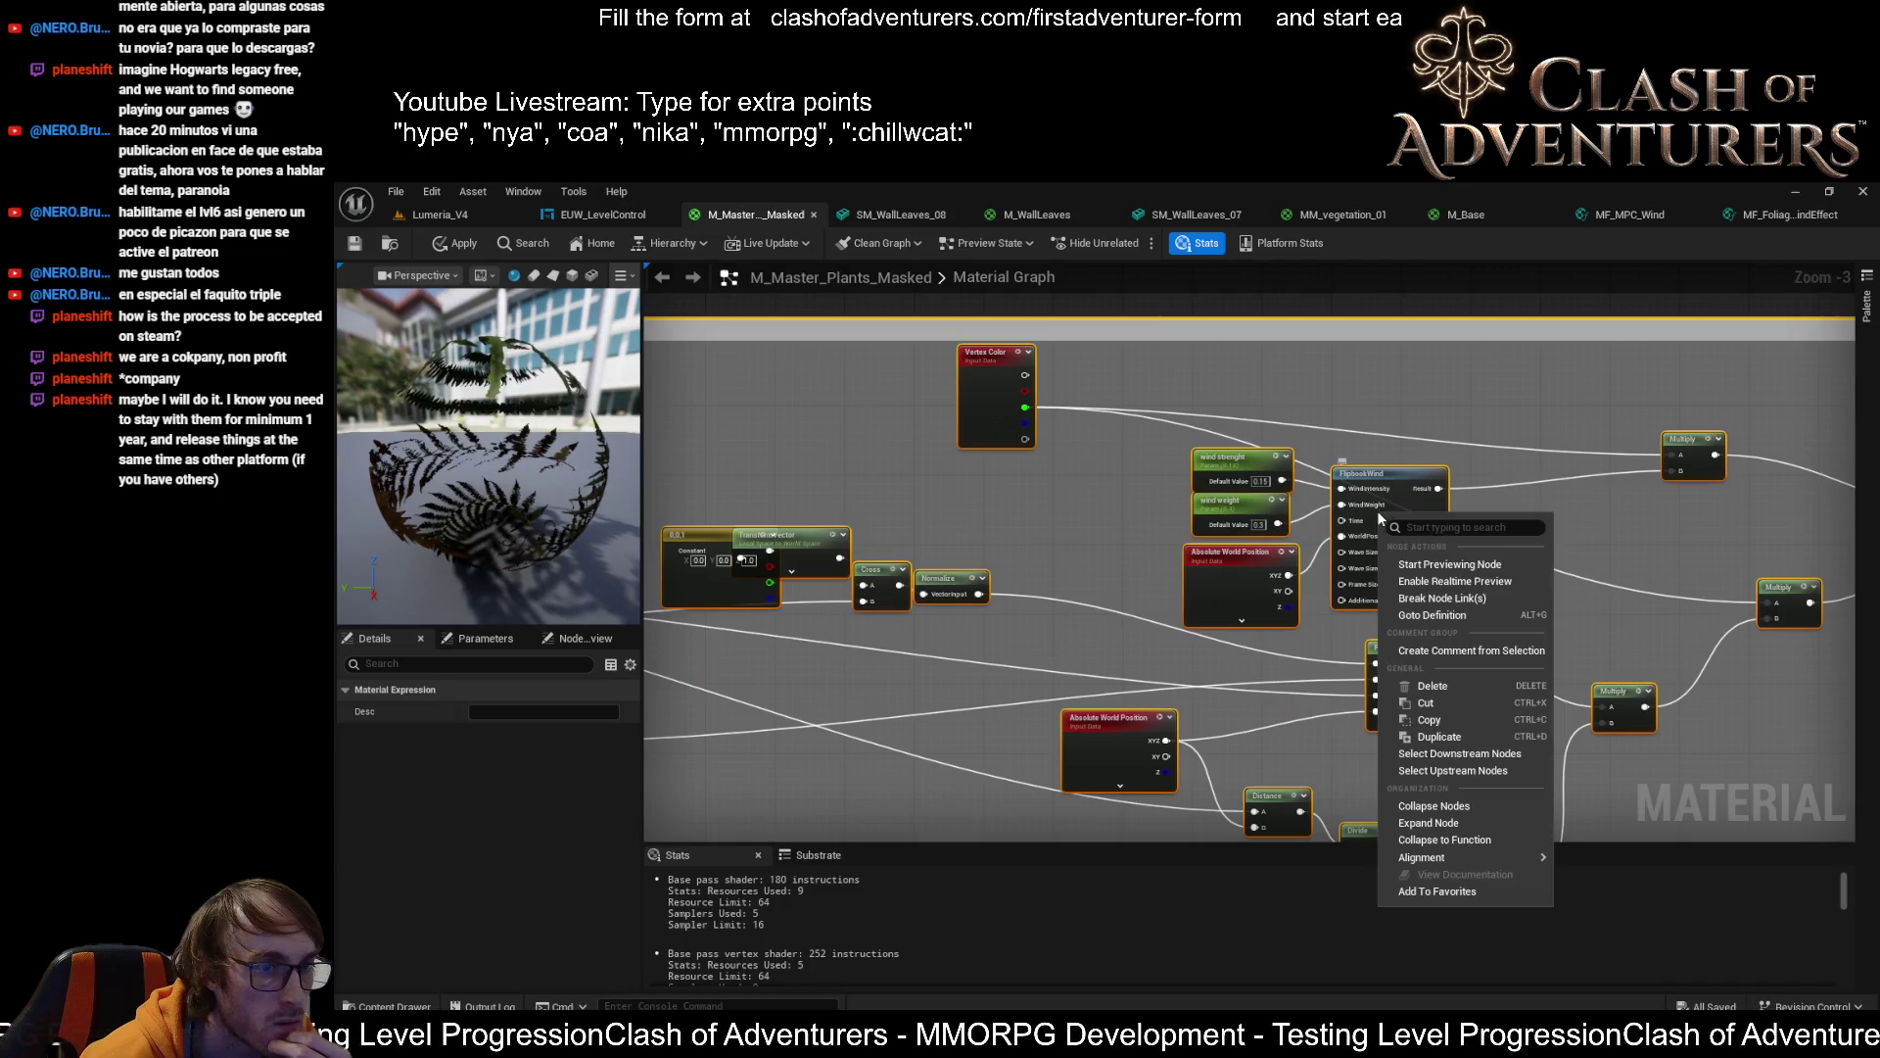
pyautogui.click(1497, 842)
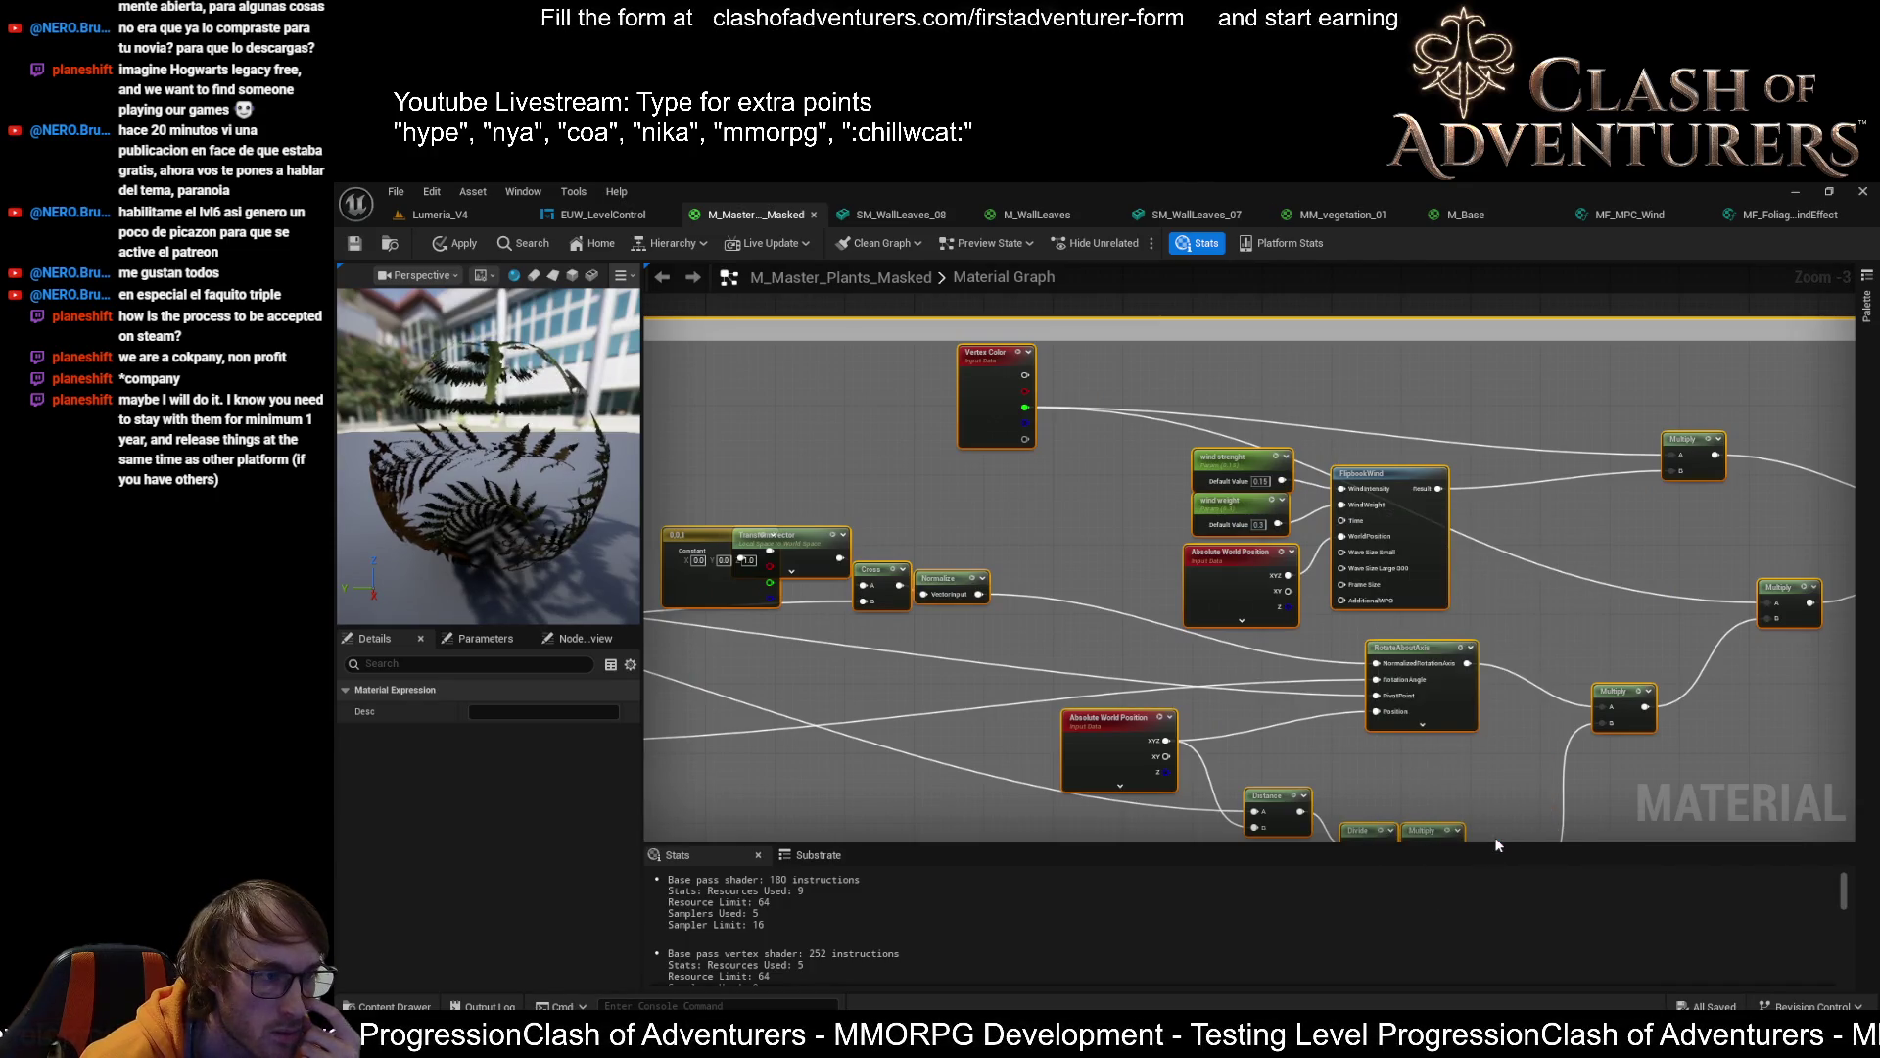
pyautogui.scroll(-5, 1193, 376)
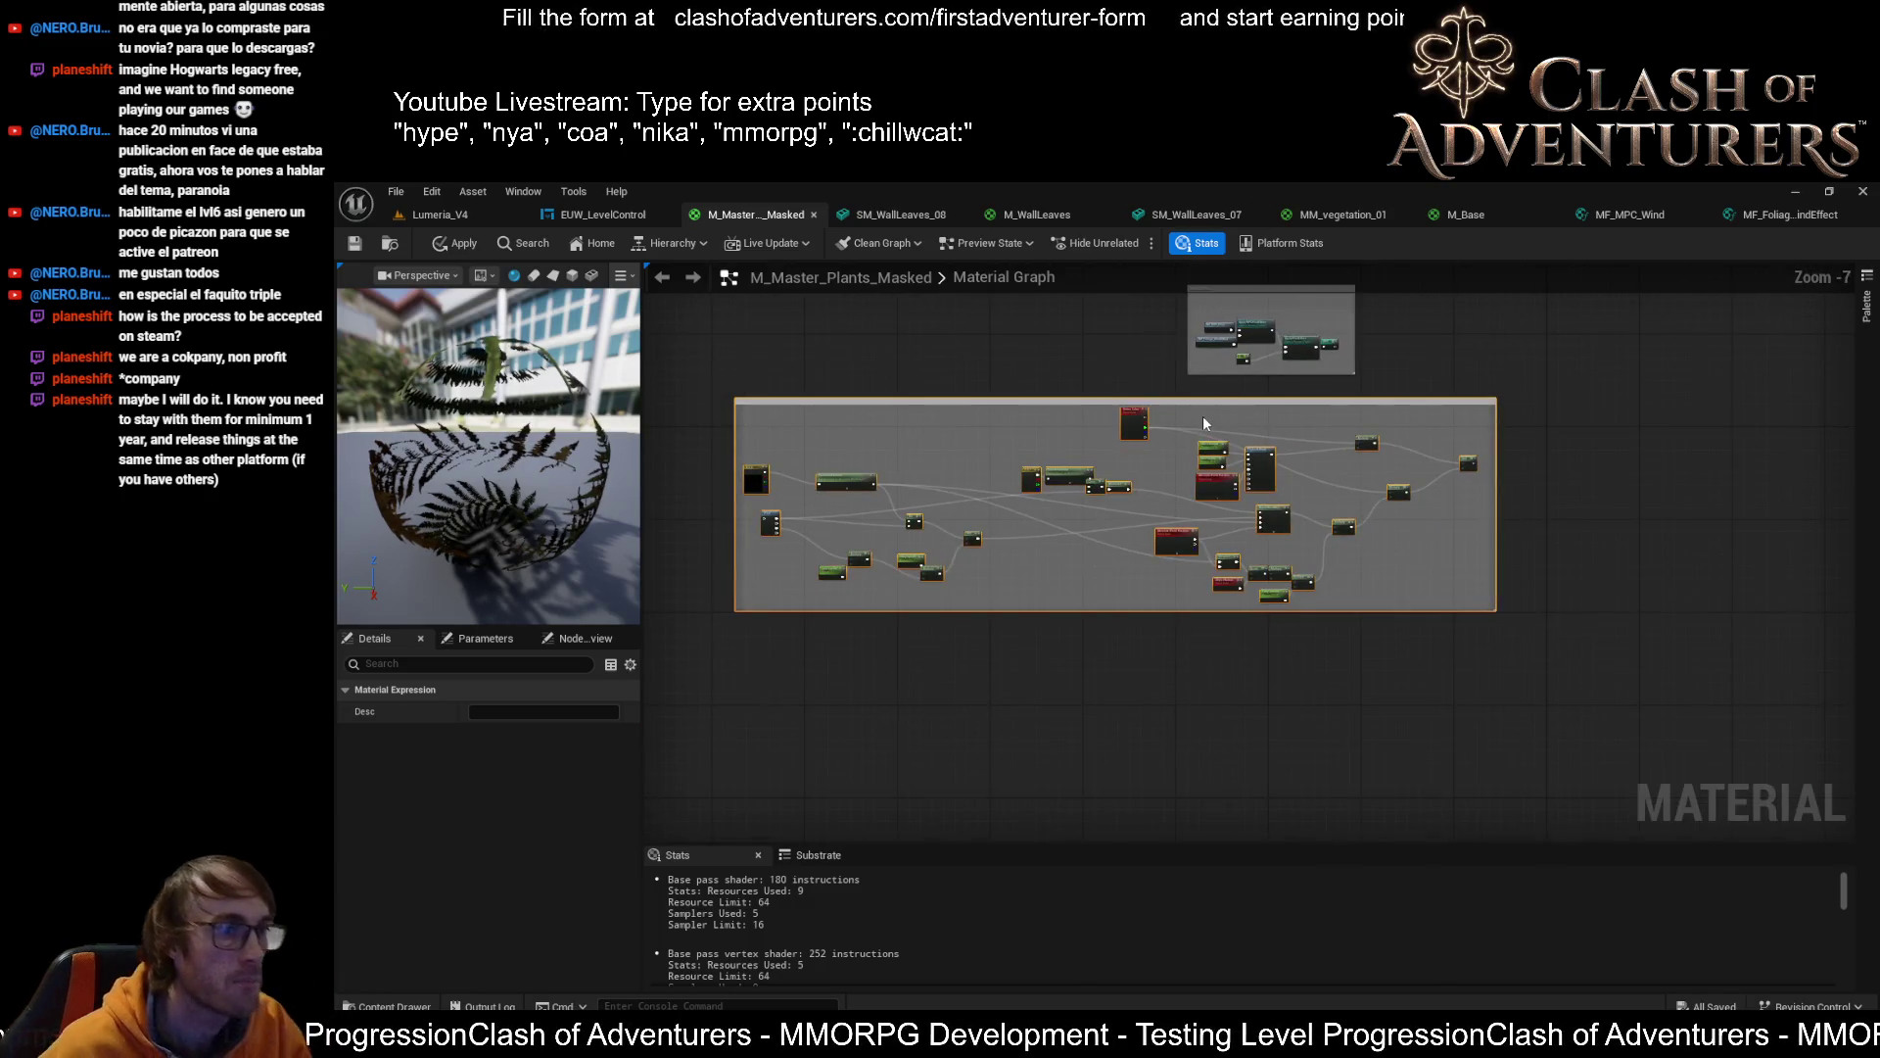
pyautogui.scroll(5, 1203, 416)
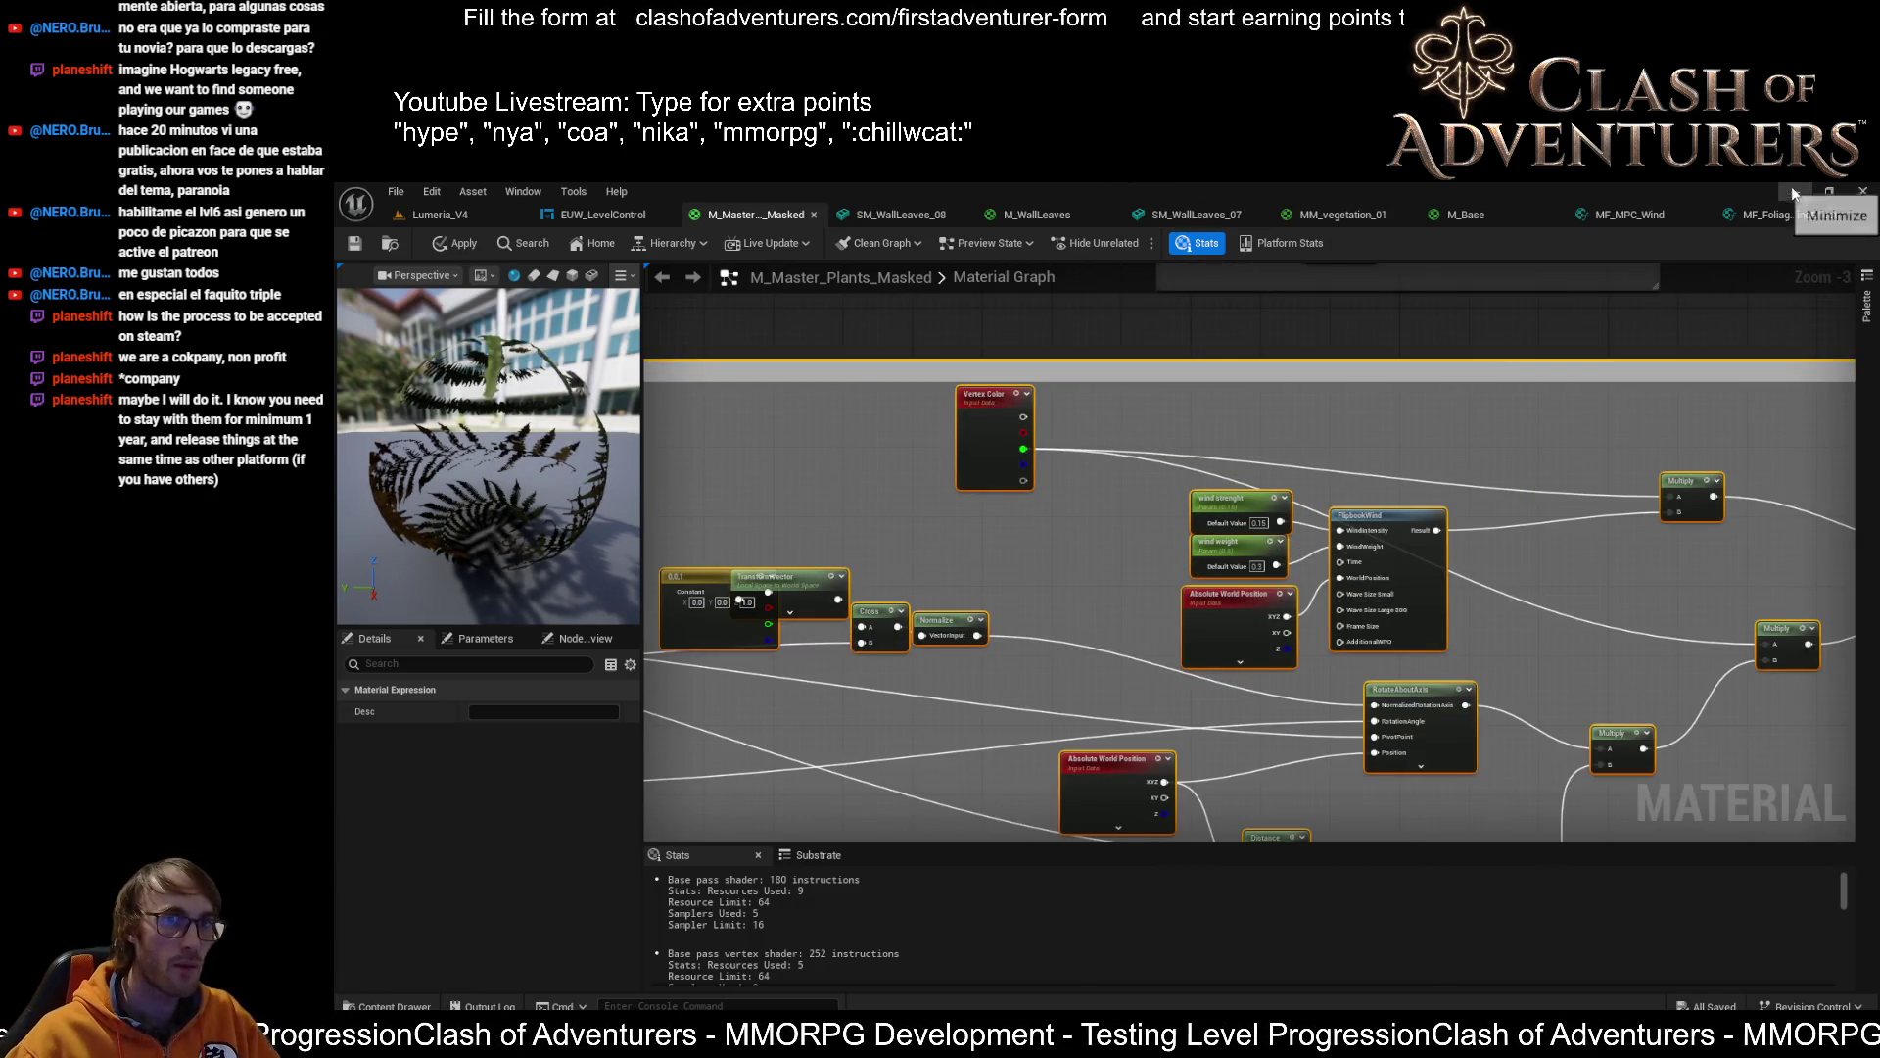
pyautogui.click(1784, 214)
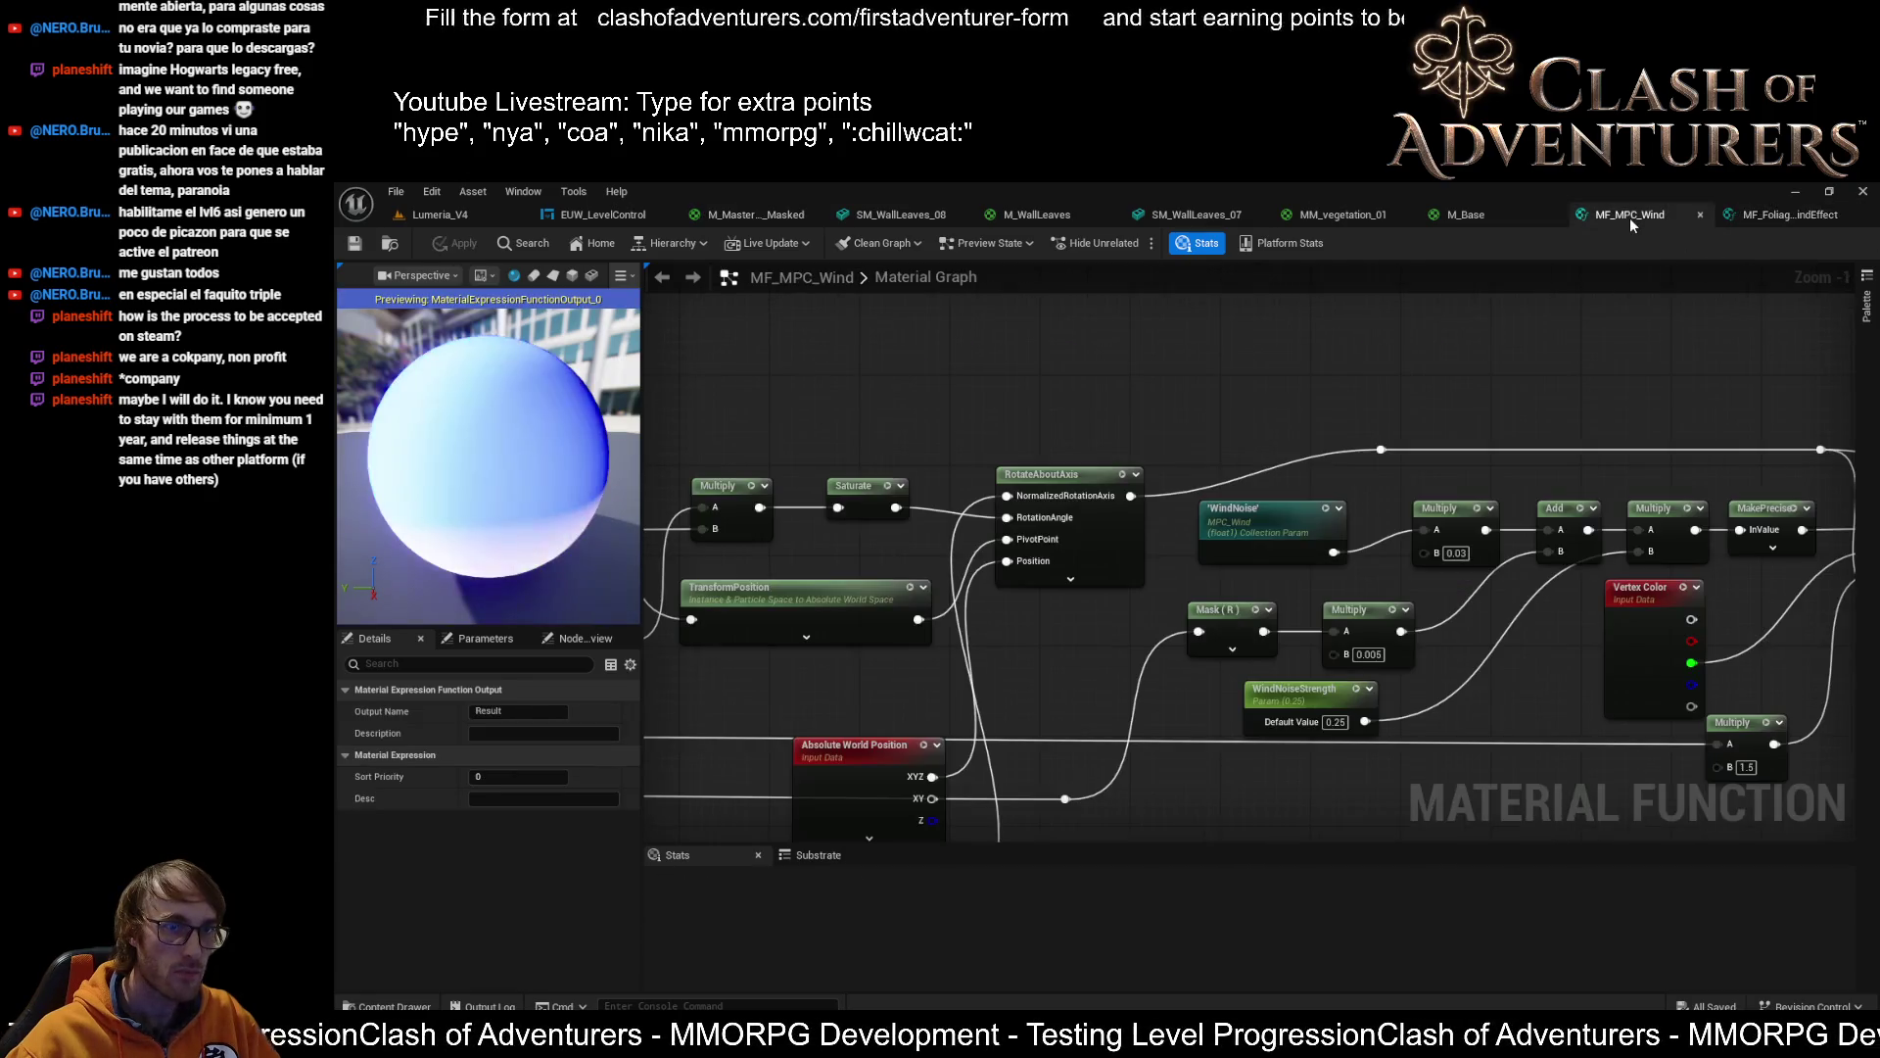
pyautogui.click(1630, 217)
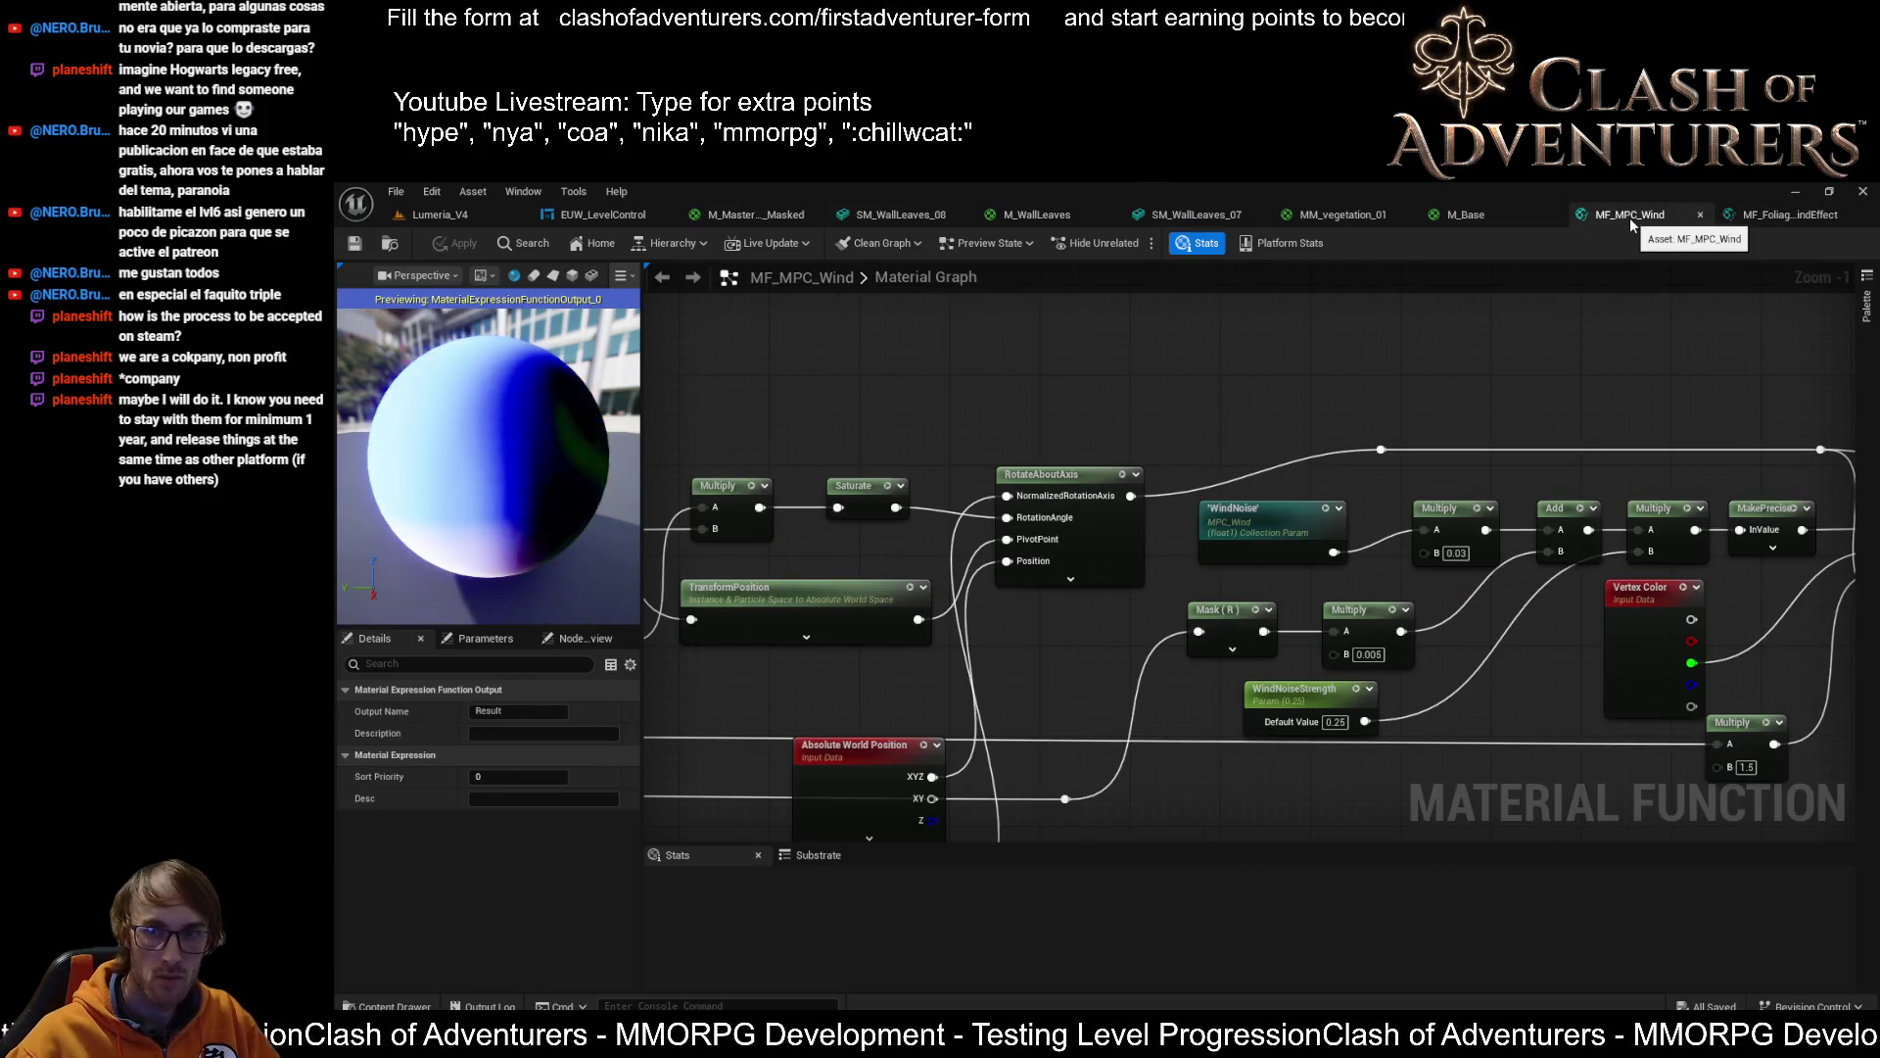
# Zoom over the MF_MPC_Wind graph, then return to MF_Foliage_WindEffect's Height offset and Wind movement groups
pyautogui.scroll(-3, 1527, 313)
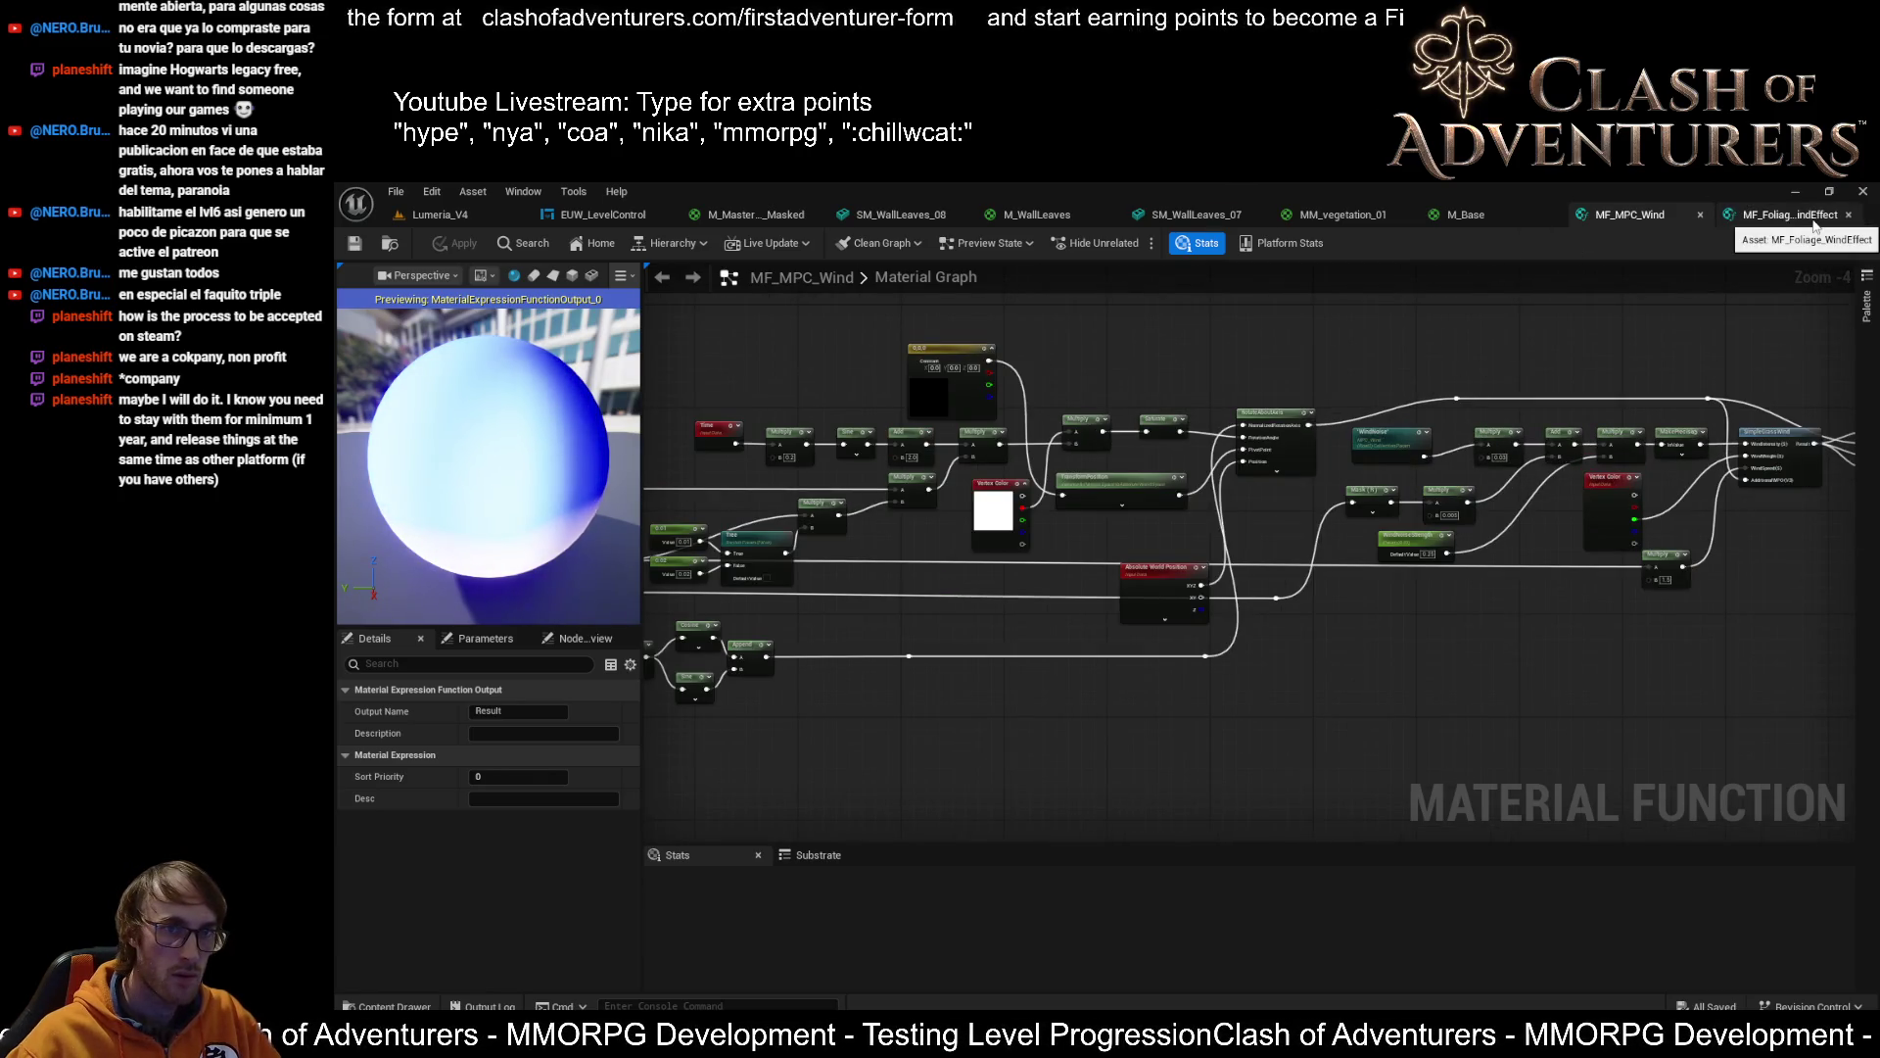
pyautogui.scroll(5, 1185, 502)
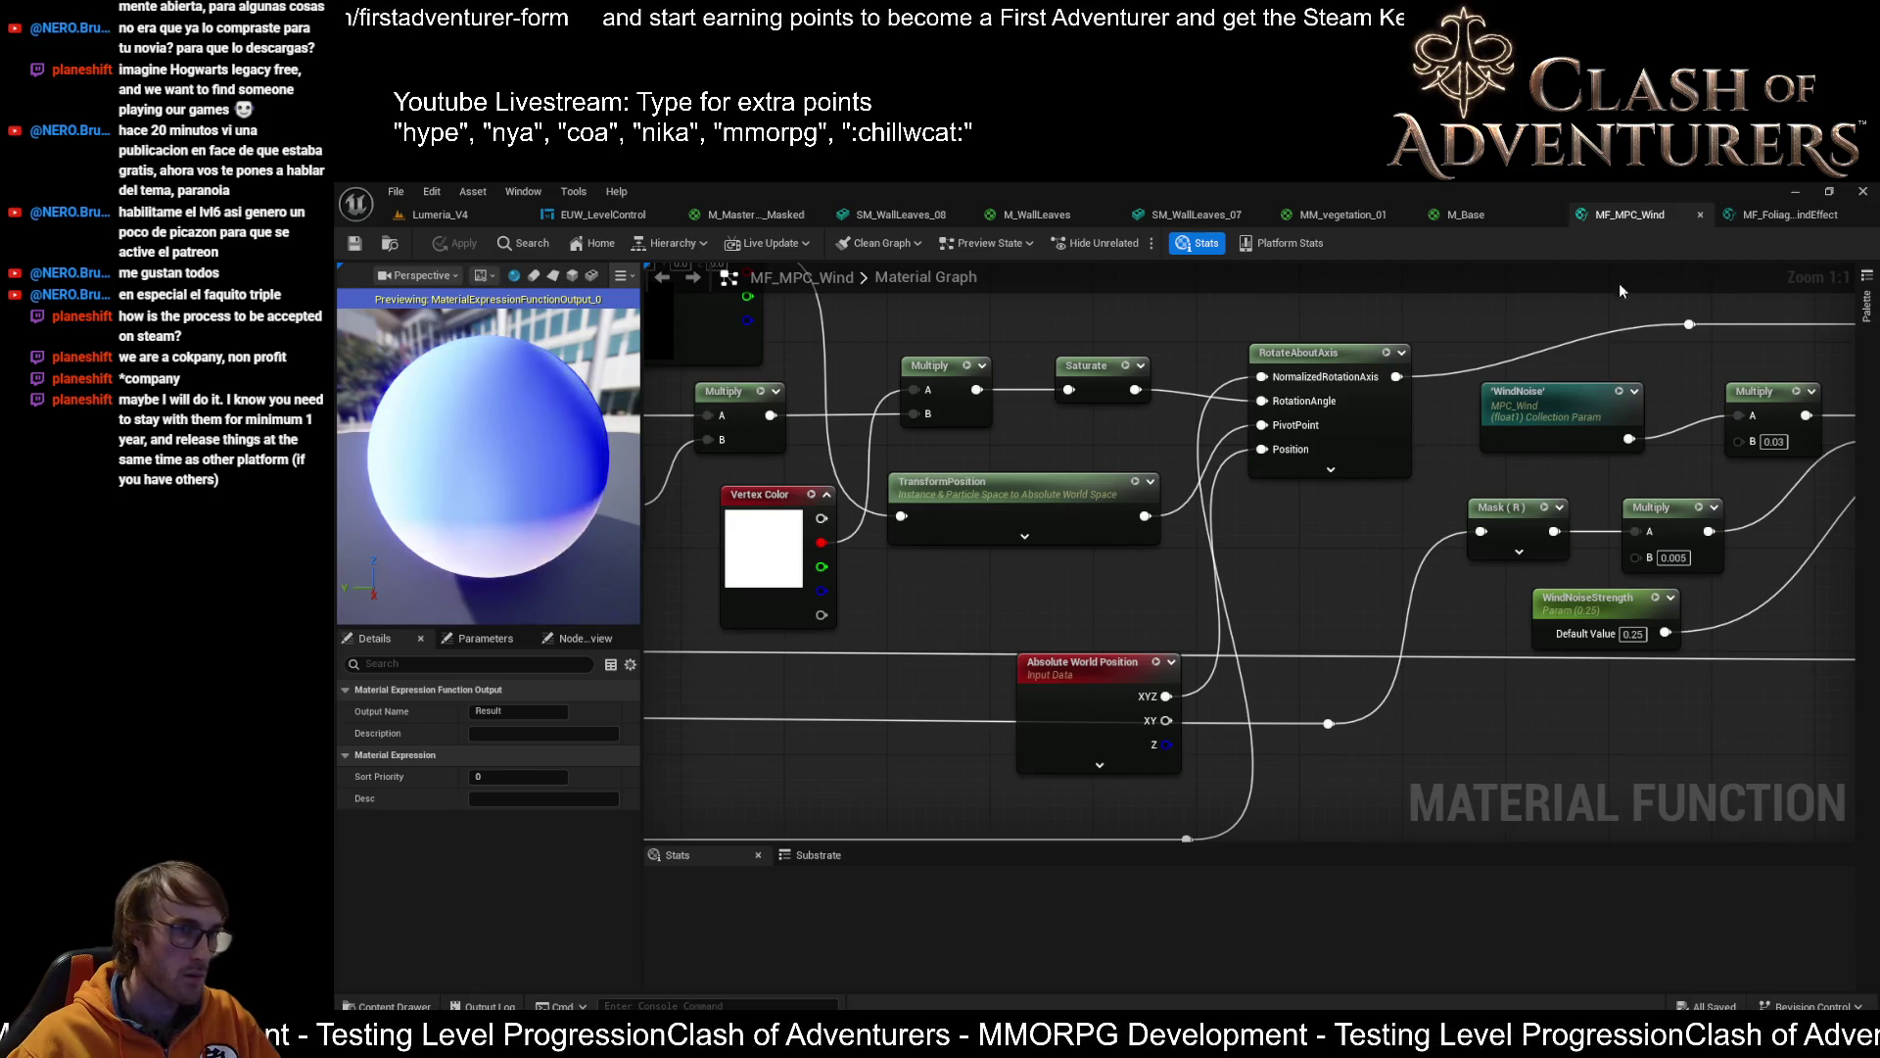
pyautogui.click(1771, 214)
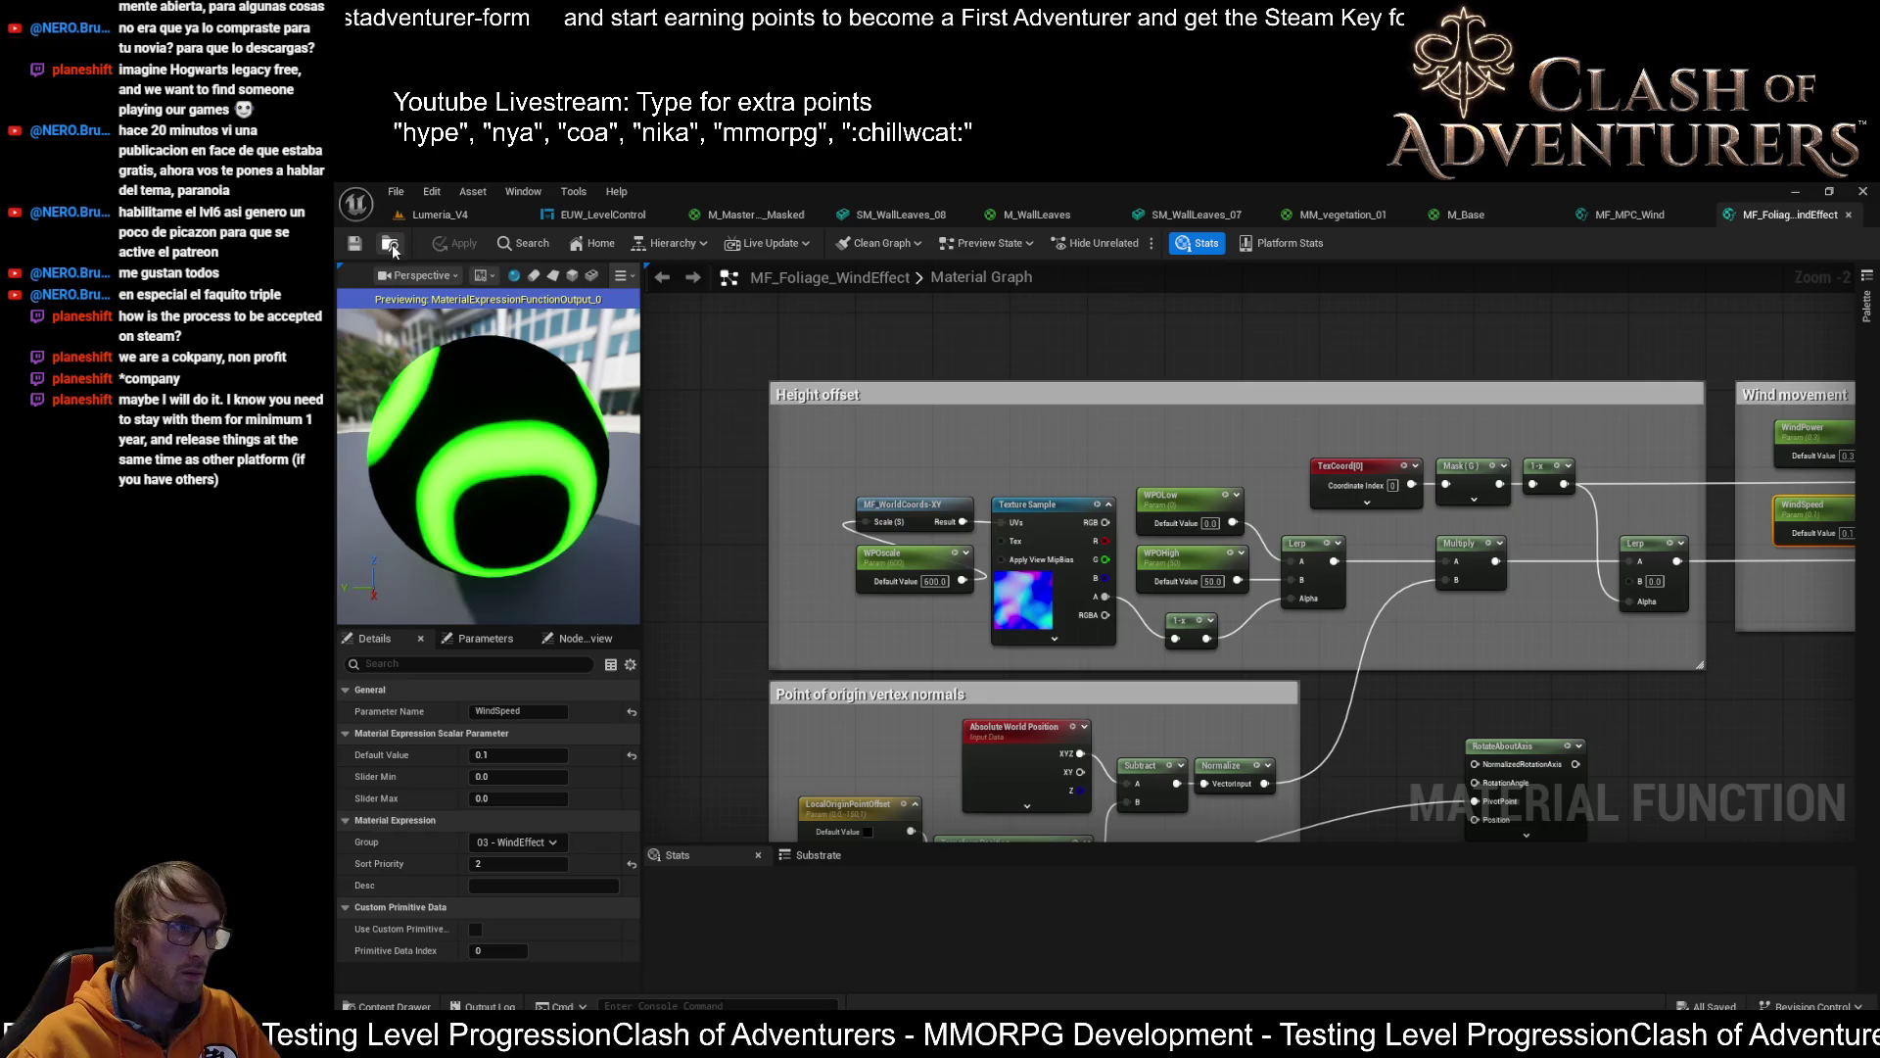
# Review the Height offset and Wind movement groups, then save the foliage wind function
pyautogui.scroll(-1, 1172, 437)
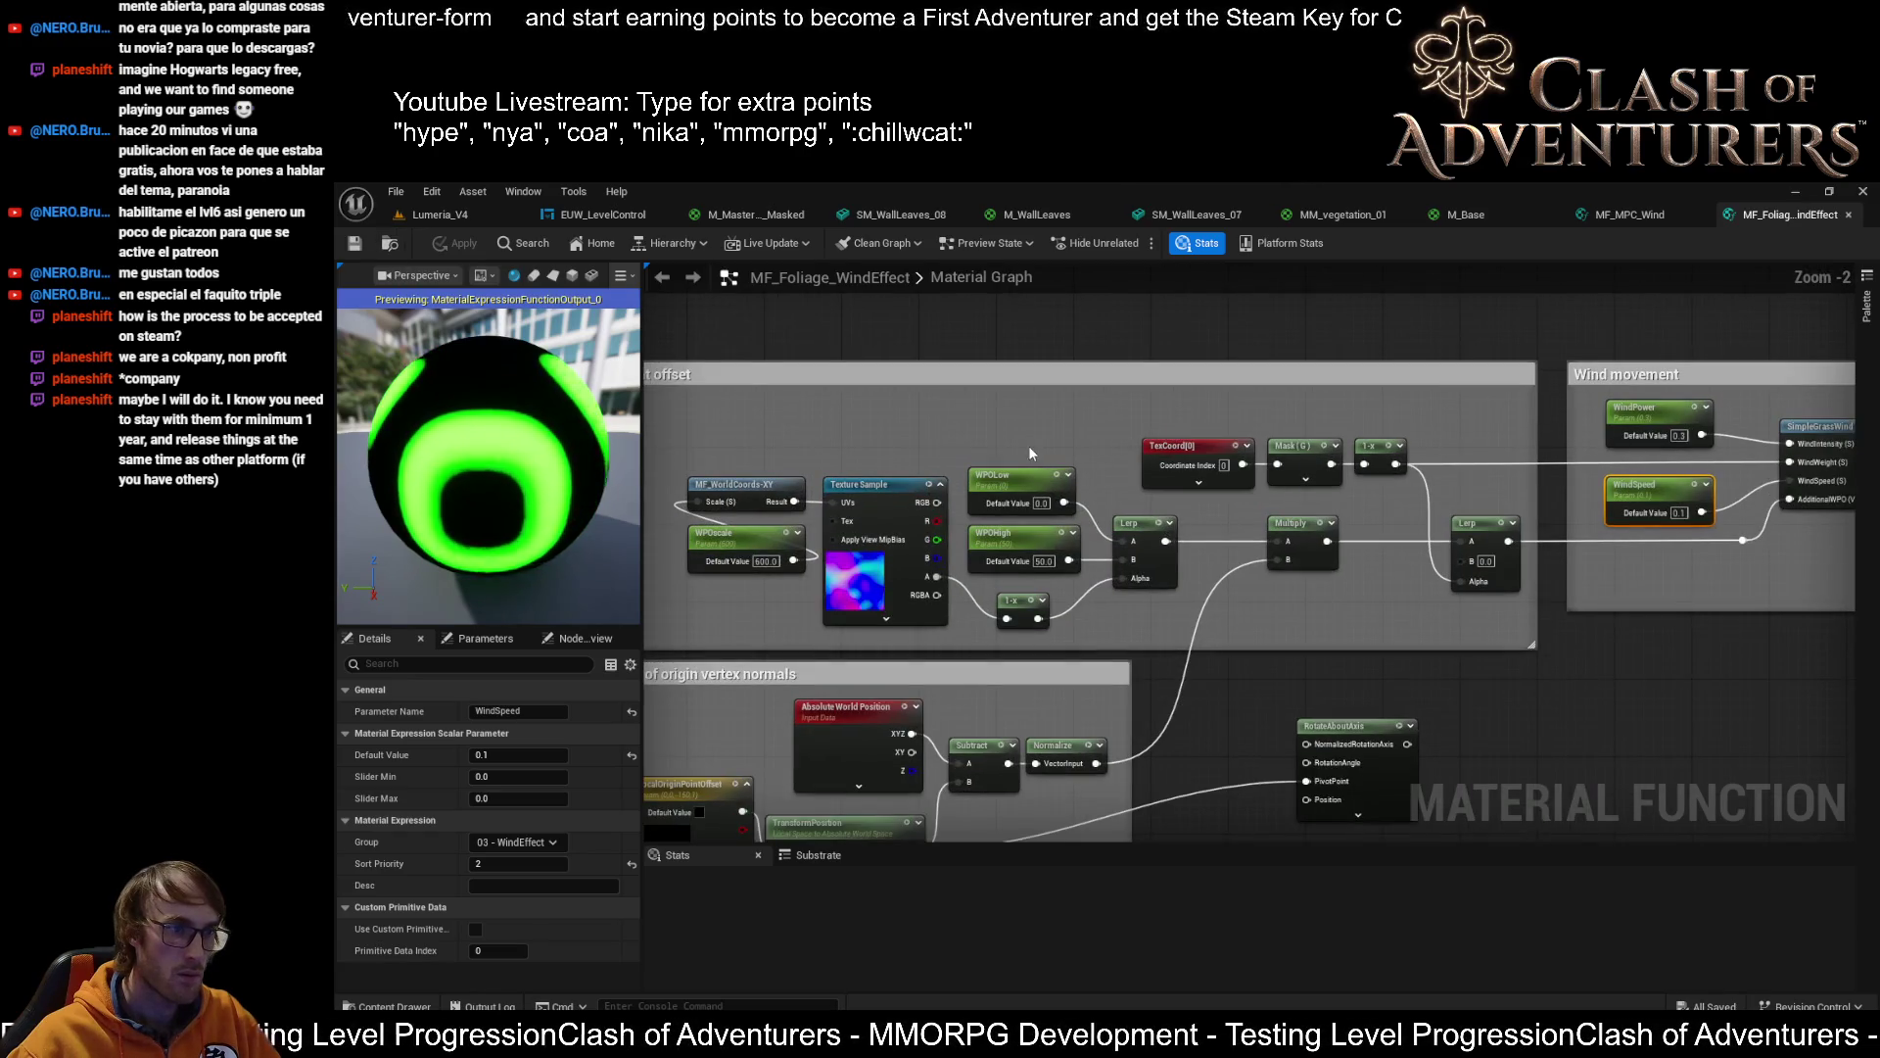
pyautogui.scroll(1, 1361, 417)
pyautogui.scroll(-1, 1338, 431)
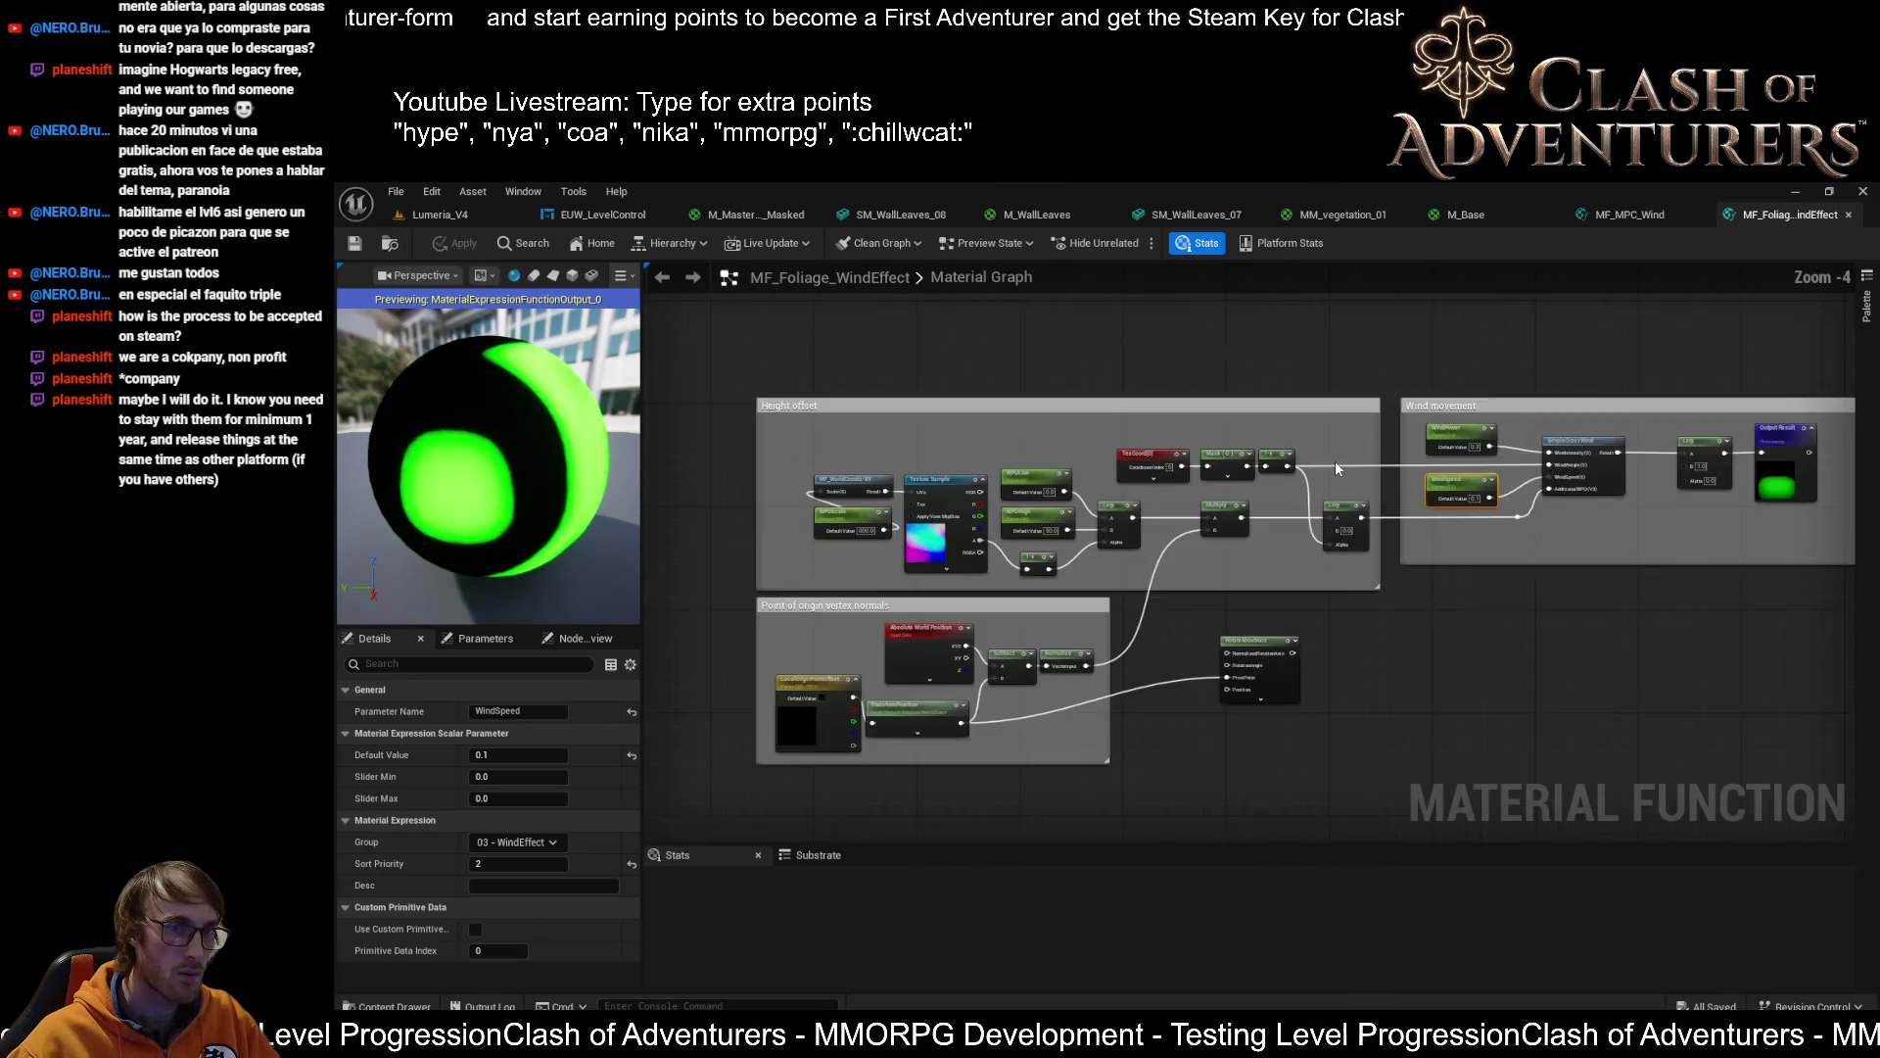
pyautogui.scroll(1, 1335, 460)
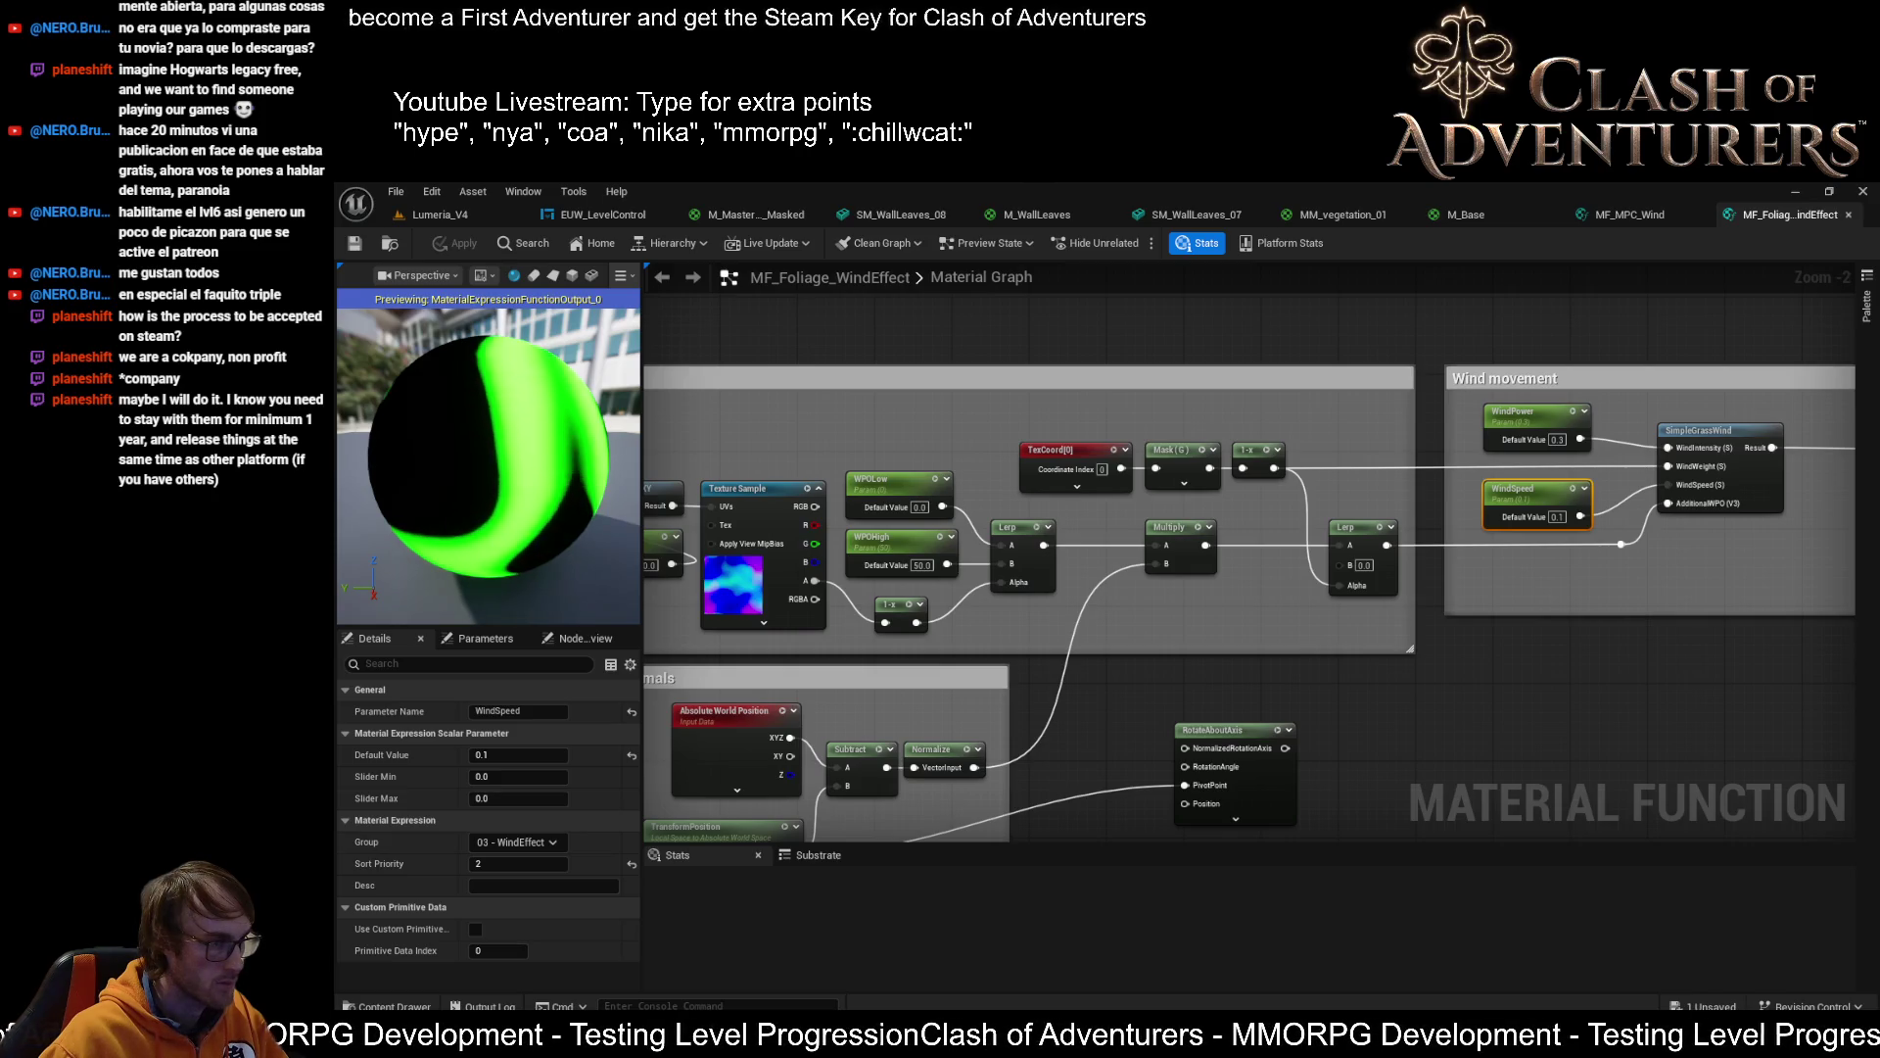
pyautogui.hotkey('ctrl', 's')
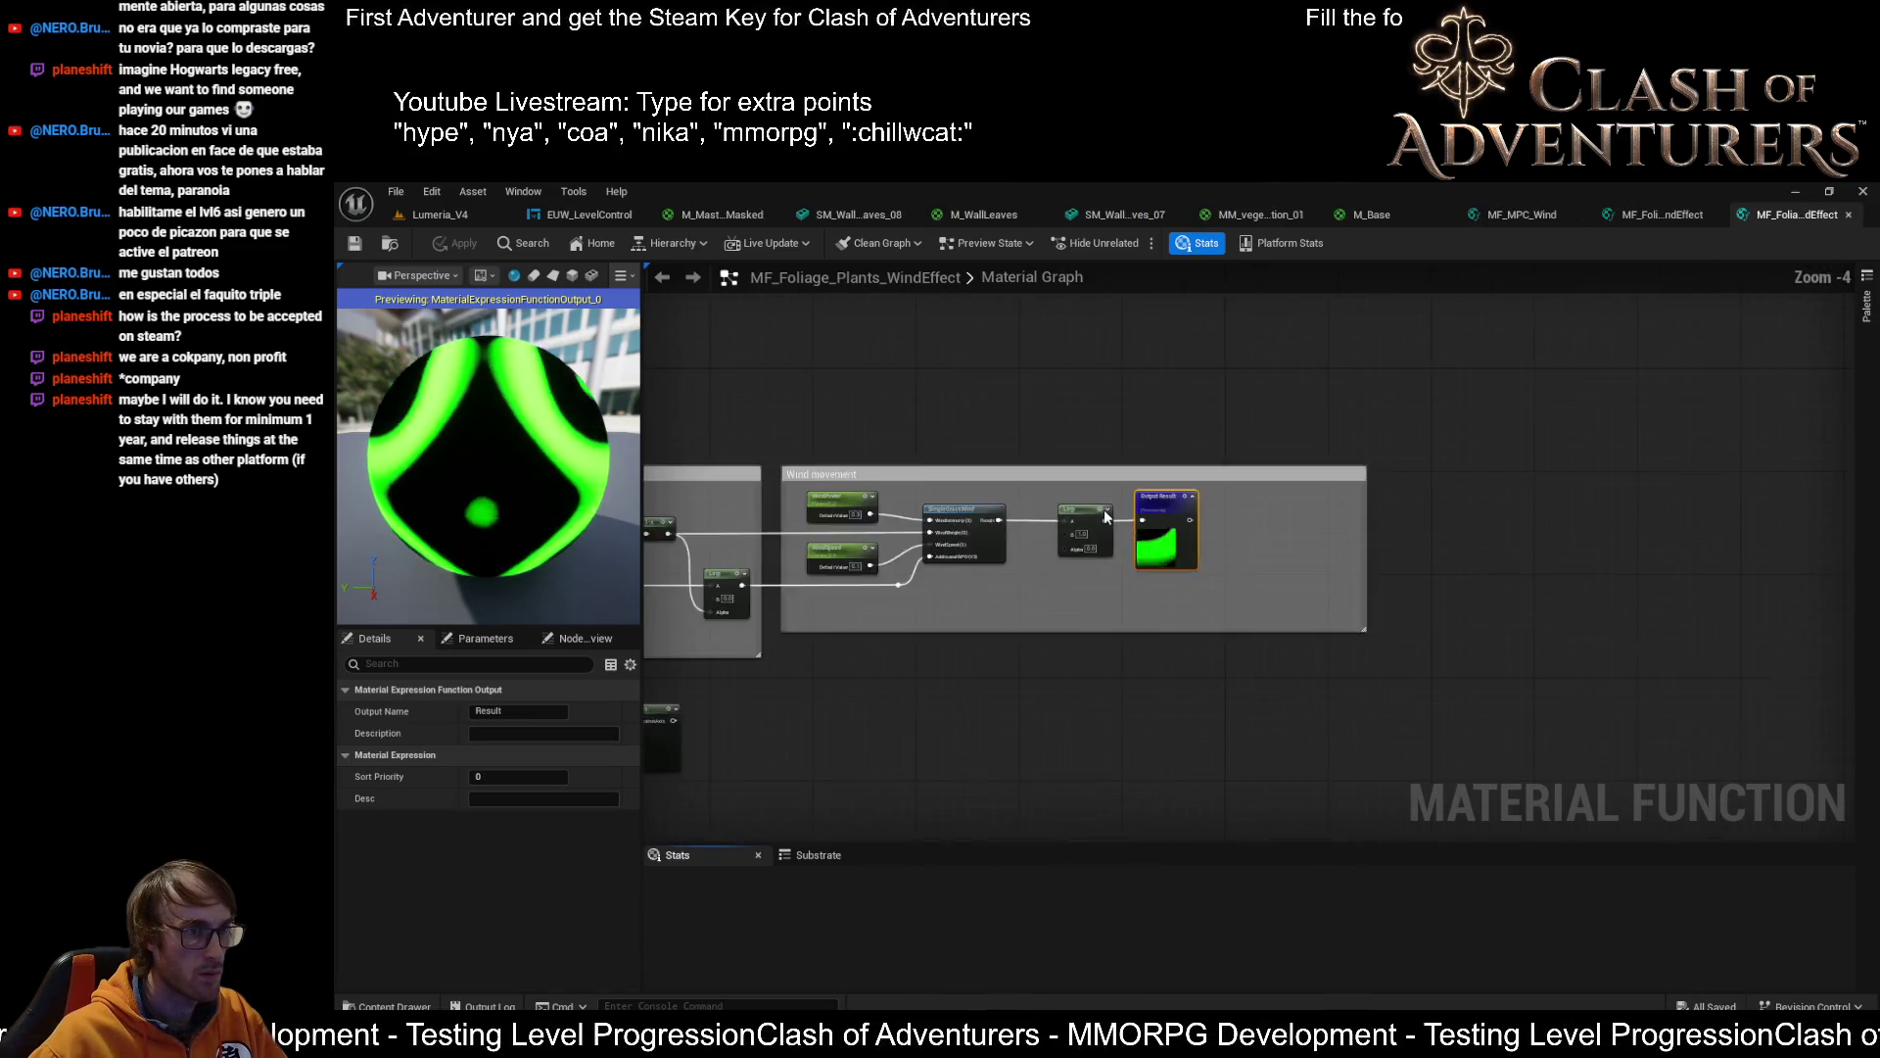
pyautogui.scroll(-1, 1395, 425)
pyautogui.scroll(2, 1522, 427)
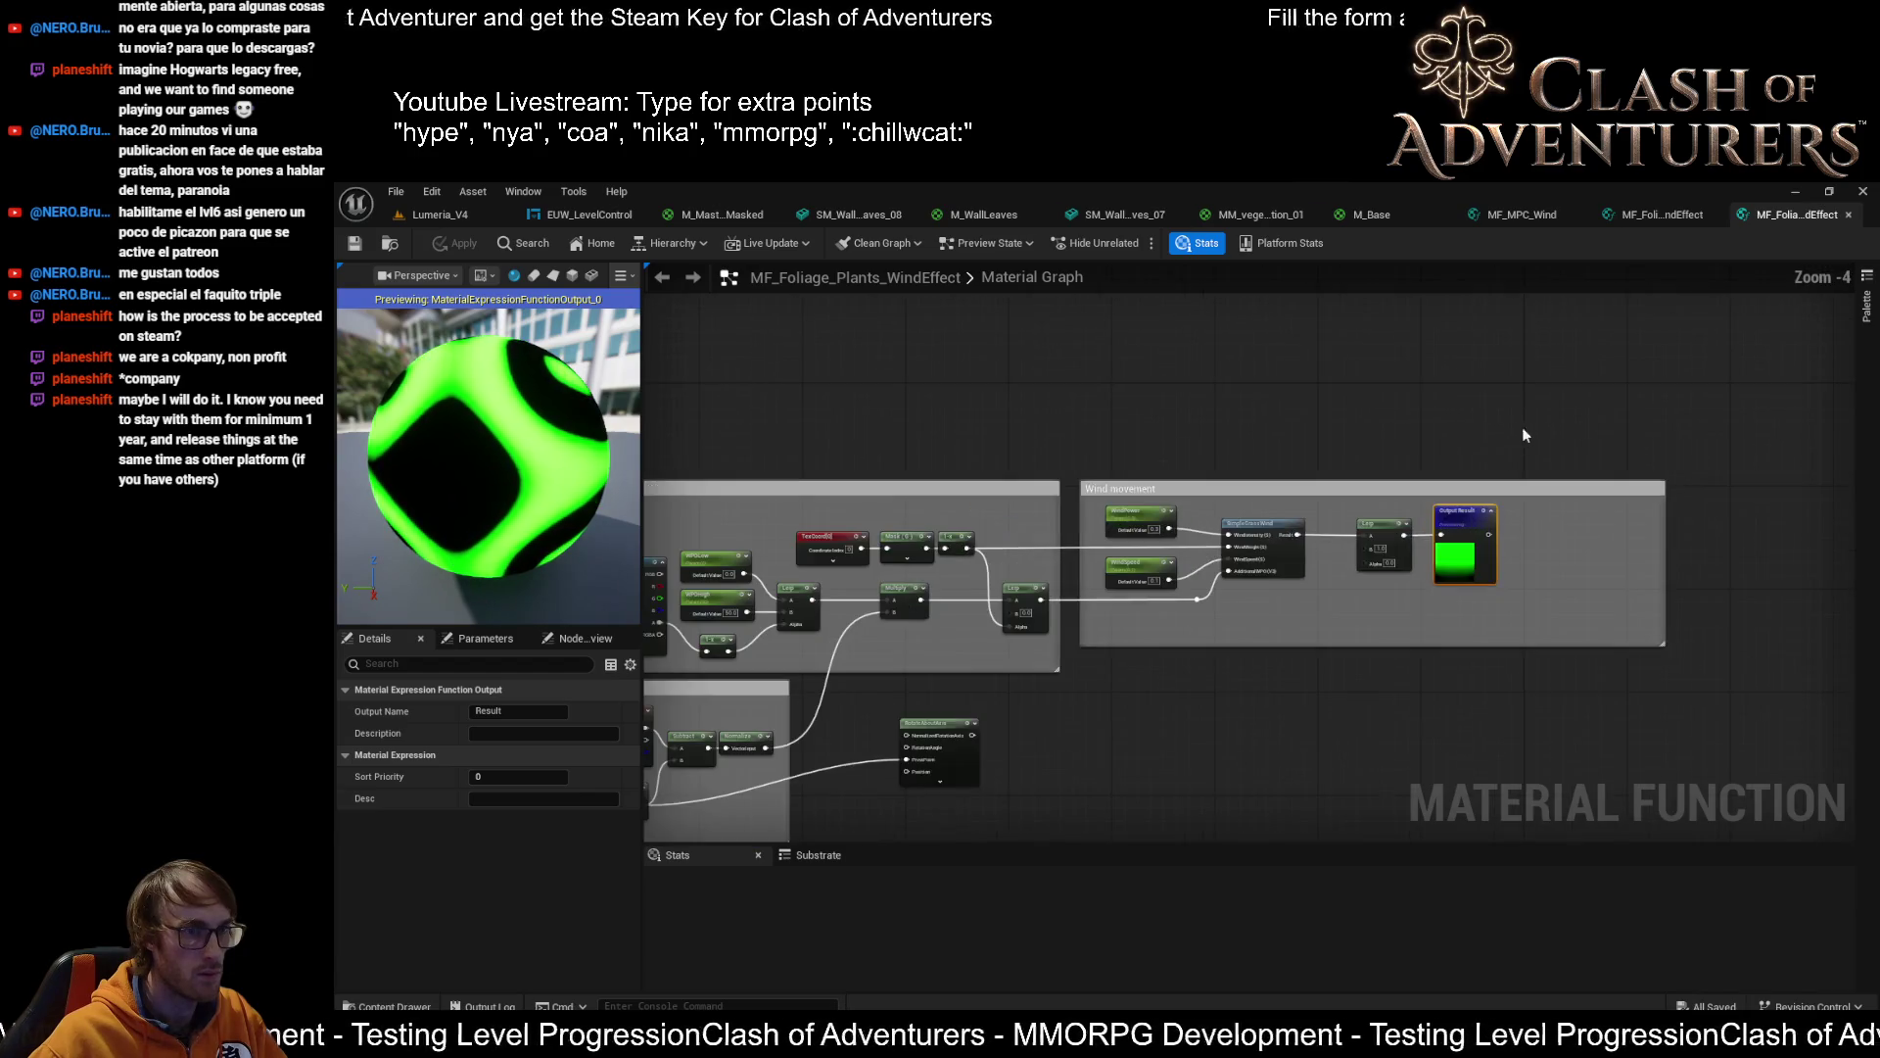
pyautogui.scroll(-2, 1555, 427)
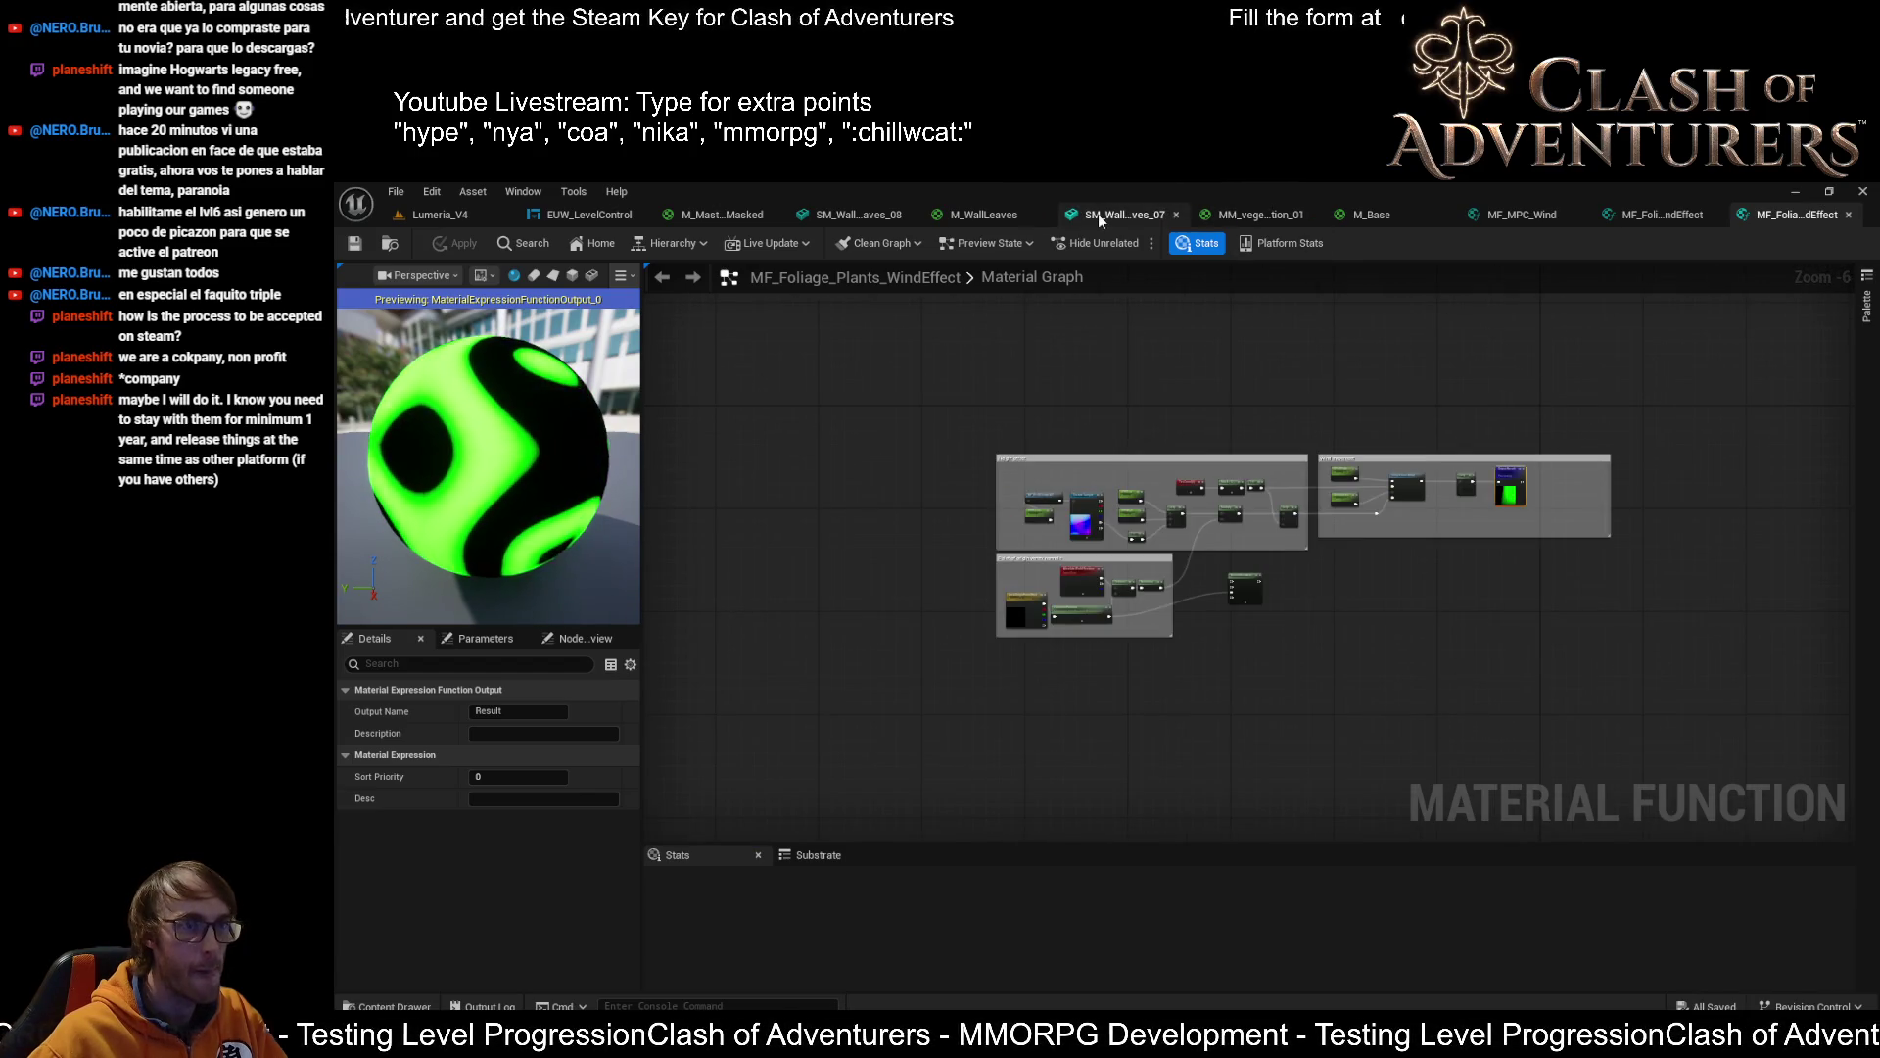
pyautogui.click(1361, 220)
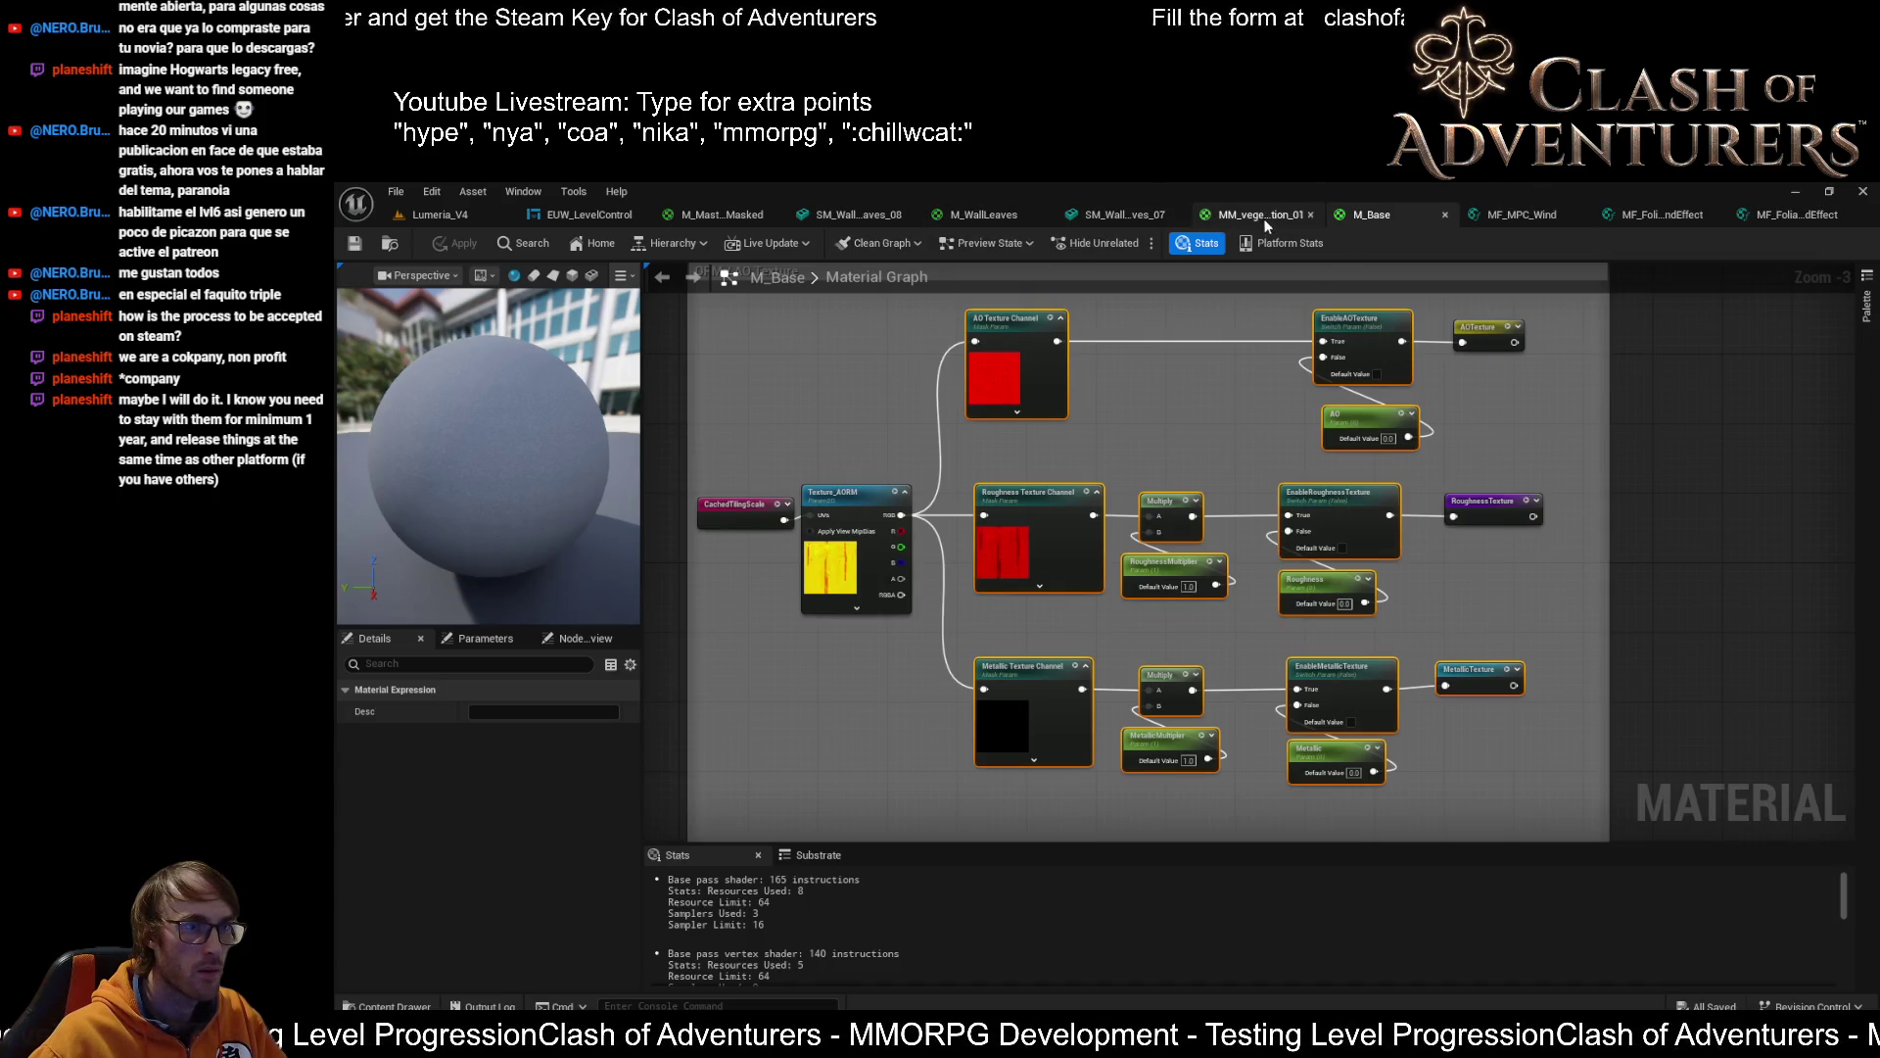
pyautogui.click(1001, 215)
pyautogui.click(713, 215)
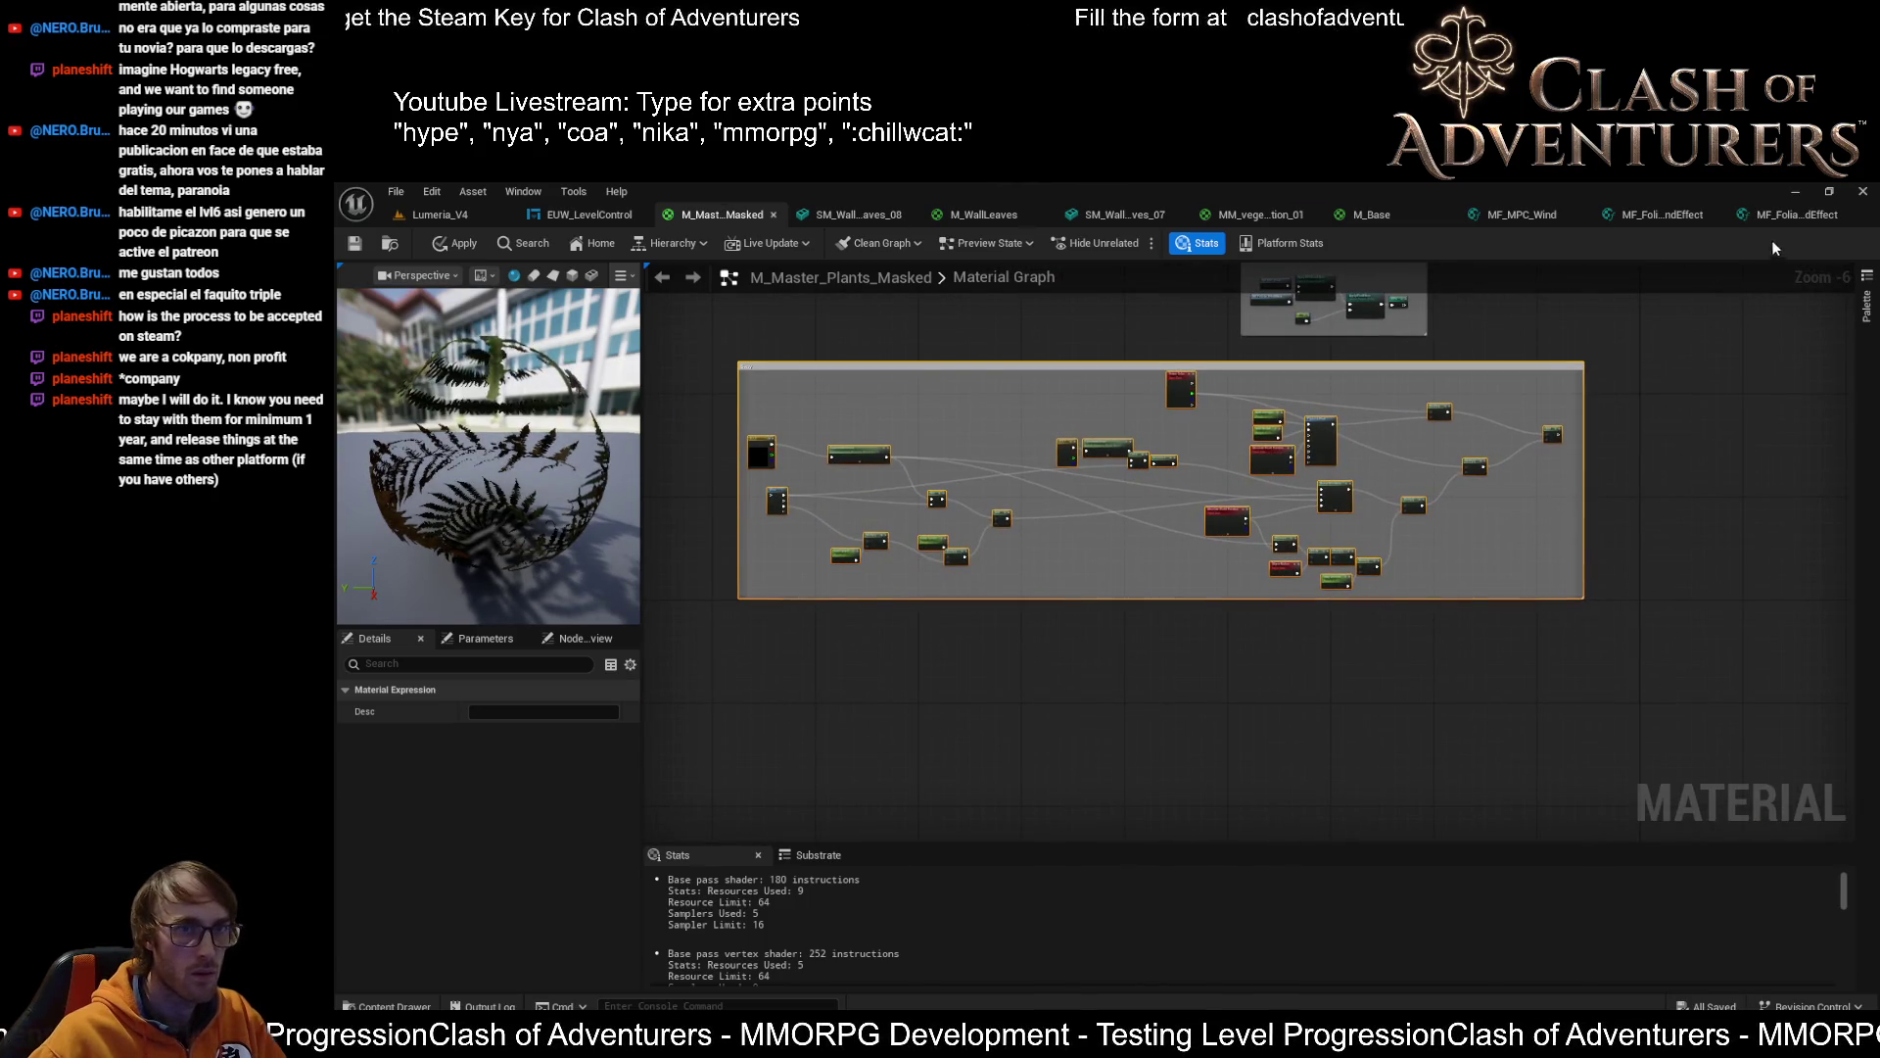
pyautogui.click(1797, 215)
pyautogui.scroll(1, 1552, 385)
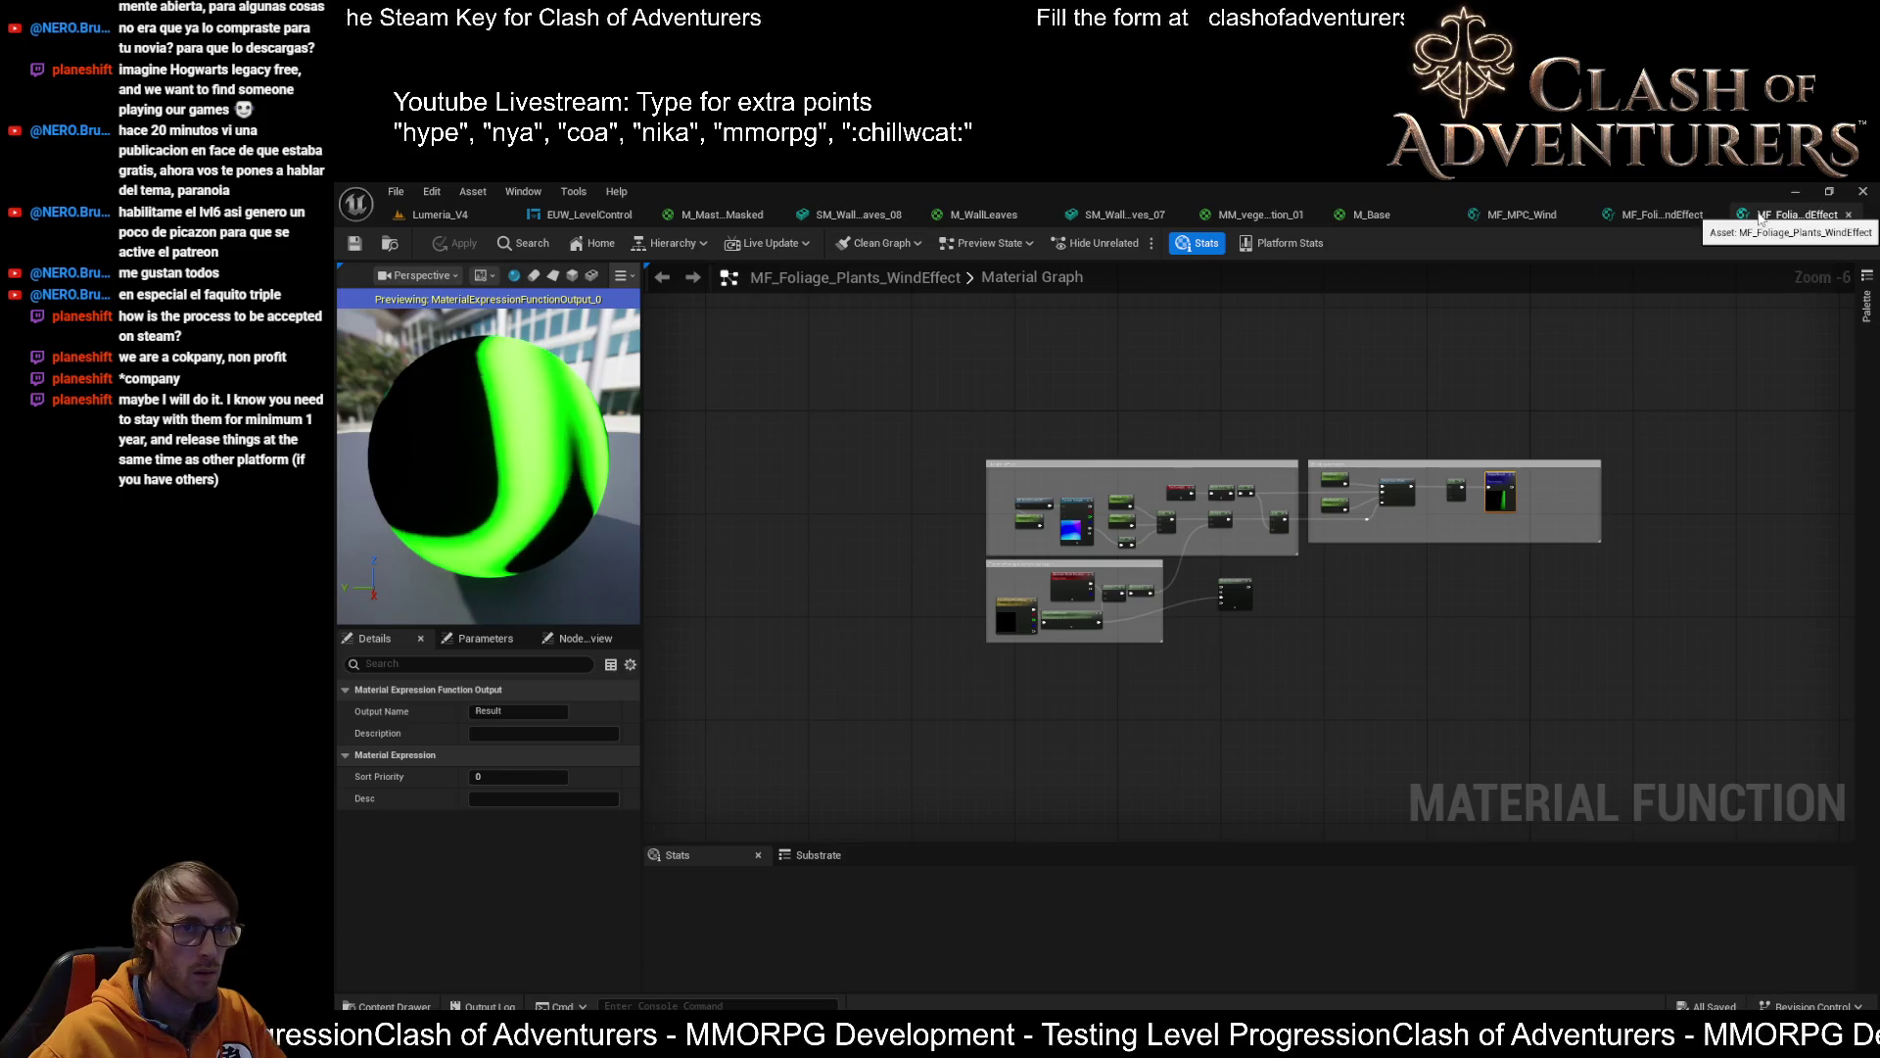
pyautogui.click(1306, 462)
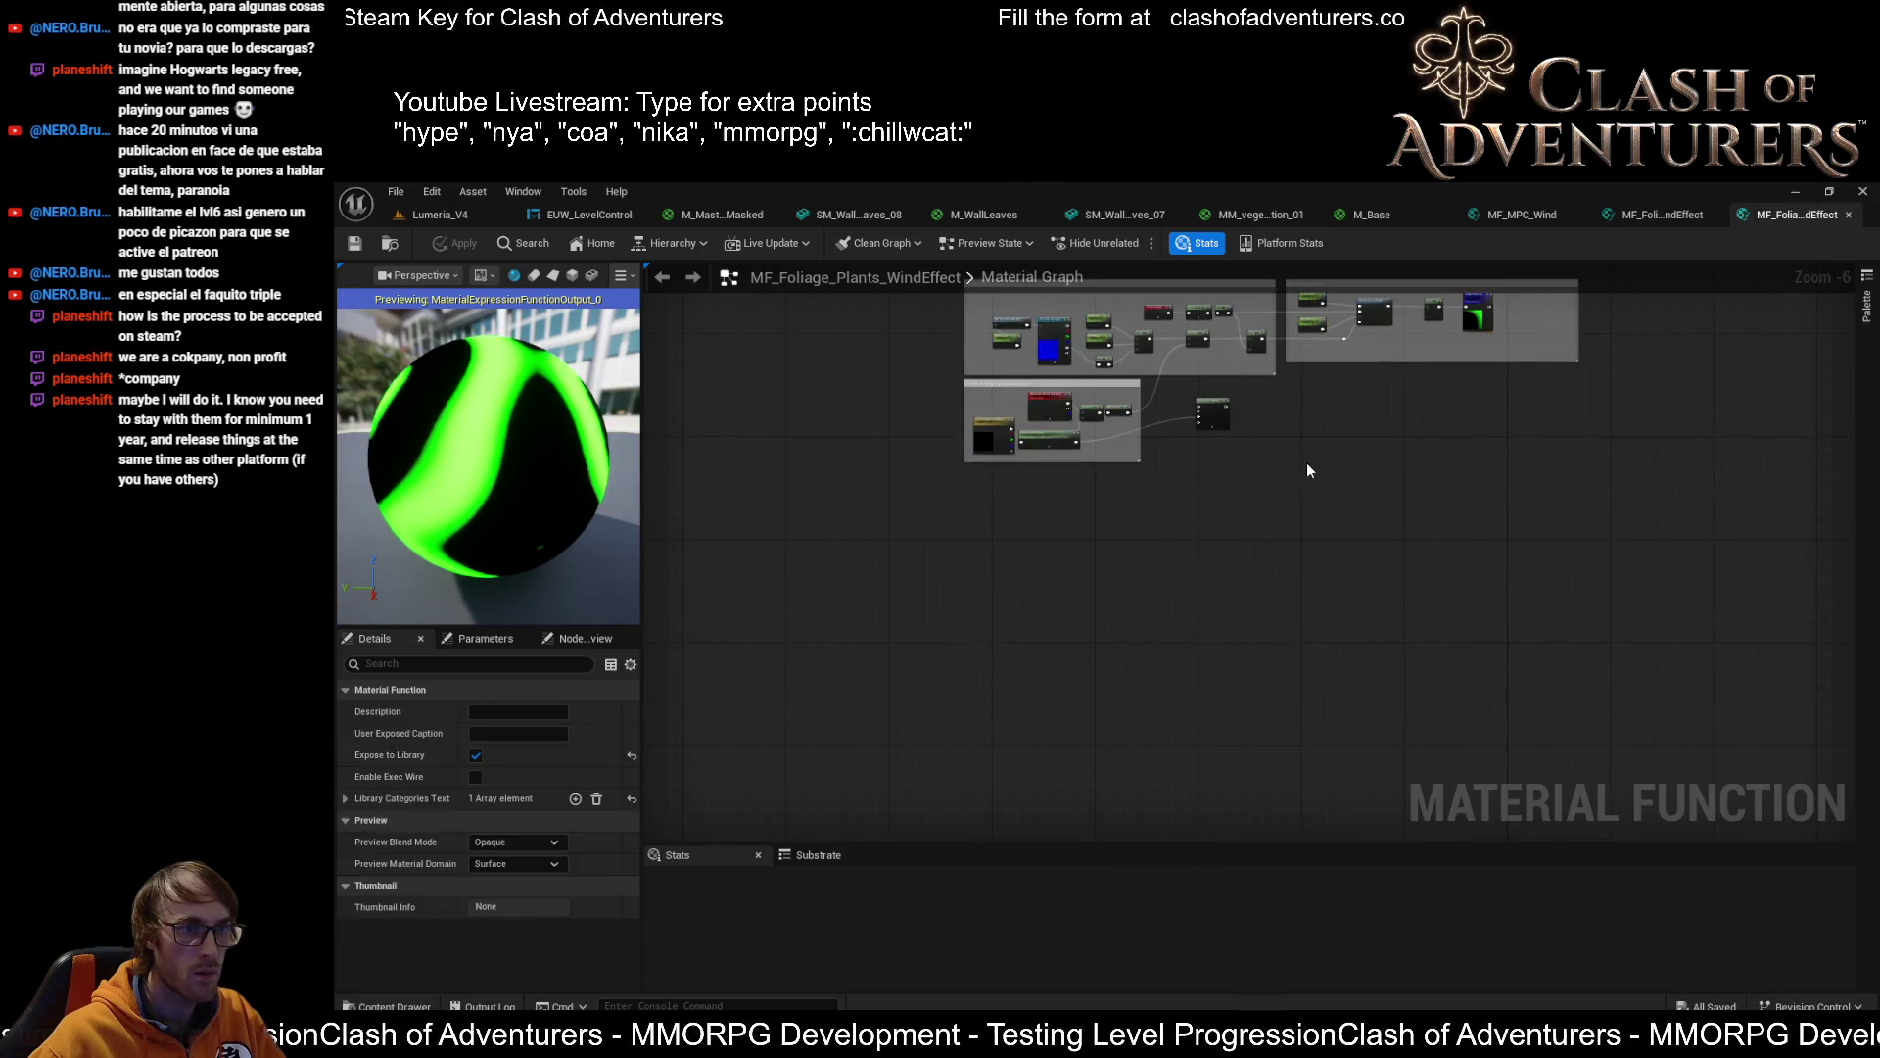
pyautogui.scroll(1, 1307, 462)
# Undo the misplaced paste and re-paste the wind node group into empty space below the groups
pyautogui.moveTo(1620, 440); pyautogui.dragTo(1615, 523)
pyautogui.hotkey('ctrl', 'z')
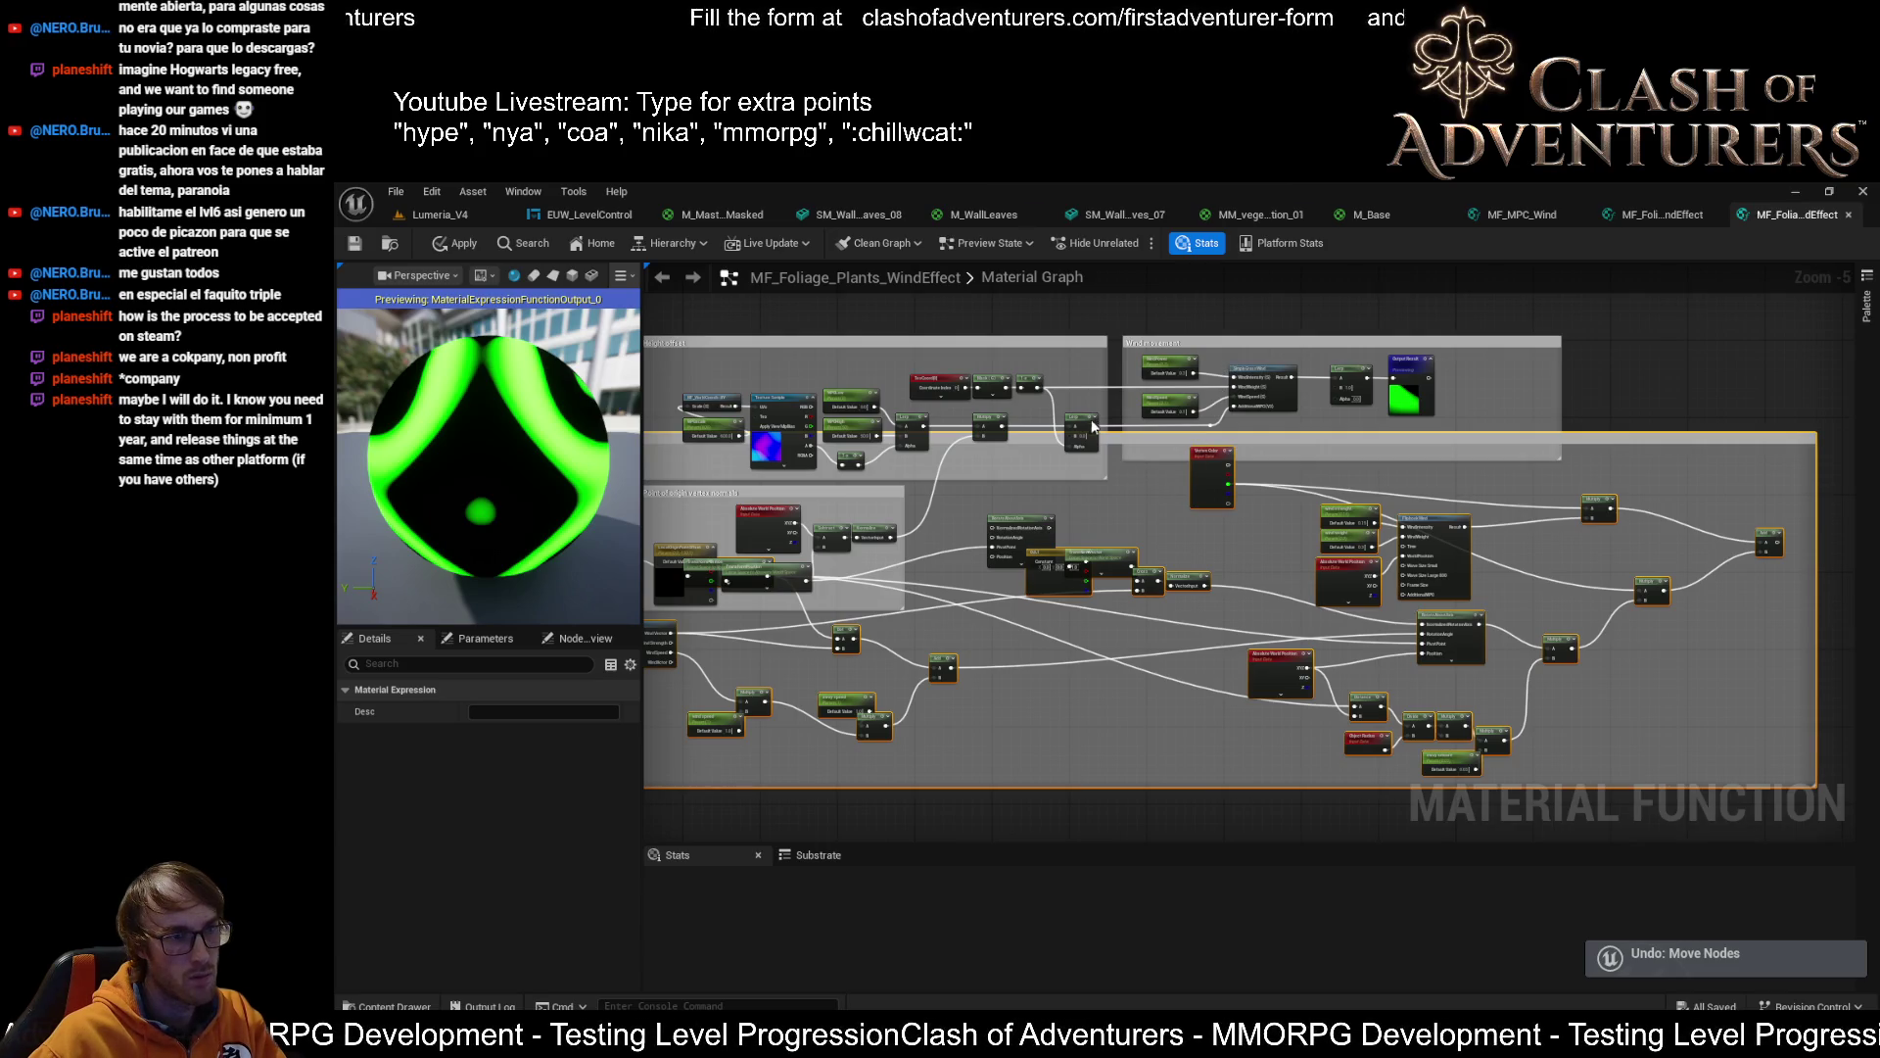
pyautogui.hotkey('ctrl', 'z')
pyautogui.scroll(-2, 1636, 314)
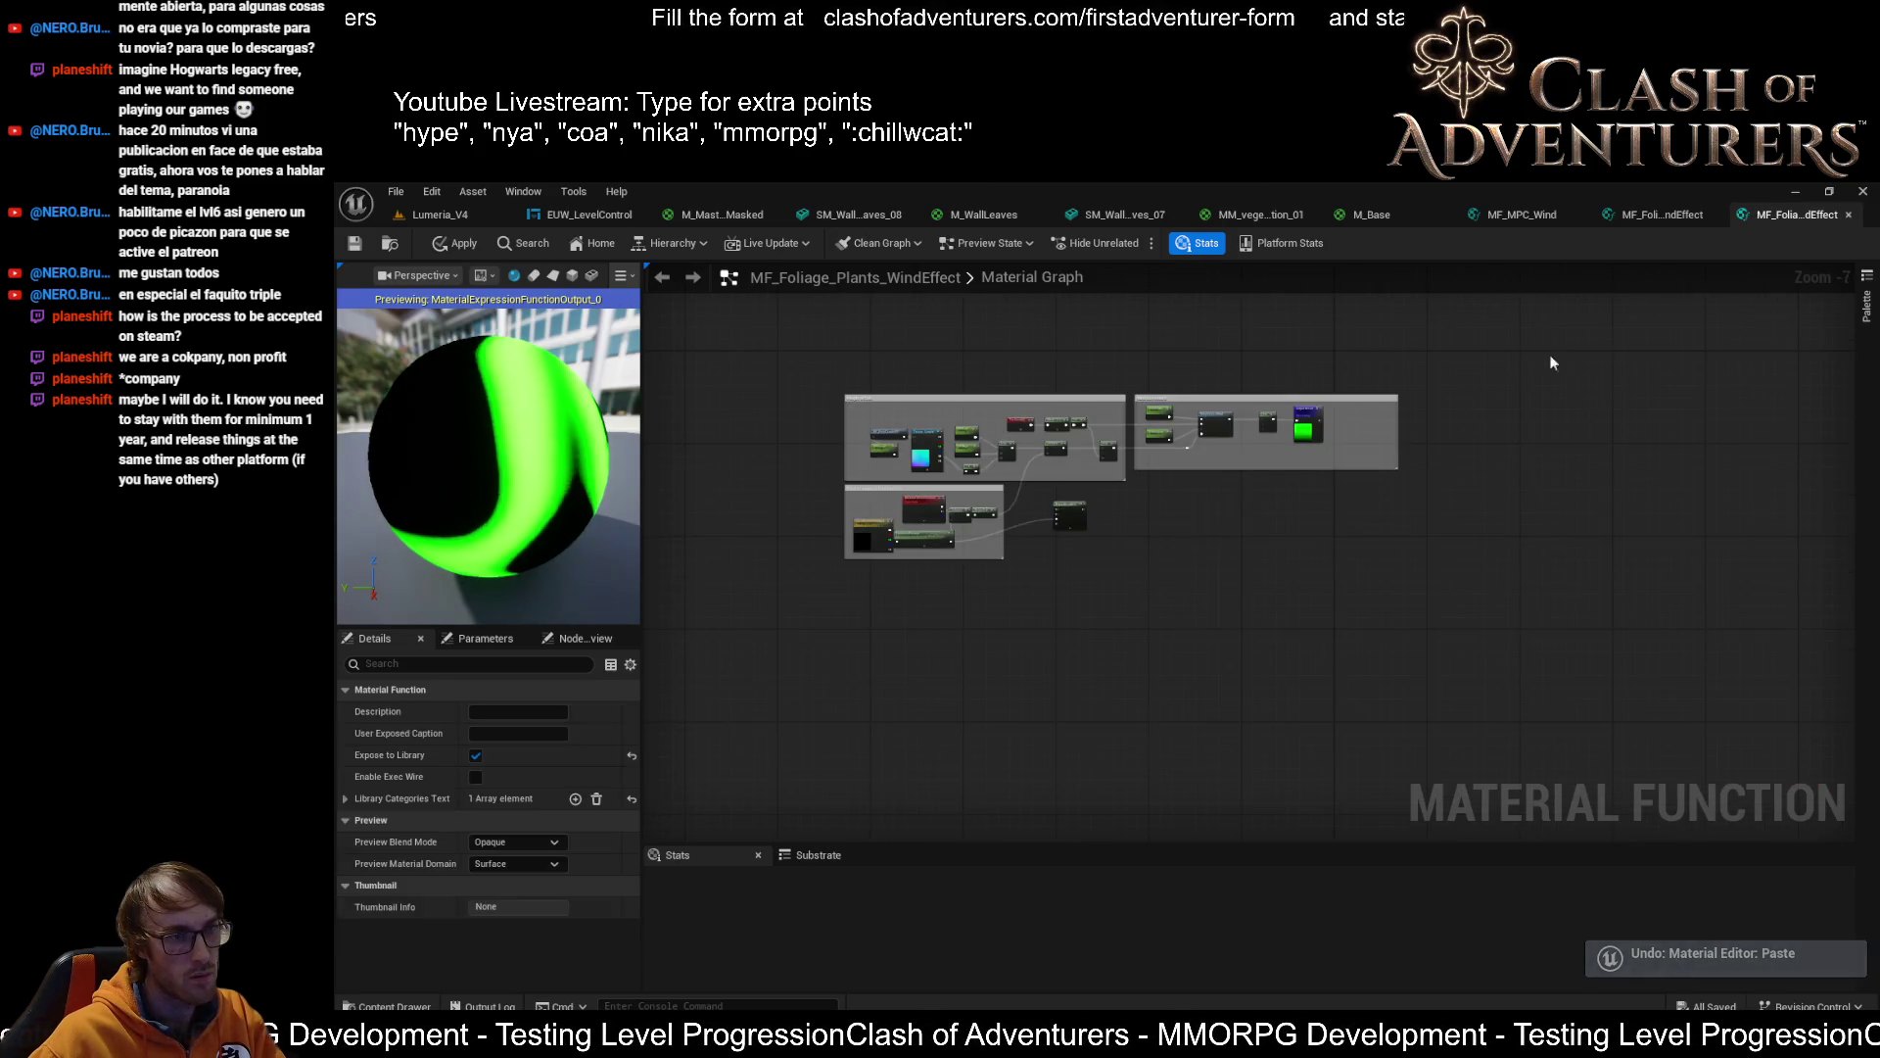
pyautogui.moveTo(1226, 631)
pyautogui.mouseDown()
pyautogui.moveTo(1219, 509)
pyautogui.moveTo(1199, 608)
pyautogui.mouseUp()
pyautogui.hotkey('ctrl', 'v')
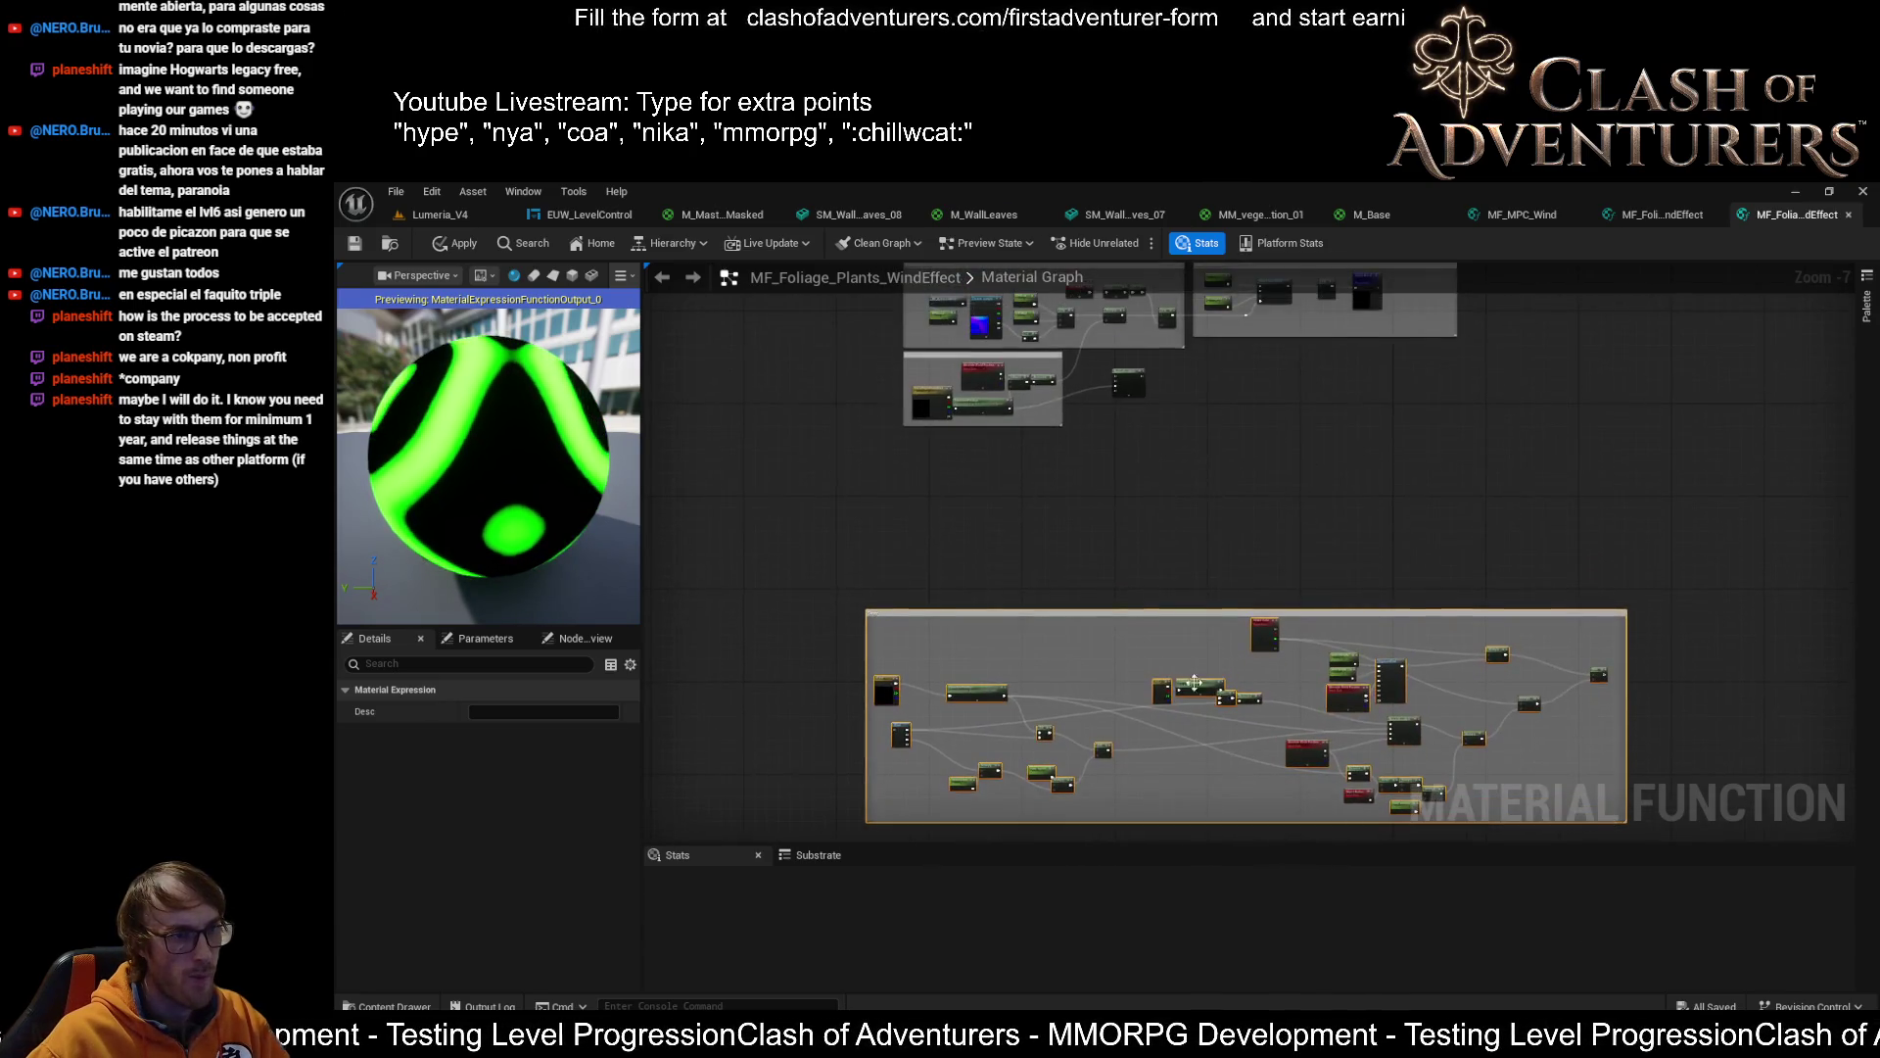
pyautogui.scroll(4, 1234, 482)
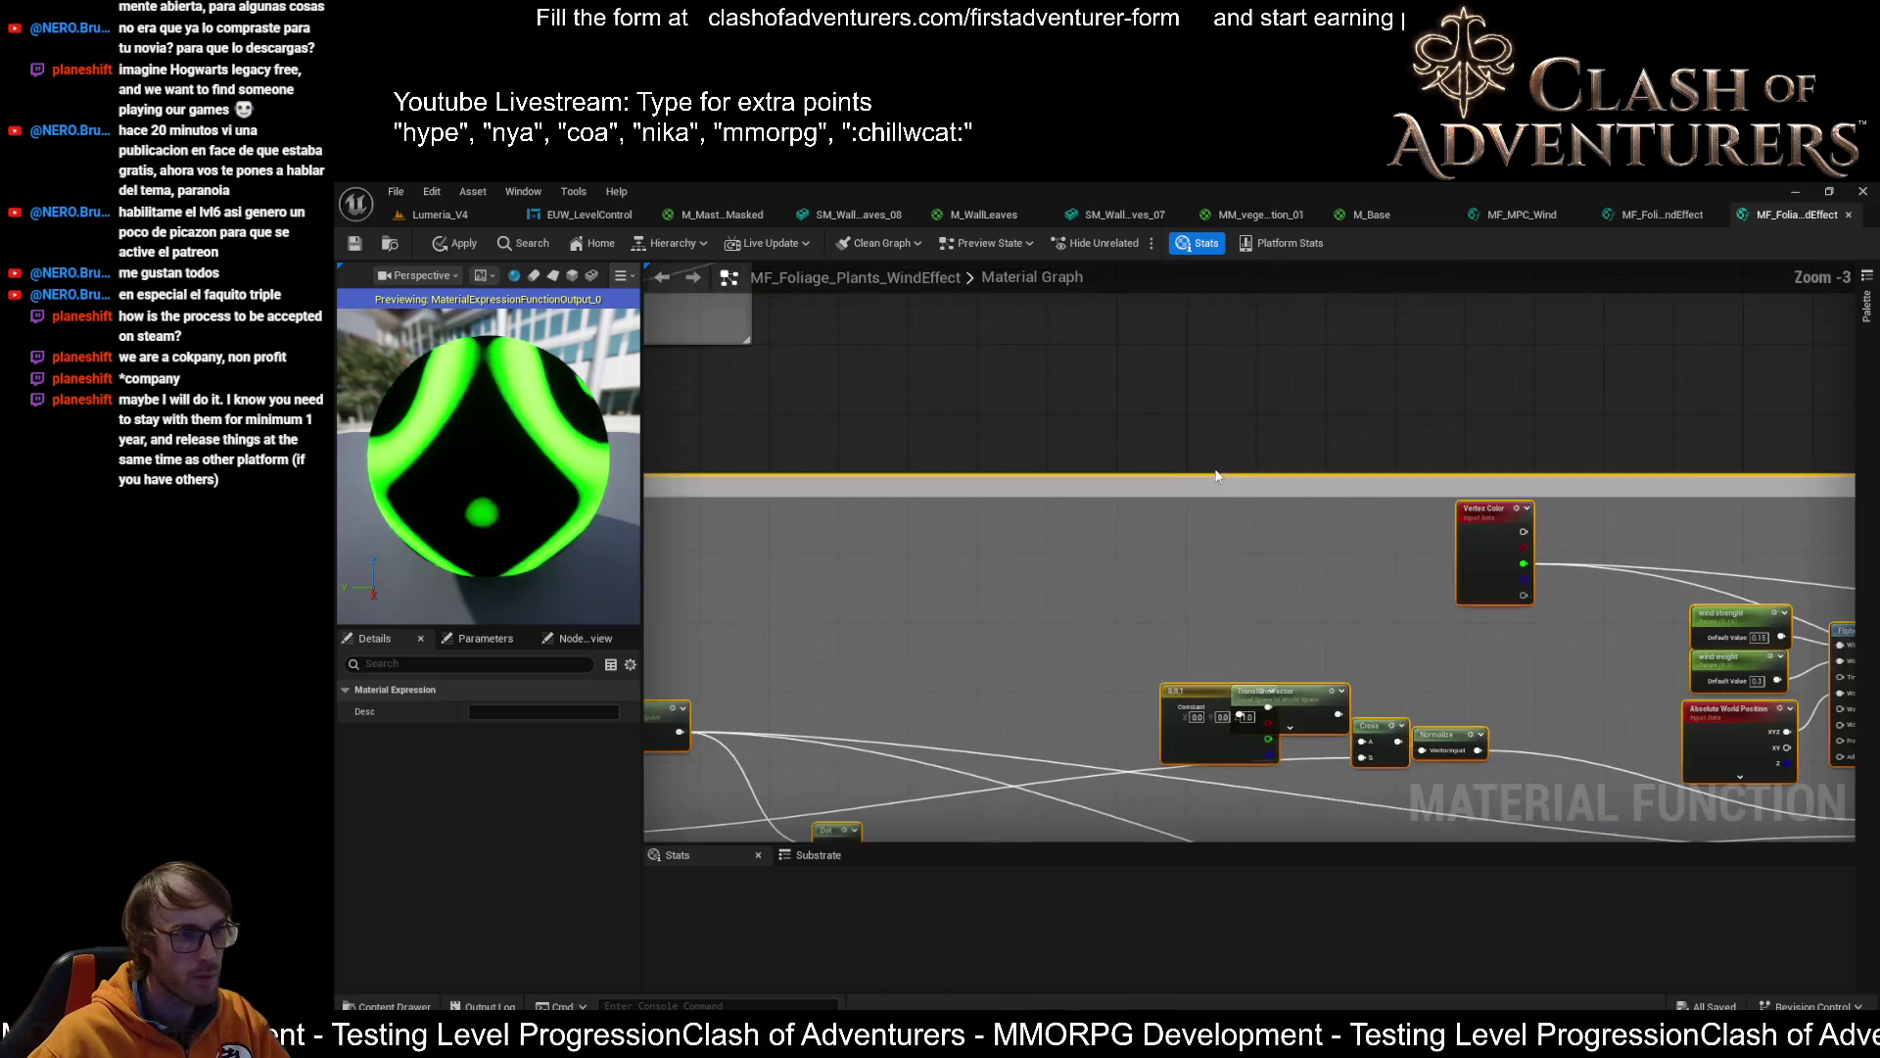
pyautogui.scroll(3, 1150, 498)
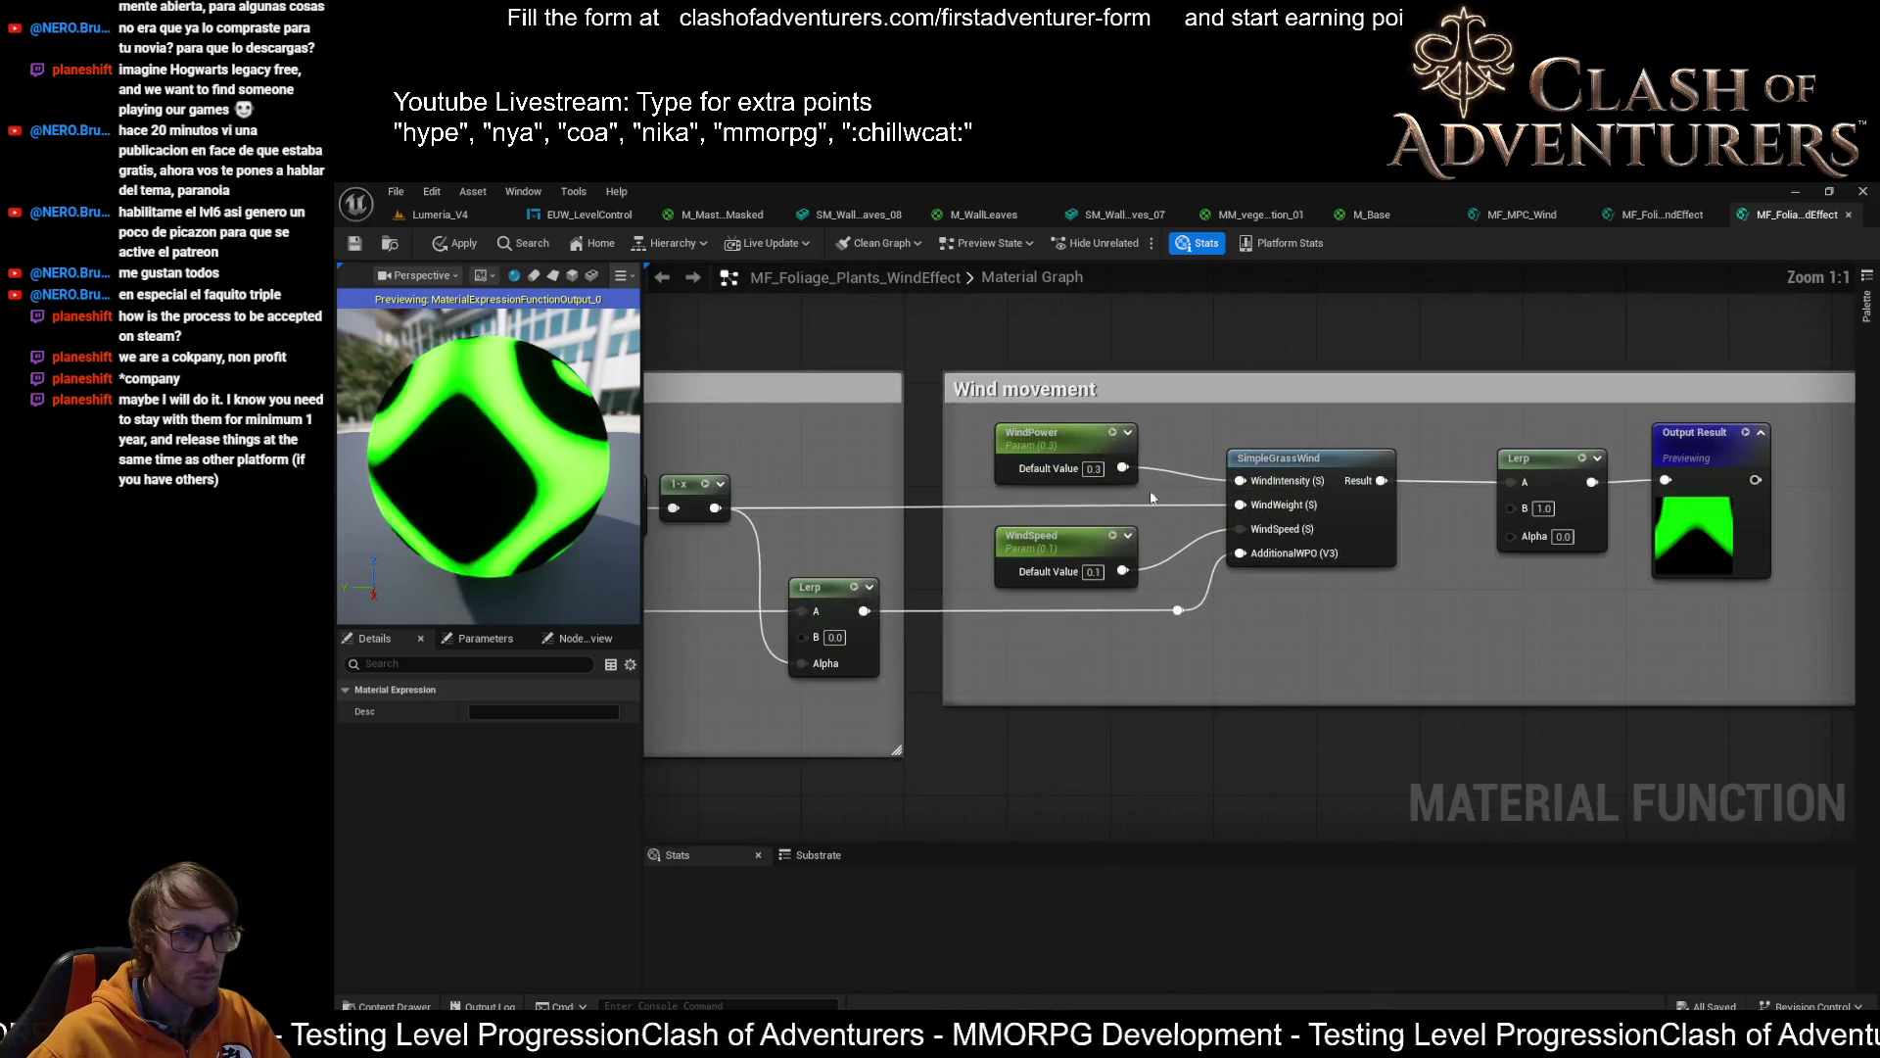
# Select WindPower and WindSpeed and drag them out of the Wind movement comment
pyautogui.click(1074, 447)
pyautogui.keyDown('ctrl'); pyautogui.click(1077, 568); pyautogui.keyUp('ctrl')
pyautogui.scroll(-4, 1099, 613)
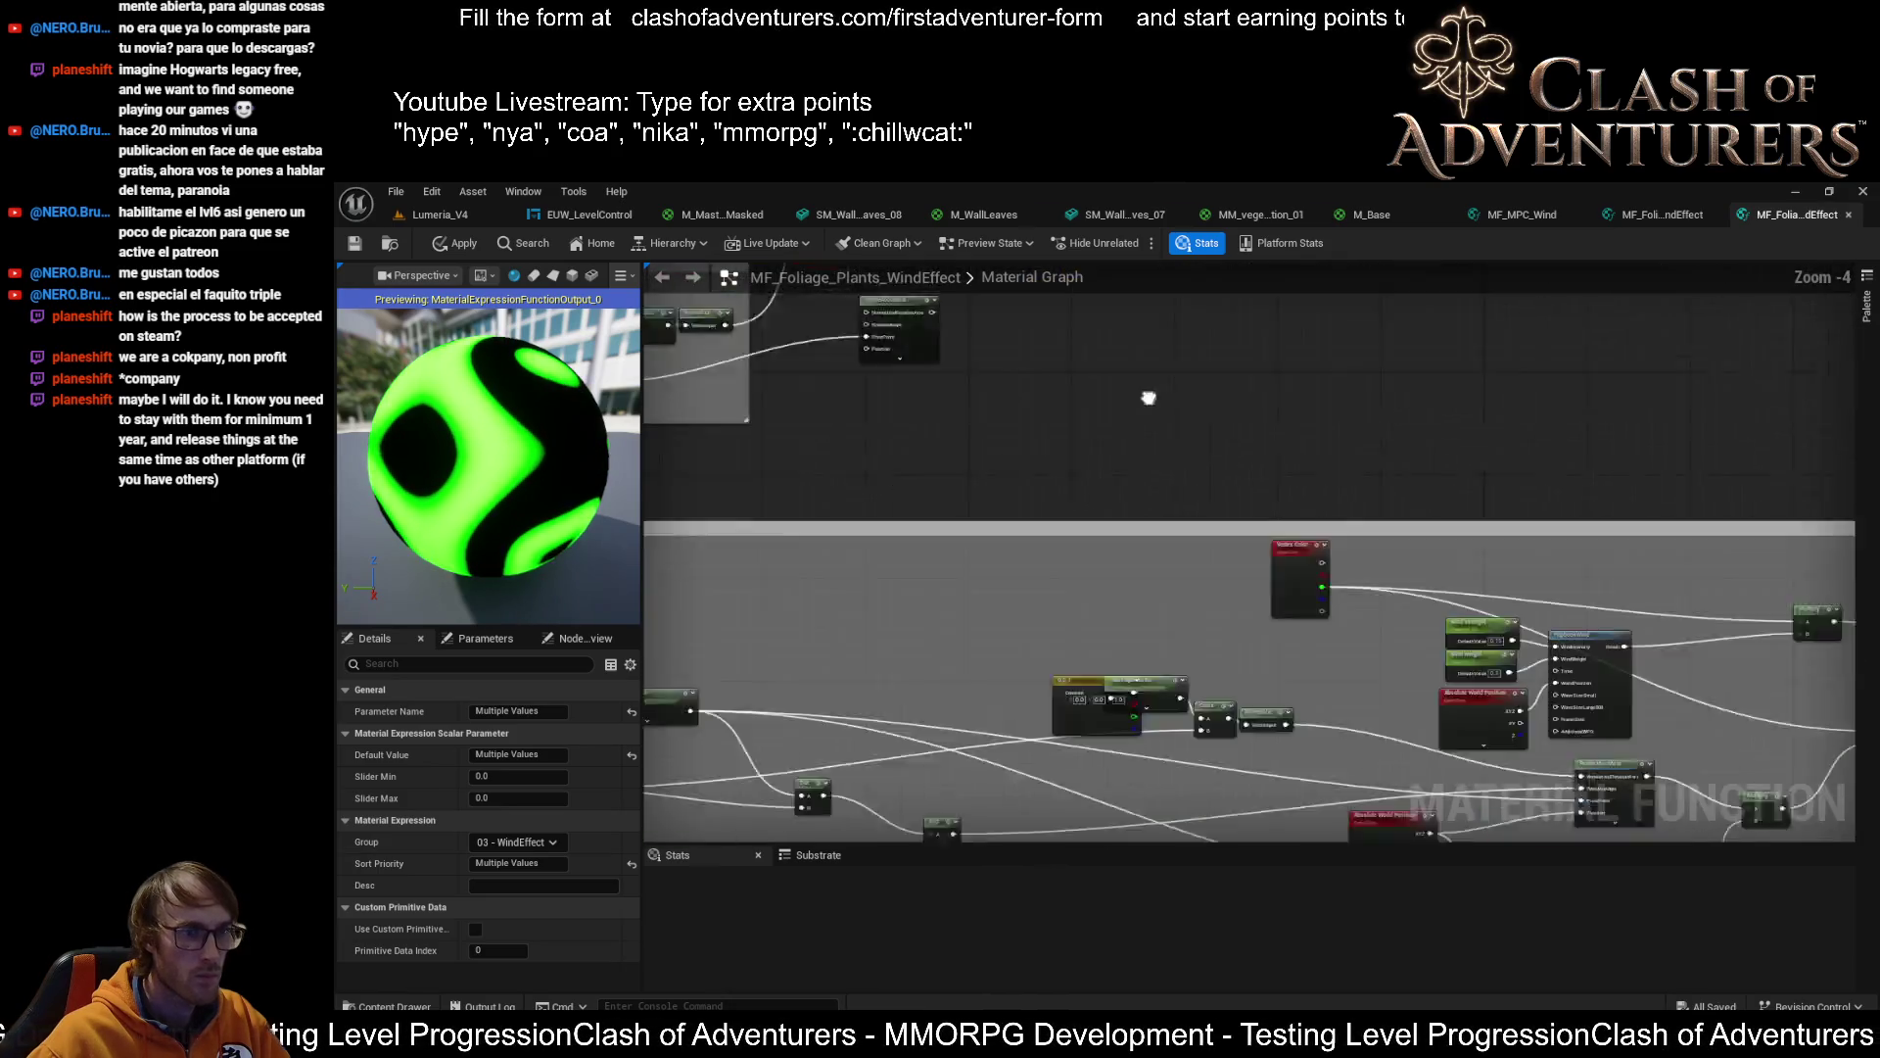
pyautogui.scroll(4, 1149, 398)
pyautogui.scroll(-2, 784, 721)
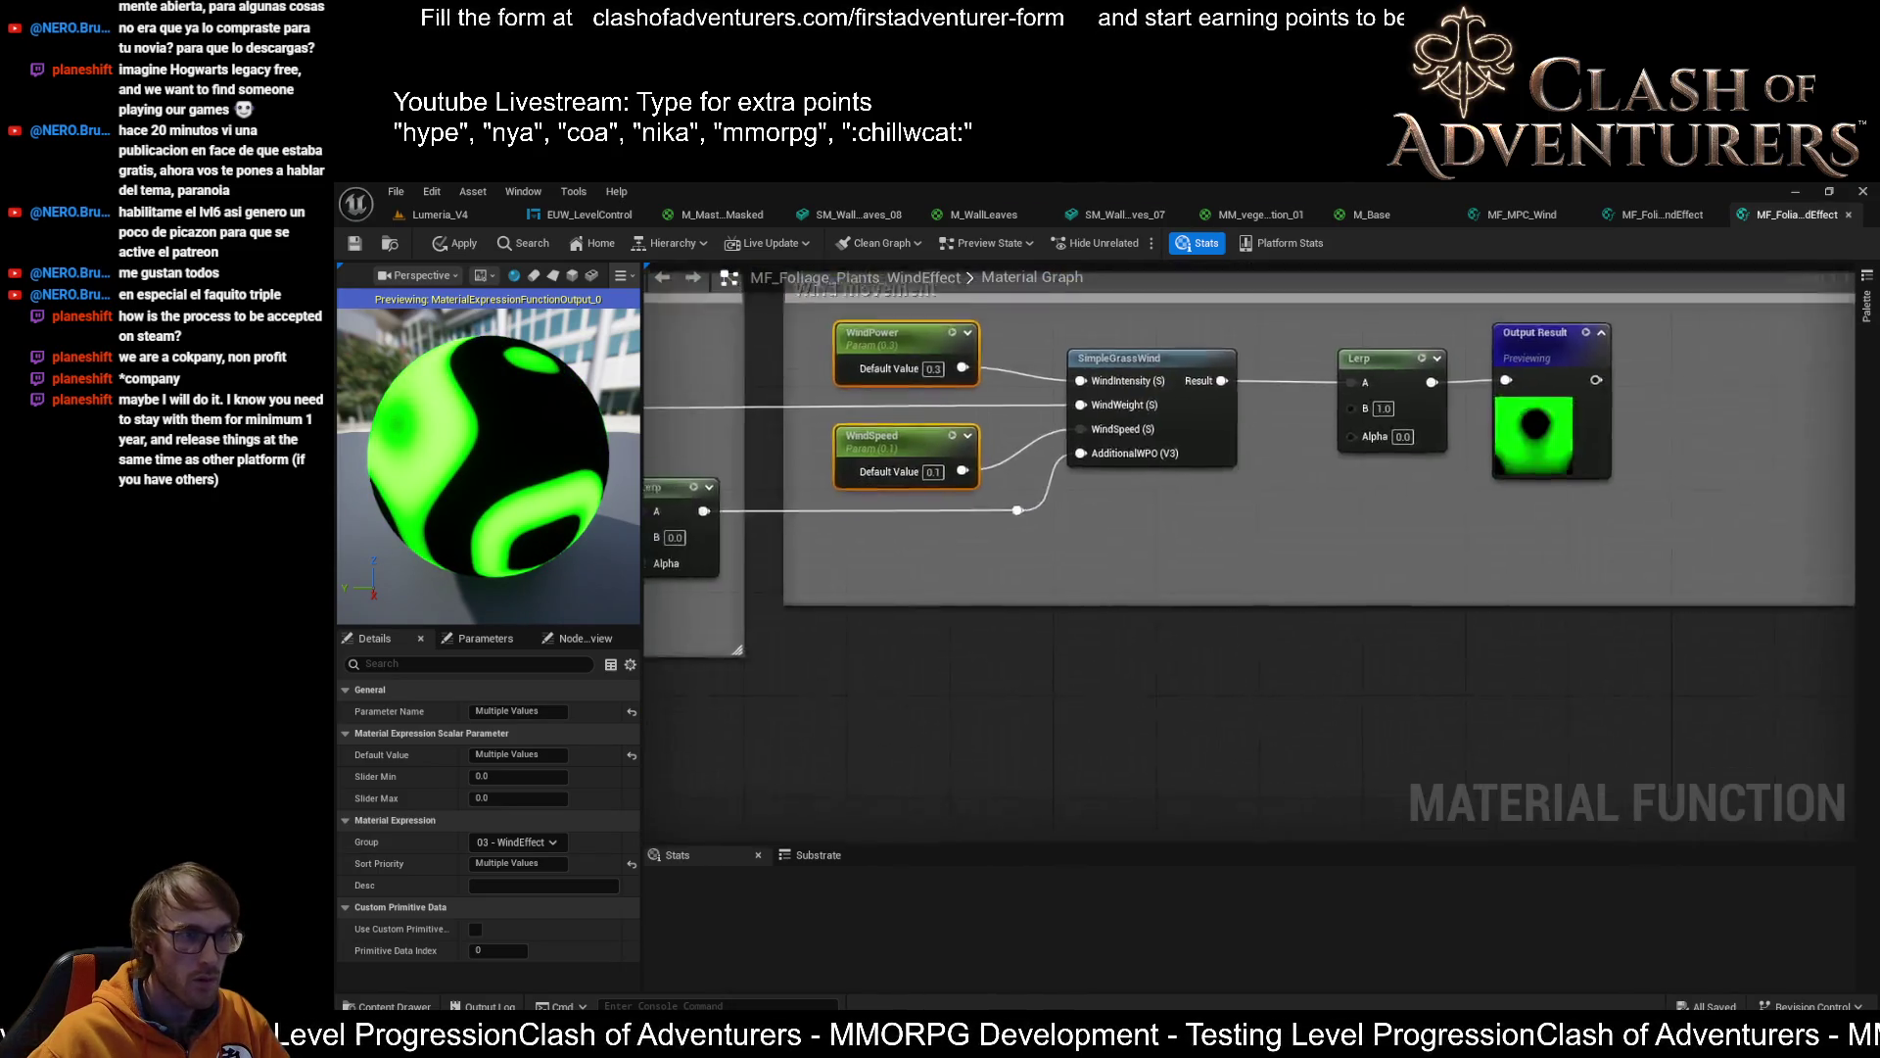
pyautogui.scroll(-3, 1019, 391)
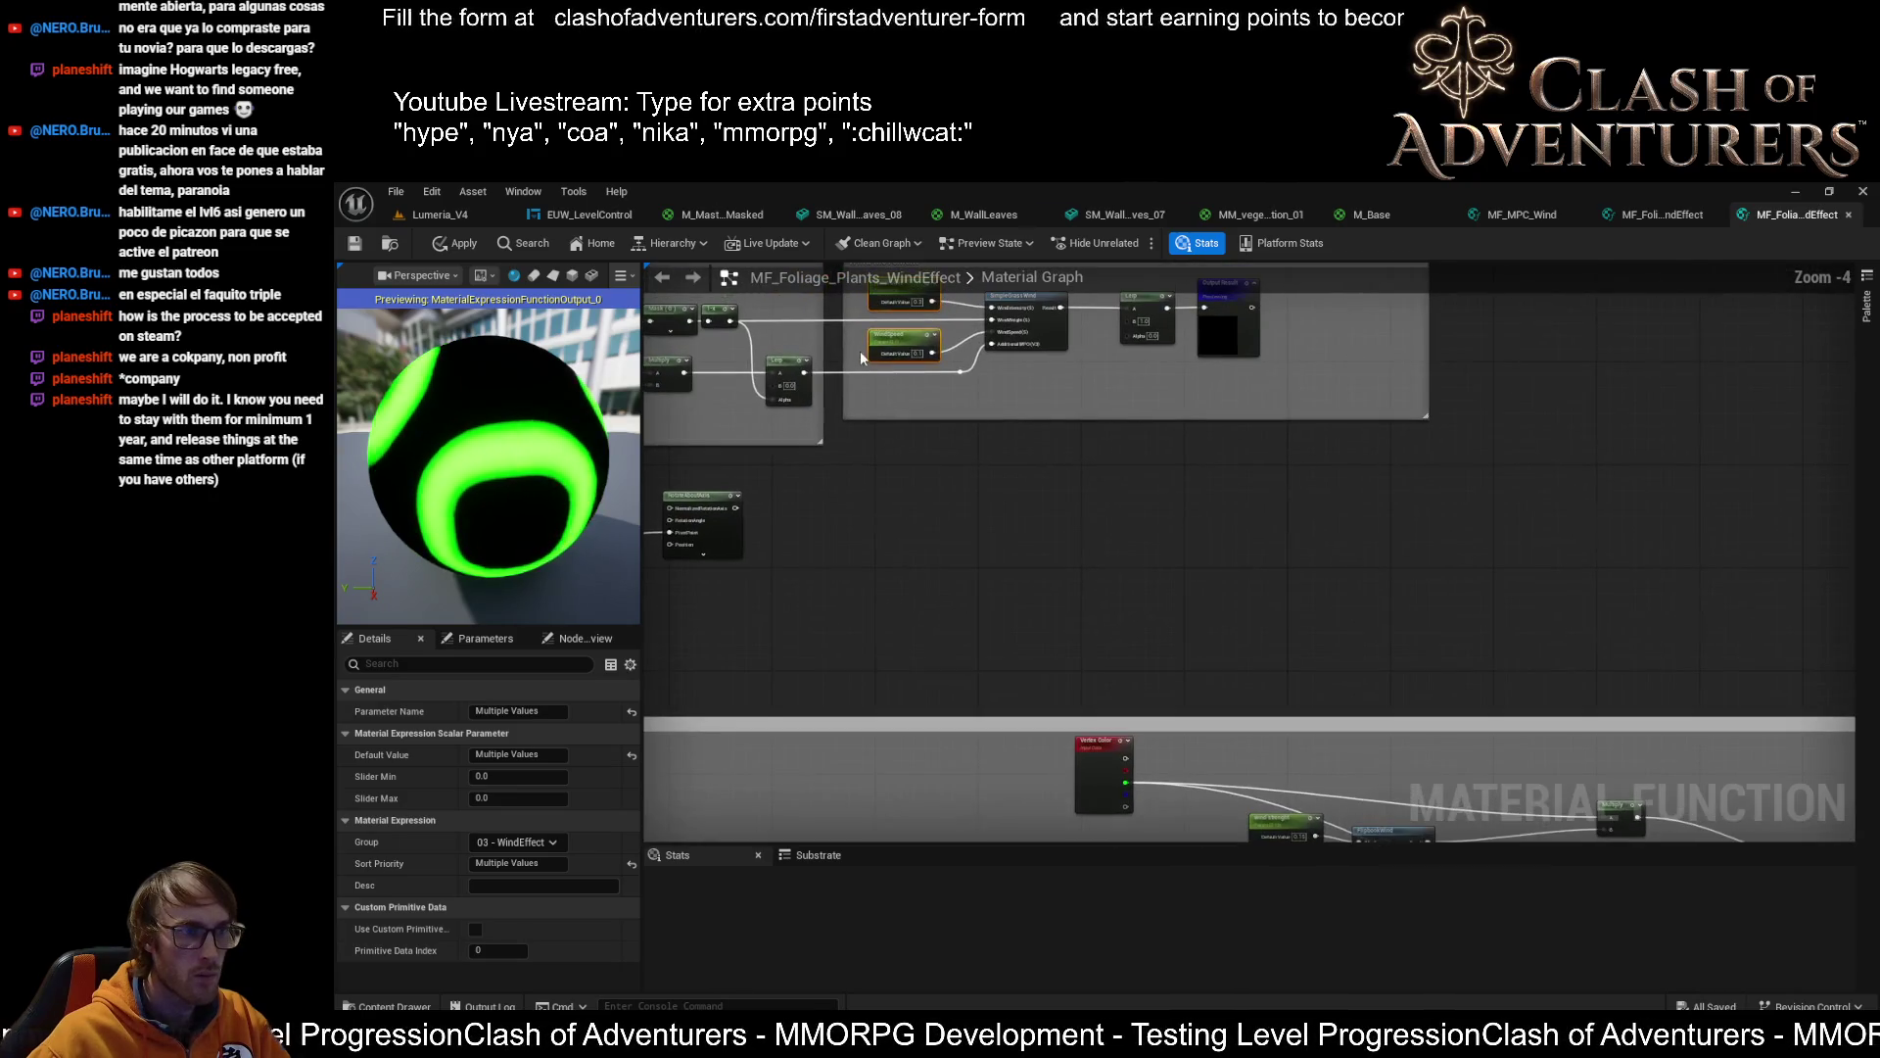
pyautogui.moveTo(910, 333); pyautogui.dragTo(1154, 711)
# Reposition WindPower and WindSpeed above Vertex Color, near the FlipbookWind nodes
pyautogui.scroll(3, 979, 490)
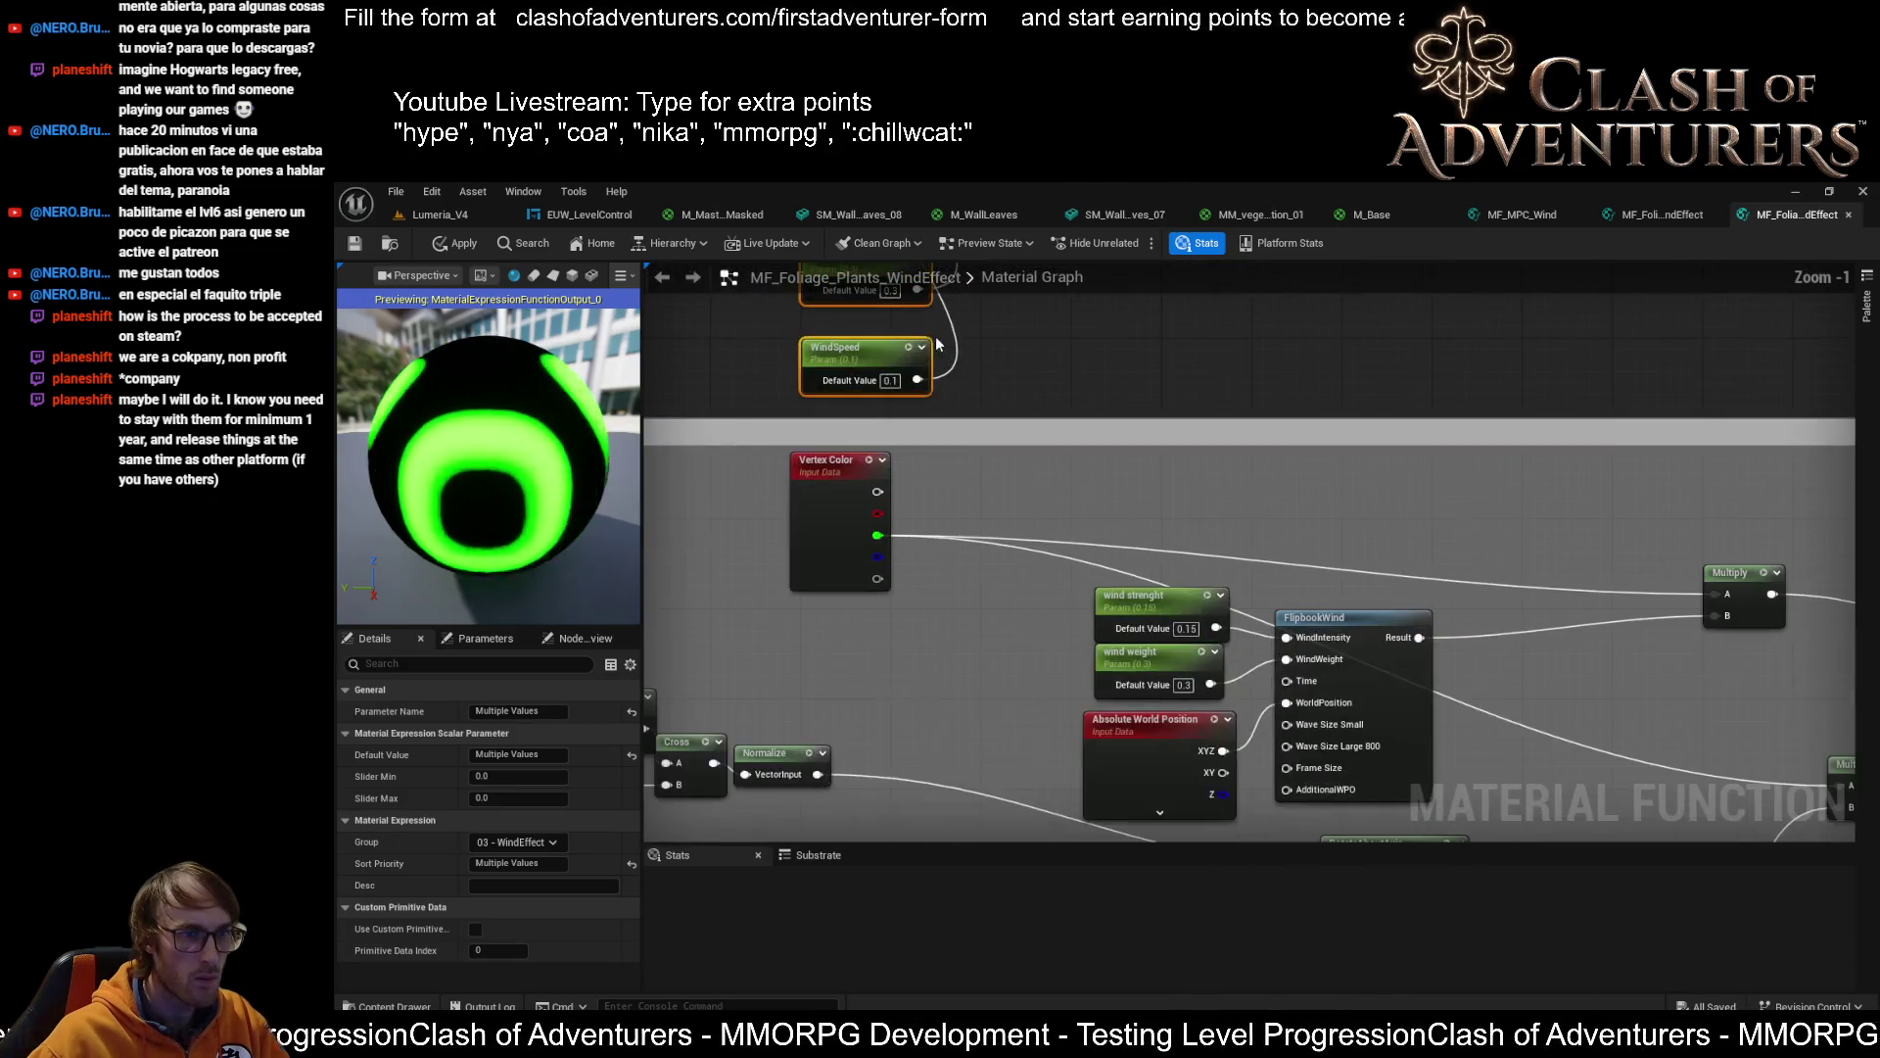
pyautogui.moveTo(967, 368)
pyautogui.mouseDown()
pyautogui.moveTo(961, 426)
pyautogui.moveTo(1136, 527)
pyautogui.moveTo(1165, 754)
pyautogui.mouseUp()
pyautogui.scroll(2, 1341, 556)
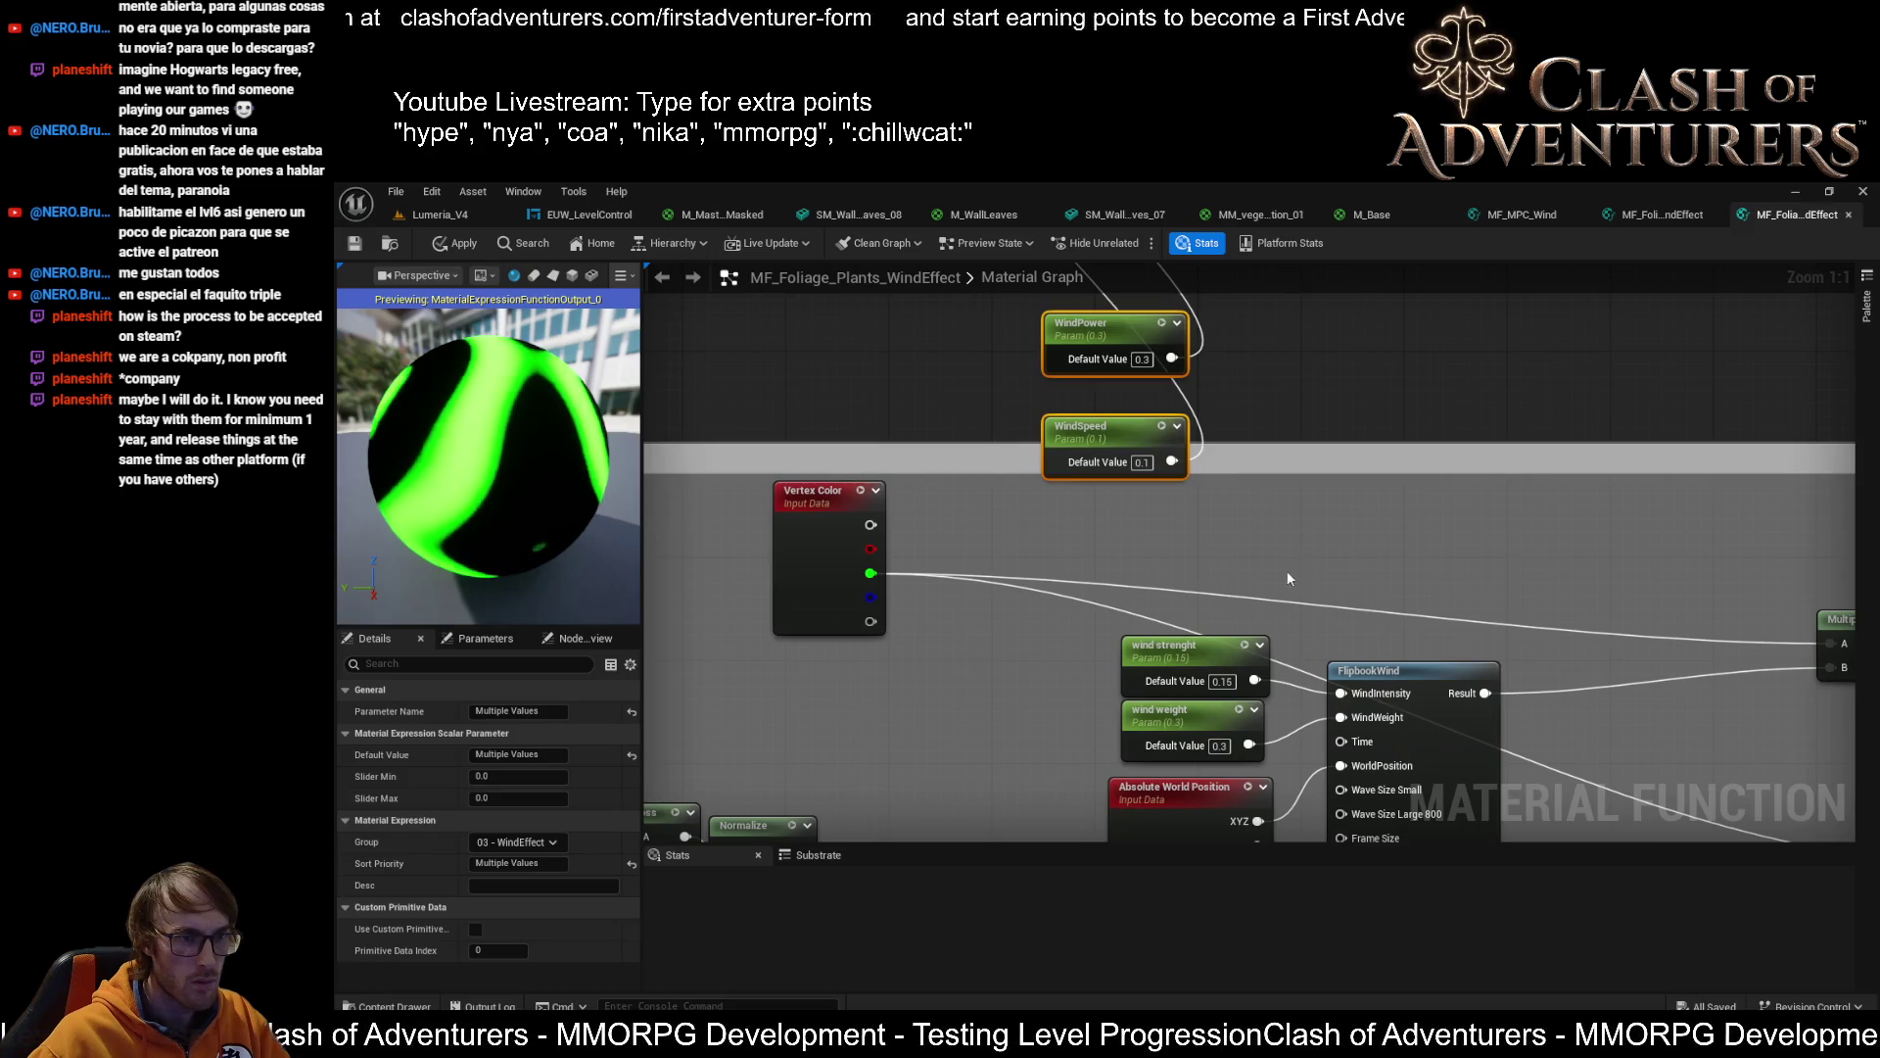
pyautogui.moveTo(1224, 449); pyautogui.dragTo(1173, 373)
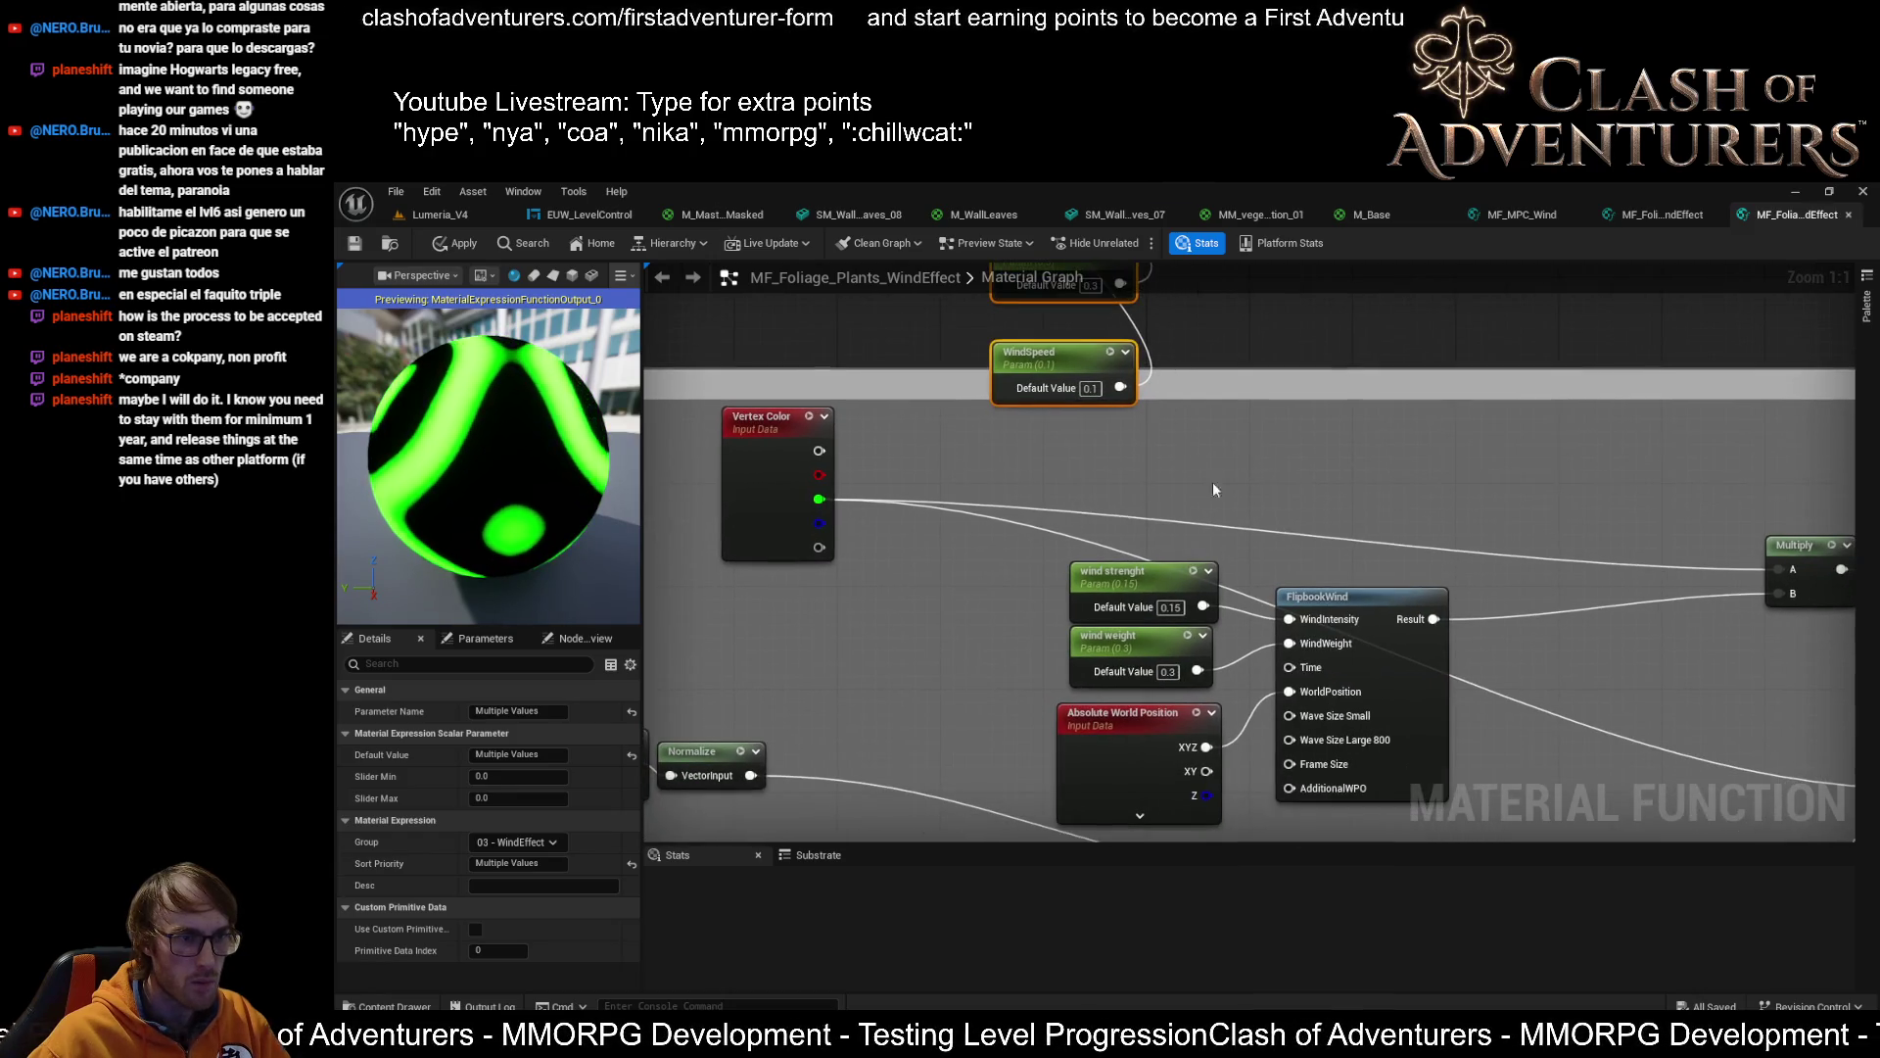
pyautogui.scroll(-3, 1210, 563)
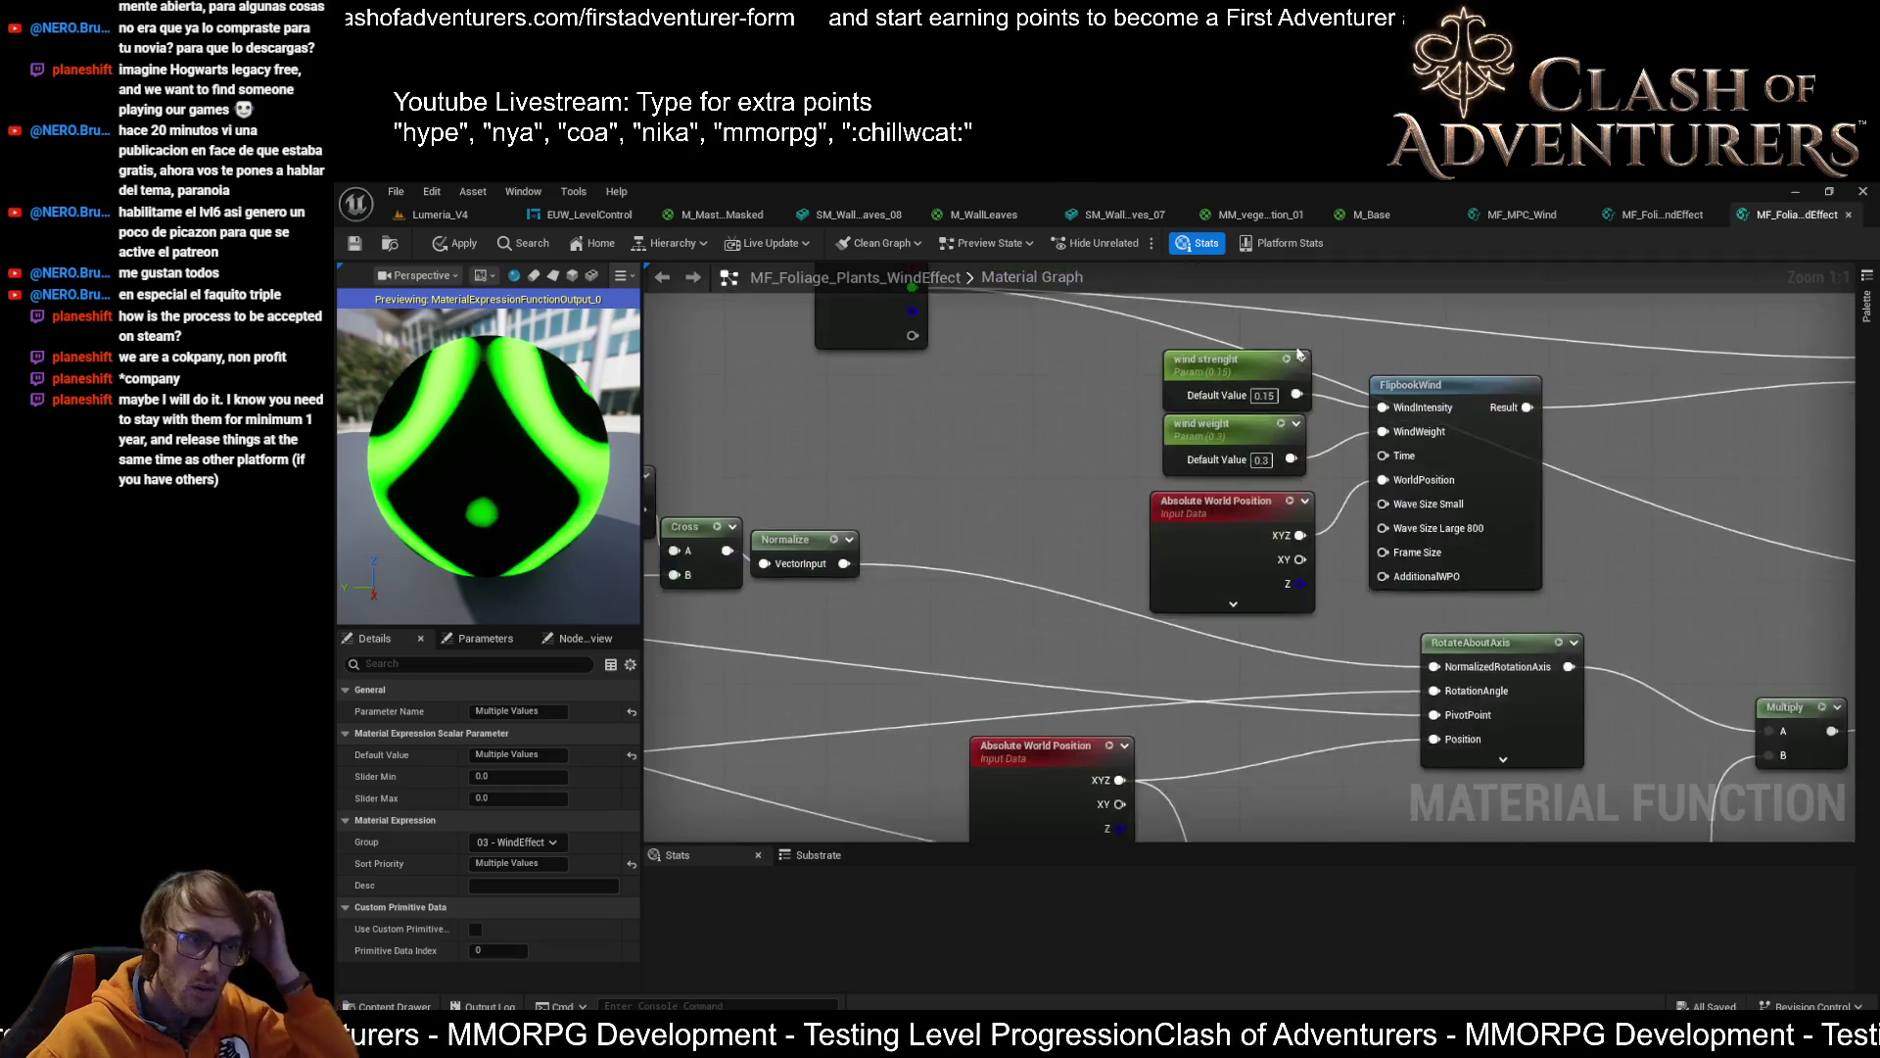
pyautogui.scroll(2, 1211, 556)
pyautogui.moveTo(1061, 476); pyautogui.dragTo(1123, 559)
pyautogui.moveTo(1193, 634)
pyautogui.mouseDown()
pyautogui.moveTo(1063, 444)
pyautogui.moveTo(1782, 319)
pyautogui.mouseUp()
pyautogui.scroll(-2, 1682, 333)
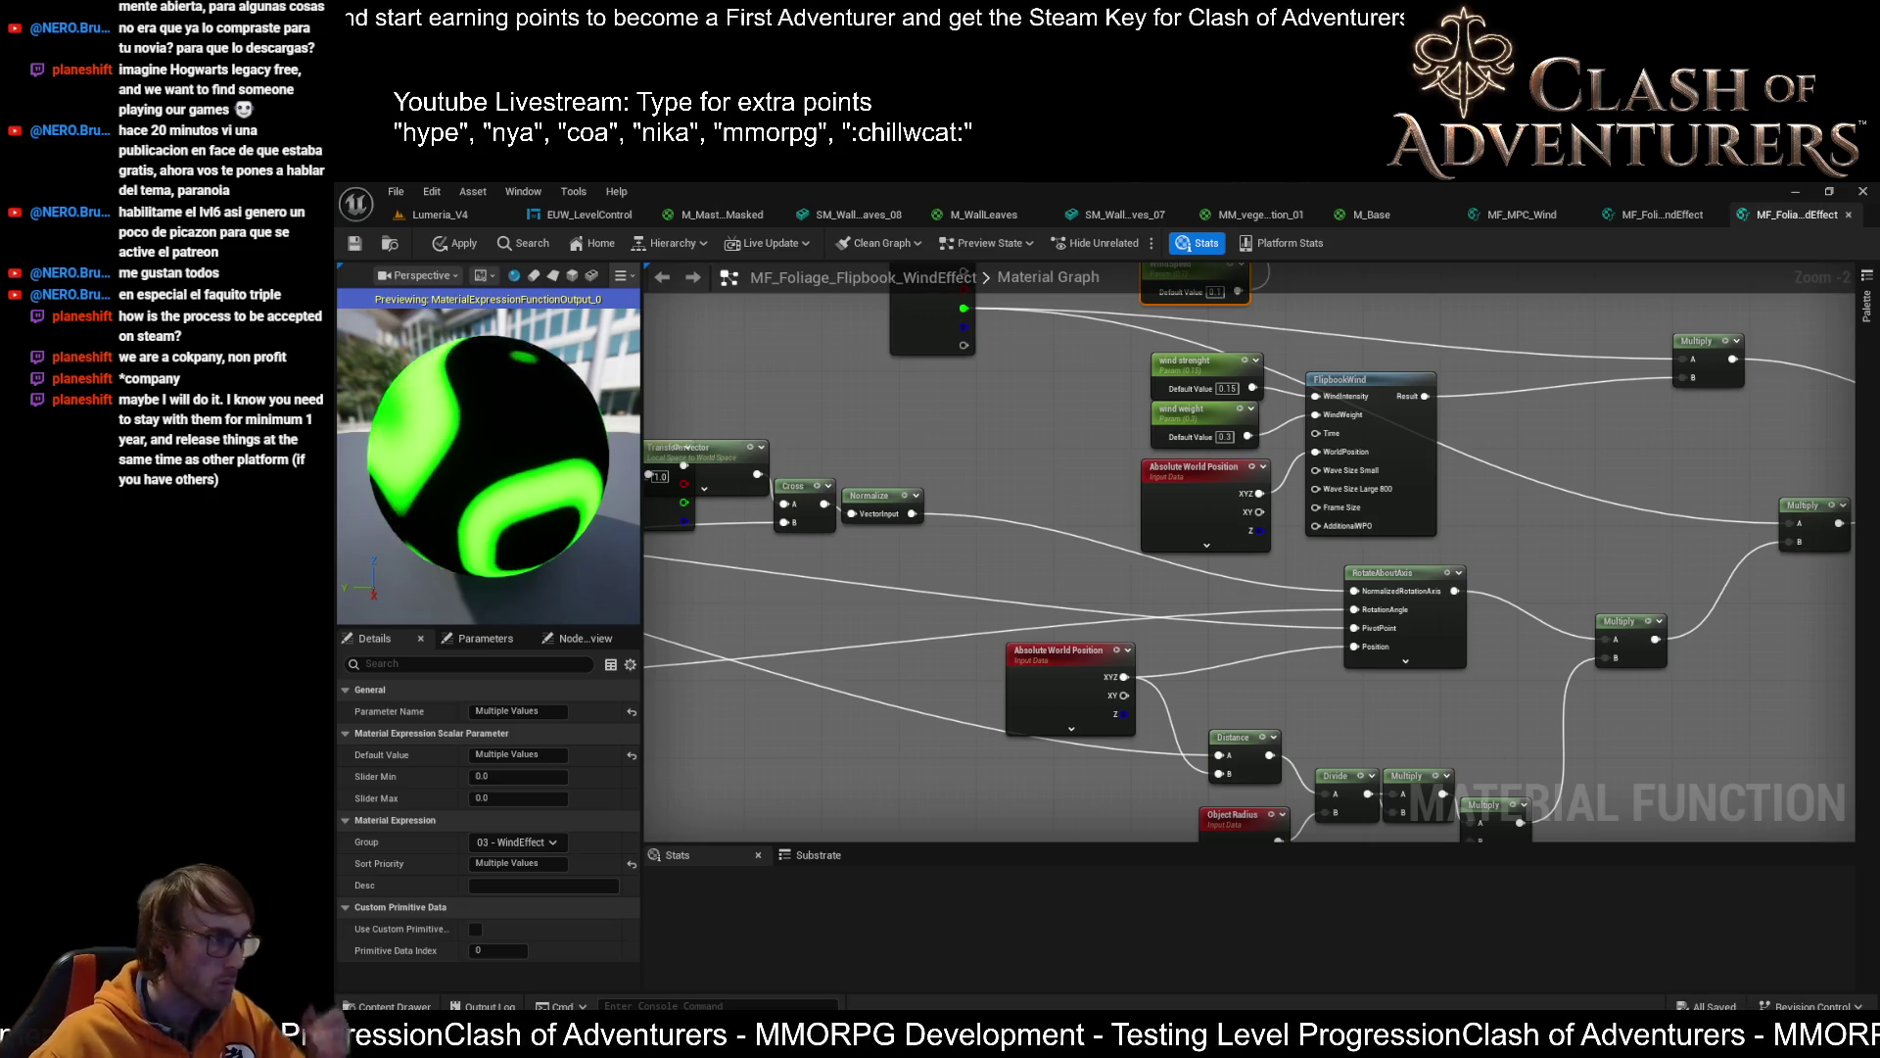
pyautogui.scroll(3, 1209, 455)
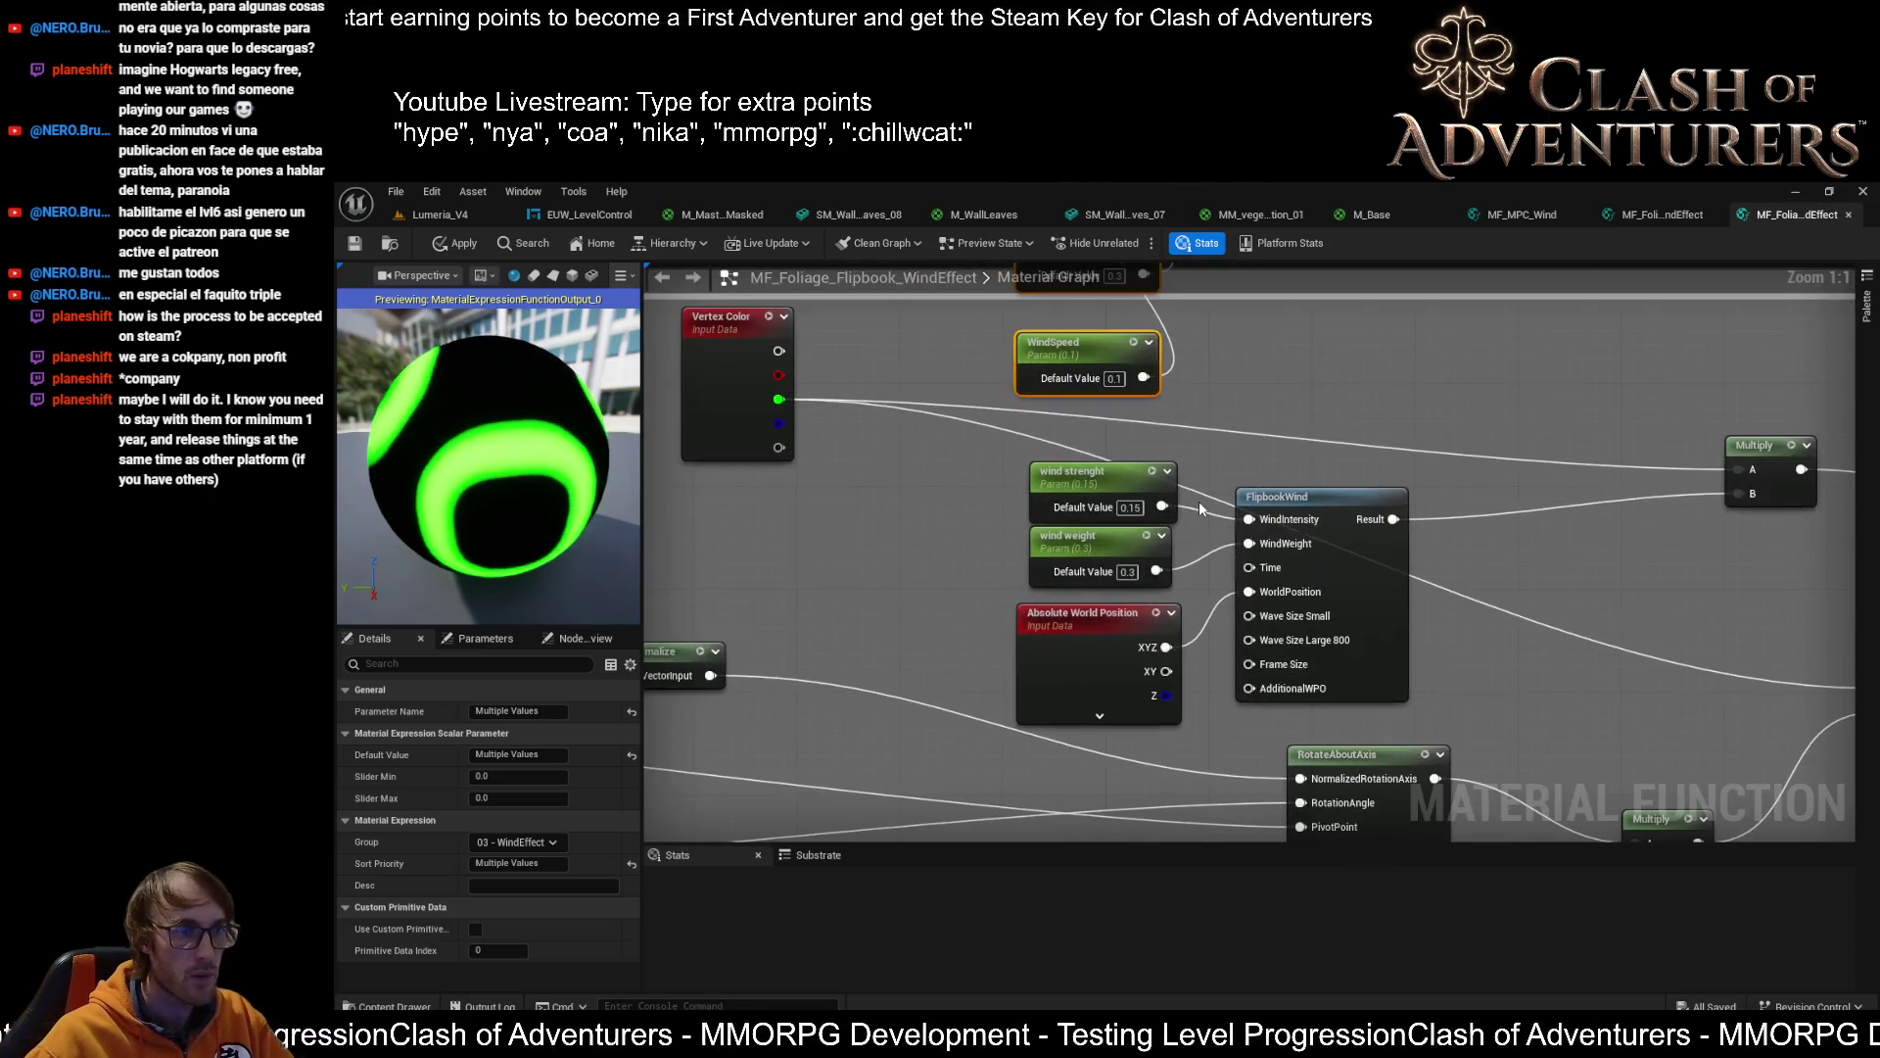
pyautogui.moveTo(1209, 454); pyautogui.dragTo(1203, 504)
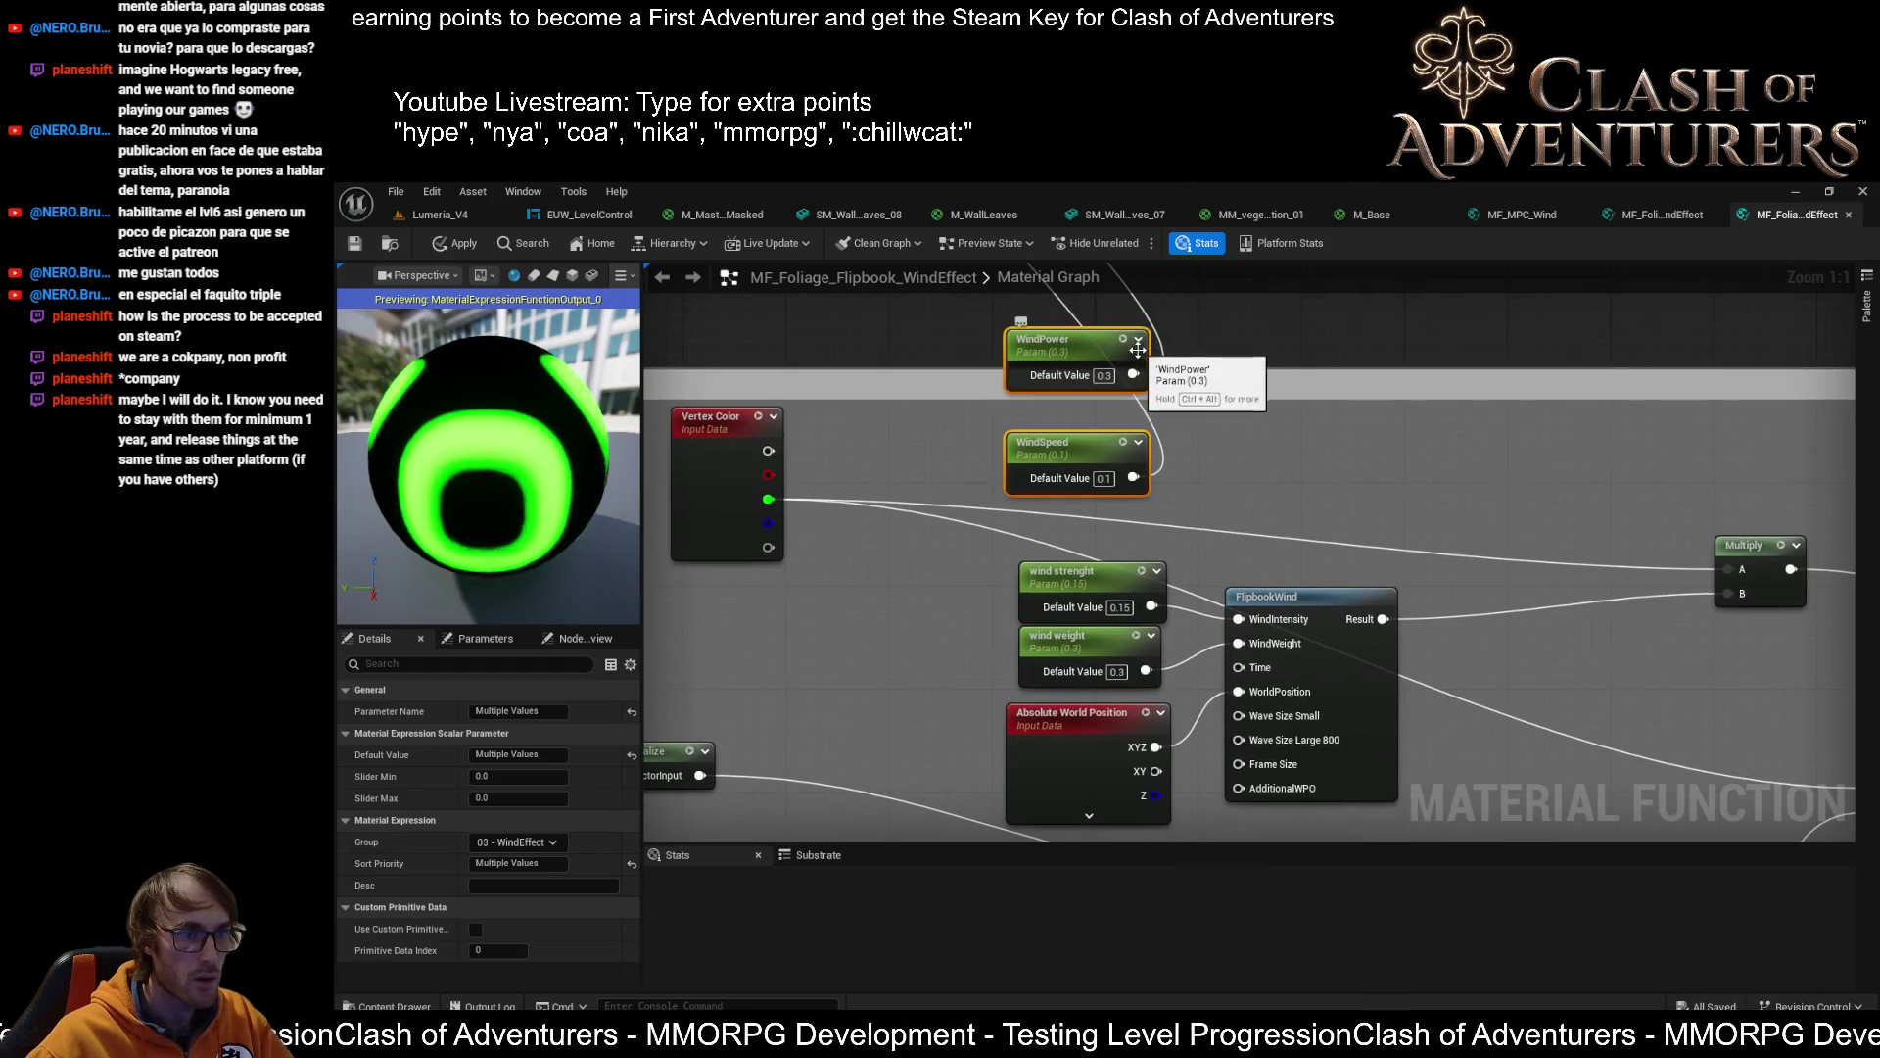
# Rename WindPower to 'Wind Intensity' and WindSpeed to 'Wind Weight'
pyautogui.click(1068, 339)
pyautogui.press('F2')
pyautogui.write('Wi')
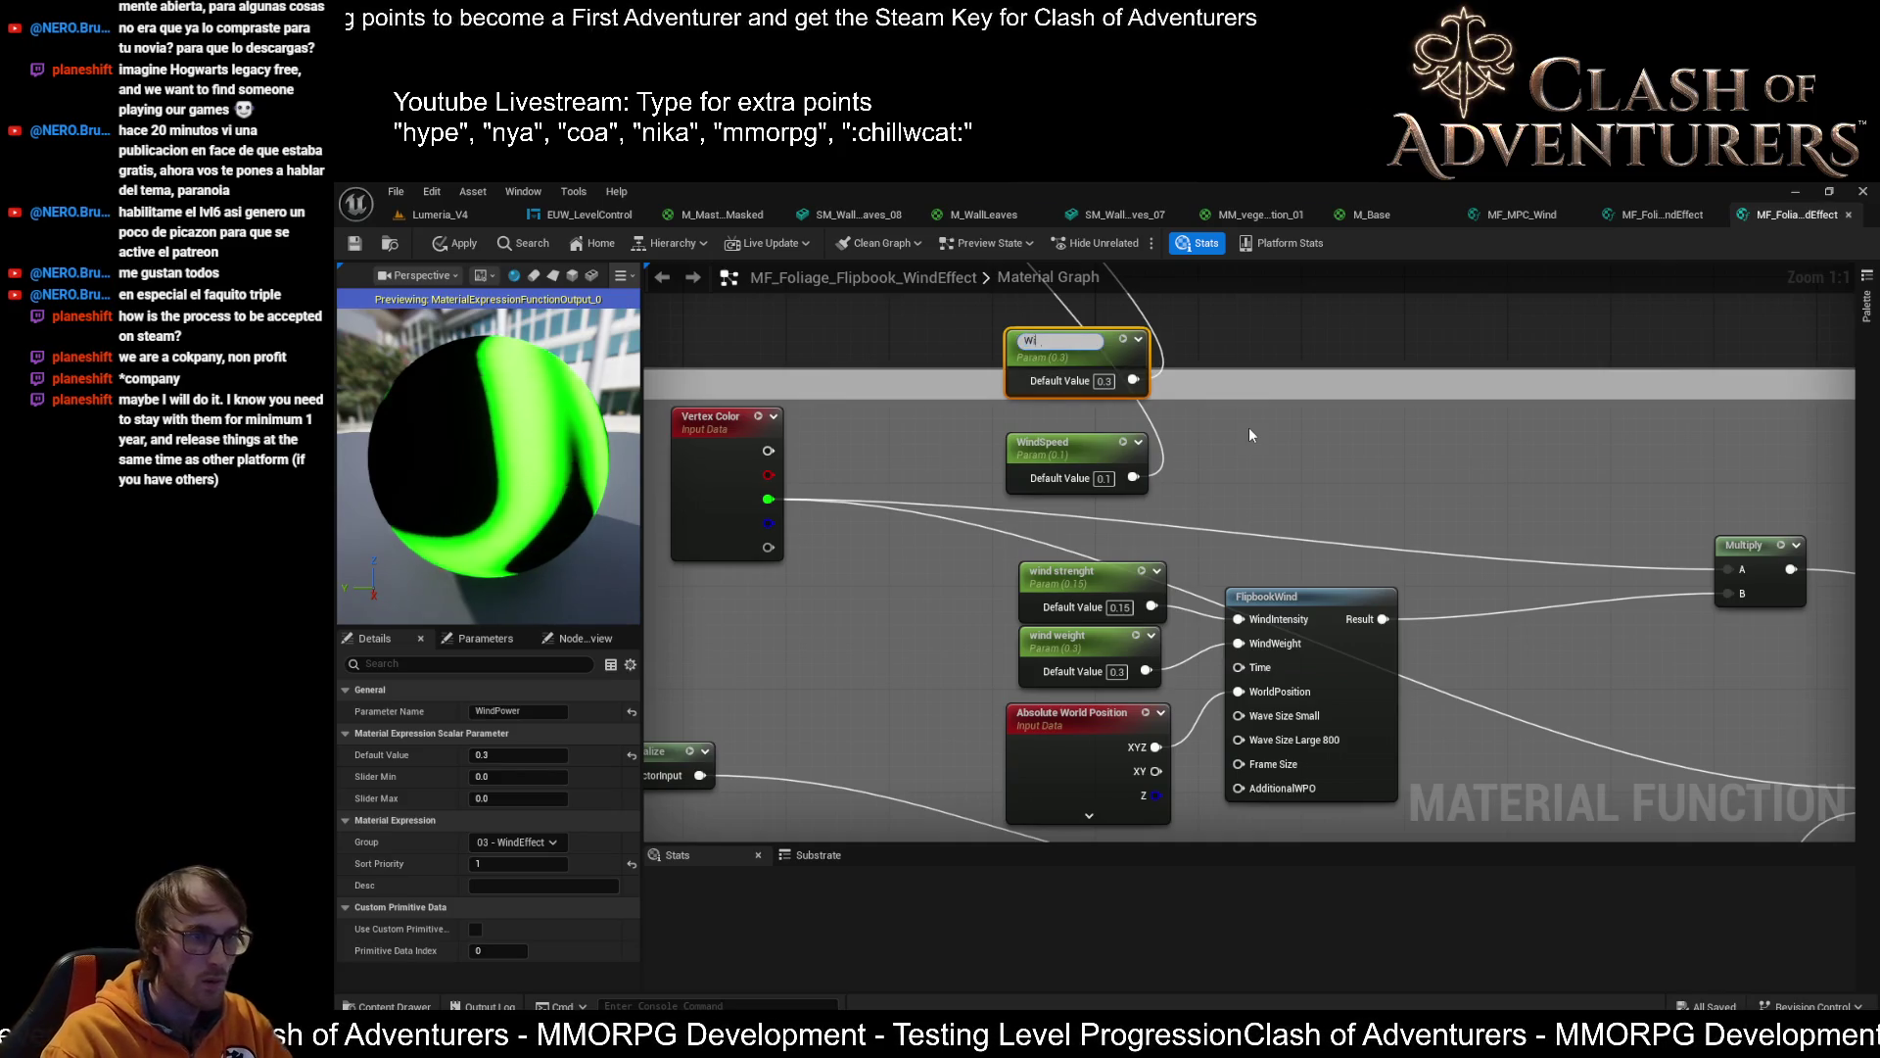
pyautogui.write('nd Intensity')
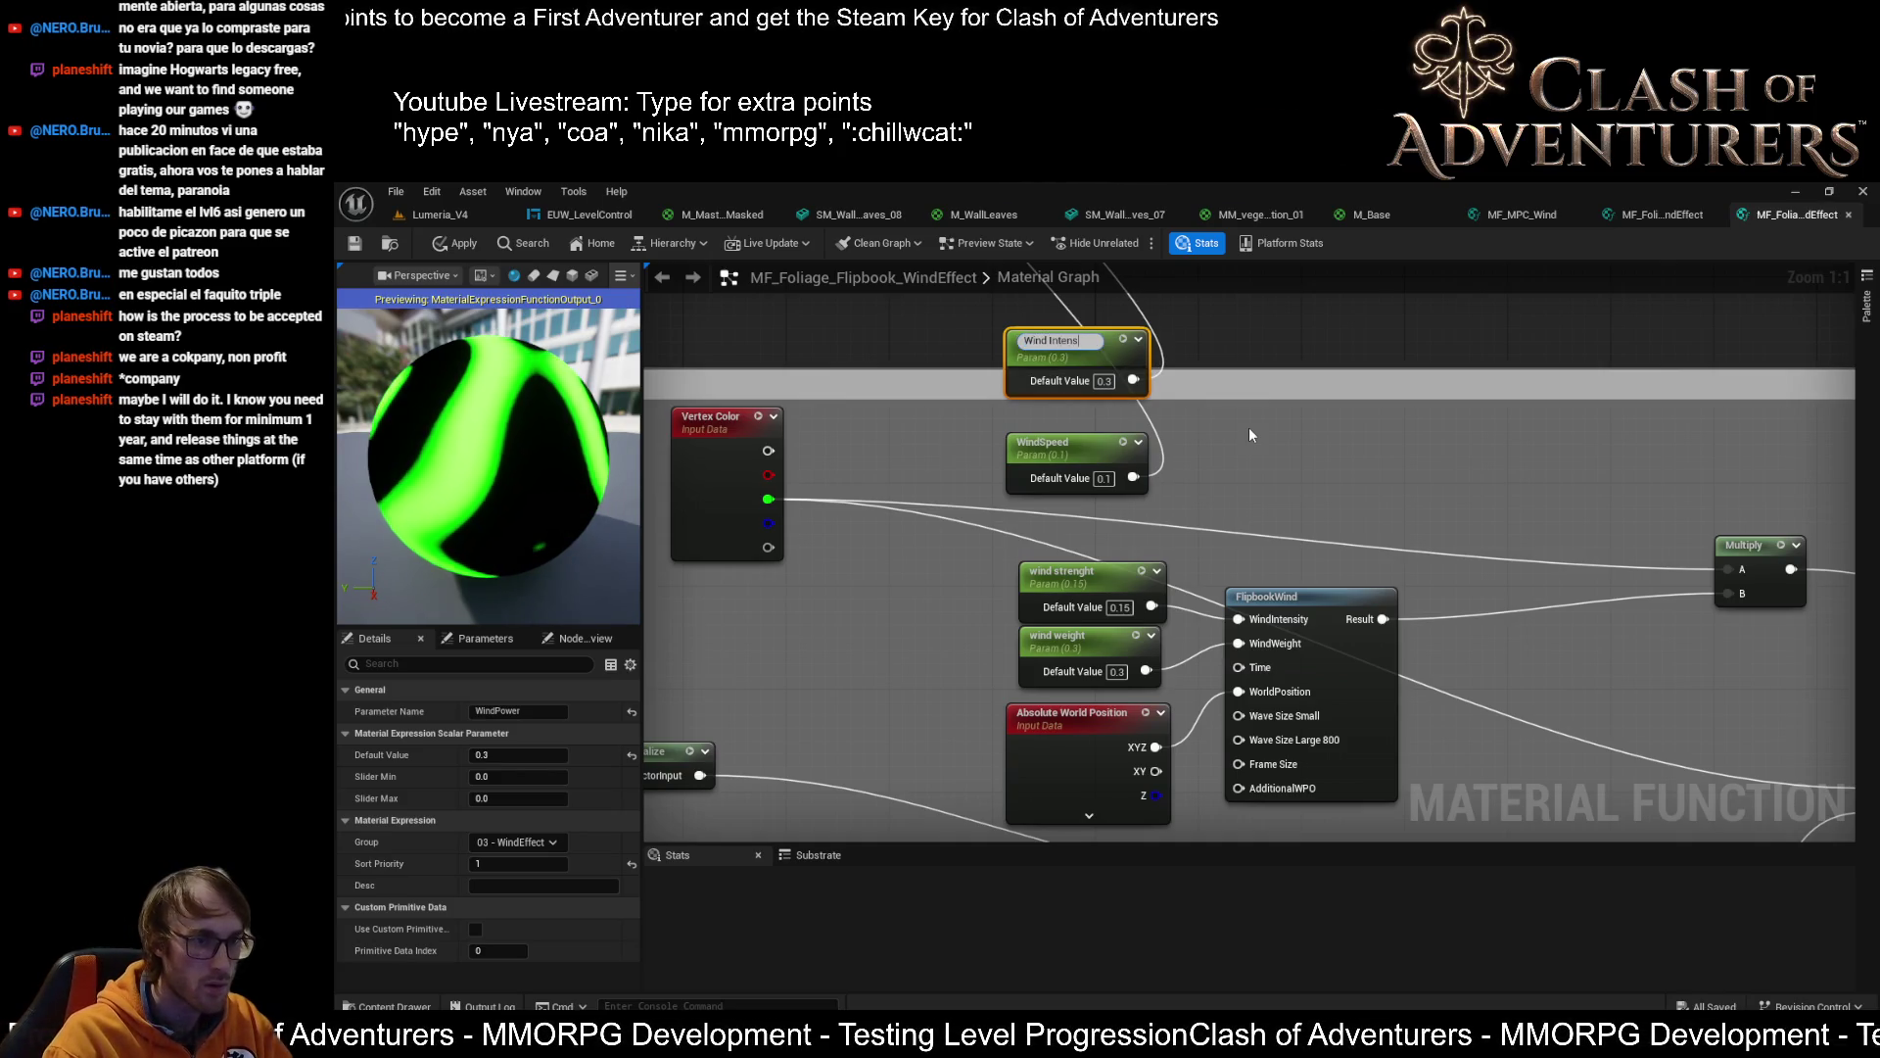
pyautogui.press('Return')
pyautogui.click(1092, 451)
pyautogui.press('F2')
pyautogui.write('Win')
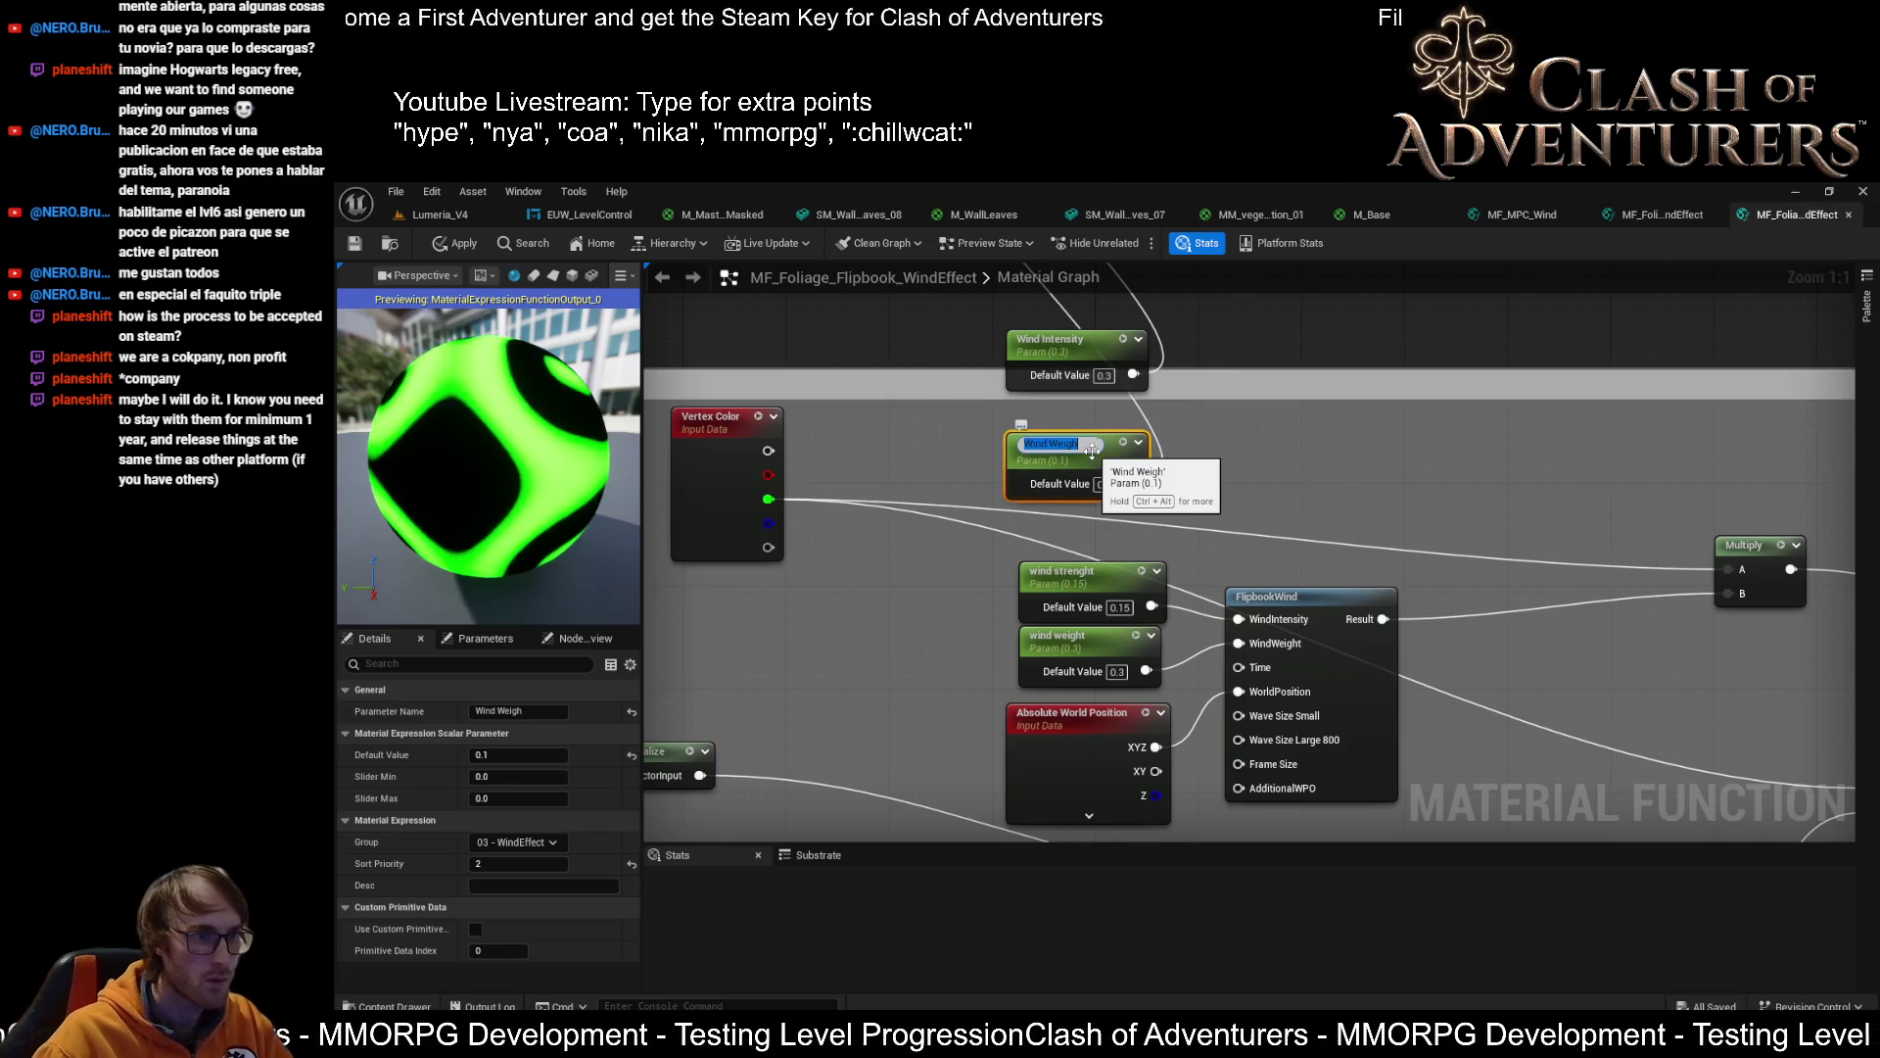
pyautogui.press('Return')
pyautogui.press('F2')
pyautogui.write('Wind Weight')
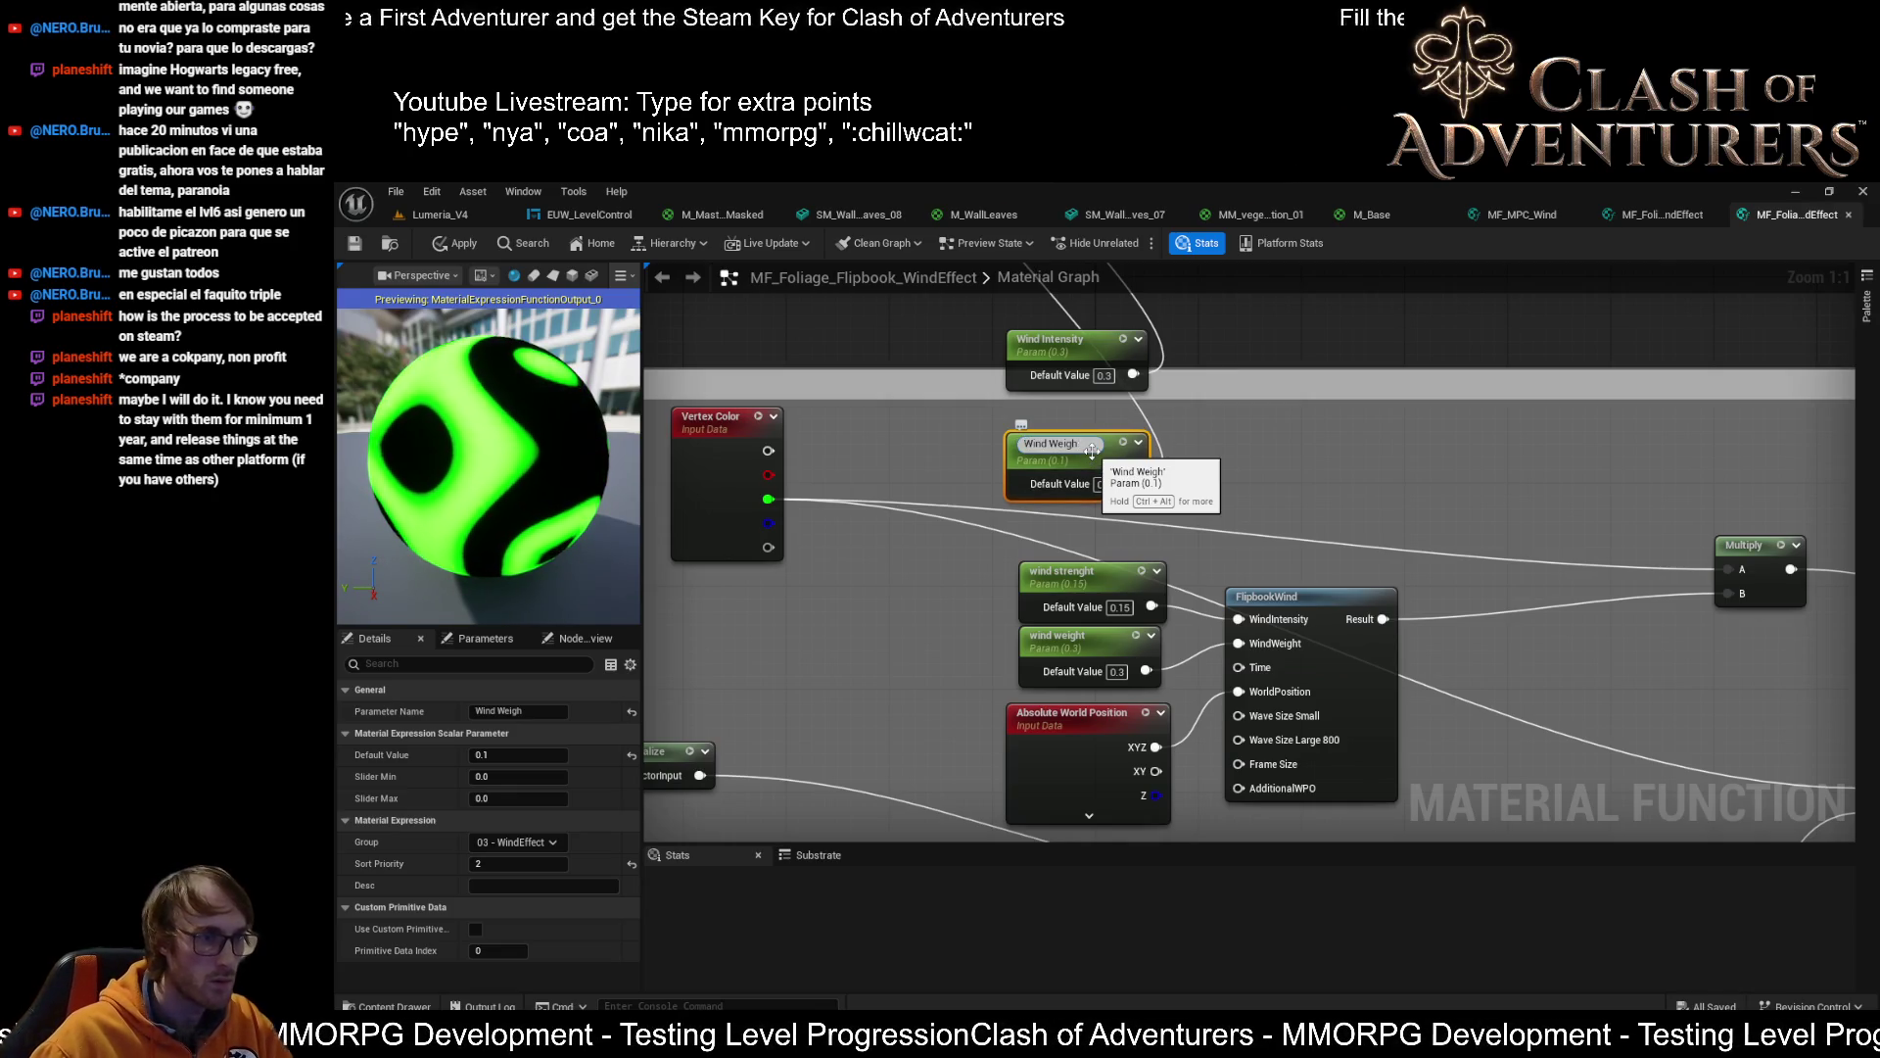
pyautogui.press('Return')
# Set Wind Intensity's default to 0.15 and wire both parameters into FlipbookWind
pyautogui.moveTo(1120, 521); pyautogui.dragTo(1106, 650)
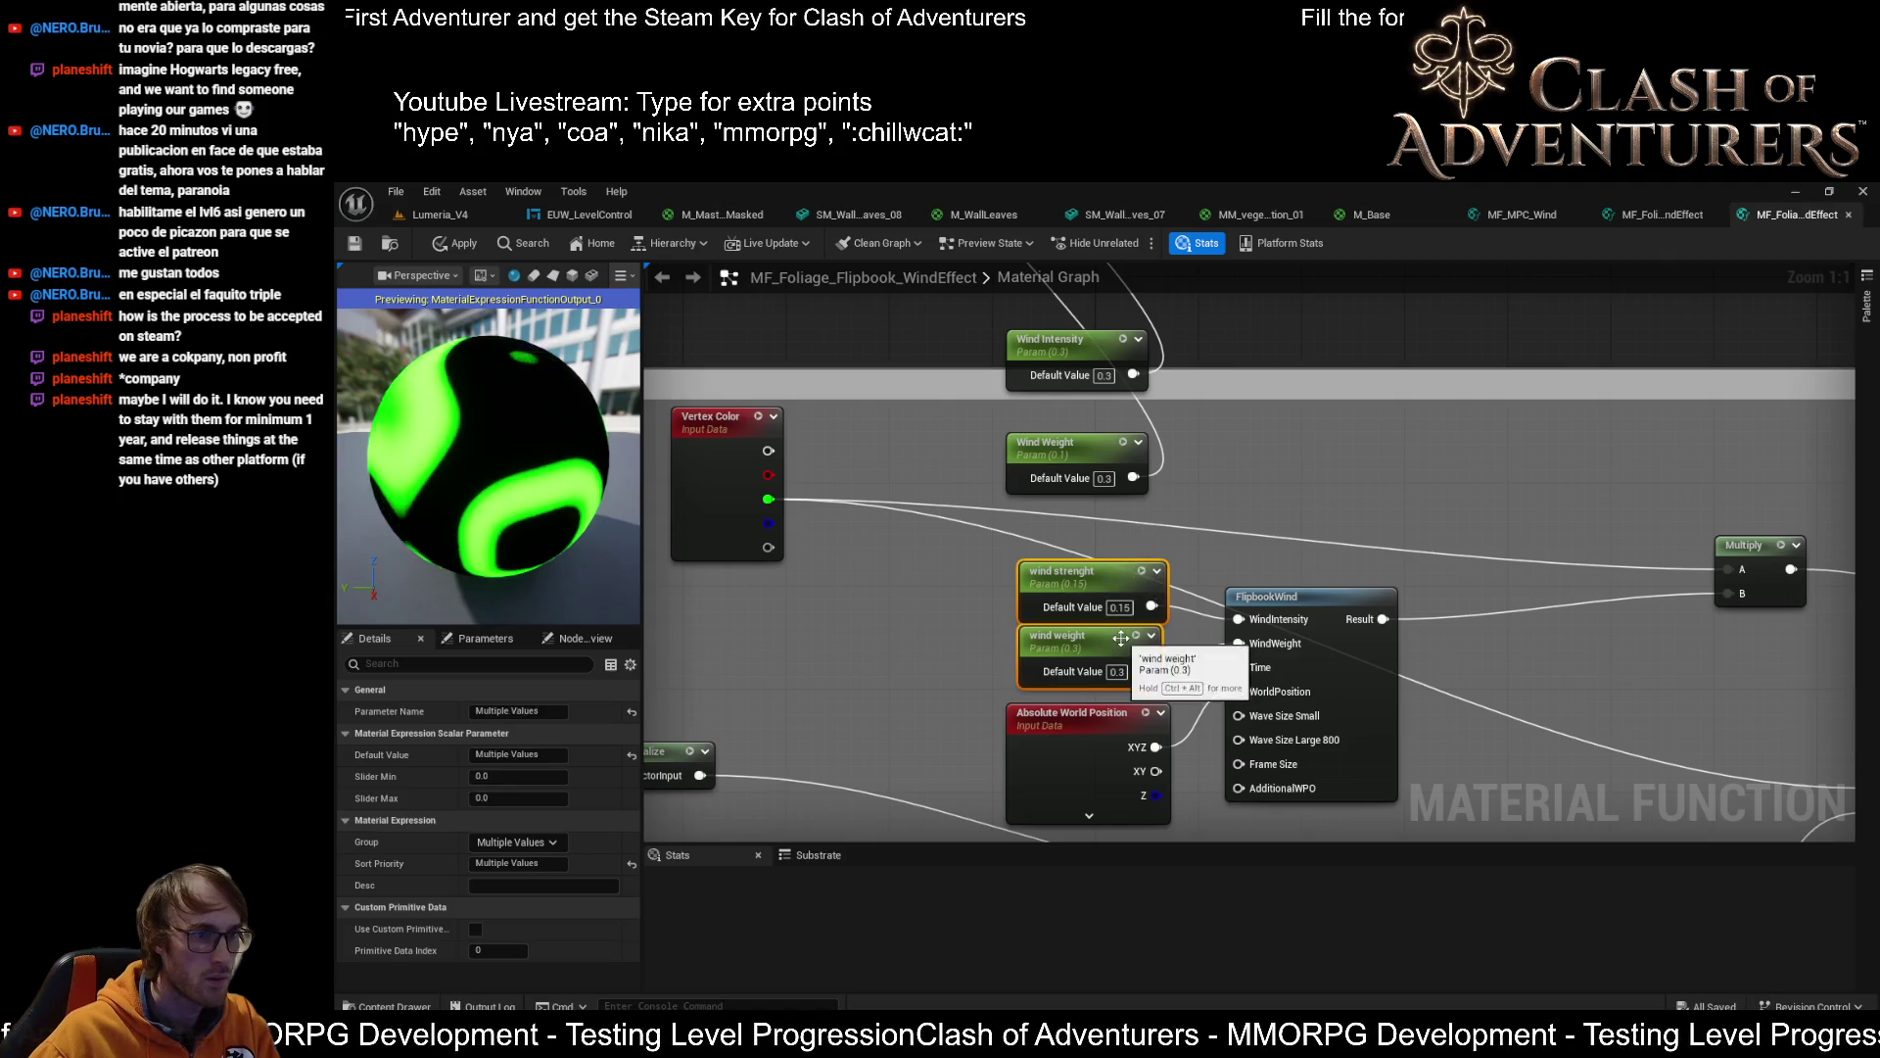
pyautogui.click(1082, 365)
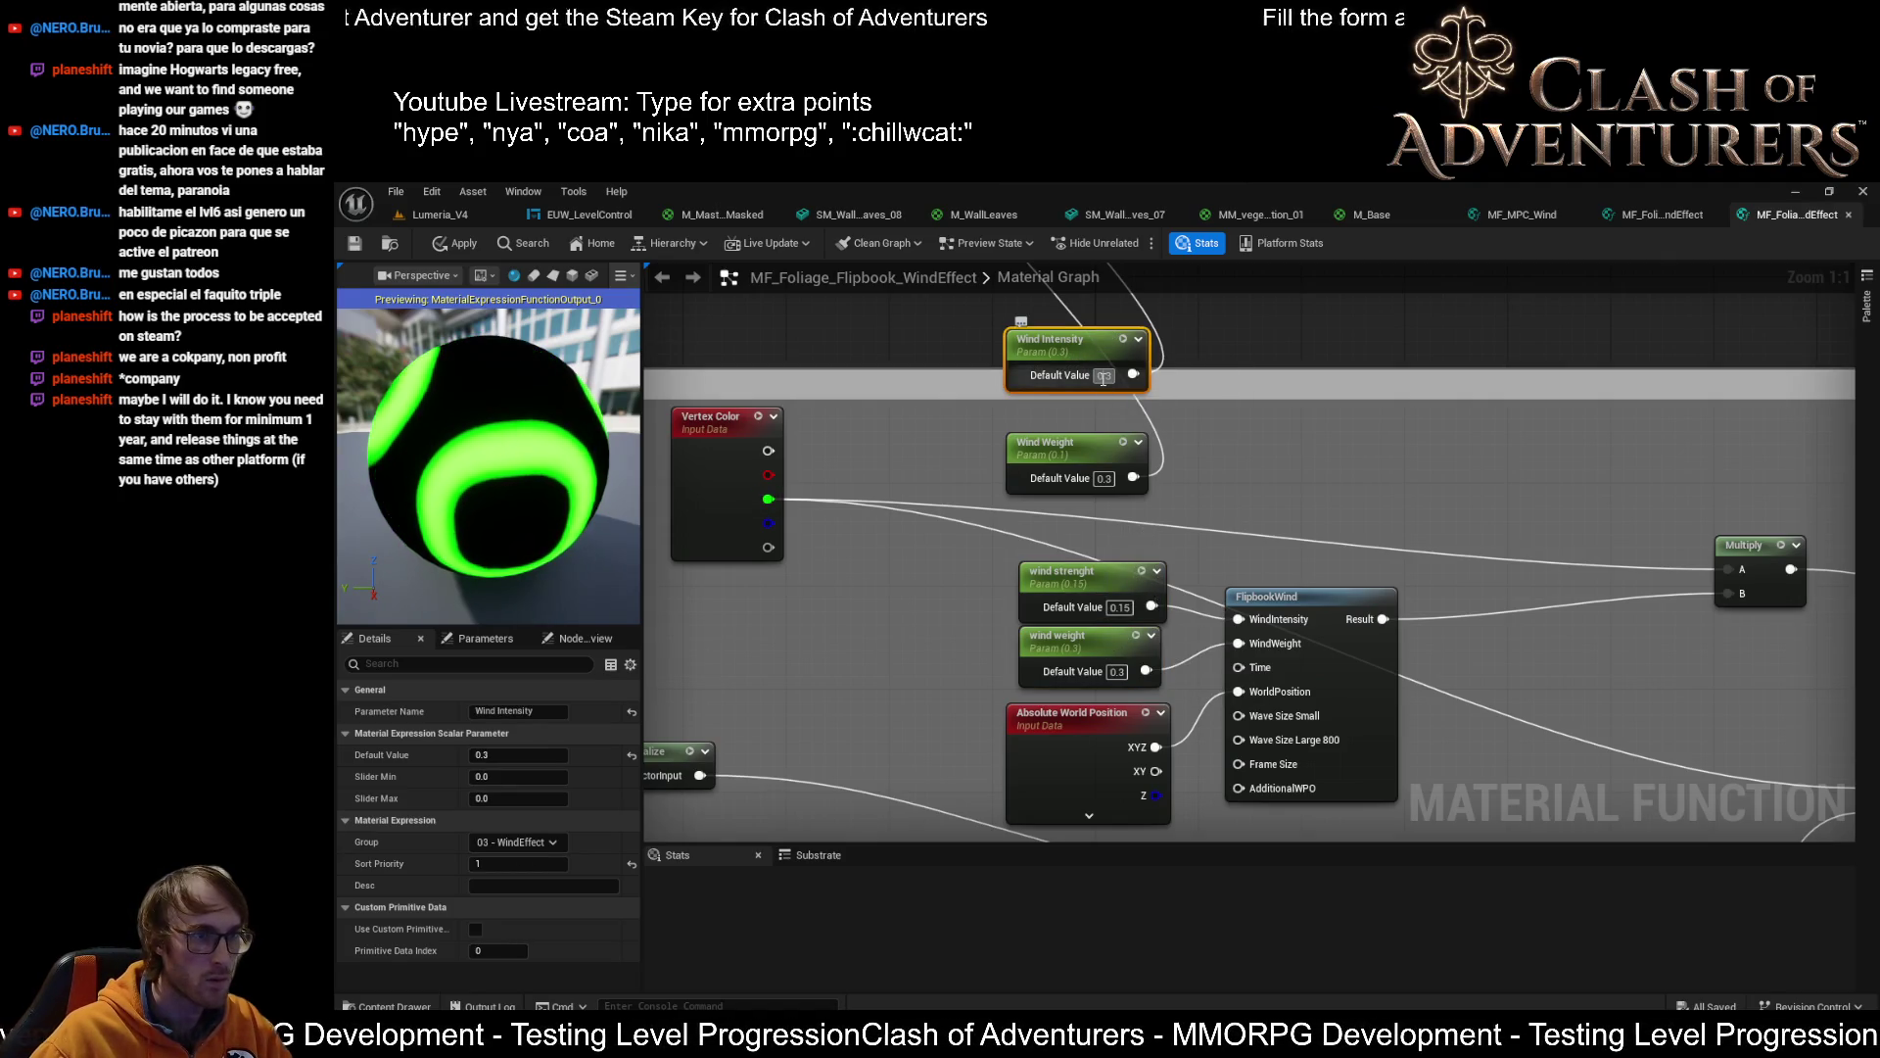
pyautogui.click(1104, 375)
pyautogui.write('.15')
pyautogui.press('Return')
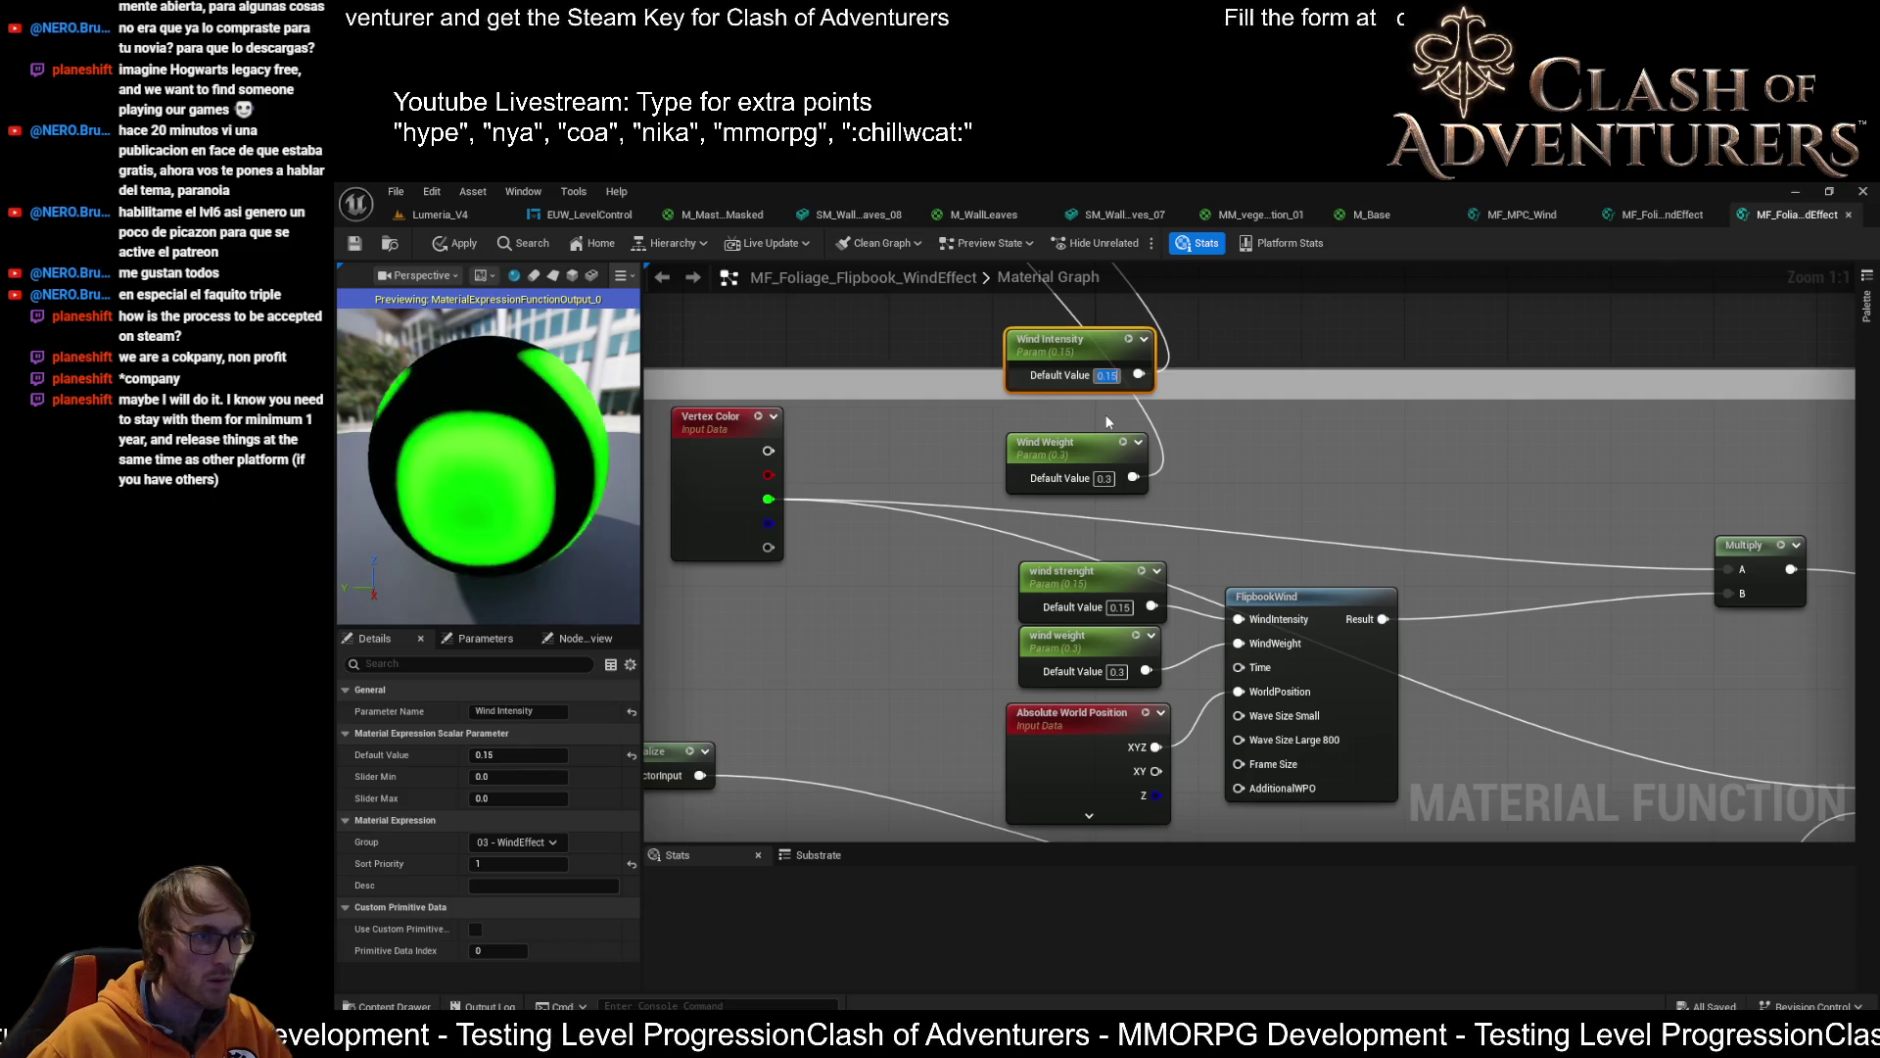
pyautogui.moveTo(1134, 477)
pyautogui.mouseDown()
pyautogui.moveTo(1176, 505)
pyautogui.moveTo(1239, 642)
pyautogui.mouseUp()
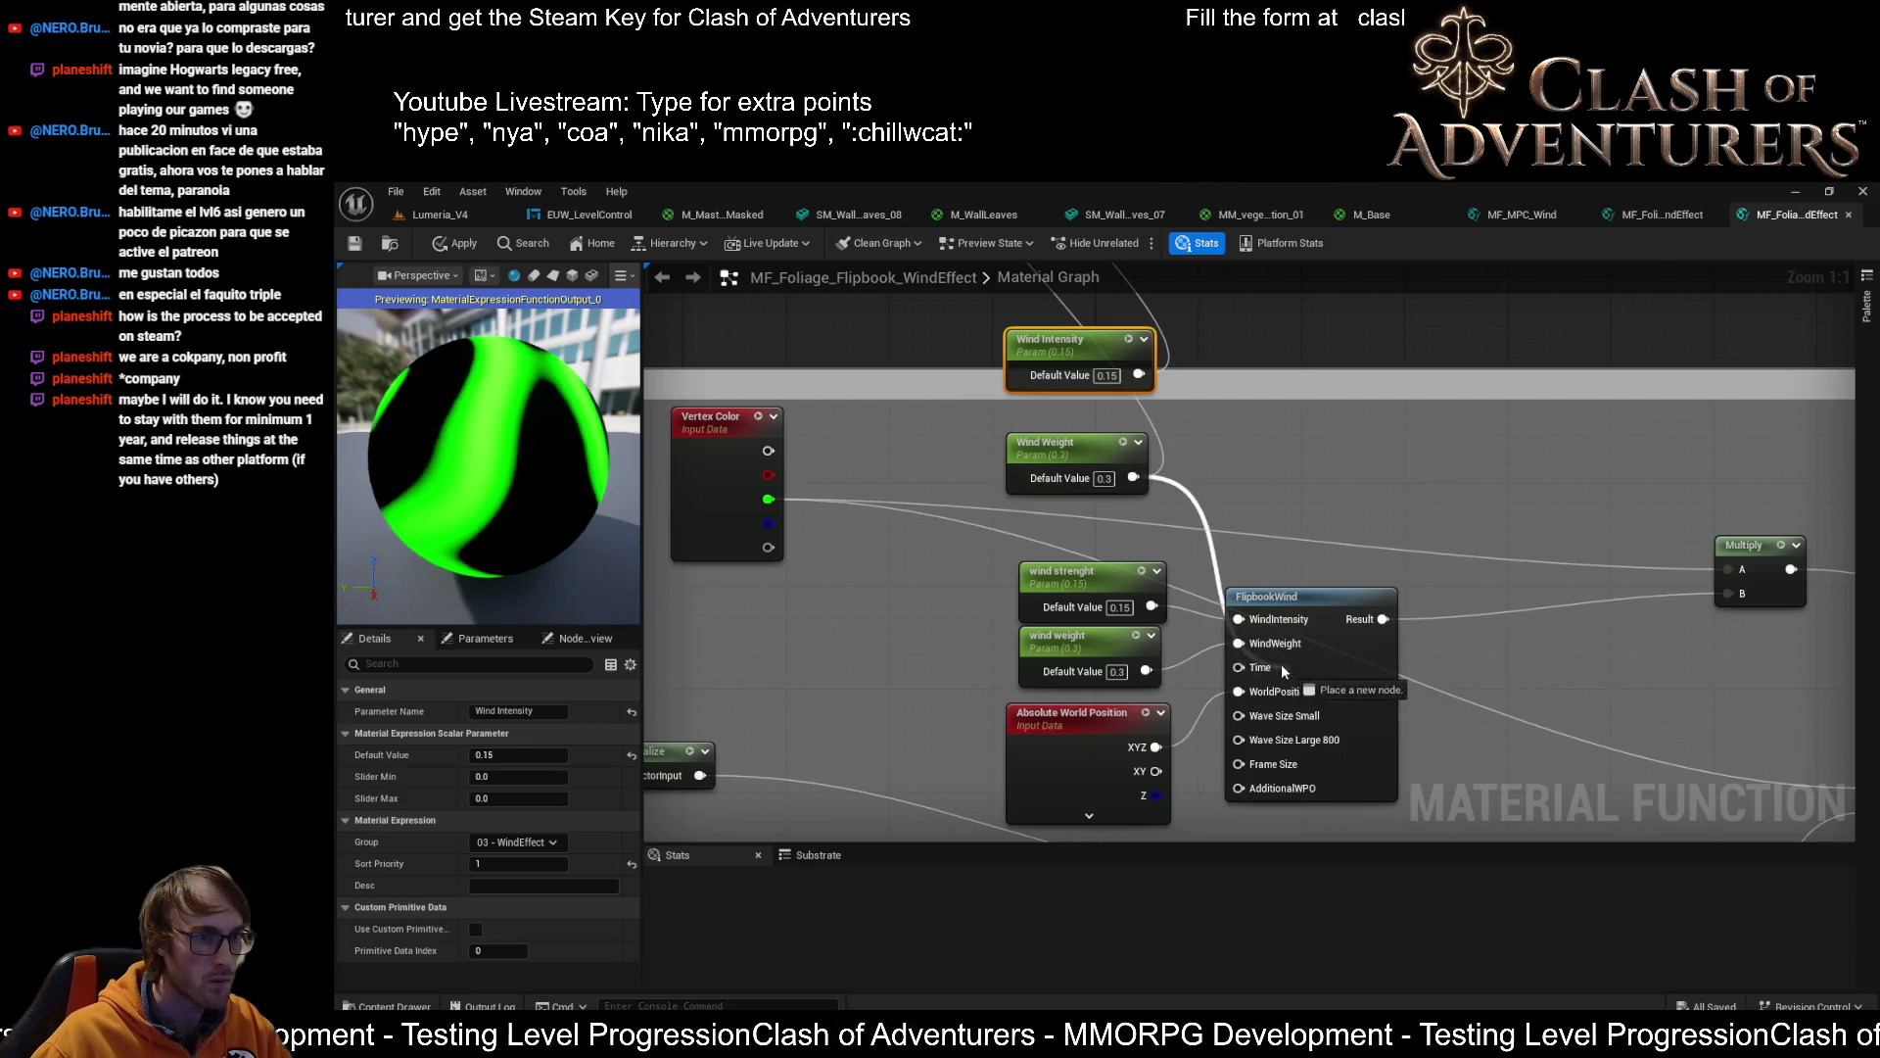
pyautogui.moveTo(1139, 375); pyautogui.dragTo(1257, 623)
pyautogui.moveTo(1143, 560); pyautogui.dragTo(1102, 642)
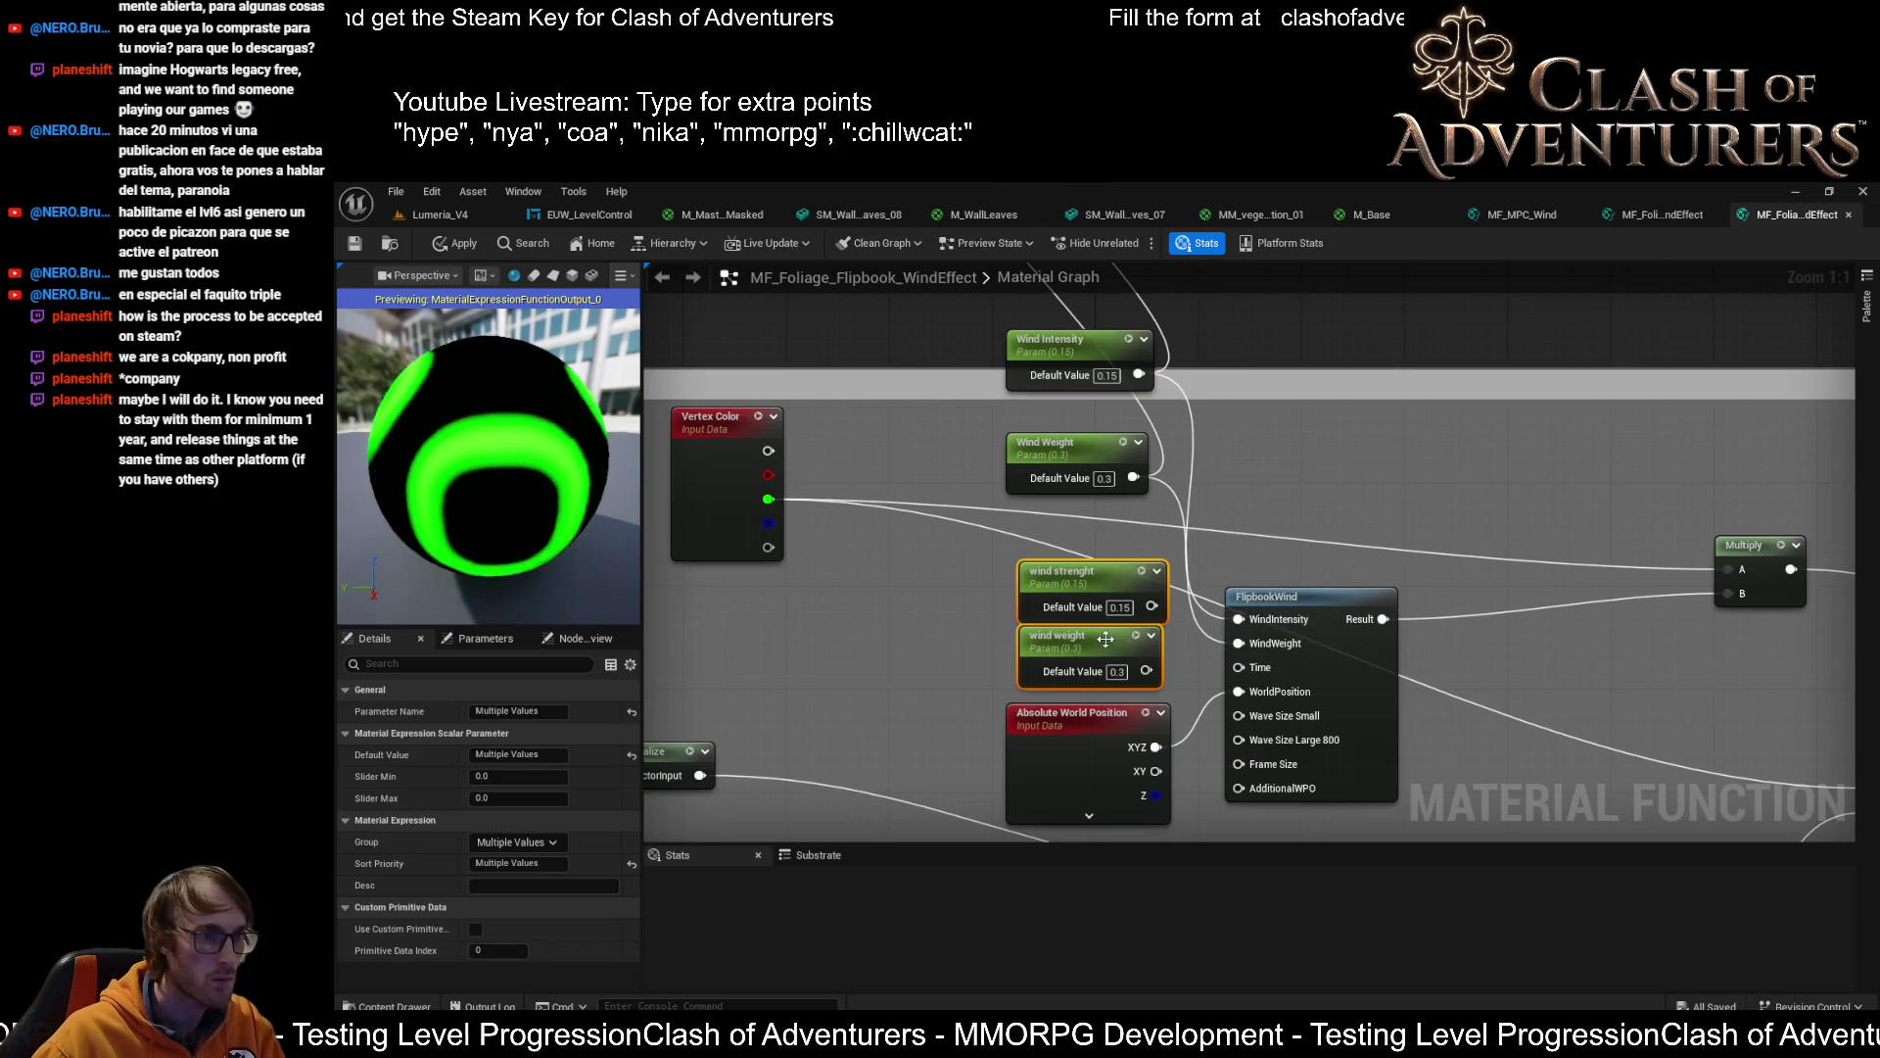
# Delete the old wind strenght and wind weight nodes and stack Wind Intensity and Wind Weight beside FlipbookWind
pyautogui.press('Delete')
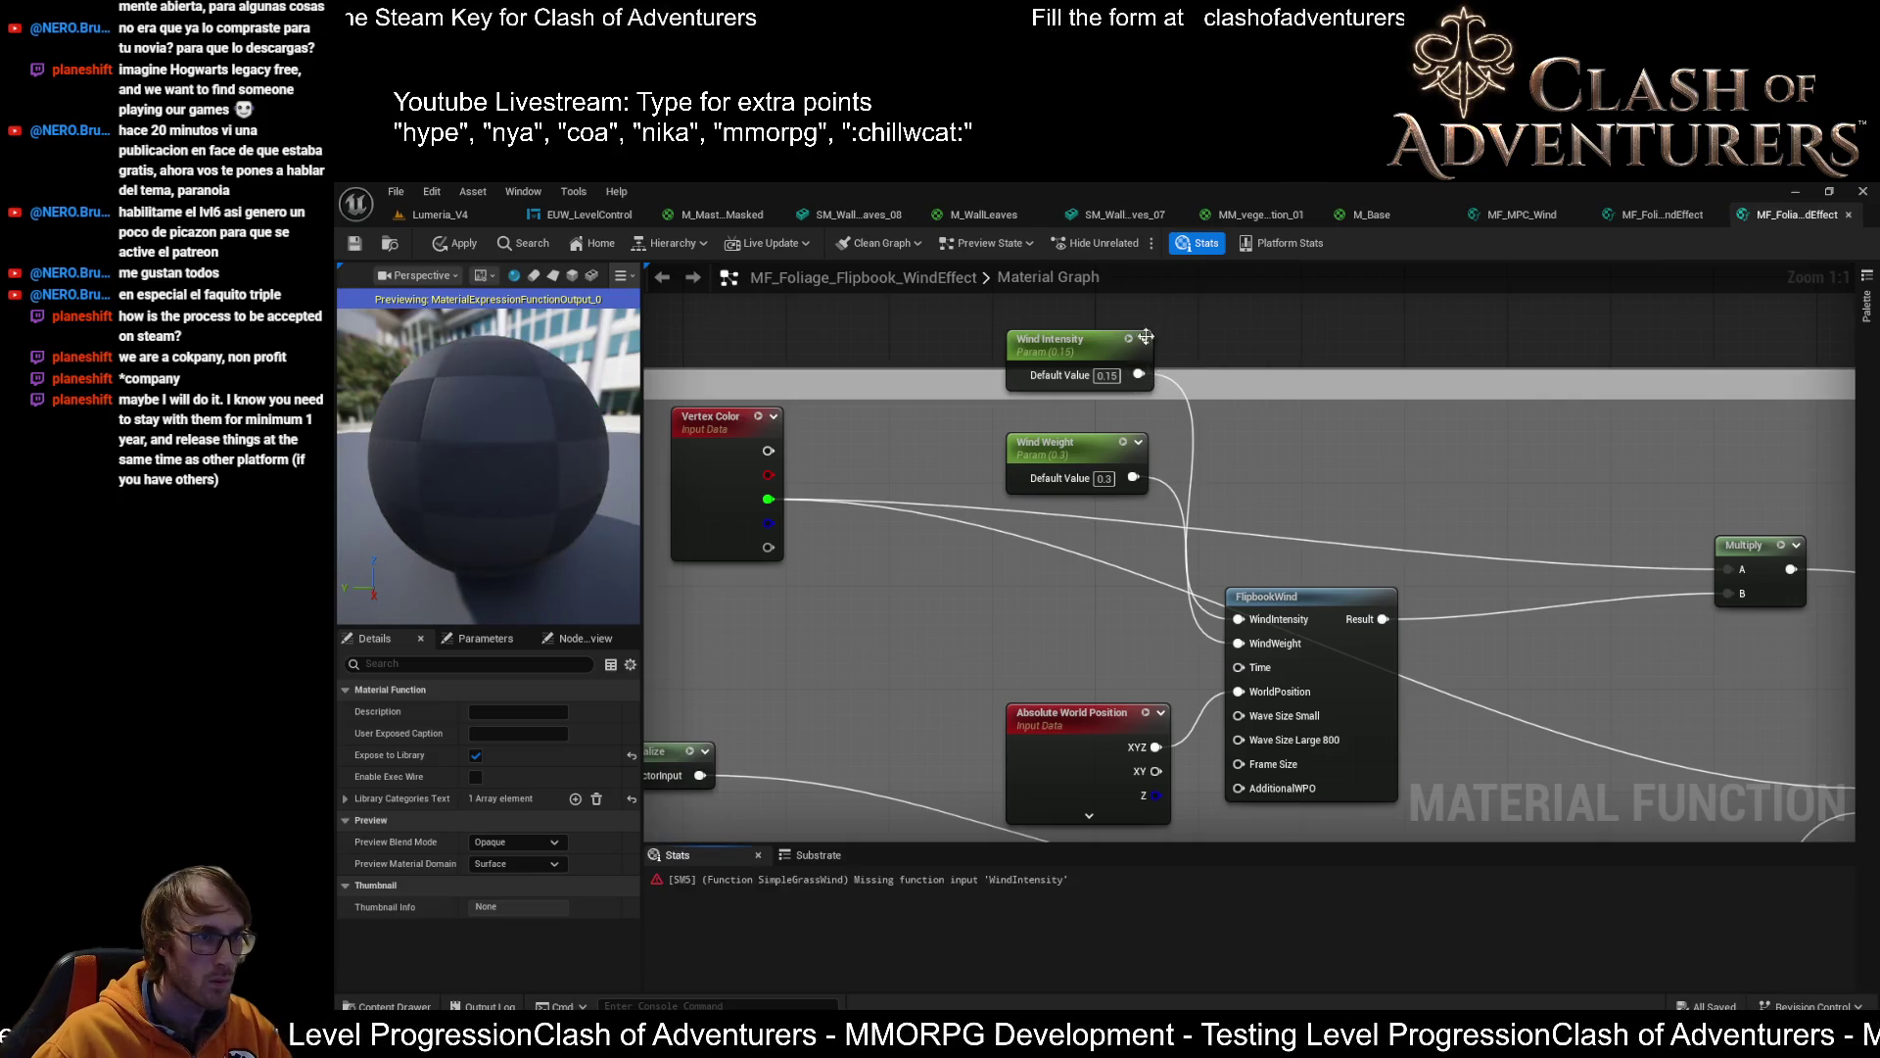
pyautogui.click(1098, 356)
pyautogui.moveTo(1098, 357); pyautogui.dragTo(1095, 601)
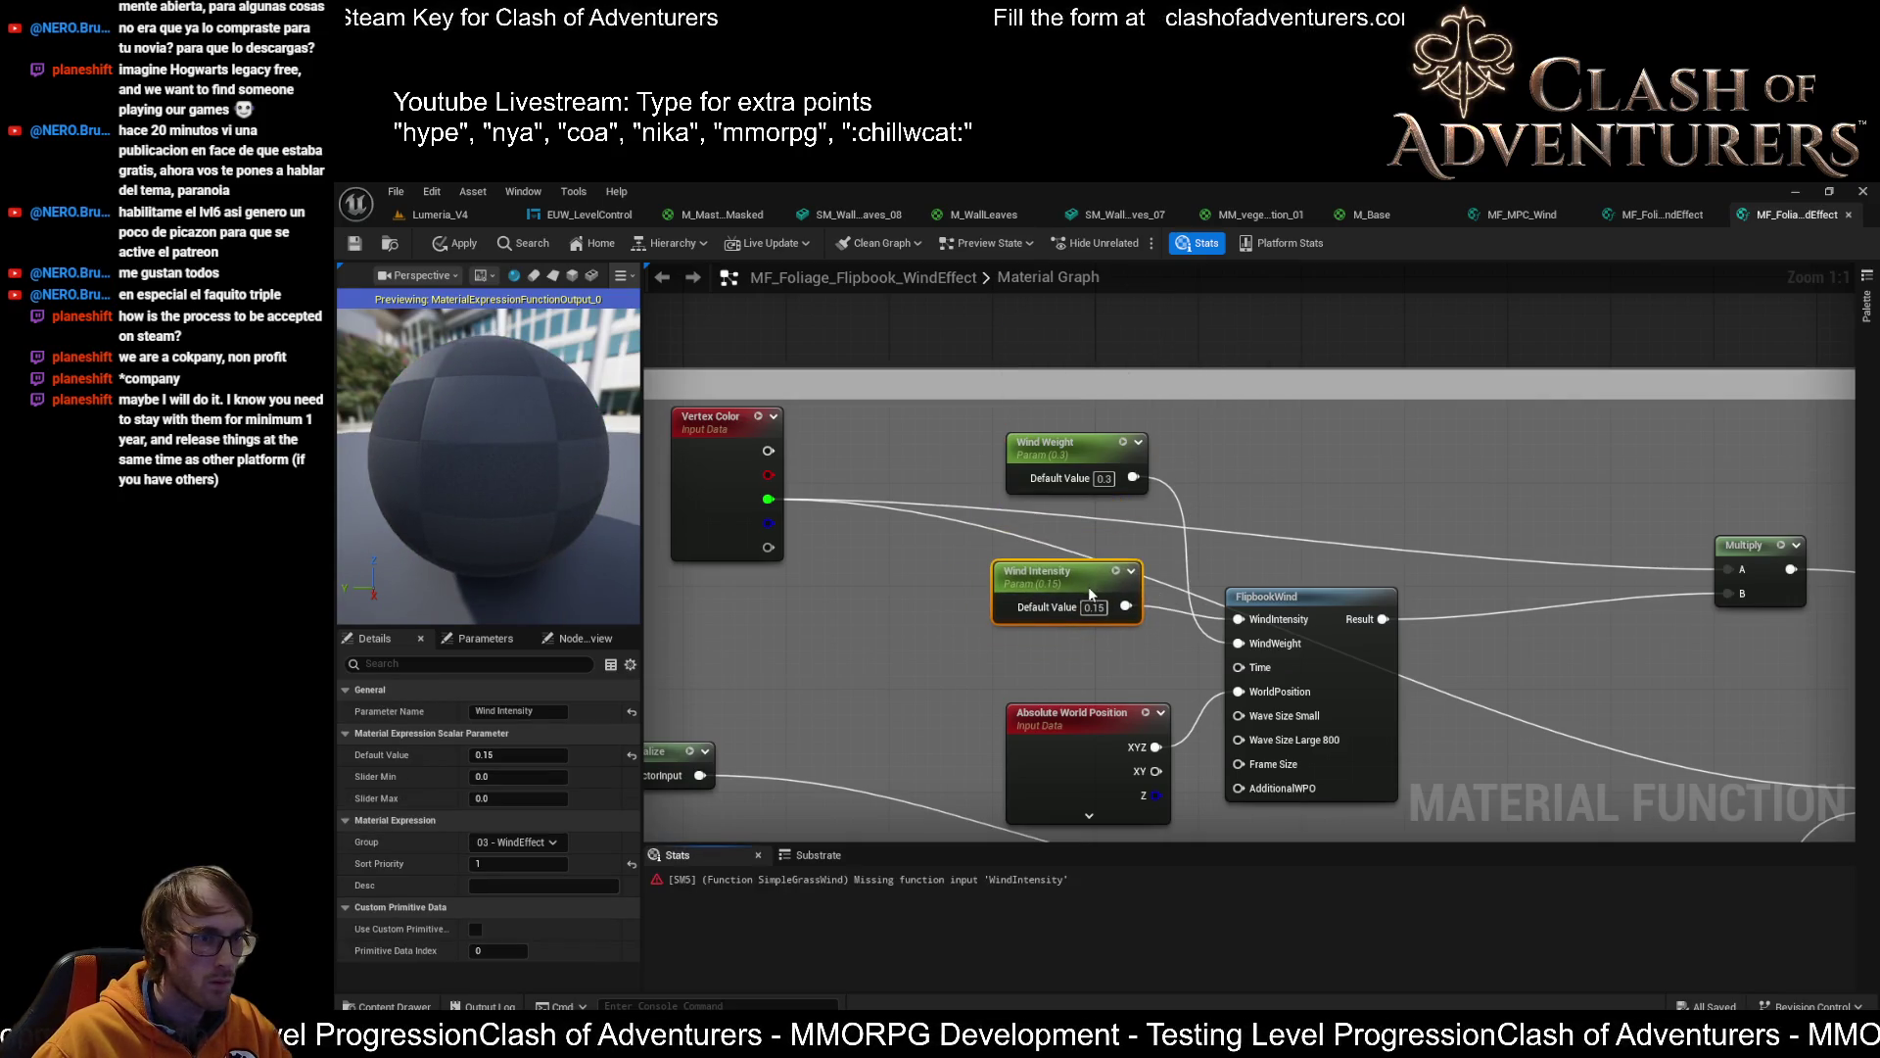
pyautogui.moveTo(1121, 320); pyautogui.dragTo(1123, 524)
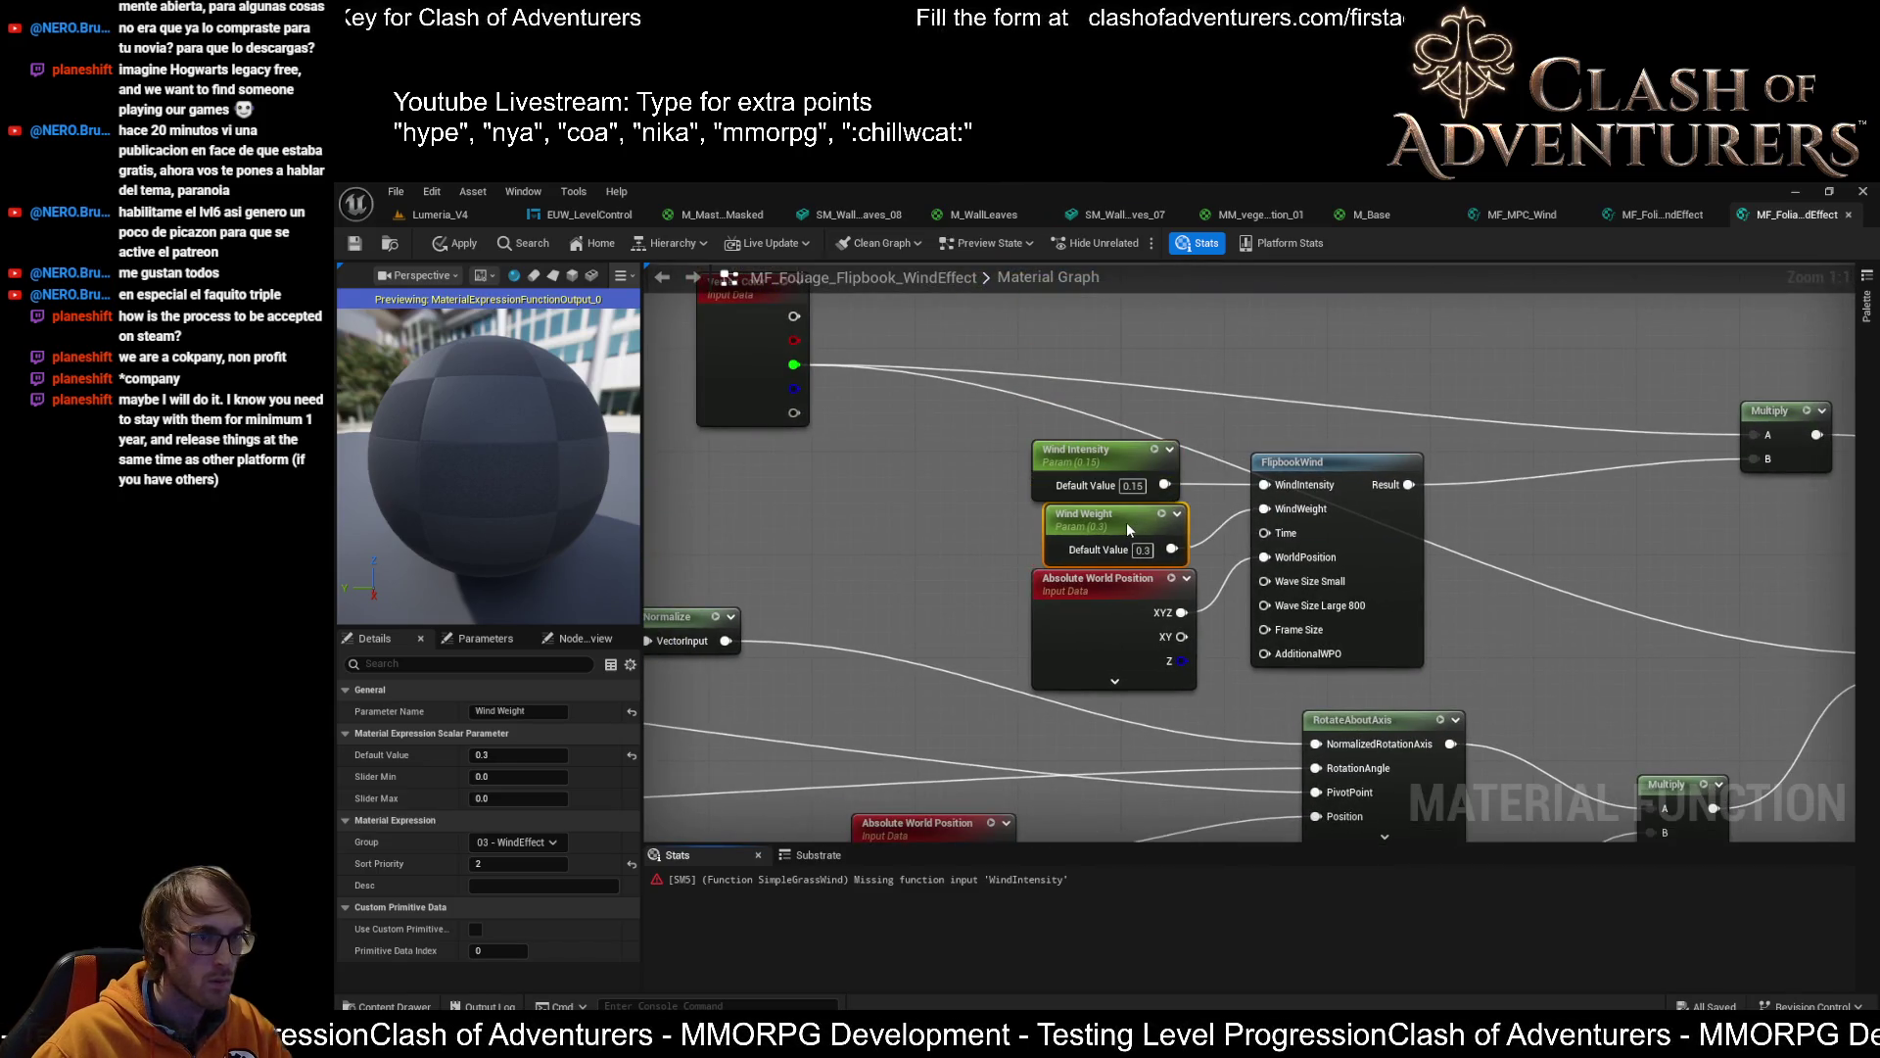
# Nudge Wind Intensity, Wind Weight and Absolute World Position slightly down together
pyautogui.click(1130, 456)
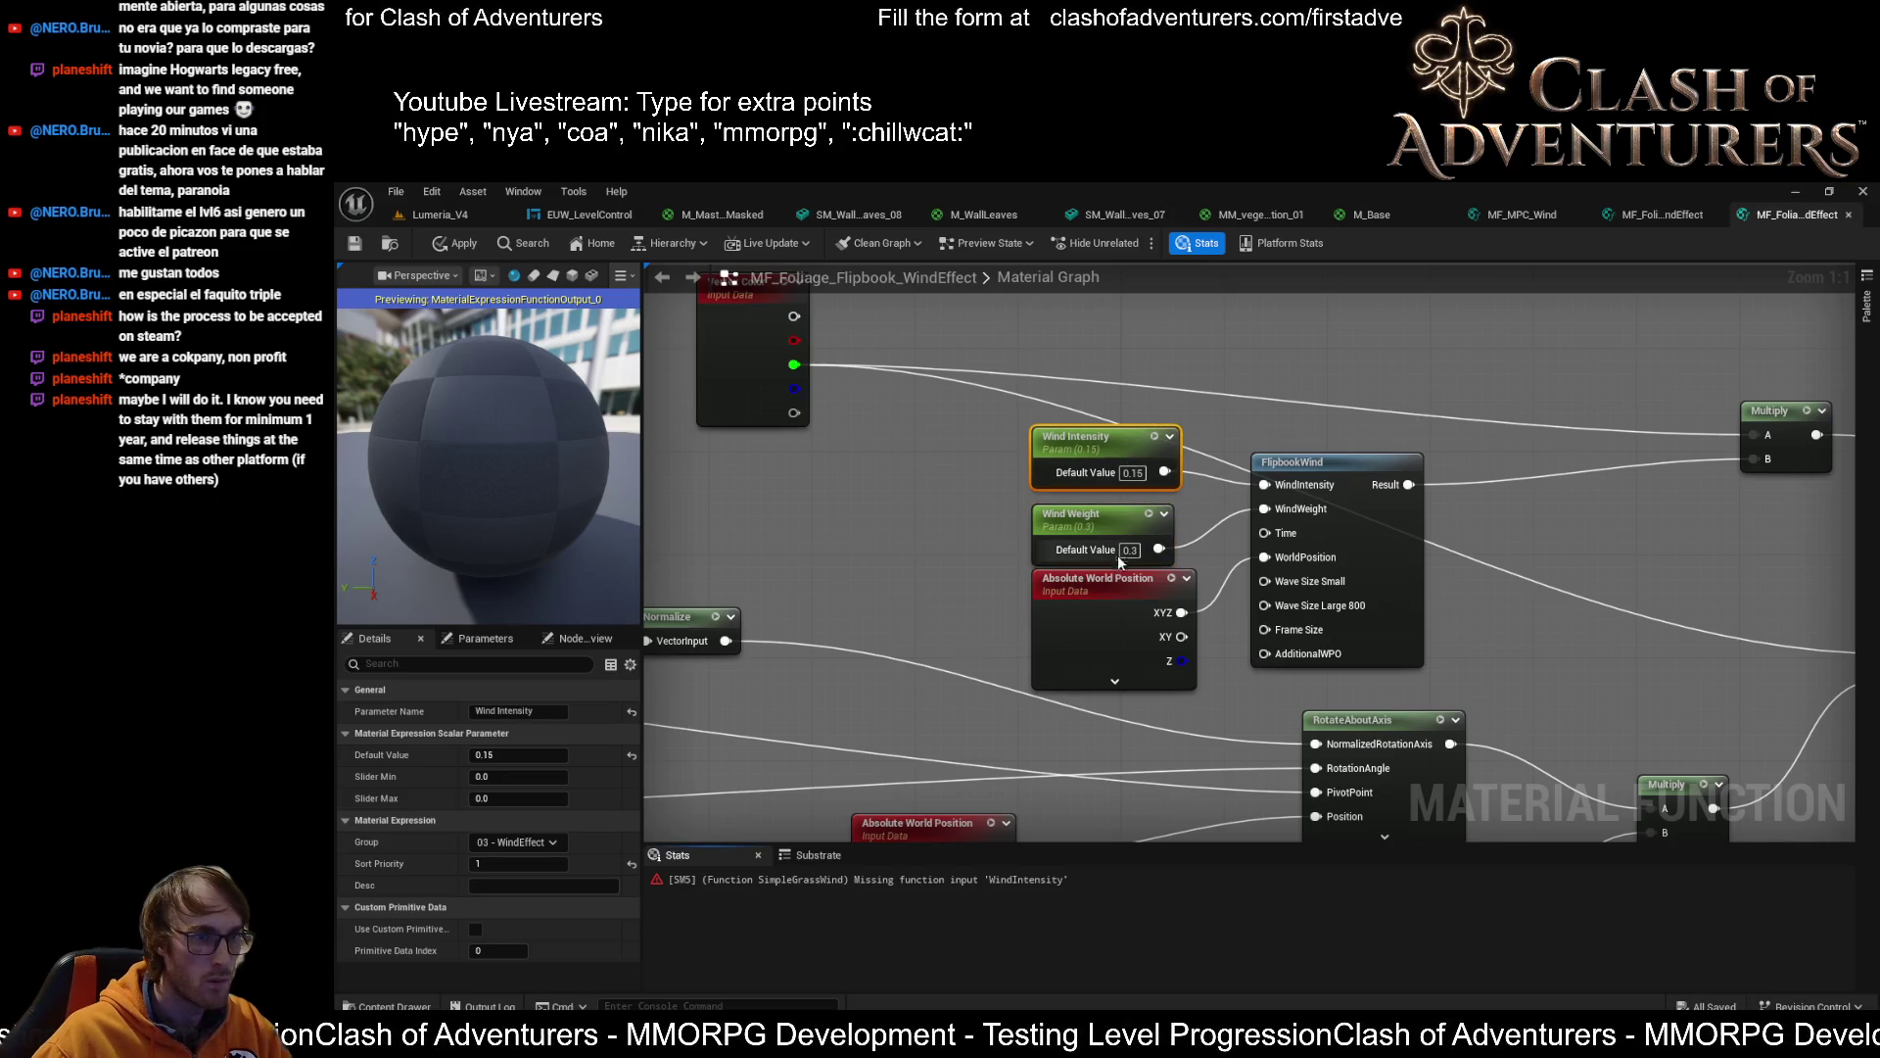
pyautogui.moveTo(967, 680); pyautogui.dragTo(967, 534)
pyautogui.moveTo(1255, 435); pyautogui.dragTo(1255, 515)
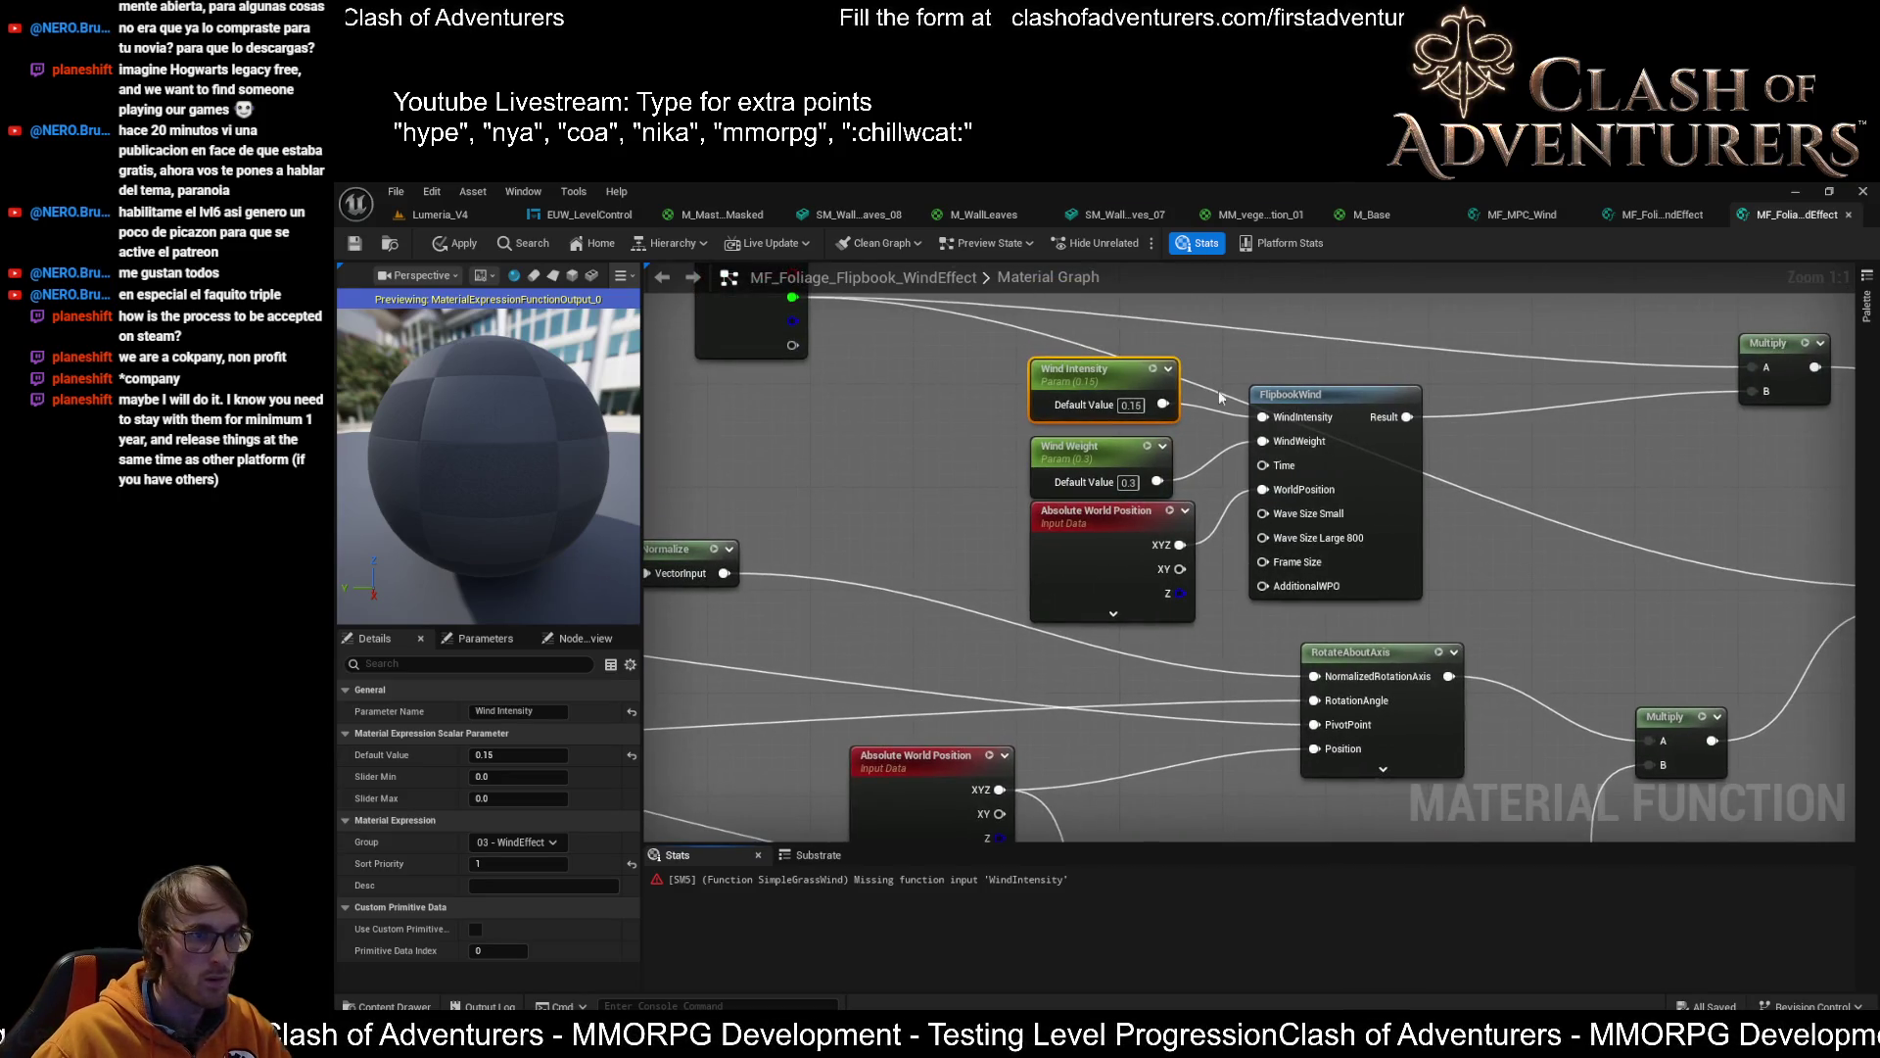
pyautogui.keyDown('ctrl'); pyautogui.click(1099, 578); pyautogui.keyUp('ctrl')
pyautogui.keyDown('ctrl'); pyautogui.click(1112, 483); pyautogui.keyUp('ctrl')
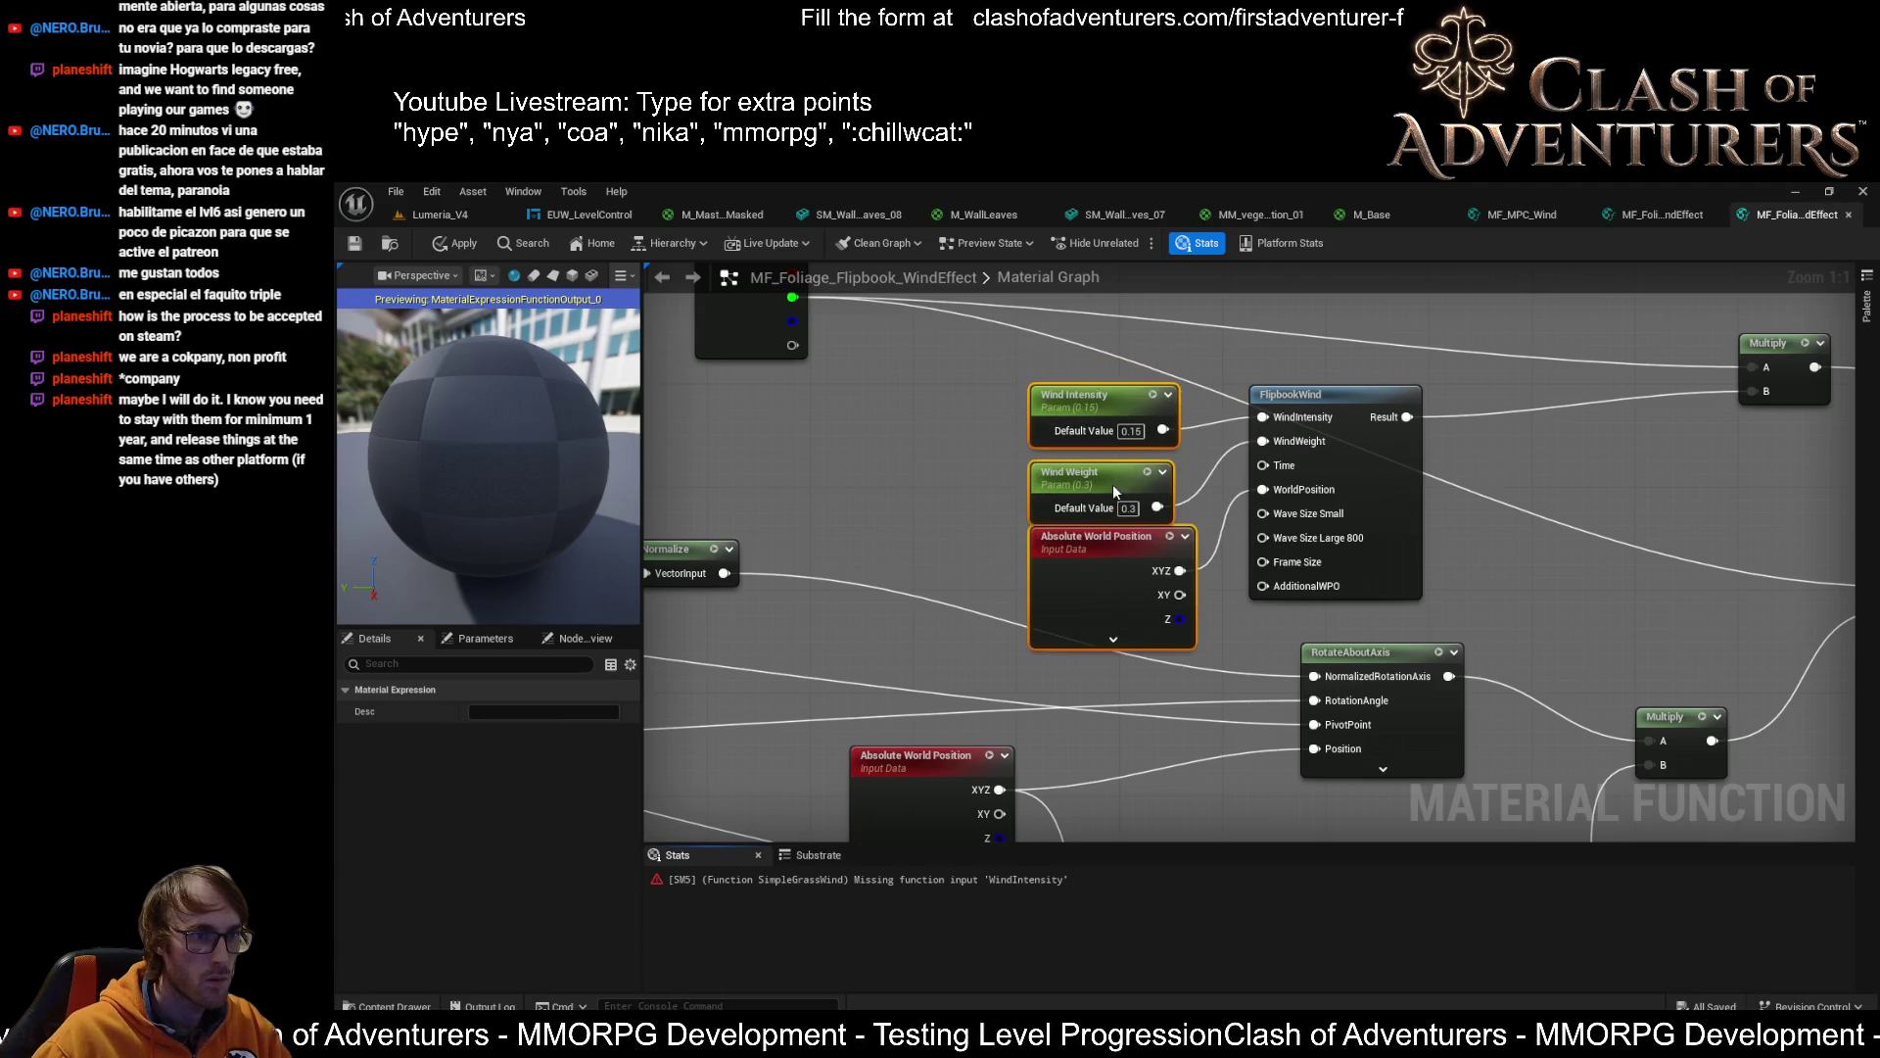
pyautogui.moveTo(1113, 467); pyautogui.dragTo(1114, 480)
pyautogui.moveTo(842, 621)
pyautogui.mouseDown()
pyautogui.moveTo(927, 578)
pyautogui.moveTo(1171, 534)
pyautogui.moveTo(1409, 554)
pyautogui.moveTo(1160, 460)
pyautogui.moveTo(1264, 503)
pyautogui.moveTo(1276, 528)
pyautogui.mouseUp()
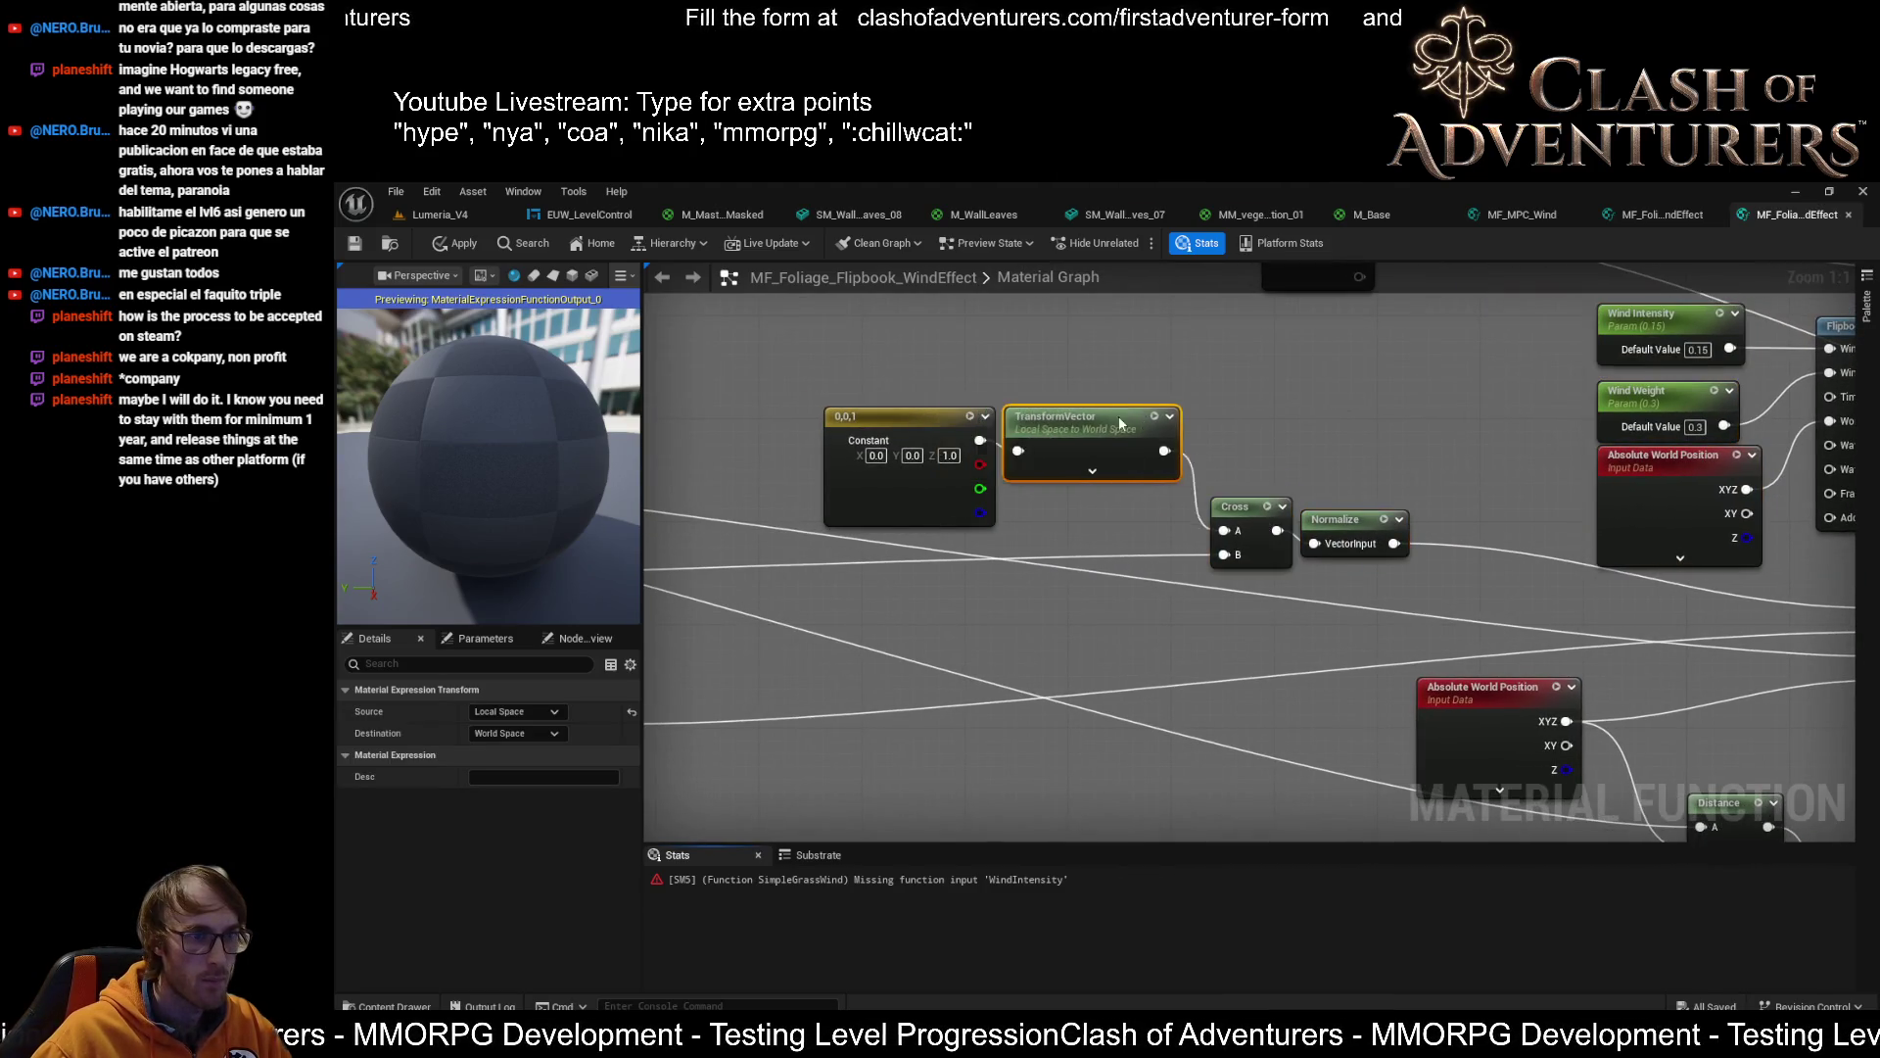